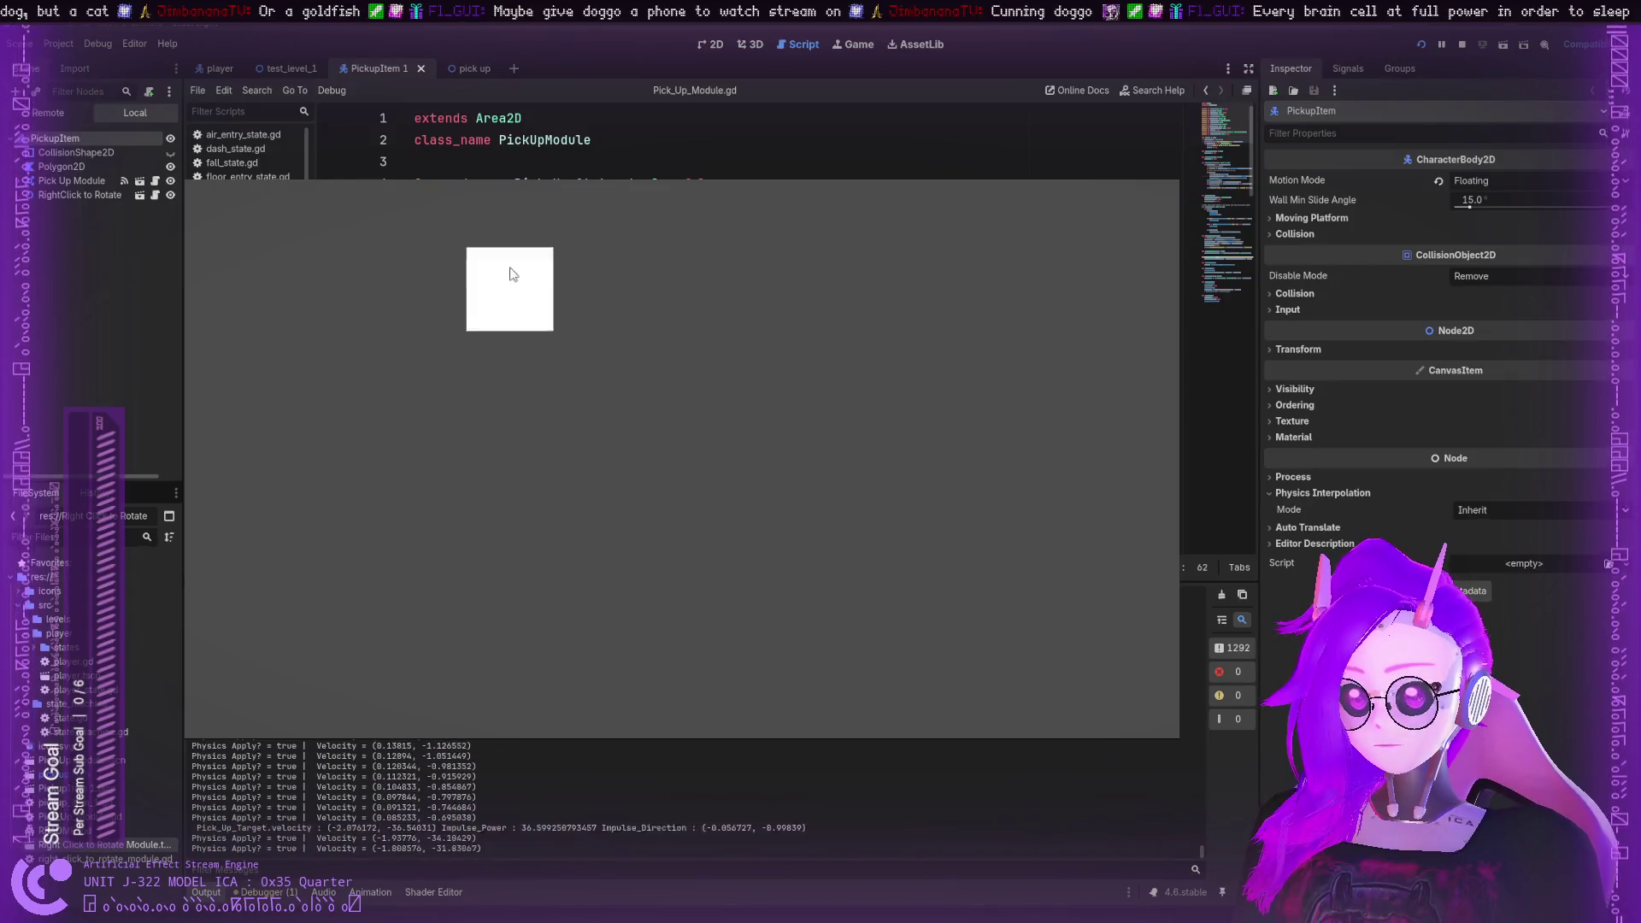
- Test the pickup by dragging and re-grabbing the white square in the running game
left_click_drag(470, 684, 436, 334)
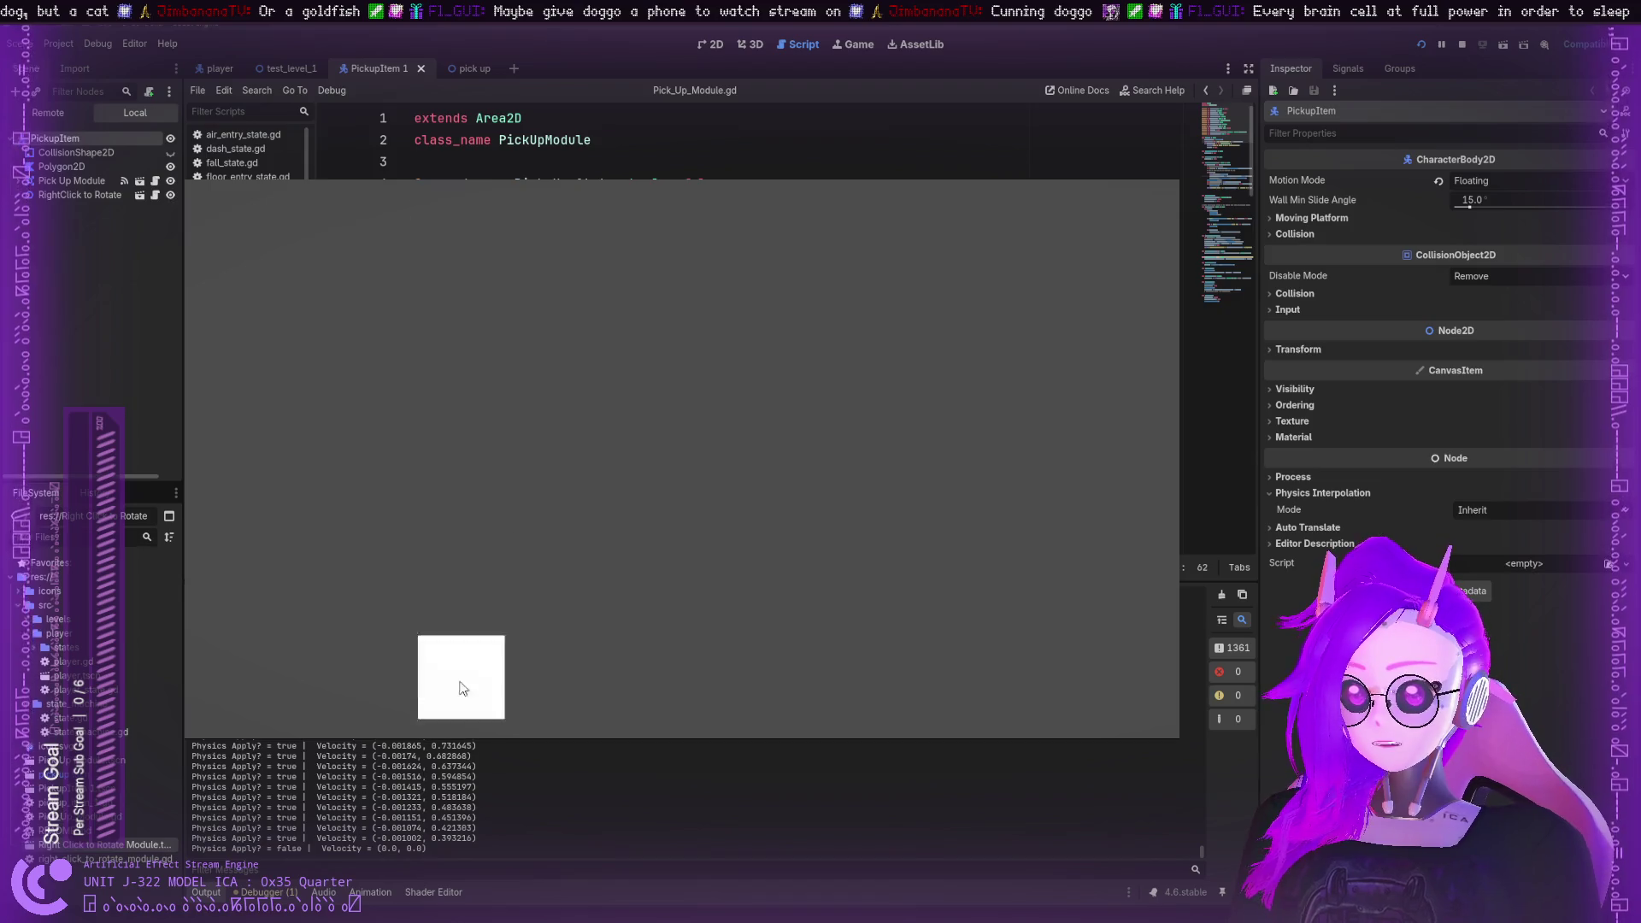
left_click_drag(458, 683, 384, 346)
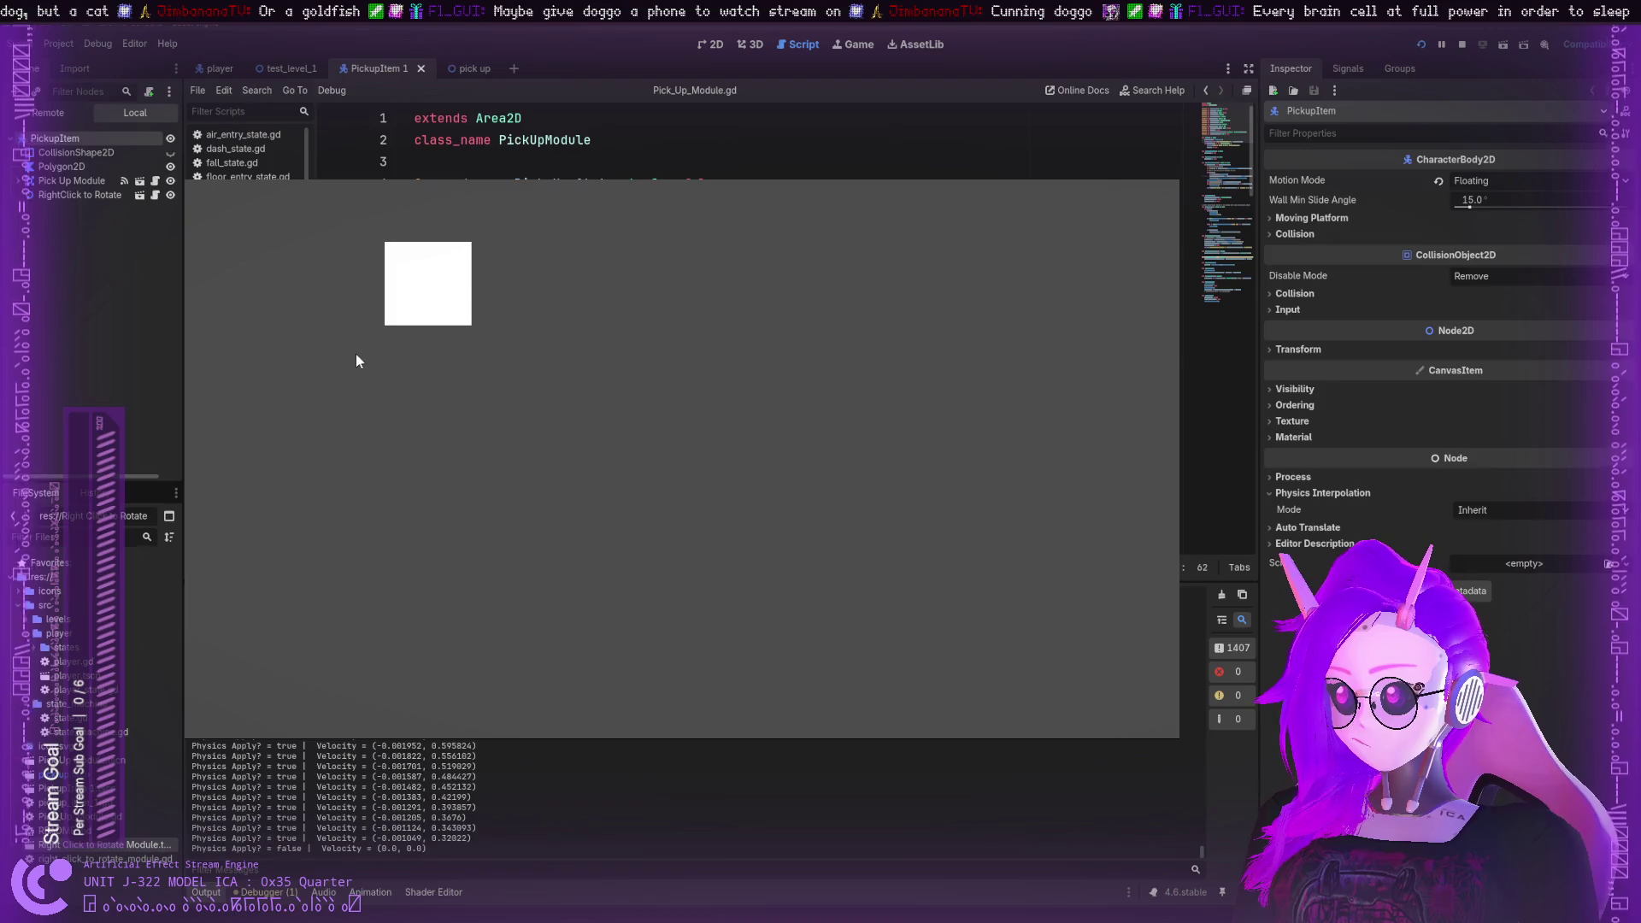
left_click_drag(355, 361, 393, 393)
mouse_move(440, 445)
left_mouse_down()
mouse_move(575, 208)
mouse_move(523, 369)
mouse_move(534, 308)
mouse_move(531, 396)
left_mouse_up()
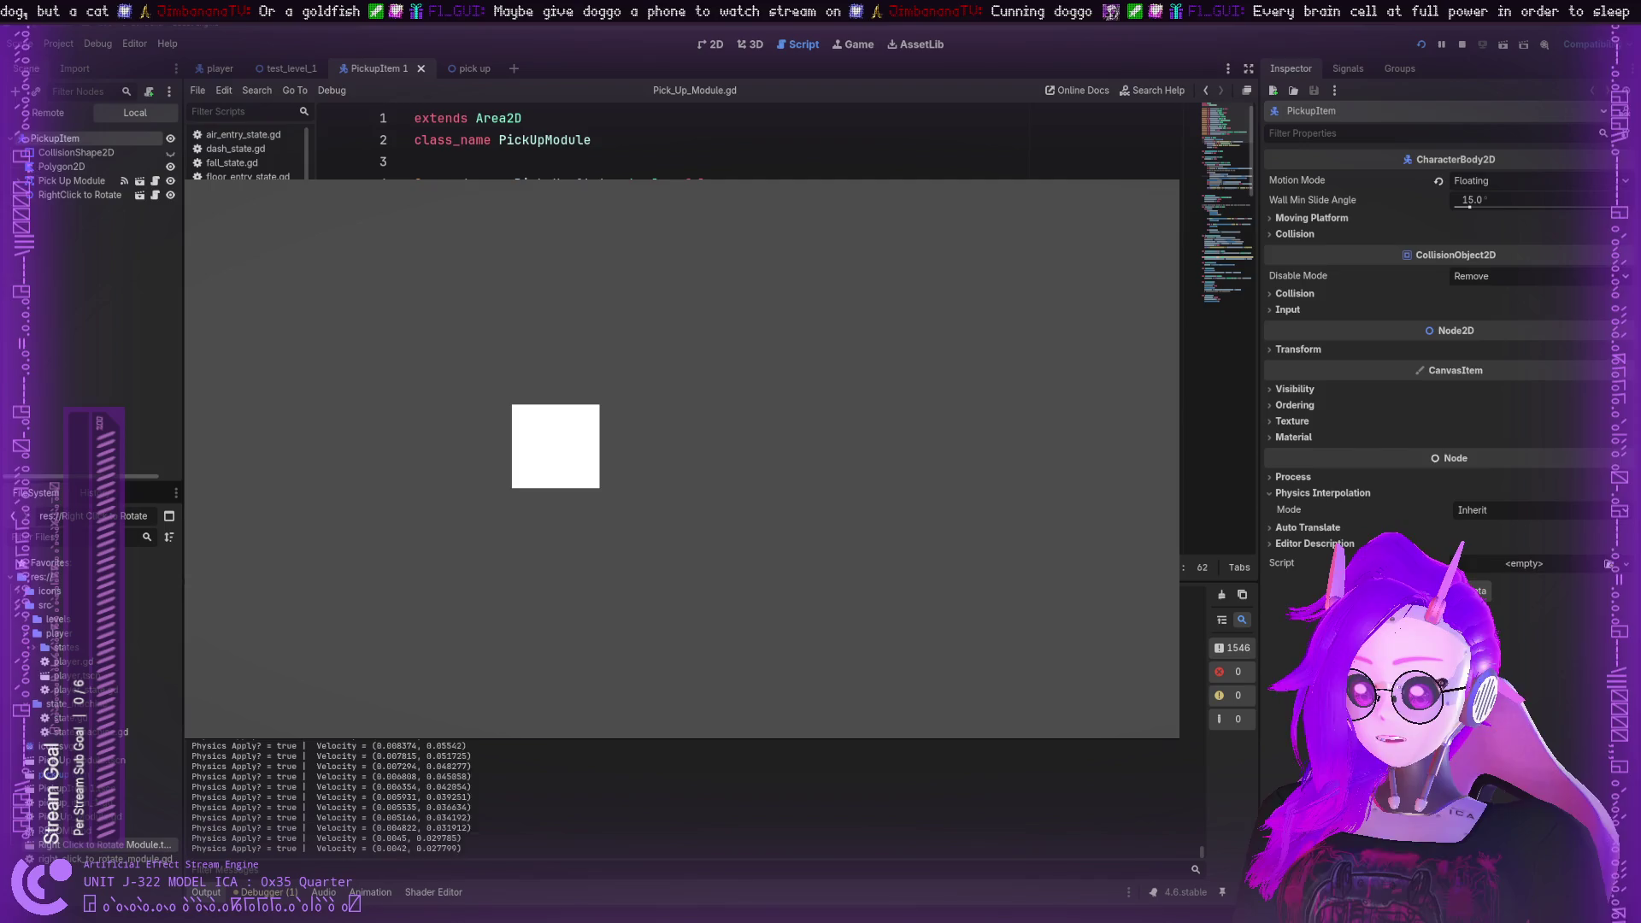
mouse_move(555, 453)
left_mouse_down()
mouse_move(587, 527)
mouse_move(648, 253)
mouse_move(644, 696)
mouse_move(651, 260)
mouse_move(619, 407)
mouse_move(666, 248)
mouse_move(645, 377)
mouse_move(612, 185)
mouse_move(629, 601)
mouse_move(633, 333)
mouse_move(611, 617)
mouse_move(604, 348)
mouse_move(605, 630)
mouse_move(606, 287)
mouse_move(625, 528)
mouse_move(600, 623)
mouse_move(579, 278)
mouse_move(595, 540)
mouse_move(562, 314)
mouse_move(580, 256)
left_mouse_up()
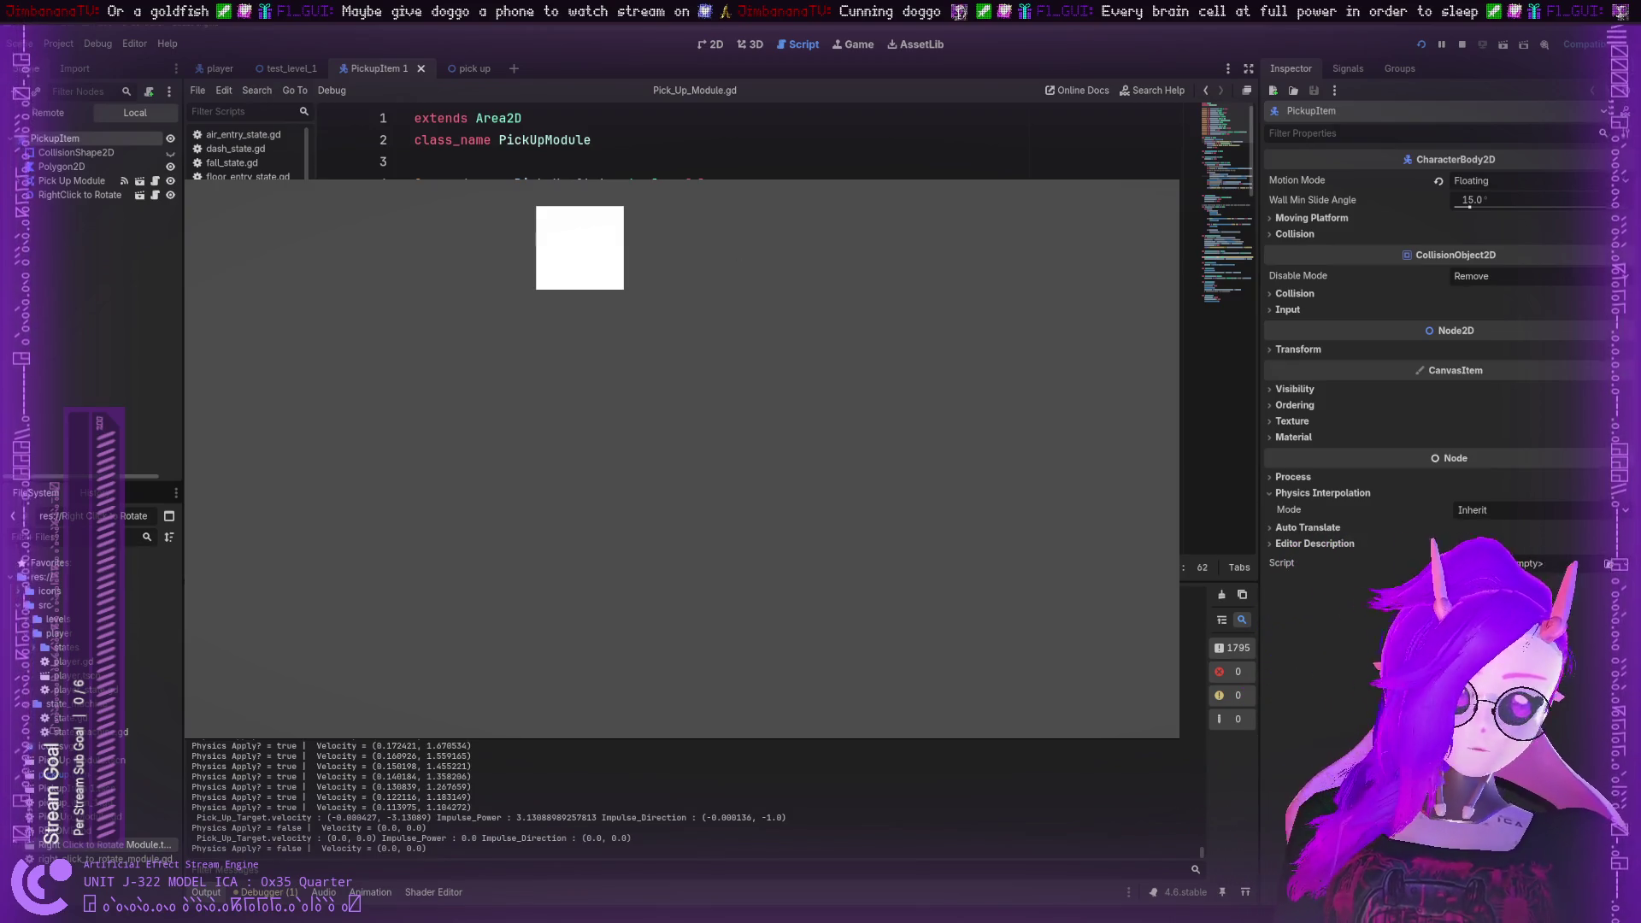
key("F8")
scroll(433, 331, "down", 5)
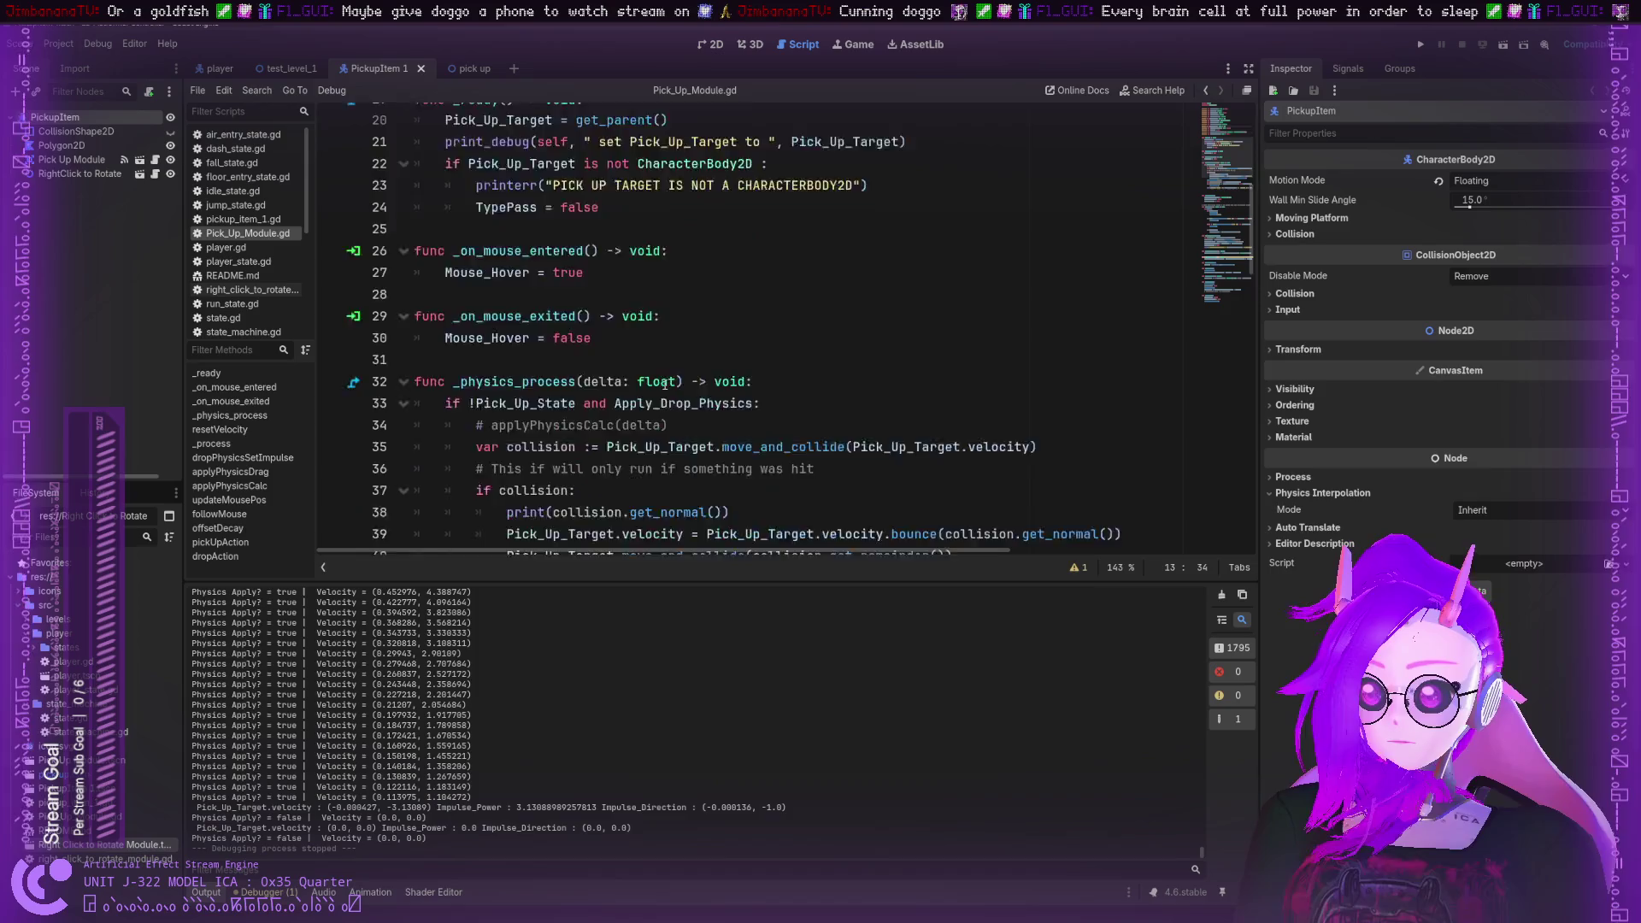
scroll(433, 331, "up", 3)
scroll(683, 359, "up", 3)
left_click(771, 386)
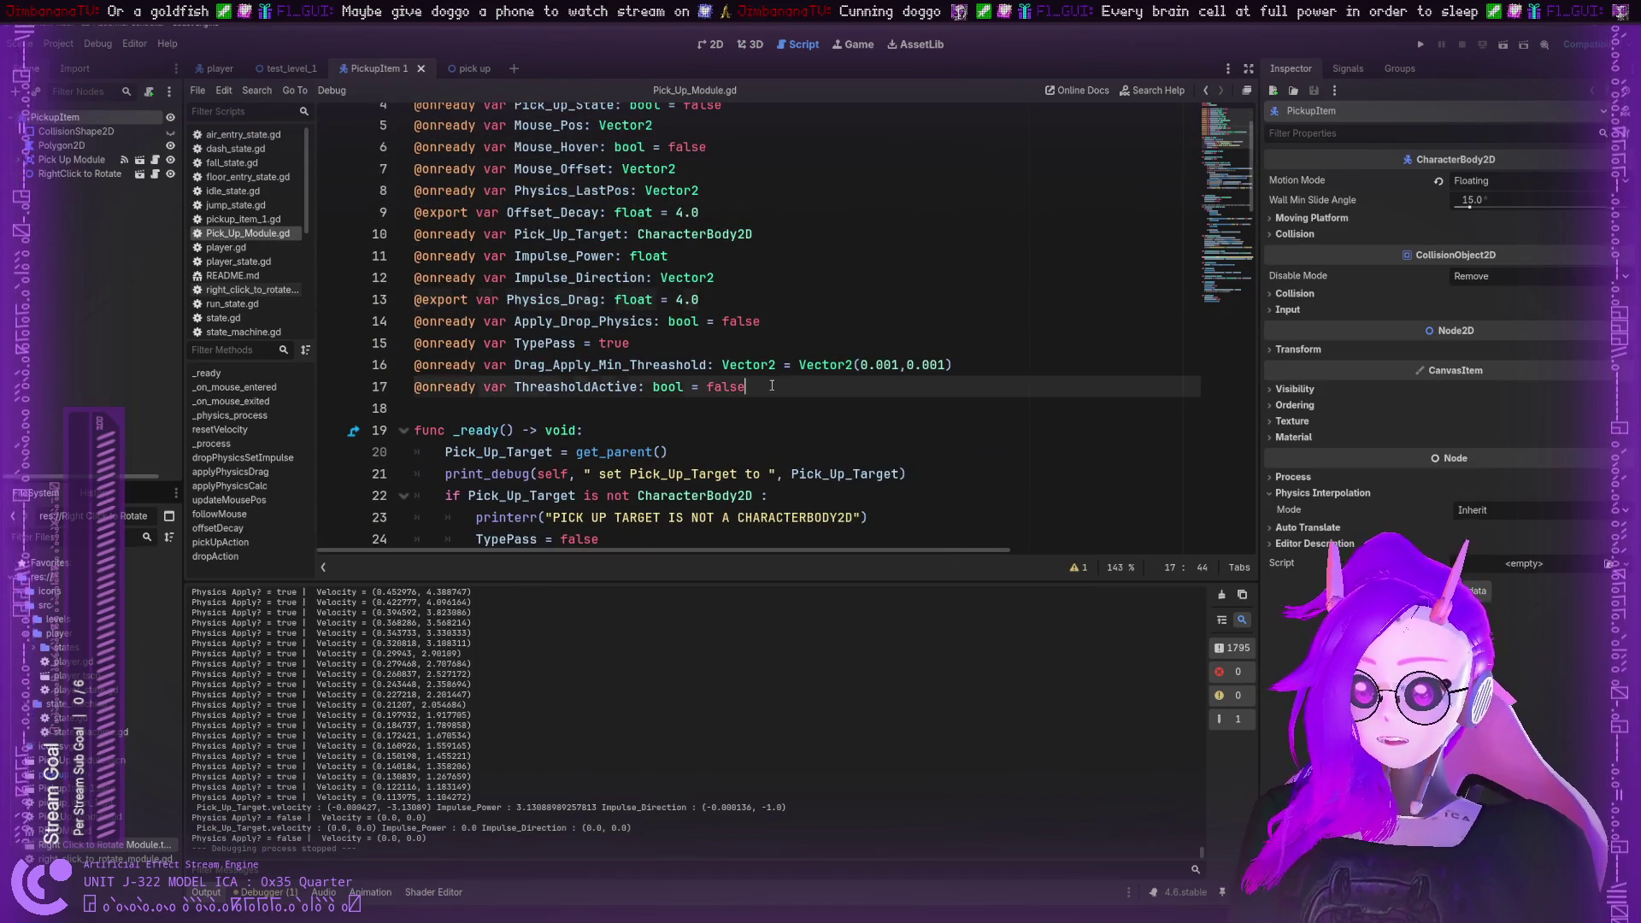
key("Return")
type("@on")
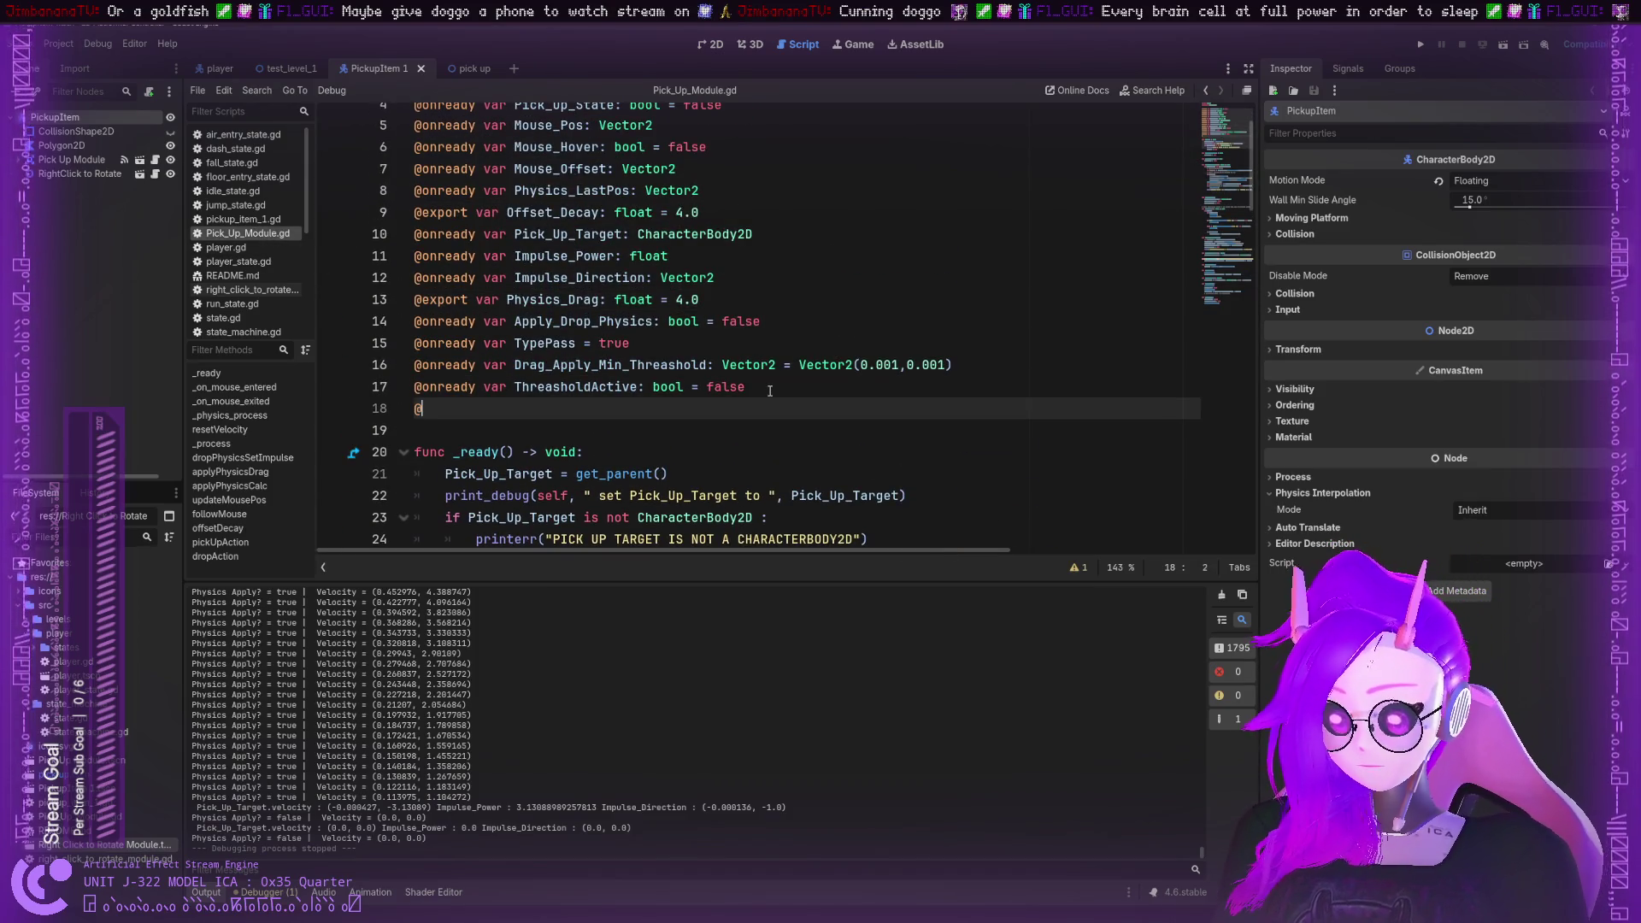
key("BackSpace")
key("BackSpace")
type("export G")
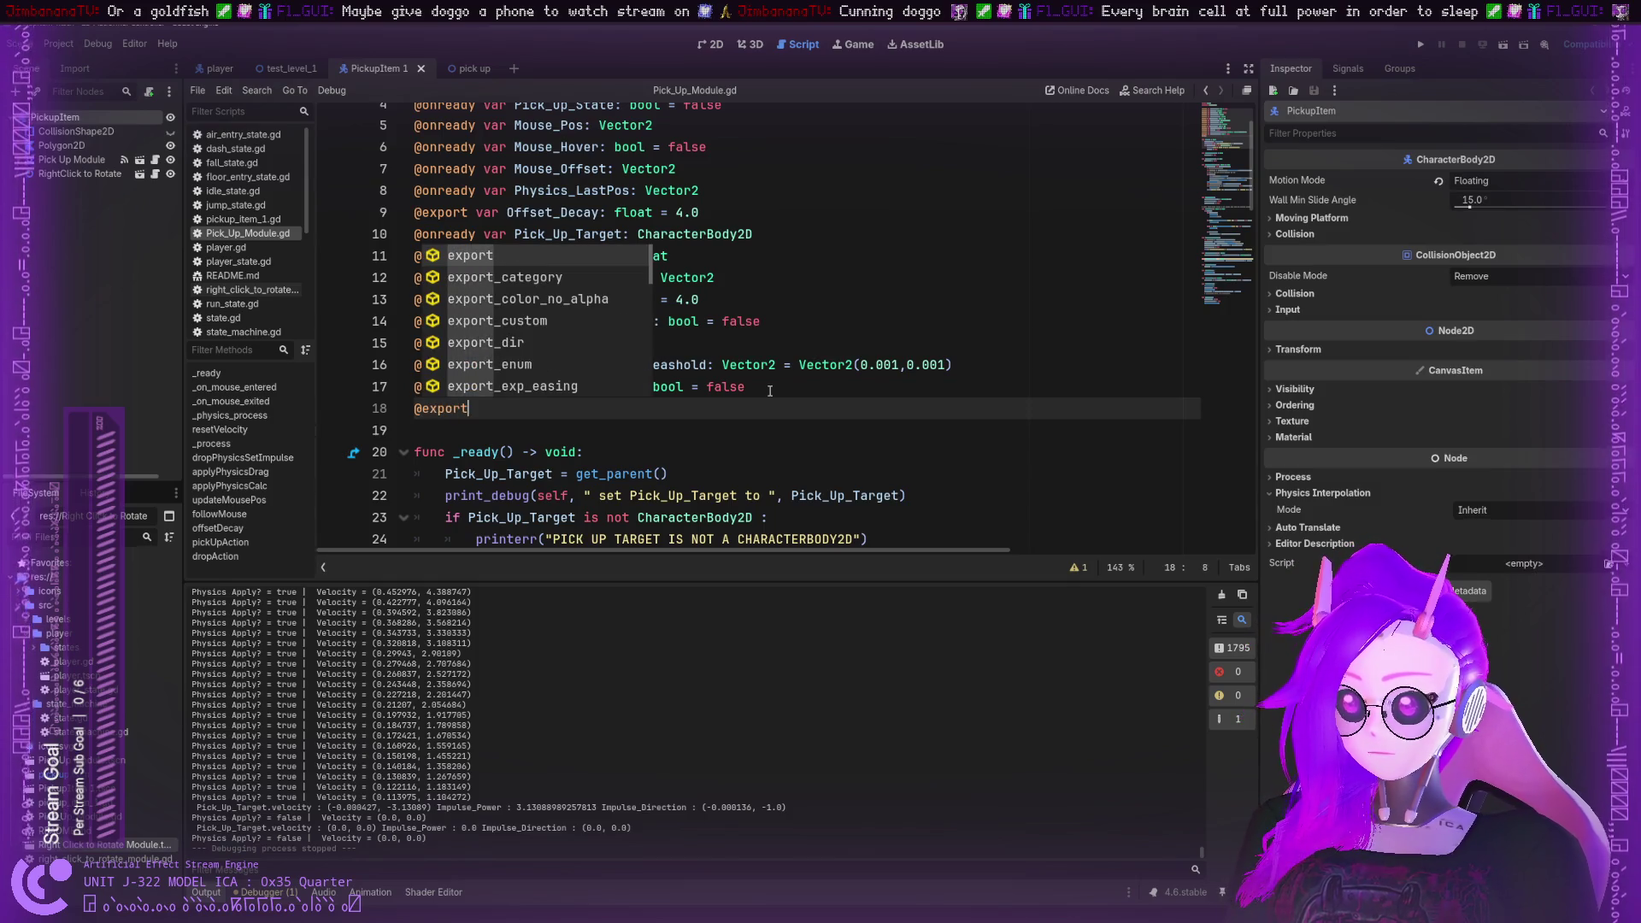
key("BackSpace")
type("vas")
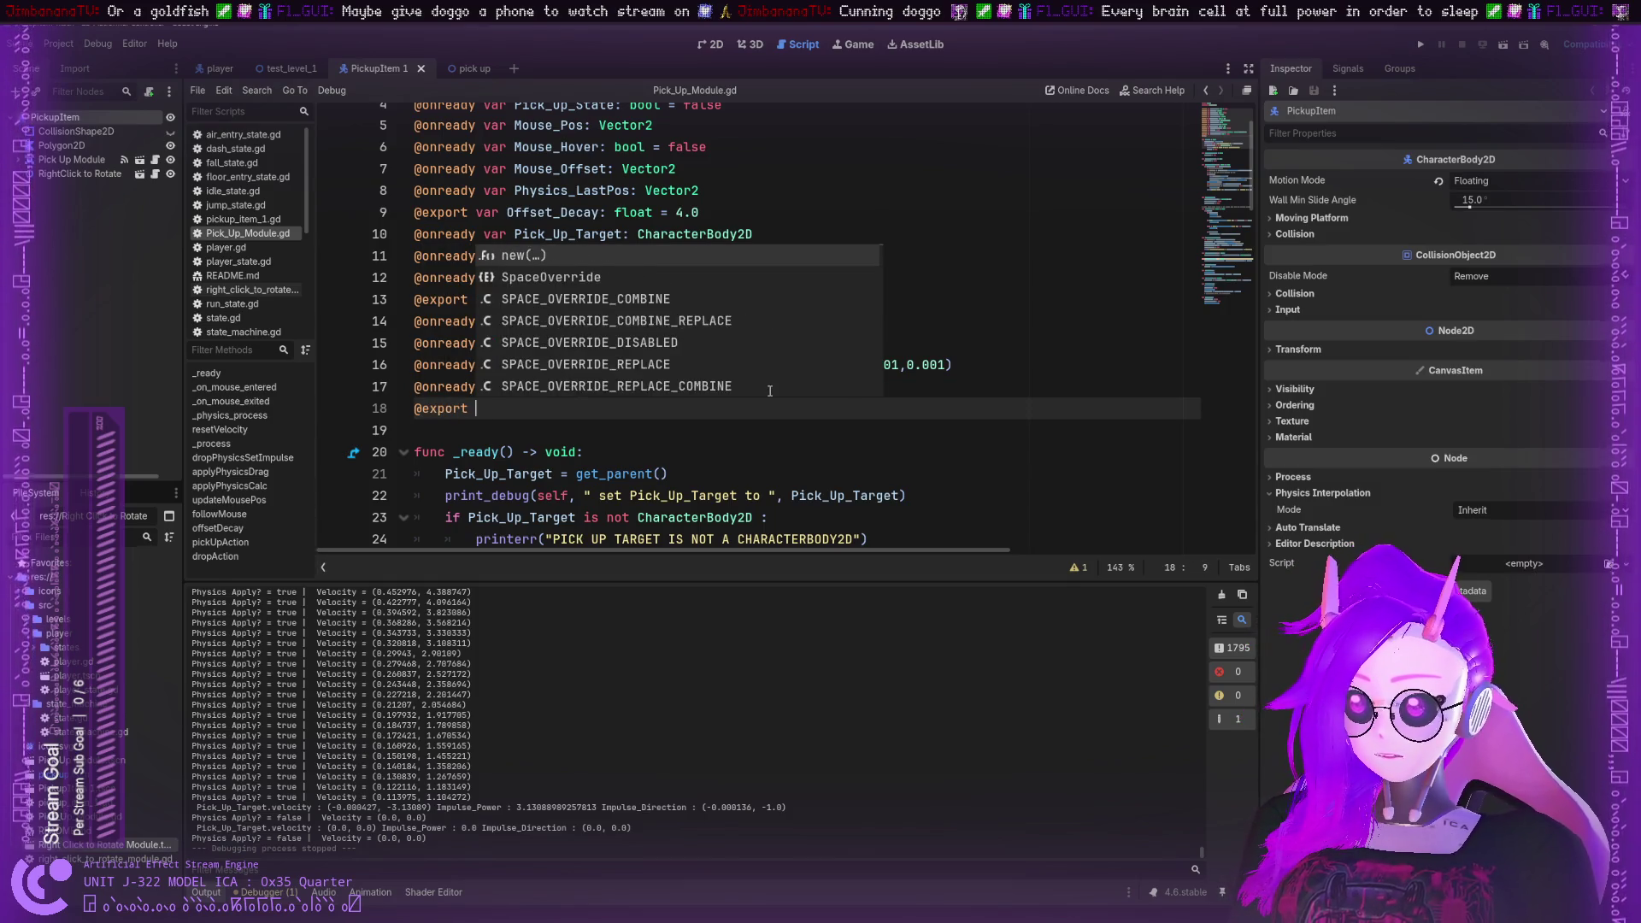
key("BackSpace")
- Name the new exported variable GravityMinHeight and give it a float type
type("r Gra")
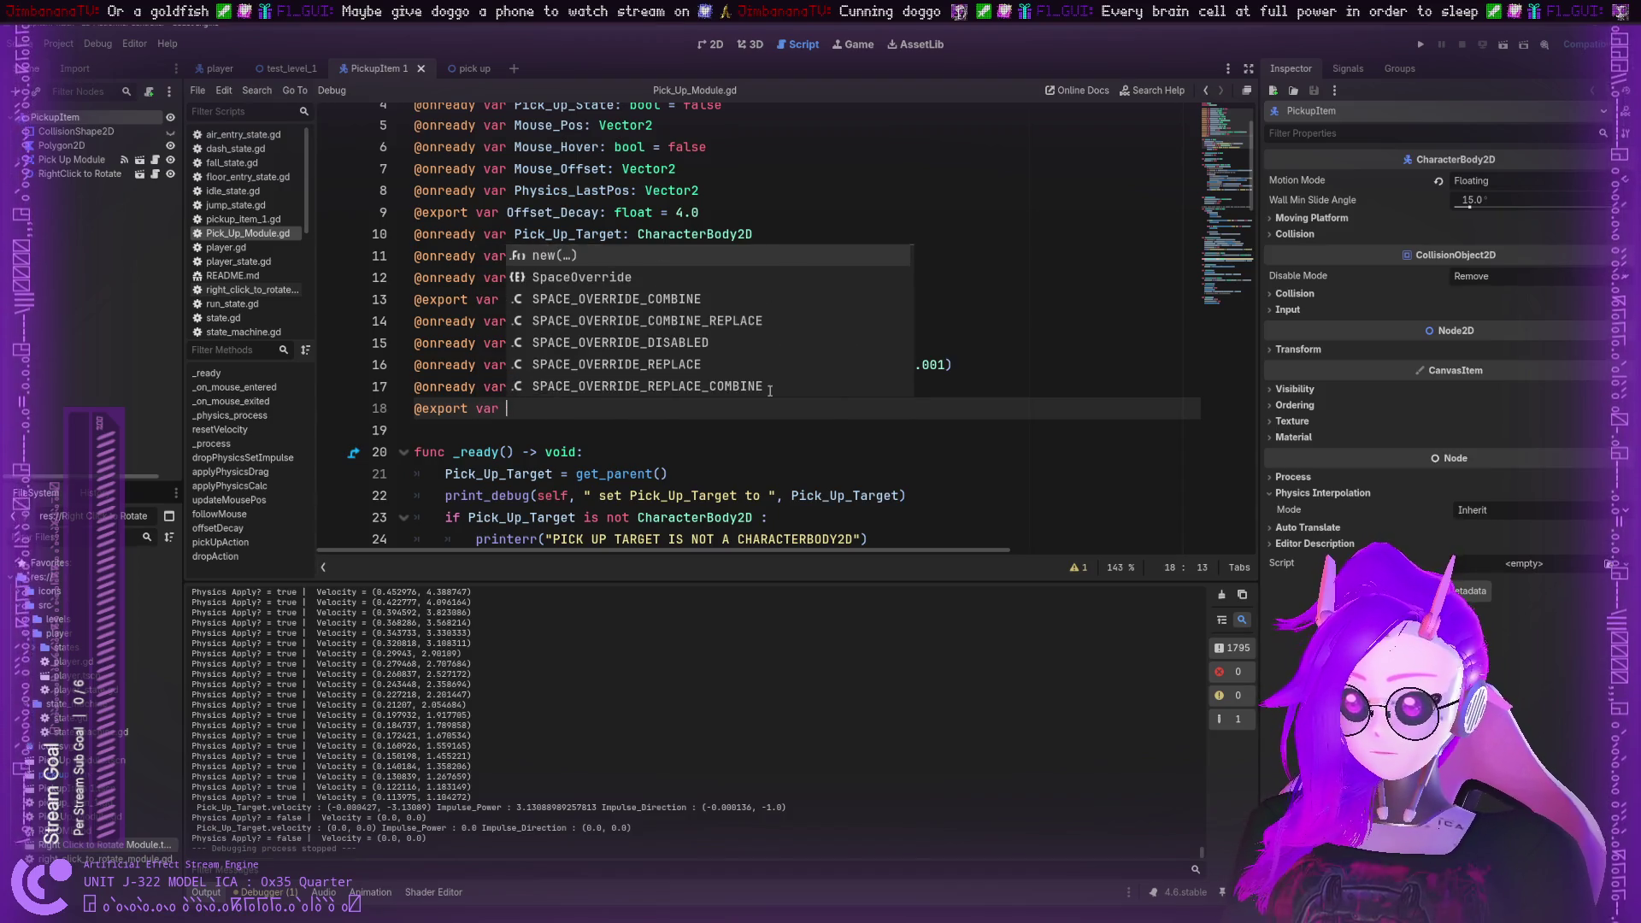
type("vity")
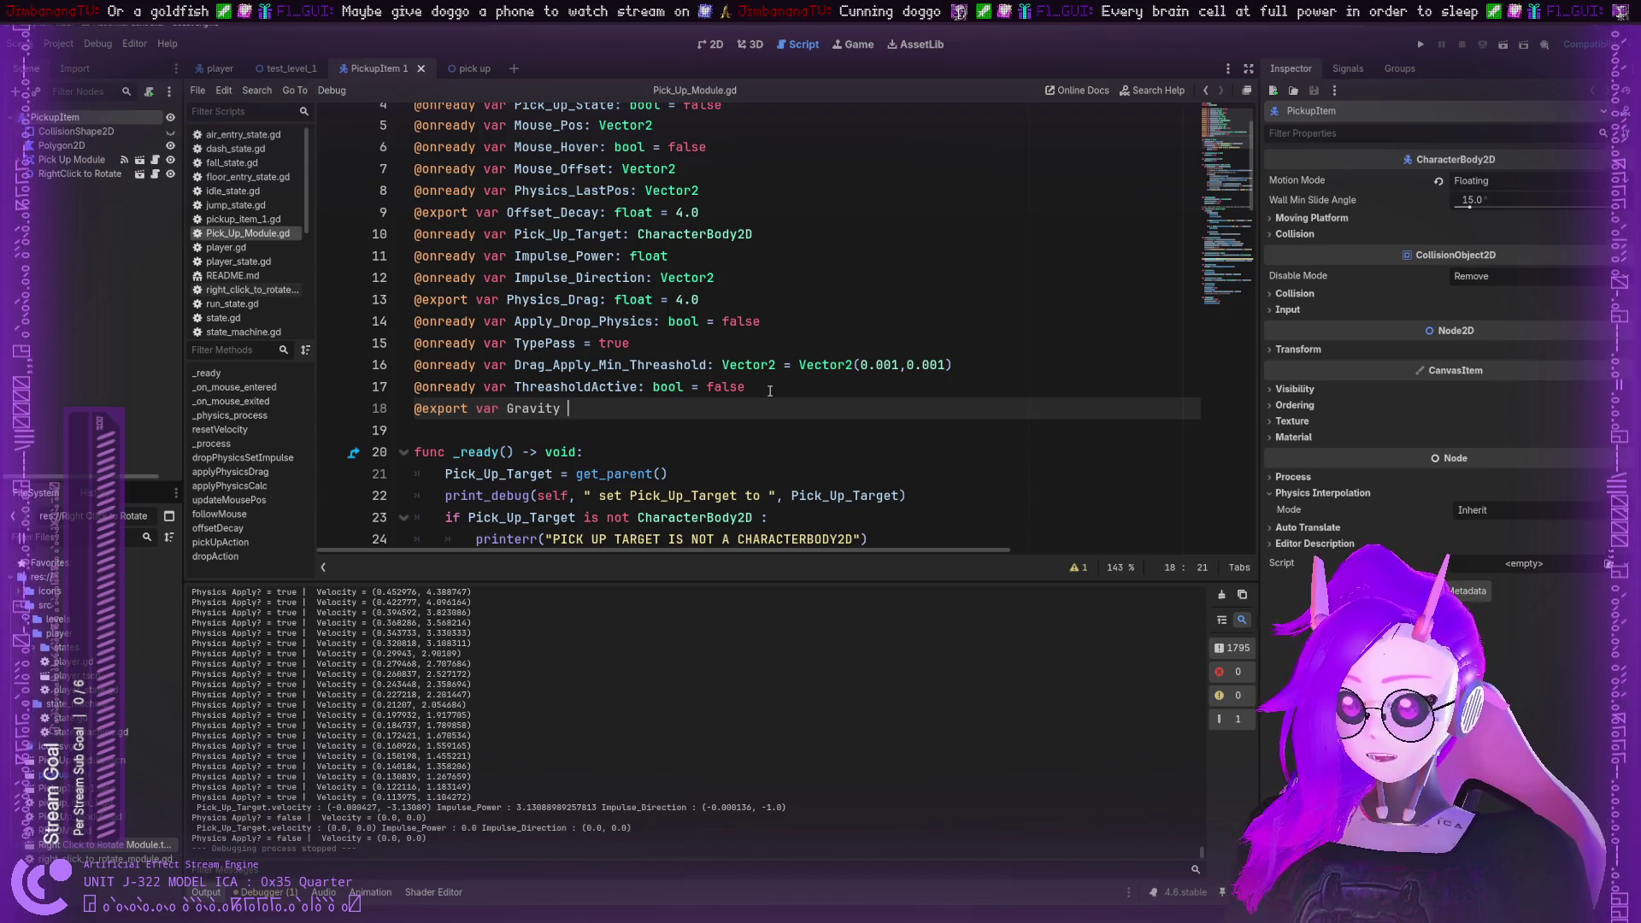
key("BackSpace")
type("Heigh")
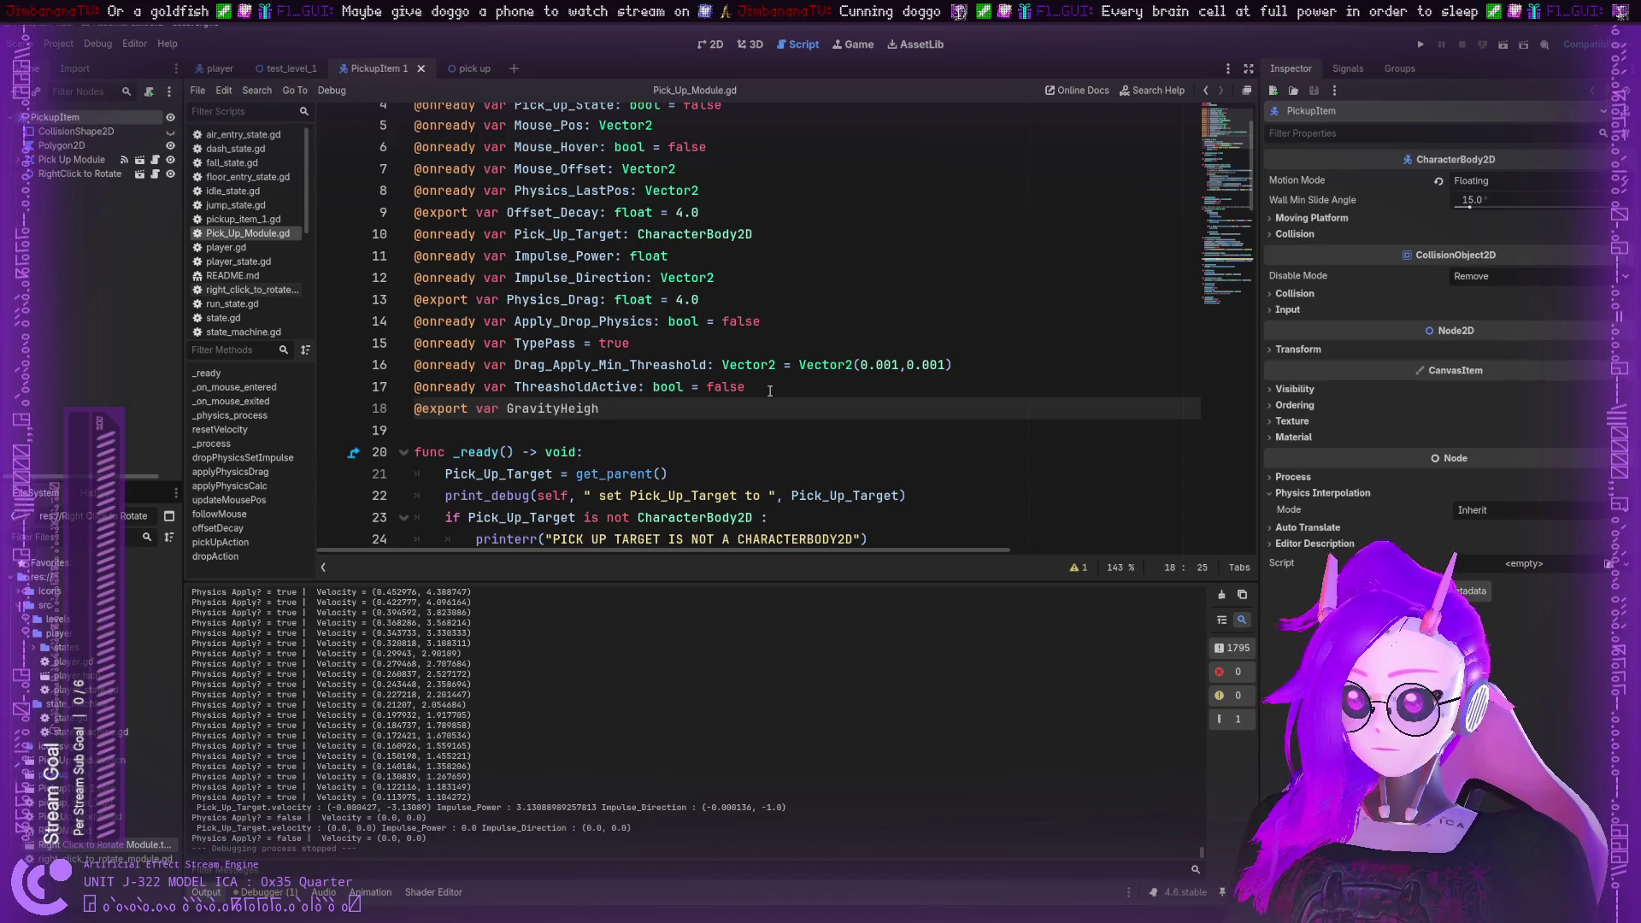
key("BackSpace")
key("BackSpace")
key("BackSpace")
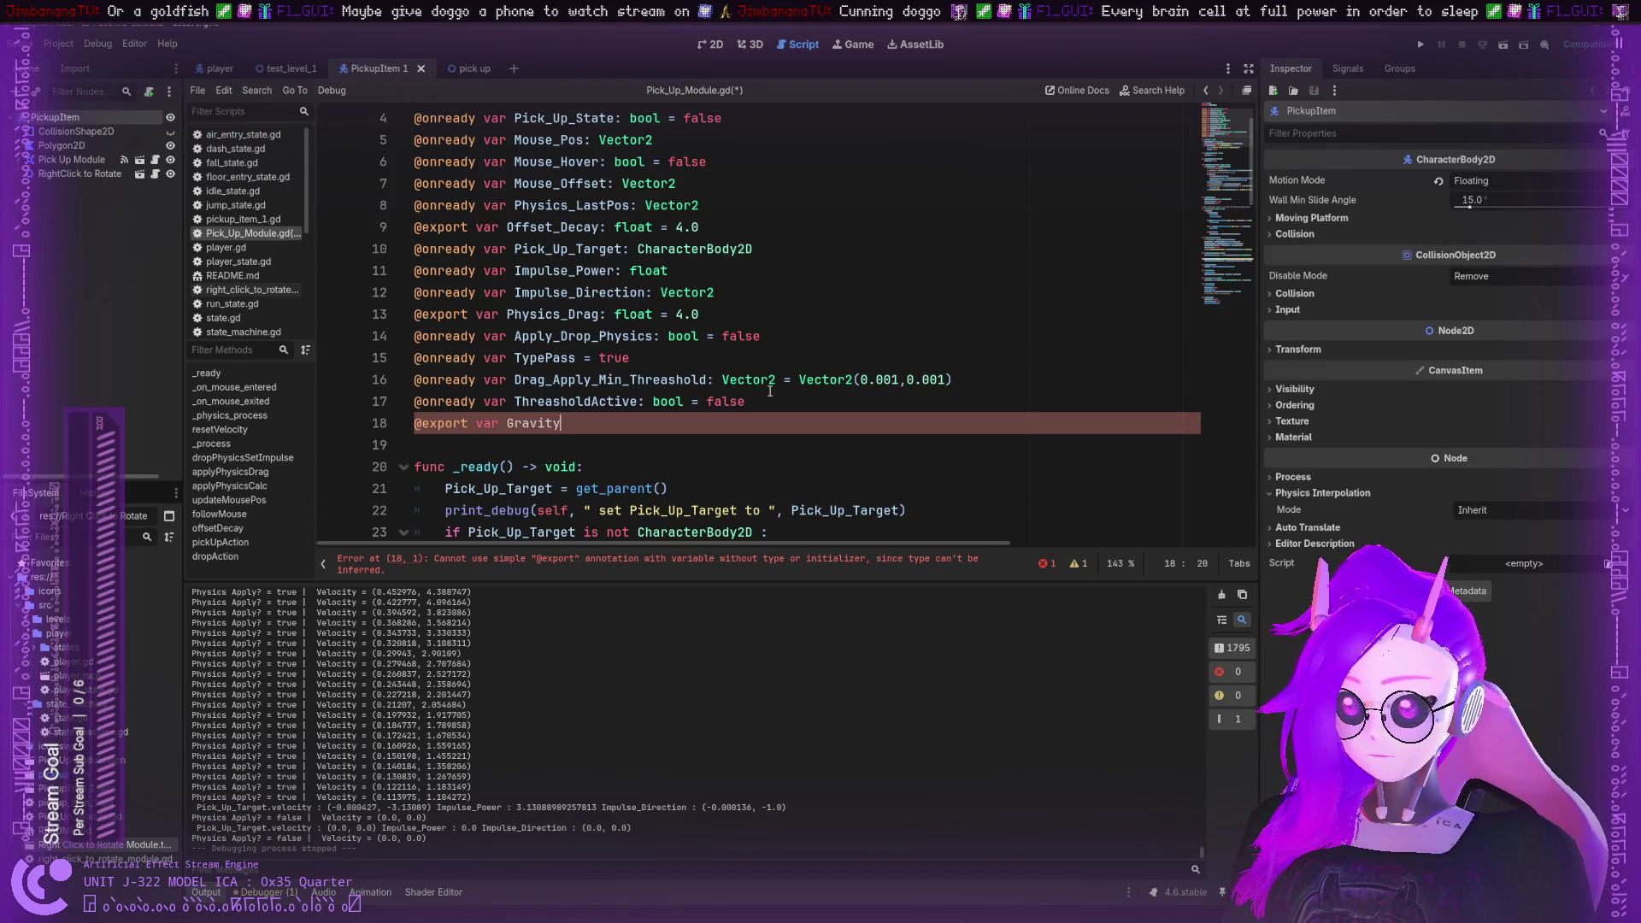
type("Min")
key("BackSpace")
key("BackSpace")
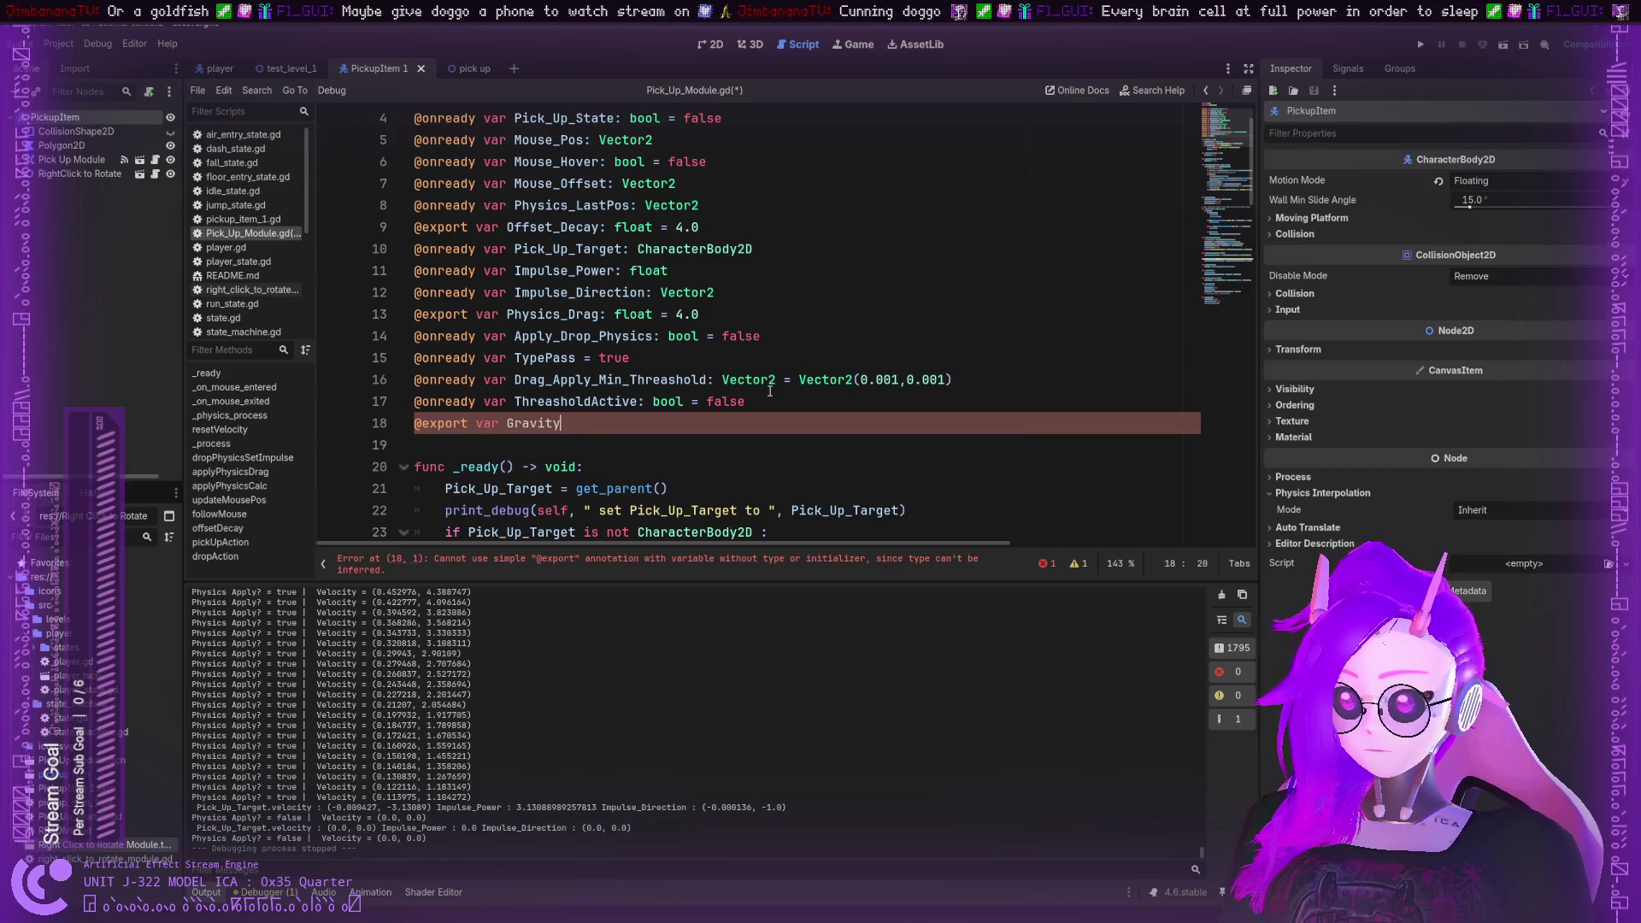
type("MinHeight: ")
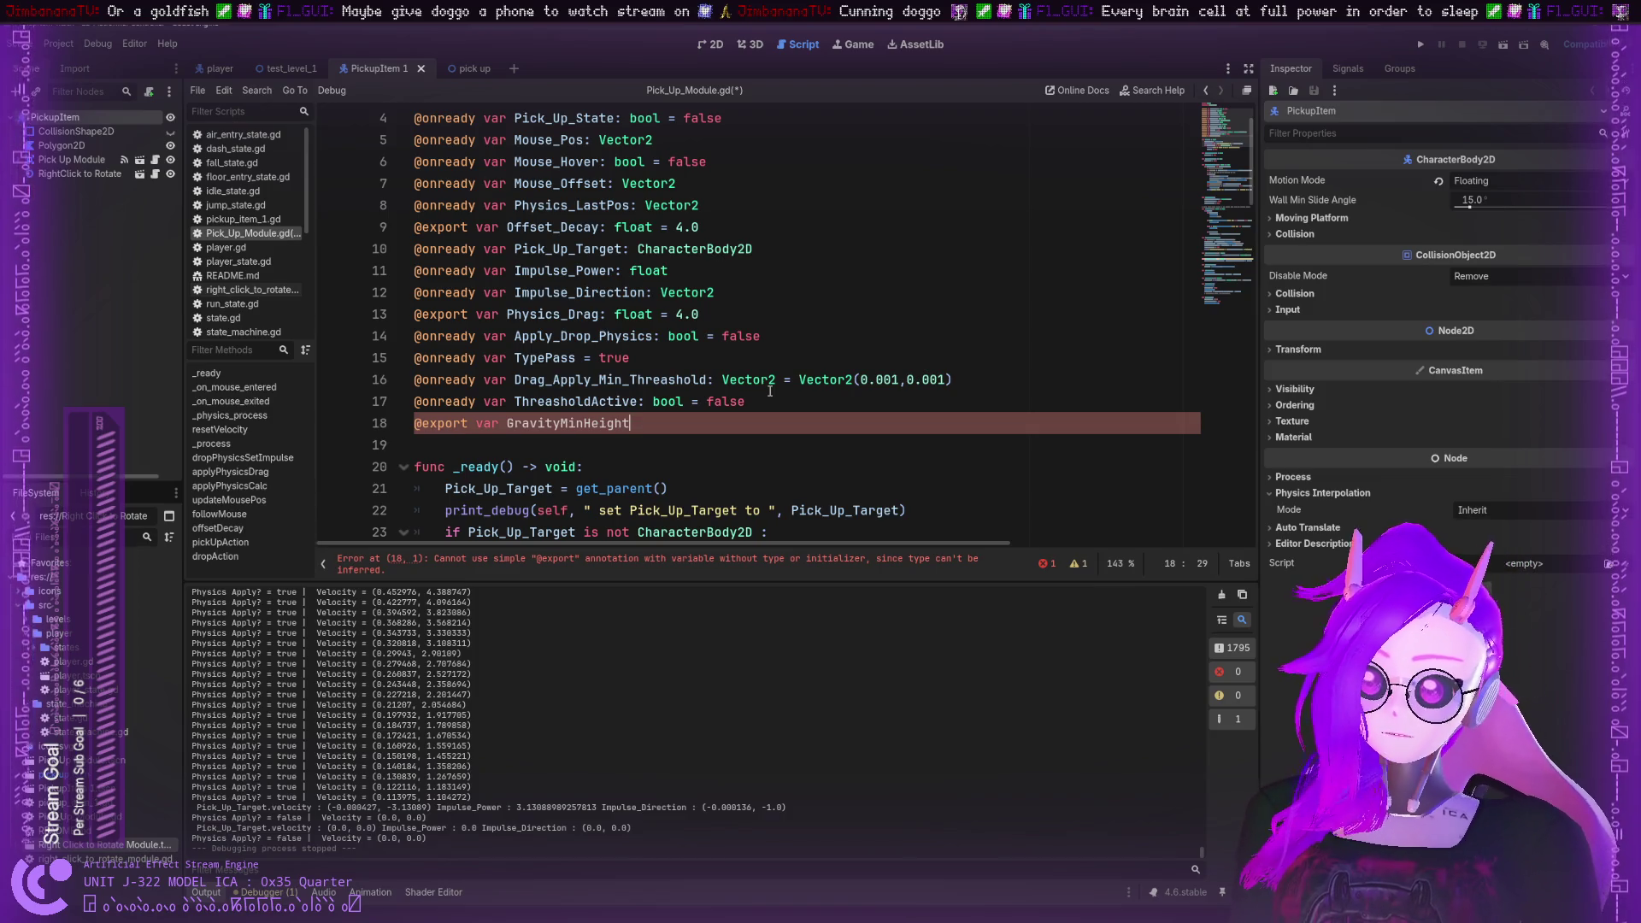
type("float =")
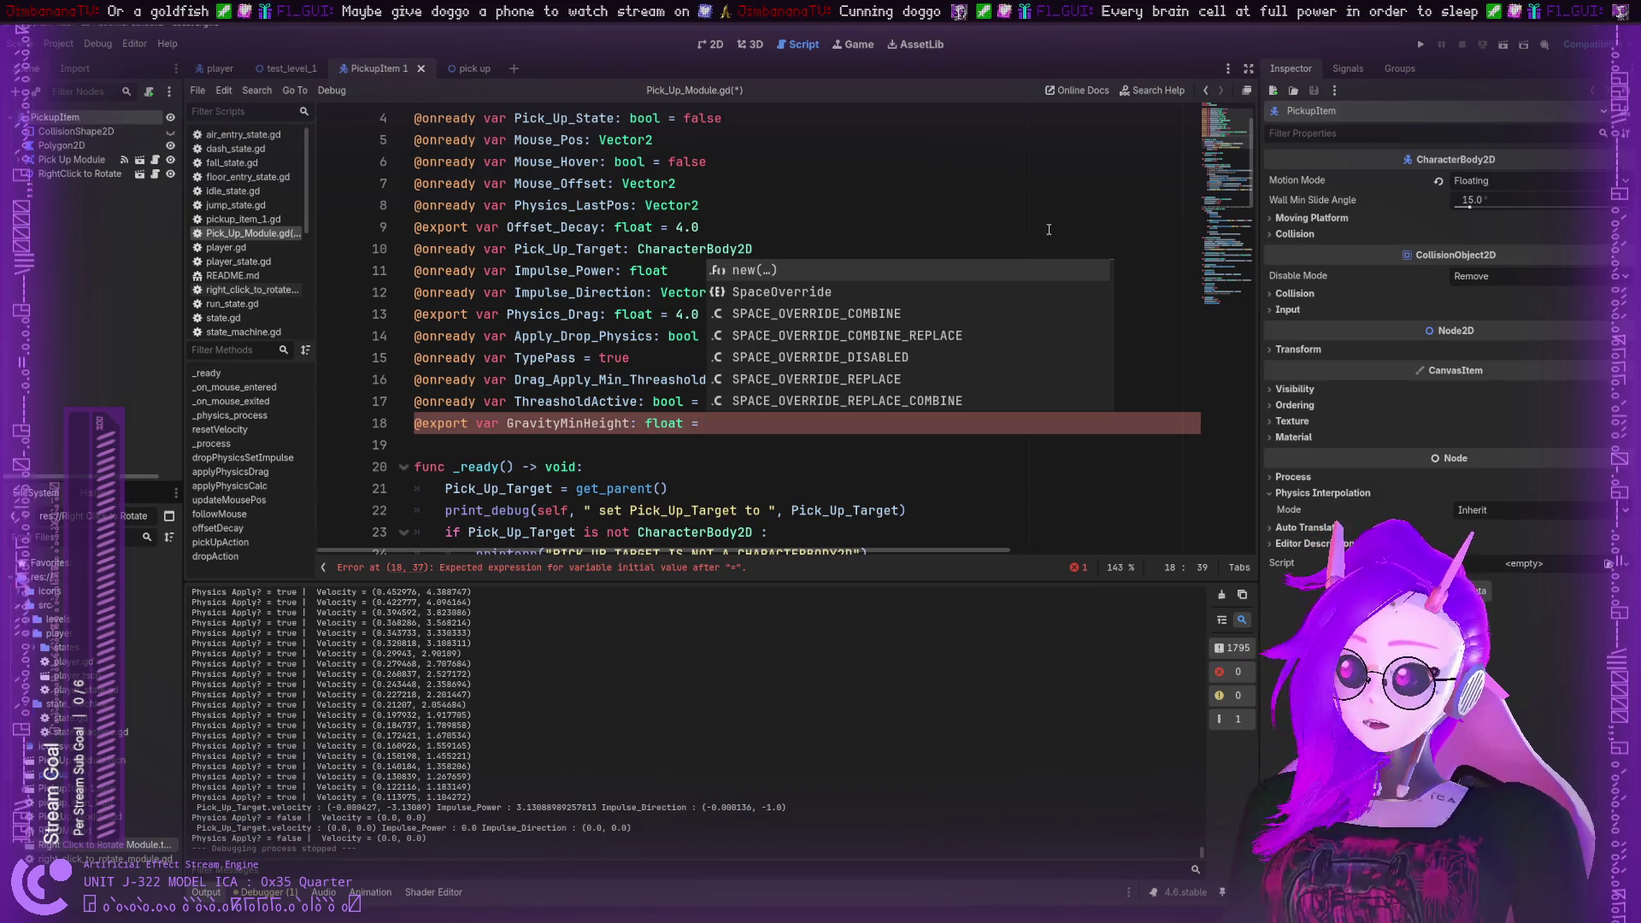
left_click(571, 423)
key("Left")
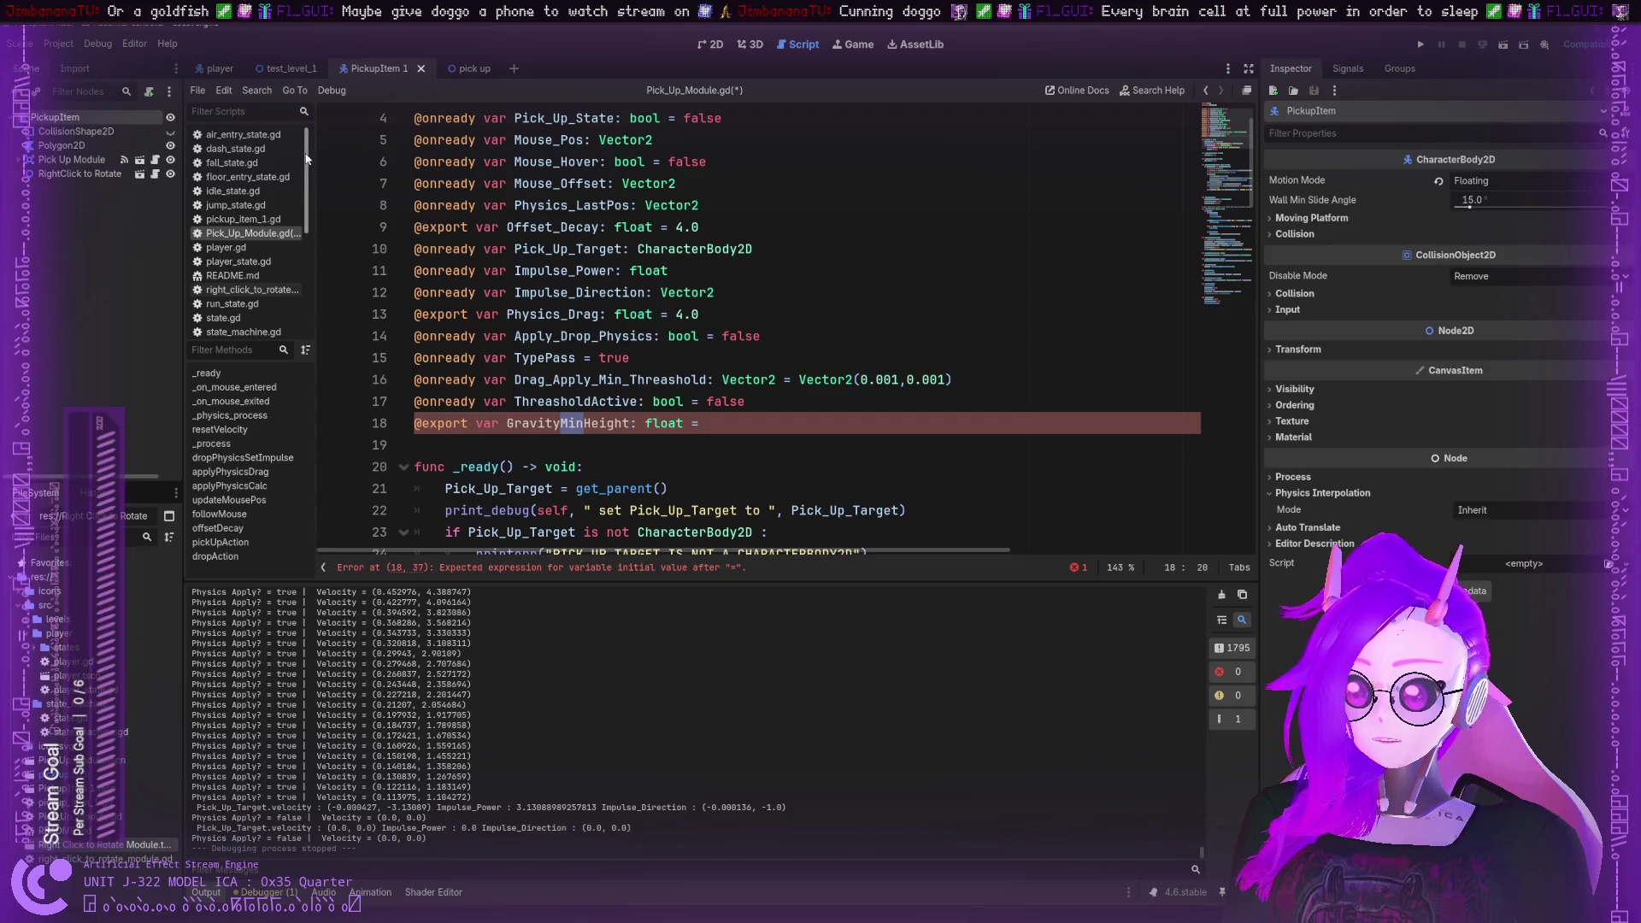
scroll(416, 715, "up", 10)
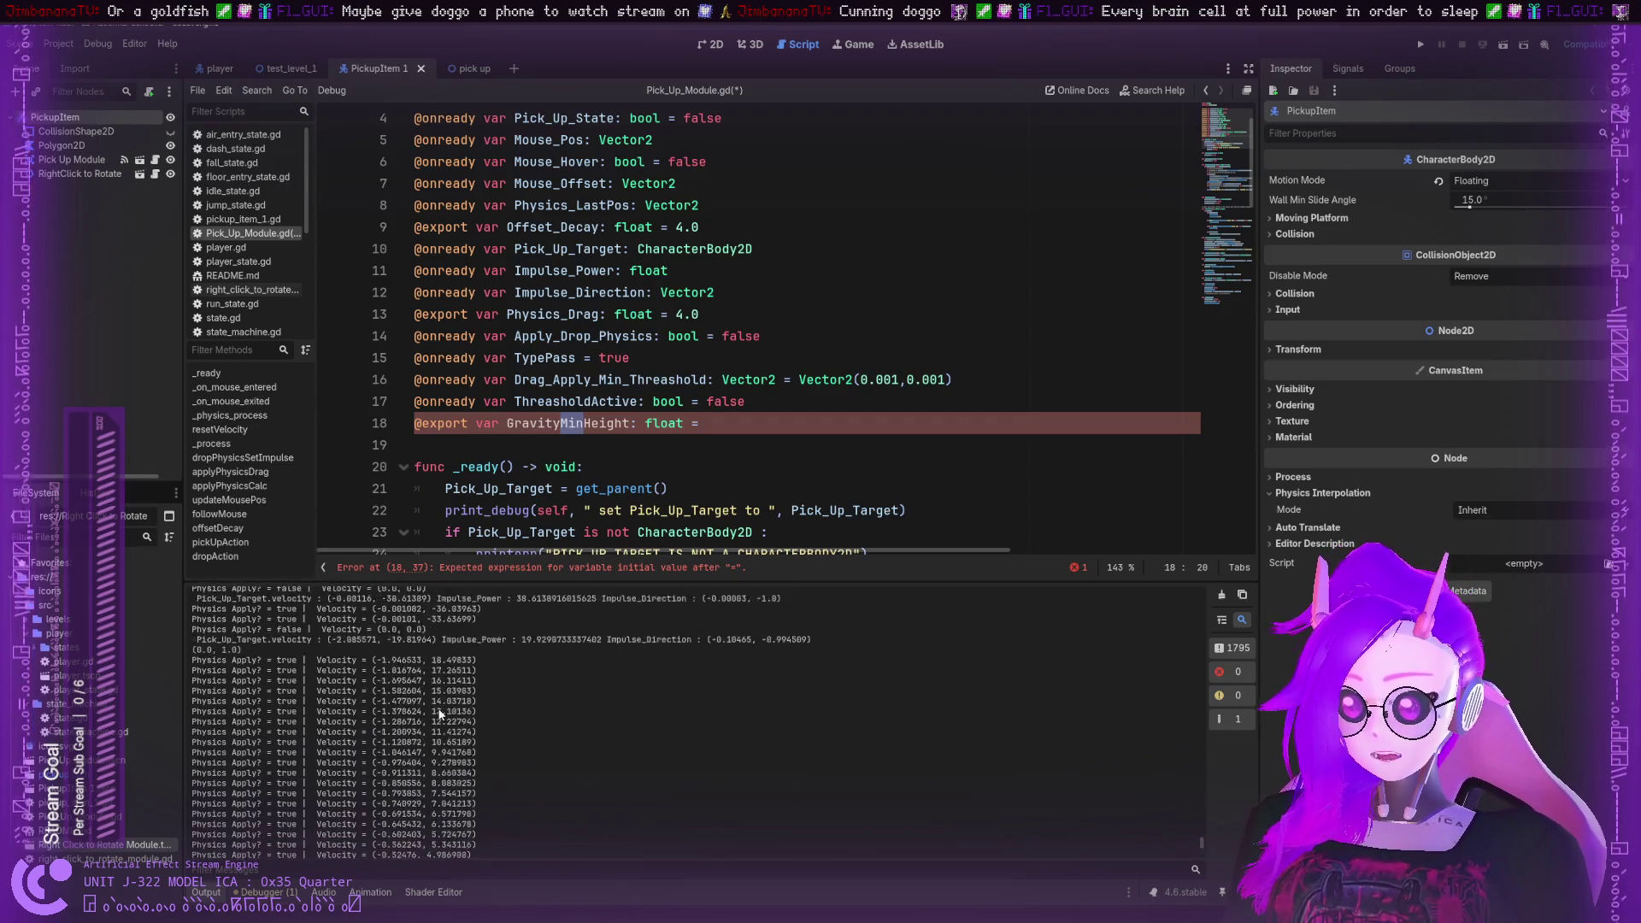
scroll(417, 715, "down", 10)
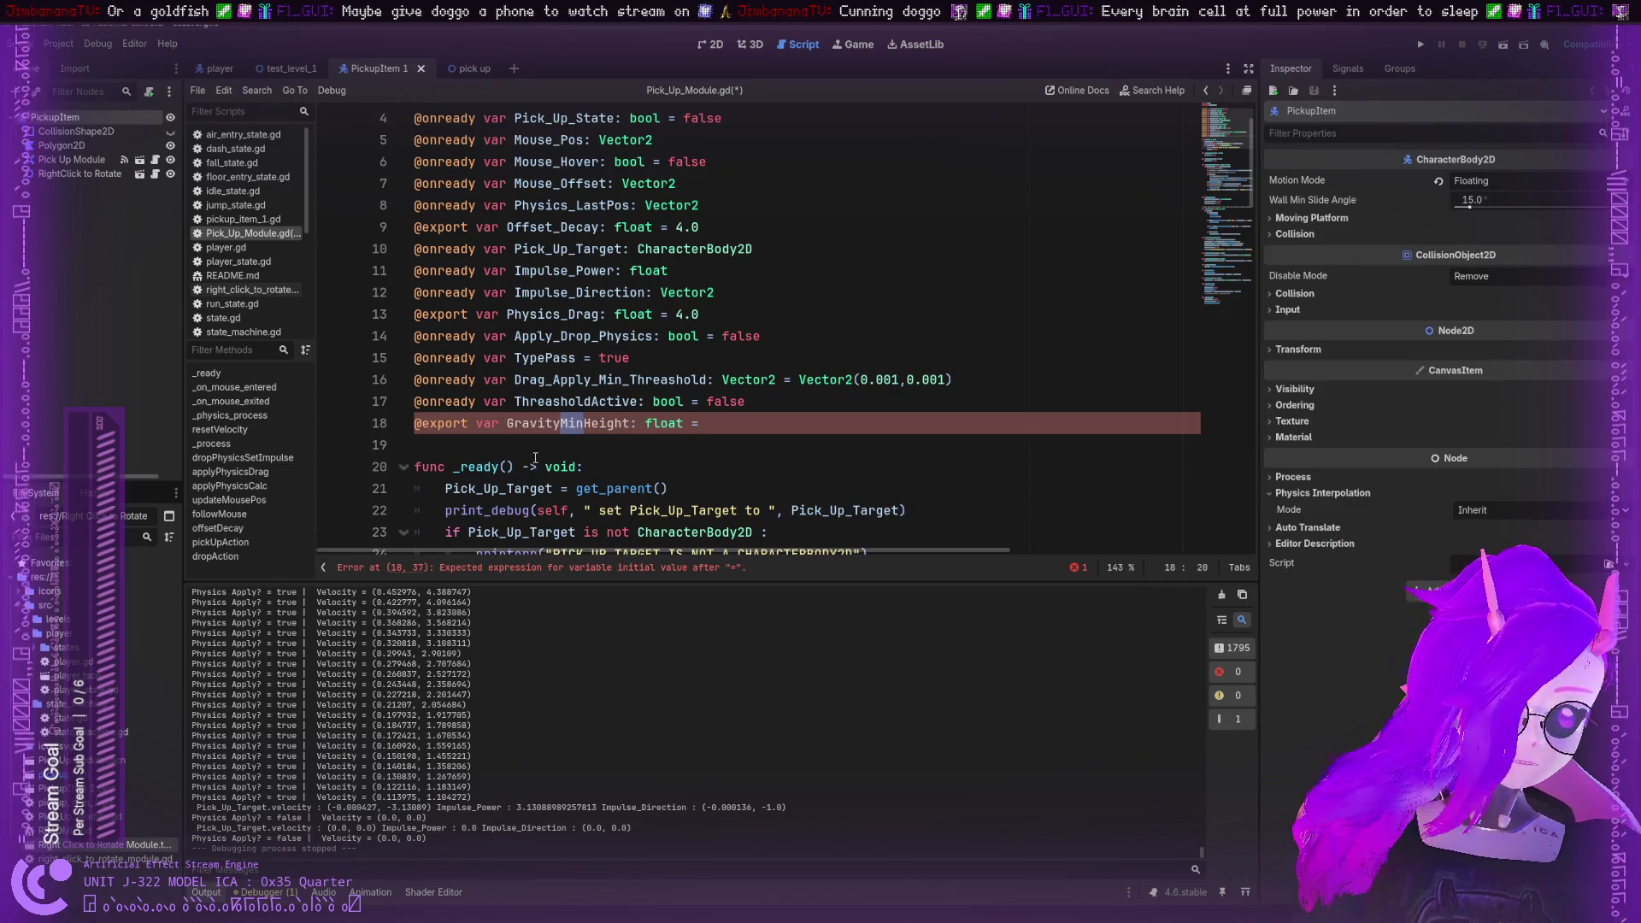
scroll(534, 459, "down", 5)
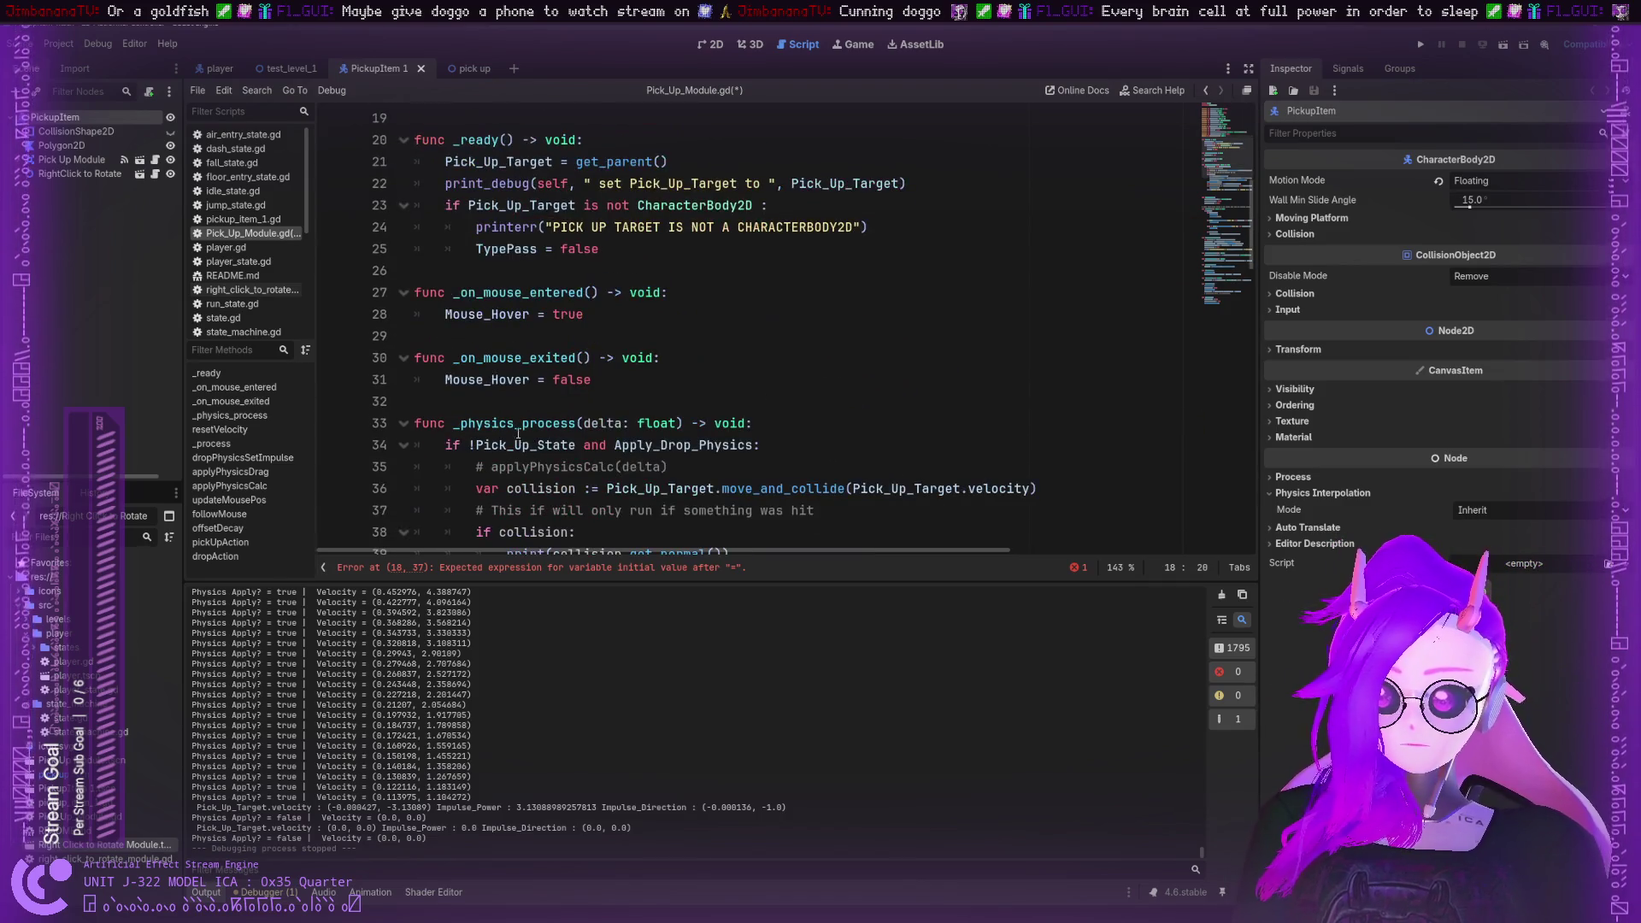
- Prefix the Physics Apply velocity print on line 46 with ##
scroll(501, 275, "down", 5)
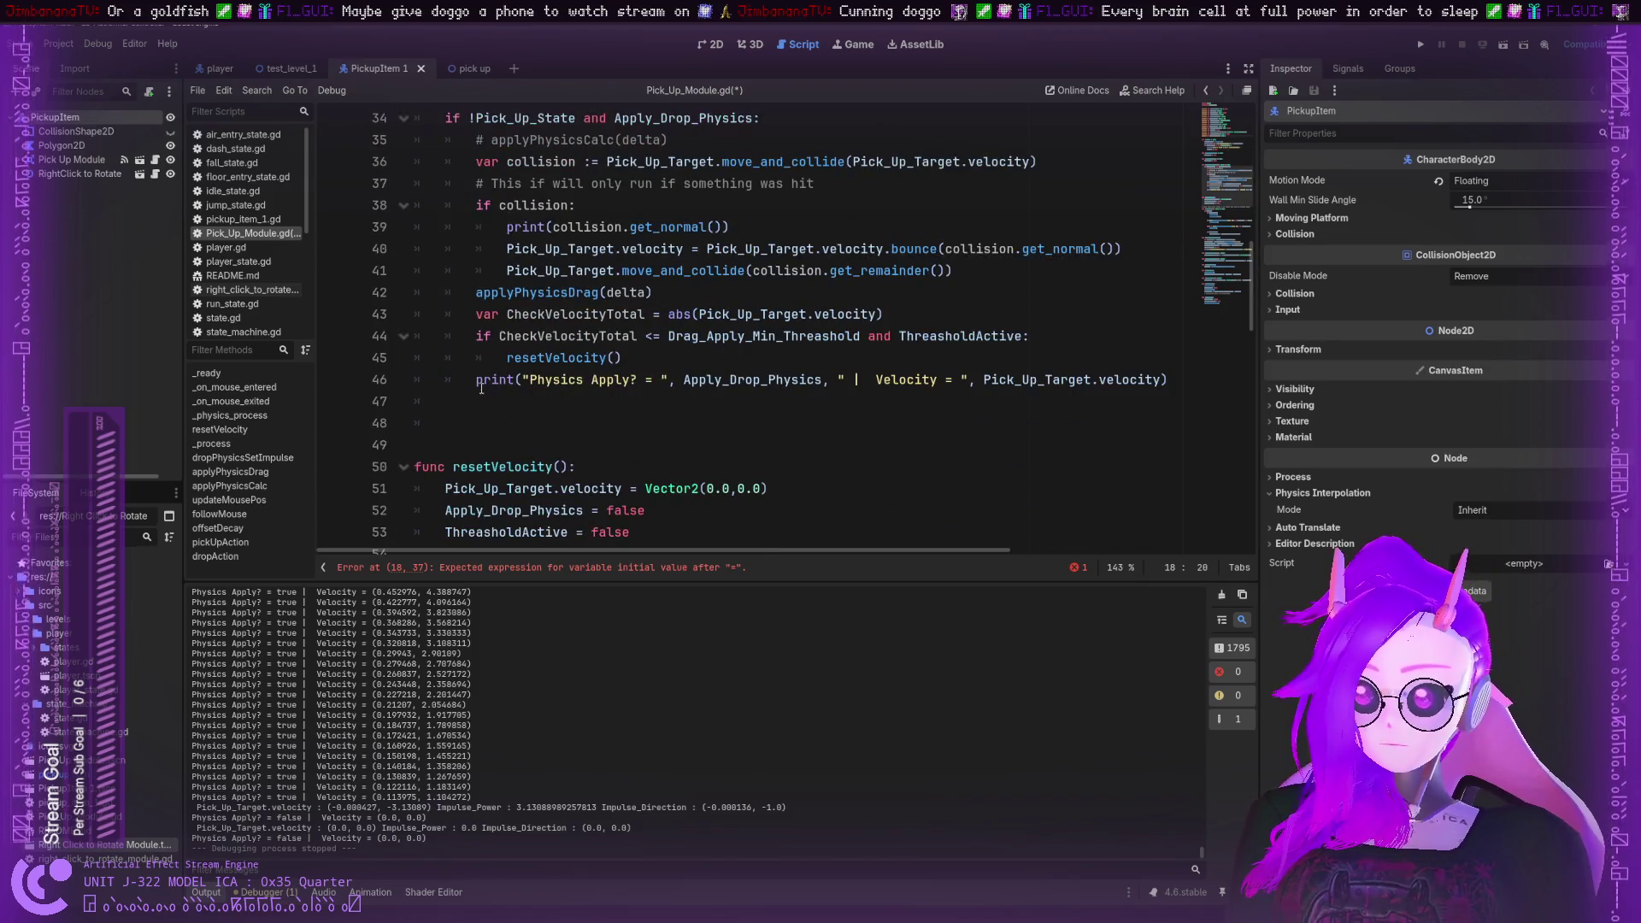
left_click(480, 381)
type("##")
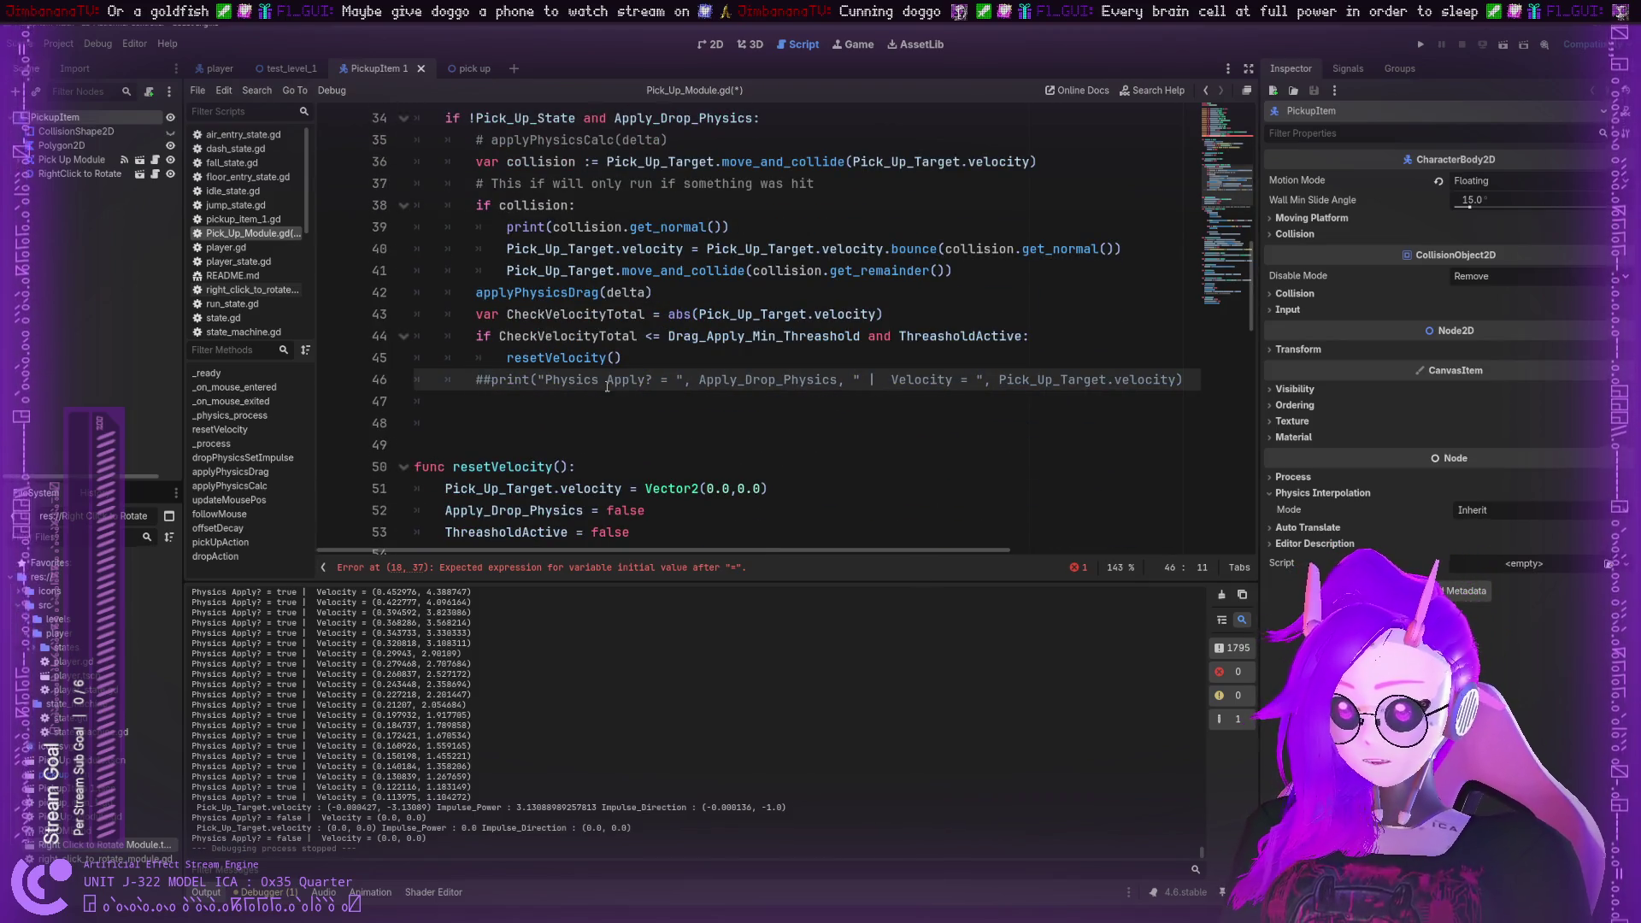
scroll(608, 386, "up", 5)
scroll(602, 391, "down", 2)
- Return to the end of line 18 and select the CollisionShape2D node
scroll(602, 391, "down", 1)
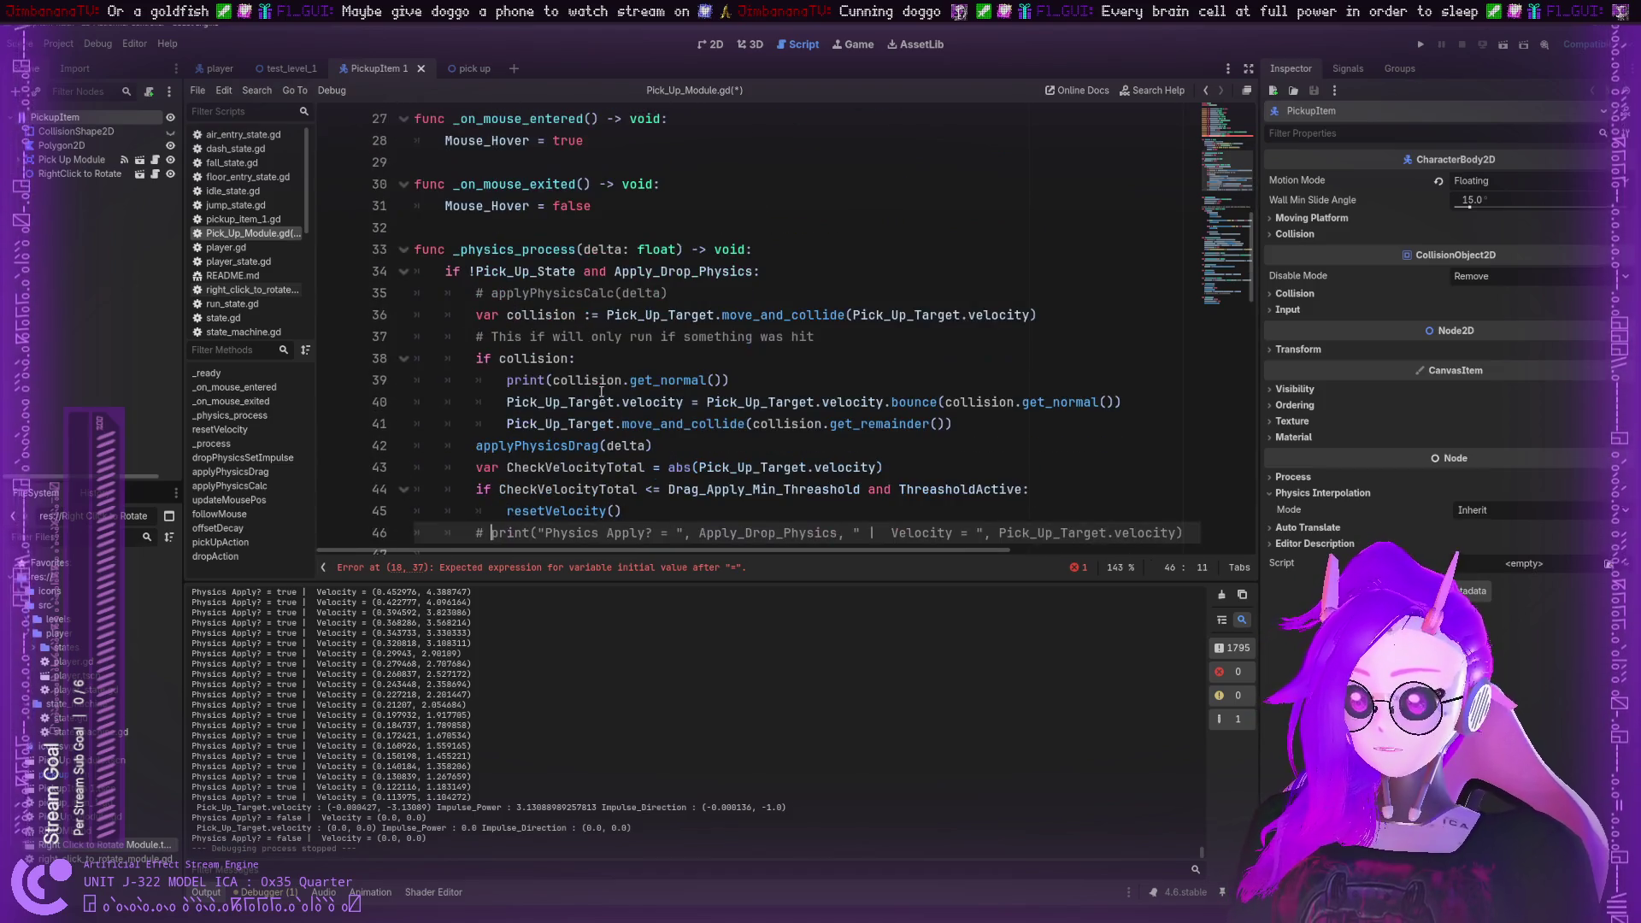
scroll(615, 380, "up", 9)
left_click(713, 493)
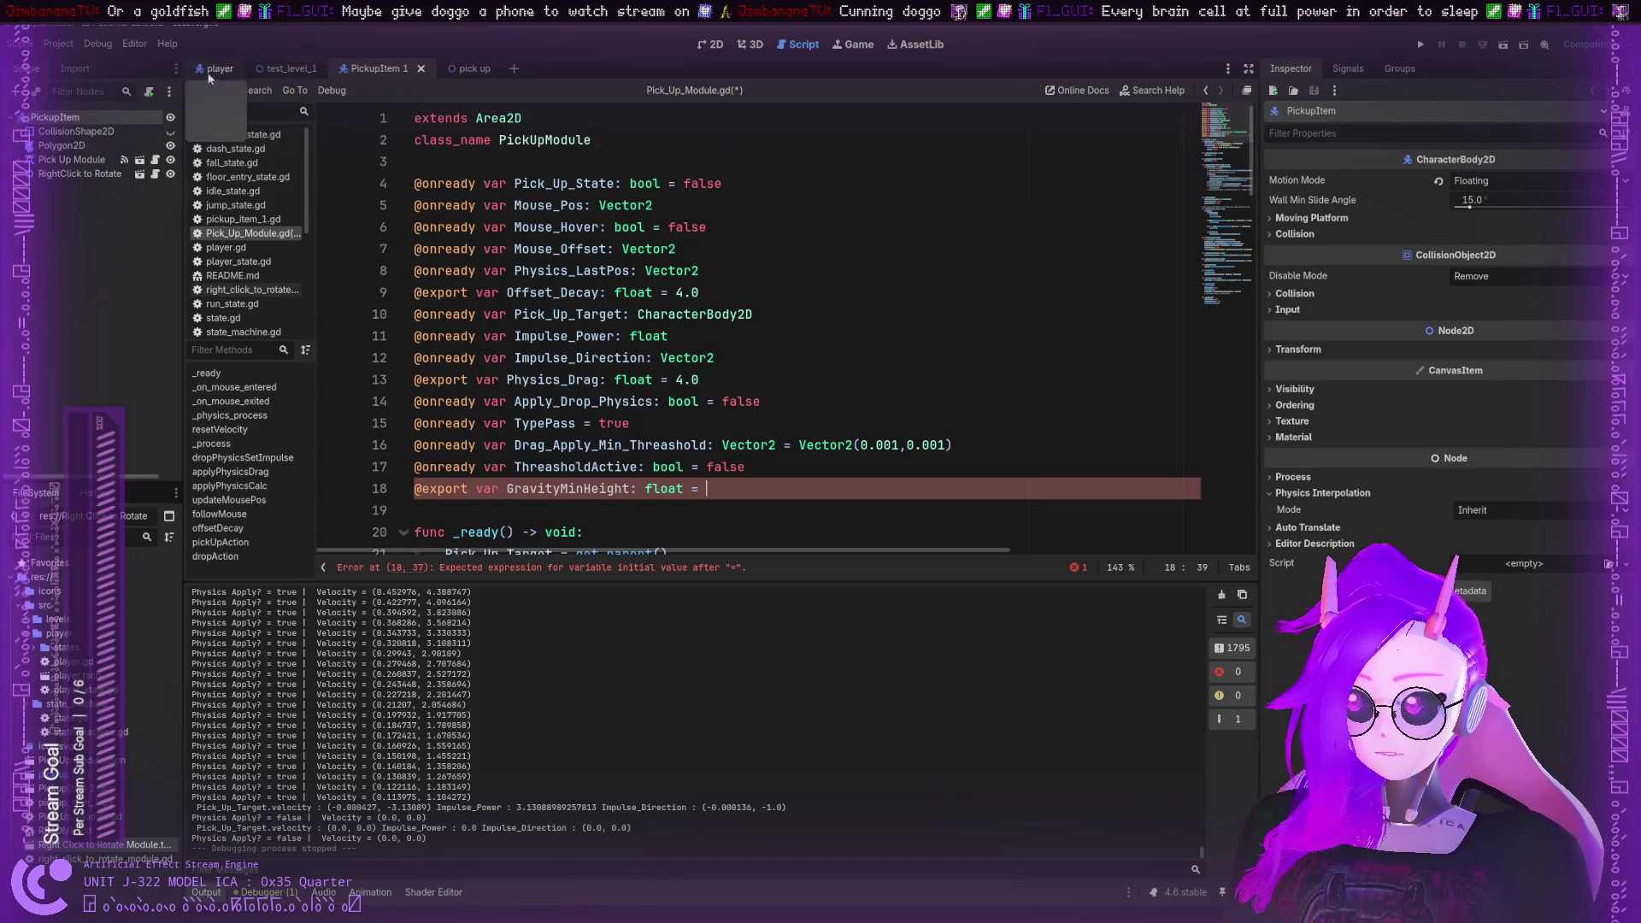
left_click(73, 132)
- Rename the line 18 variable to GravityApplyLimit: float = 600.0
left_click(71, 146)
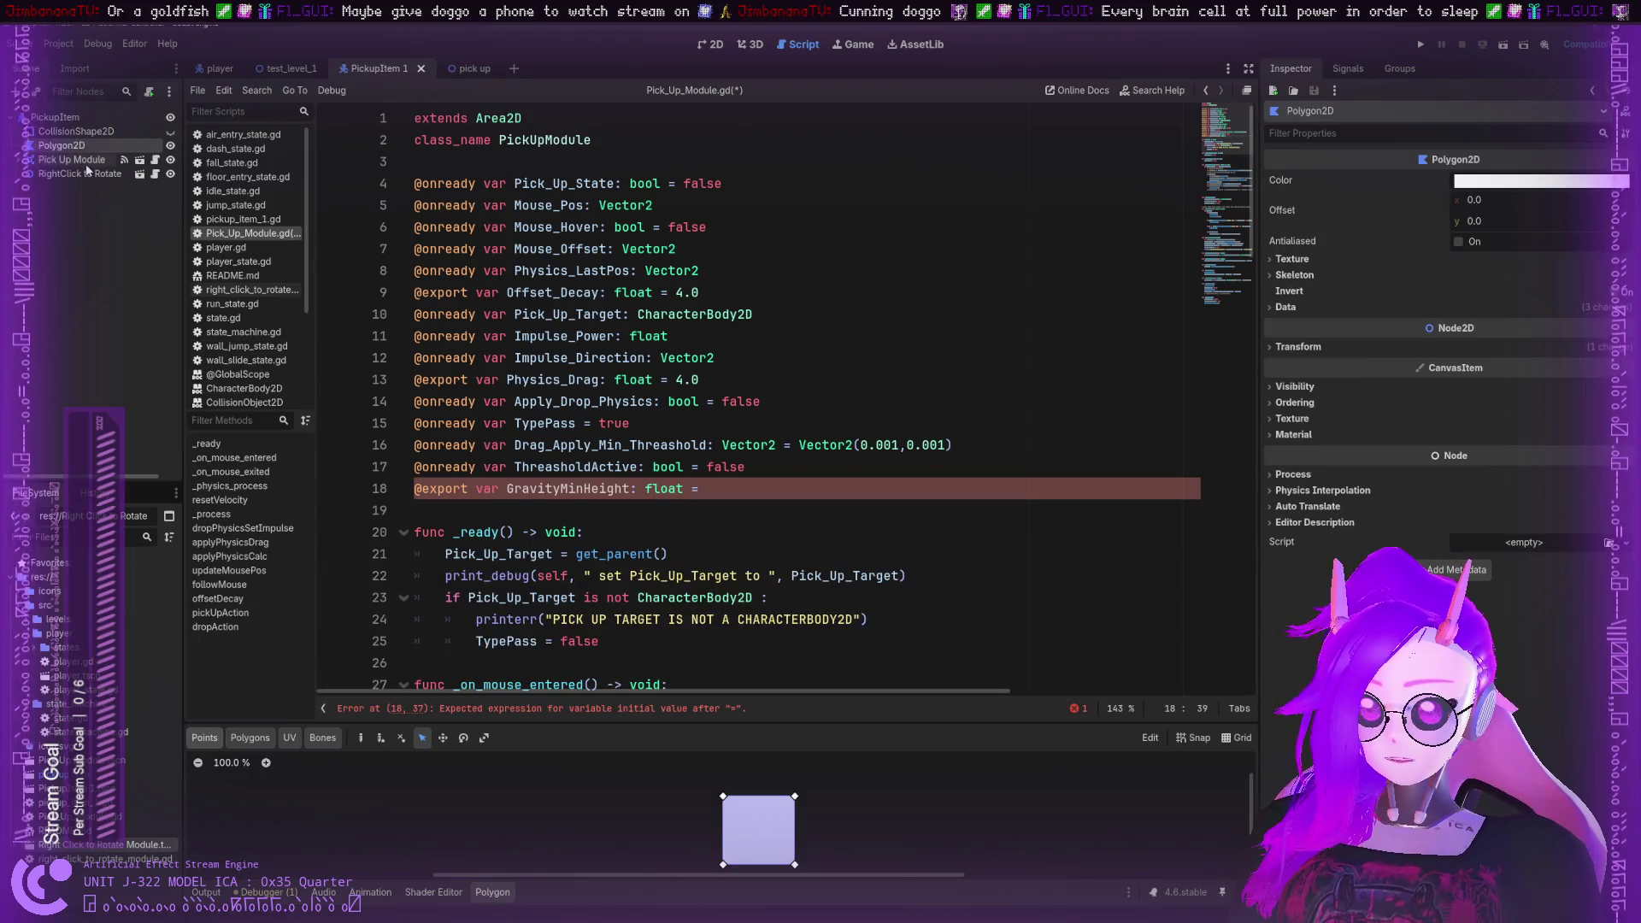
left_click(707, 498)
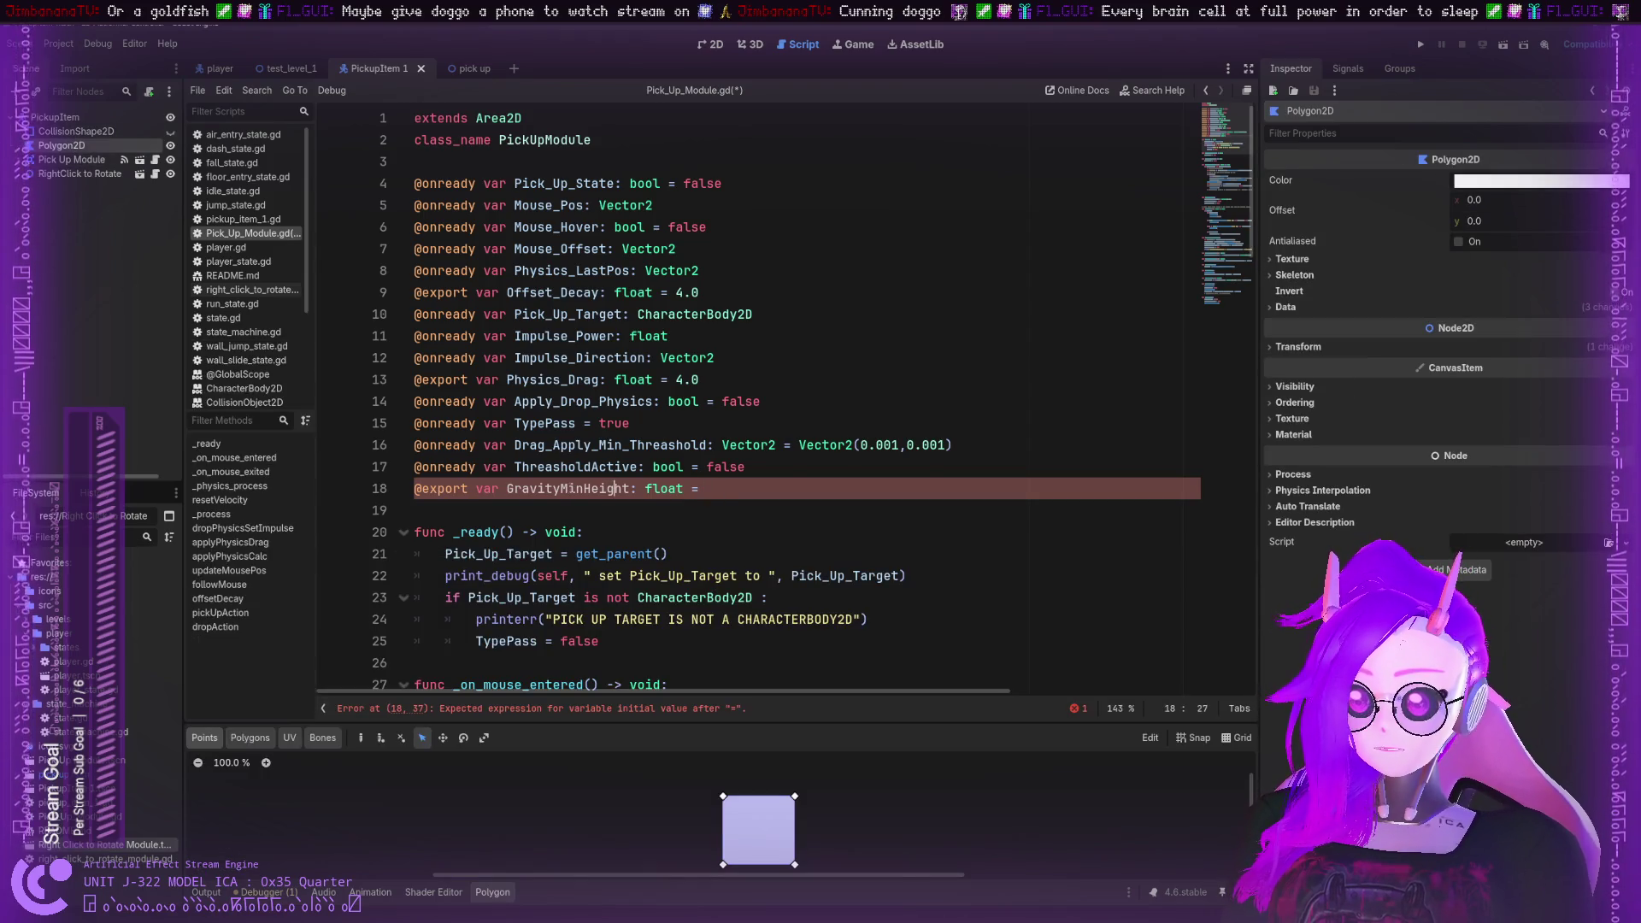
left_click_drag(564, 488, 631, 488)
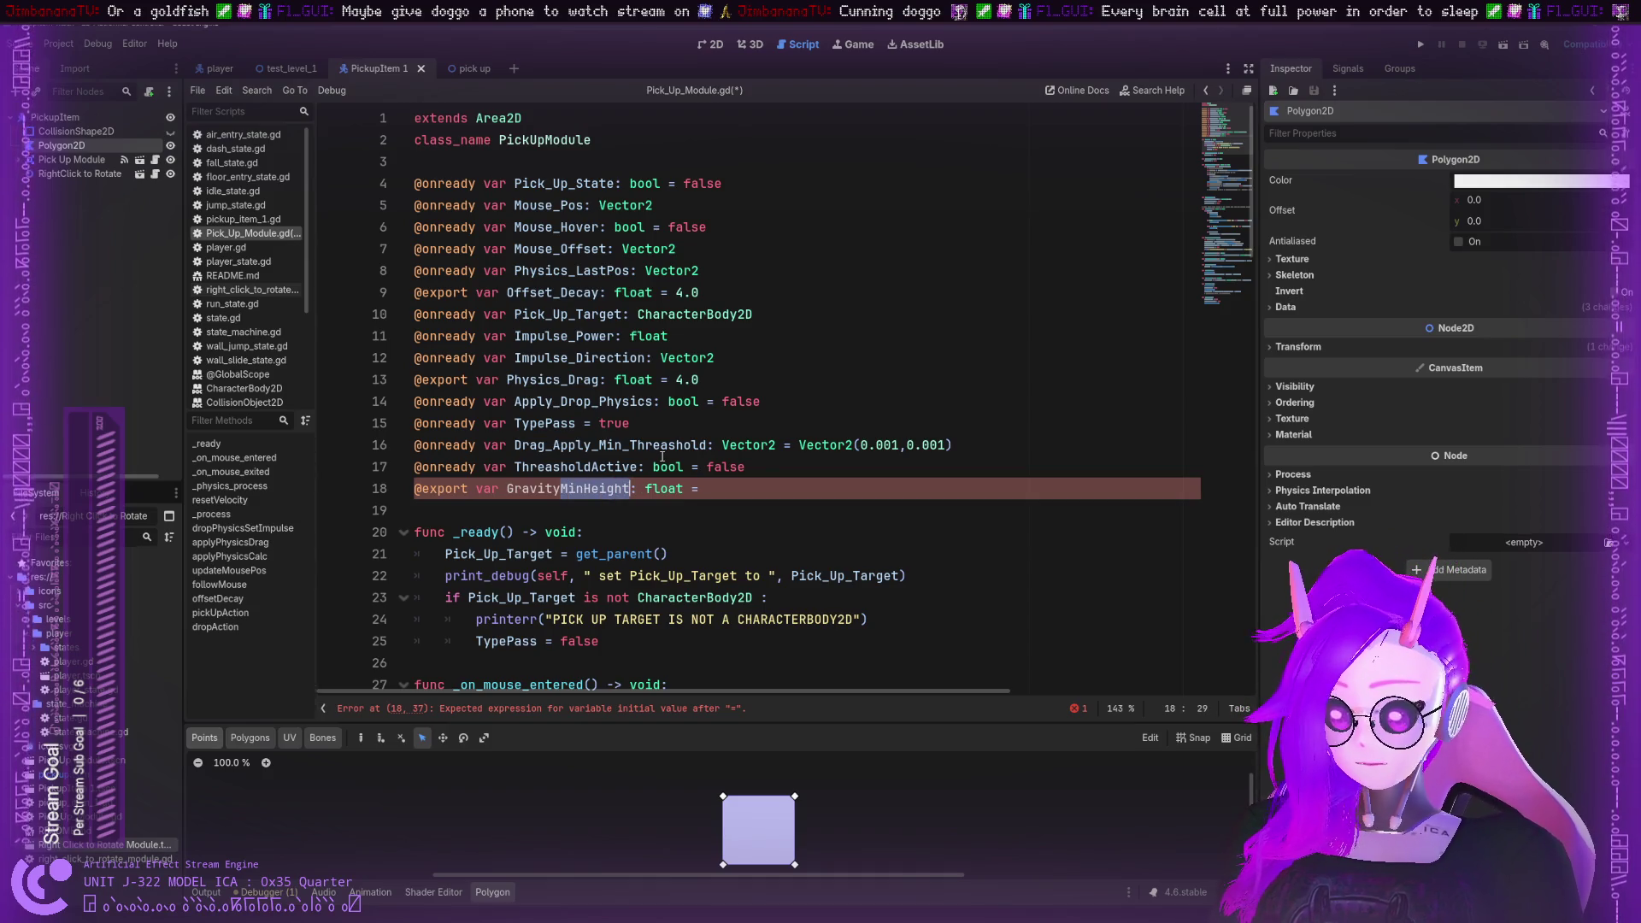
type("ApplyLimi")
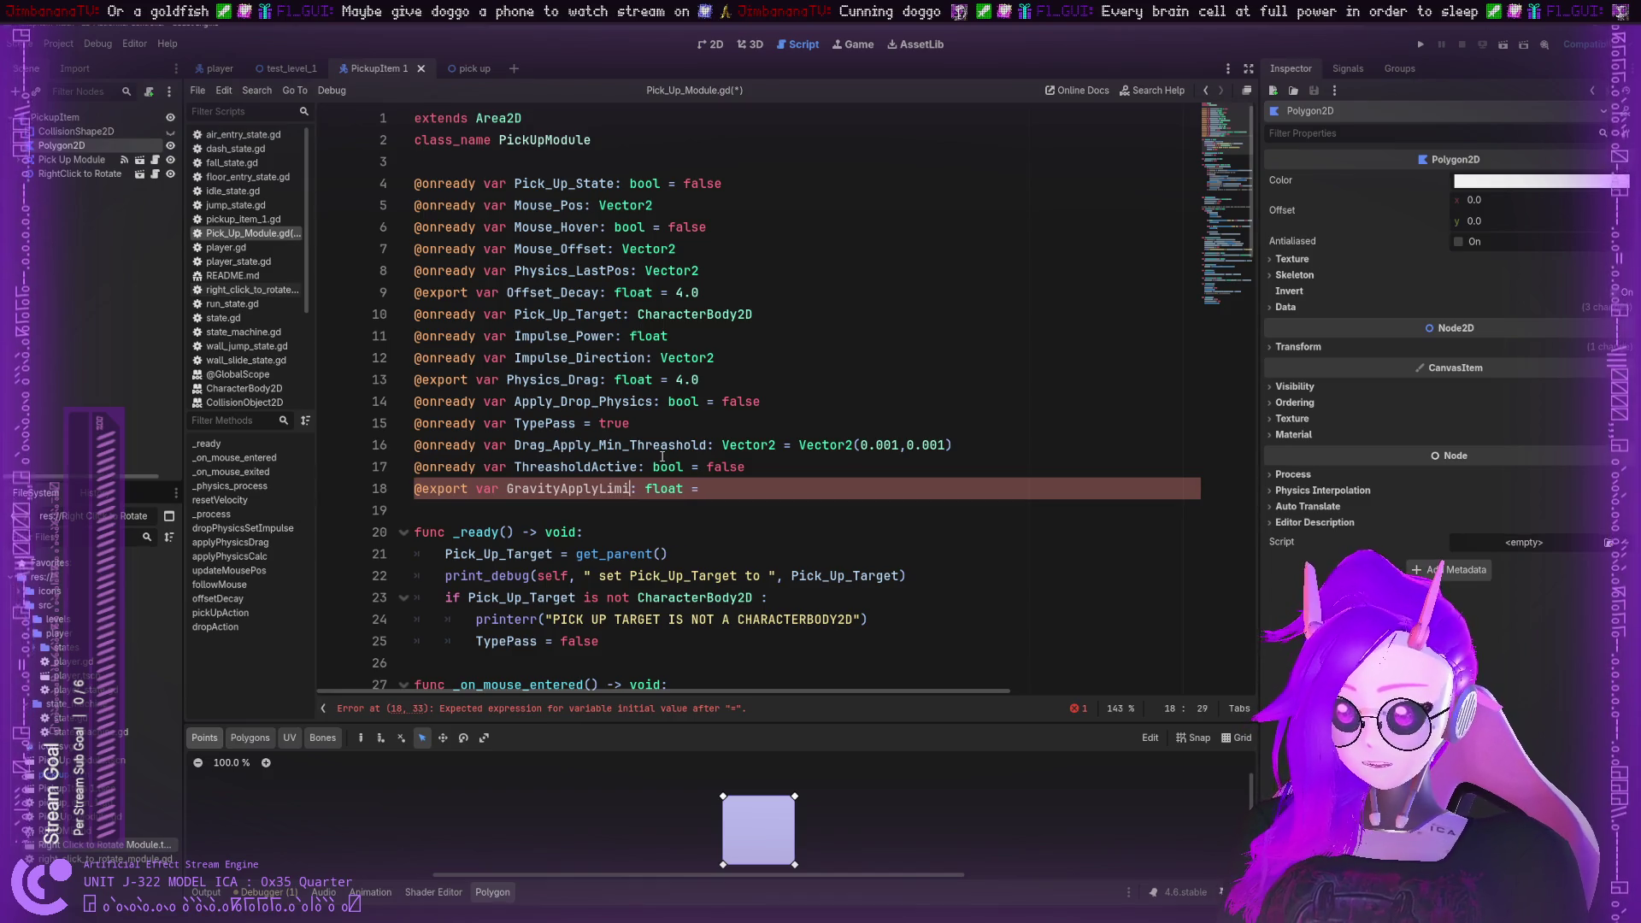
type("t: float = ")
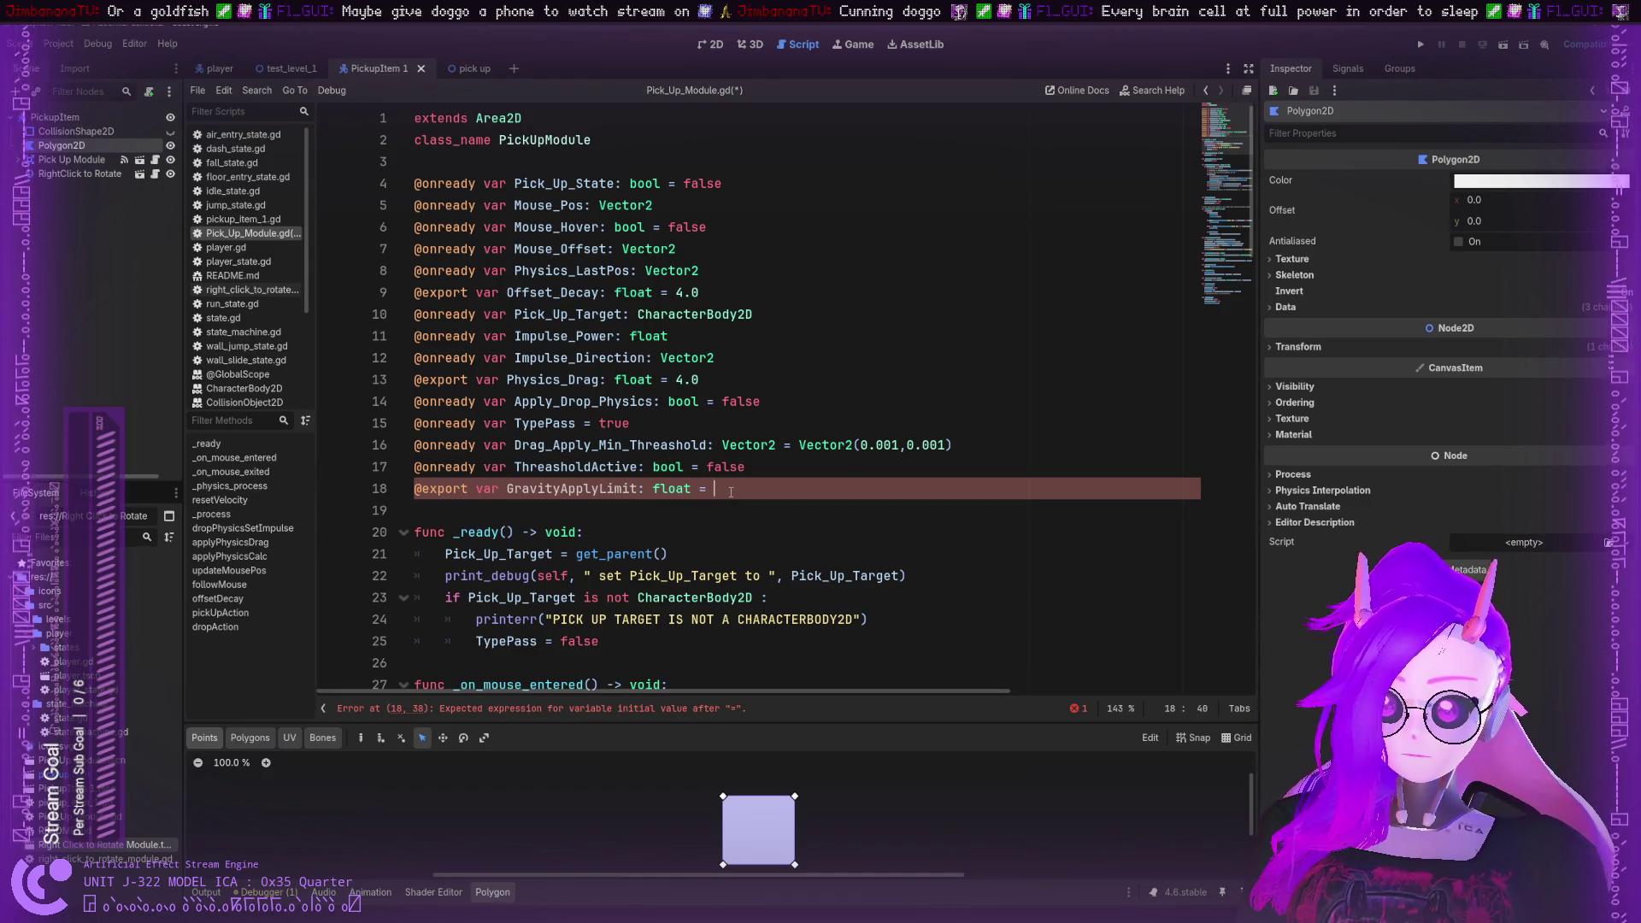
type("600.")
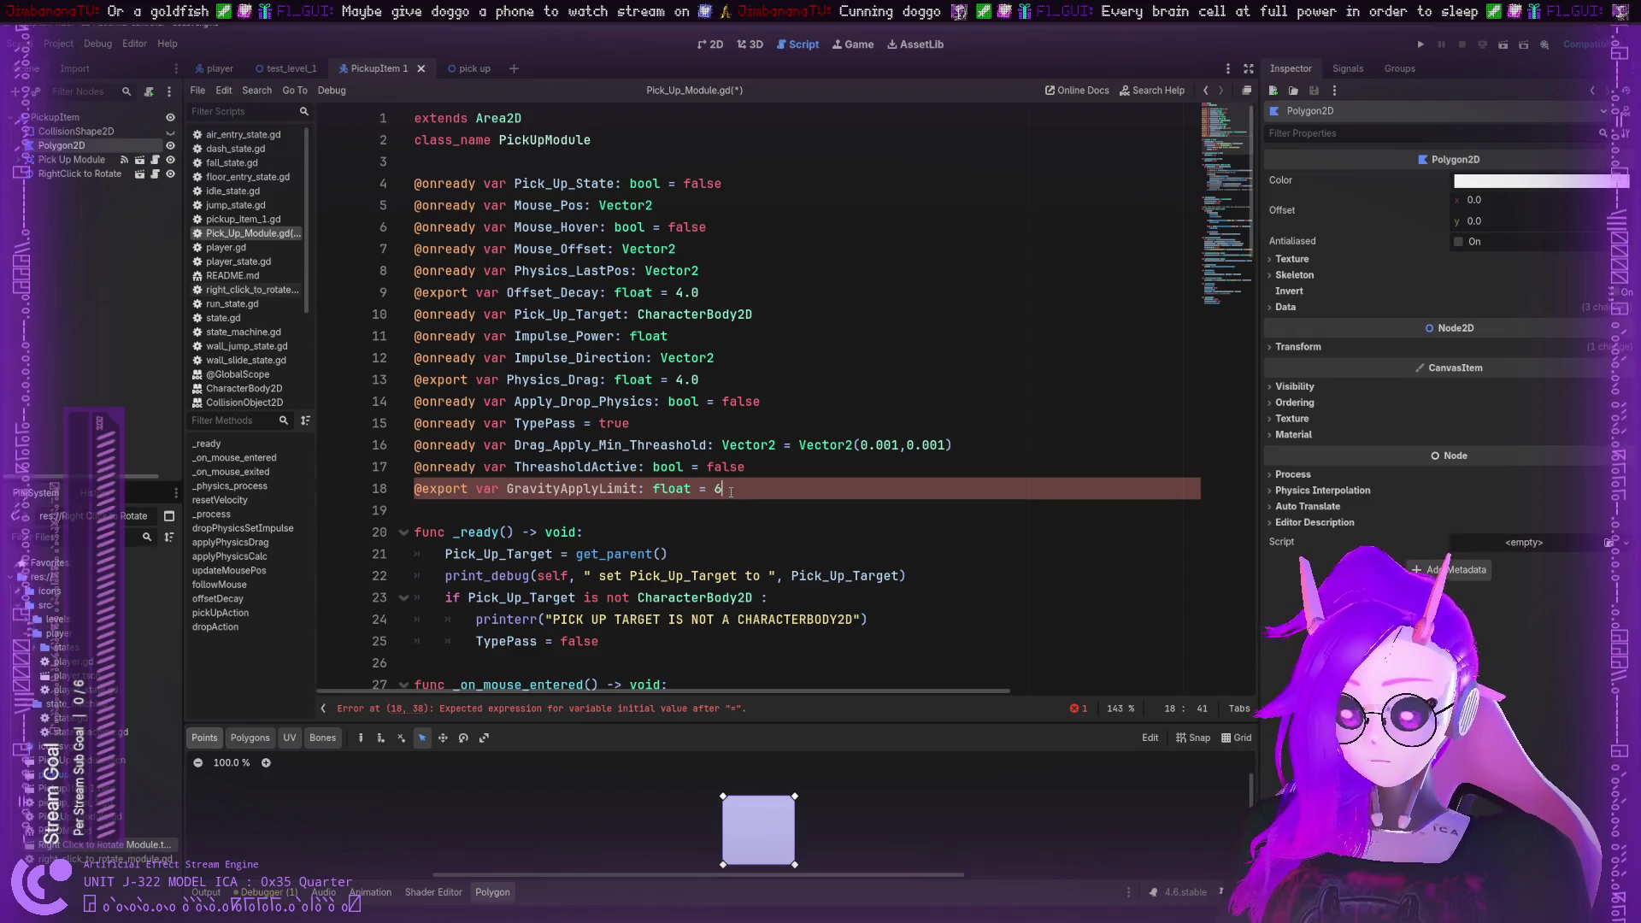
type("0")
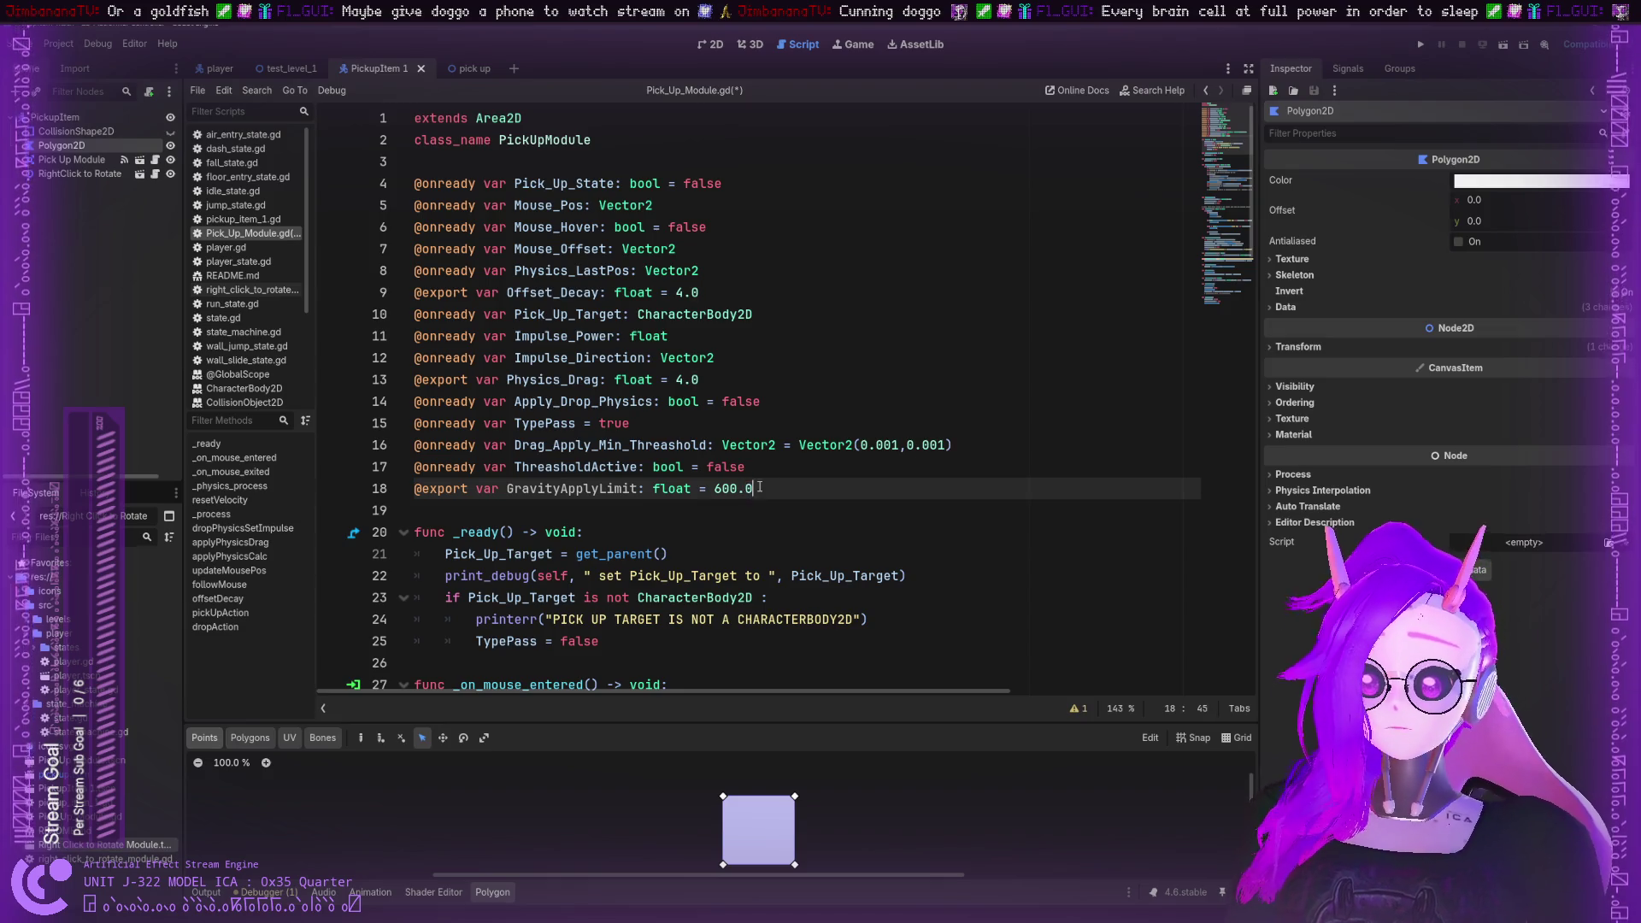
- Rework the type and 600.0 default value on the GravityApplyLimit line
key("shift+Left")
key("shift+Left")
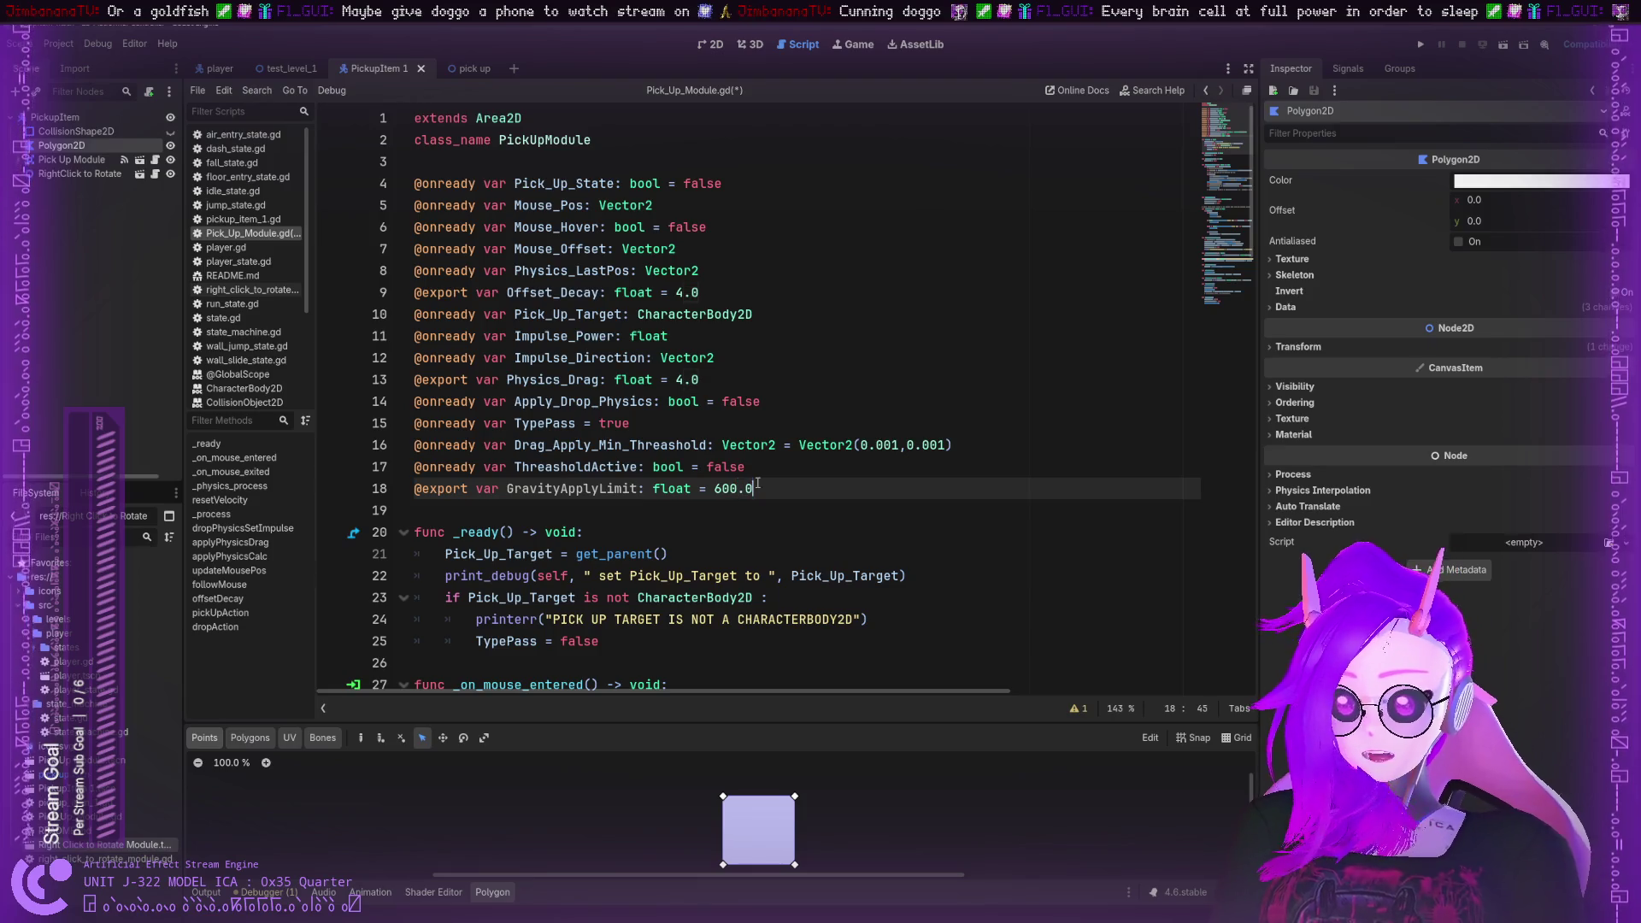
left_click(669, 503)
left_click_drag(753, 489, 676, 489)
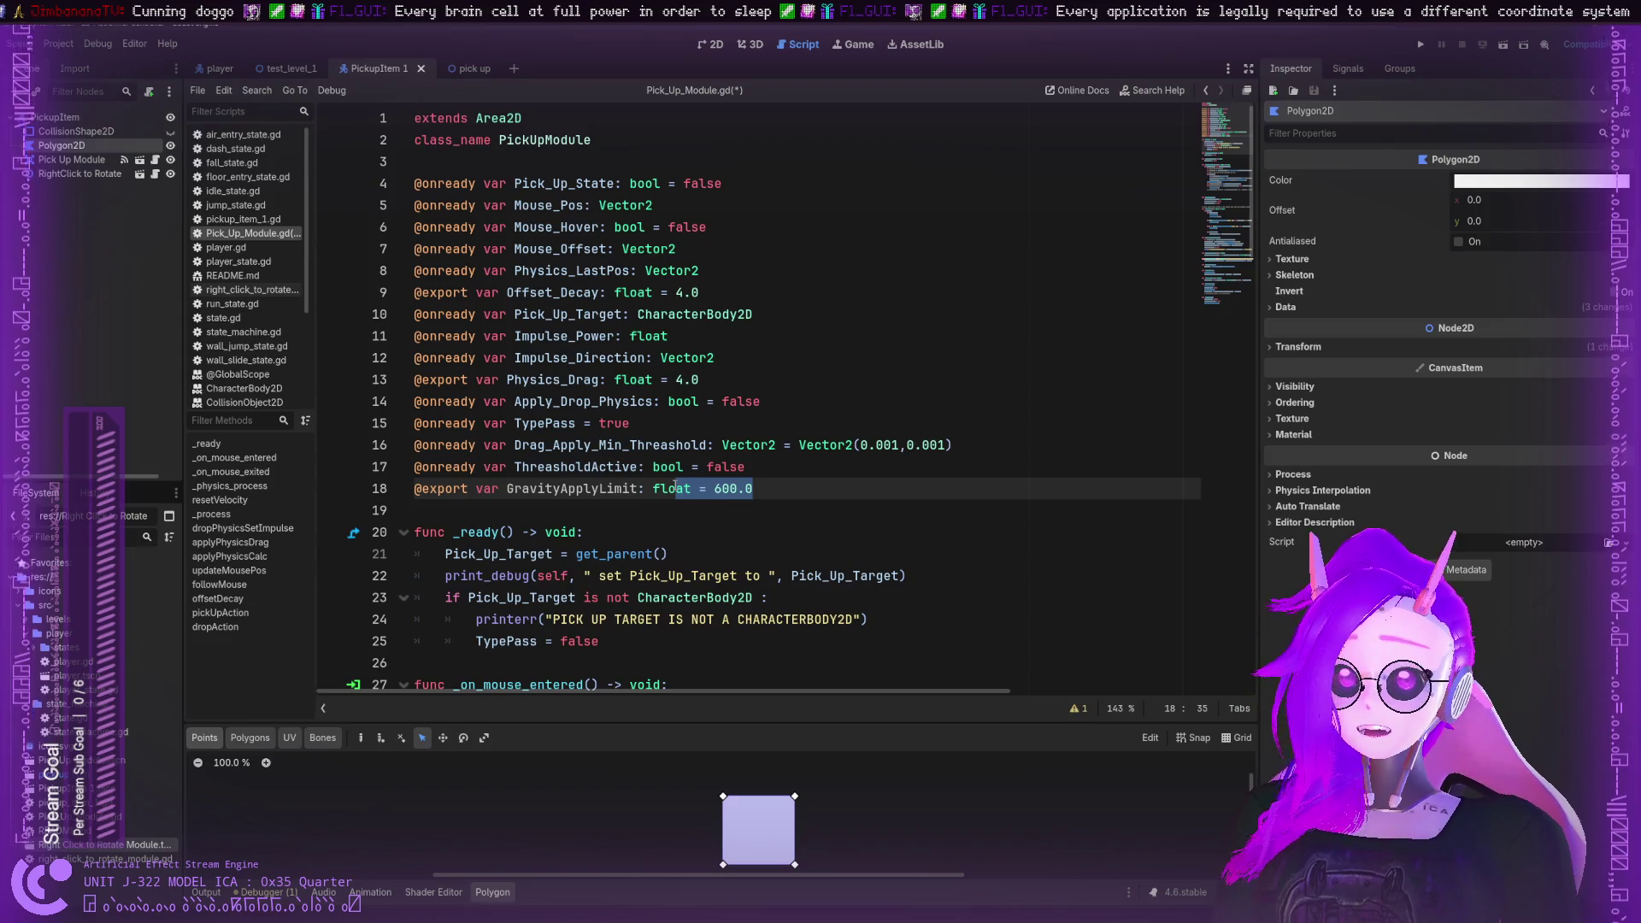
mouse_move(676, 489)
left_mouse_down()
mouse_move(653, 445)
mouse_move(683, 485)
mouse_move(706, 483)
left_mouse_up()
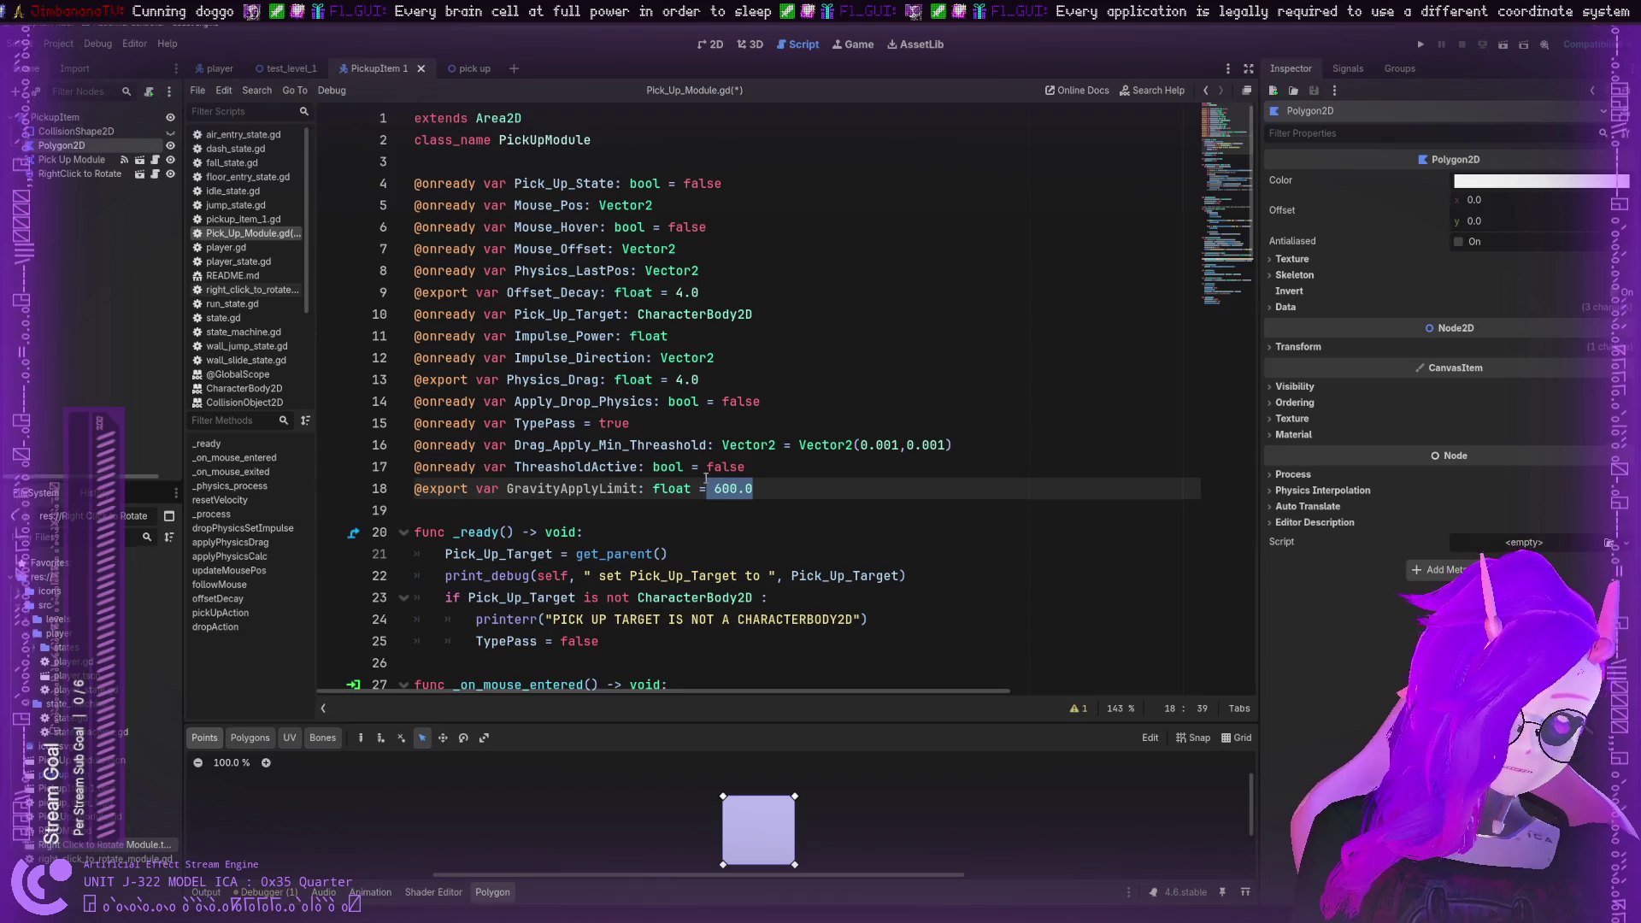
left_click(706, 486)
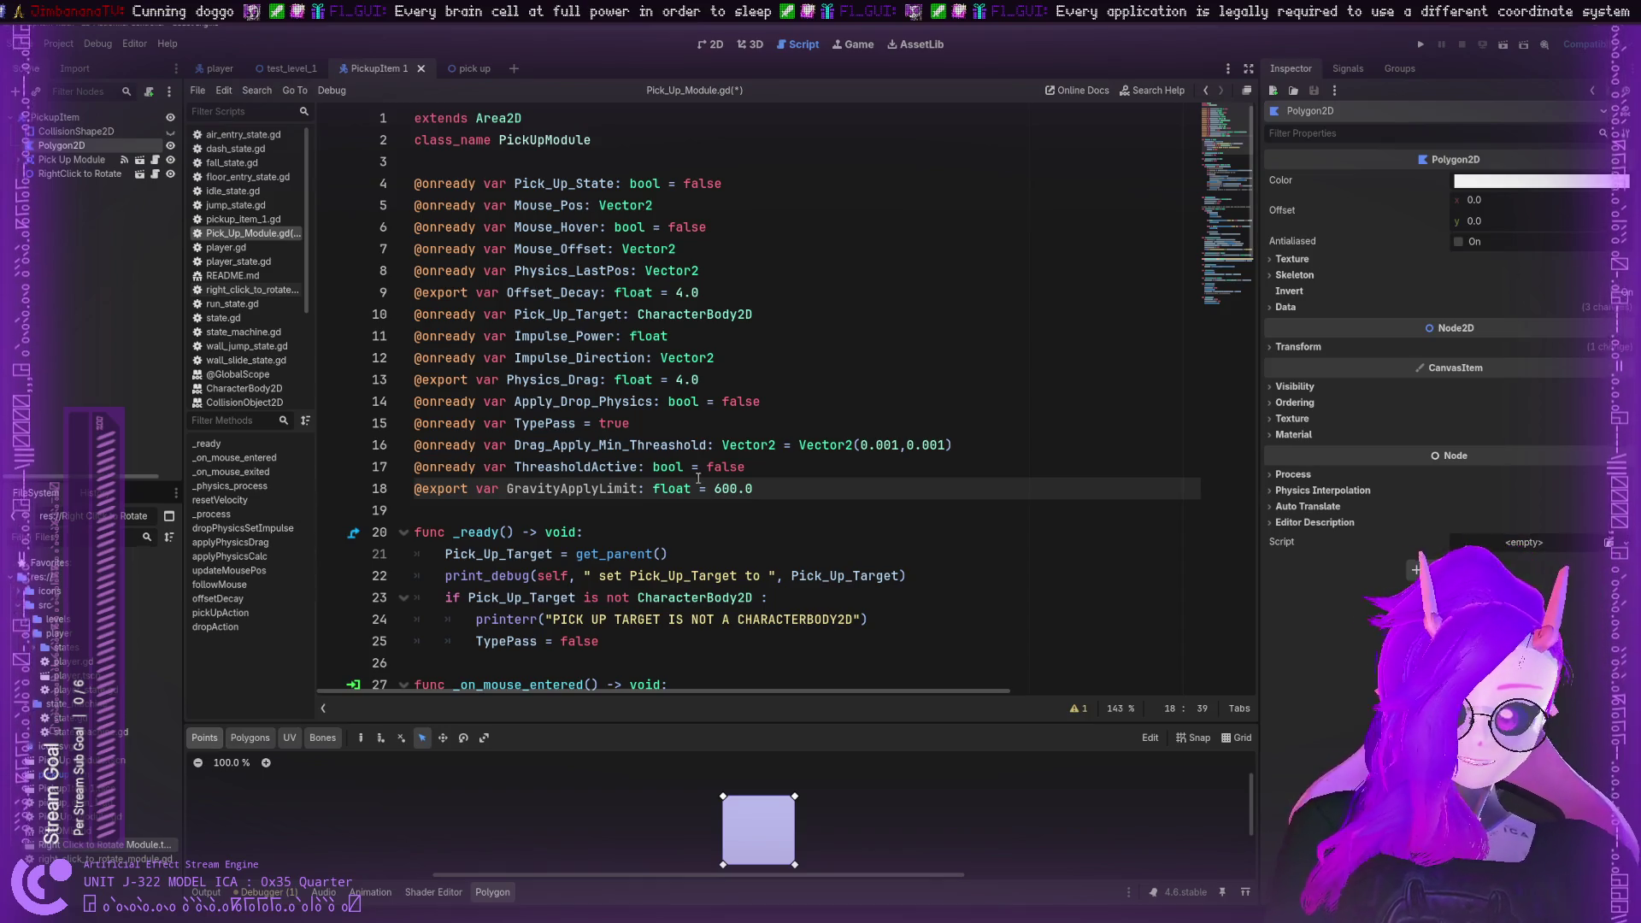
left_click_drag(723, 488, 753, 488)
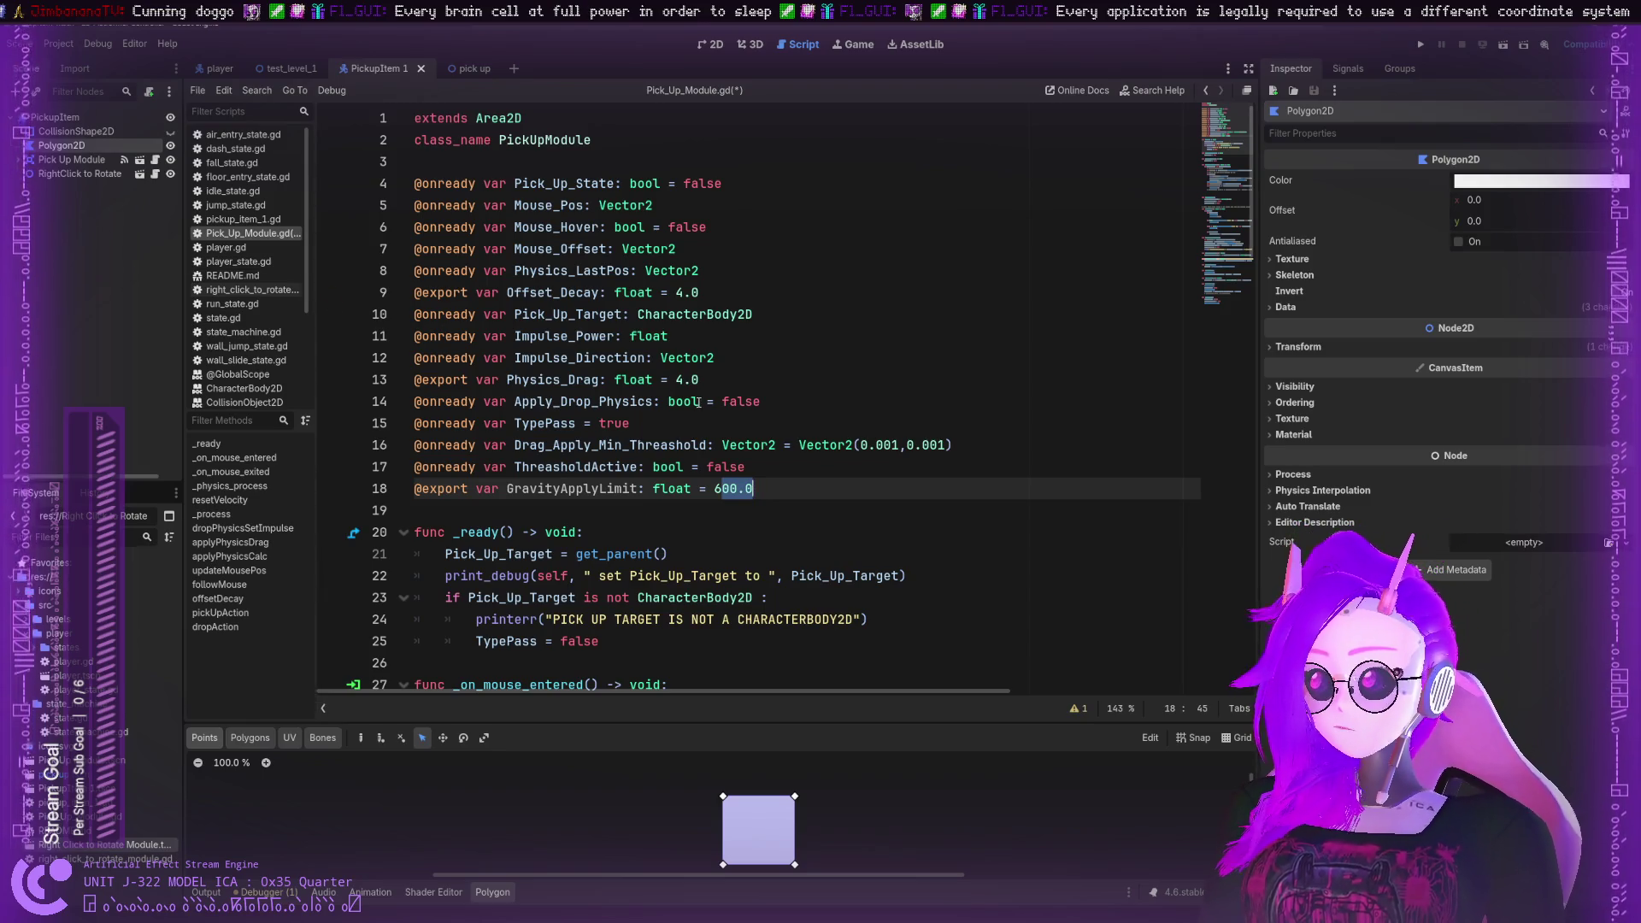
- Check the lines below, then return to the end of the GravityApplyLimit line
left_click(614, 379)
left_click(769, 488)
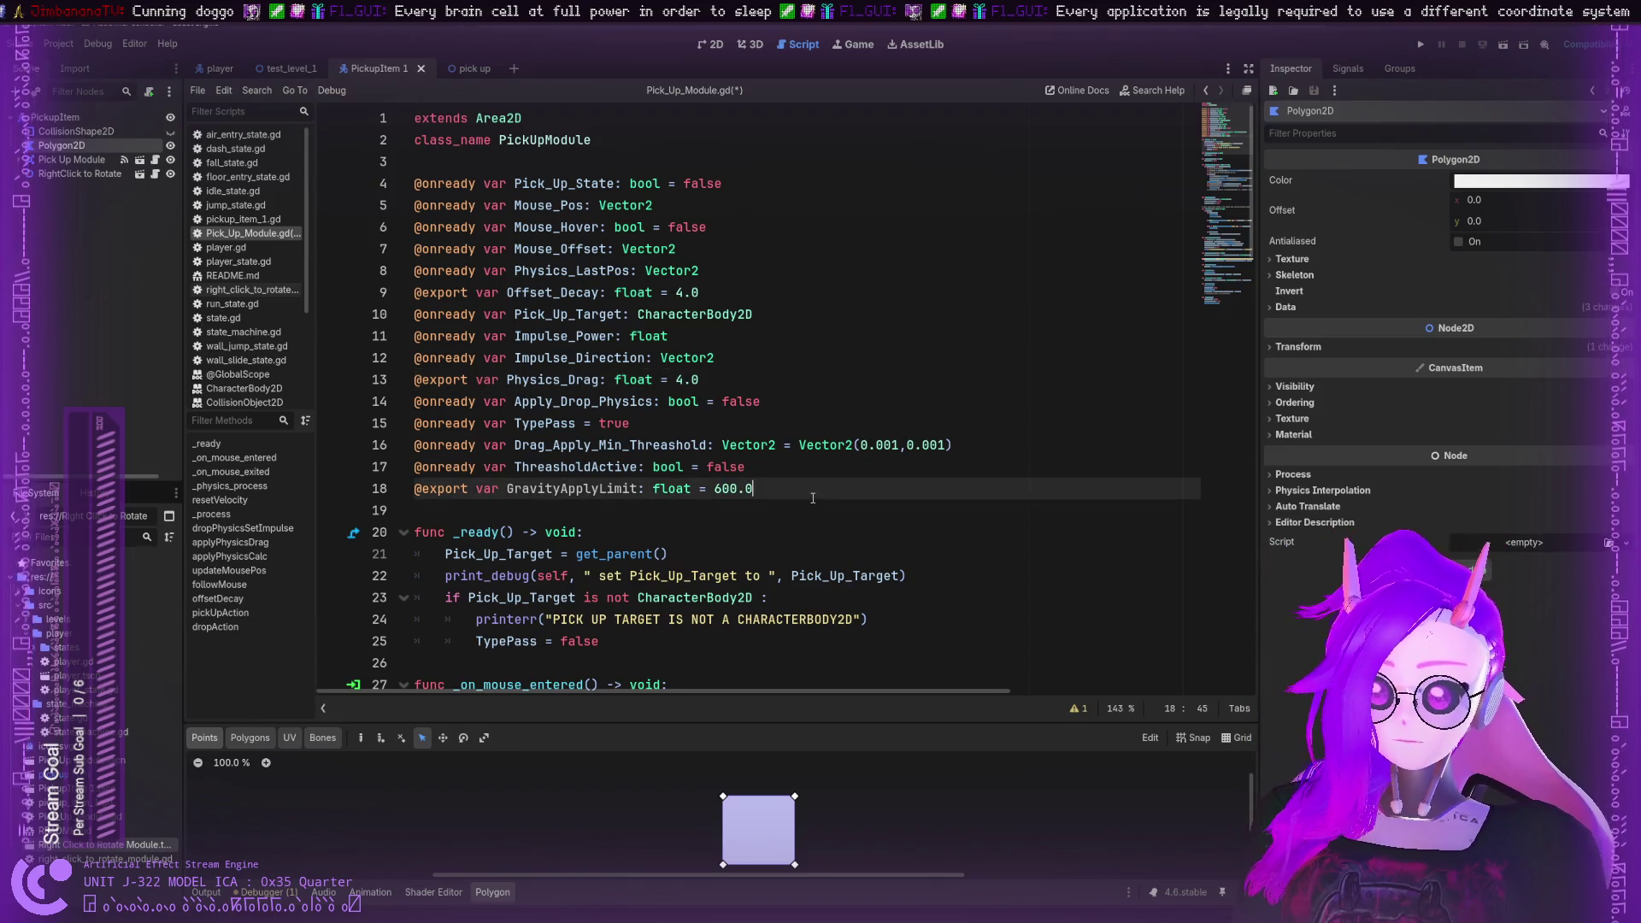
scroll(715, 390, "down", 2)
key("Down")
key("Down")
key("Down")
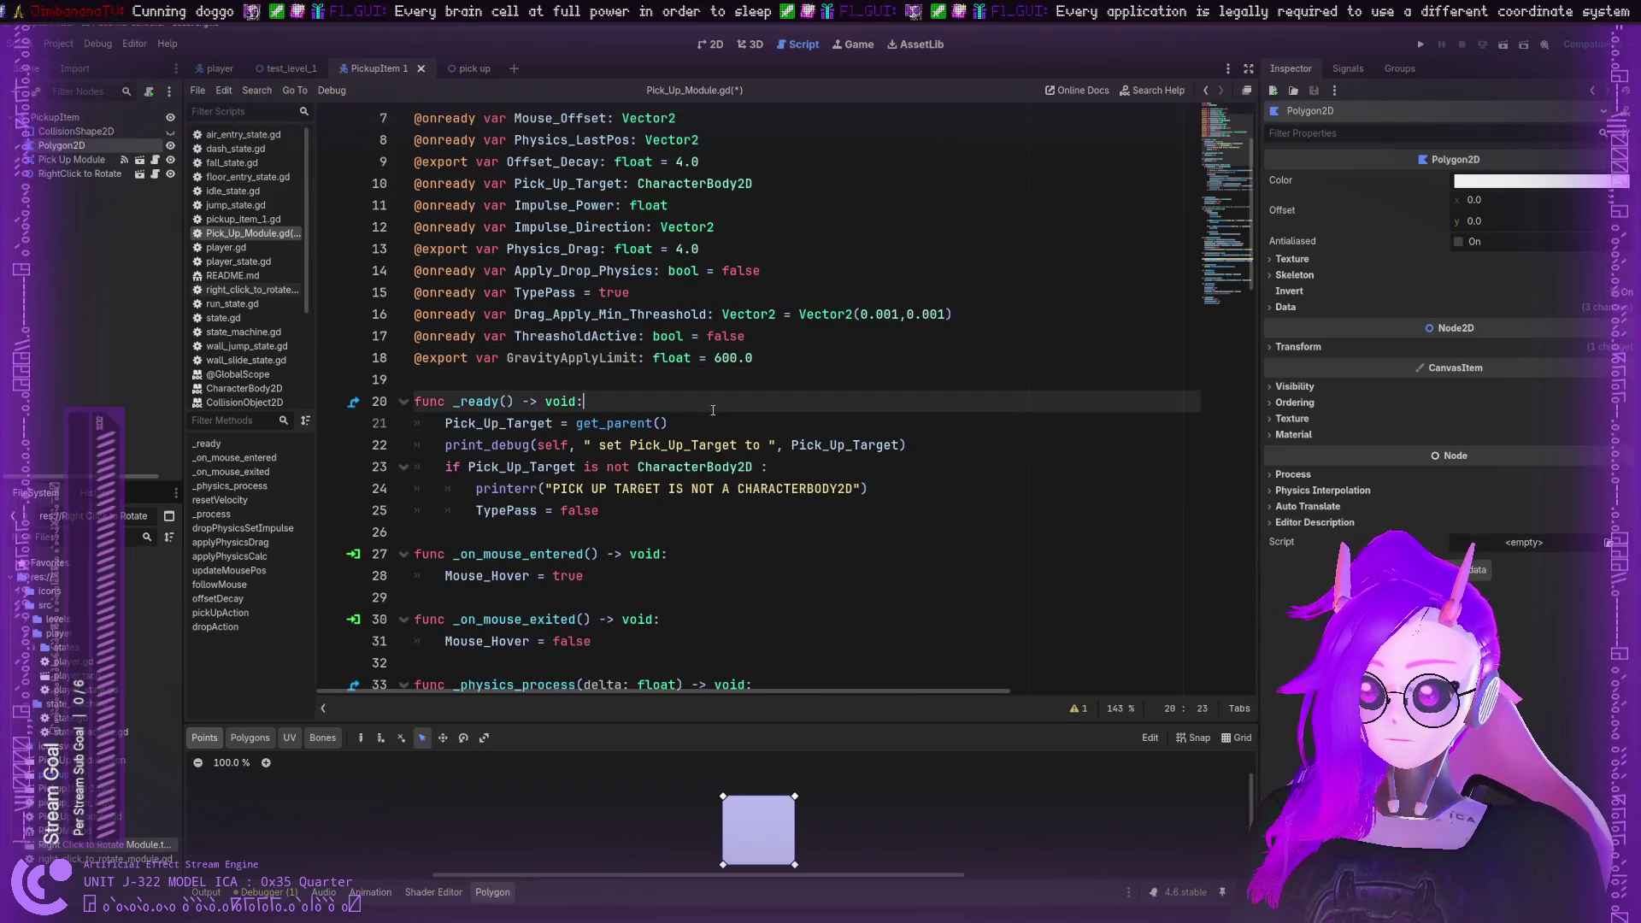
scroll(701, 450, "down", 3)
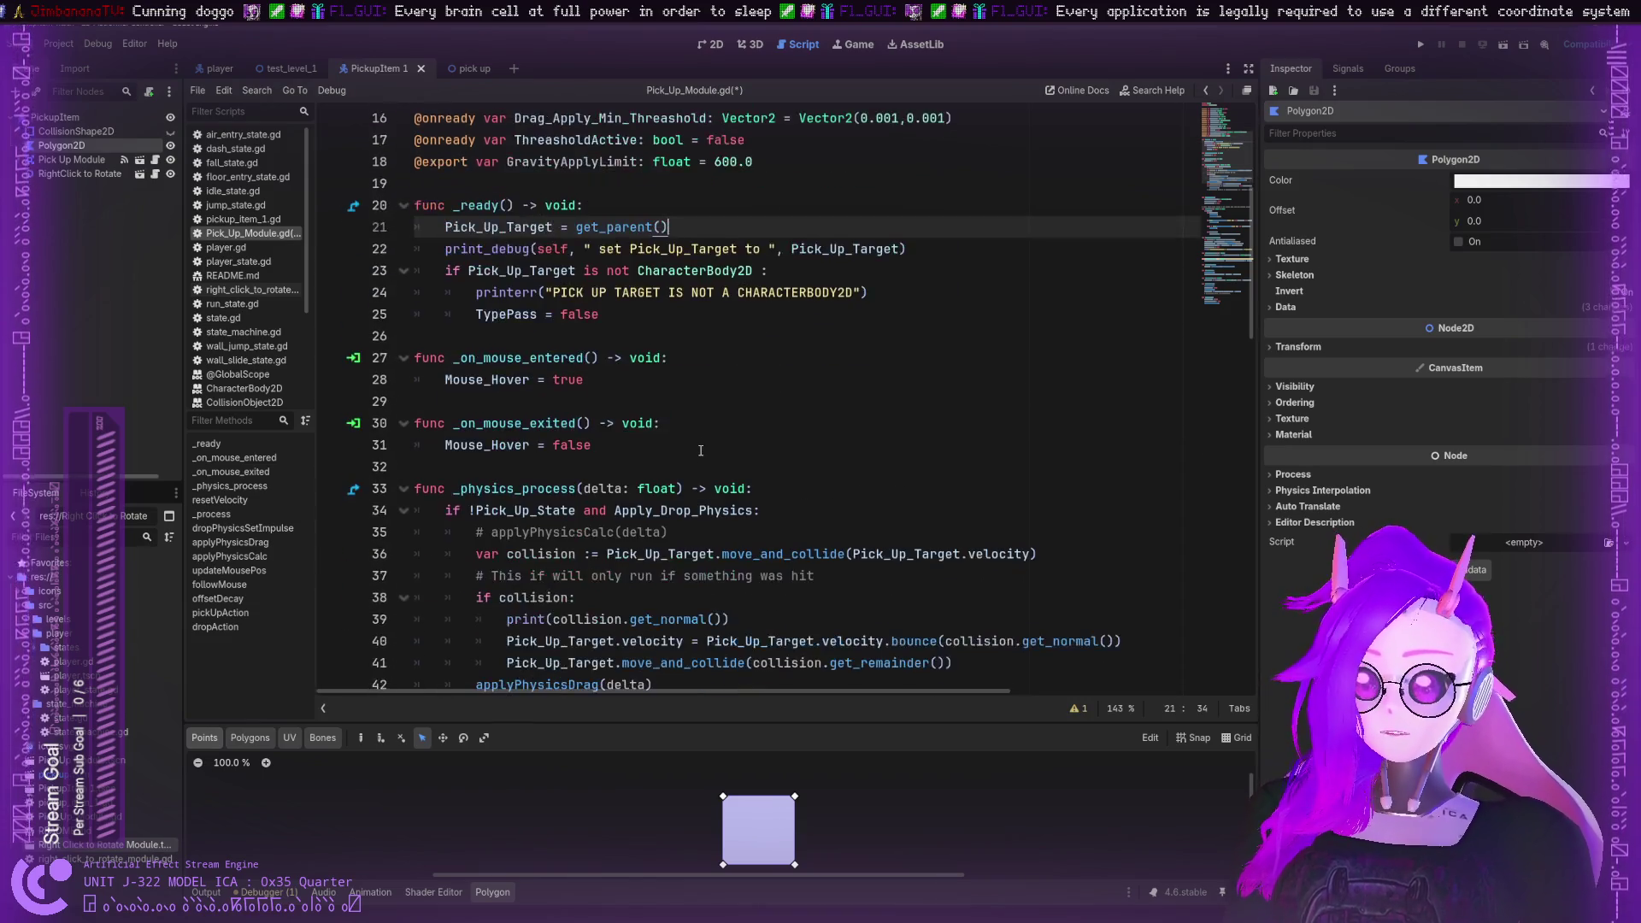
scroll(701, 427, "up", 3)
left_click(822, 362)
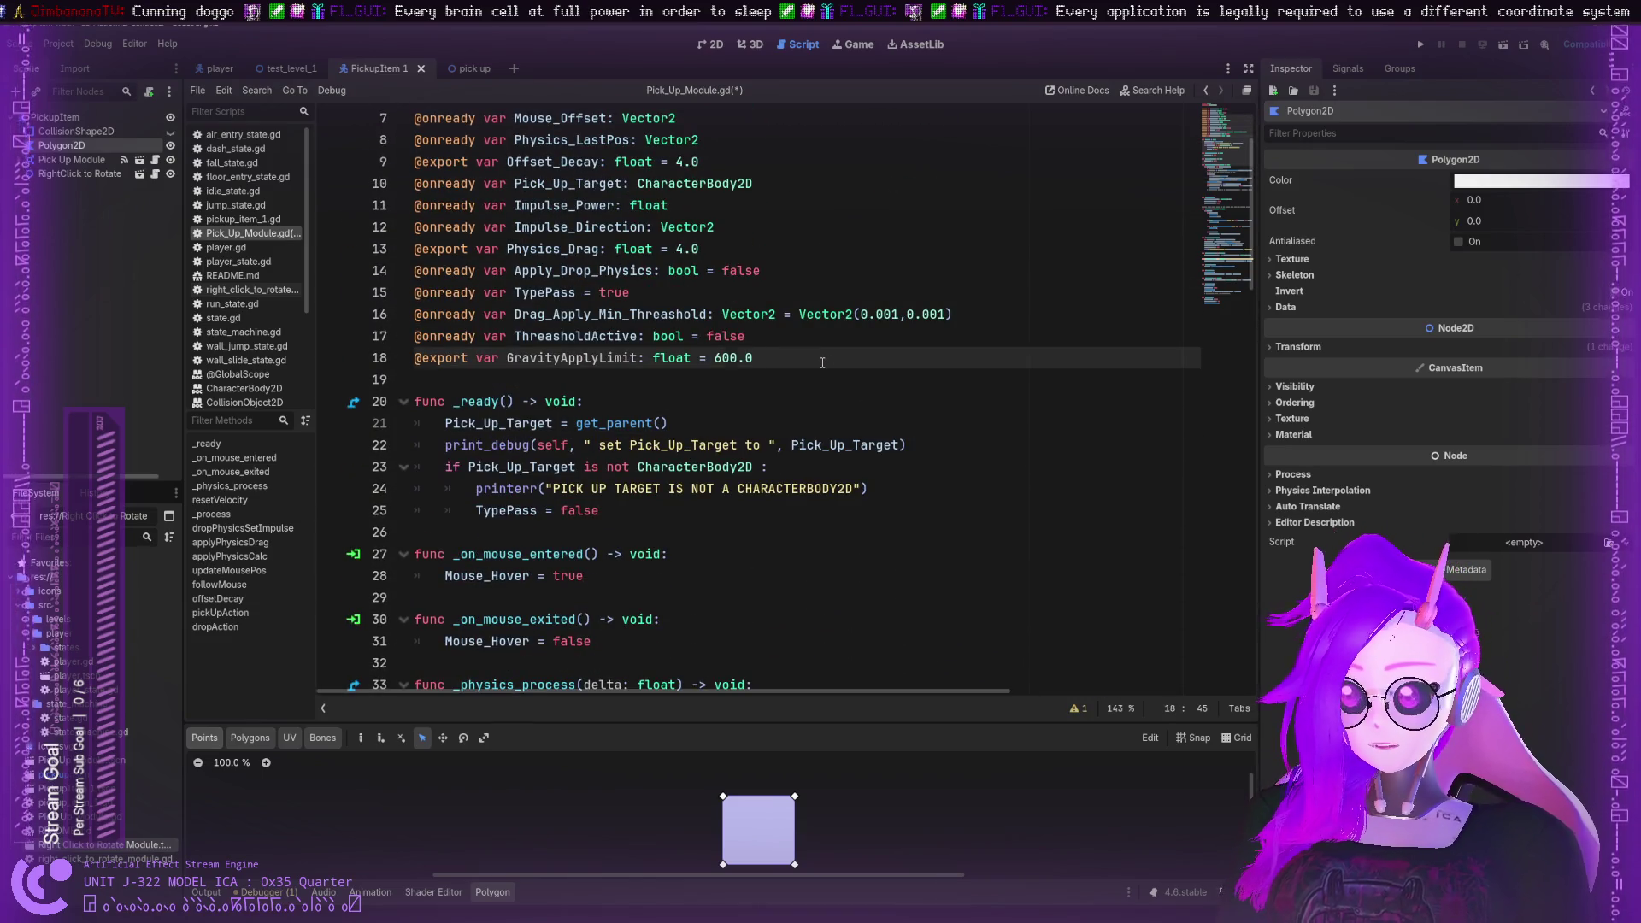
key("Return")
type("@export var G")
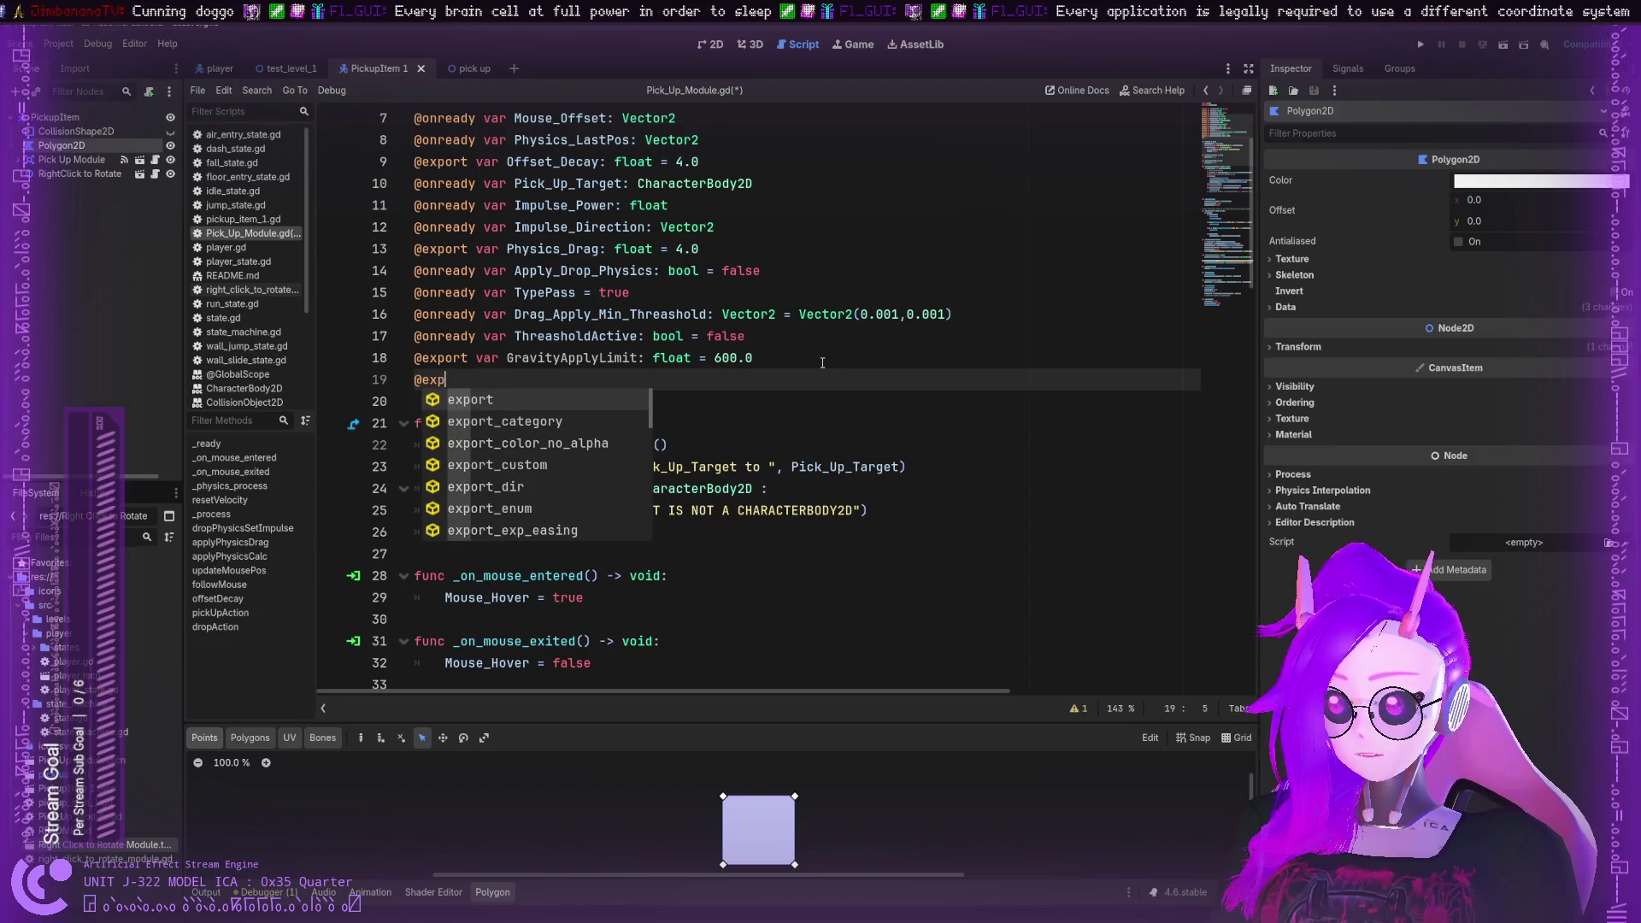
type("ravityVa")
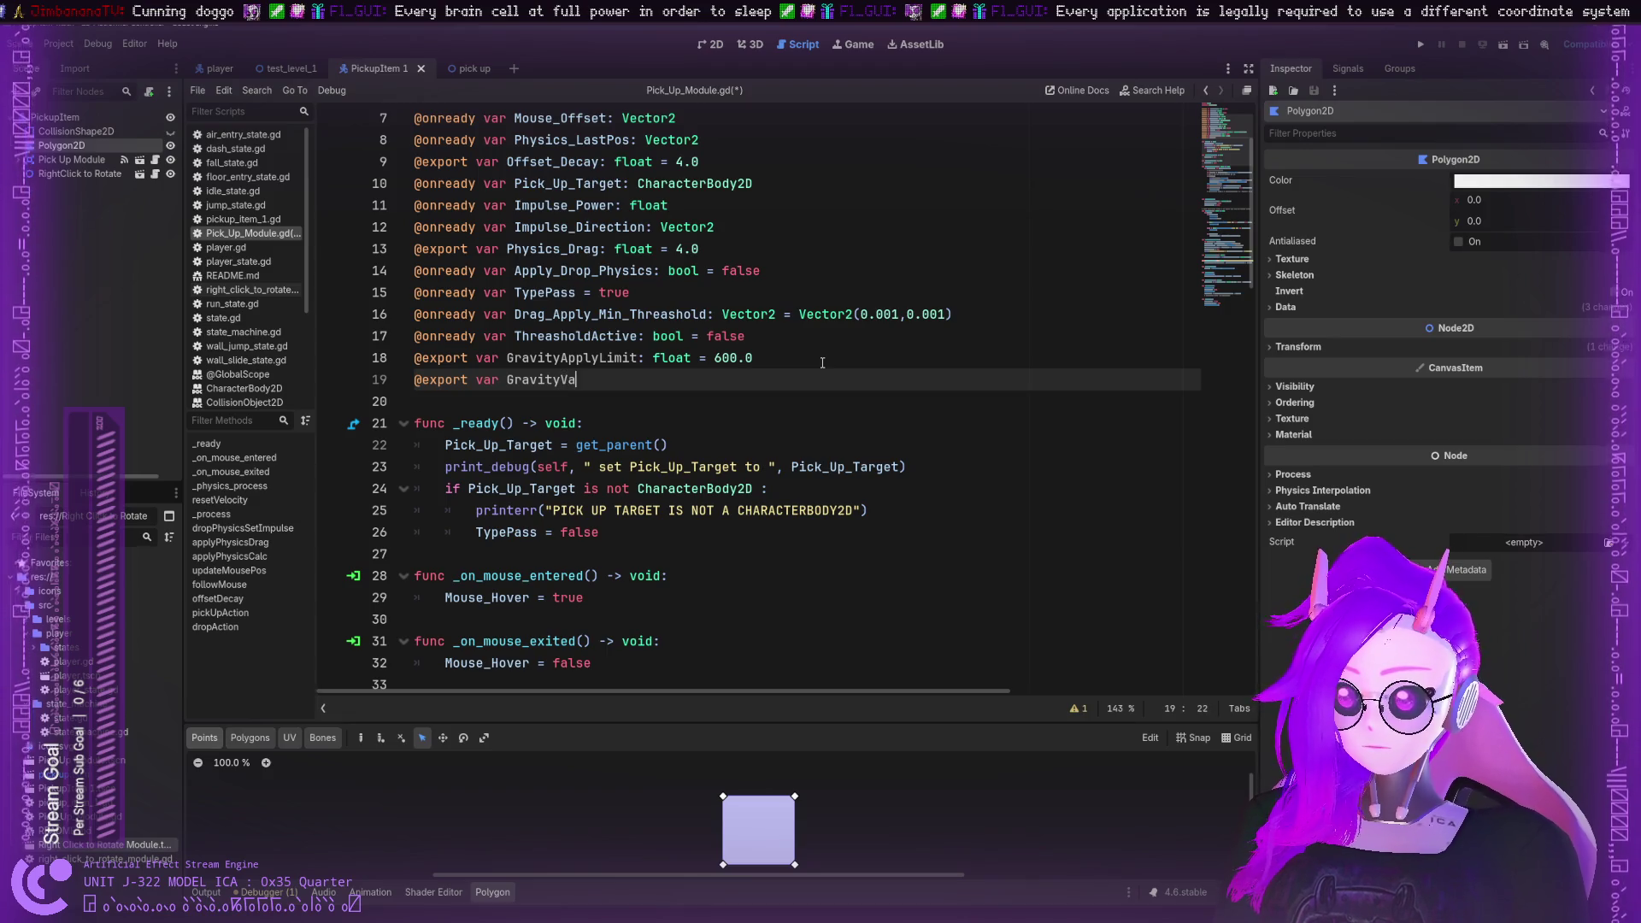
type("lue:")
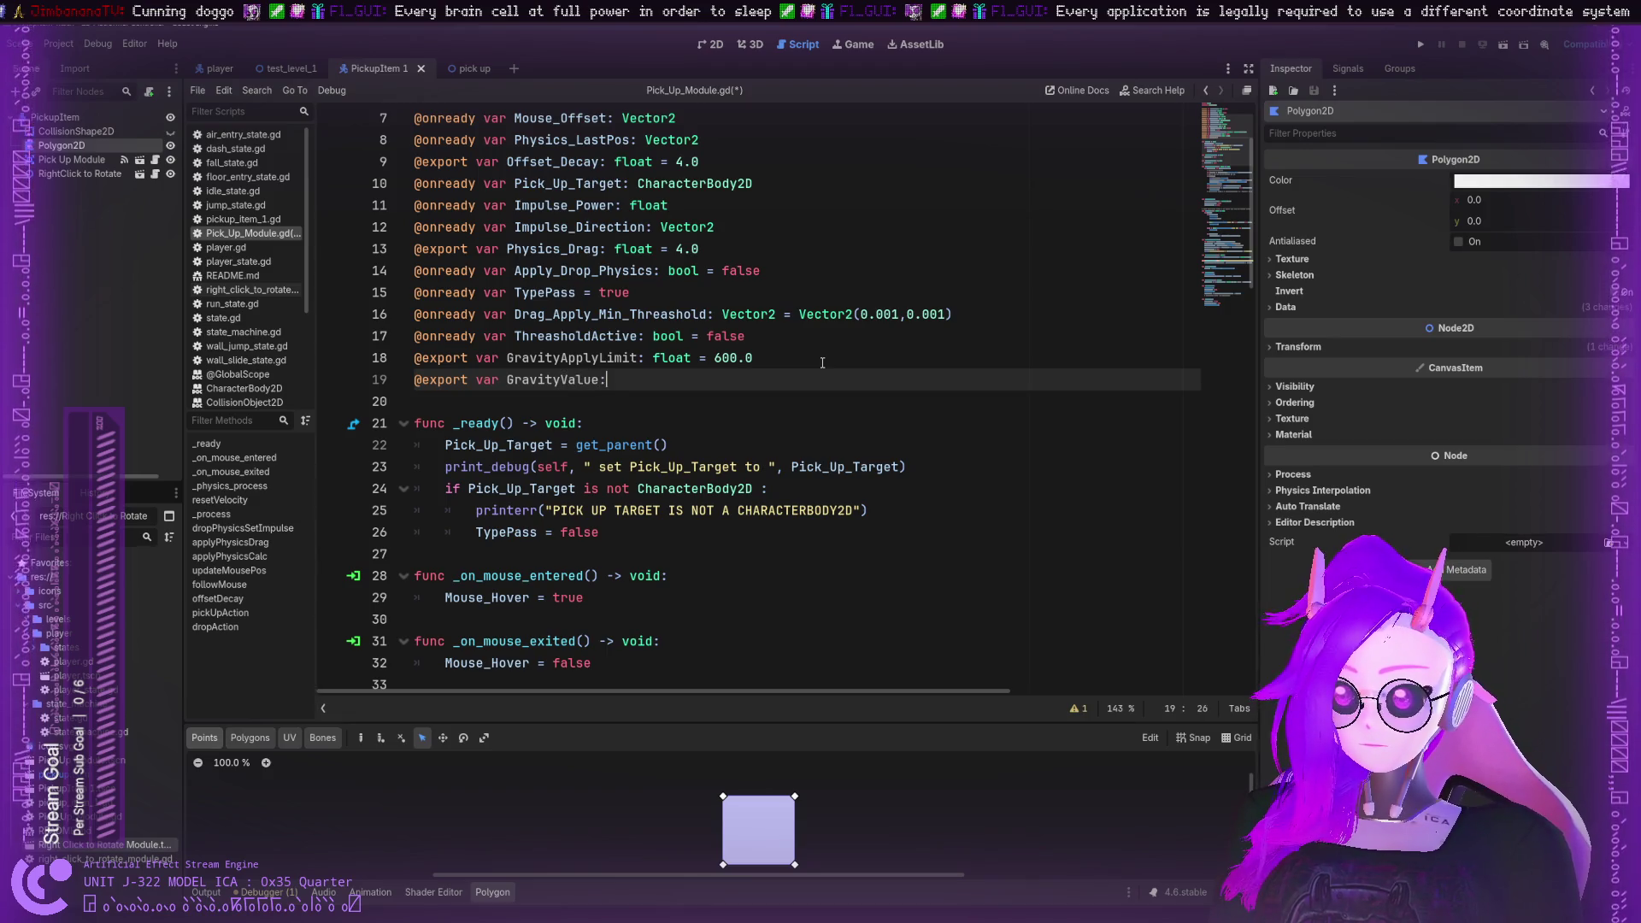
type("float")
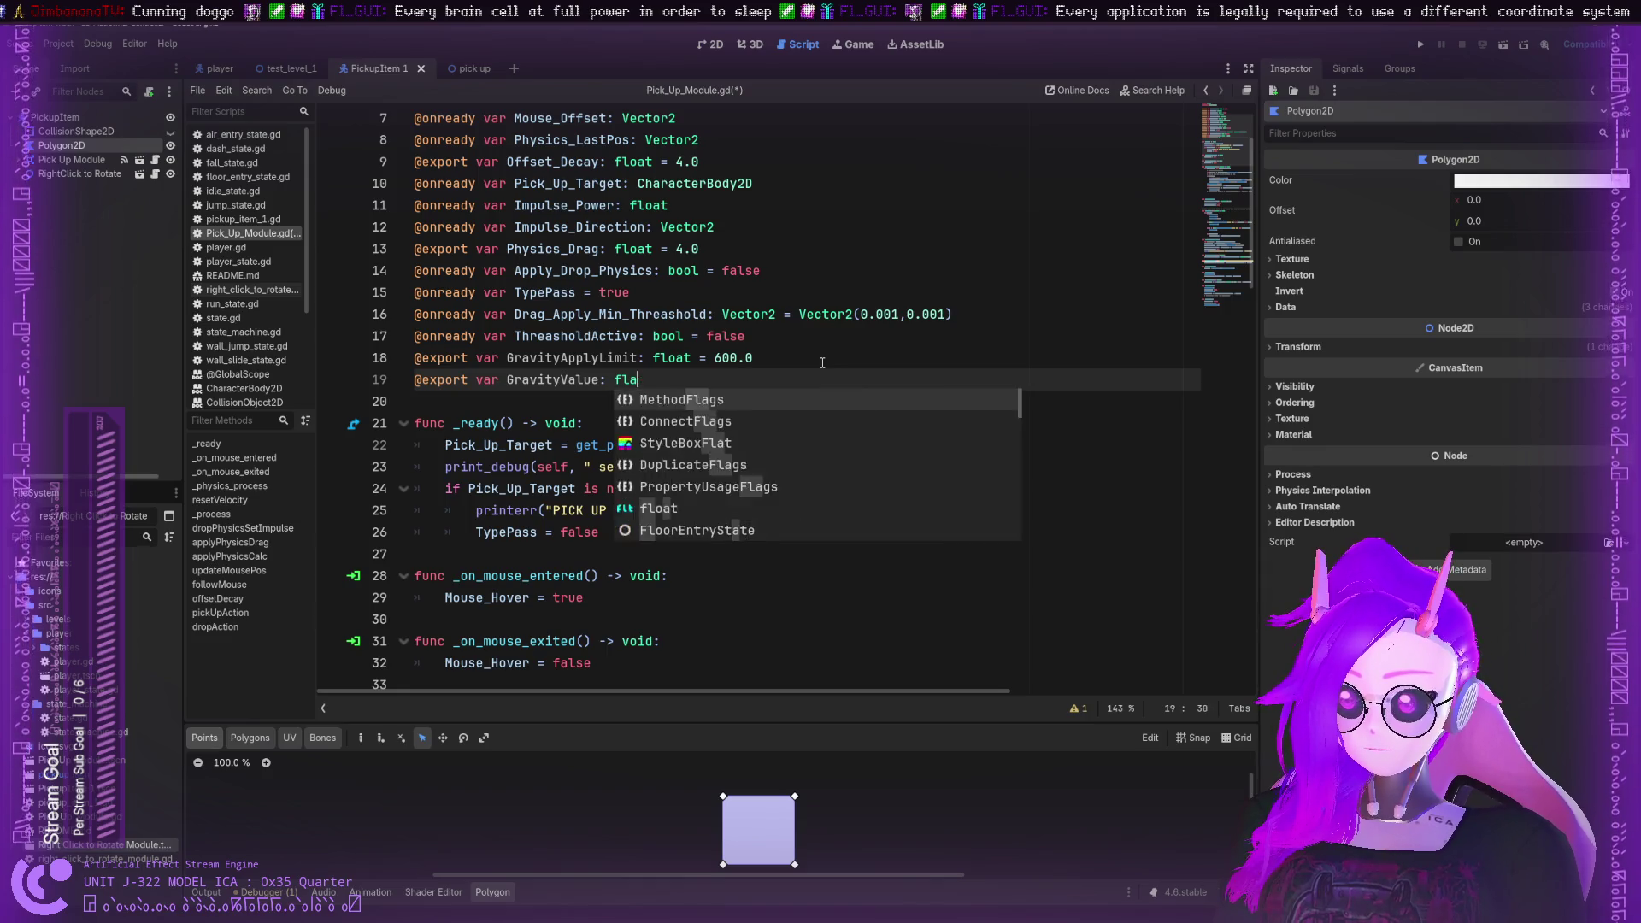
type(" =-")
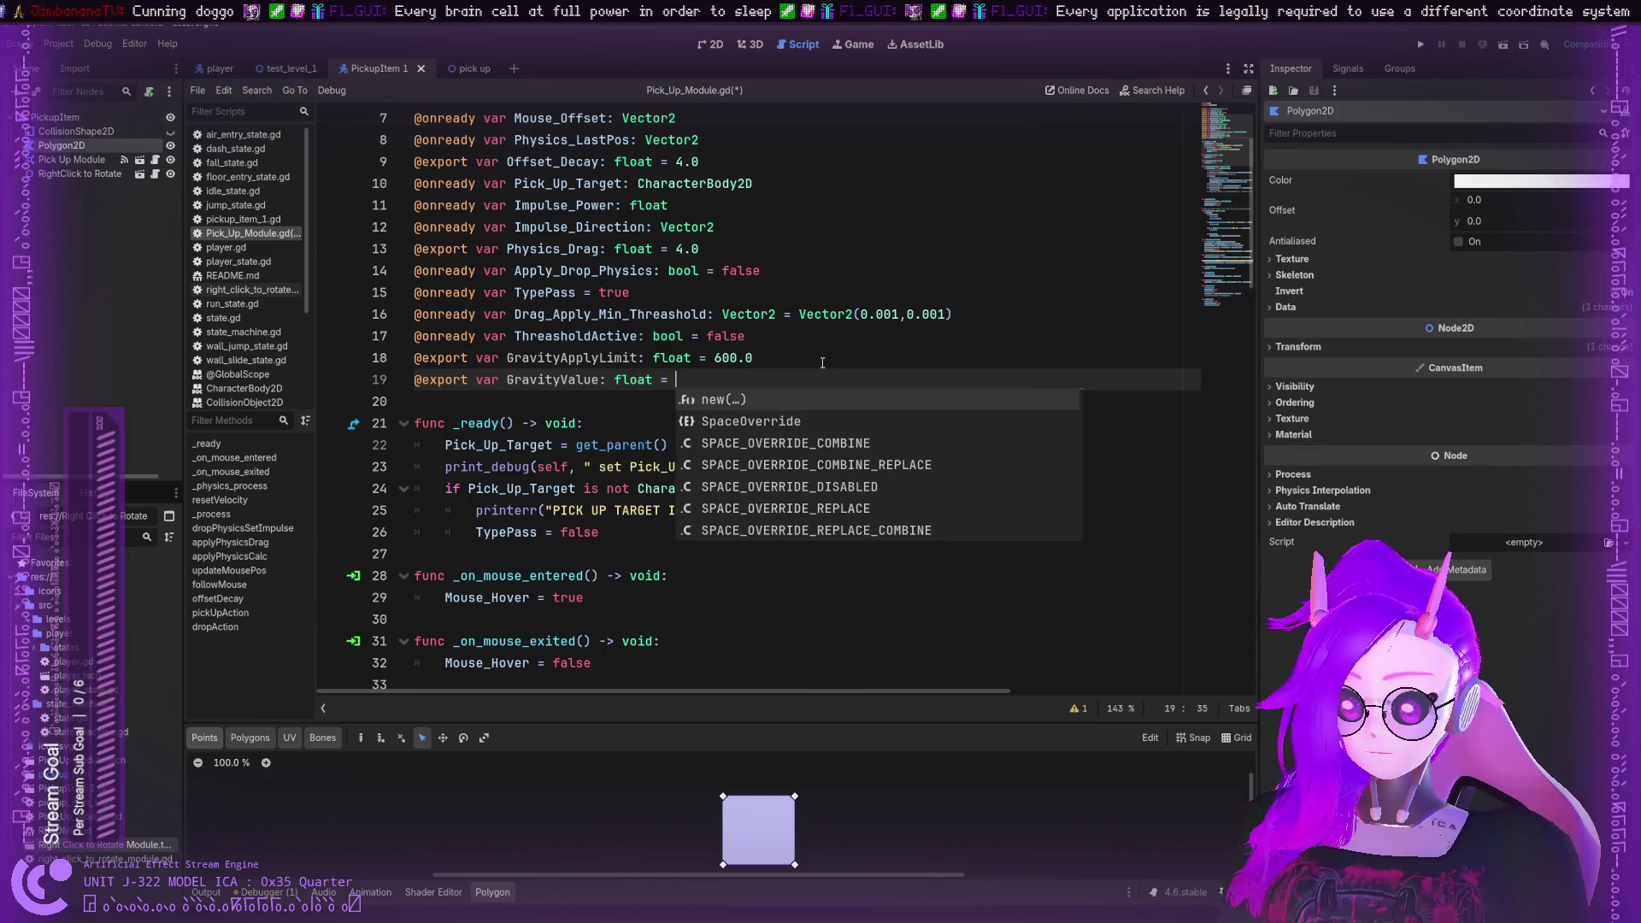
type(" 9,")
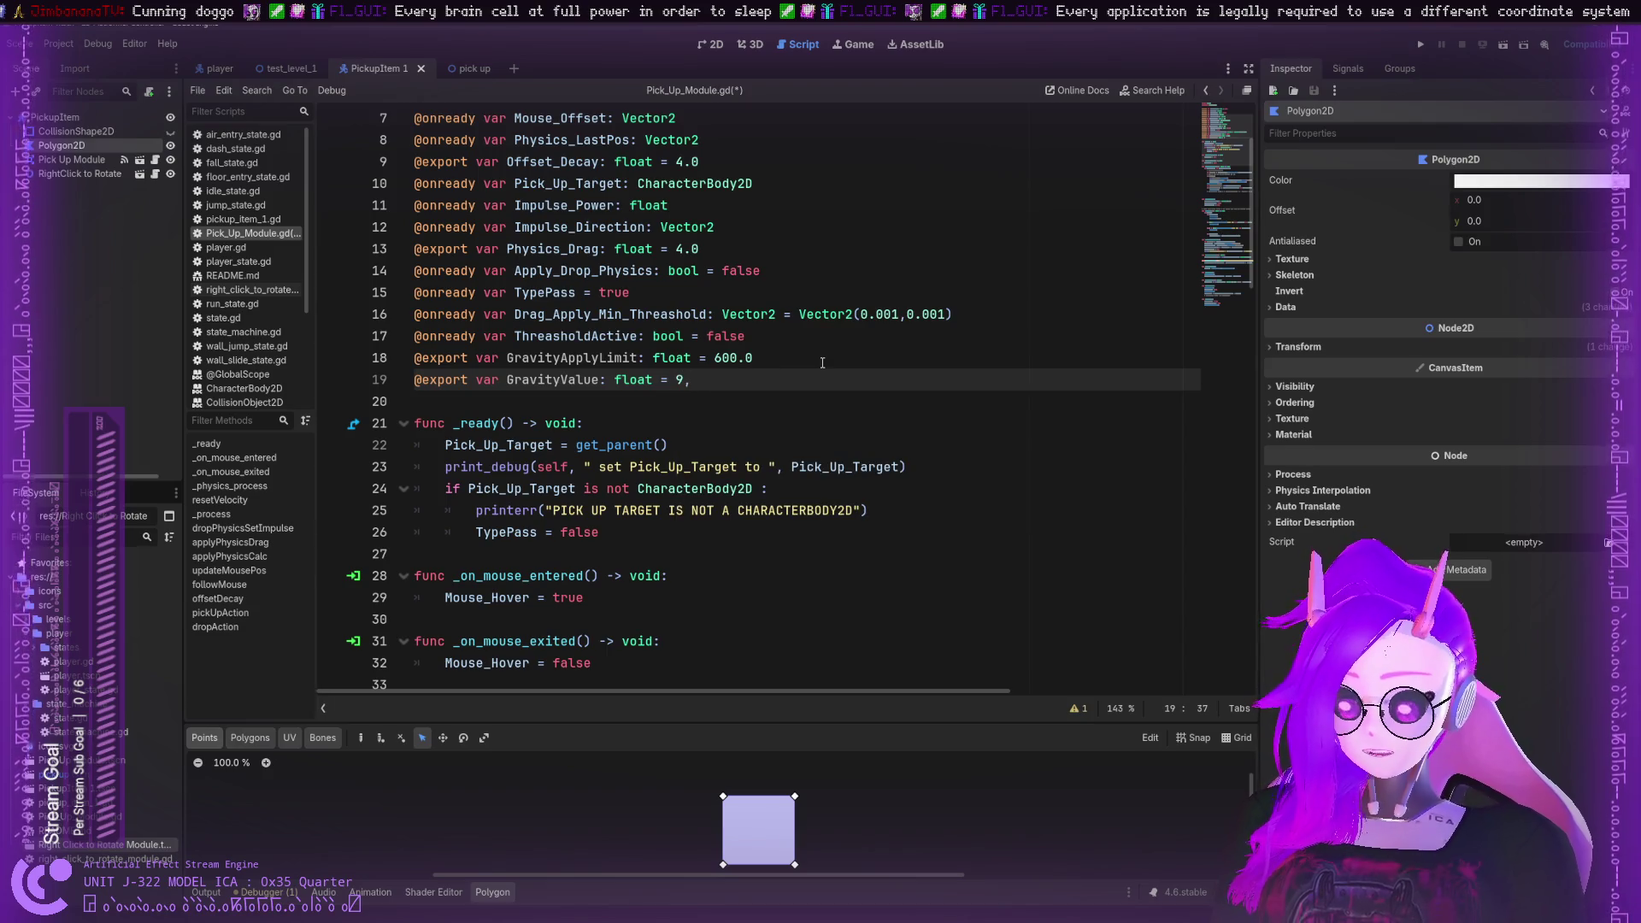
type(".6")
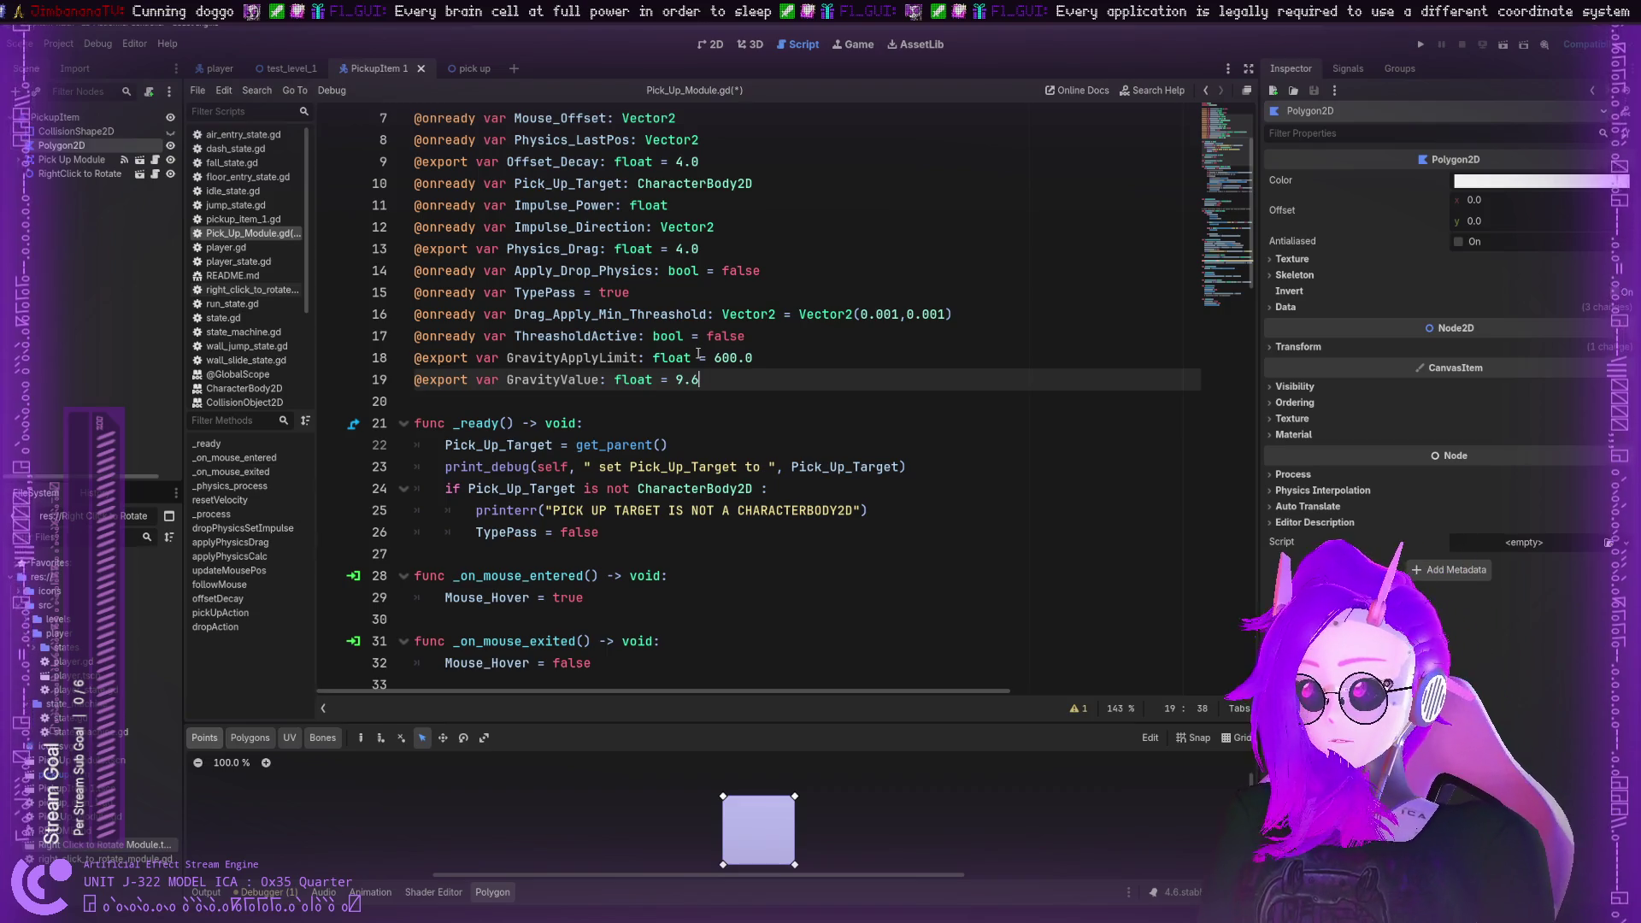
left_click(732, 466)
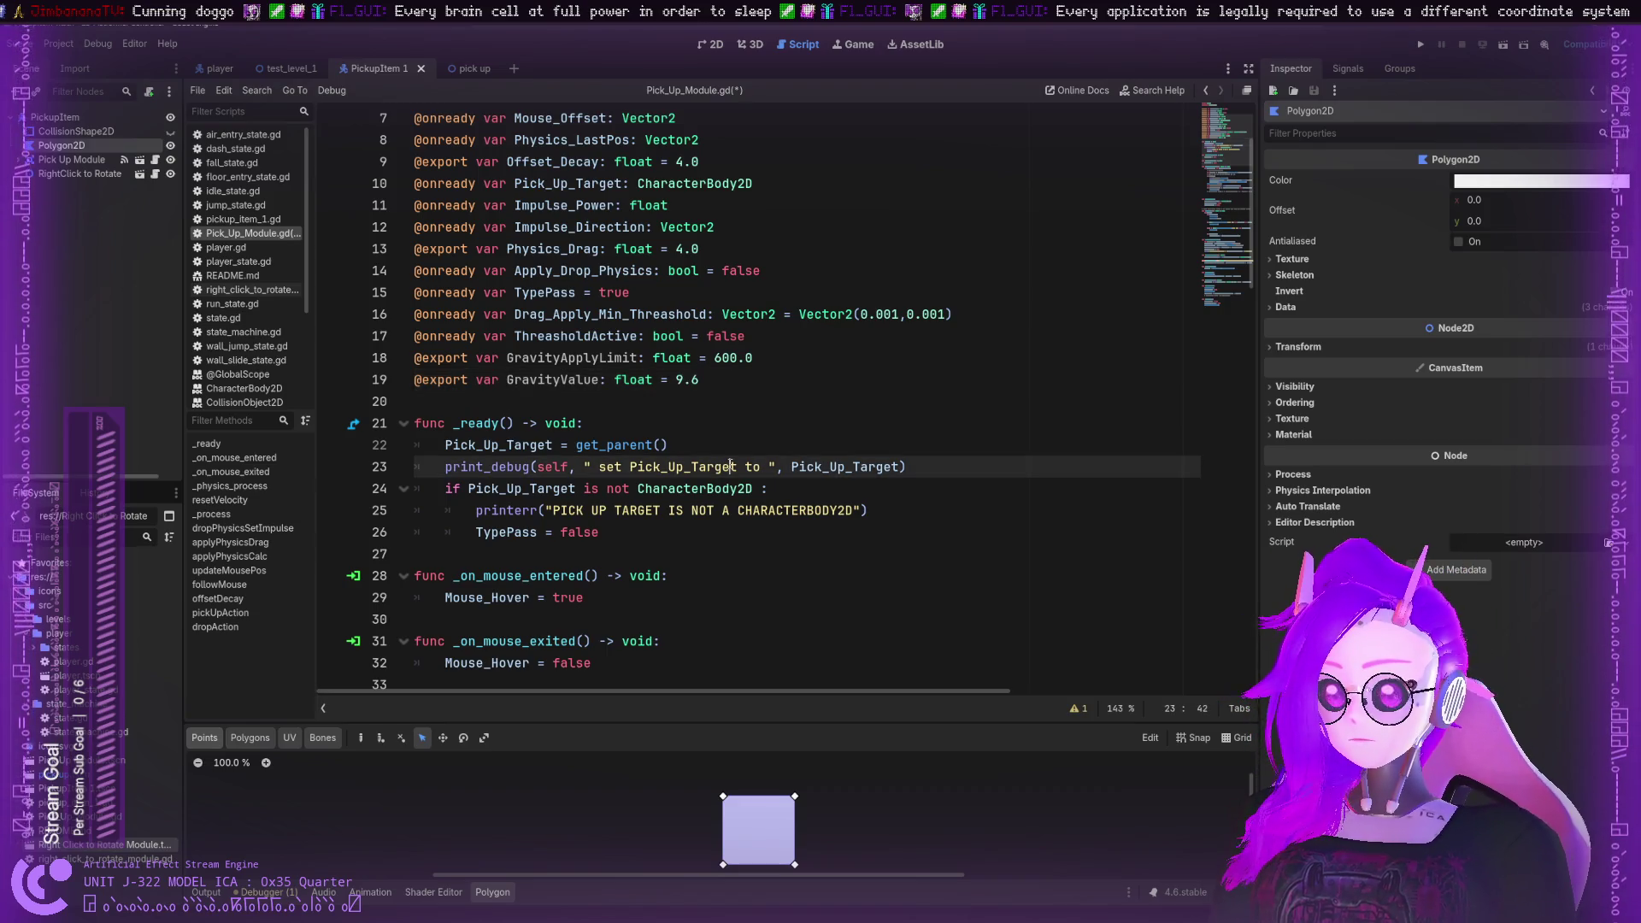
left_click(685, 466)
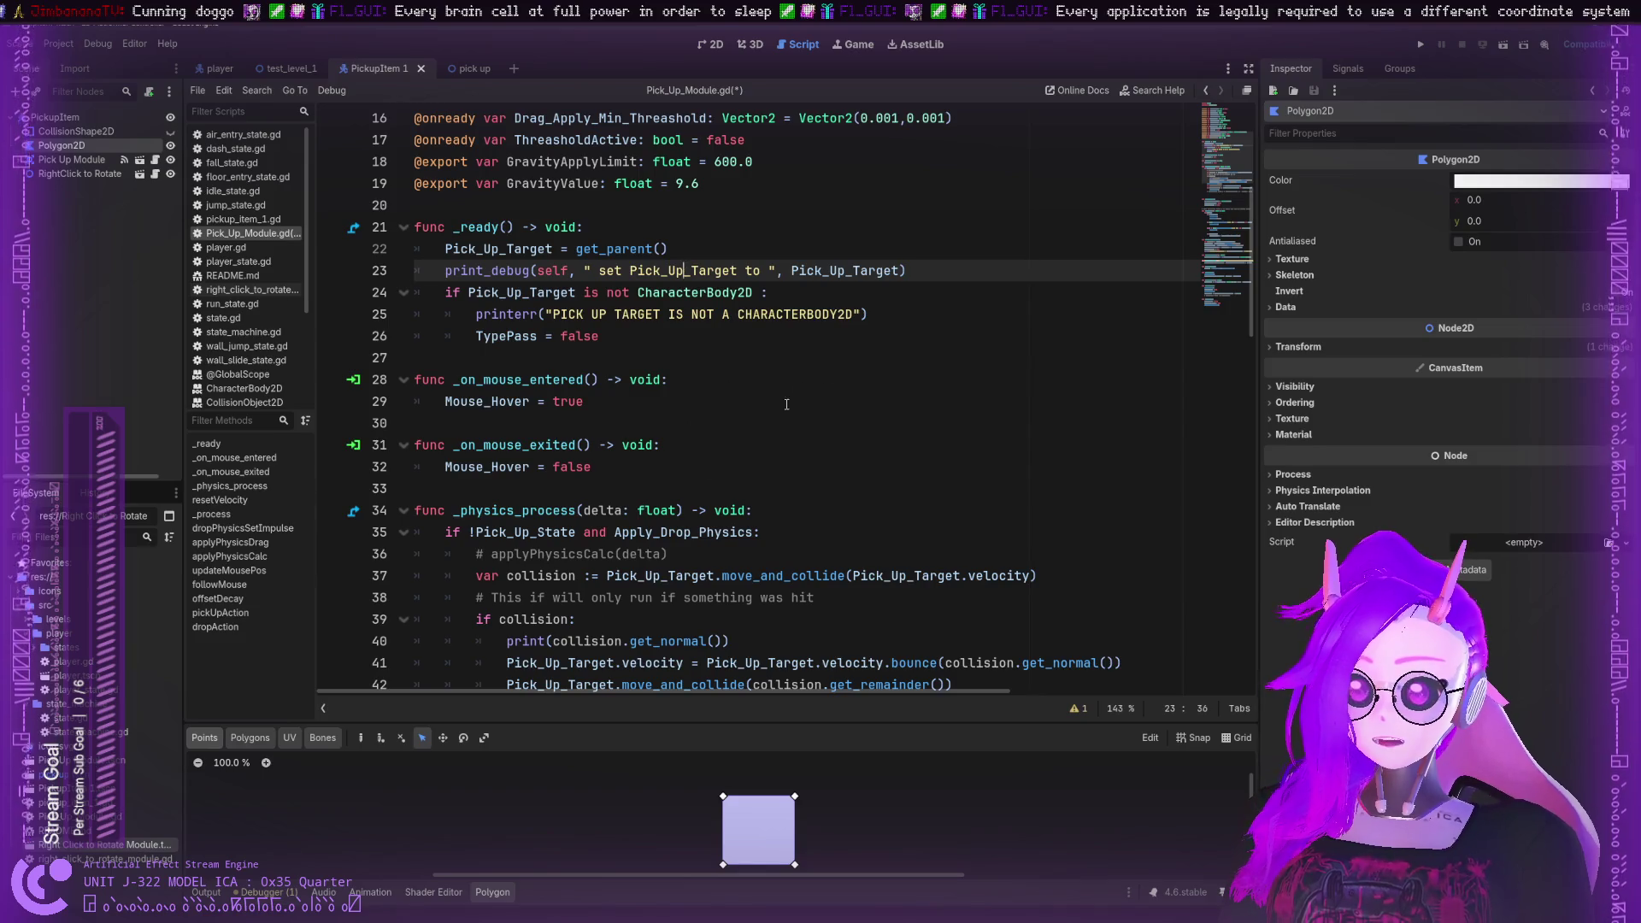
scroll(787, 404, "down", 2)
scroll(605, 284, "up", 3)
double_click(581, 231)
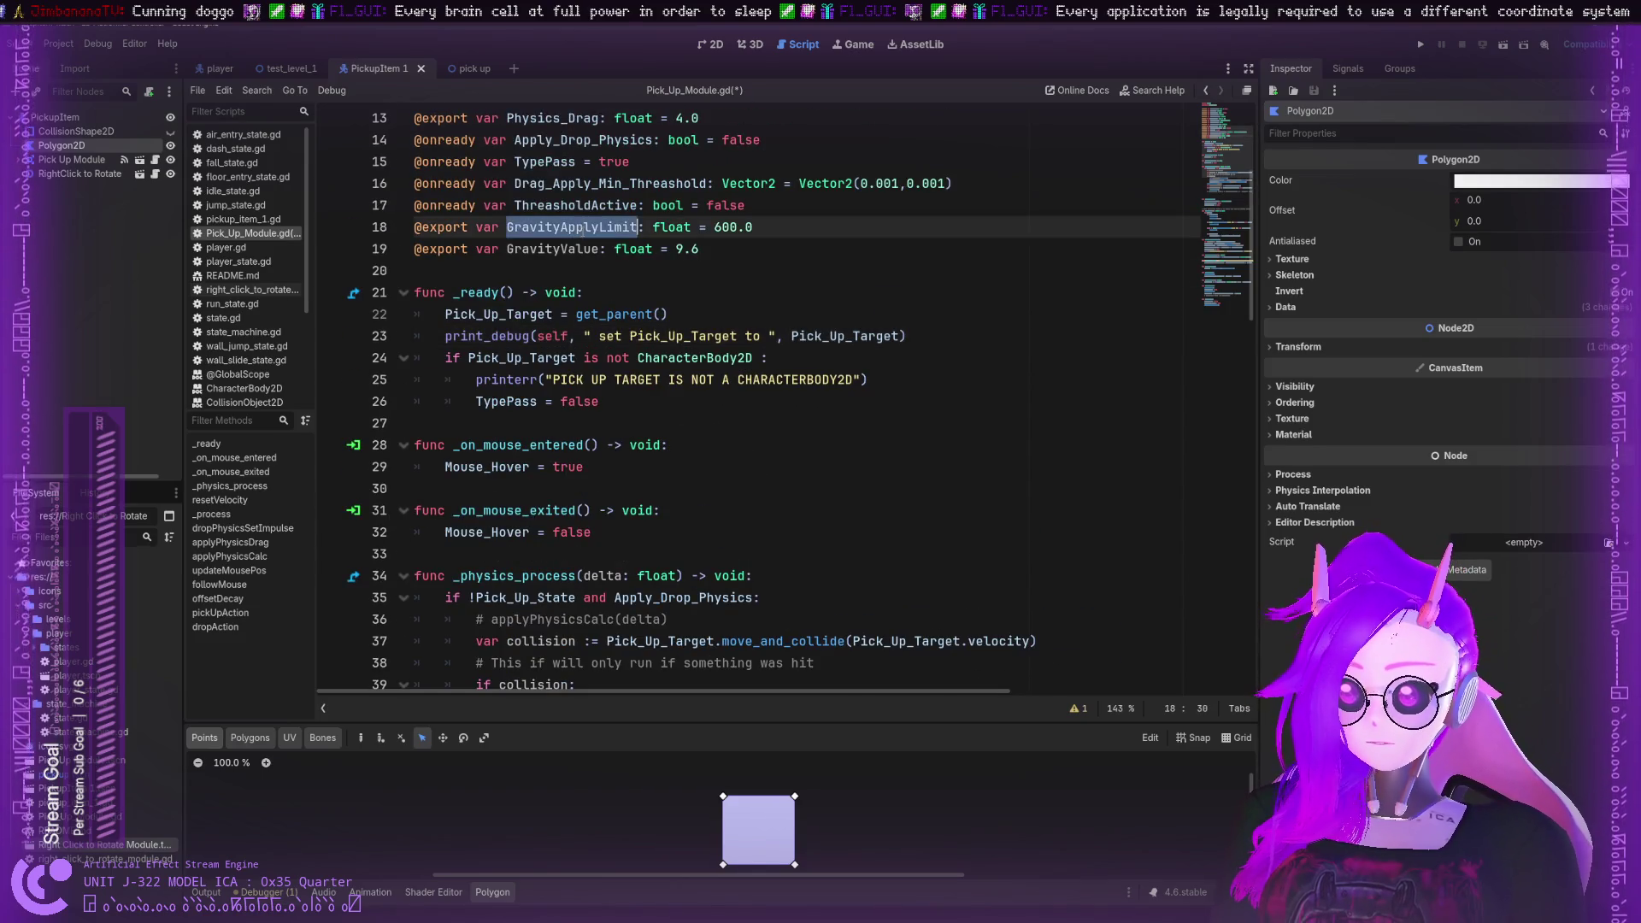
scroll(717, 403, "down", 5)
left_click(562, 379)
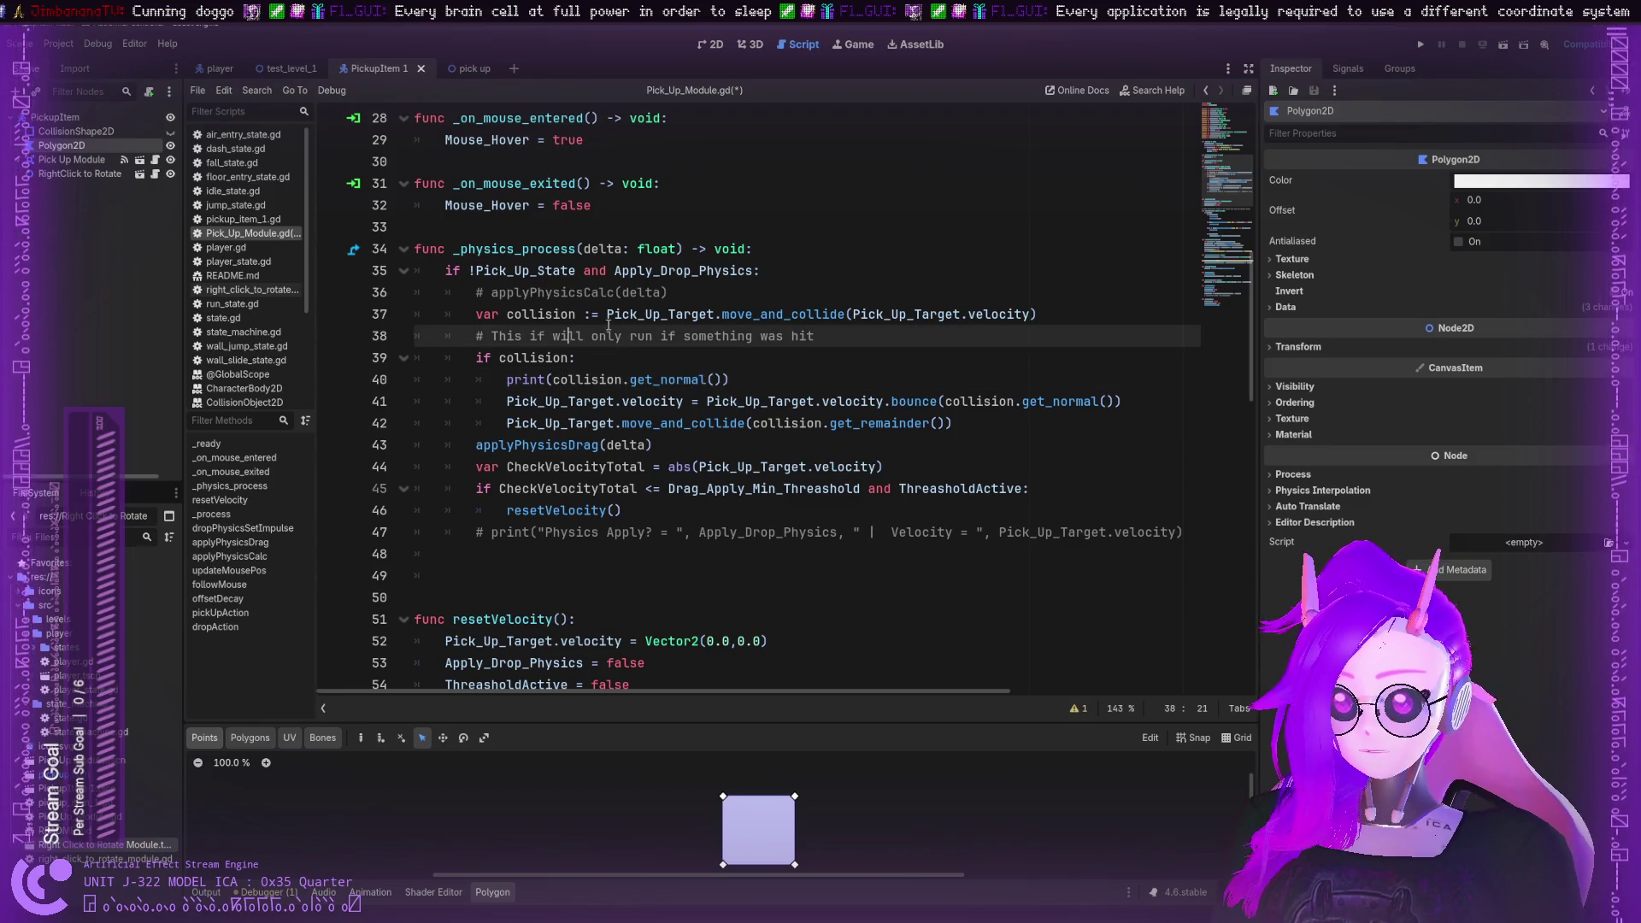
left_click(684, 291)
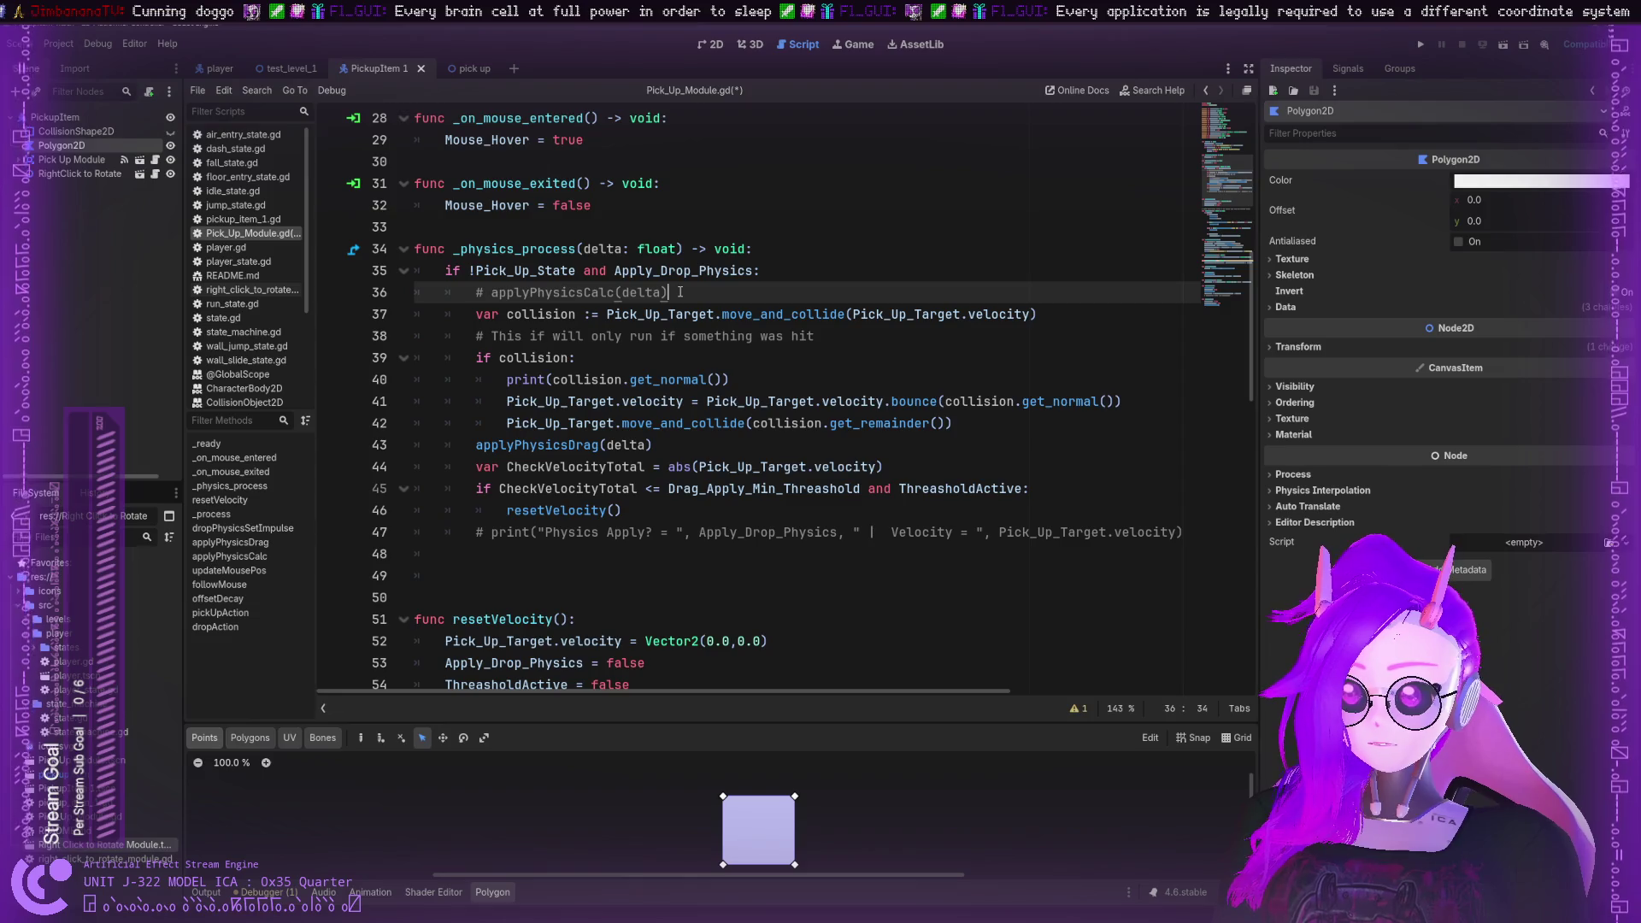
scroll(598, 359, "down", 3)
left_click(582, 395)
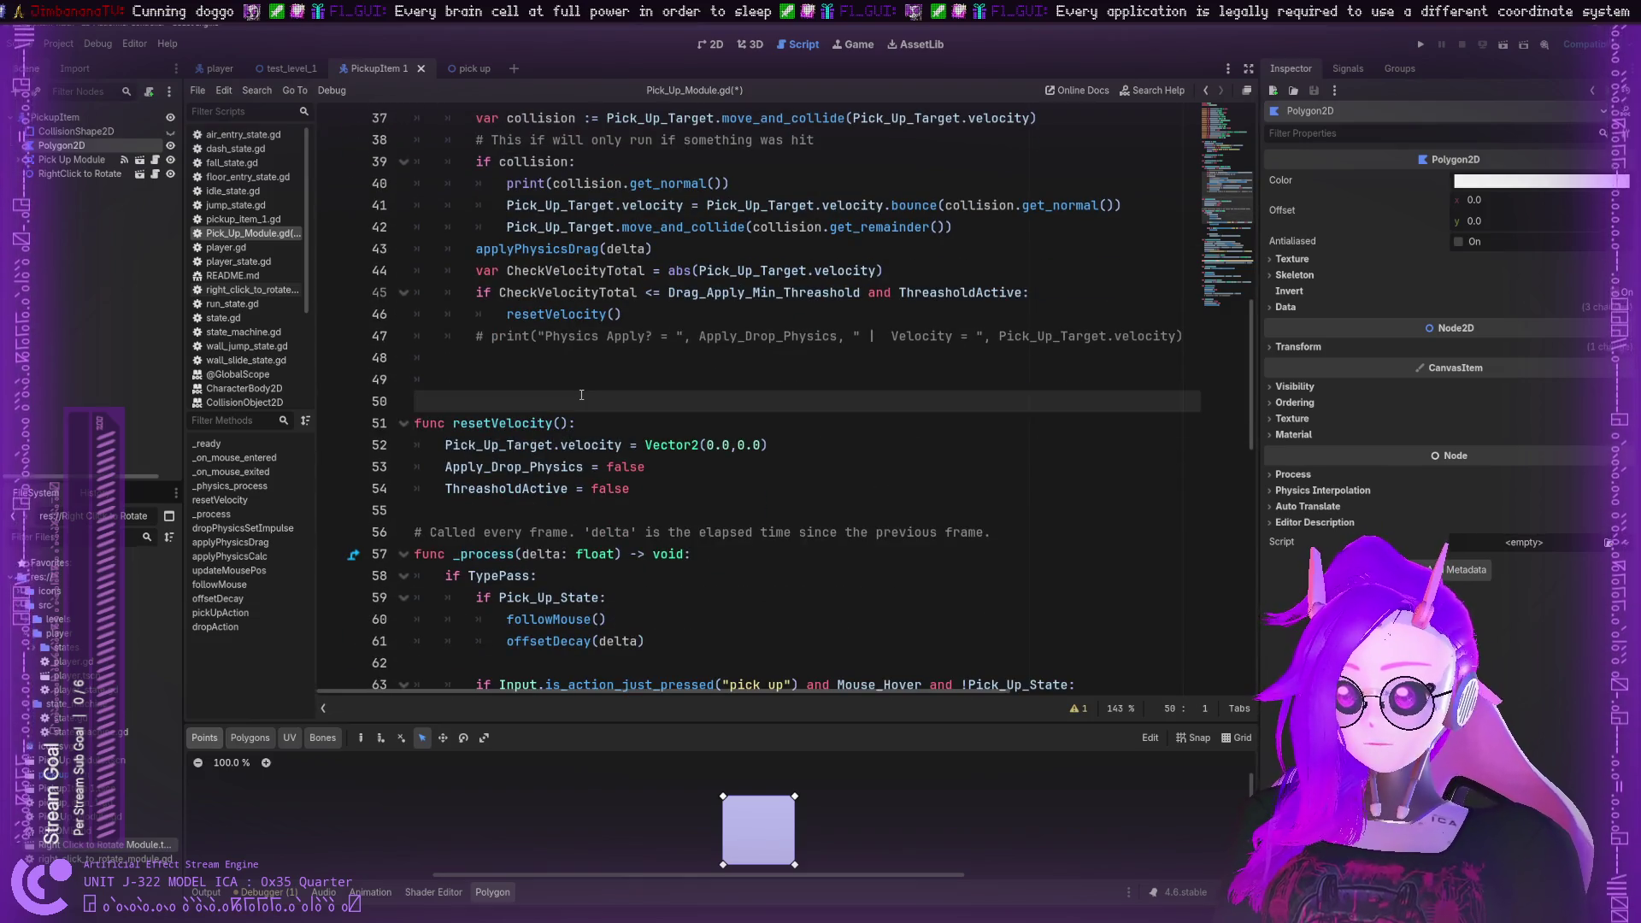
- Add a new applyGravity() function below the physics code with a body starting 'if'
key("Return")
key("Return")
key("Up")
type("fun")
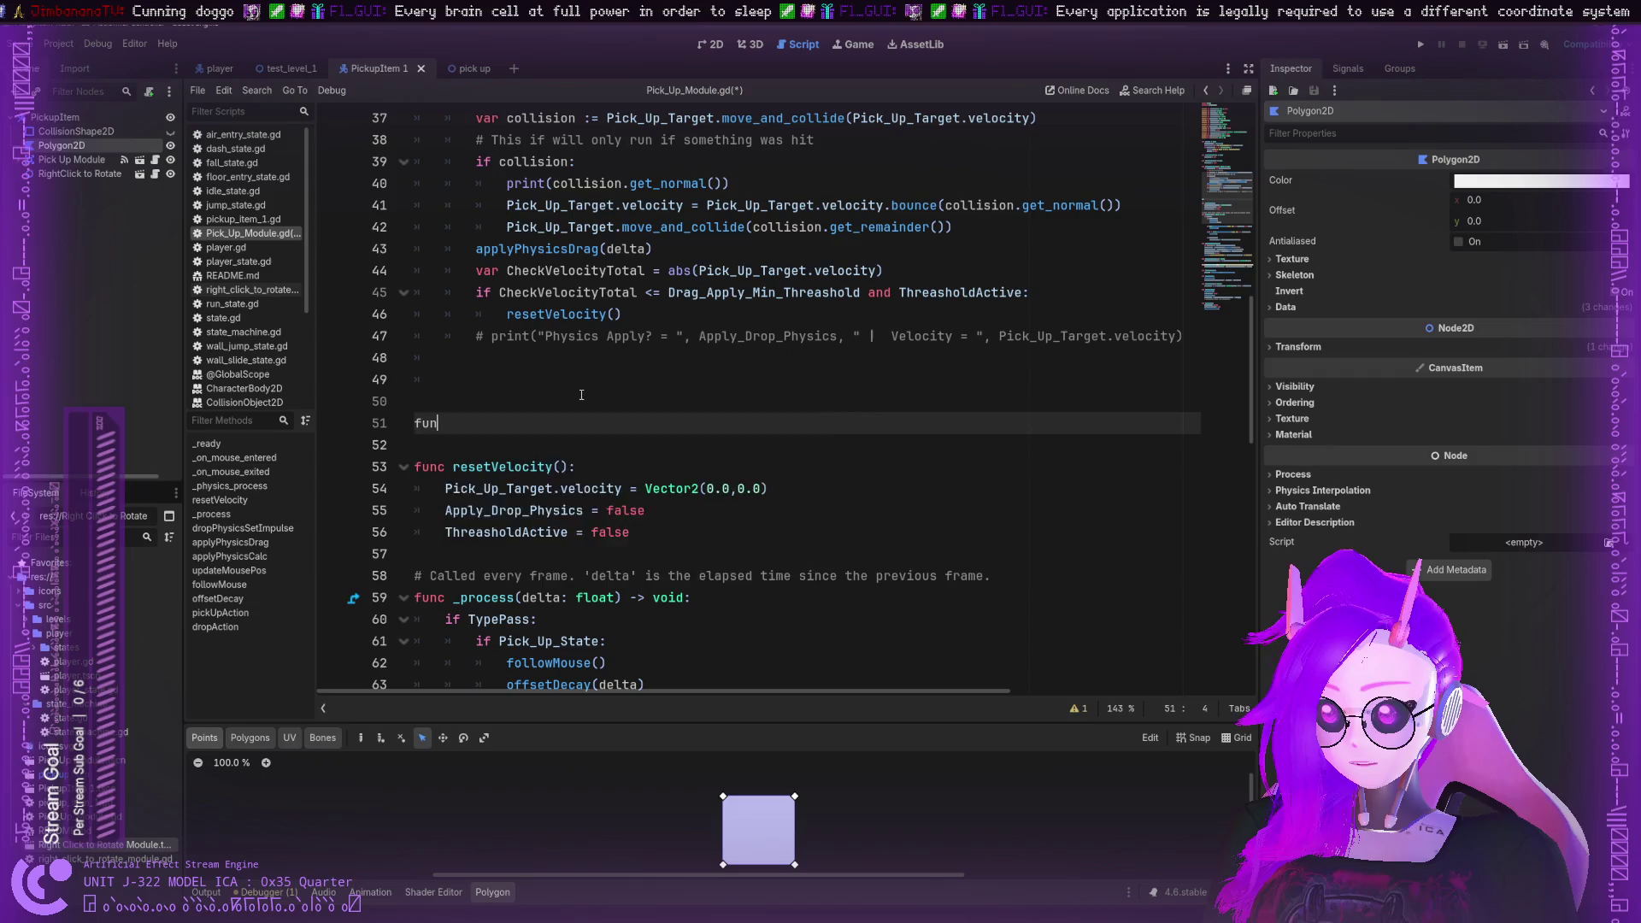
type("c ApplyG")
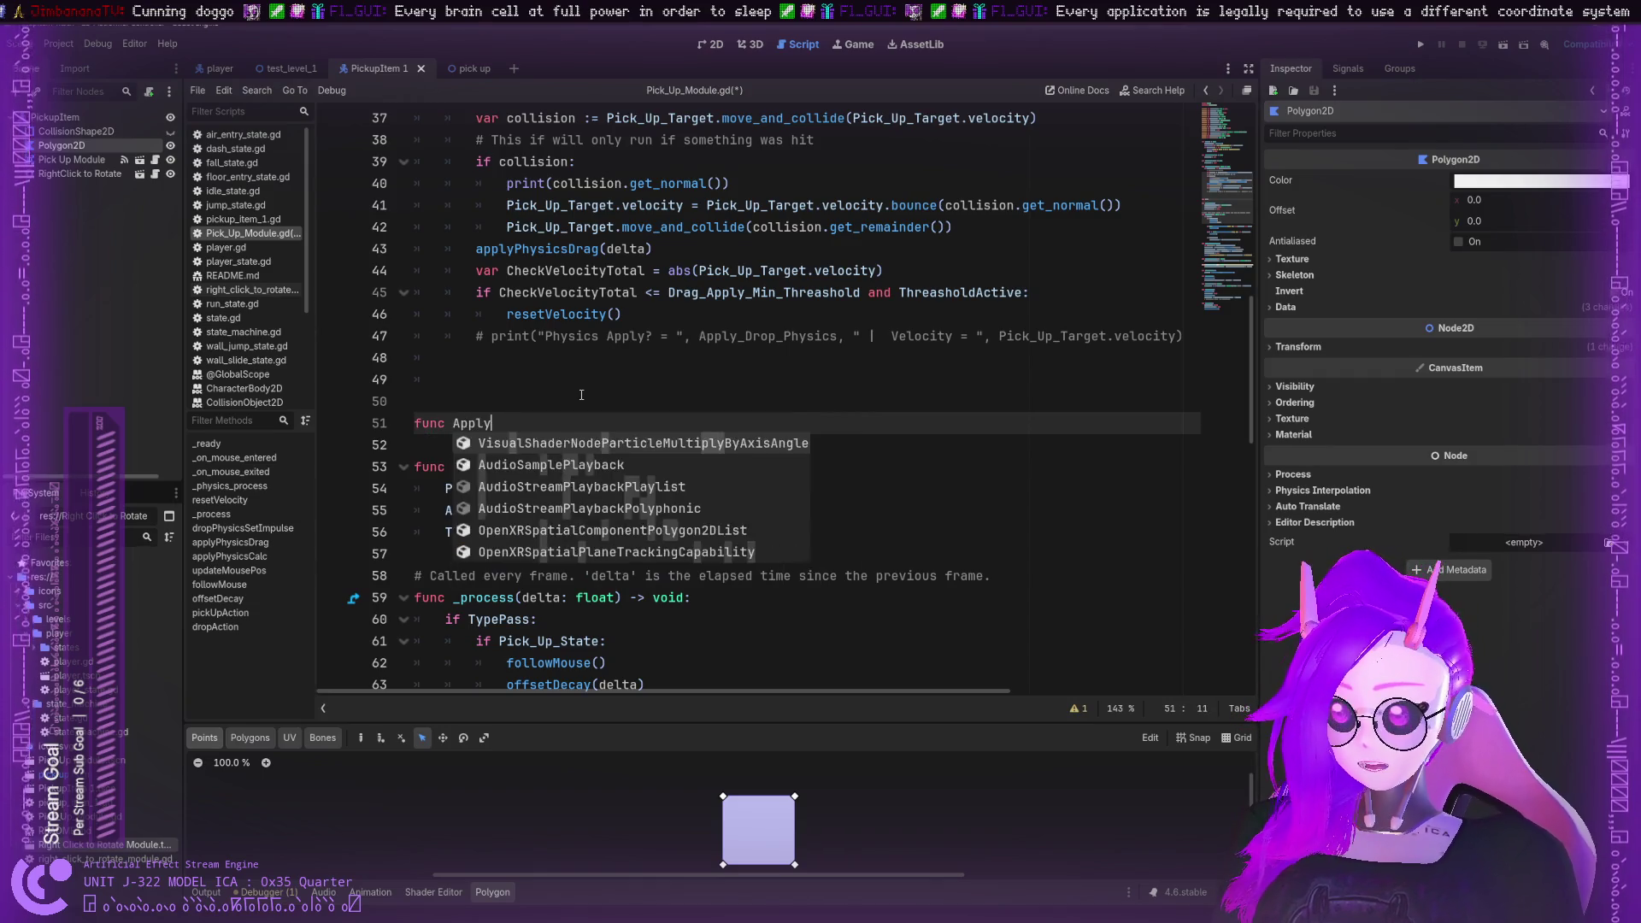
type("rac")
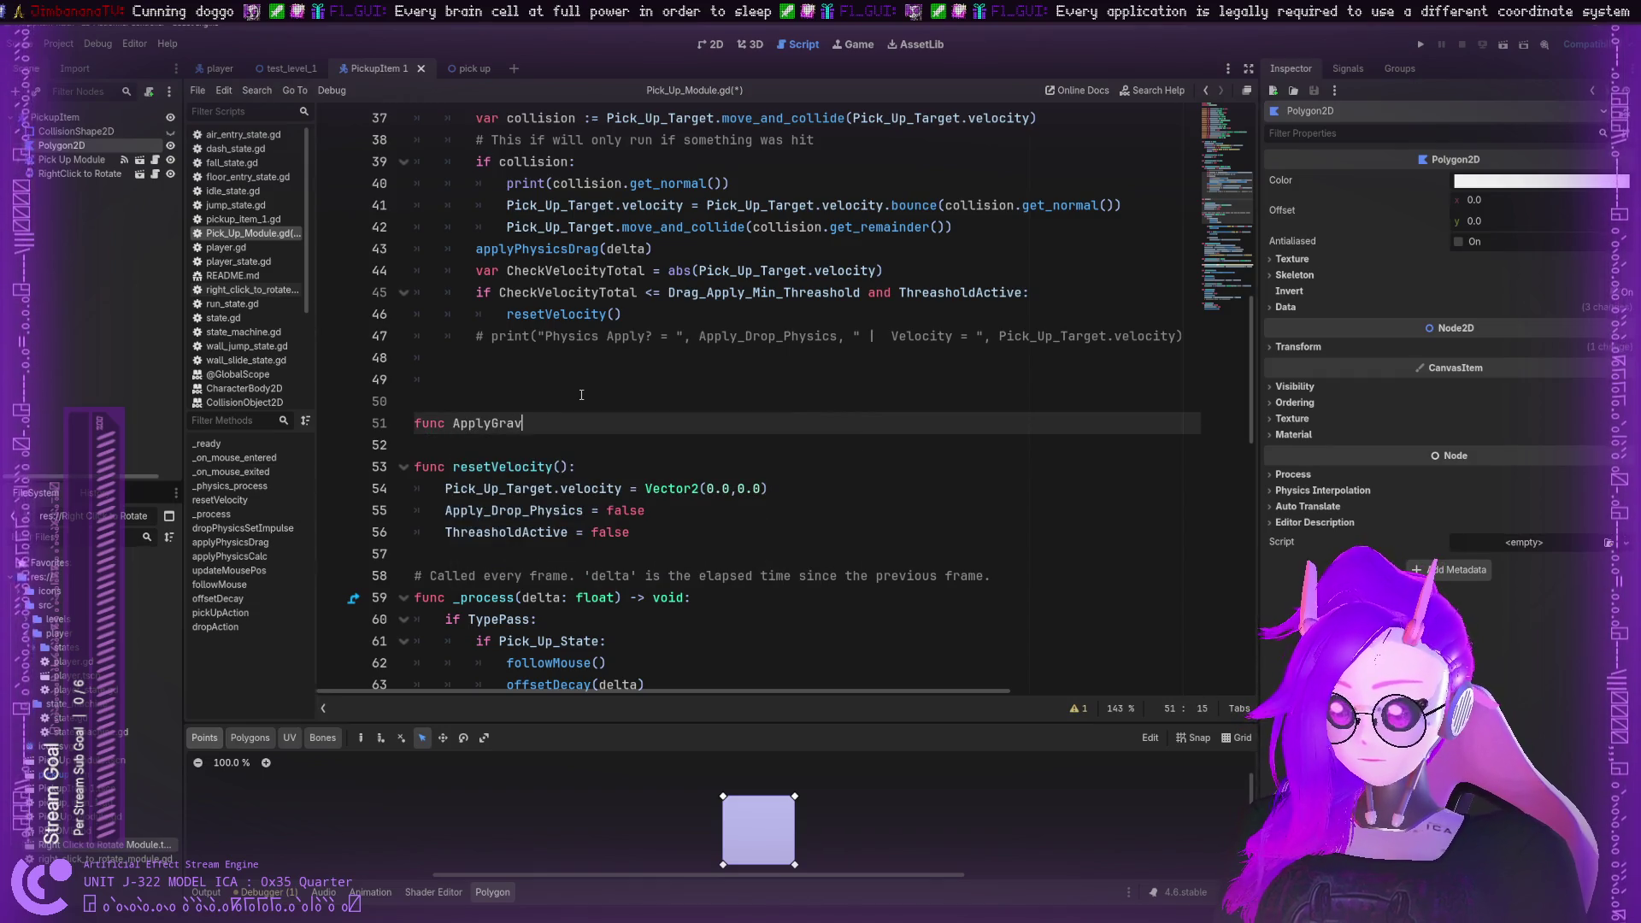
type("ity")
key("BackSpace")
key("BackSpace")
key("BackSpace")
type("ap")
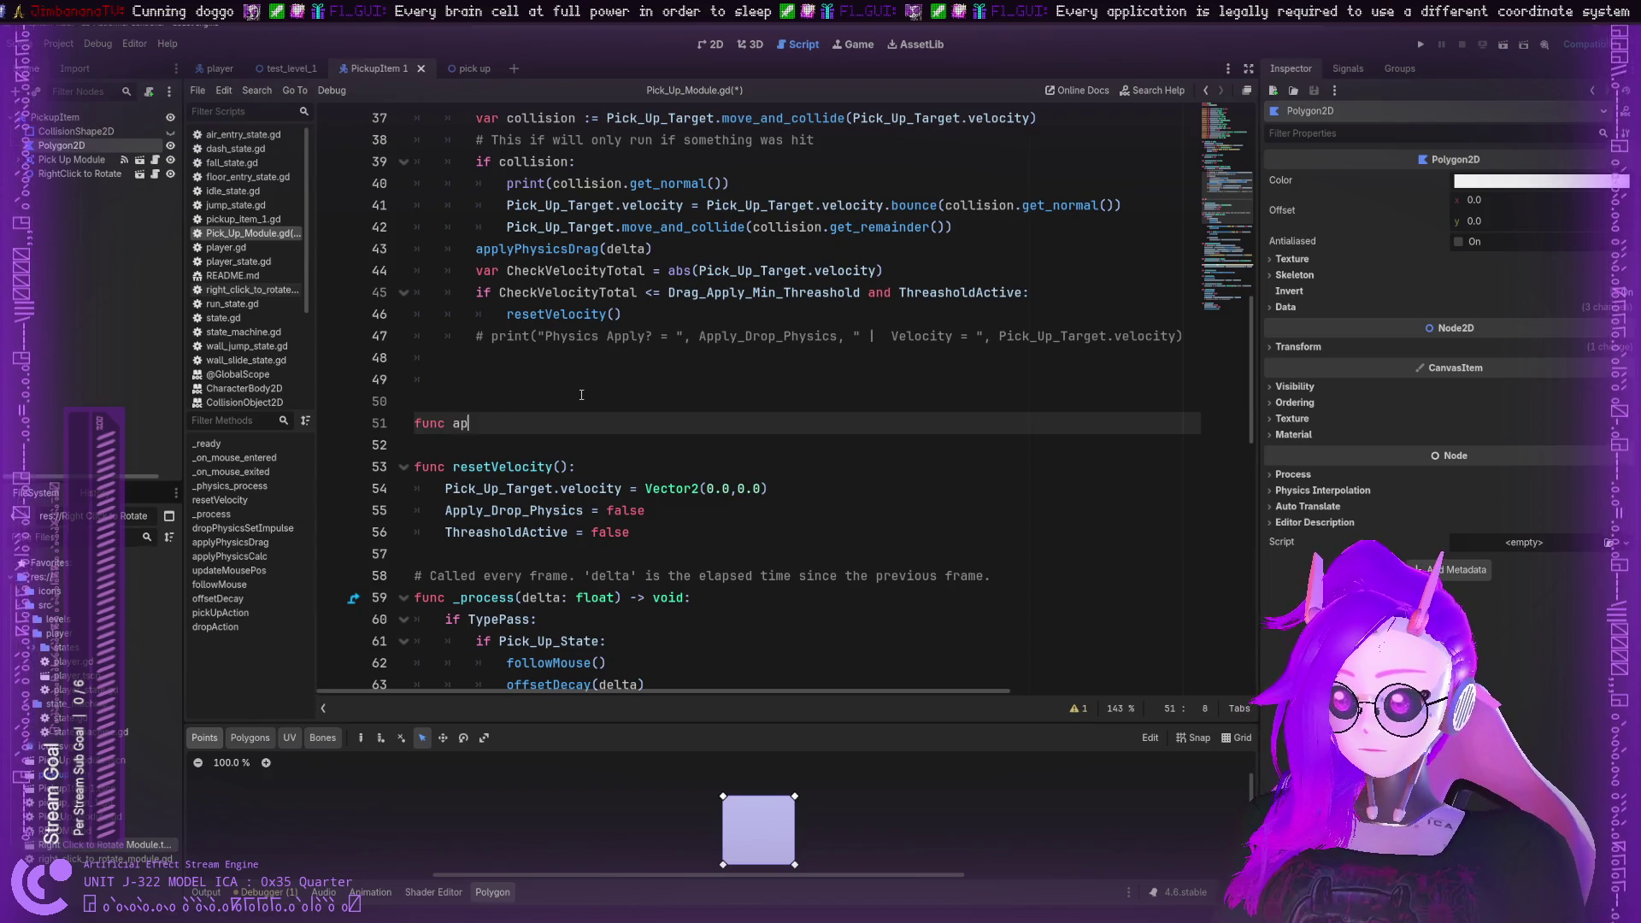
type("plyGras")
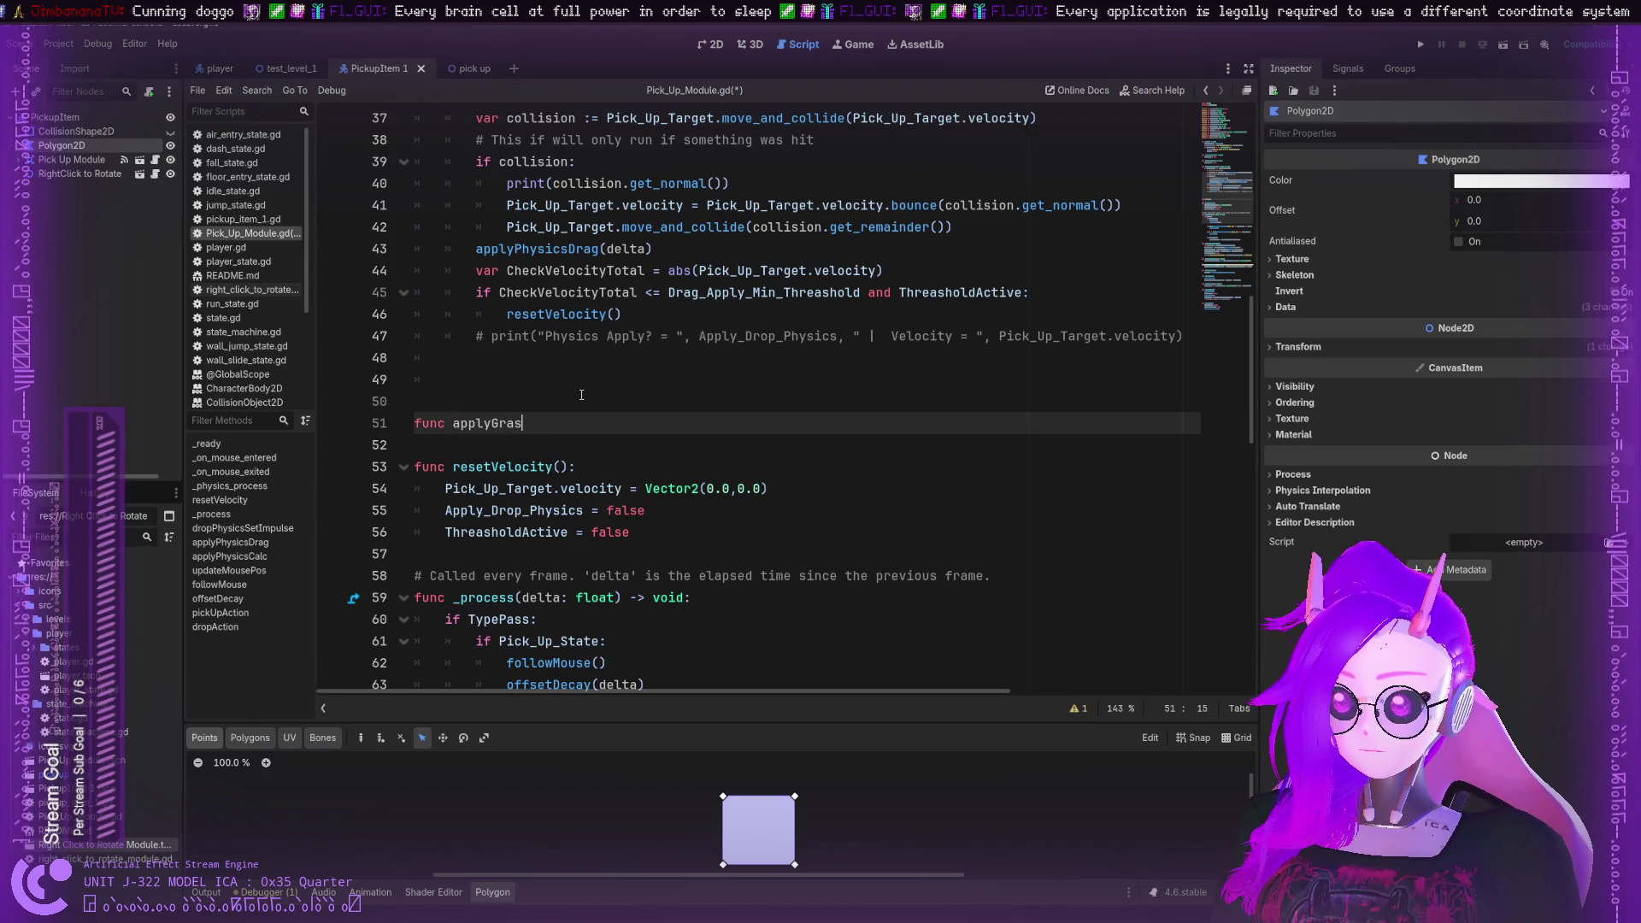
key("BackSpace")
type("vity()")
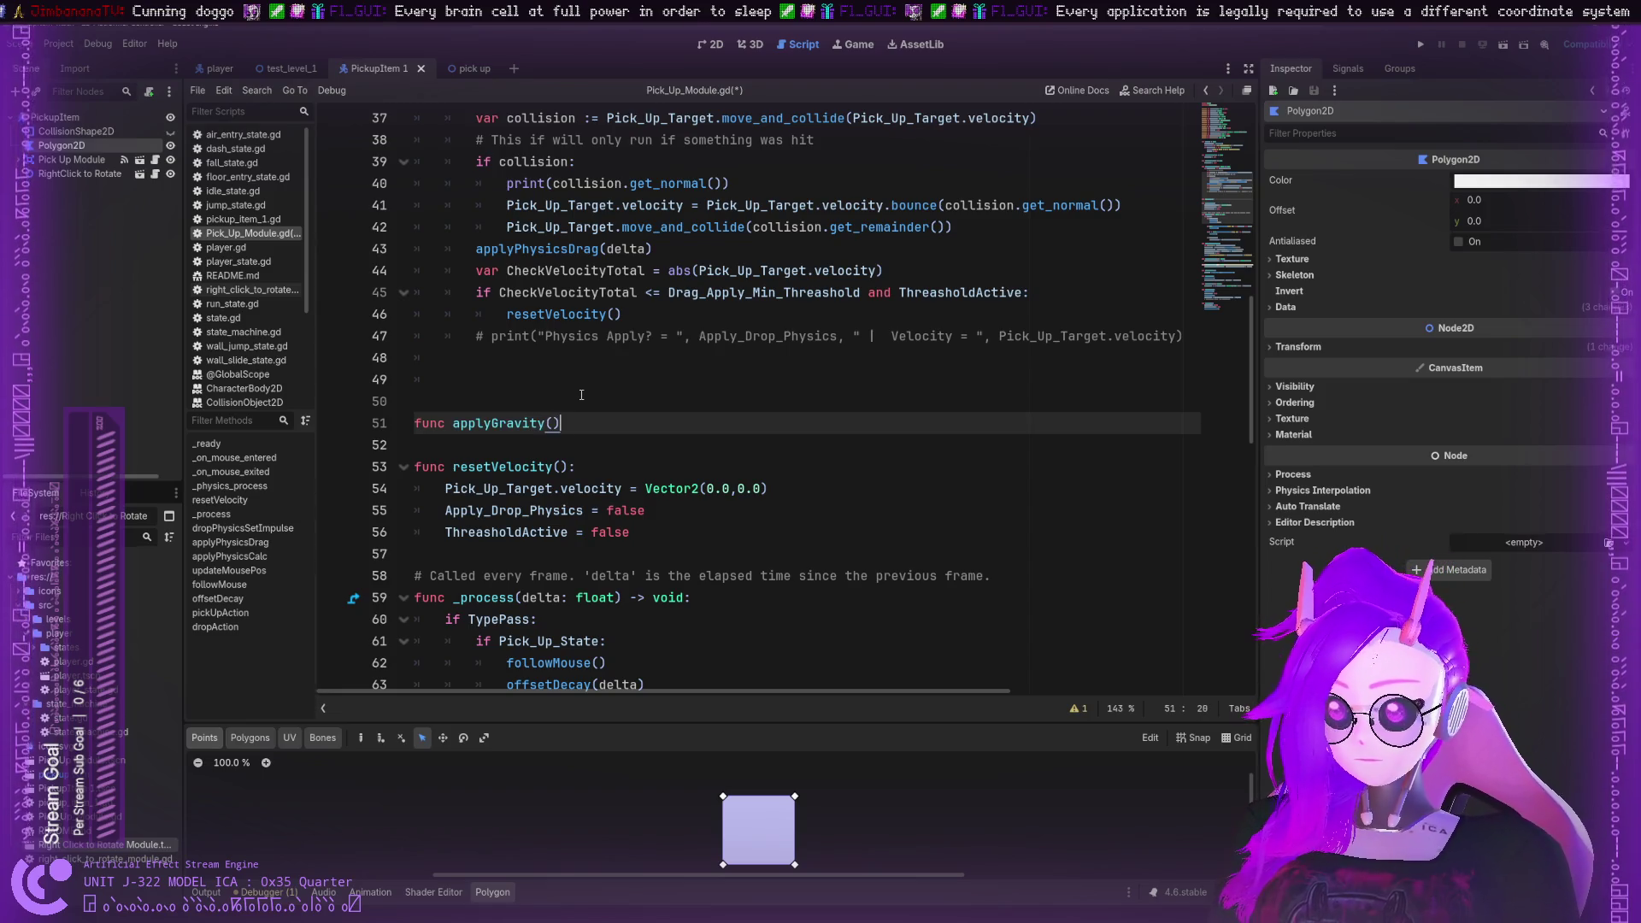
type(":")
key("Return")
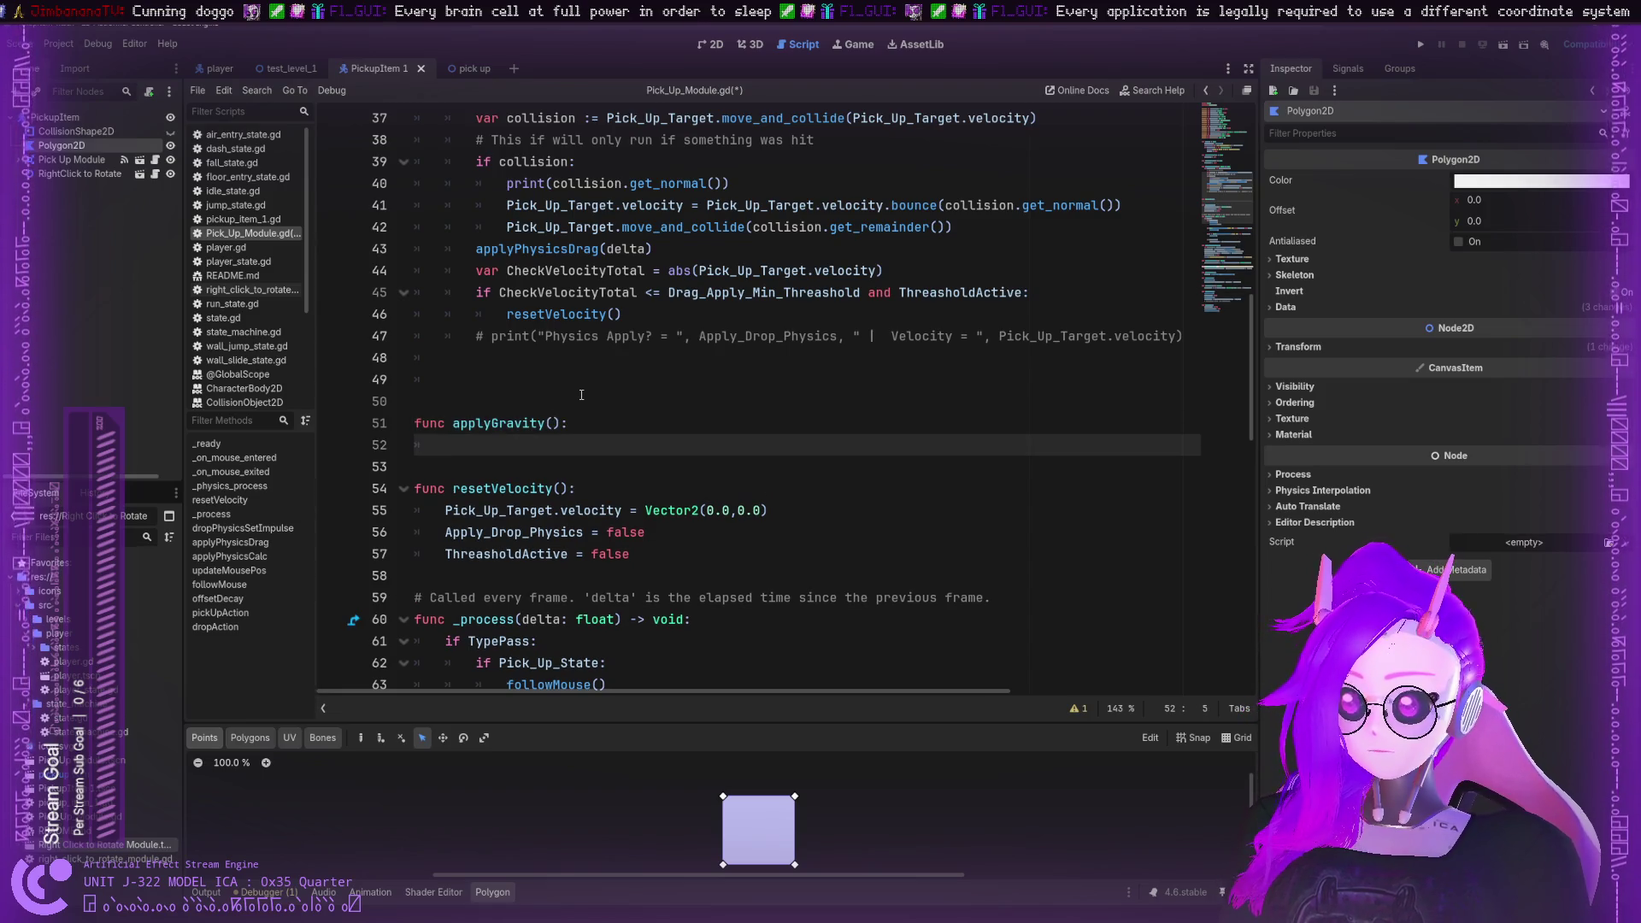
type("if")
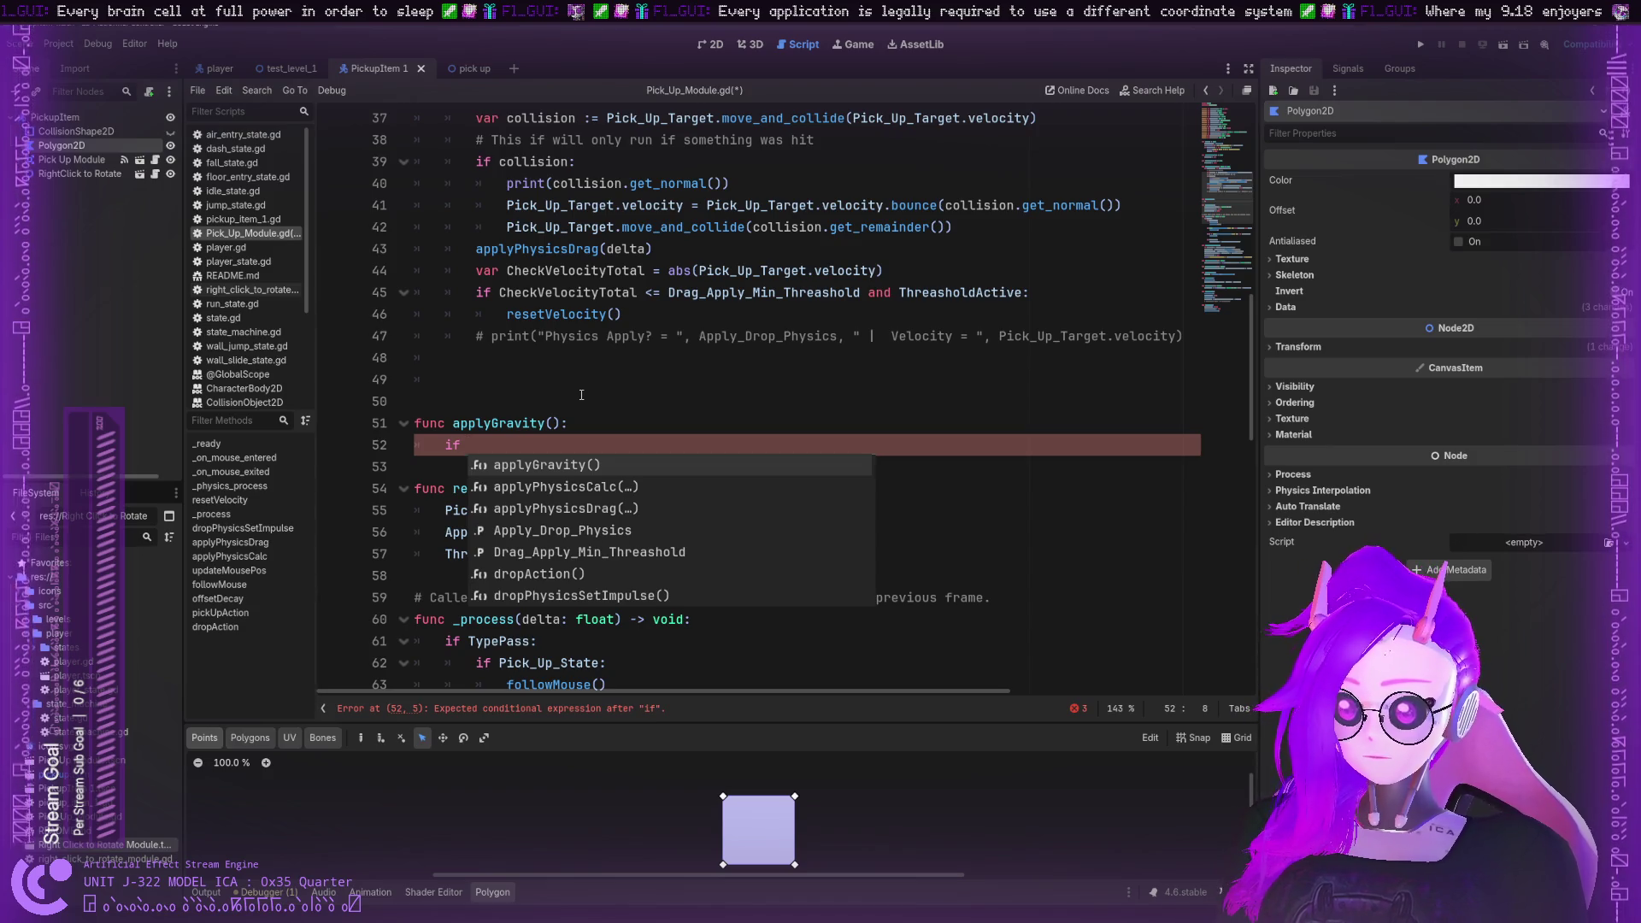
- Complete 'if Pick_Up_Target.global_position <= GravityApplyLimit:' with a pass placeholder body
type("Pick")
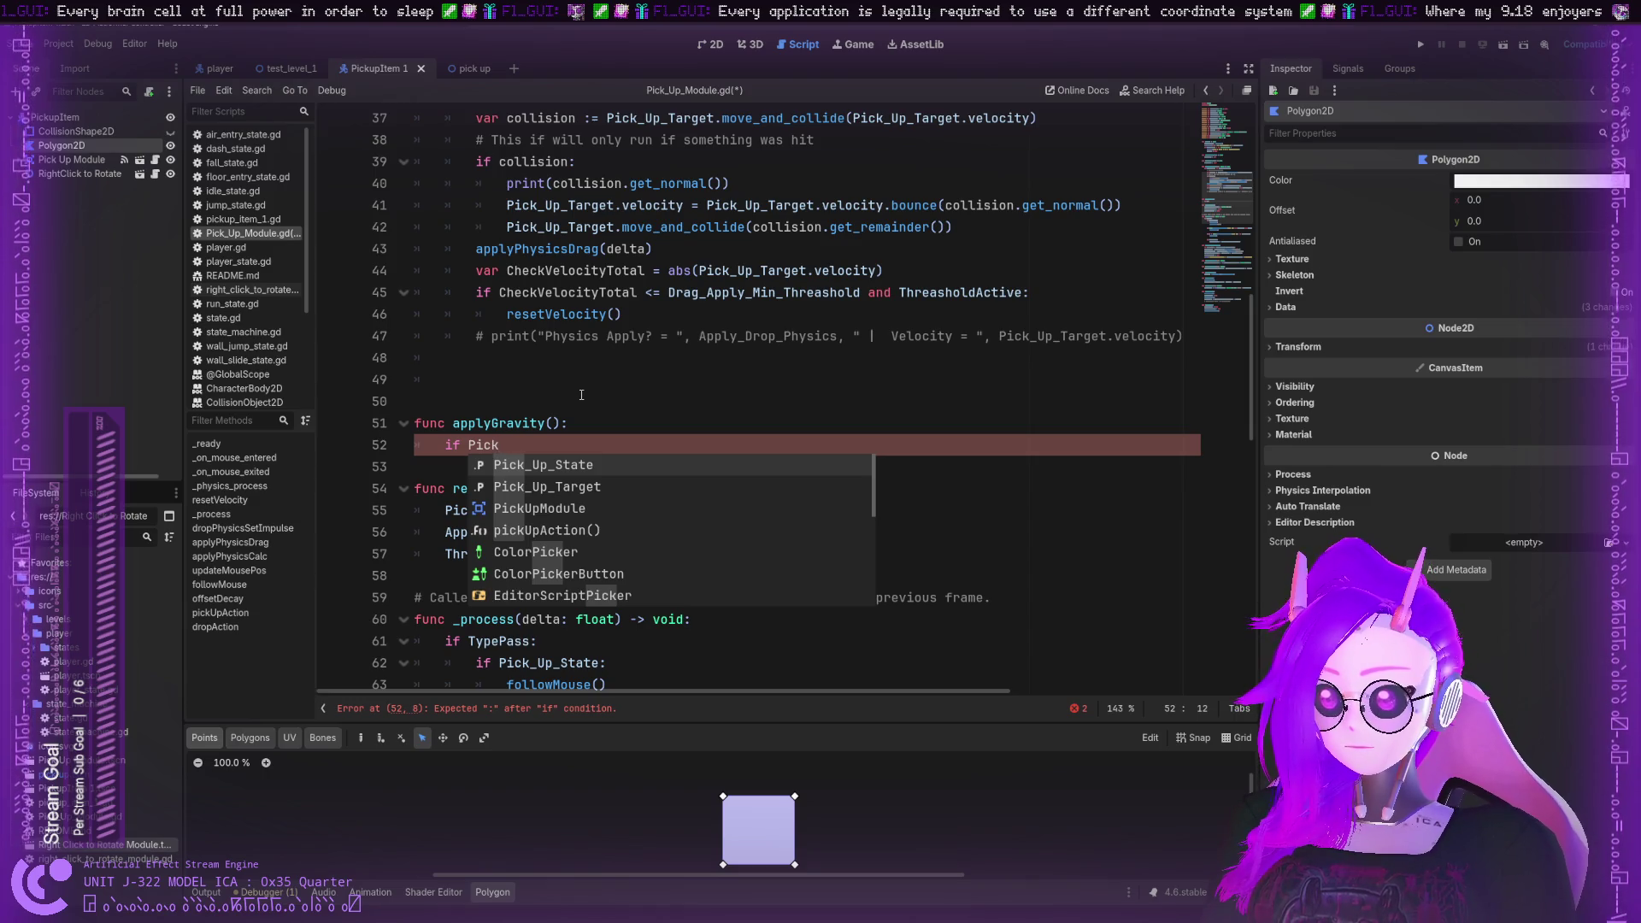
type("_Up_Targ")
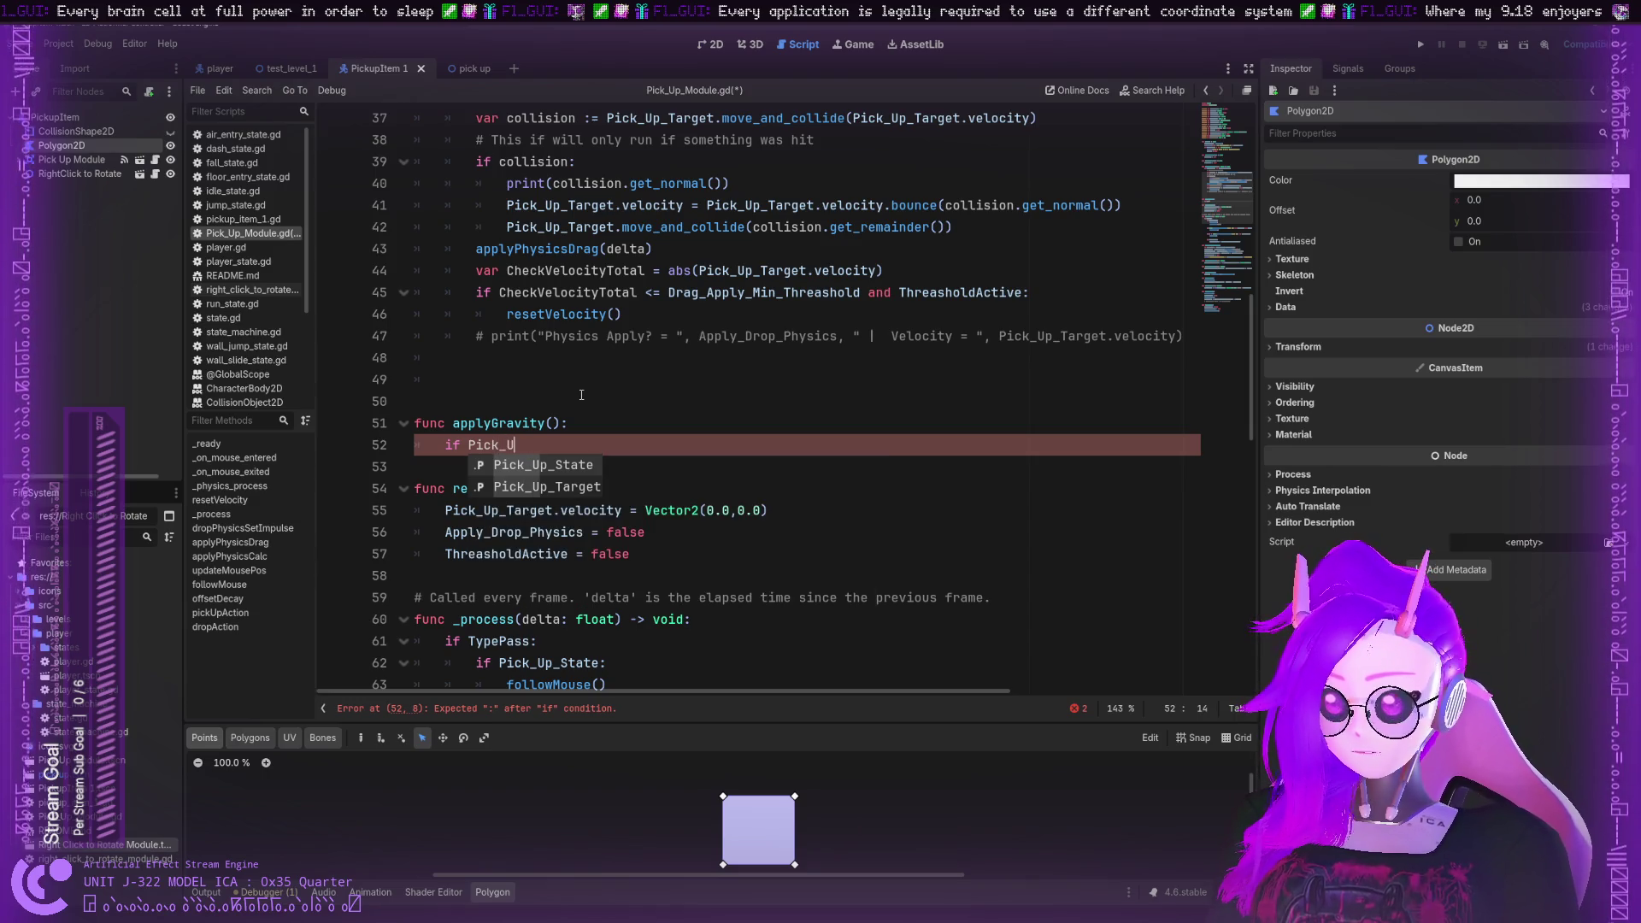
key("Return")
type(".")
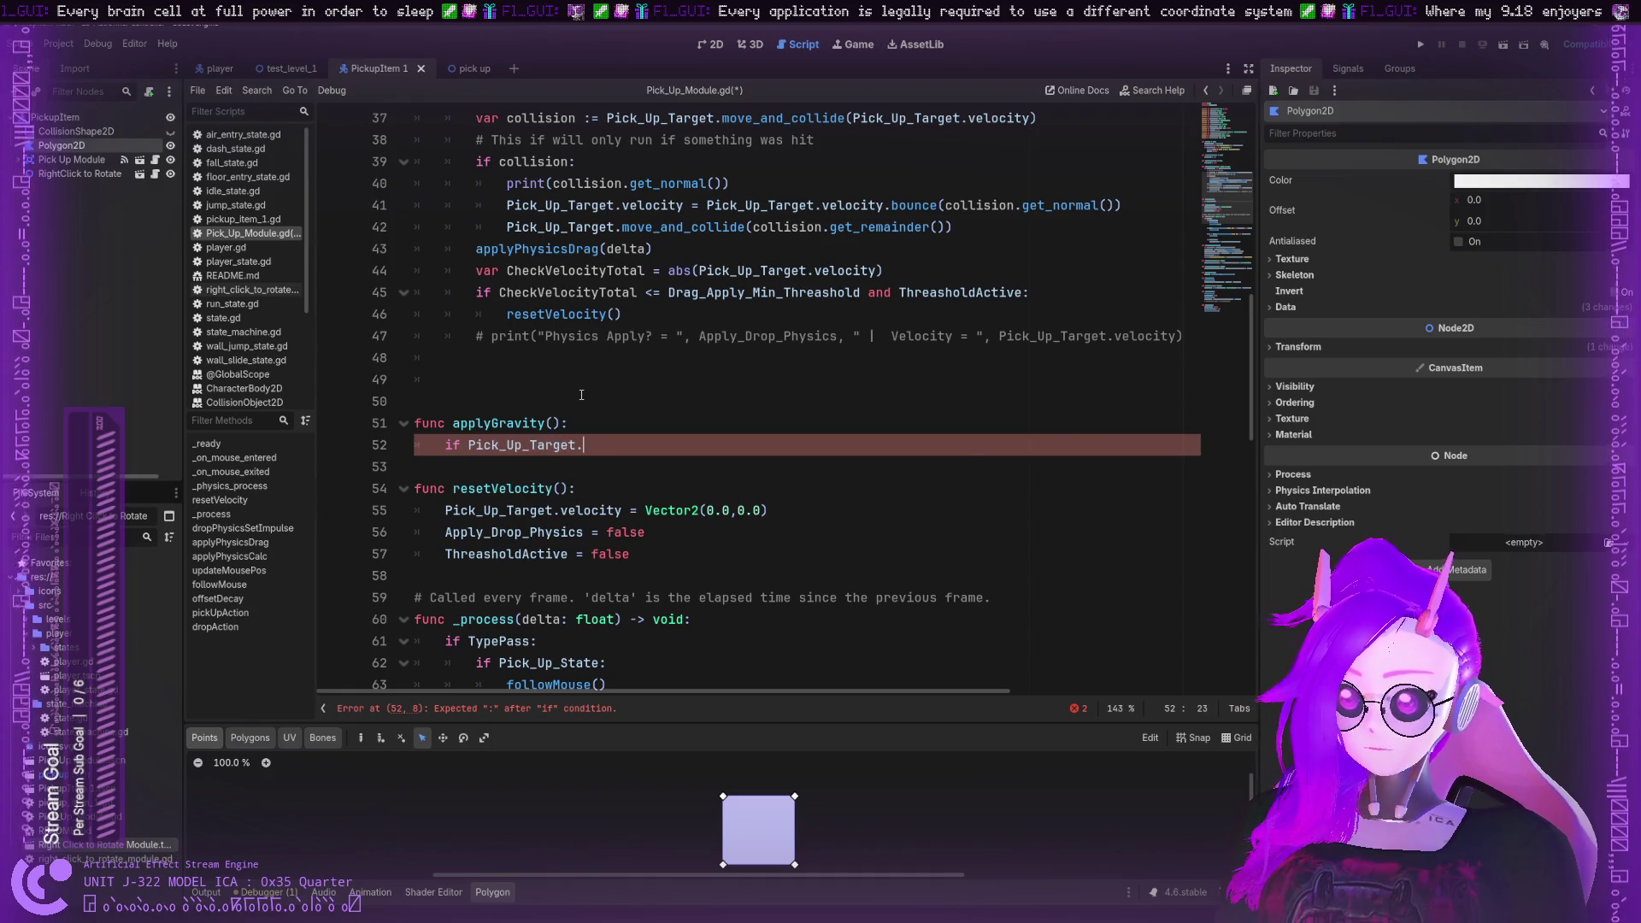
type("glob")
key("Return")
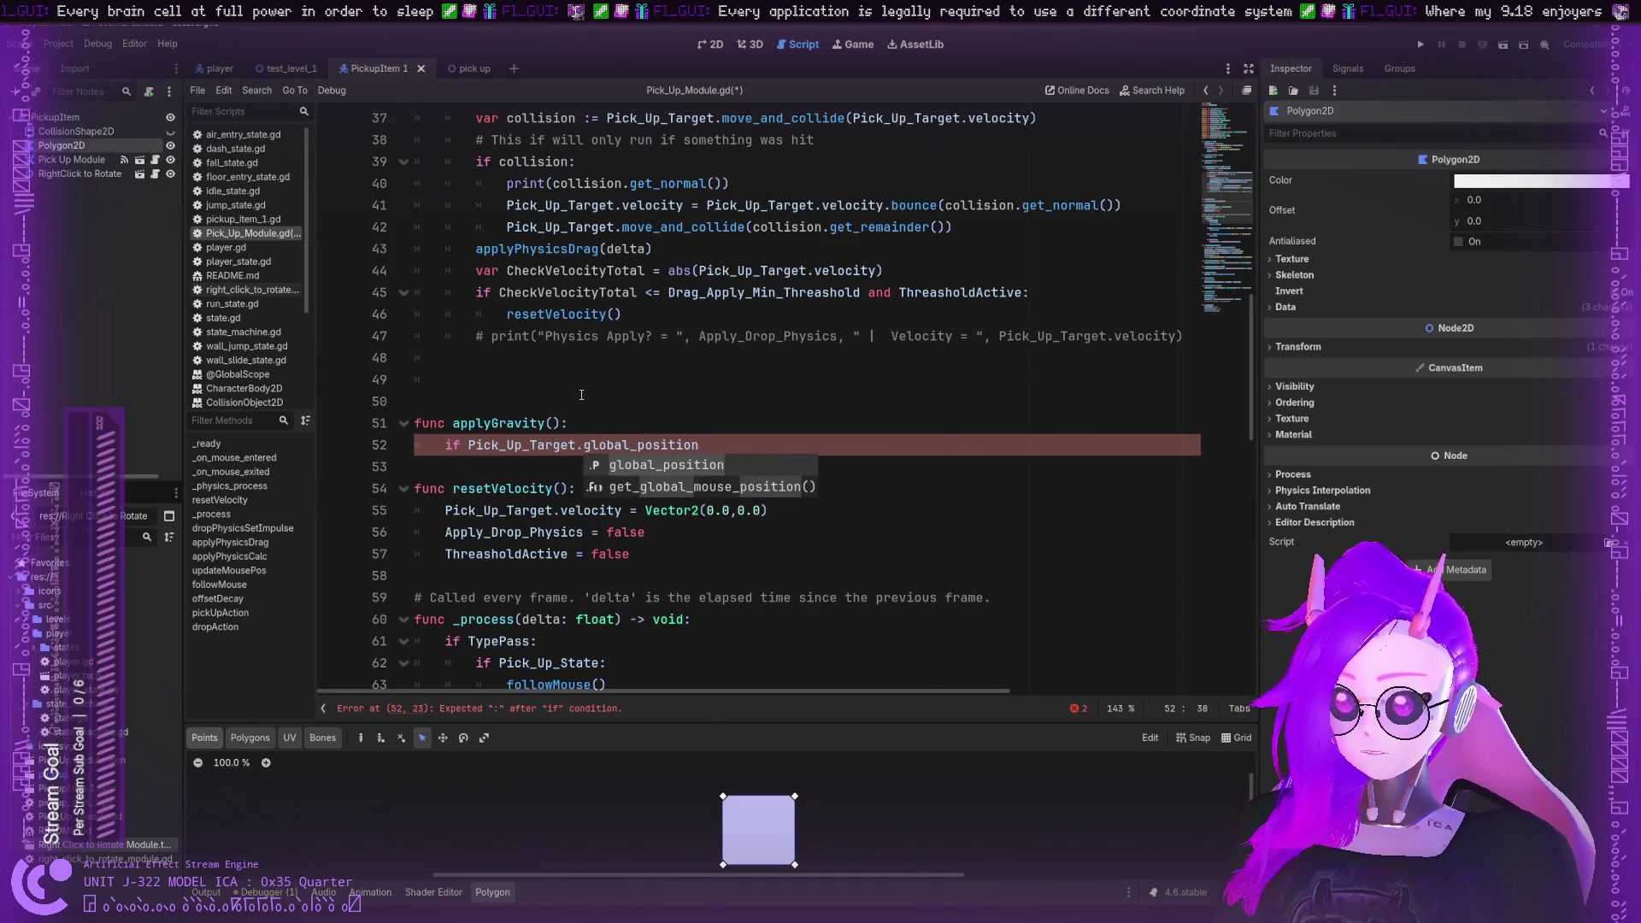
type("< ")
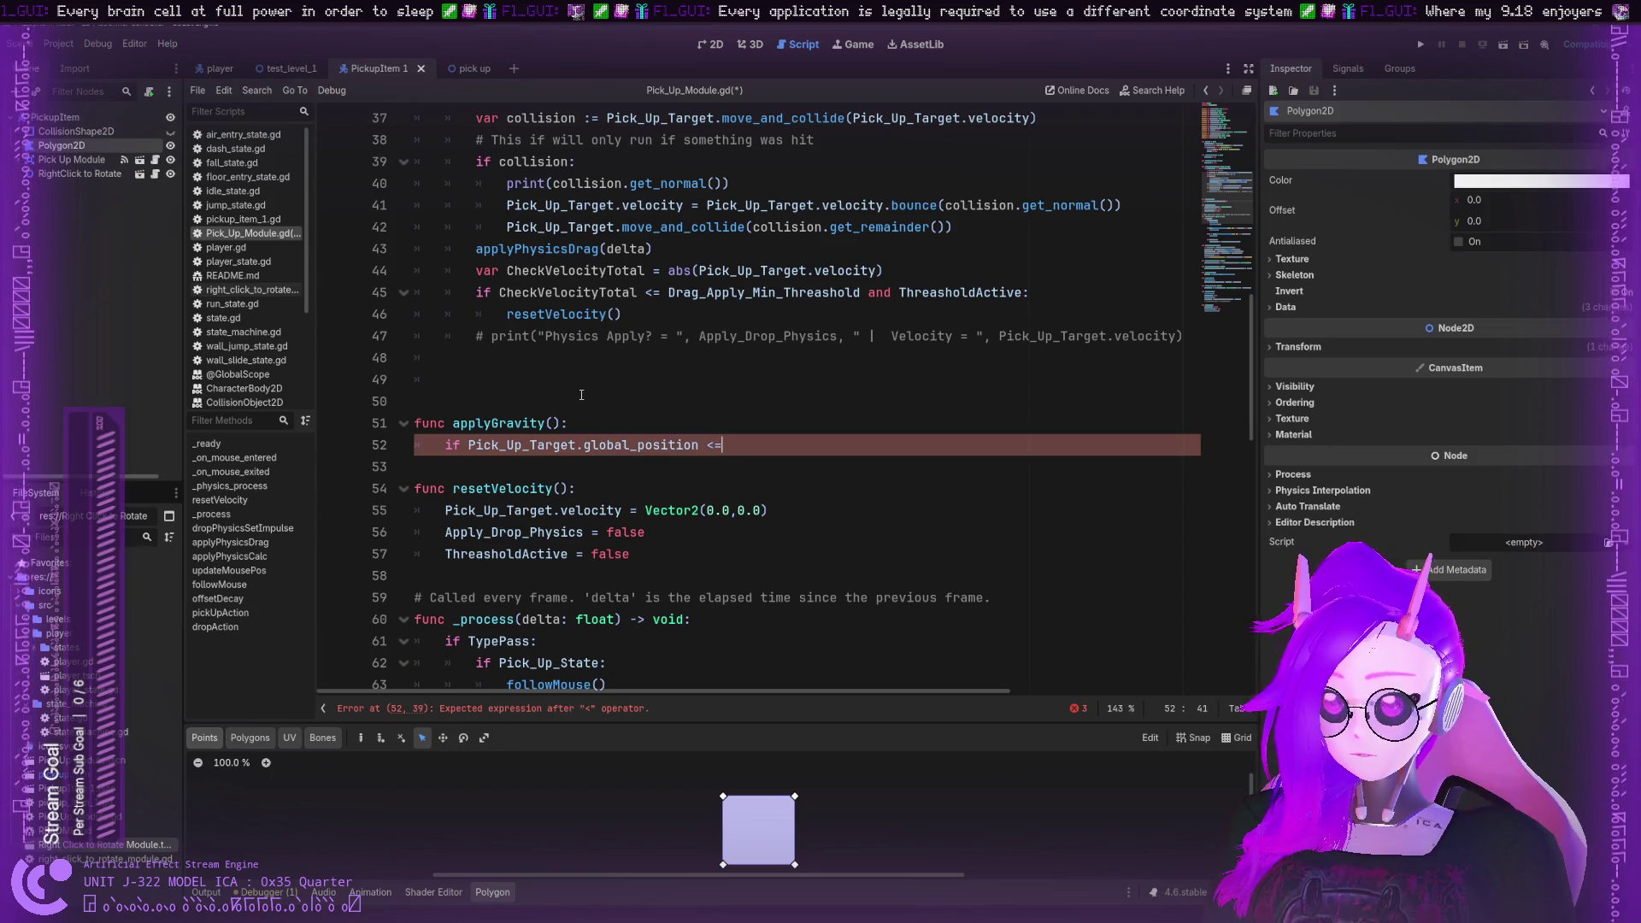
type(" G")
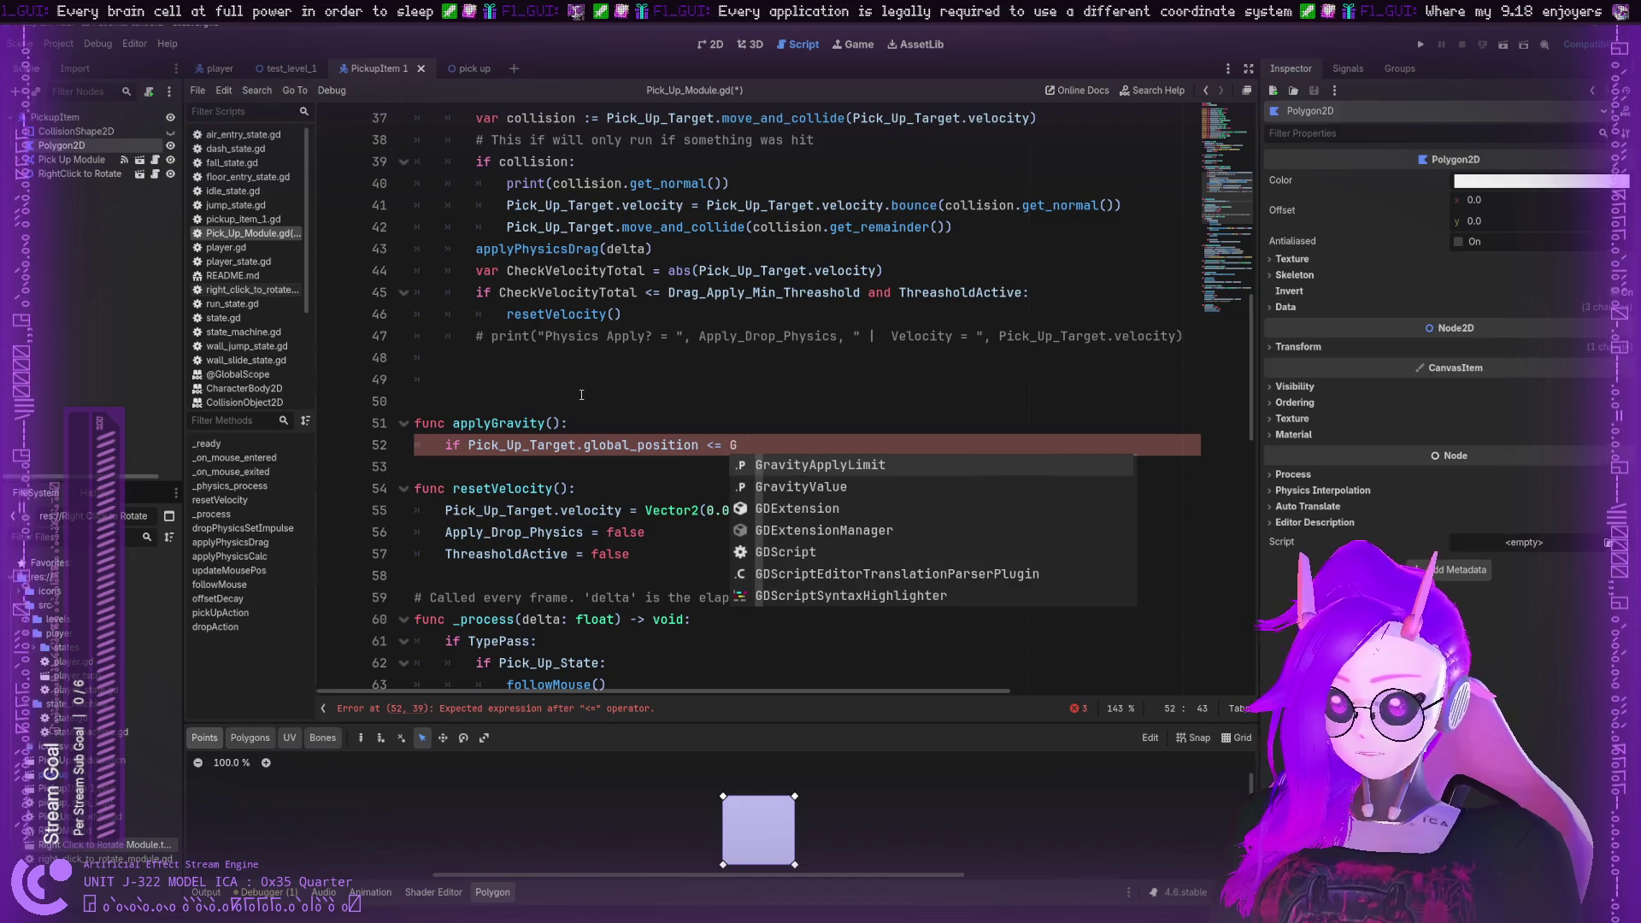
type("ravity")
key("Return")
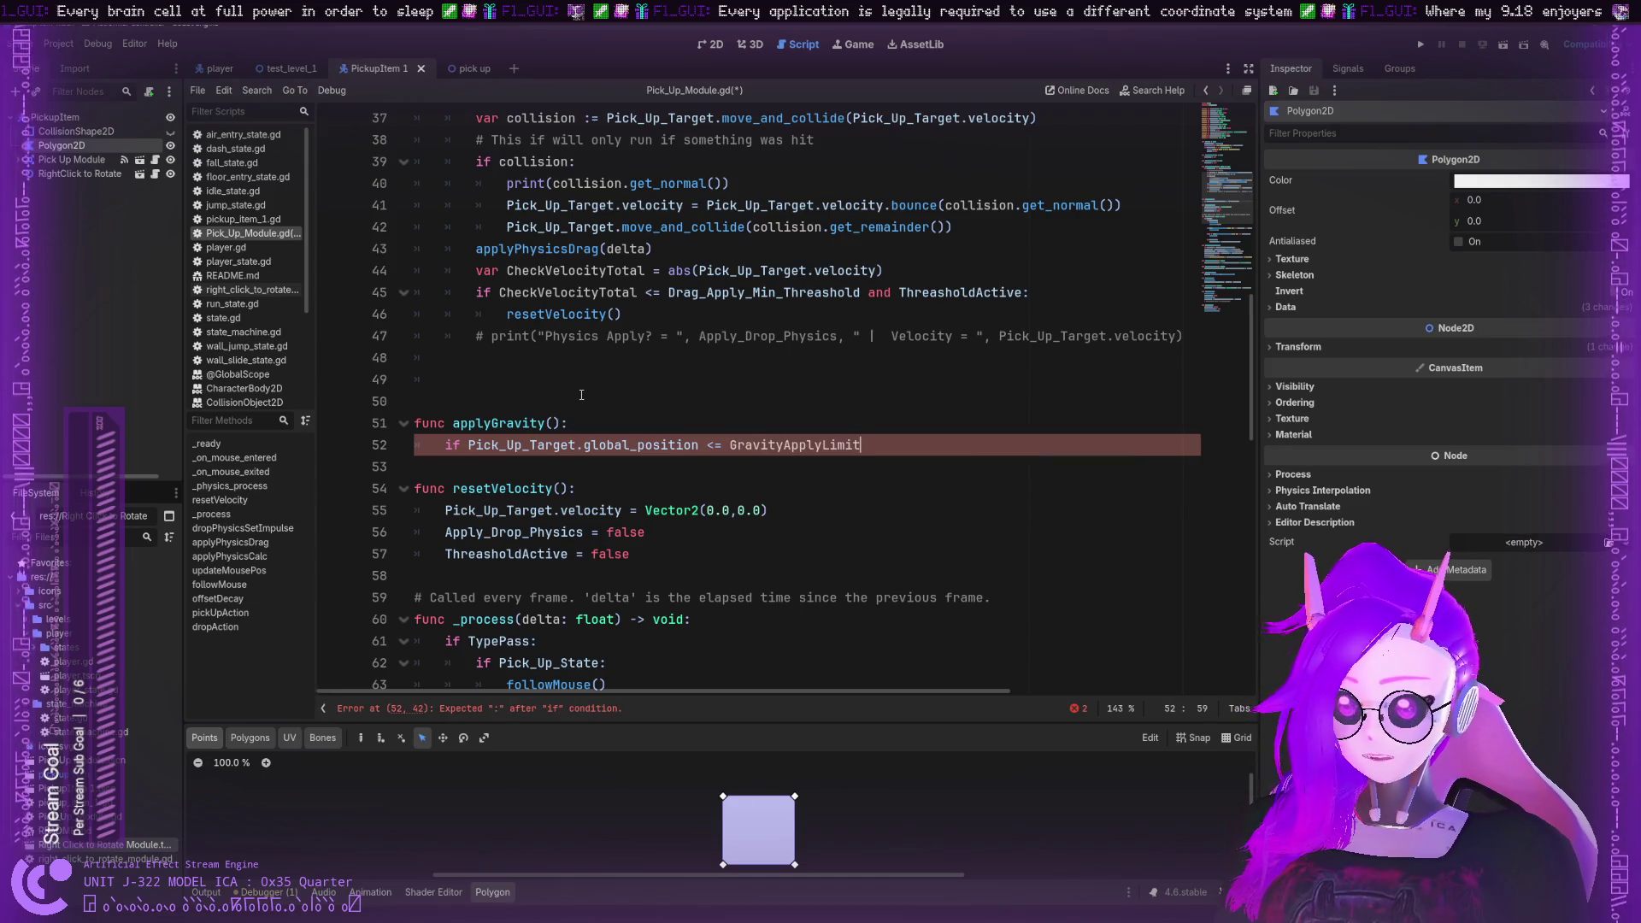
type(":")
key("Return")
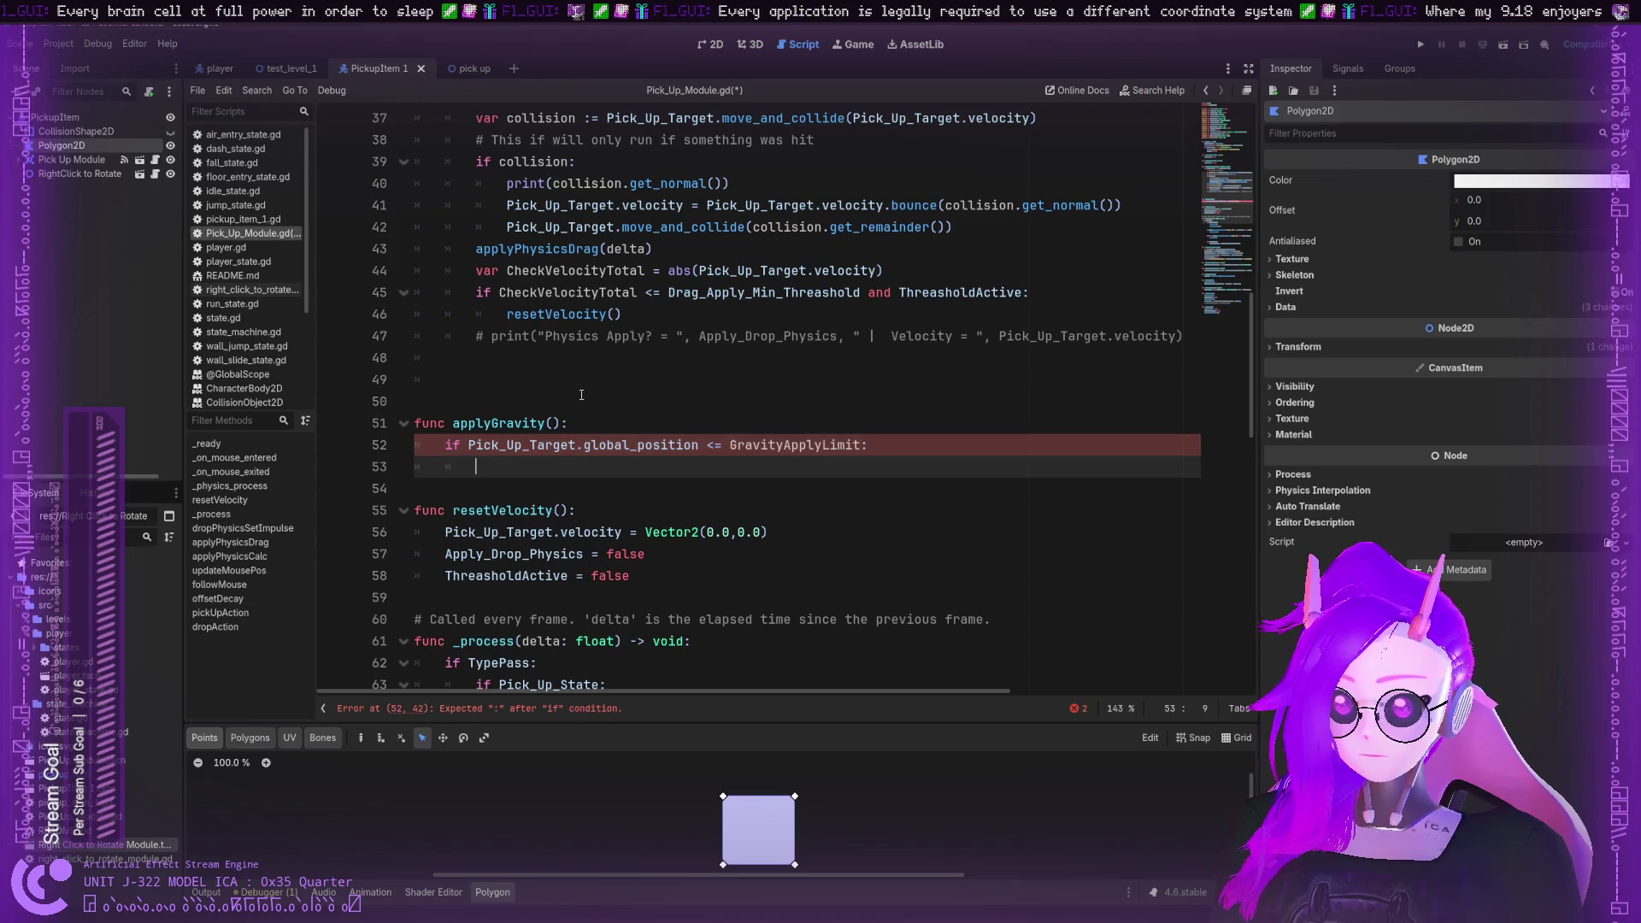
key("BackSpace")
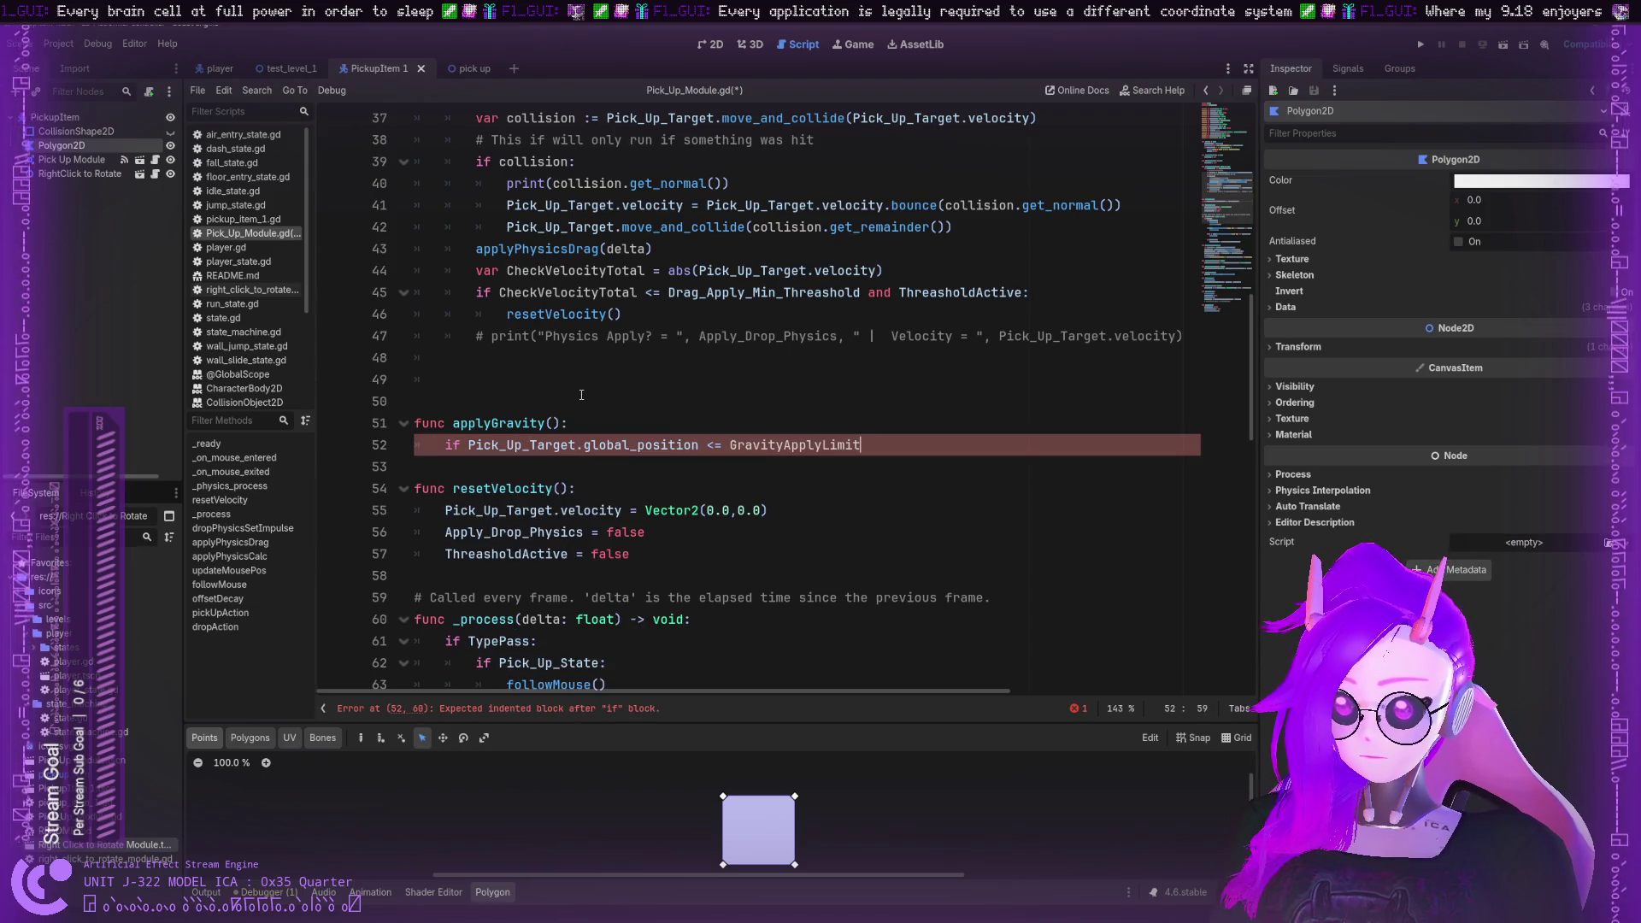
key("Return")
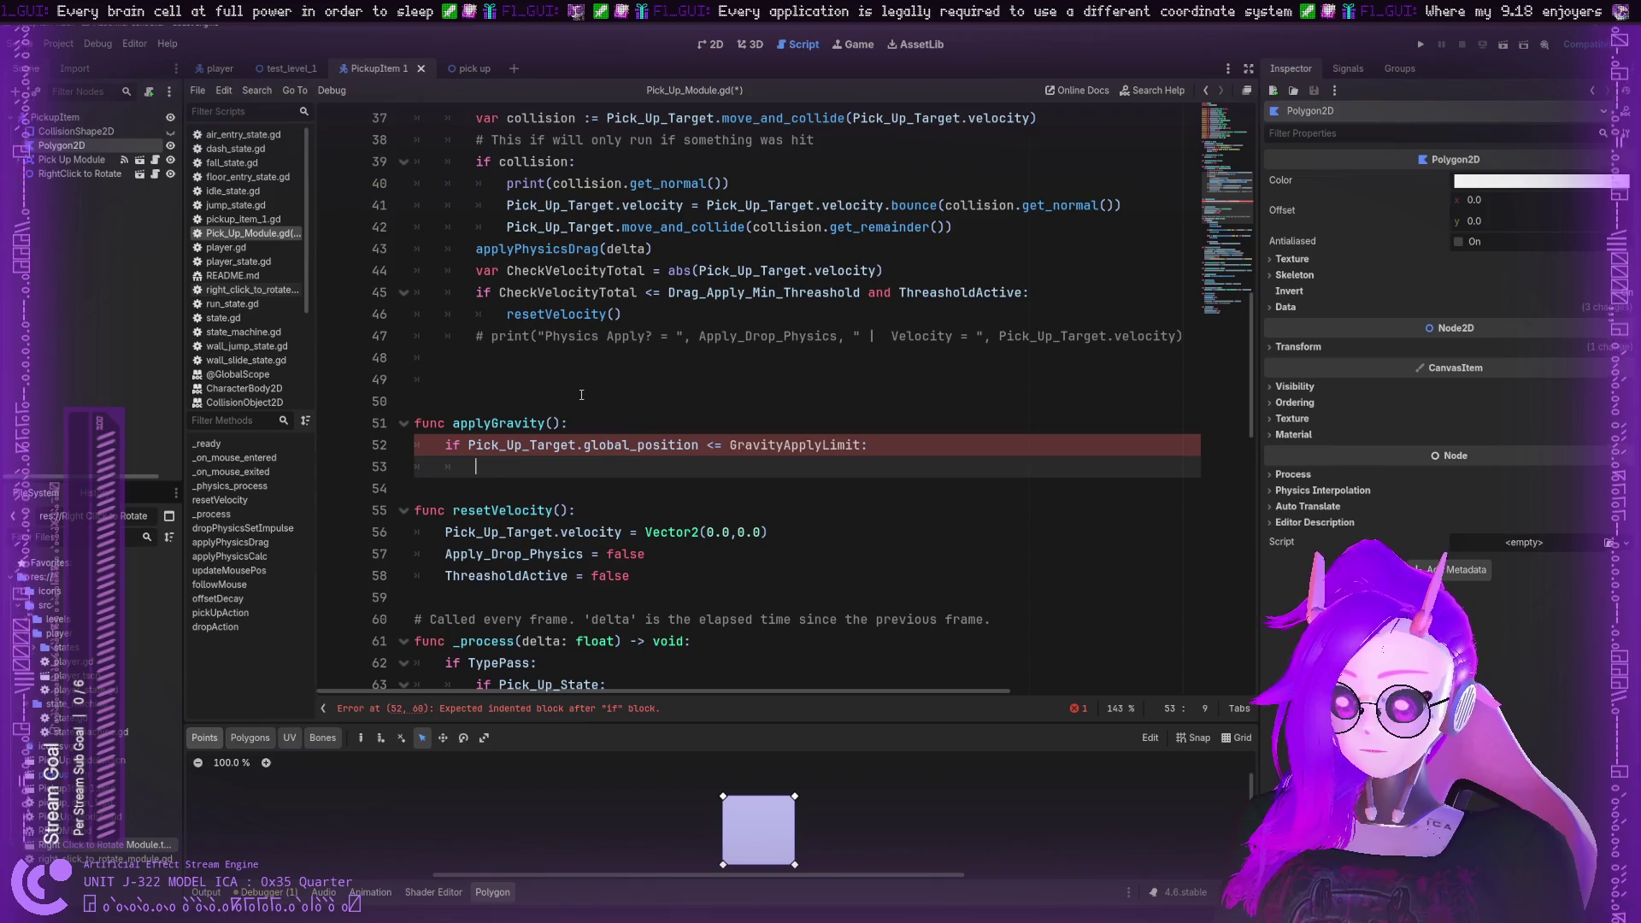
type("pass")
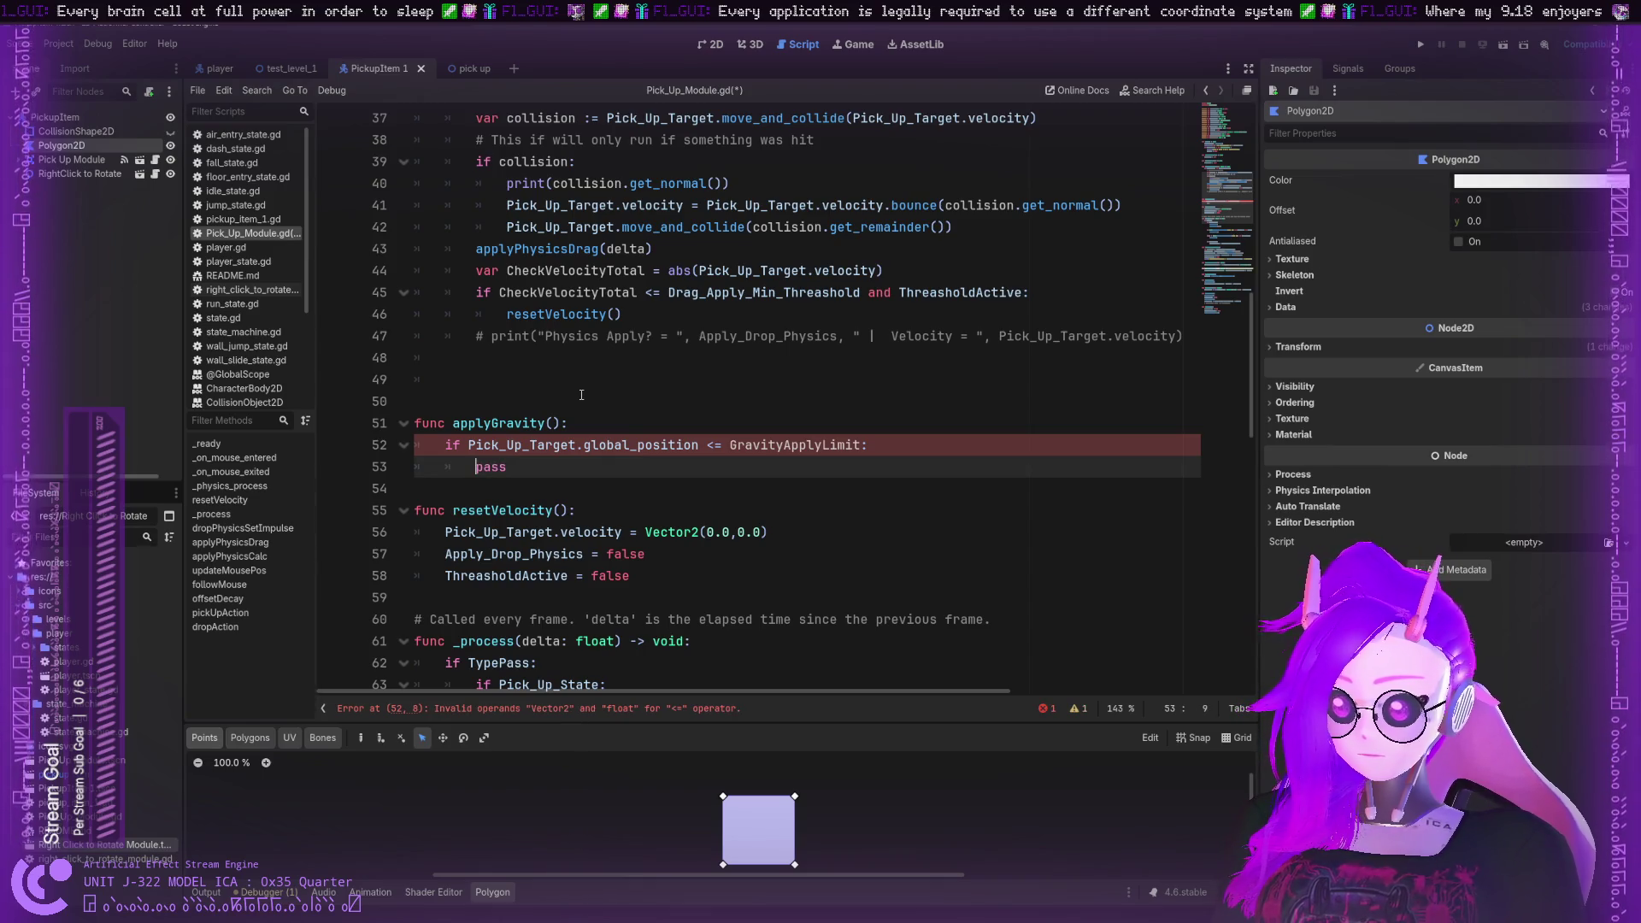
- Change line 52's comparison operator to =< and retype pass on line 53
key("Up")
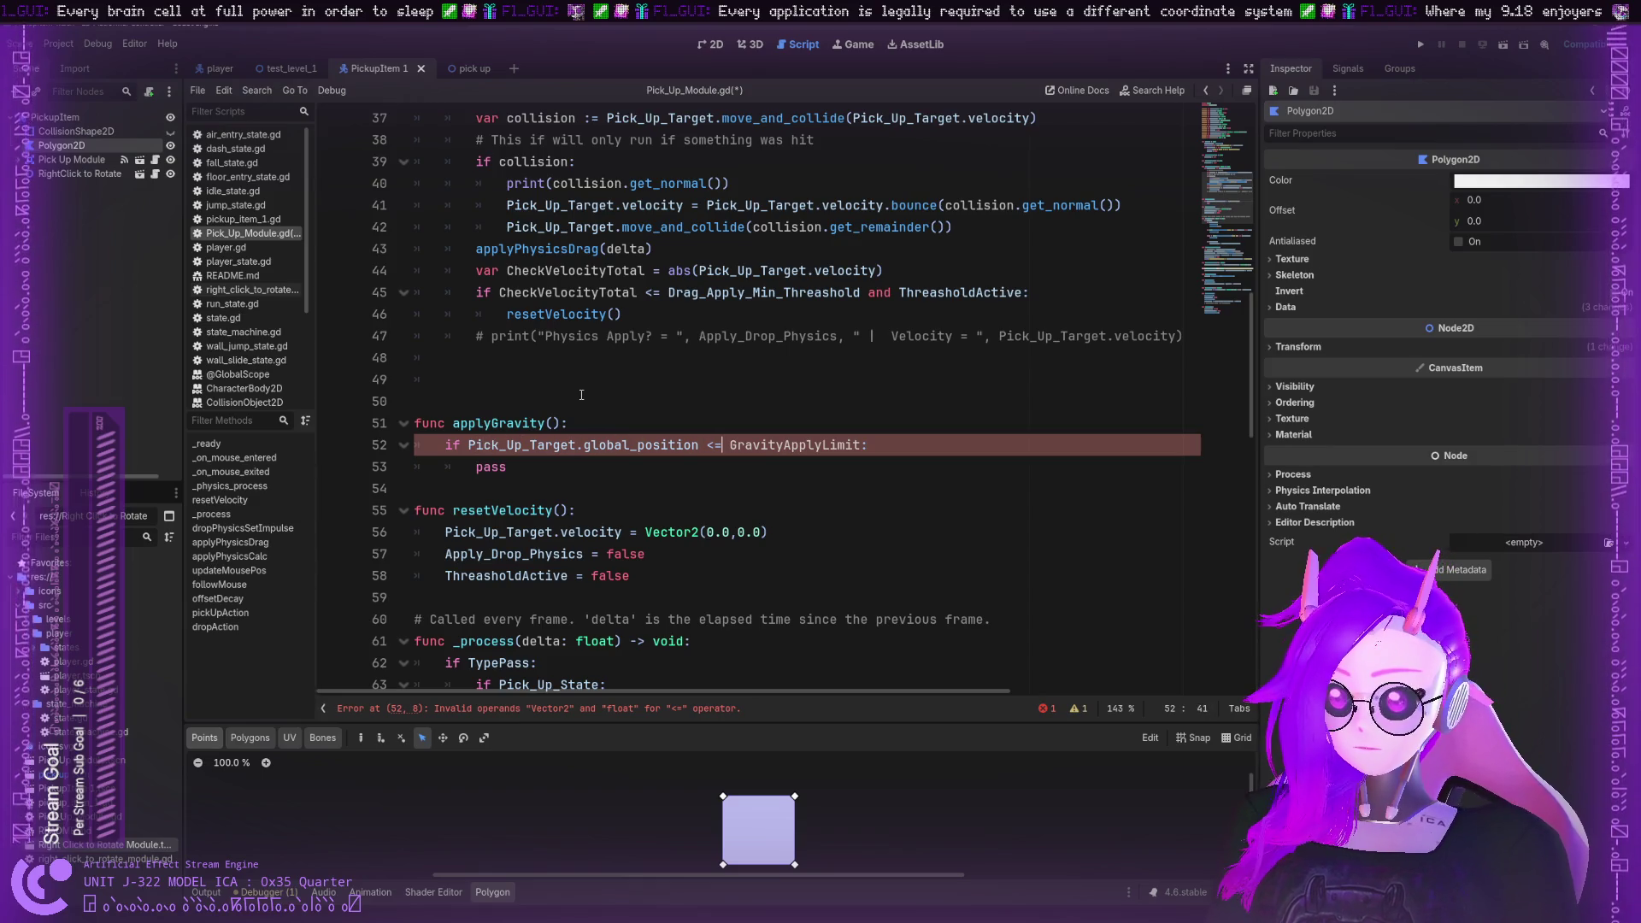
key("BackSpace")
key("BackSpace")
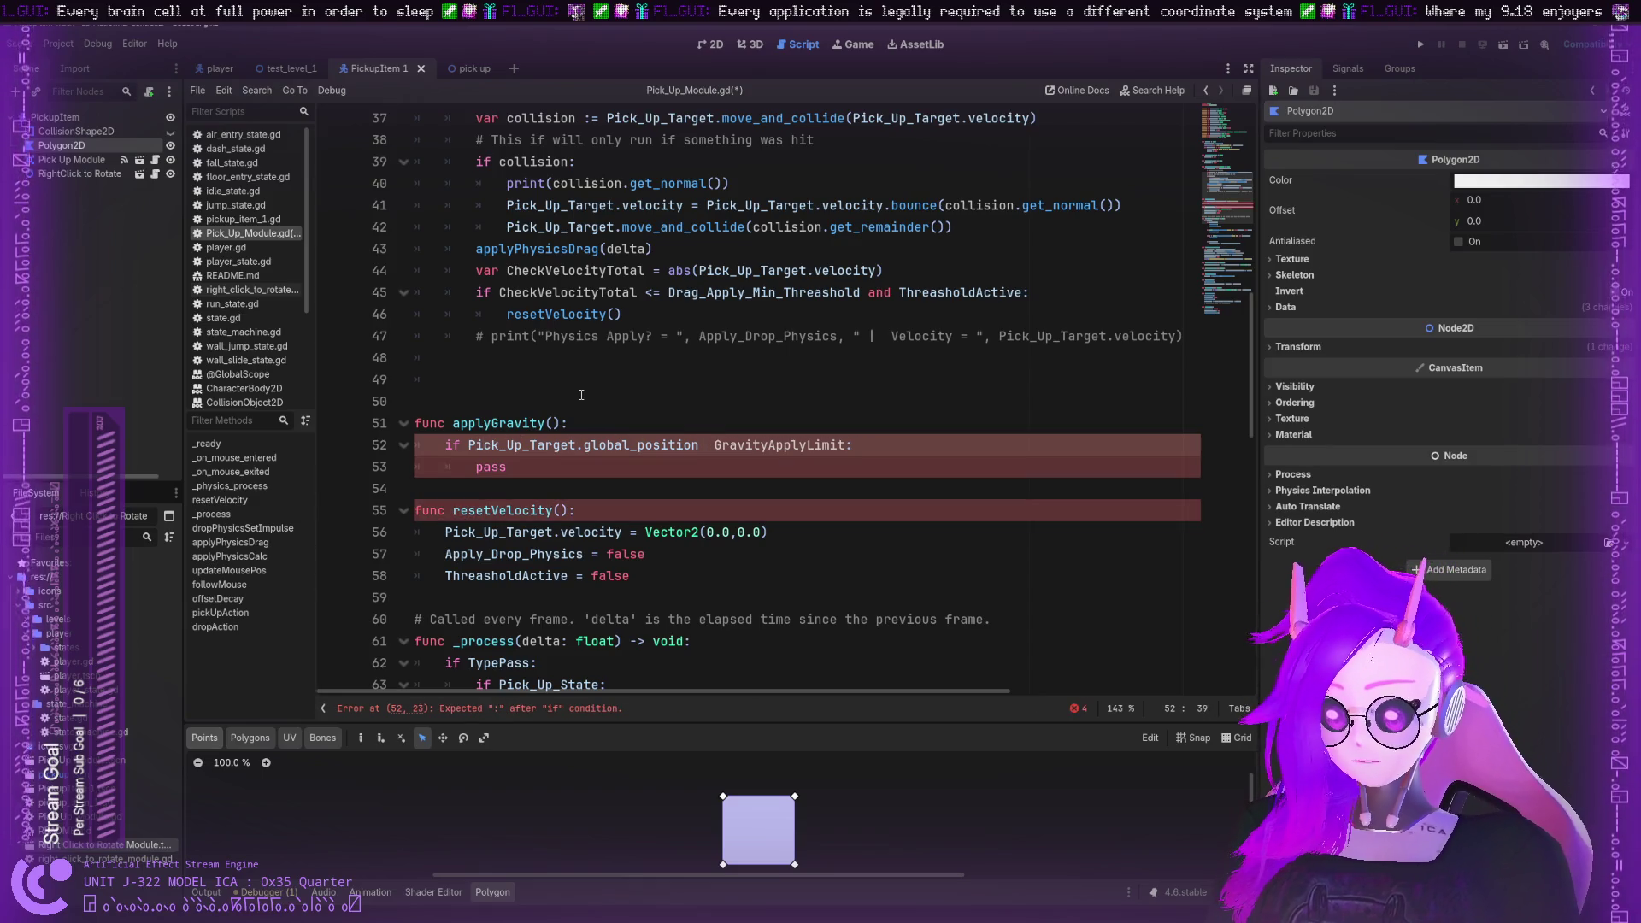
type("=<")
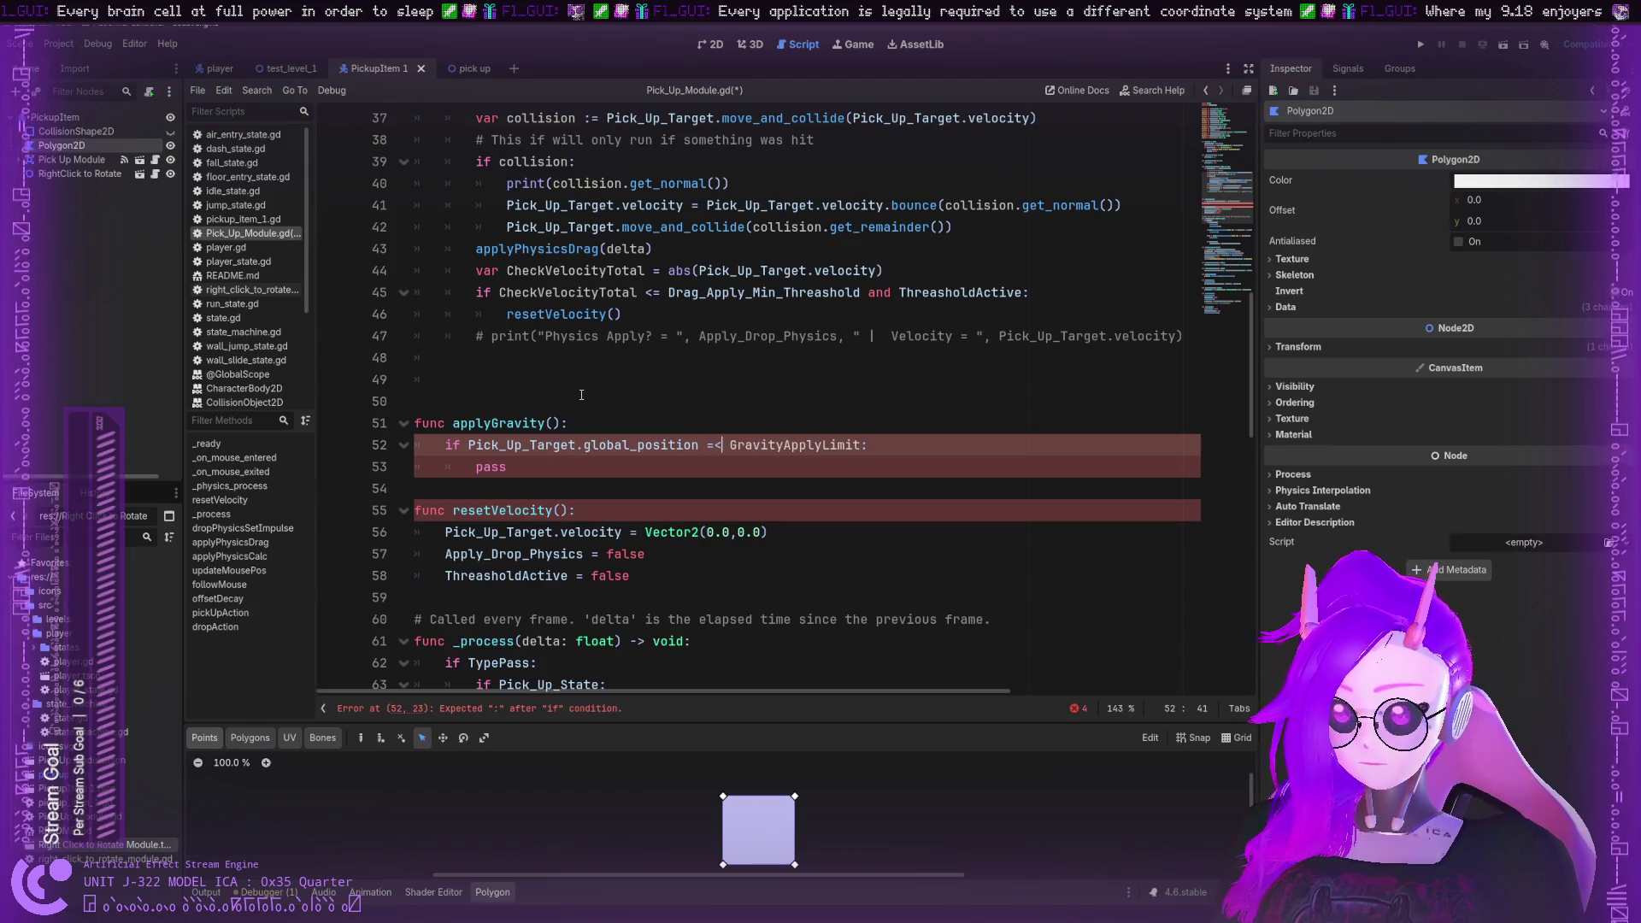
key("Down")
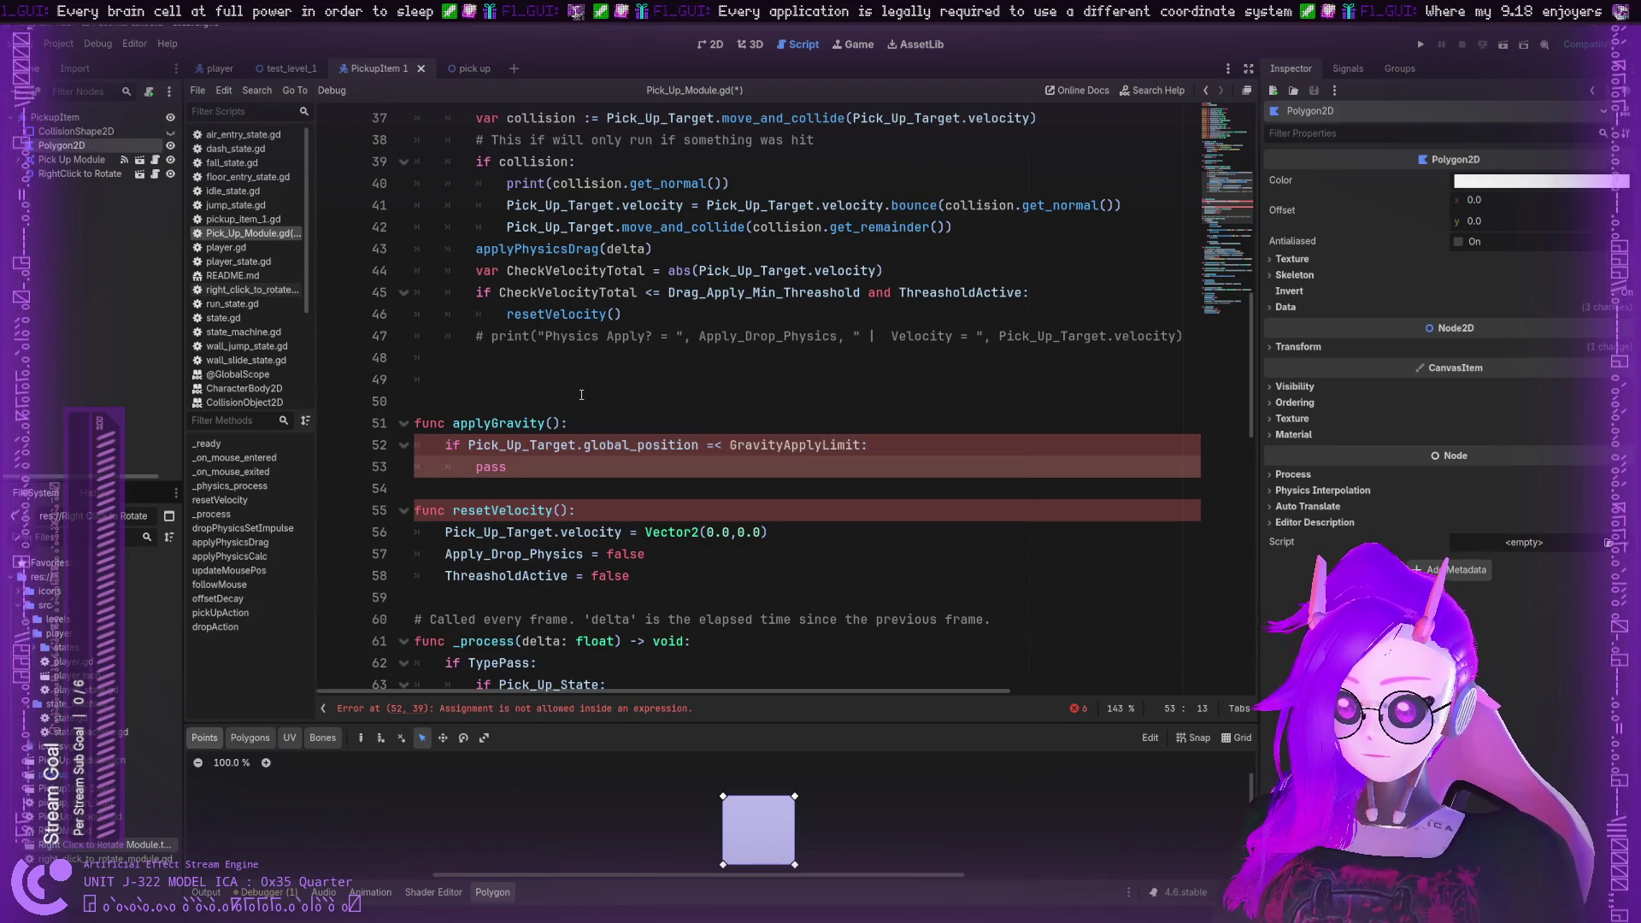
key("BackSpace")
key("BackSpace")
key("BackSpace")
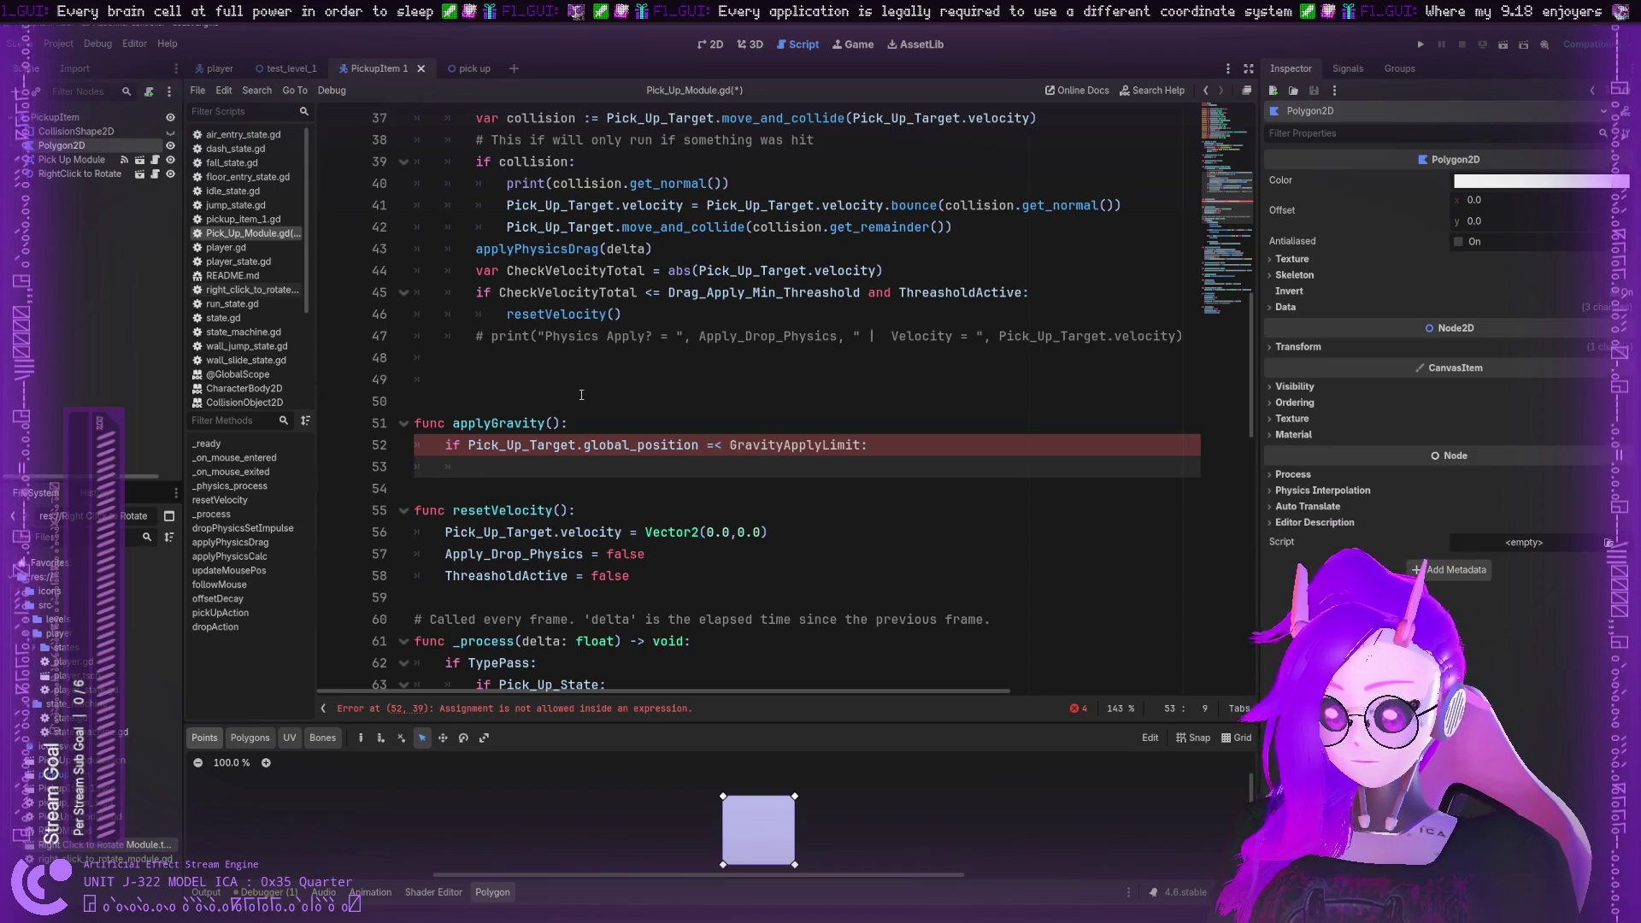
type("pass")
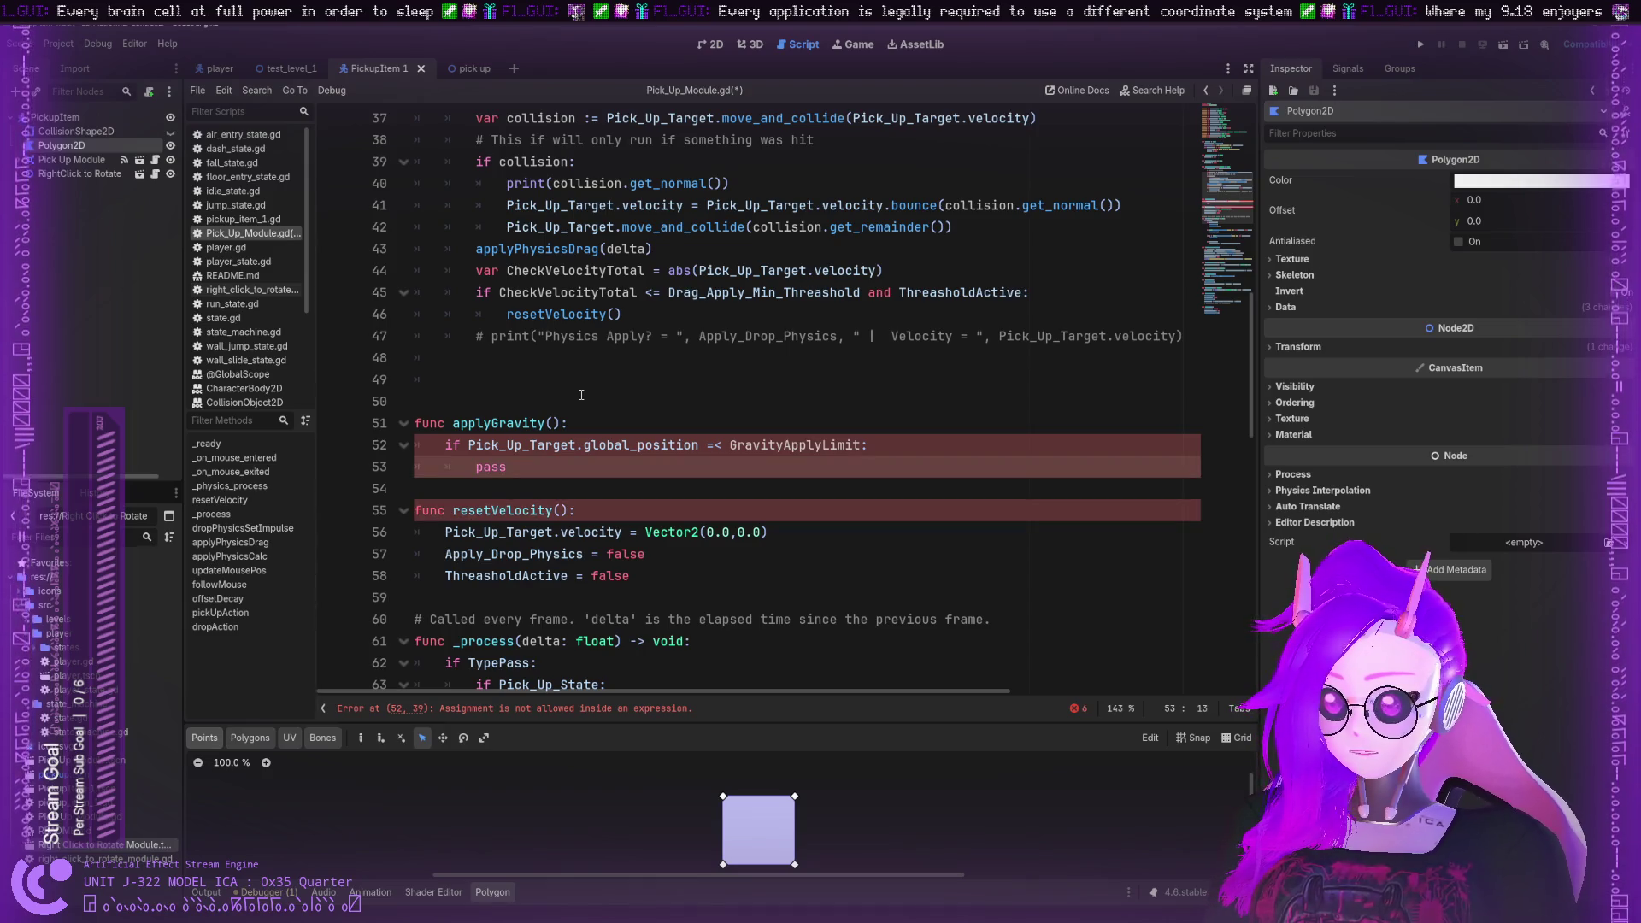
left_click(548, 510)
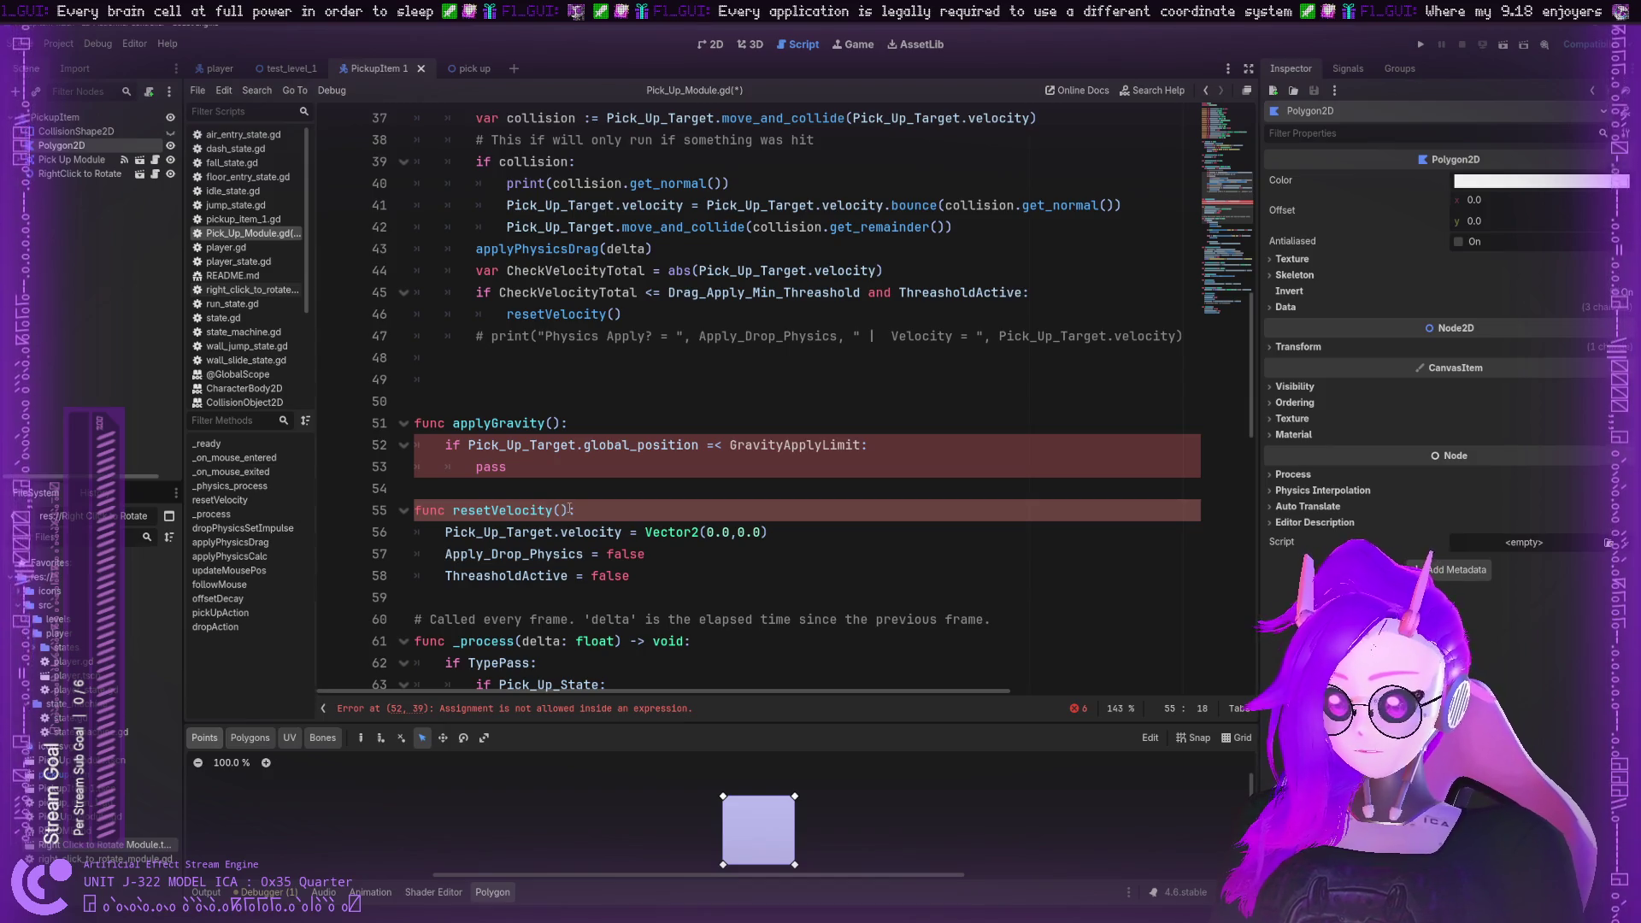
- Tidy the blank lines above the resetVelocity function
left_click(570, 510)
scroll(532, 488, "down", 1)
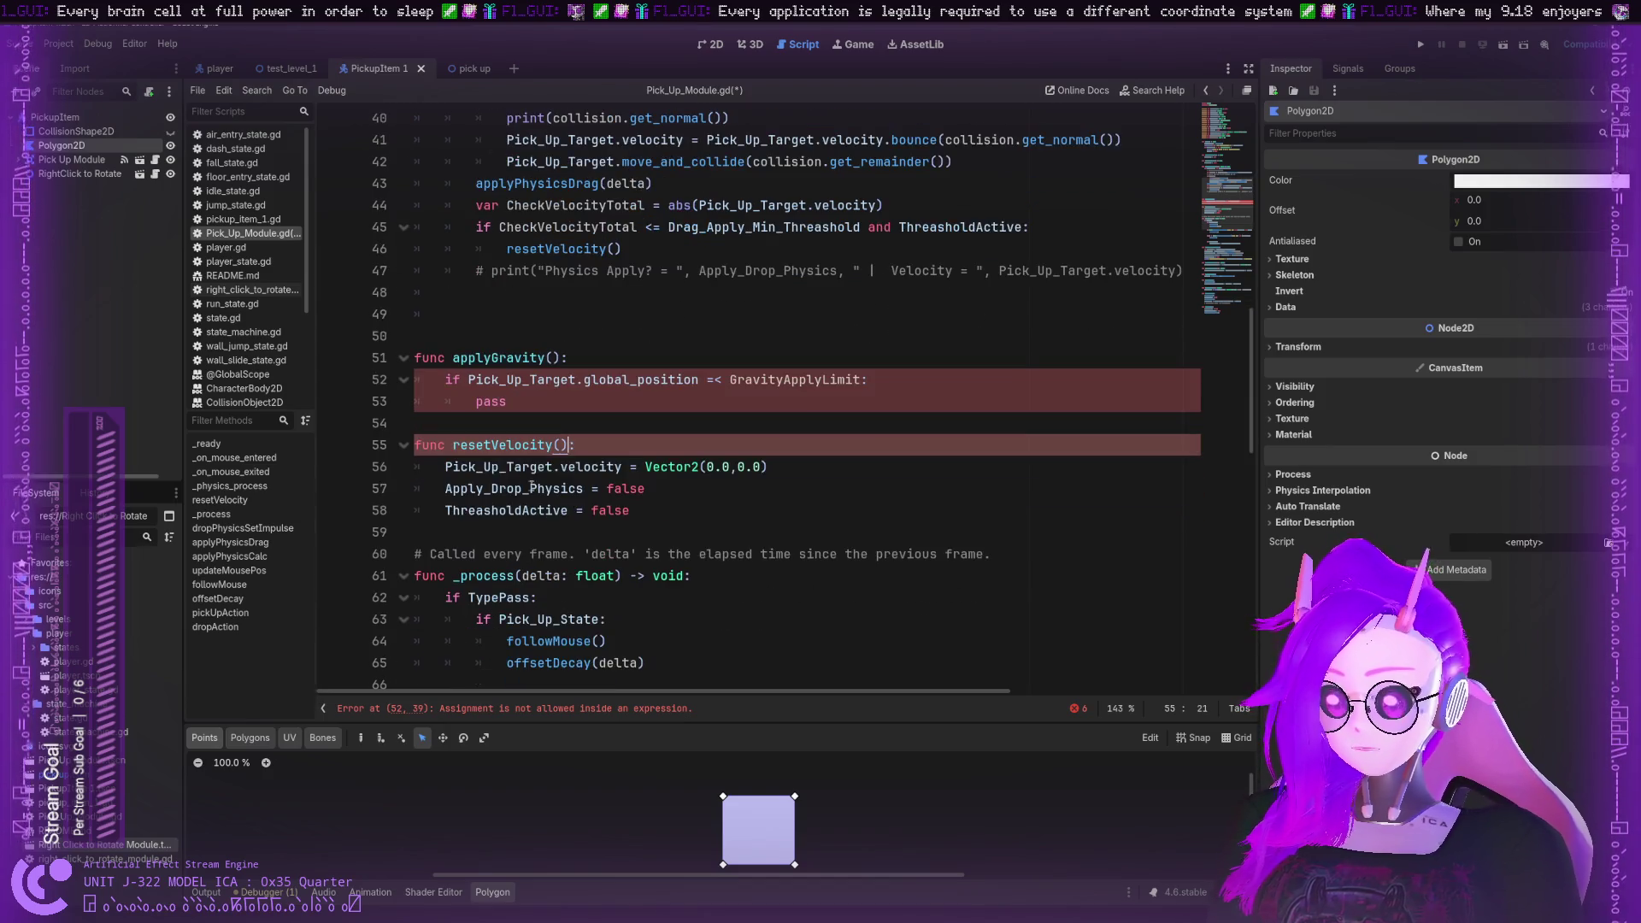
left_click(422, 444)
key("BackSpace")
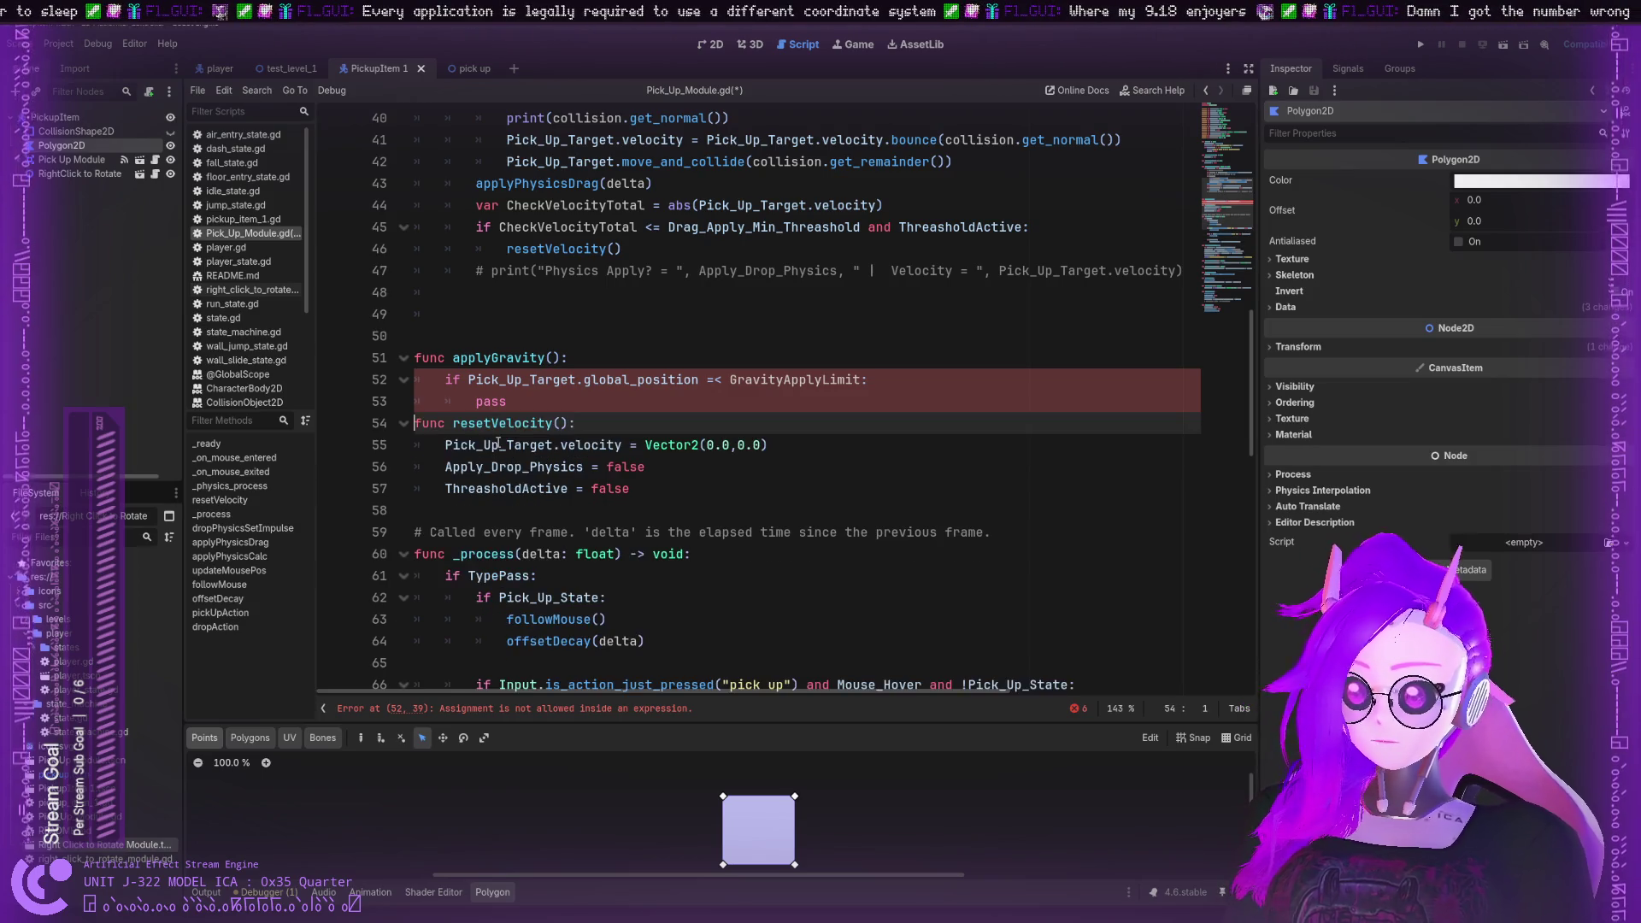
key("Return")
key("Return")
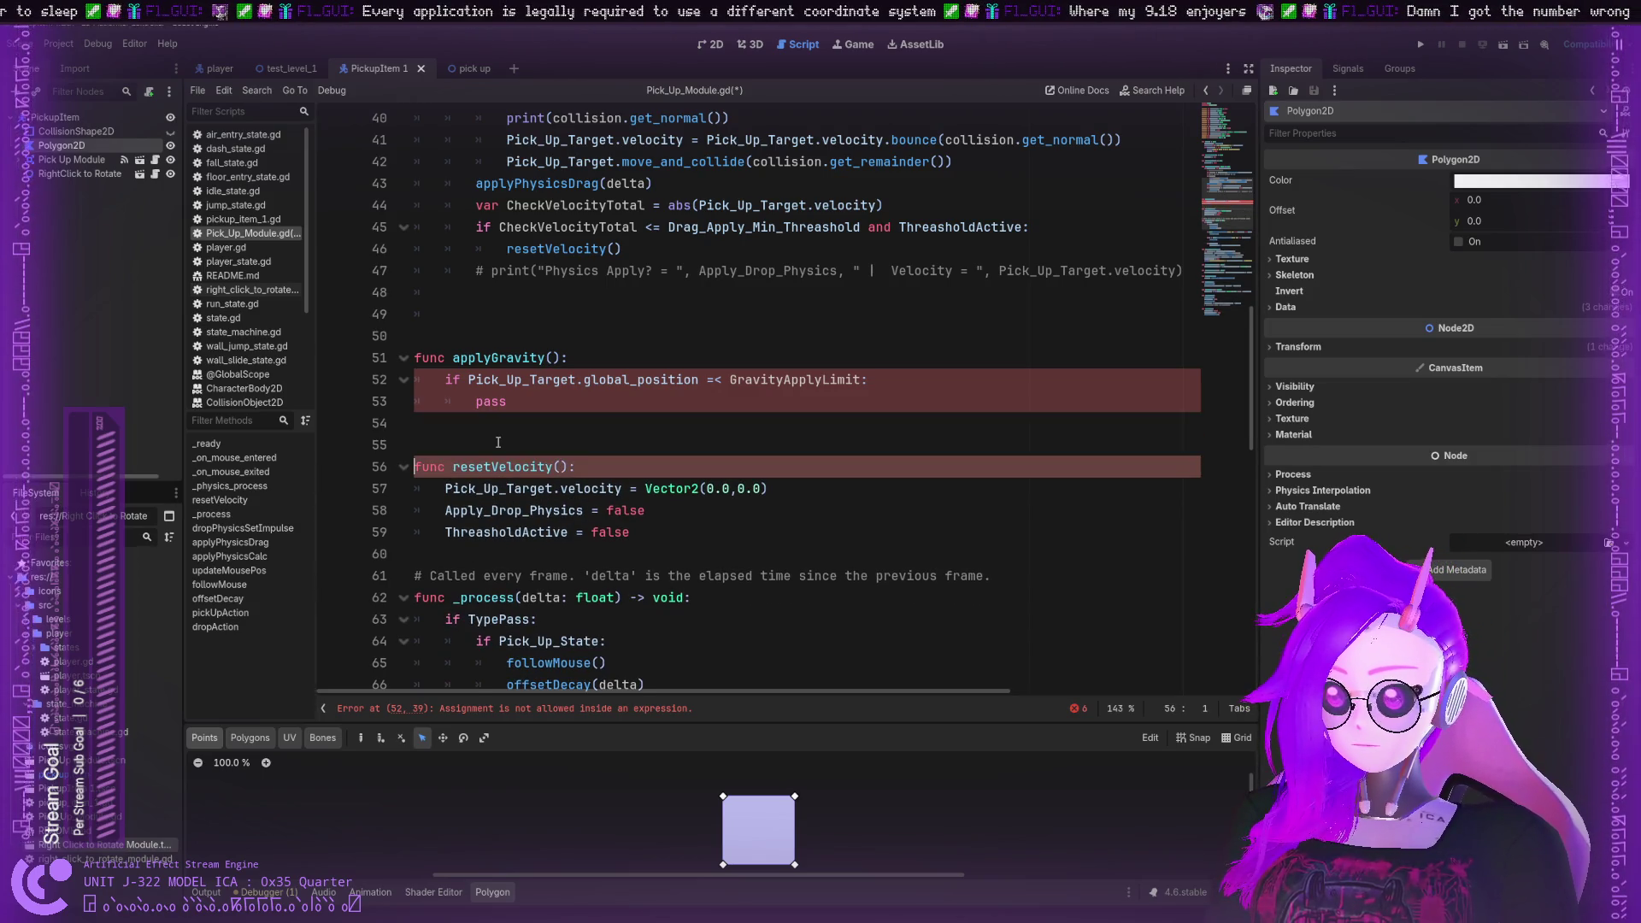
key("BackSpace")
key("BackSpace")
key("Return")
key("Return")
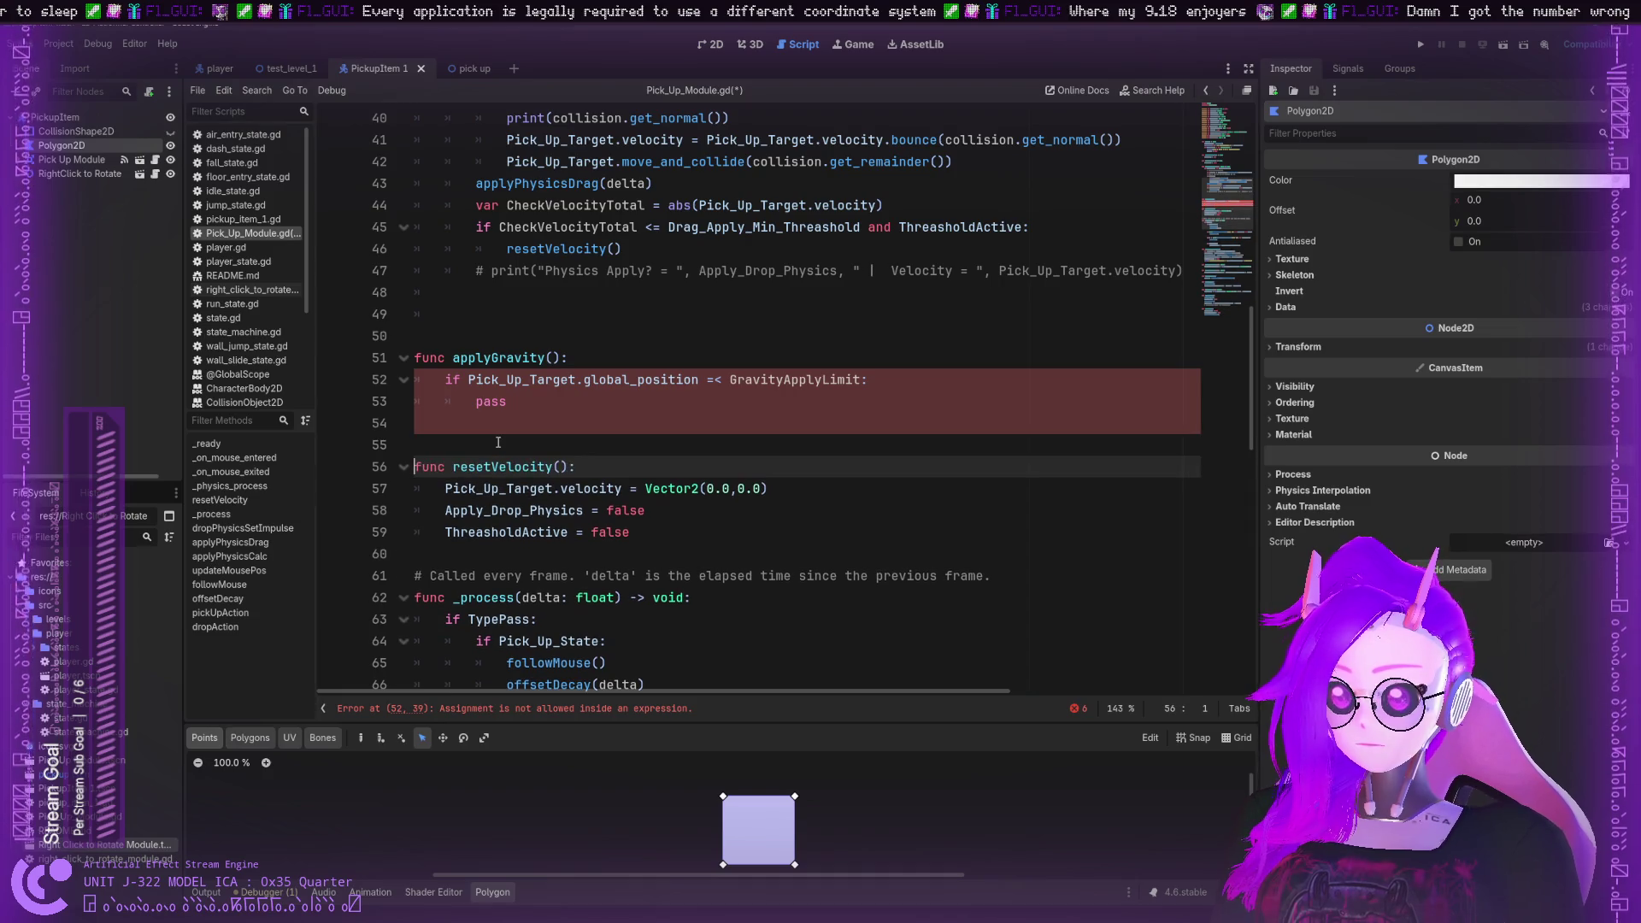
- Add an outdented pass line after the if body in applyGravity
double_click(502, 467)
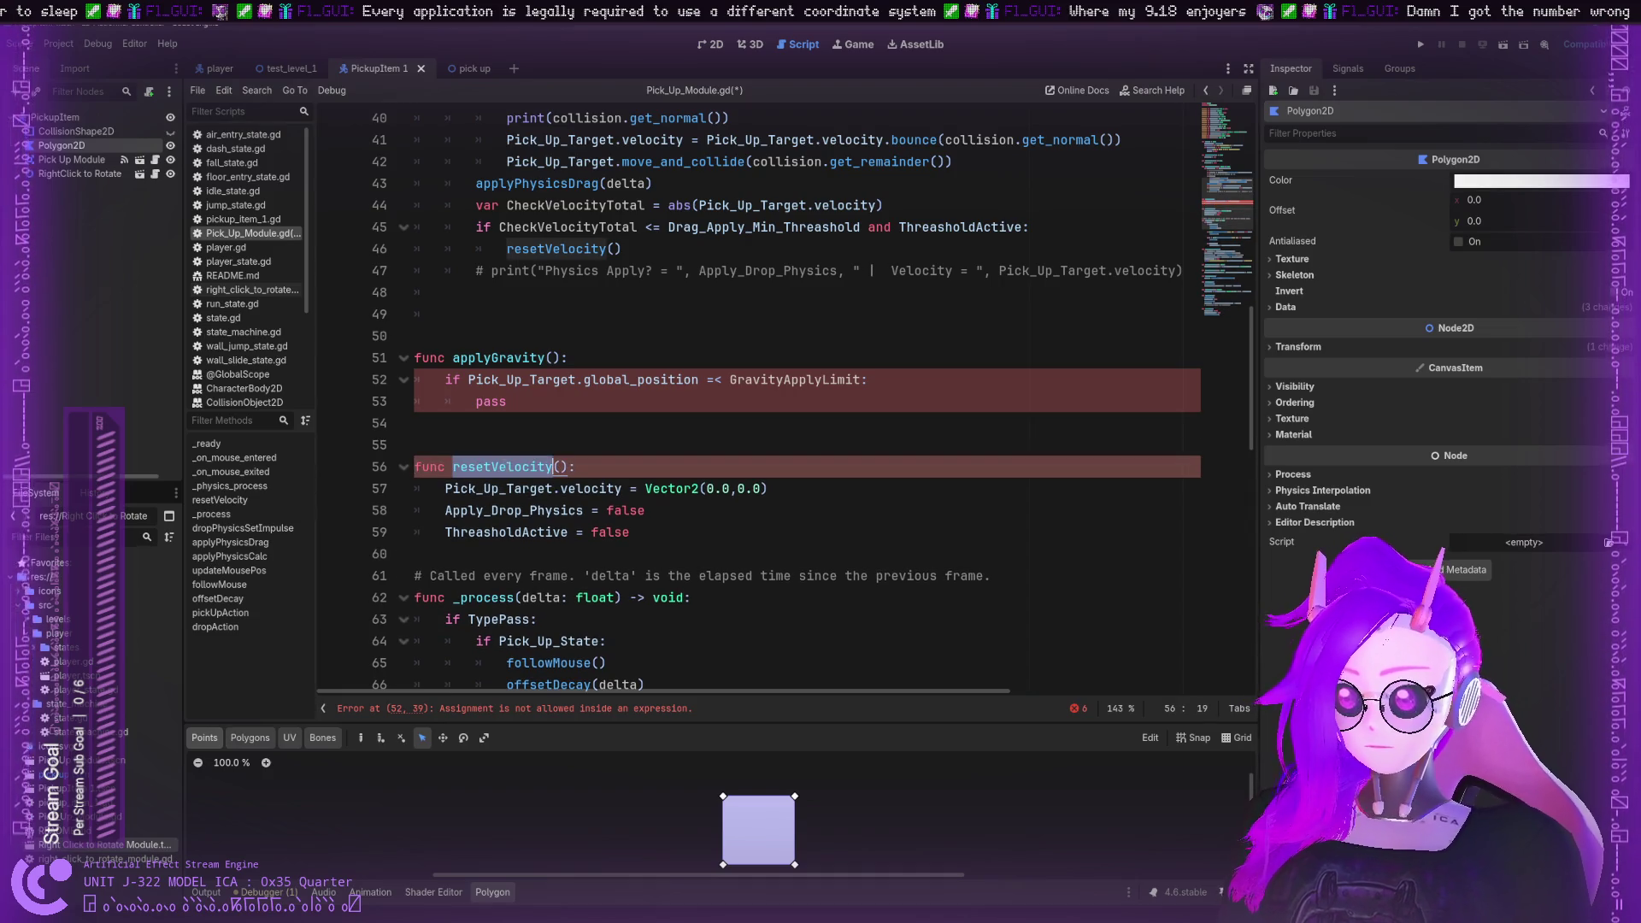
scroll(506, 448, "up", 2)
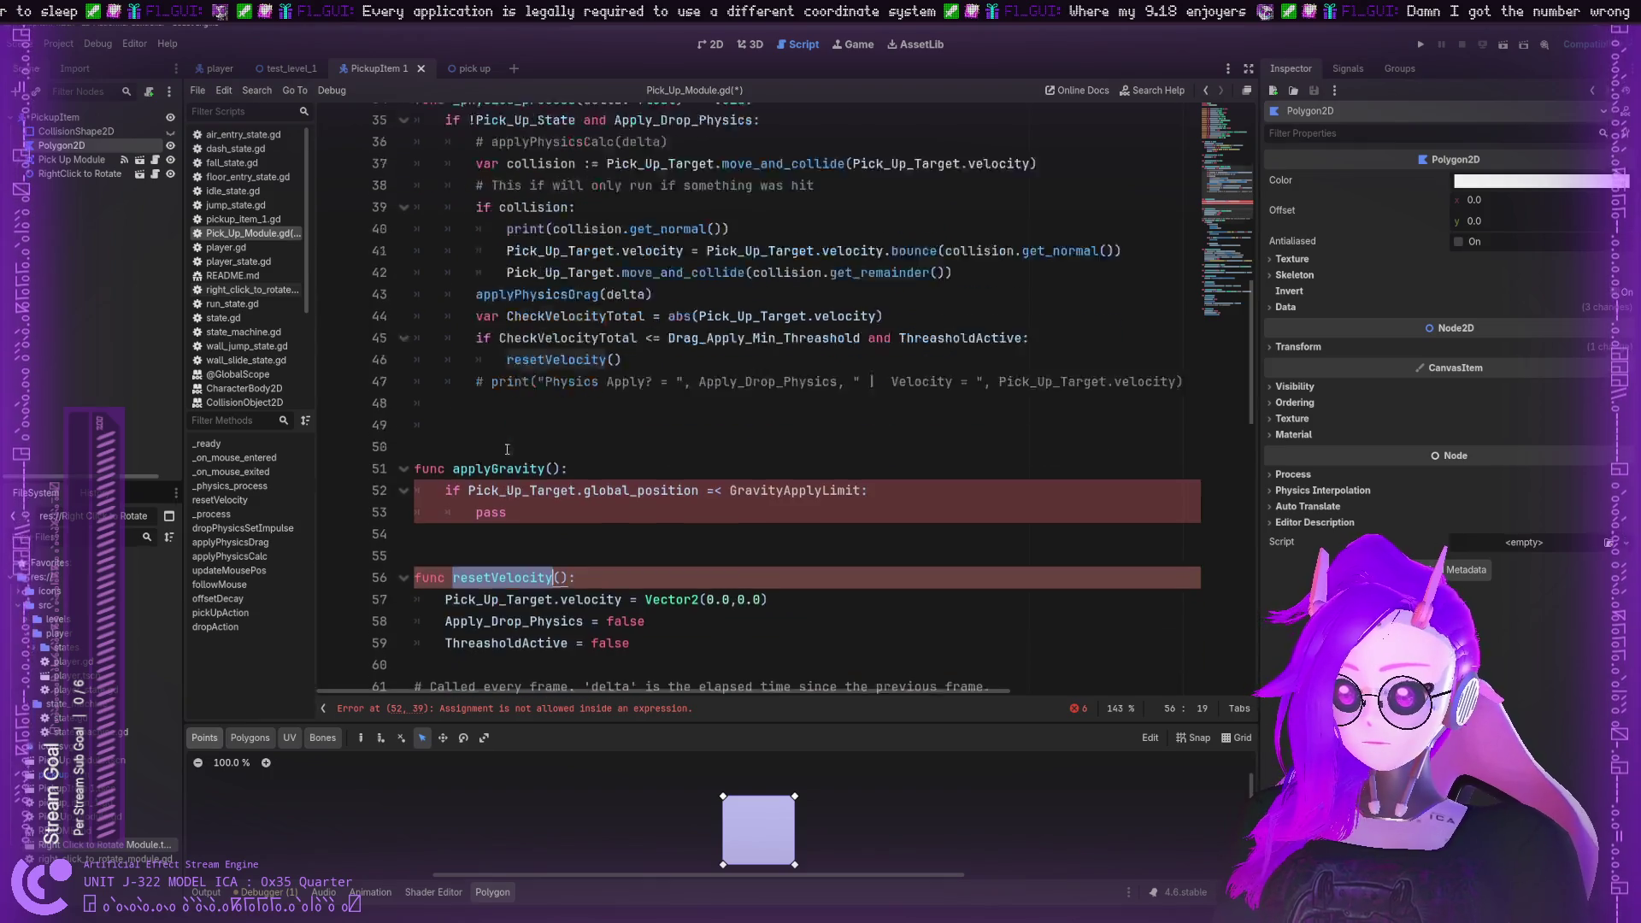
left_click(485, 489)
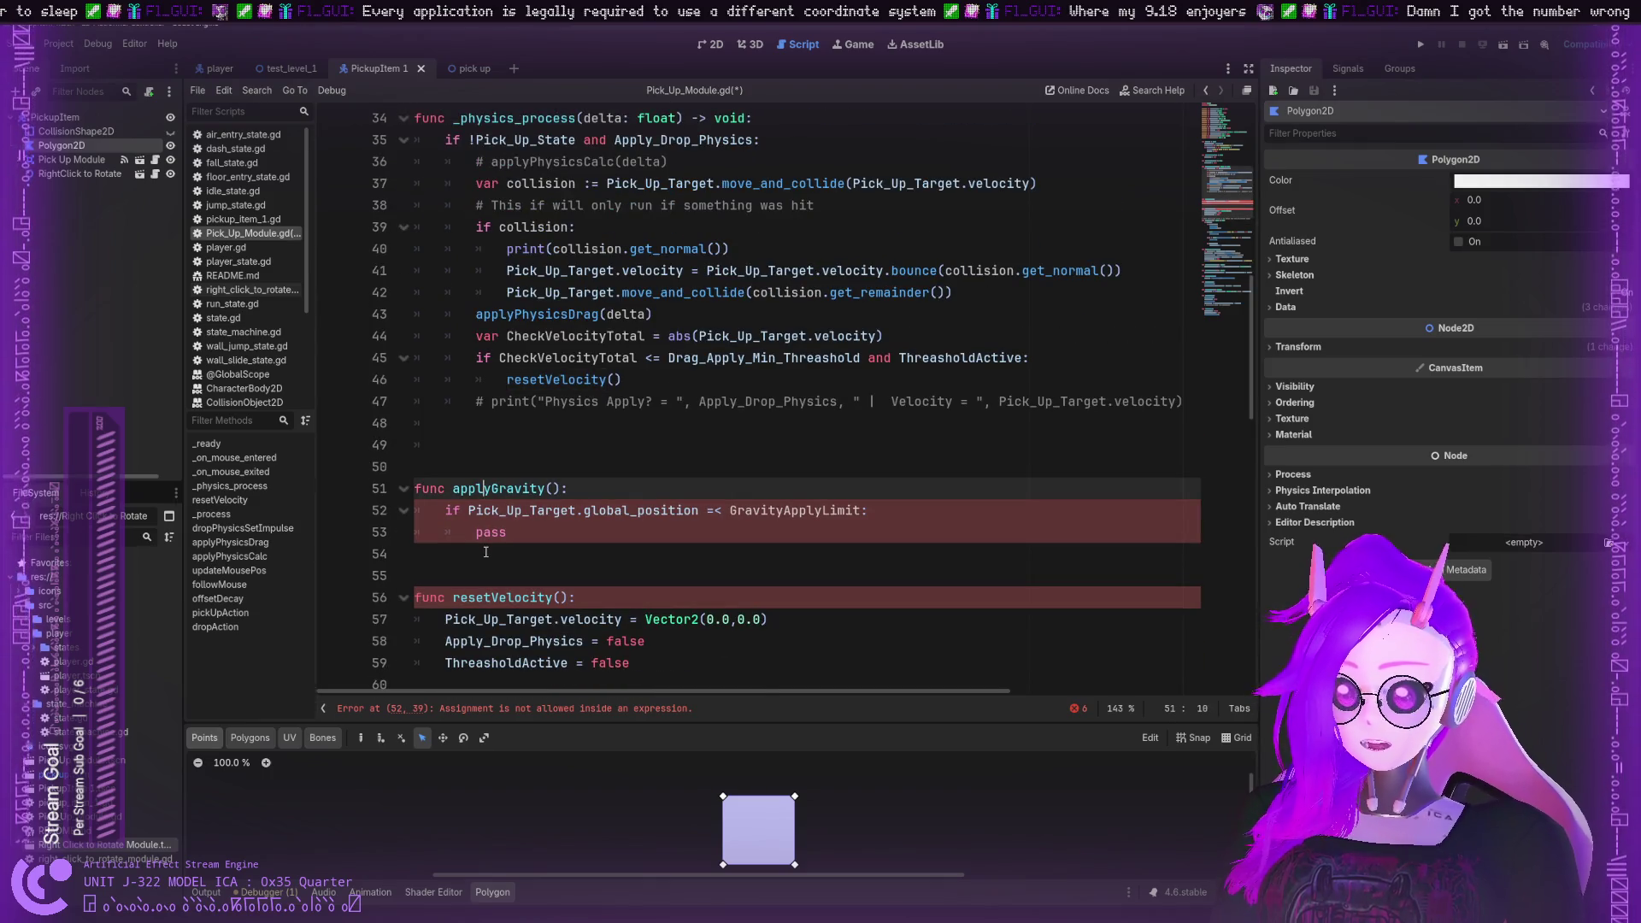
double_click(481, 490)
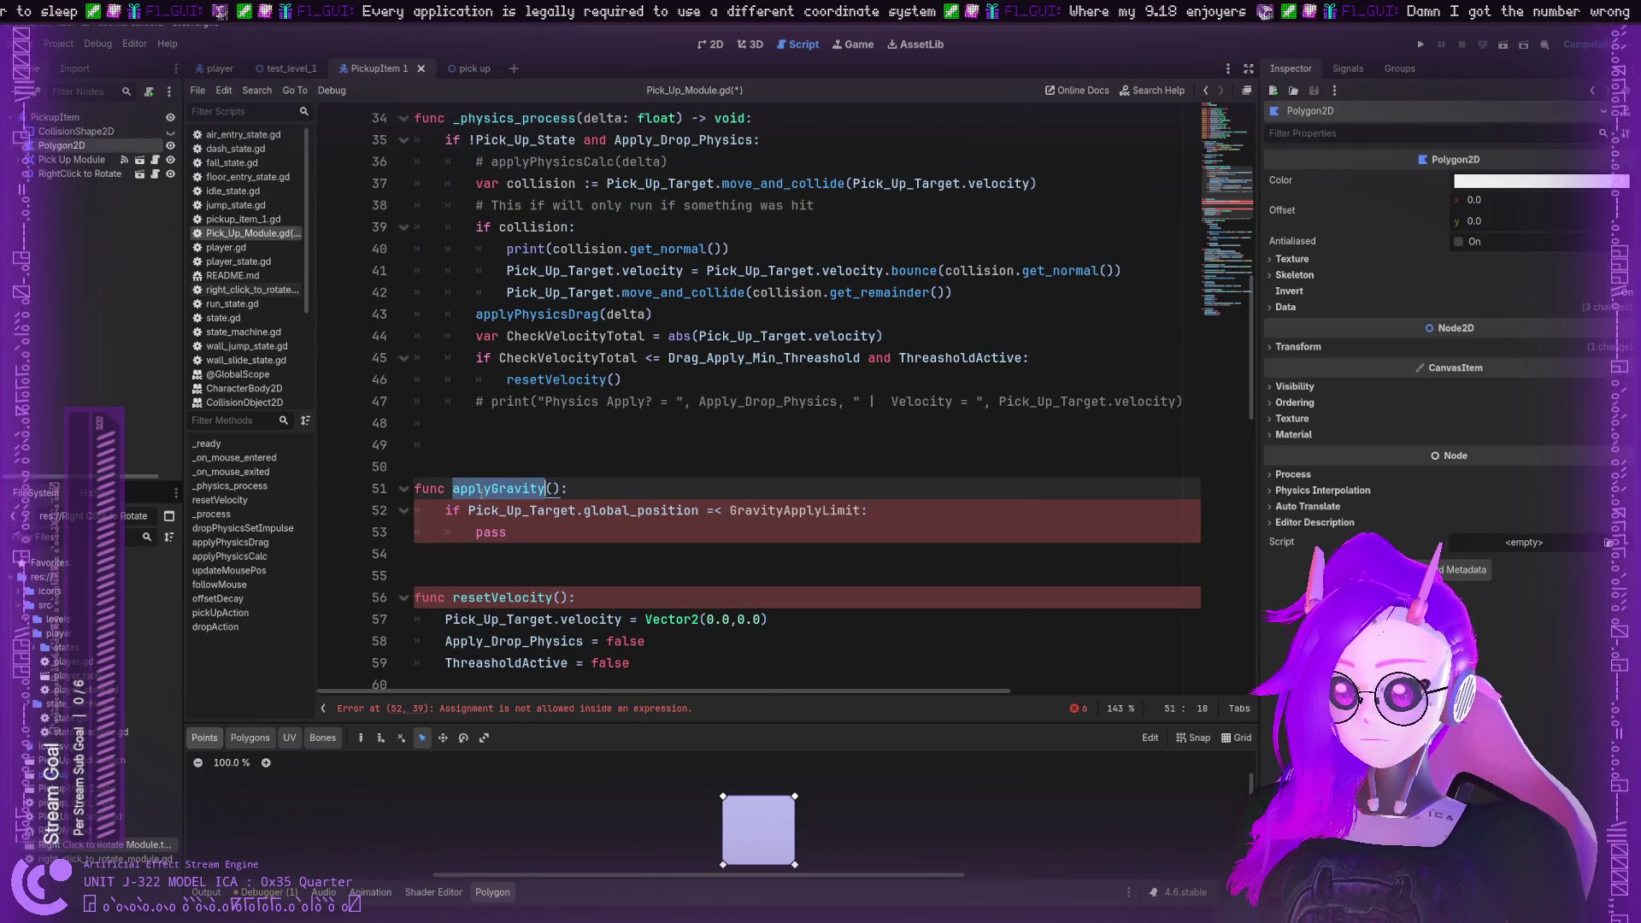
double_click(491, 535)
left_click(549, 531)
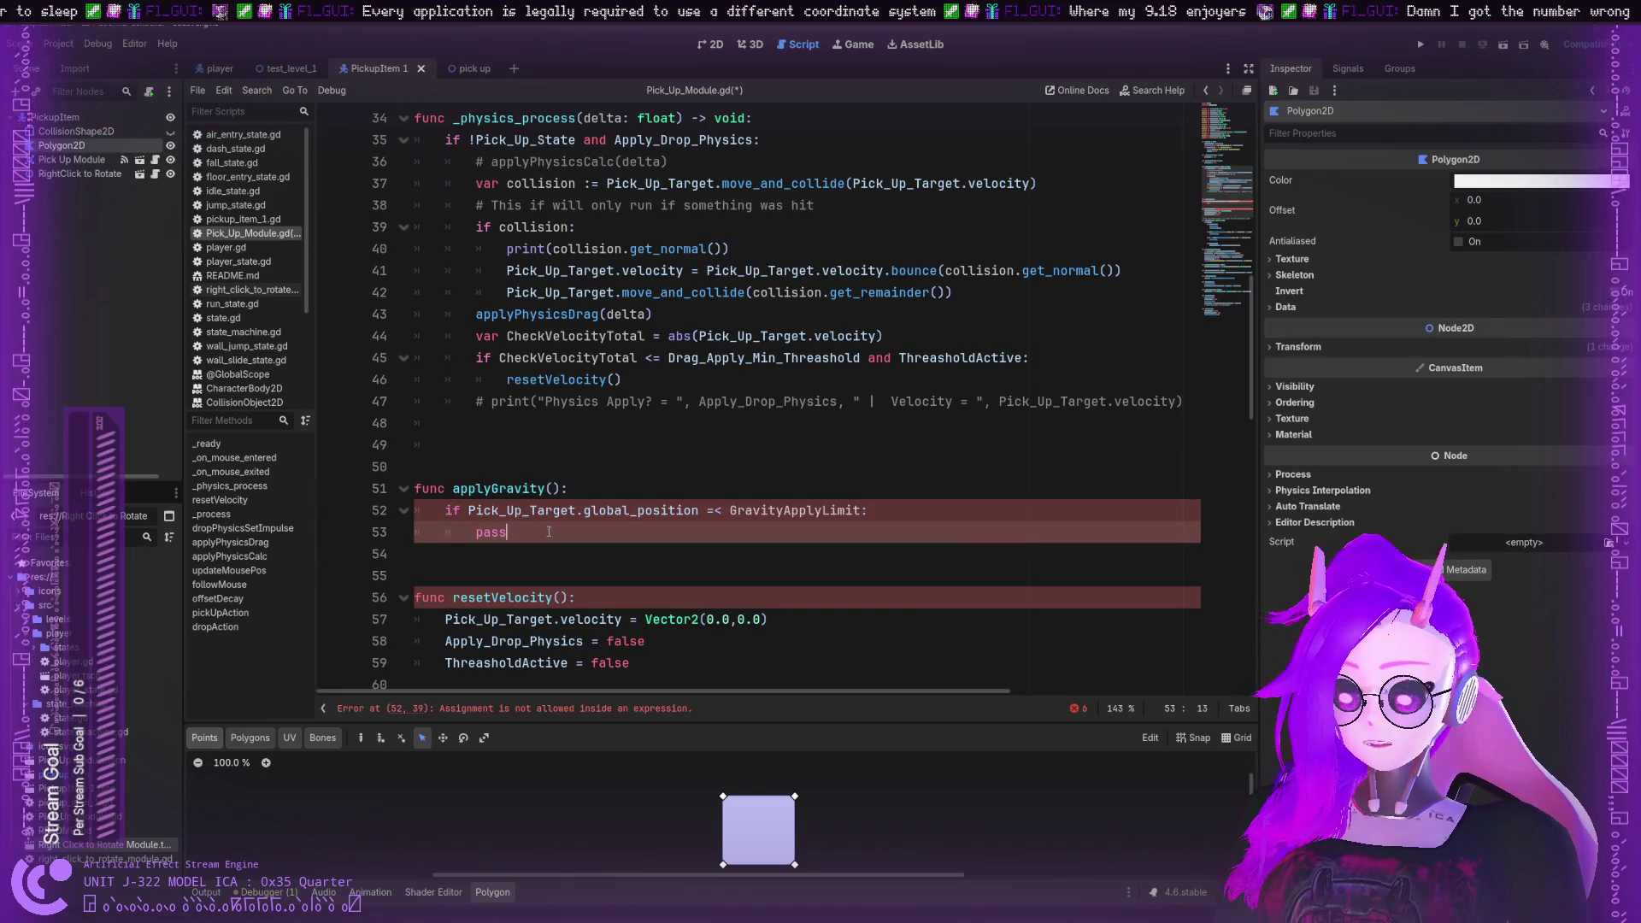
key("Return")
type("pass")
key("Escape")
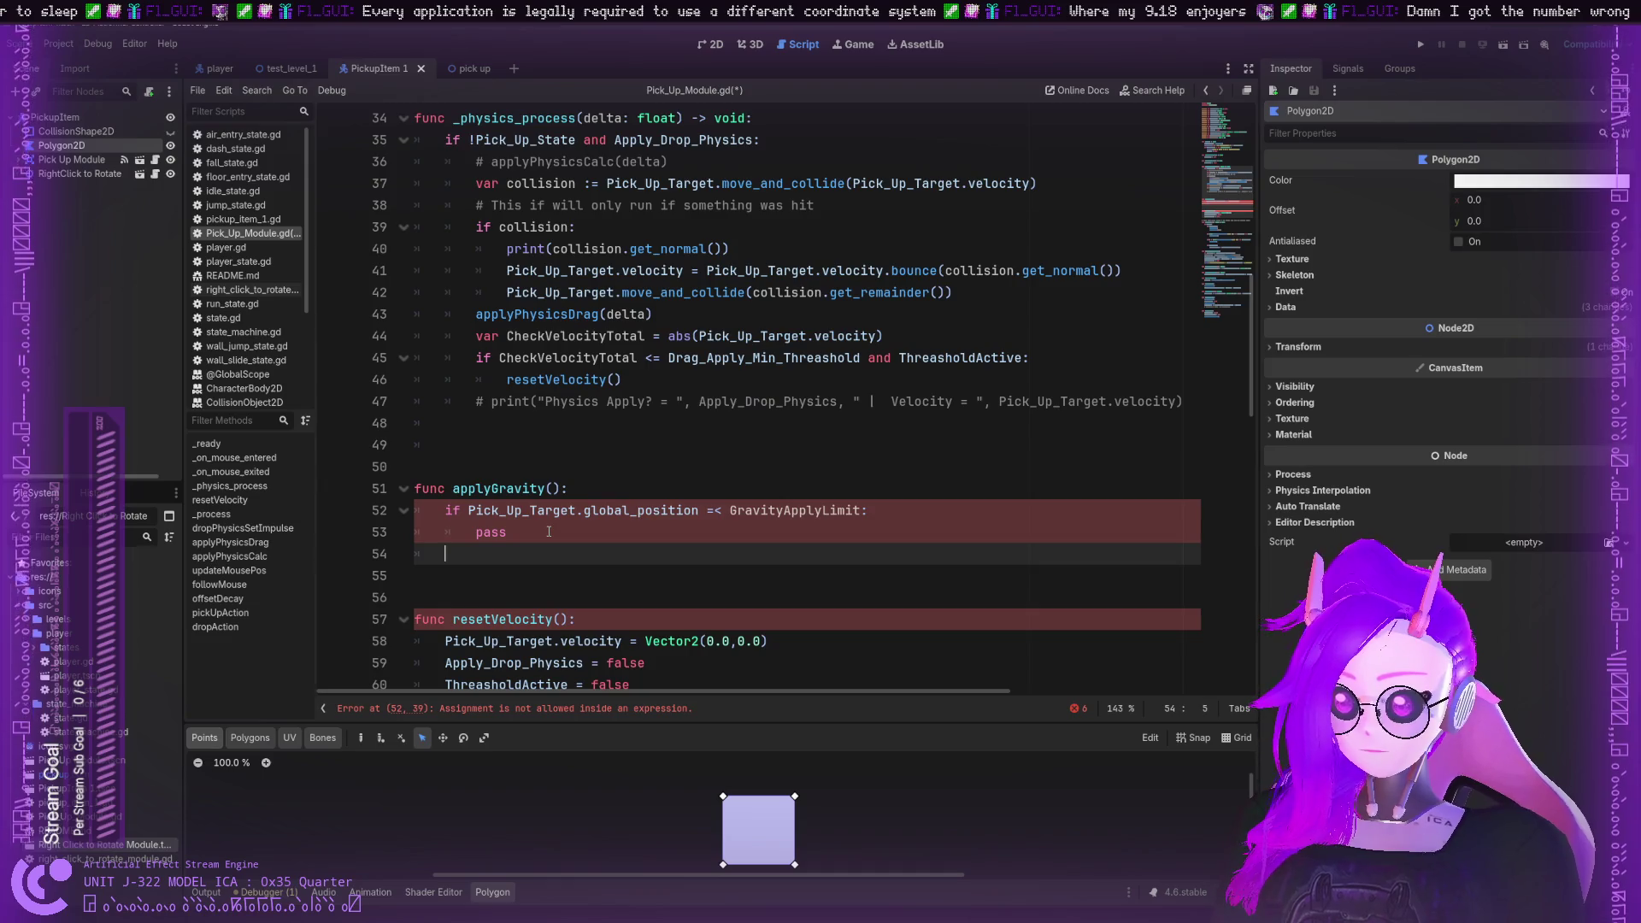
key("shift+Tab")
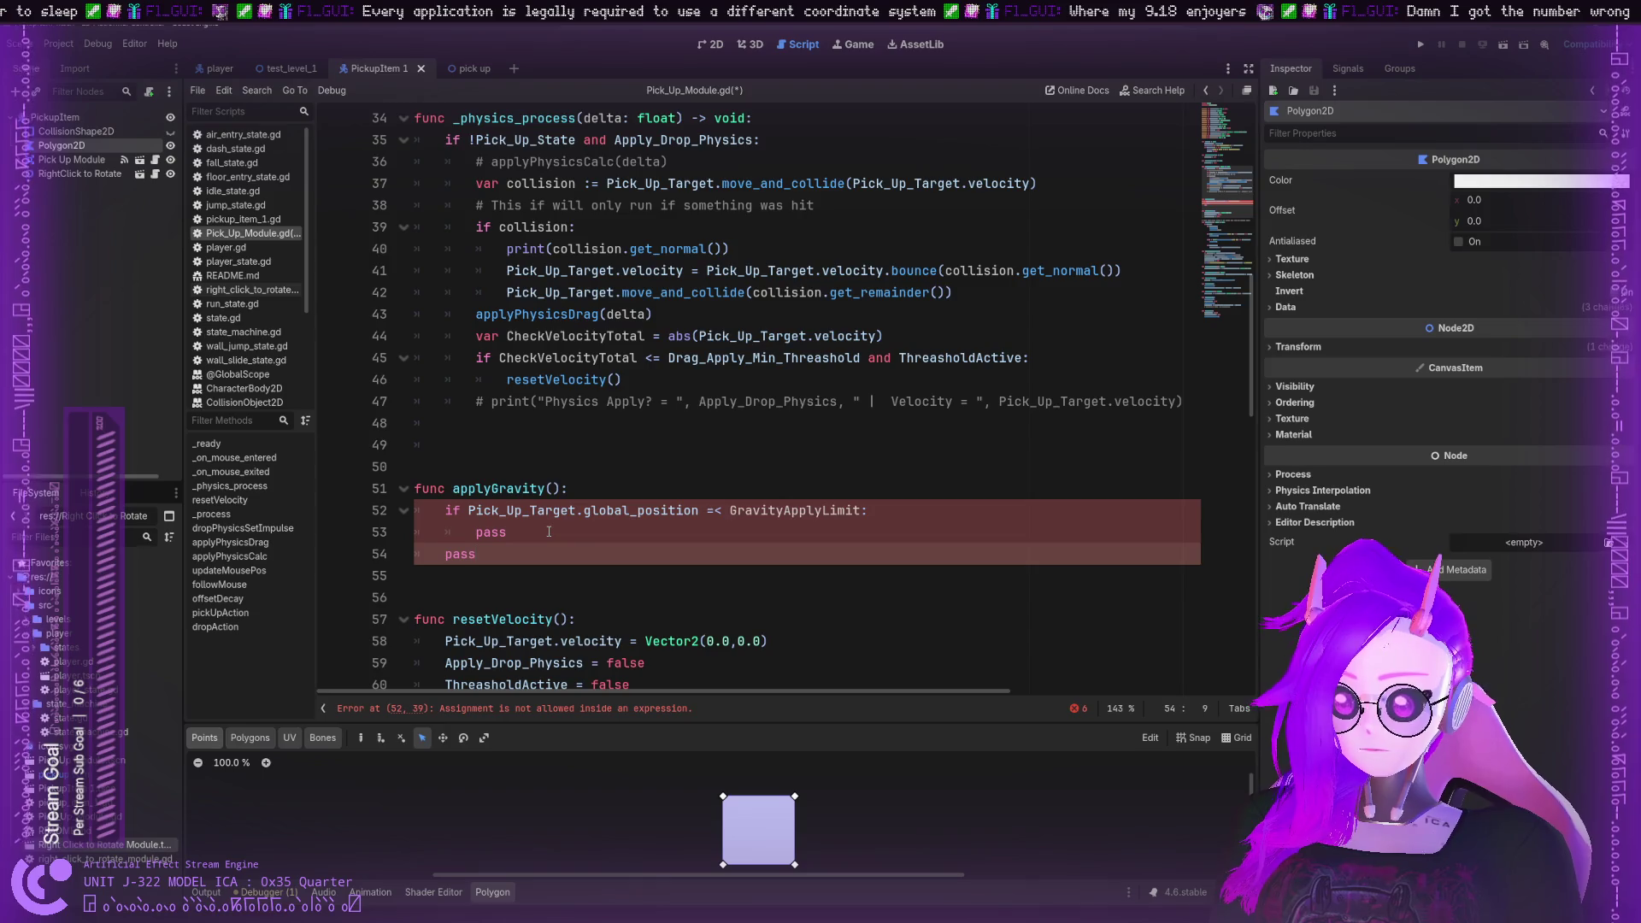
- Delete the extra trailing pass at the end of applyGravity
left_click(547, 510)
scroll(546, 509, "down", 10)
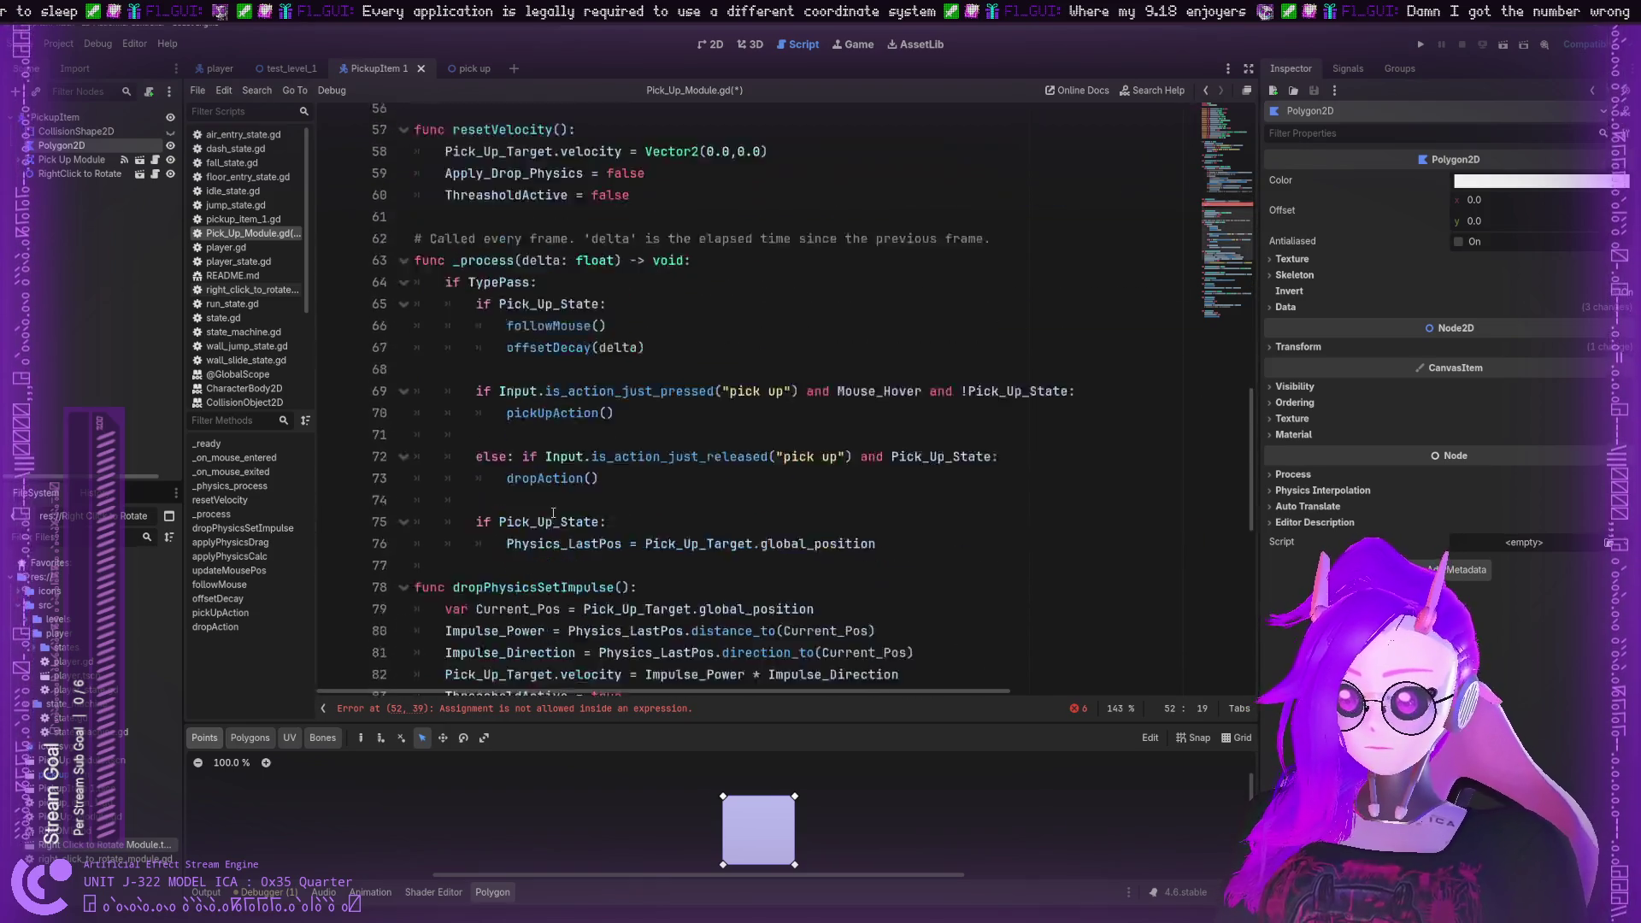
scroll(545, 509, "up", 9)
scroll(545, 509, "up", 1)
left_click(493, 417)
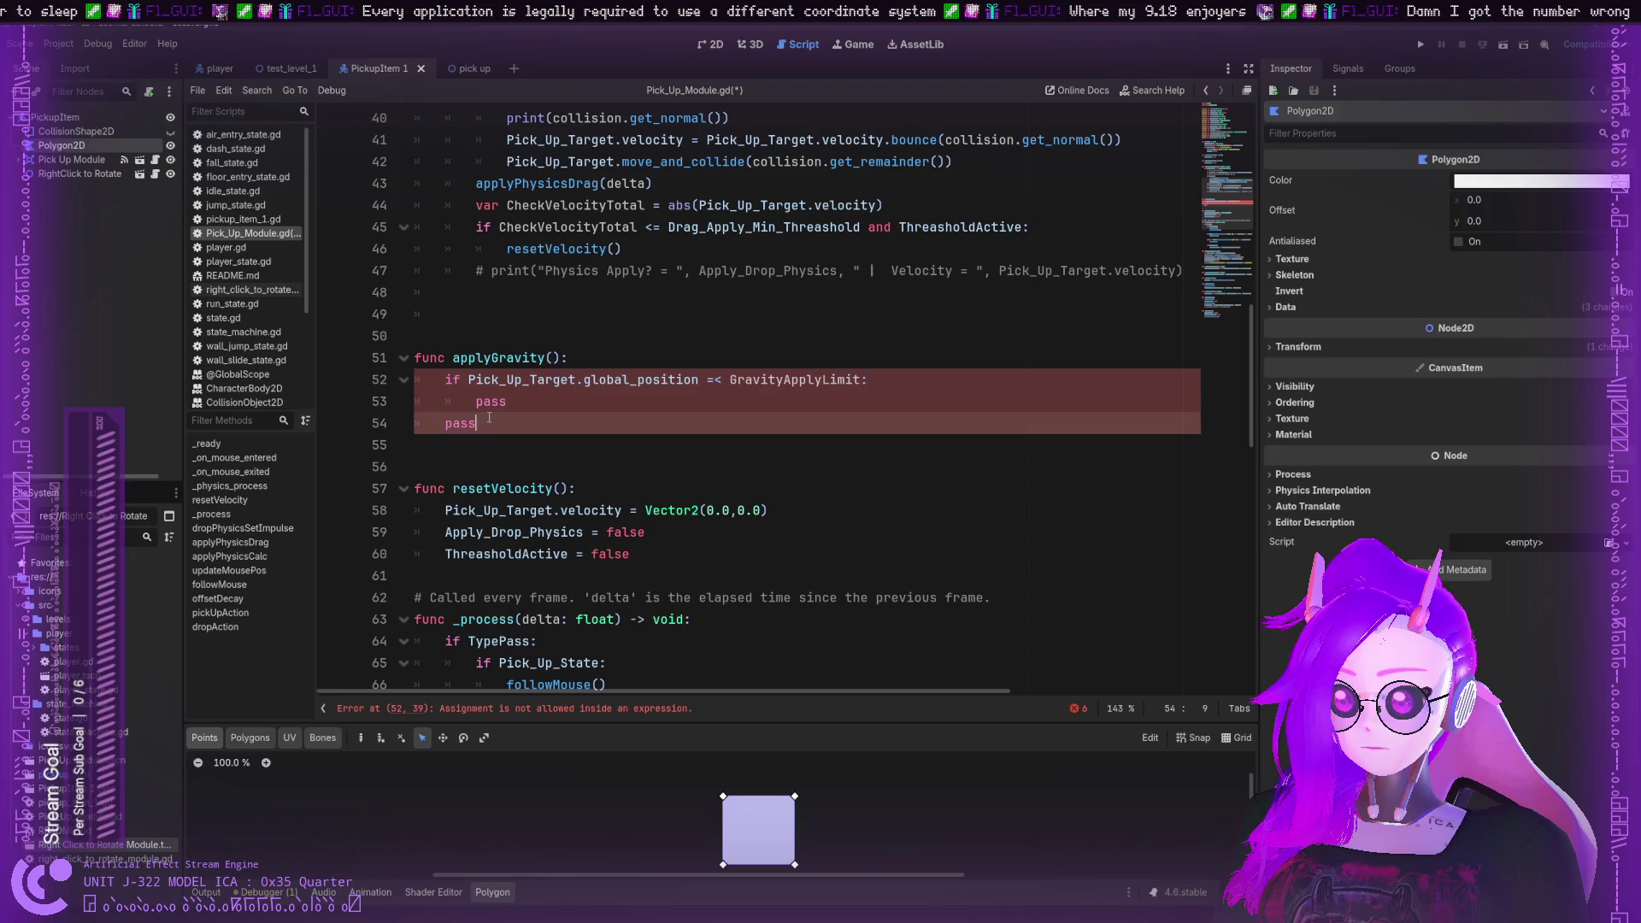
key("BackSpace")
key("BackSpace")
key("BackSpace")
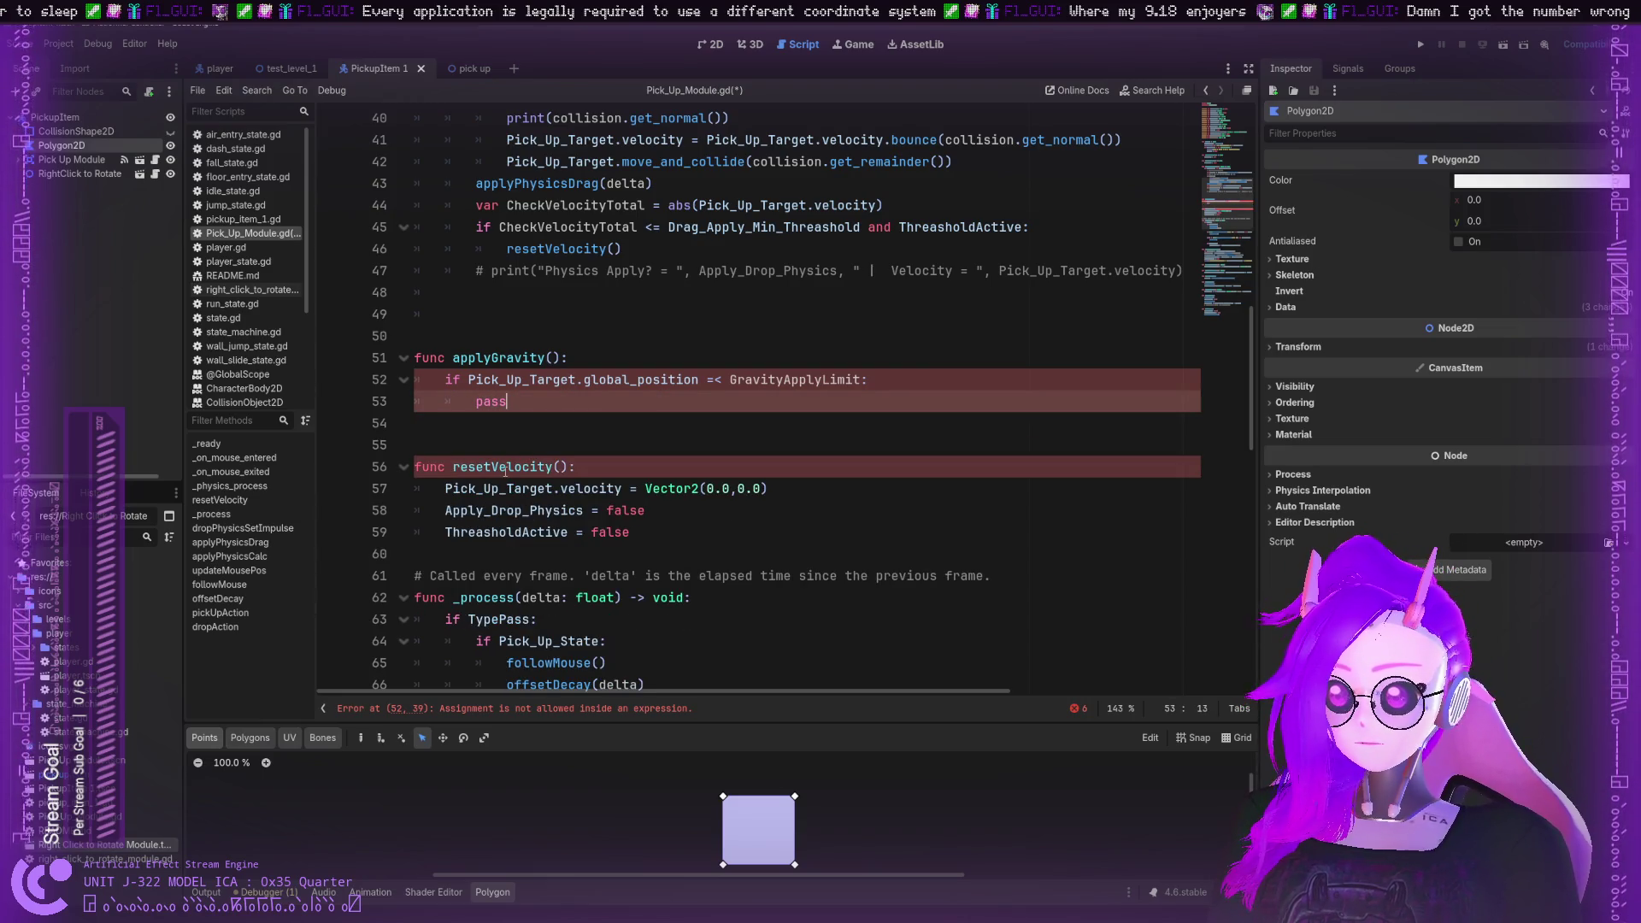
- Remove the placeholder pass from the if body, leaving line 53 empty
left_click(508, 466)
double_click(504, 466)
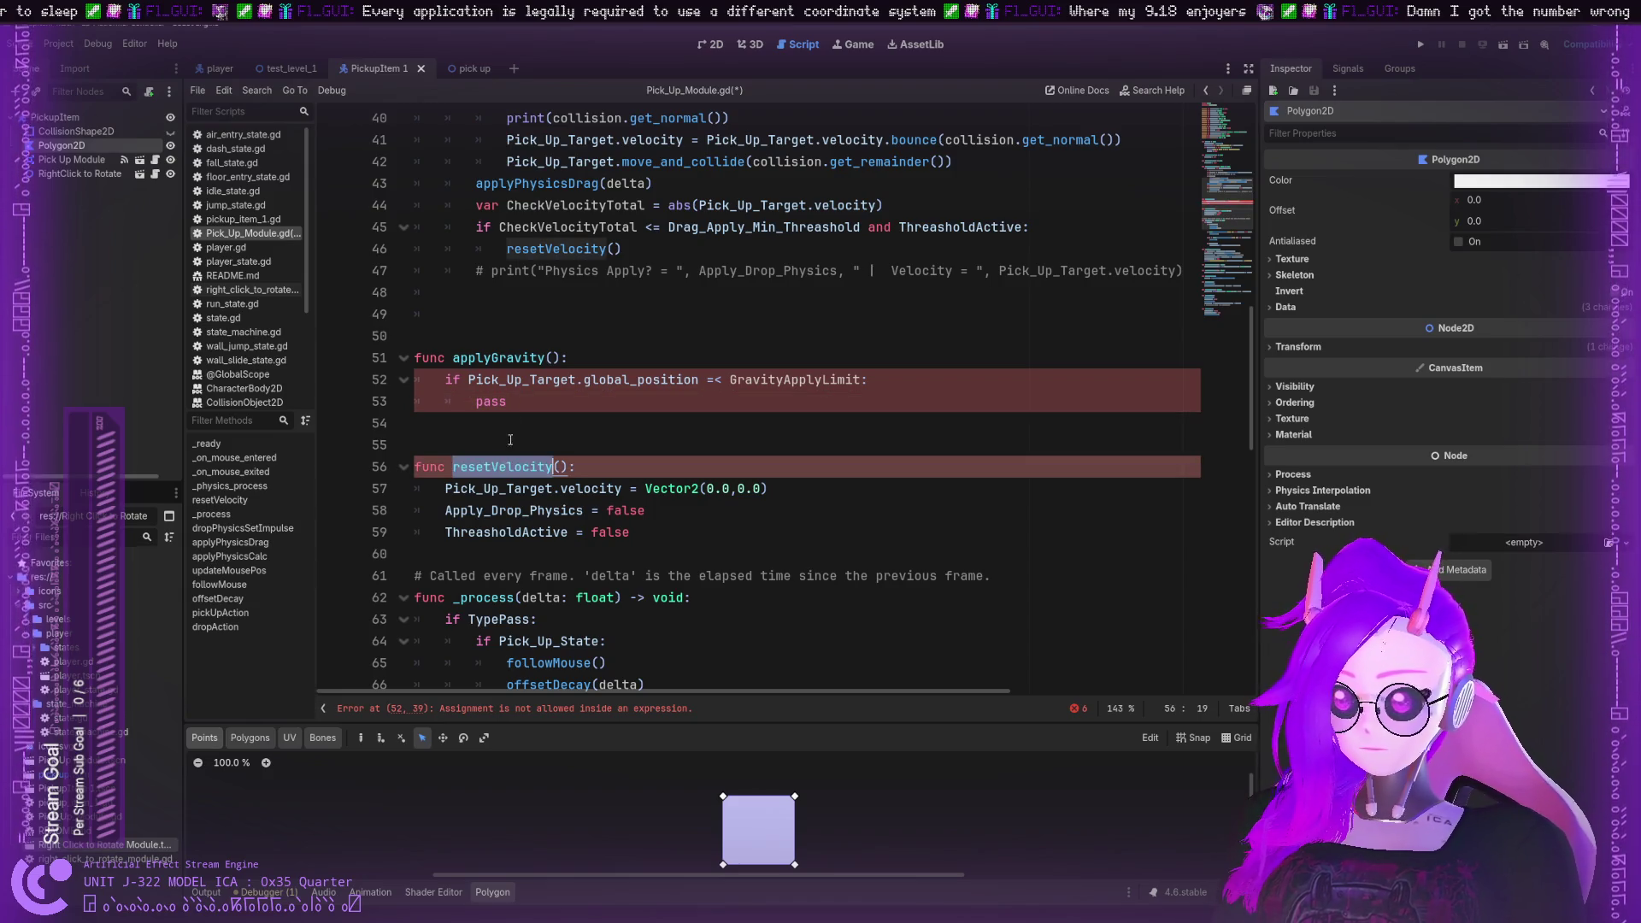
left_click(525, 397)
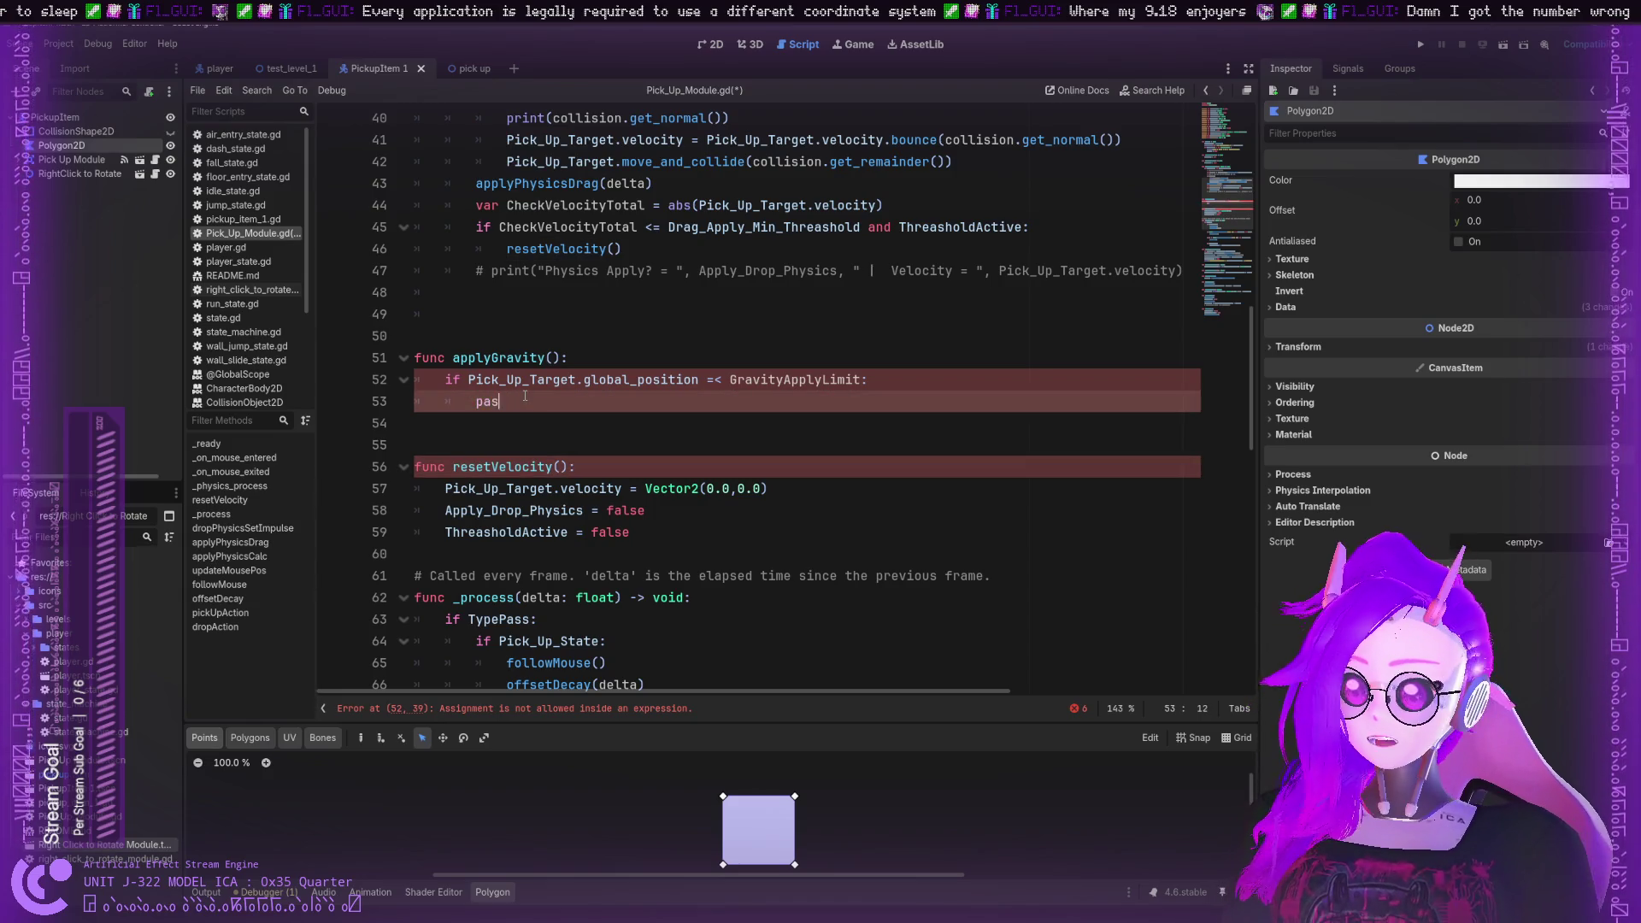
key("BackSpace")
key("BackSpace")
key("BackSpace")
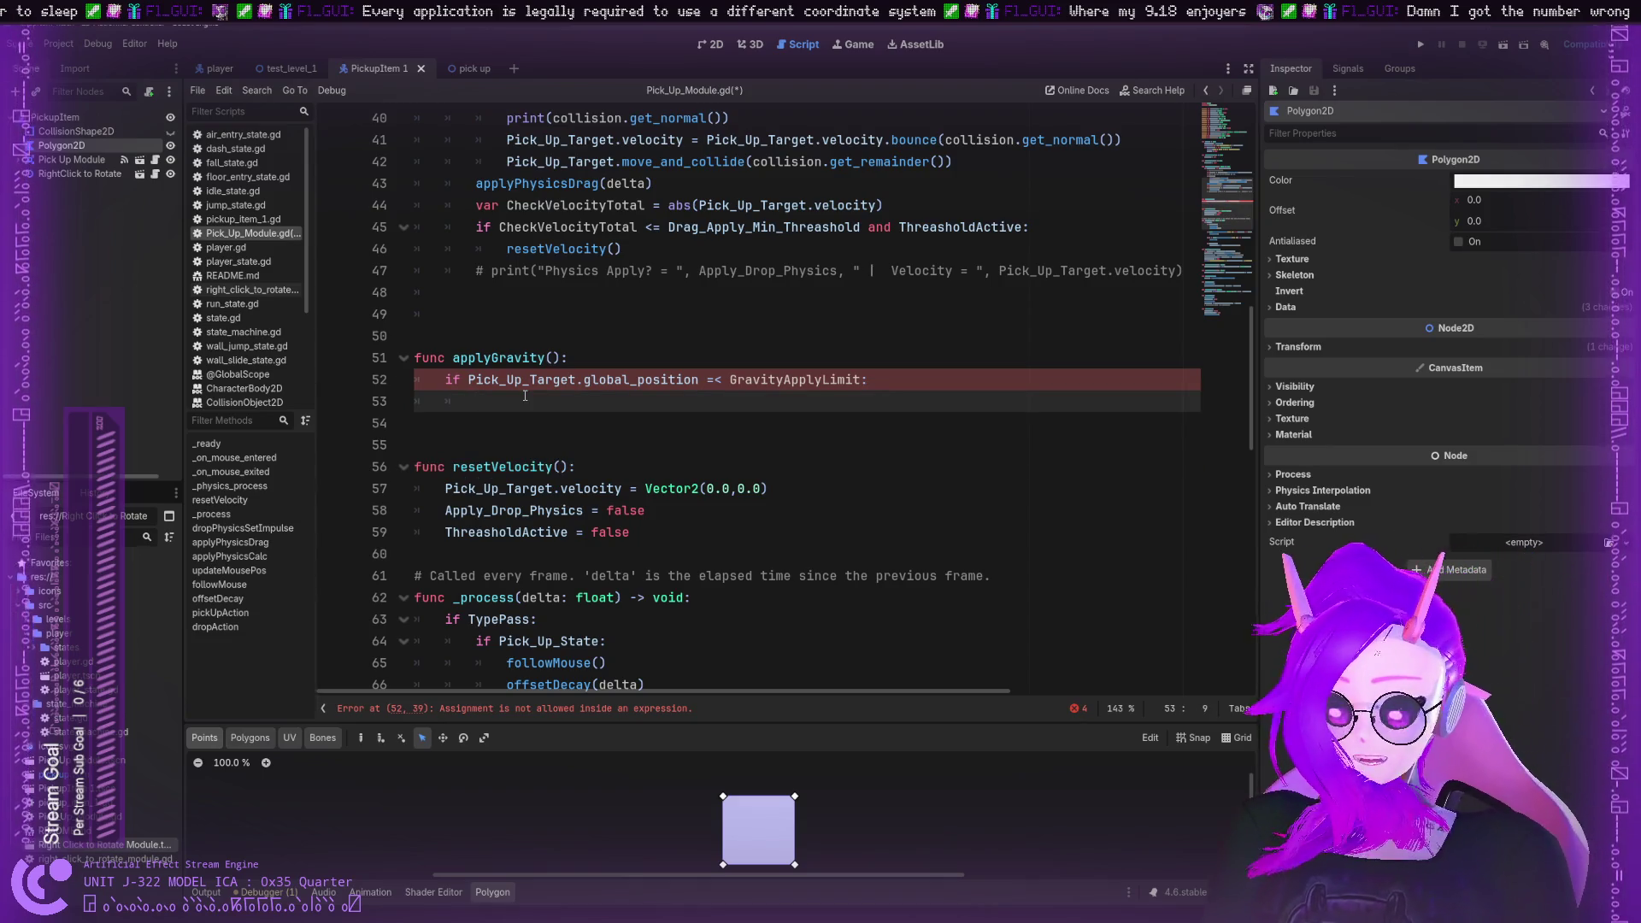
- Write 'Pick_Up_Target.velocity.y -=' in the if body, then scroll to the script's top
type("Picku")
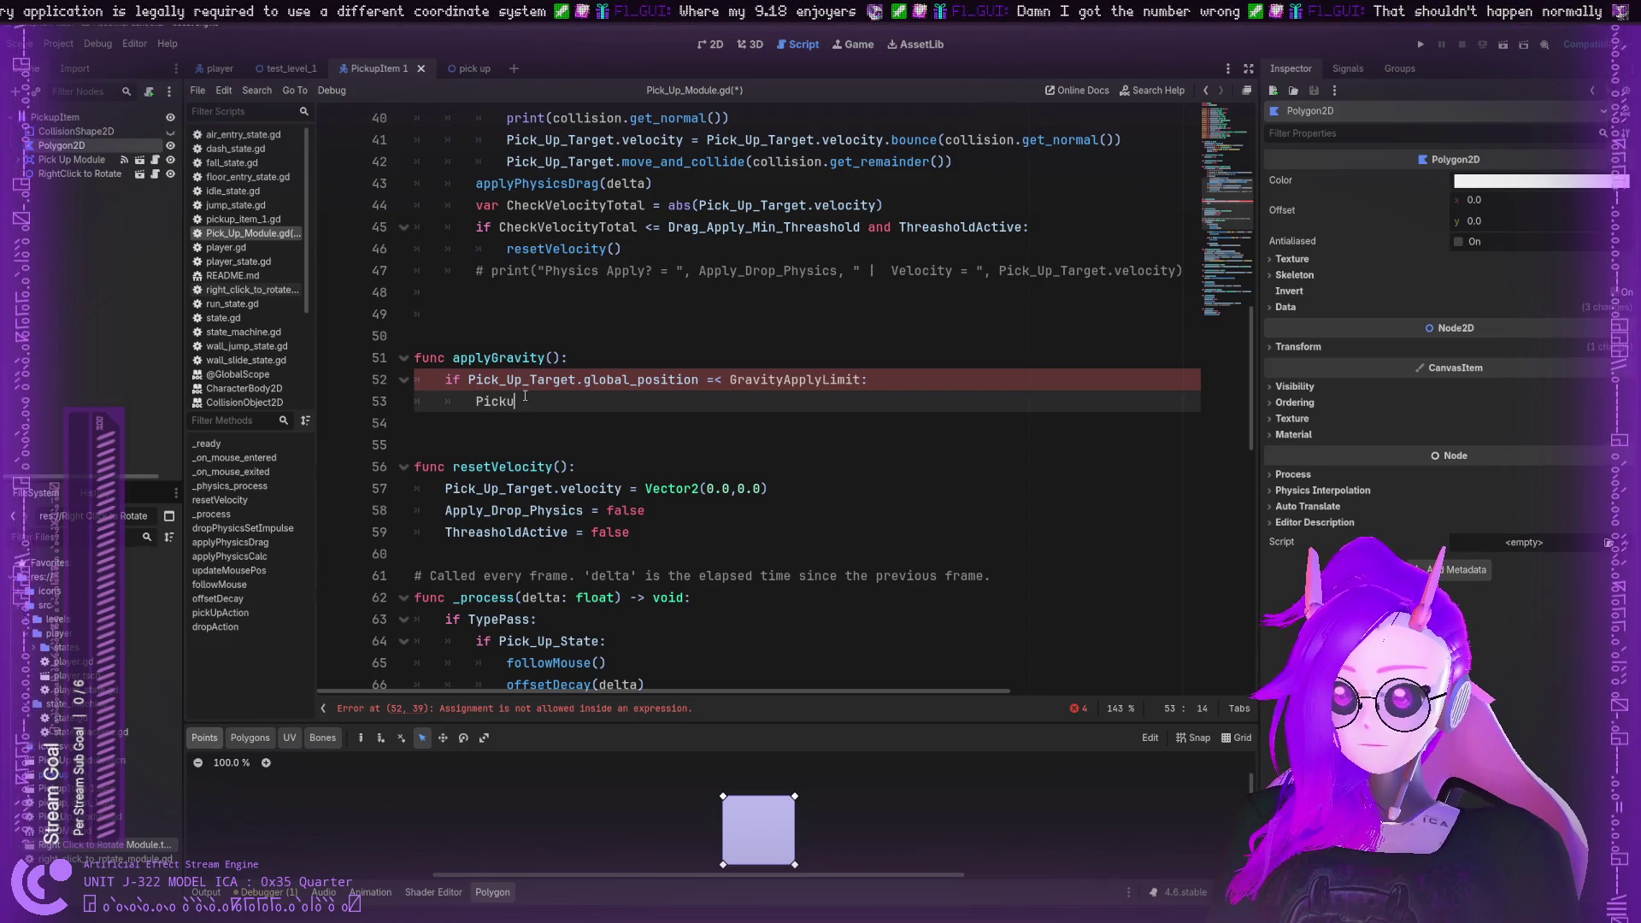
type("Up_Ga")
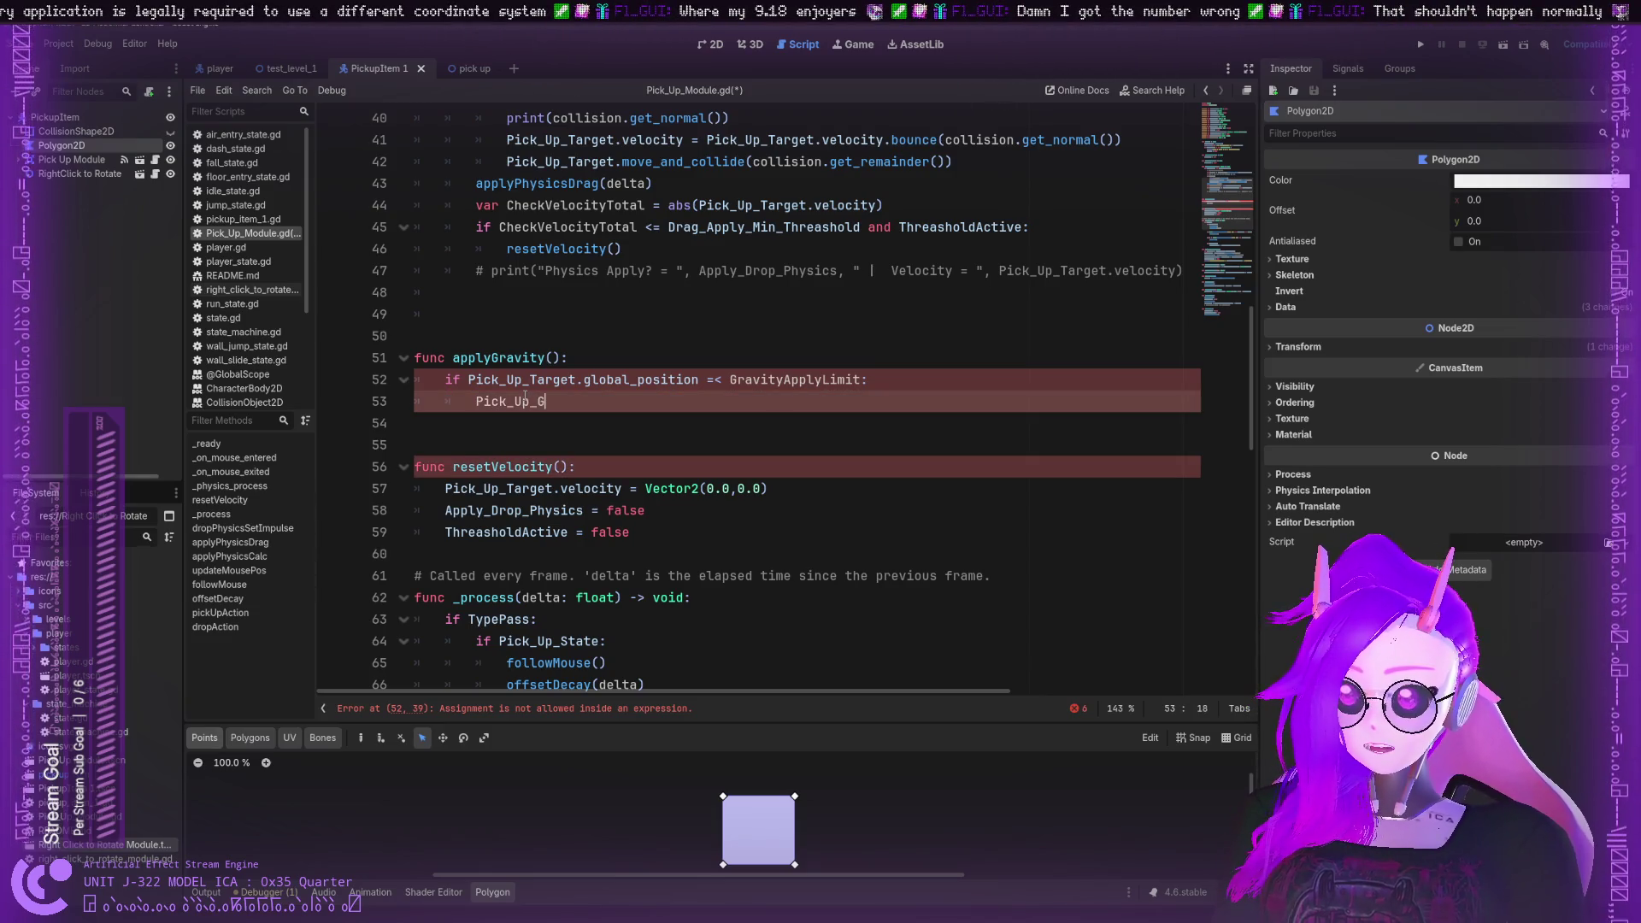
type("rget")
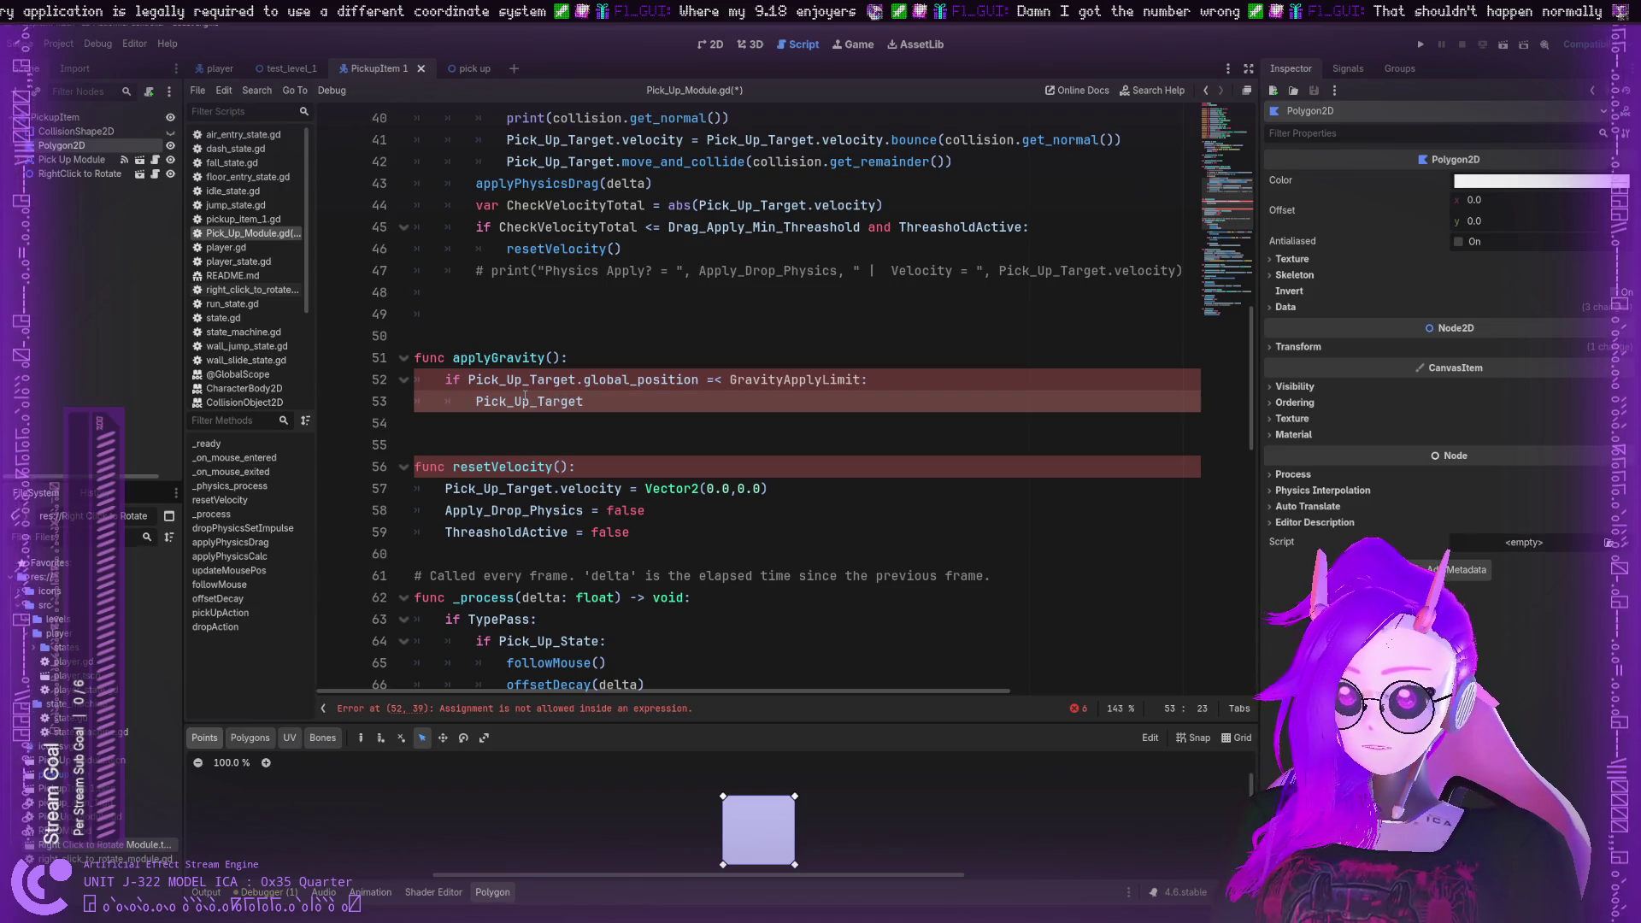
type("velocity")
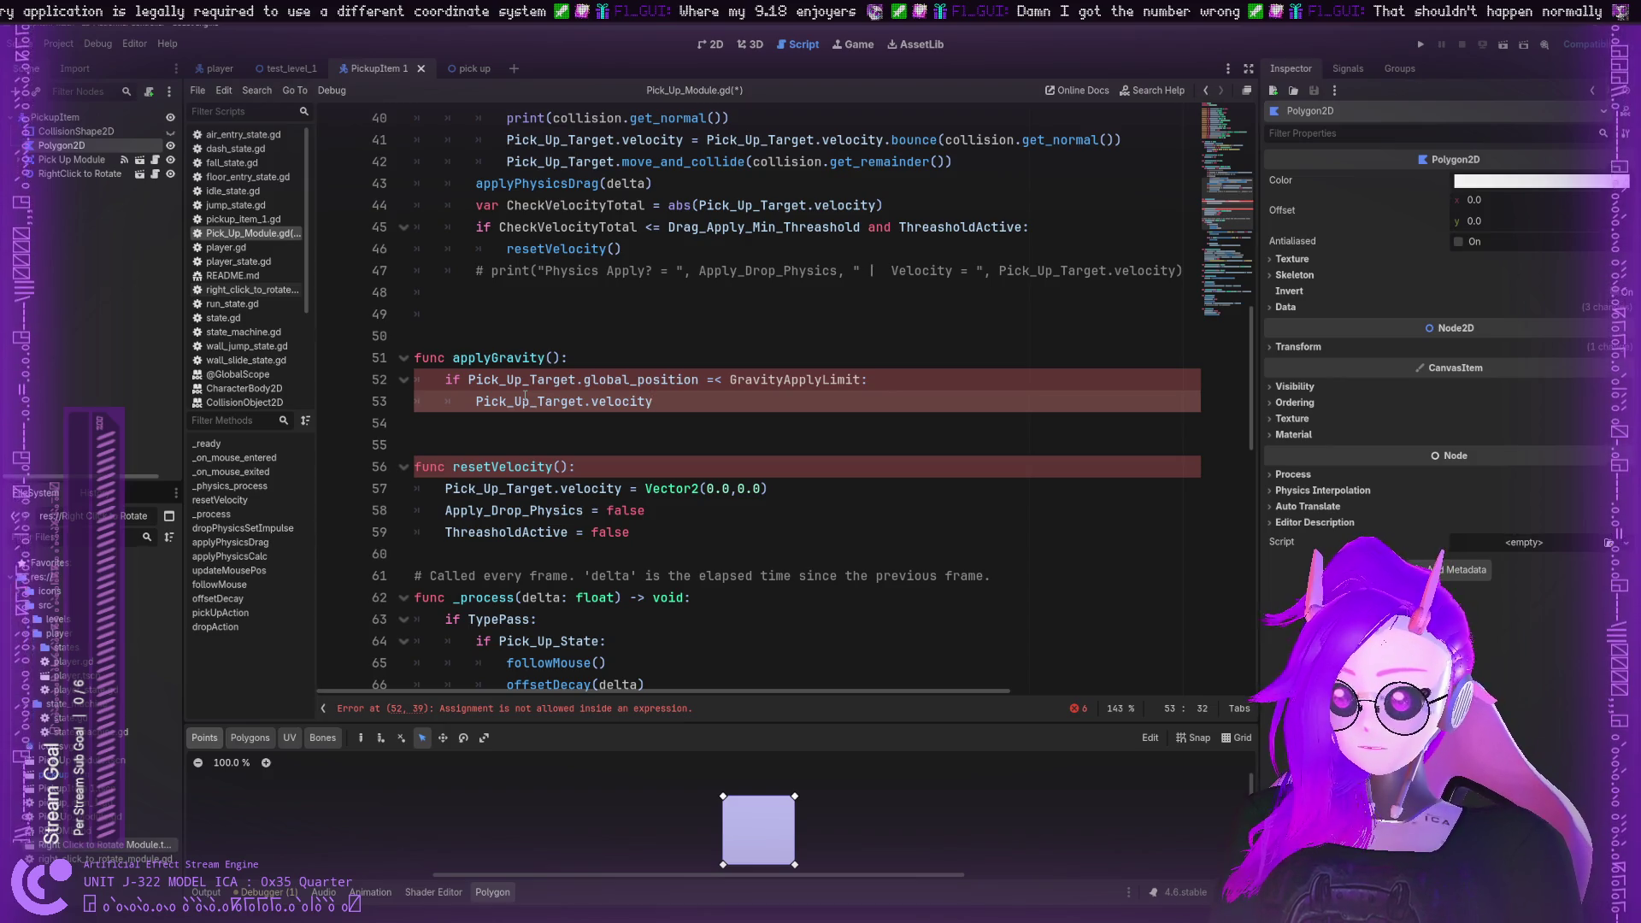
type("y =")
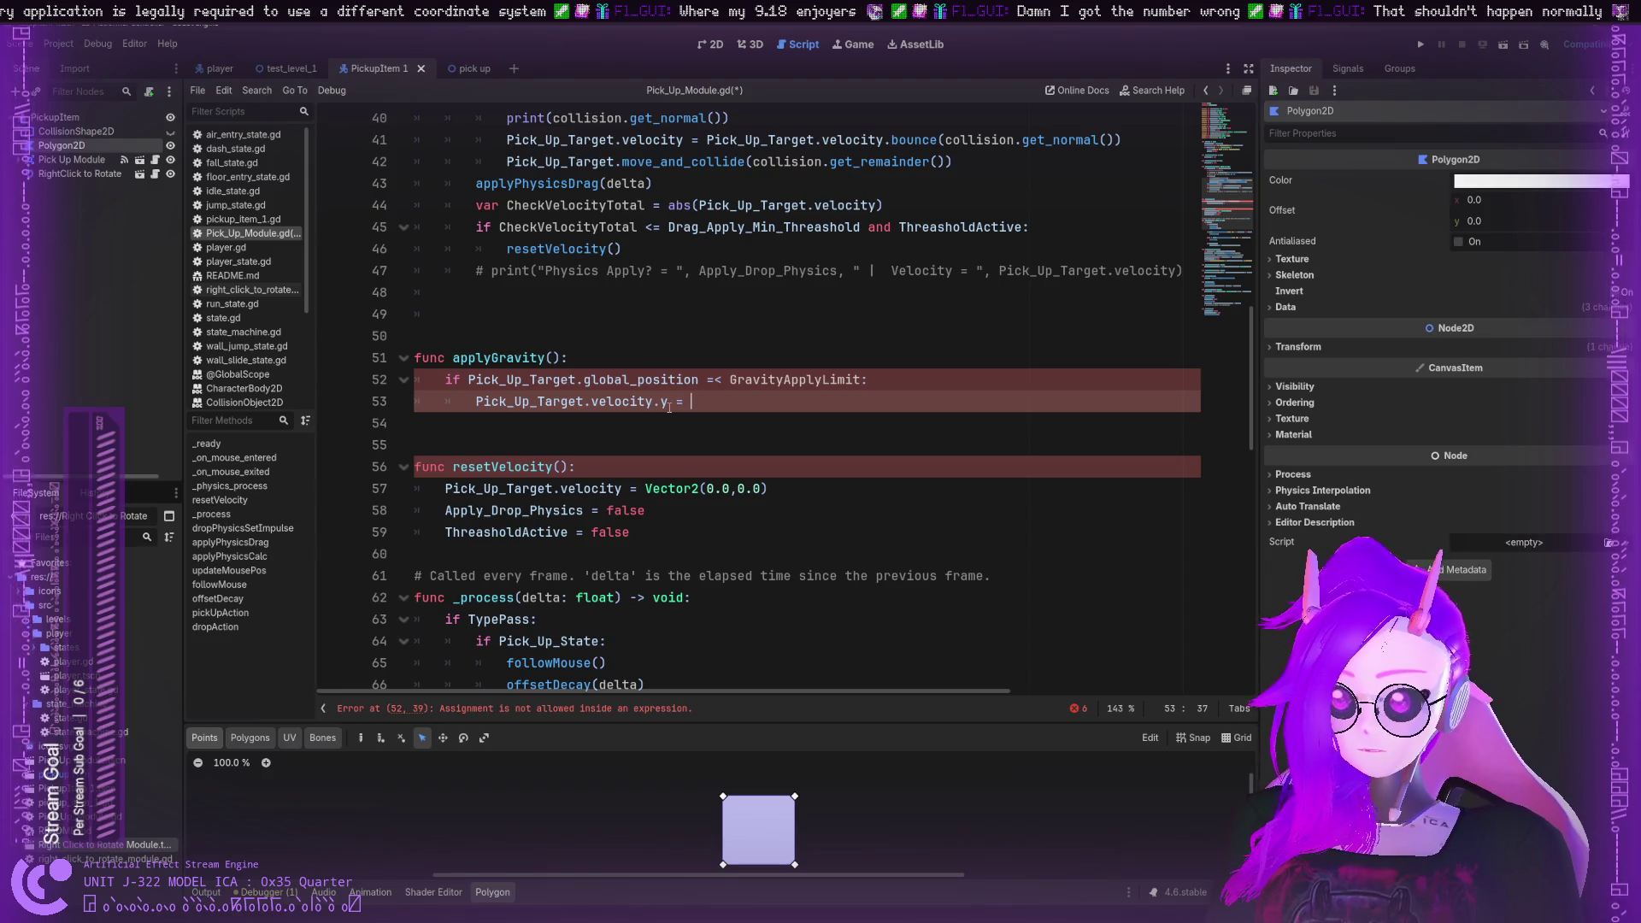
left_click_drag(669, 402, 475, 401)
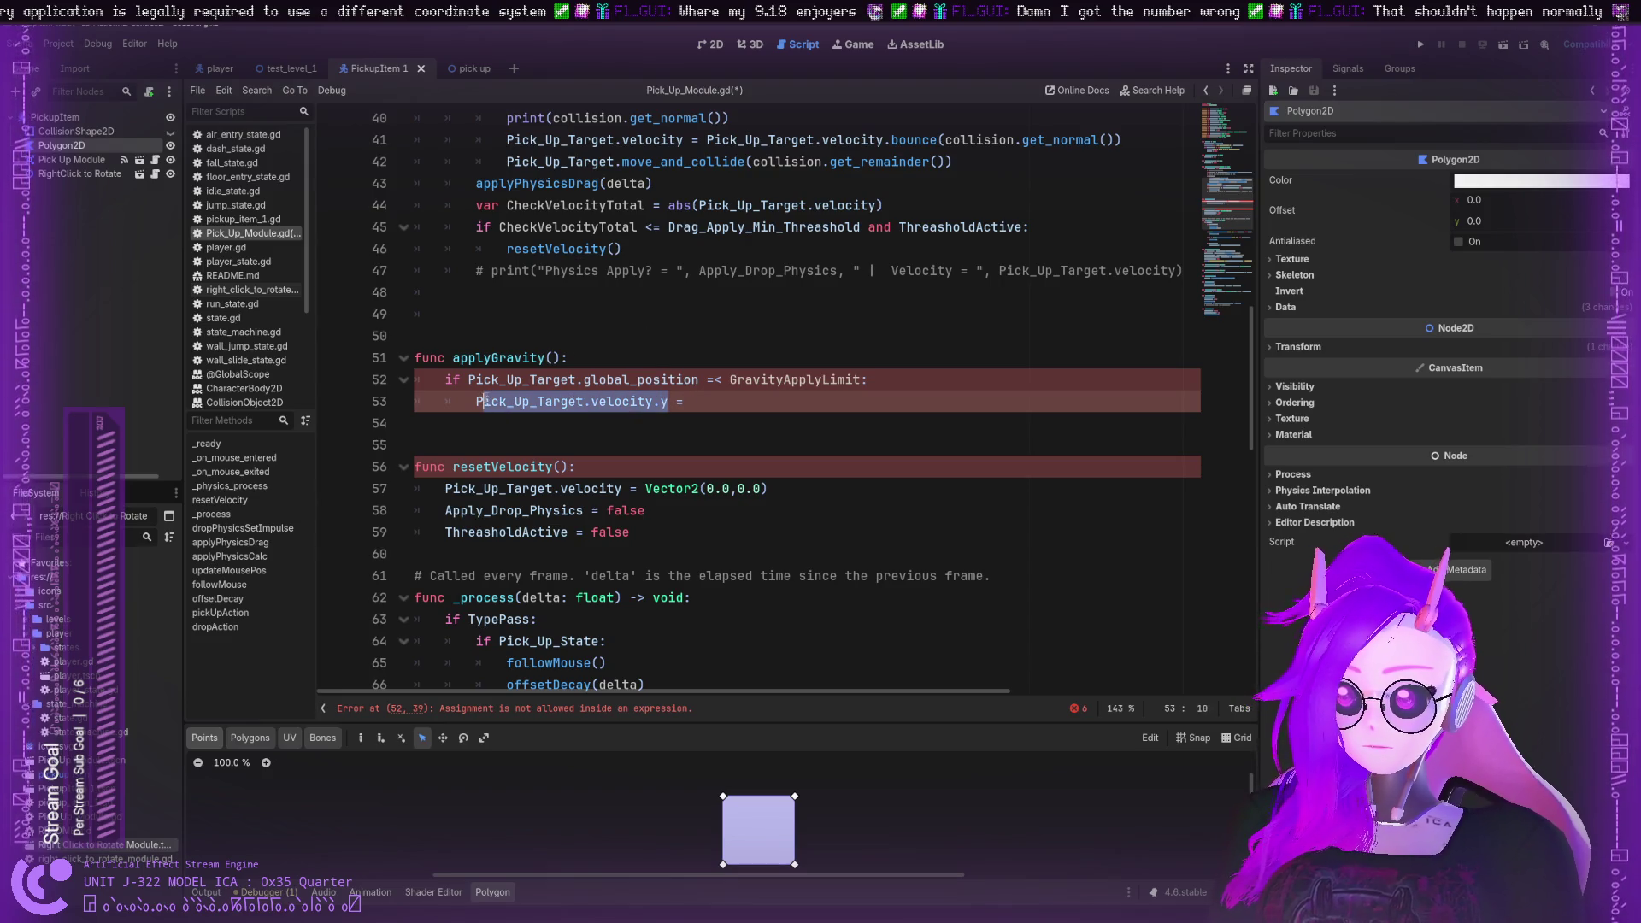
left_click(676, 402)
type("-")
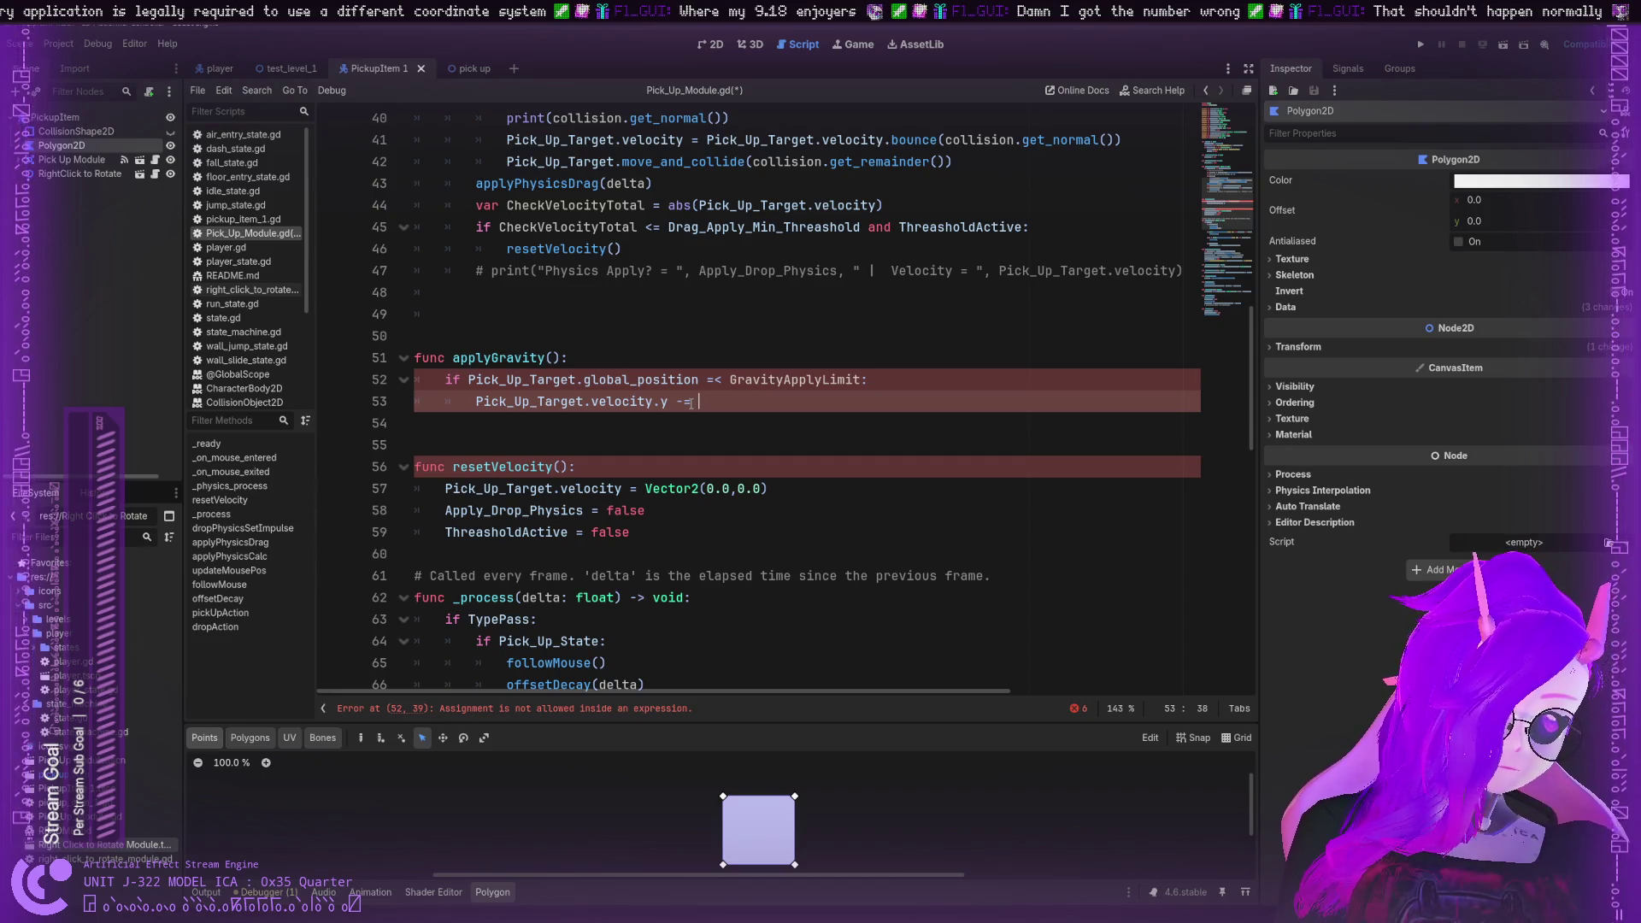
scroll(691, 403, "up", 3)
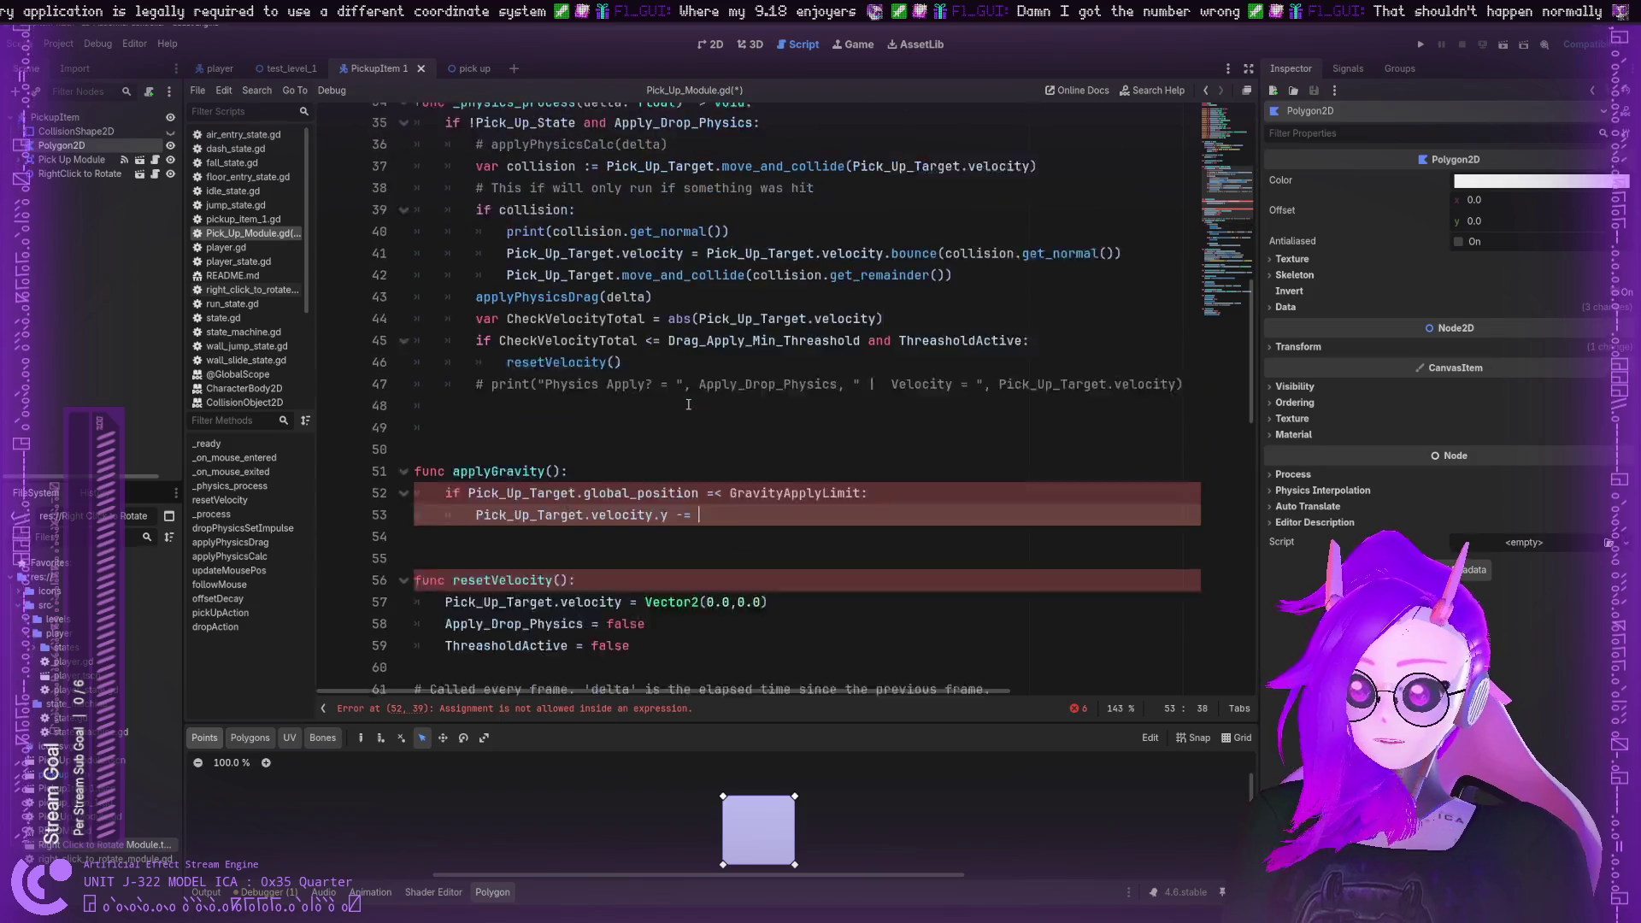
scroll(688, 404, "up", 4)
scroll(686, 402, "up", 2)
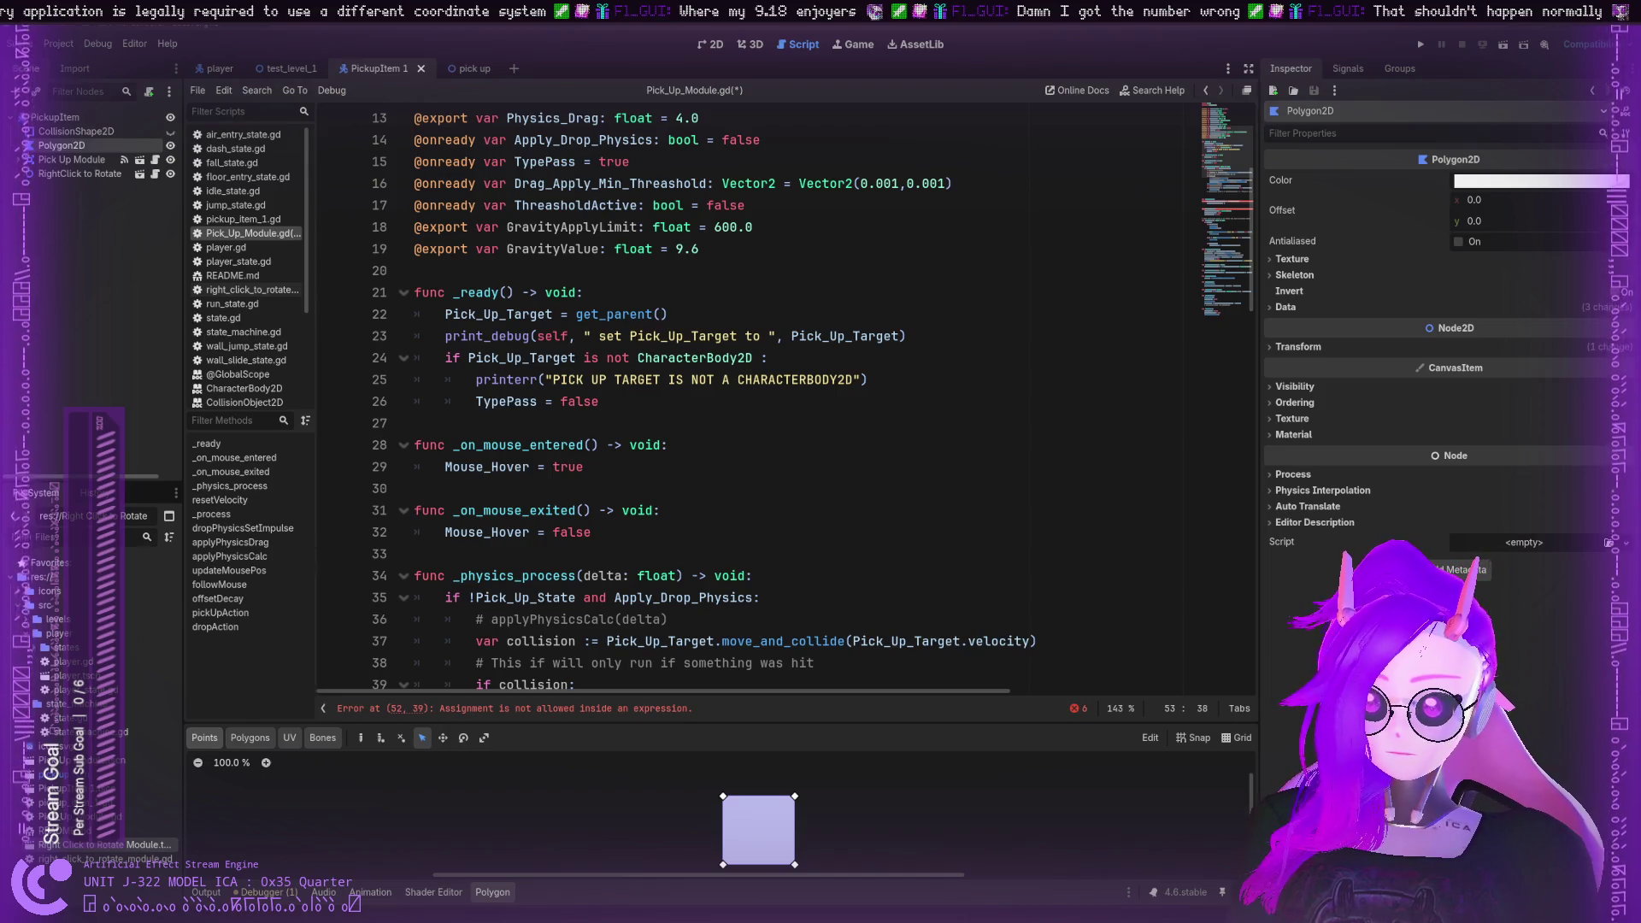
- Edit the exported GravityValue default so it reads 9.81
left_click(693, 249)
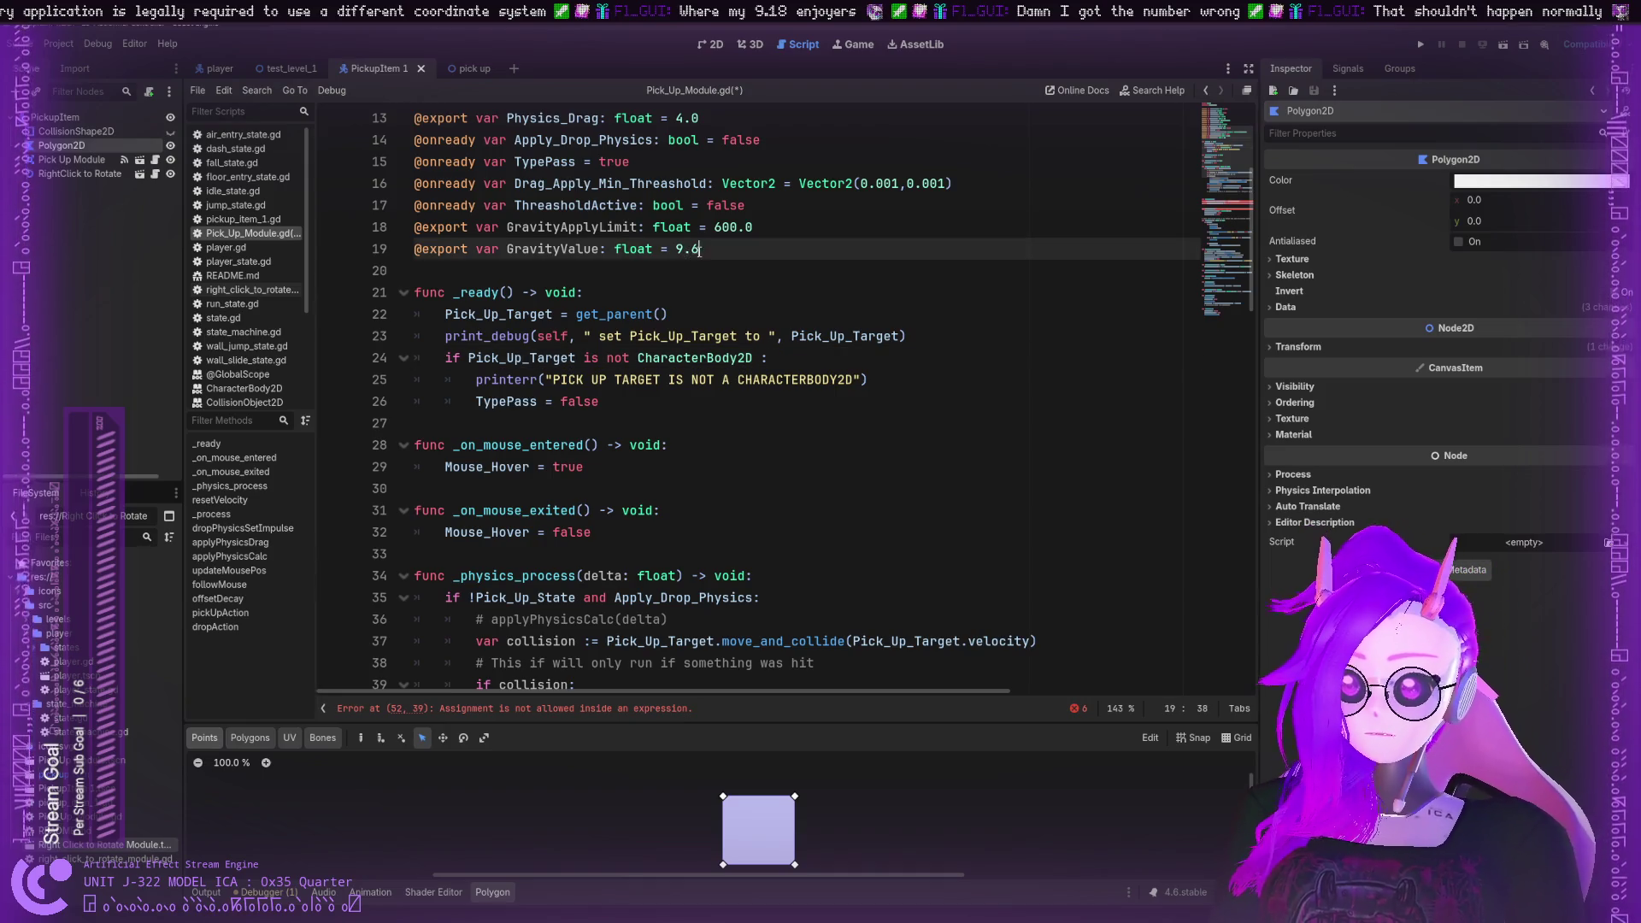
type("8")
left_click(733, 277)
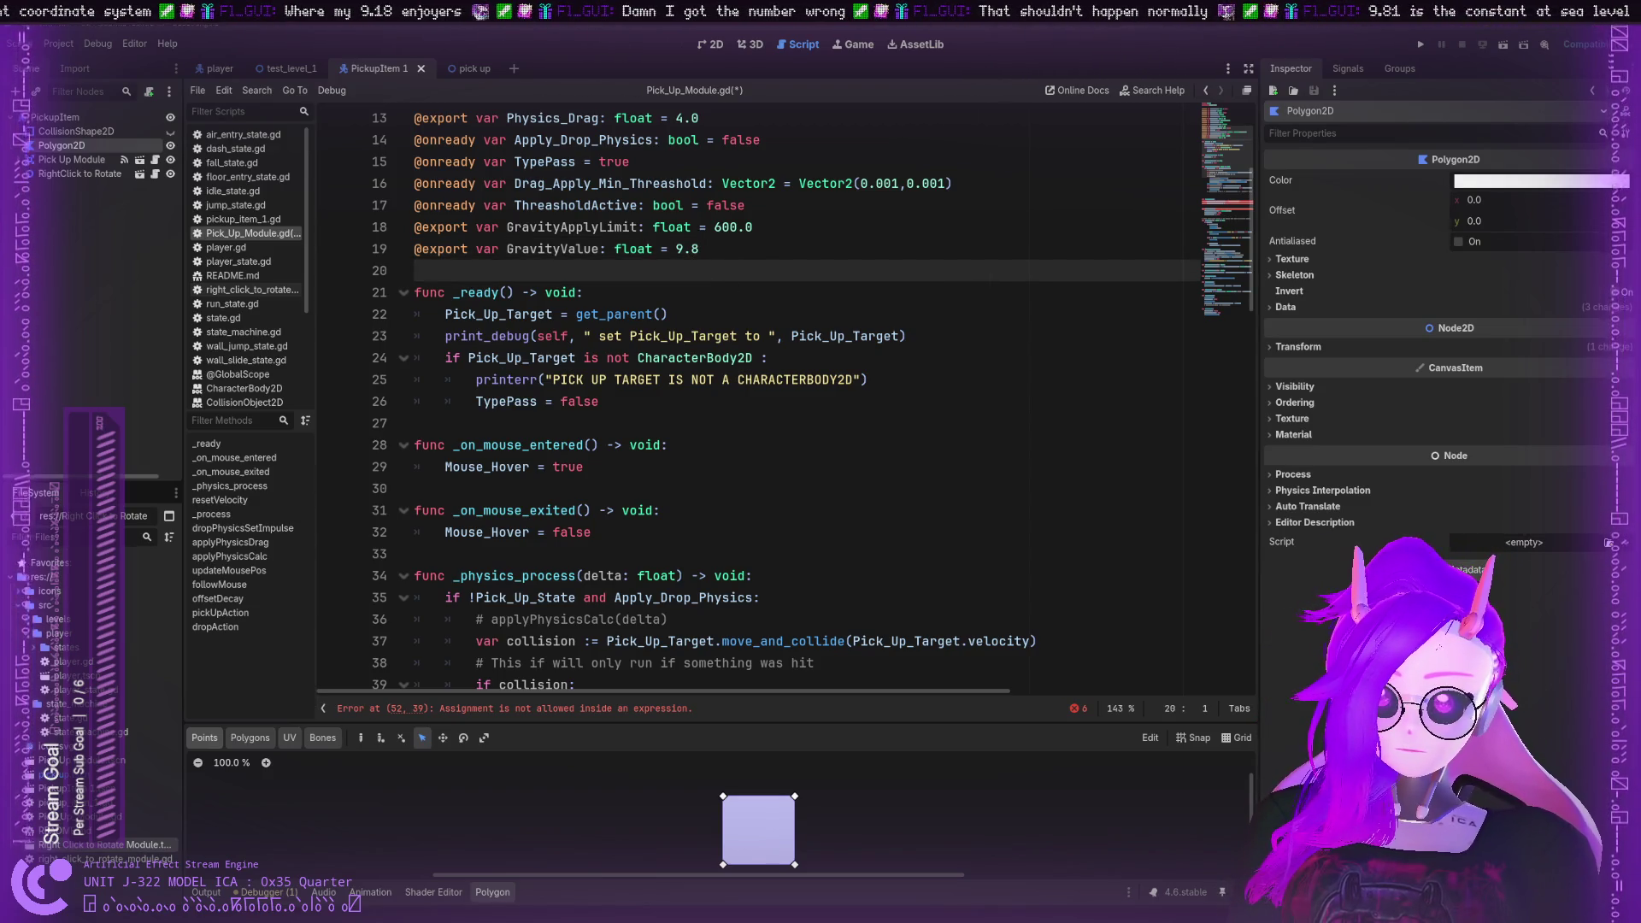
left_click(582, 227)
left_click(633, 293)
left_click(705, 405)
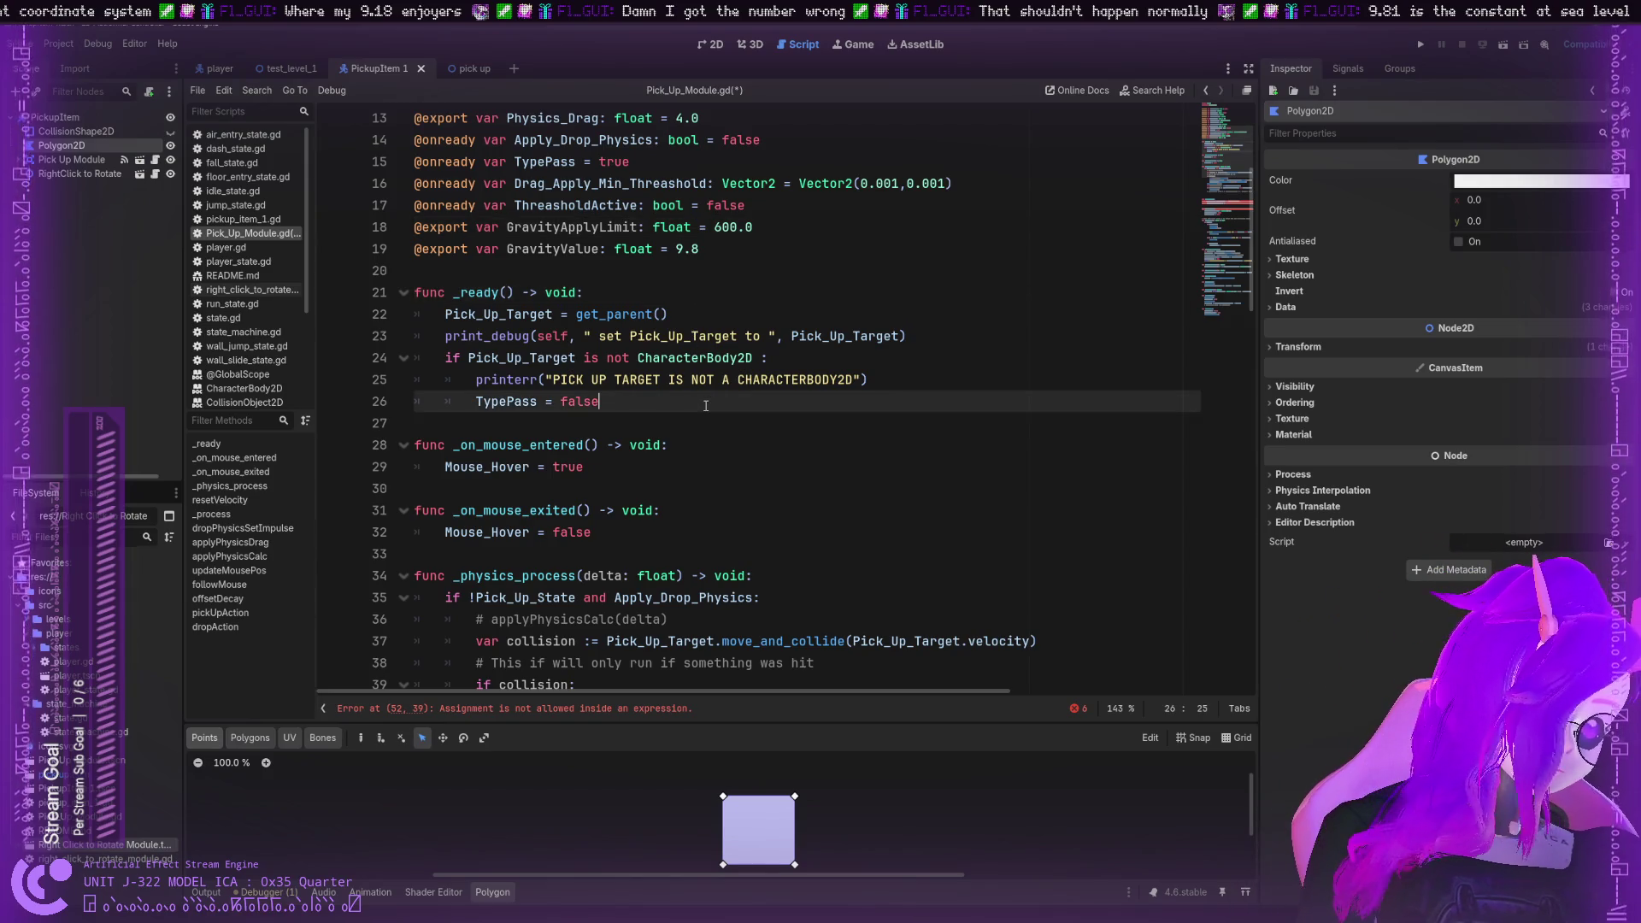
left_click(727, 247)
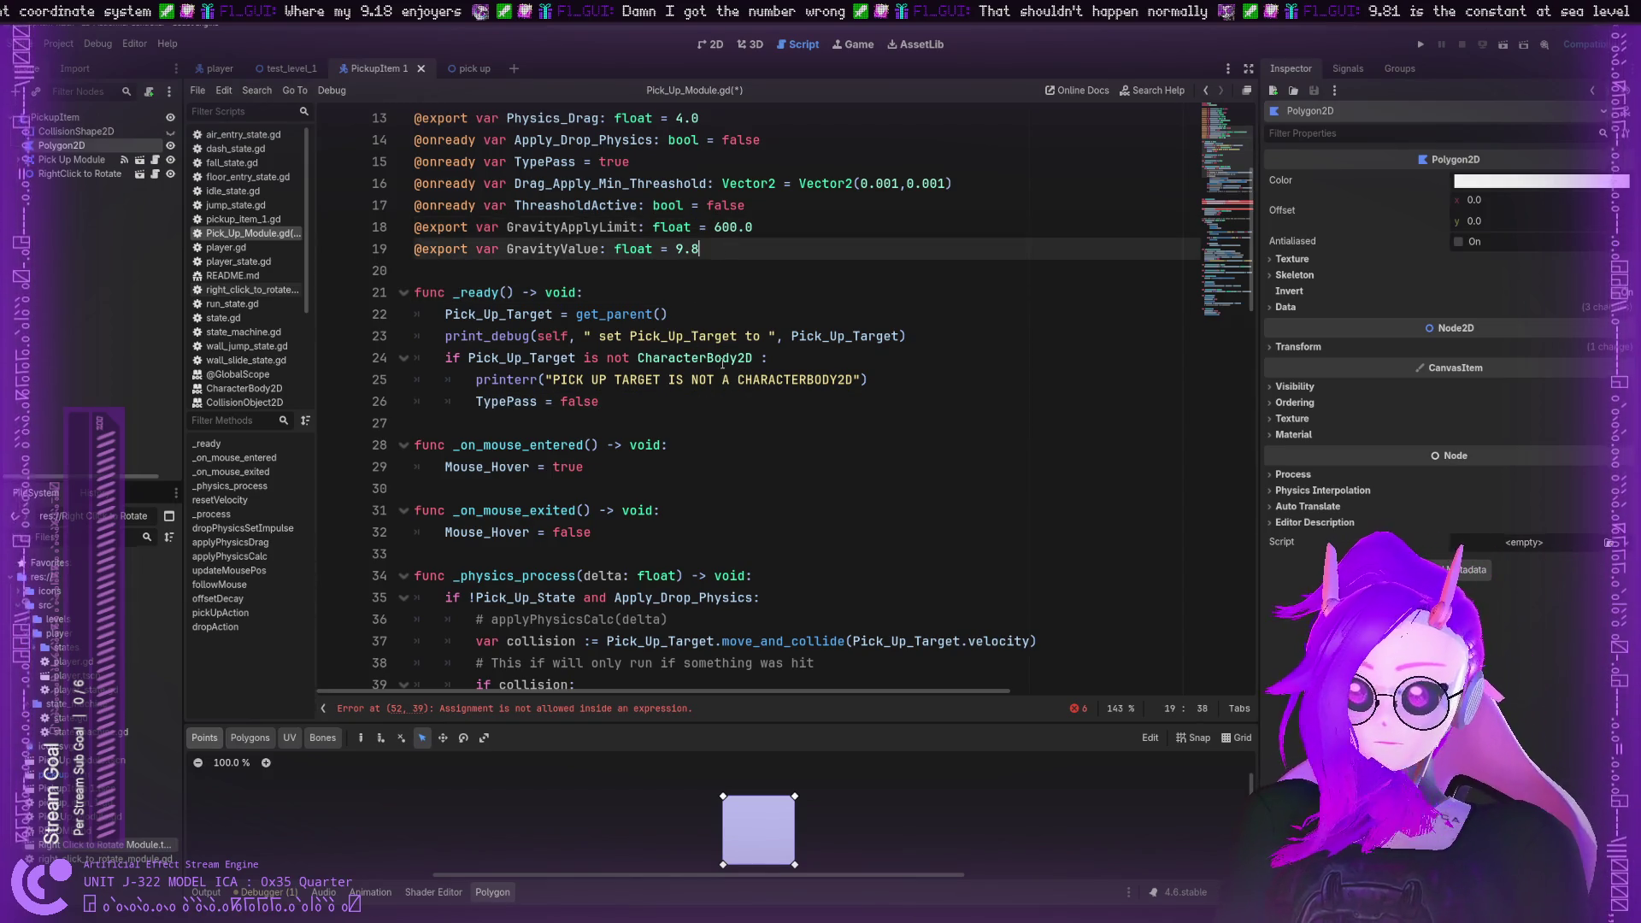
scroll(702, 467, "down", 2)
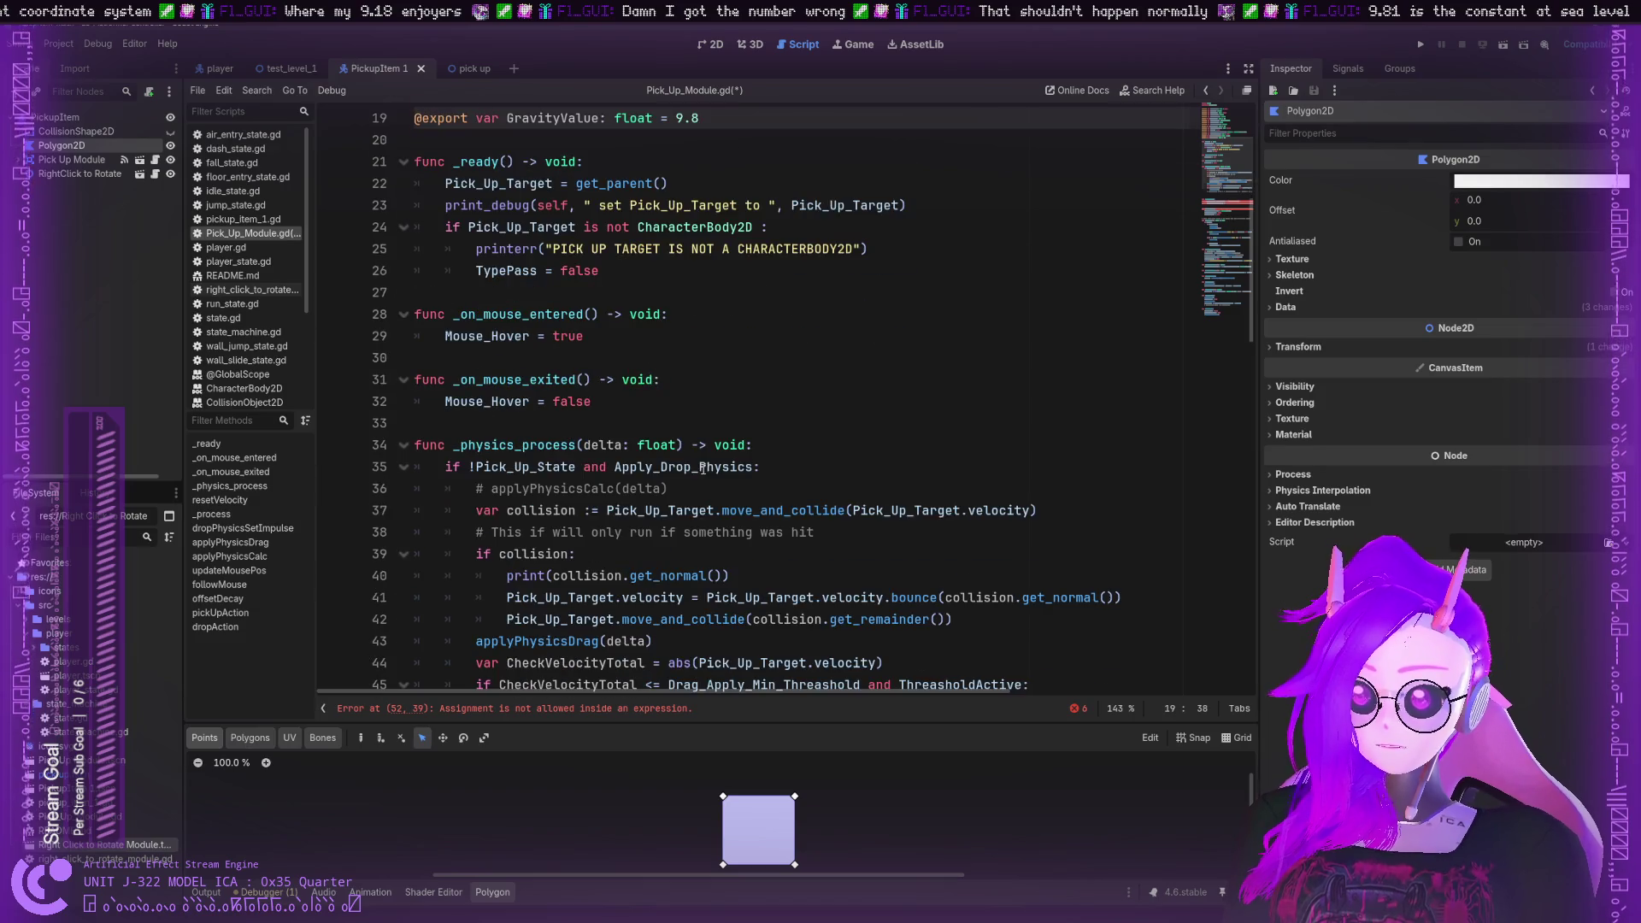
left_click(655, 379)
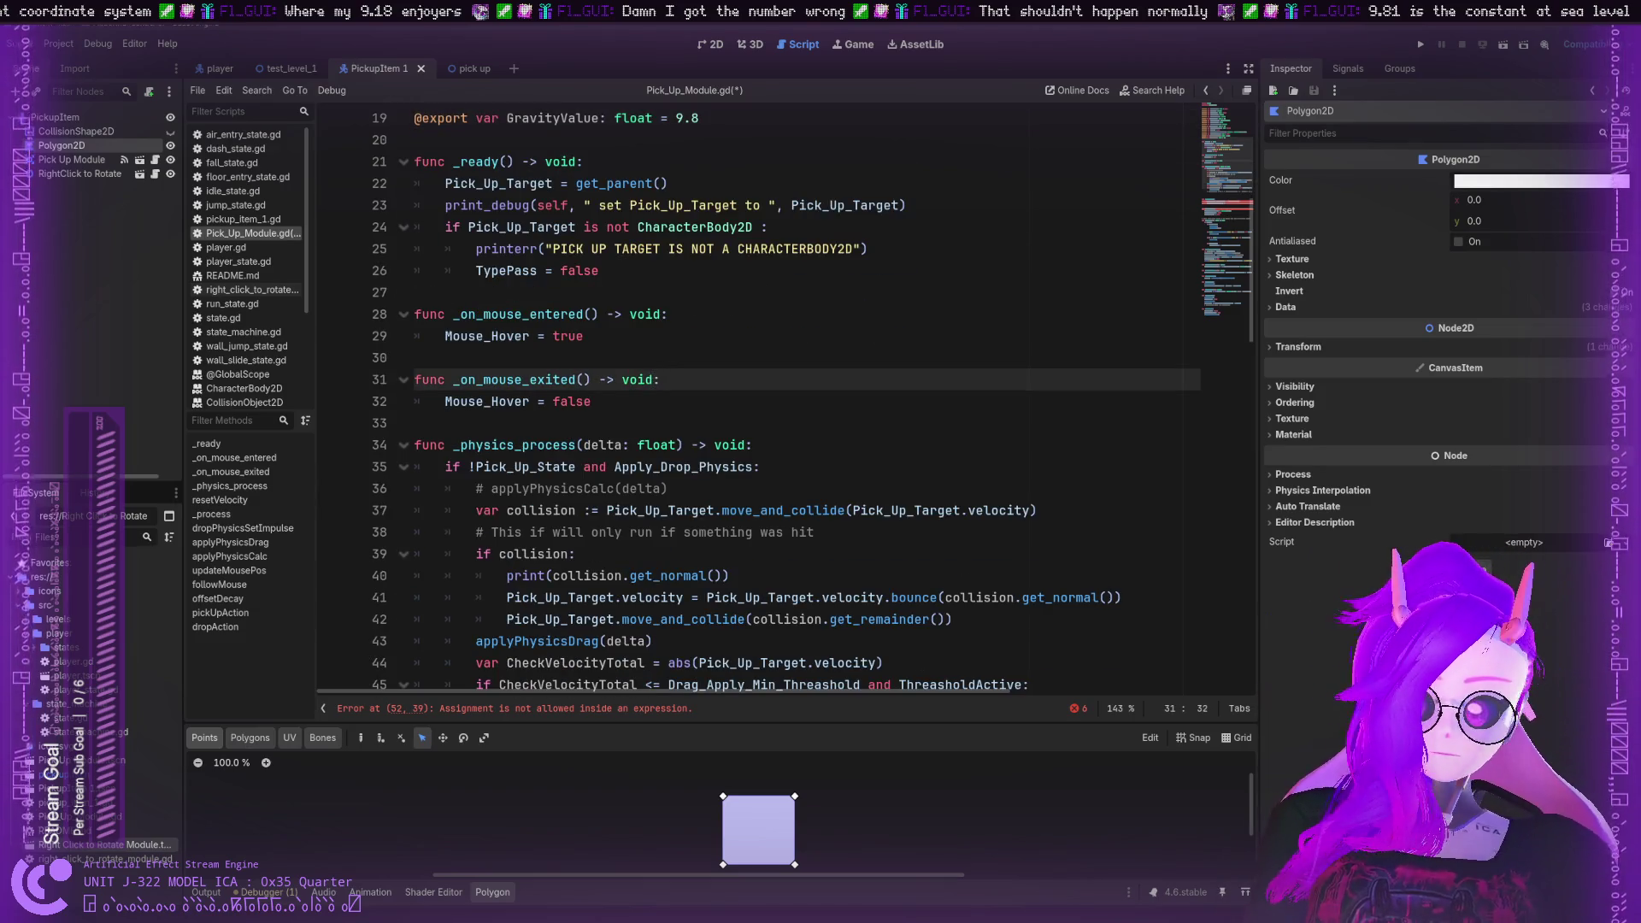
scroll(649, 370, "up", 2)
left_click(702, 249)
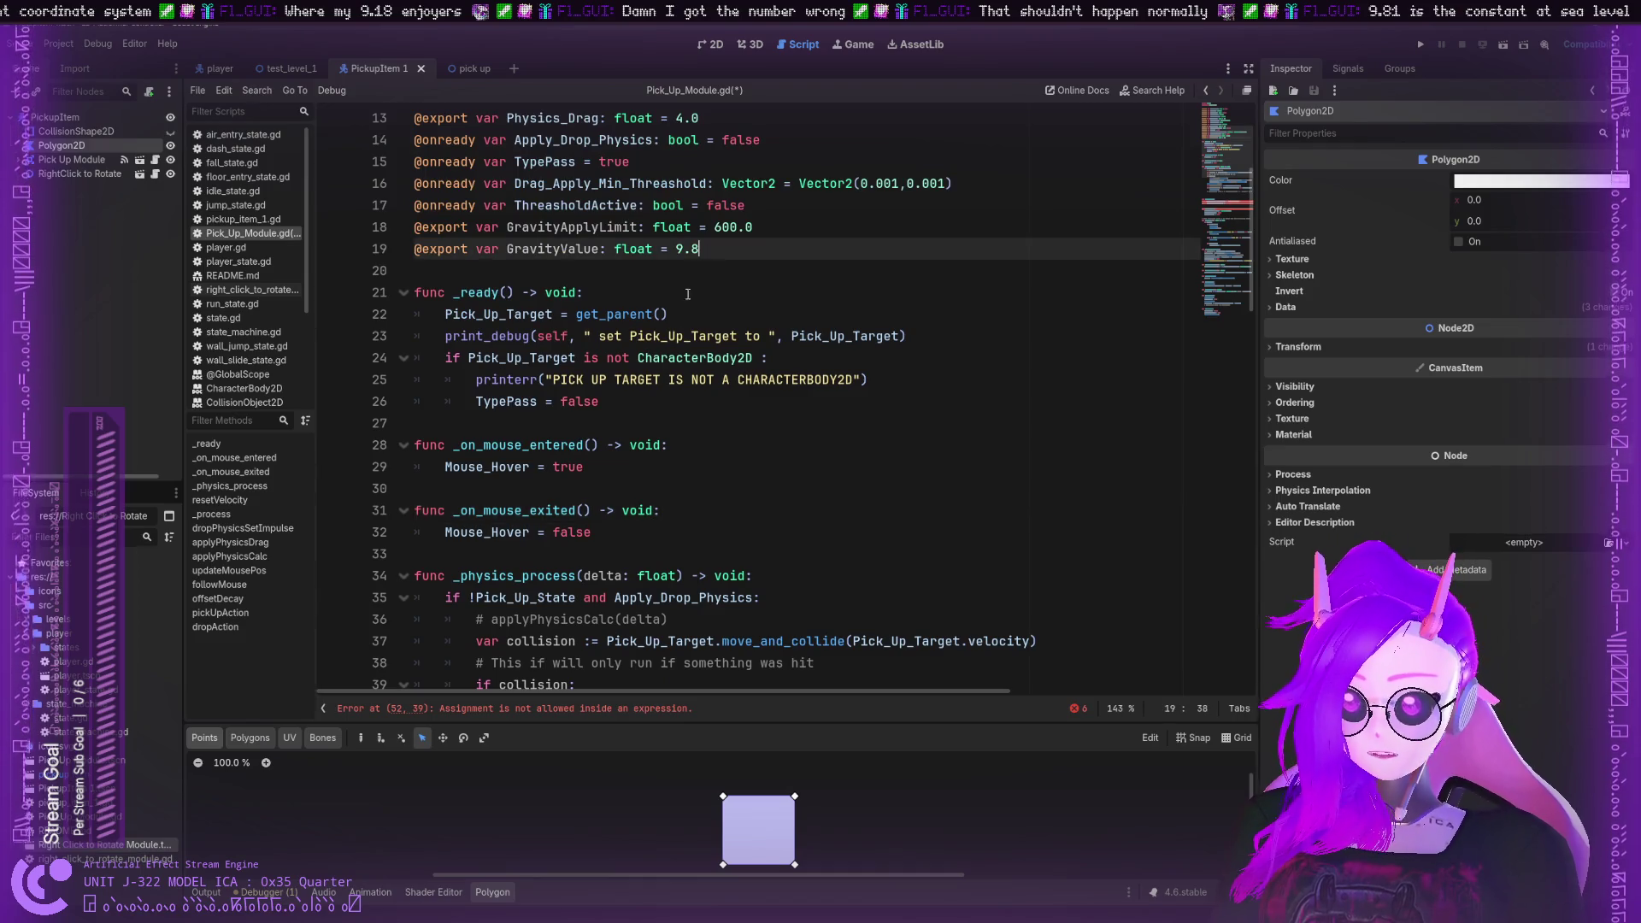
type("1")
- Check the decimal digits of the 9.81 GravityValue
left_click(681, 510)
scroll(682, 520, "down", 1)
scroll(681, 521, "down", 5)
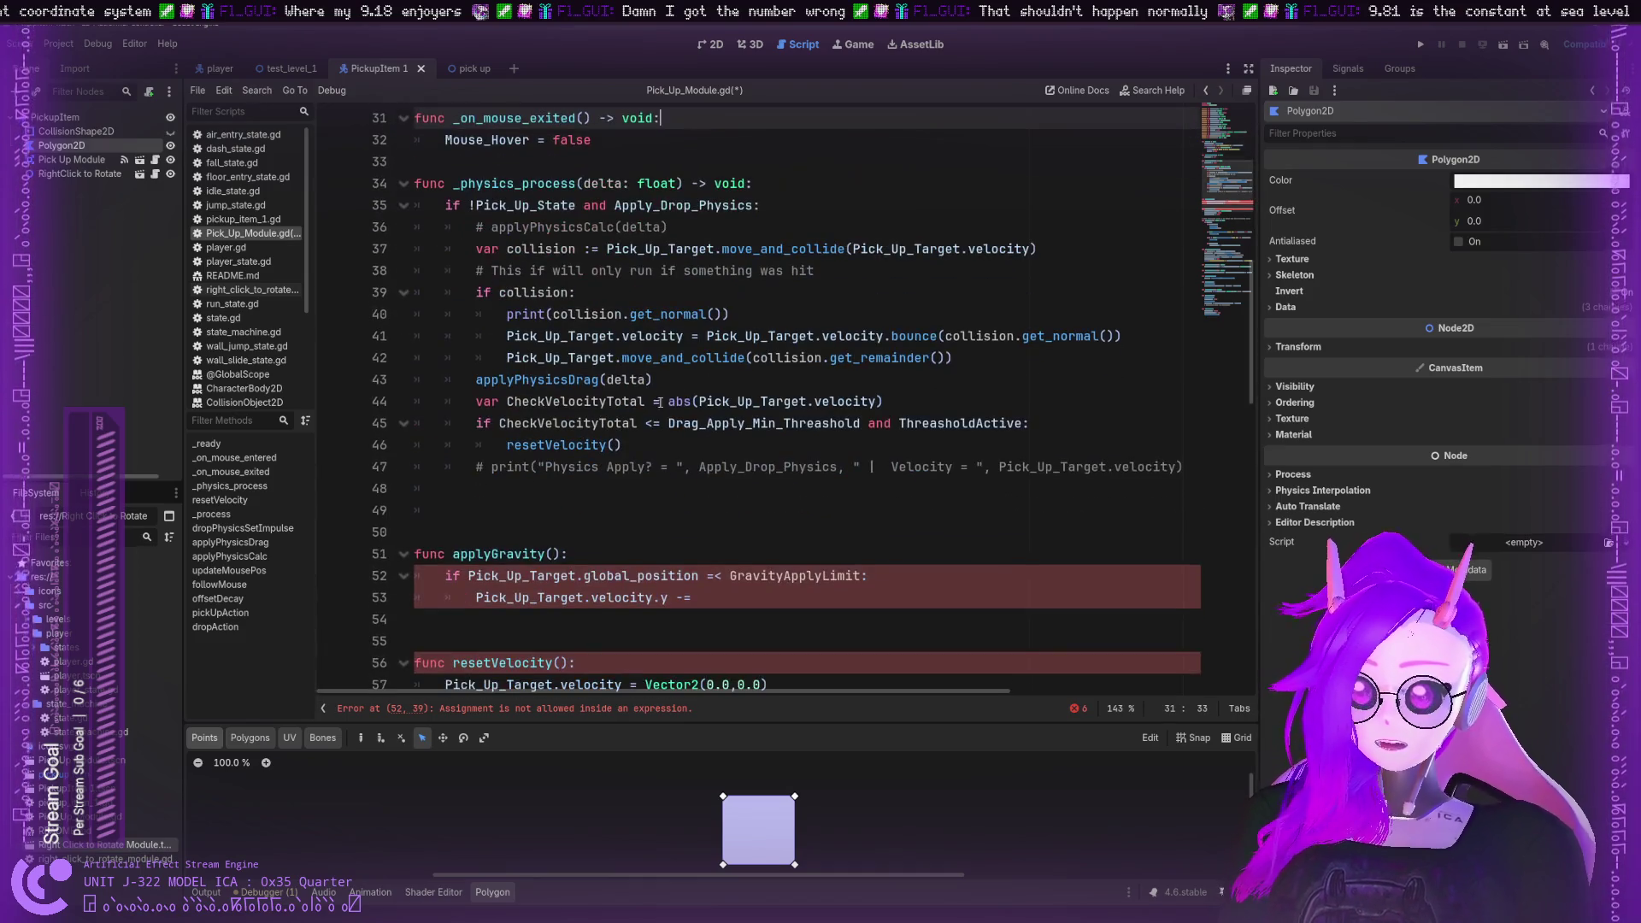
left_click(590, 404)
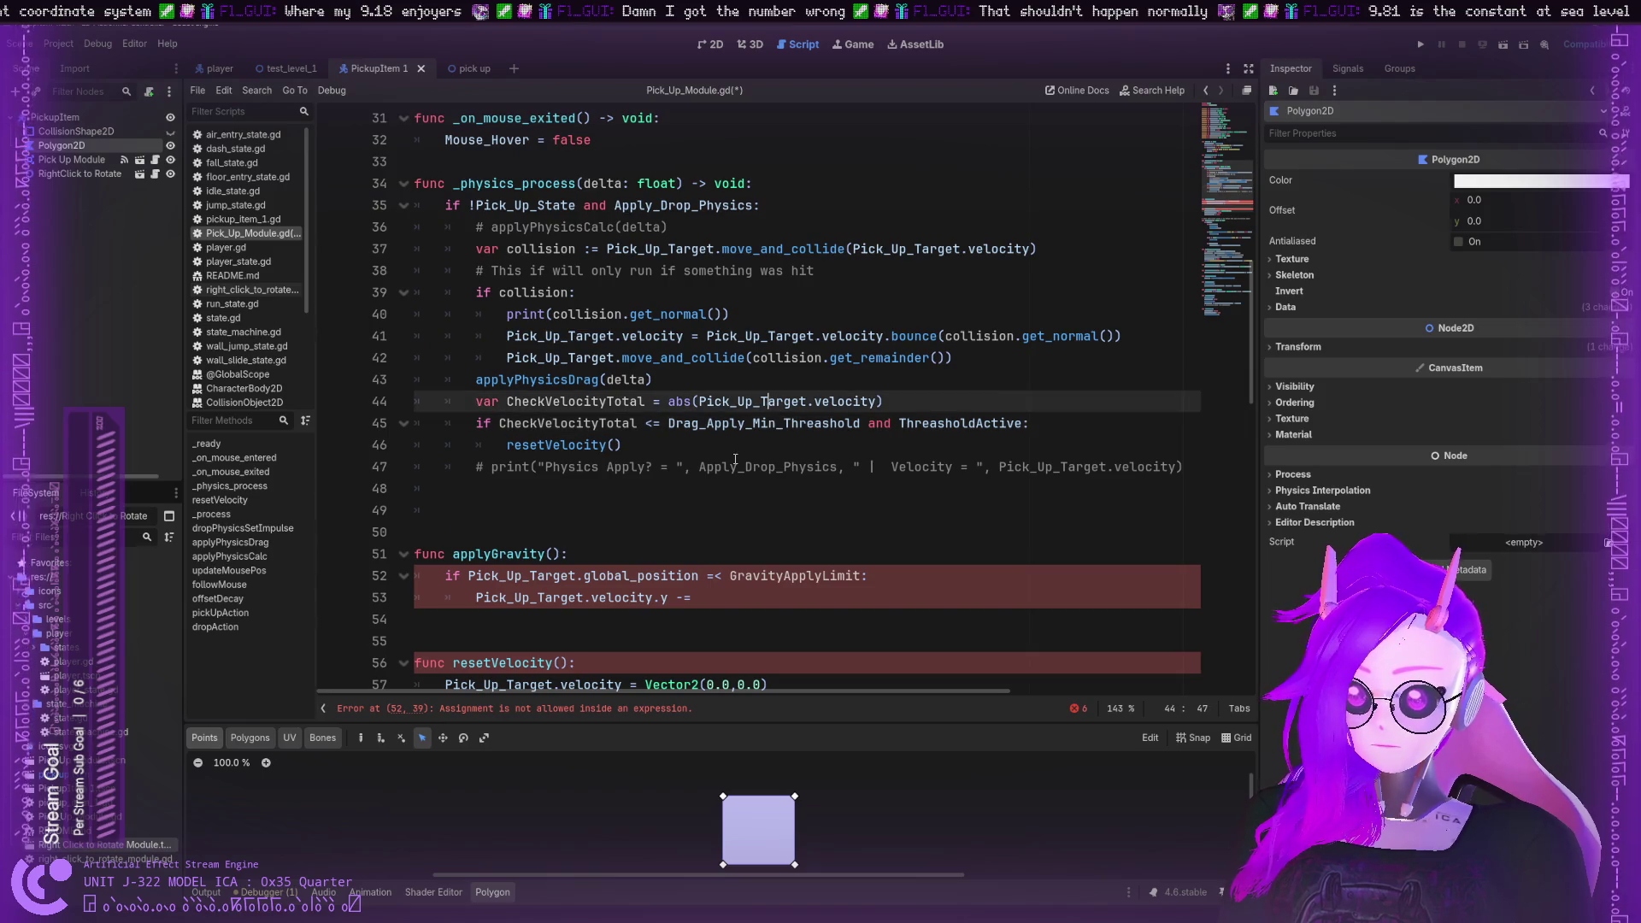
scroll(735, 455, "up", 5)
scroll(734, 455, "up", 3)
double_click(699, 380)
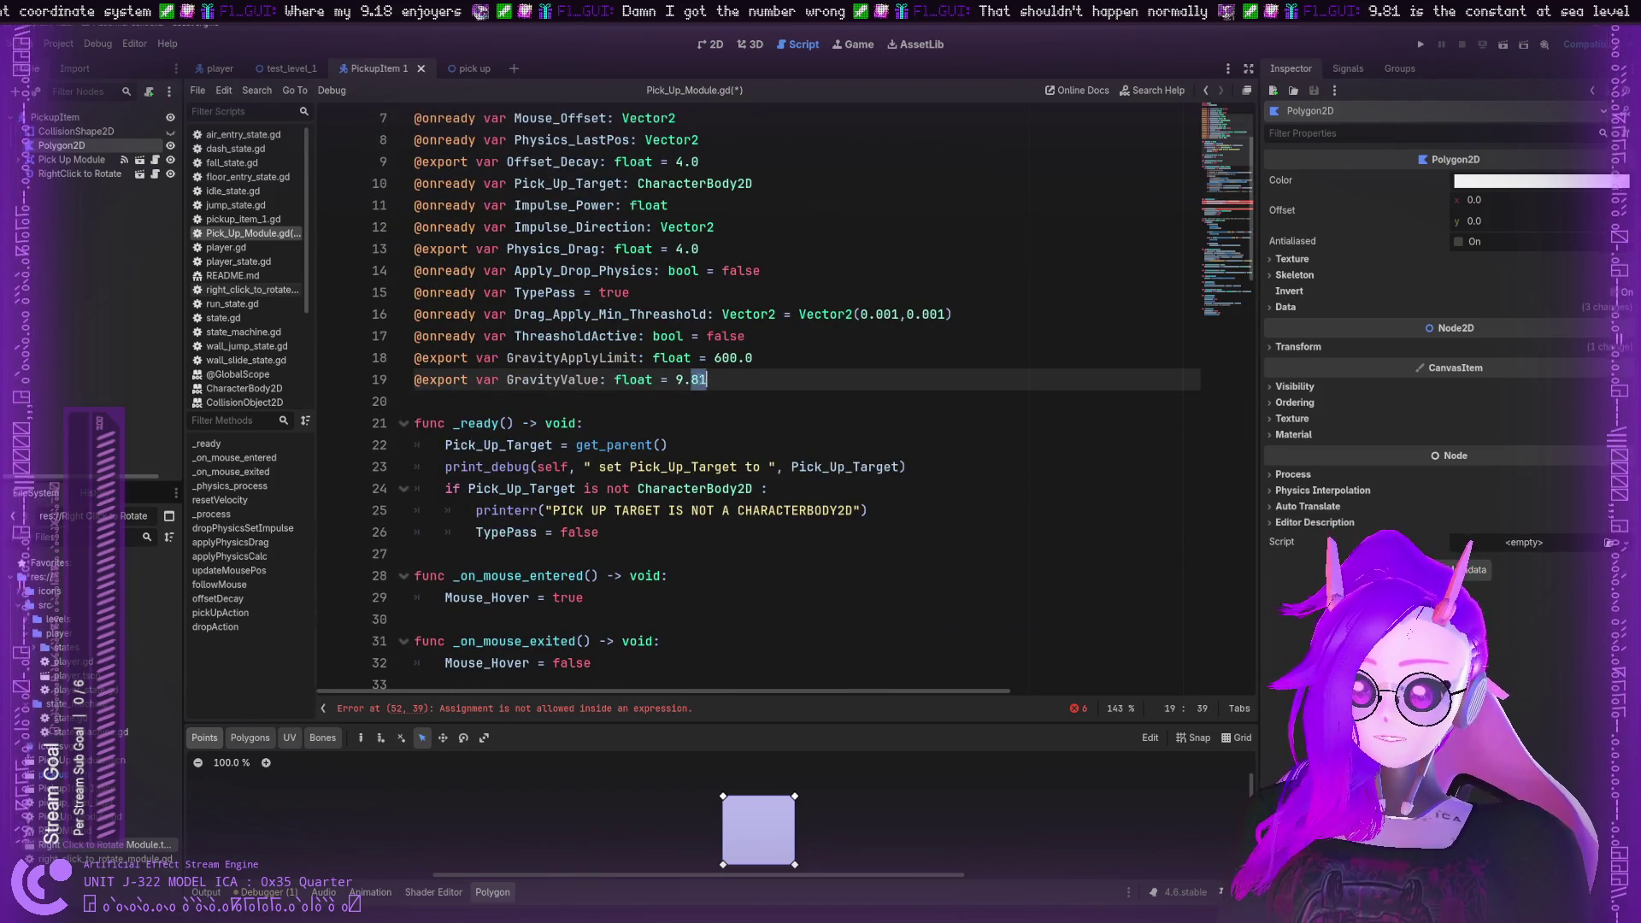
left_click(697, 379)
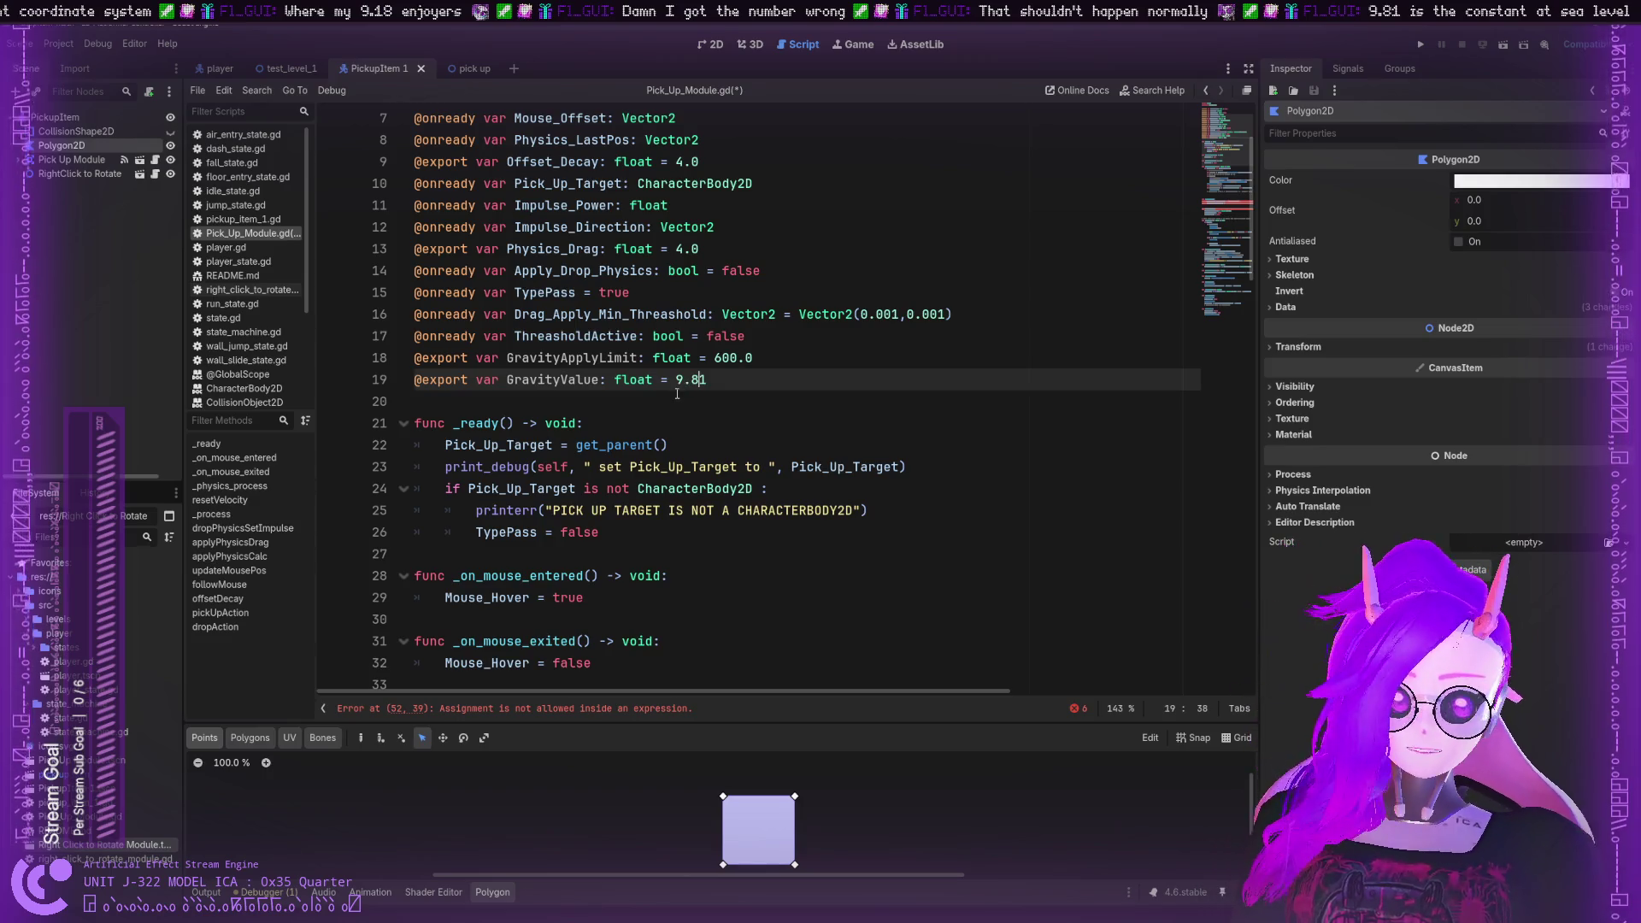
- Browse the lines around the flagged line 52 assignment error
scroll(701, 410, "down", 5)
scroll(732, 449, "up", 1)
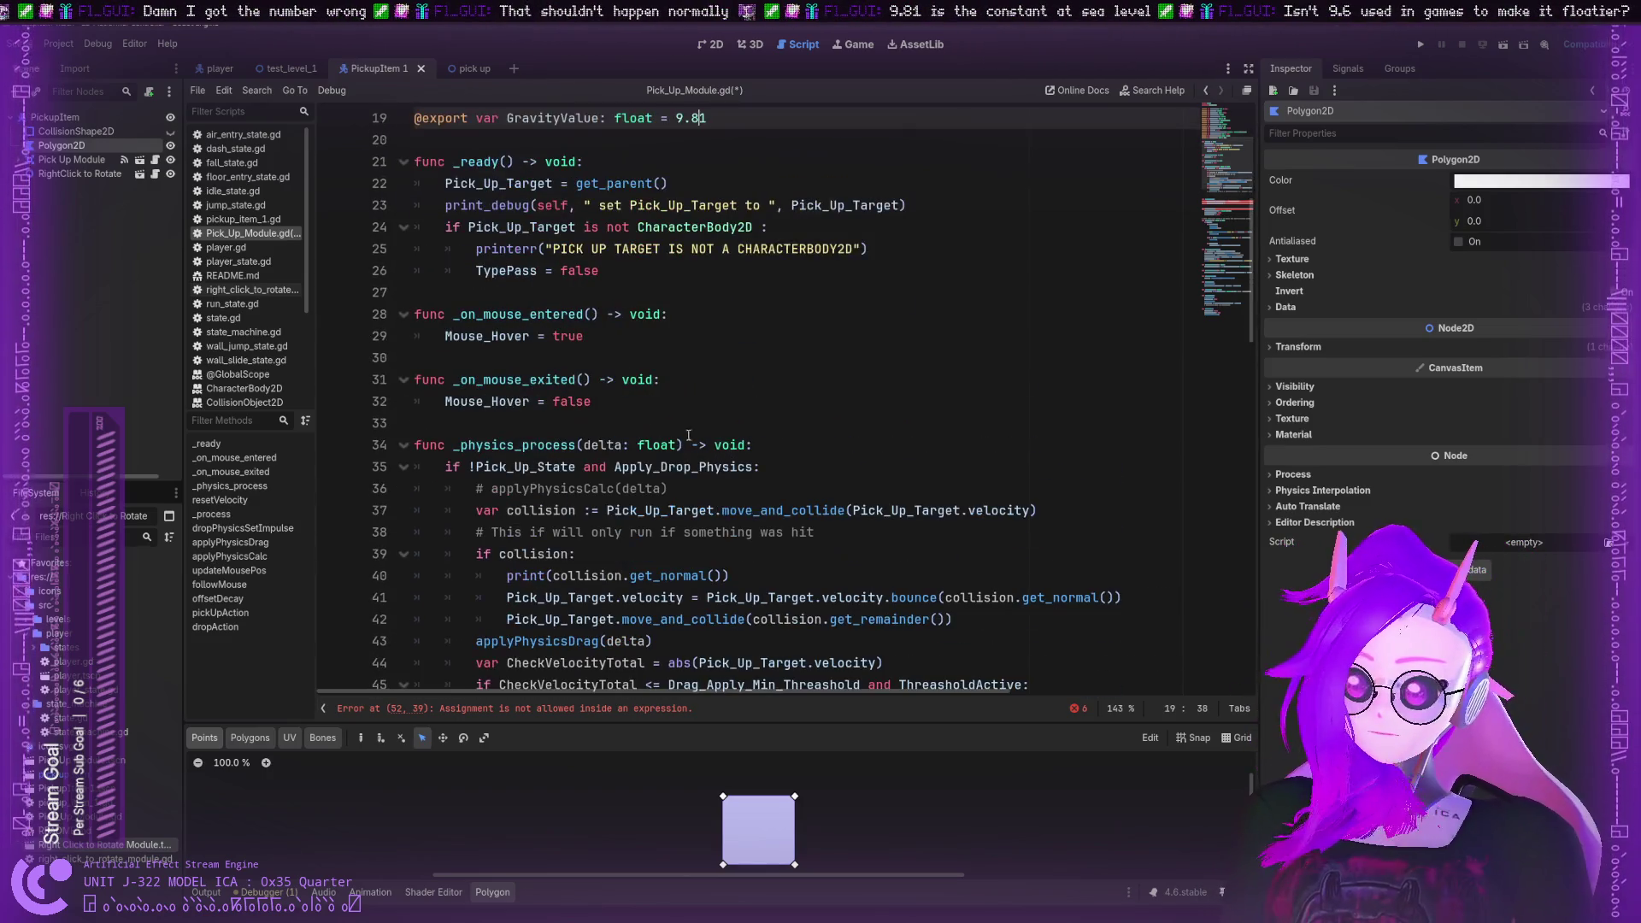
left_click(620, 401)
key("Up")
key("Up")
key("Up")
left_click(619, 334)
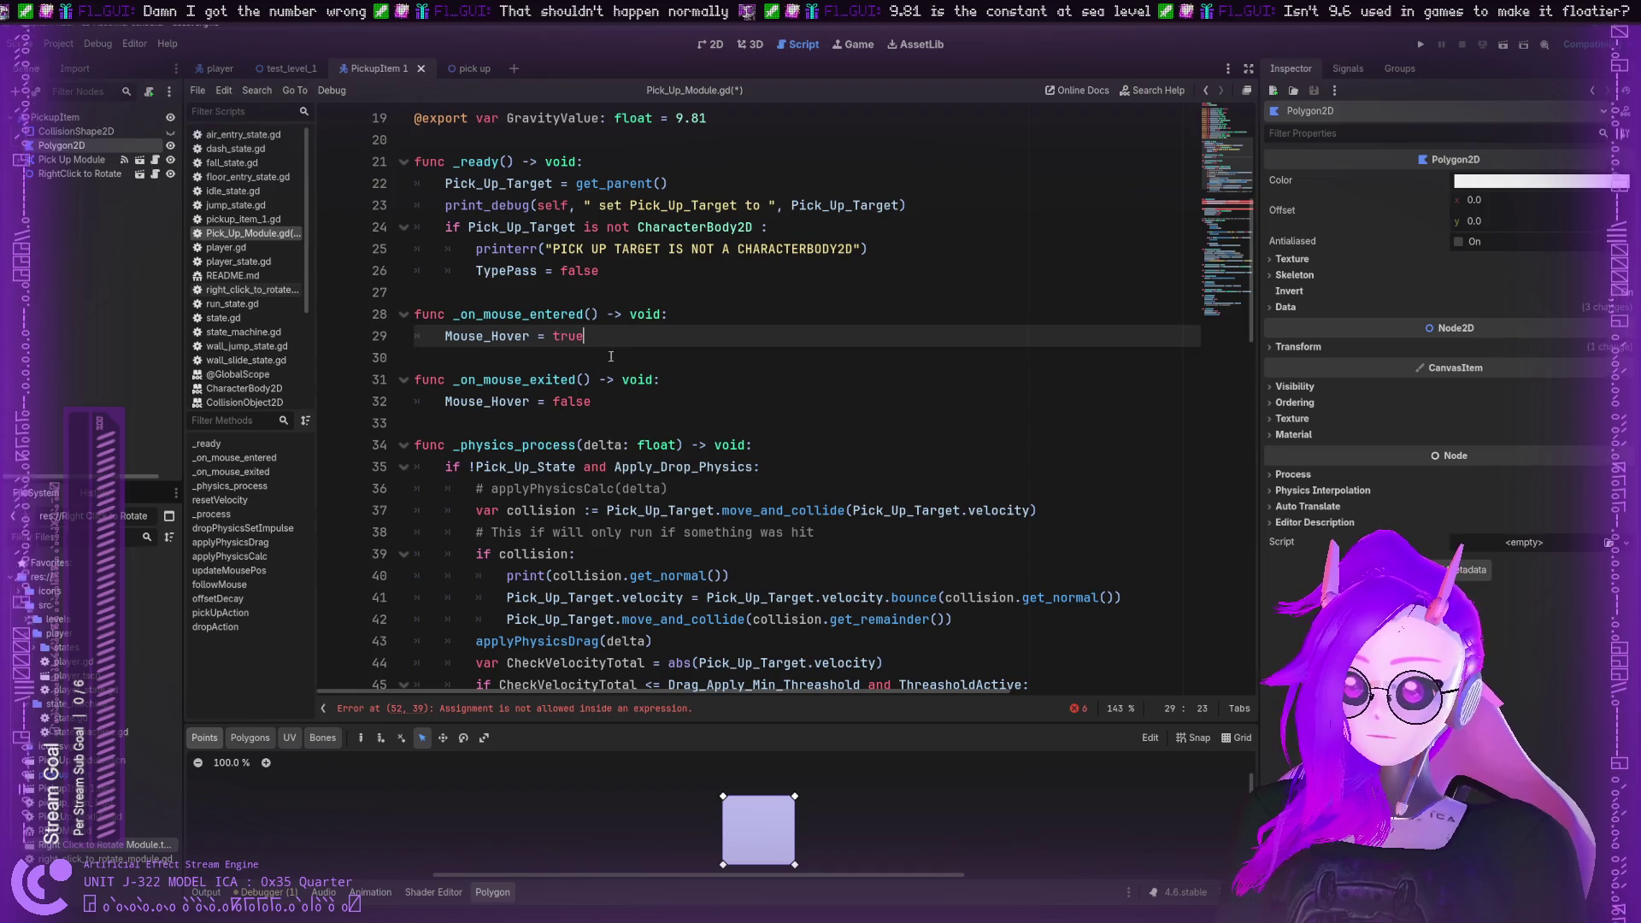
left_click(655, 423)
left_click(672, 467)
left_click(690, 488)
scroll(690, 488, "down", 1)
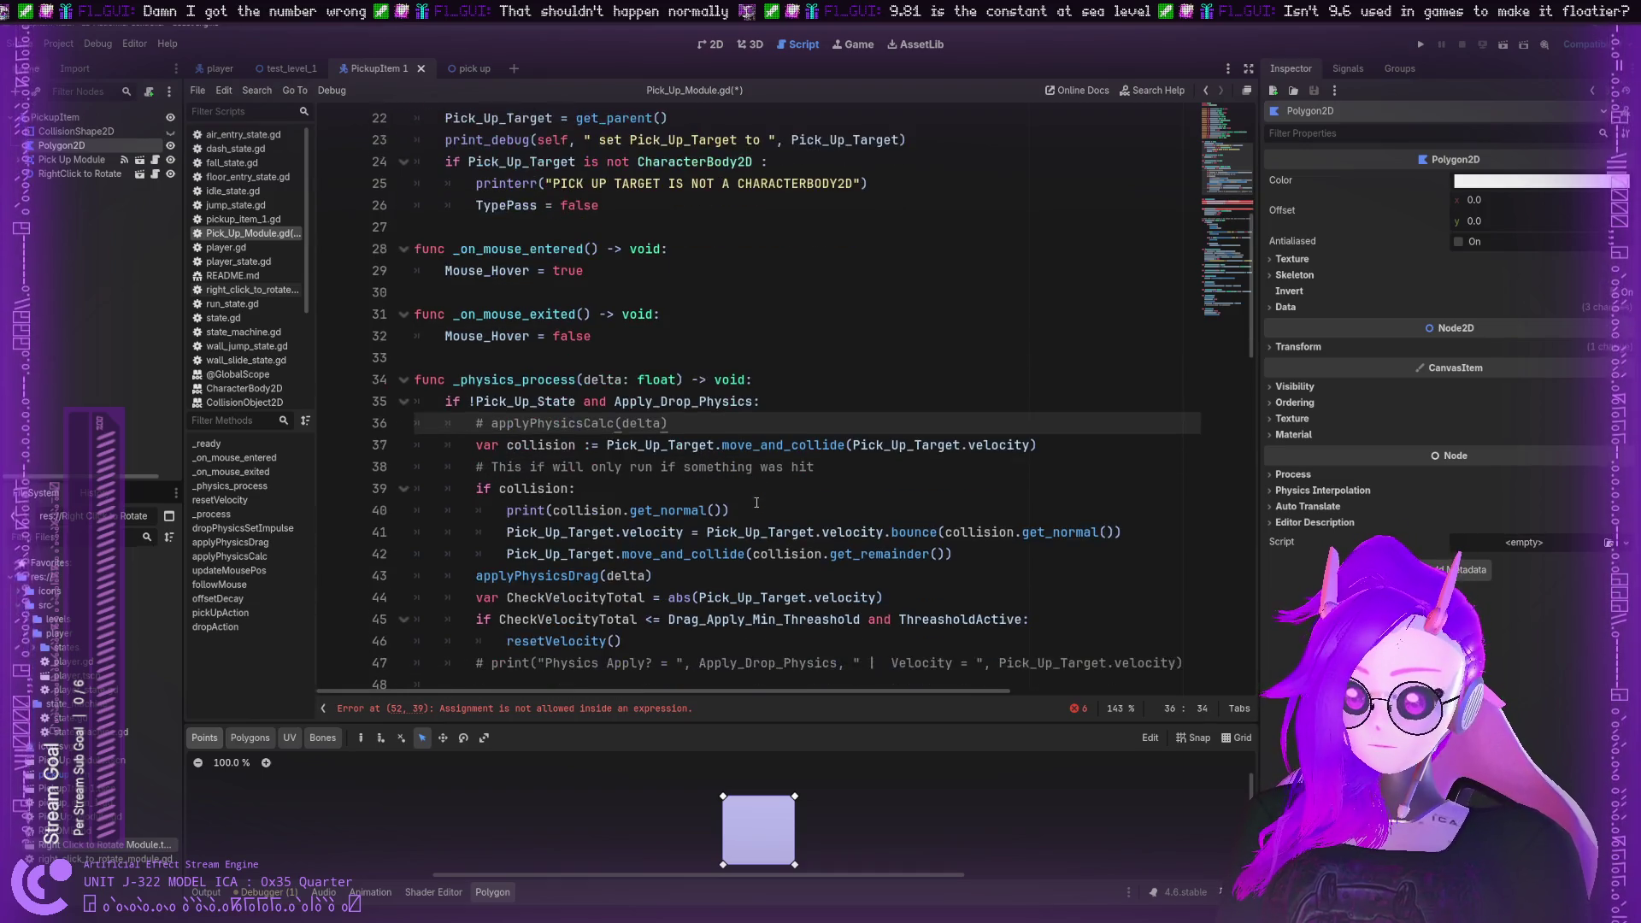
left_click(658, 466)
left_click(627, 485)
scroll(580, 508, "up", 2)
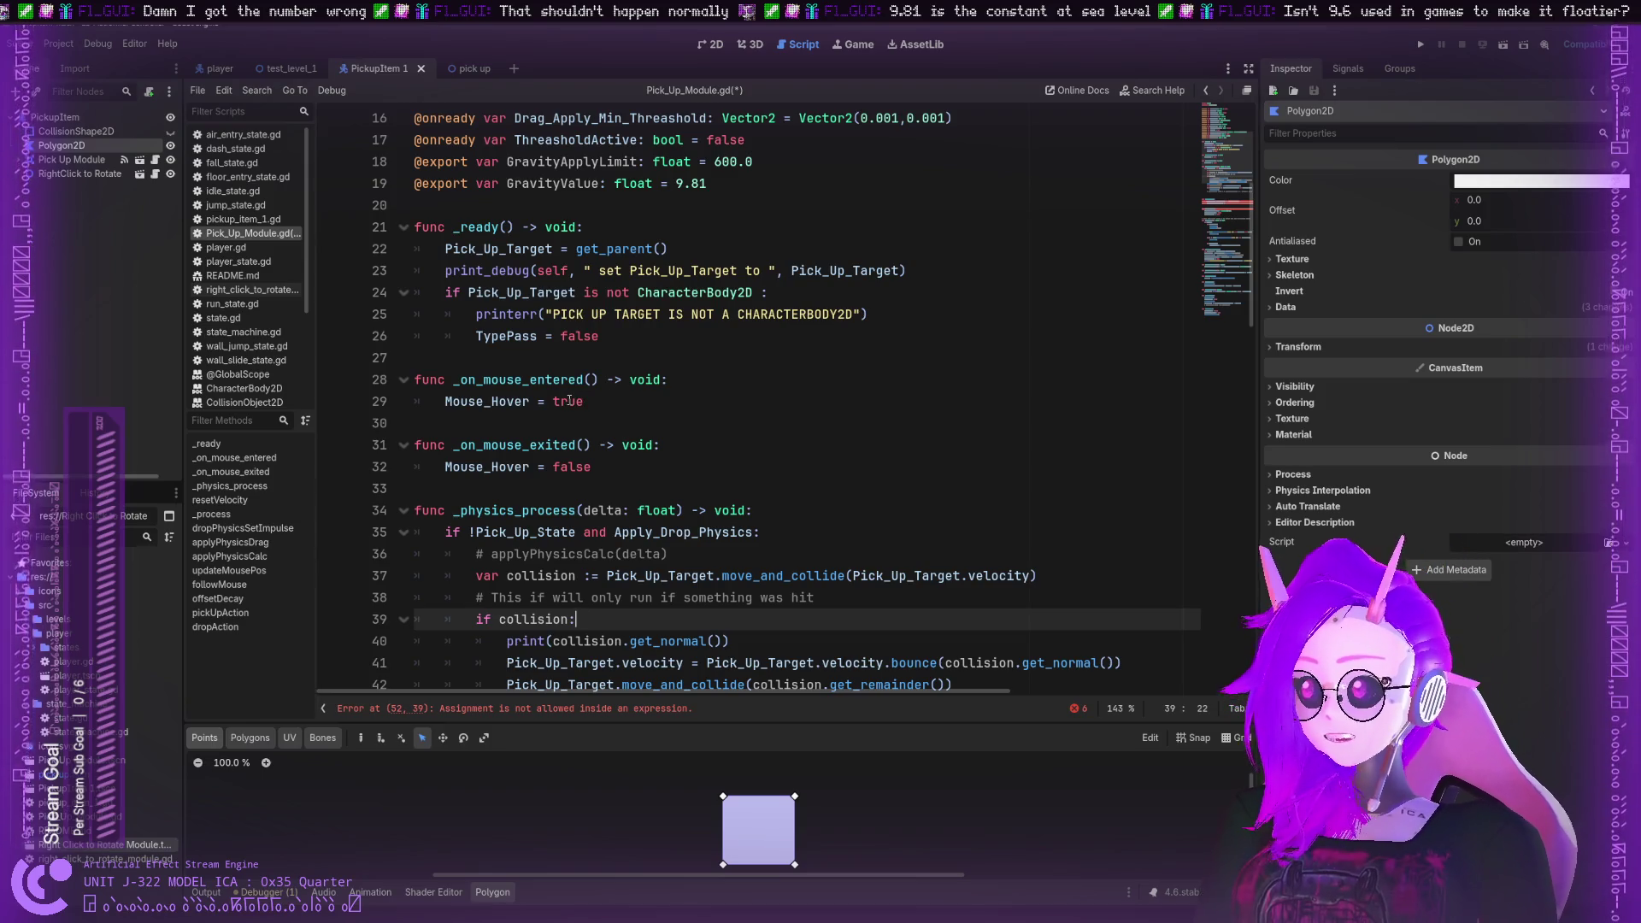
- Type GravityValue into the line 53 gravity assignment
scroll(564, 401, "down", 6)
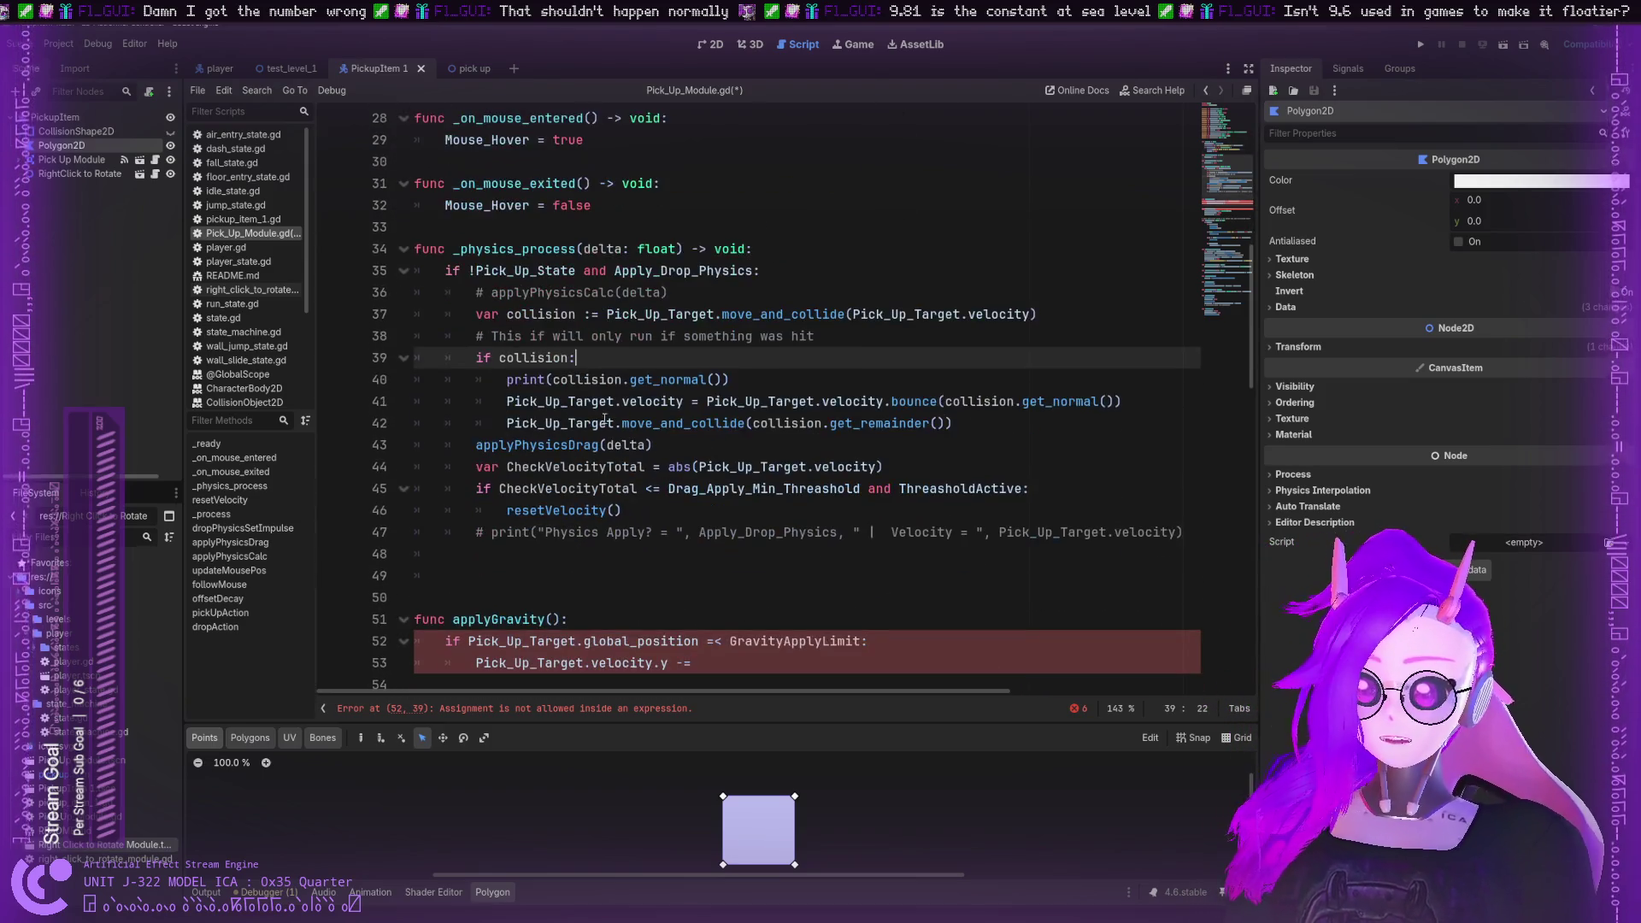
scroll(567, 396, "down", 1)
left_click(706, 466)
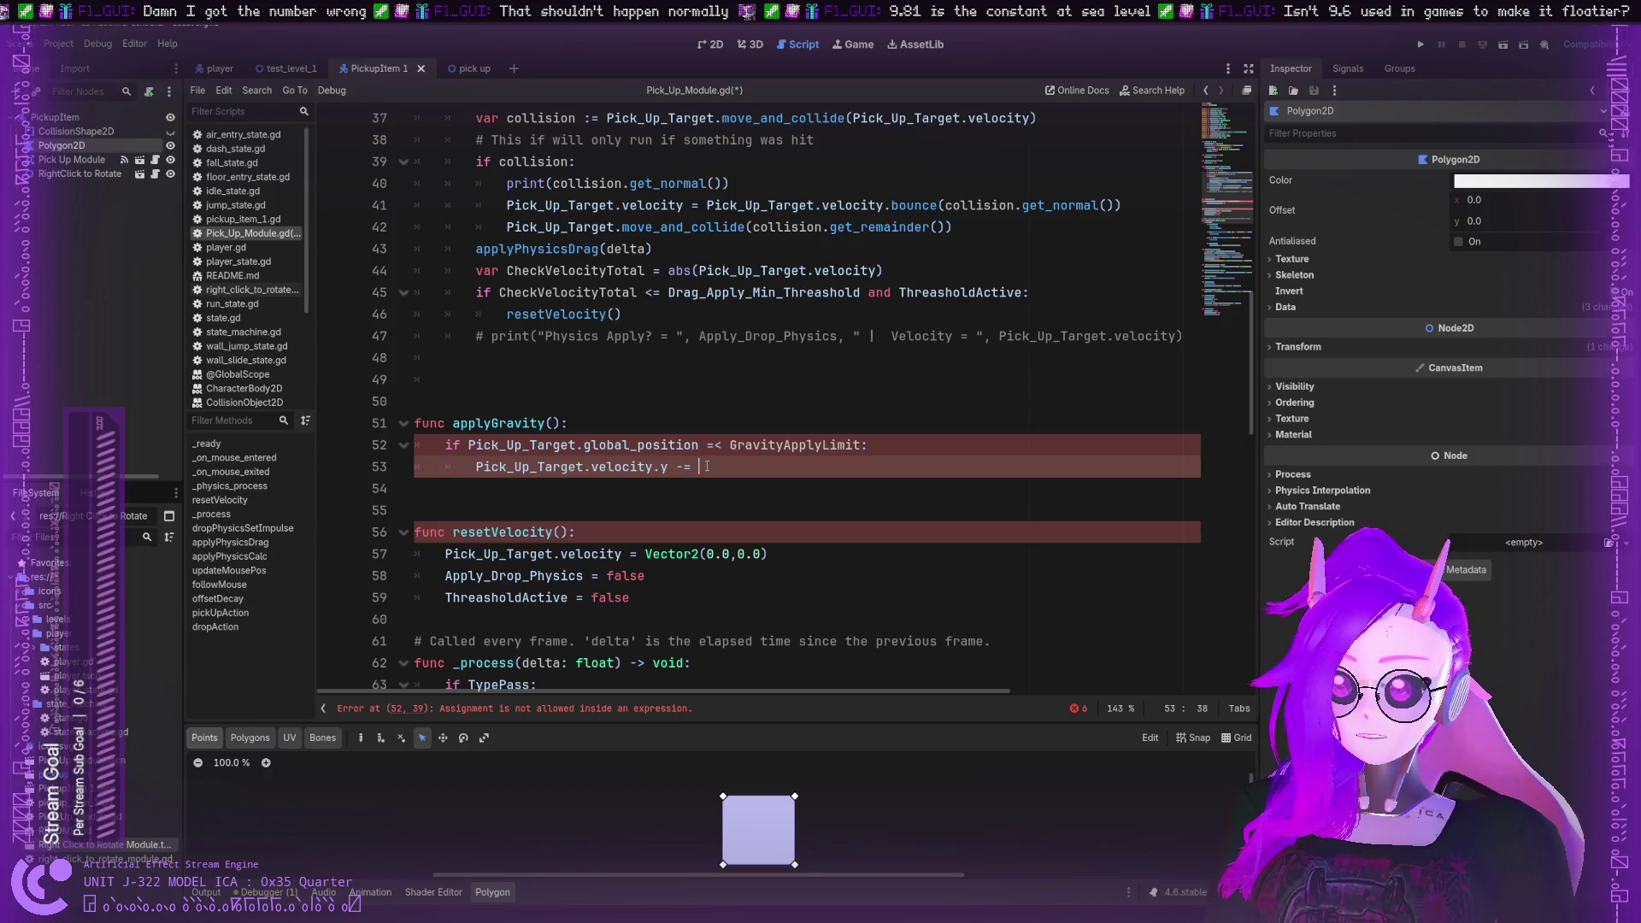
type("Gra")
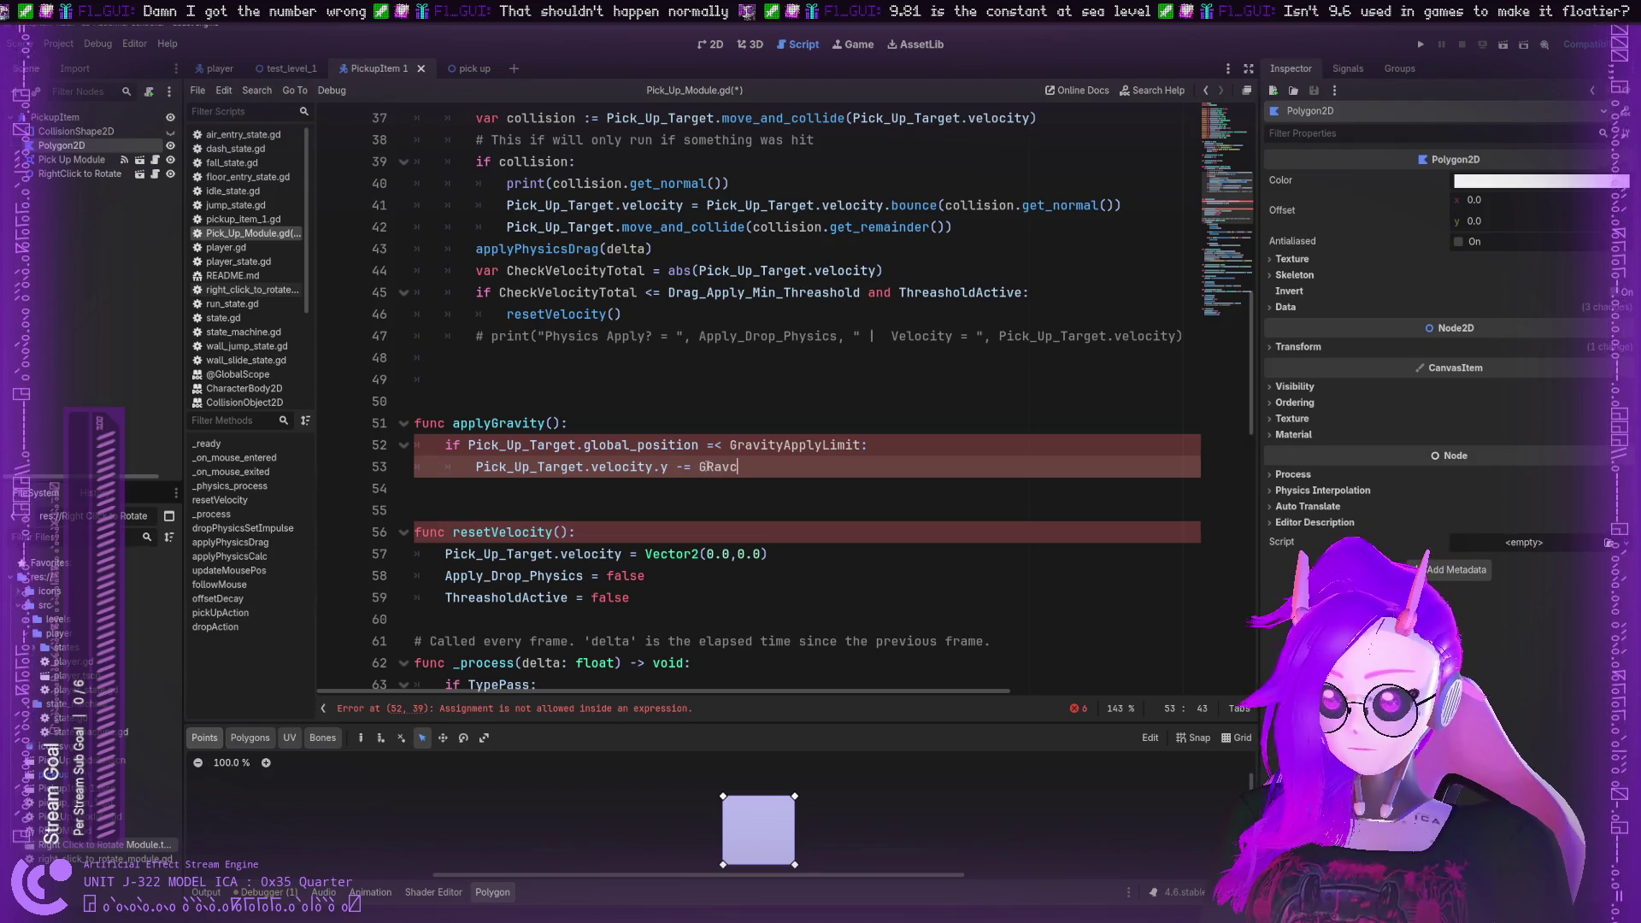
type("vity")
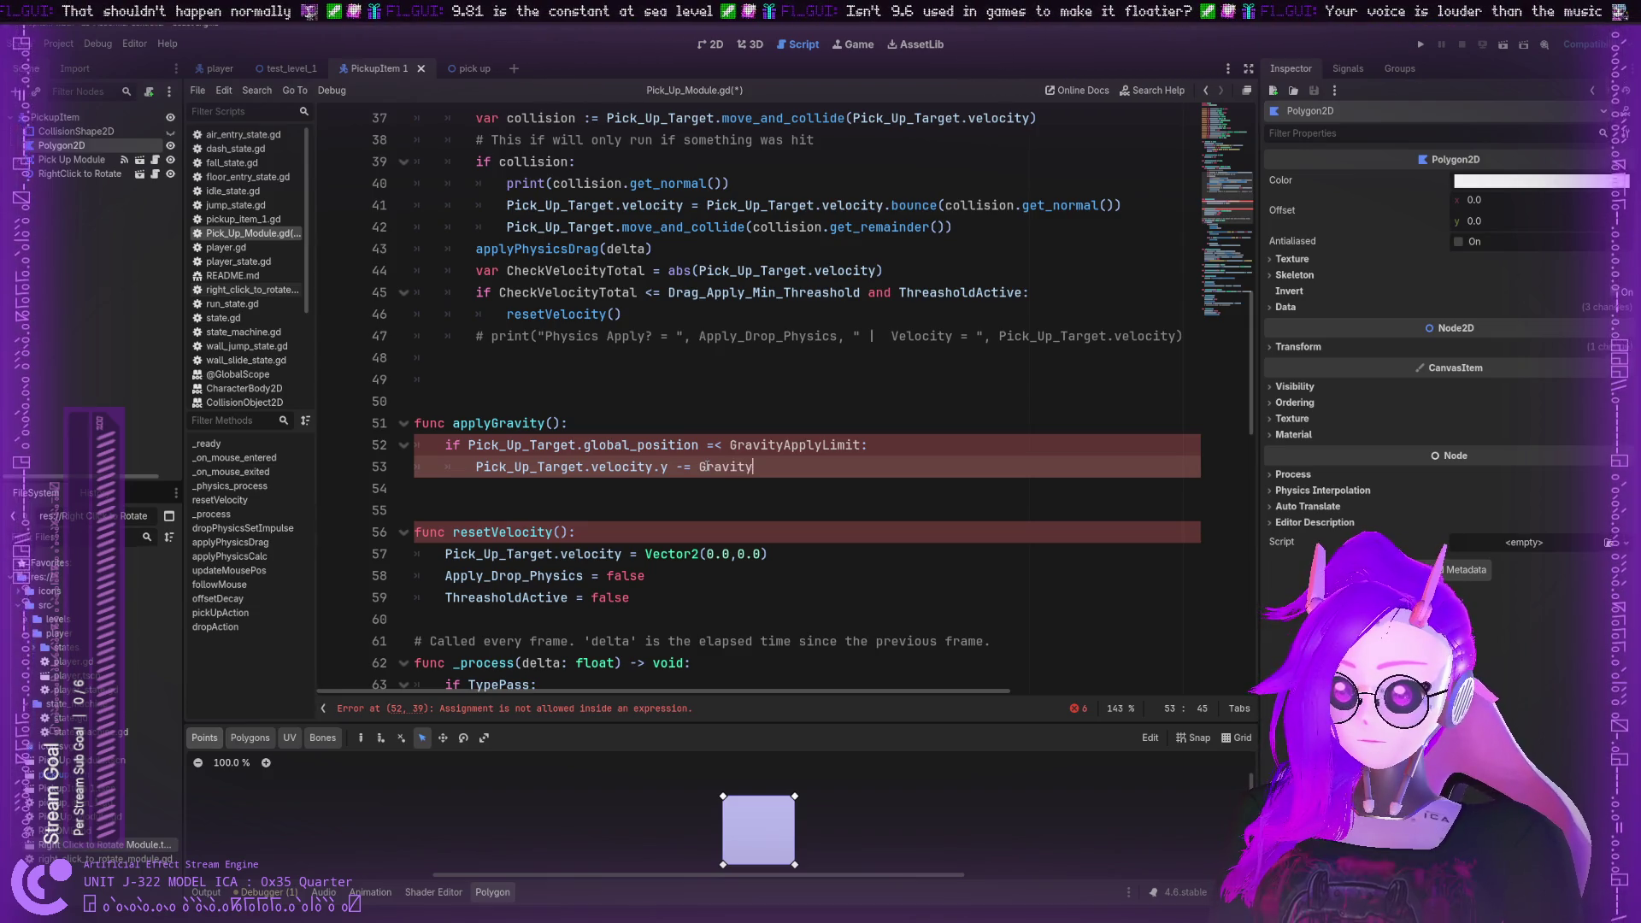
scroll(708, 462, "up", 9)
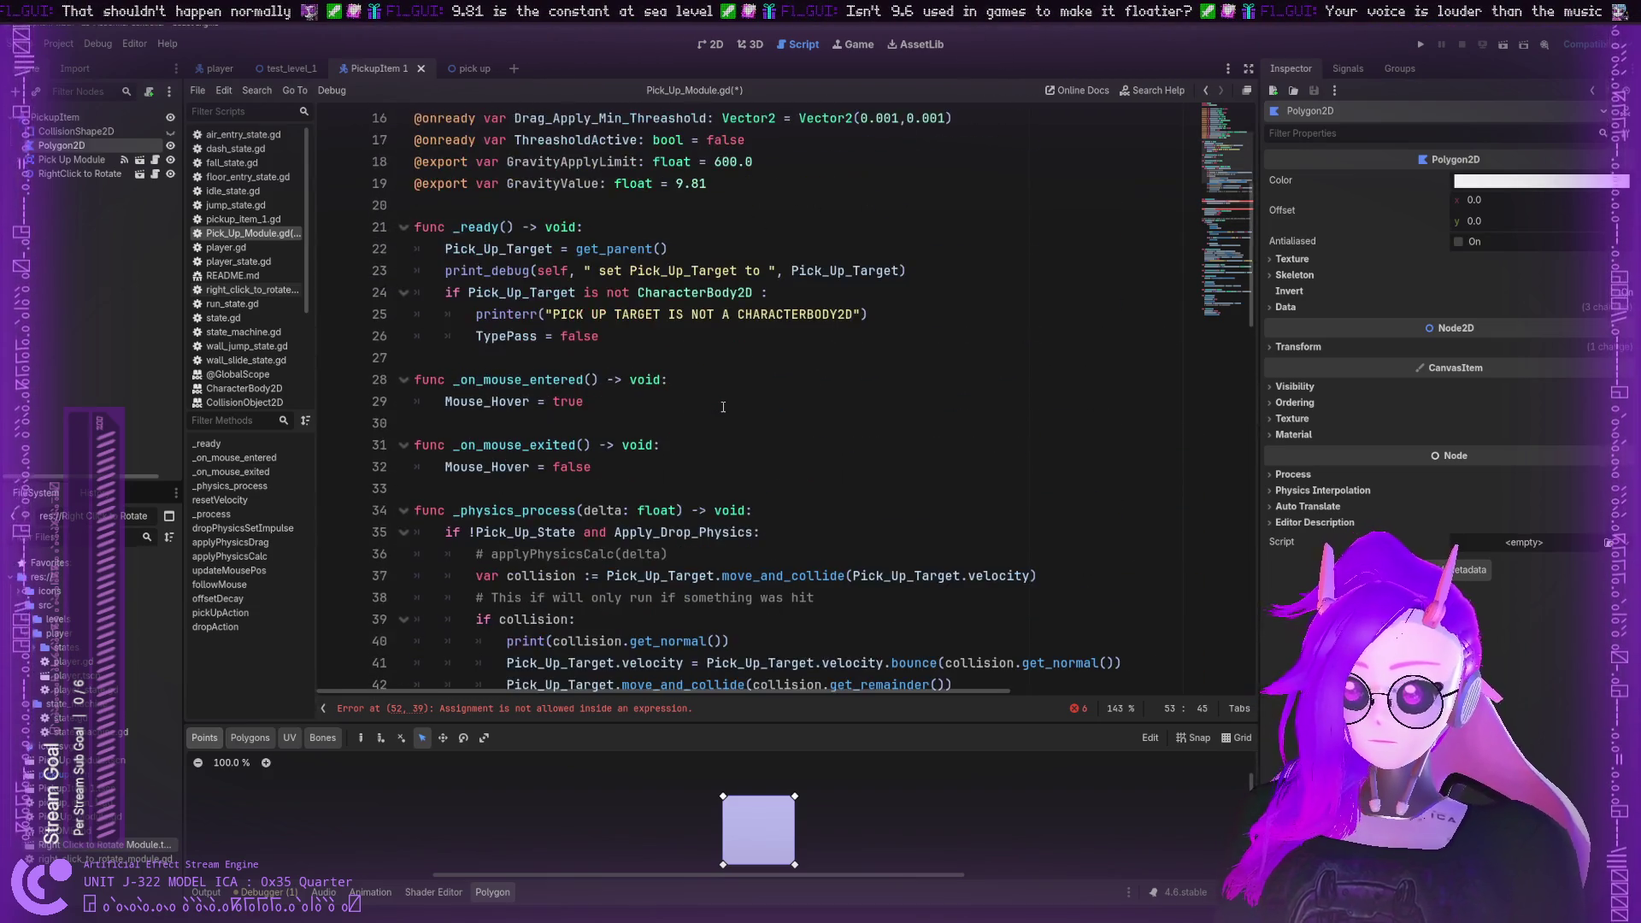
scroll(727, 406, "down", 7)
scroll(727, 406, "down", 5)
type("Va")
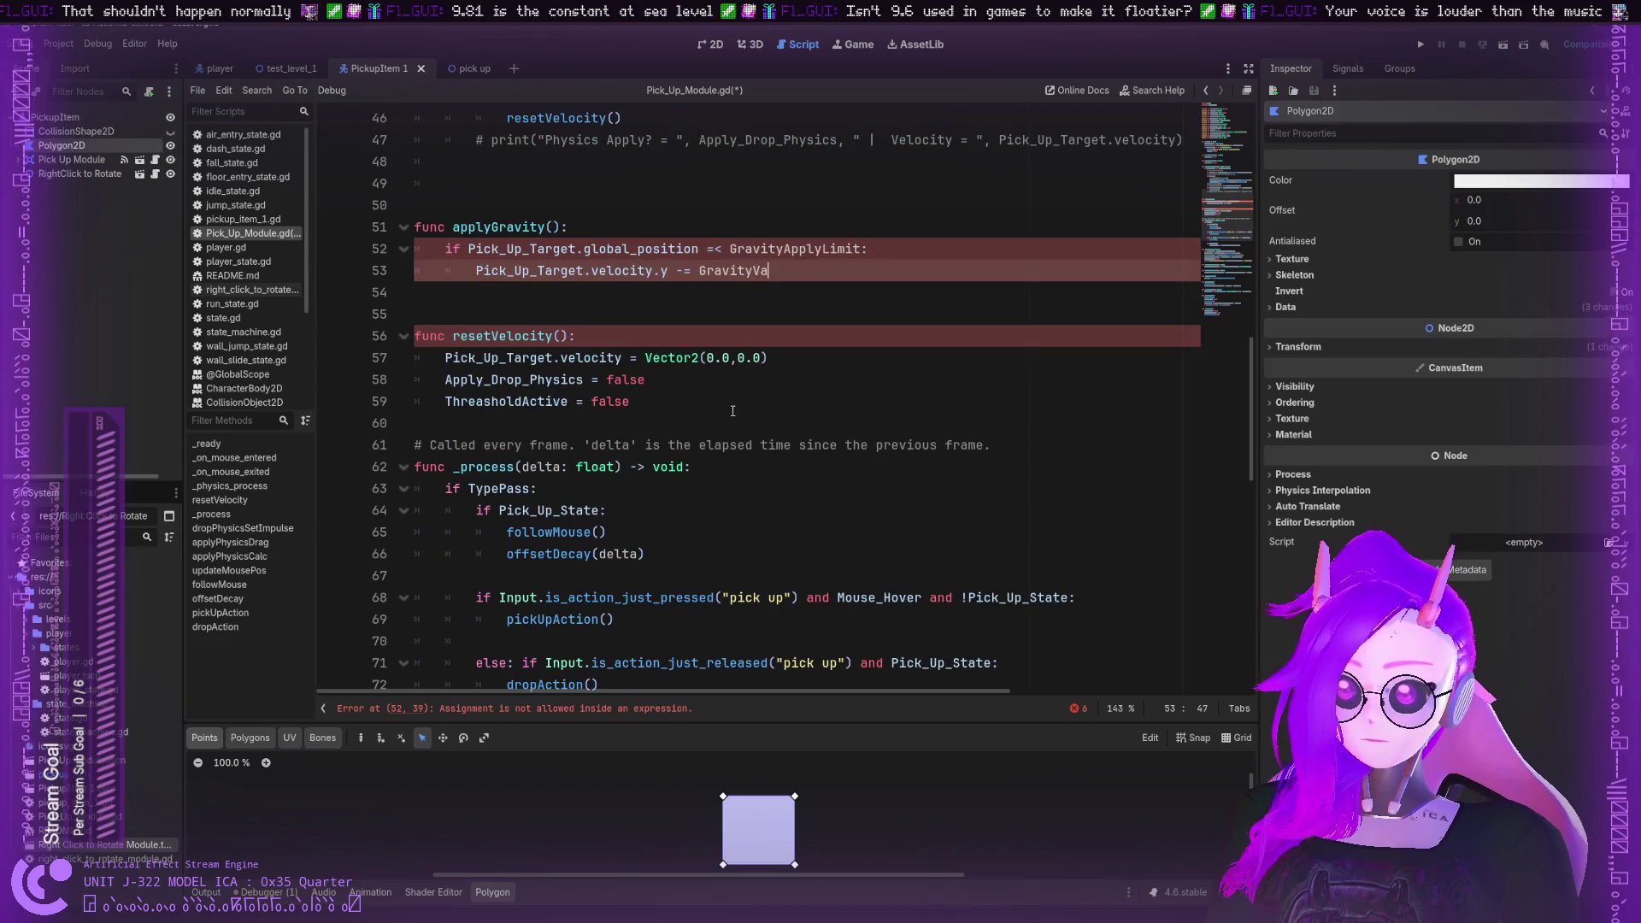
type("lue")
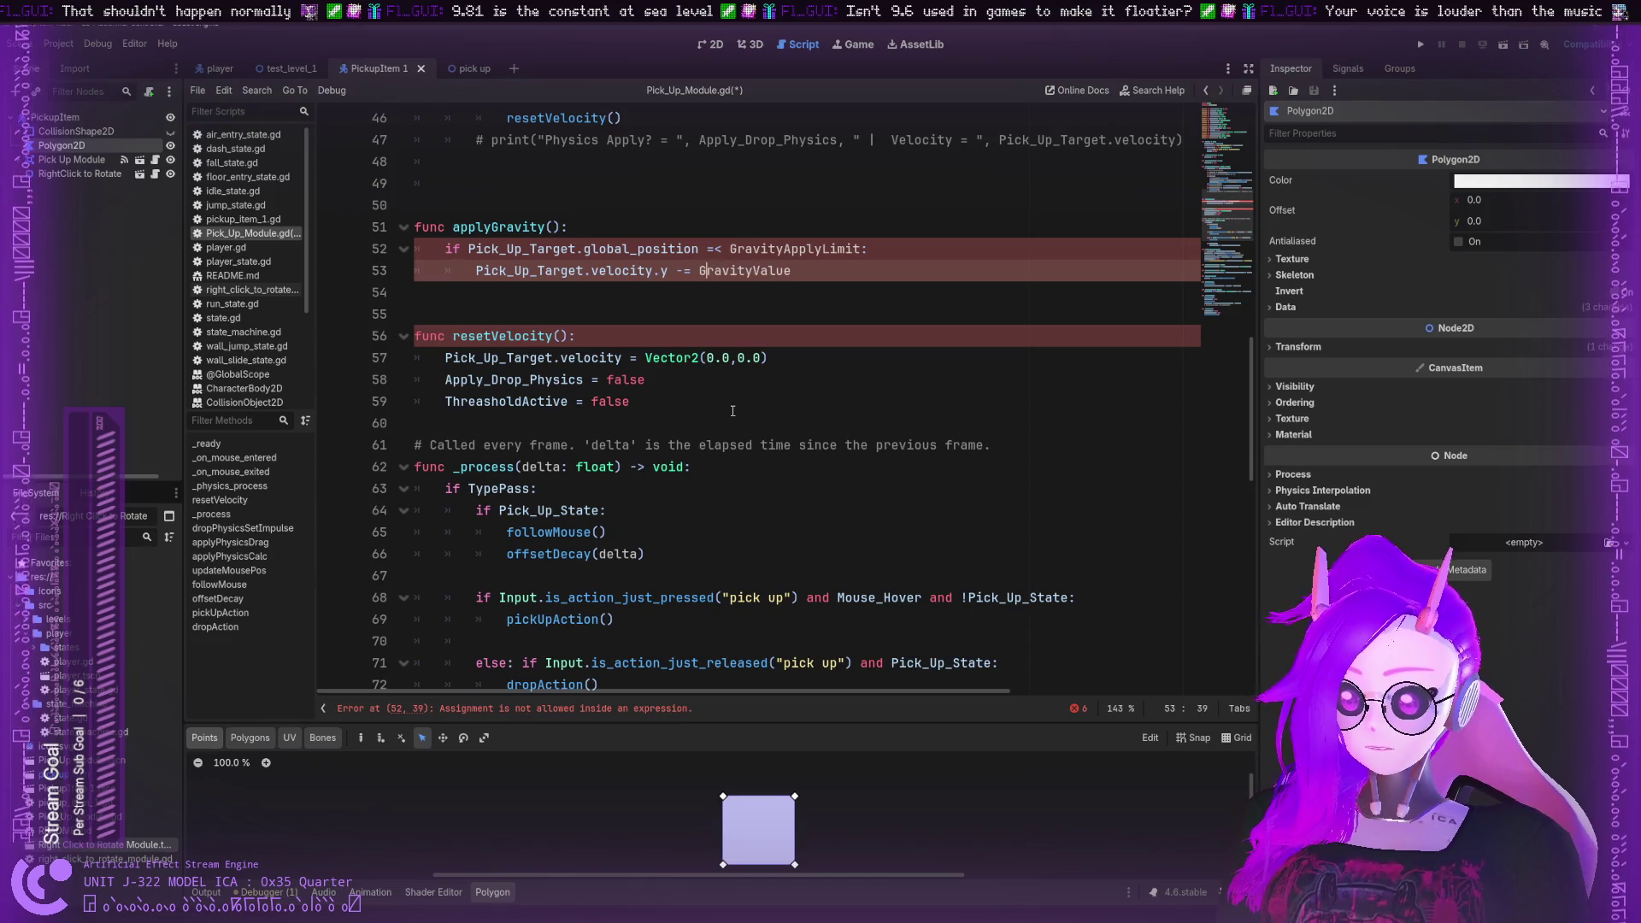
key("BackSpace")
key("BackSpace")
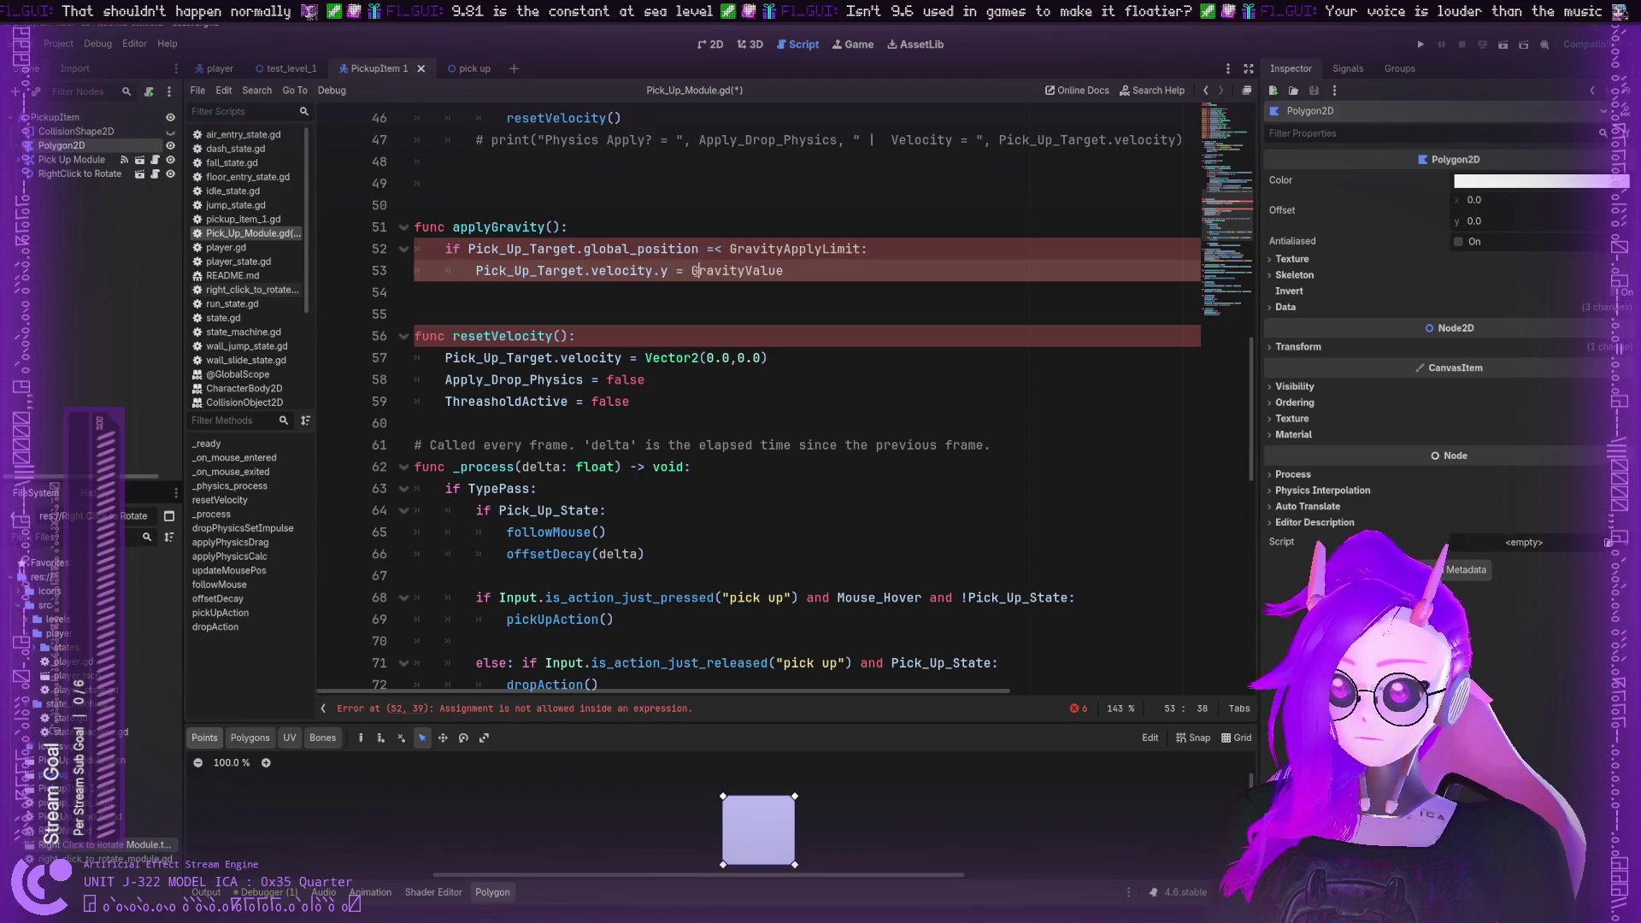
- Fix the operator so line 53 reads Pick_Up_Target.velocity.y = GravityValue
left_click_drag(670, 272, 483, 275)
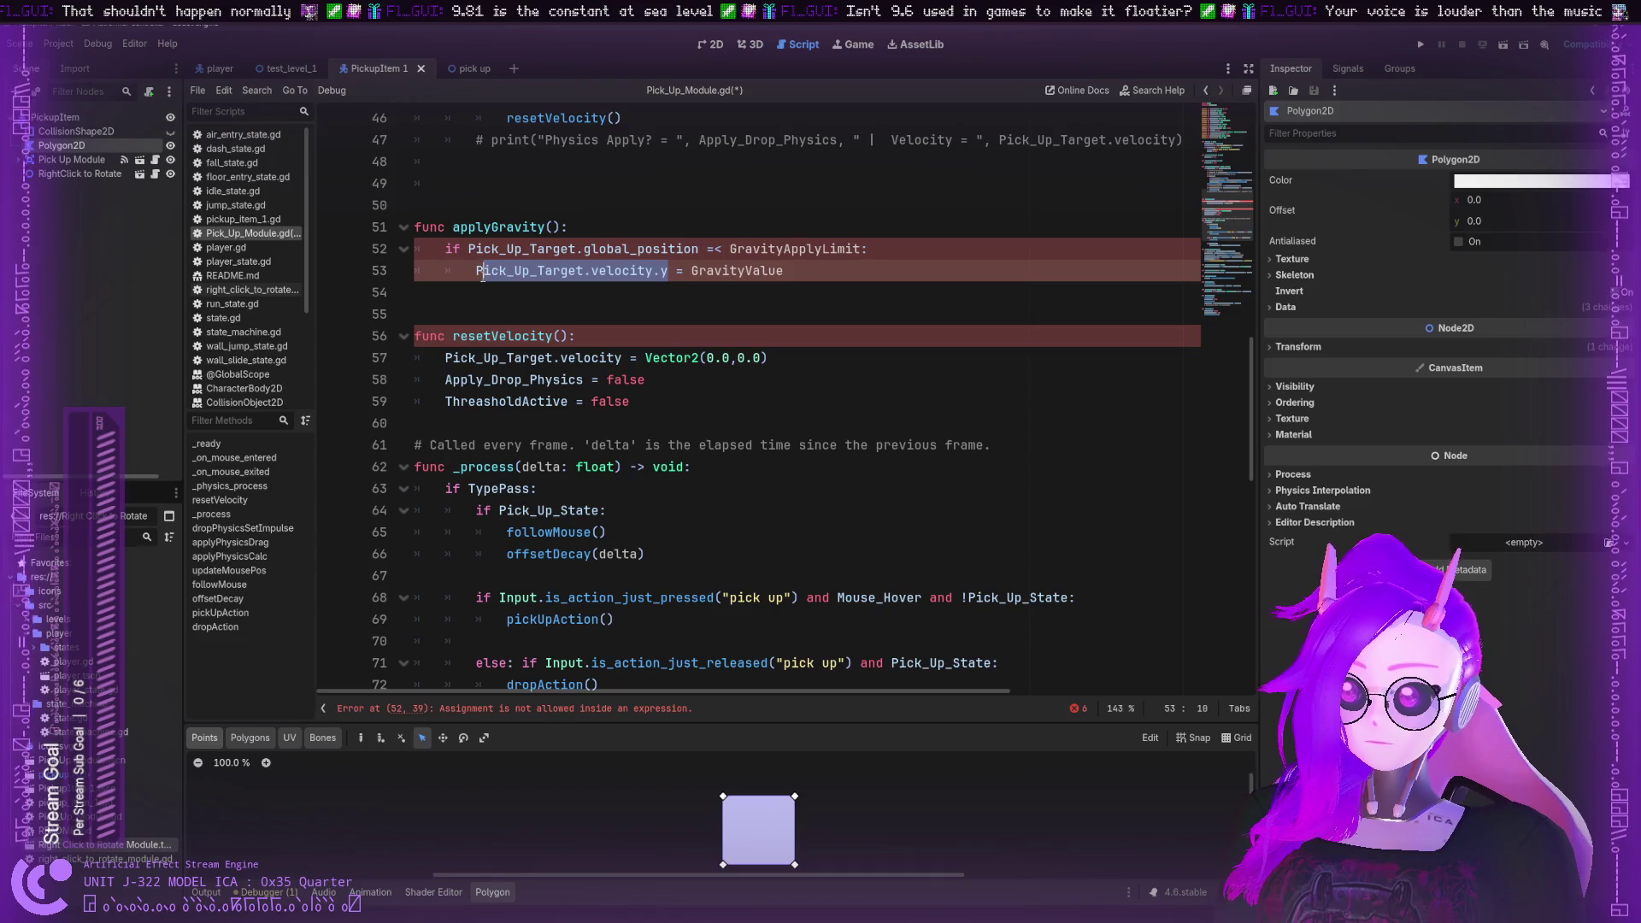
left_click(681, 270)
key("BackSpace")
type("-=")
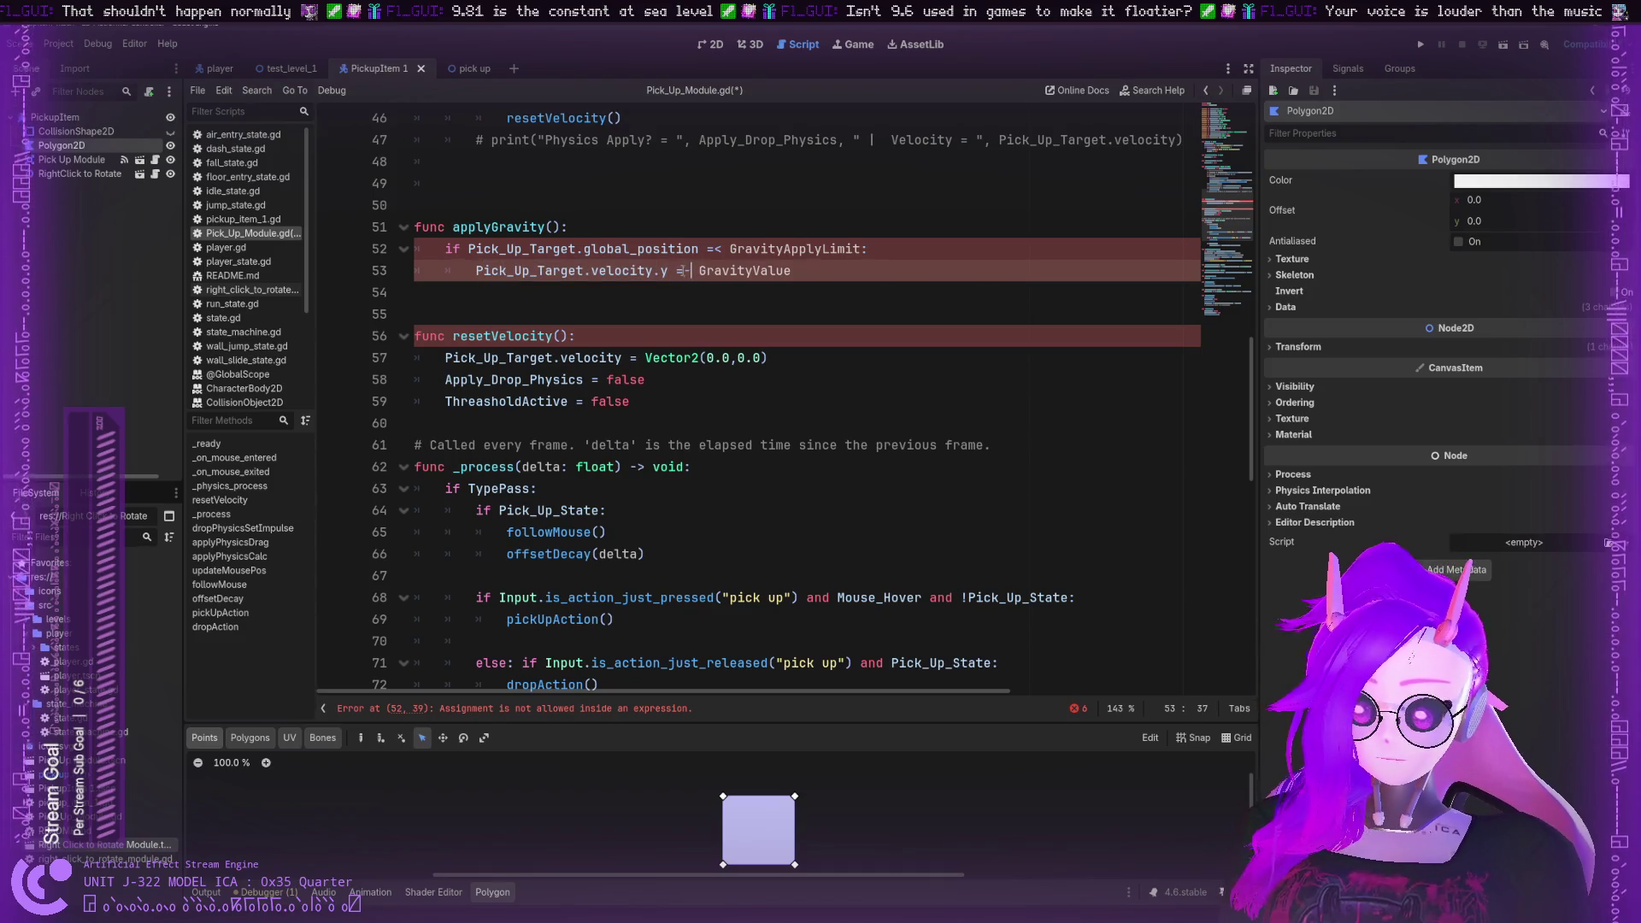
key("BackSpace")
key("BackSpace")
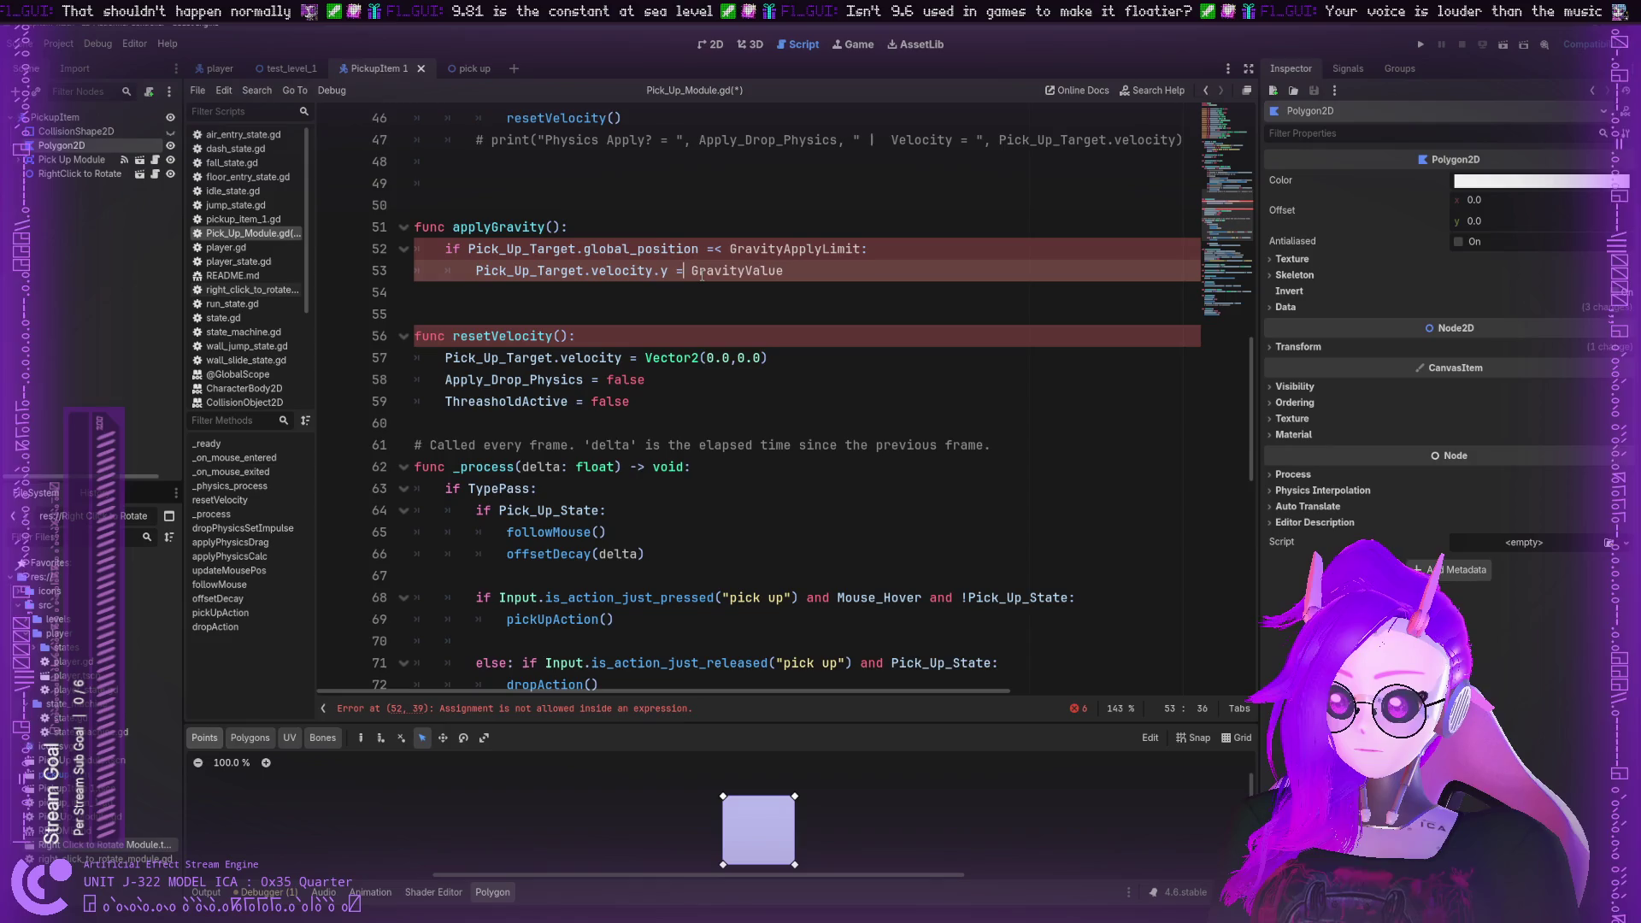
type("-")
key("BackSpace")
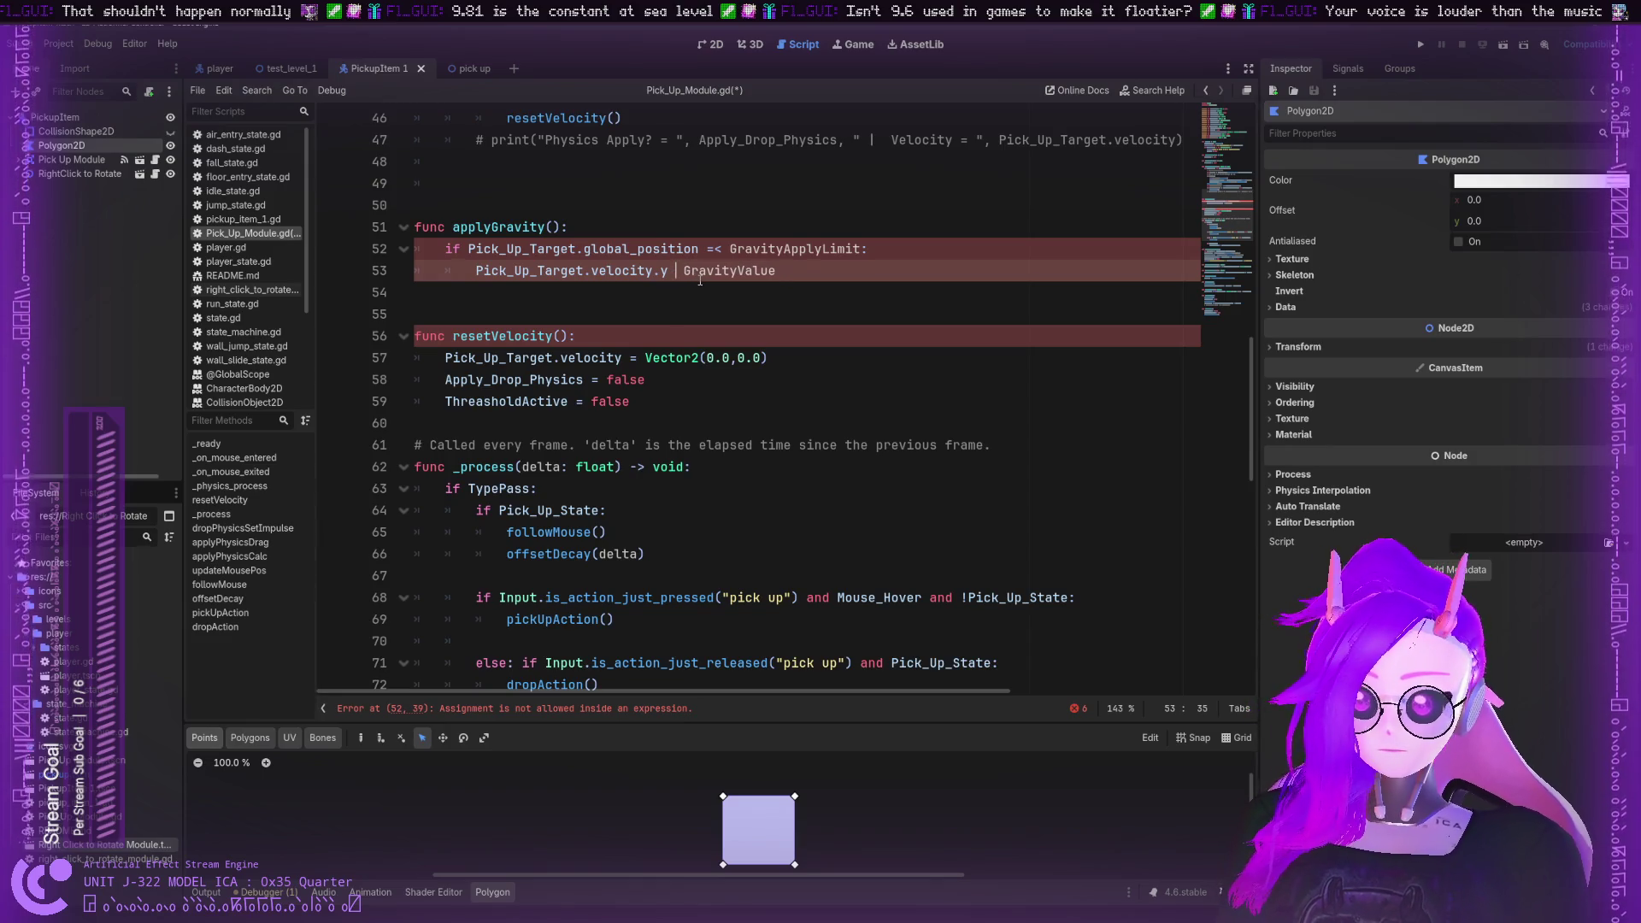
type("=")
- Tidy the blank lines above resetVelocity
key("Down")
key("Down")
key("Down")
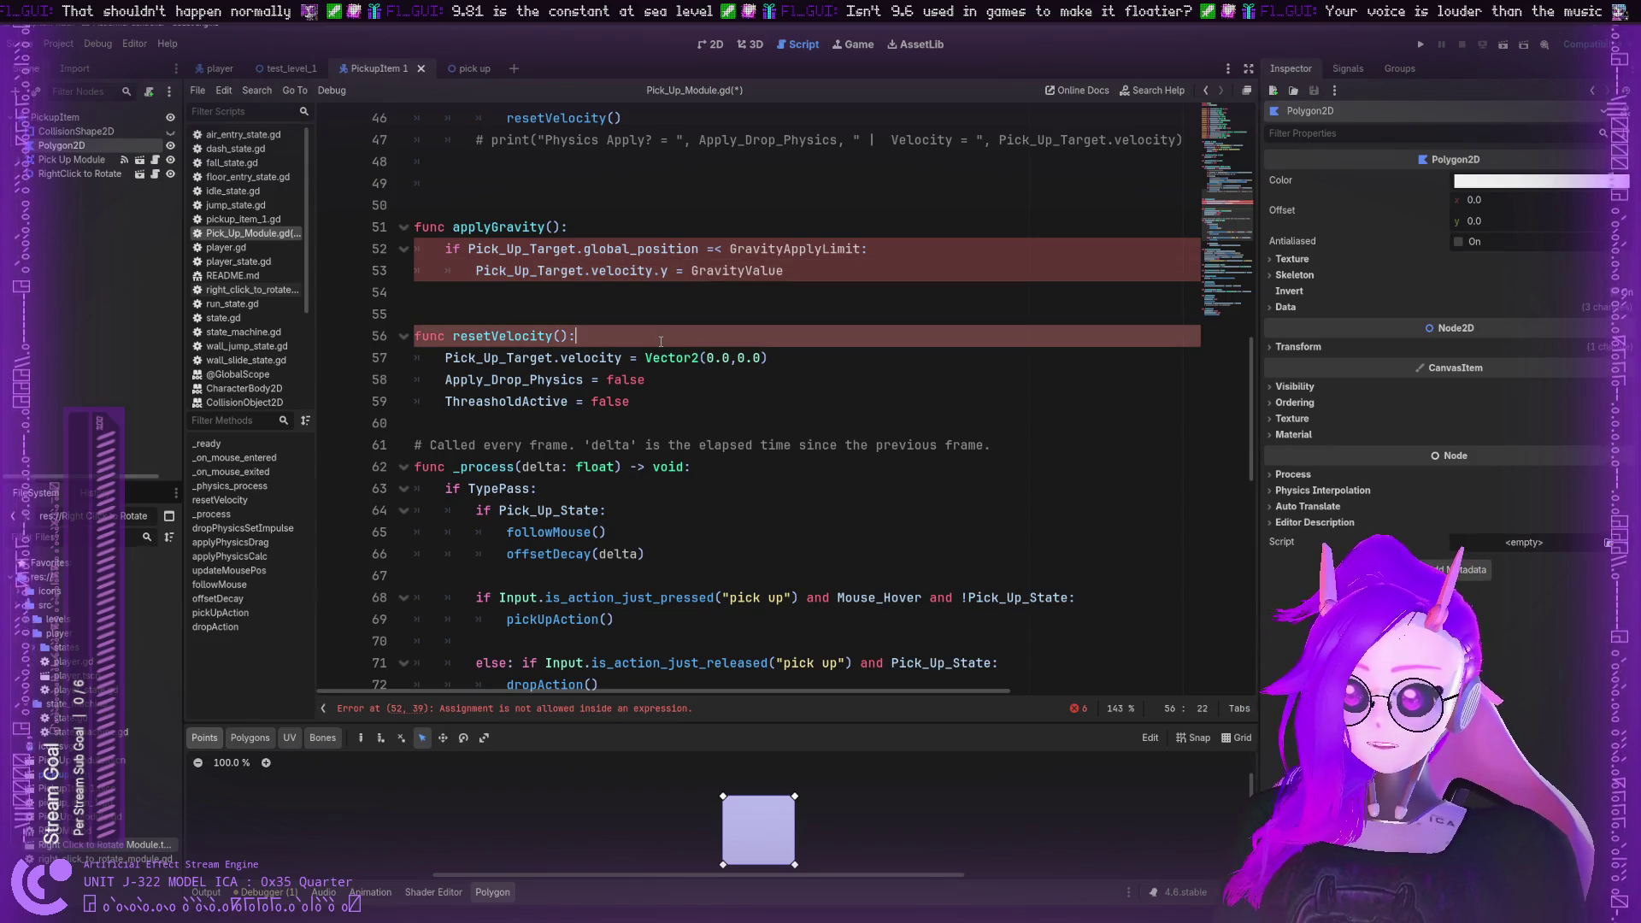
key("ctrl+shift+Return")
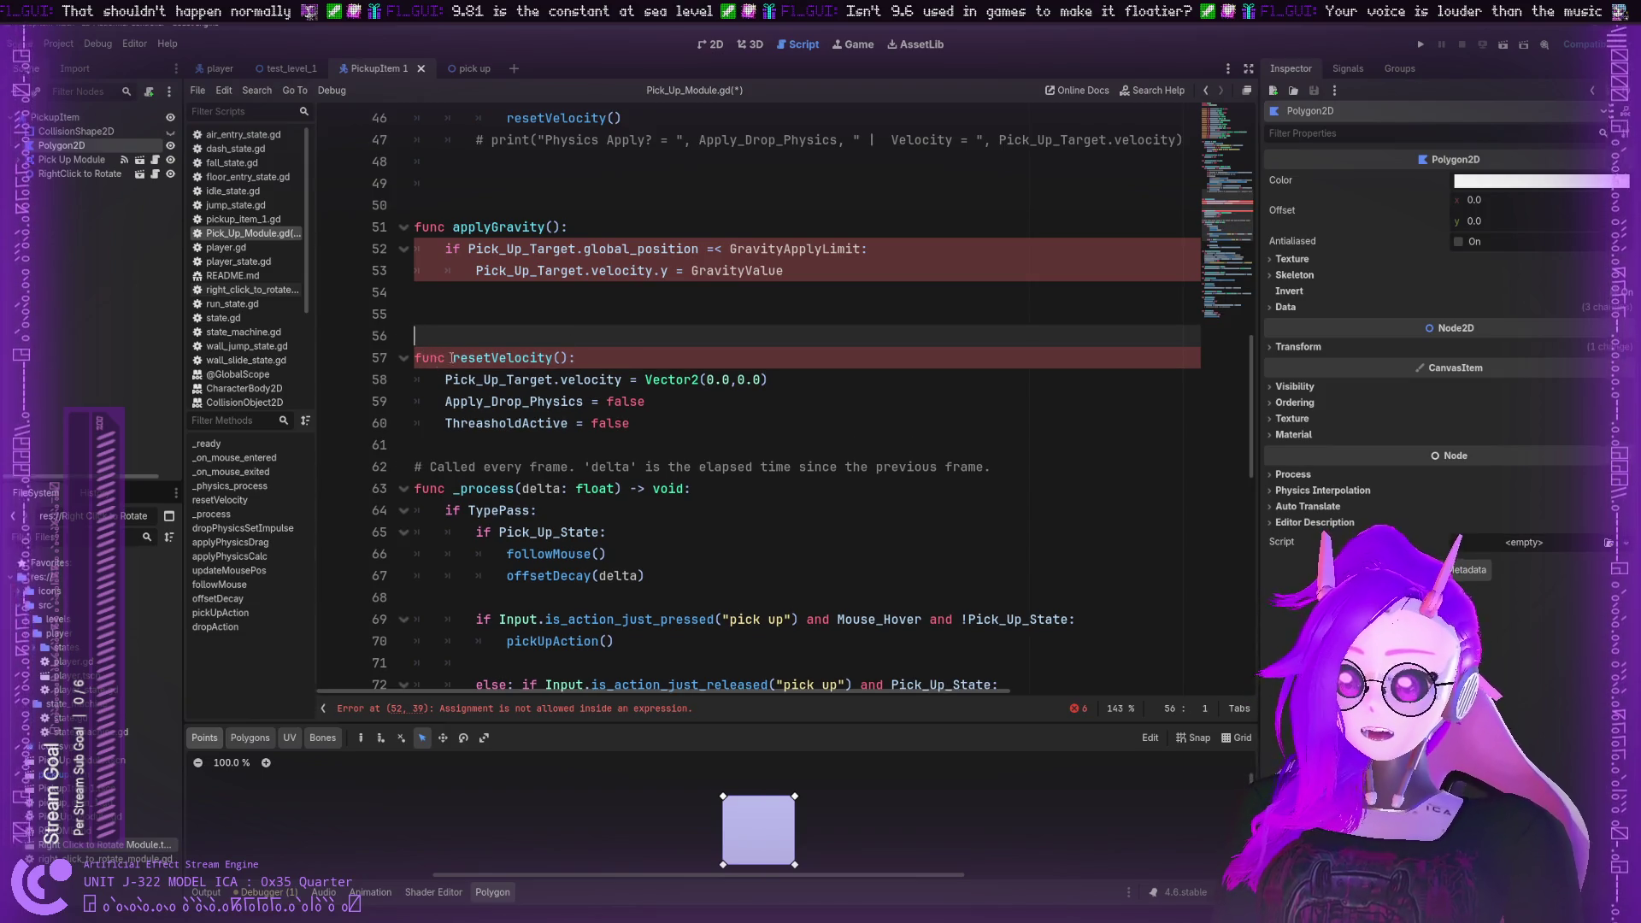
key("BackSpace")
key("BackSpace")
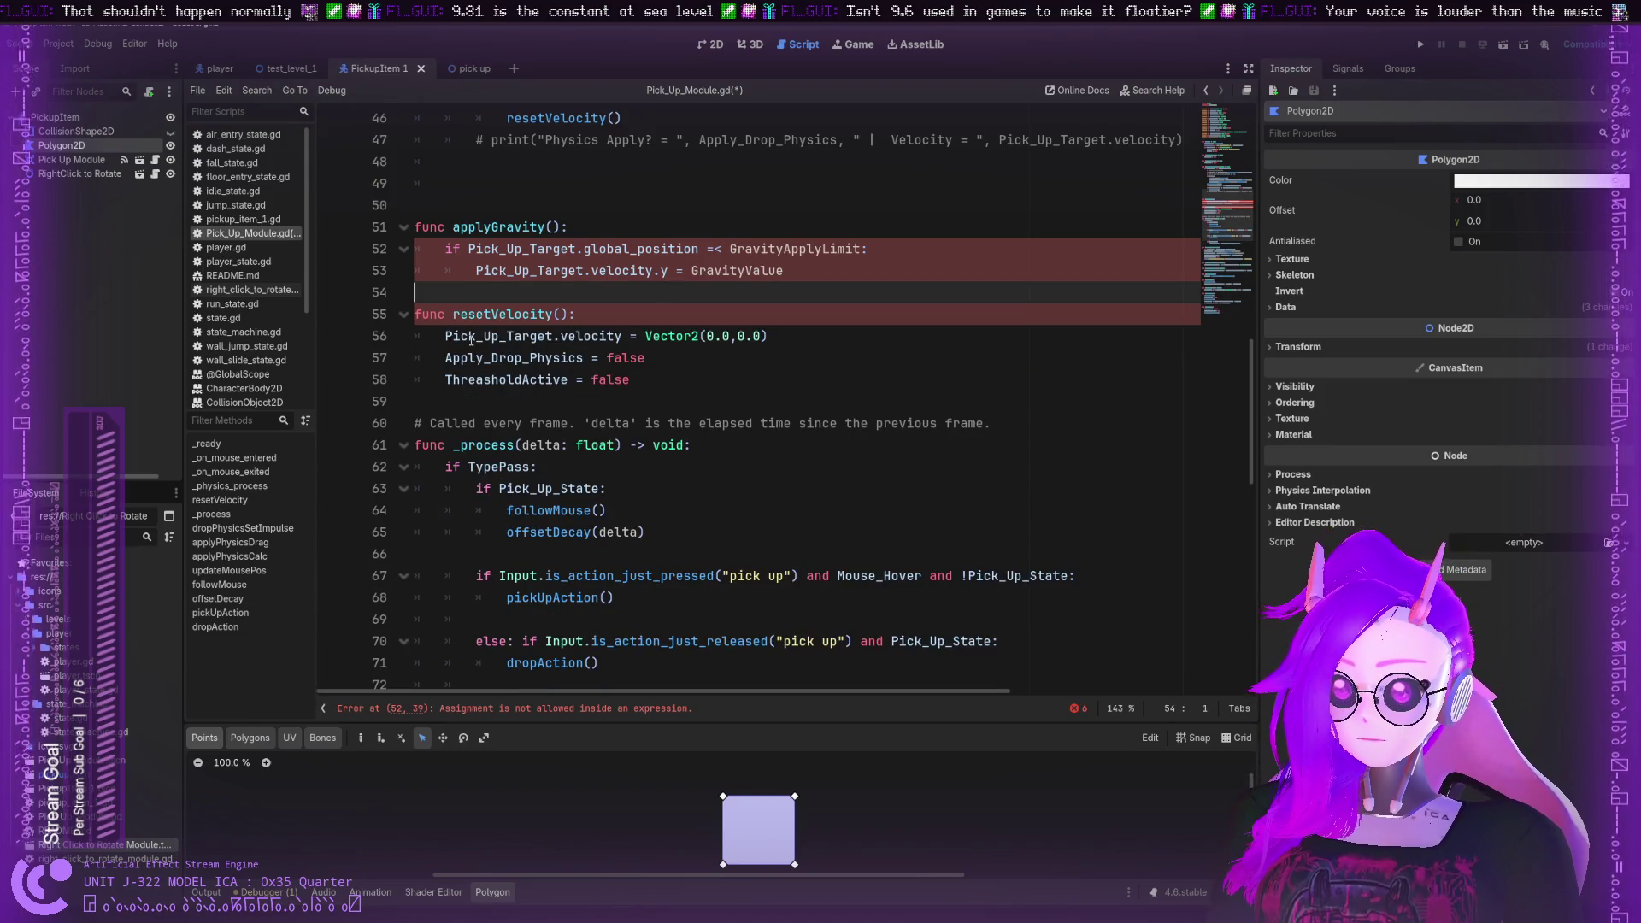
- Add one blank line above func resetVelocity
key("Return")
scroll(471, 340, "up", 4)
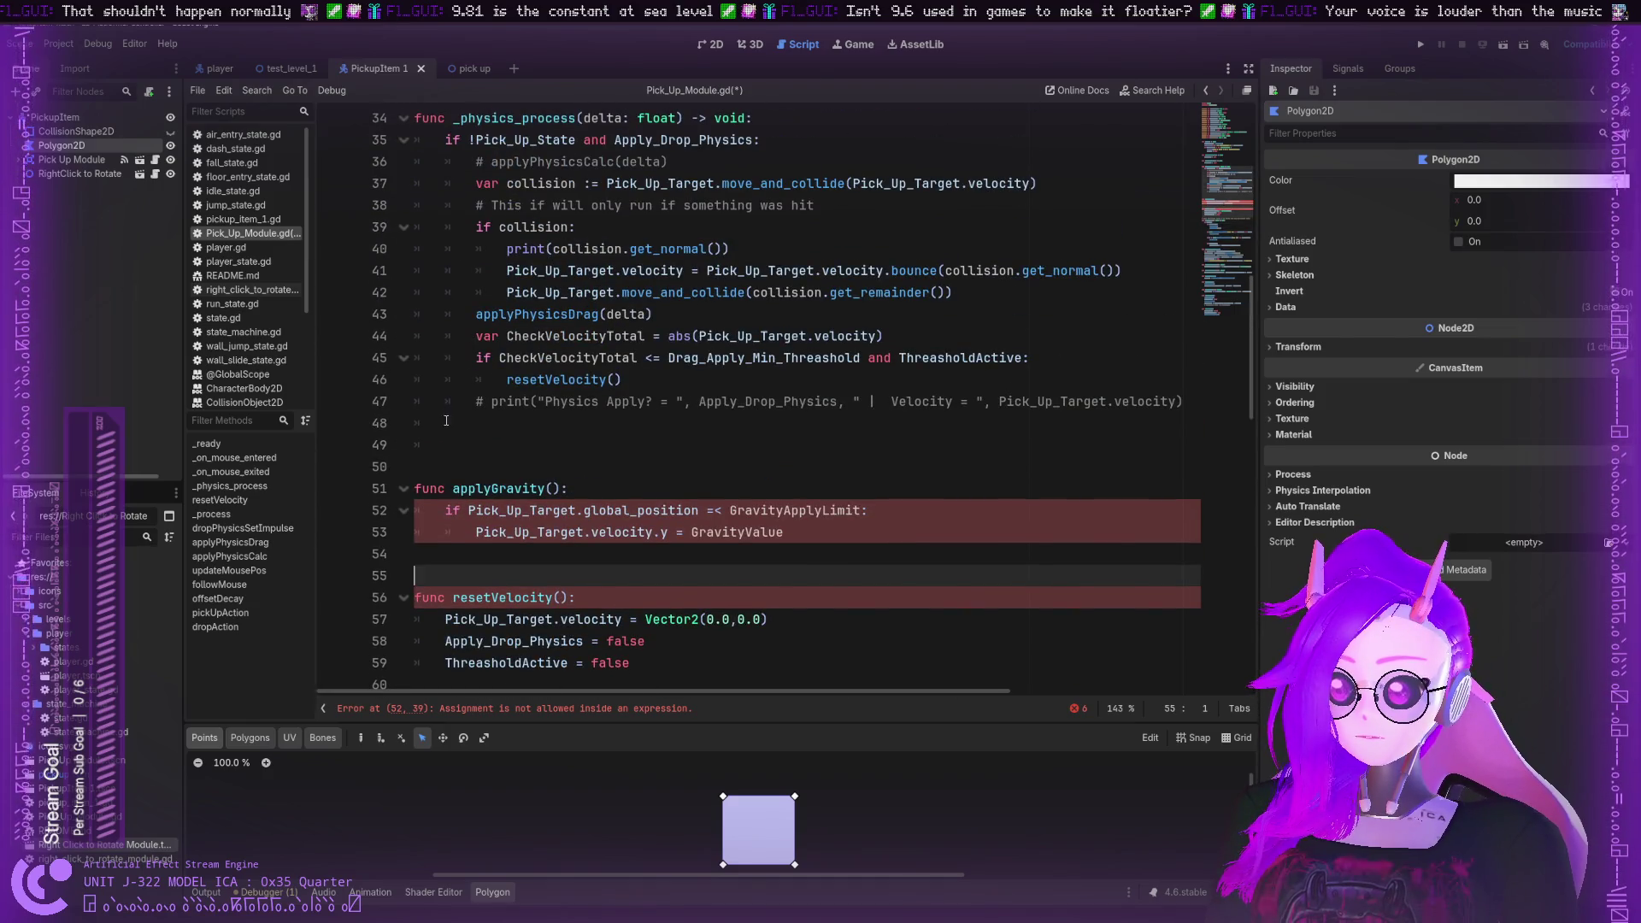
scroll(445, 420, "up", 1)
left_click(453, 510)
key("Up")
scroll(469, 510, "down", 3)
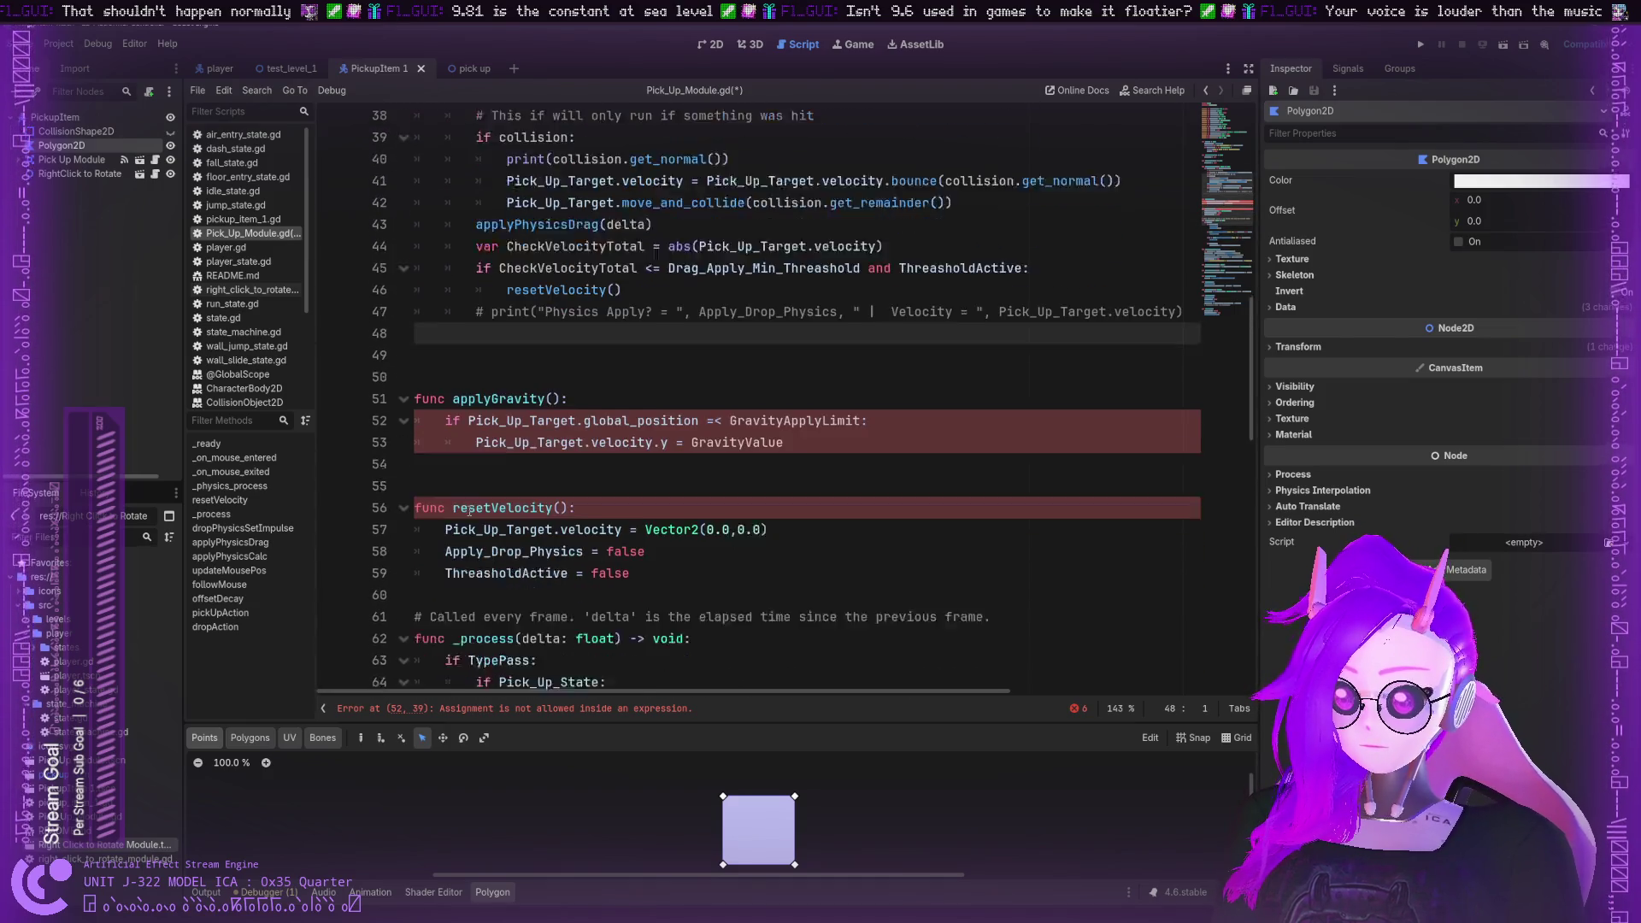
scroll(468, 510, "down", 1)
- Fold and unfold resetVelocity, inspect the functions below, then jump to the line 52 error
double_click(502, 466)
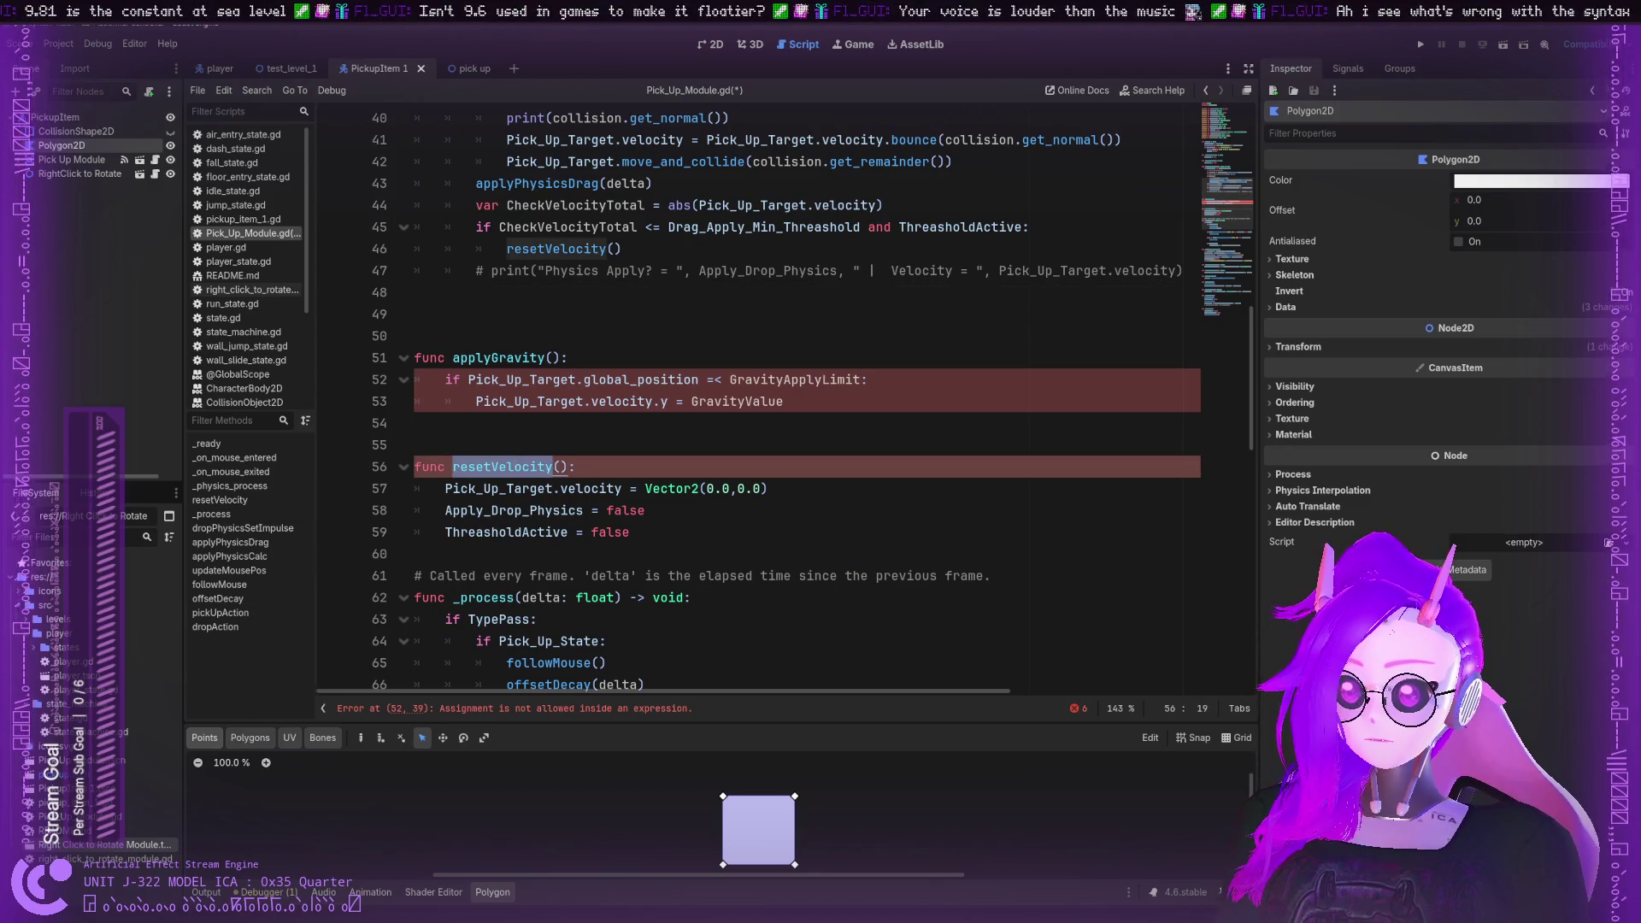
left_click(427, 445)
left_click(404, 467)
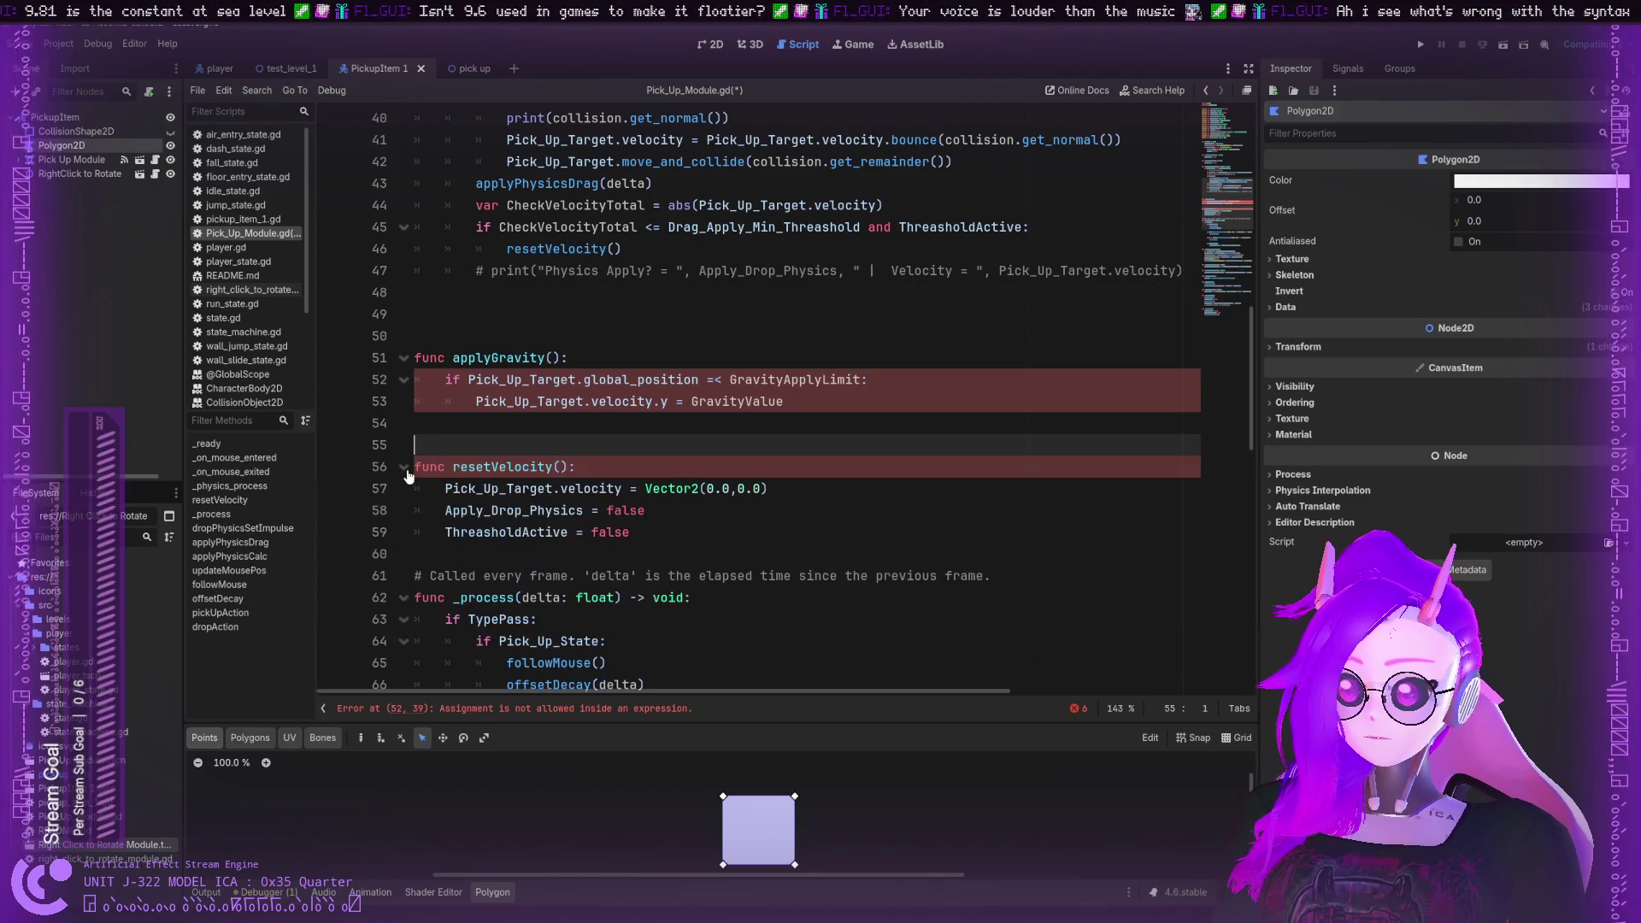
left_click(404, 466)
mouse_move(414, 467)
left_mouse_down()
mouse_move(581, 468)
mouse_move(415, 488)
left_mouse_up()
scroll(486, 466, "down", 2)
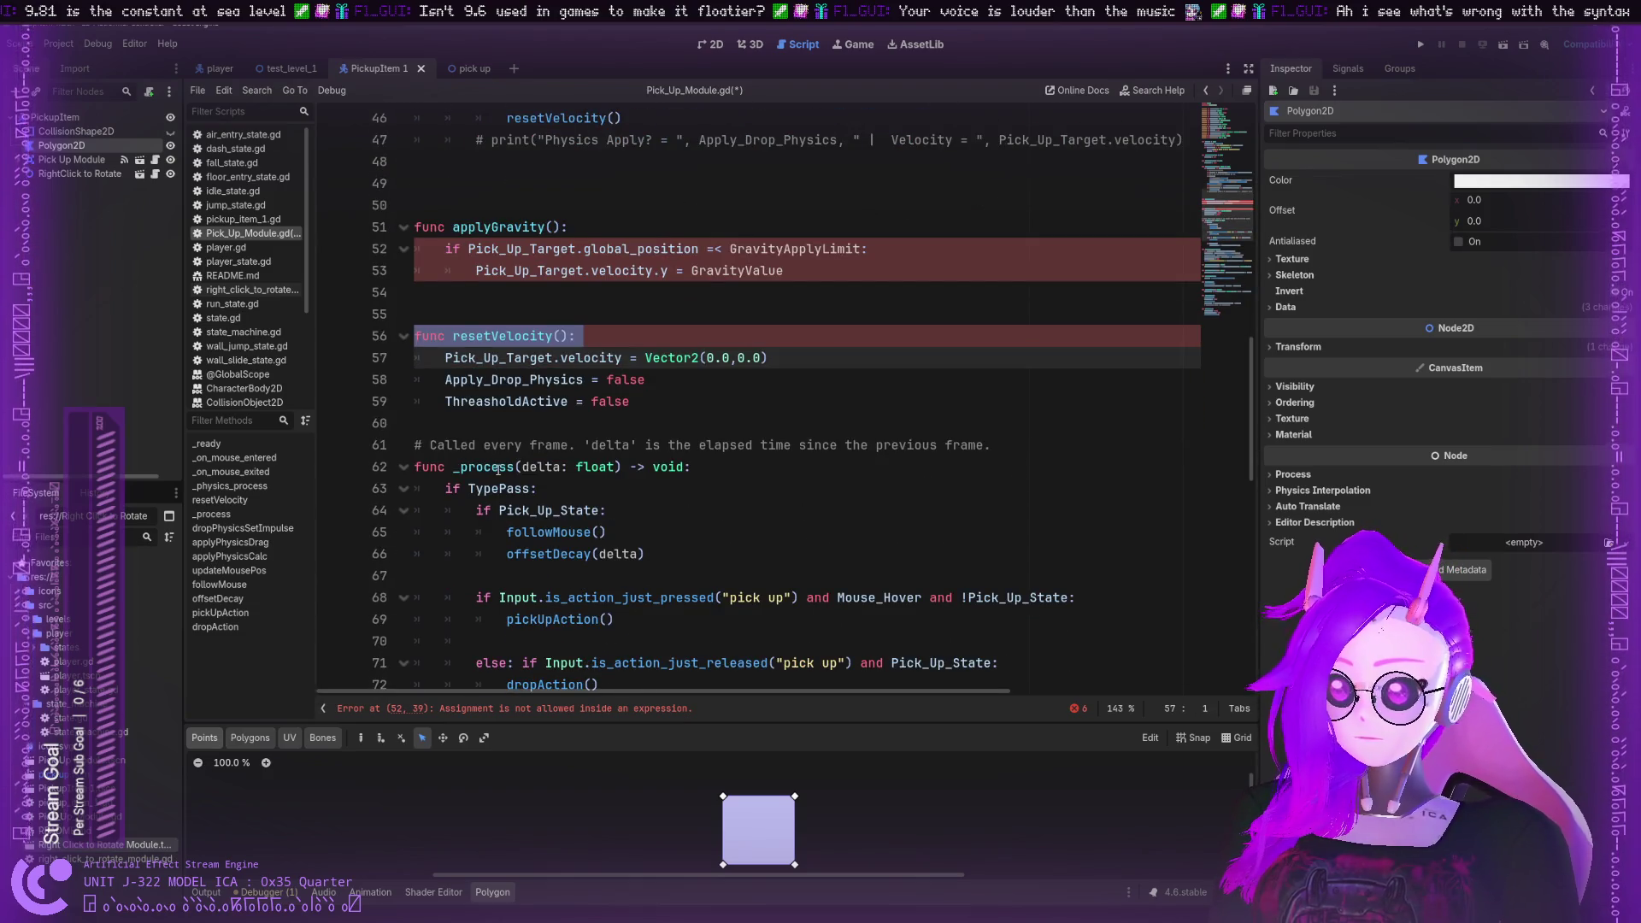
double_click(498, 469)
scroll(498, 469, "down", 5)
double_click(499, 470)
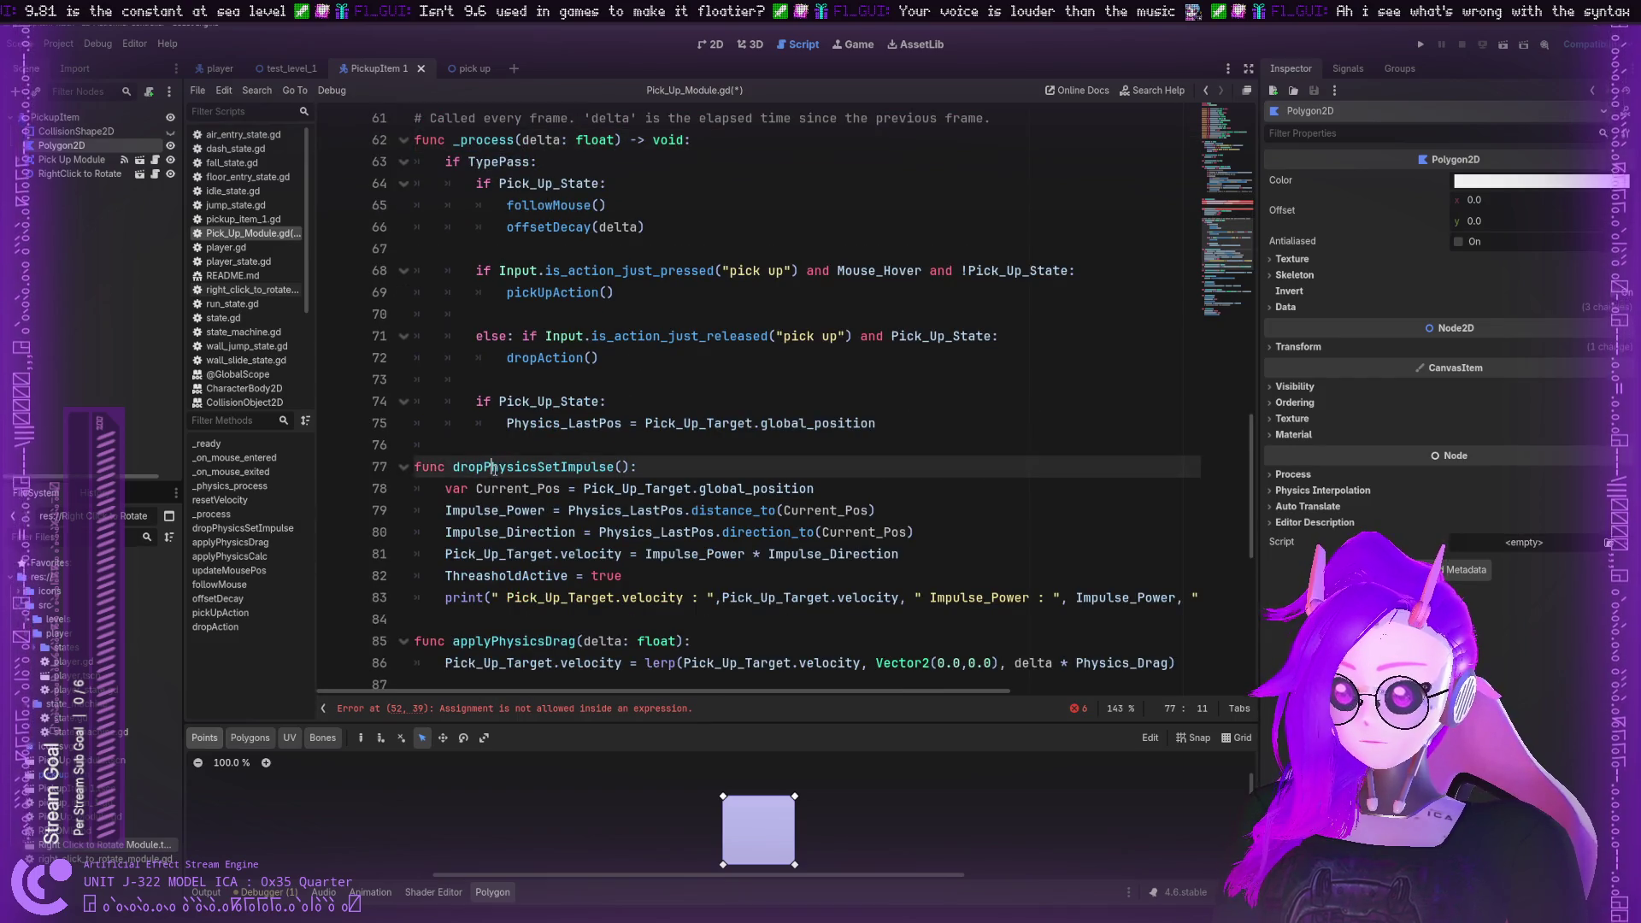
double_click(495, 468)
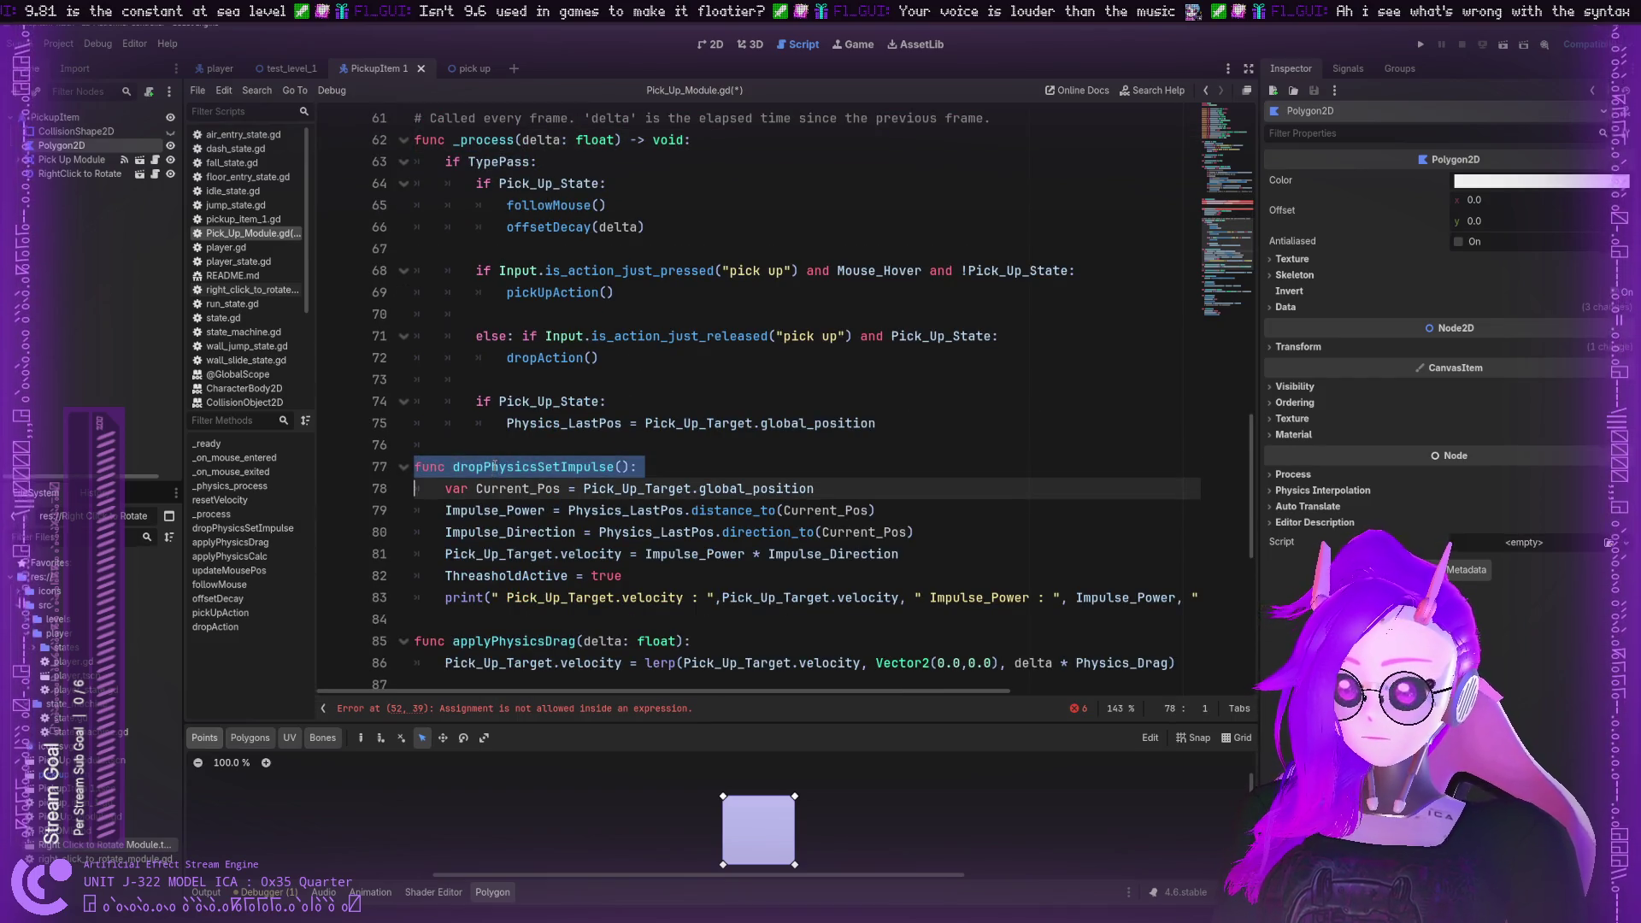
left_click(539, 712)
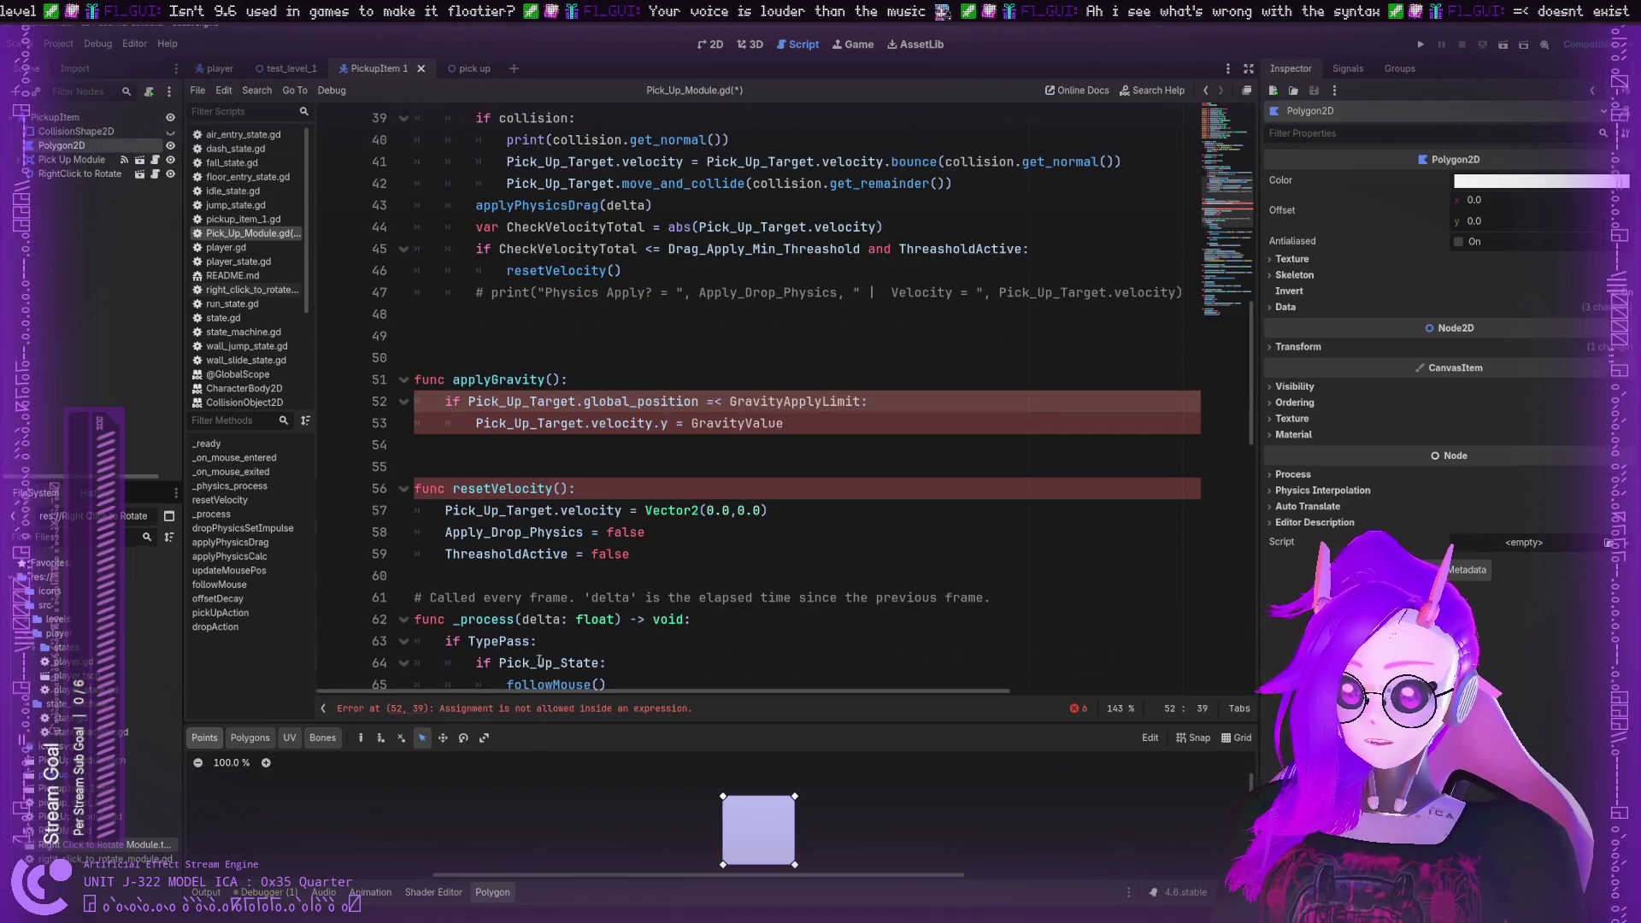
- Start a new line 54 under the gravity assignment, trying pass and terminate before clearing it
left_click(809, 426)
key("Return")
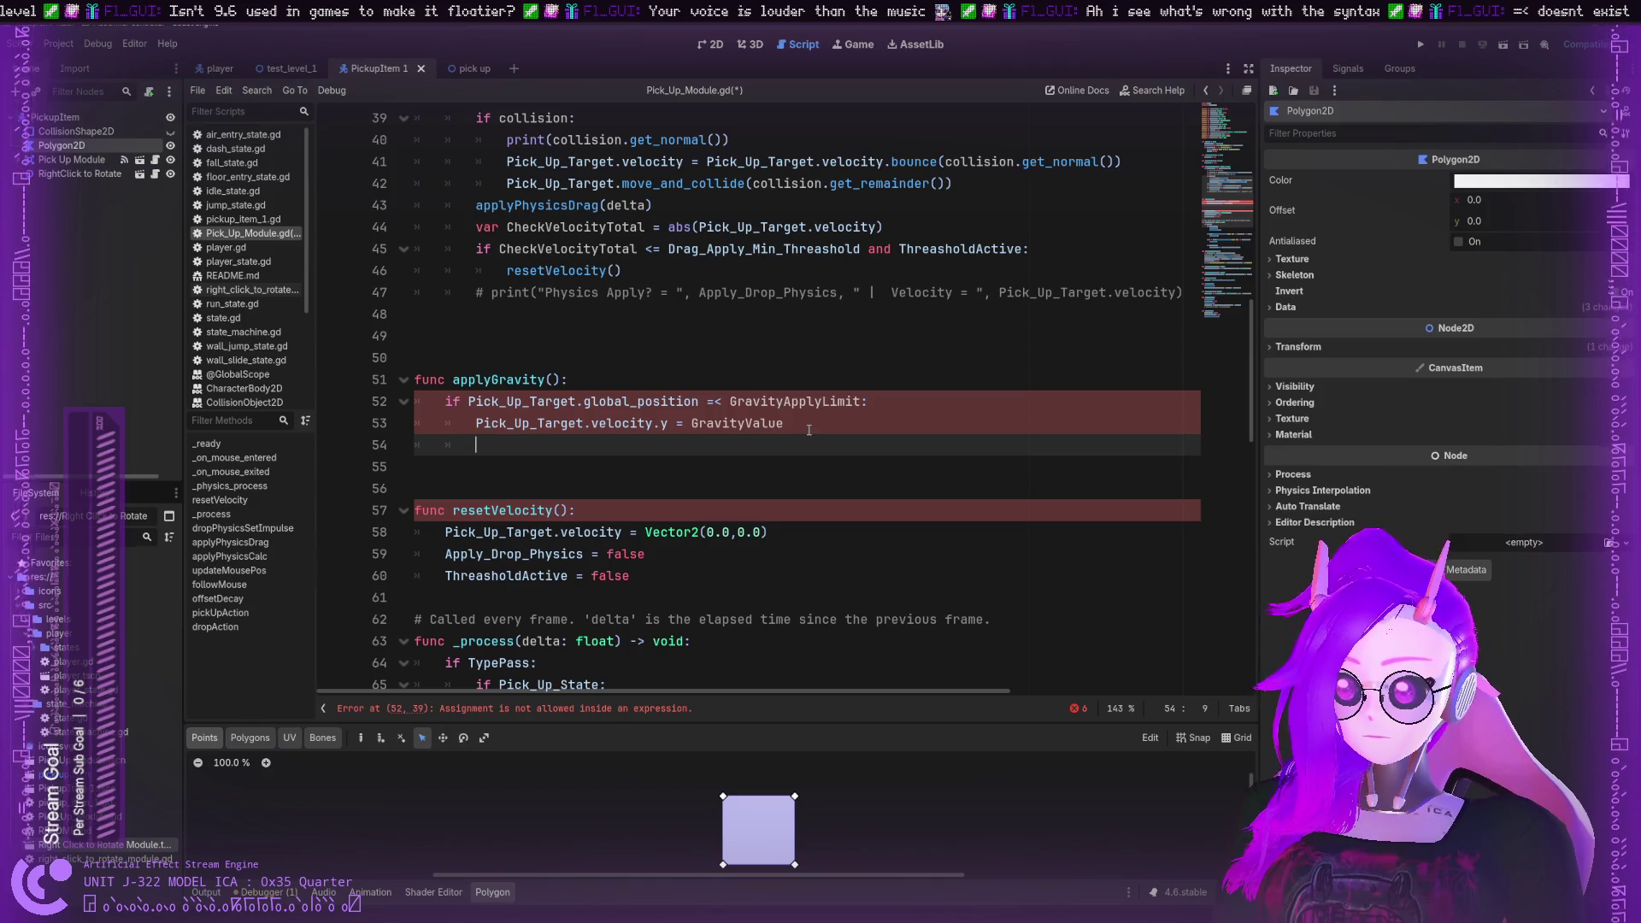
type("passs")
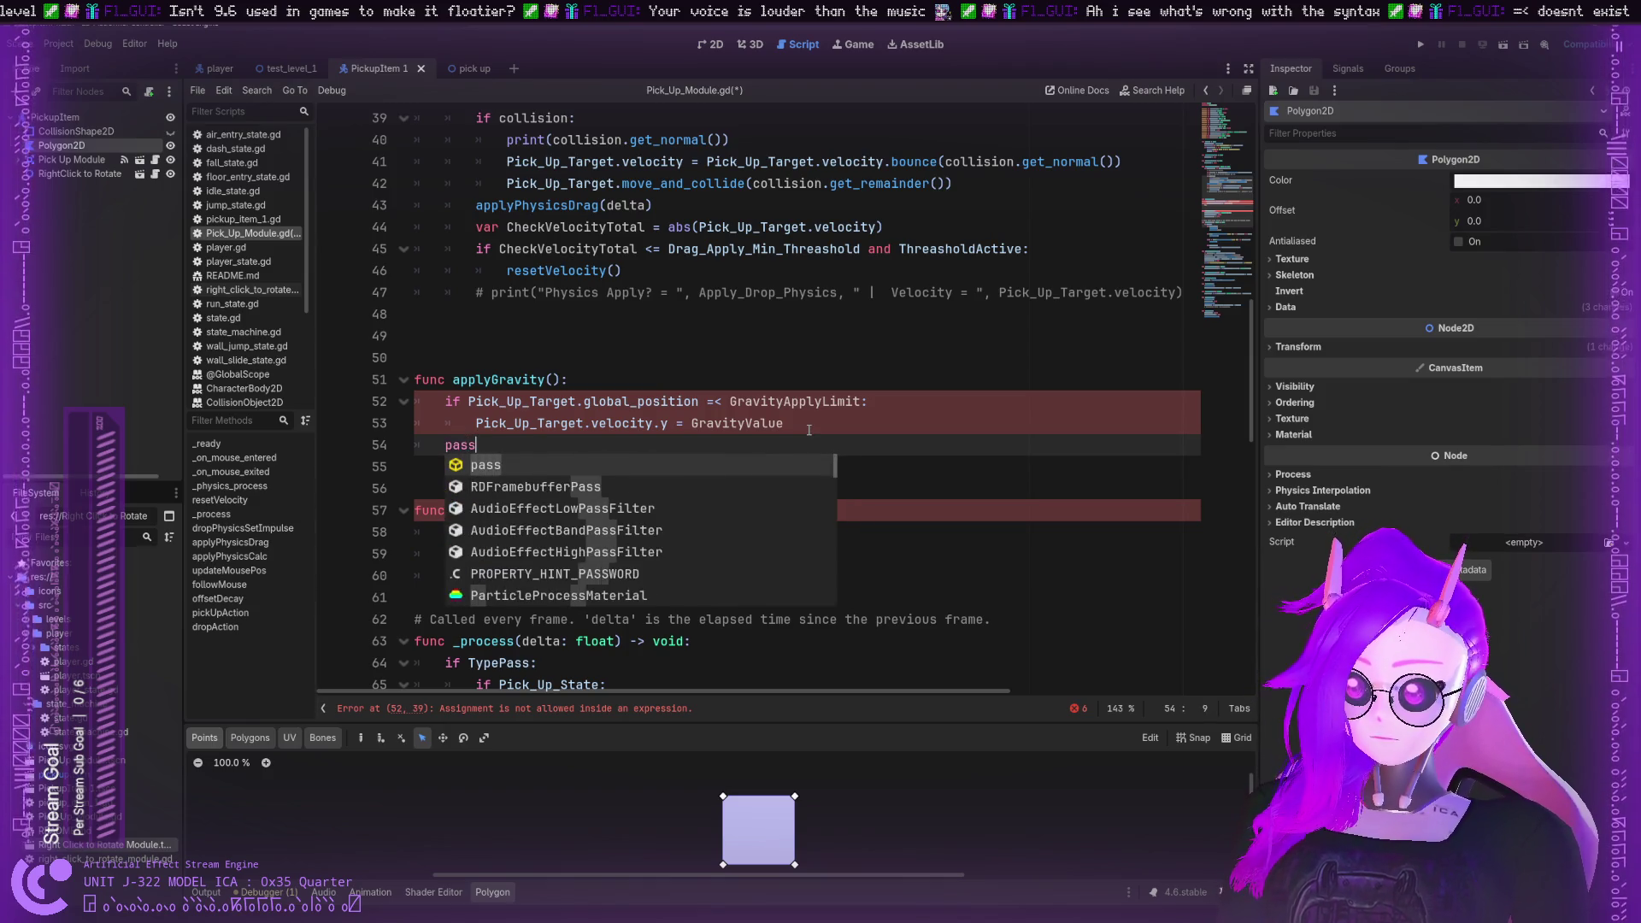
key("BackSpace")
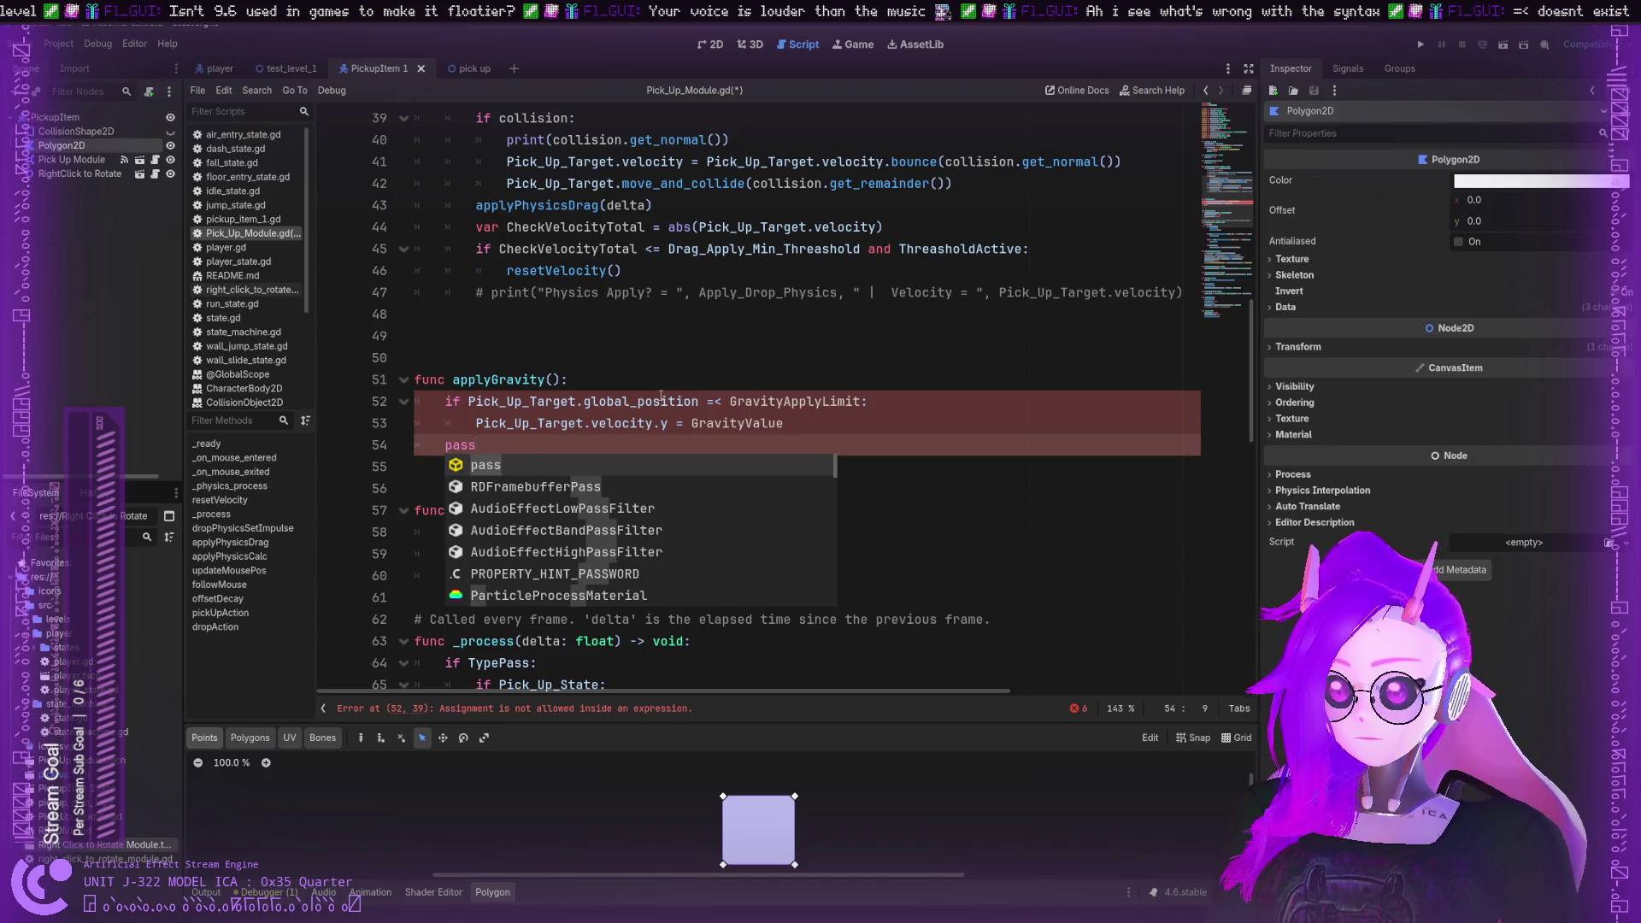
key("Escape")
key("shift+Home")
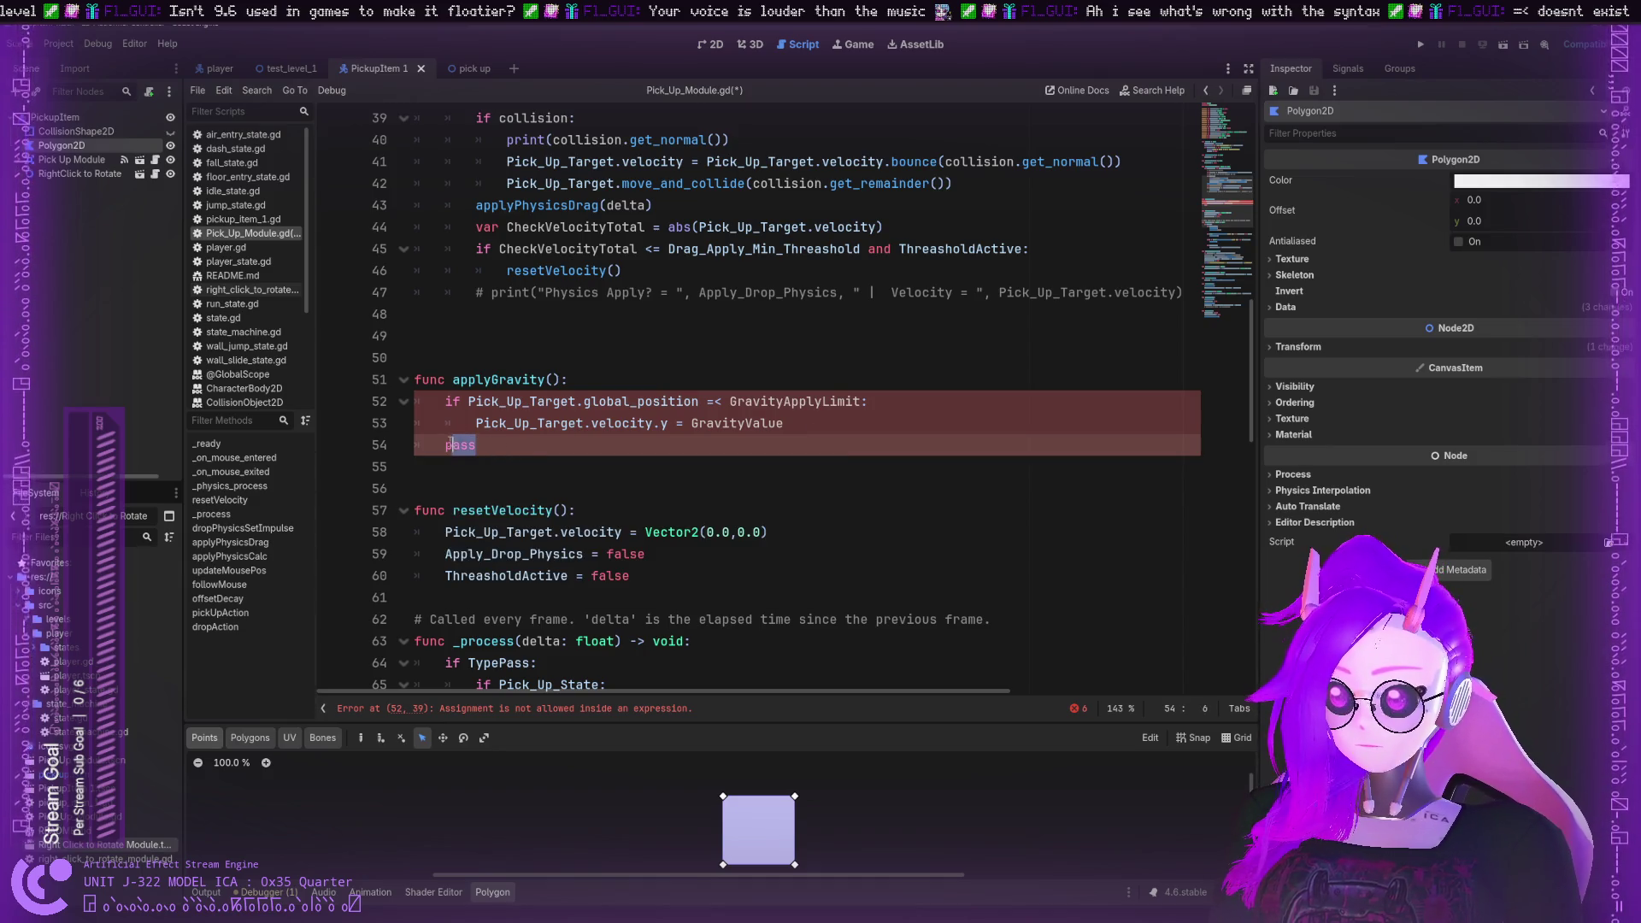
type("exit")
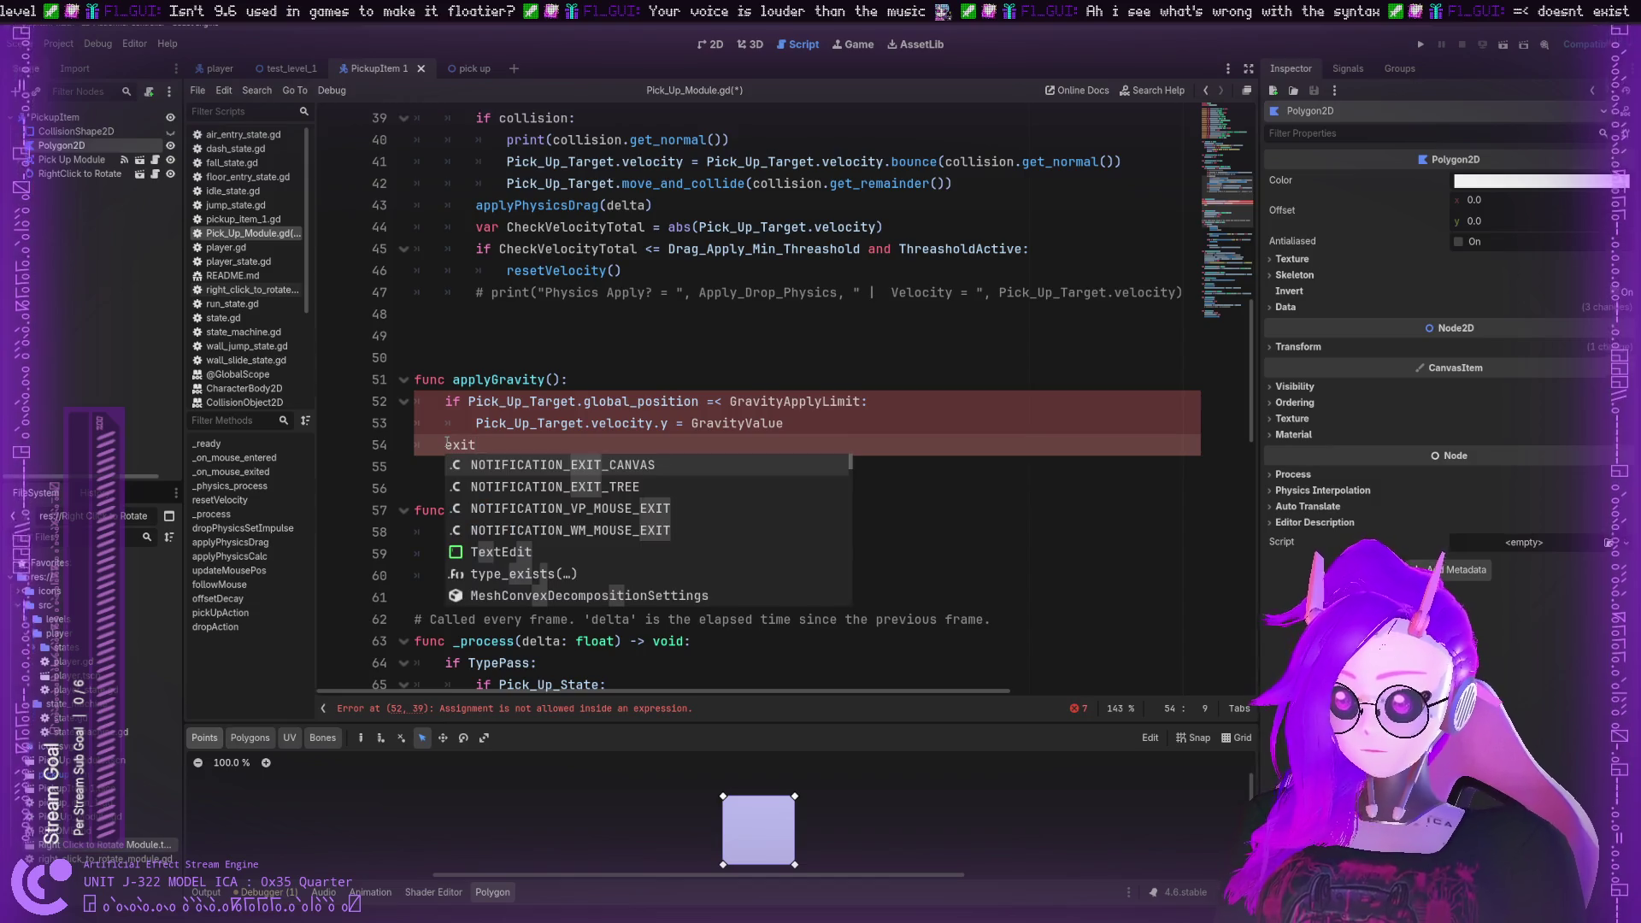
key("BackSpace")
key("BackSpace")
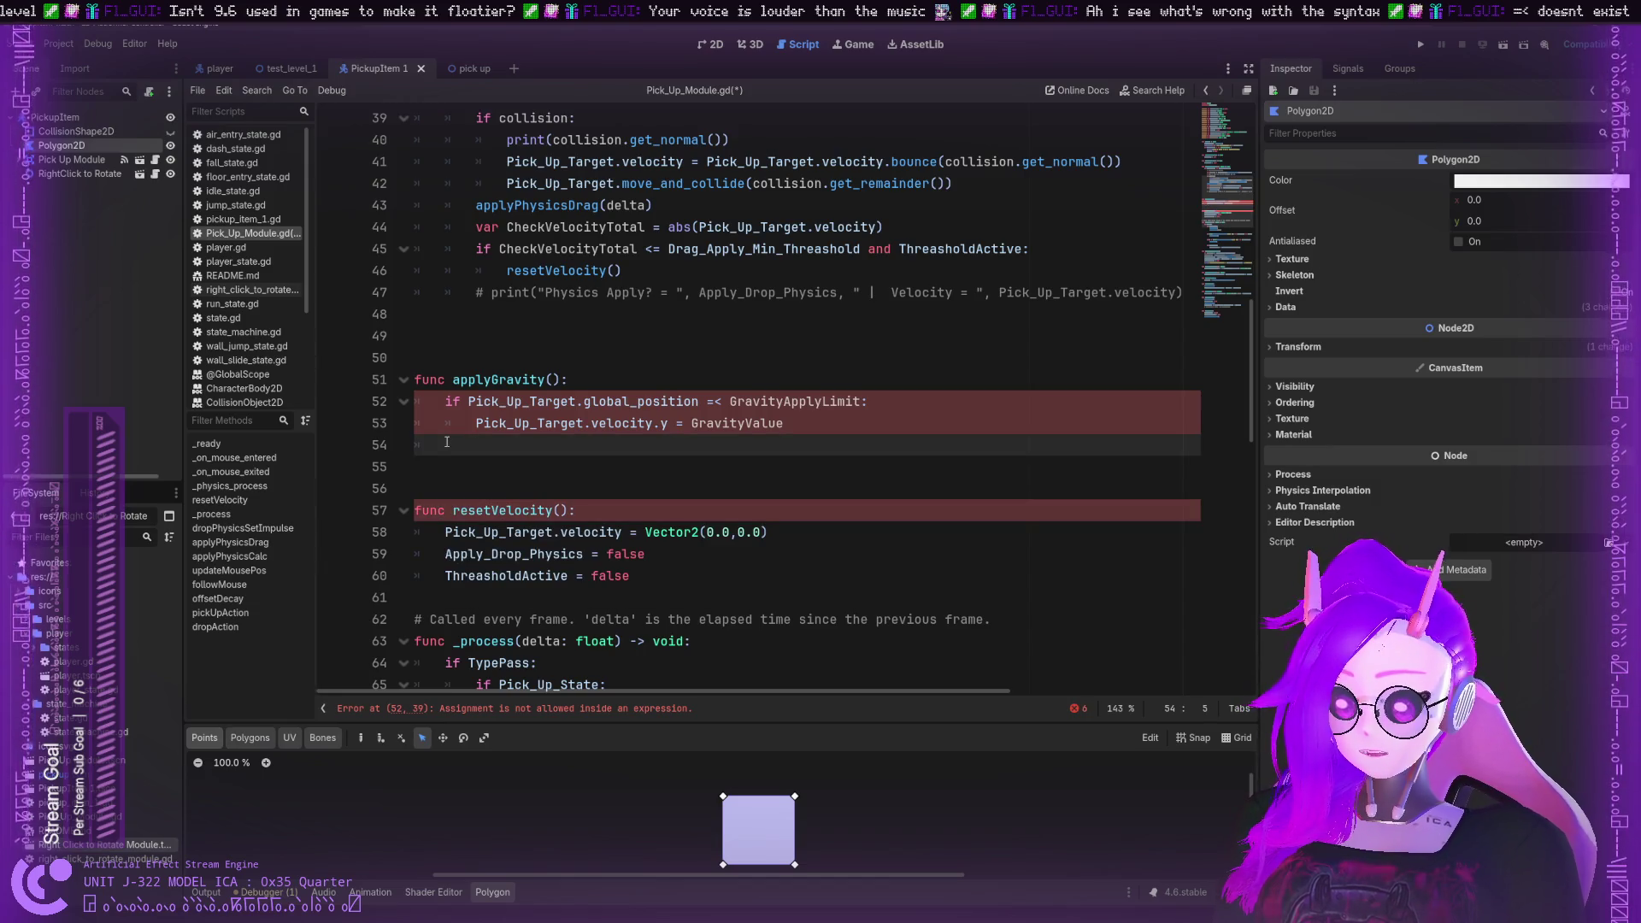
type("terminate")
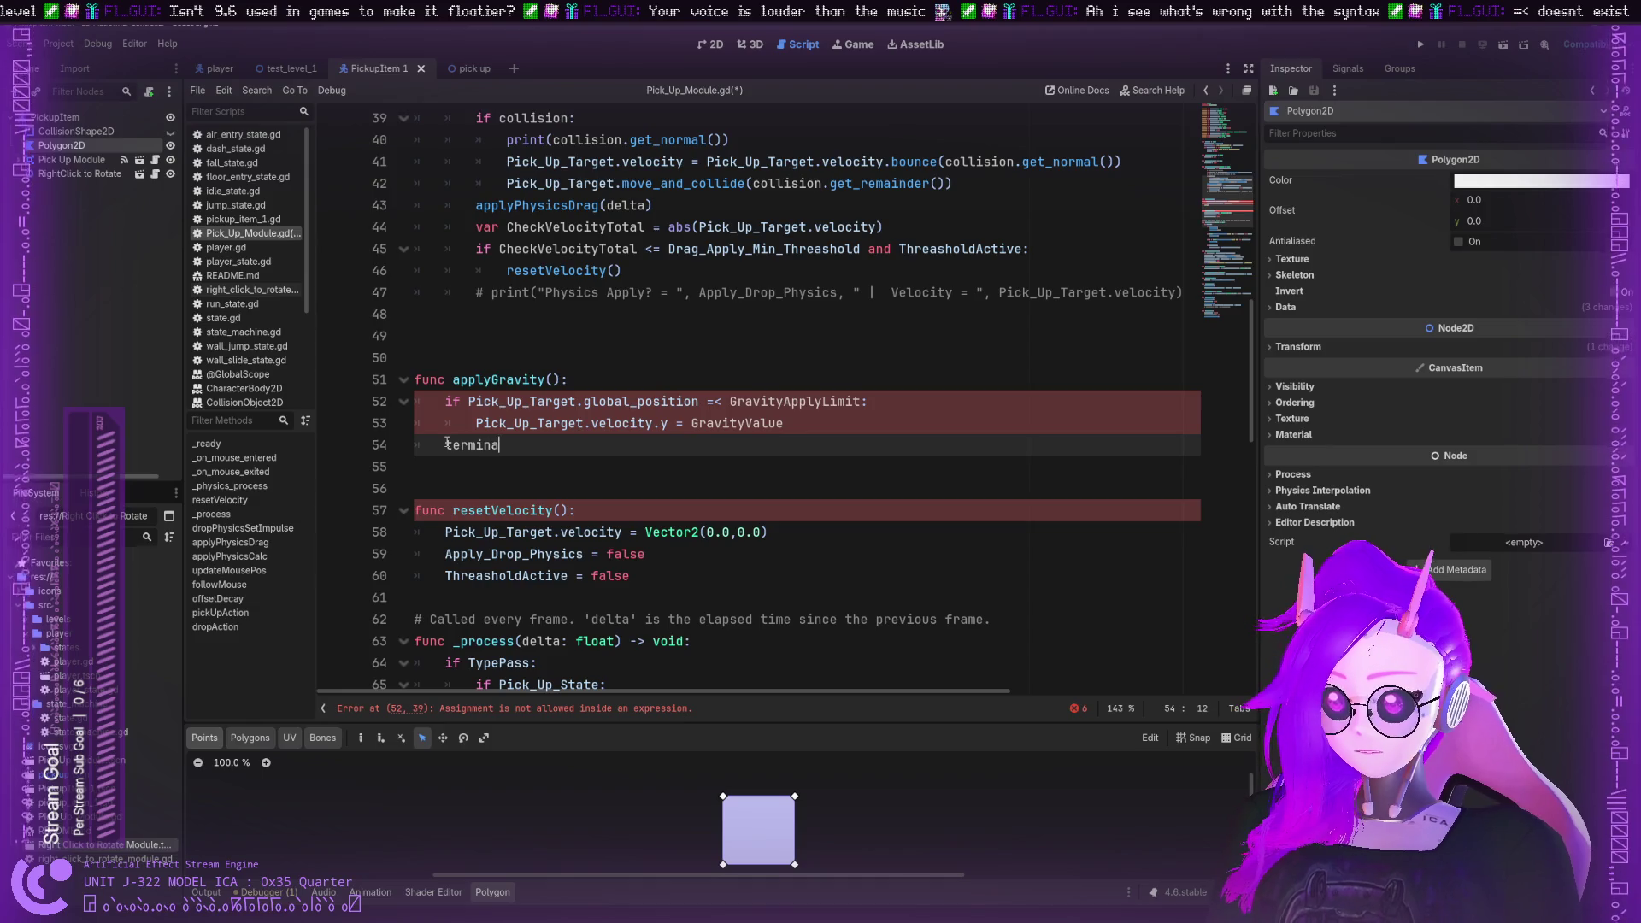
key("BackSpace")
key("BackSpace")
key("BackSpace")
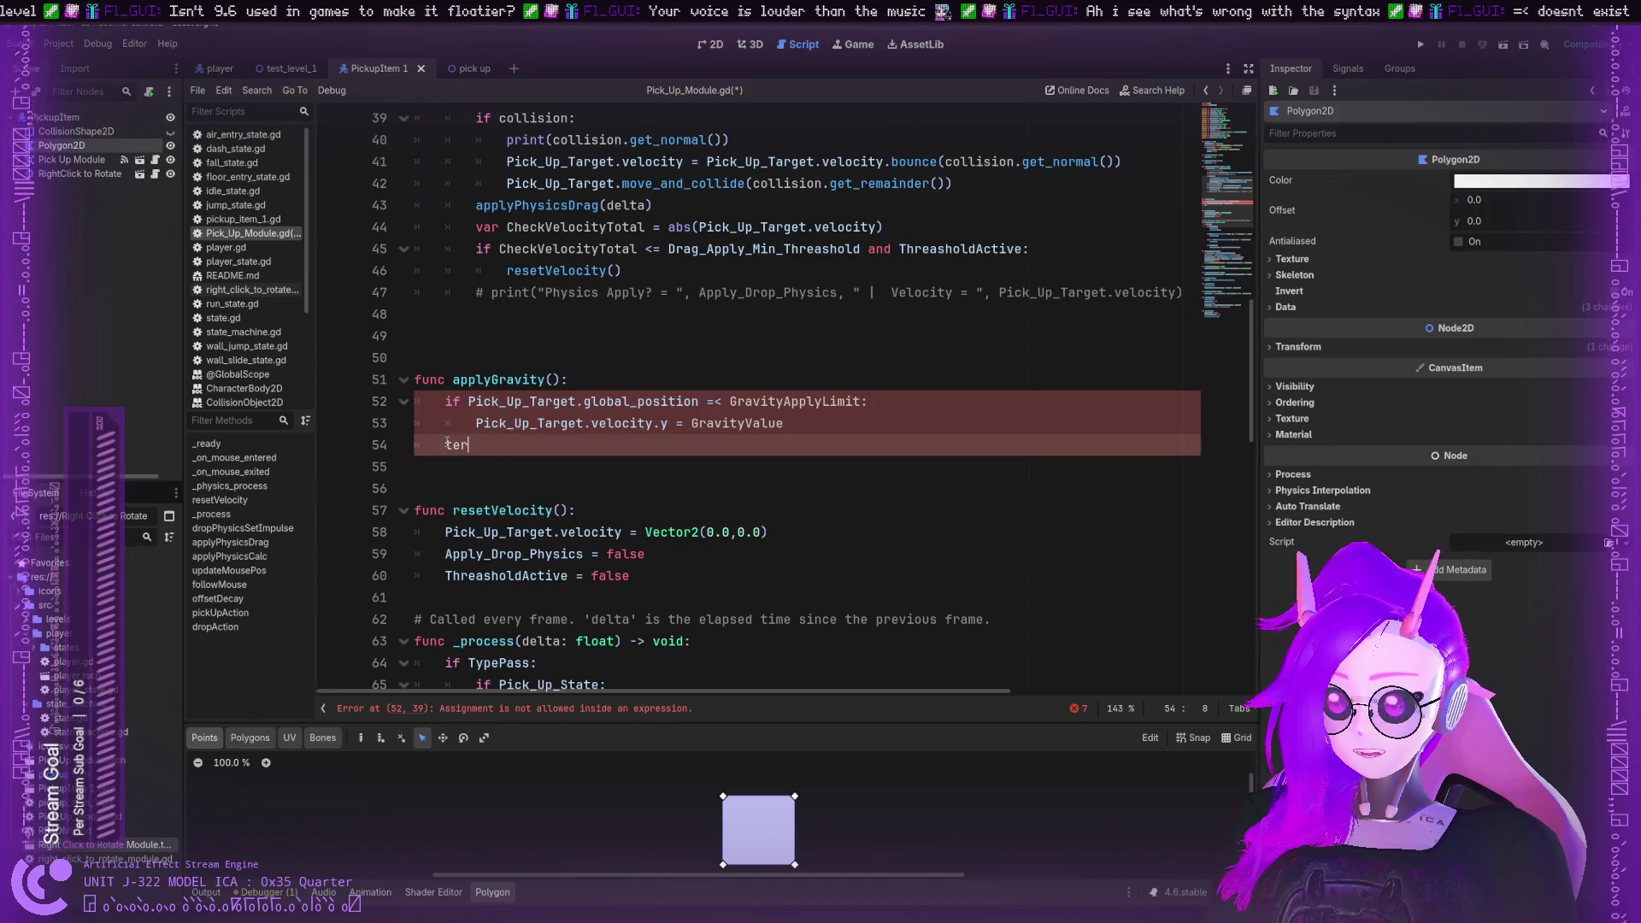
key("BackSpace")
key("BackSpace")
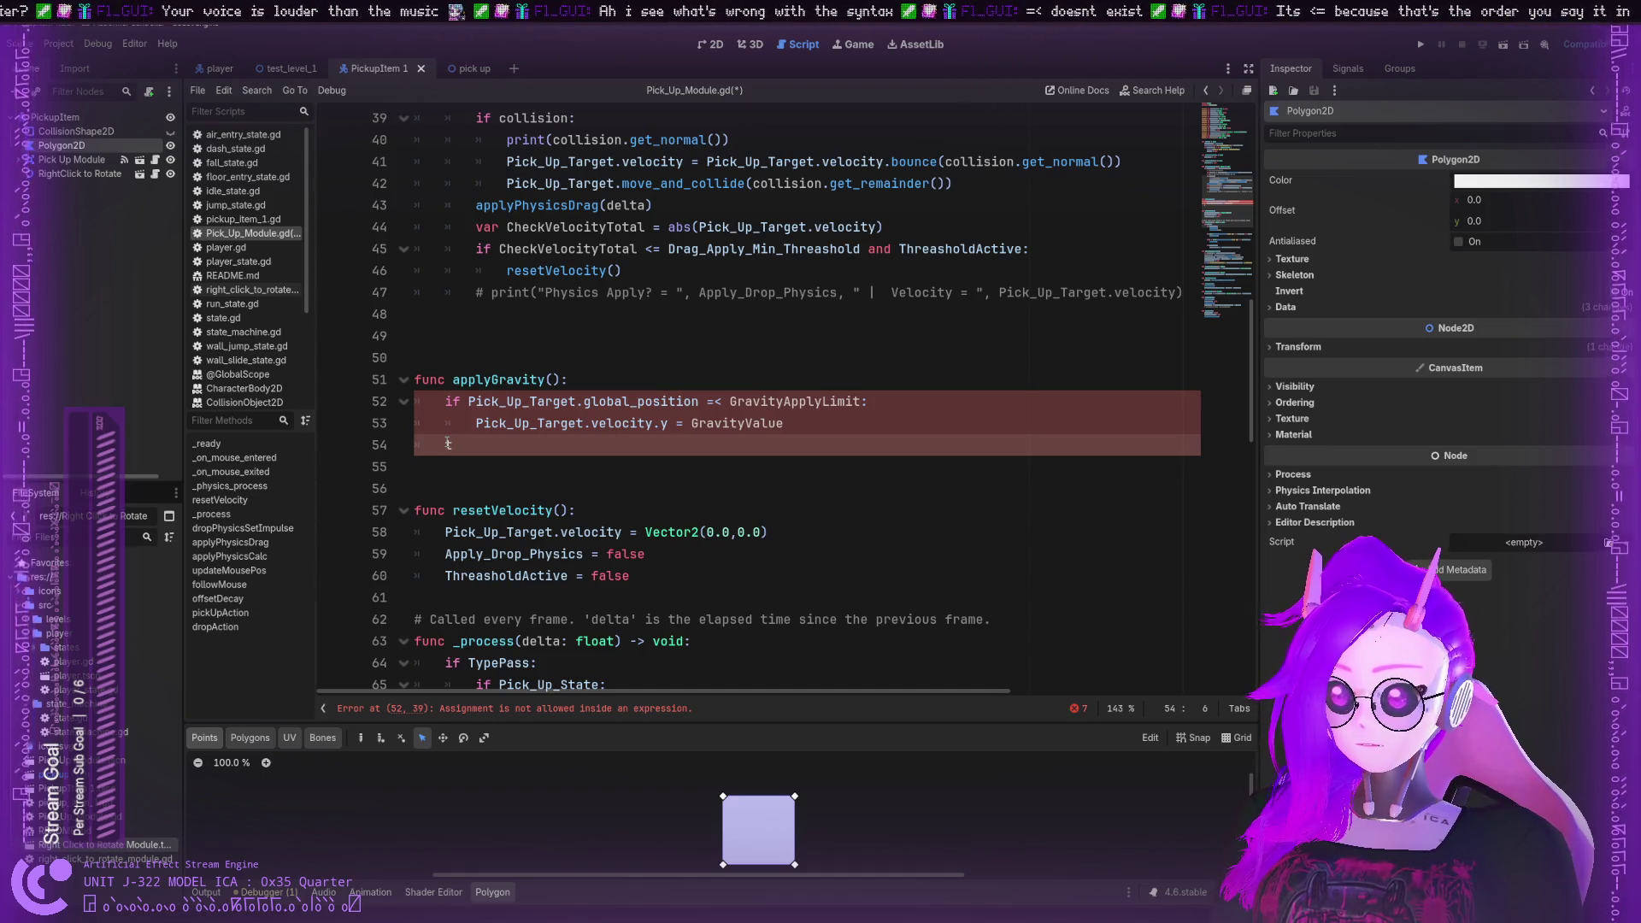
key("BackSpace")
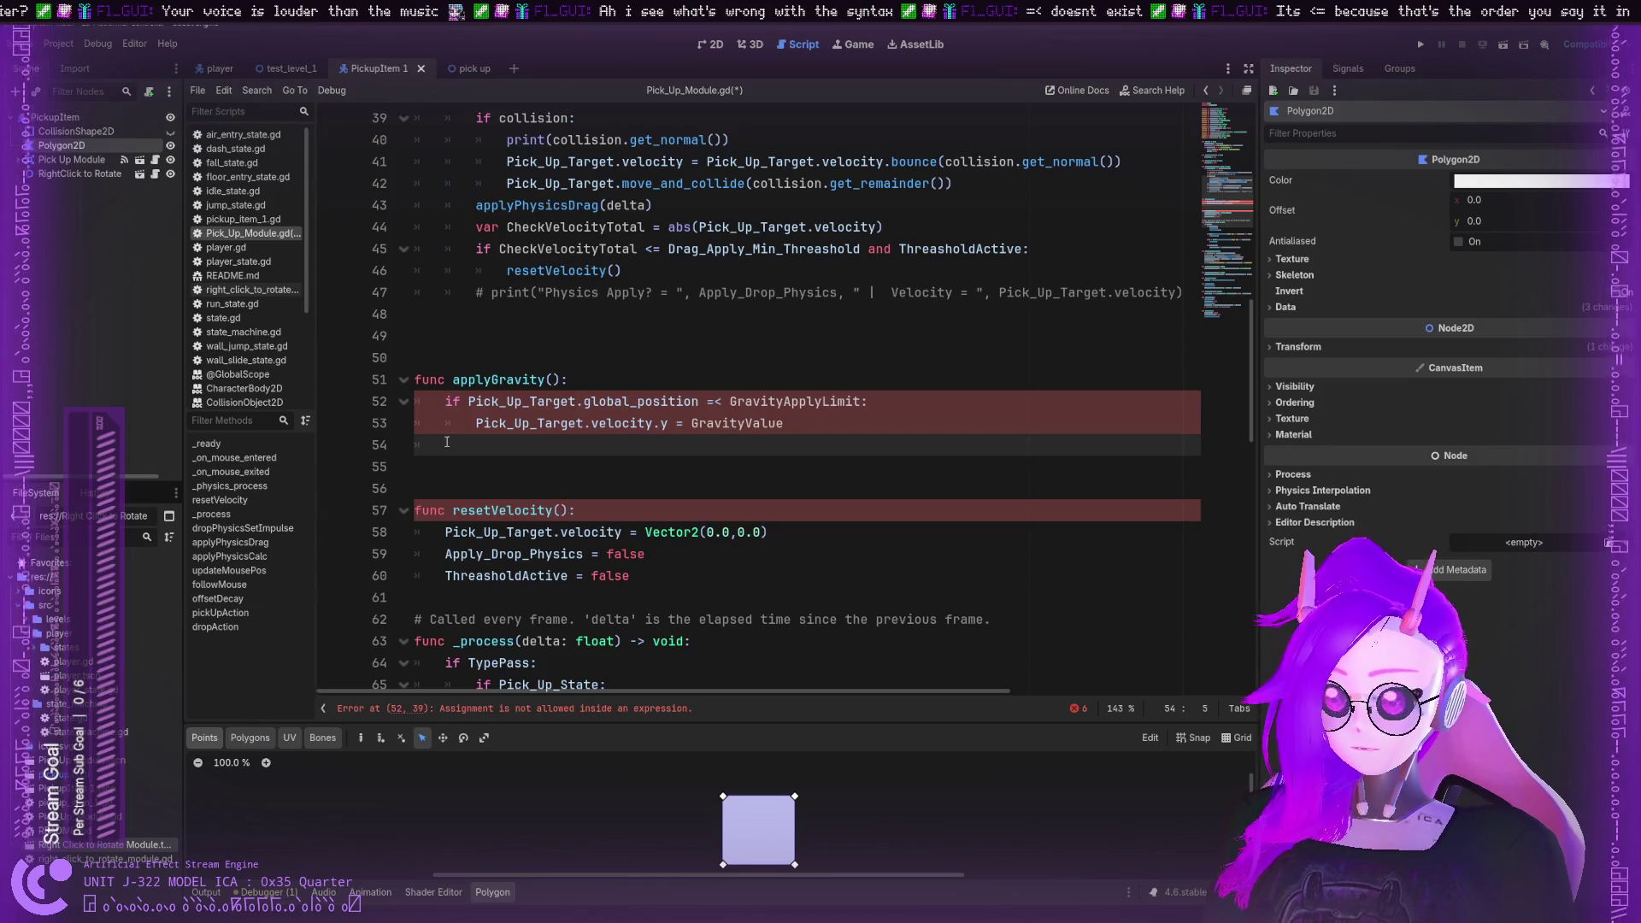
- Write a bare print() call on line 54
type("Pick")
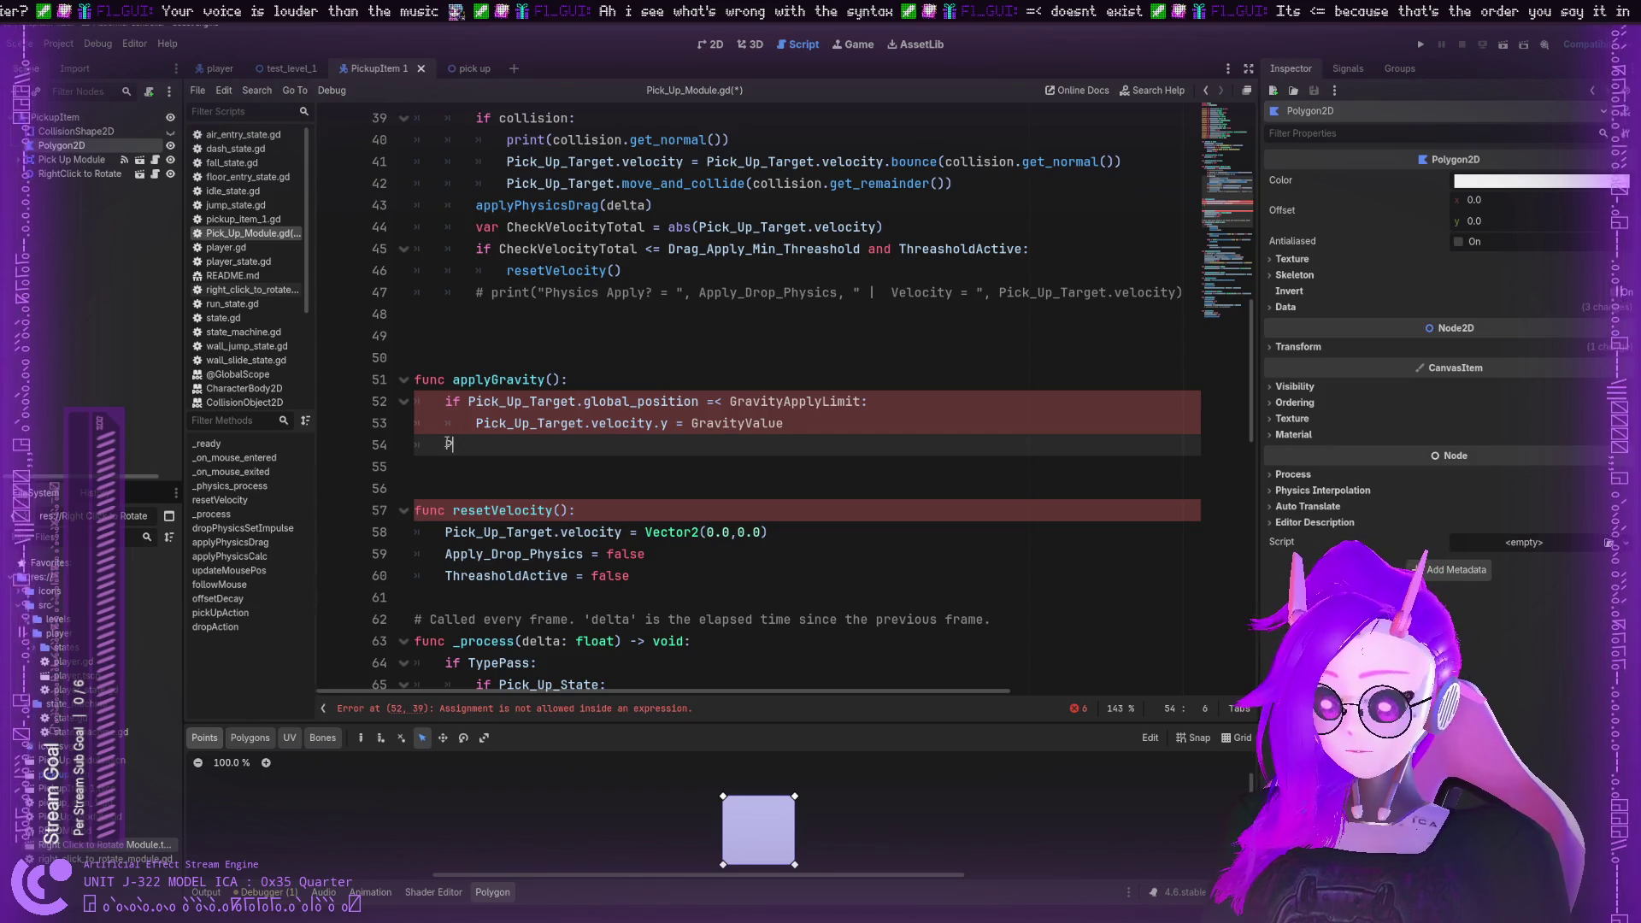
type("_U")
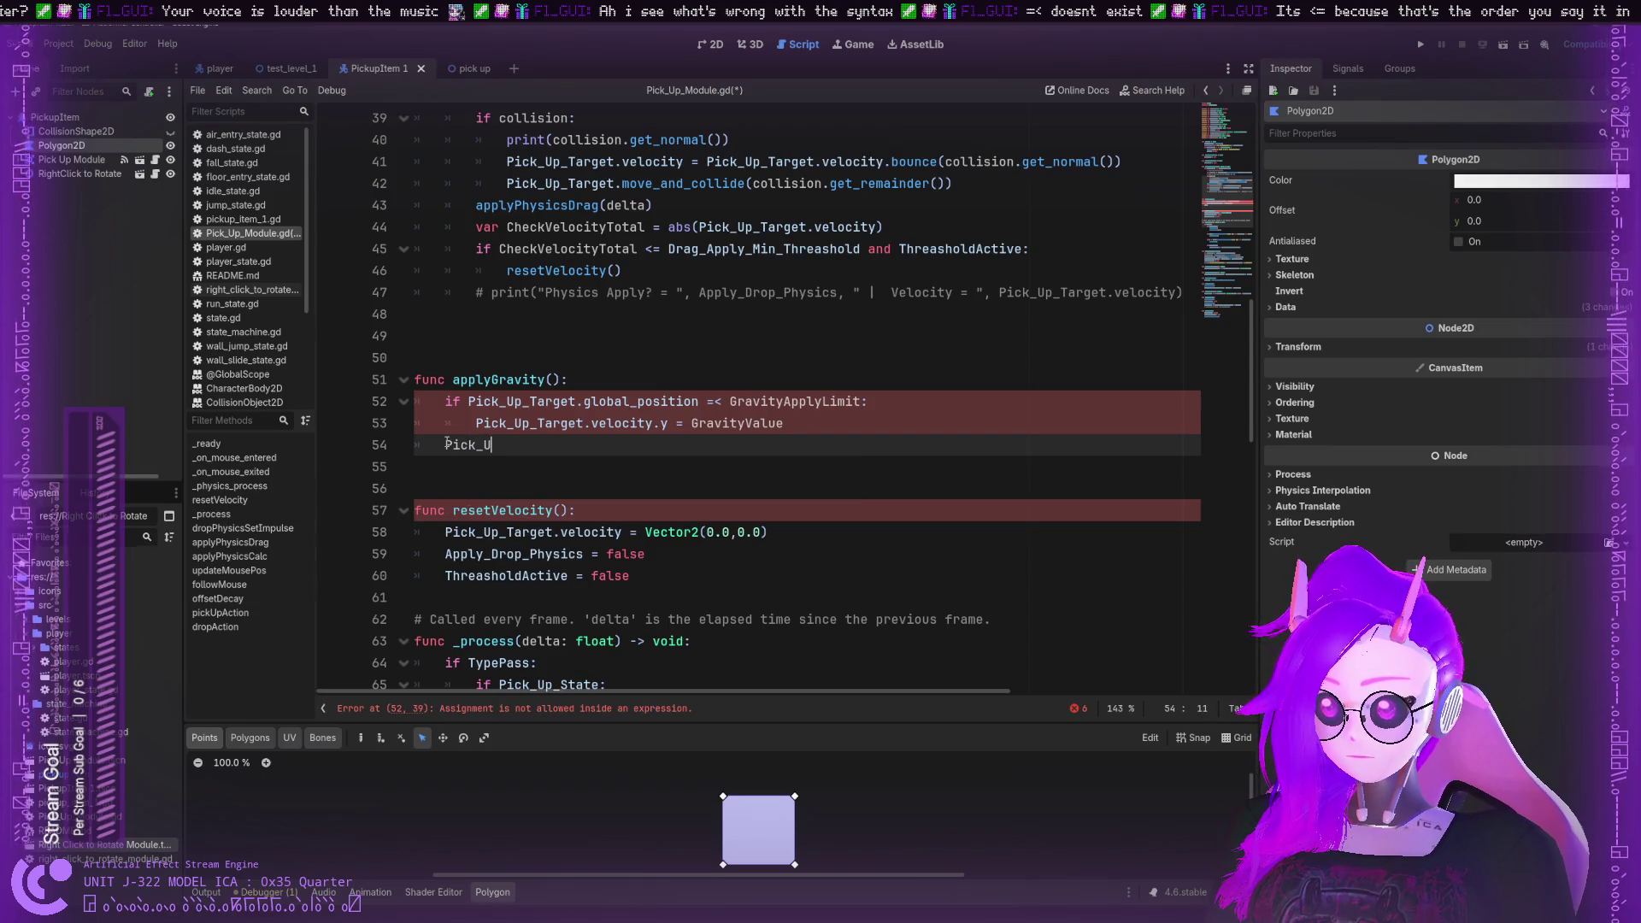
key("BackSpace")
key("BackSpace")
key("BackSpace")
type("print)(")
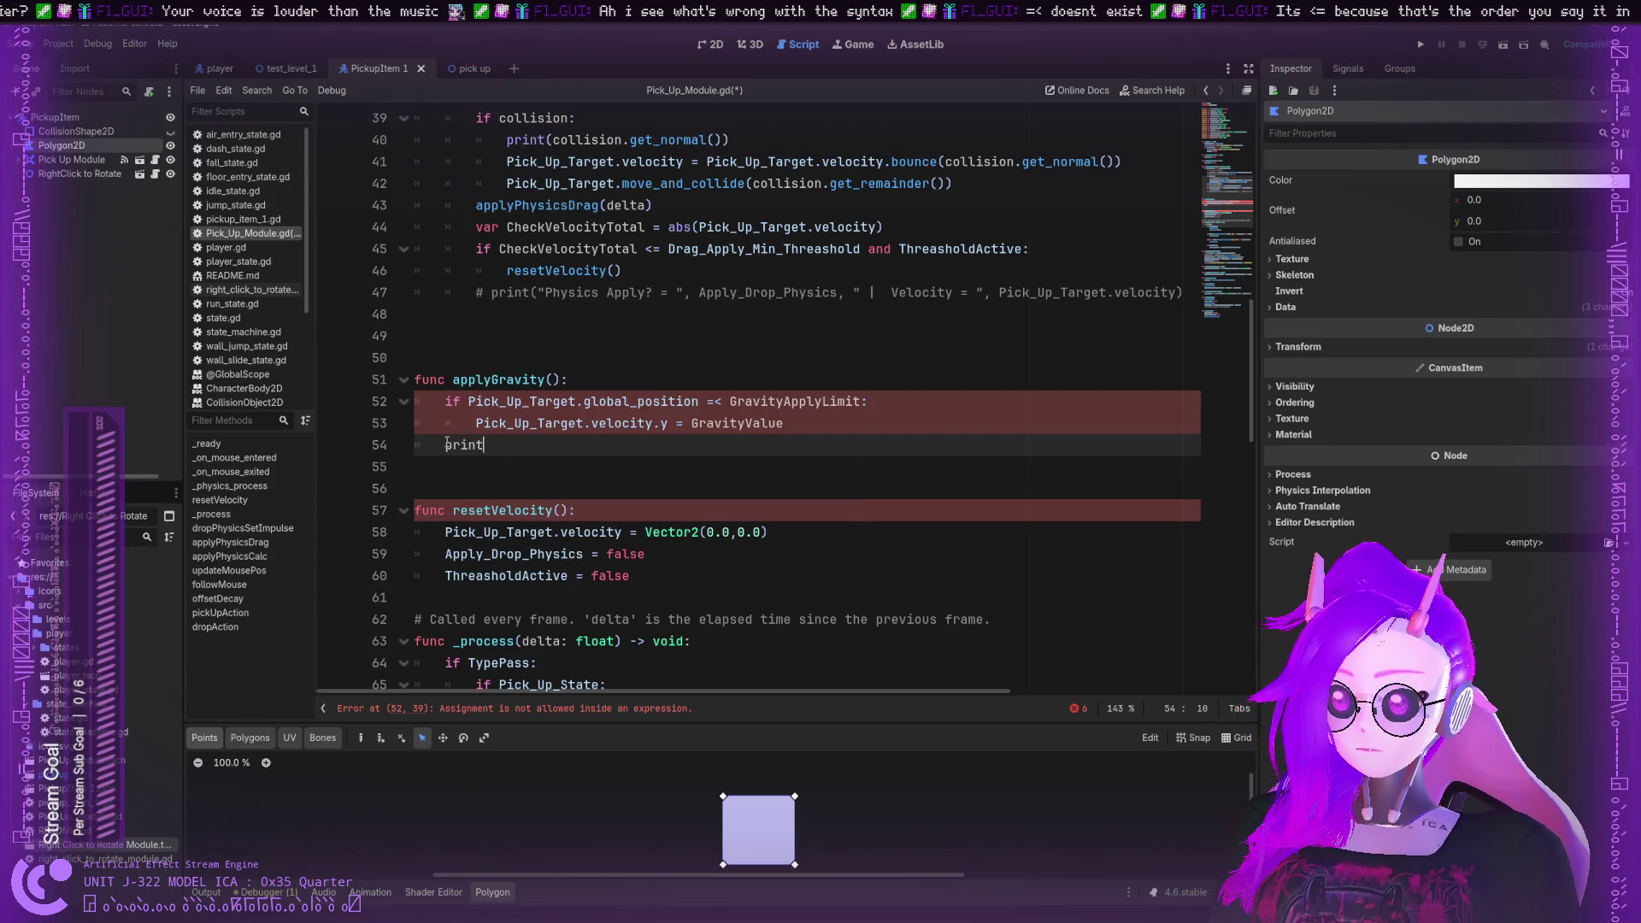
key("BackSpace")
key("BackSpace")
type("()")
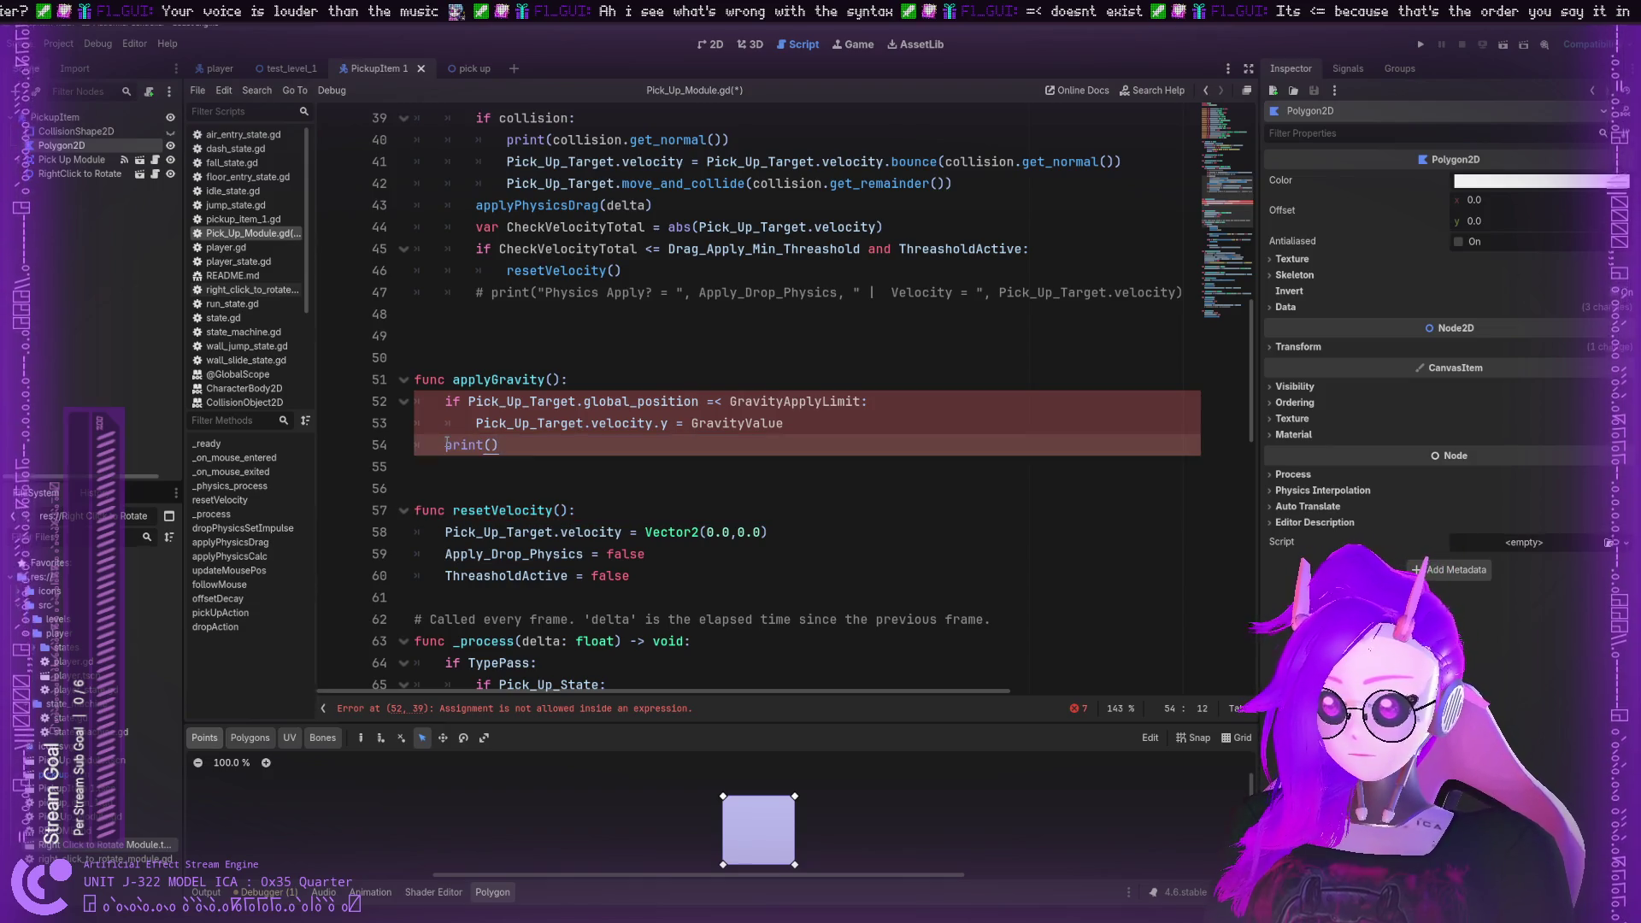
- Inspect resetVelocity, collapsing and expanding its body
left_click(546, 494)
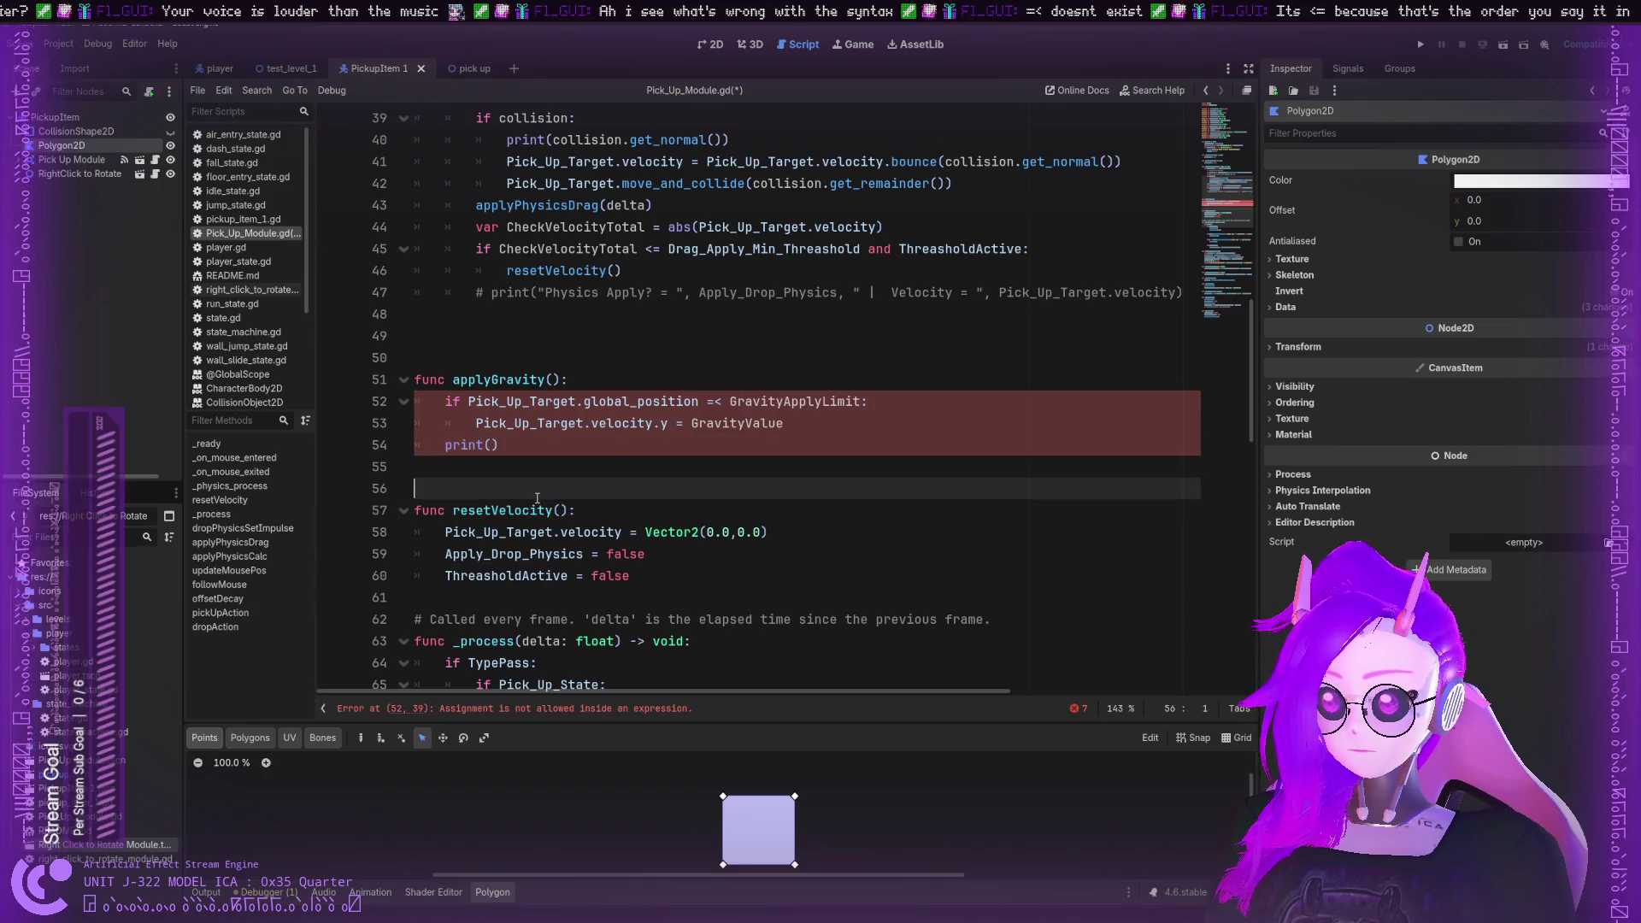
left_click(555, 511)
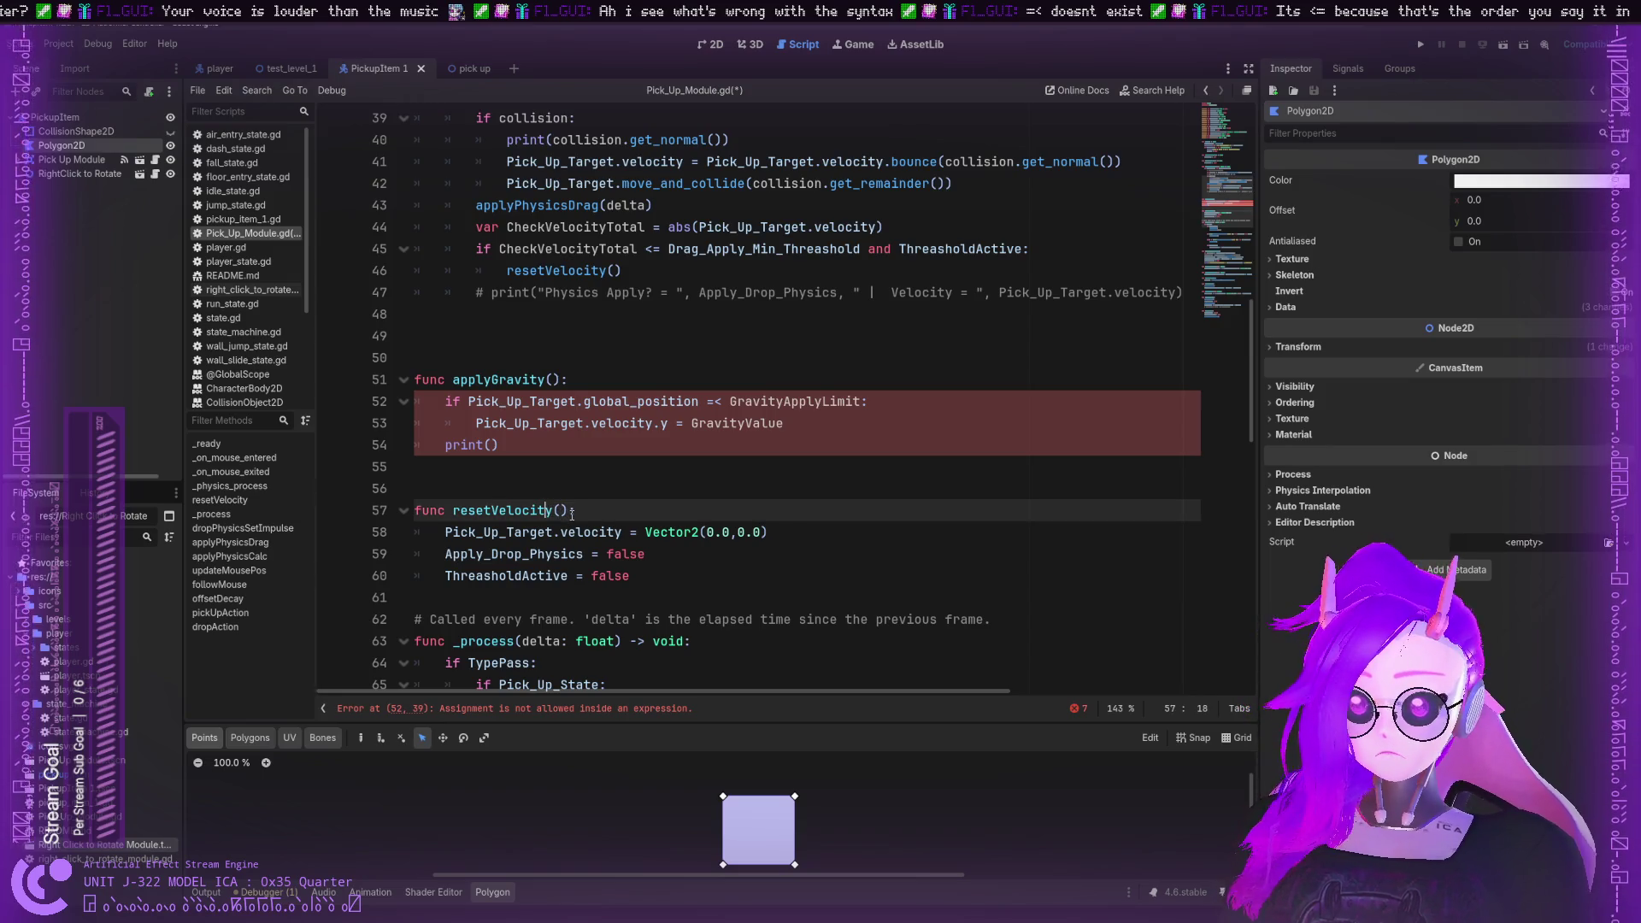
left_click(570, 511)
scroll(566, 511, "down", 1)
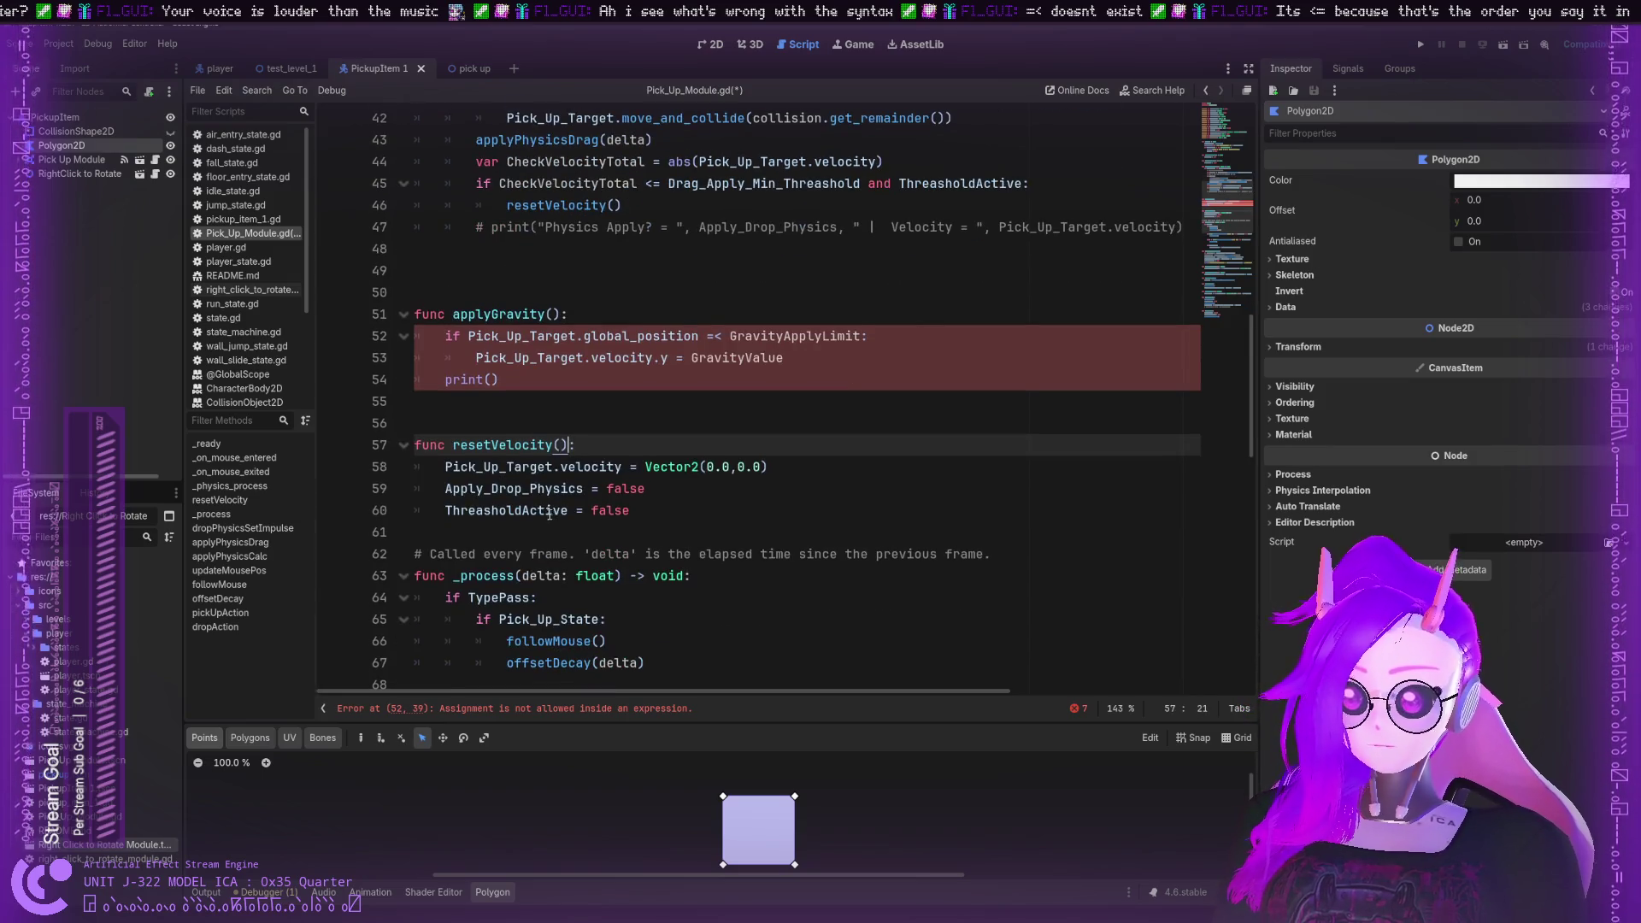
left_click(446, 467)
left_click(453, 510)
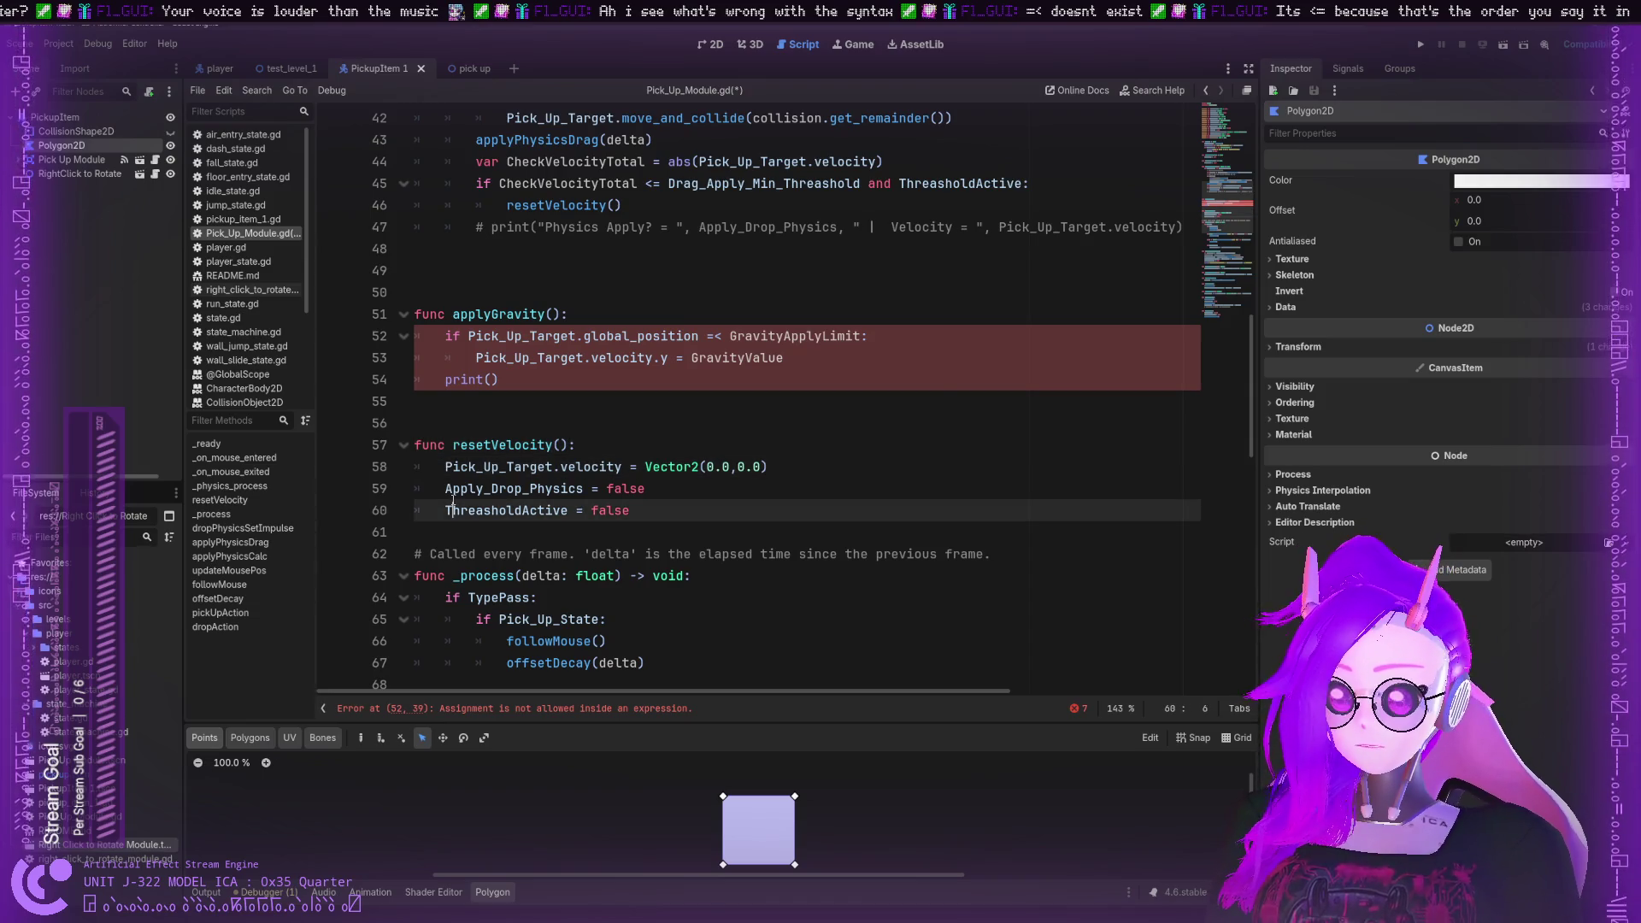
left_click(425, 445)
left_click(404, 446)
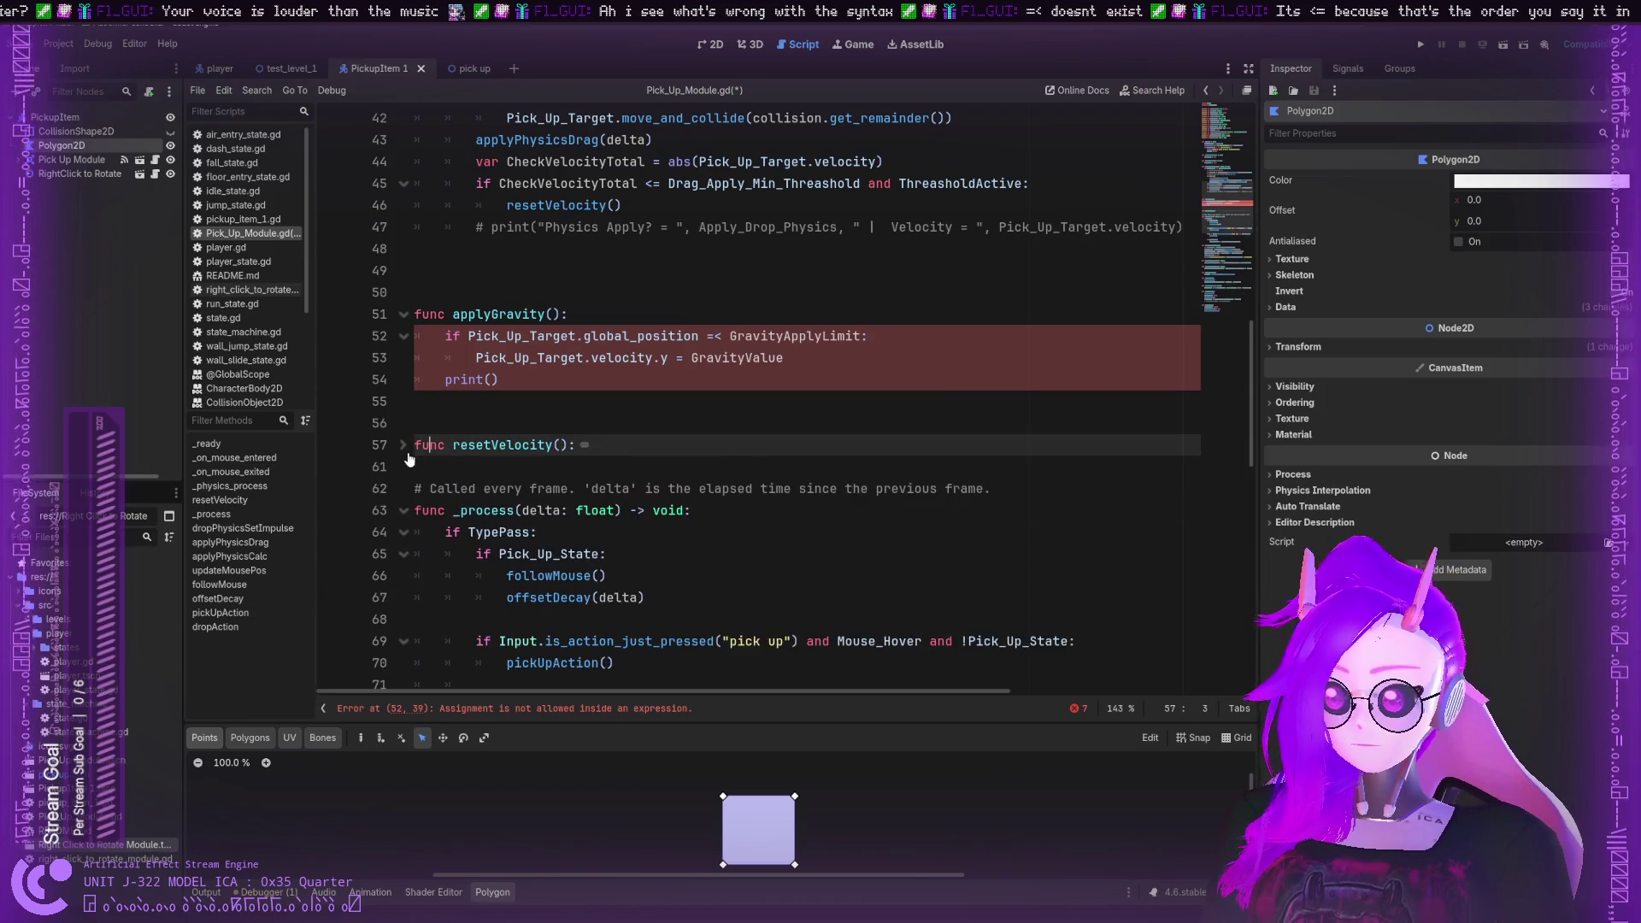
left_click(405, 446)
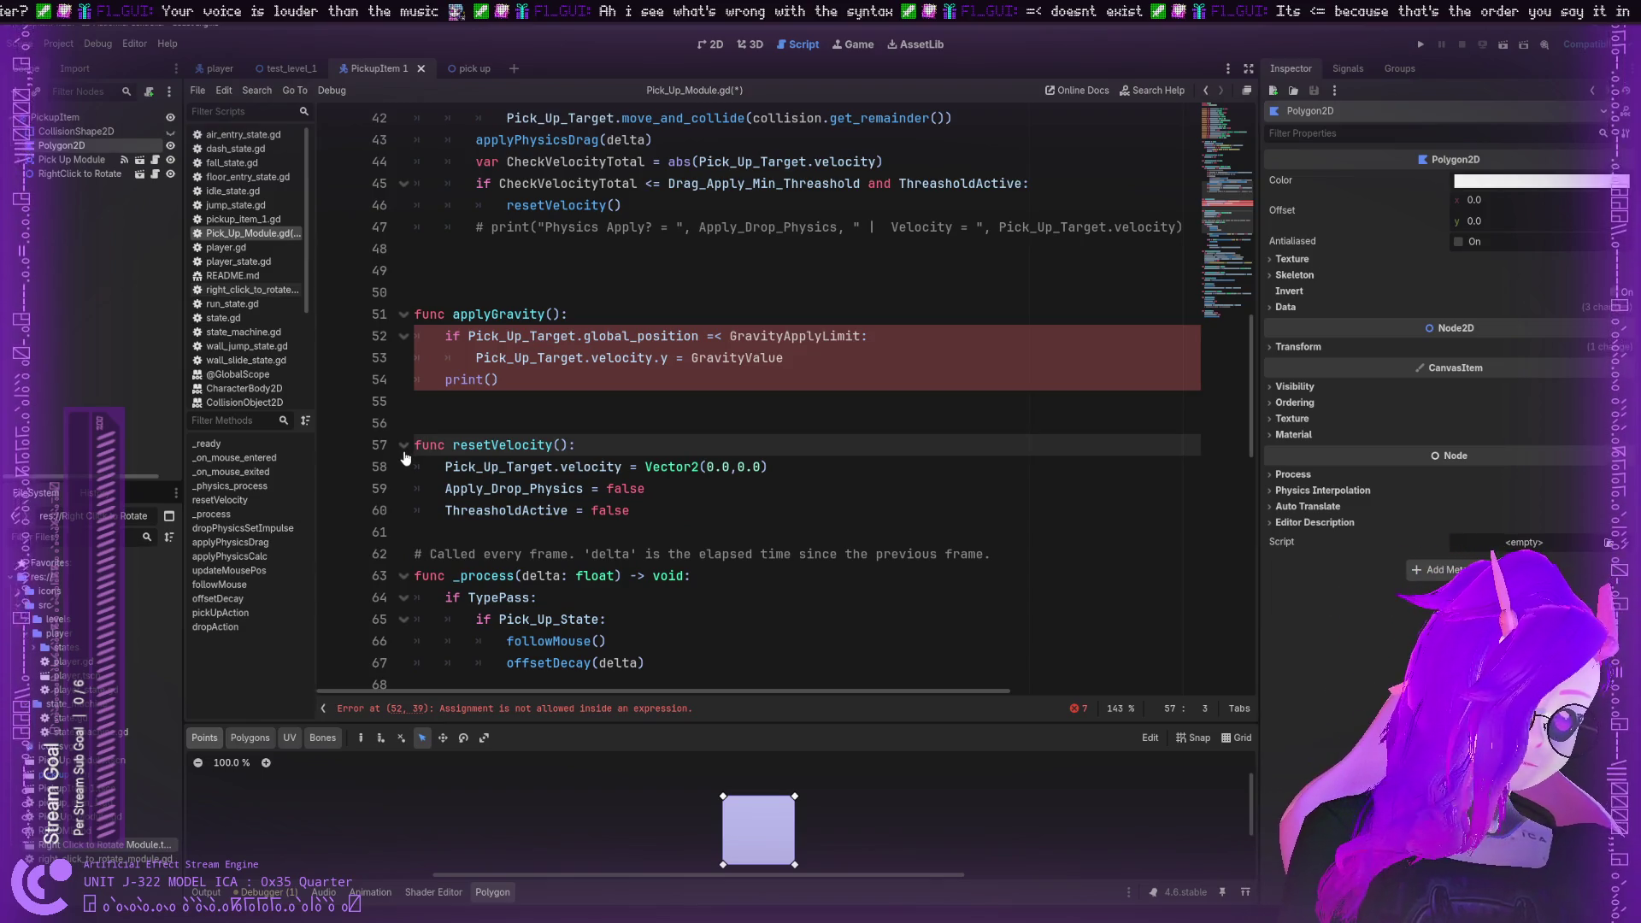
- Change line 52's check to Pick_Up_Target.global_position.y <= GravityApplyLimit
left_click(714, 336)
left_click_drag(714, 336, 706, 336)
type("<")
key("Delete")
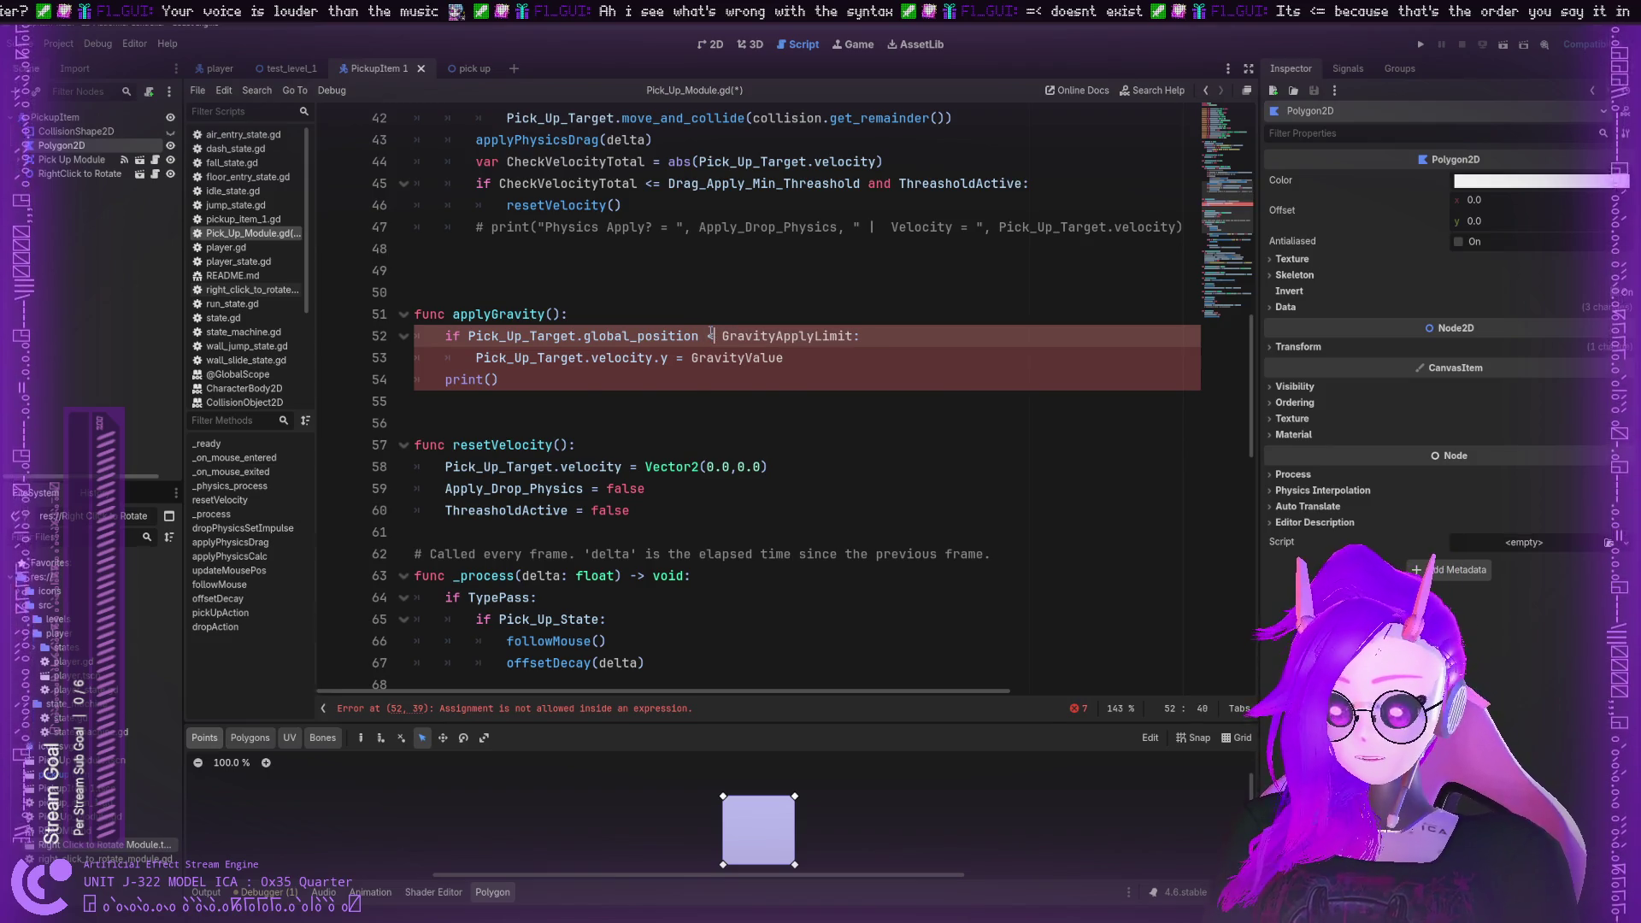
type("=")
key("Escape")
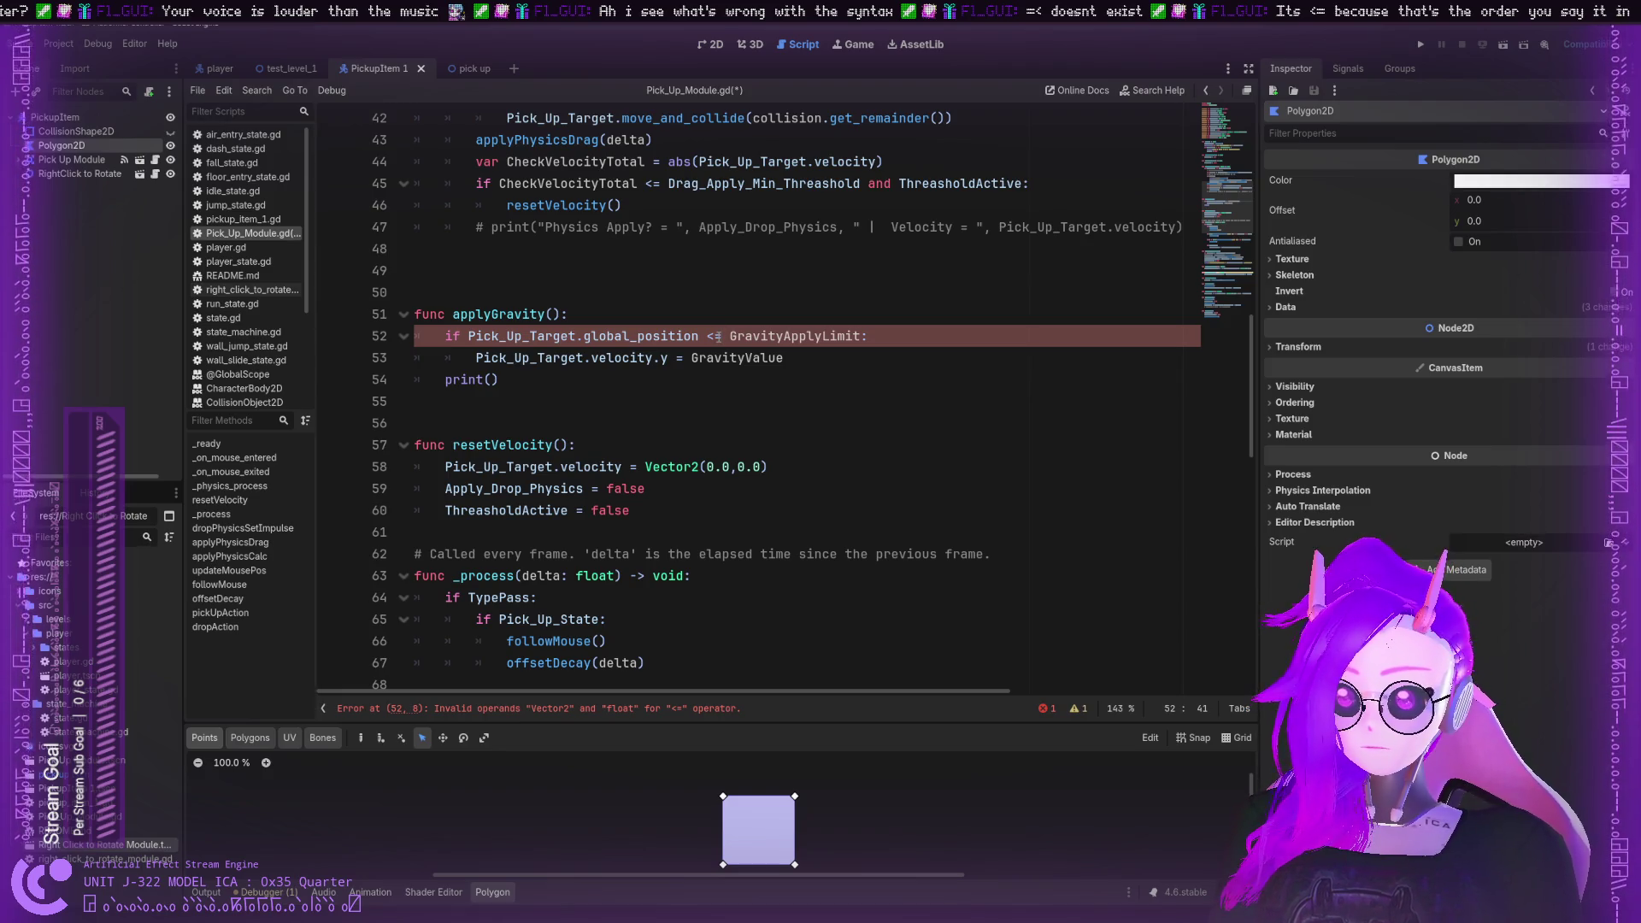
left_click(698, 335)
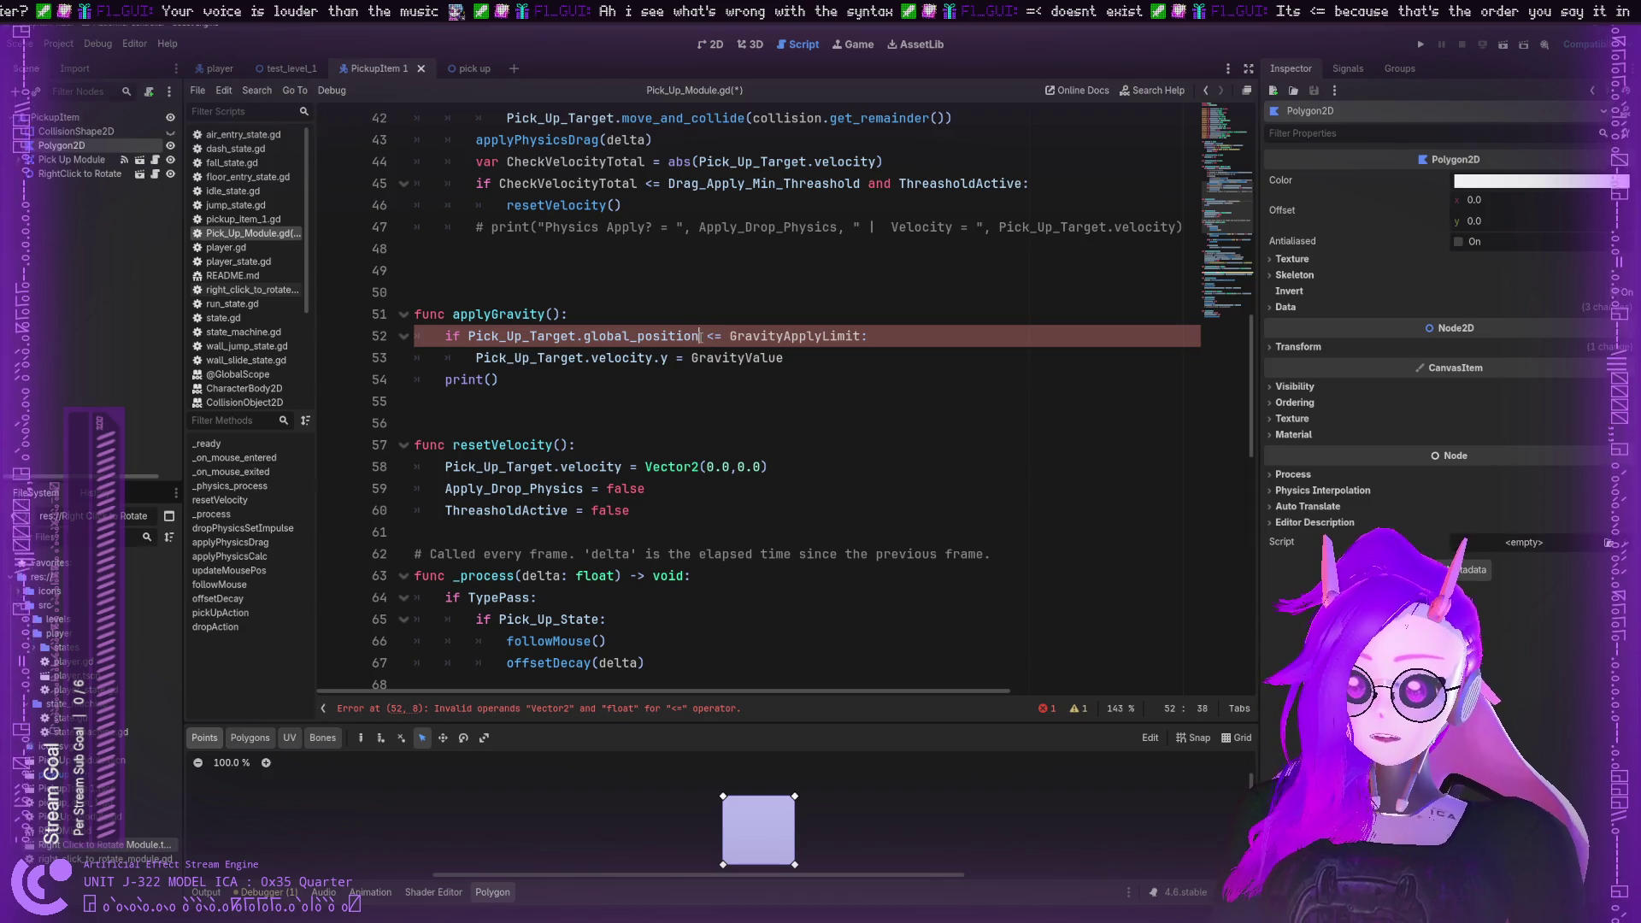
type(".y")
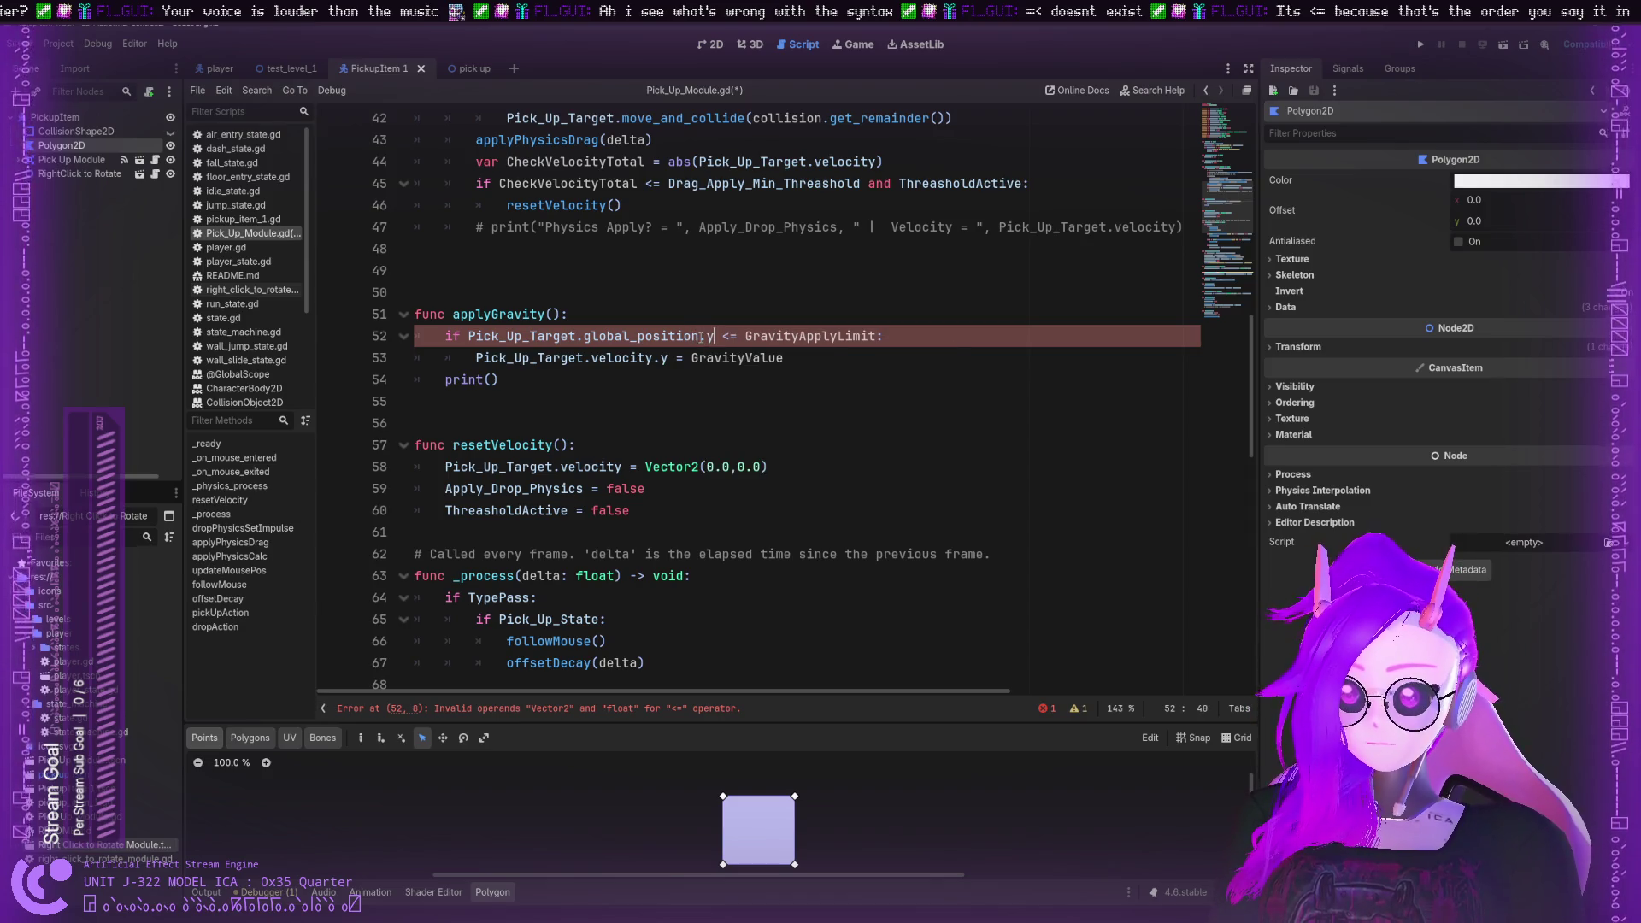
left_click(787, 358)
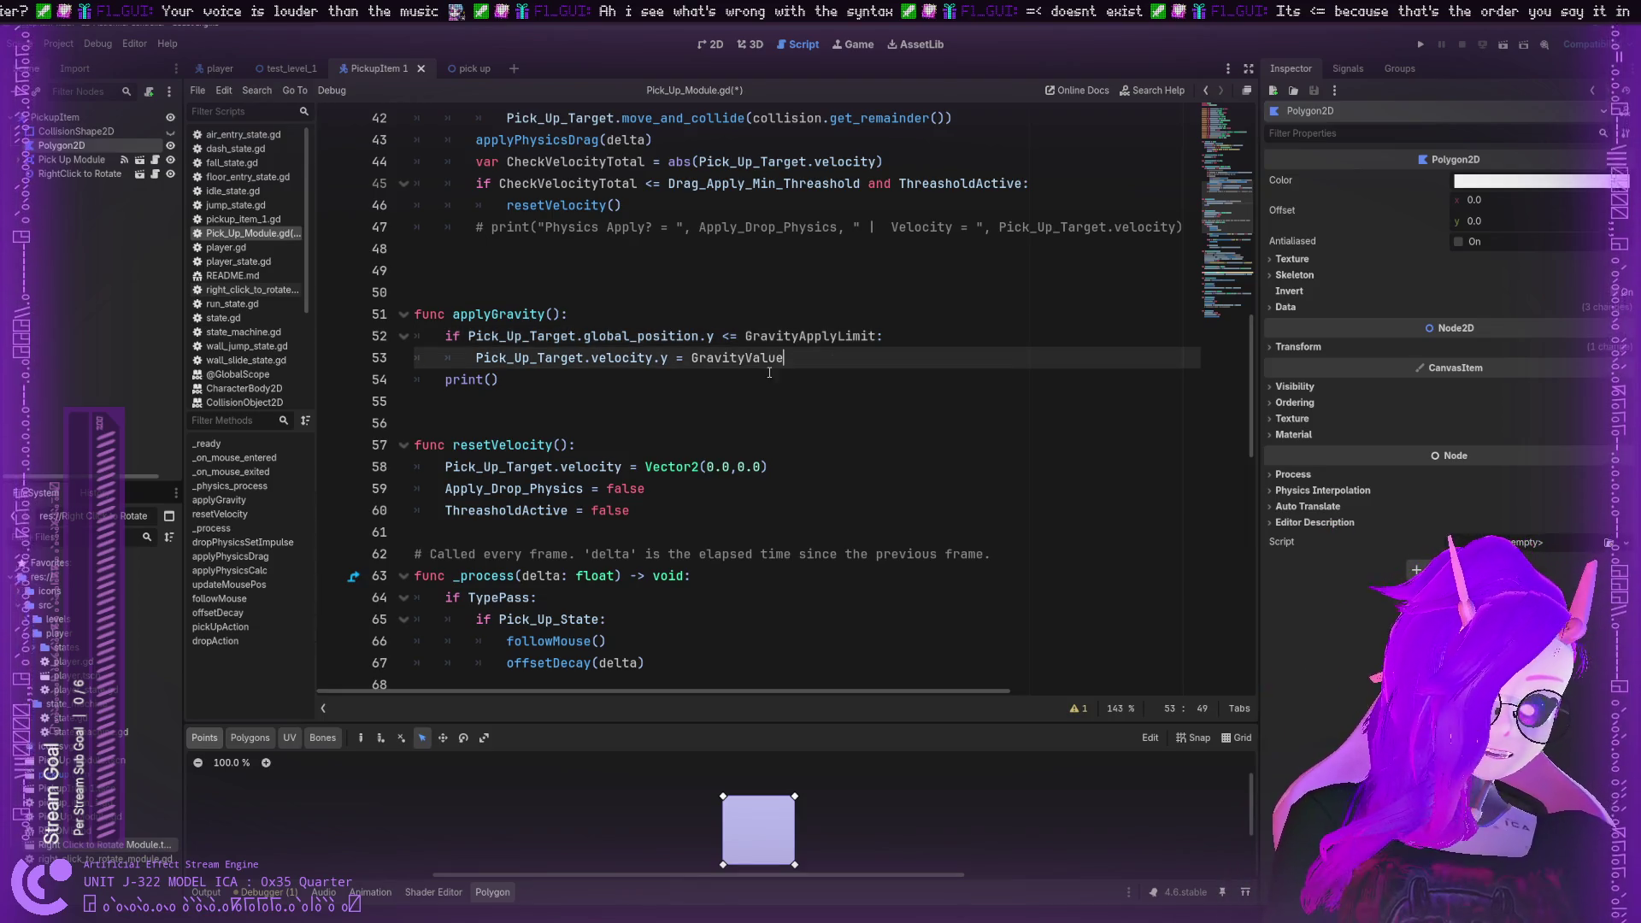
- Delete the print() line from applyGravity
left_click(502, 380)
left_click_drag(501, 381, 443, 380)
left_click(647, 357)
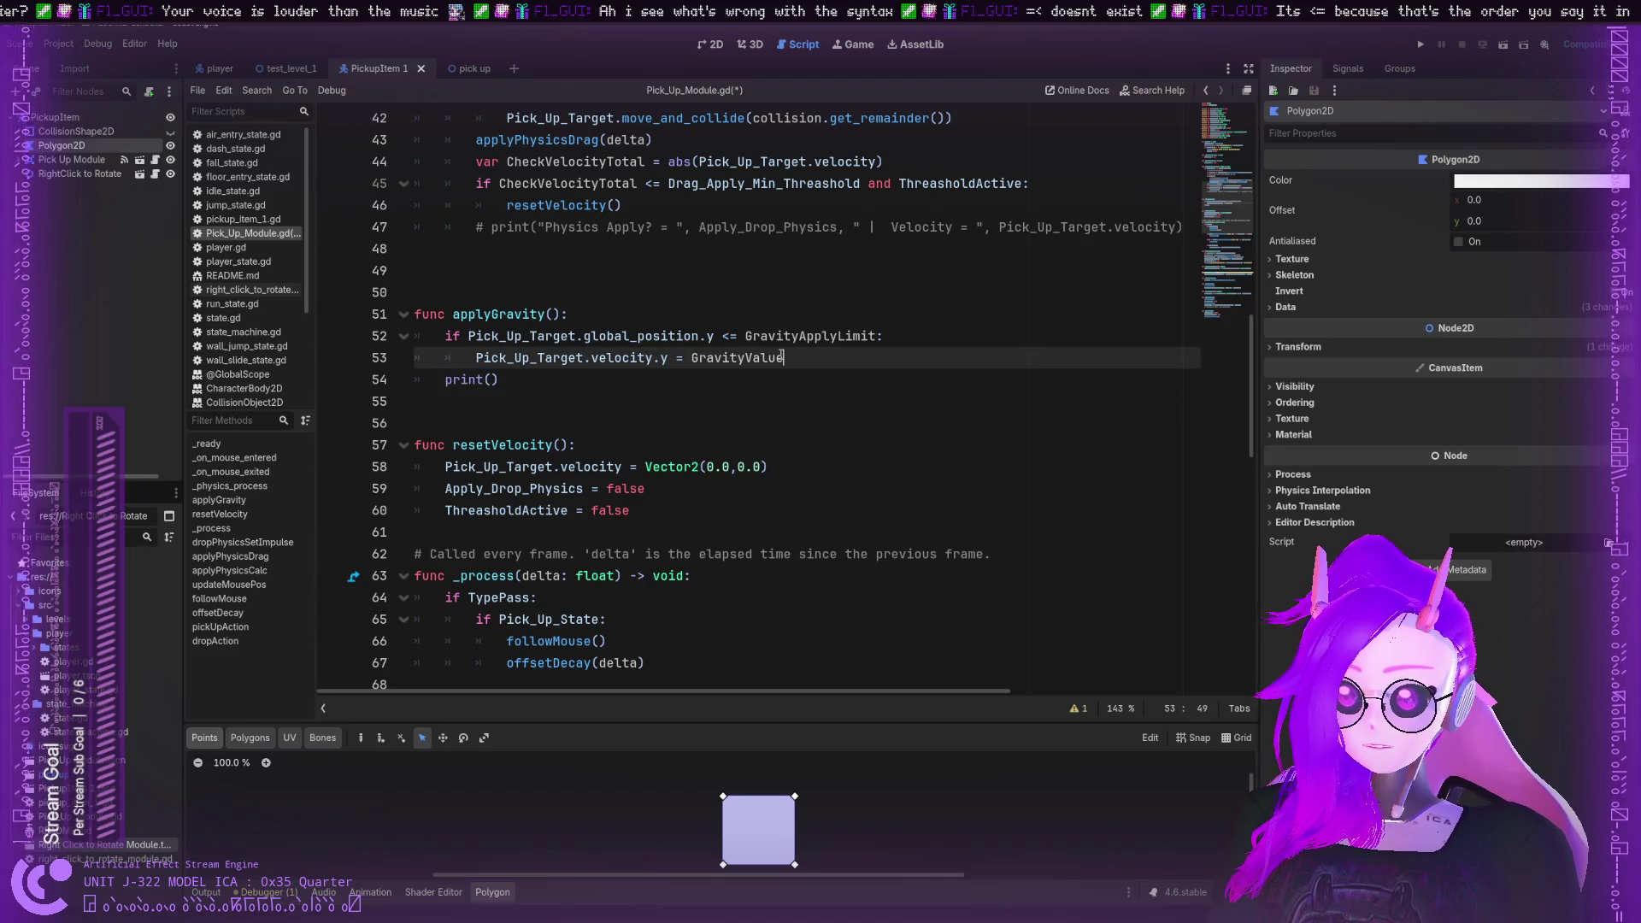
left_click_drag(501, 379, 422, 377)
key("BackSpace")
key("BackSpace")
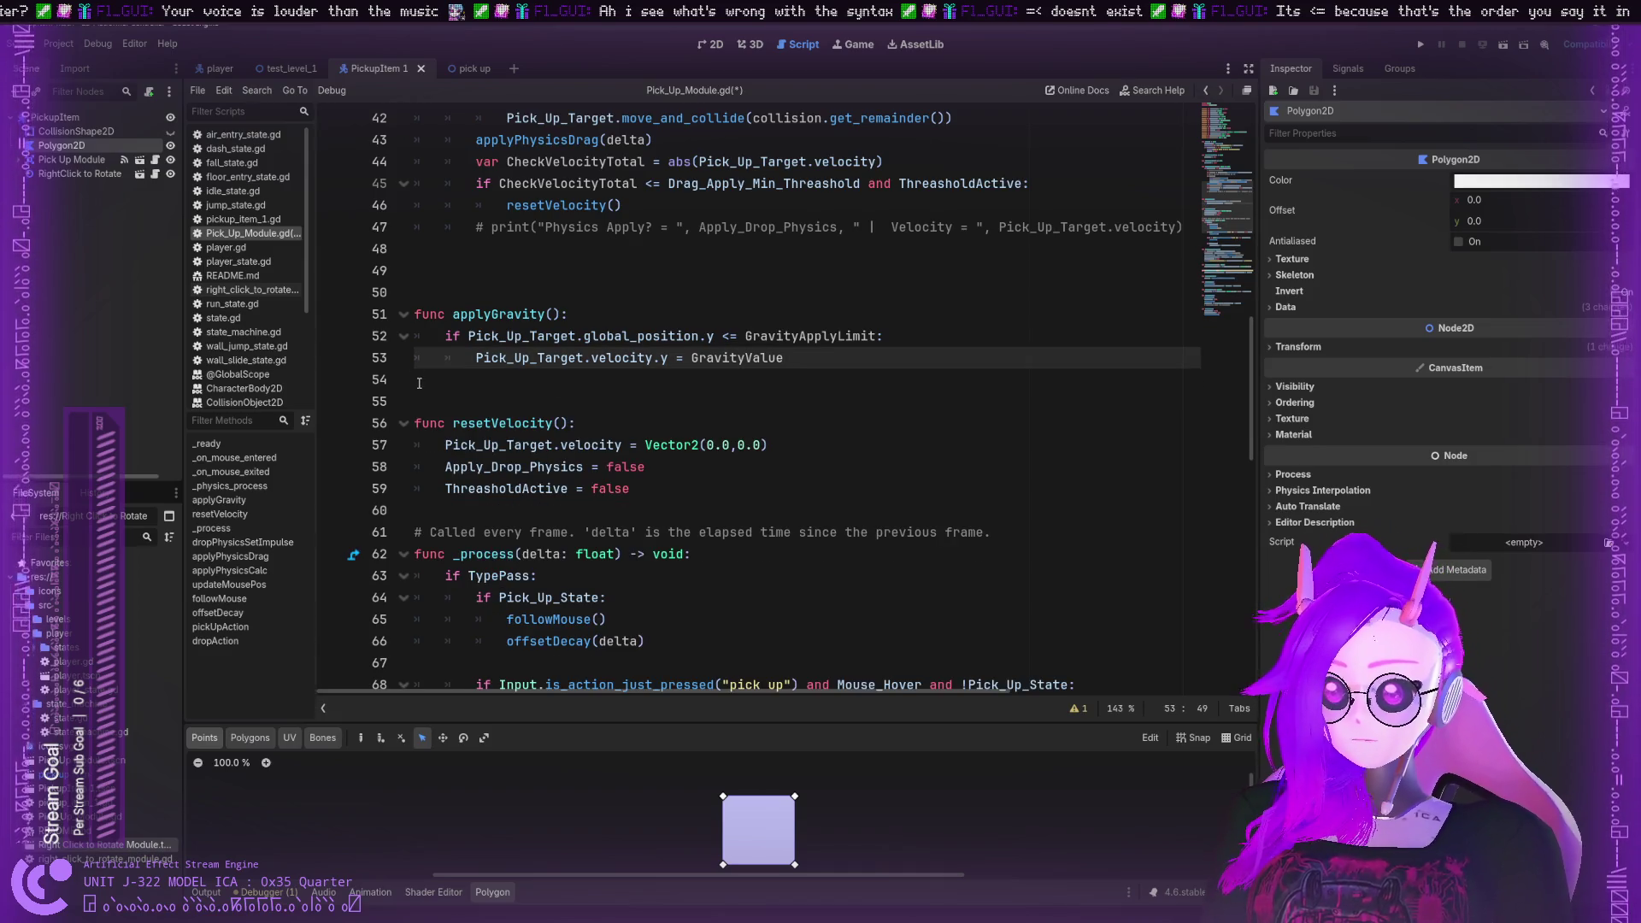
- Review the applyGravity block and select Pick_Up_Target.velocity.y on line 53
left_click(538, 422)
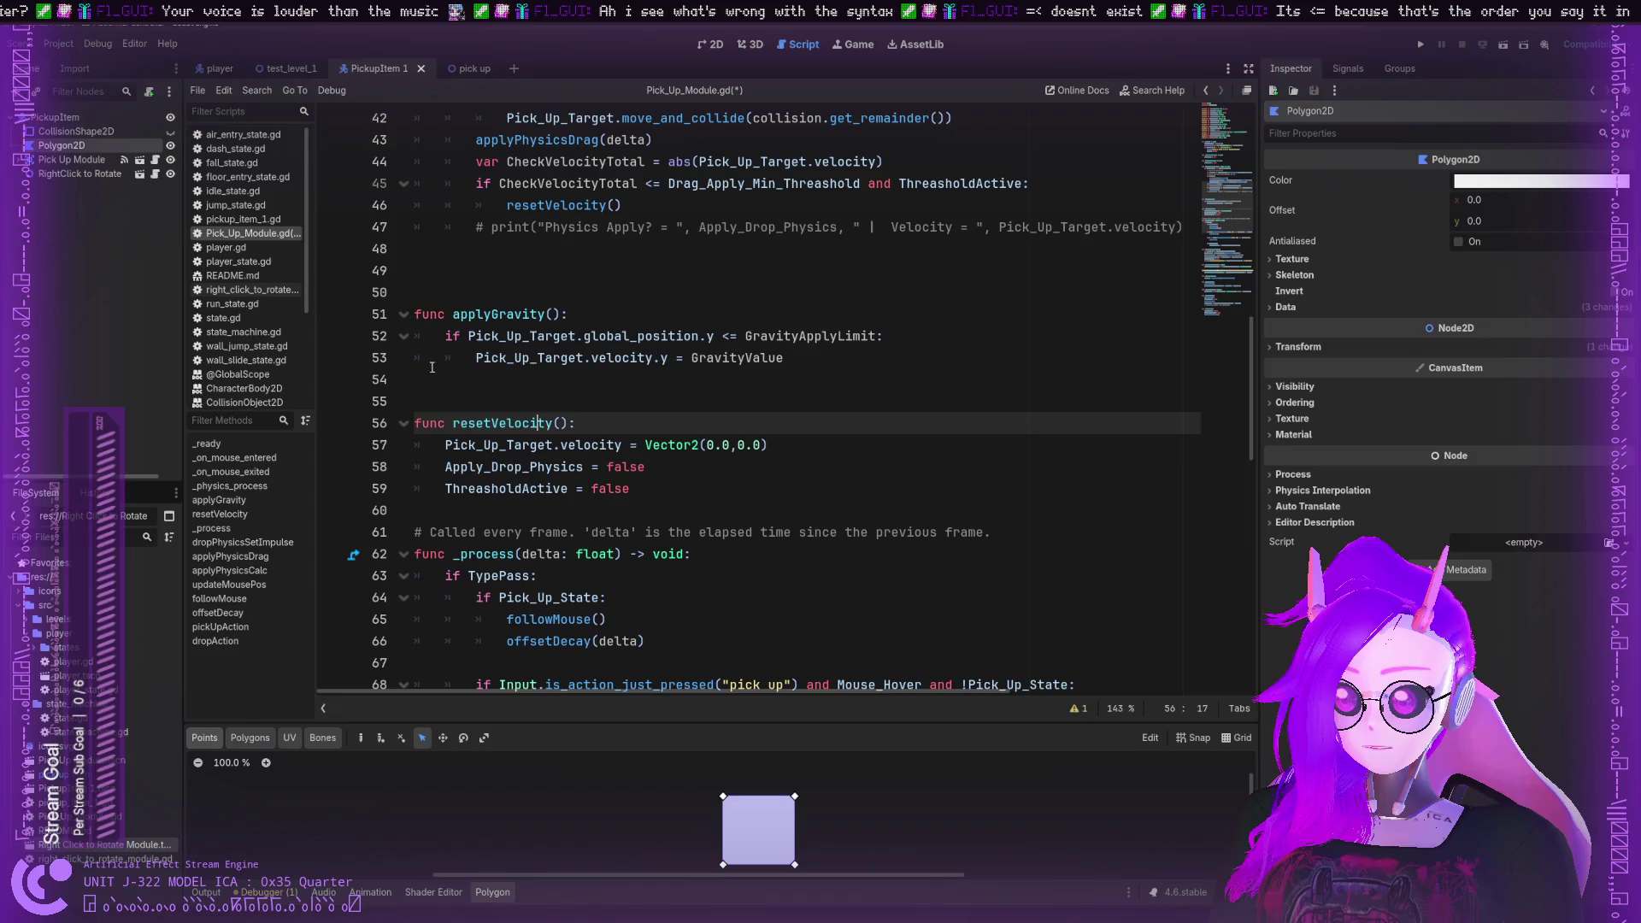
mouse_move(437, 345)
left_mouse_down()
mouse_move(787, 342)
mouse_move(728, 376)
mouse_move(479, 342)
mouse_move(884, 342)
mouse_move(577, 425)
left_mouse_up()
left_click(575, 423)
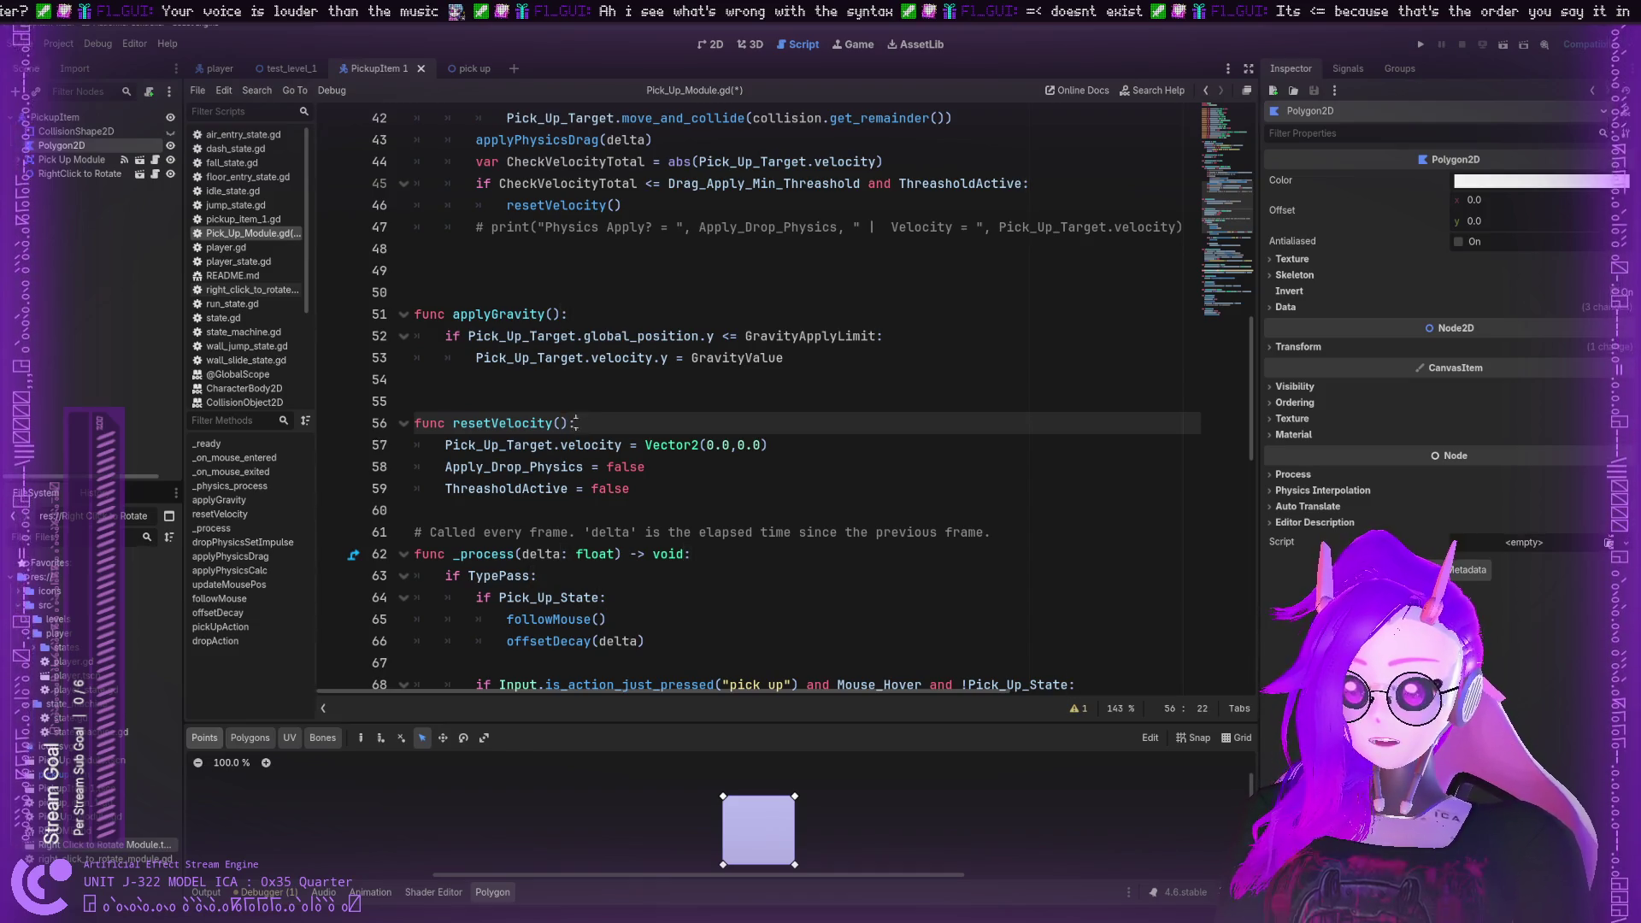
left_click(569, 423)
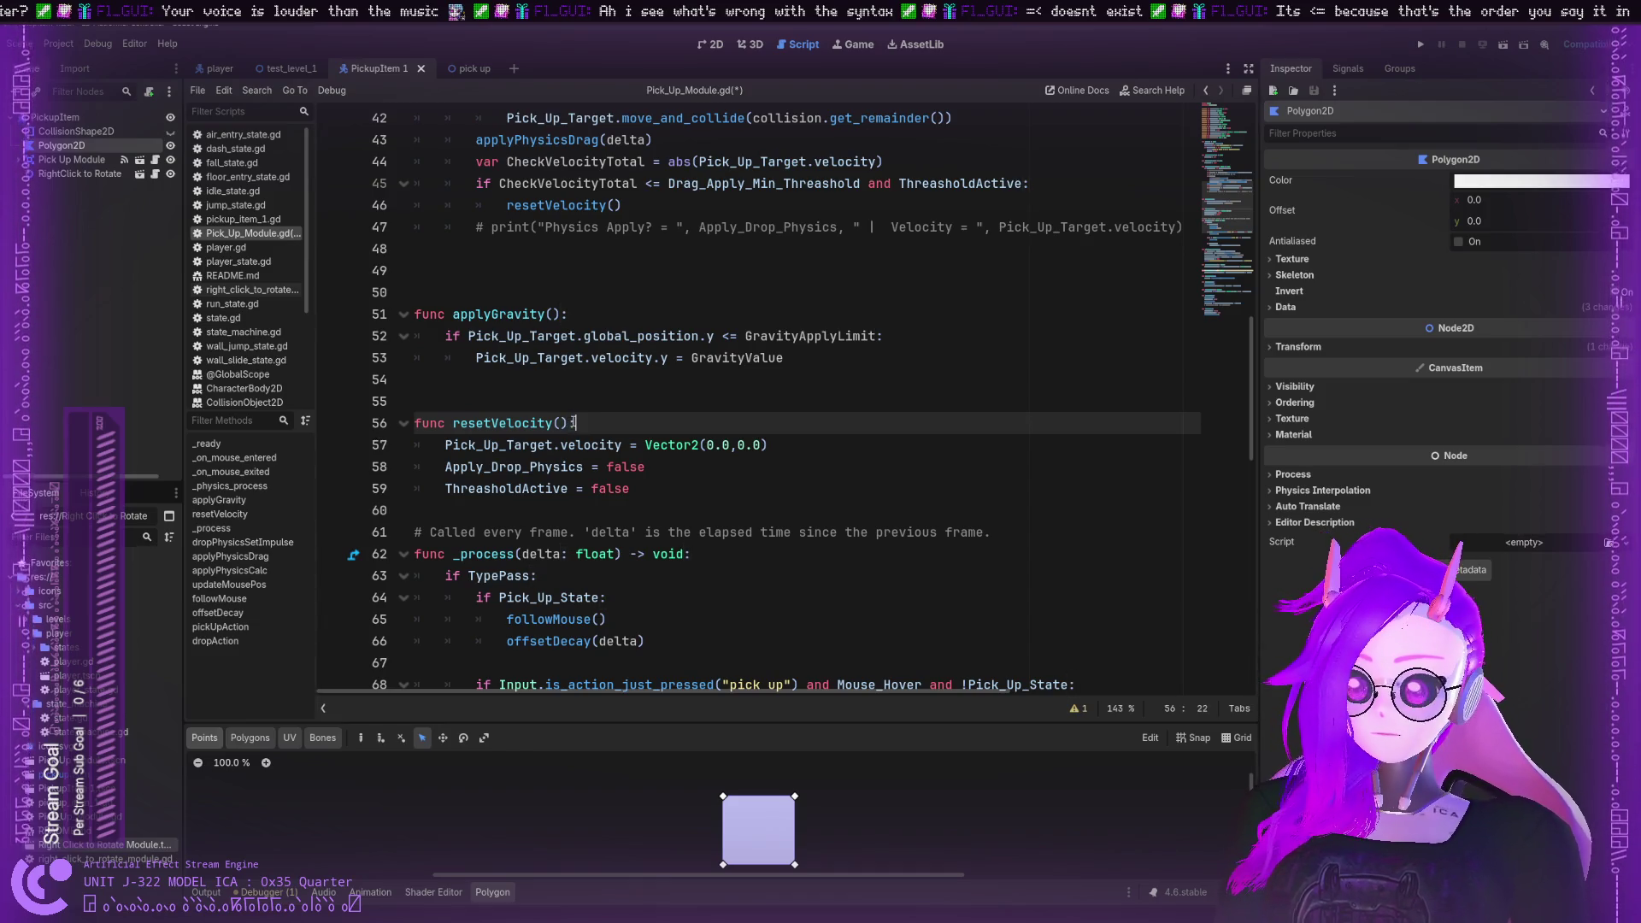
left_click(580, 423)
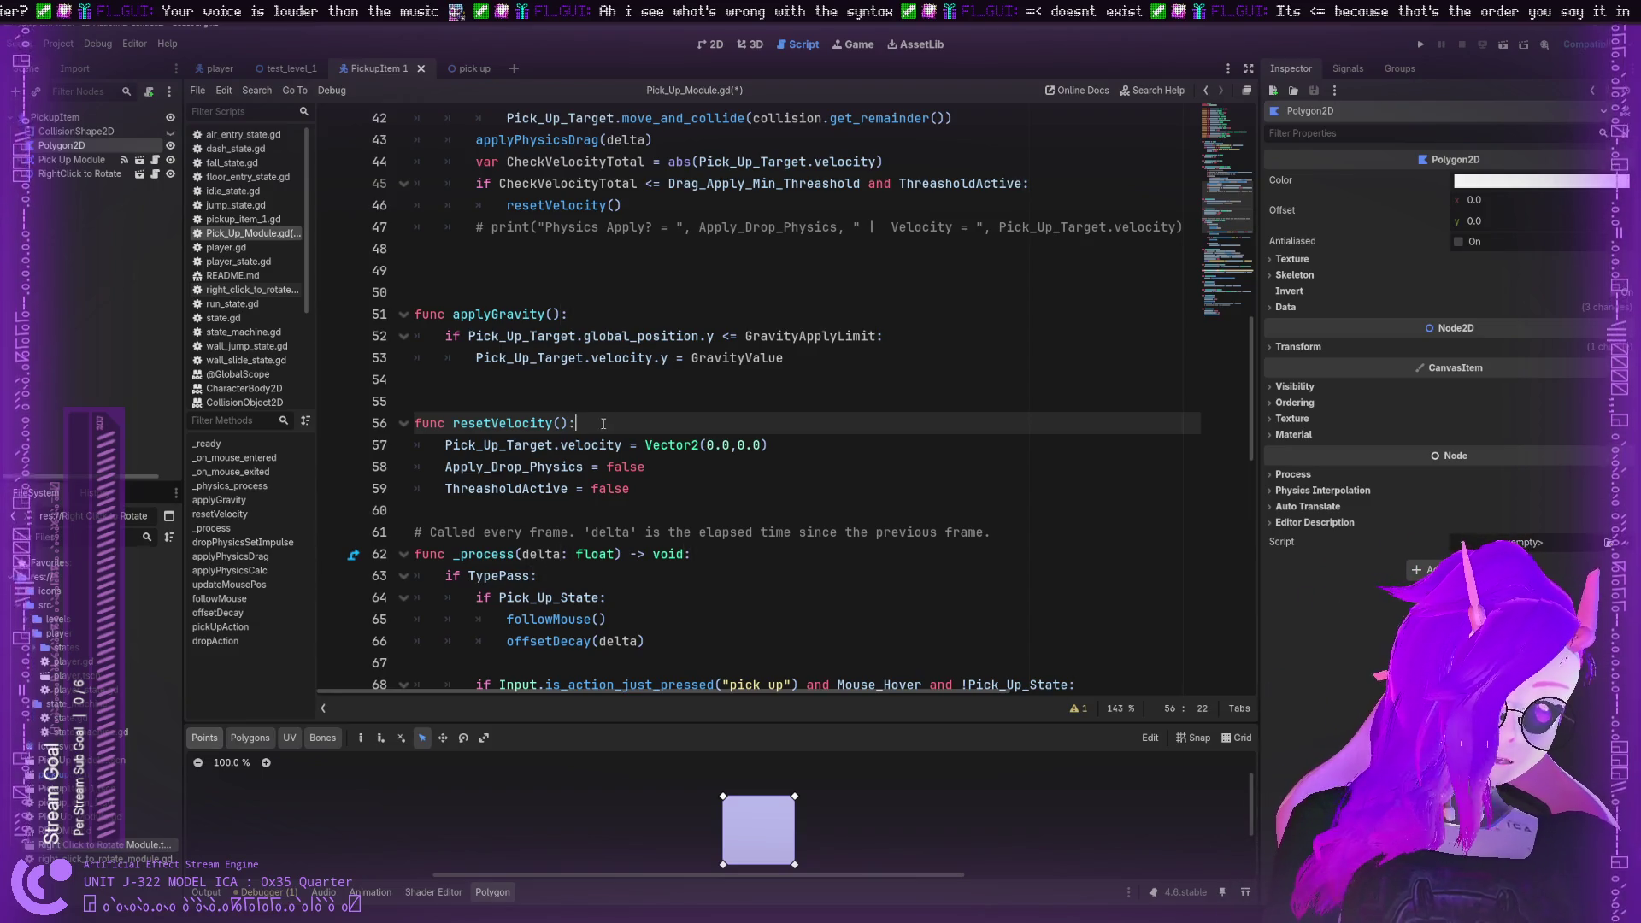
left_click(808, 357)
mouse_move(808, 357)
left_mouse_down()
mouse_move(615, 357)
mouse_move(810, 357)
left_mouse_up()
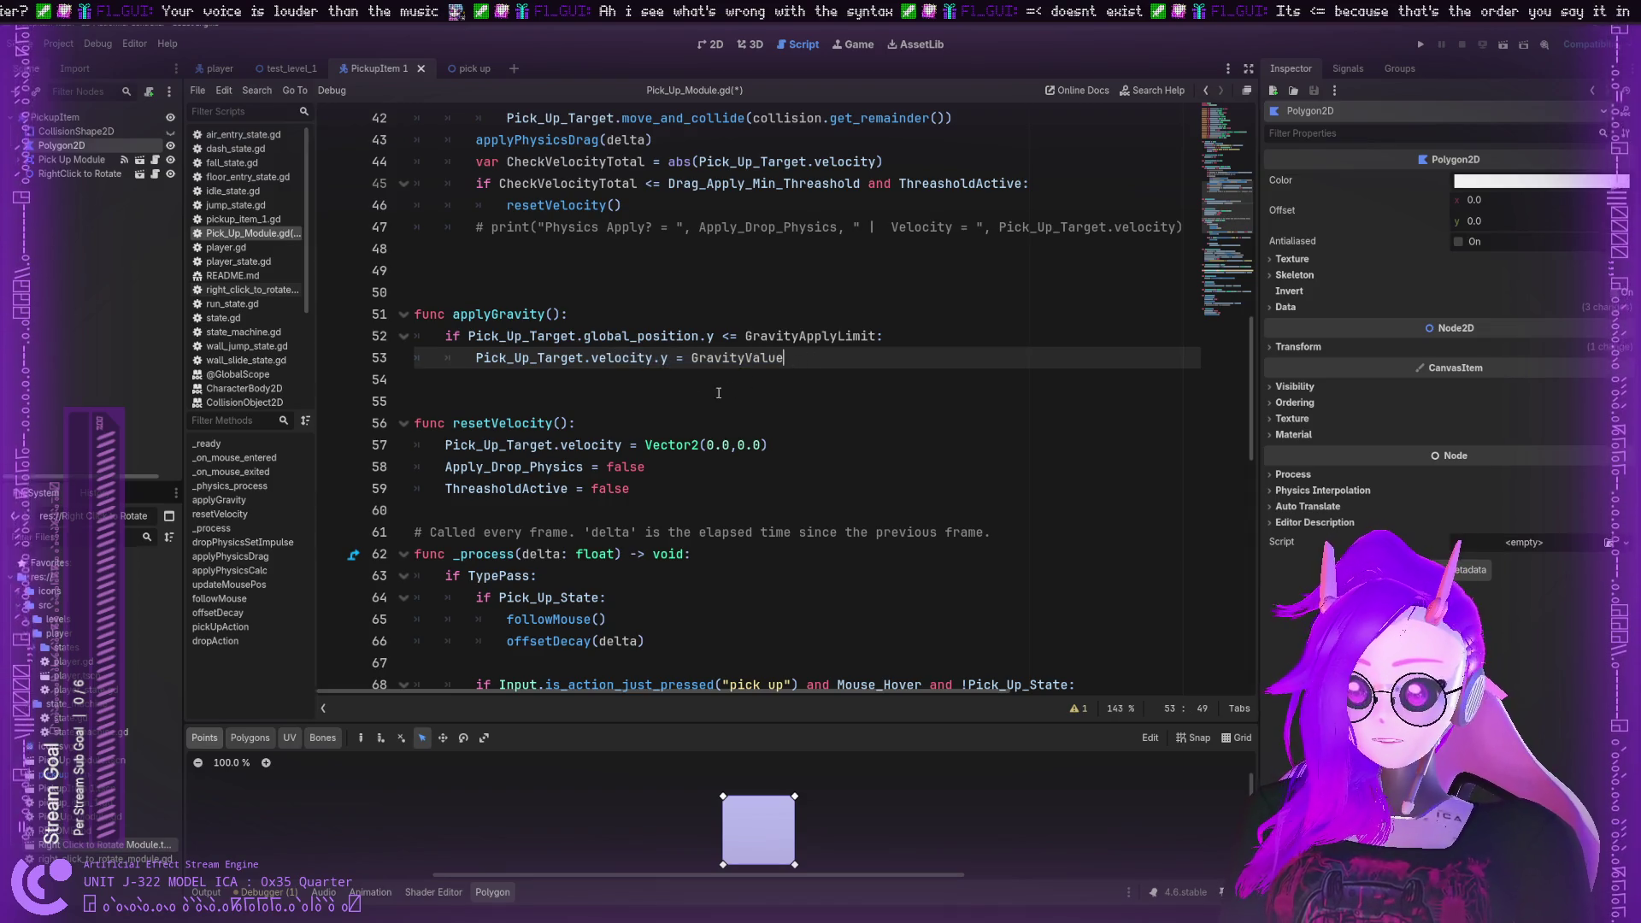
left_click_drag(667, 357, 474, 357)
key("ctrl+c")
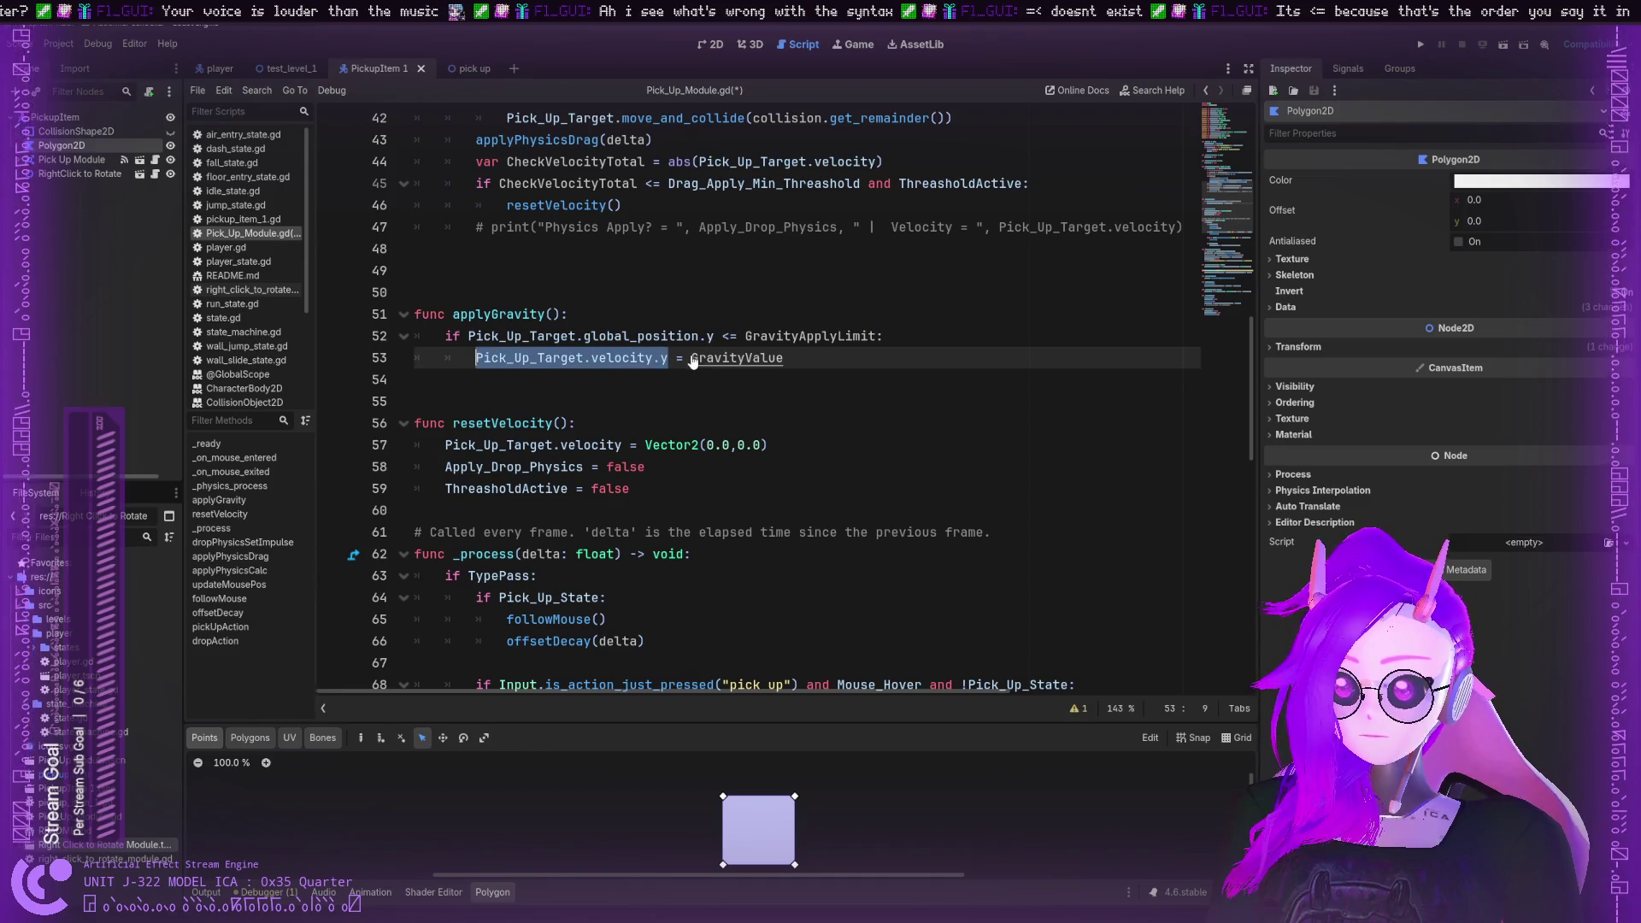
- Make line 53 subtract delta * GravityValue from Pick_Up_Target.velocity.y
left_click(692, 357)
key("ctrl+v")
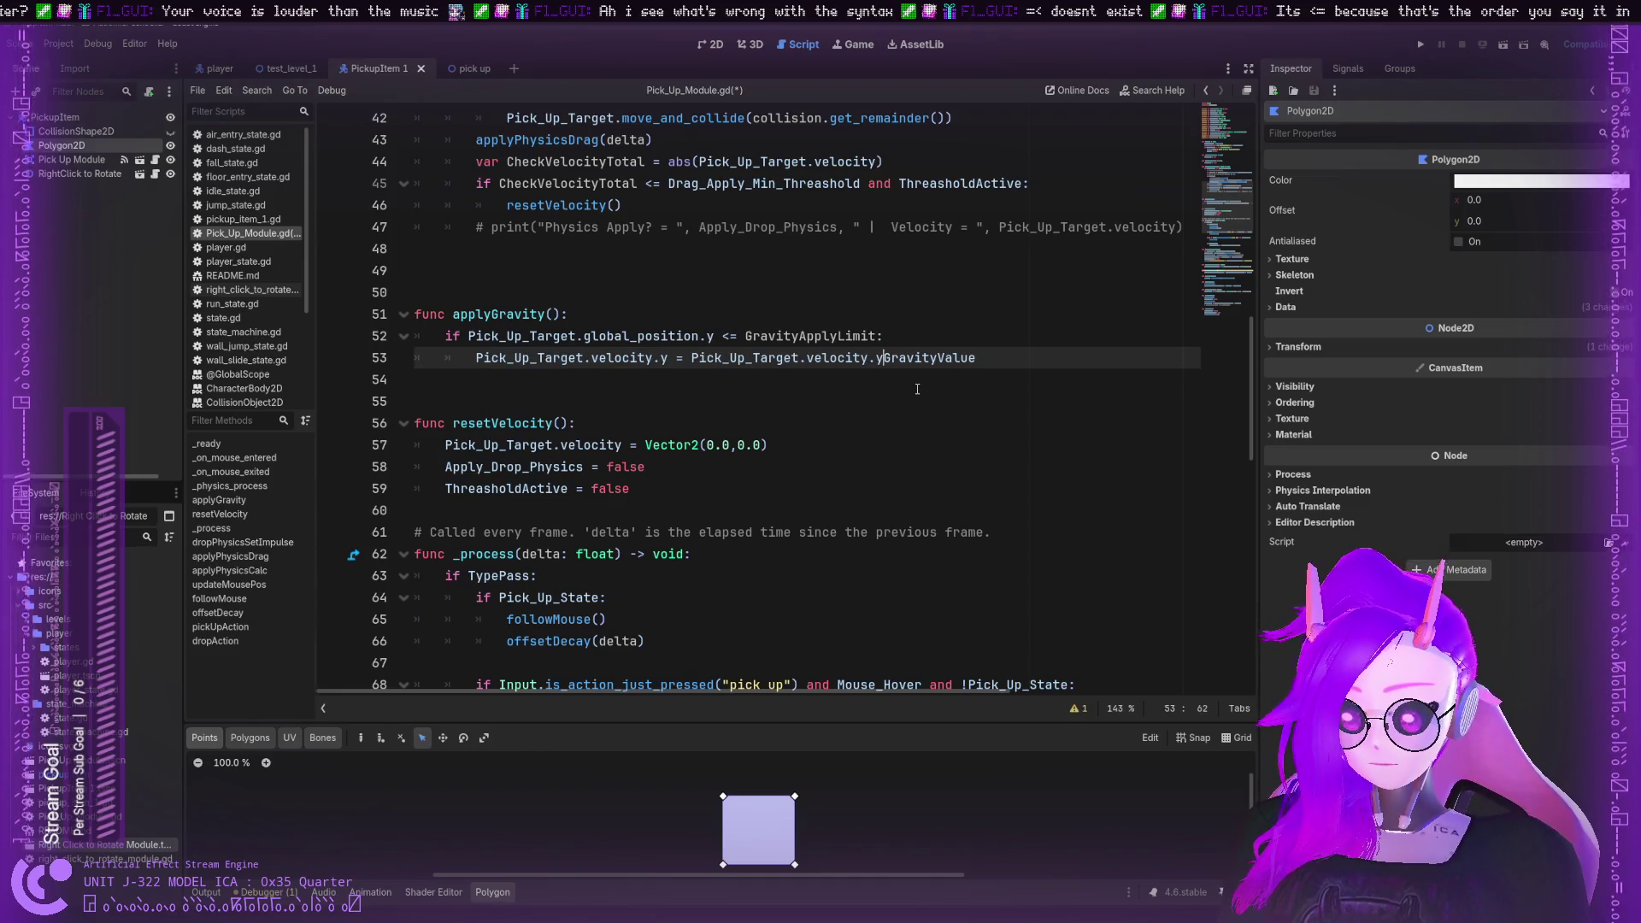
type("- delkt")
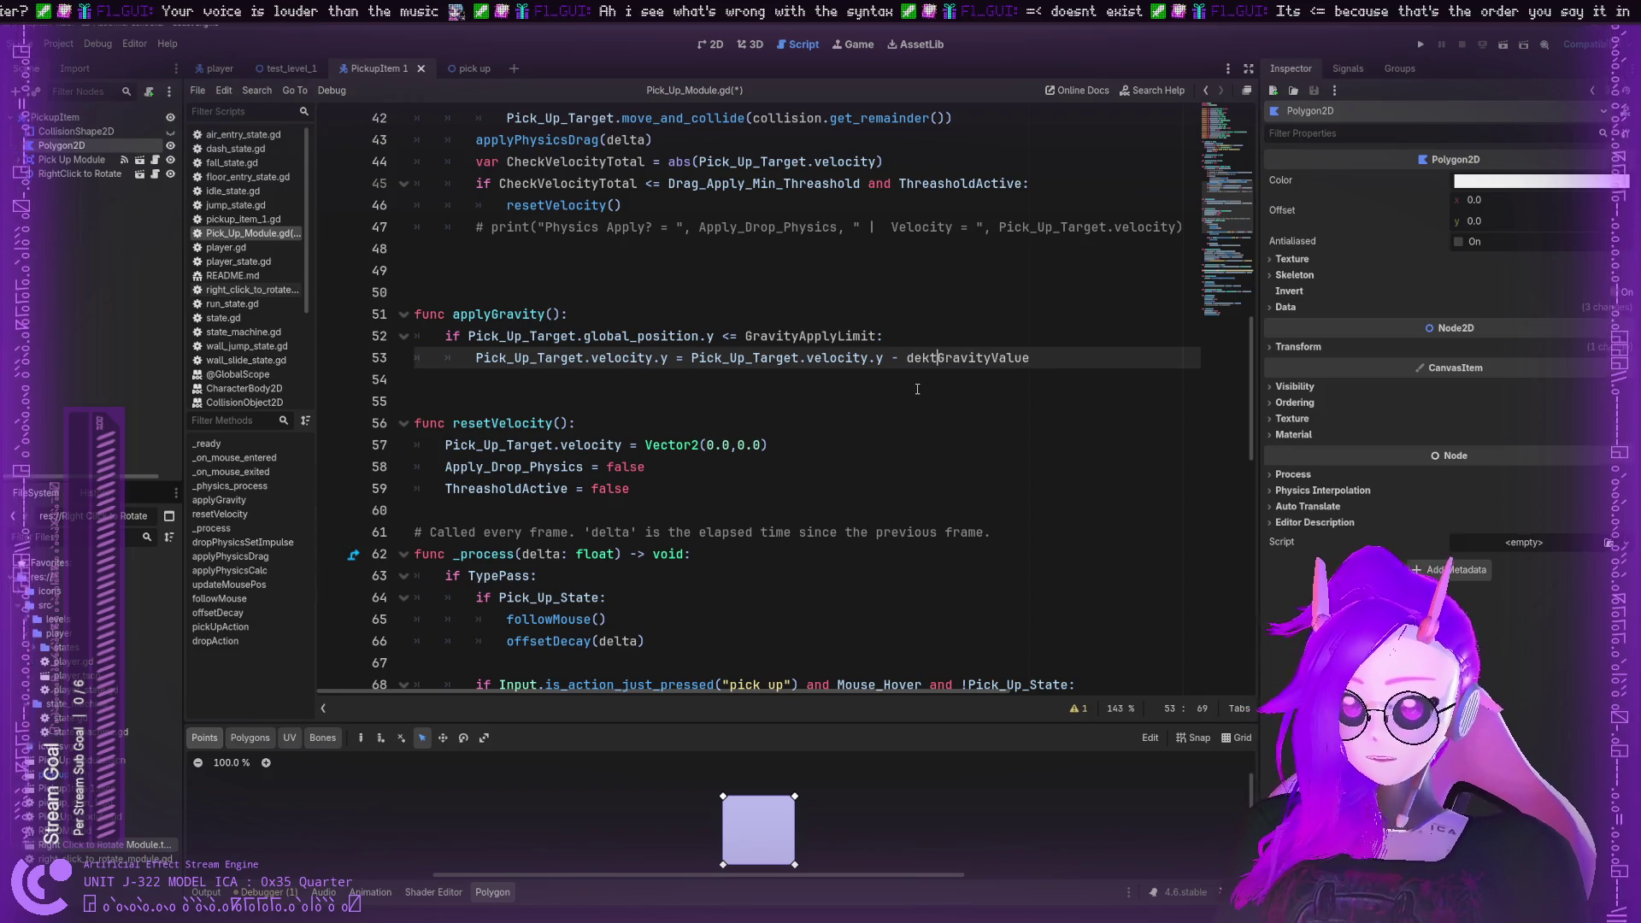
key("BackSpace")
key("BackSpace")
type("ta")
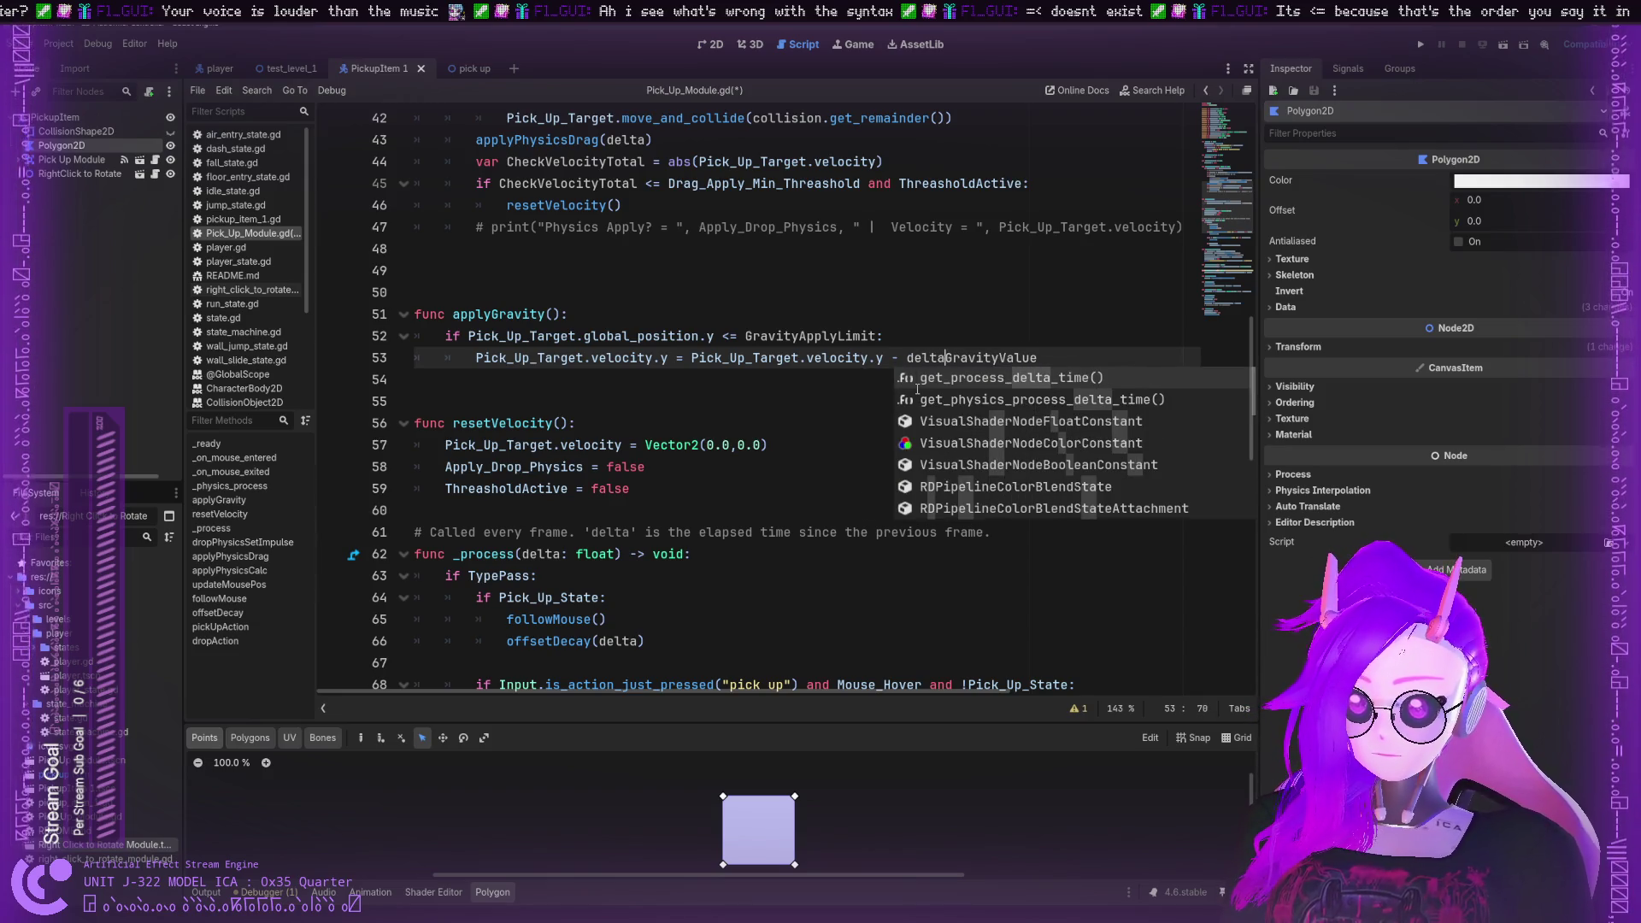
type(" *")
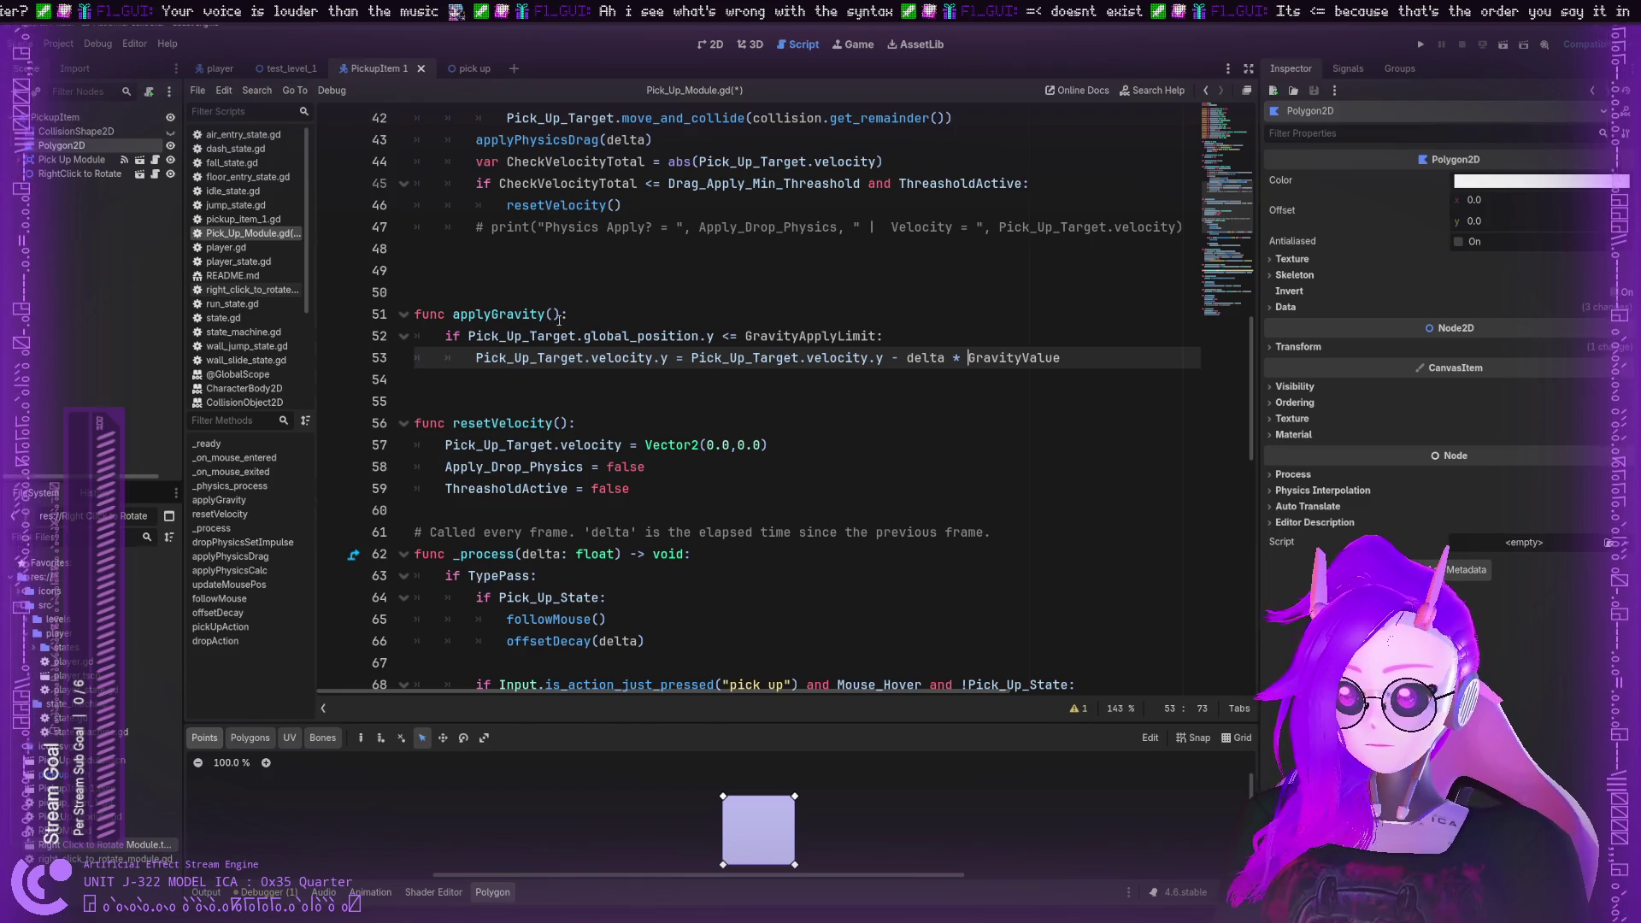
- Add a delta parameter to applyGravity()
left_click(557, 315)
type("delta")
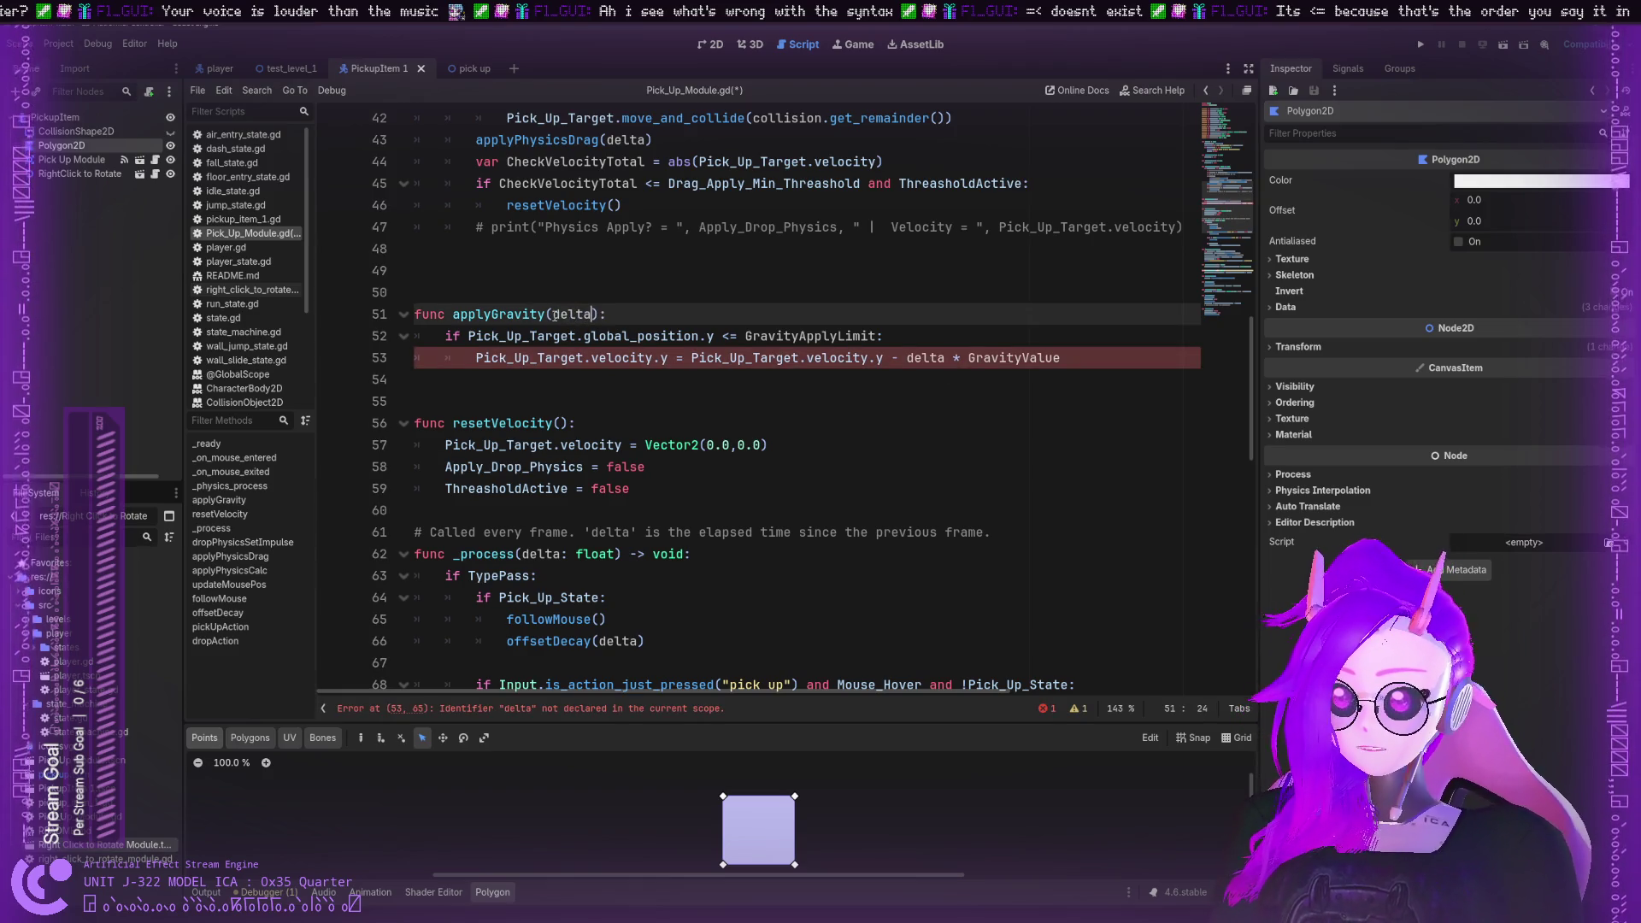
left_click(1036, 359)
left_click(1059, 365)
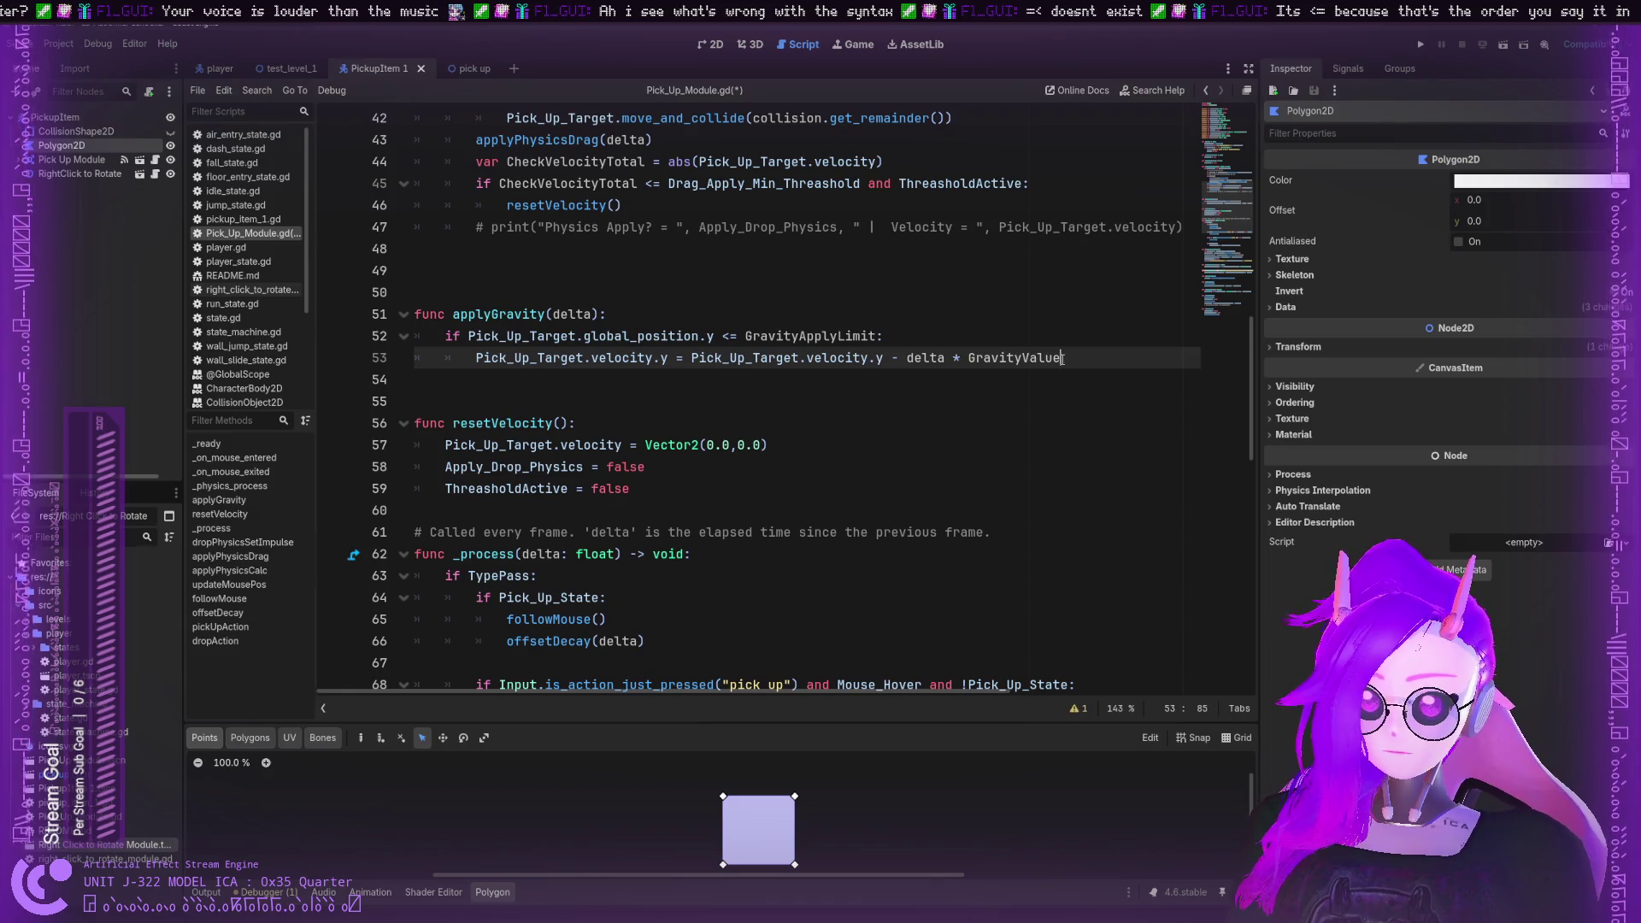
scroll(904, 400, "up", 1)
- Wrap delta * GravityValue on line 53 in parentheses
type("(")
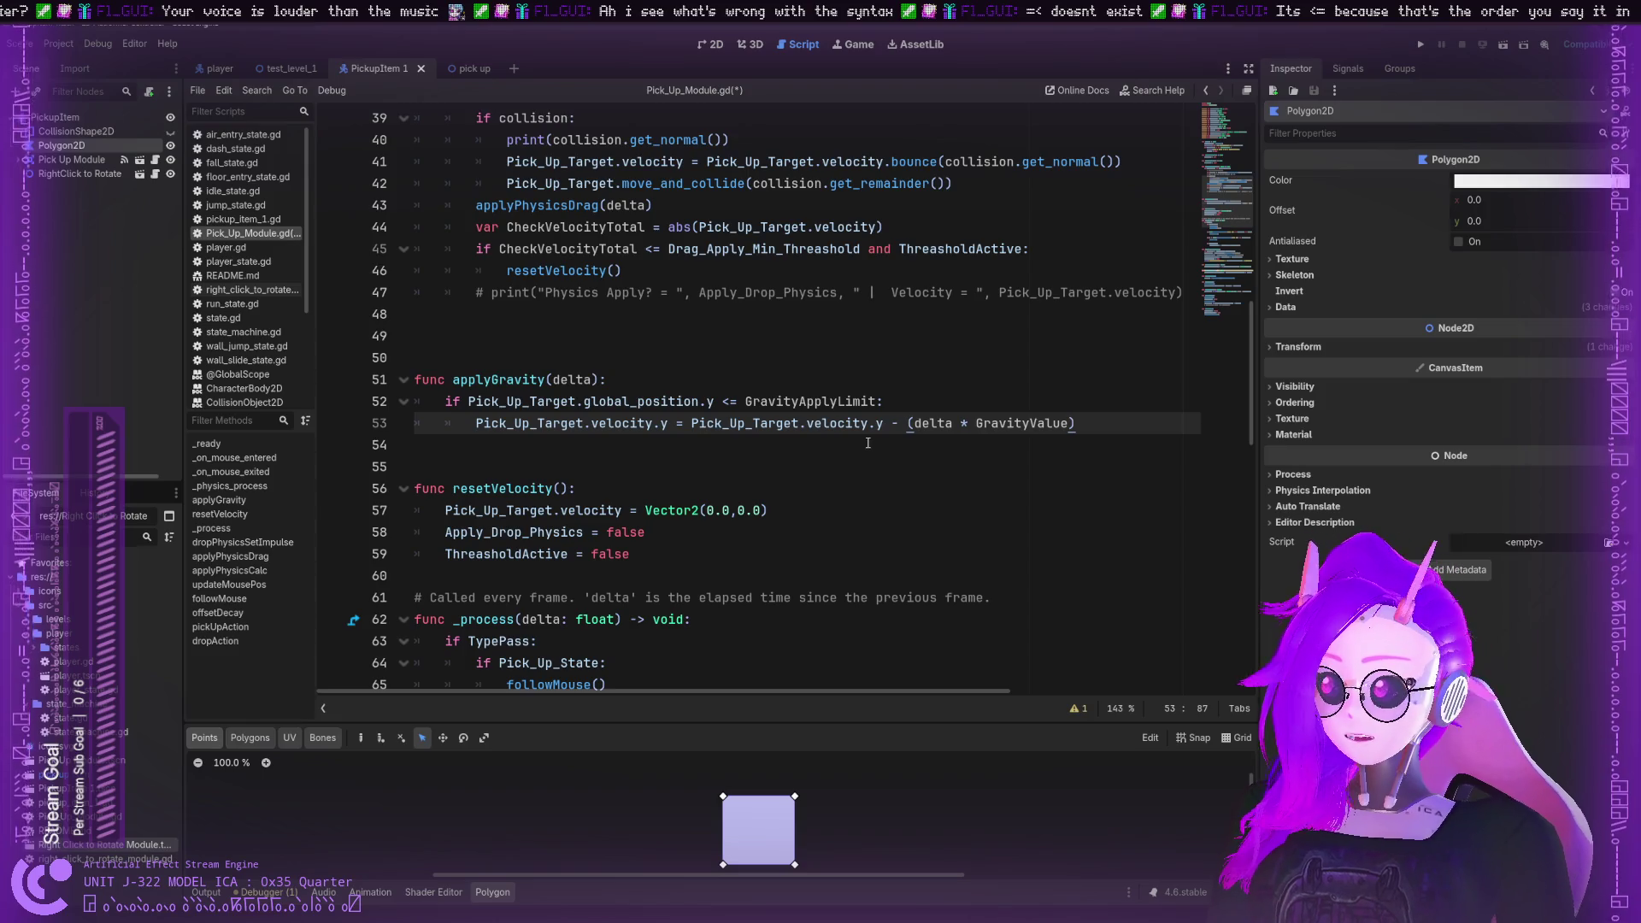
left_click_drag(899, 423, 881, 423)
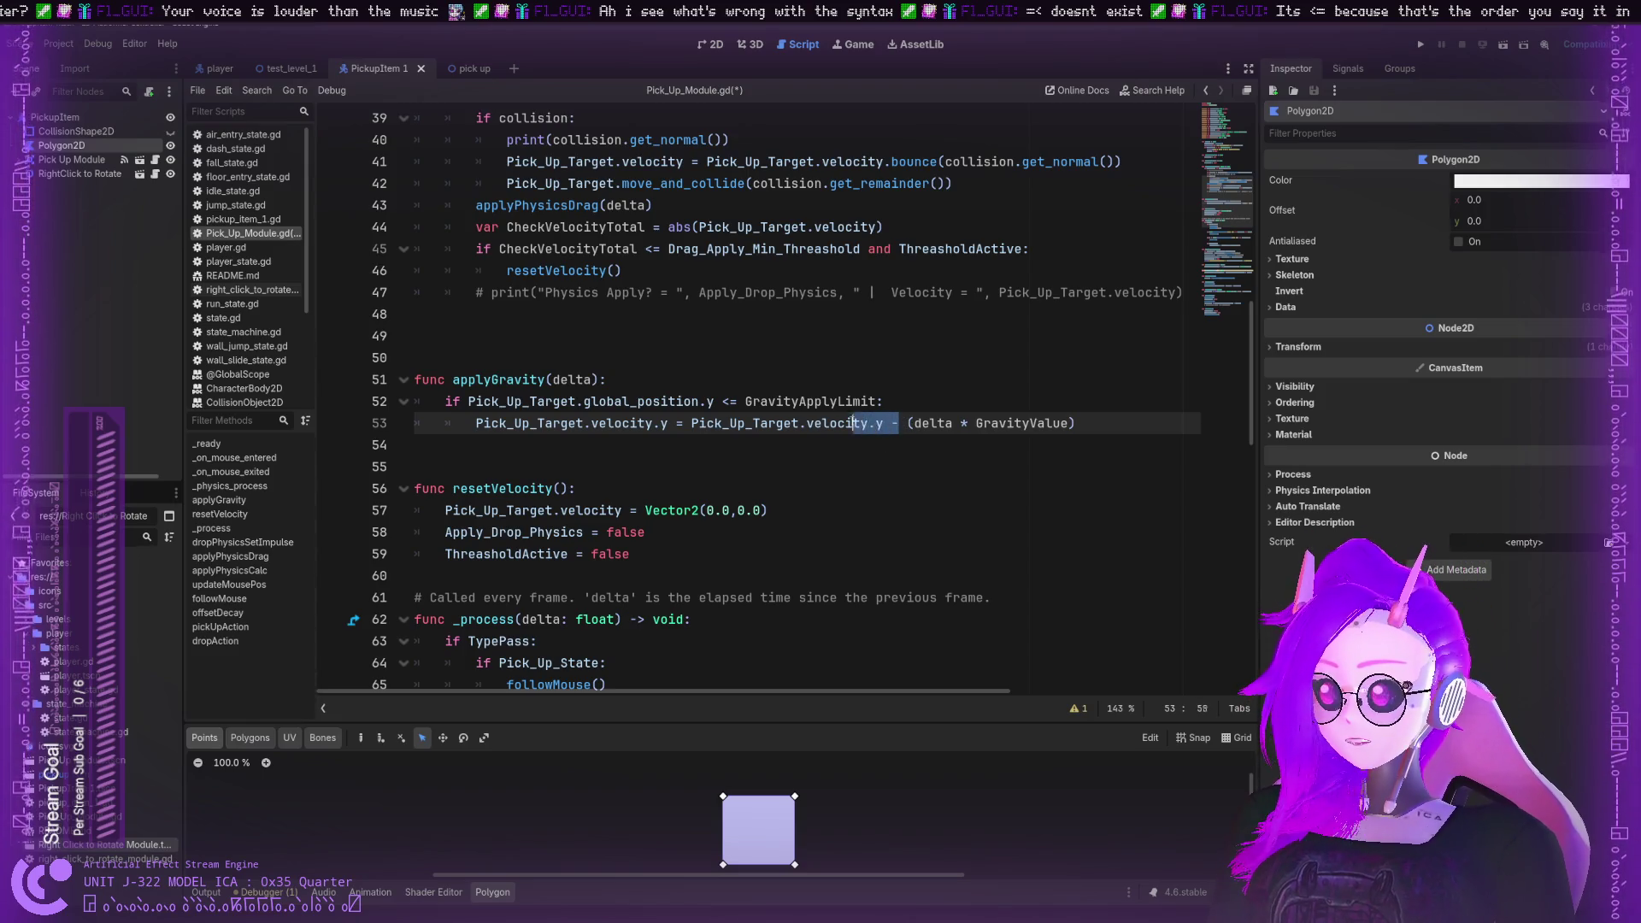
left_click(913, 423)
left_click_drag(913, 423, 1074, 423)
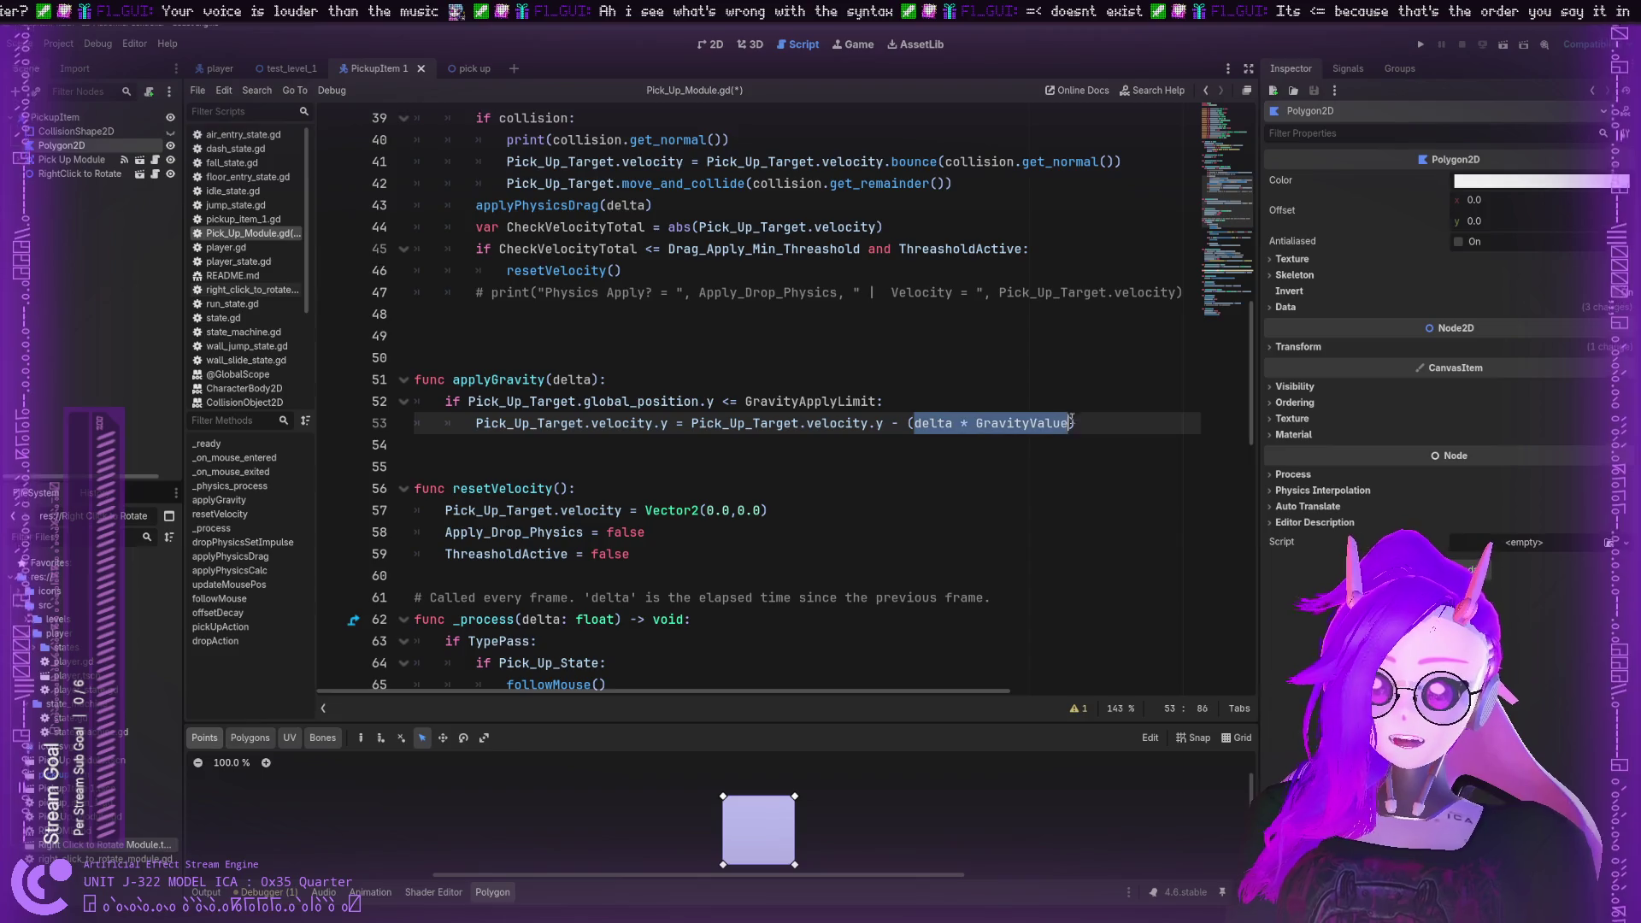
left_click_drag(912, 423, 1068, 423)
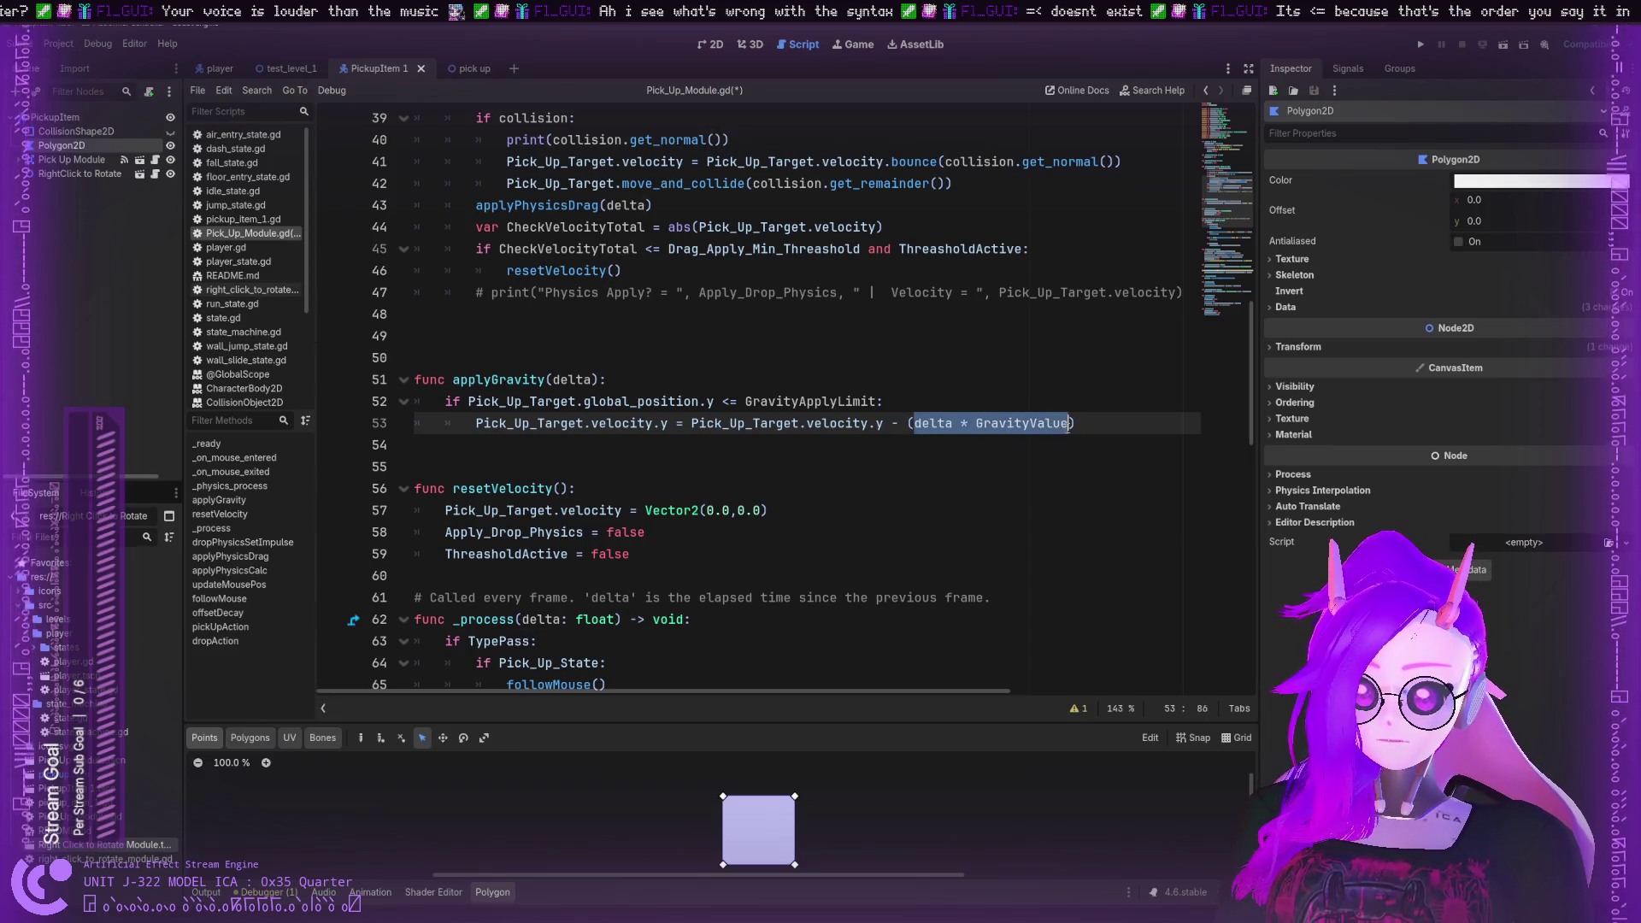
left_click_drag(921, 423, 1060, 423)
left_click(1058, 423)
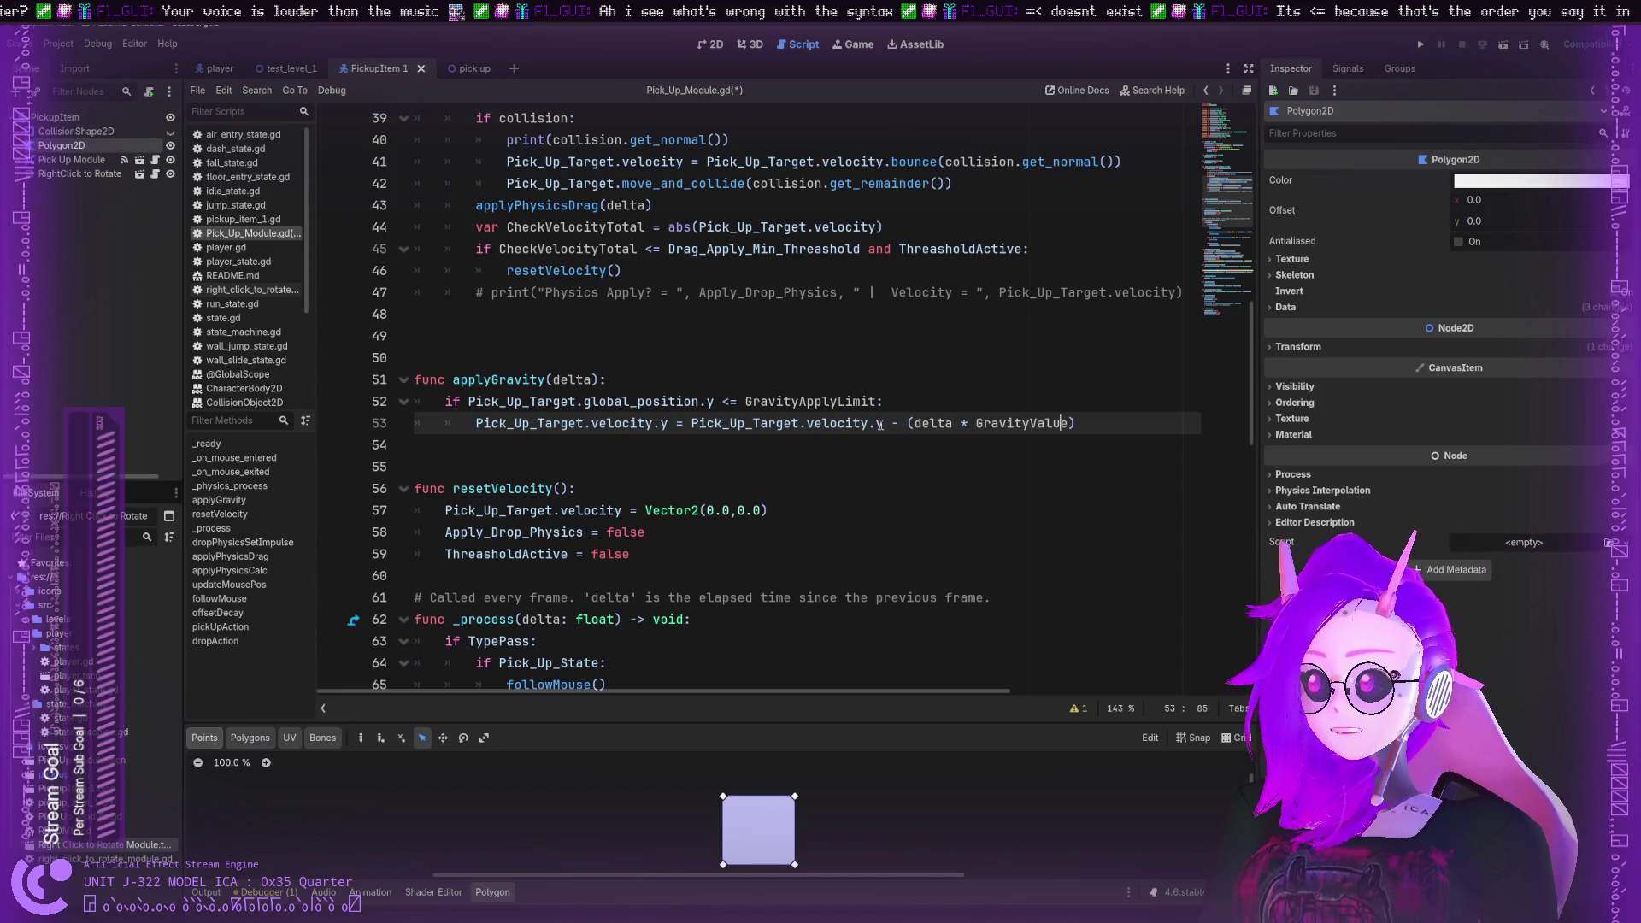
mouse_move(912, 423)
left_mouse_down()
mouse_move(1075, 423)
mouse_move(1061, 423)
left_mouse_up()
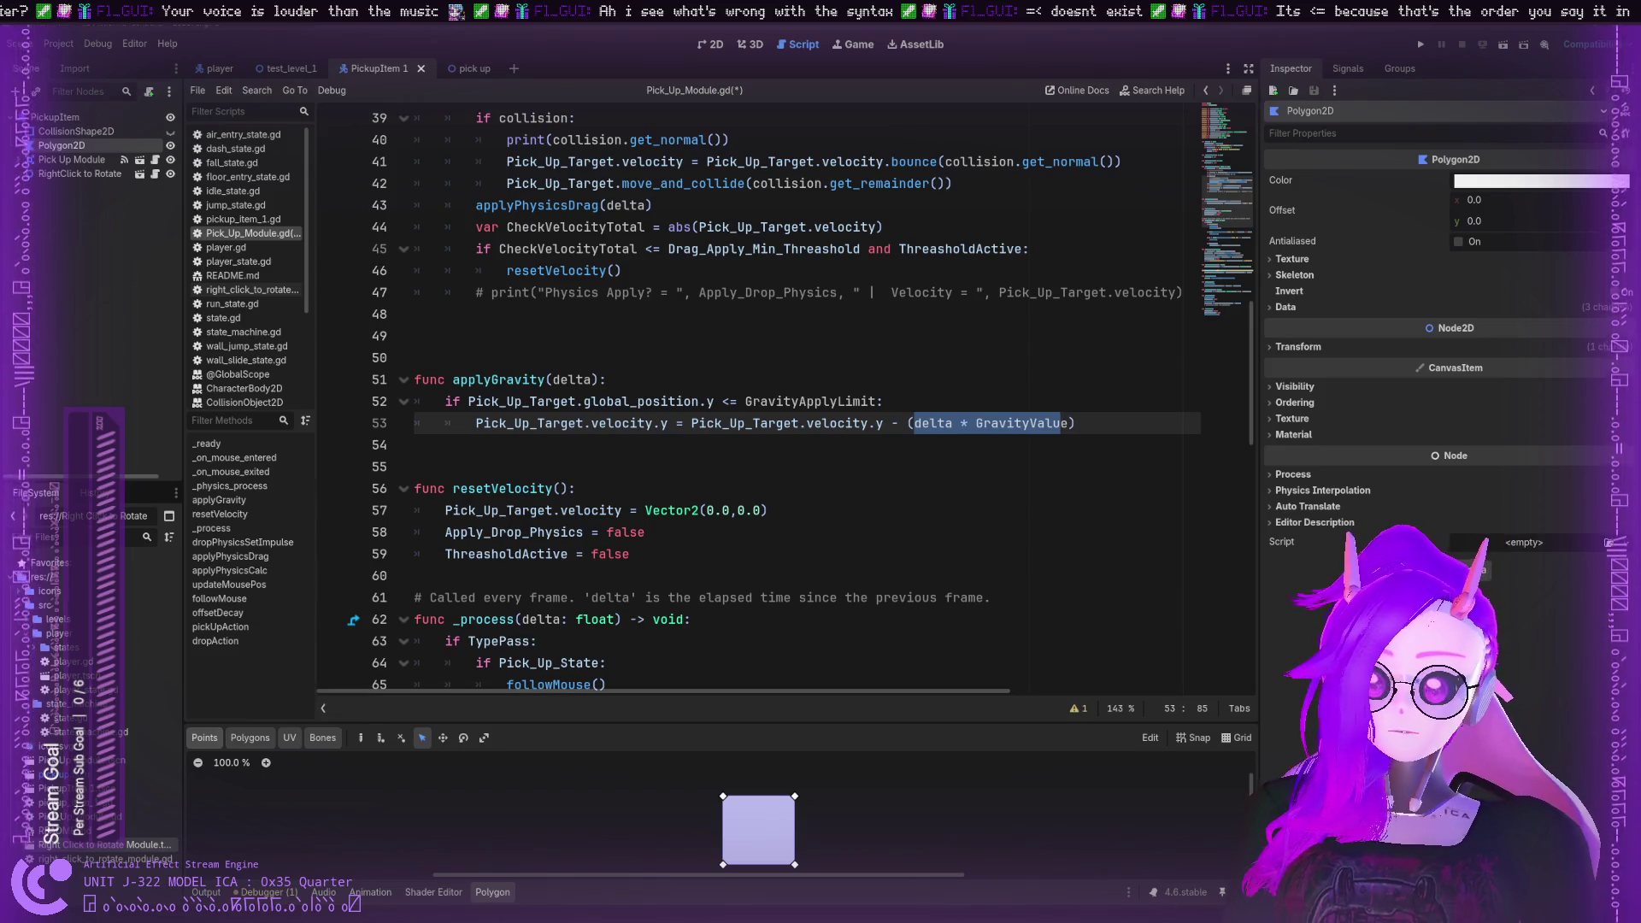
left_click_drag(1075, 423, 905, 423)
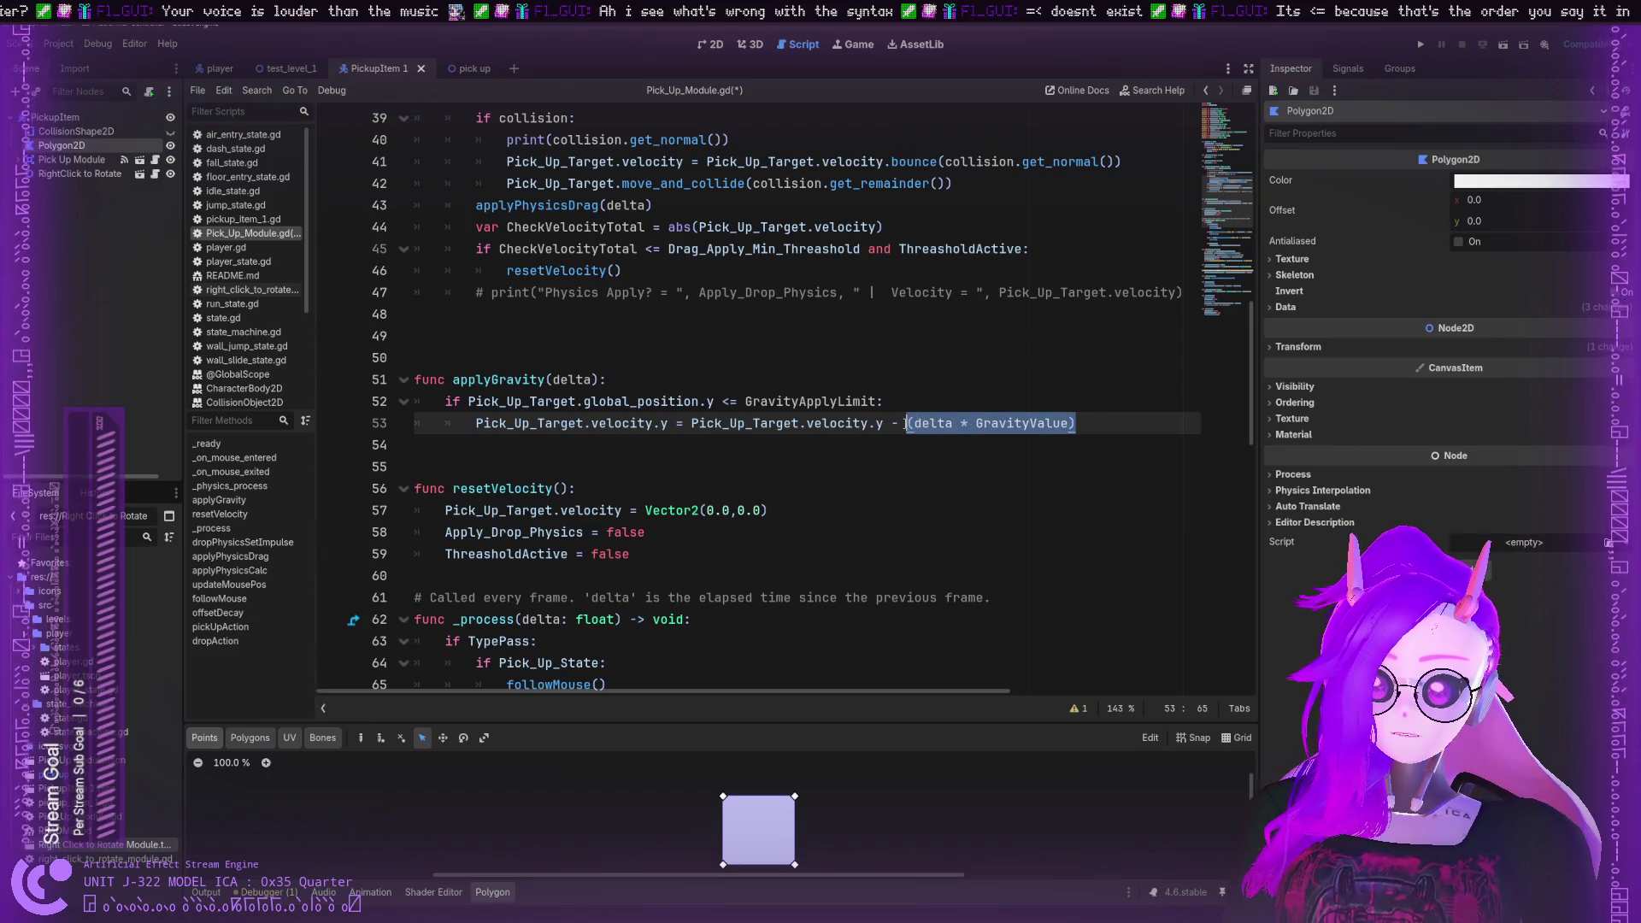
left_click(911, 423)
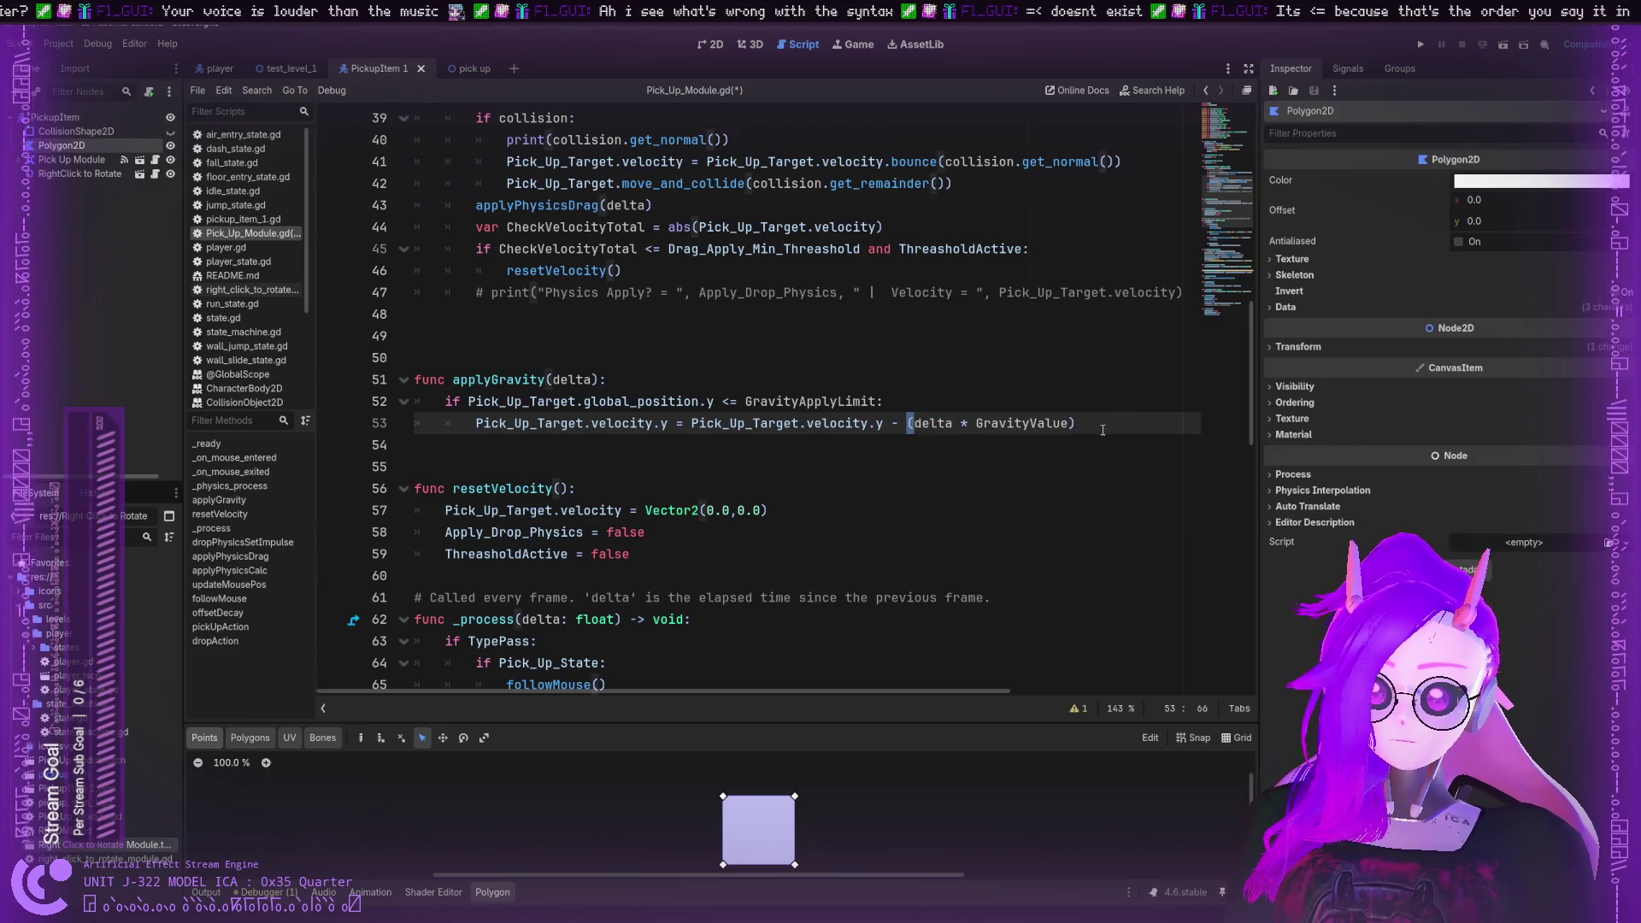
left_click(1075, 423)
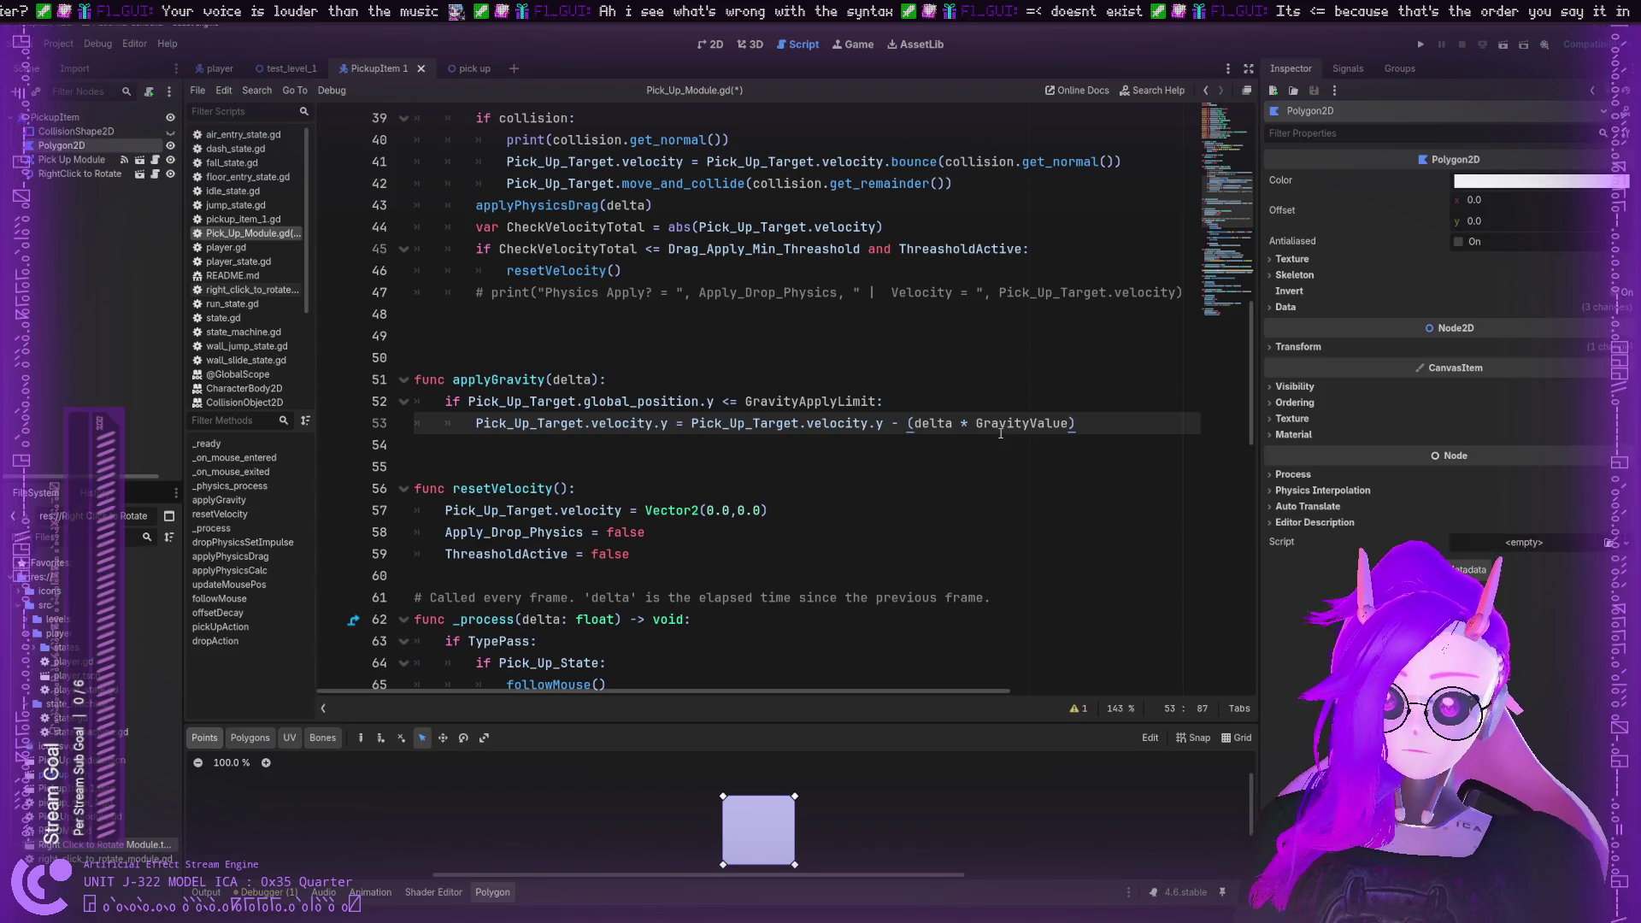
left_click(923, 423)
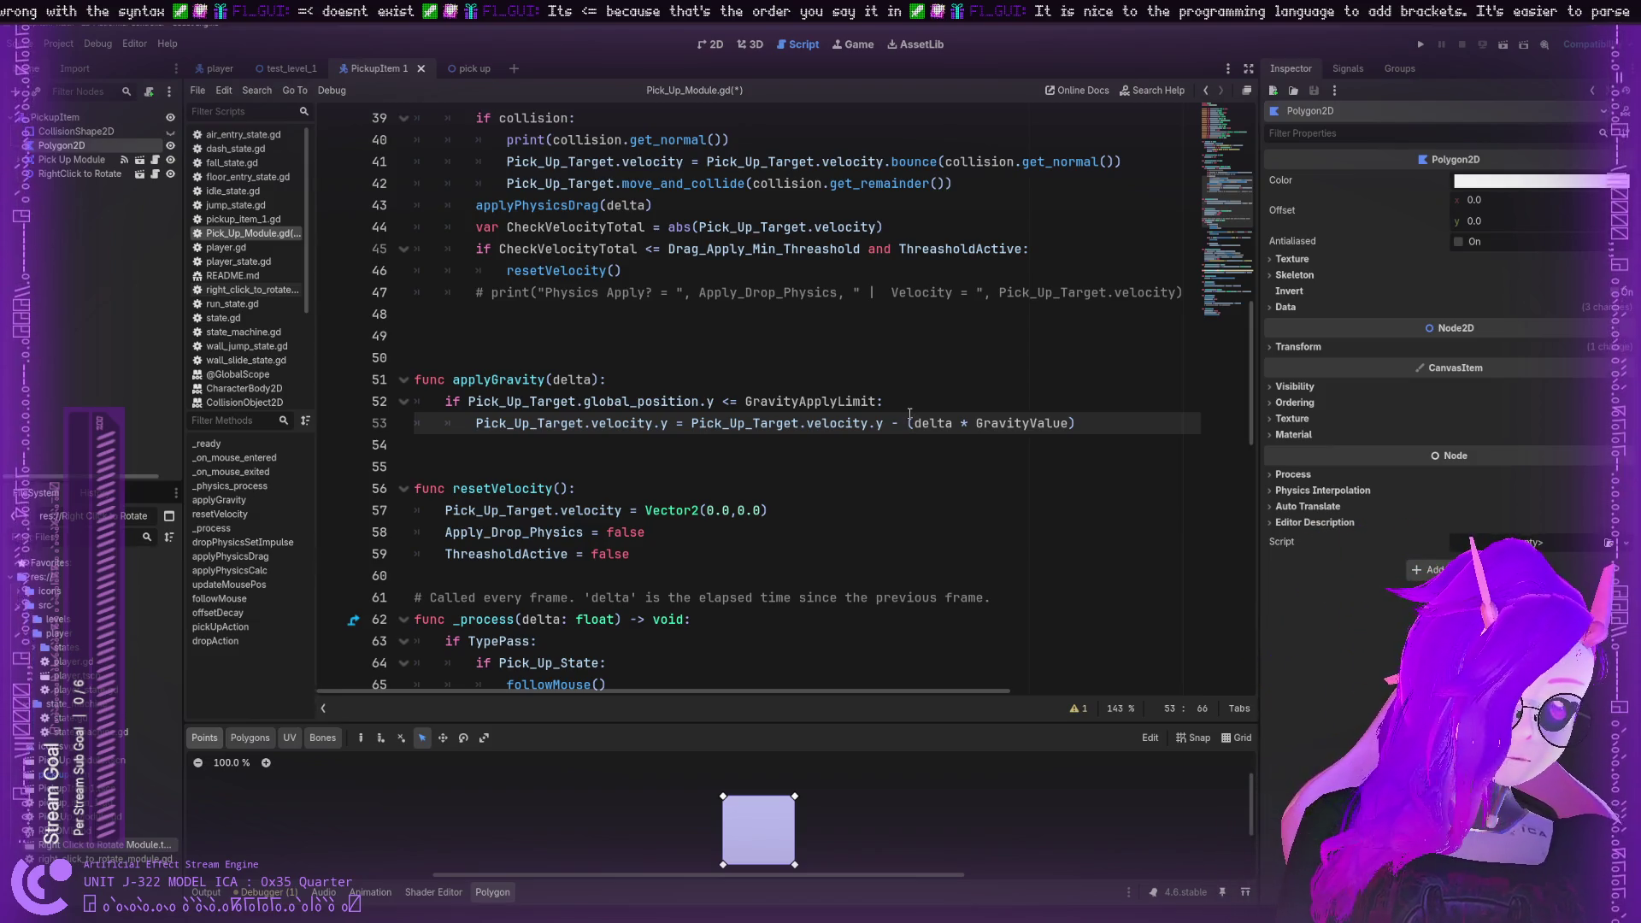
left_click(726, 489)
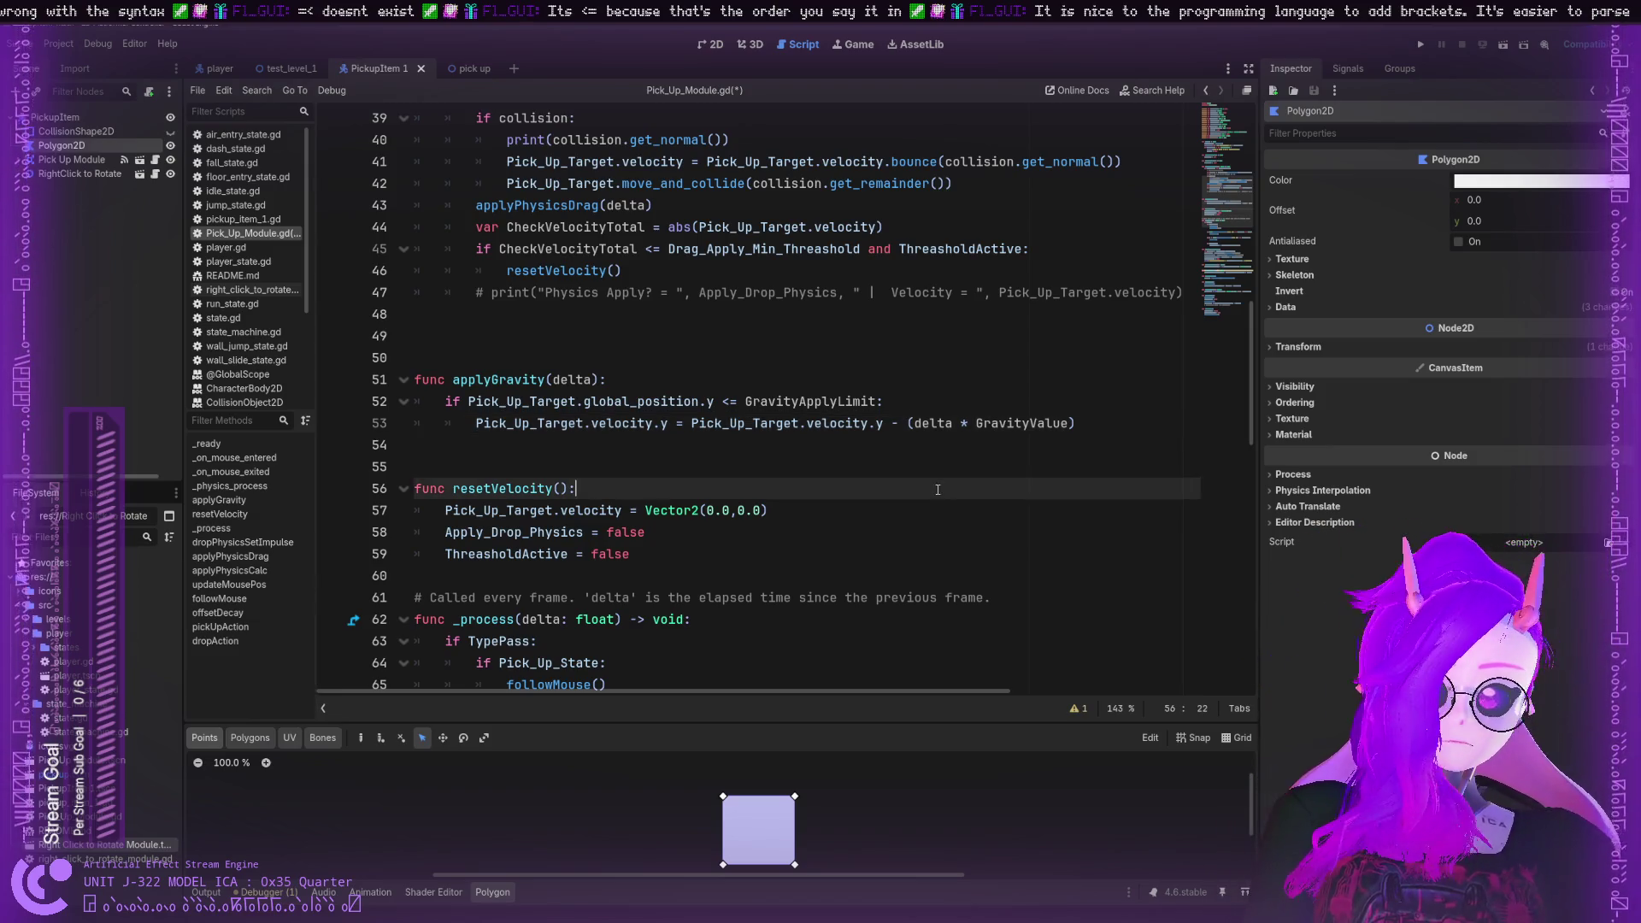
left_click(667, 450)
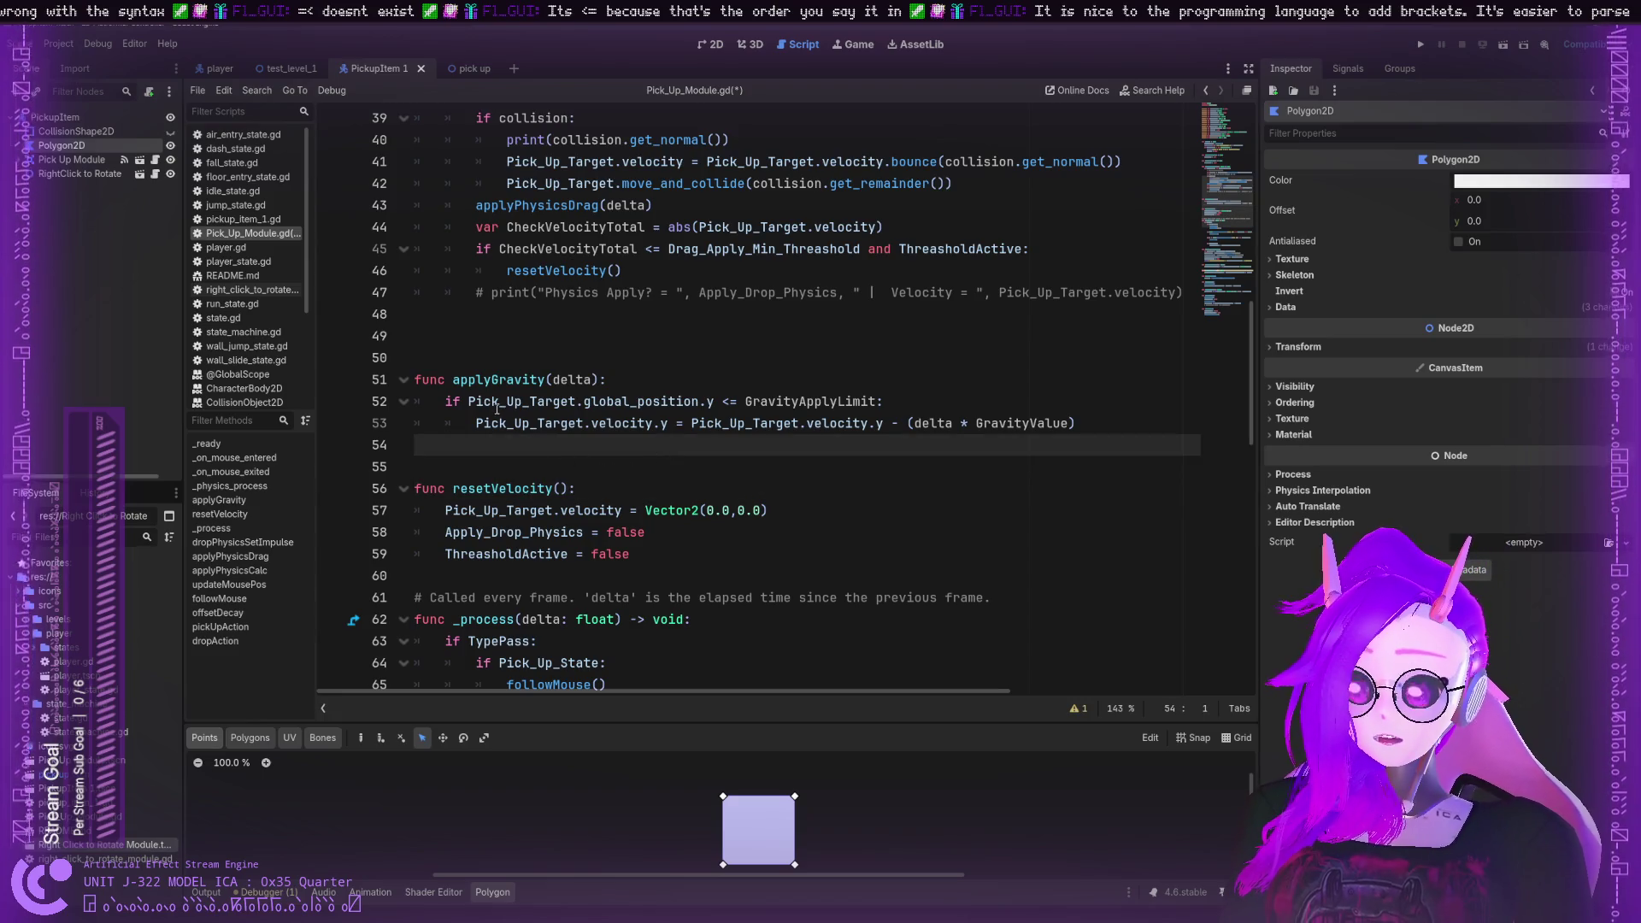
left_click(684, 423)
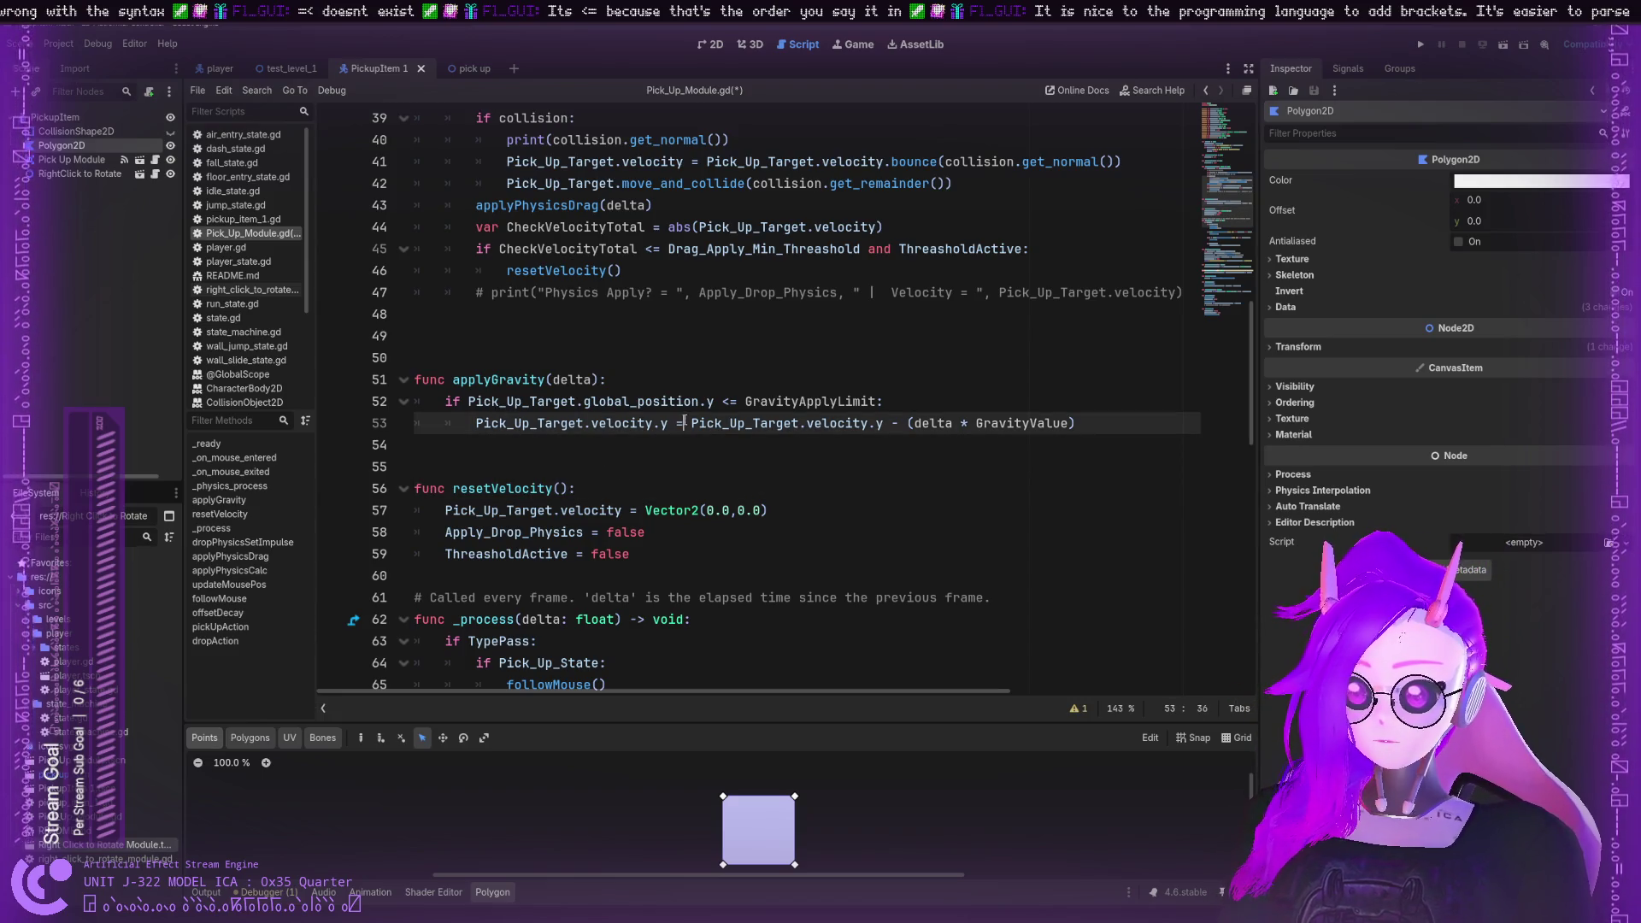
double_click(729, 423)
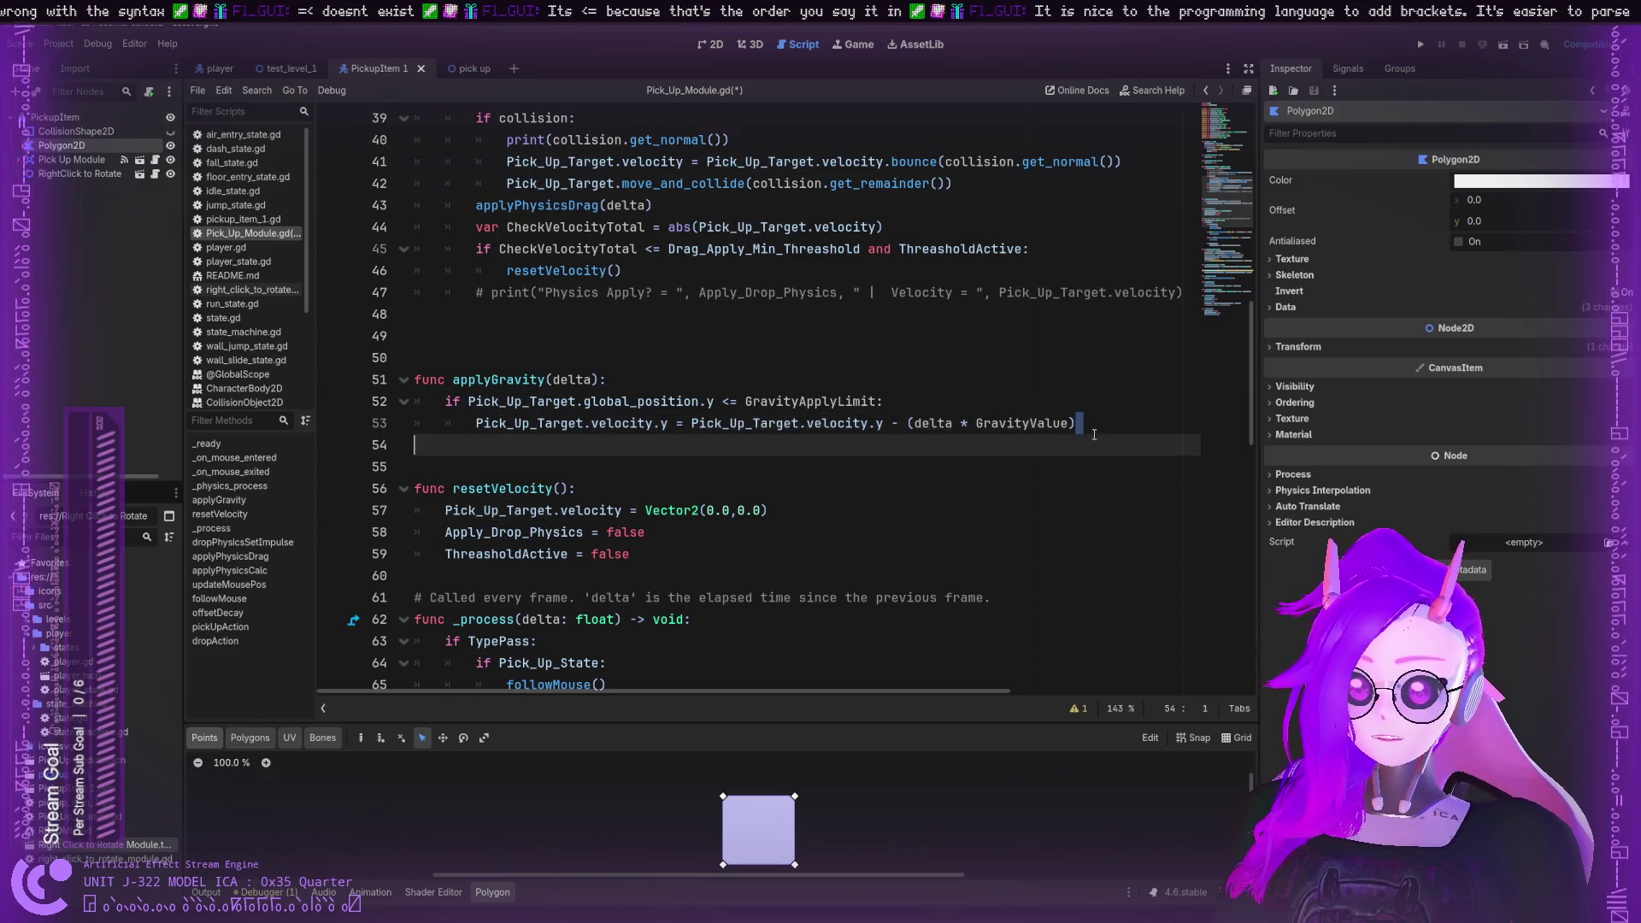
mouse_move(1075, 423)
left_mouse_down()
mouse_move(650, 423)
mouse_move(445, 401)
mouse_move(493, 380)
mouse_move(601, 379)
left_mouse_up()
key("ctrl+c")
left_click(452, 379)
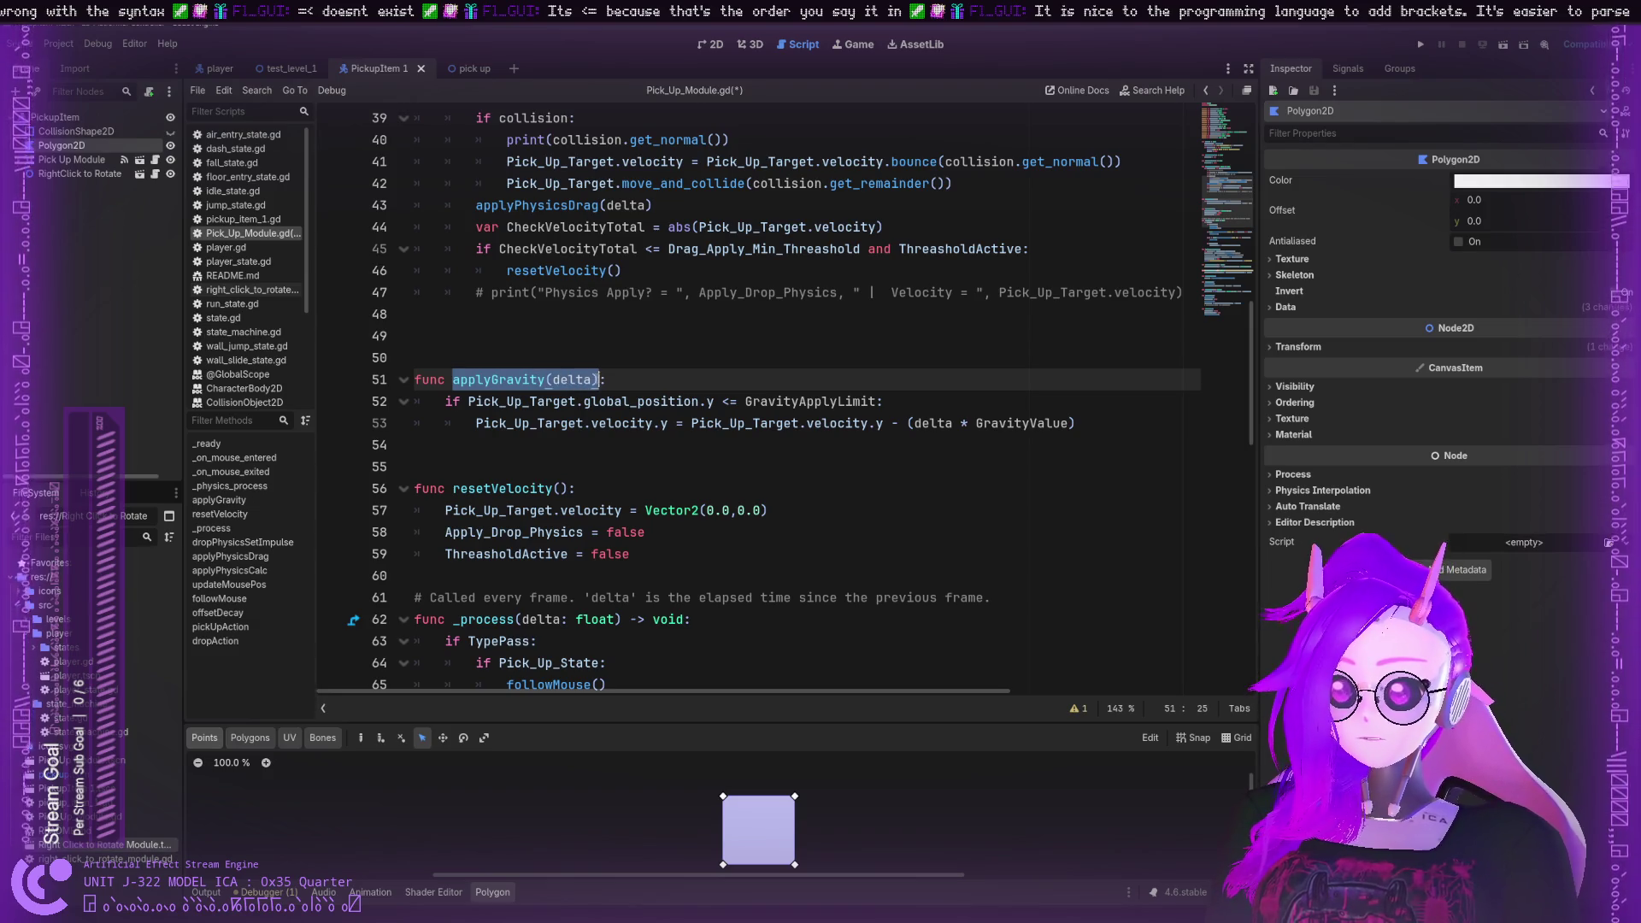
scroll(723, 379, "up", 7)
scroll(722, 380, "down", 2)
- Add an applyGravity(delta) call on line 37, below the commented call, and save the script
left_click(722, 379)
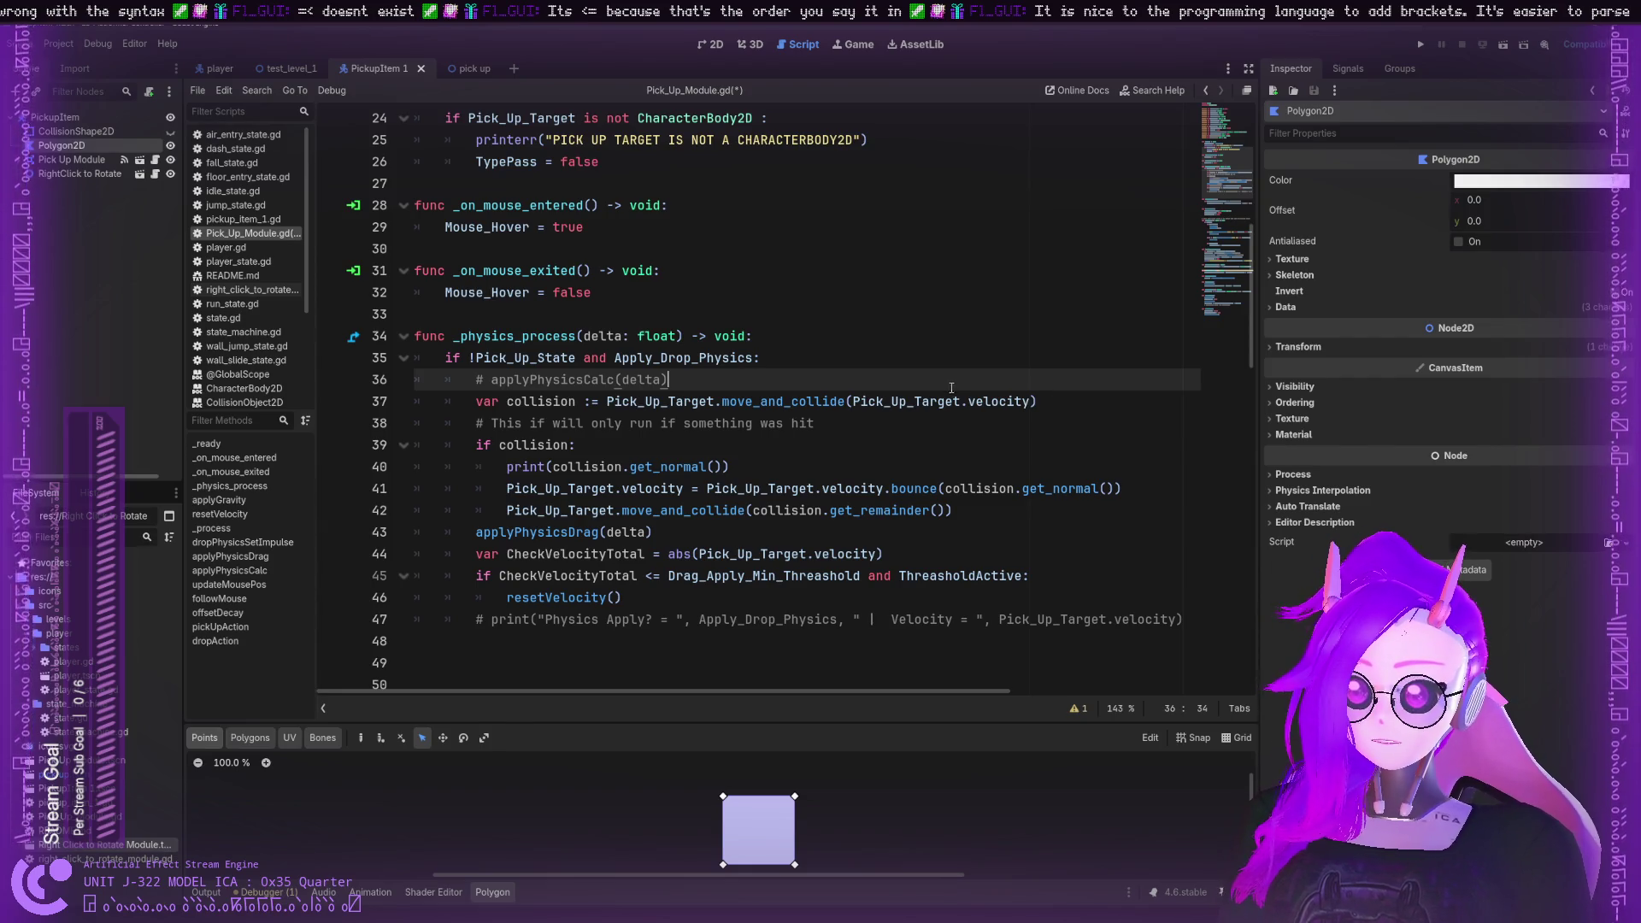
key("Return")
key("ctrl+v")
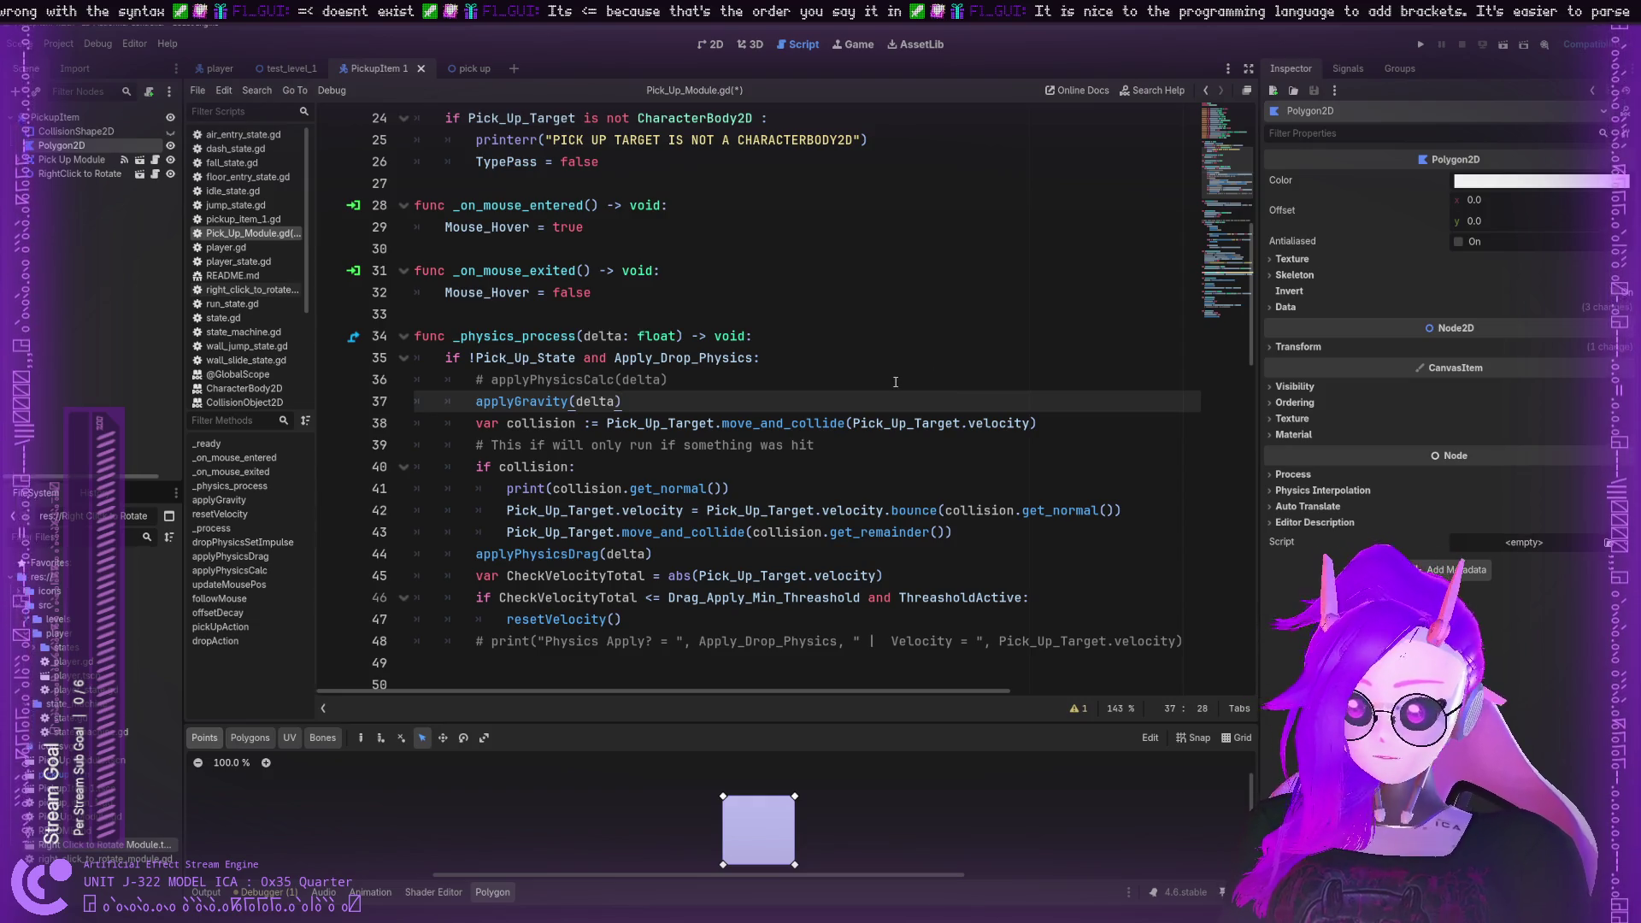
scroll(805, 394, "down", 3)
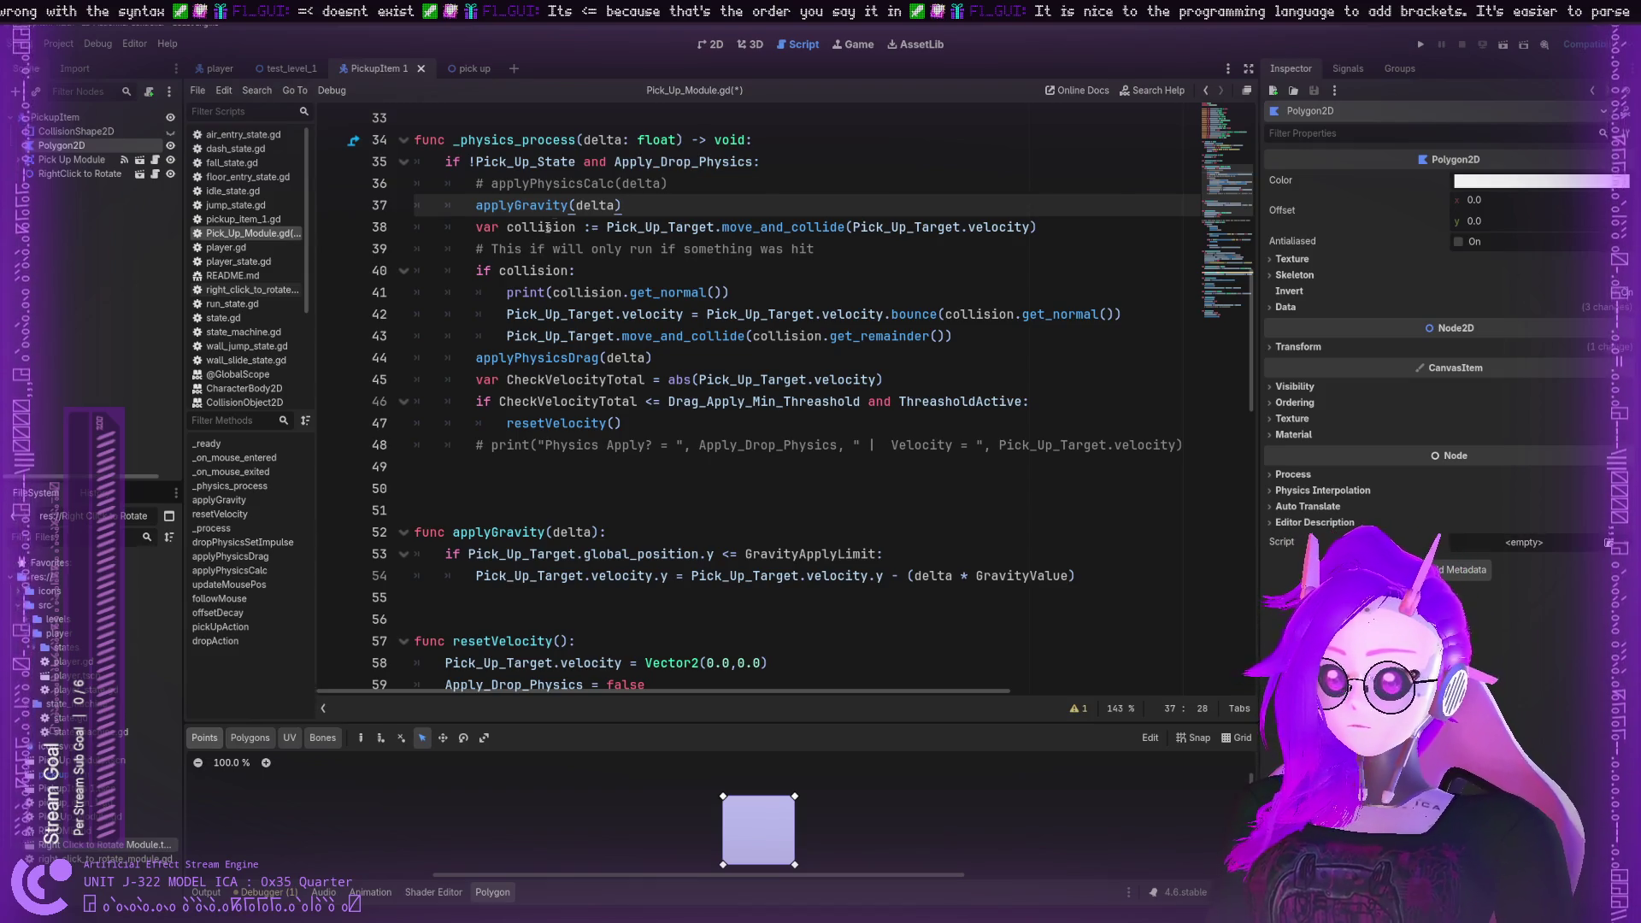
left_click(561, 552)
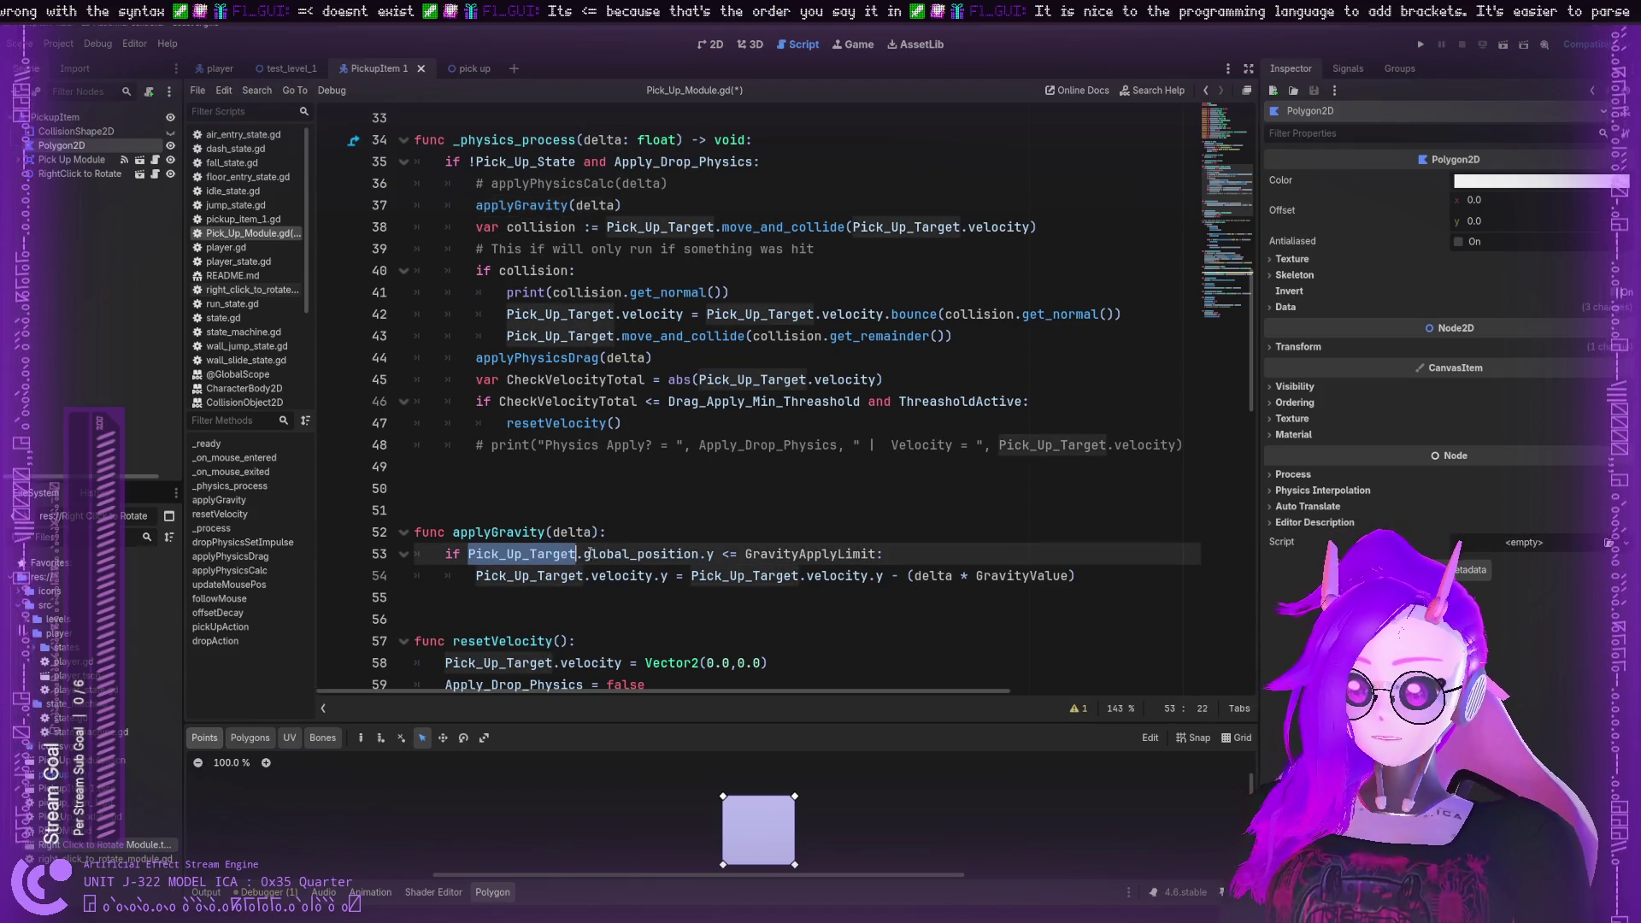
key("ctrl+s")
- Review the GravityApplyLimit condition on line 53 and the velocity uses on line 54
double_click(812, 554)
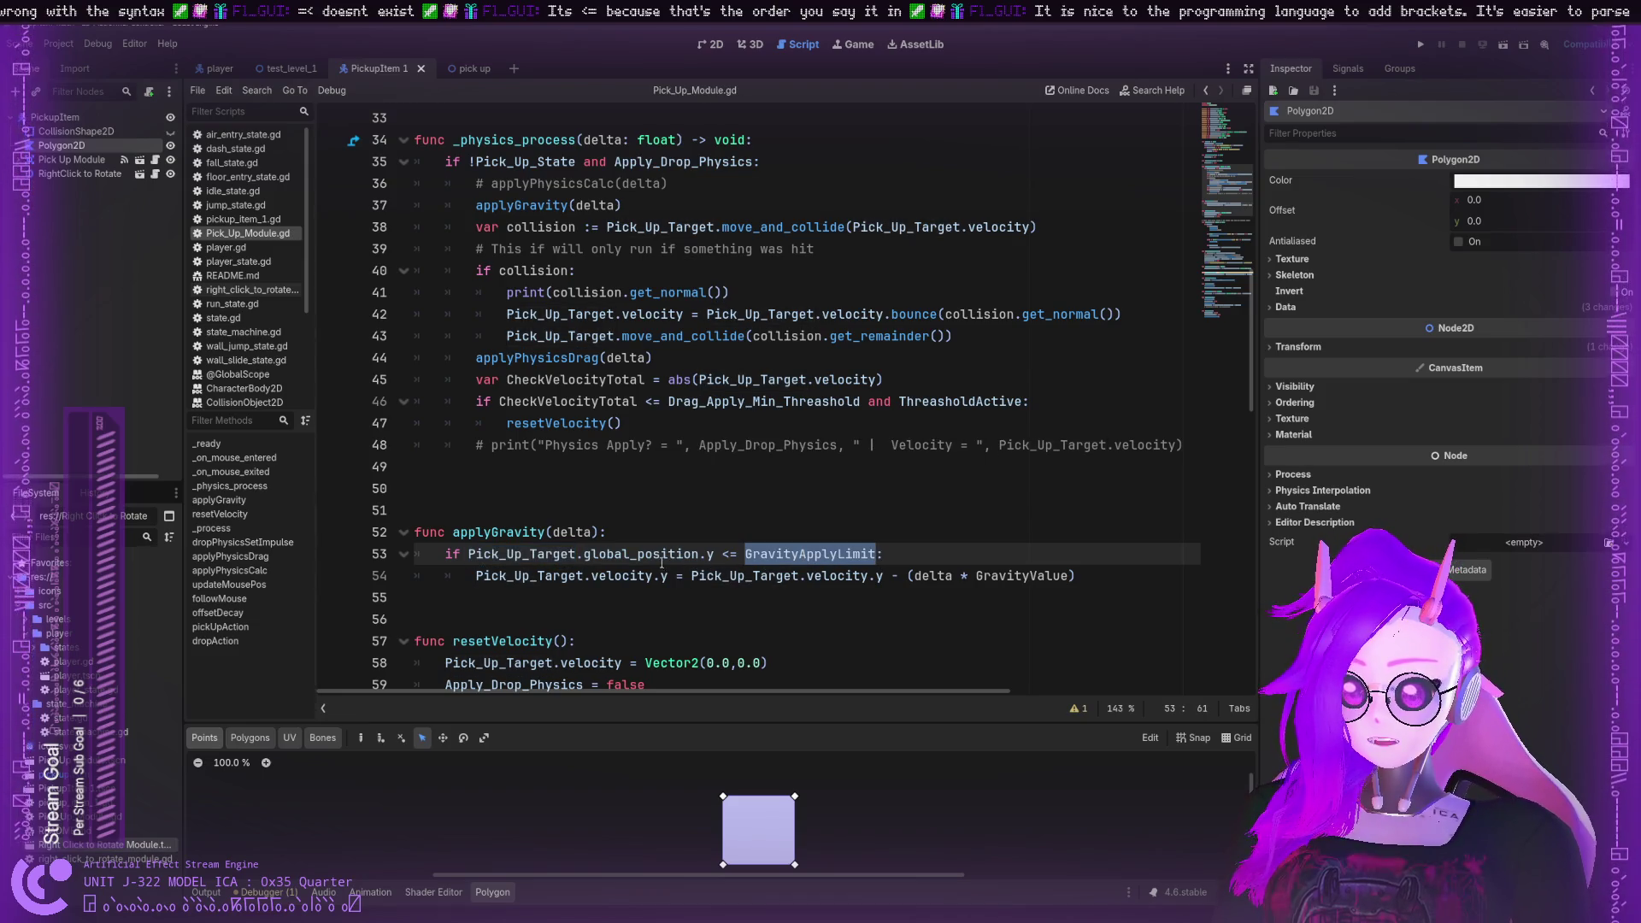
double_click(640, 576)
double_click(867, 578)
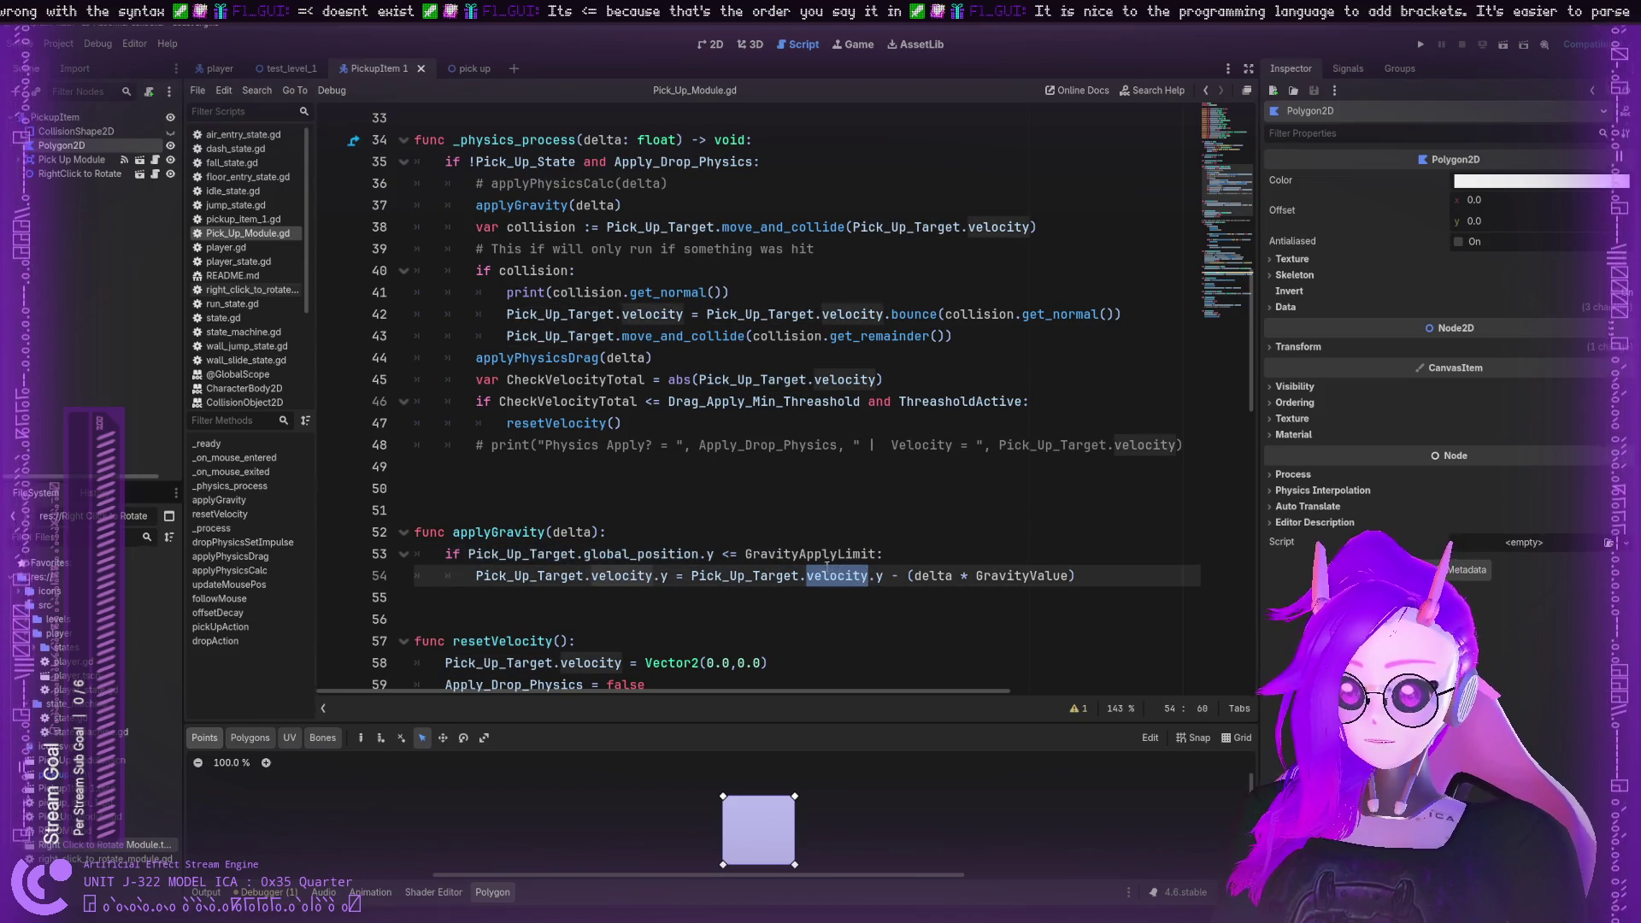
left_click(1029, 576)
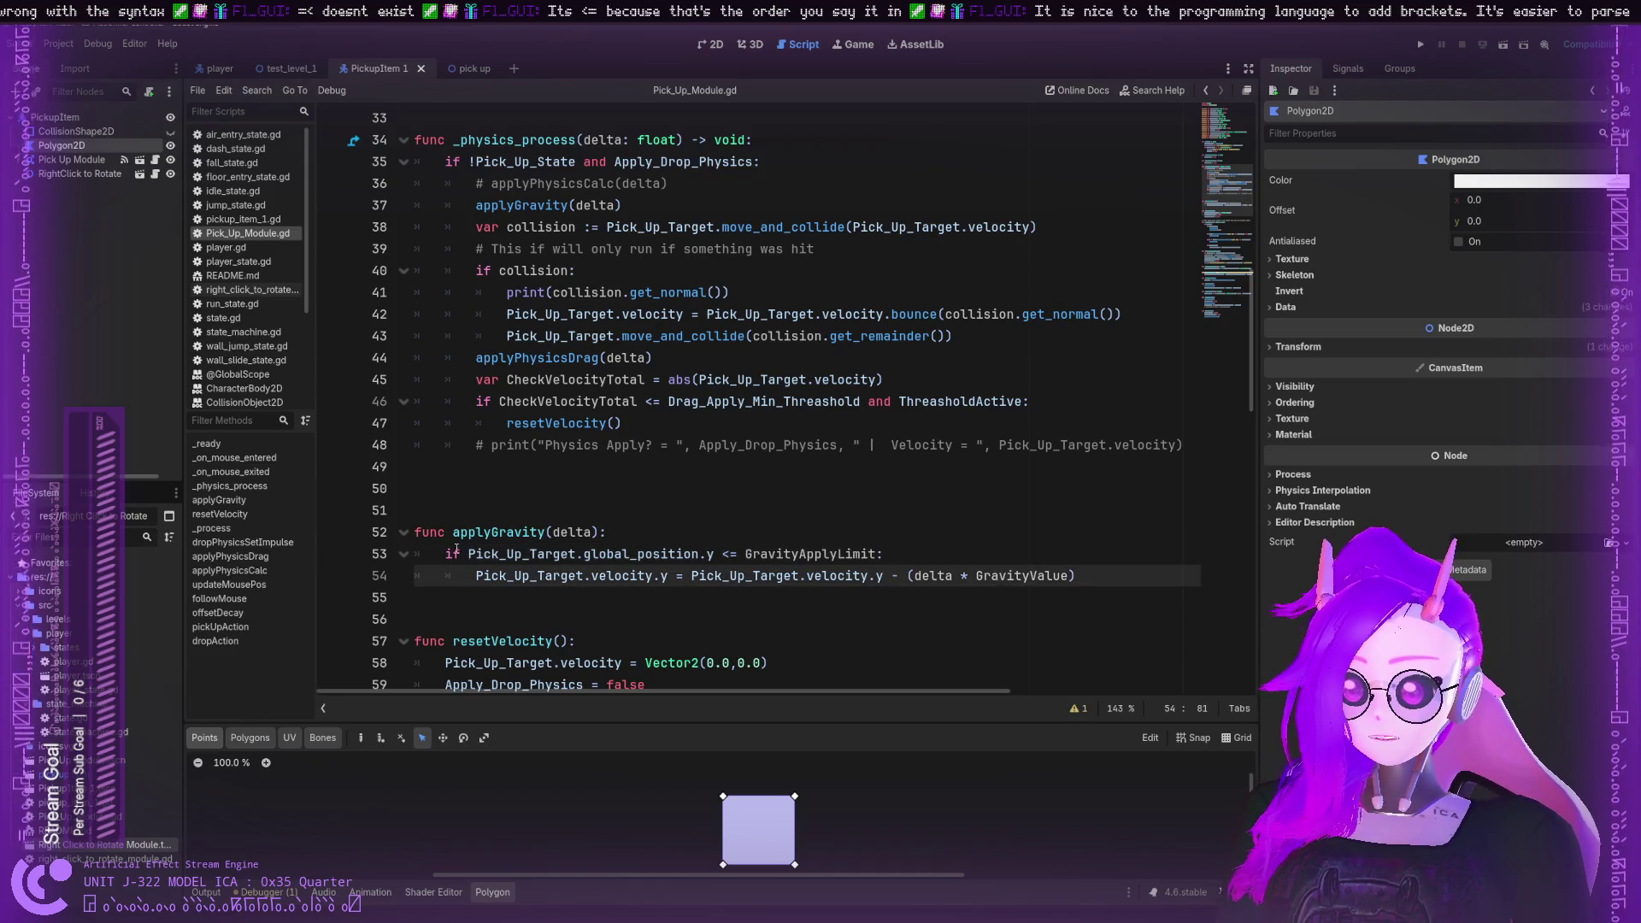
left_click(1121, 567)
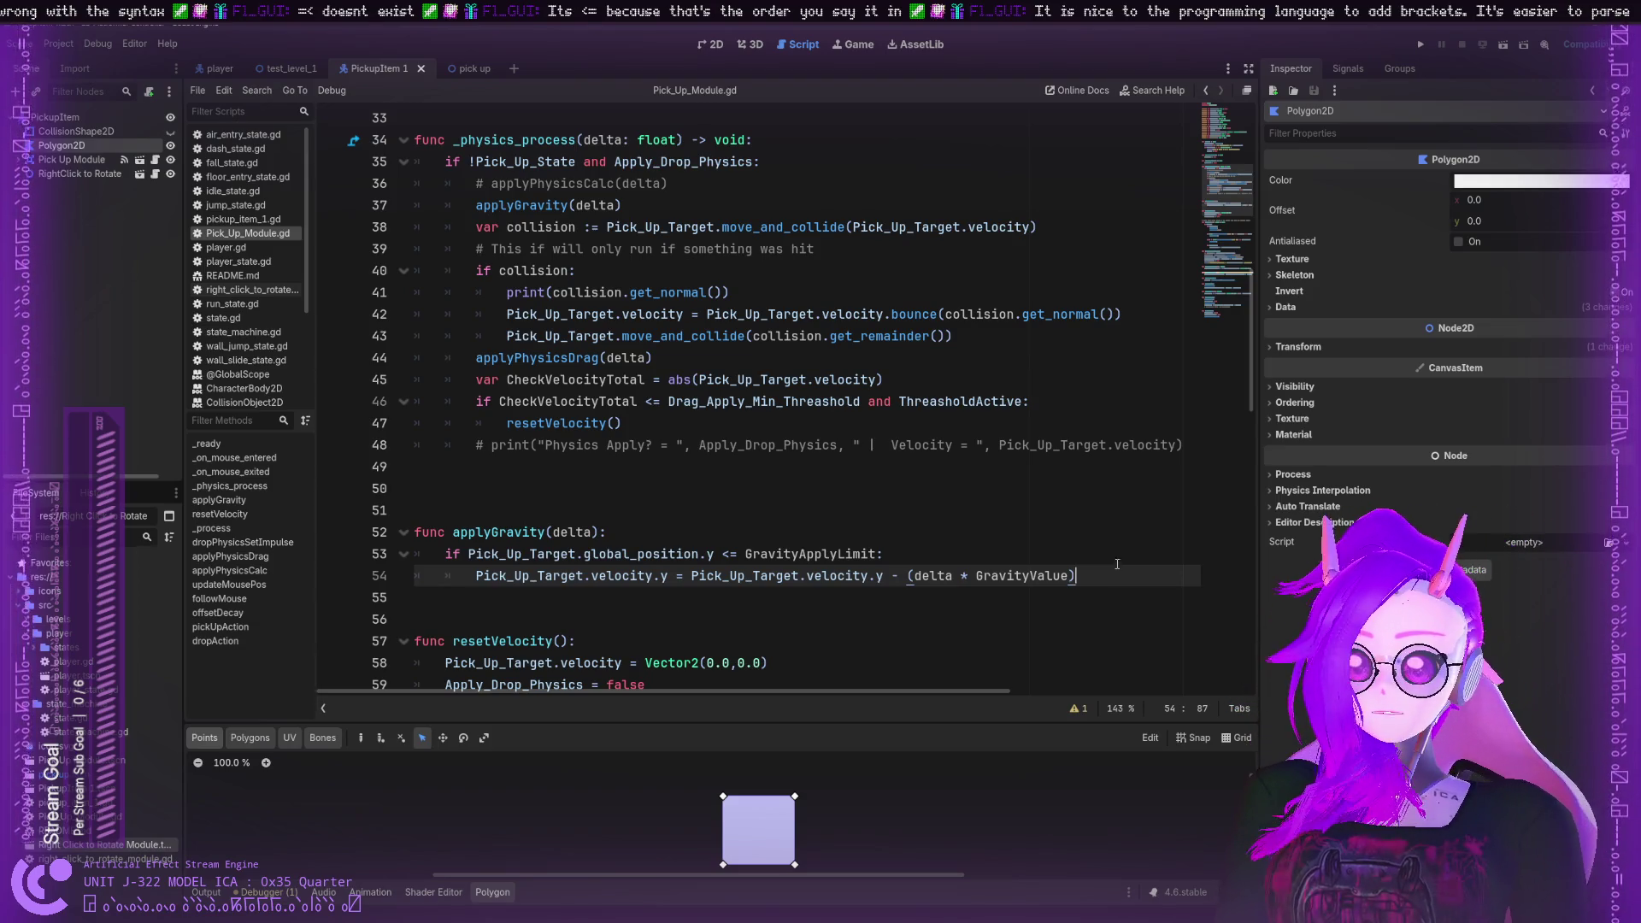
scroll(637, 382, "up", 10)
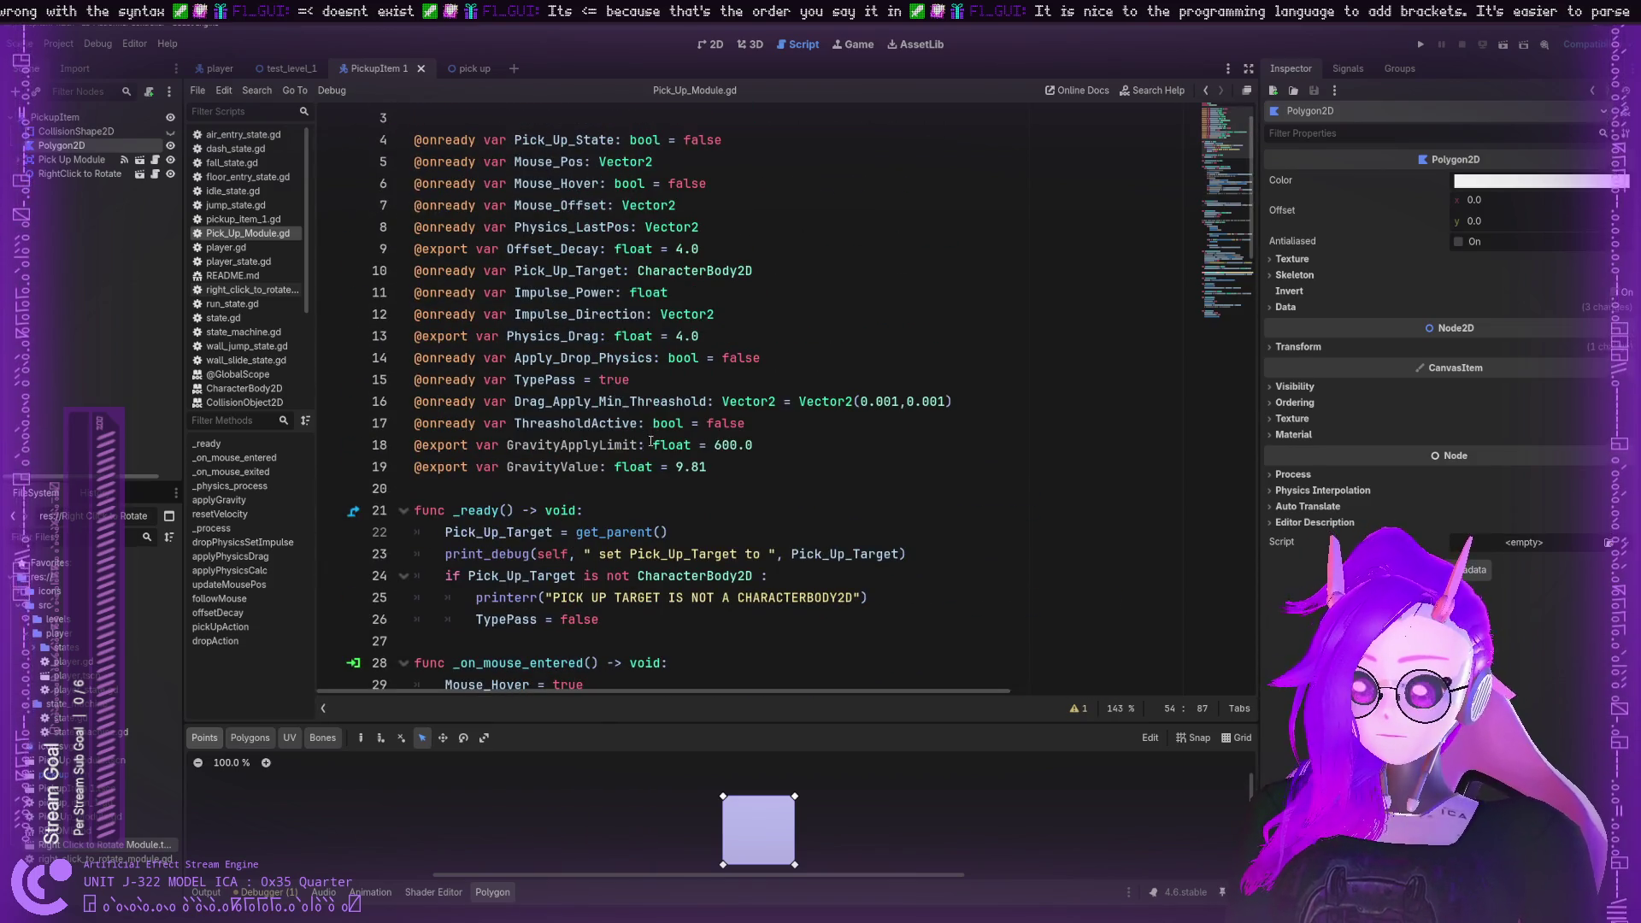
scroll(654, 444, "up", 1)
left_click(641, 422)
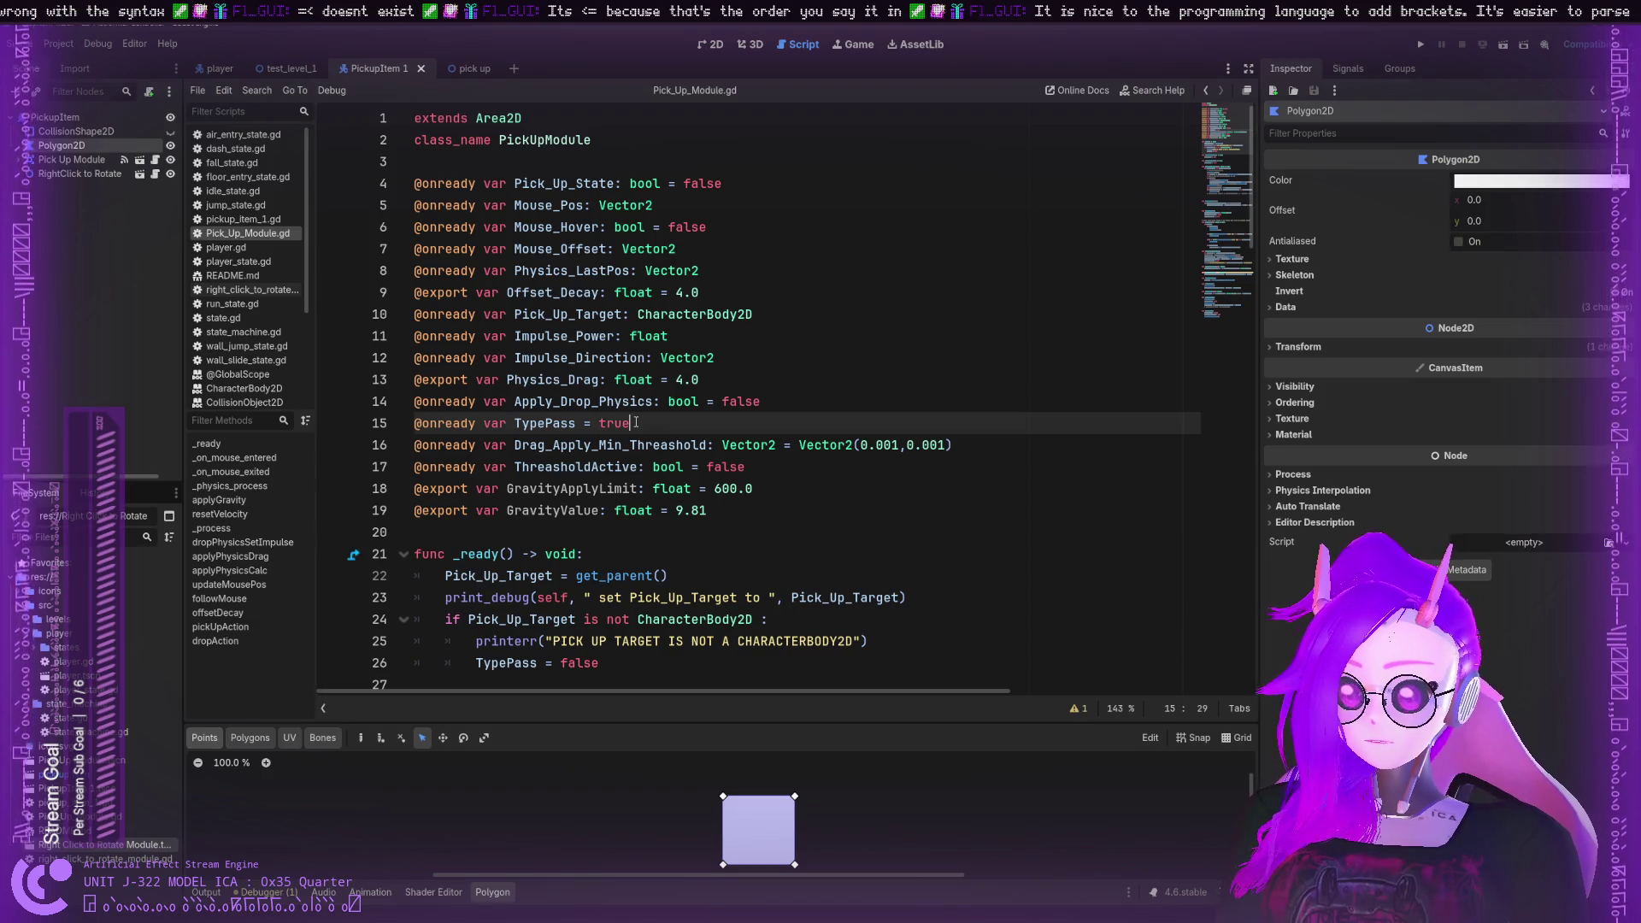
scroll(636, 422, "down", 10)
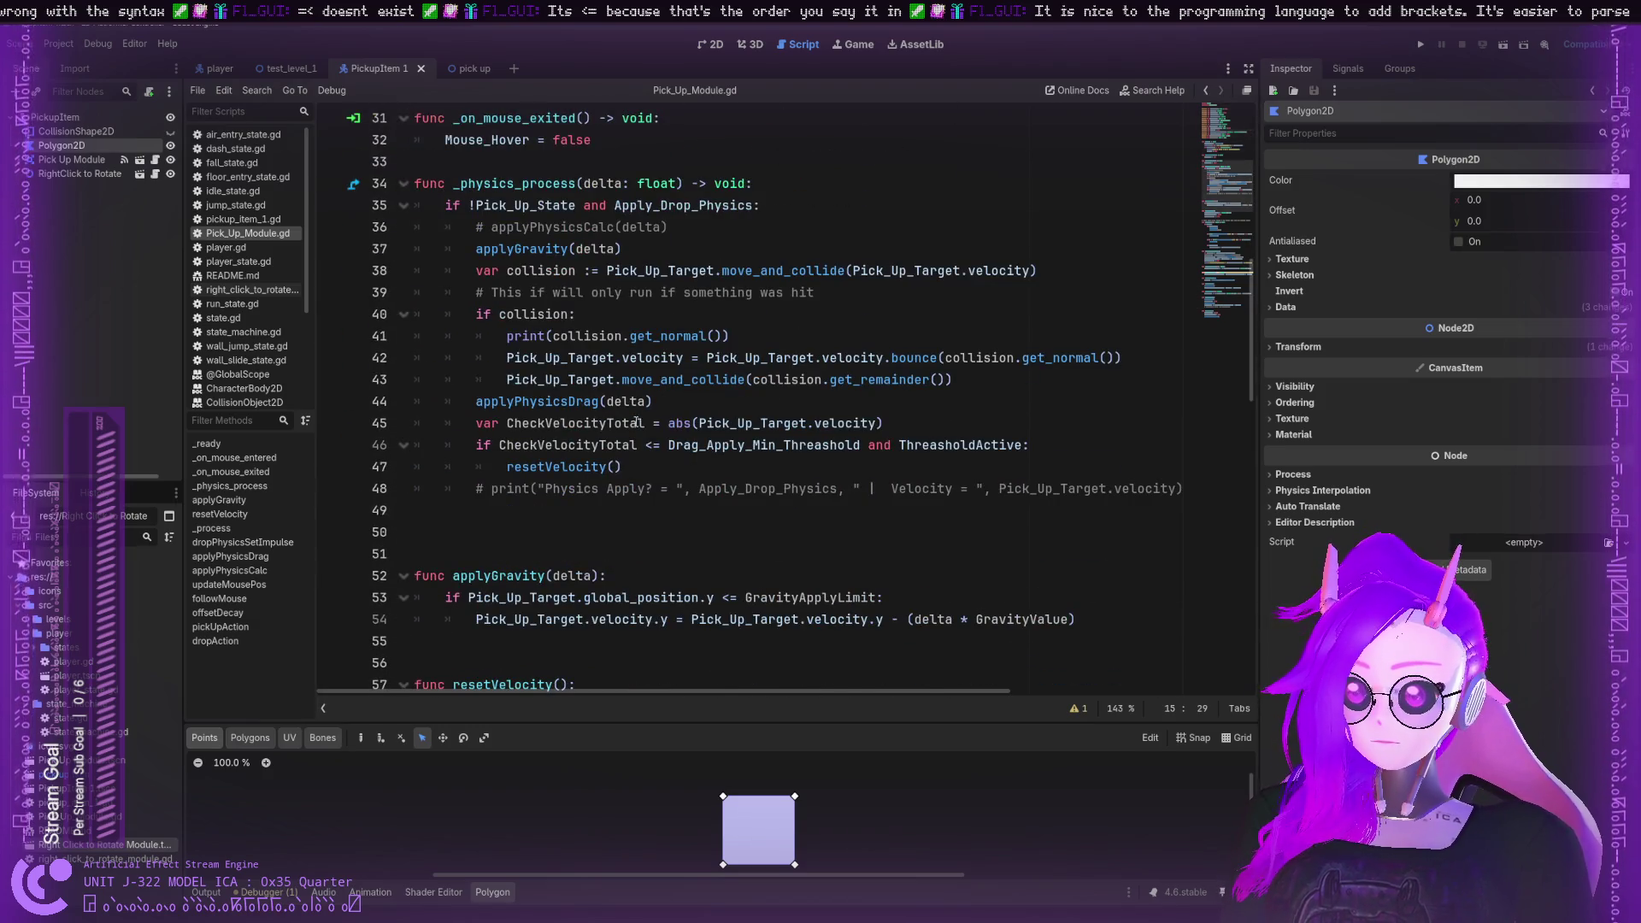
scroll(636, 423, "up", 2)
scroll(636, 422, "up", 8)
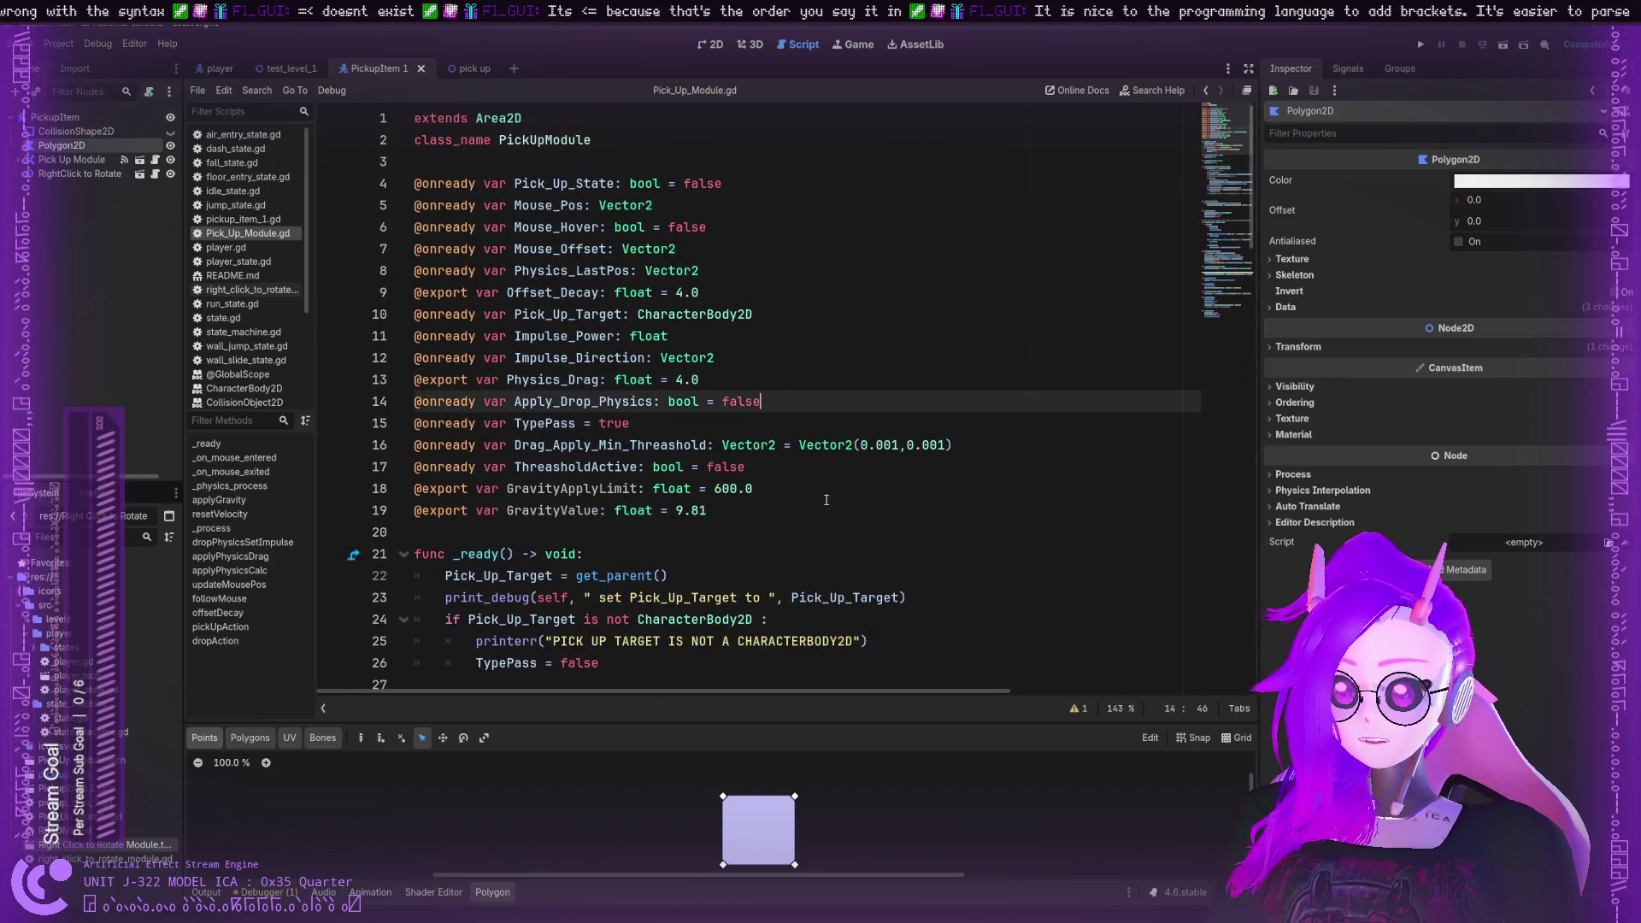
left_click(767, 463)
left_click(757, 509)
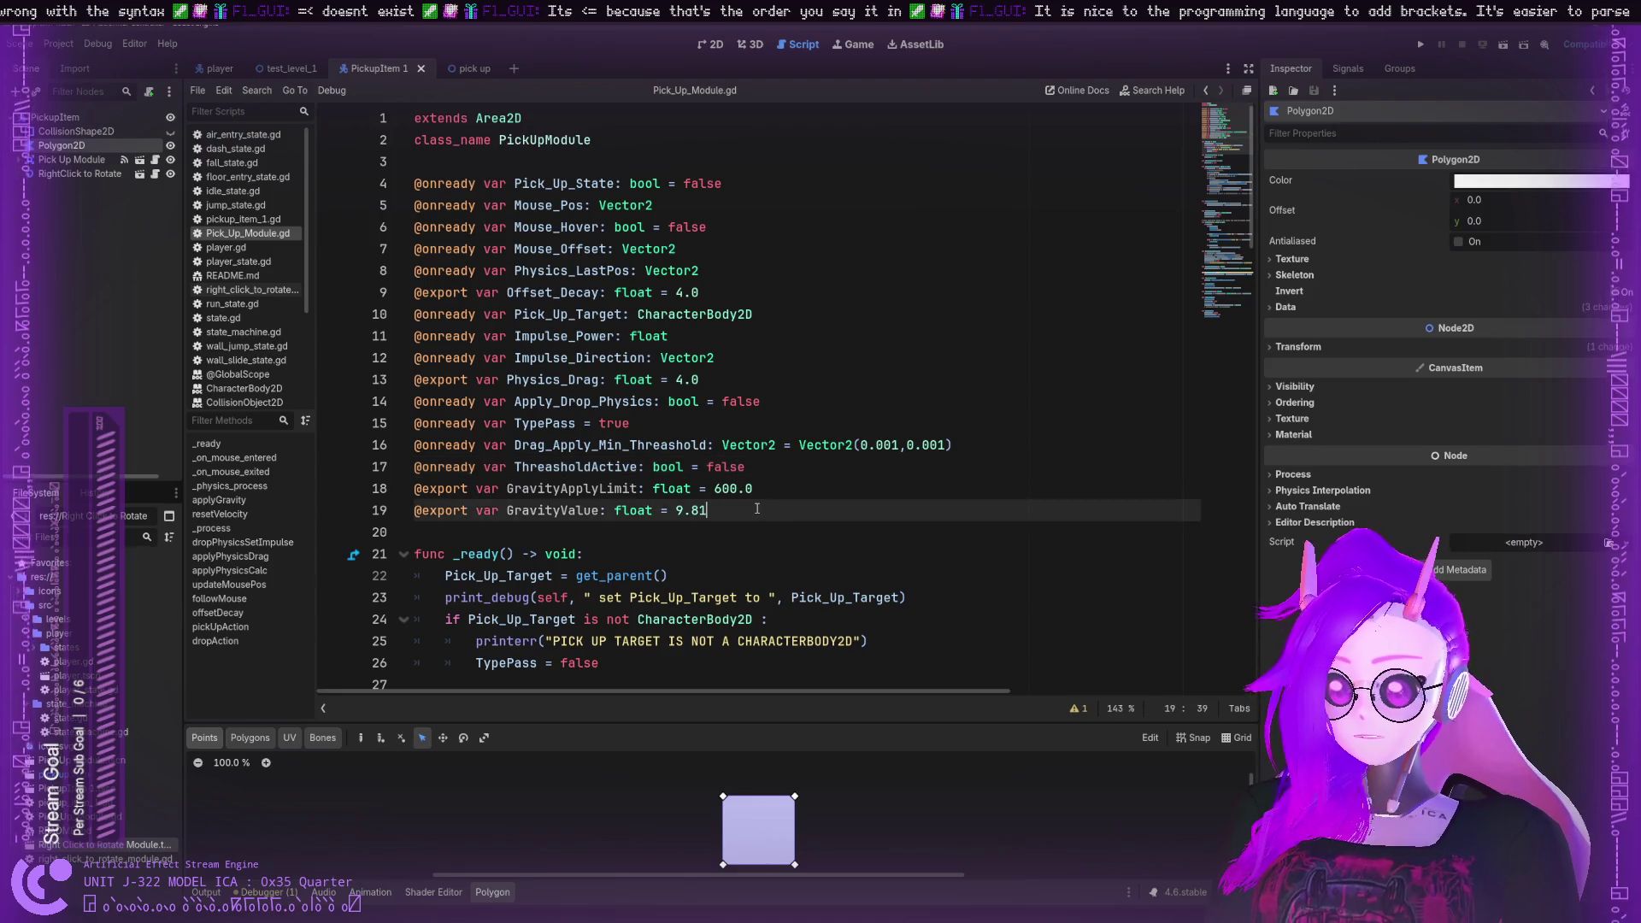
key("Return")
type("@")
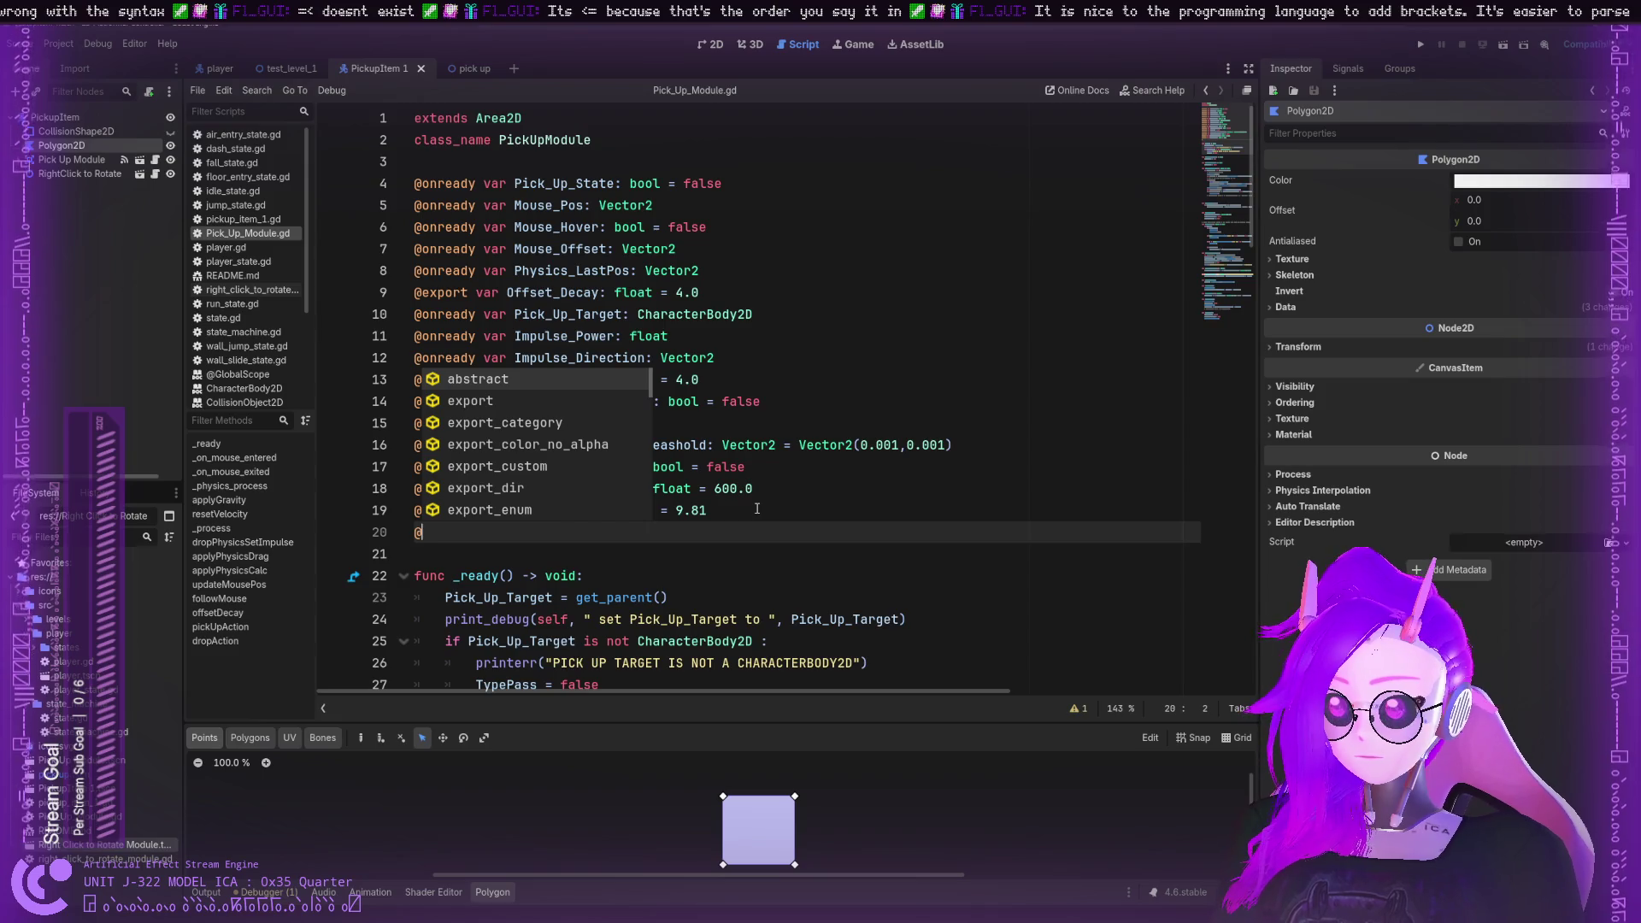
type("onready ")
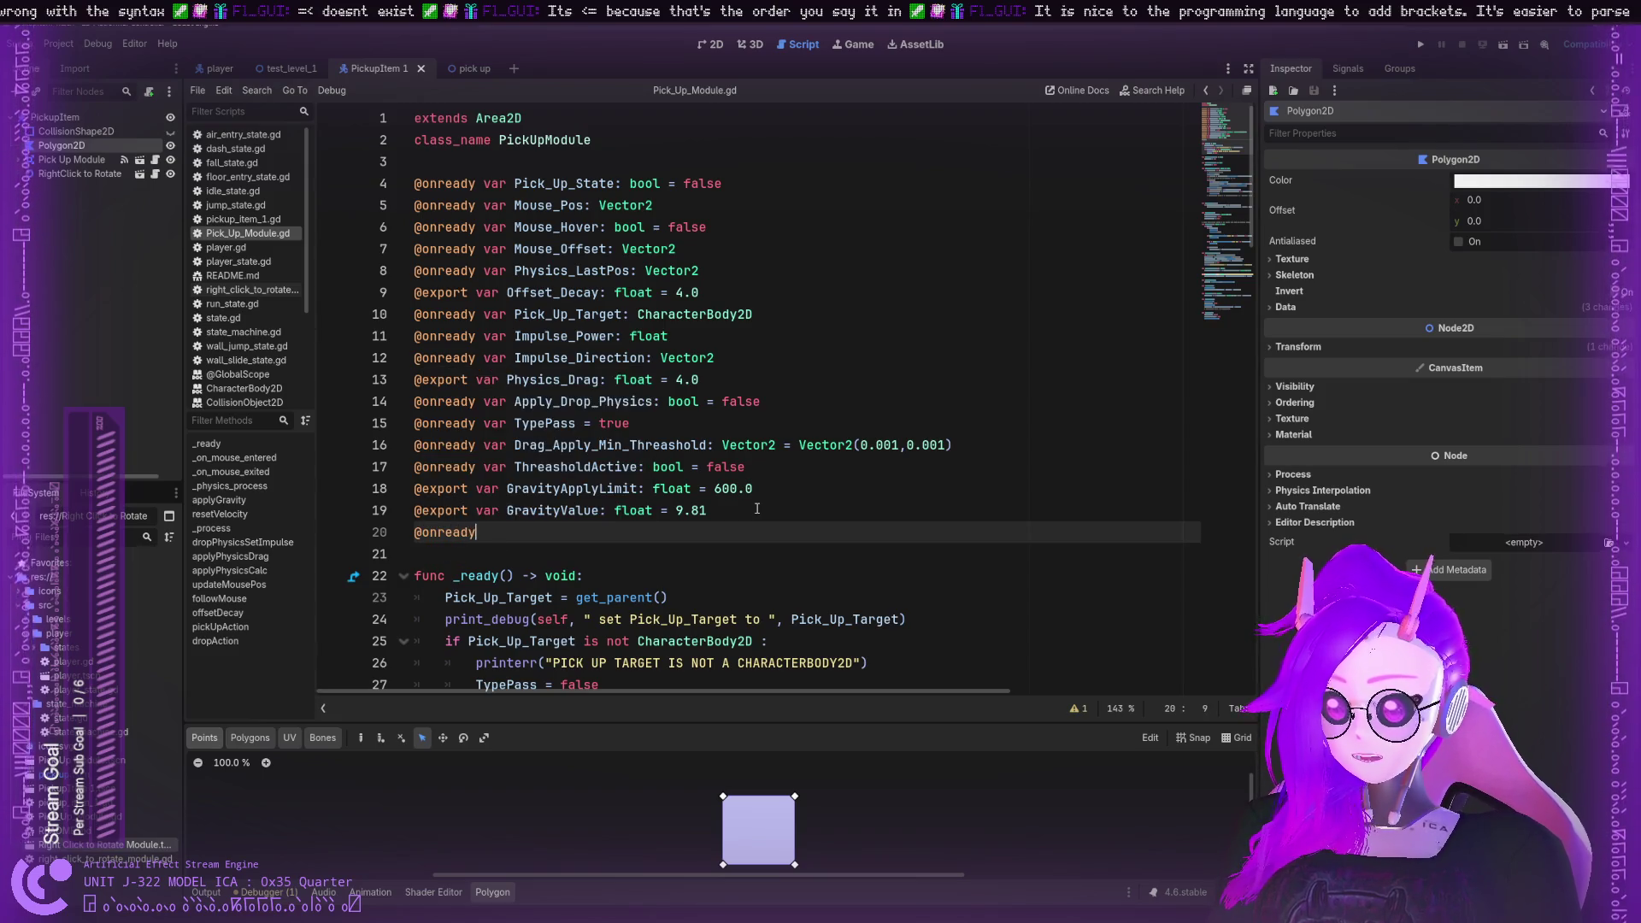
type("var A")
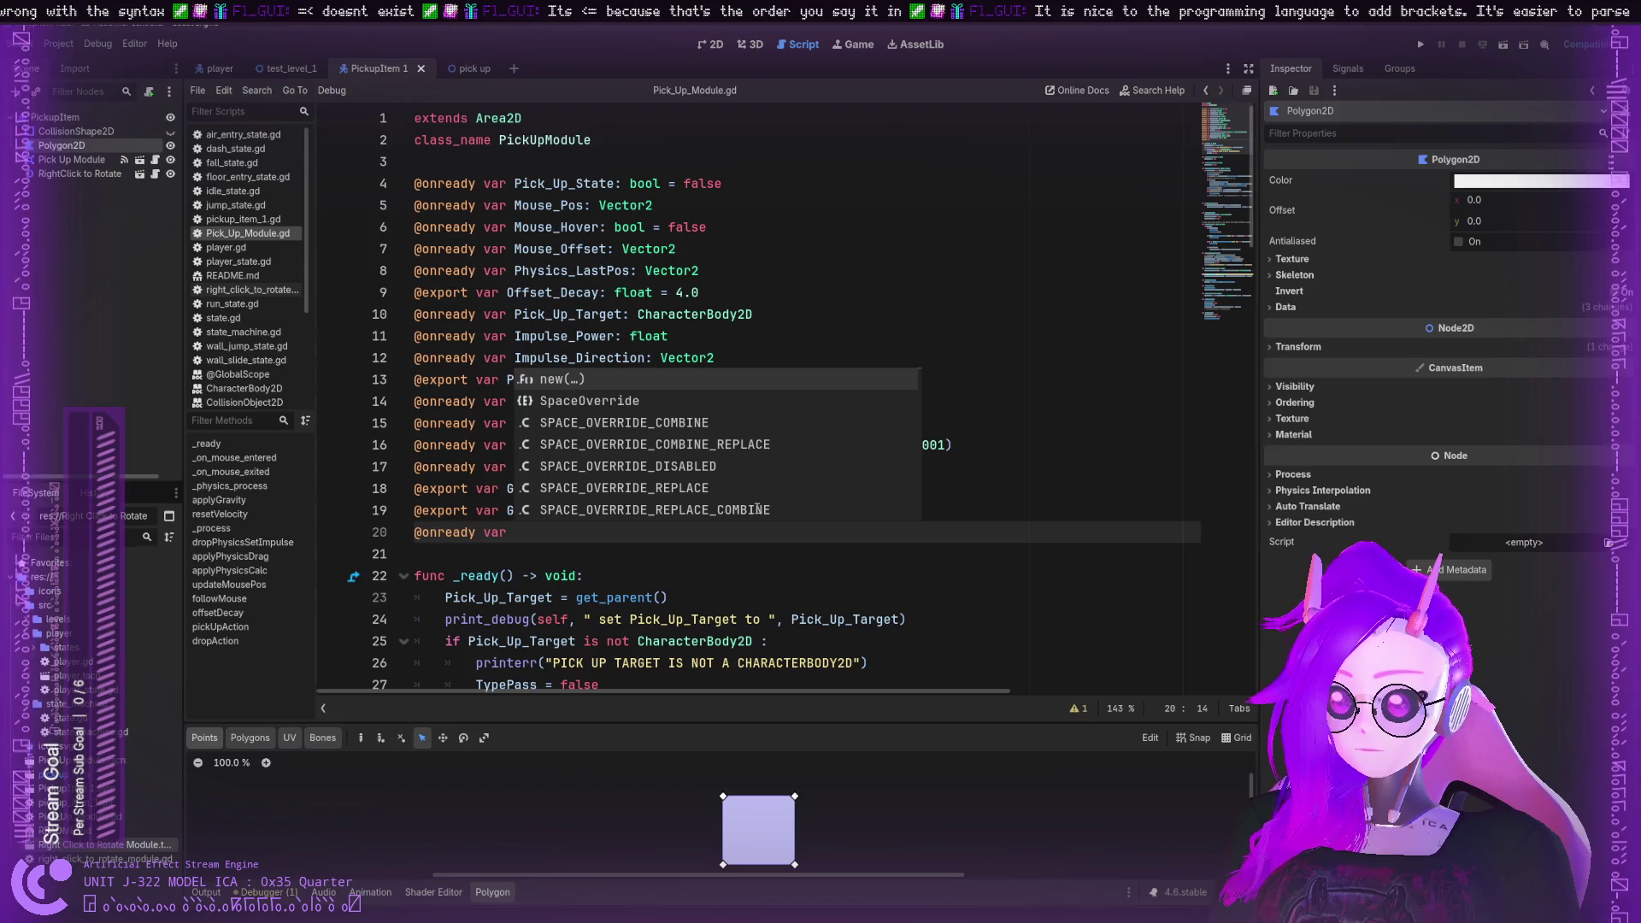
key("BackSpace")
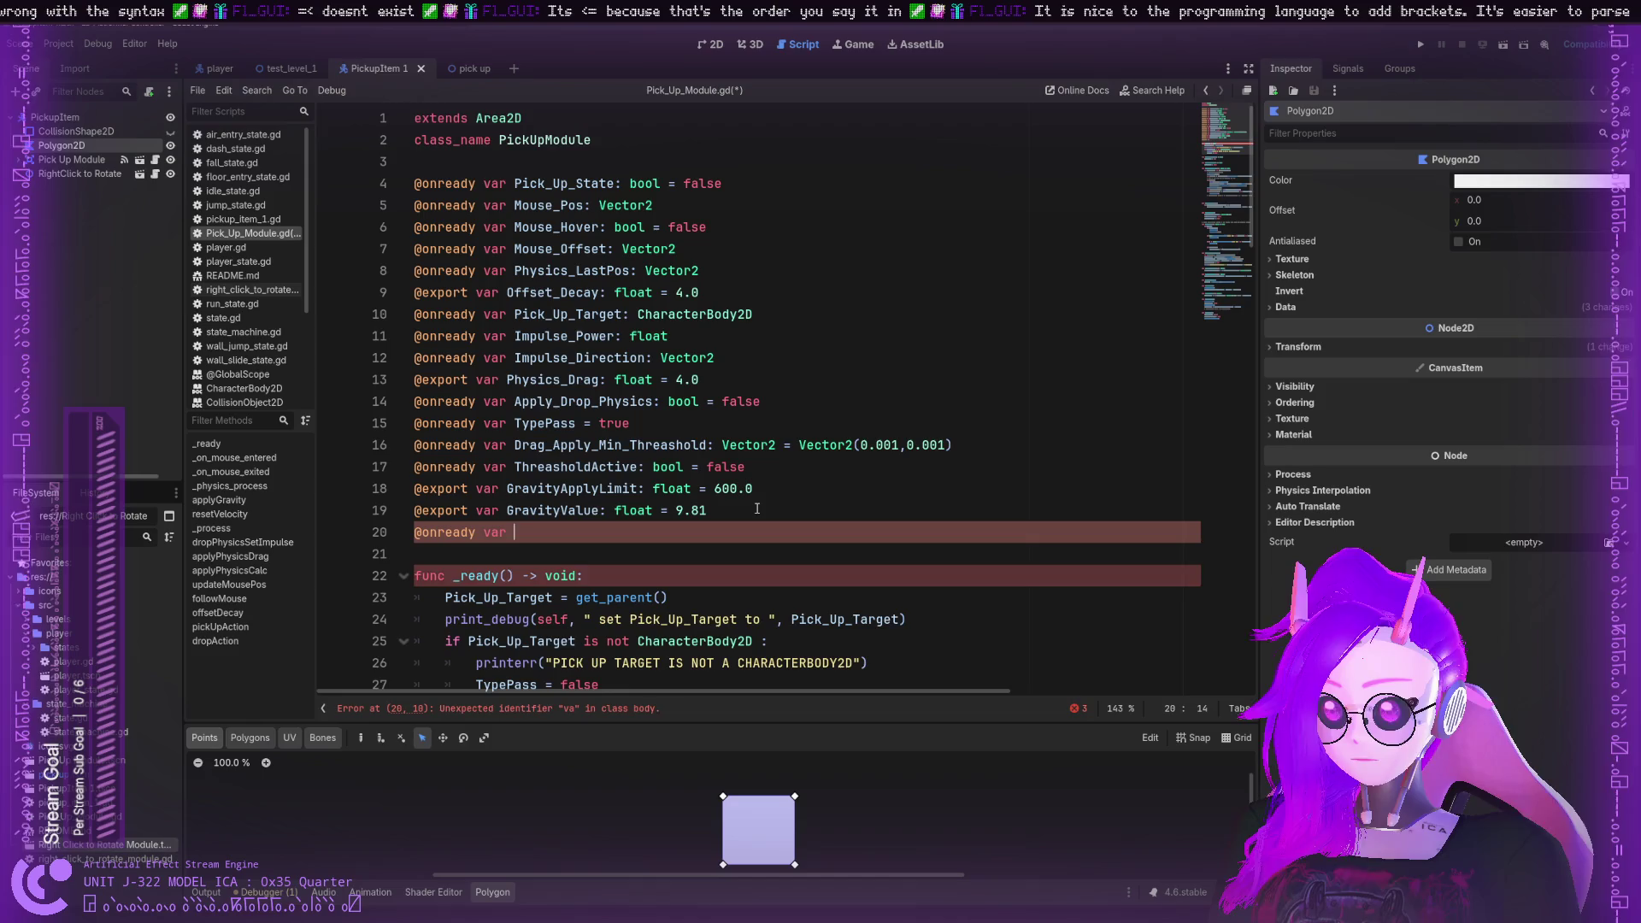
type("Gravity")
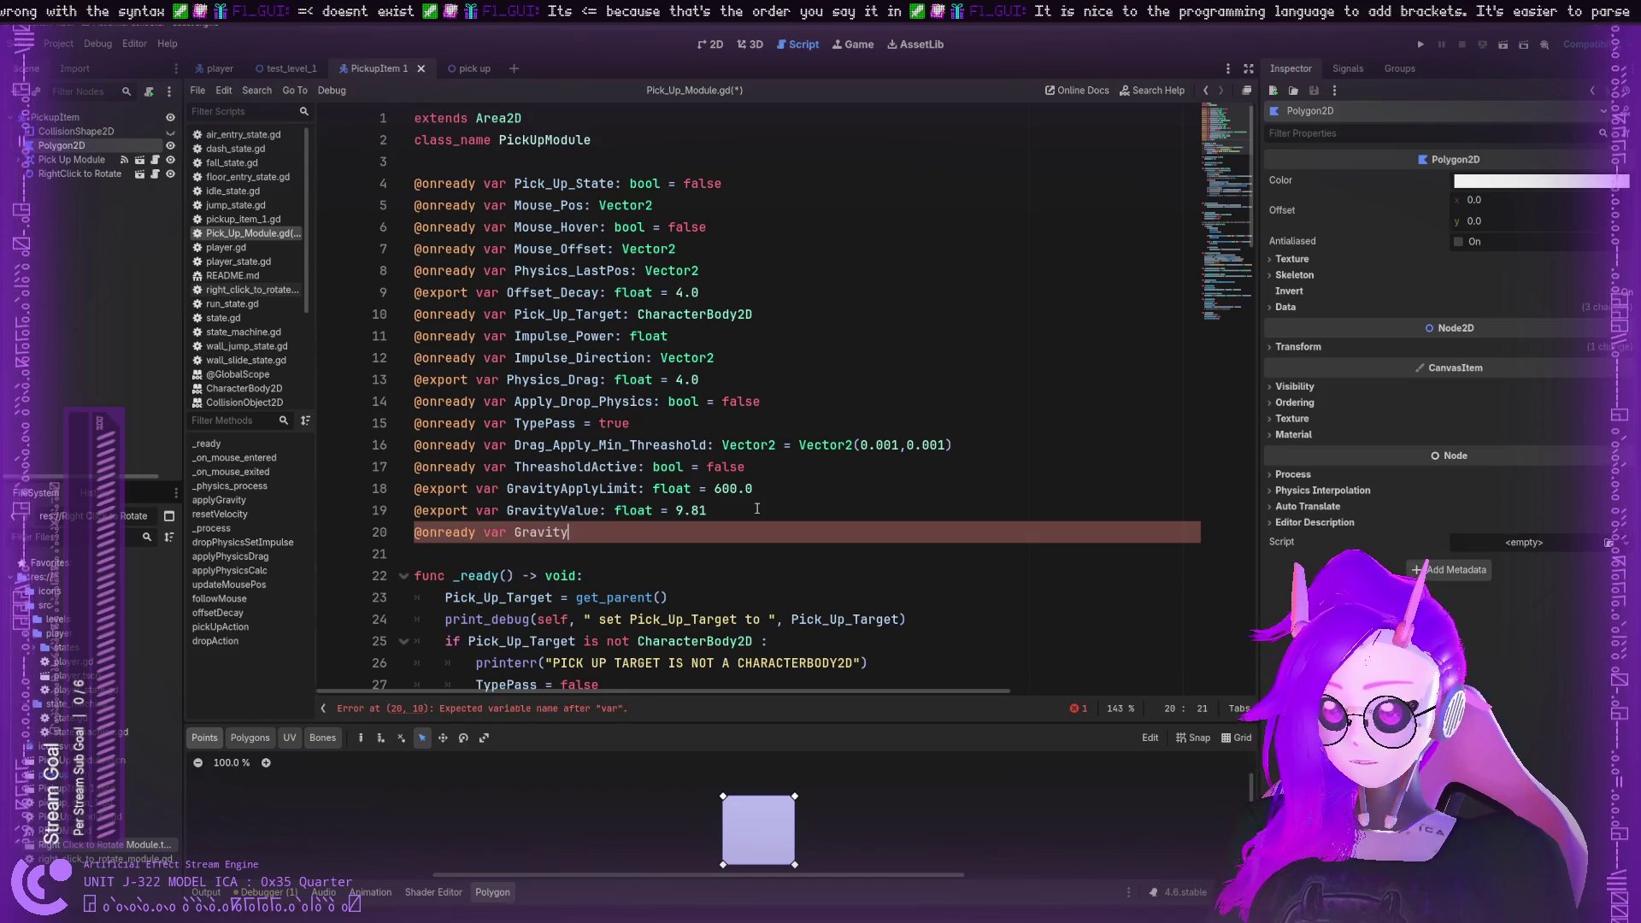
type("Appl")
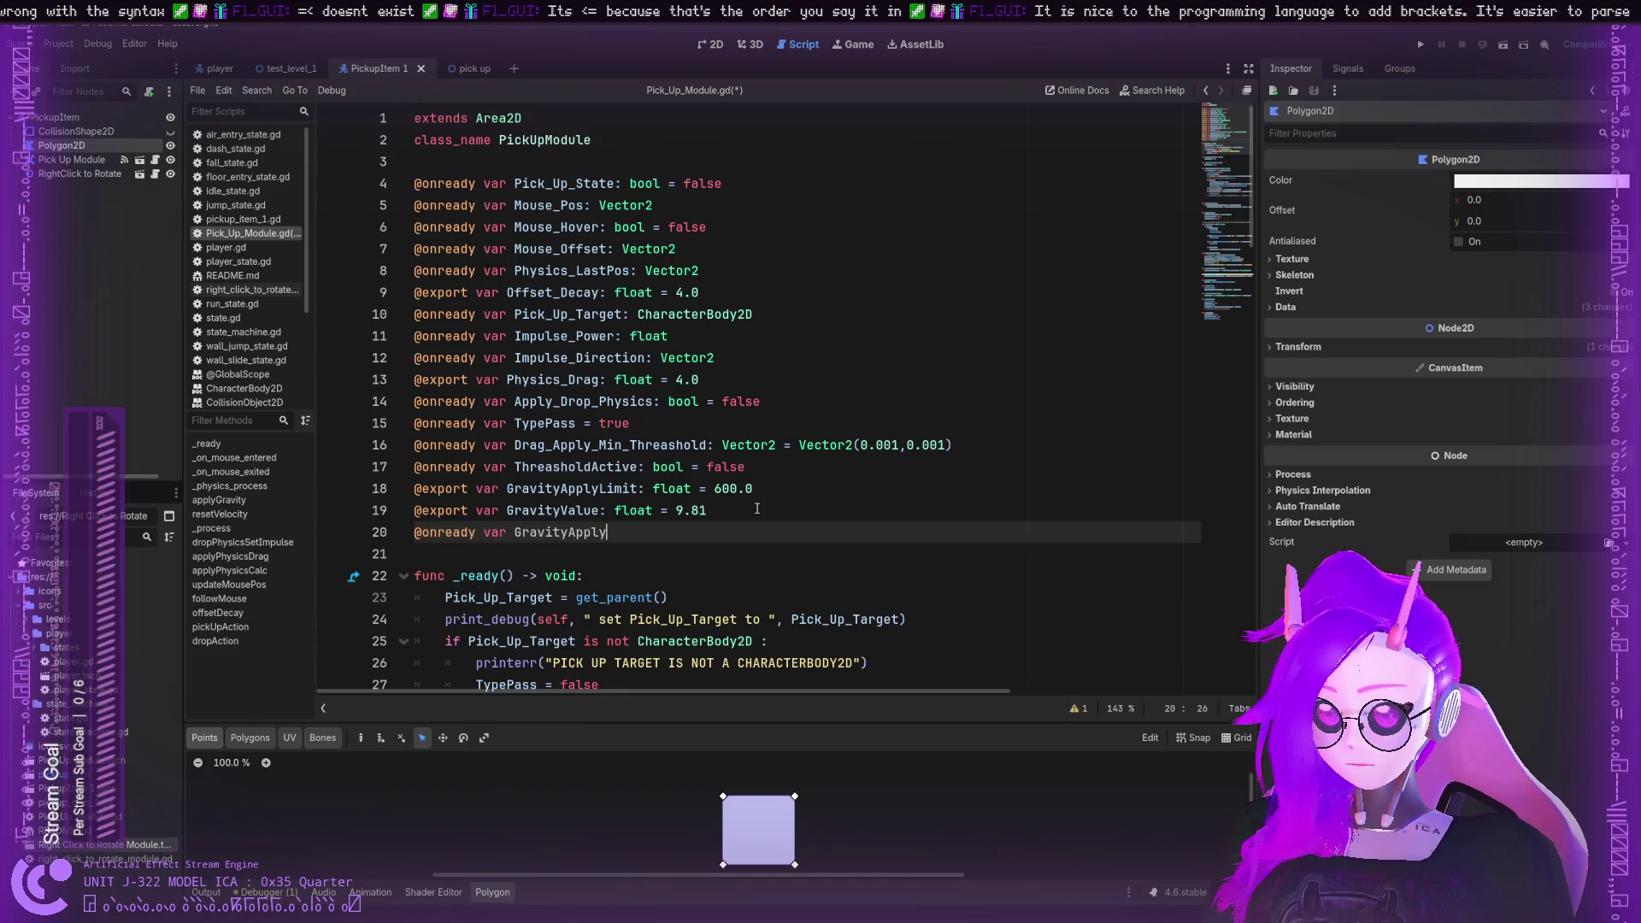
type("y")
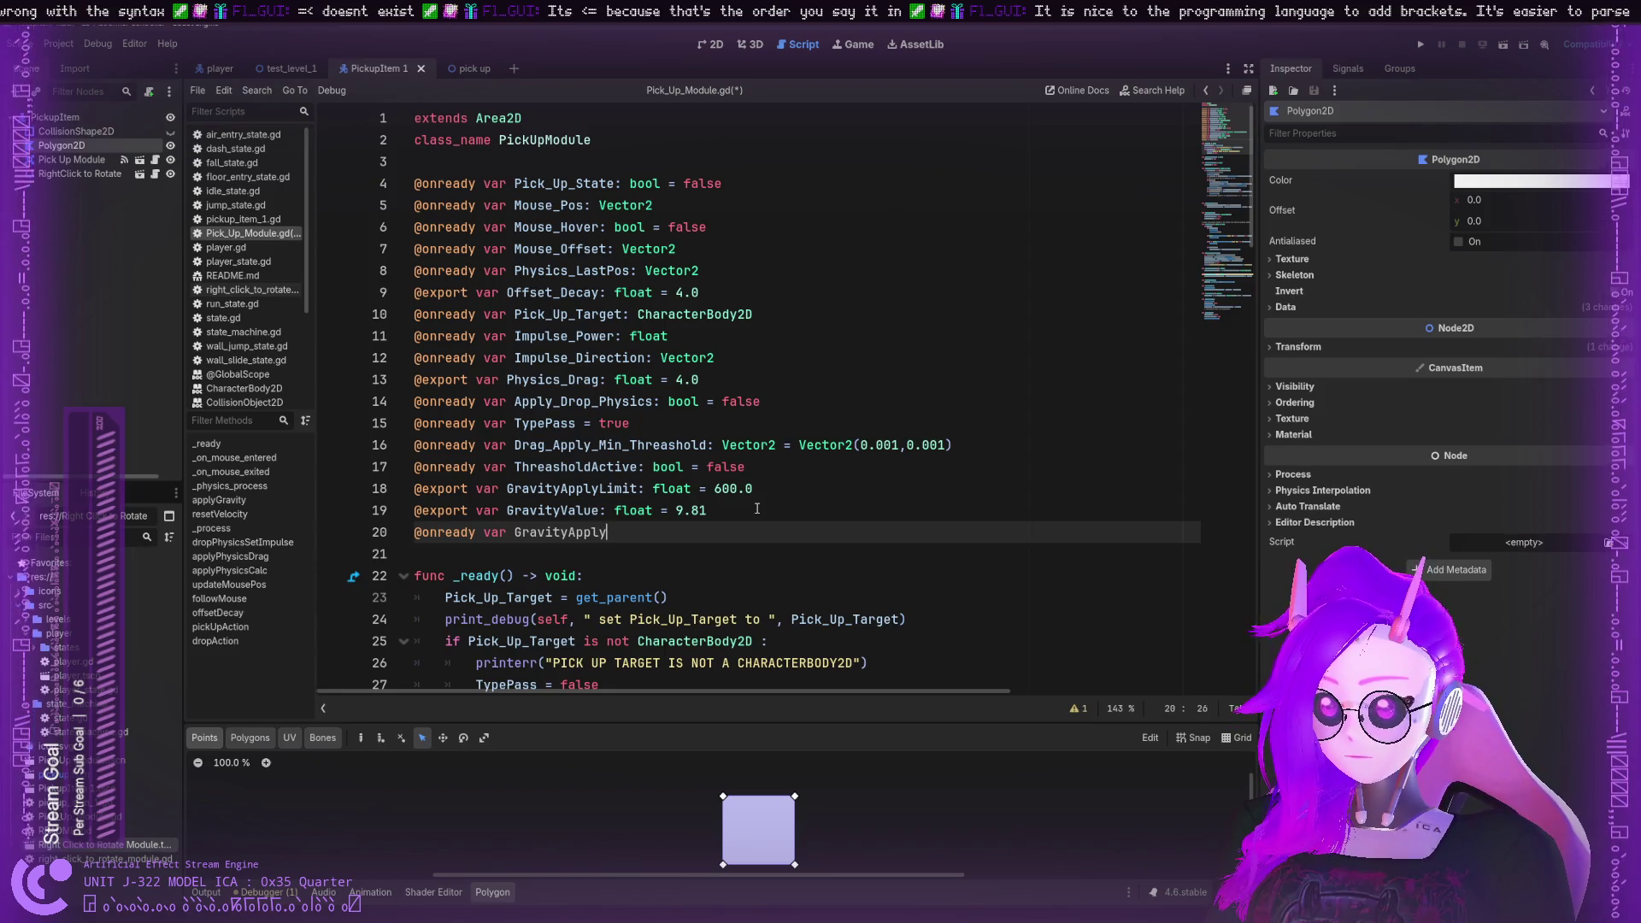
type("Check")
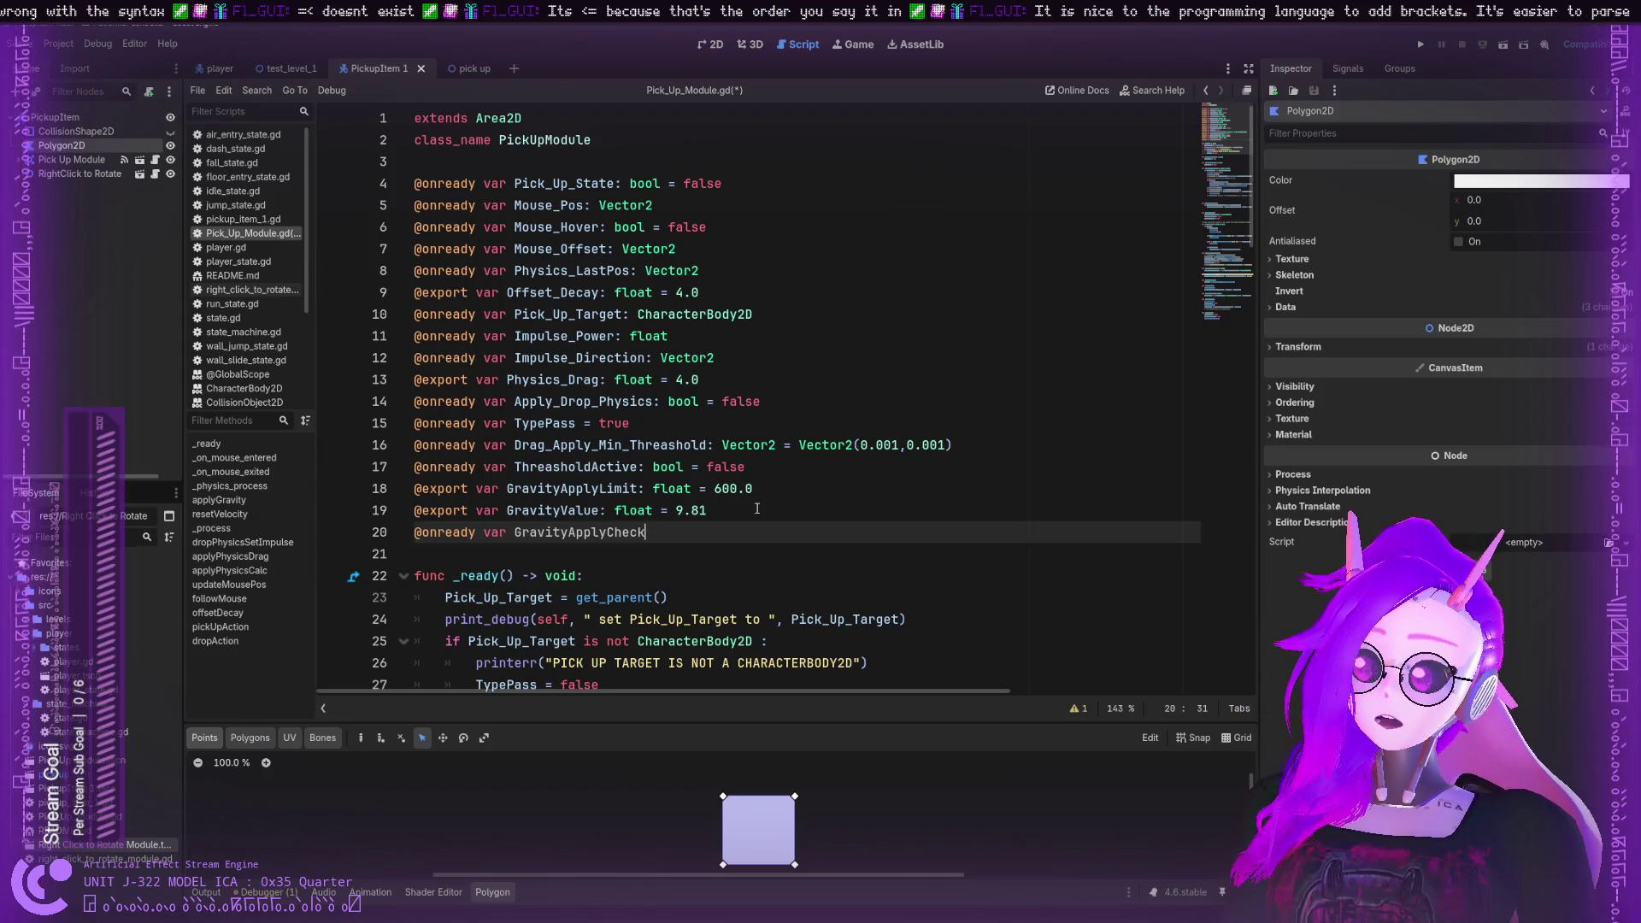
key("BackSpace")
key("BackSpace")
key("BackSpace")
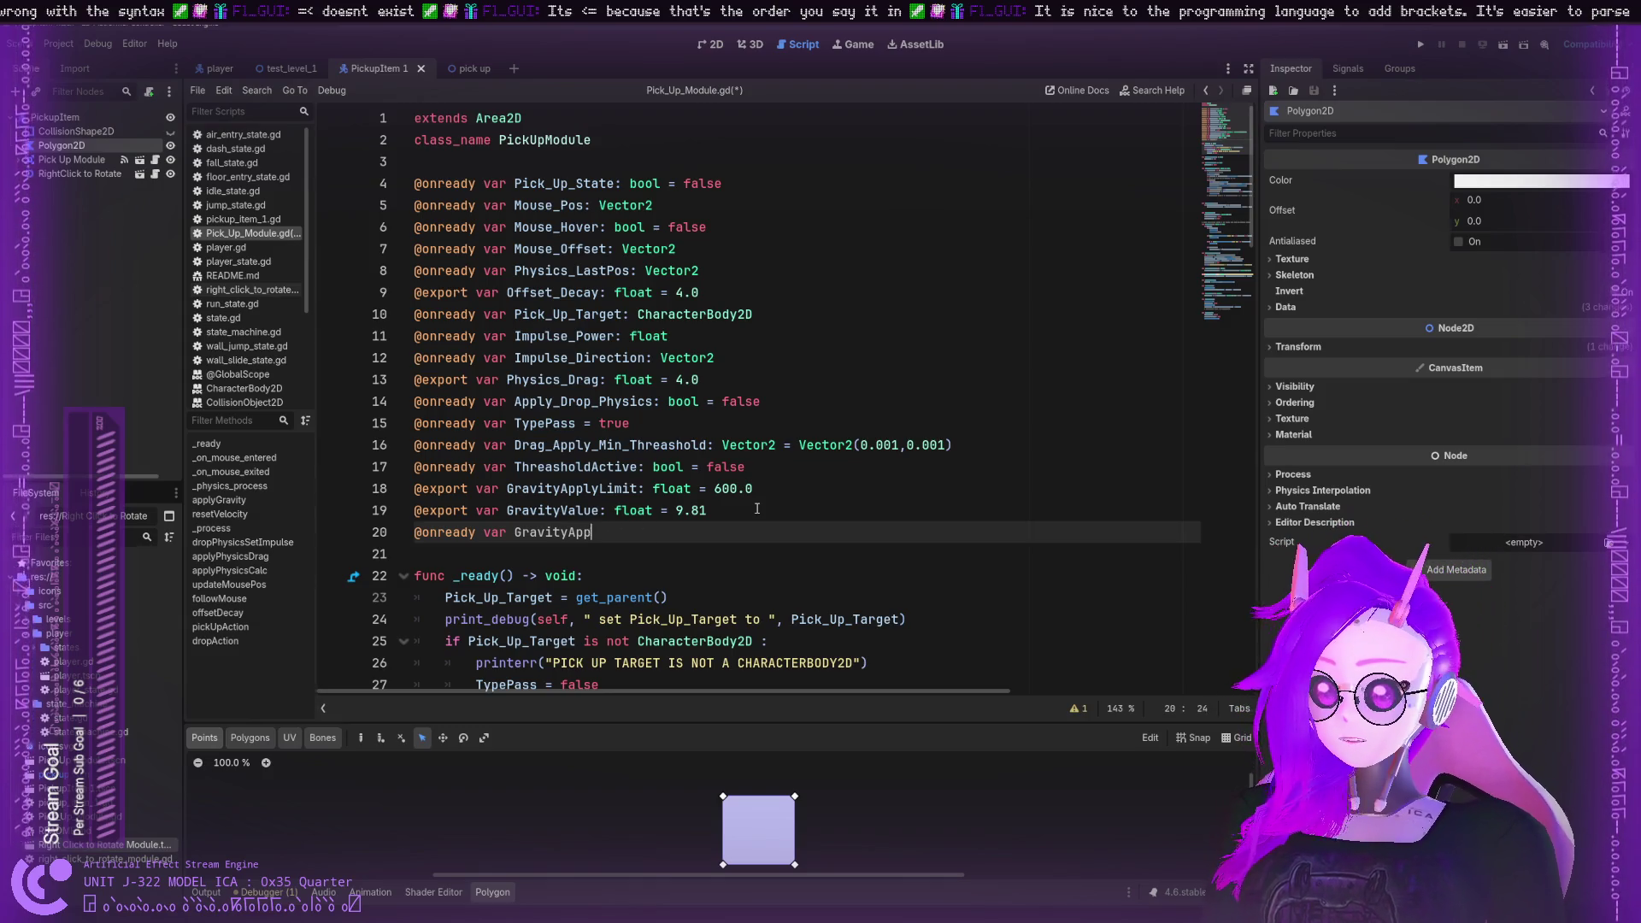
key("BackSpace")
key("BackSpace")
key("BackSpace")
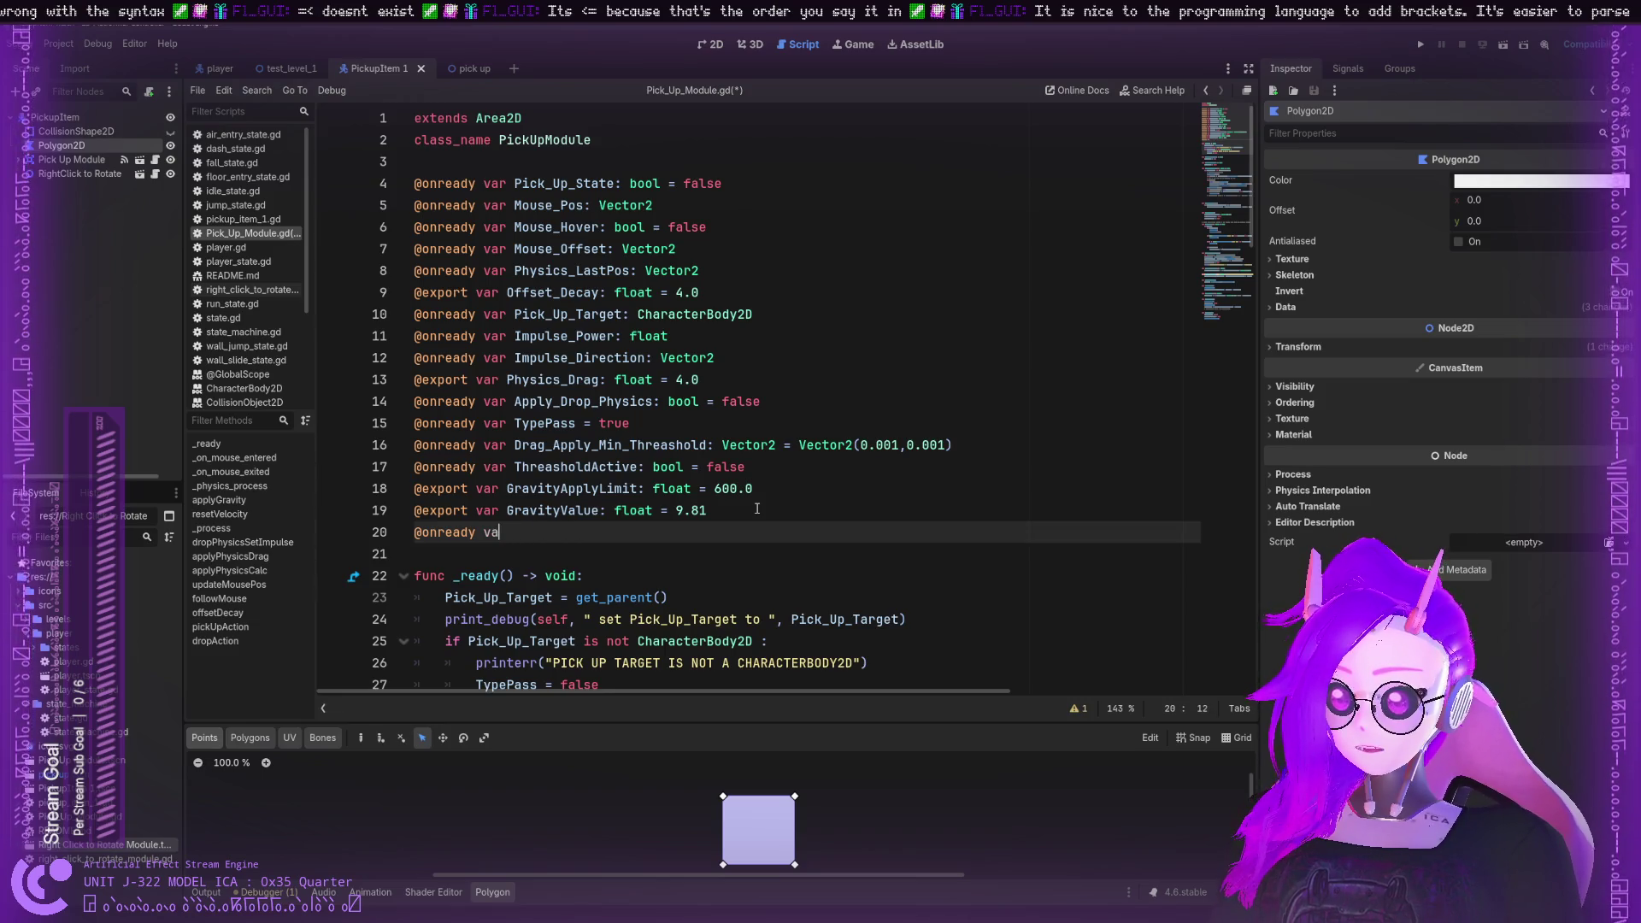
key("BackSpace")
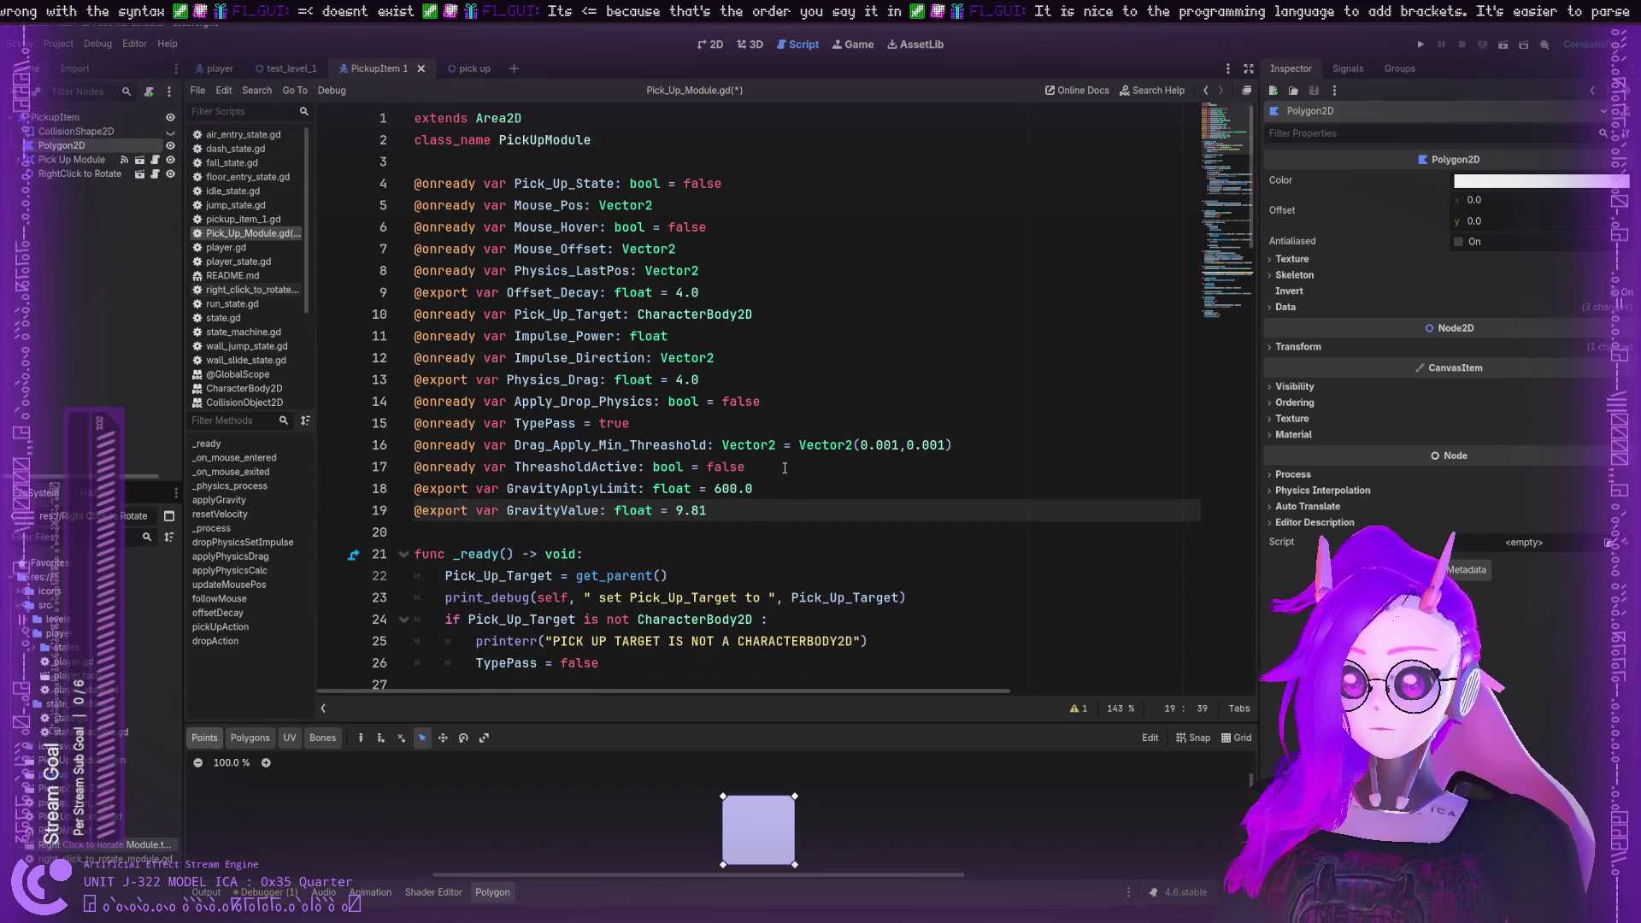
scroll(785, 467, "down", 10)
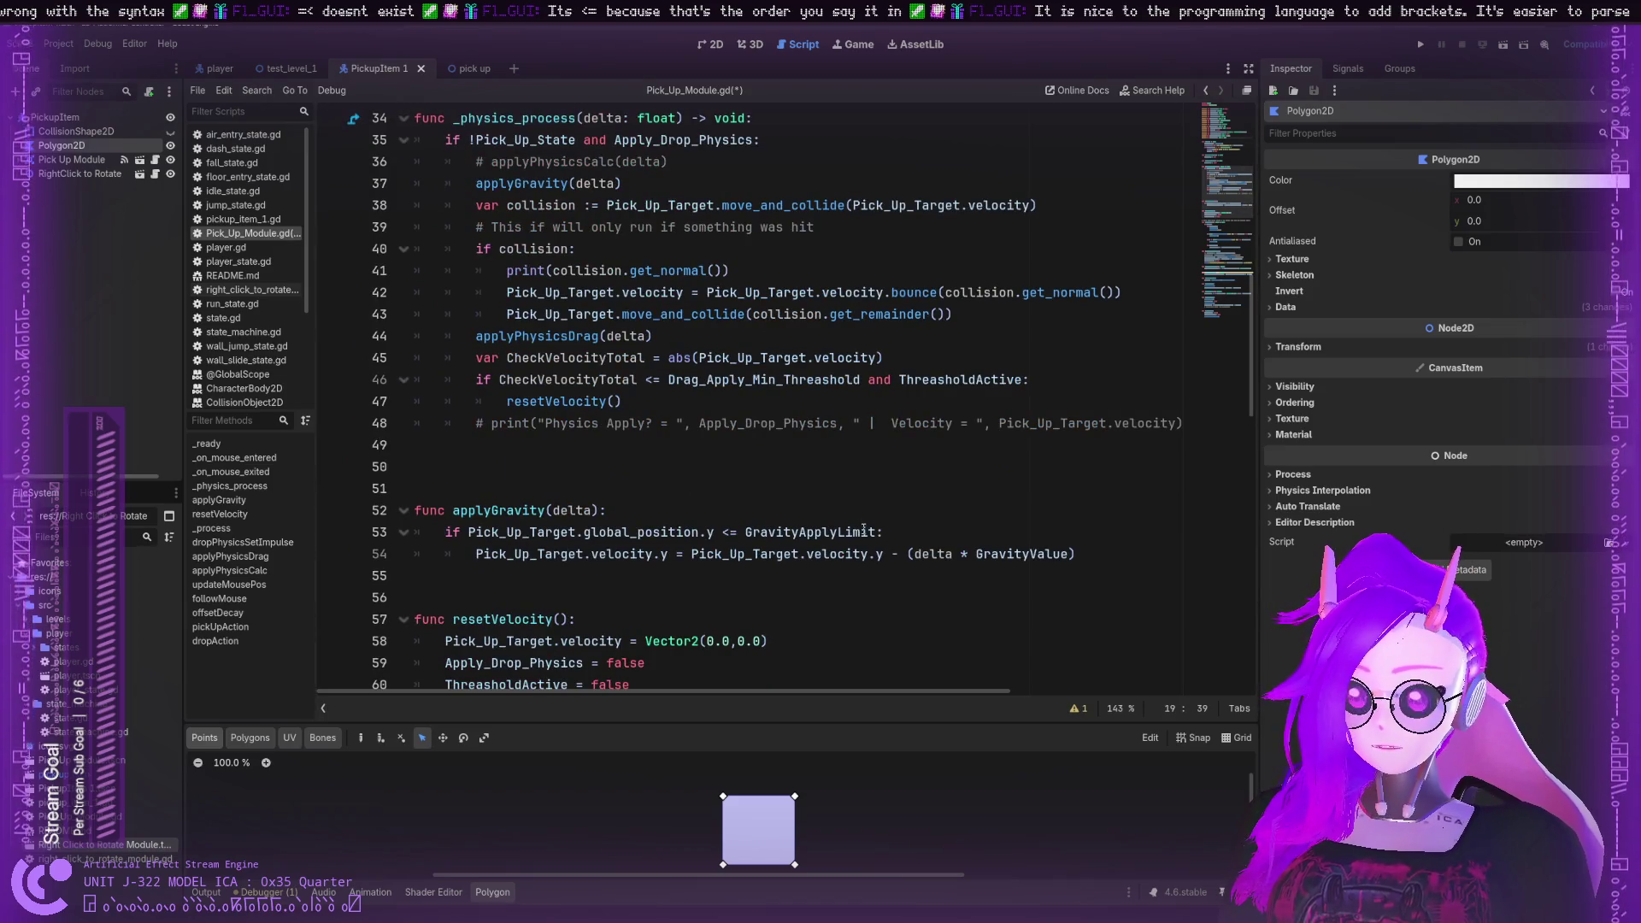
mouse_move(882, 532)
left_mouse_down()
mouse_move(467, 531)
mouse_move(878, 531)
left_mouse_up()
left_click(468, 532)
scroll(790, 379, "up", 1)
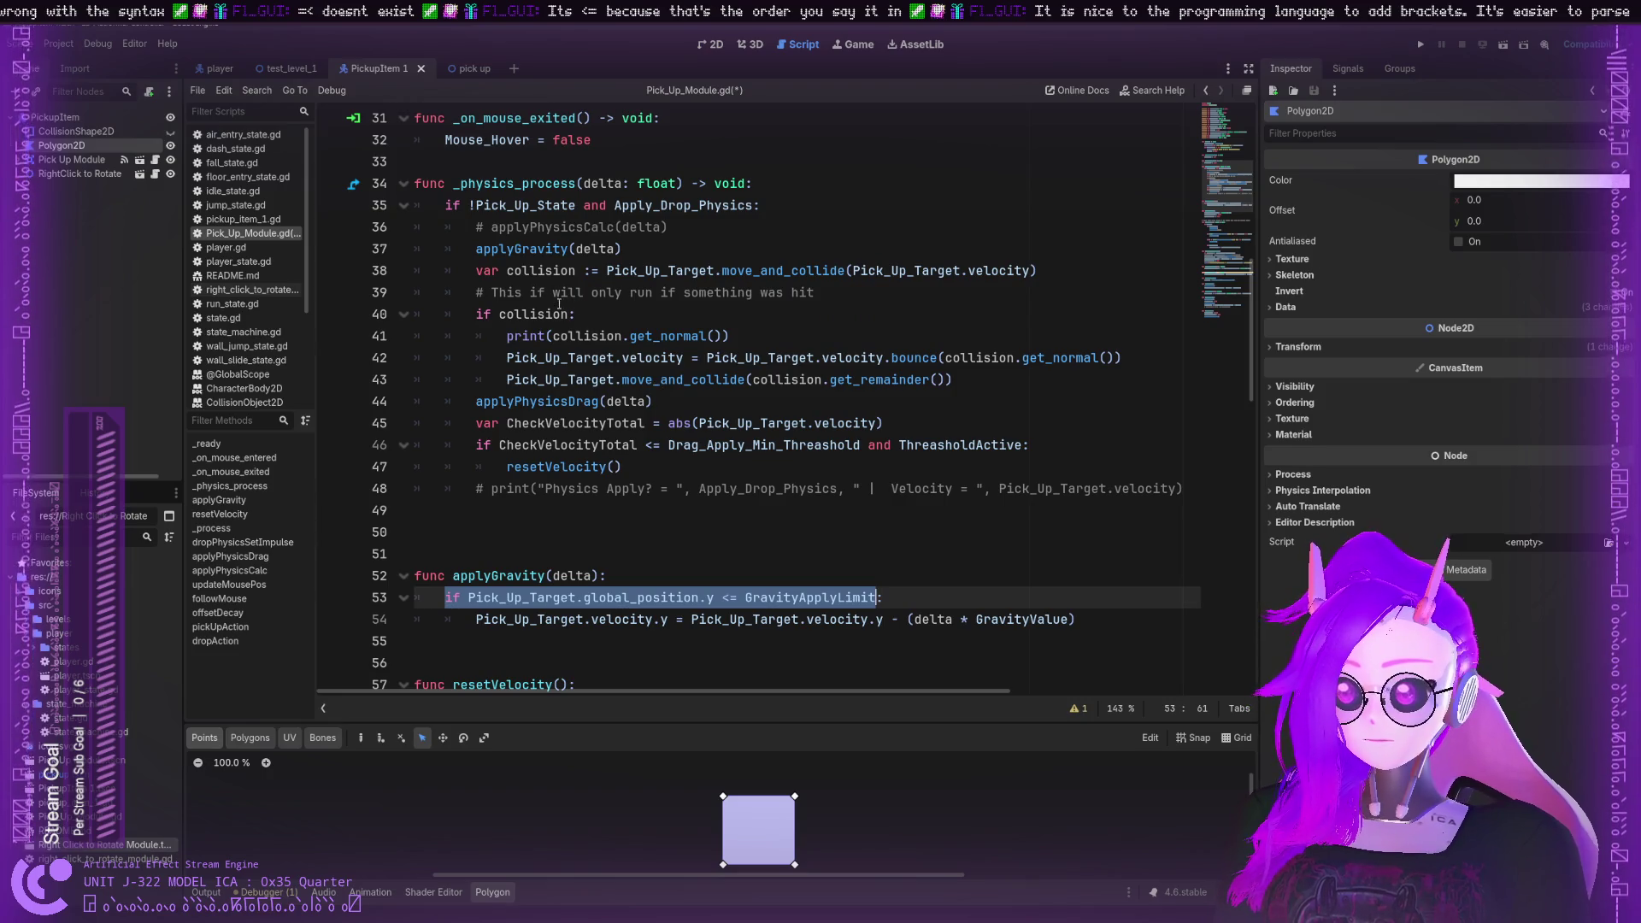
left_click(603, 425)
double_click(569, 445)
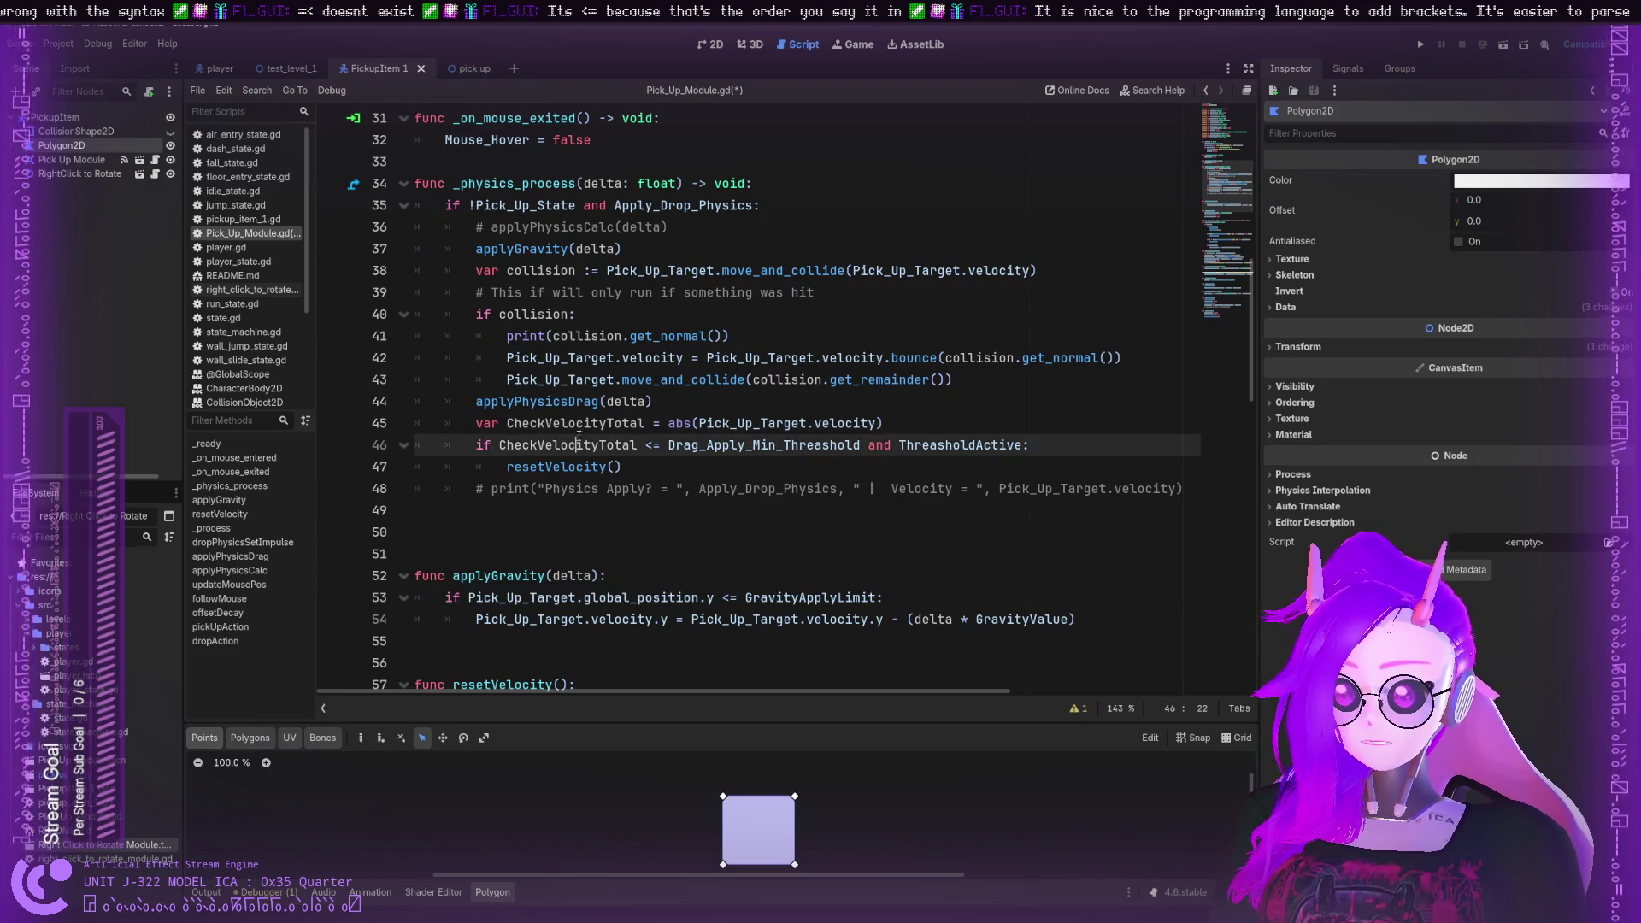
left_click(826, 380)
left_click(645, 270)
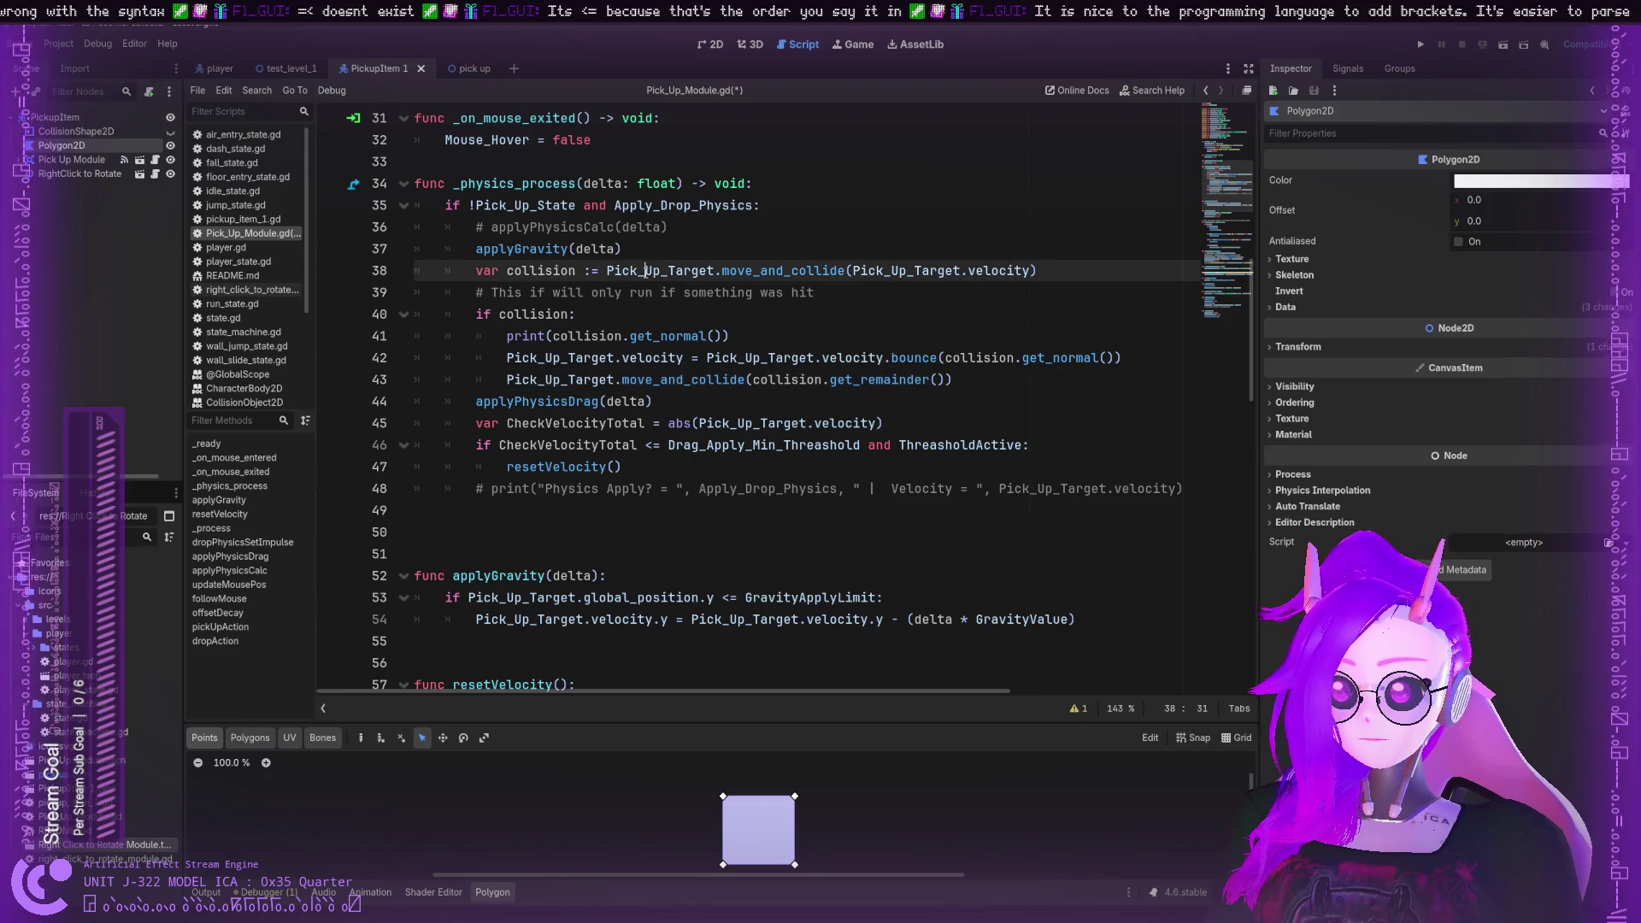
double_click(680, 206)
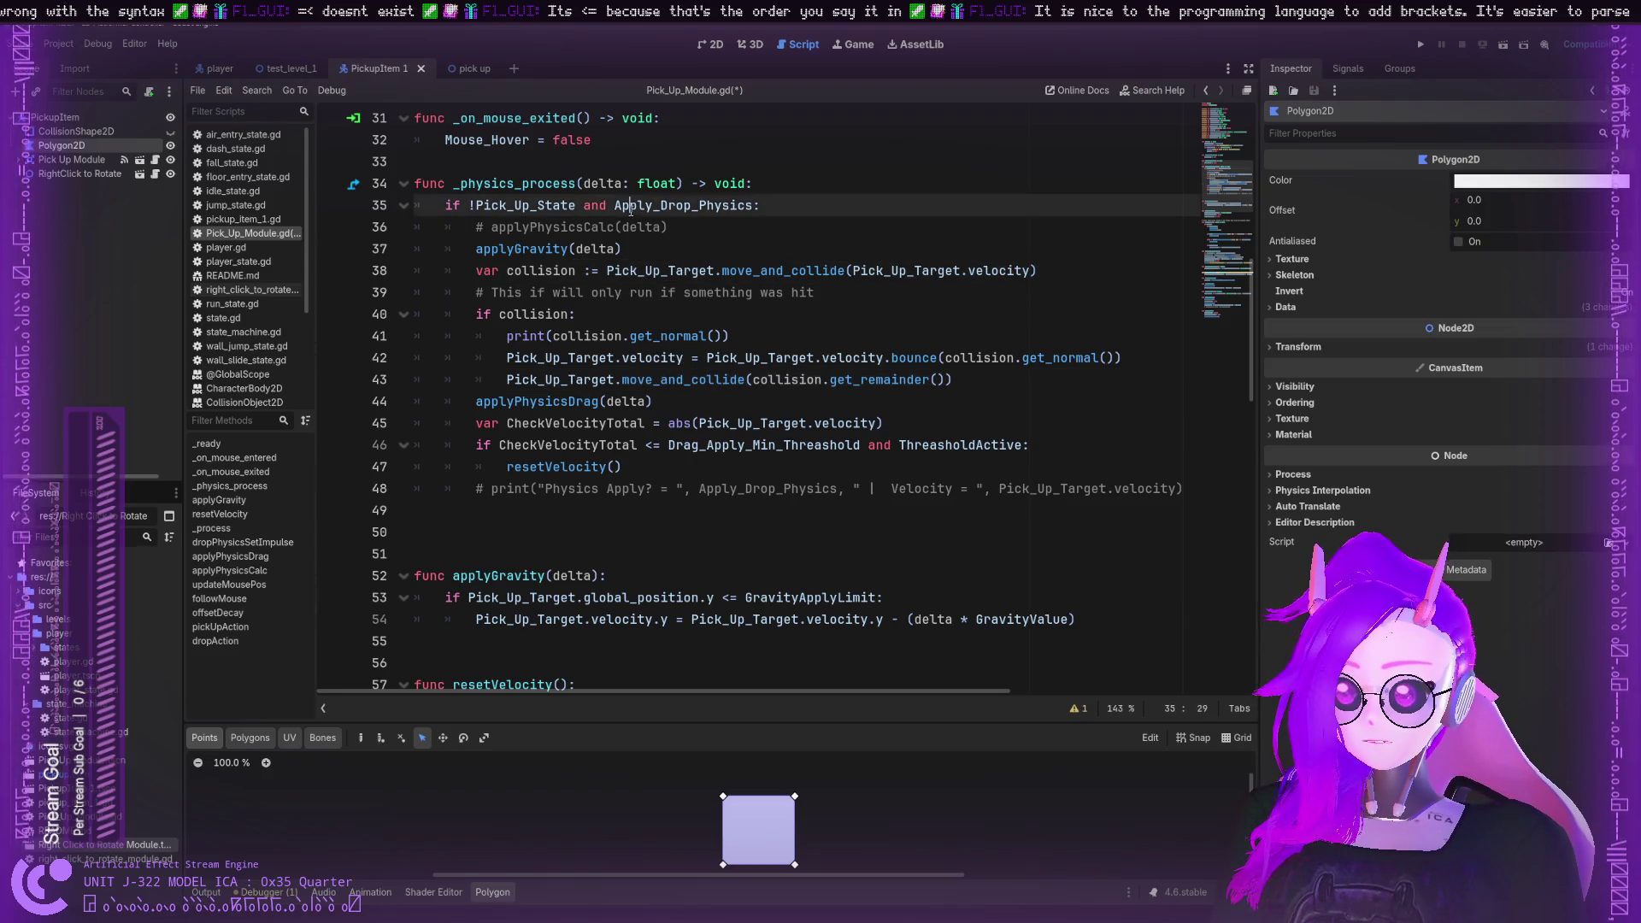
double_click(551, 466)
double_click(553, 402)
double_click(561, 423)
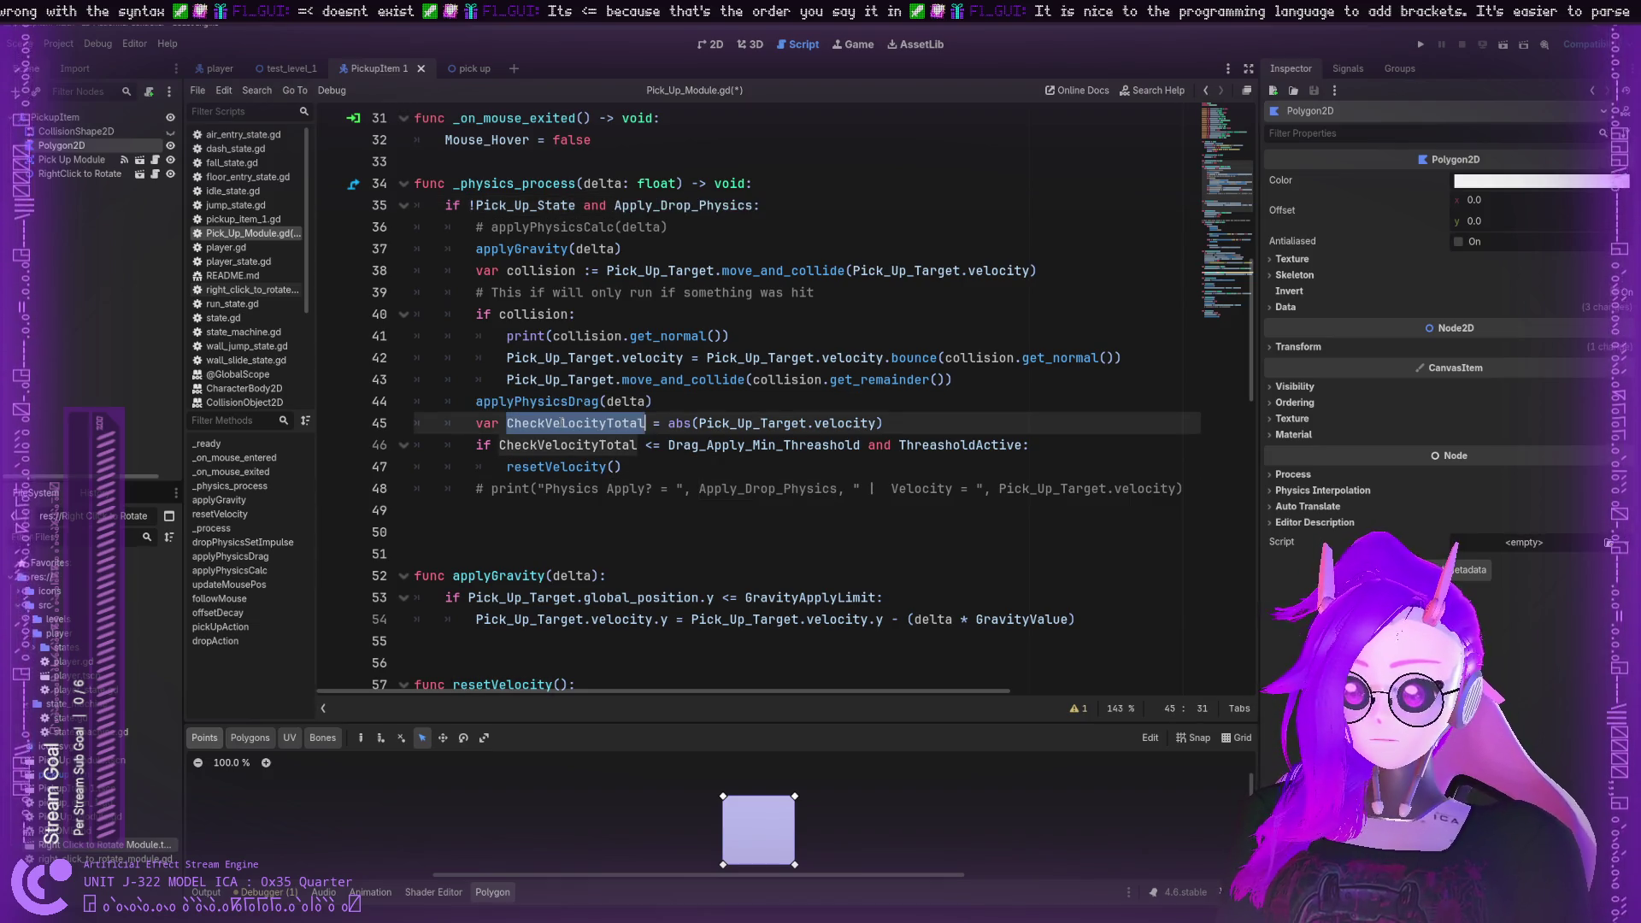
double_click(580, 445)
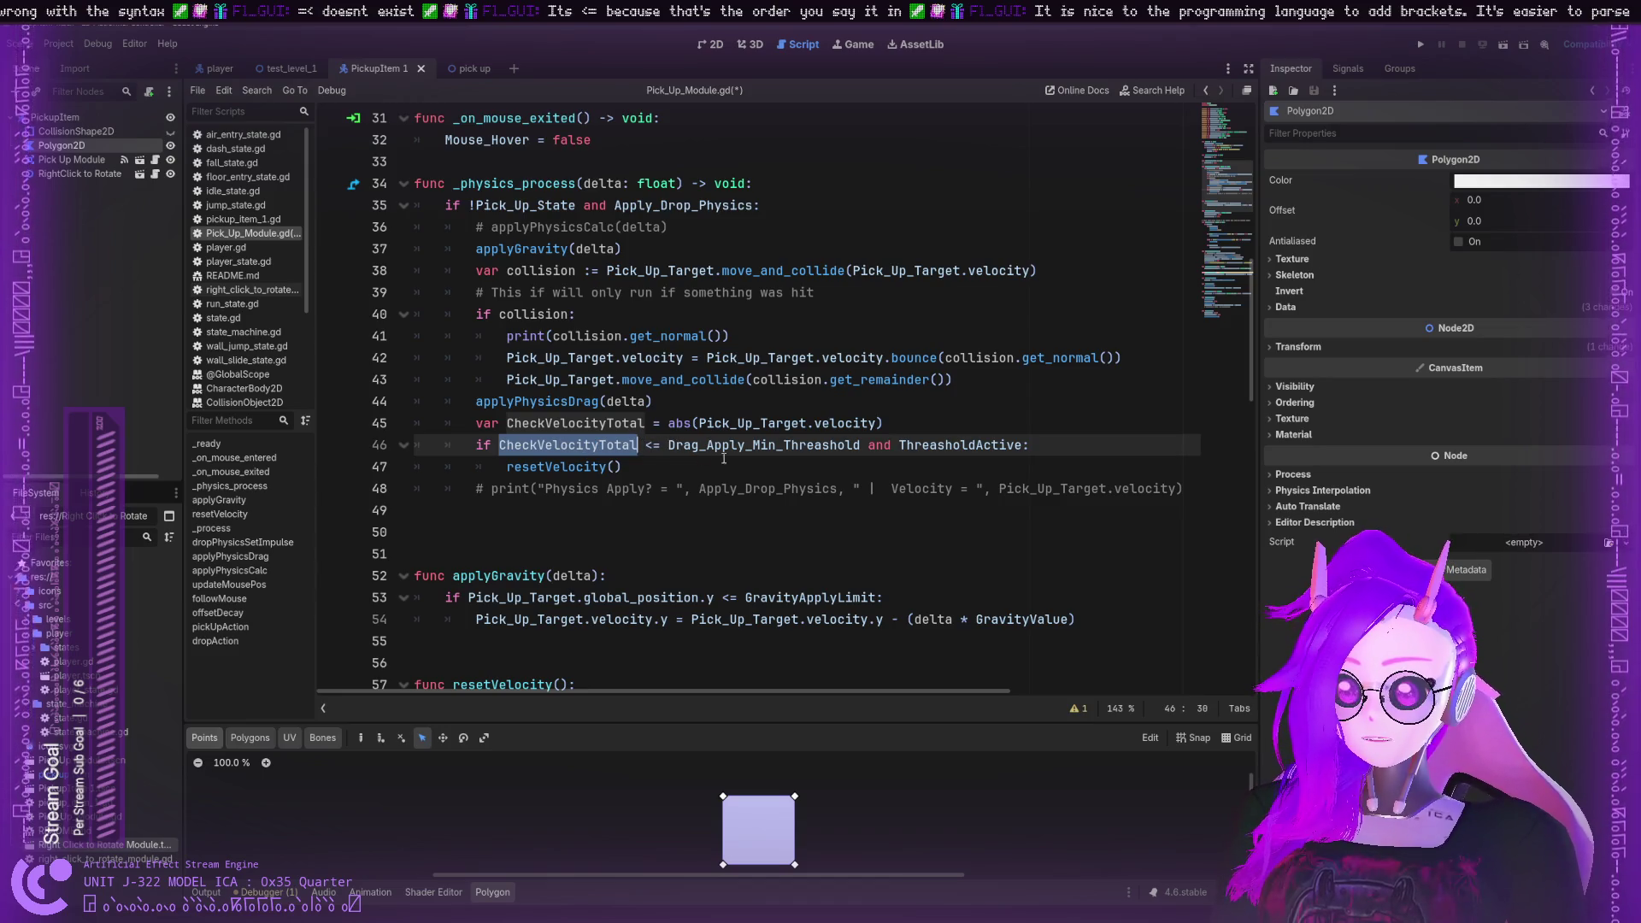
left_click(732, 445)
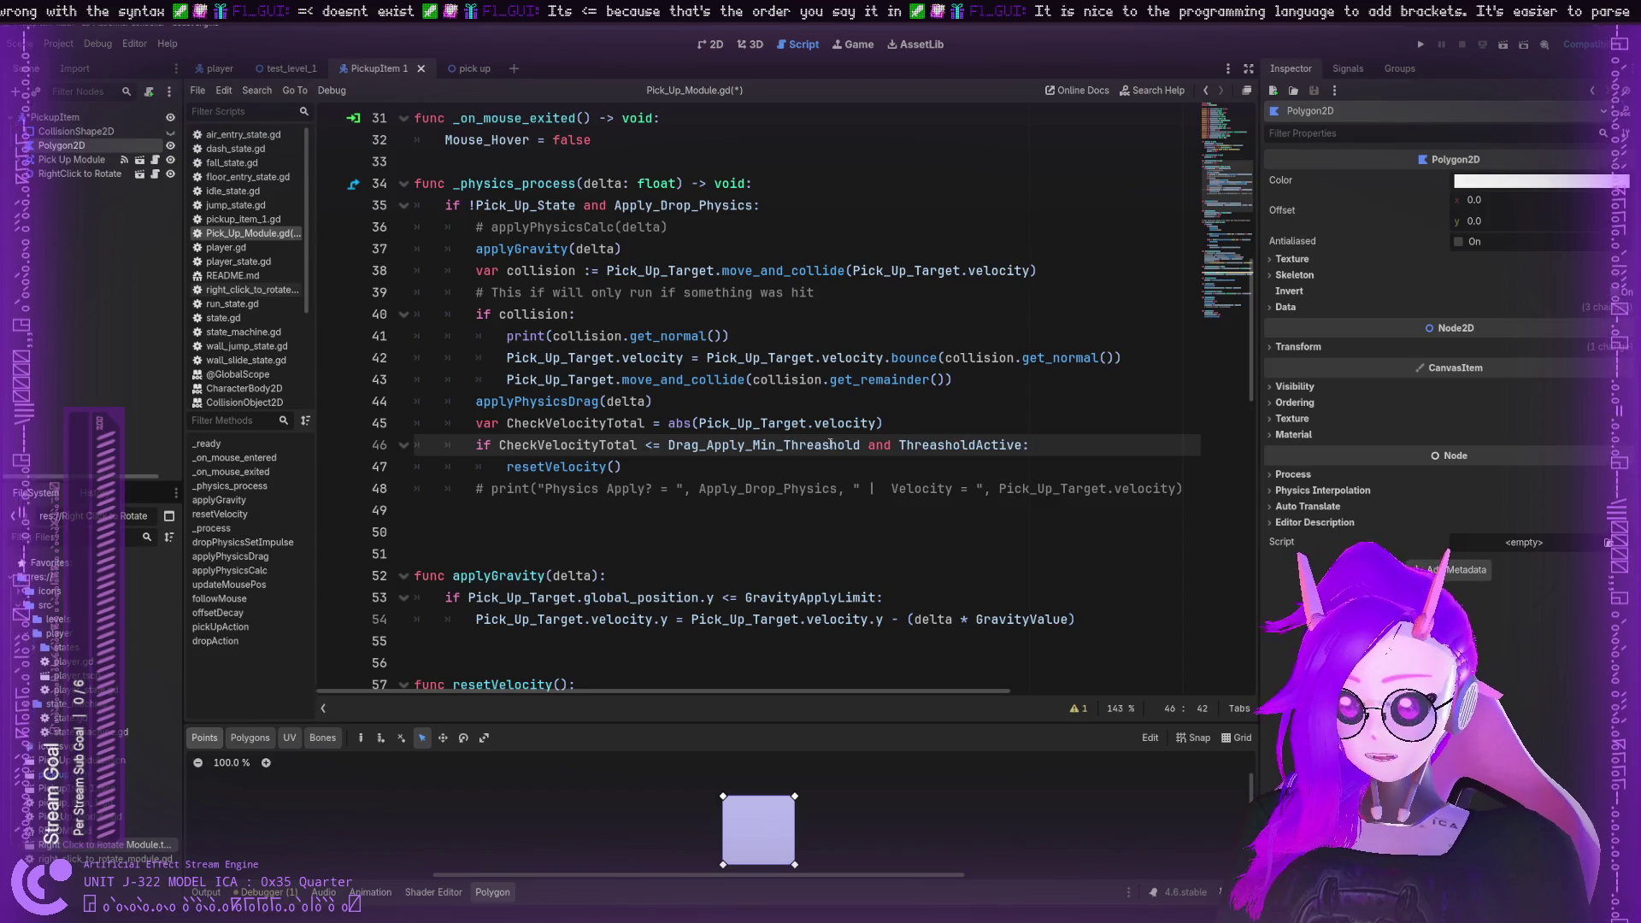
left_click(1021, 445)
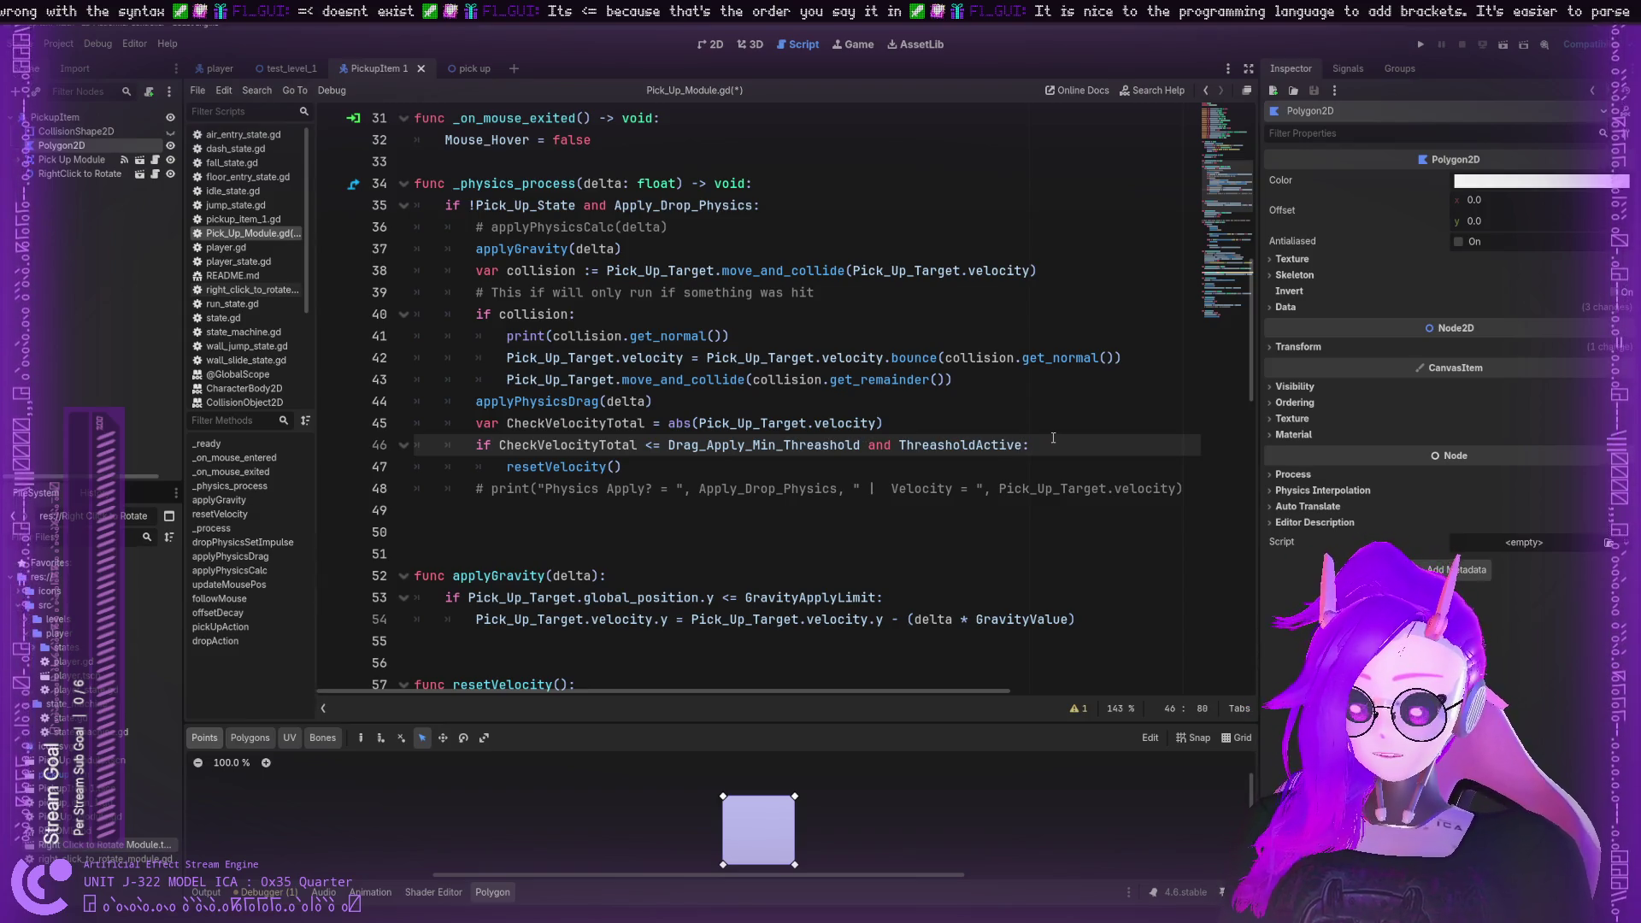
- Append 'and' plus the pasted global_position.y GravityApplyLimit check to line 46, deleting the stray if
type("and")
type("if Pick_Up_Target.global_position.y <= GravityApplyLimit")
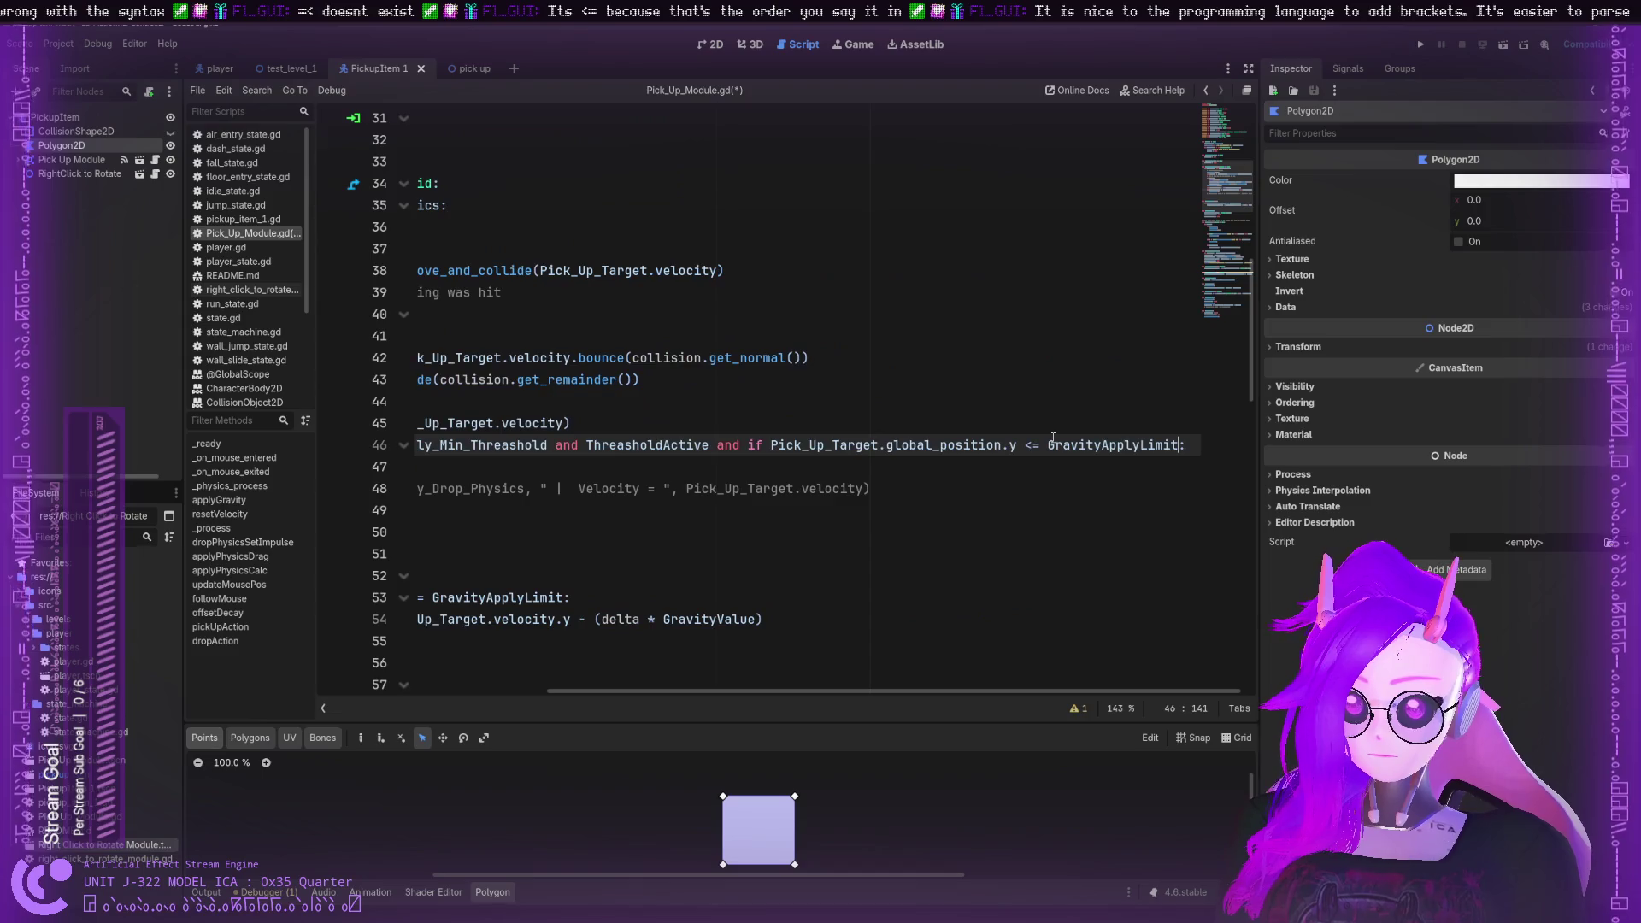
left_click_drag(770, 445, 748, 446)
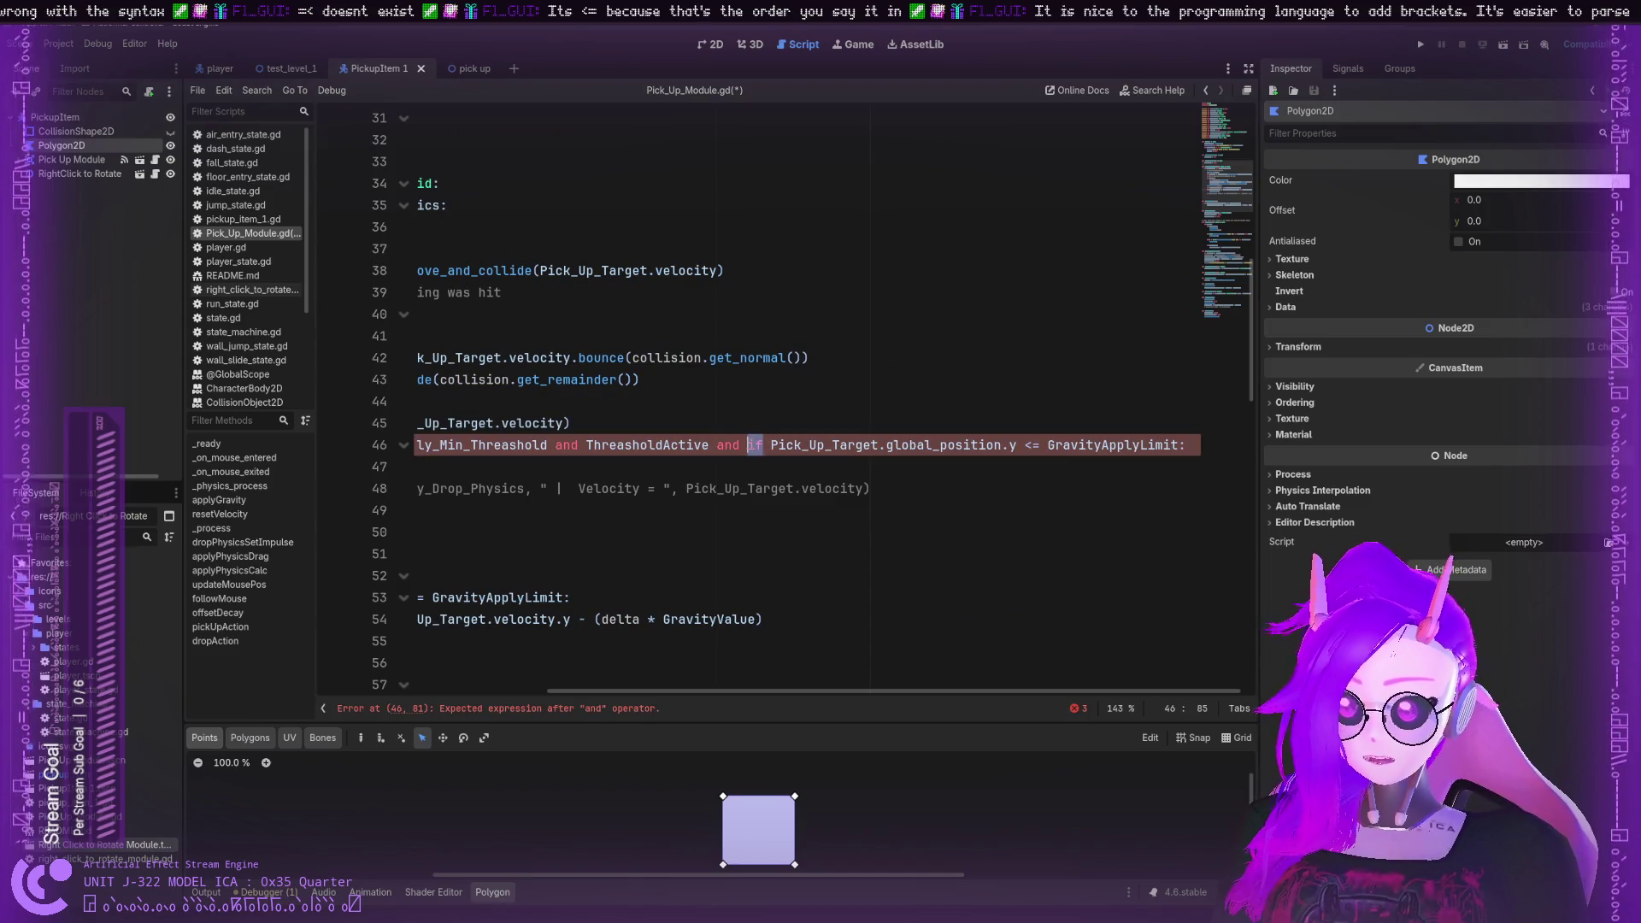
key("BackSpace")
left_click(777, 445)
double_click(777, 445)
double_click(920, 445)
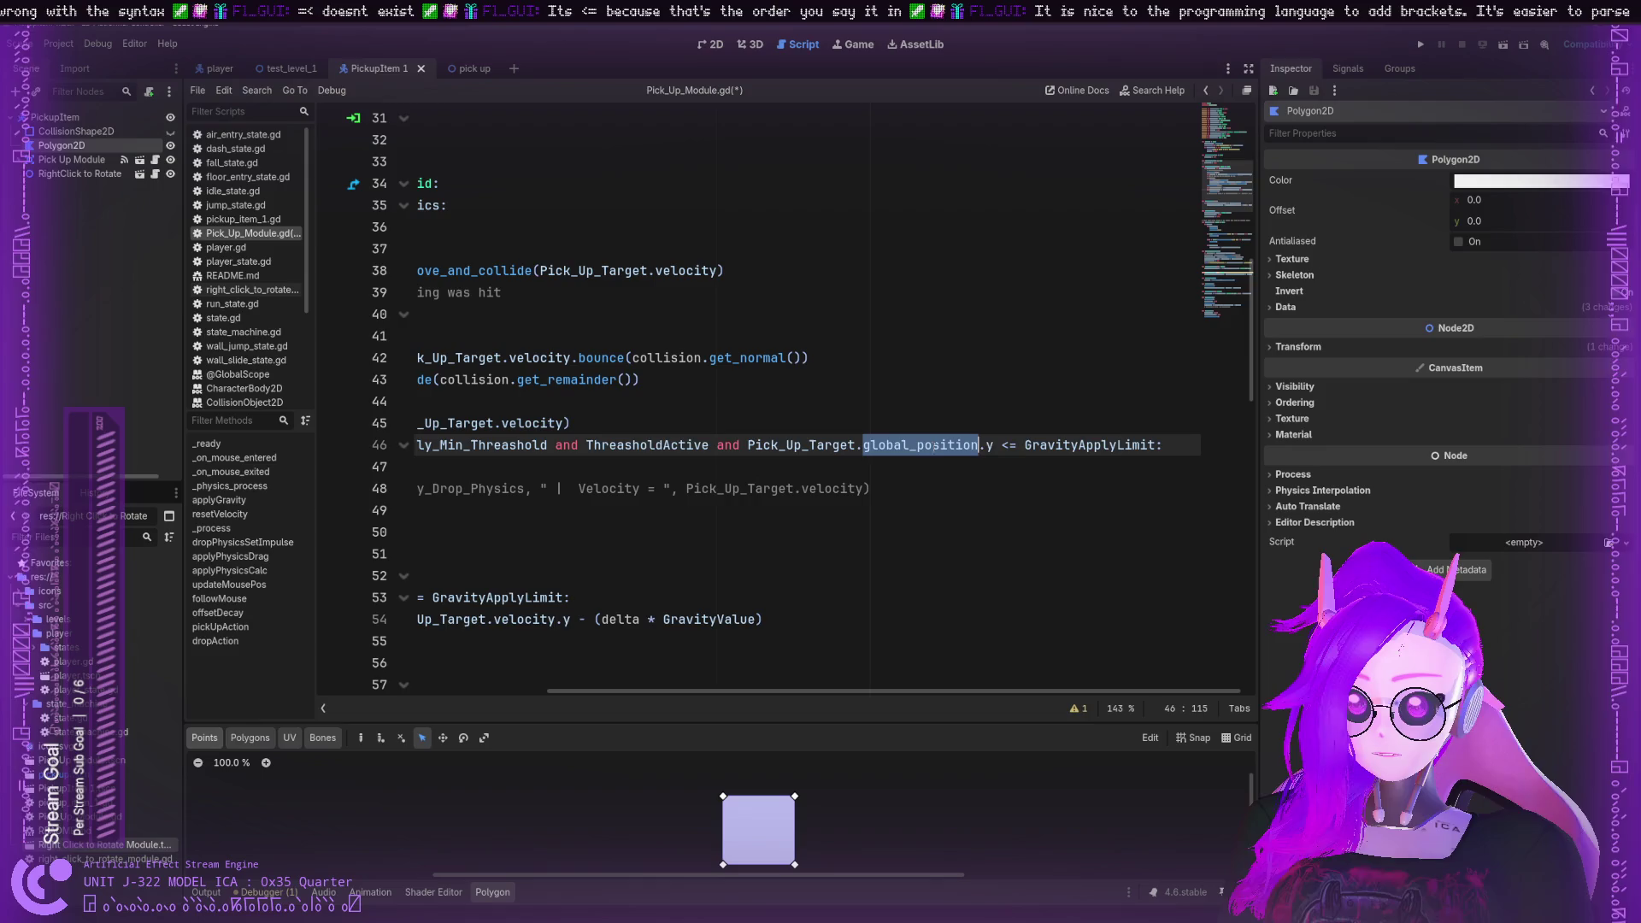
double_click(1070, 446)
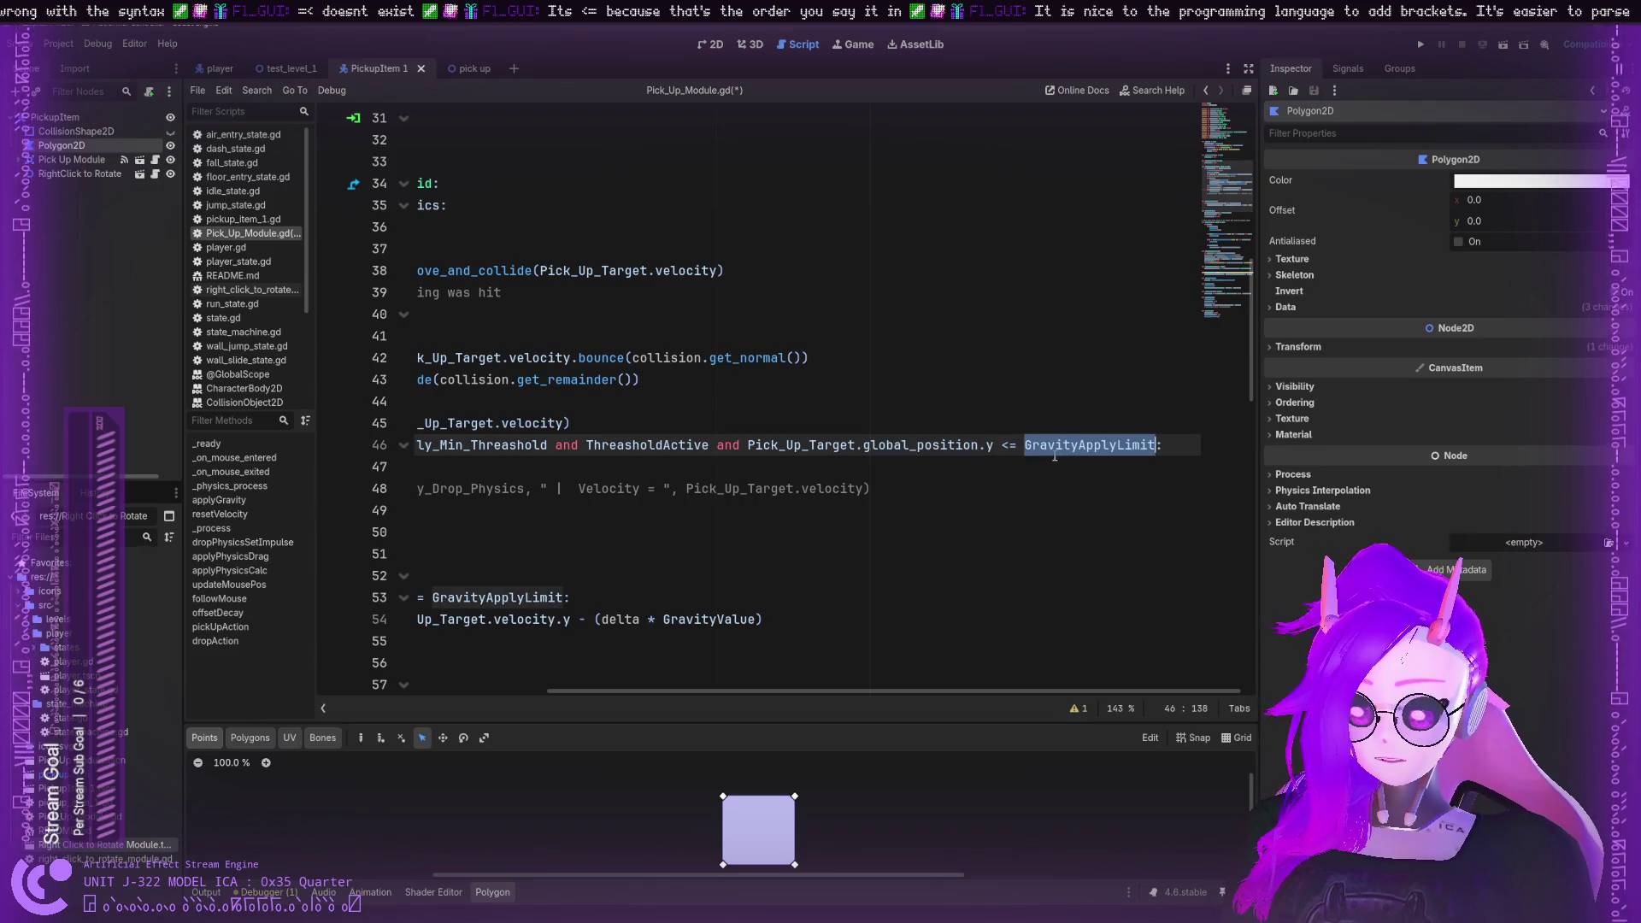
- Change the check's <= to >, save the script, and review the resetVelocity uses
left_click(1001, 445)
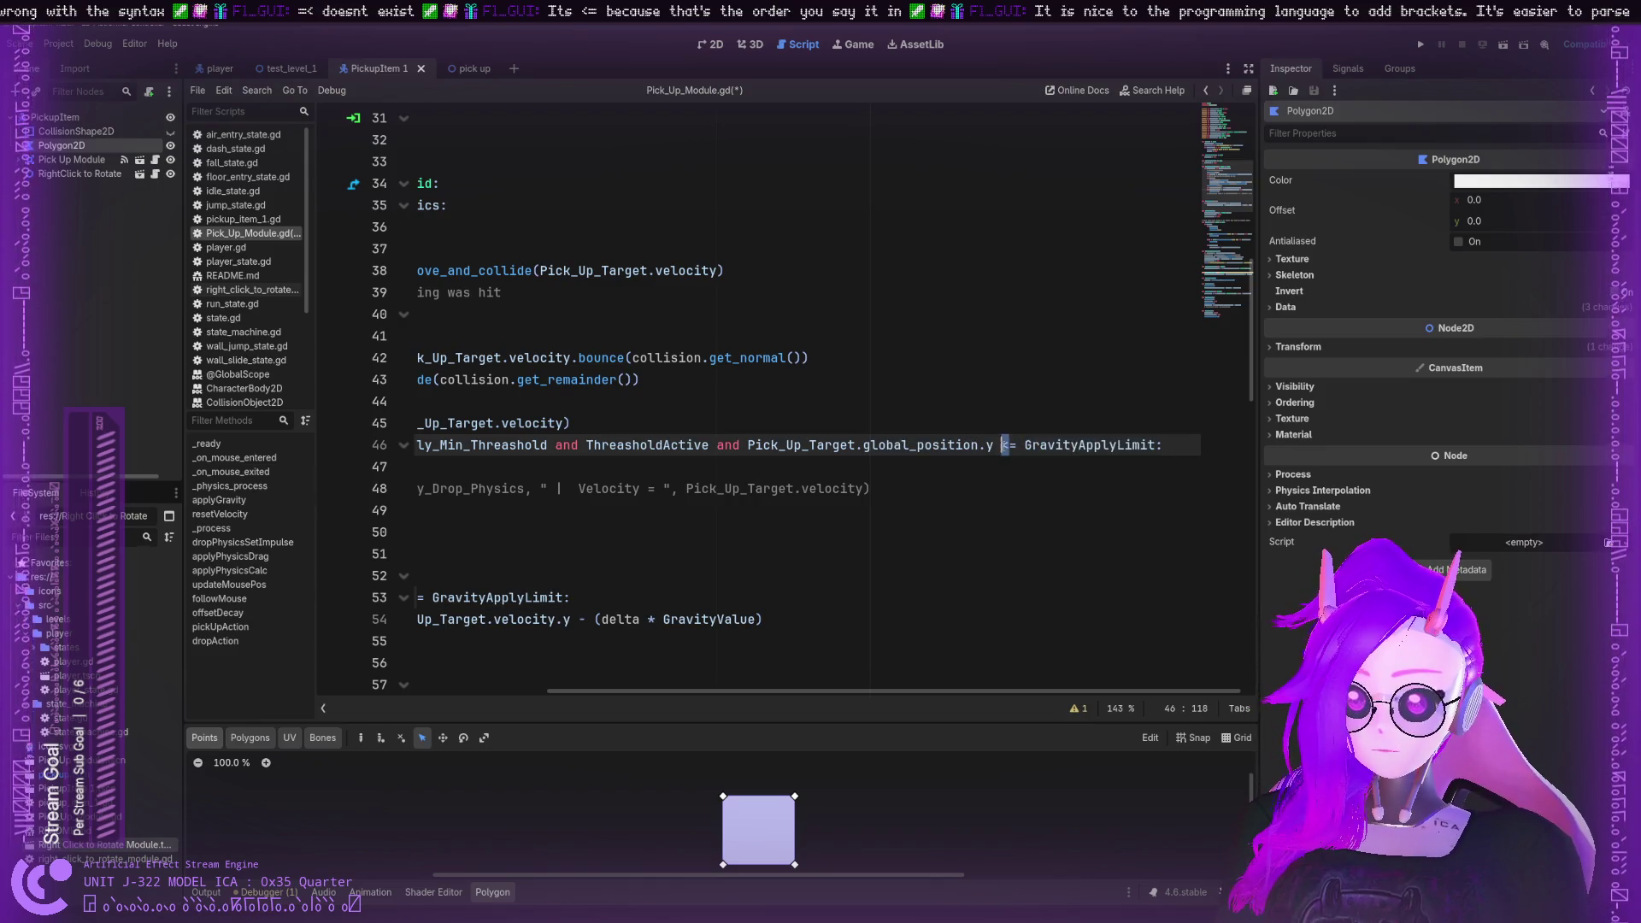
double_click(1005, 445)
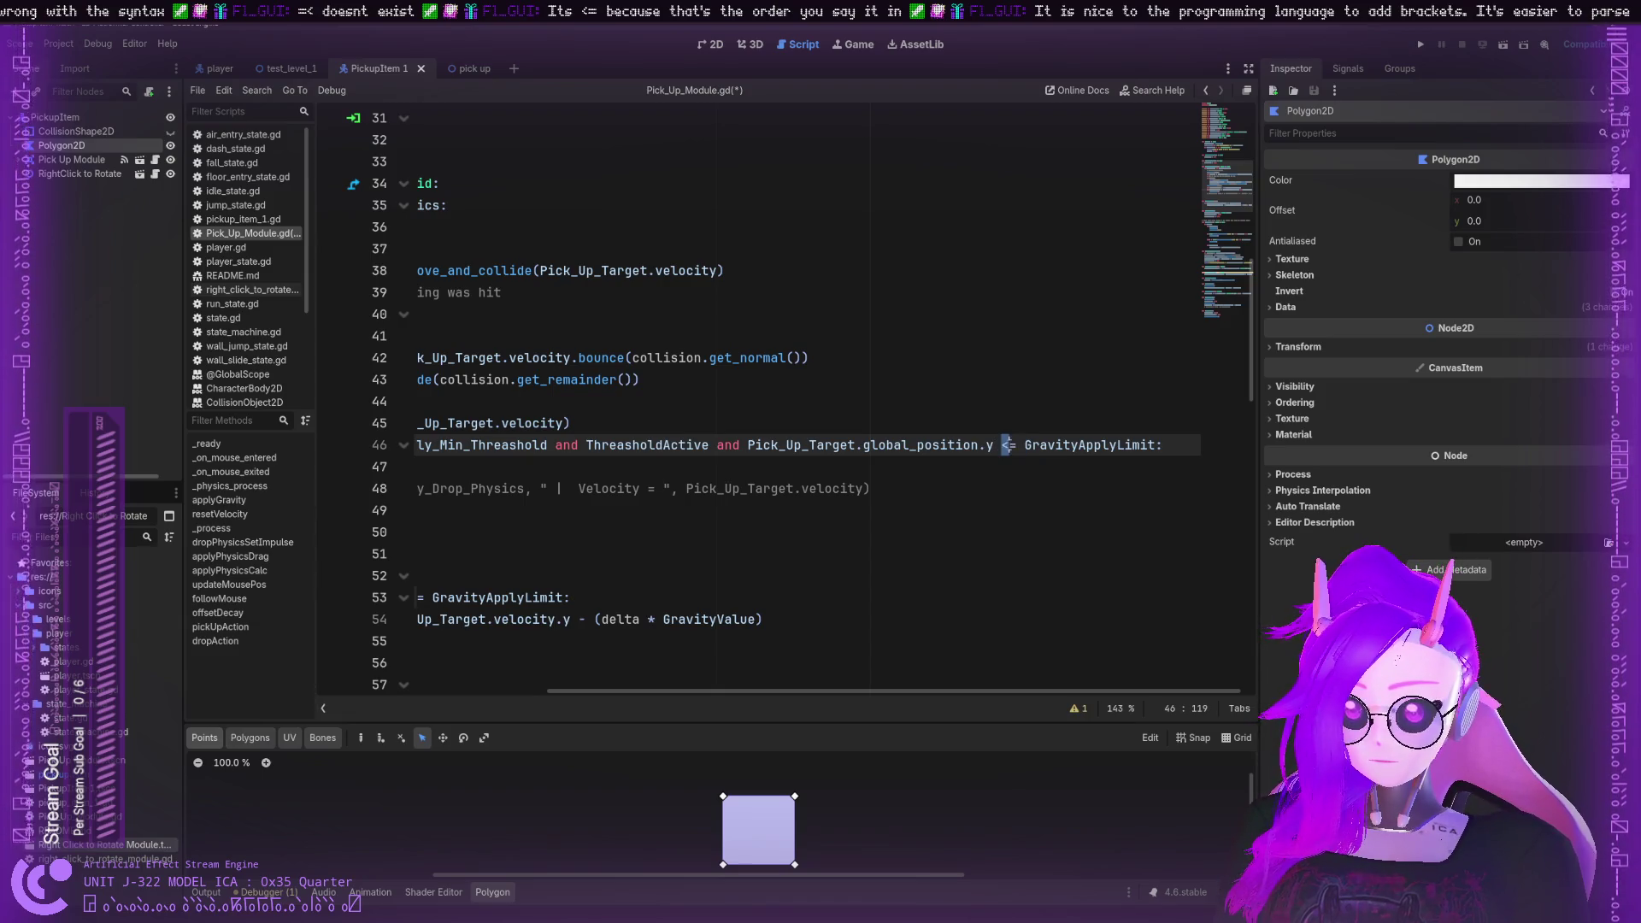
type(">")
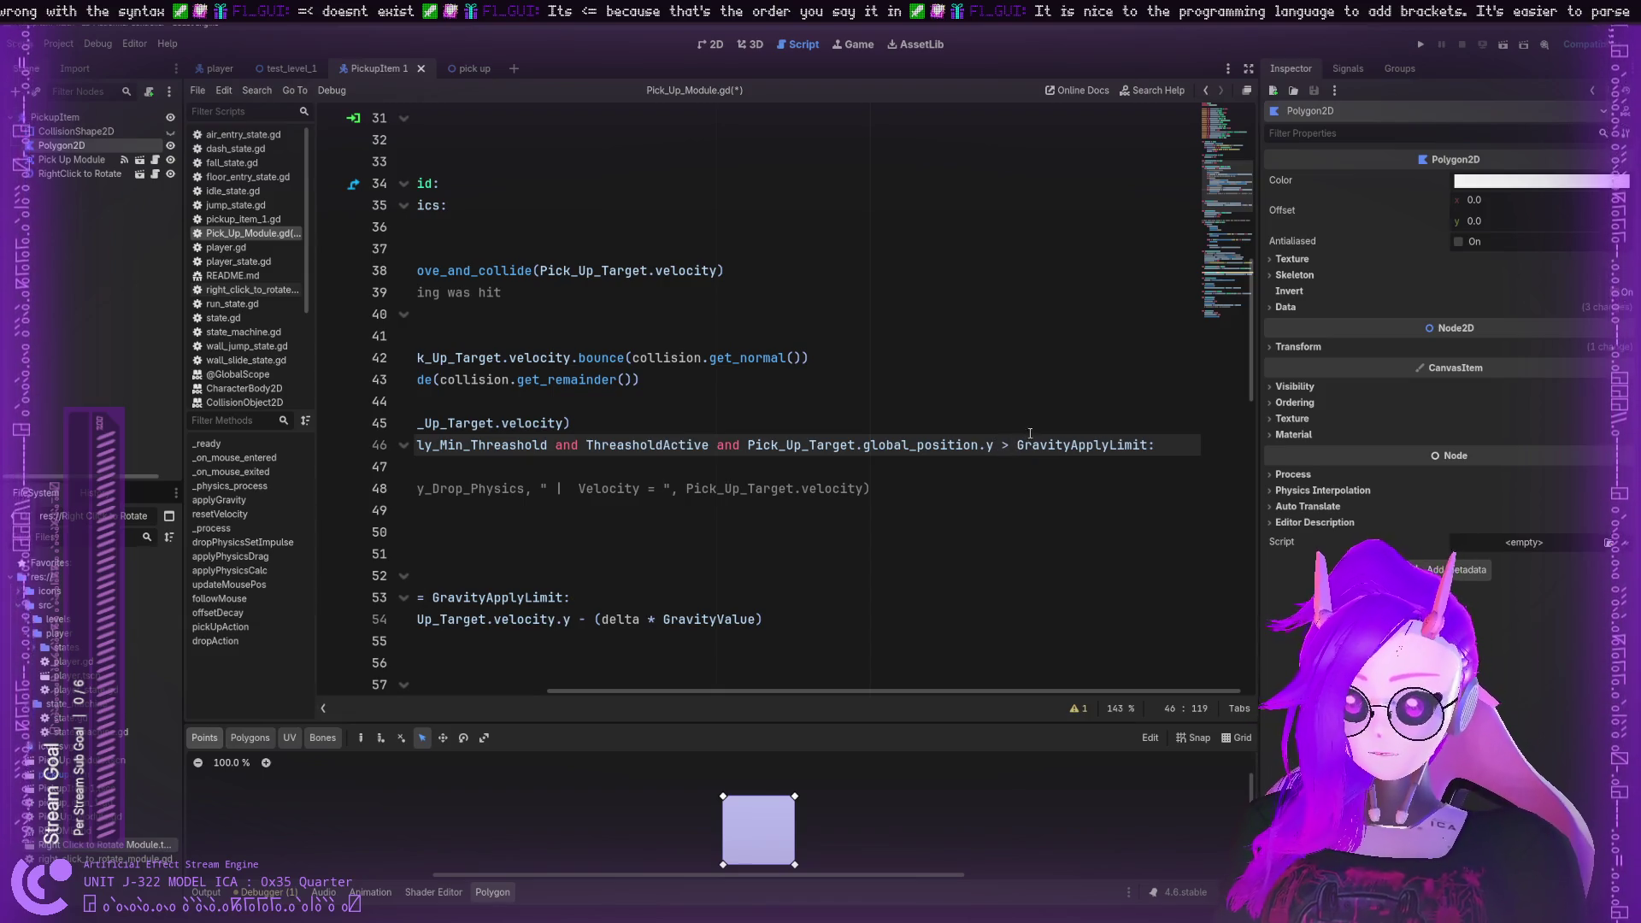
left_click(1041, 480)
key("ctrl+s")
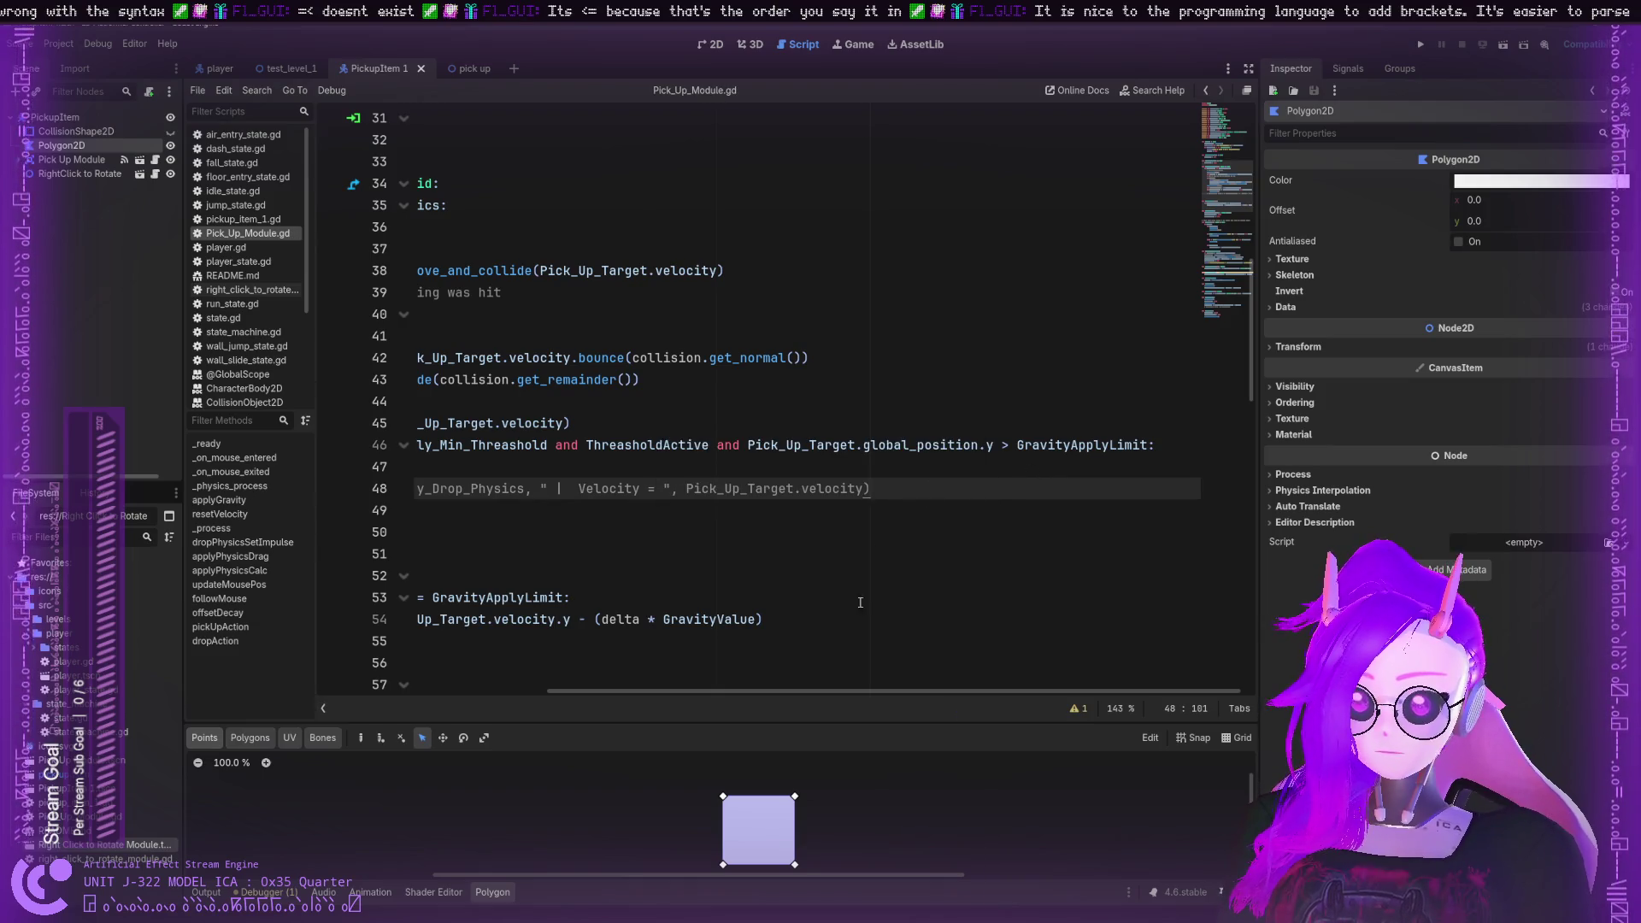
left_click_drag(737, 692, 505, 692)
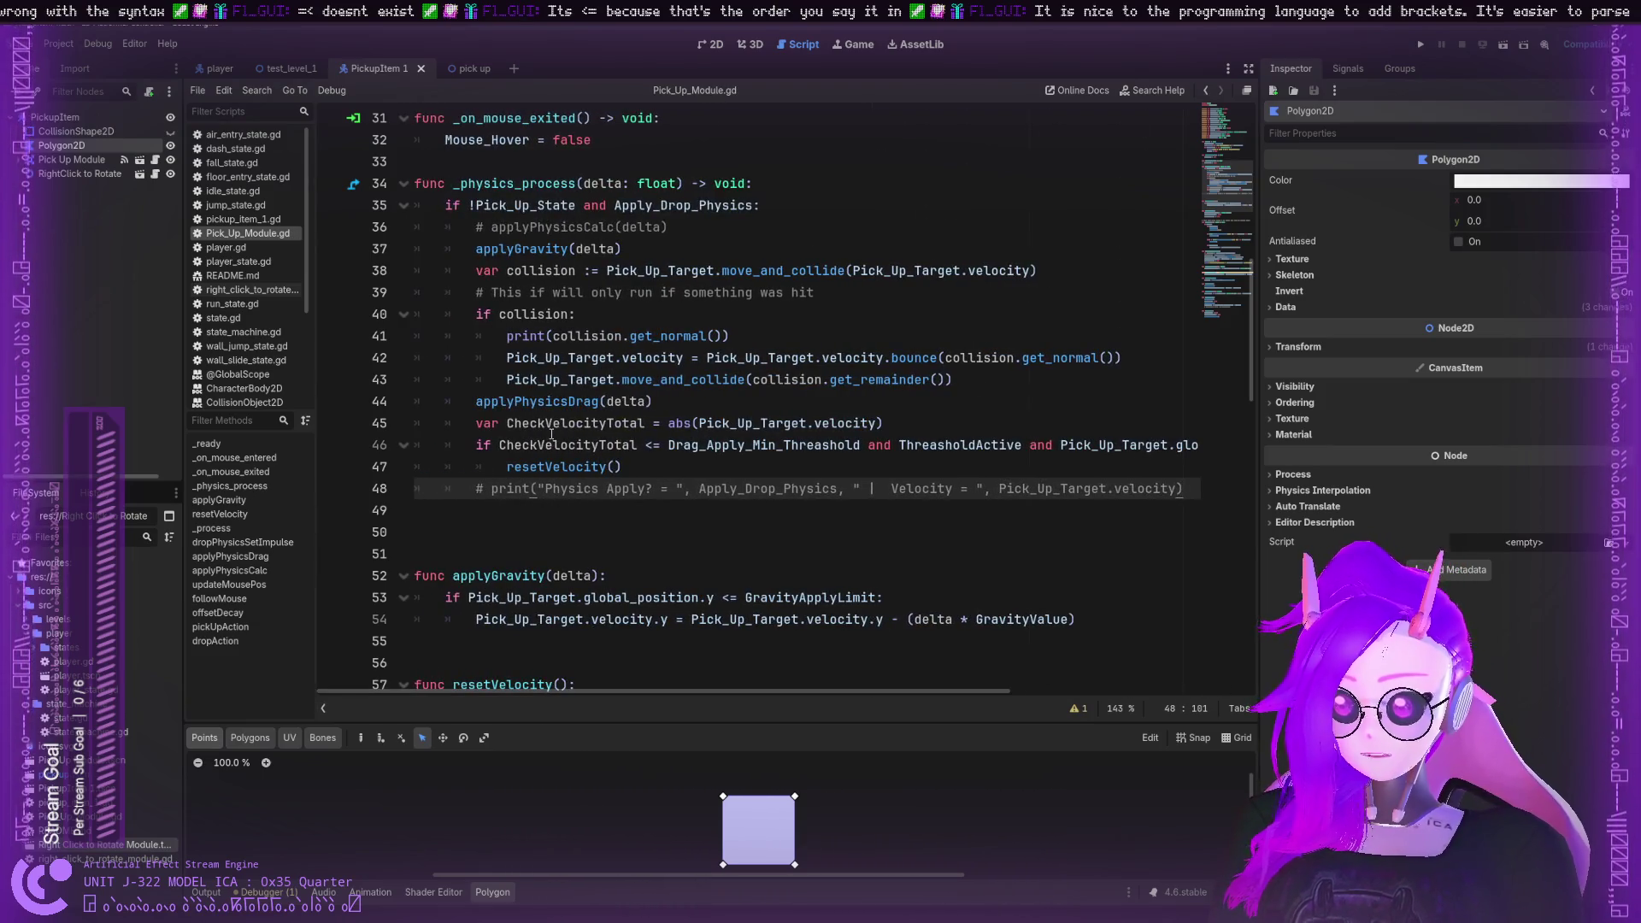
double_click(555, 467)
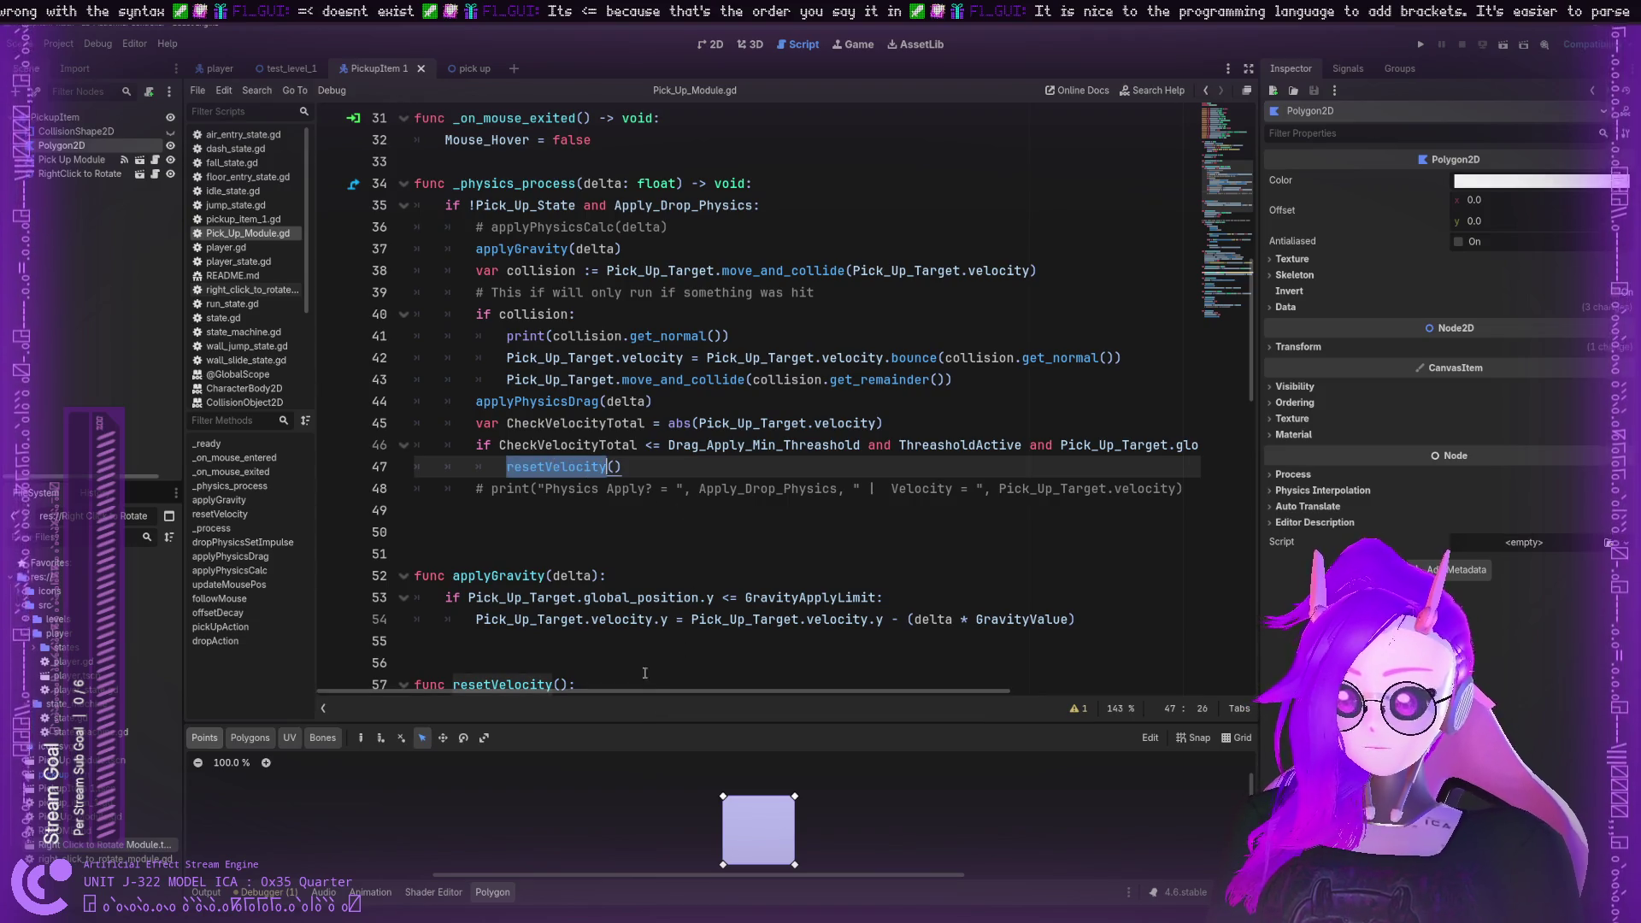
left_click(713, 423)
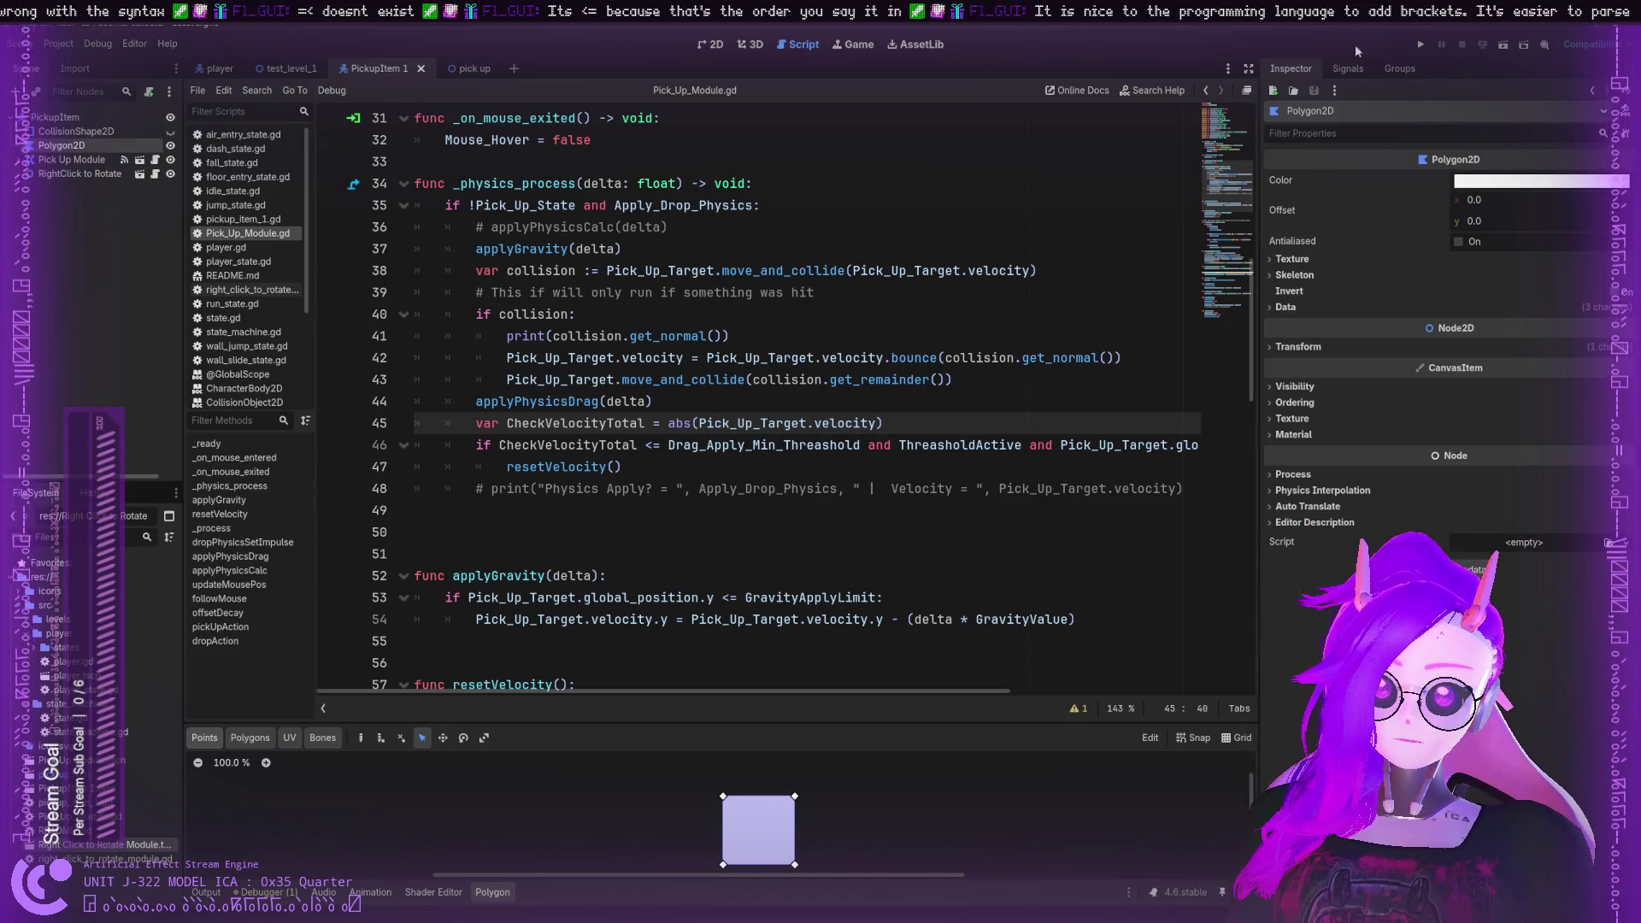
- Run the project, drag and fling the white square several times, then stop with F8
left_click(1421, 44)
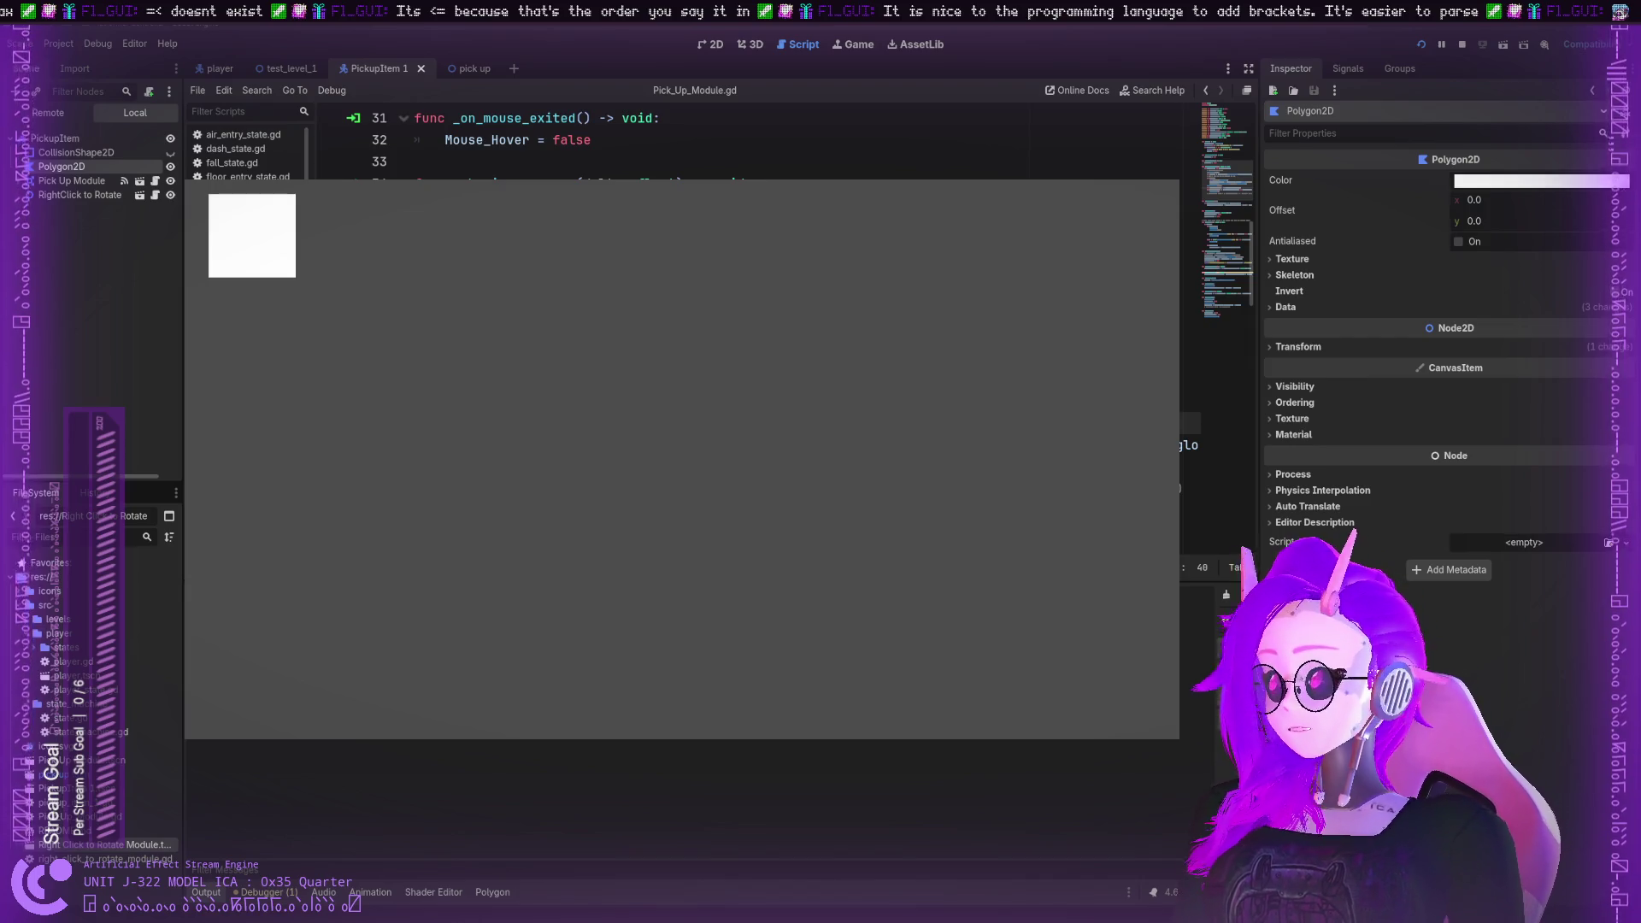
mouse_move(252, 235)
left_mouse_down()
mouse_move(391, 596)
mouse_move(435, 300)
mouse_move(459, 265)
mouse_move(425, 608)
mouse_move(443, 402)
left_mouse_up()
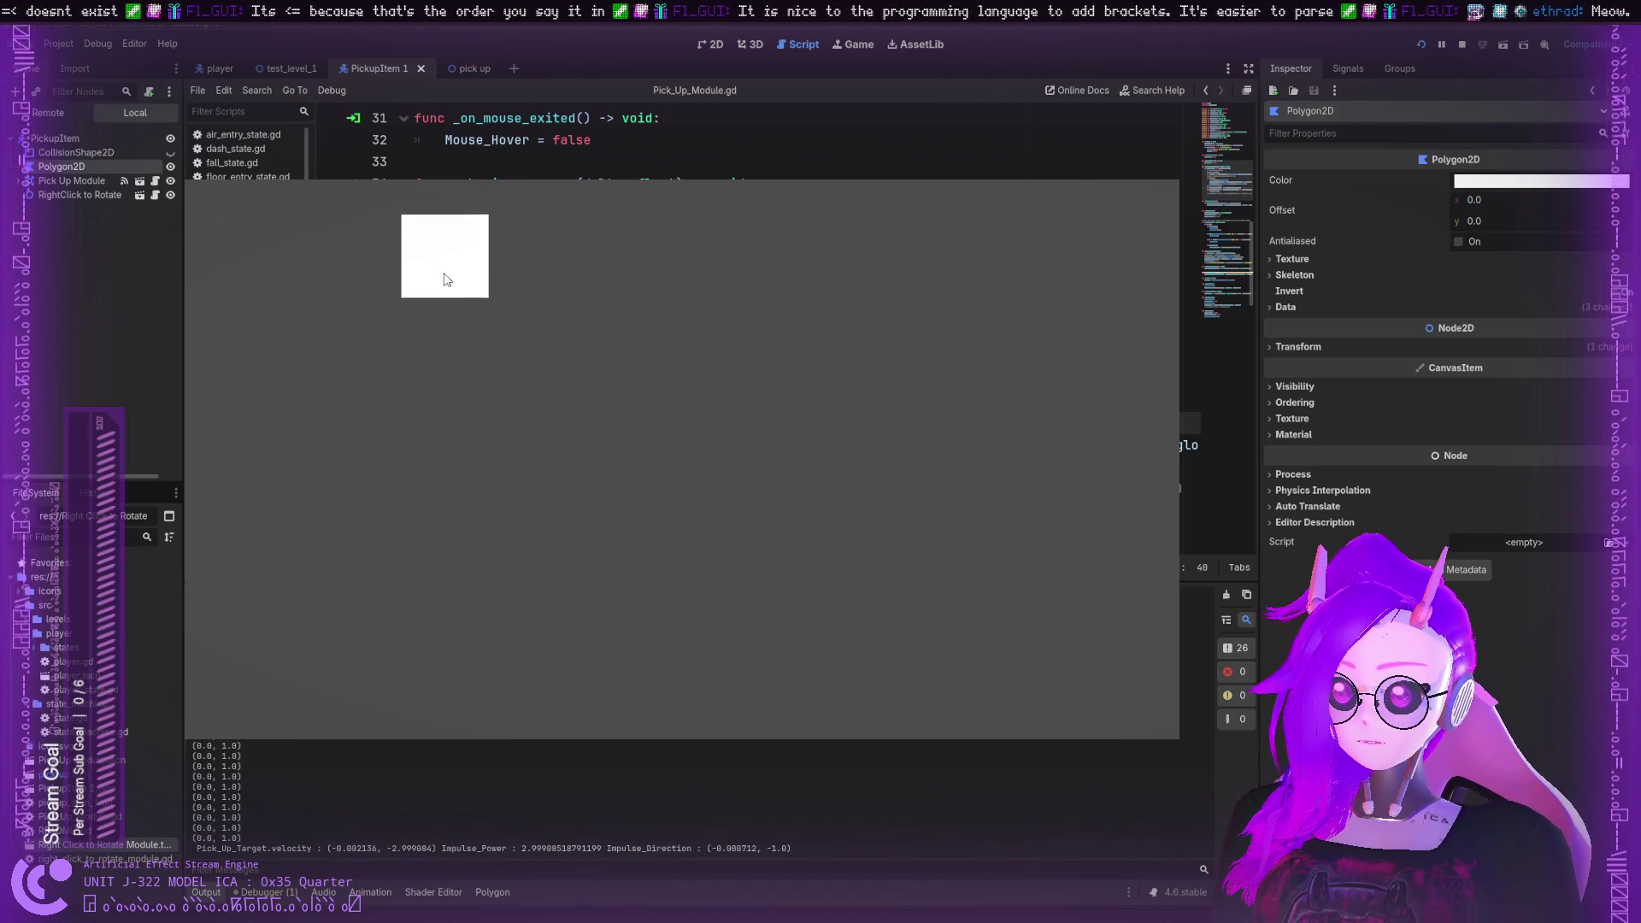
mouse_move(446, 257)
left_mouse_down()
mouse_move(402, 560)
mouse_move(465, 231)
mouse_move(475, 327)
mouse_move(495, 285)
mouse_move(453, 223)
mouse_move(464, 286)
mouse_move(385, 257)
mouse_move(413, 421)
mouse_move(447, 213)
mouse_move(477, 286)
mouse_move(500, 243)
mouse_move(479, 620)
mouse_move(578, 256)
left_mouse_up()
left_click(433, 242)
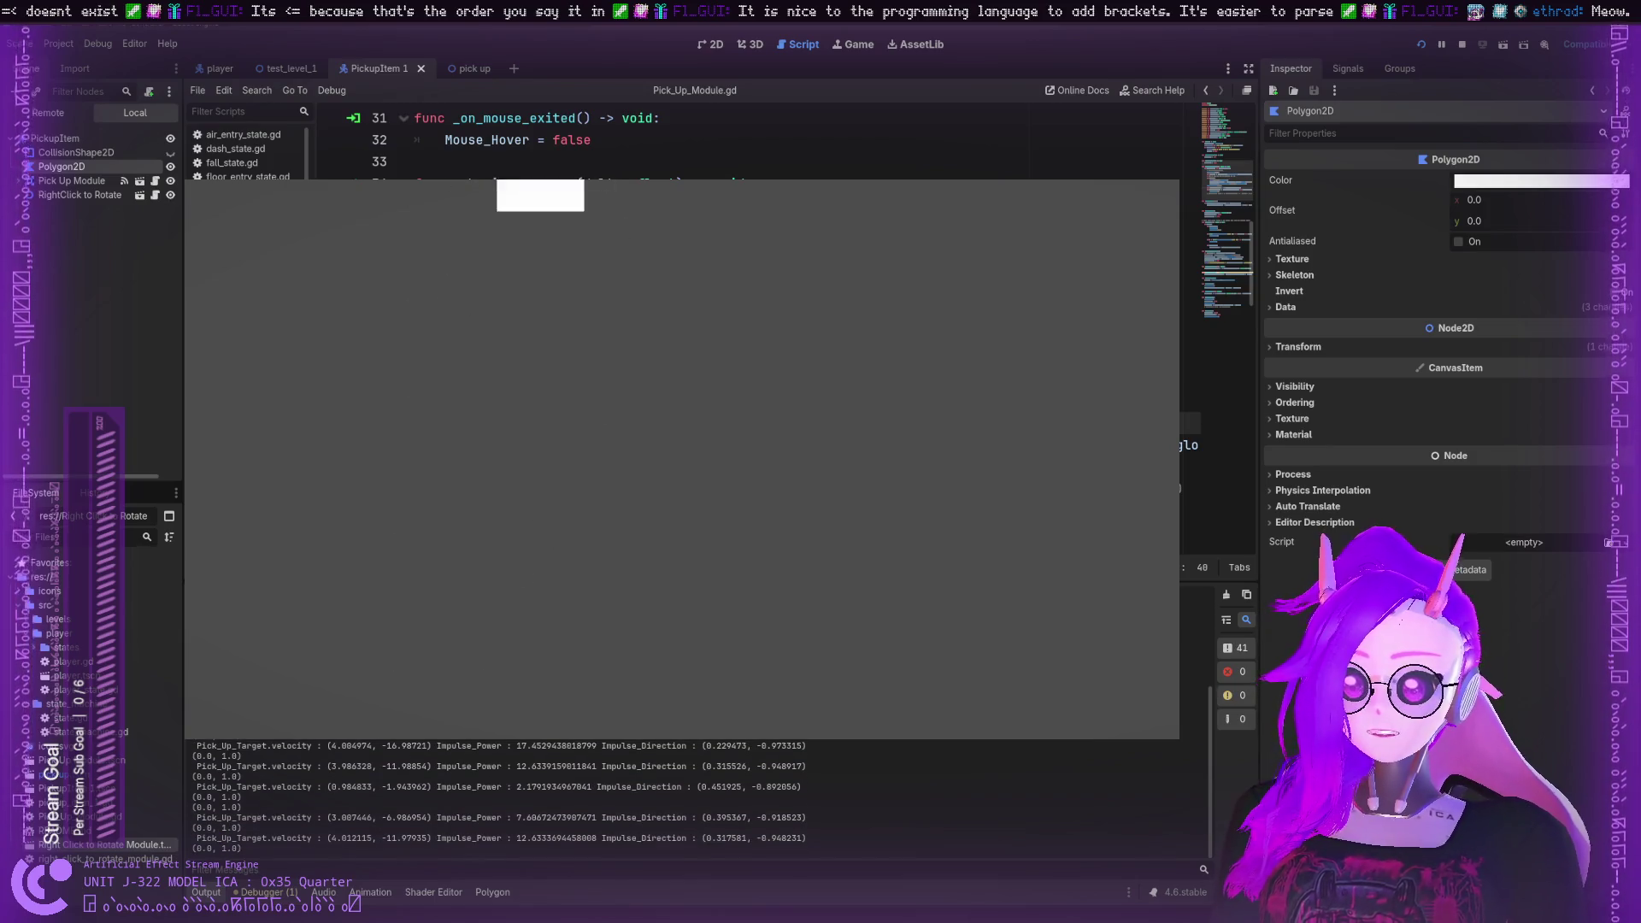
mouse_move(542, 196)
left_mouse_down()
mouse_move(564, 224)
mouse_move(539, 272)
left_mouse_up()
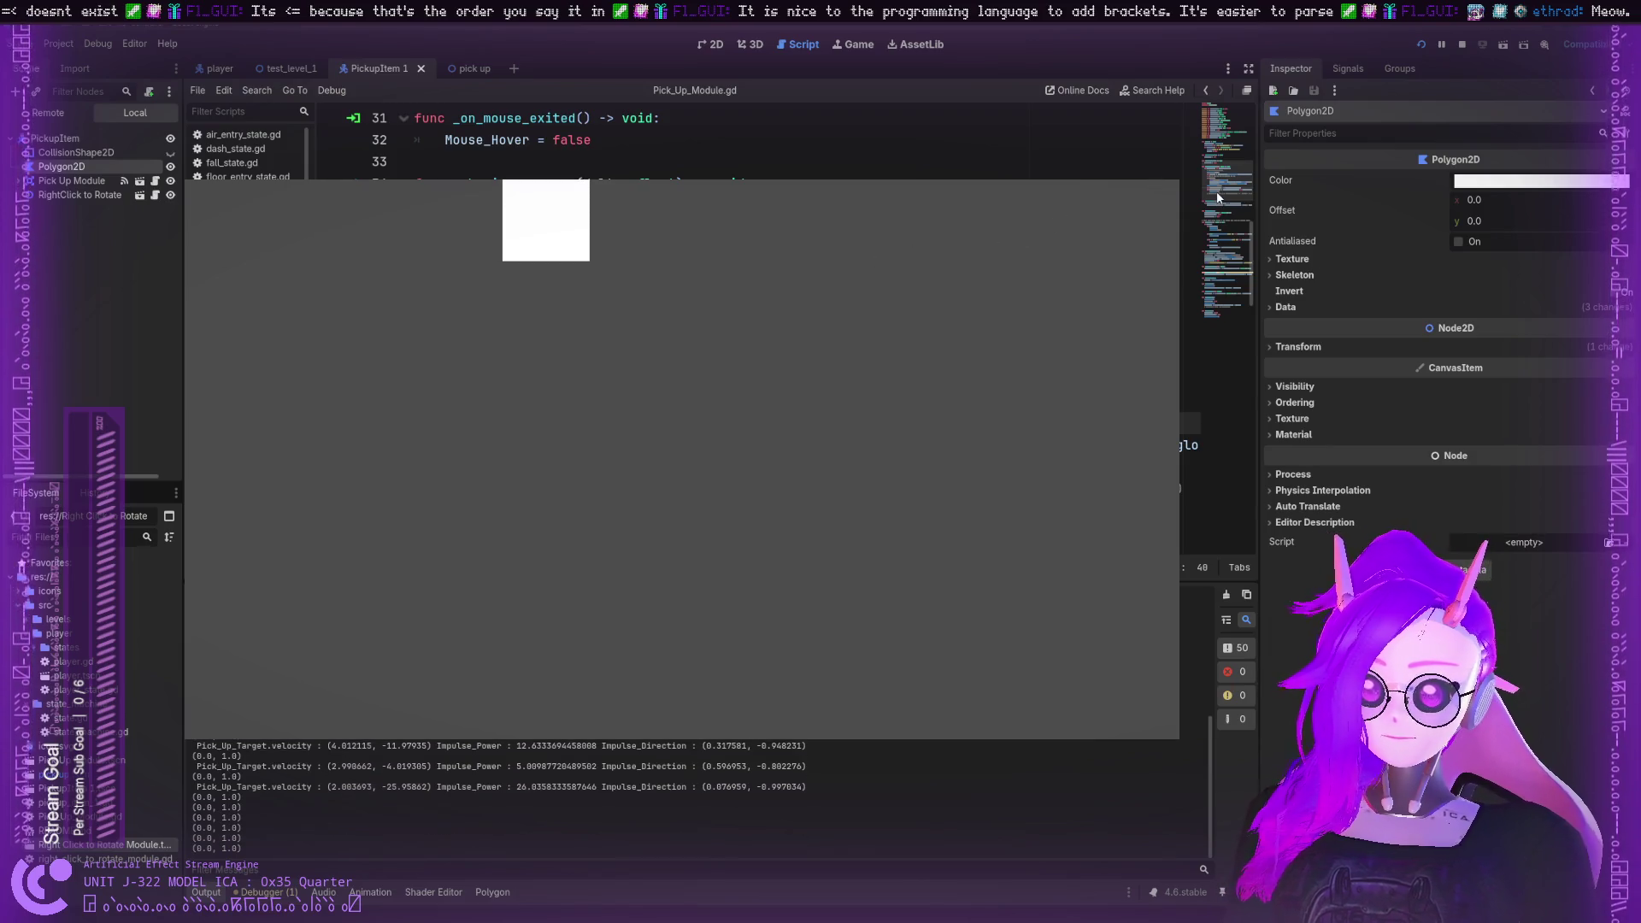
key("F8")
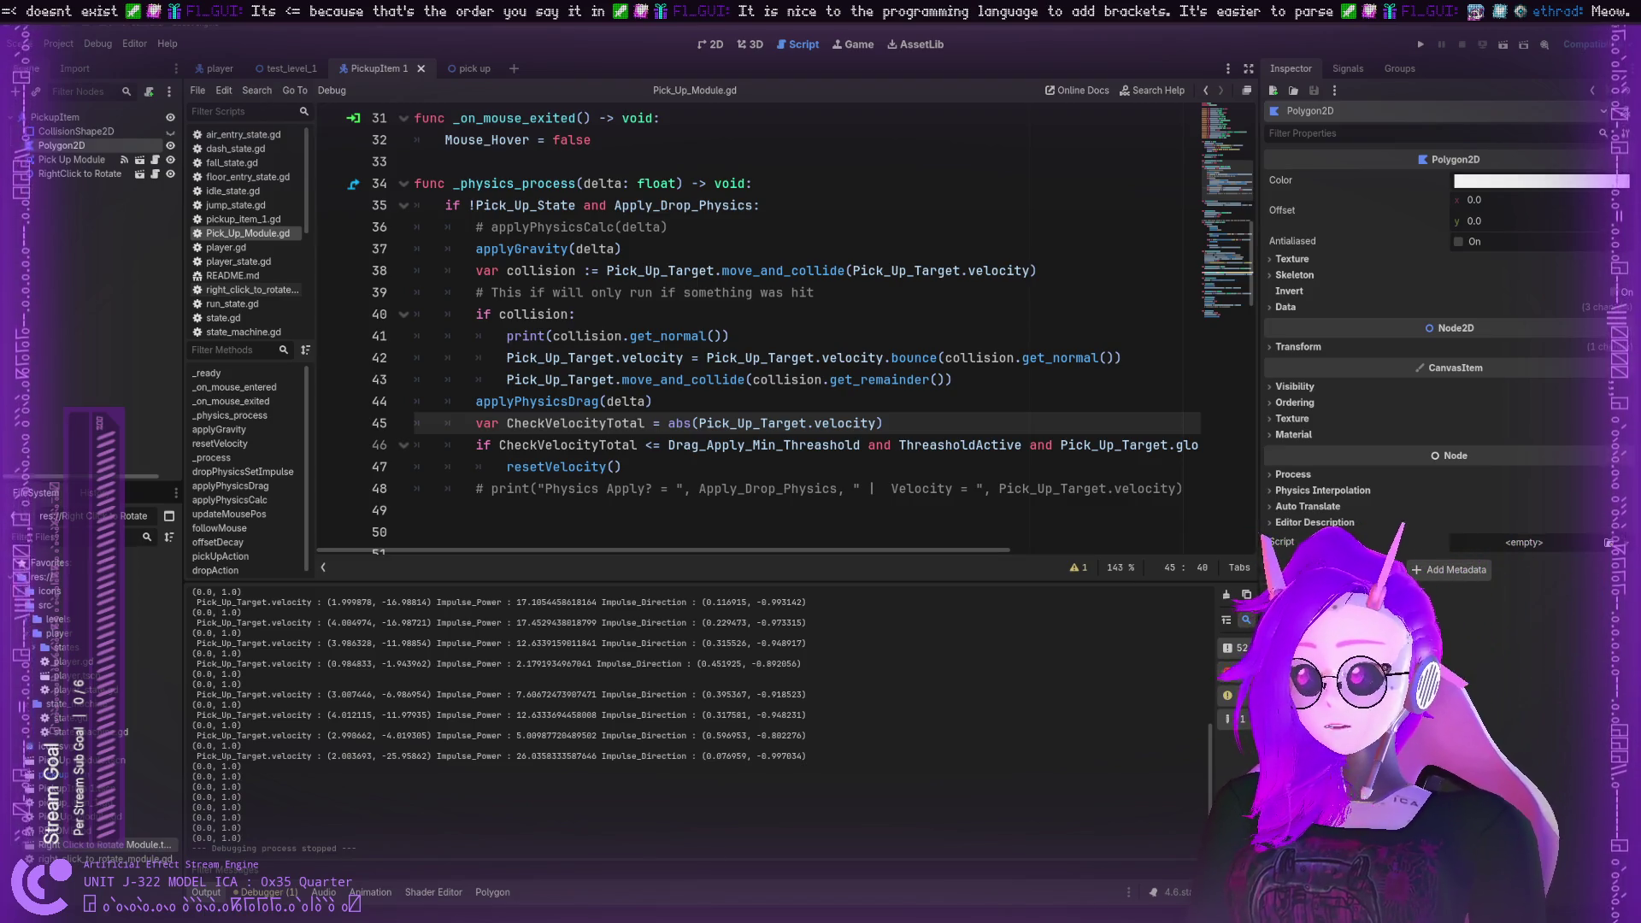
scroll(769, 334, "up", 4)
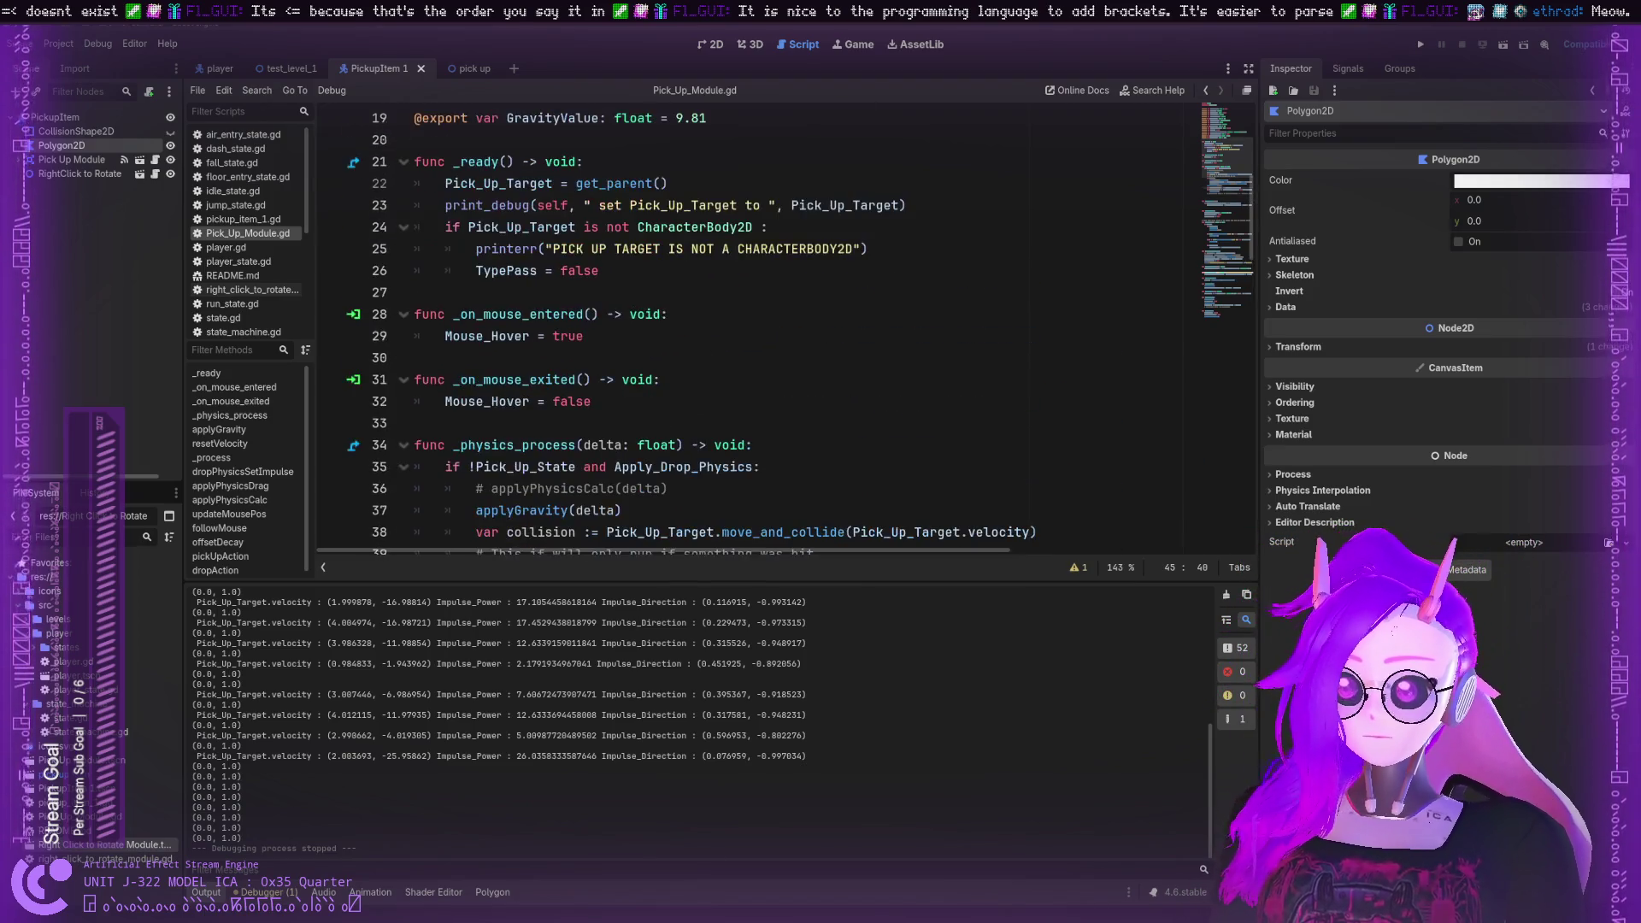
scroll(769, 333, "down", 2)
scroll(800, 333, "down", 1)
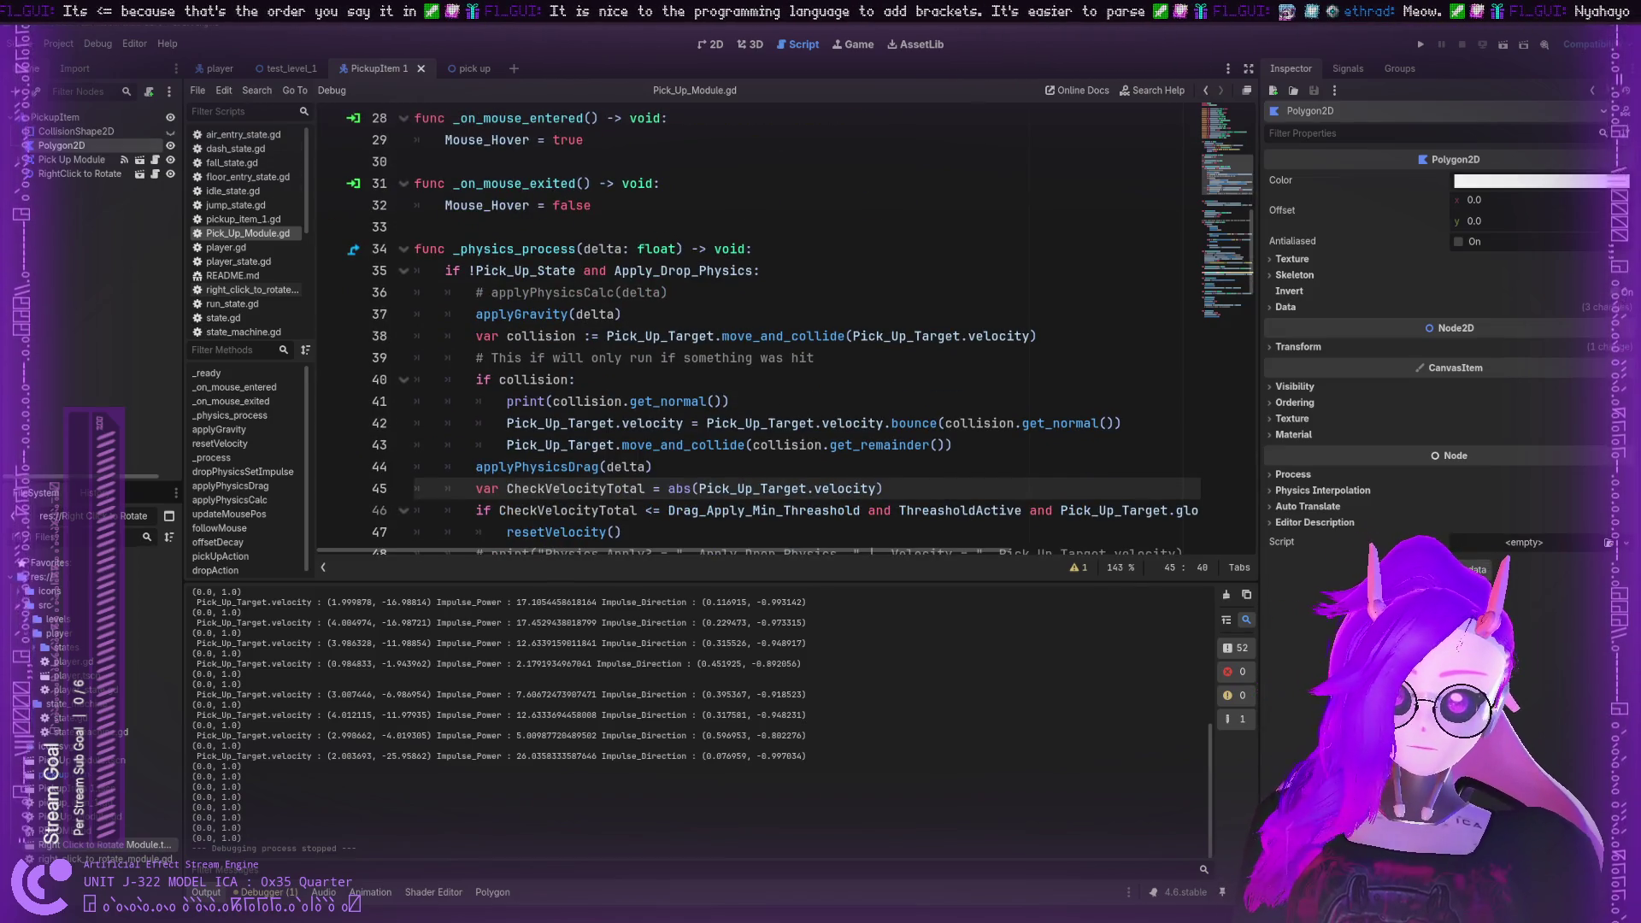
scroll(760, 333, "down", 2)
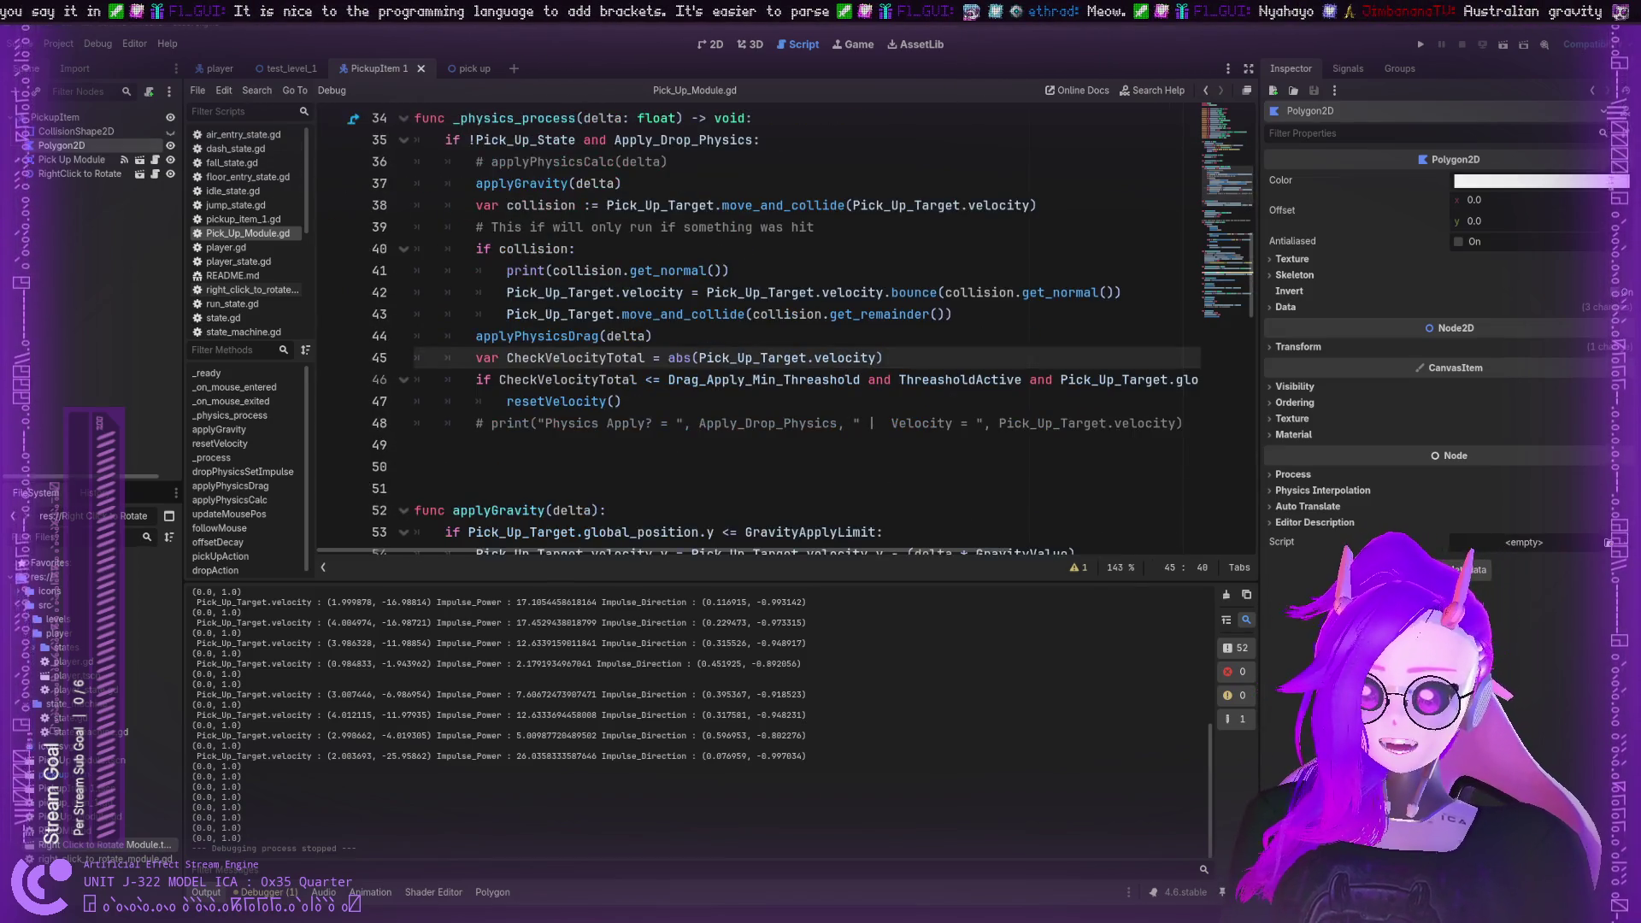
scroll(760, 333, "up", 1)
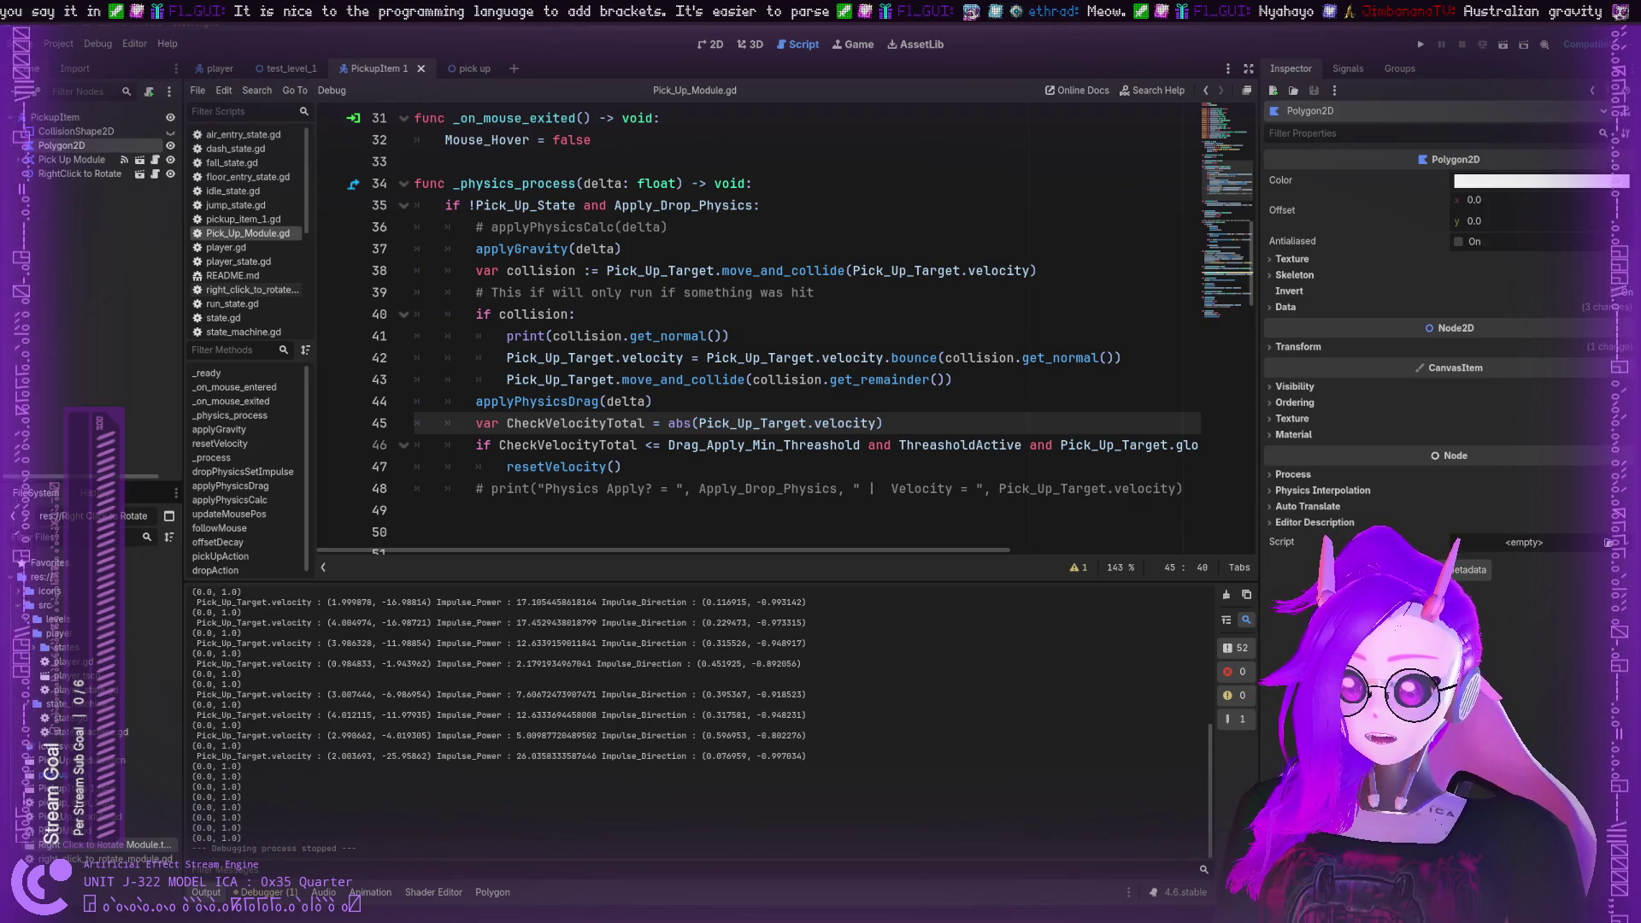
double_click(590, 401)
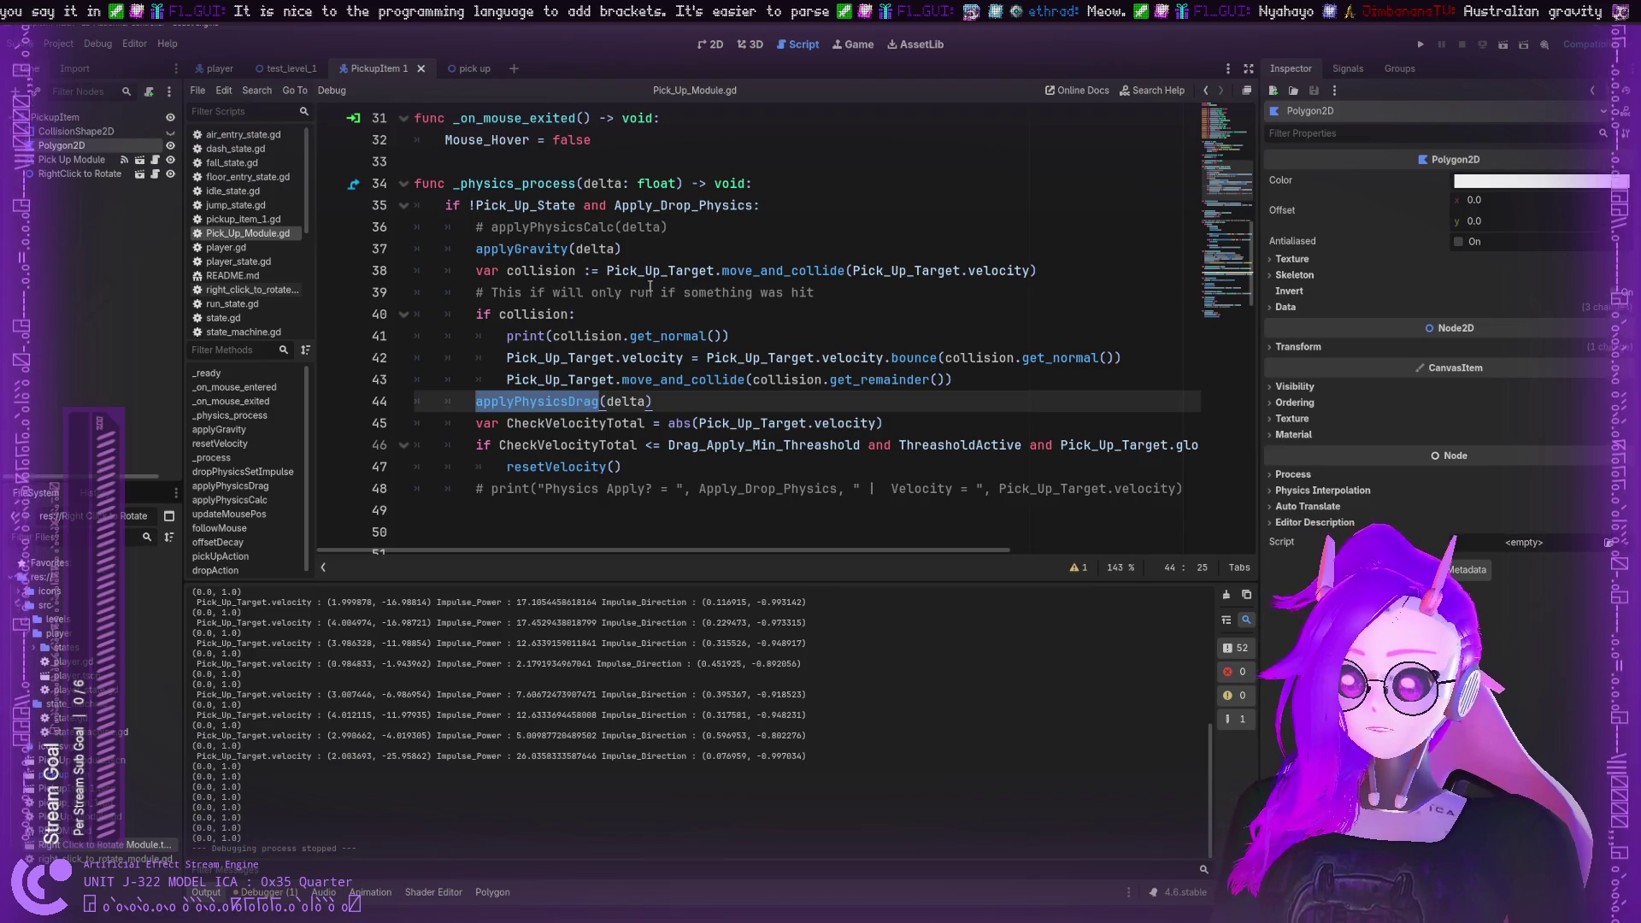
left_click(983, 445)
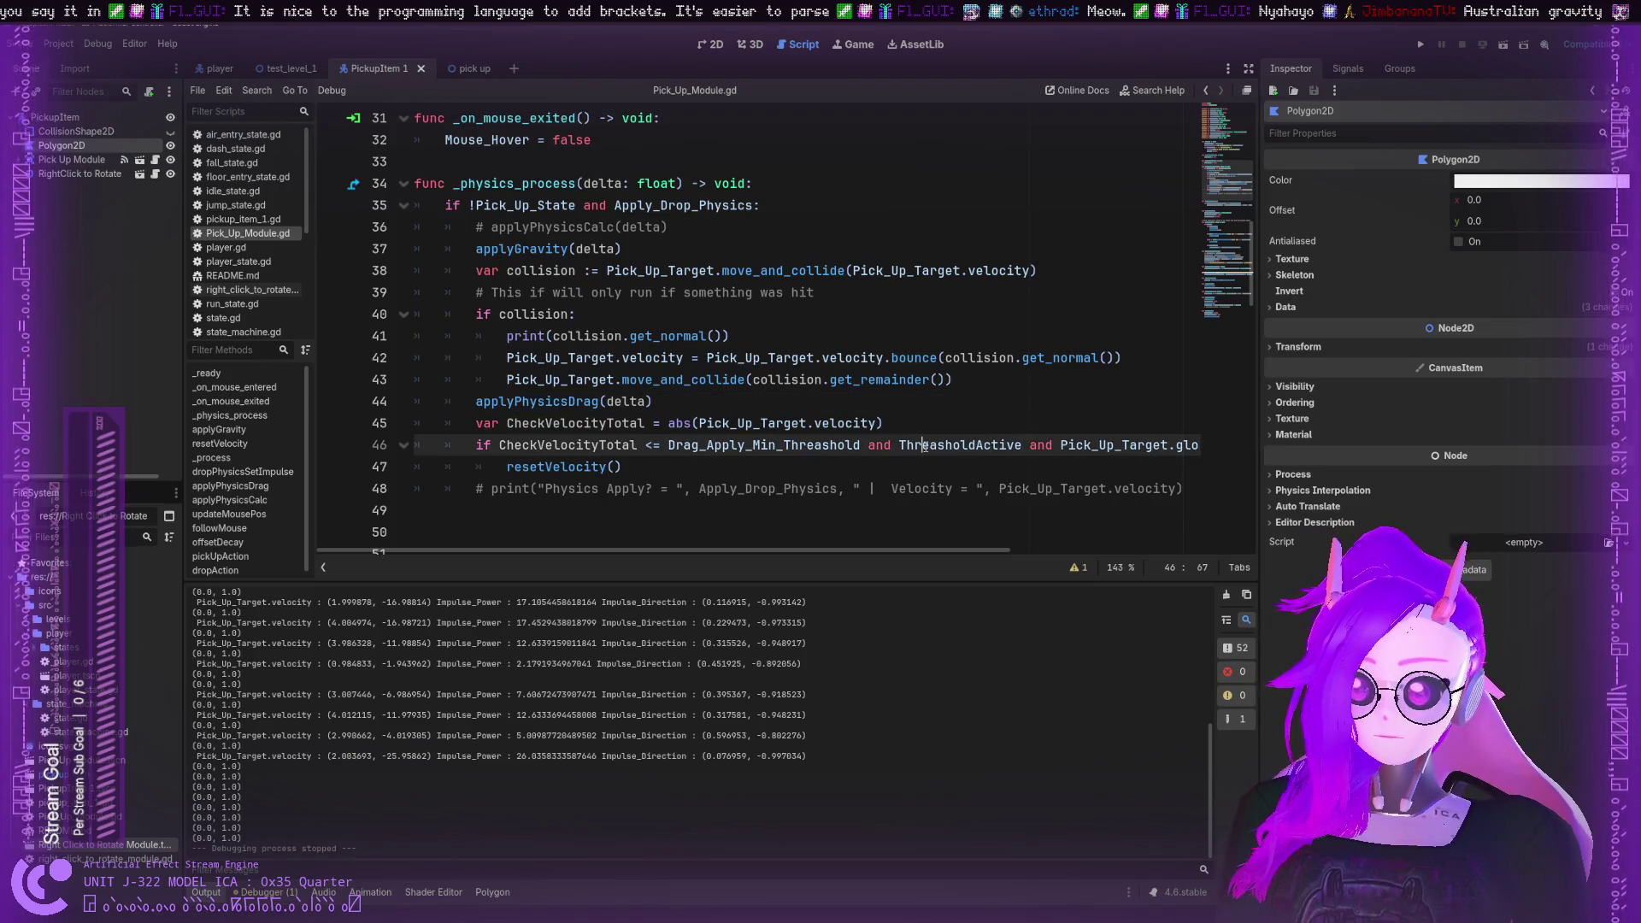
mouse_move(900, 445)
left_mouse_down()
mouse_move(1197, 445)
mouse_move(1180, 445)
left_mouse_up()
left_click(1041, 446)
left_click(773, 445)
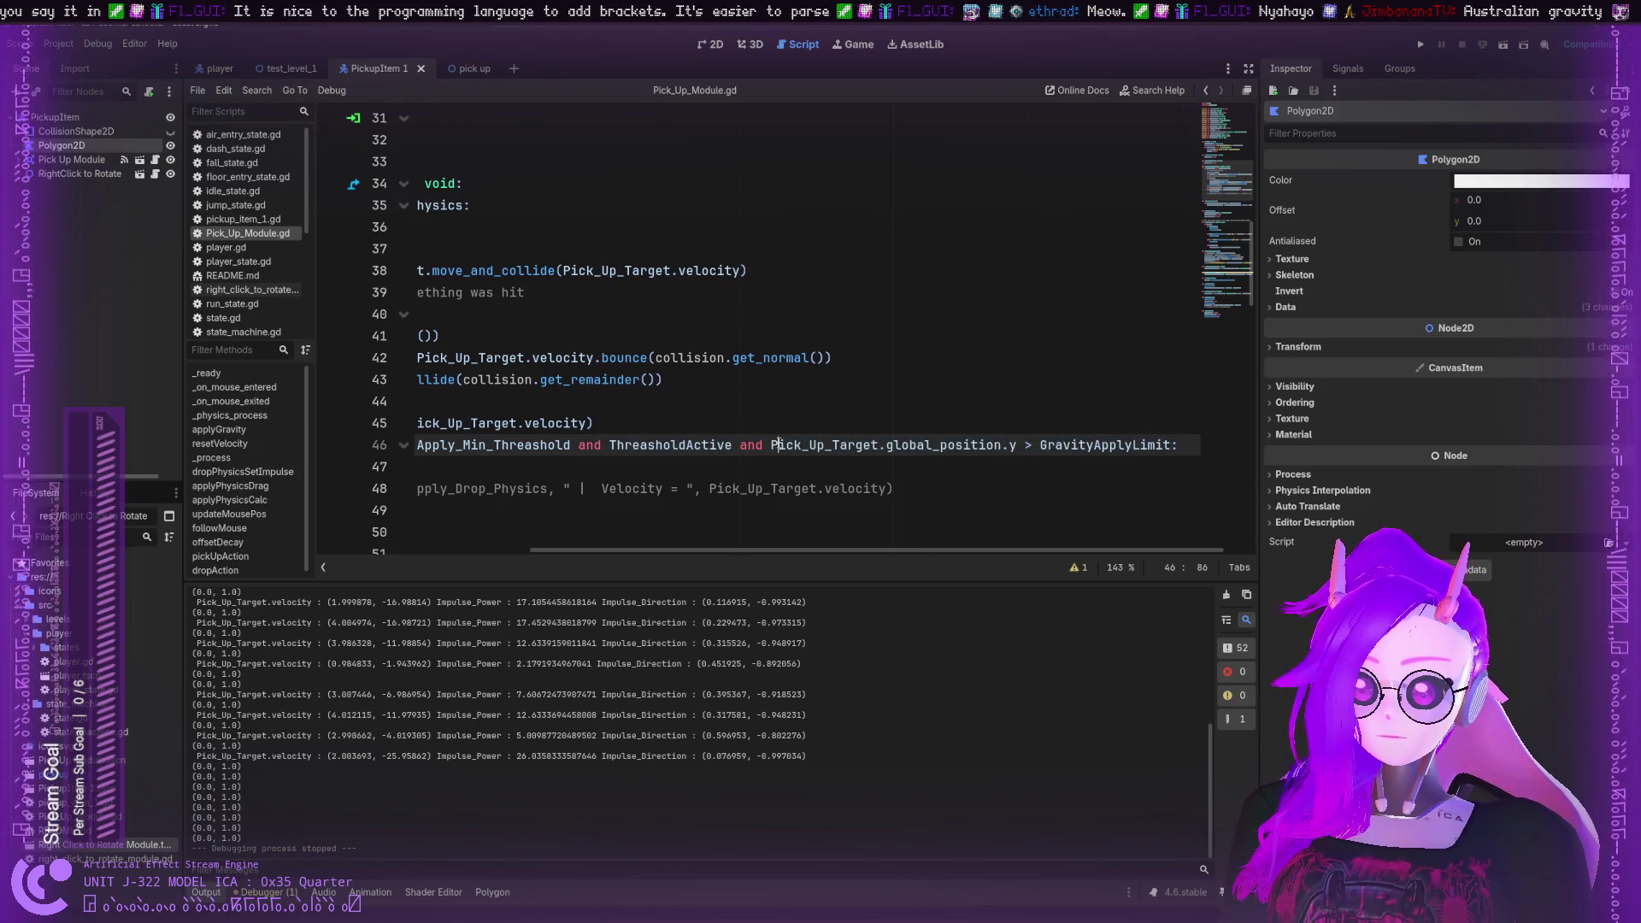
left_click_drag(771, 445, 1171, 445)
scroll(945, 427, "down", 2)
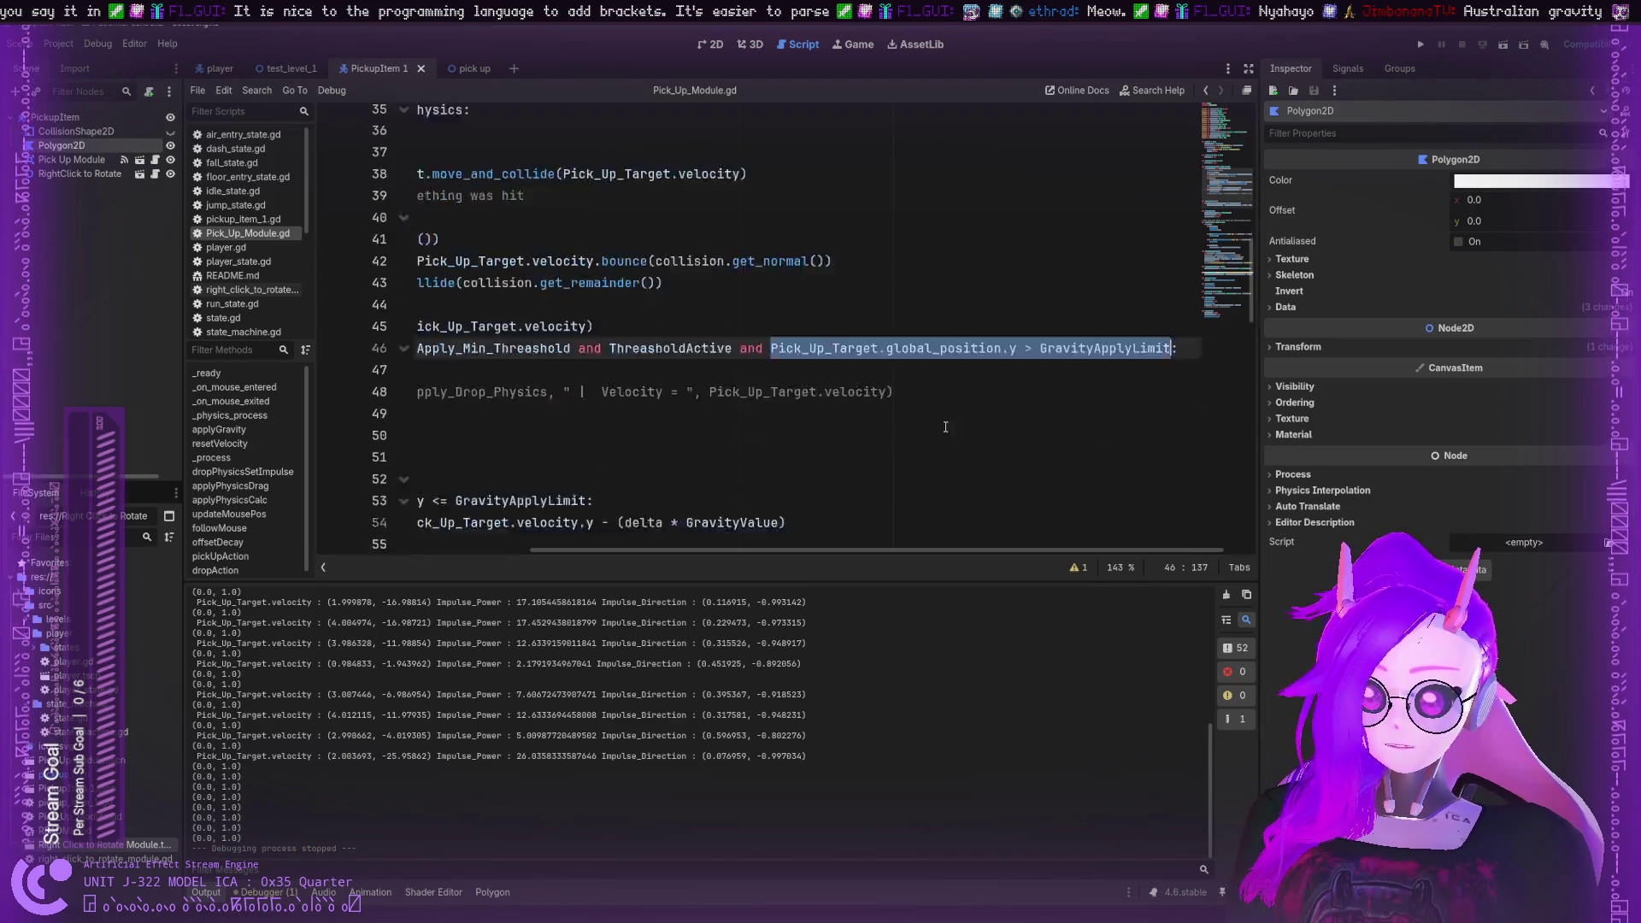
scroll(945, 426, "down", 4)
mouse_move(769, 550)
left_mouse_down()
mouse_move(616, 551)
mouse_move(485, 523)
left_mouse_up()
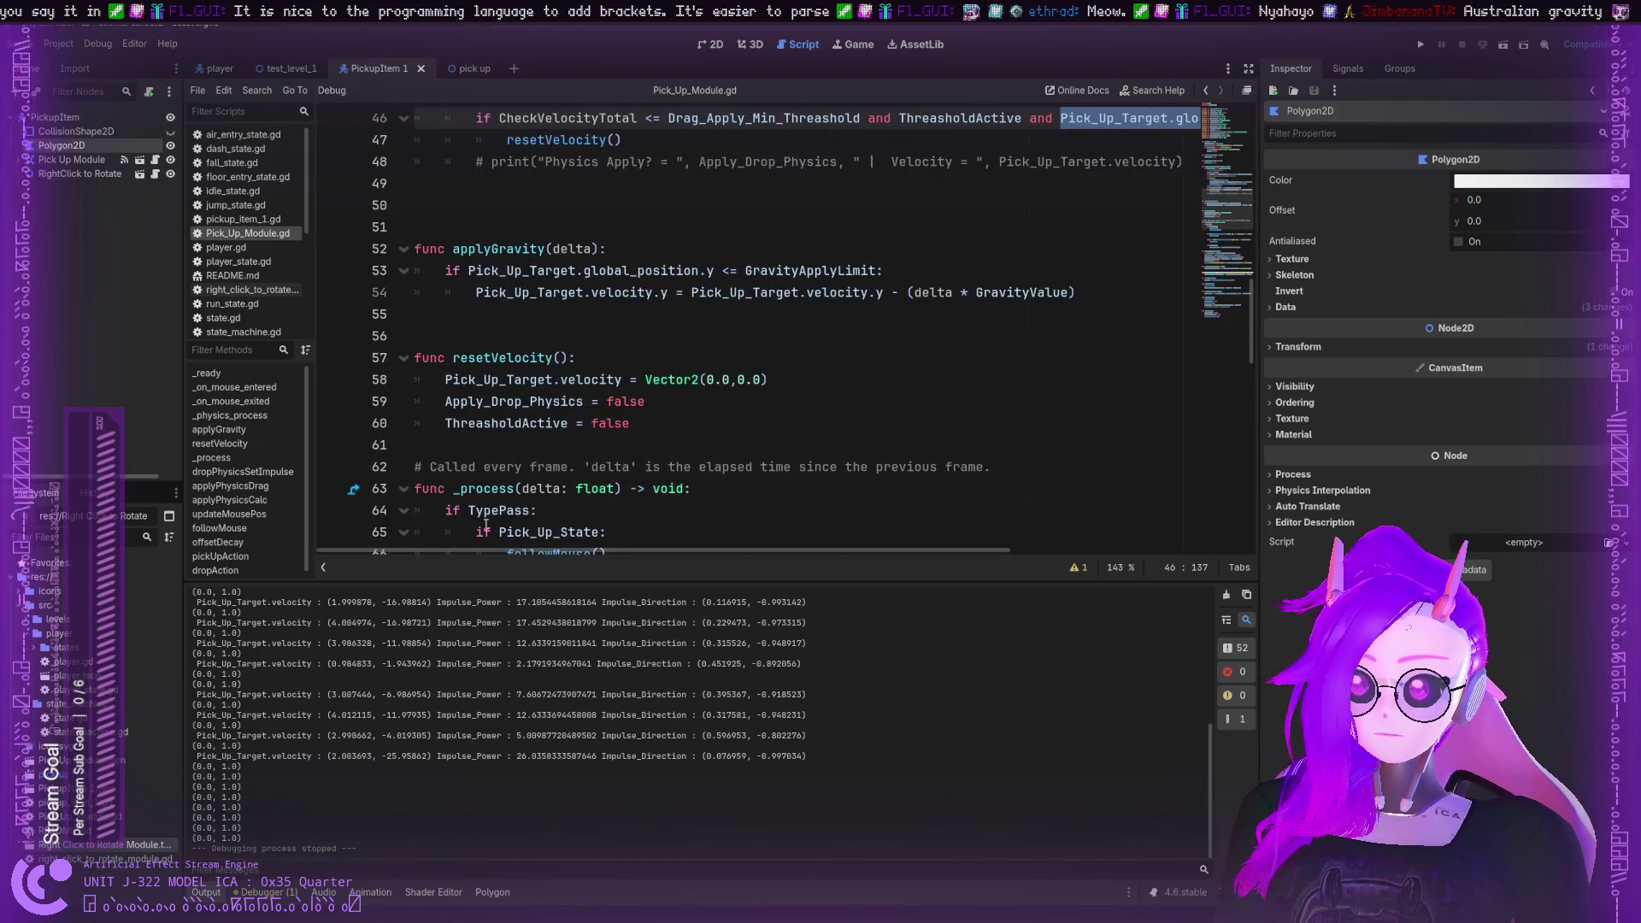
left_click(526, 273)
scroll(547, 342, "up", 5)
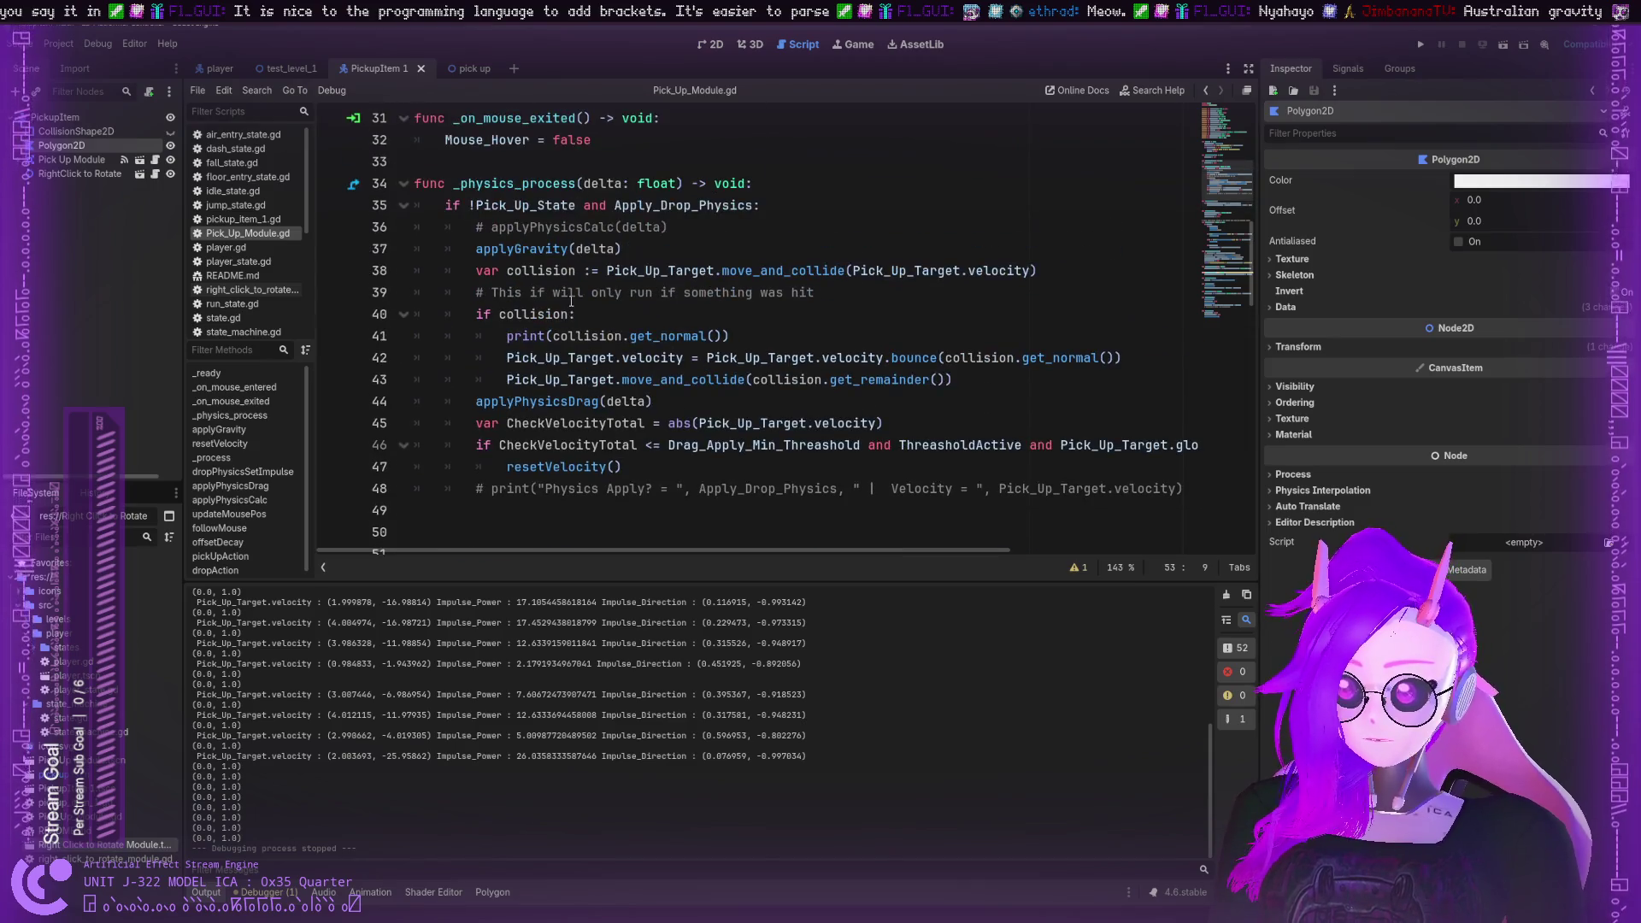
left_click(568, 400)
double_click(569, 399)
scroll(513, 299, "down", 6)
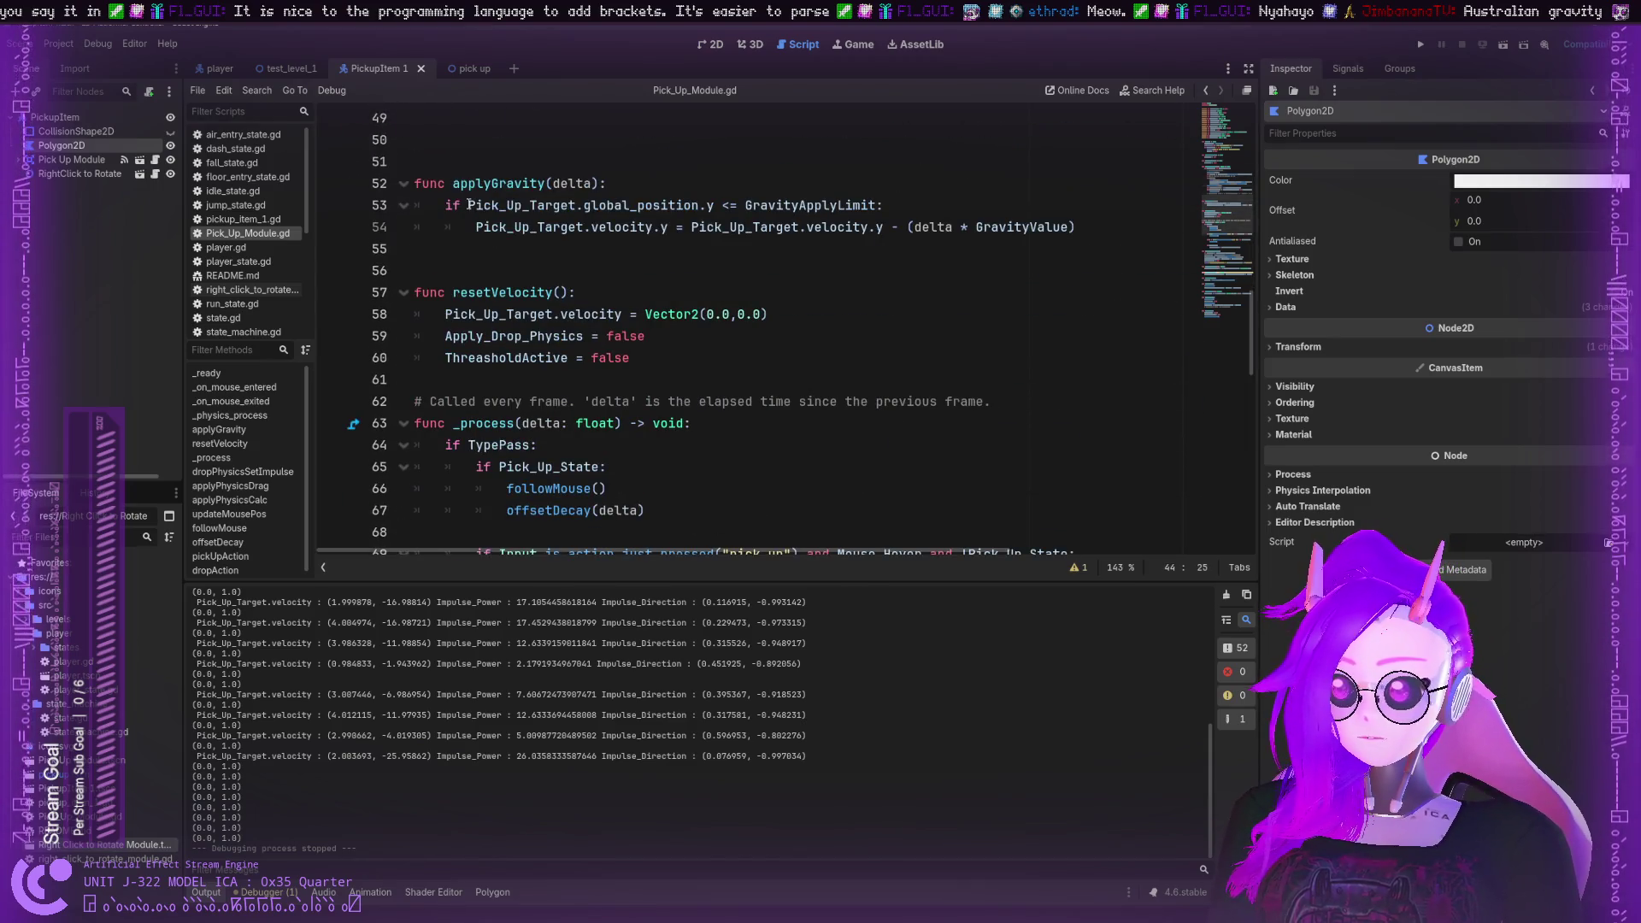
mouse_move(446, 205)
left_mouse_down()
mouse_move(868, 227)
mouse_move(878, 205)
mouse_move(444, 205)
left_mouse_up()
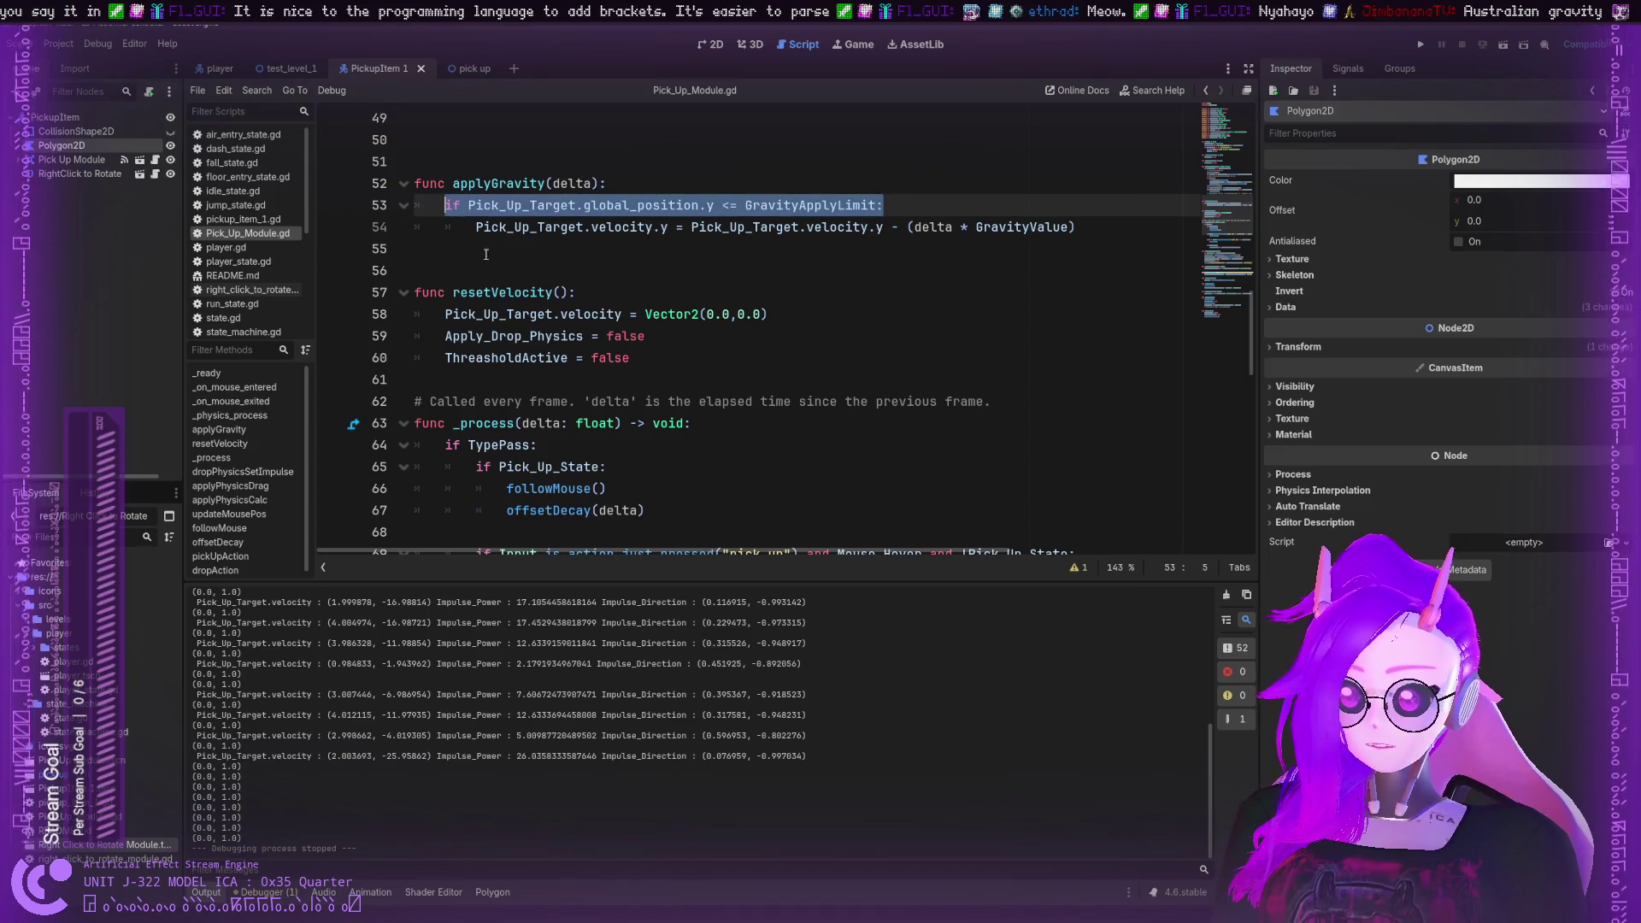
scroll(486, 255, "up", 5)
double_click(547, 338)
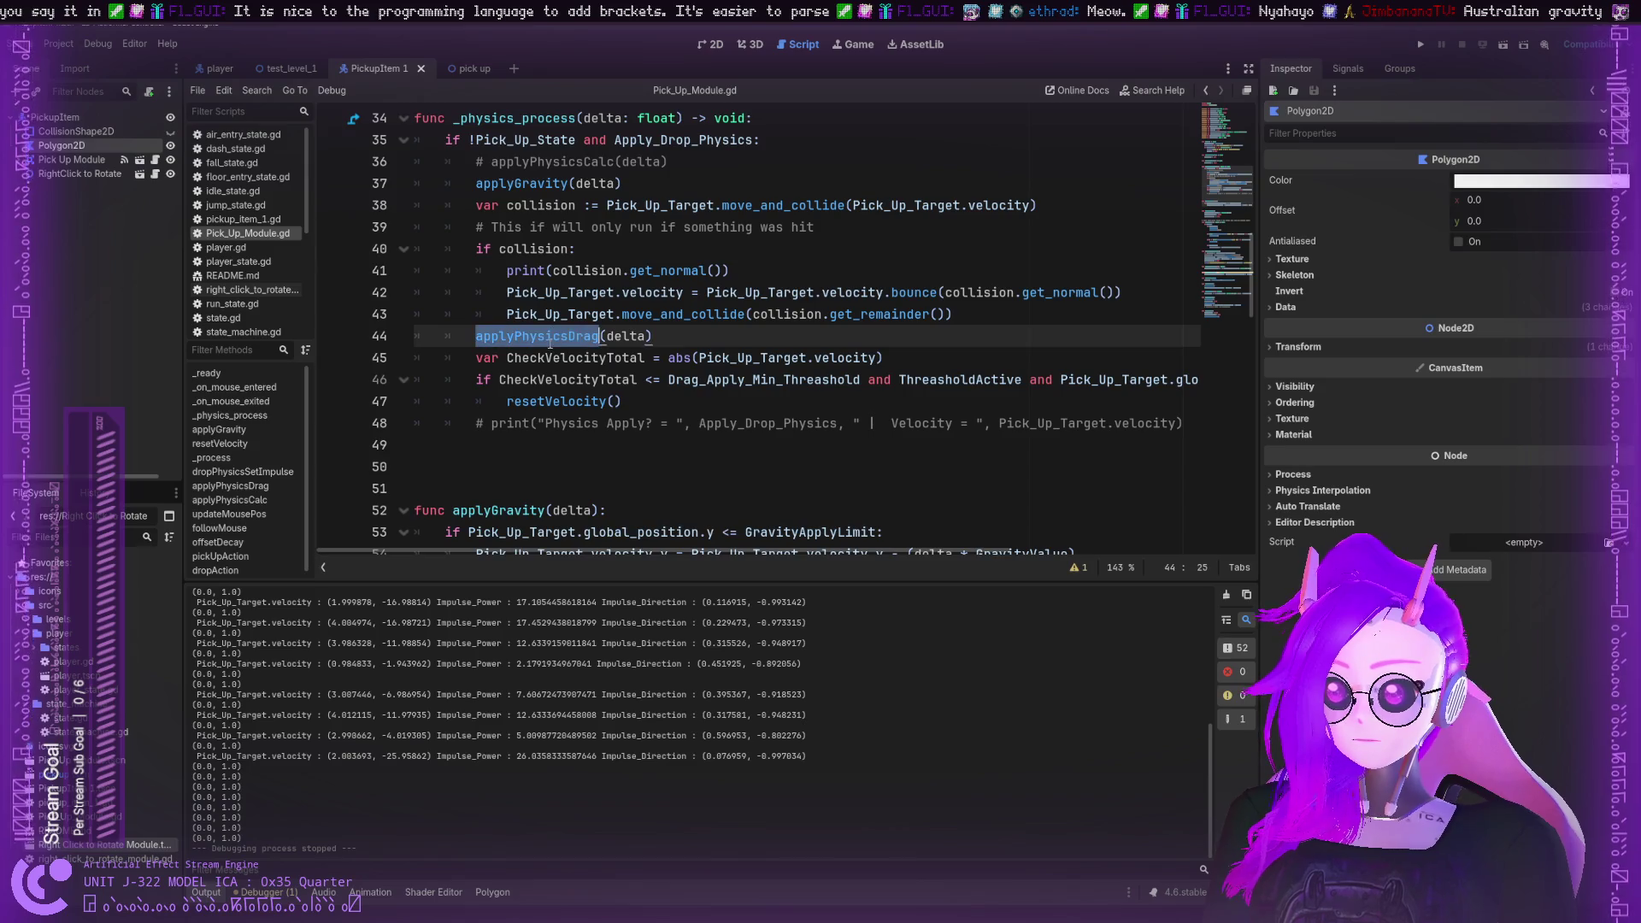
scroll(596, 372, "down", 11)
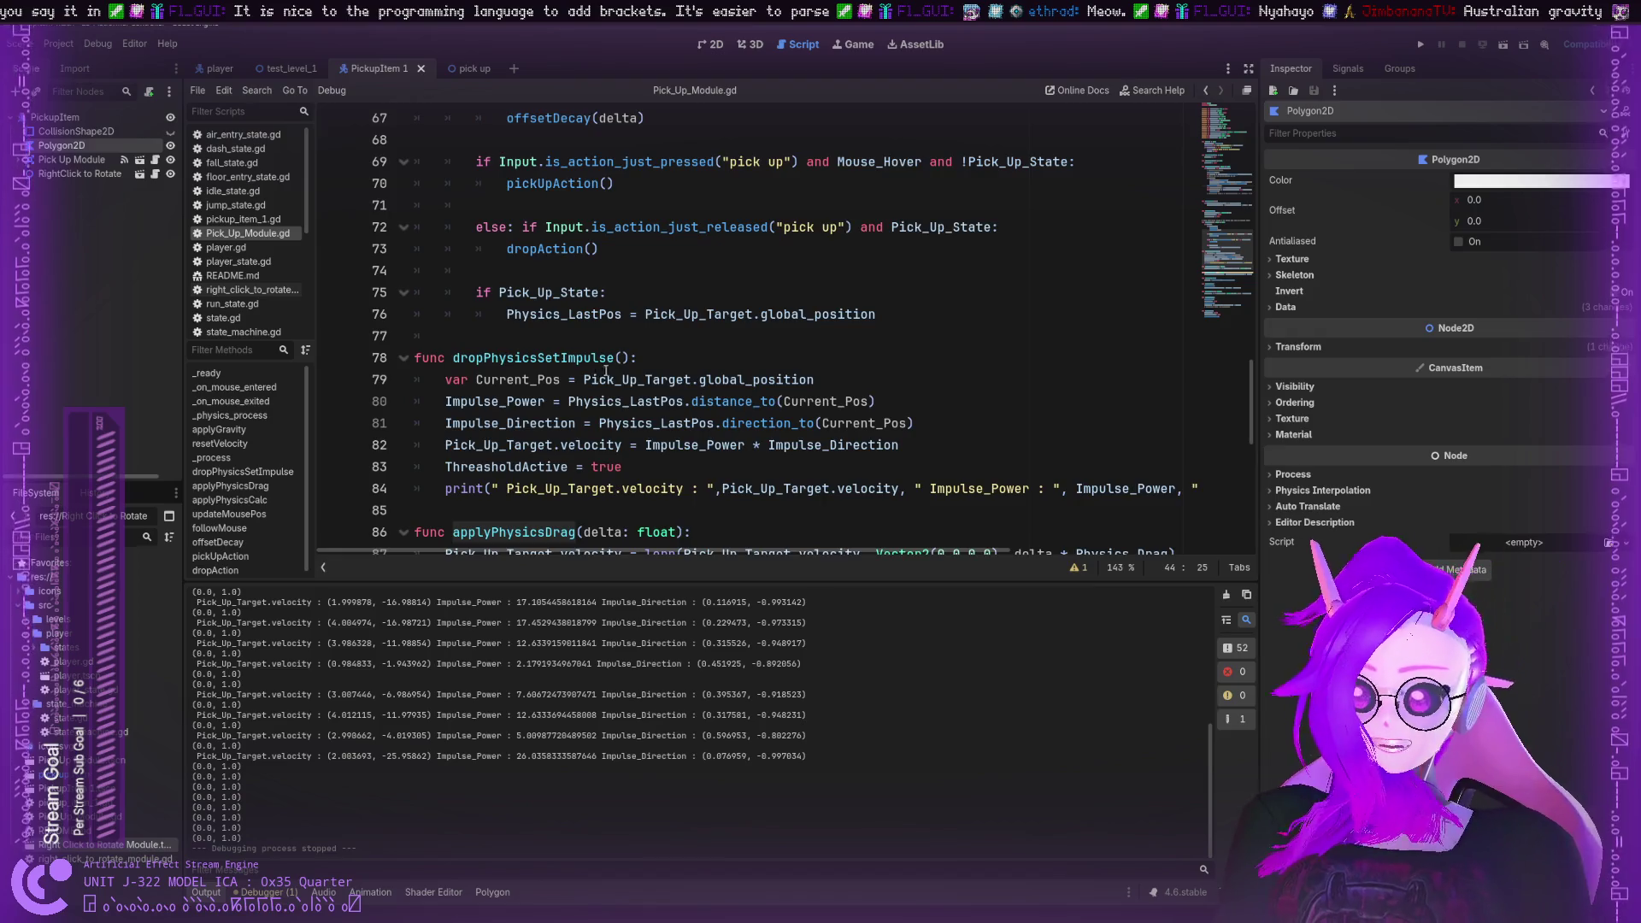
scroll(618, 381, "down", 3)
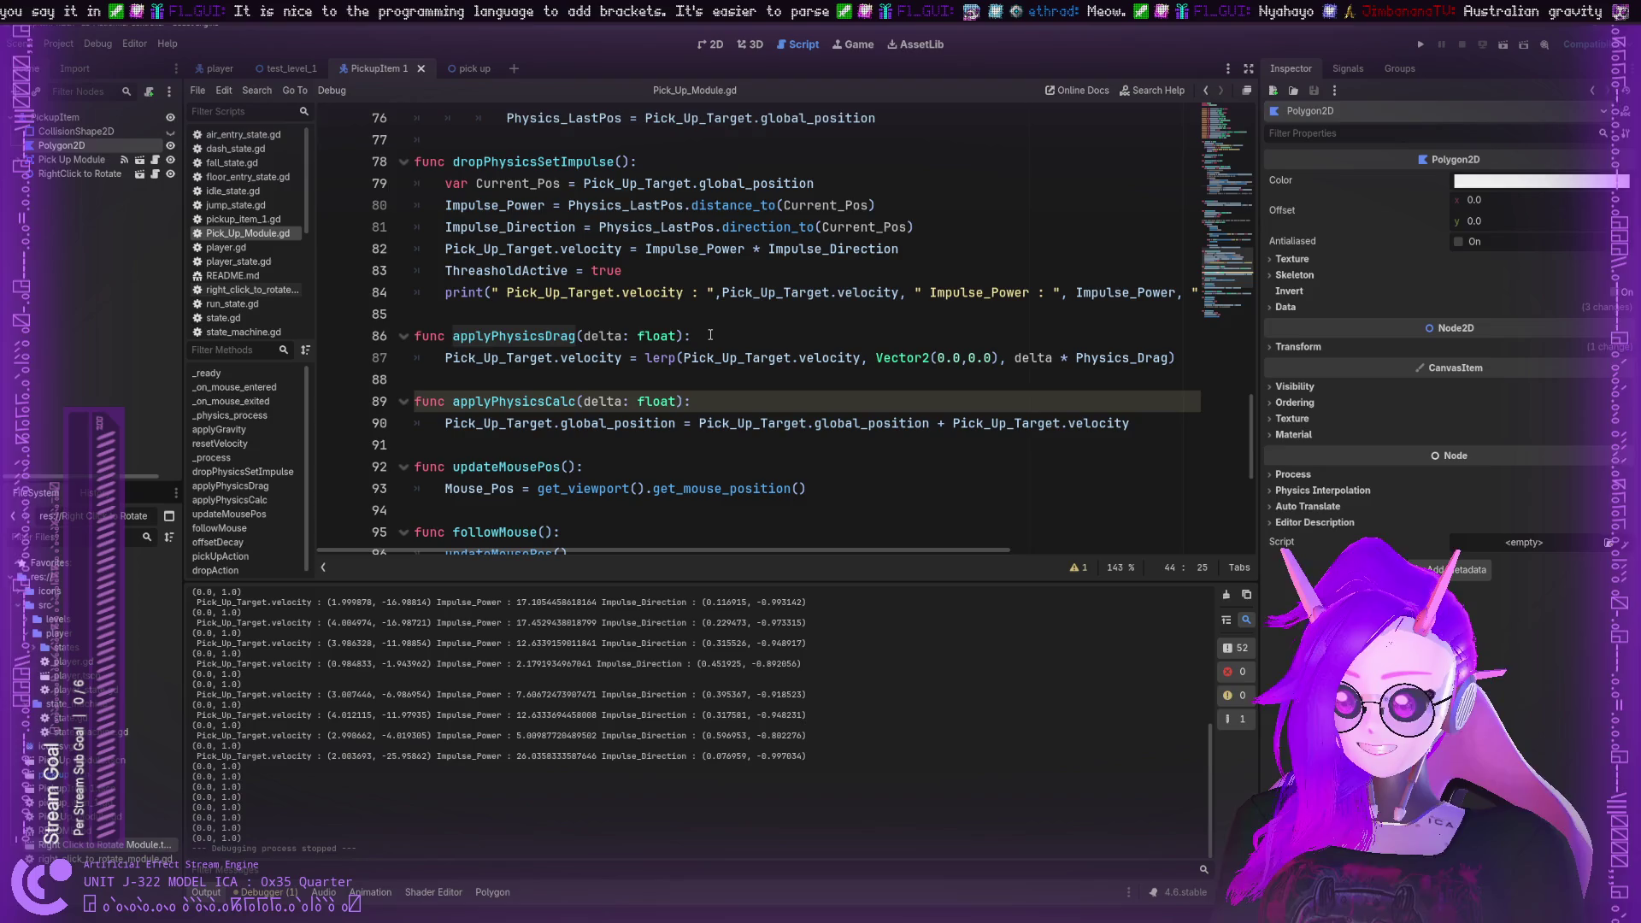
- Open applyPhysicsDrag with 'if Pick_Up_Target.global_position.y <= GravityApplyLimit:' and a new indented line
left_click(710, 335)
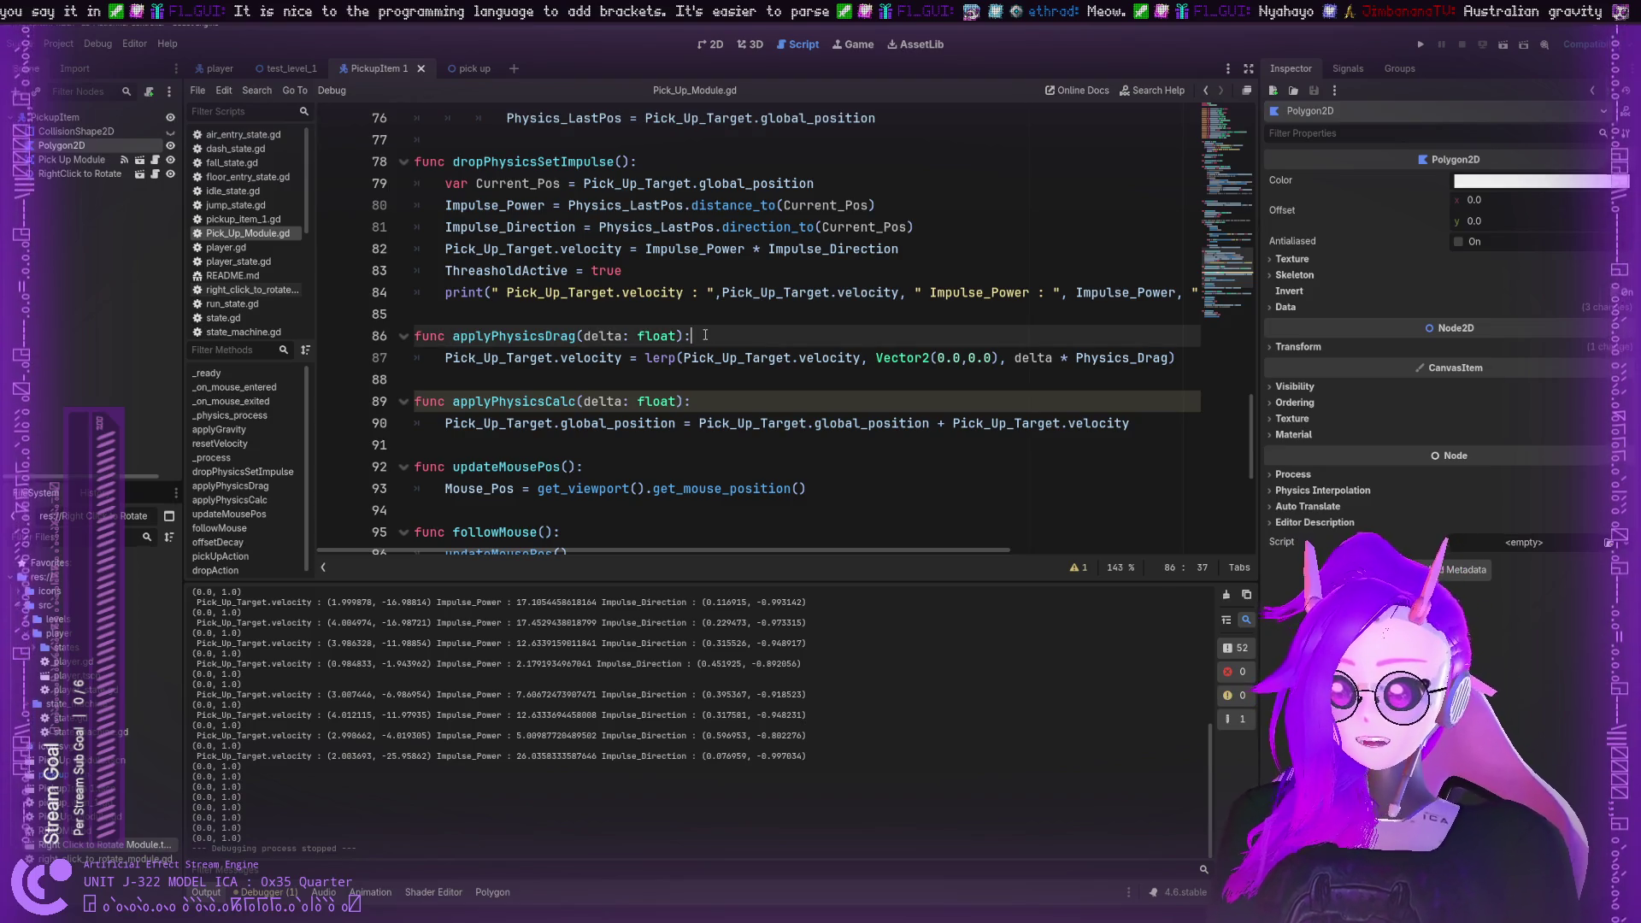
key("Return")
type("if if Pick_Up_Target.global_position.y <= GravityApplyLimit:")
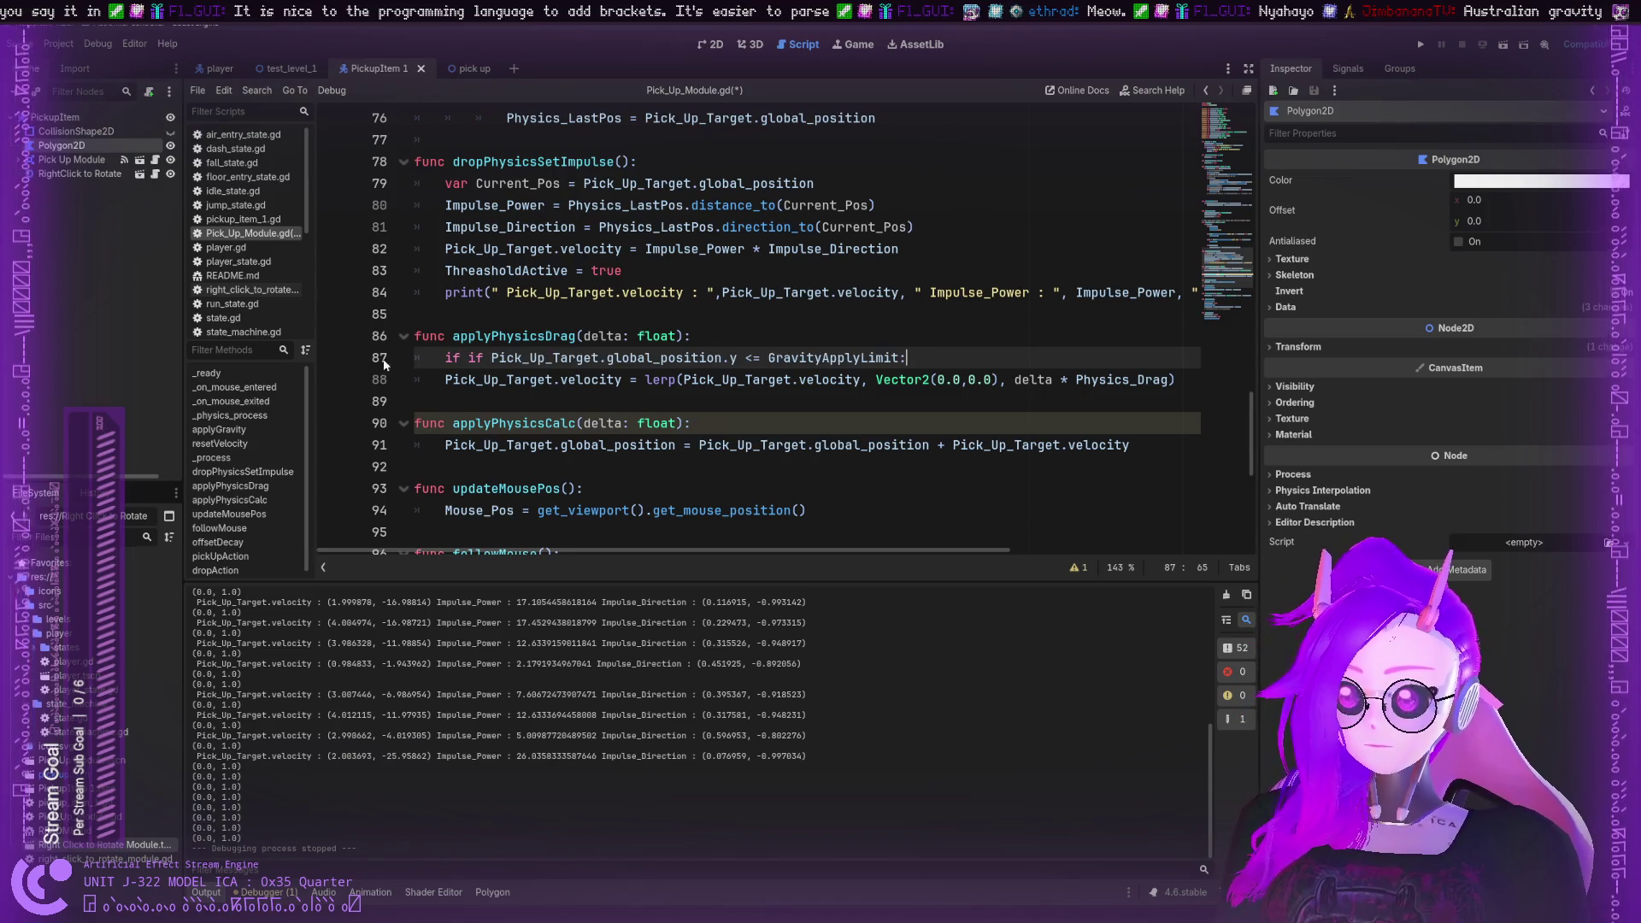
key("Home")
key("Delete")
key("Delete")
key("Delete")
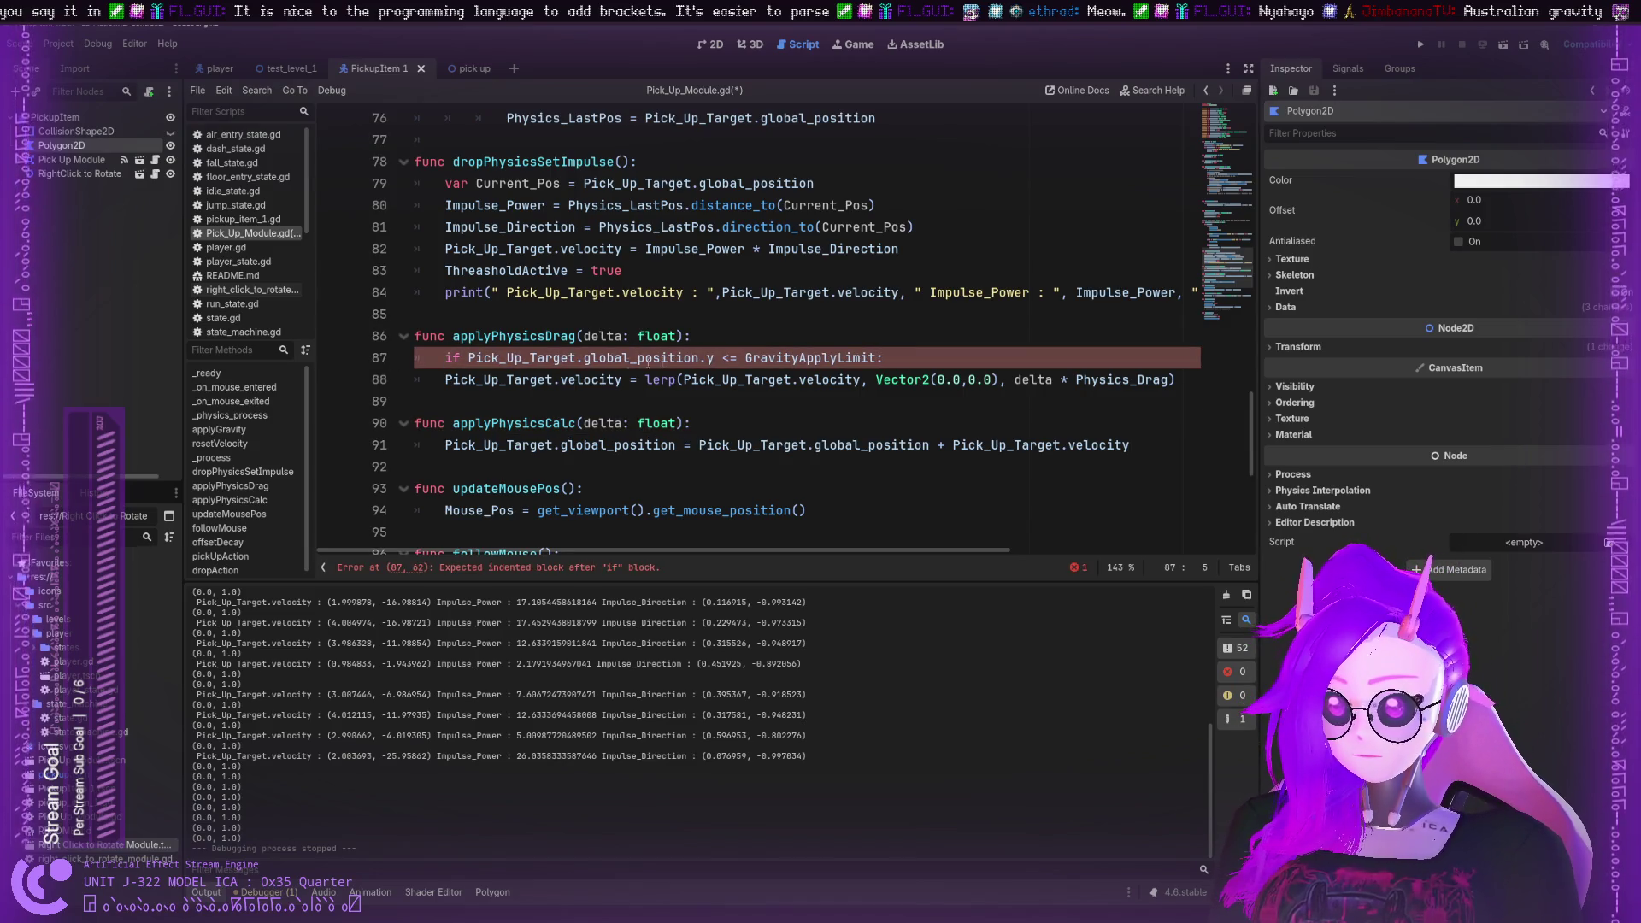
key("Down")
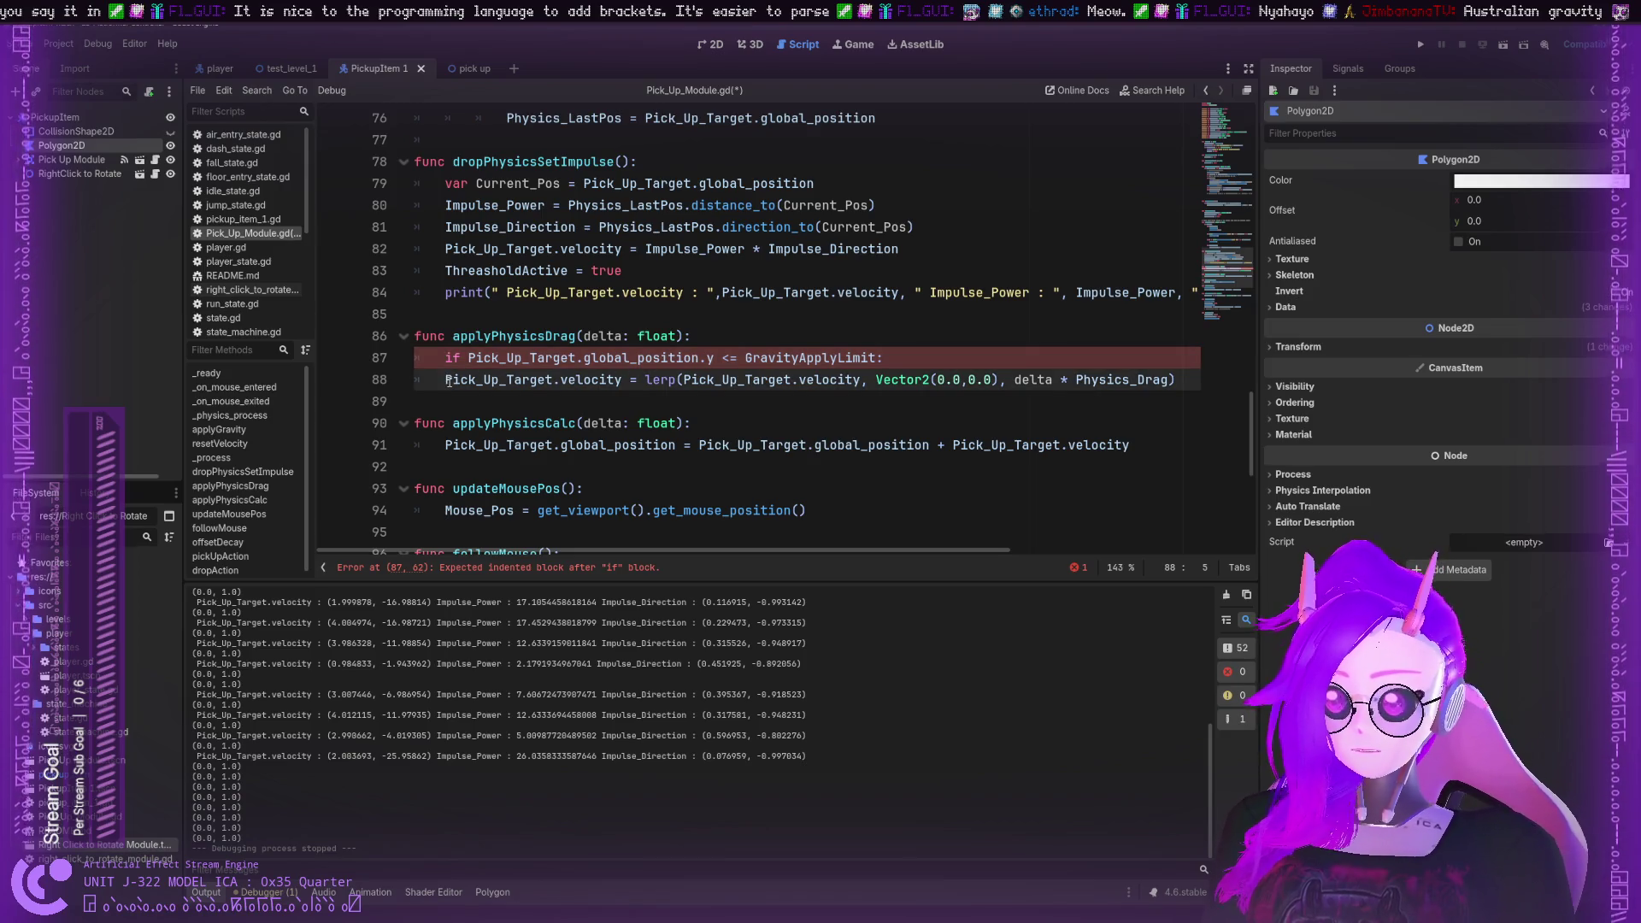
left_click(921, 358)
key("Return")
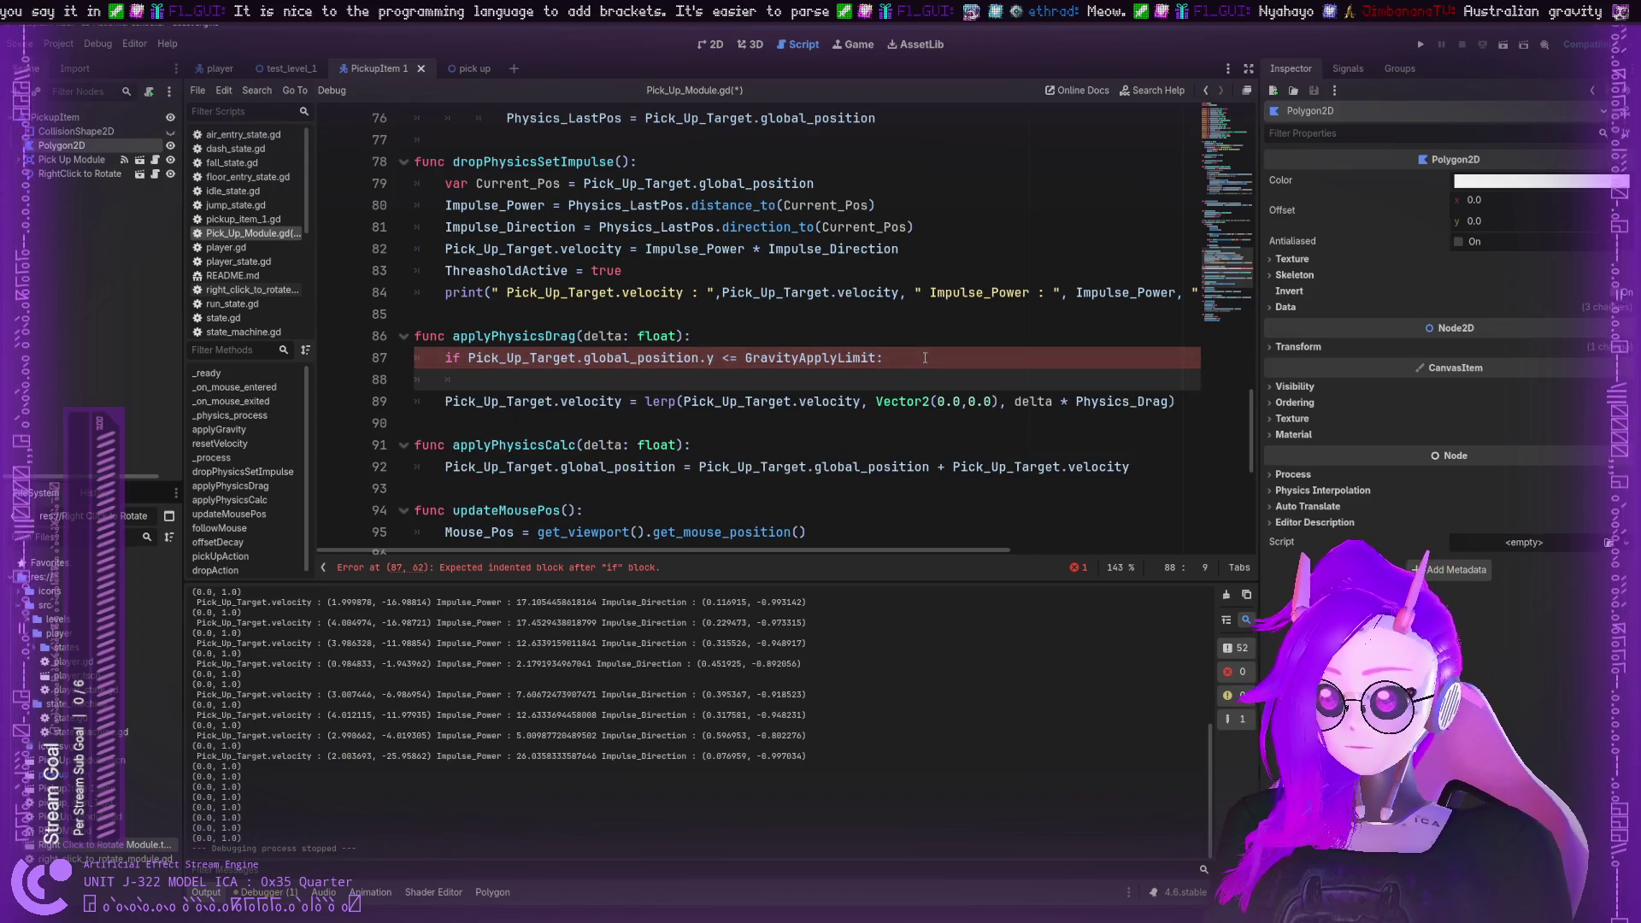
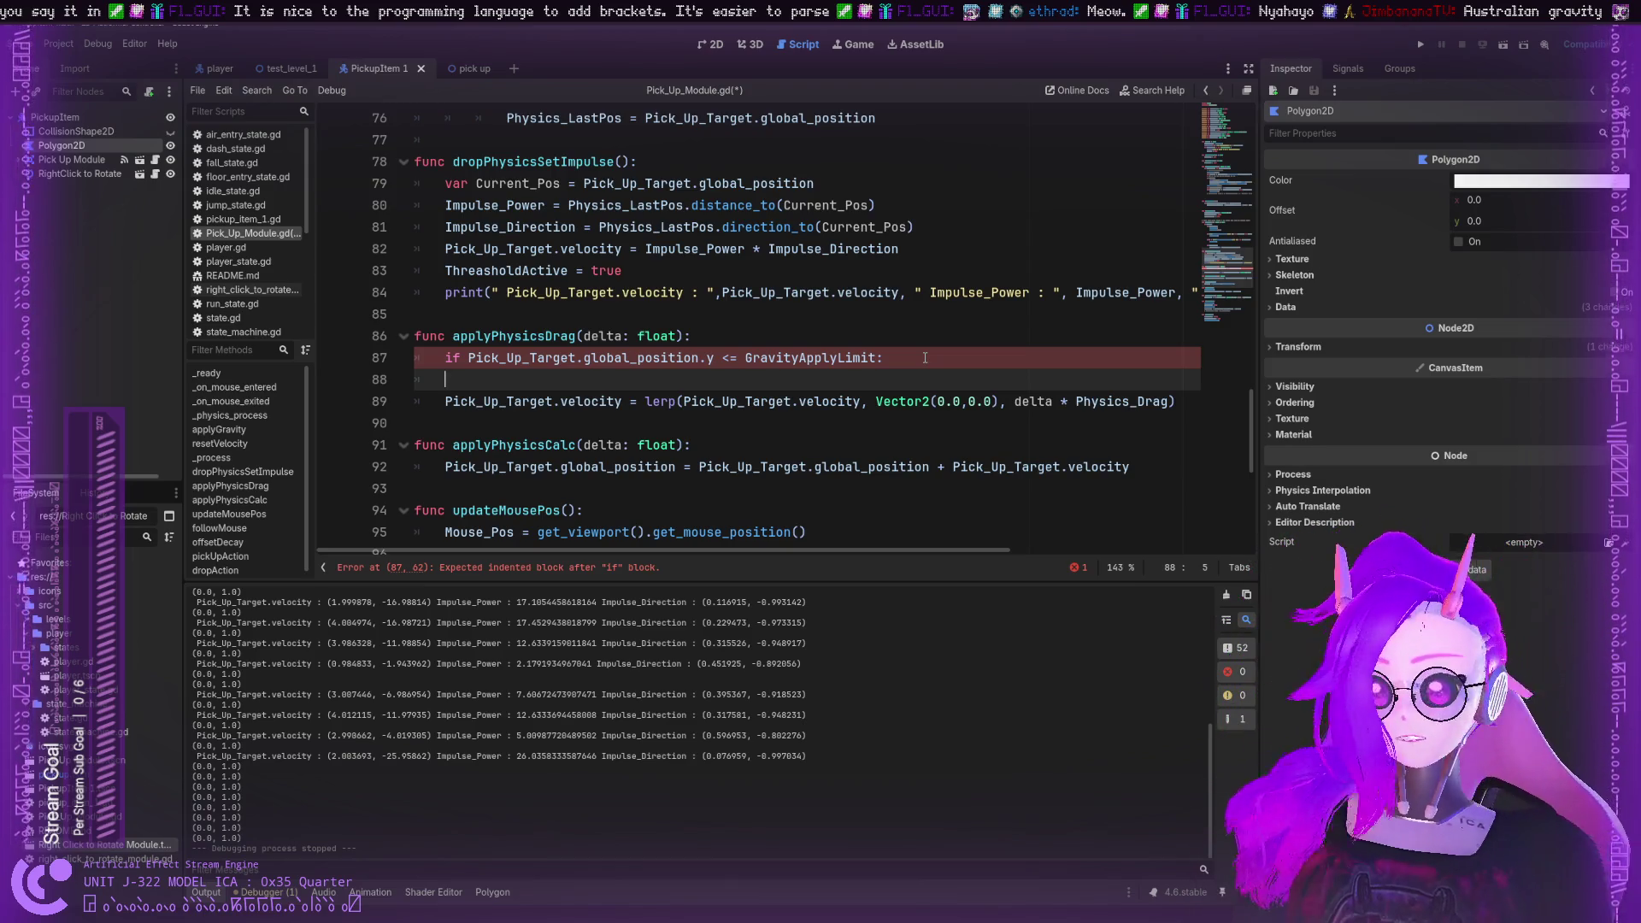
- Change line 89 to lerp velocity.x toward 0.0 instead of Vector2(0.0,0.0)
left_click(631, 401)
type(".x")
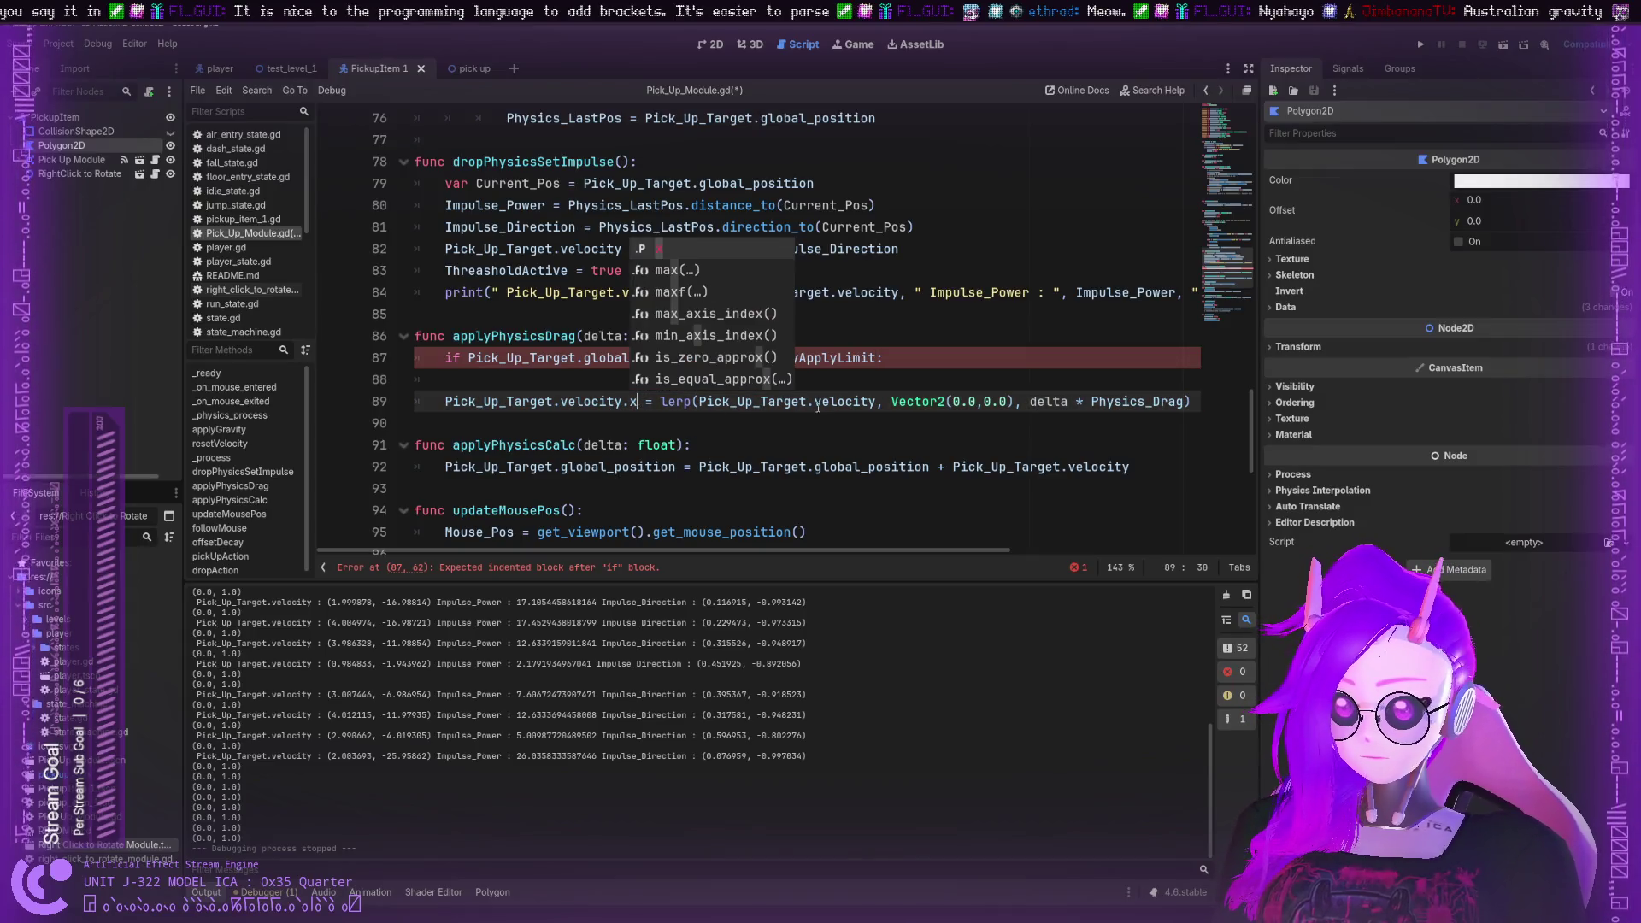
left_click(878, 402)
type(".xc")
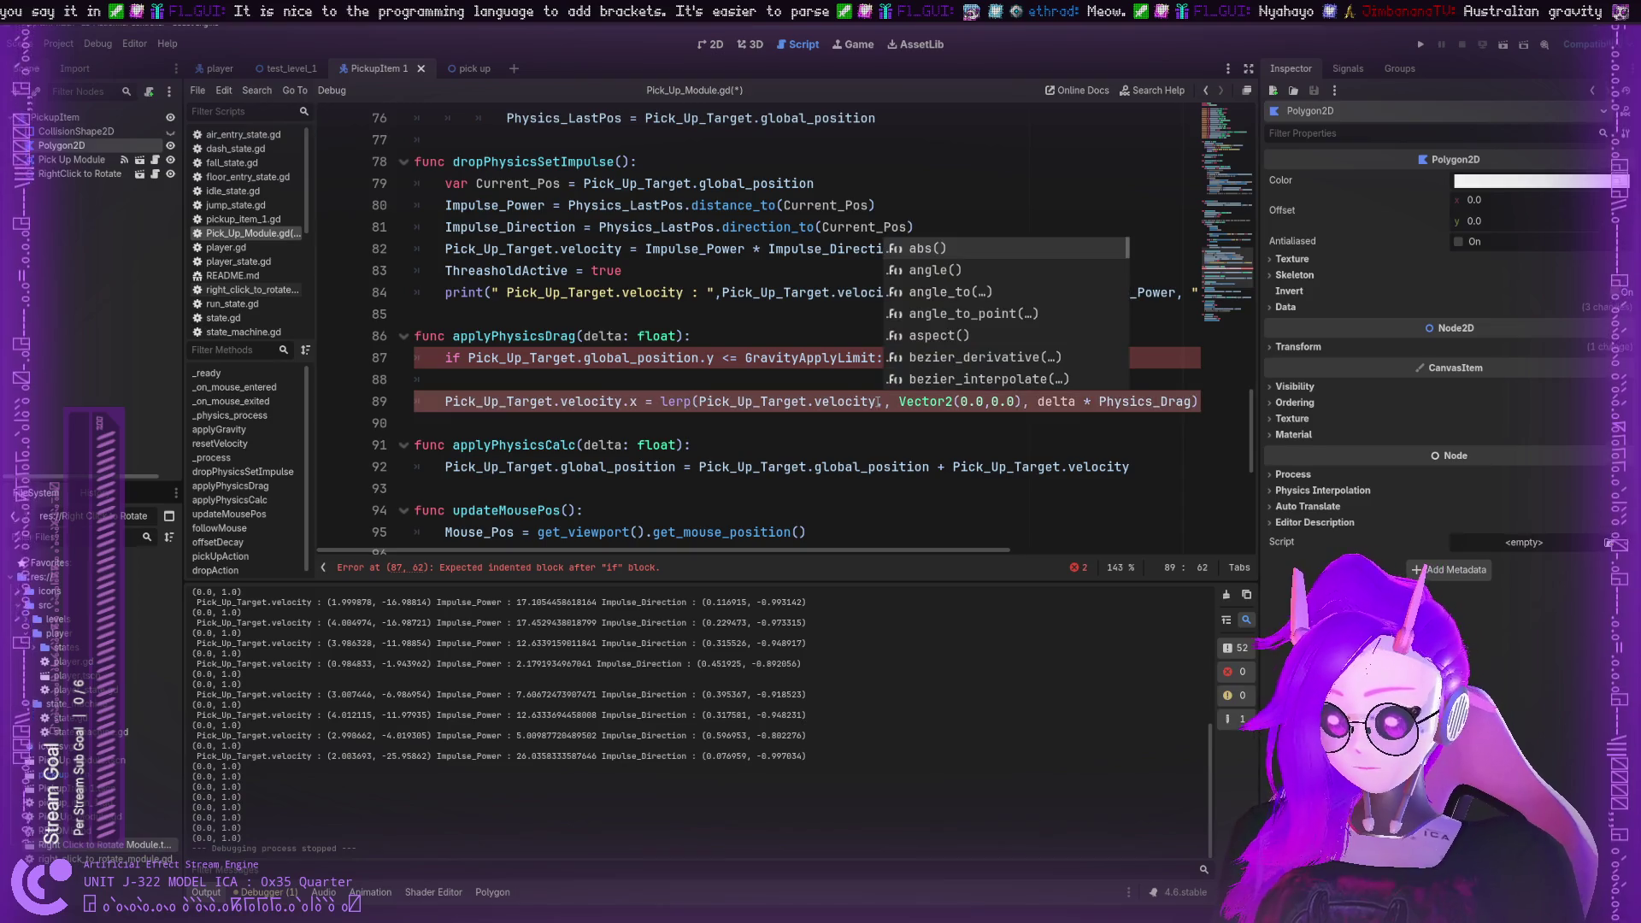
key("BackSpace")
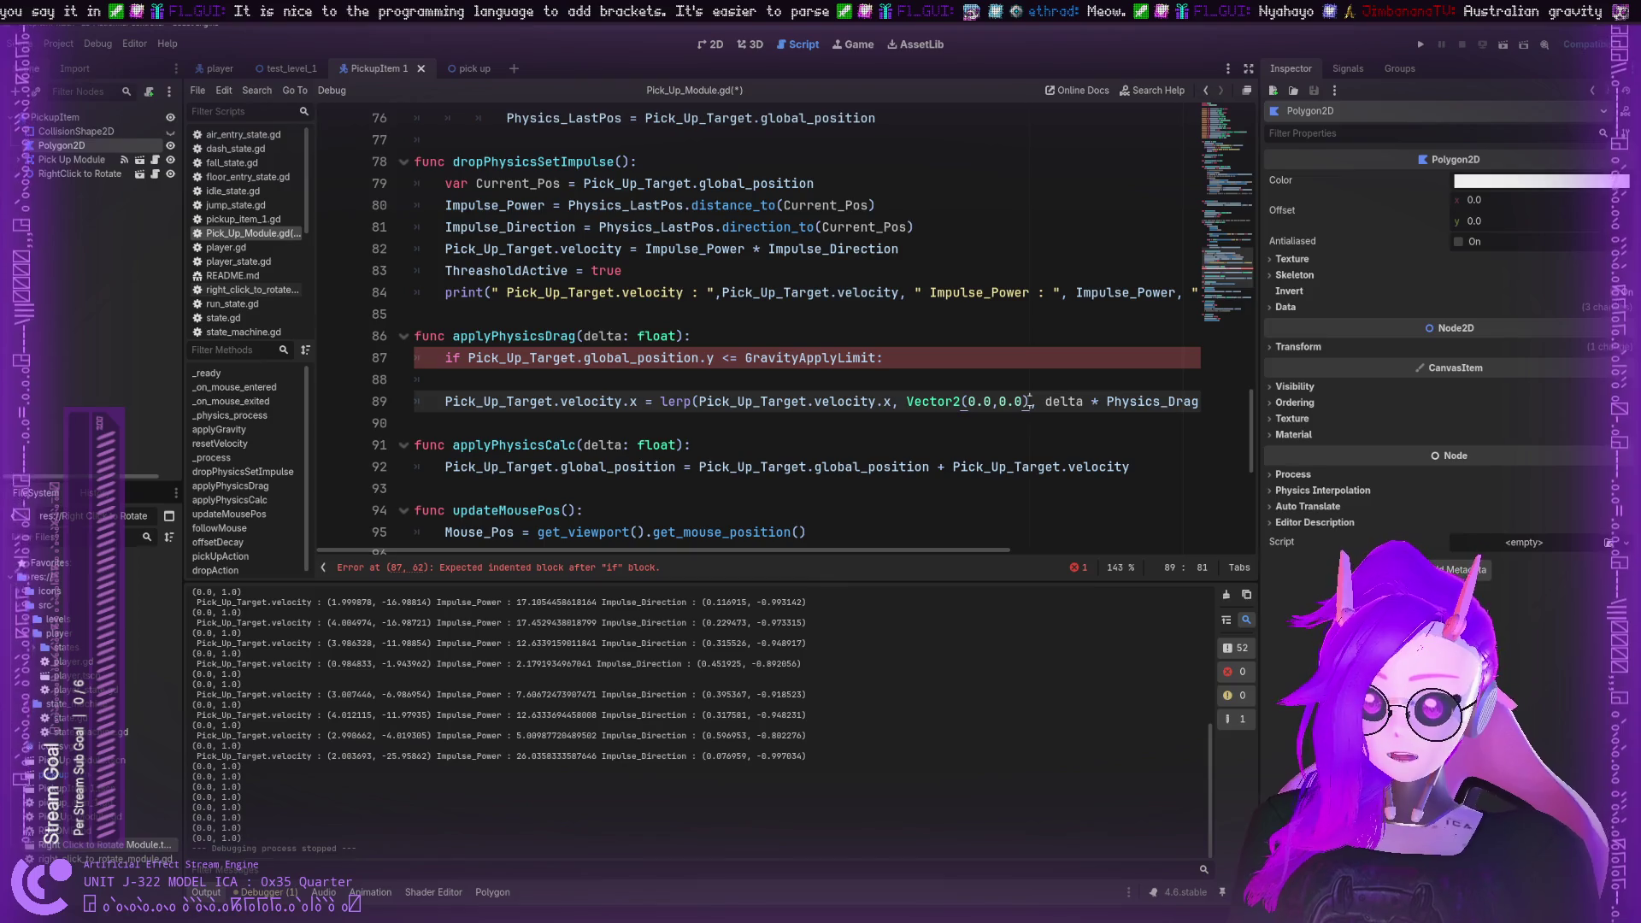
mouse_move(1029, 402)
left_mouse_down()
mouse_move(902, 400)
mouse_move(1028, 401)
left_mouse_up()
left_click(911, 397)
type("float 0.0")
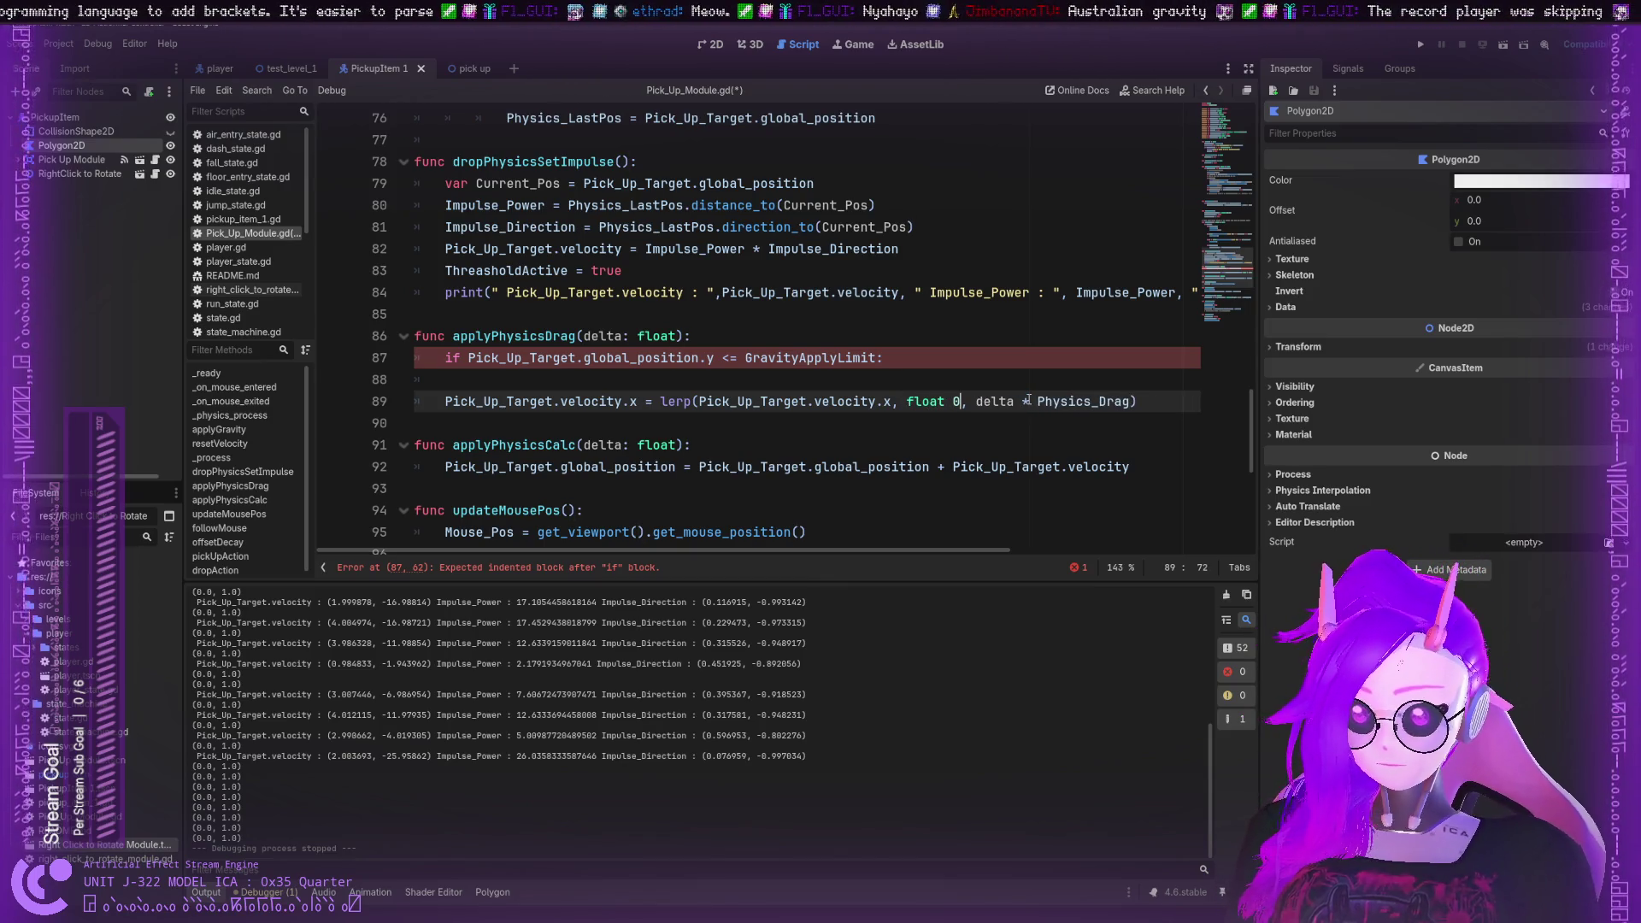
mouse_move(956, 401)
left_mouse_down()
mouse_move(906, 402)
mouse_move(1101, 401)
left_mouse_up()
key("BackSpace")
left_click(1102, 401)
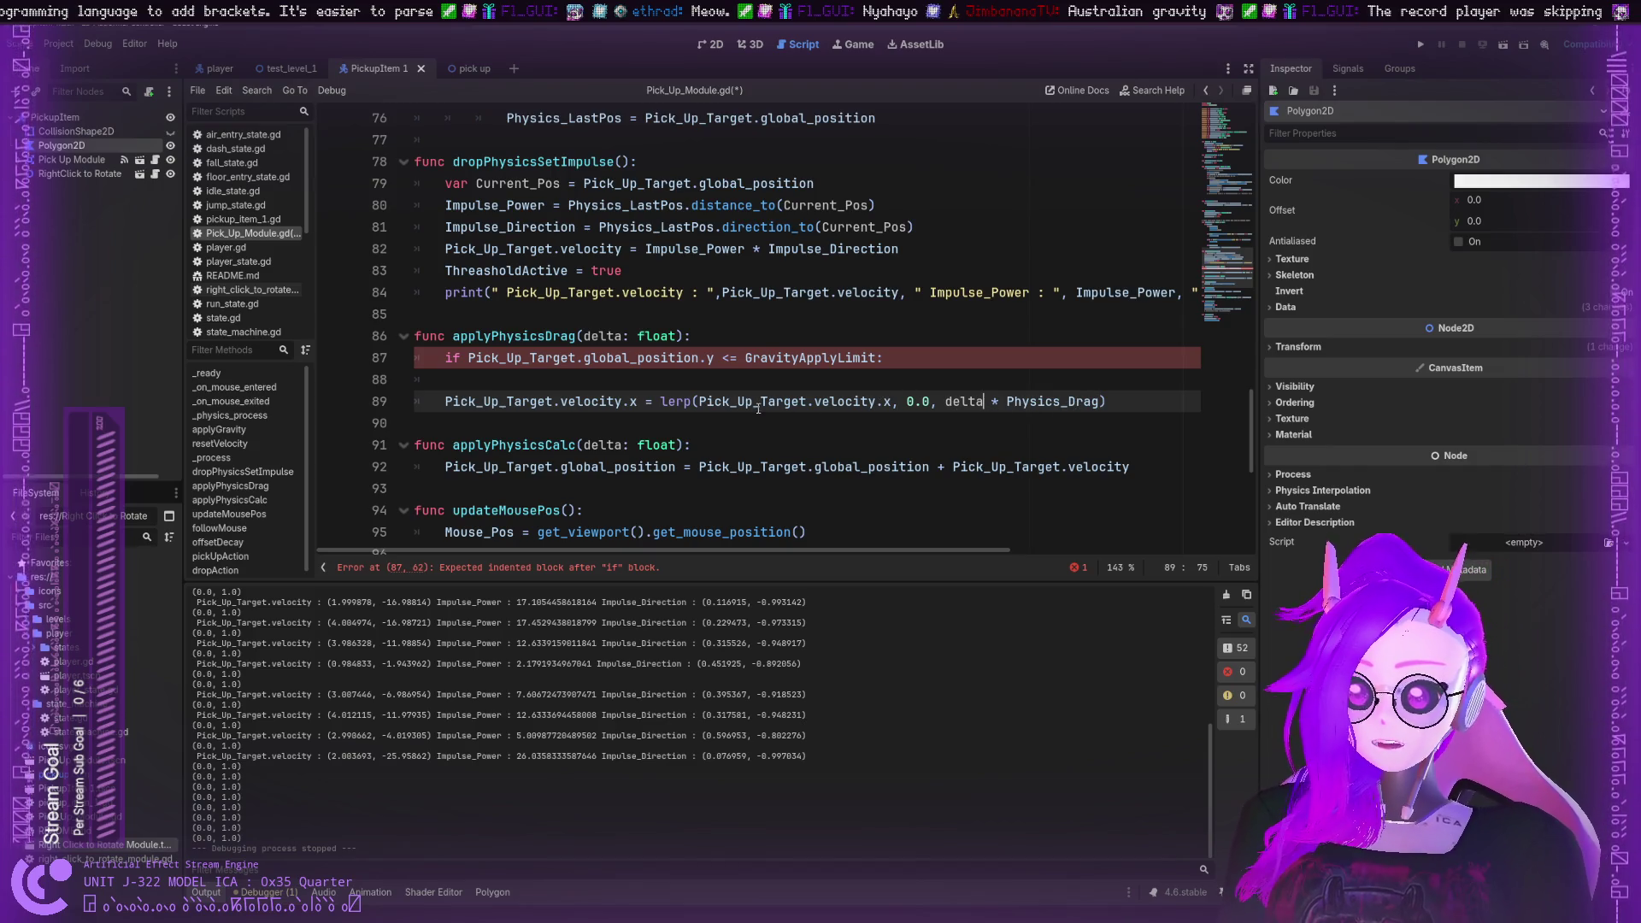
- Paste a copy of the lerp onto line 88 under the if, damping velocity.y instead
left_click(667, 399)
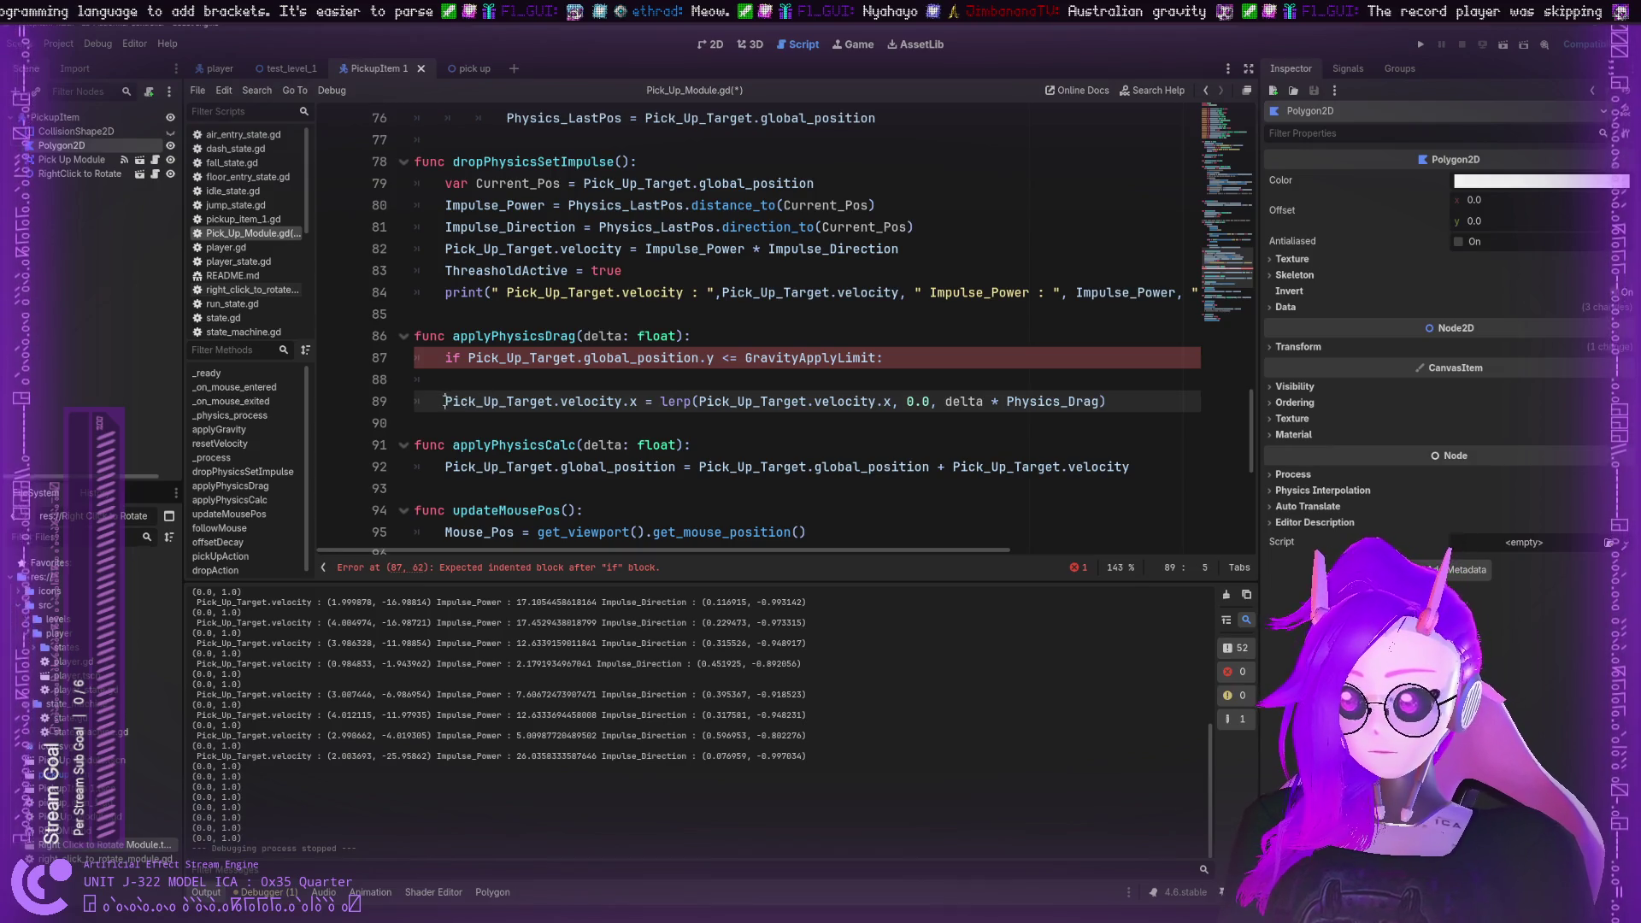
left_click_drag(444, 401, 1107, 400)
left_click(579, 359)
left_click(578, 383)
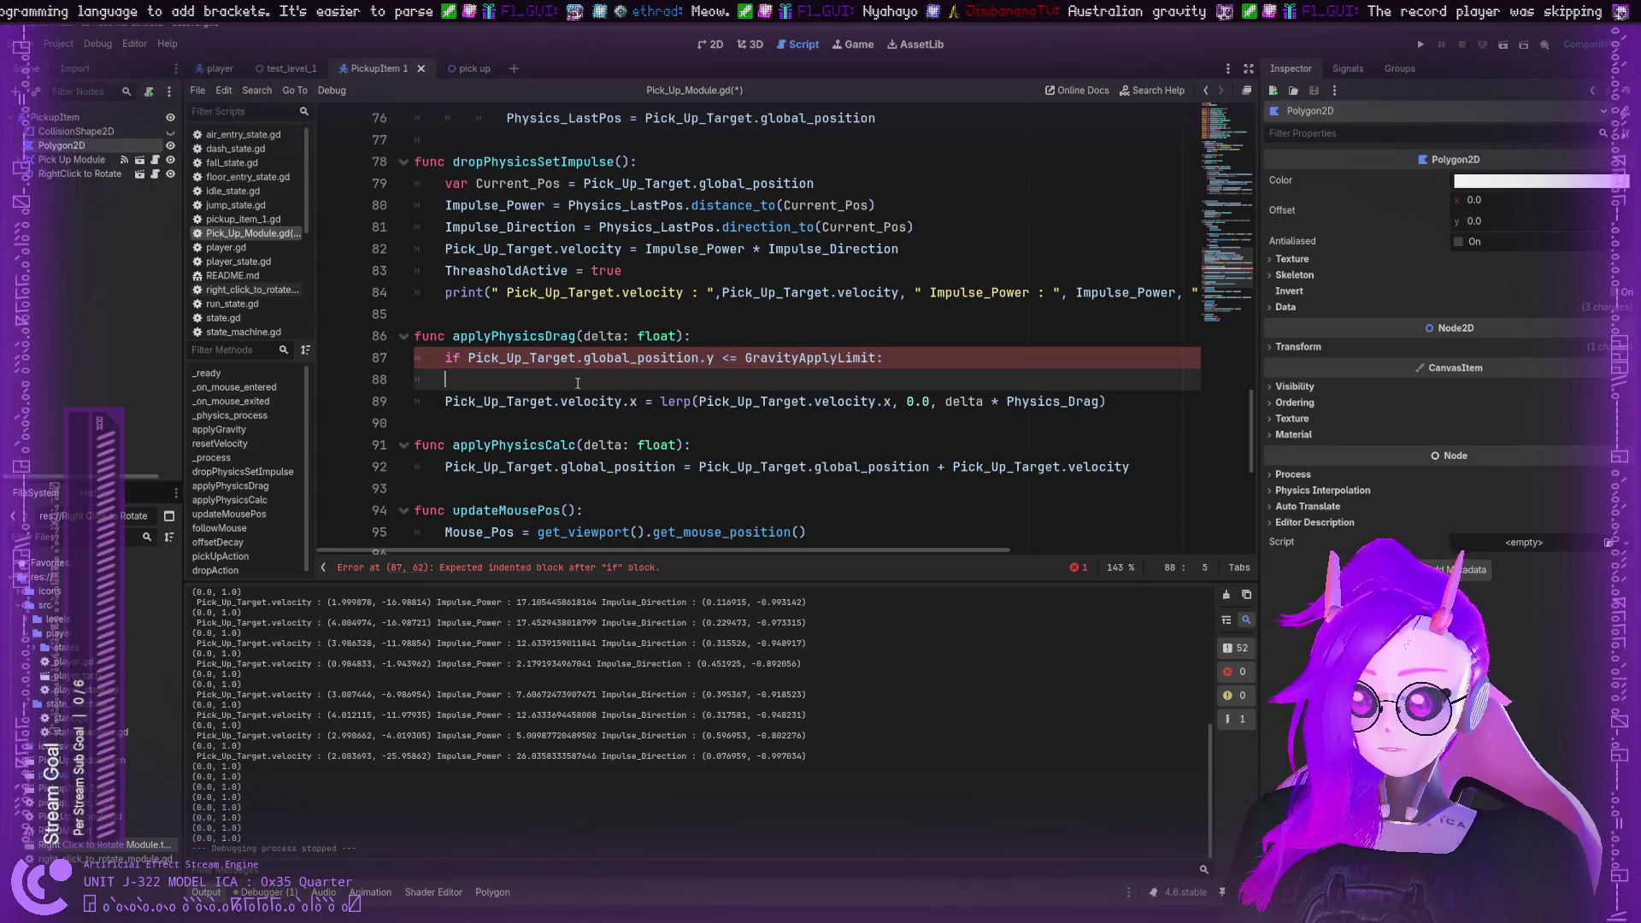
type("Pick_Up_Target.velocity.x = lerp(Pick_Up_Target.velocity.x, 0.0, delta * Physics_Drag)")
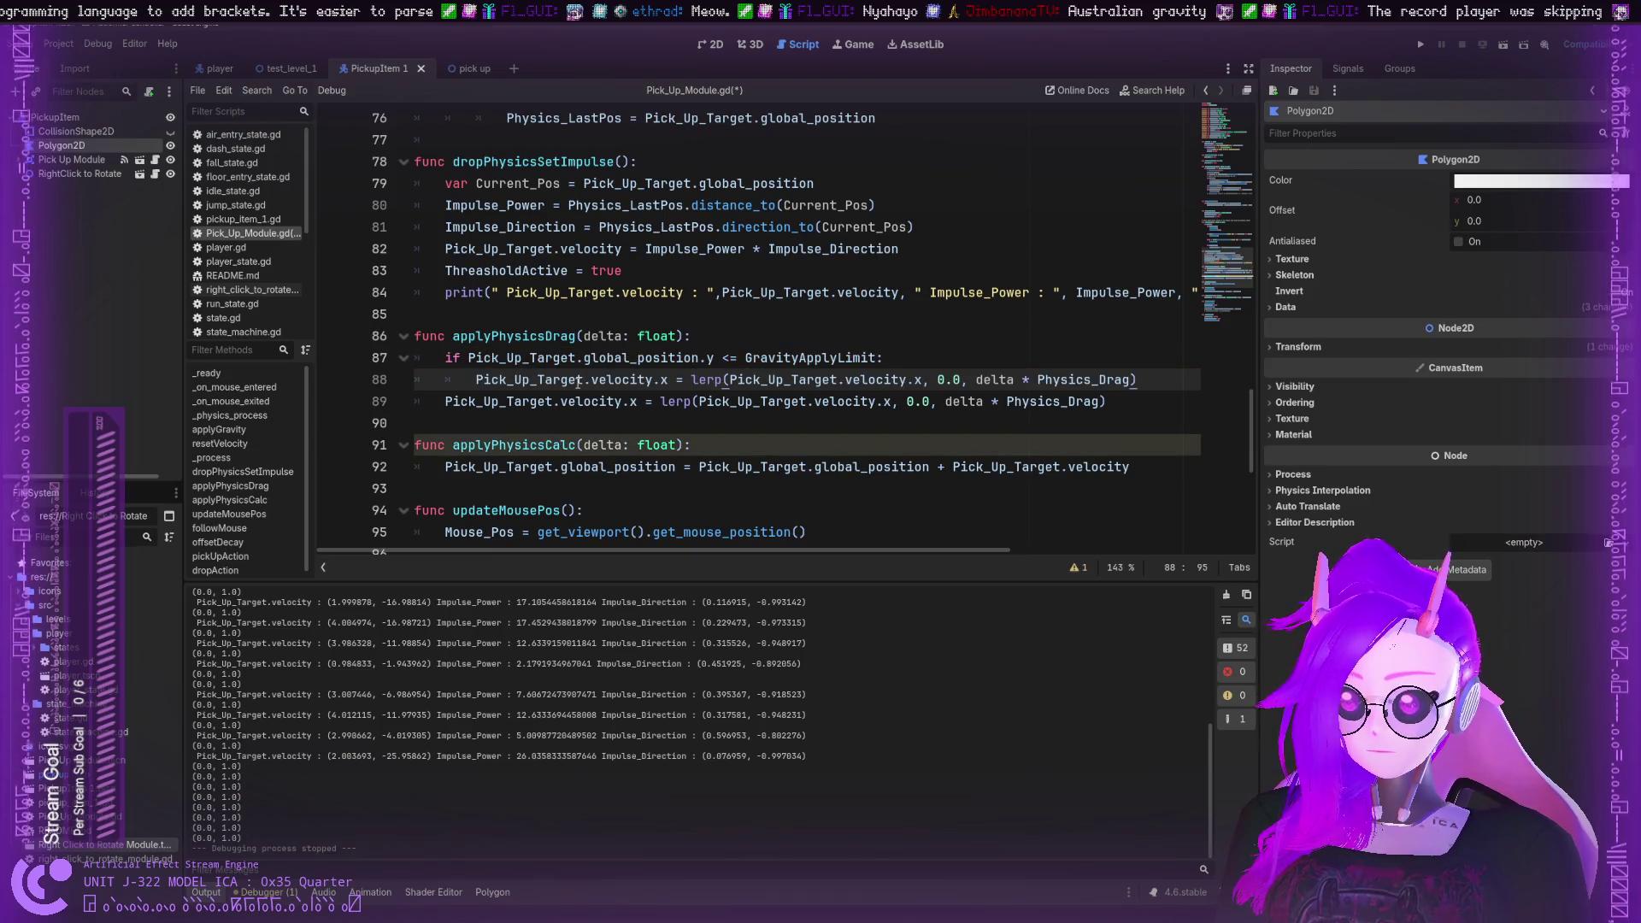
double_click(664, 379)
type("y")
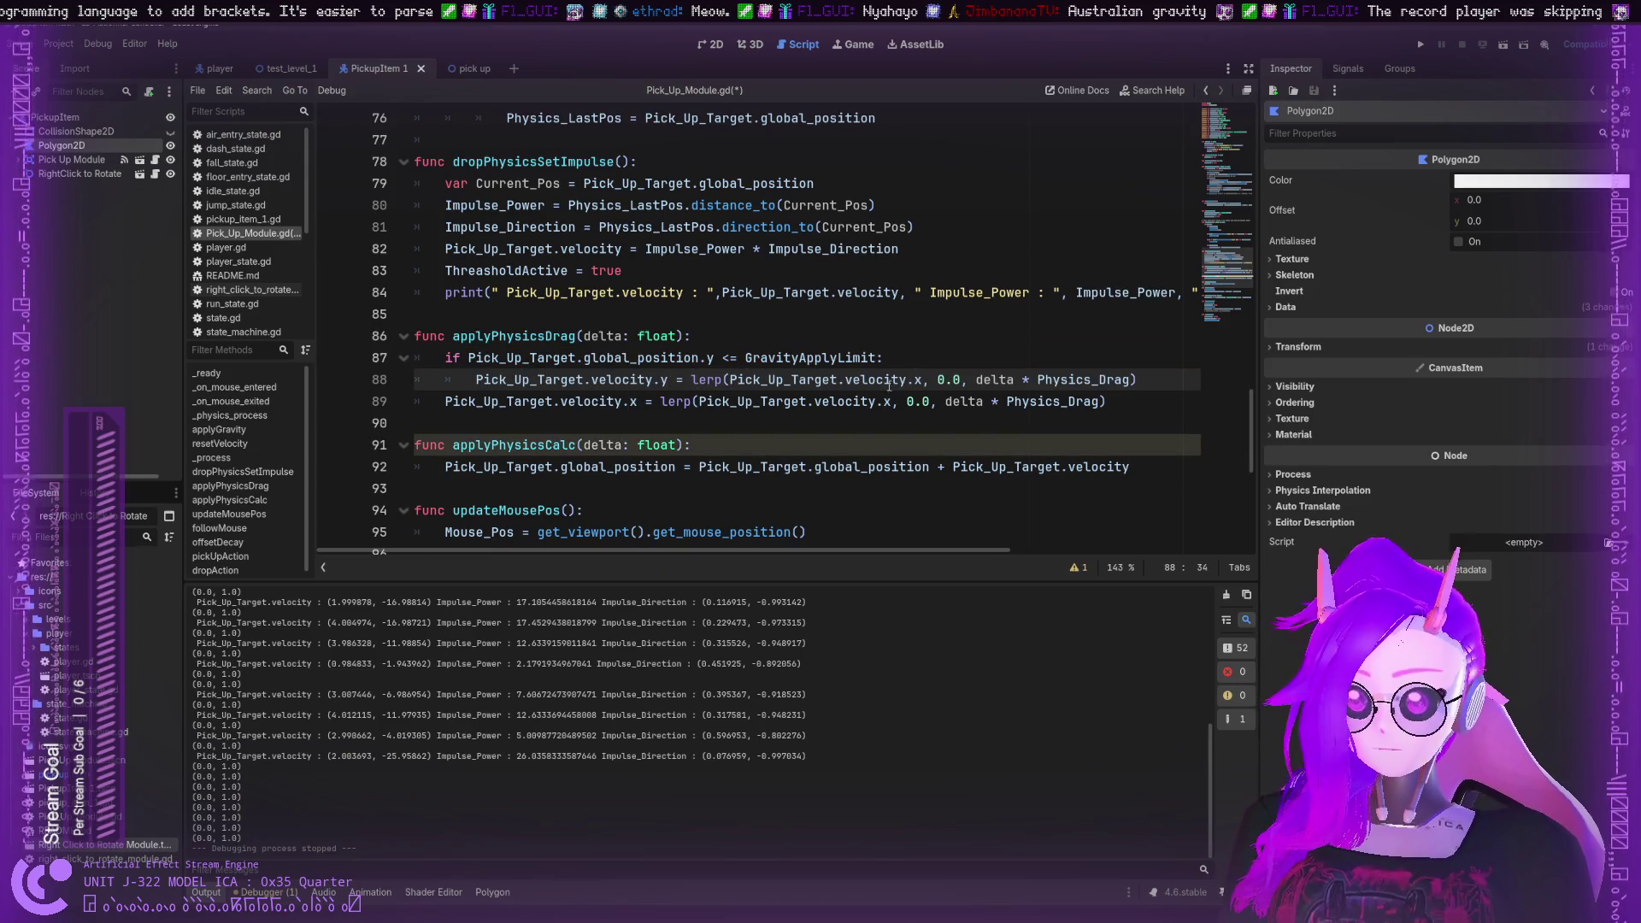
double_click(919, 379)
type("y")
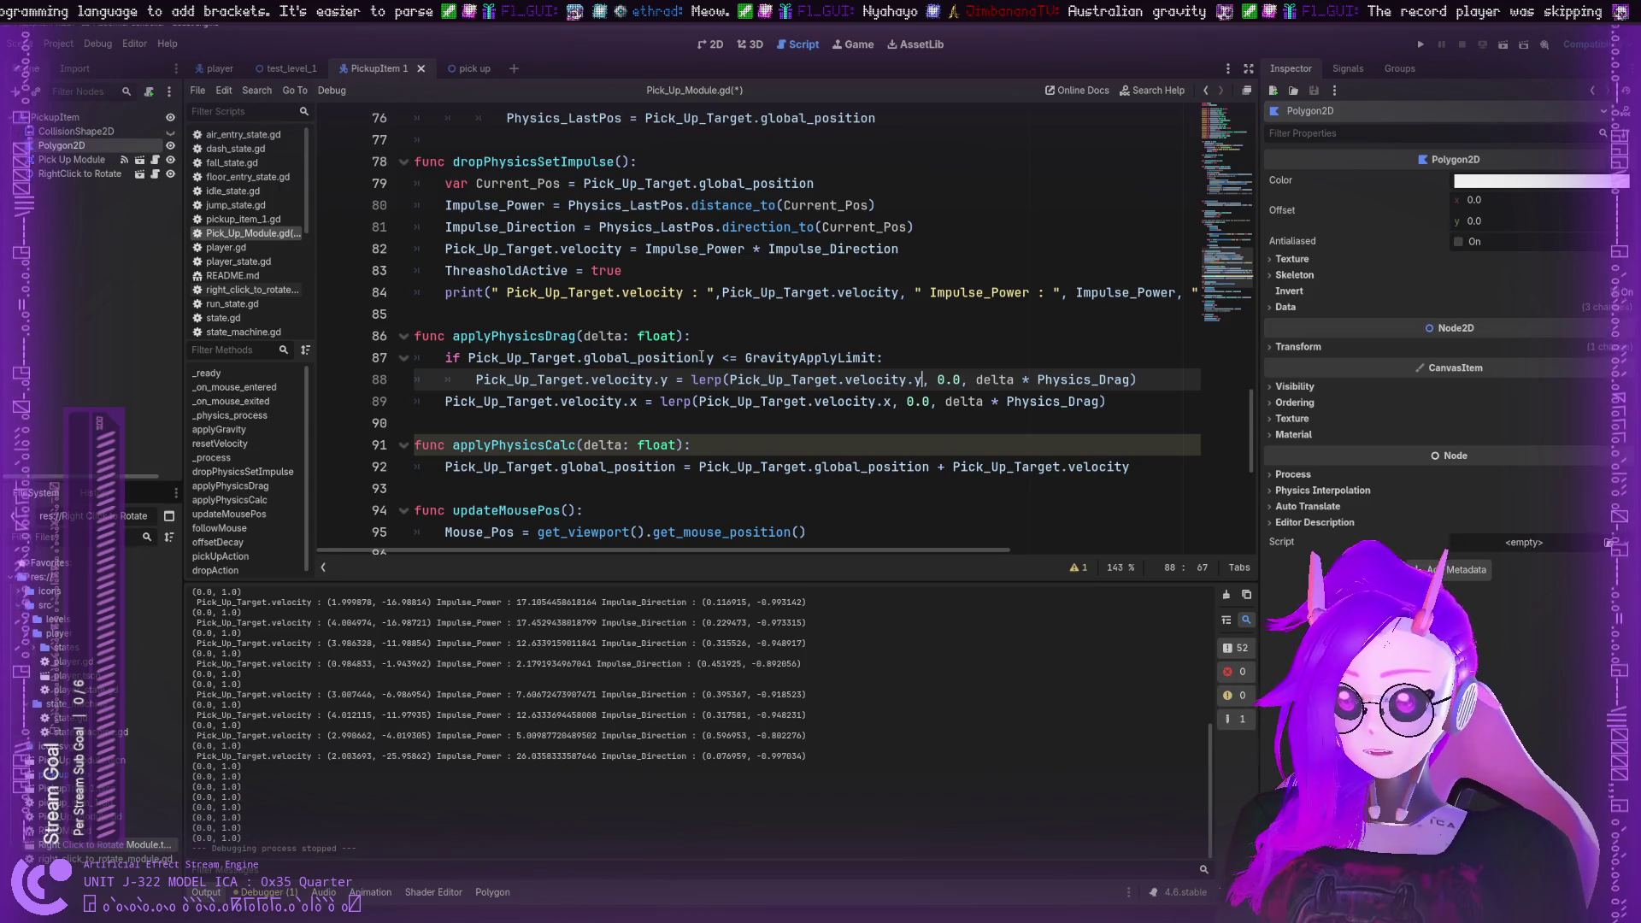
- Change the if condition's <= to > and save Pick_Up_Module.gd
left_click_drag(739, 357, 722, 357)
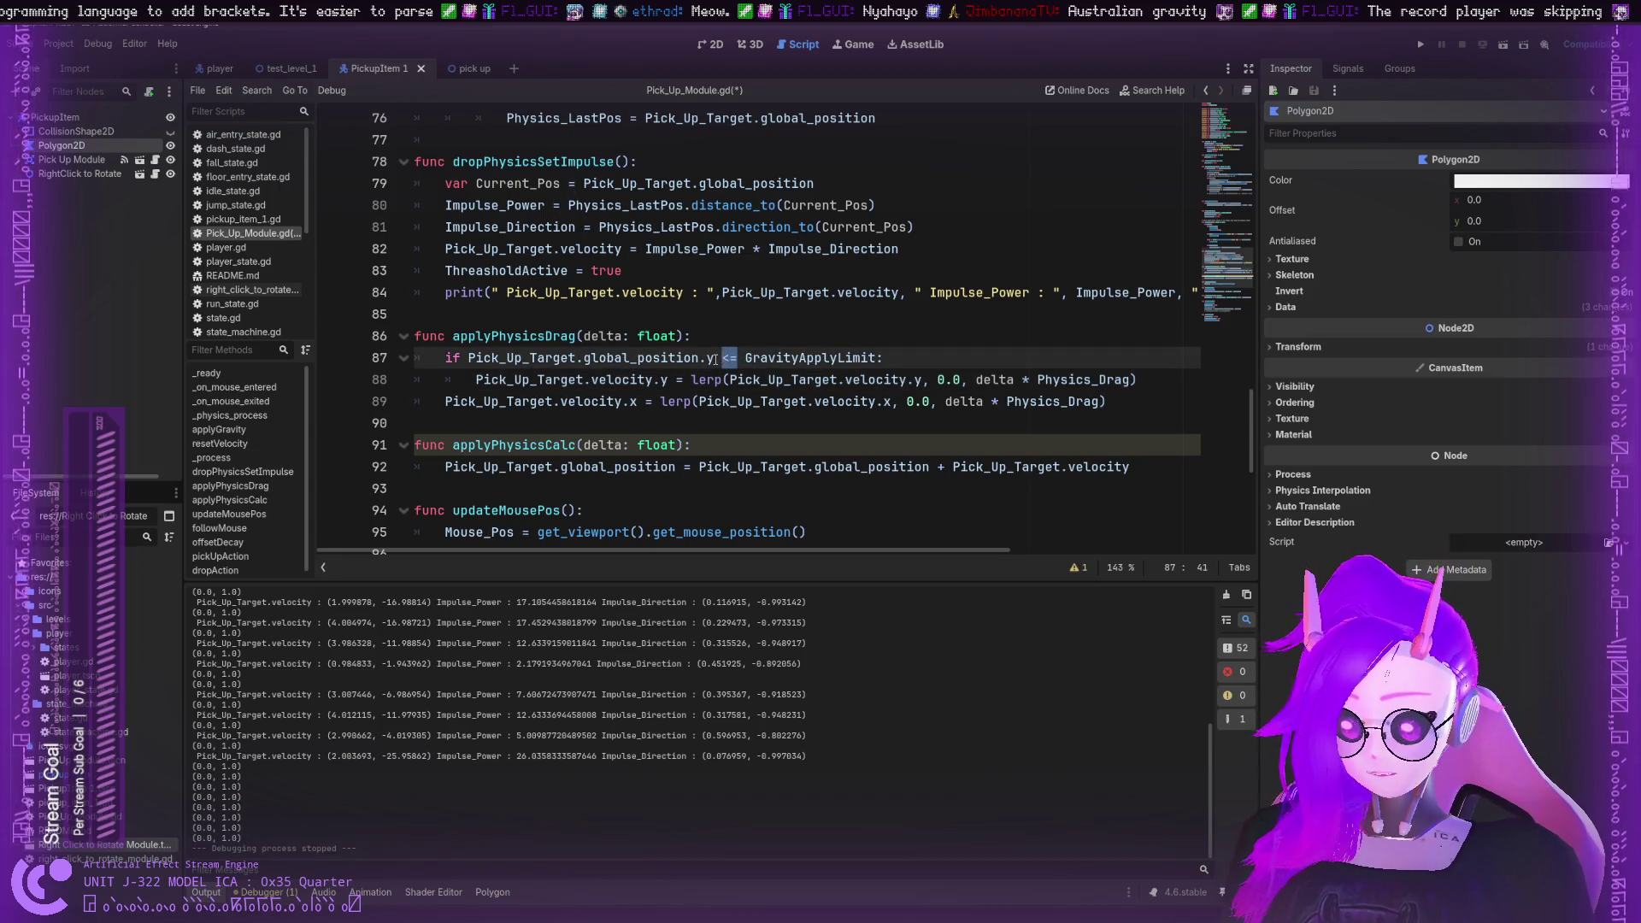
type(".")
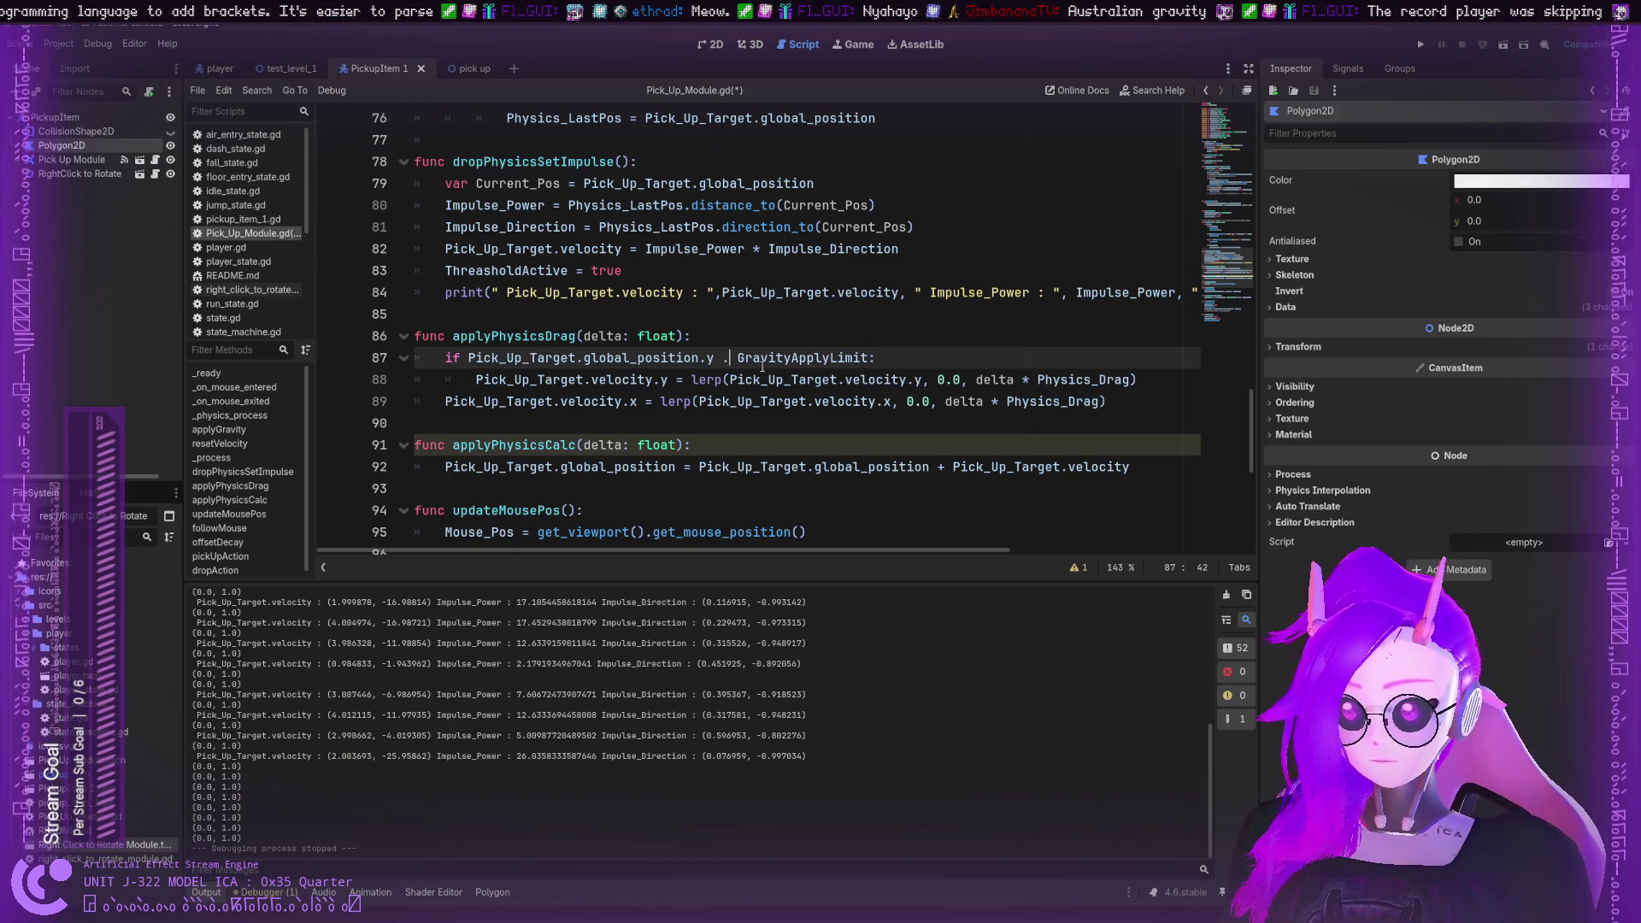
key("BackSpace")
type(">")
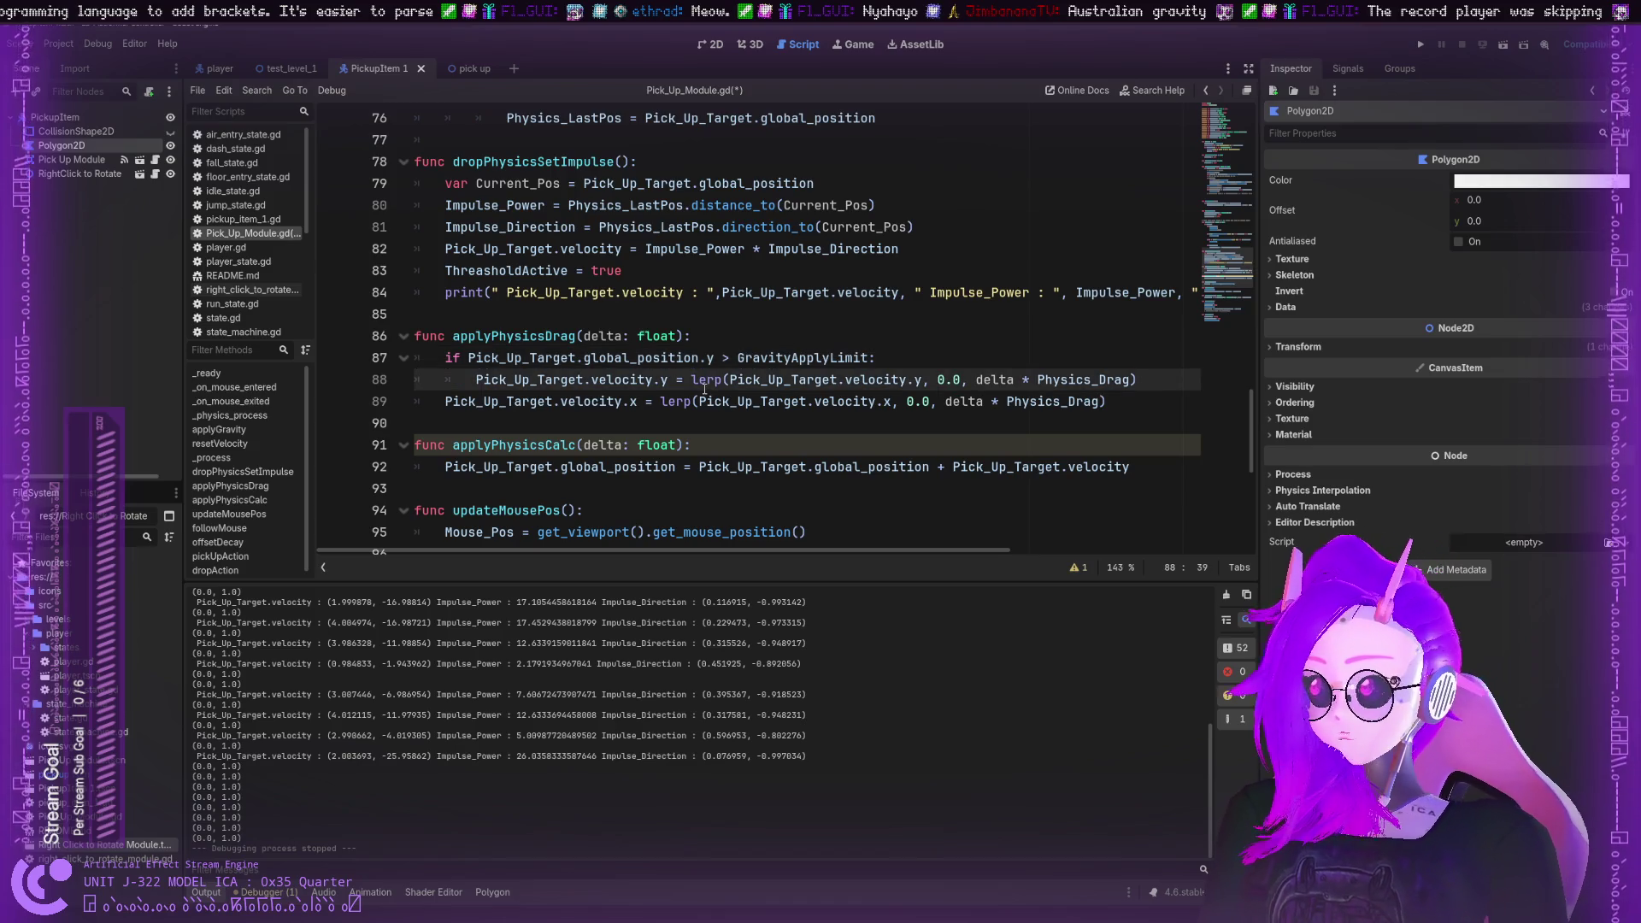
key("ctrl+s")
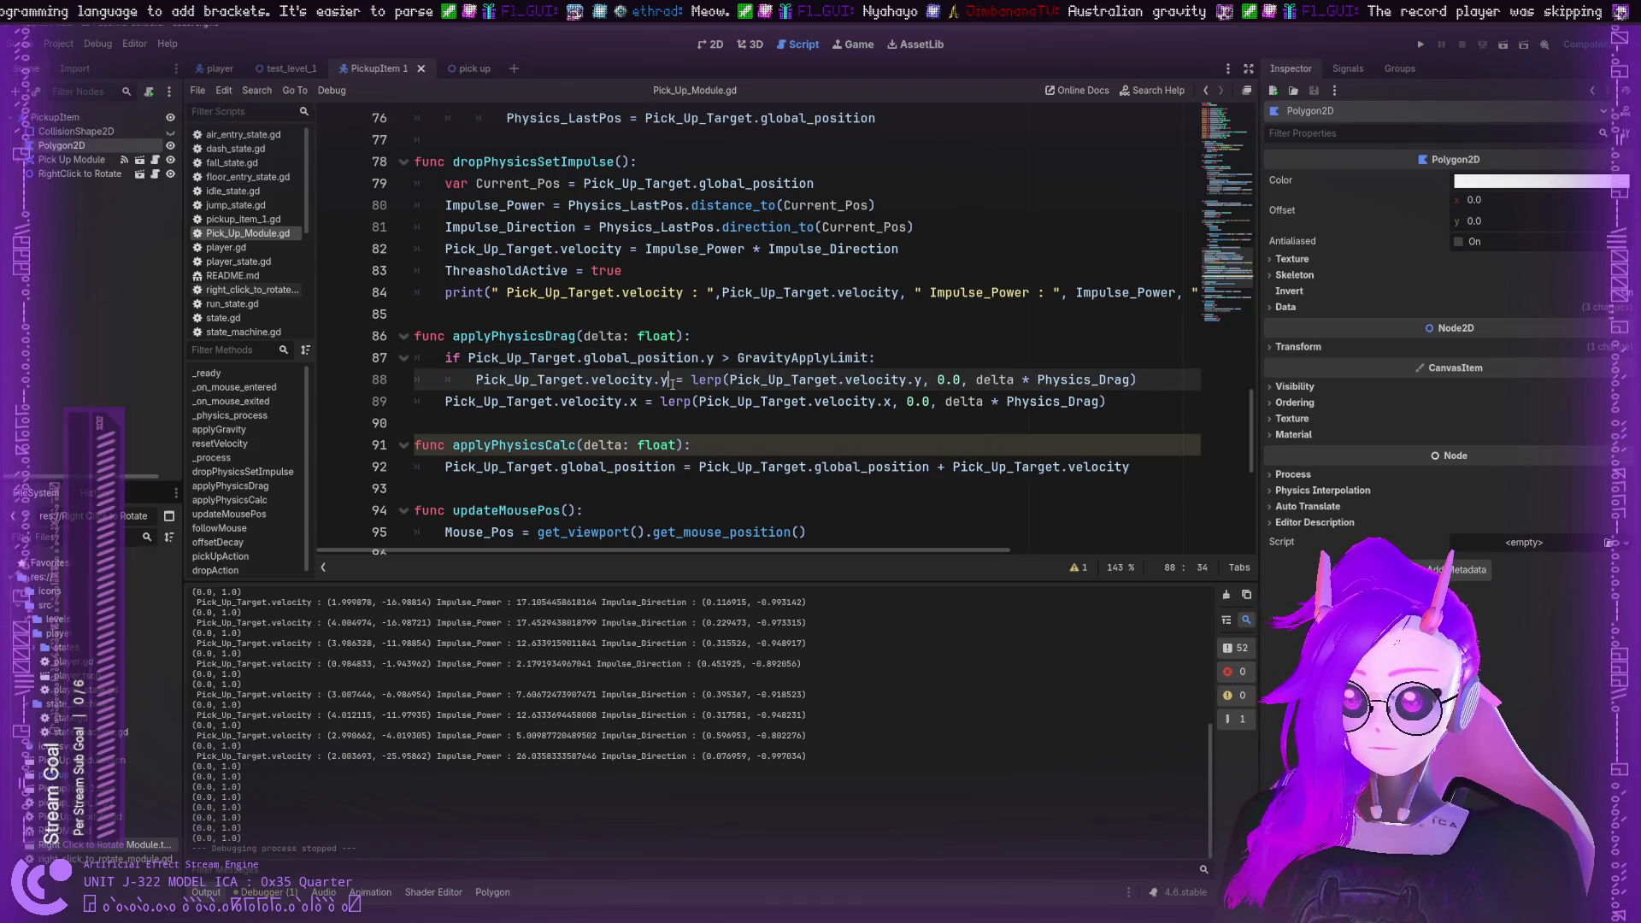
left_click(437, 356)
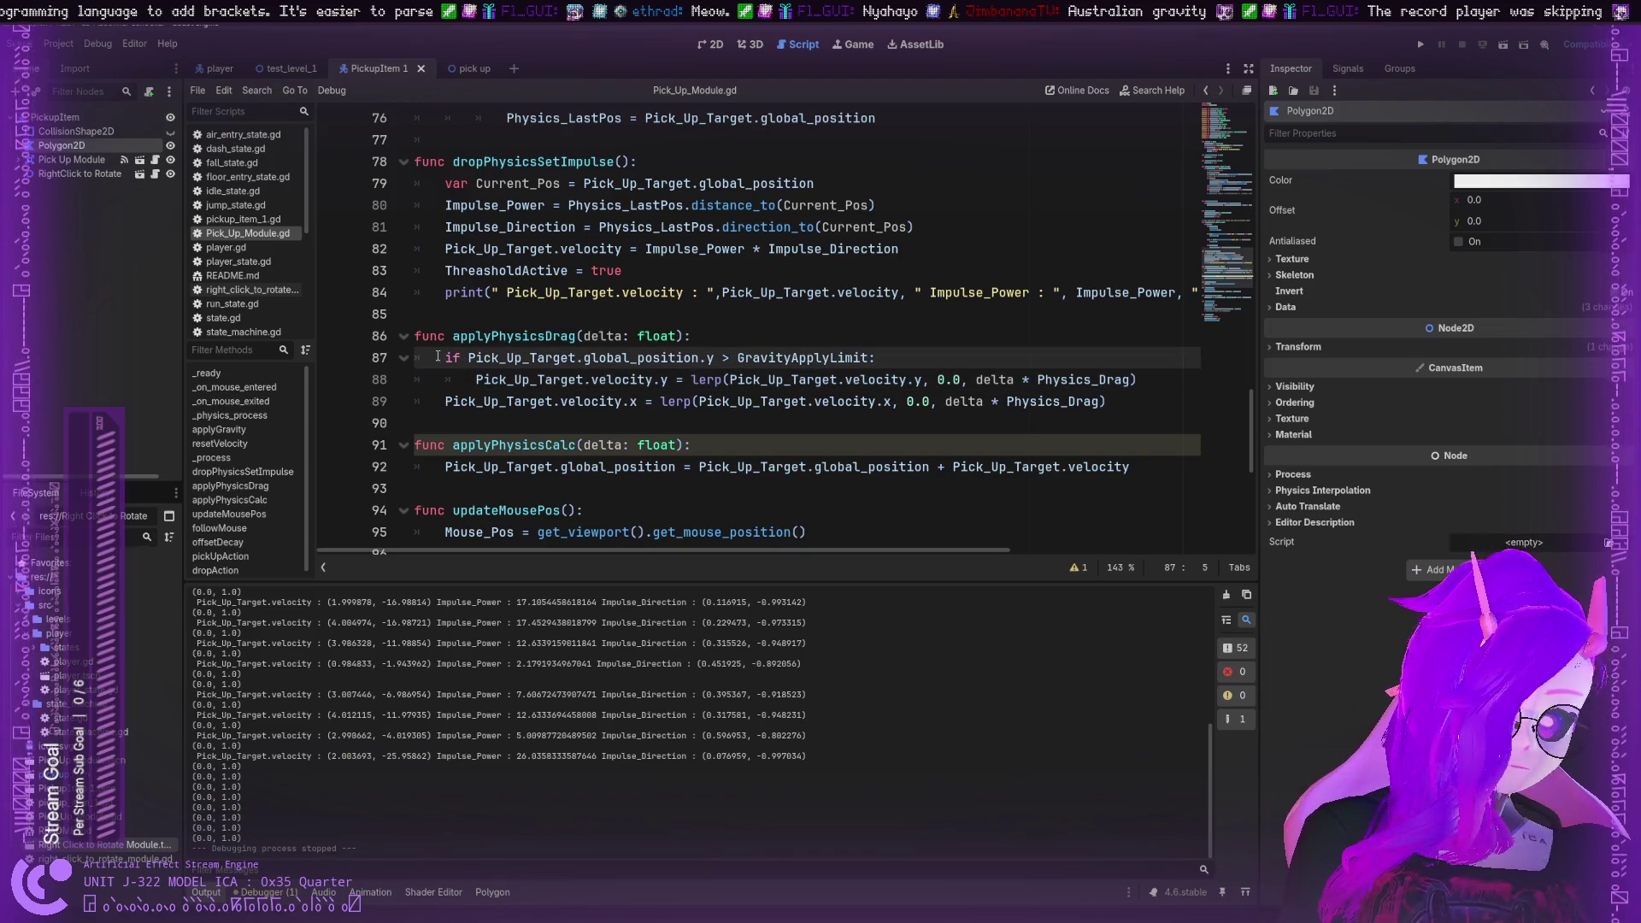
- Change GravityValue's default on line 19 from 9.81 to -9.81
left_click(485, 379)
scroll(712, 375, "up", 6)
scroll(712, 375, "up", 17)
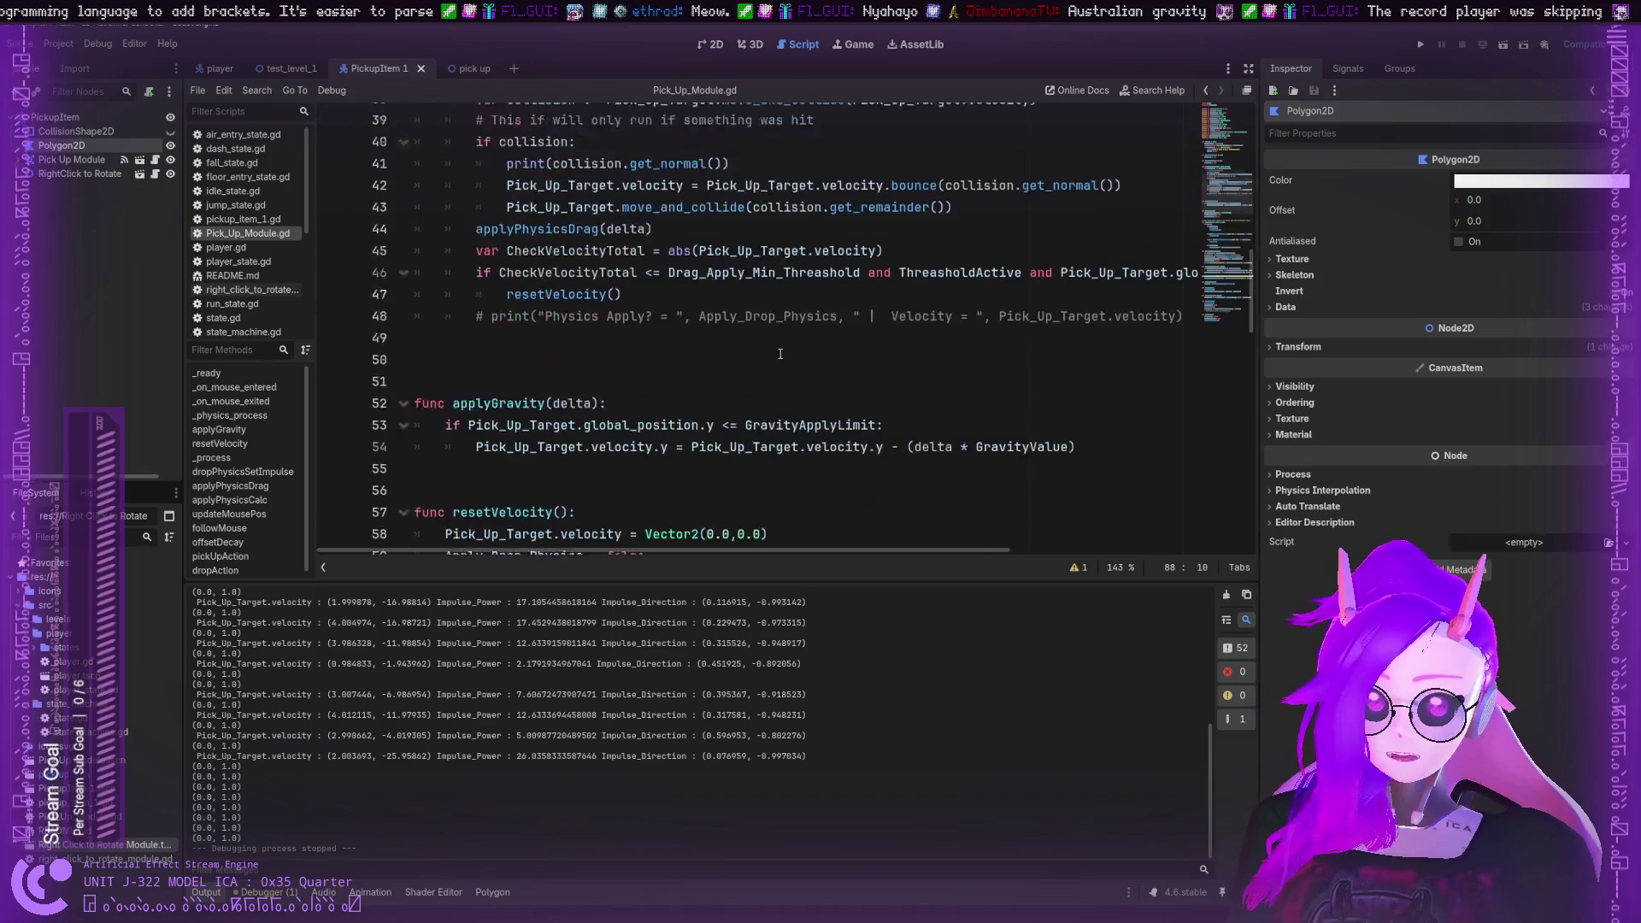
left_click(677, 379)
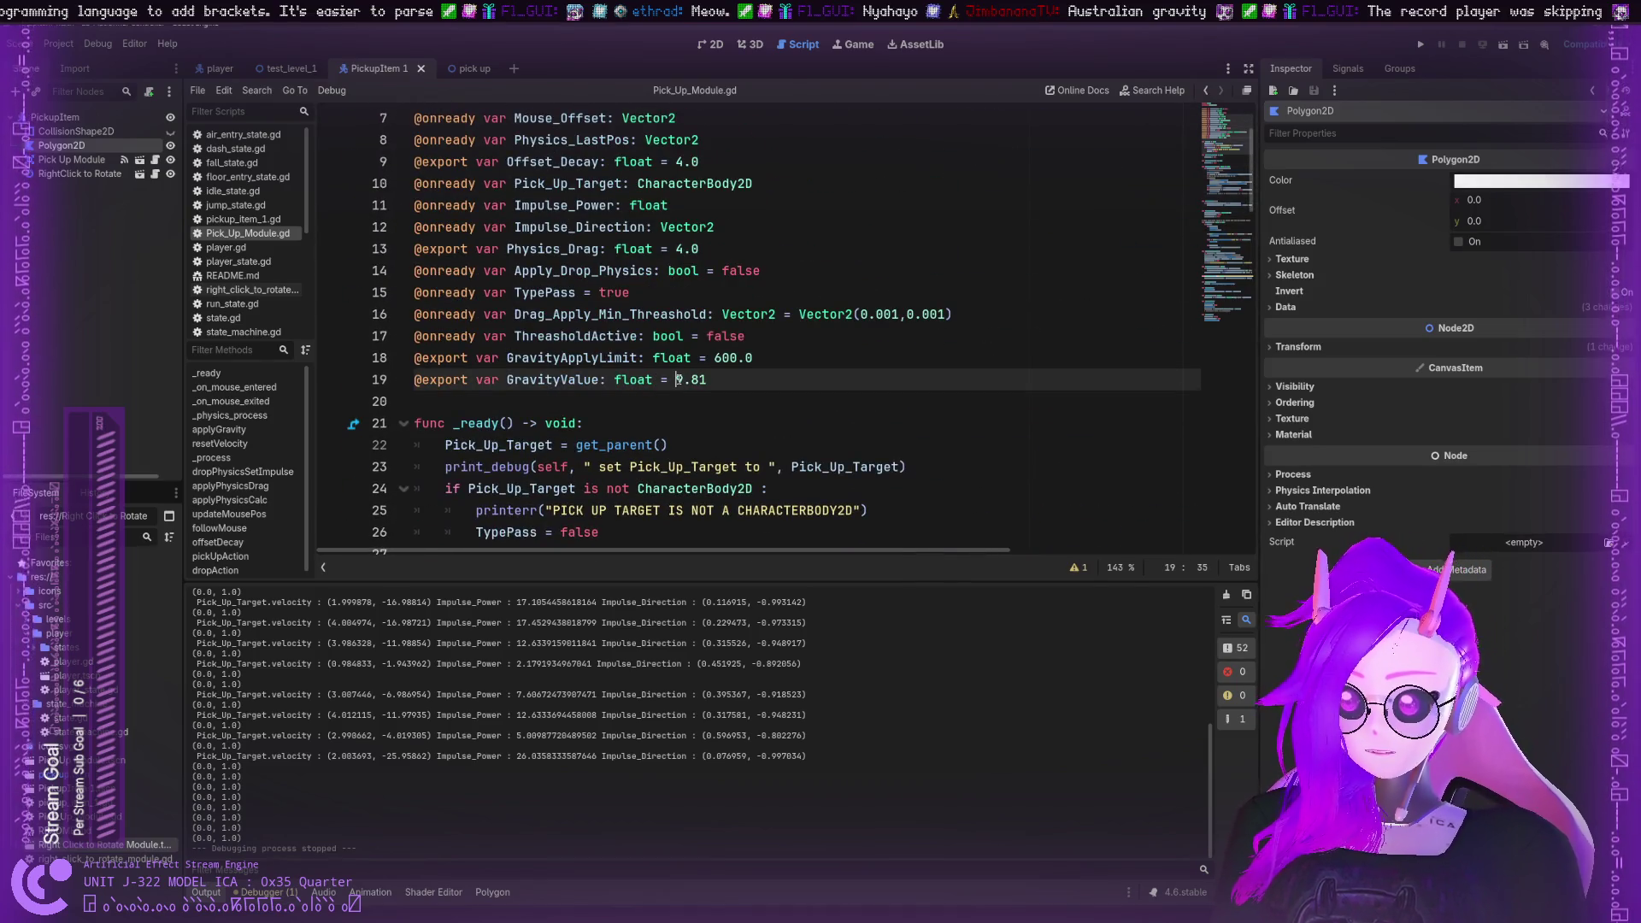
type("-")
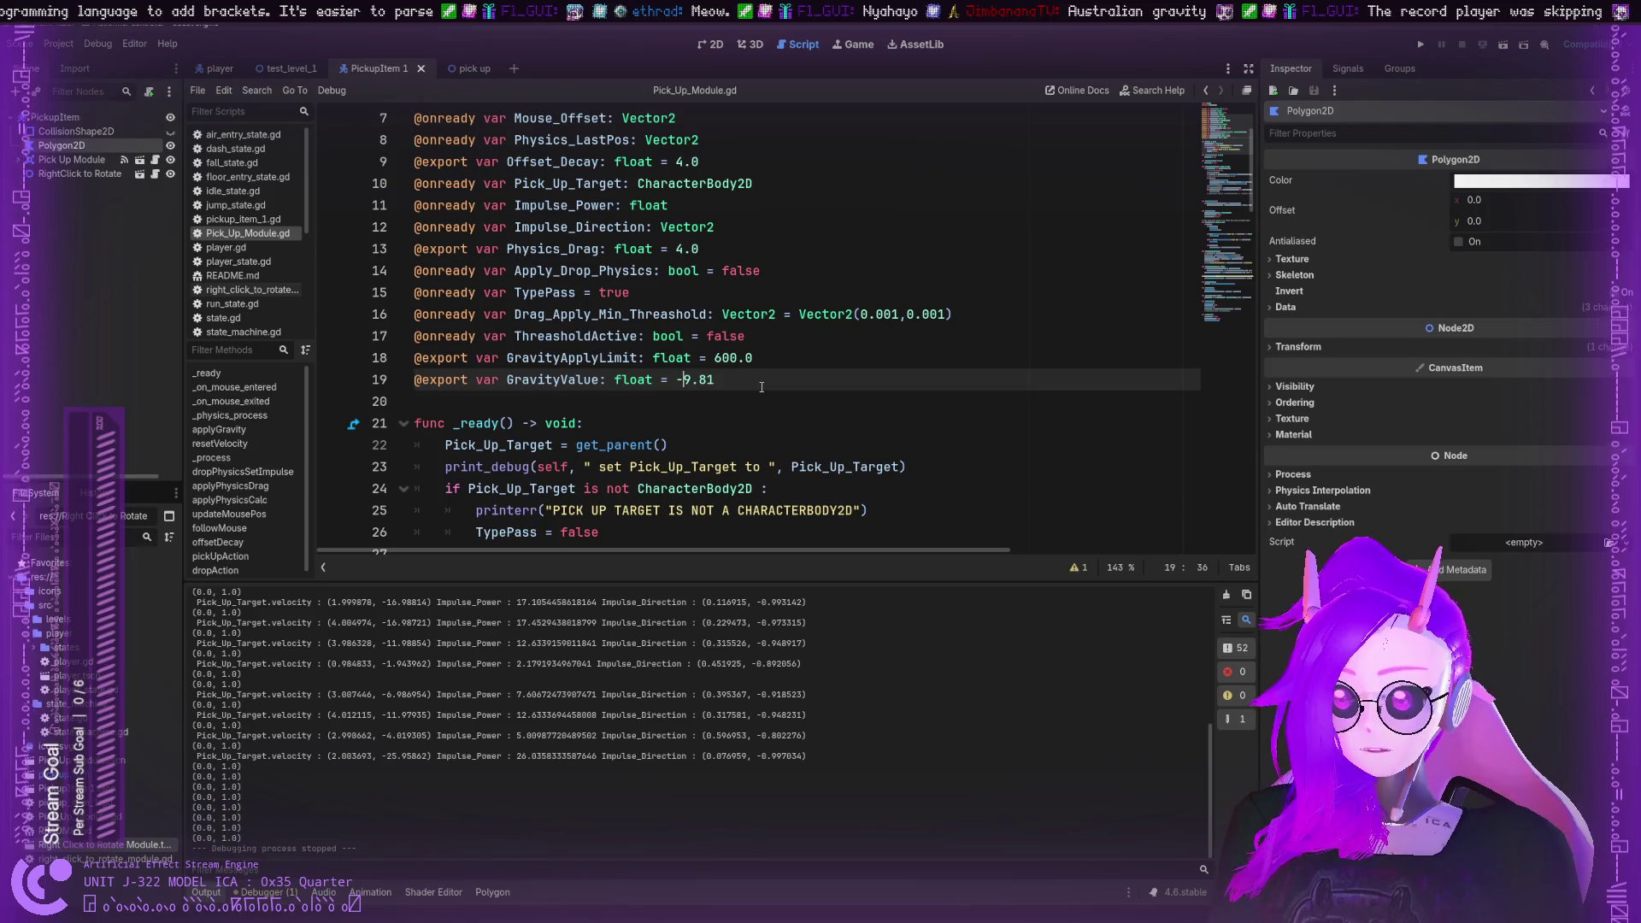
left_click(729, 375)
- Run the project to test the pickup
scroll(725, 378, "down", 16)
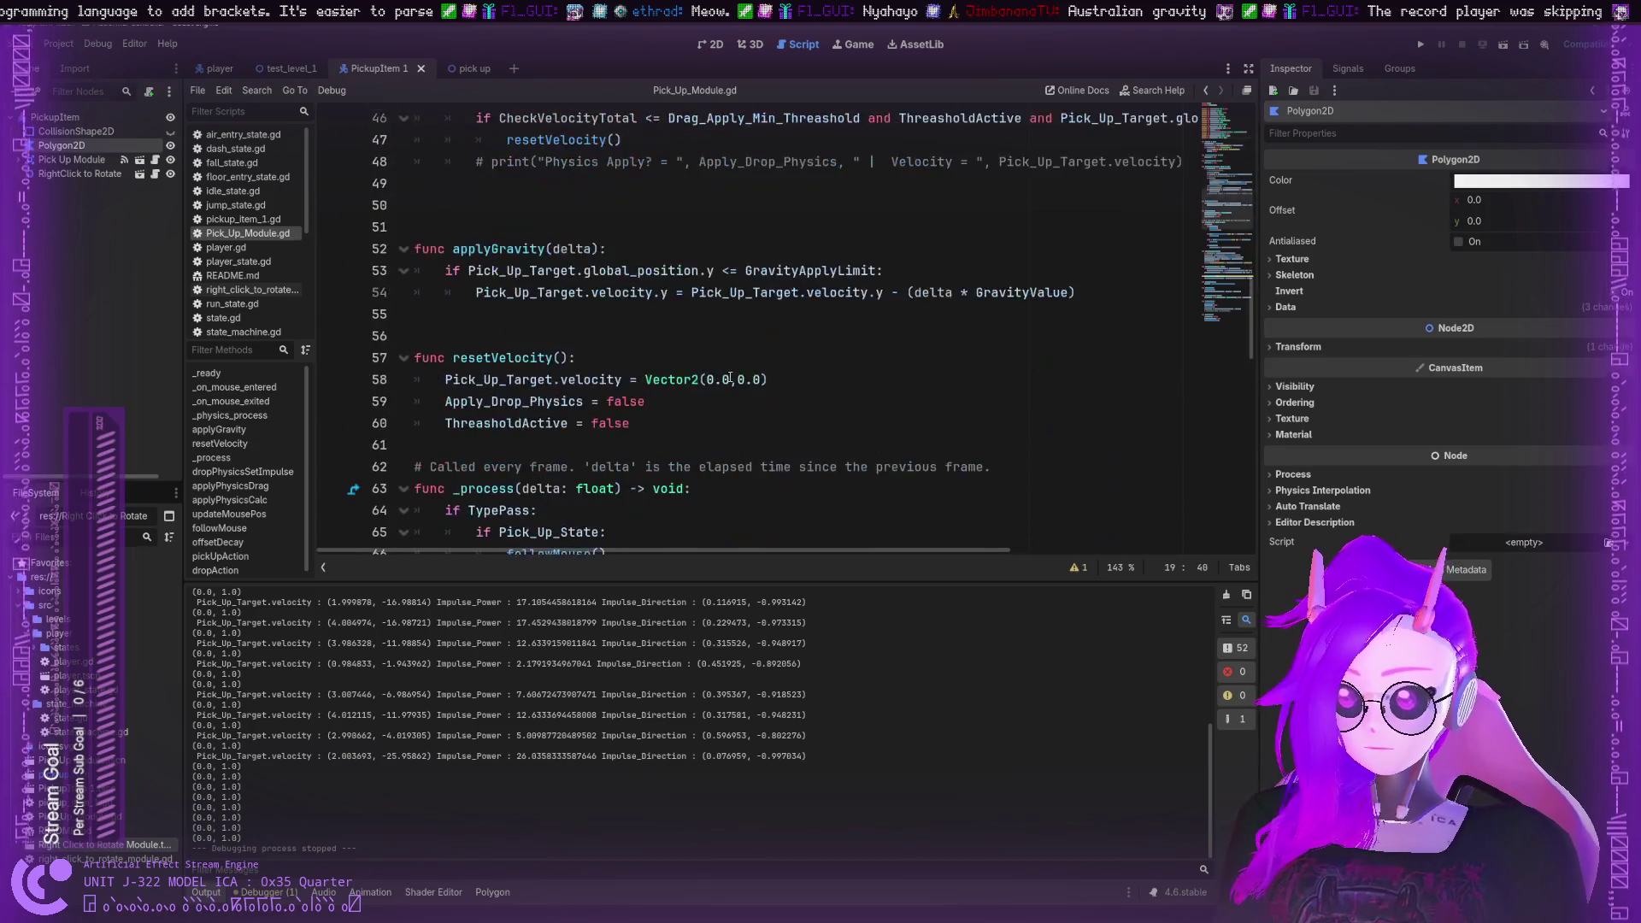
scroll(722, 380, "down", 3)
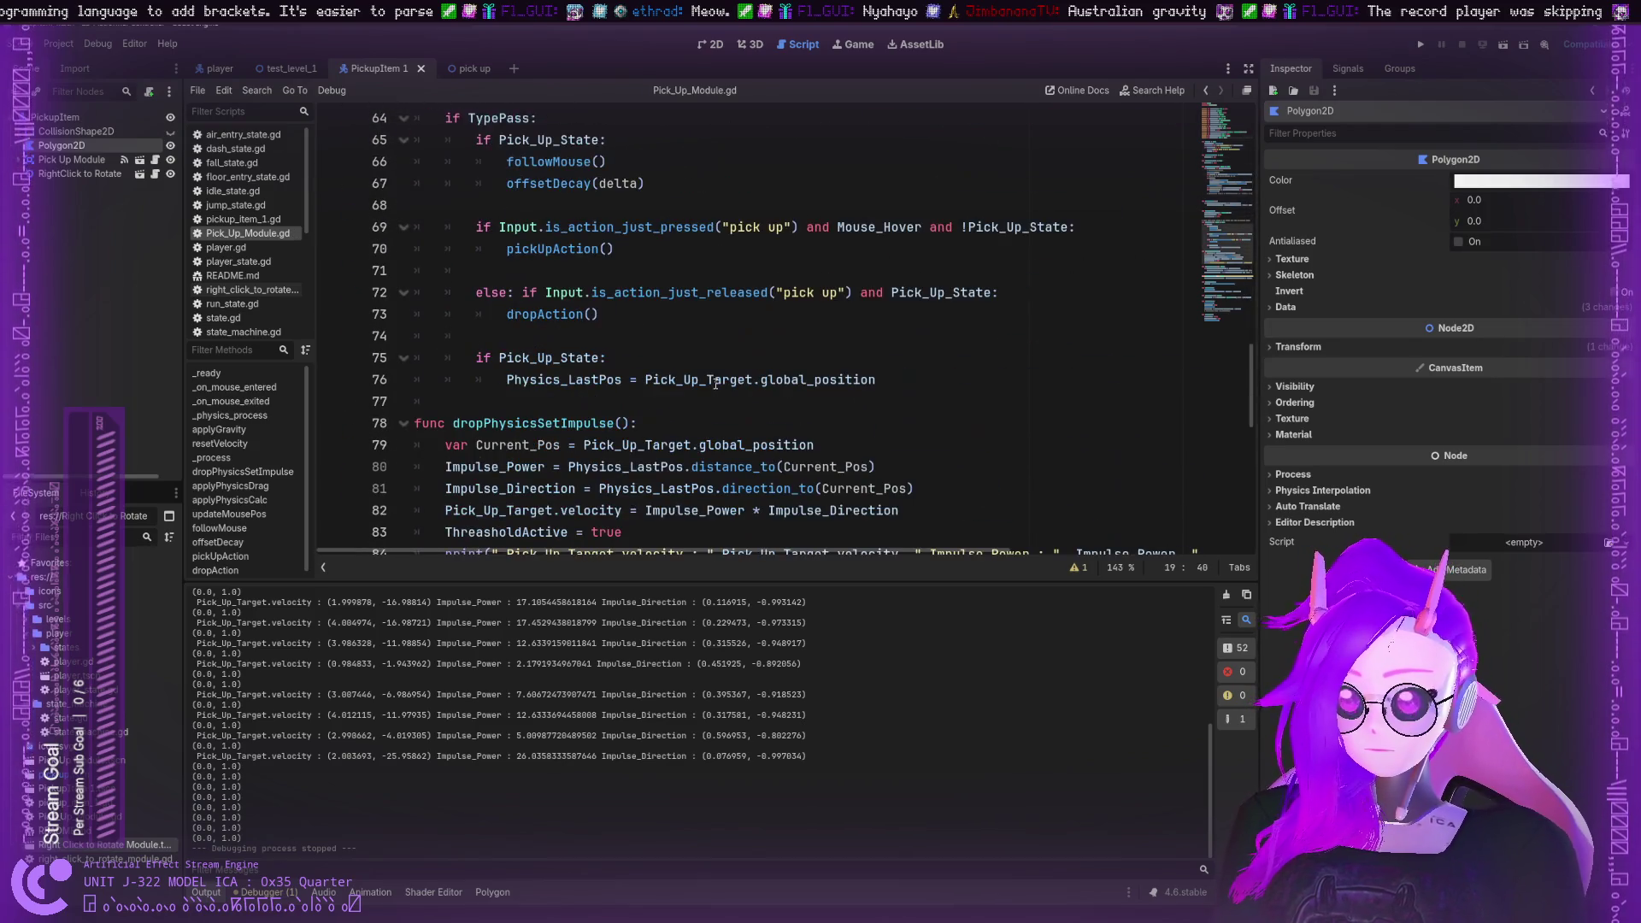
left_click(1418, 45)
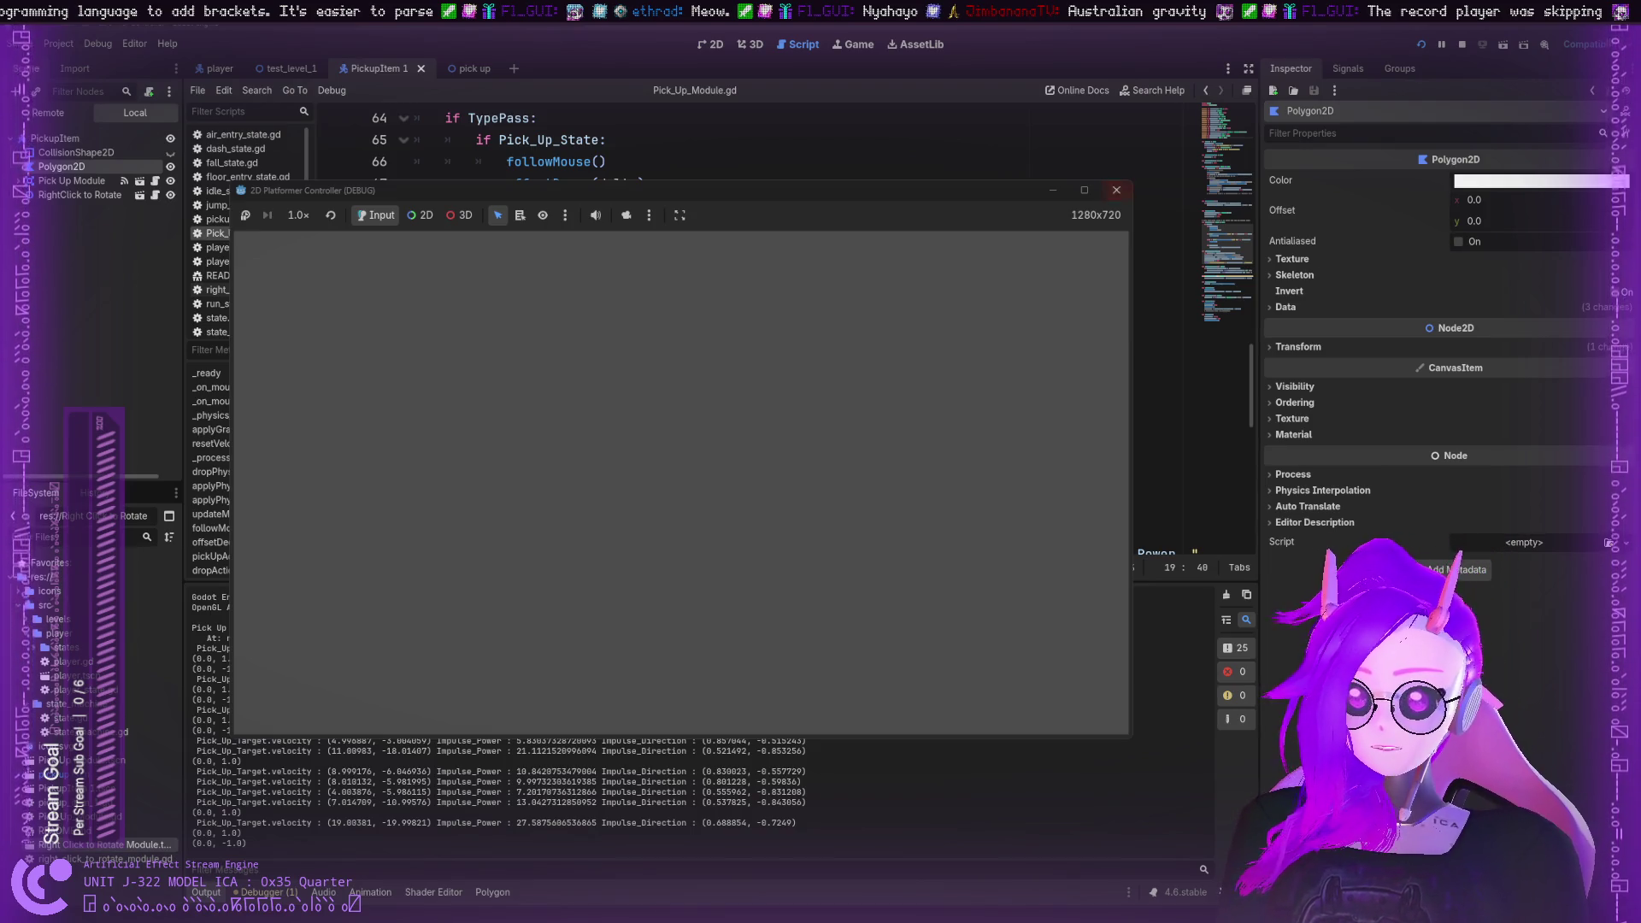
- Close the running game and move through test_level_1, PickupItem 1 and player to the pick up scene
left_click(1116, 189)
left_click(278, 68)
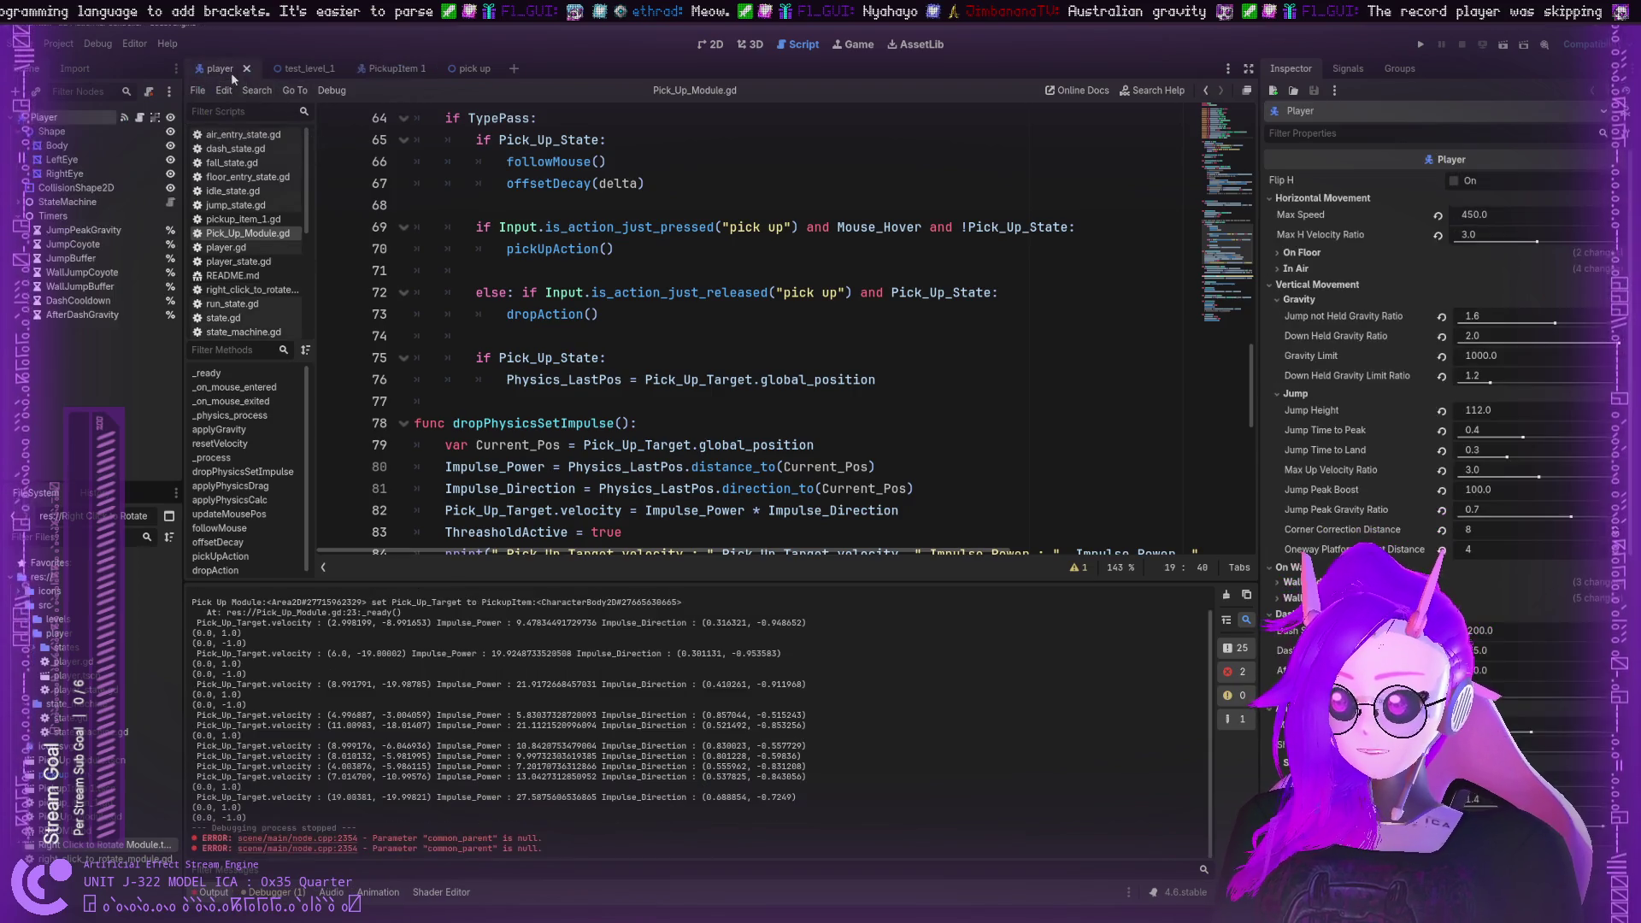
left_click(374, 66)
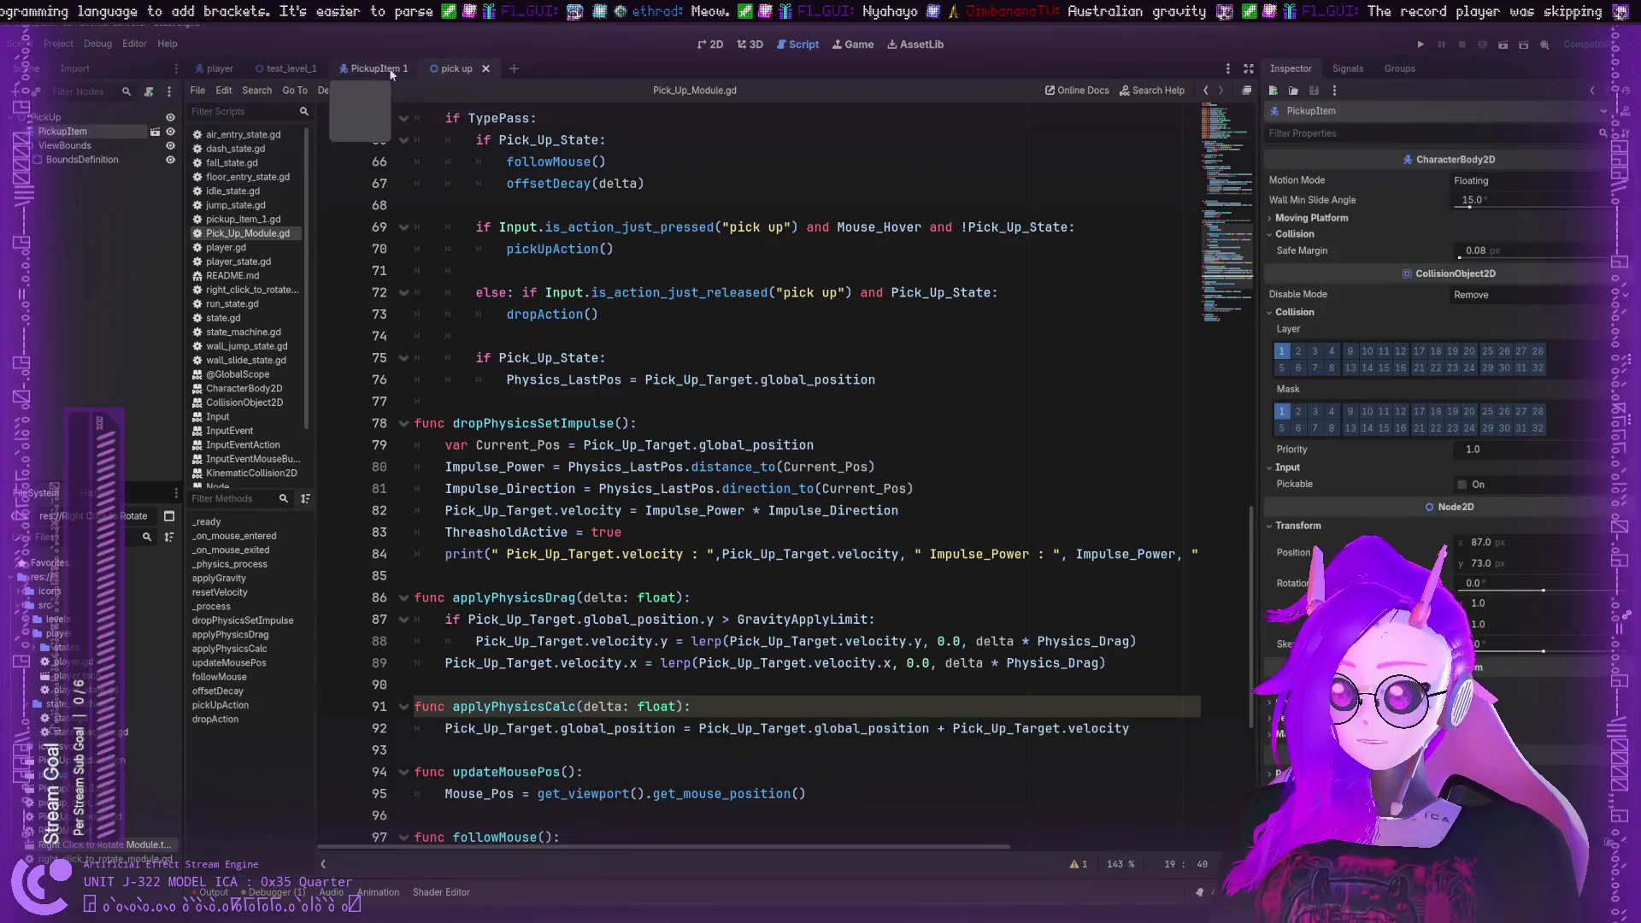
left_click(284, 69)
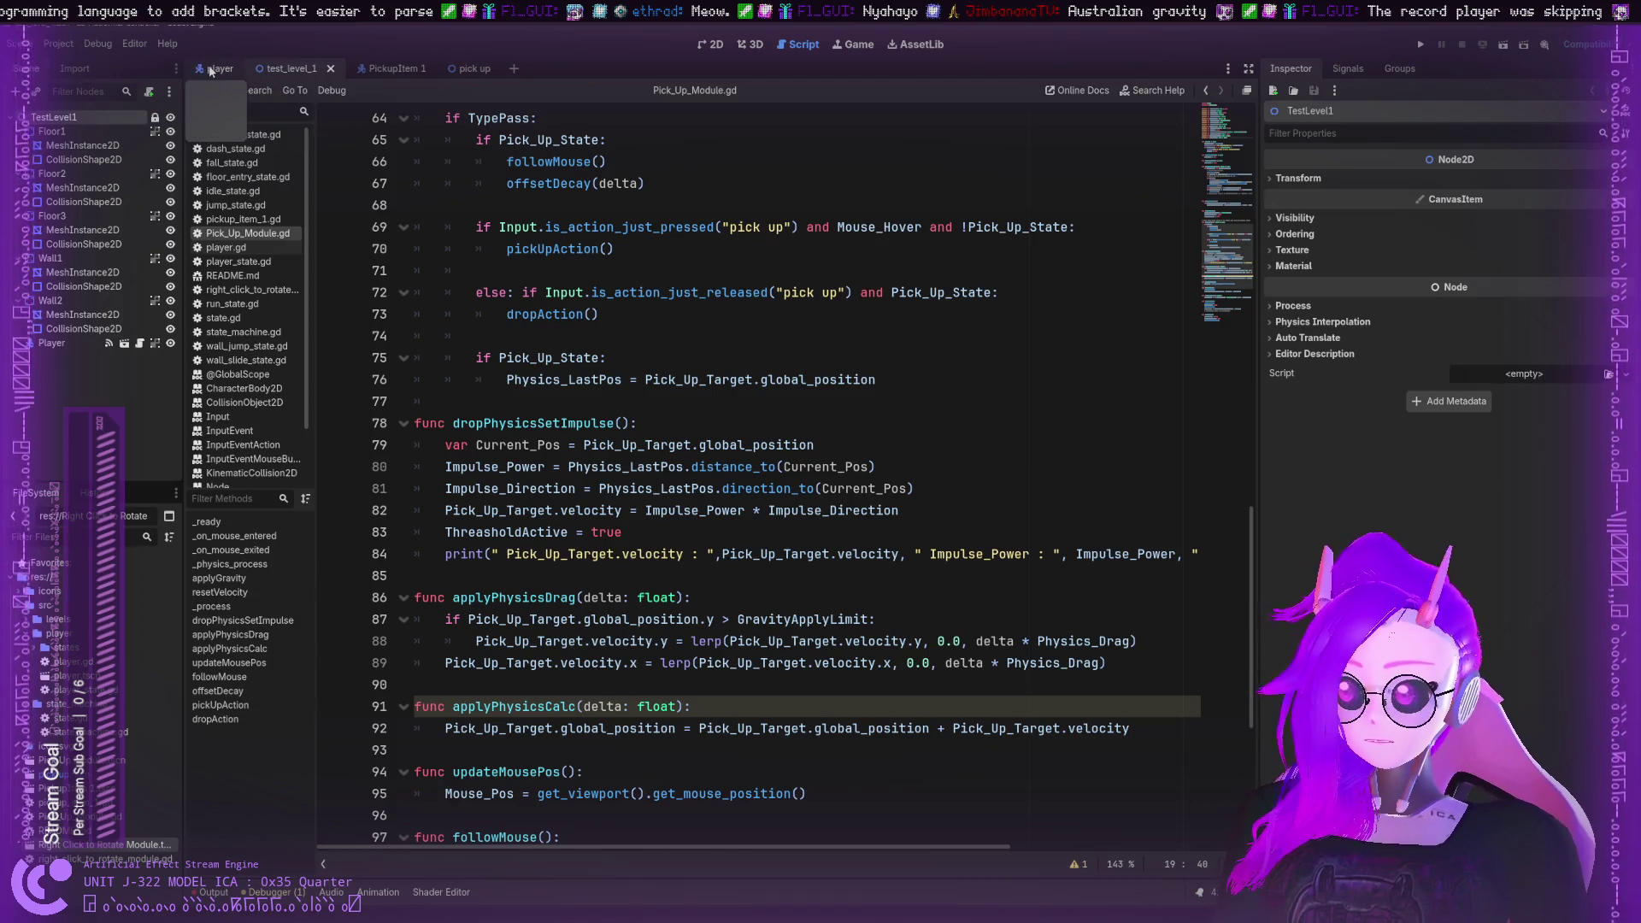
left_click(236, 75)
left_click(444, 70)
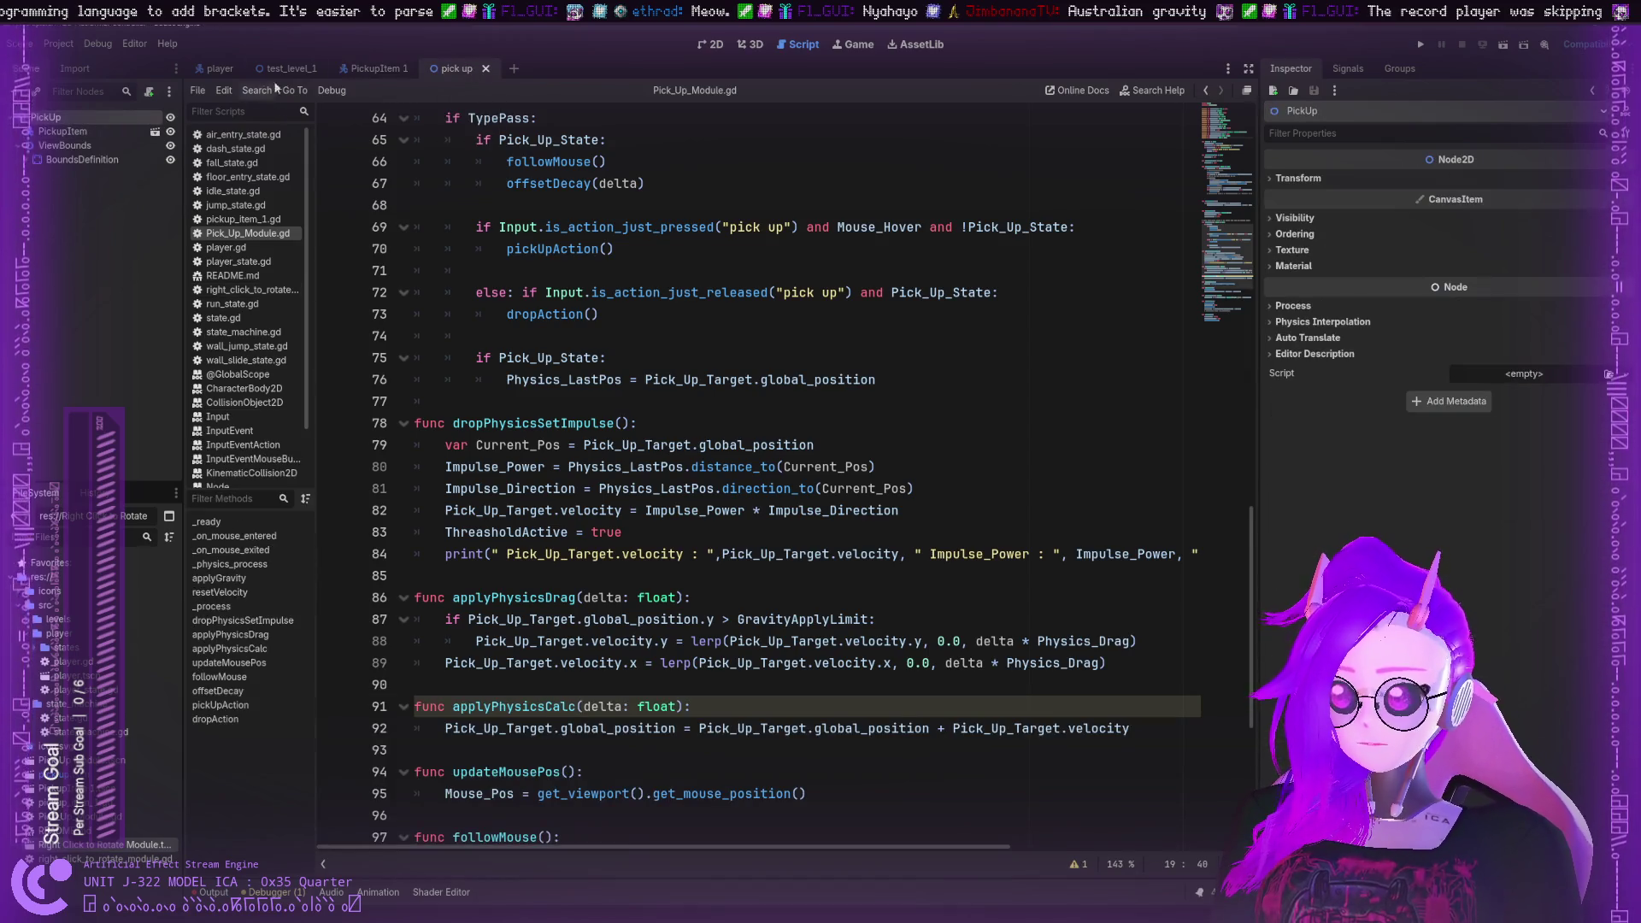
- Set PickupItem's Position x to 90 in the Inspector and save the pick up scene
left_click(710, 44)
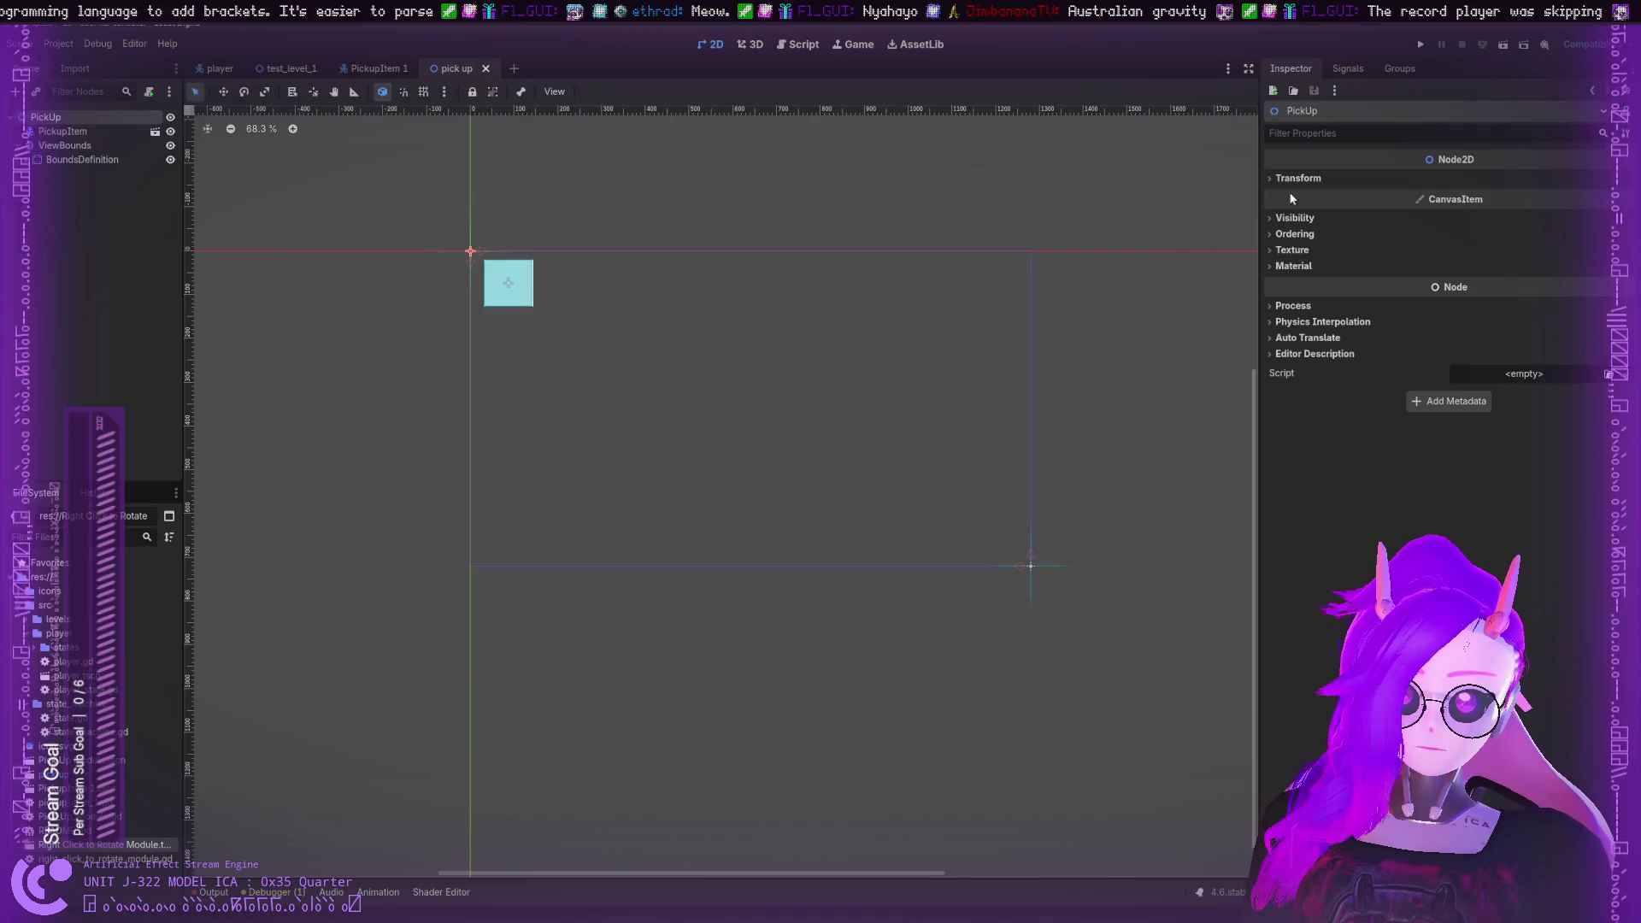
left_click(63, 131)
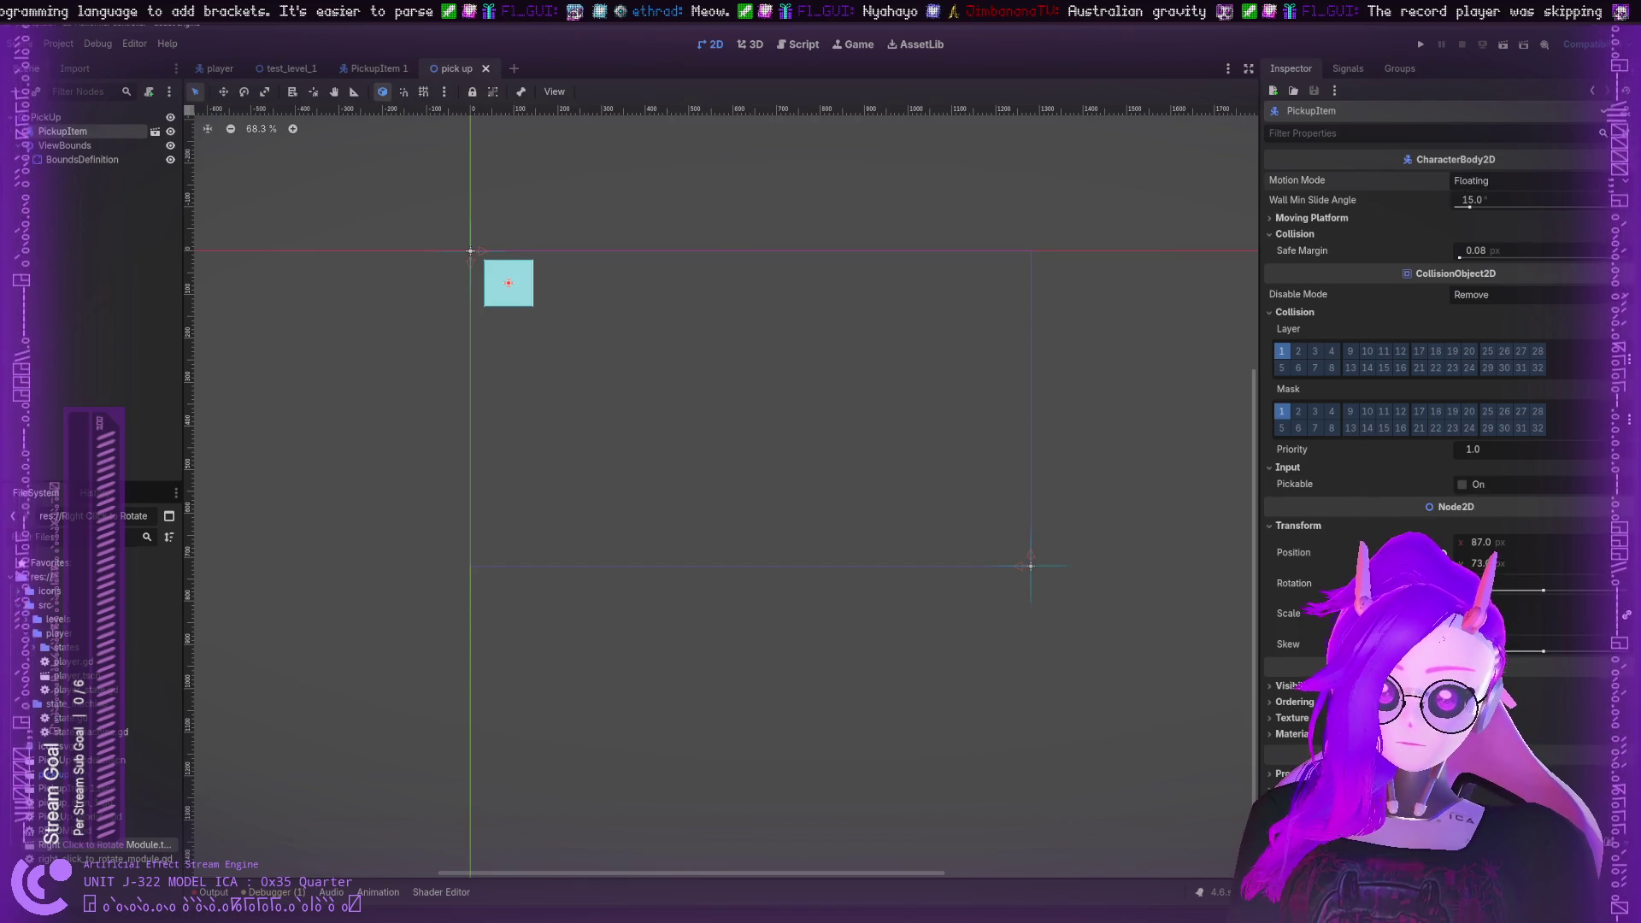
left_click_drag(1459, 547, 1629, 542)
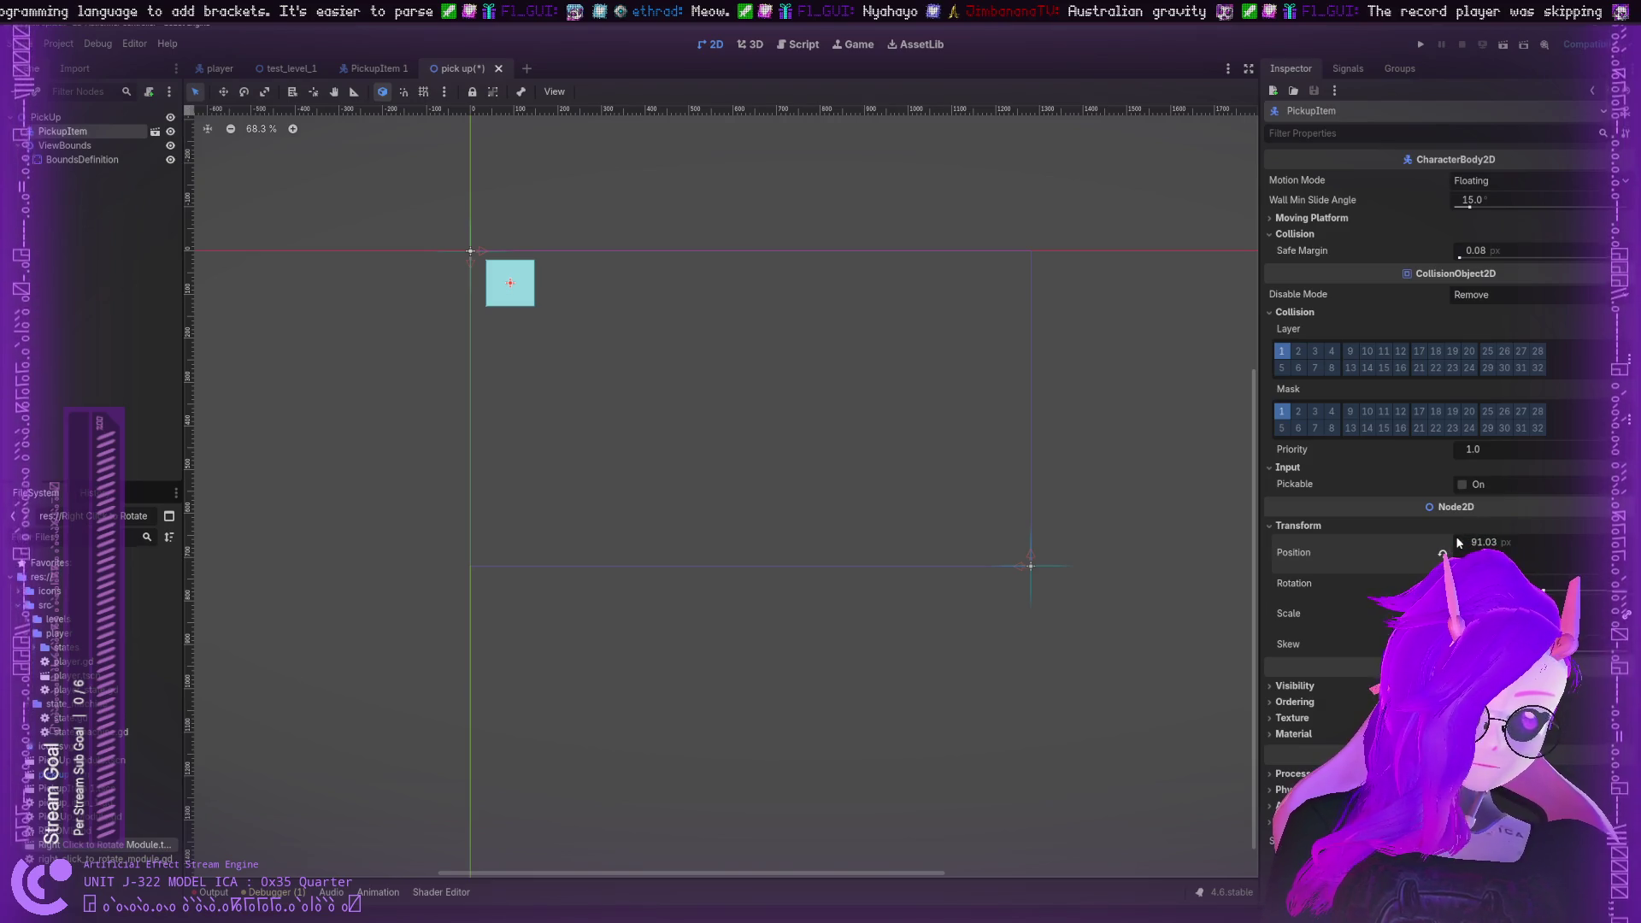
left_click(1500, 542)
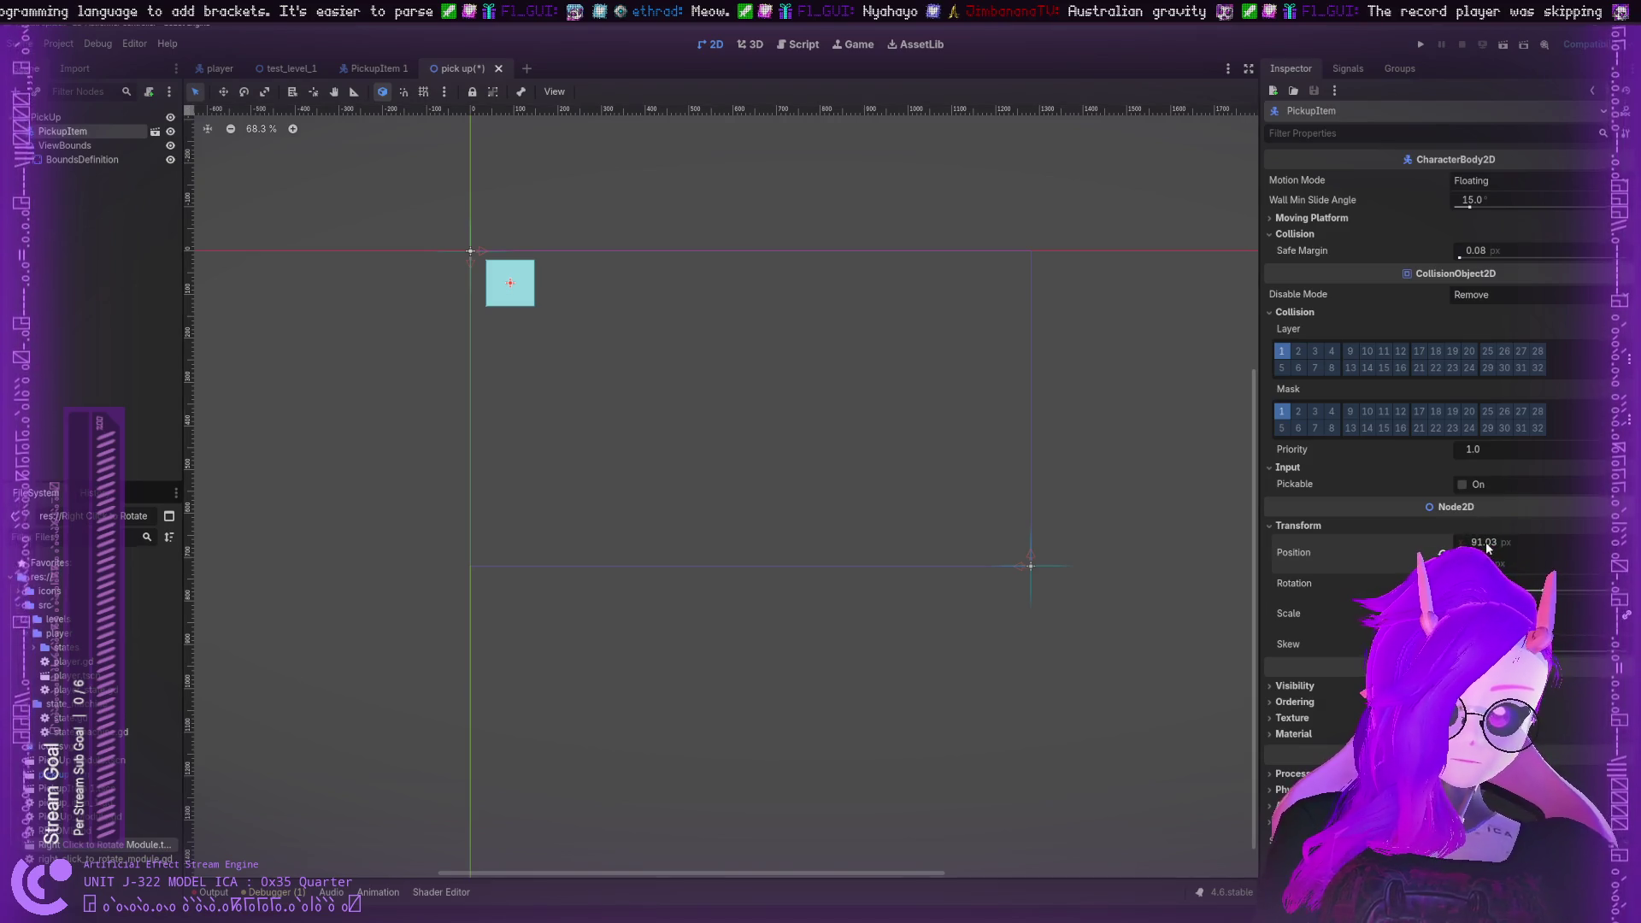
type("90")
key("Return")
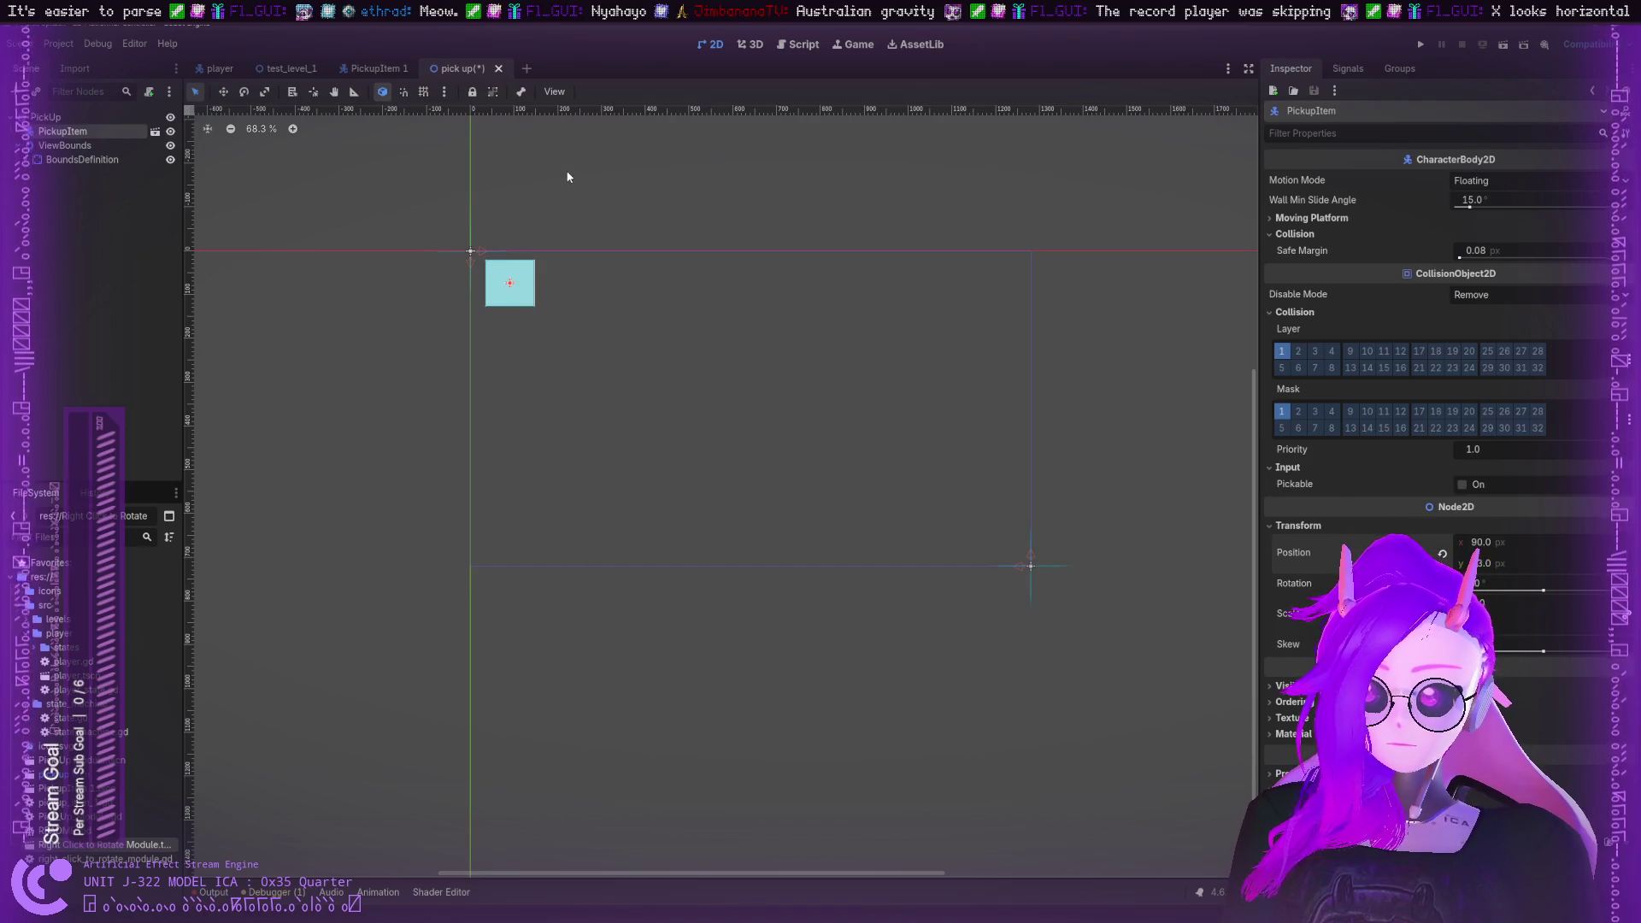
key("ctrl+s")
- In Pick_Up_Module.gd, insert a new empty line after line 54 in applyGravity
left_click(803, 45)
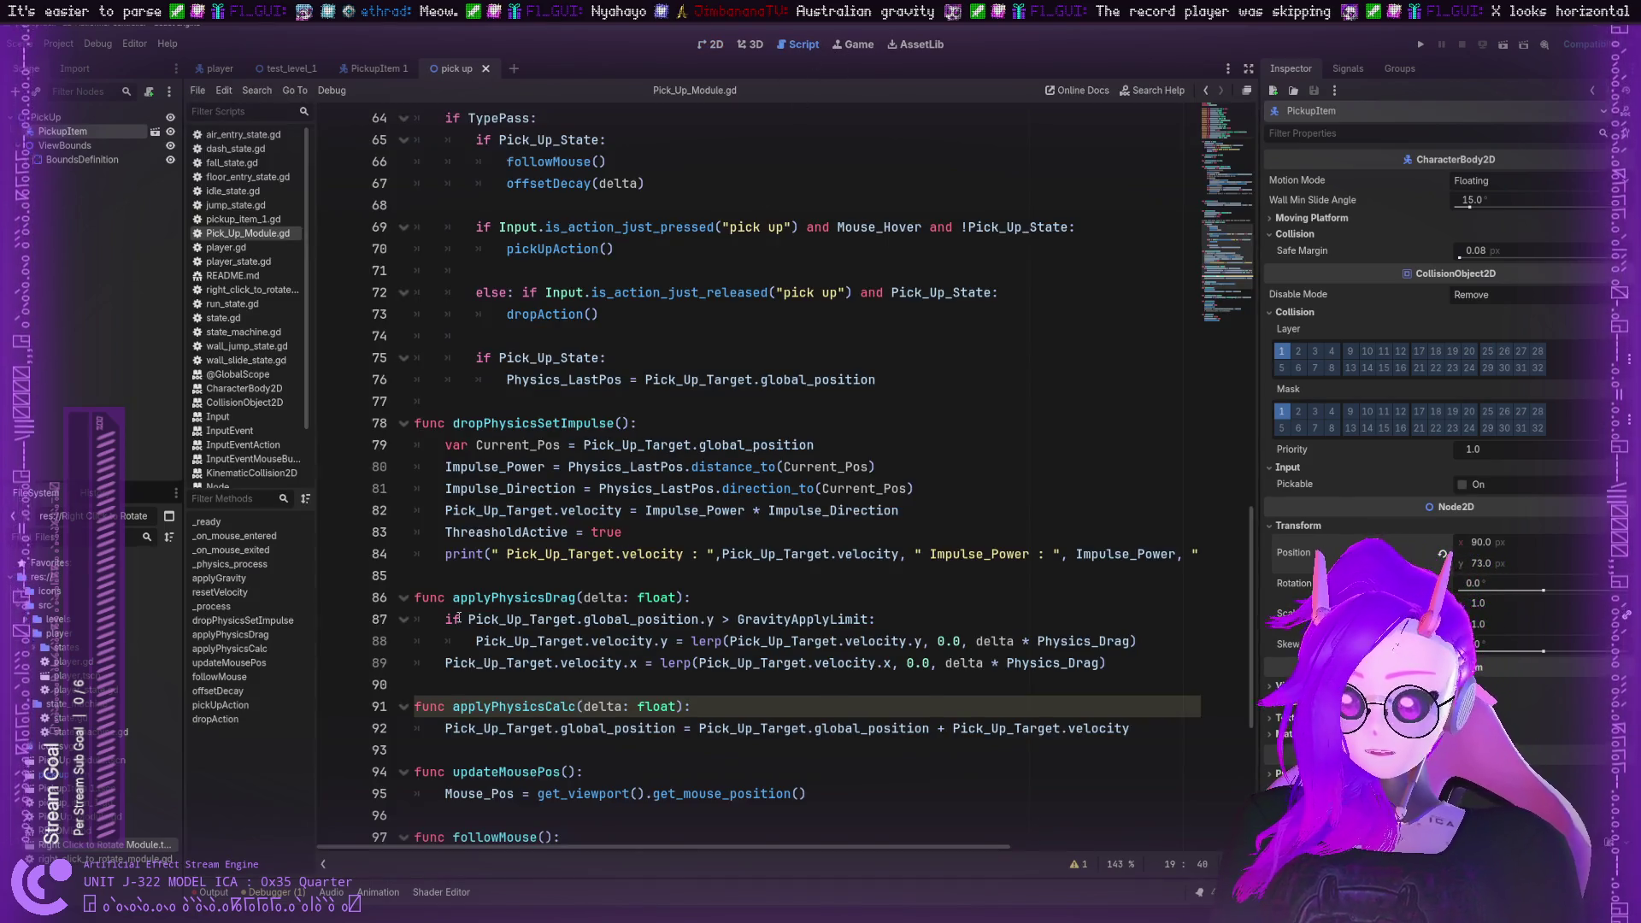
scroll(626, 434, "down", 5)
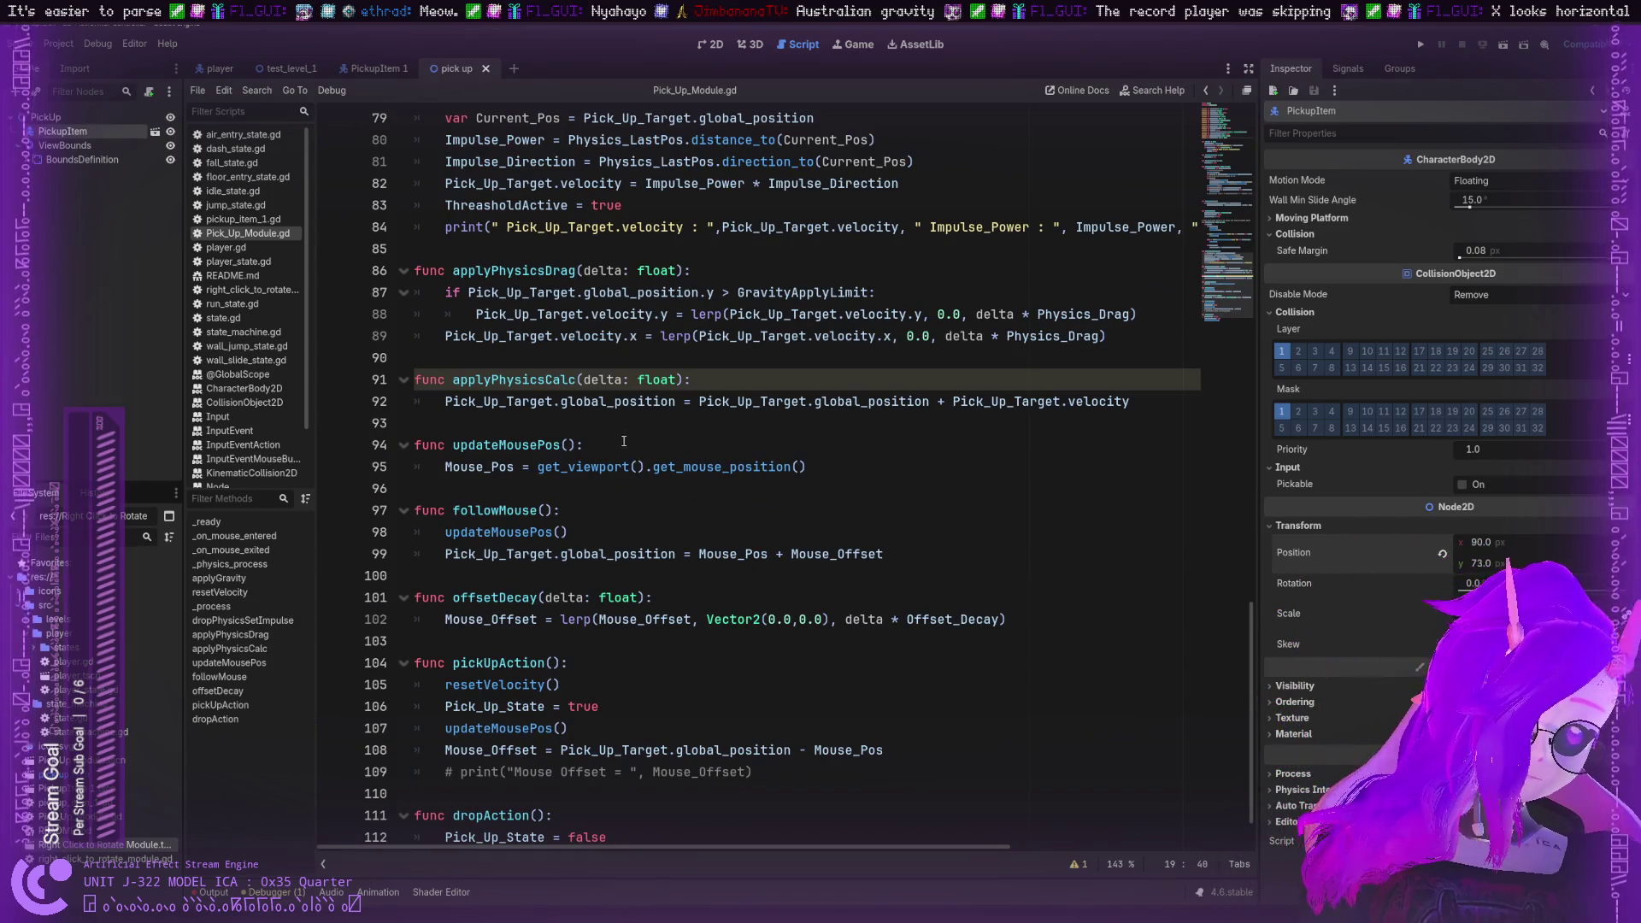
left_click(586, 443)
scroll(586, 444, "down", 1)
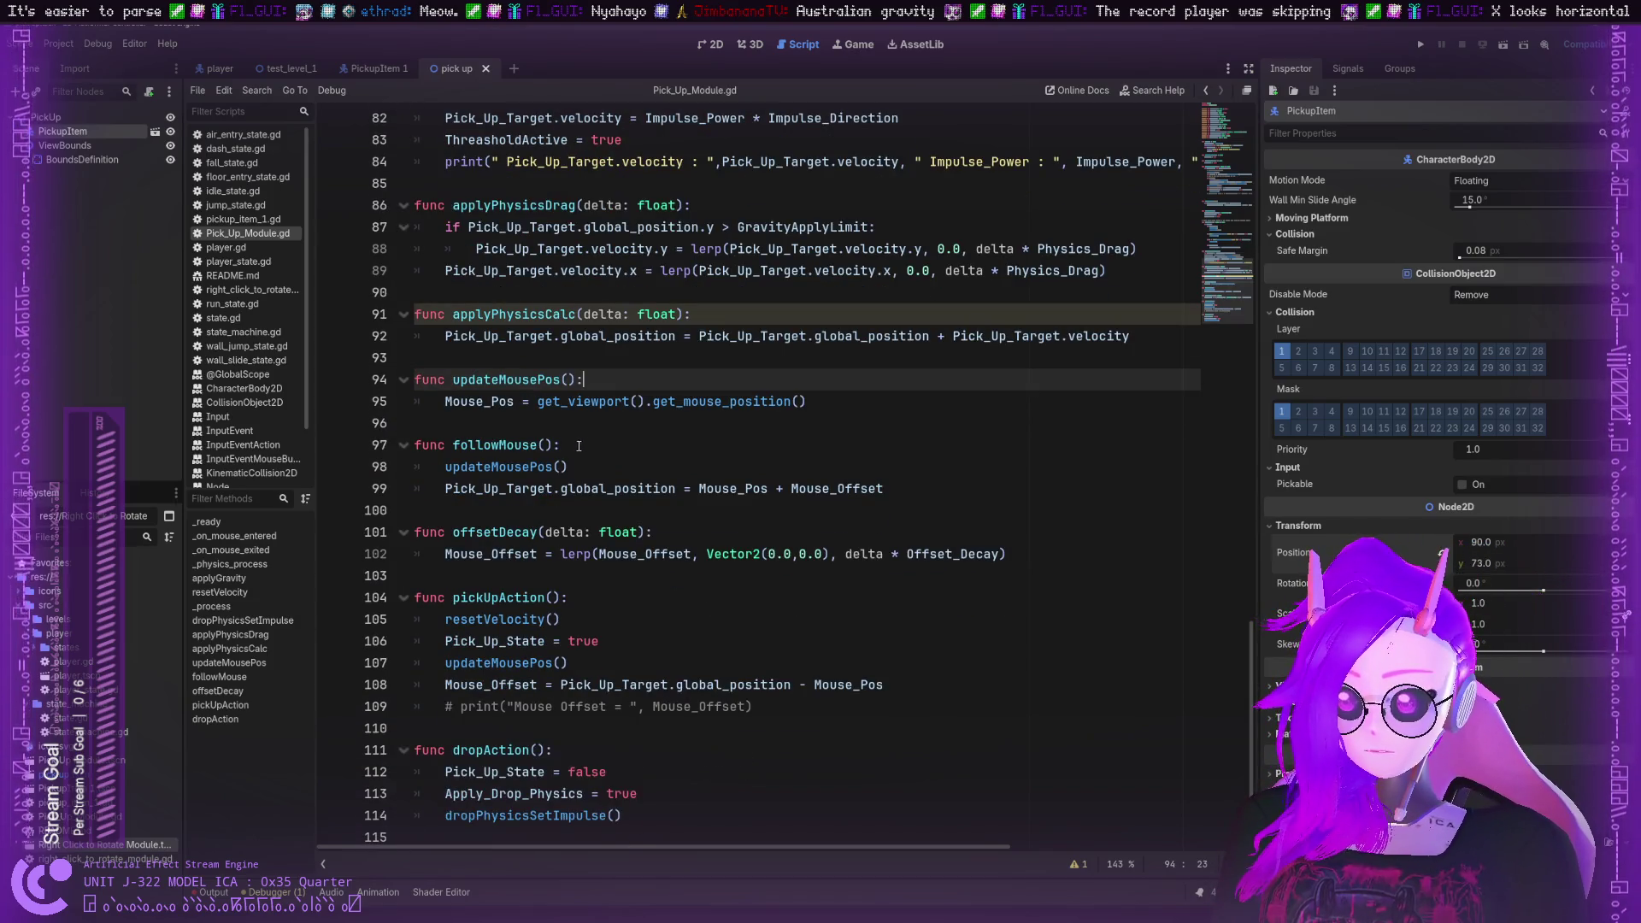
scroll(556, 478, "up", 7)
scroll(556, 477, "up", 8)
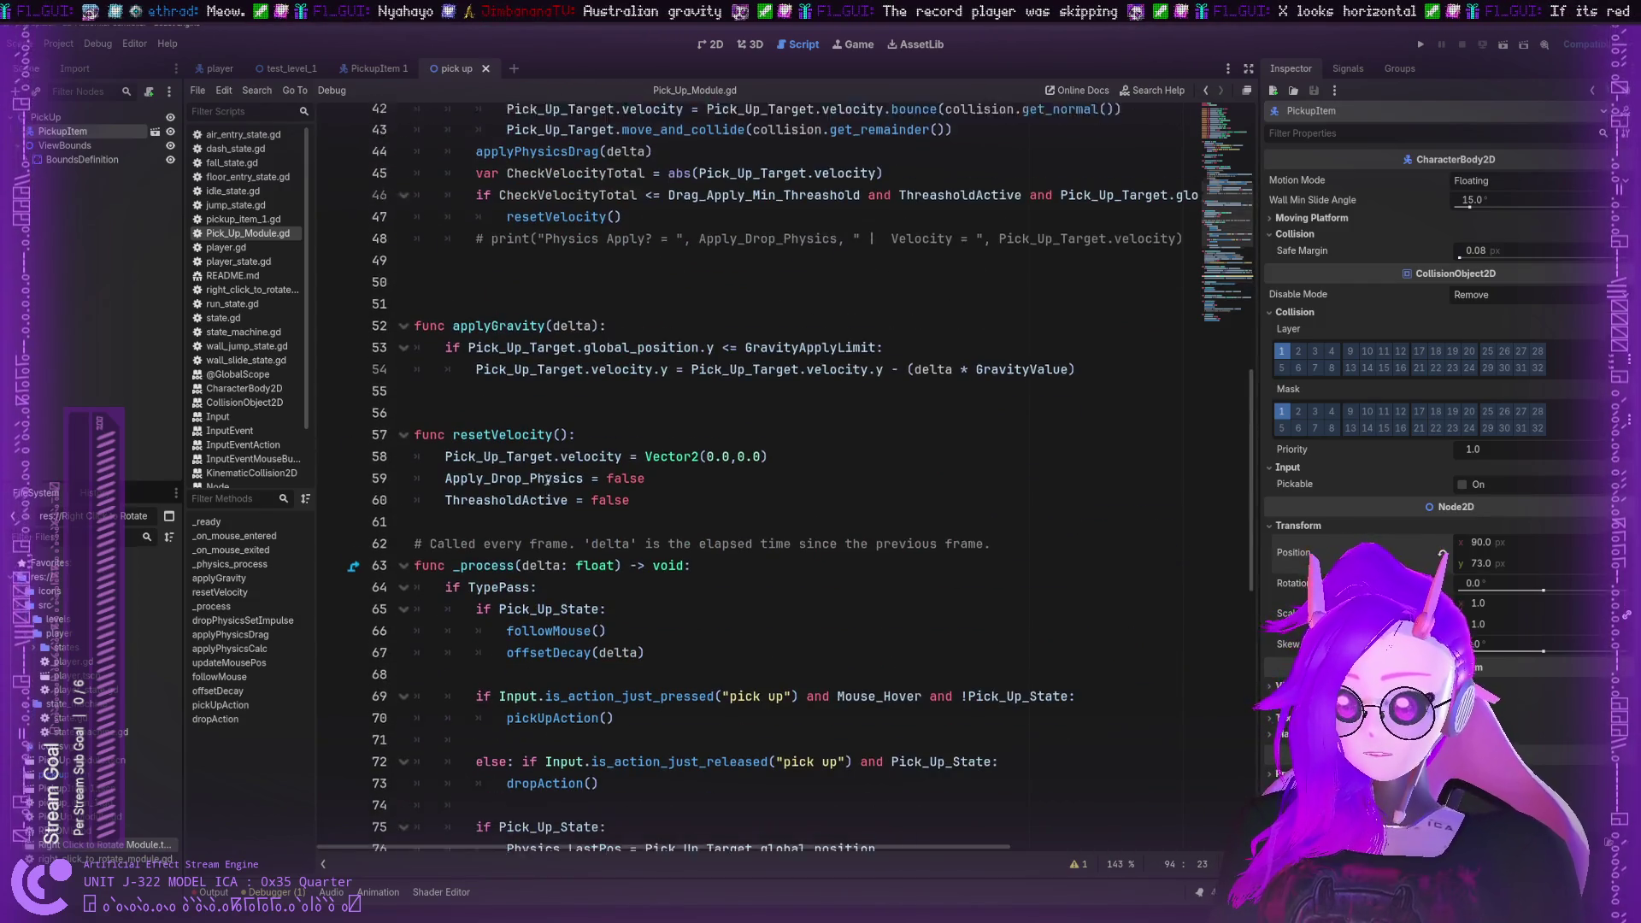
scroll(810, 533, "up", 1)
left_click(1111, 532)
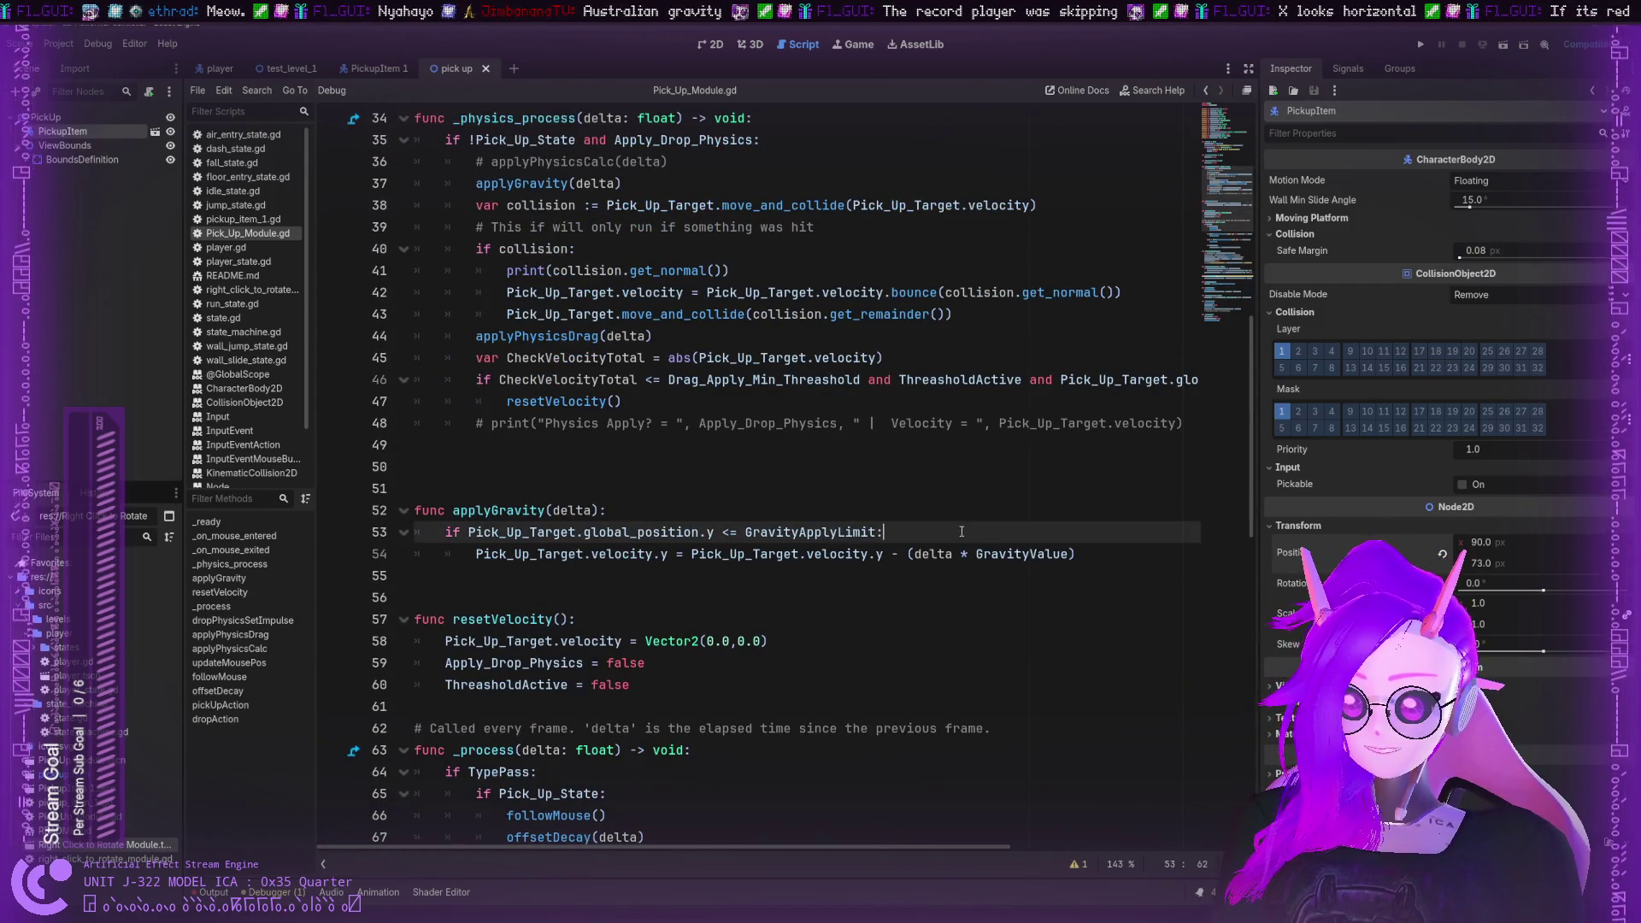
left_click(1132, 557)
key("Return")
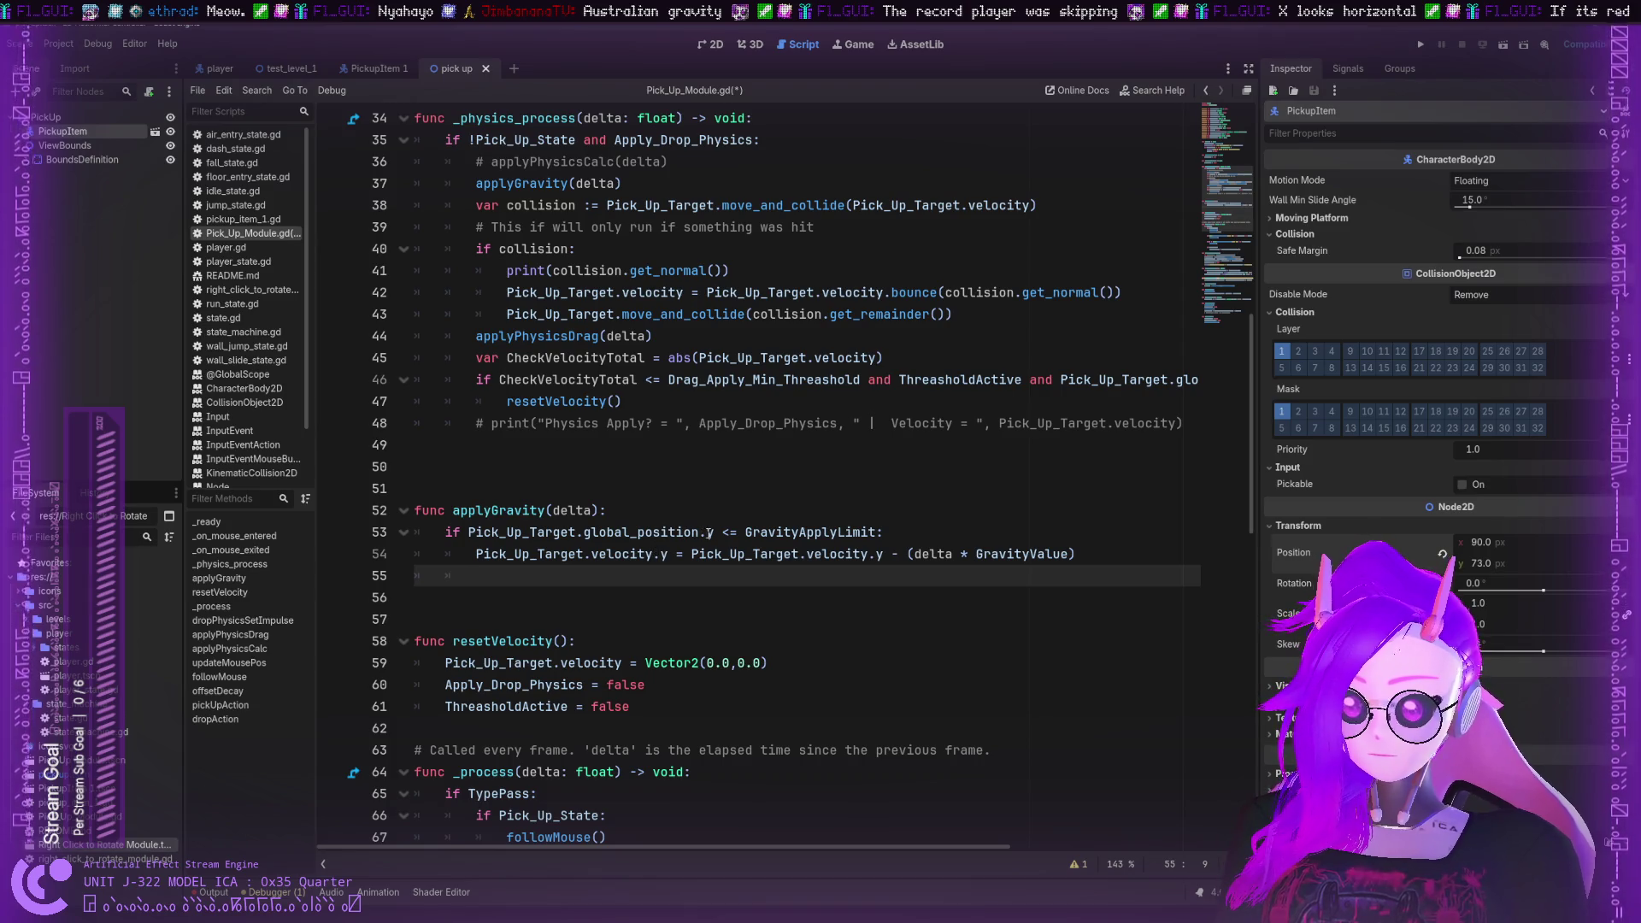
- Write a print call on line 55 with the message "Applying Gravity | Velocity ="
mouse_move(713, 531)
left_mouse_down()
mouse_move(453, 532)
mouse_move(467, 531)
left_mouse_up()
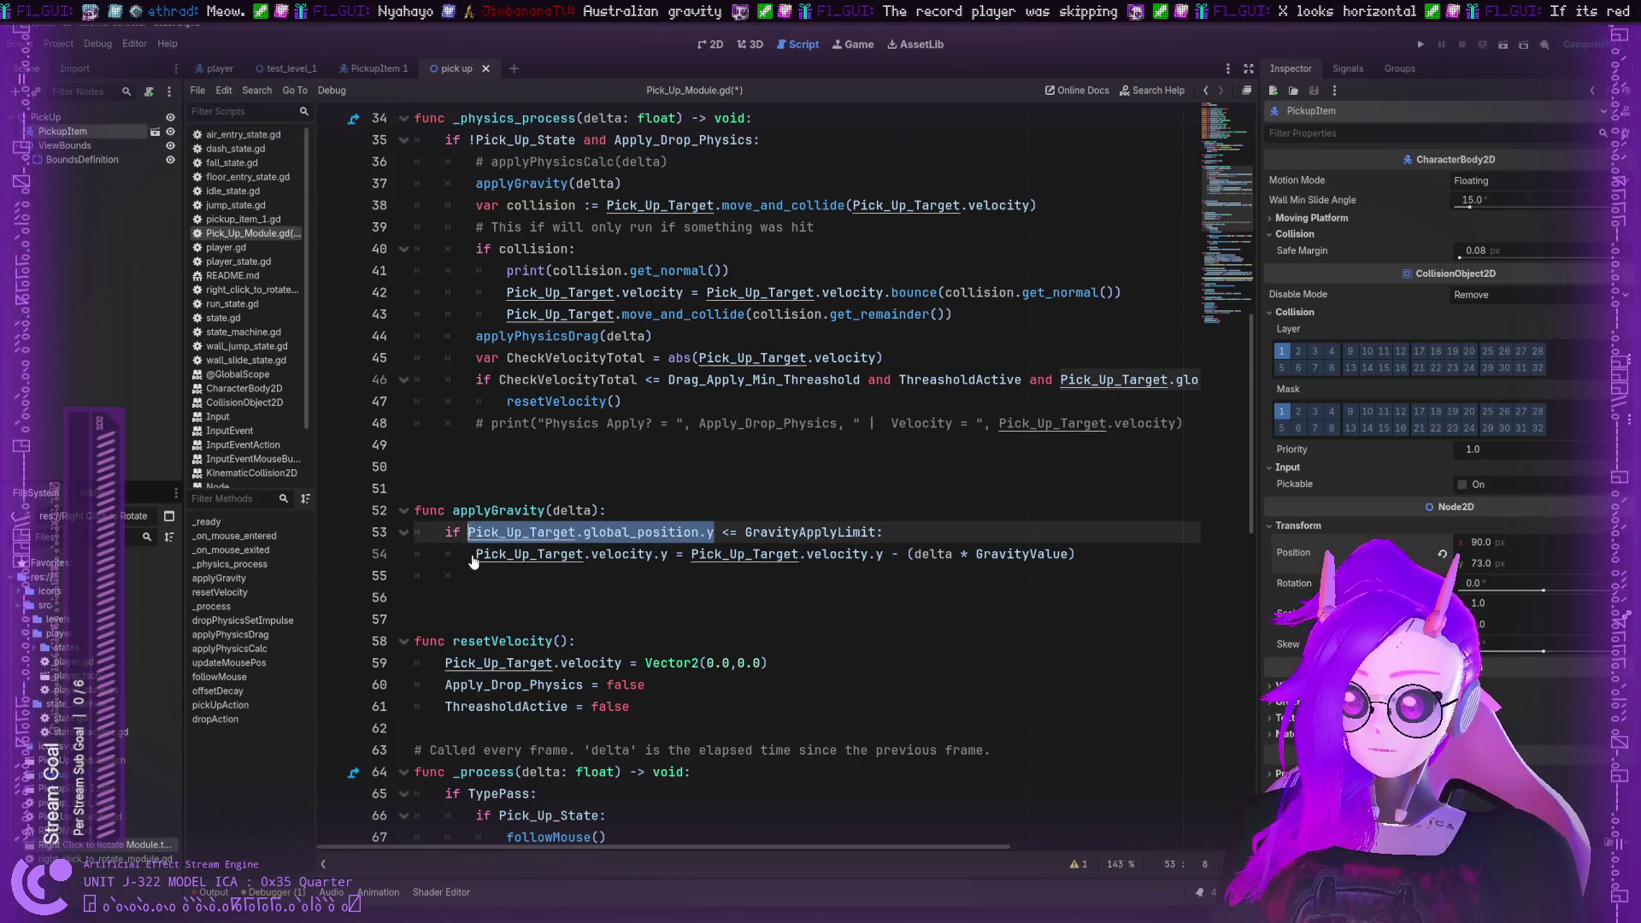
left_click(486, 568)
type("print")
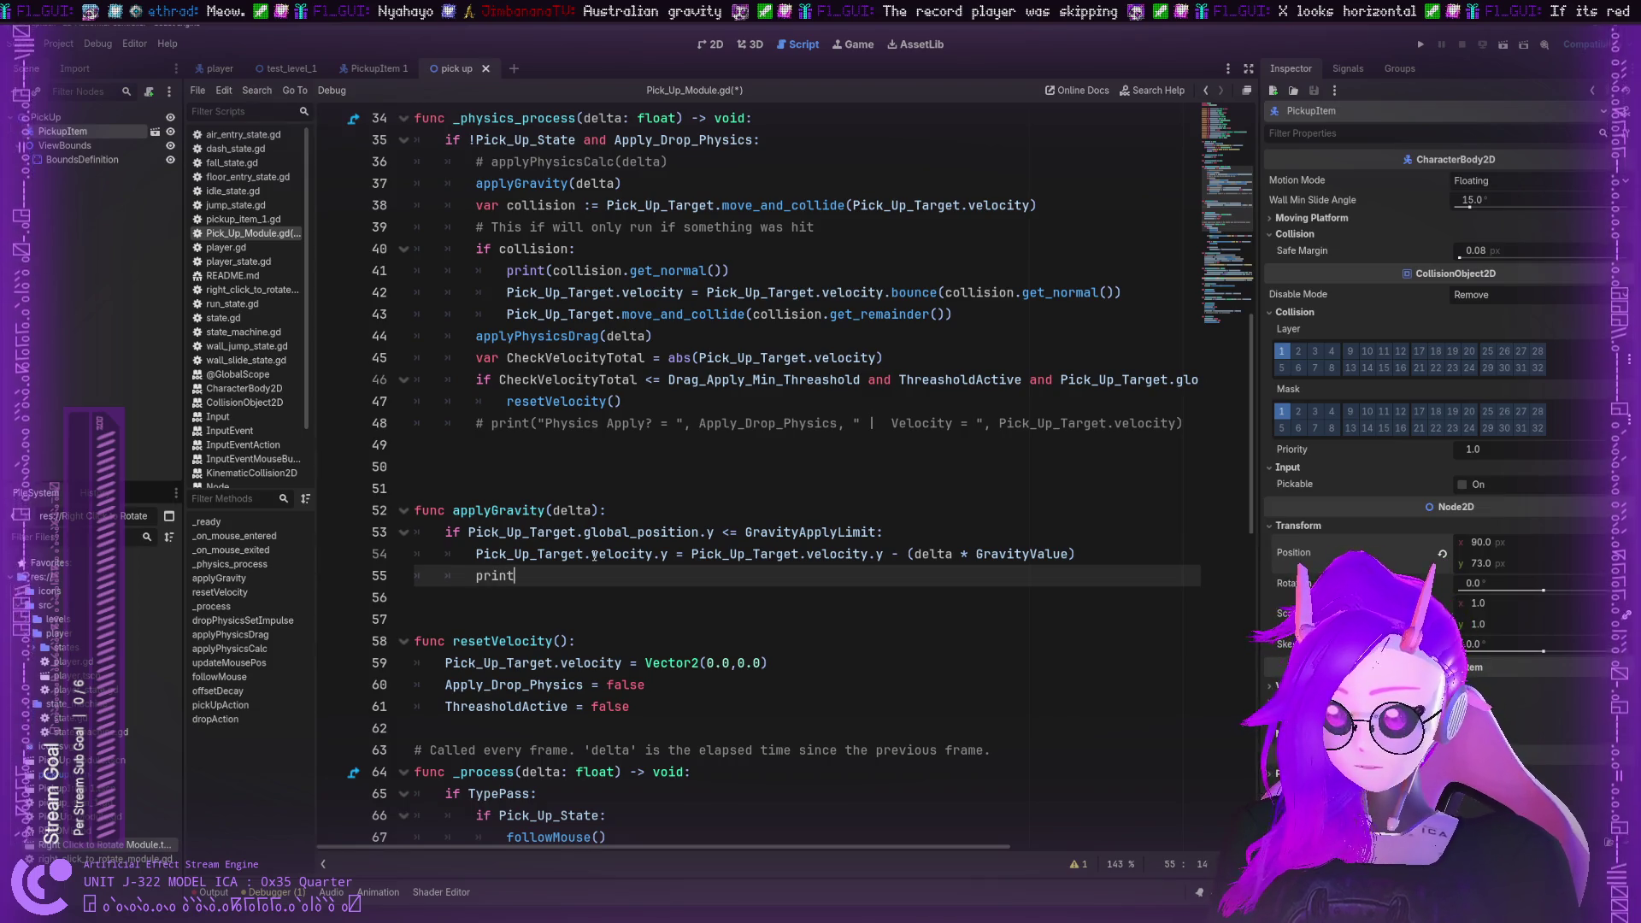
key("BackSpace")
type("(Applyin")
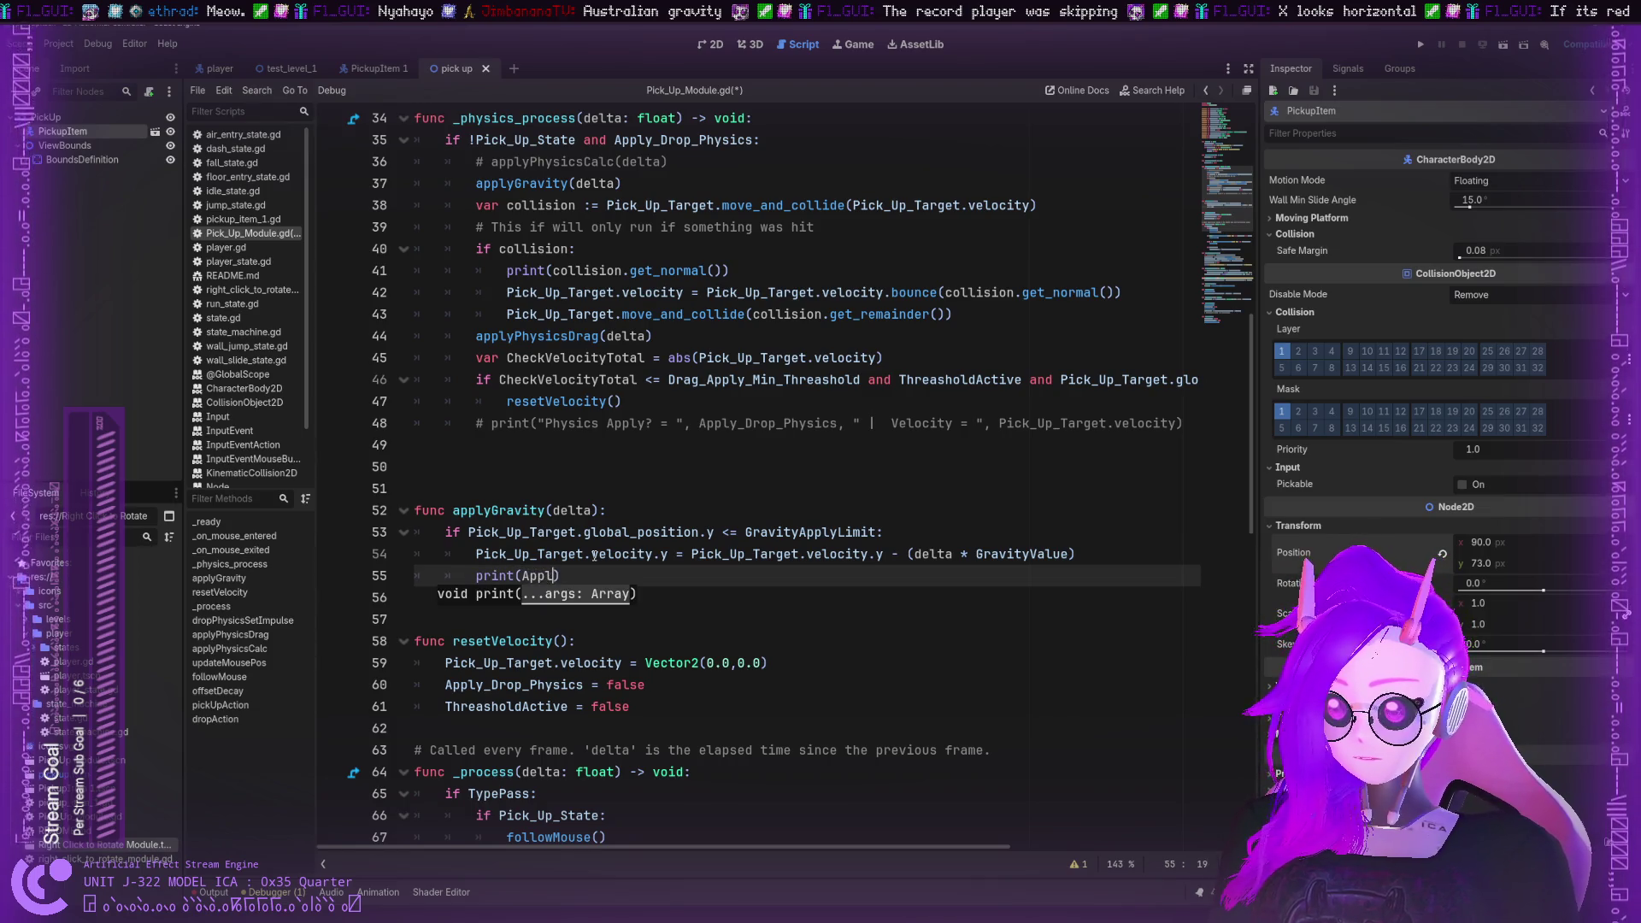
type("g Z")
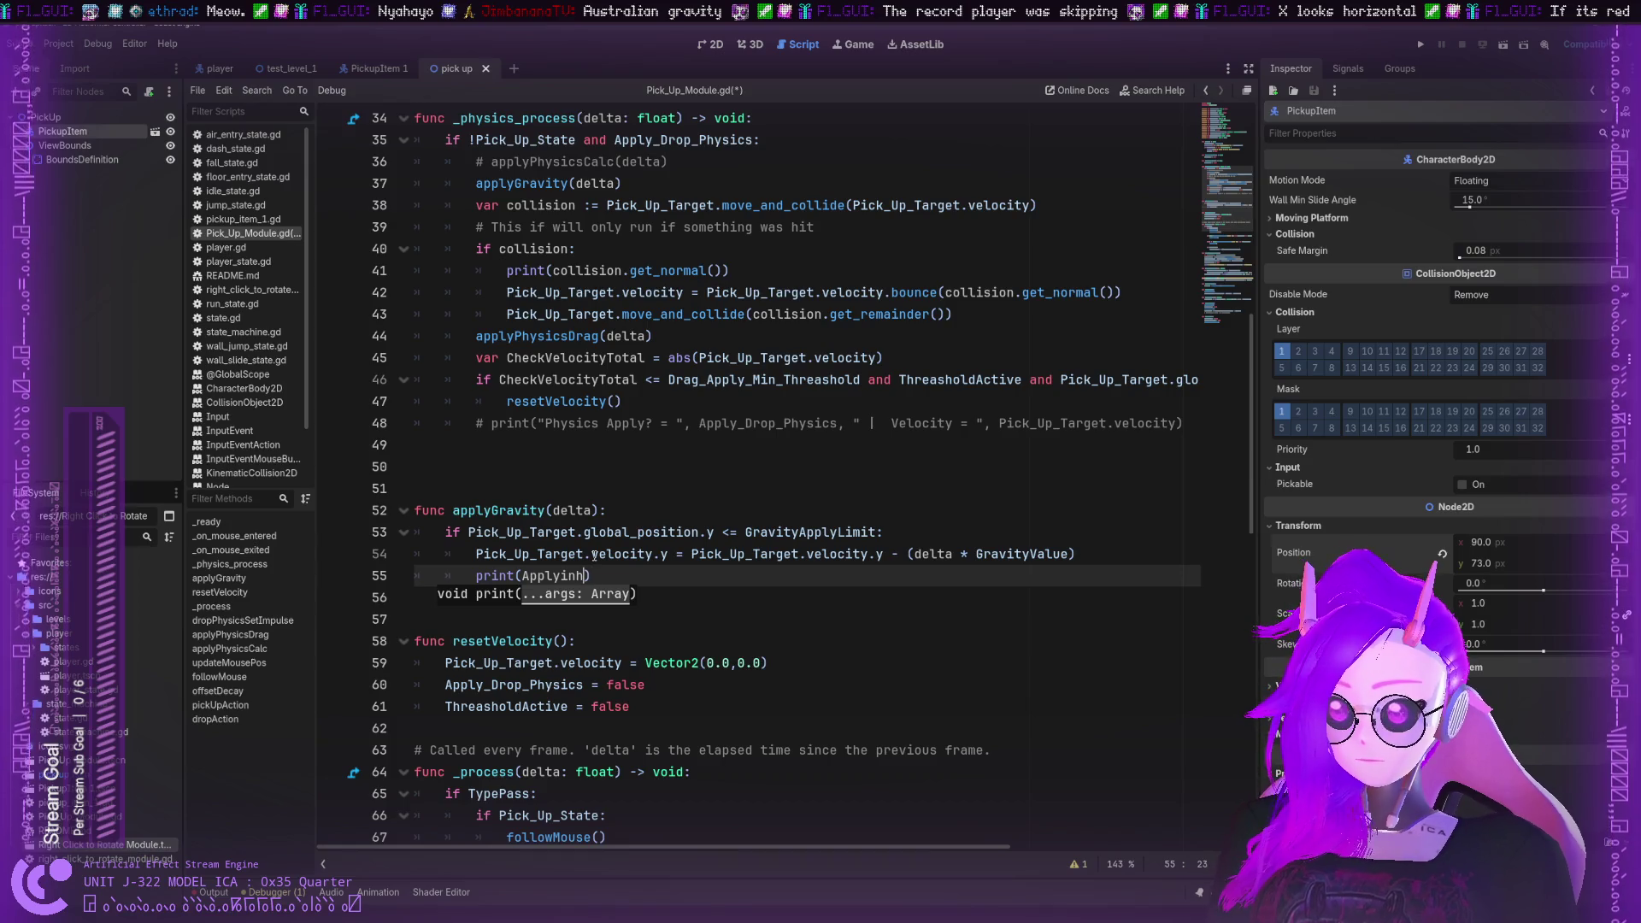
key("BackSpace")
type("Gr")
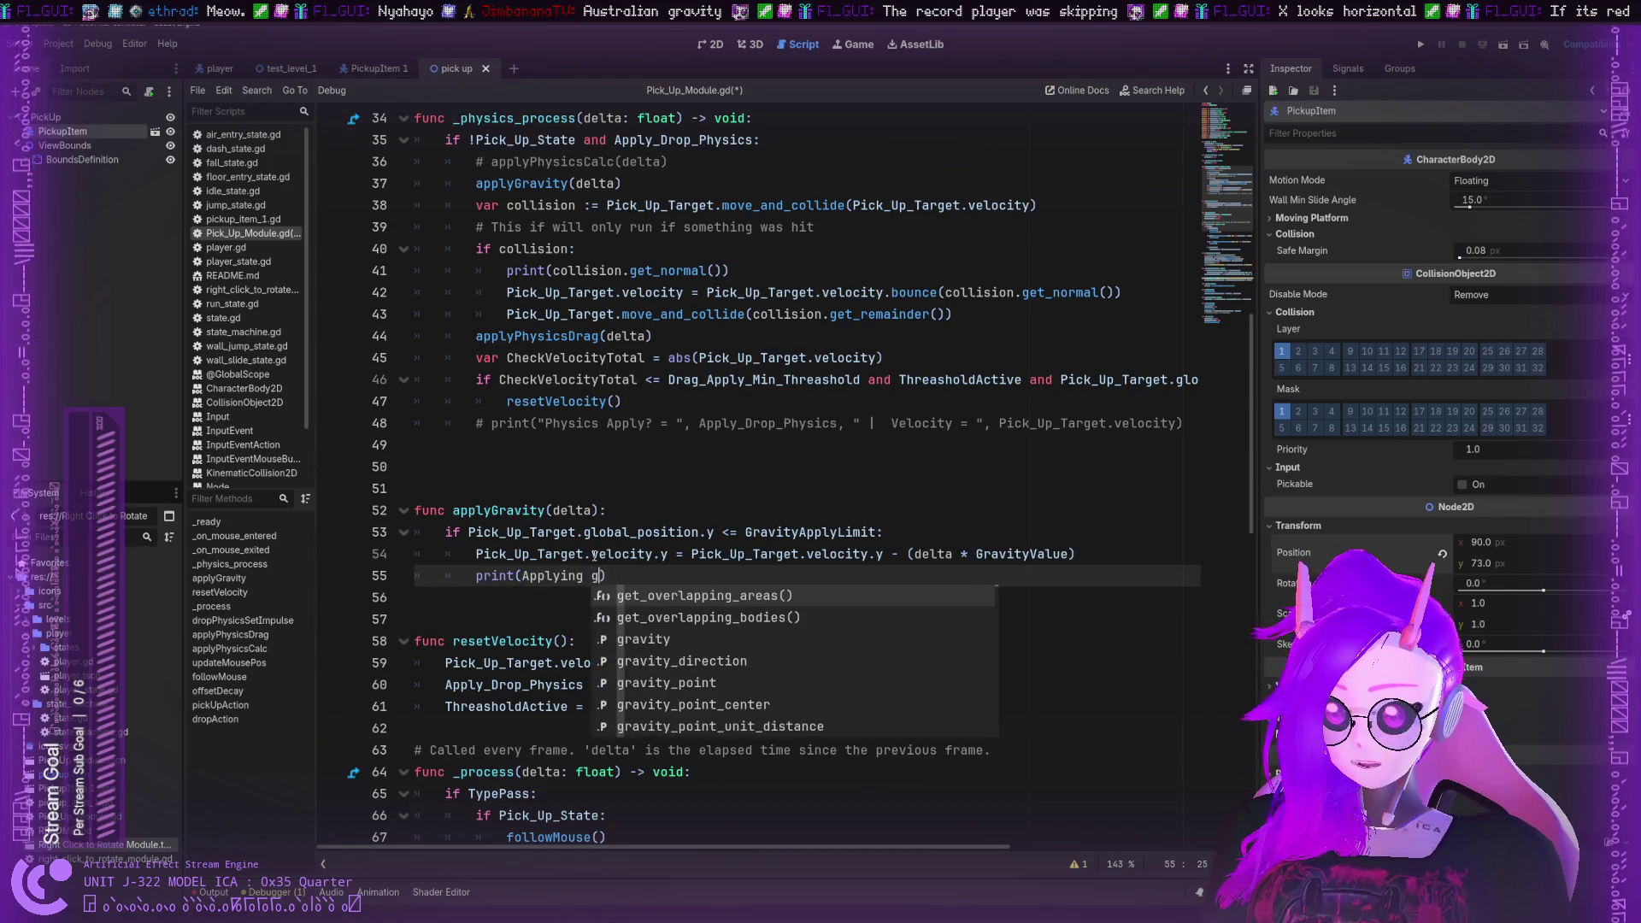
type("avity")
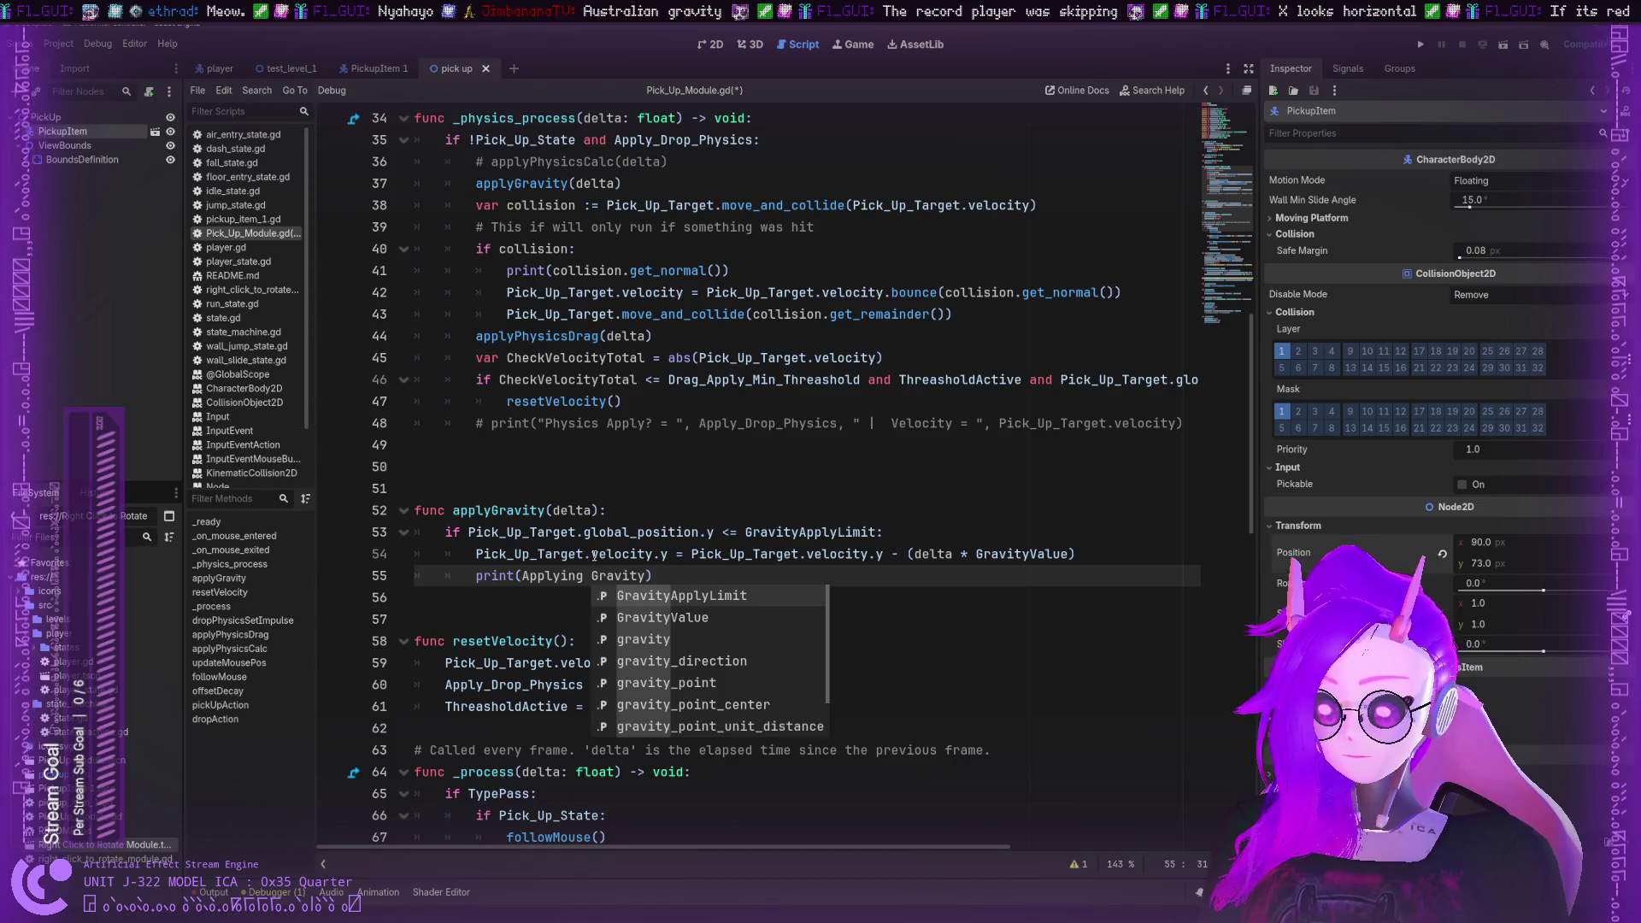
key("Left")
key("Left")
key("Left")
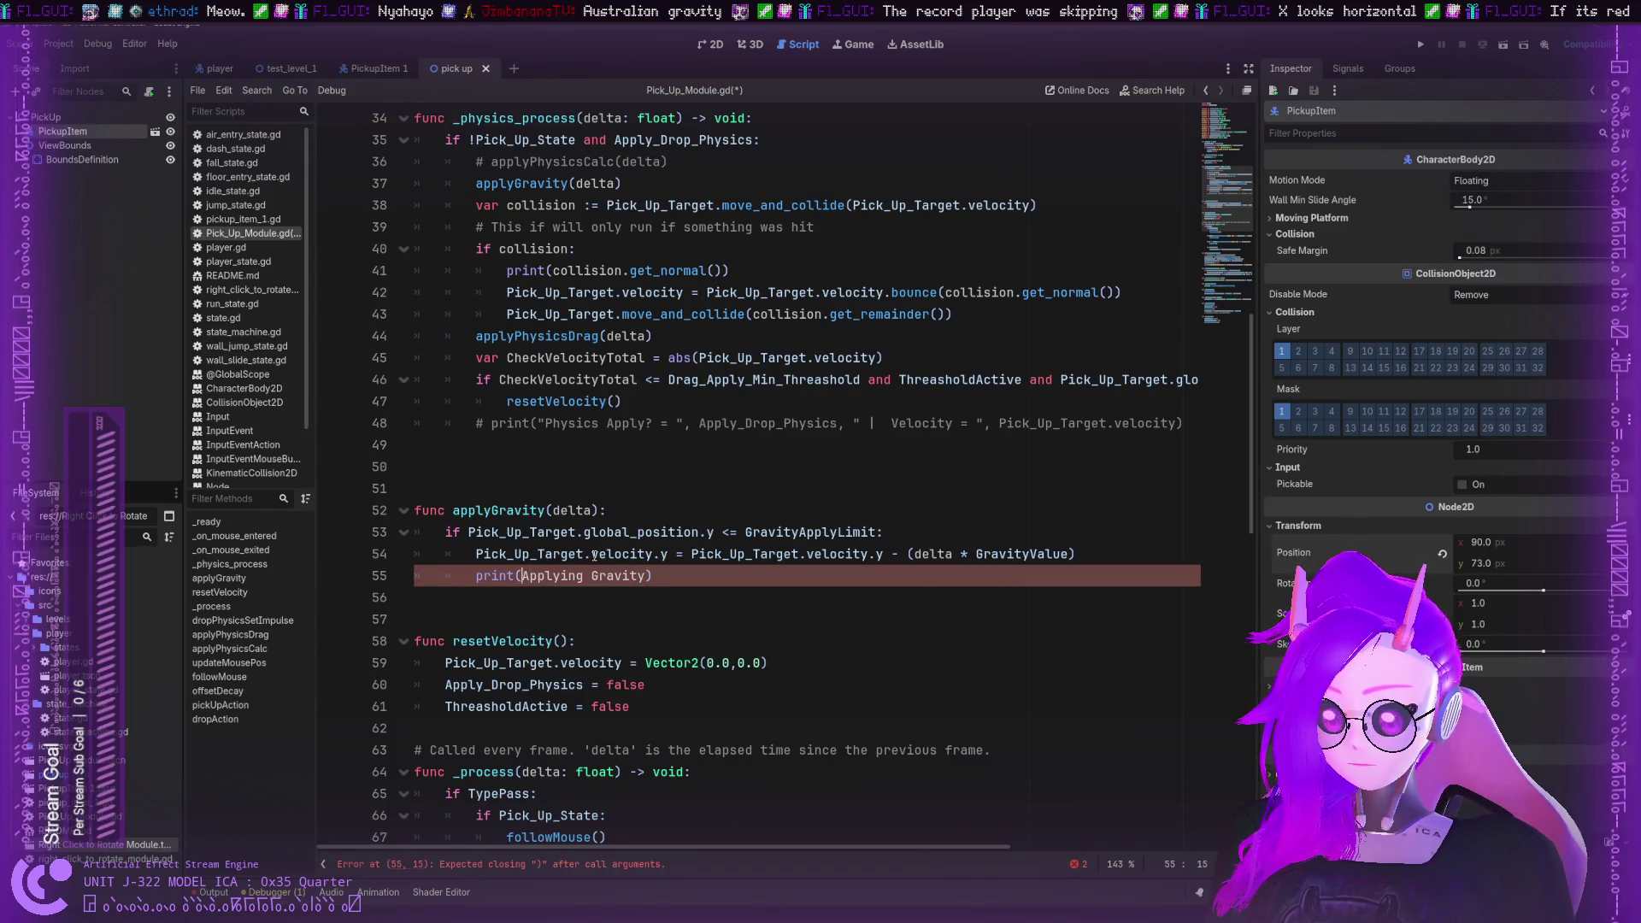
type("\"")
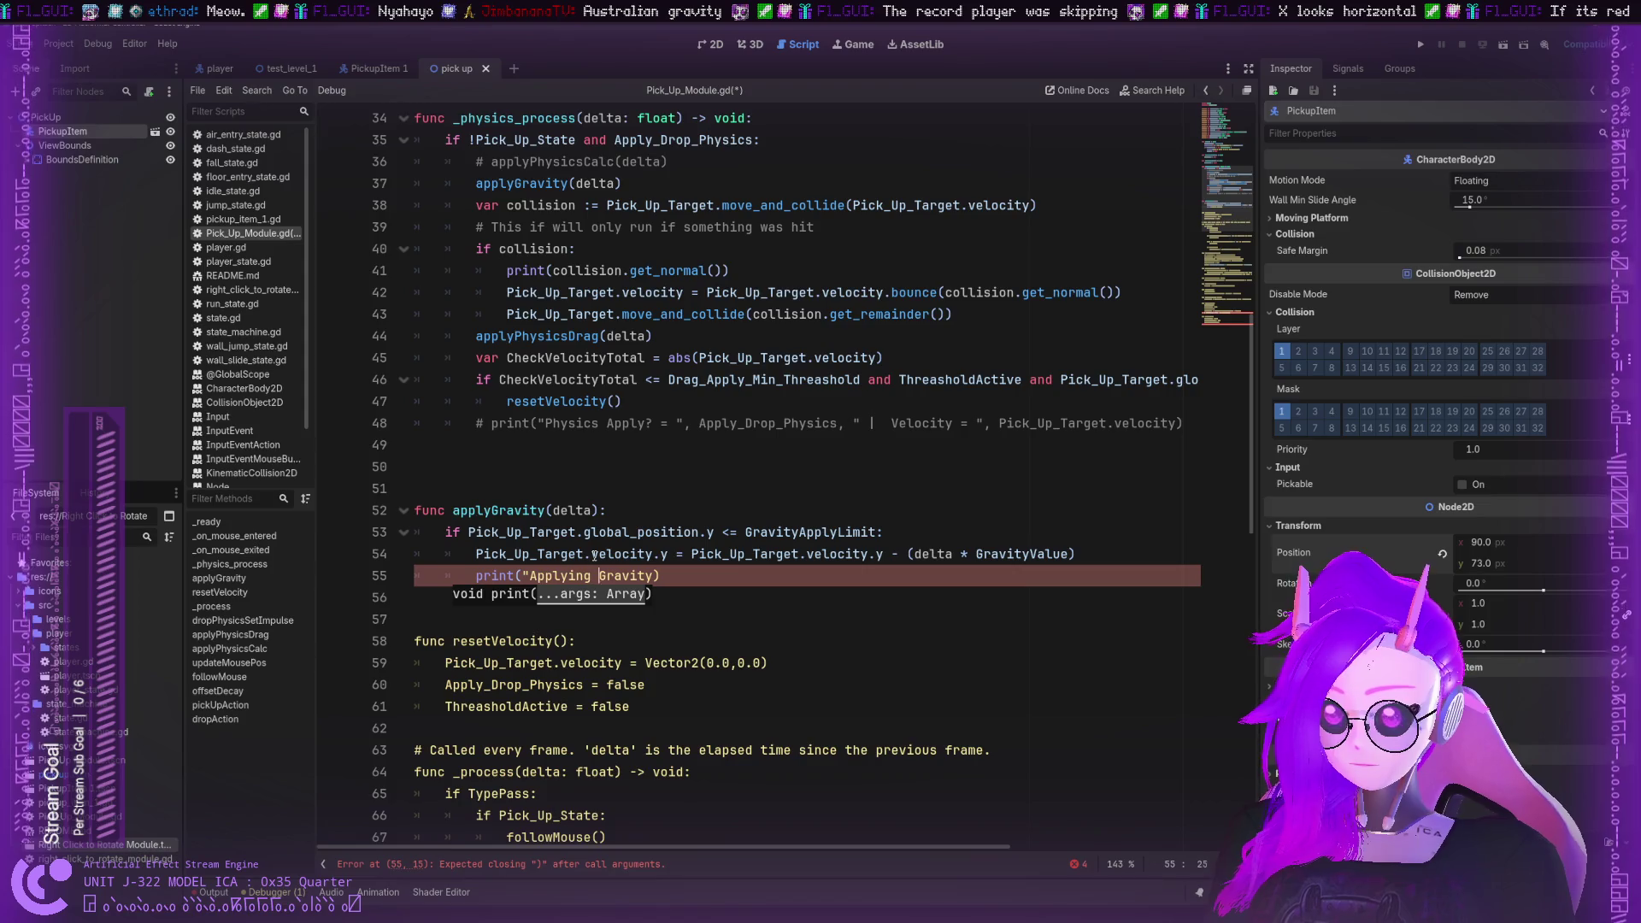
type("\"")
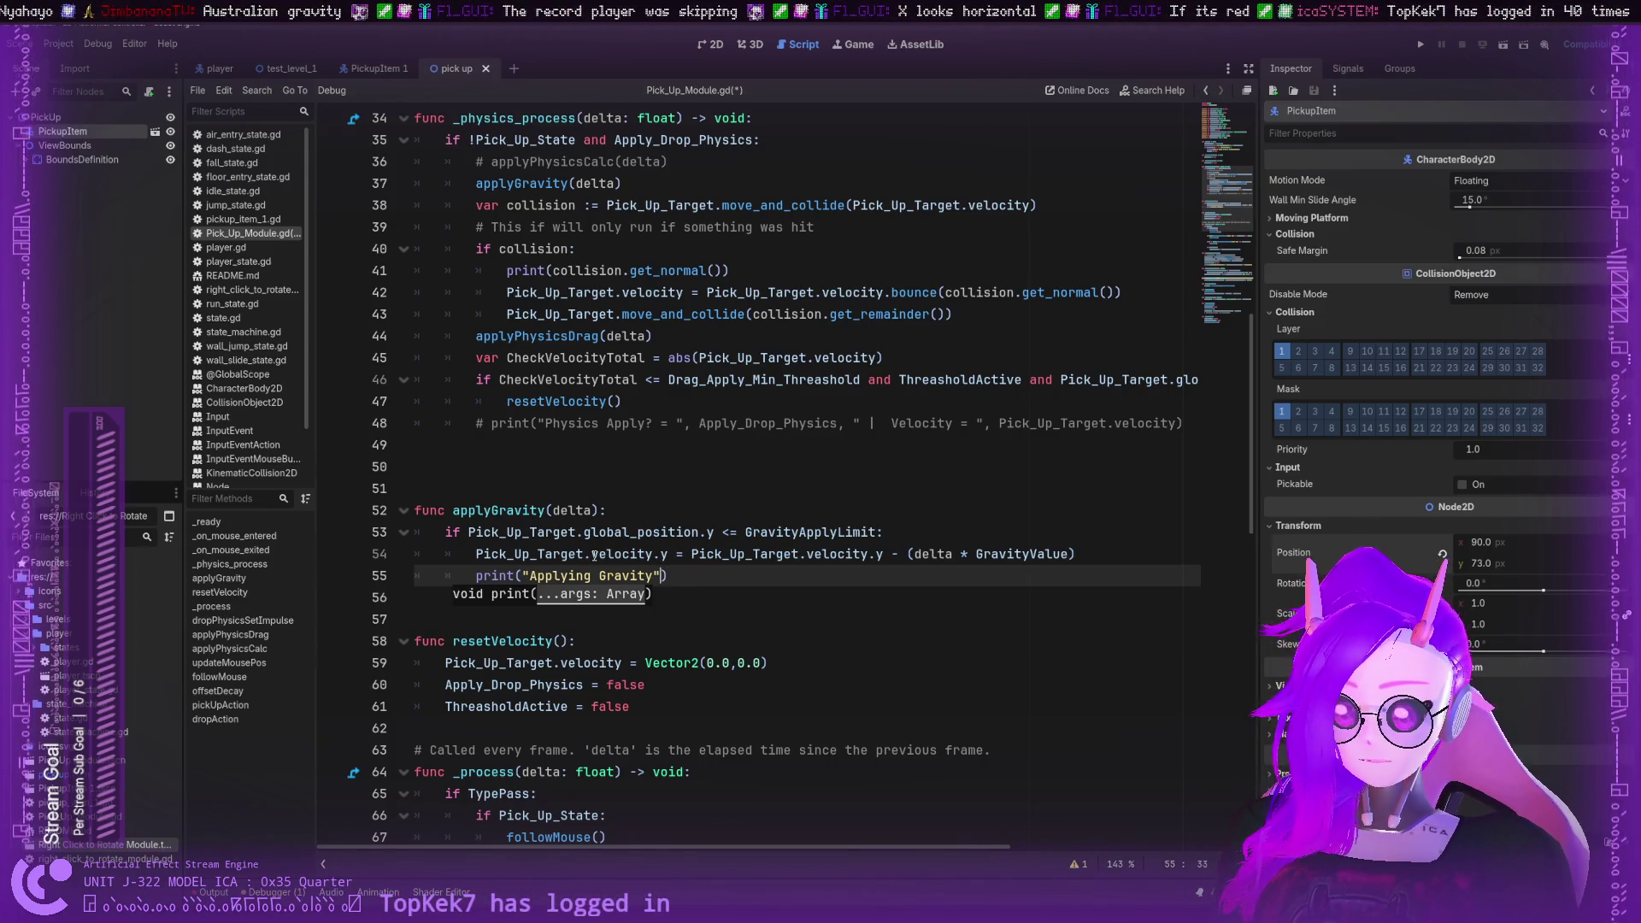
key("BackSpace")
type("\", \"")
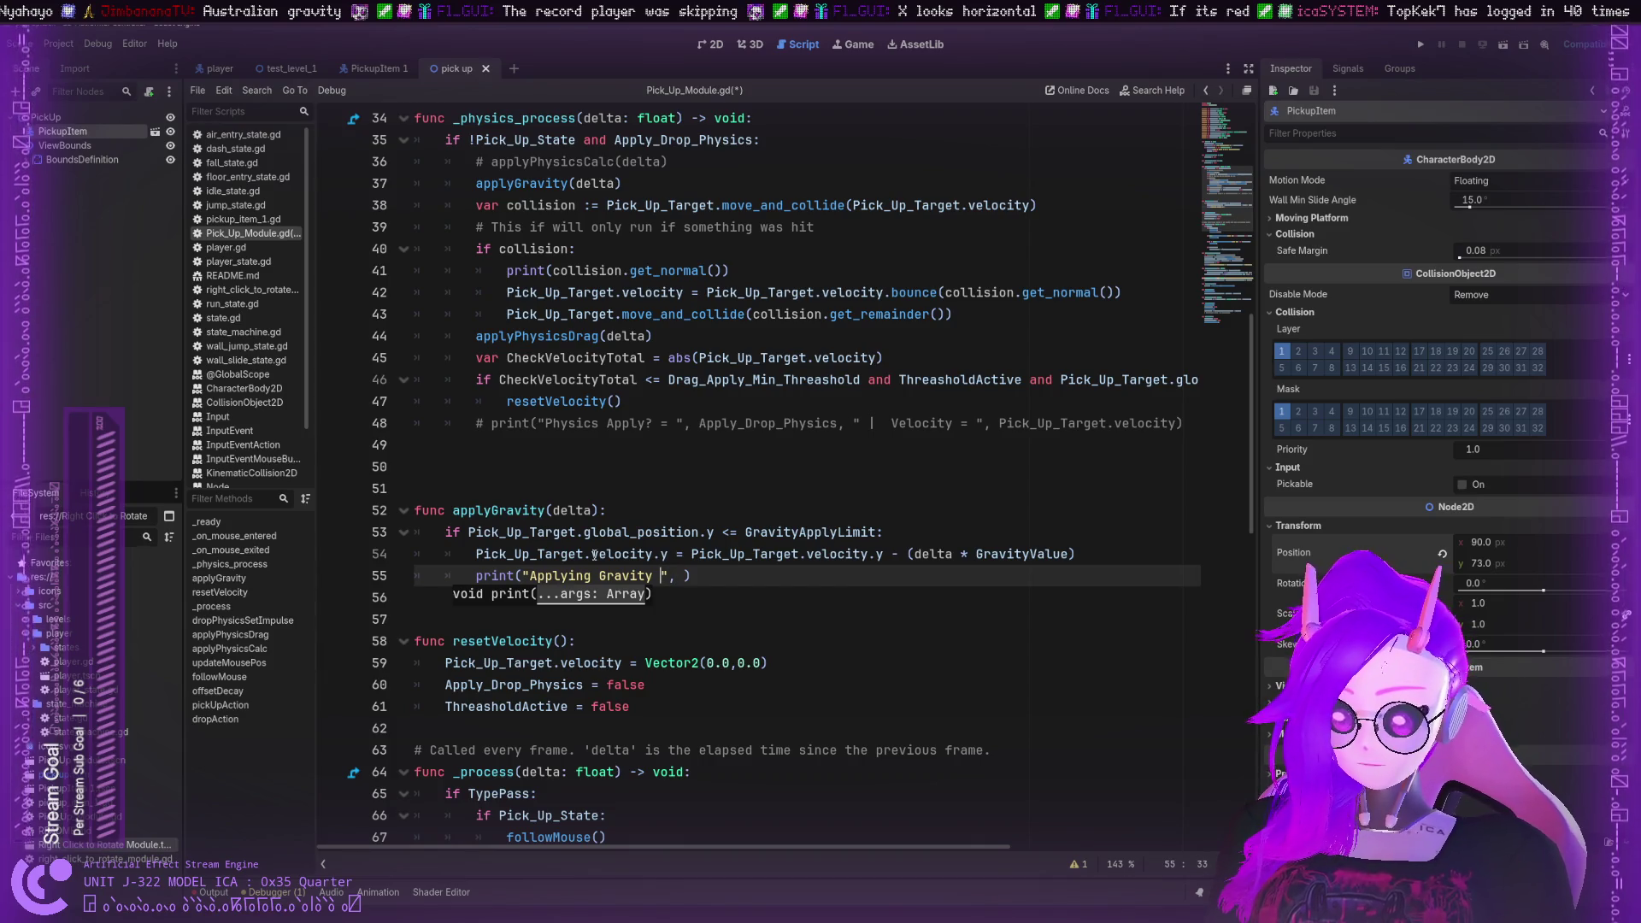
type("| ")
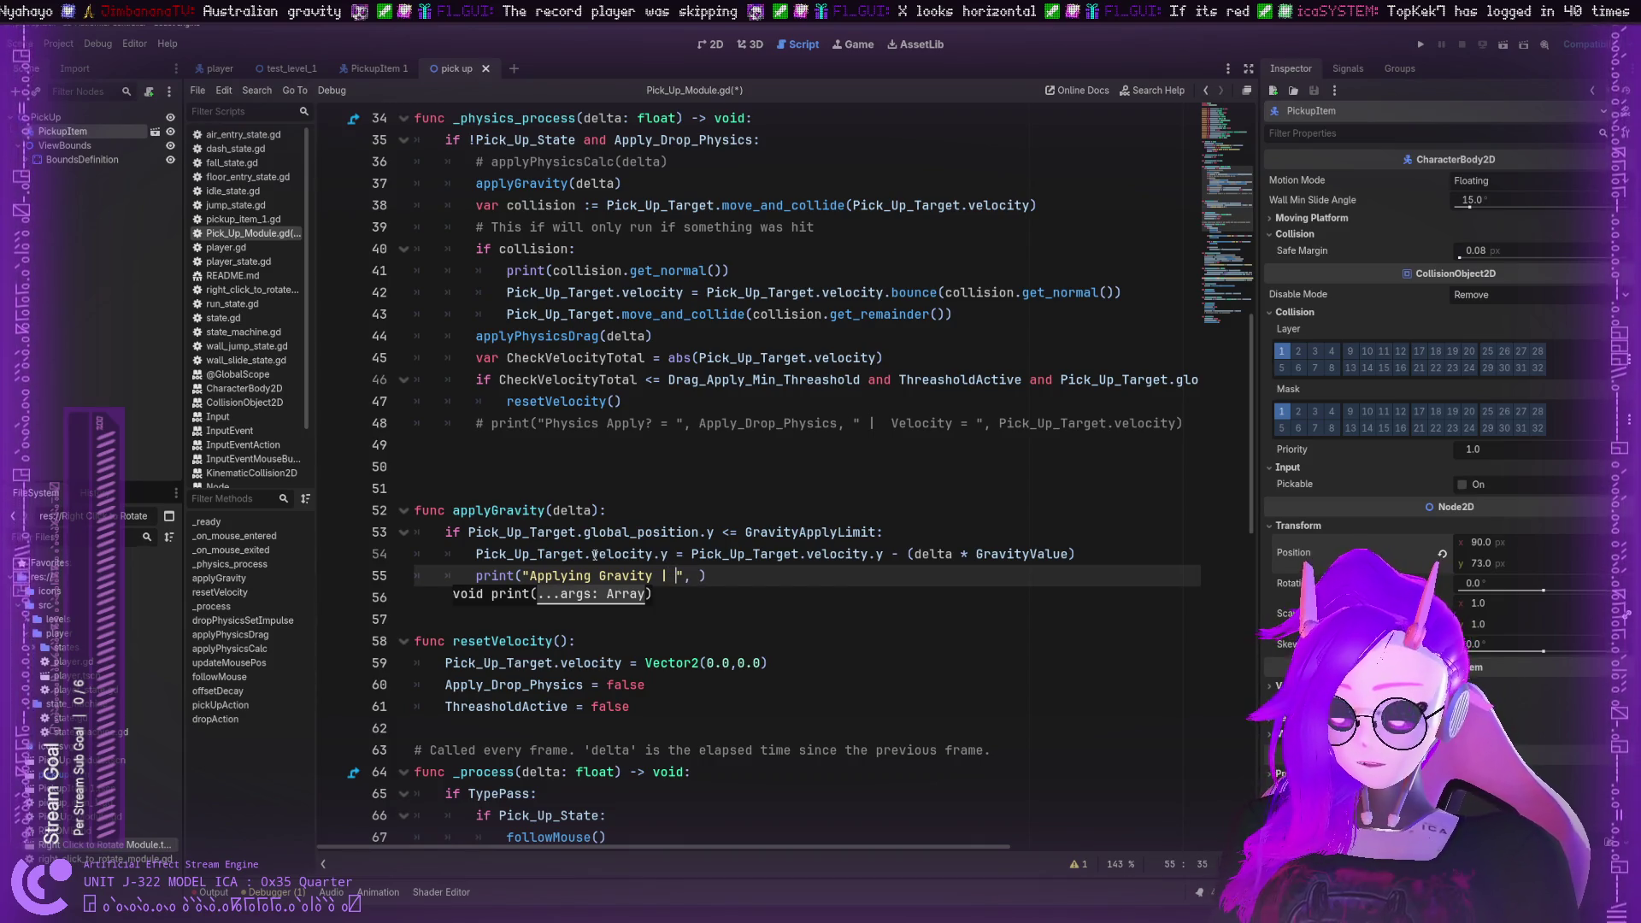
type("Velo")
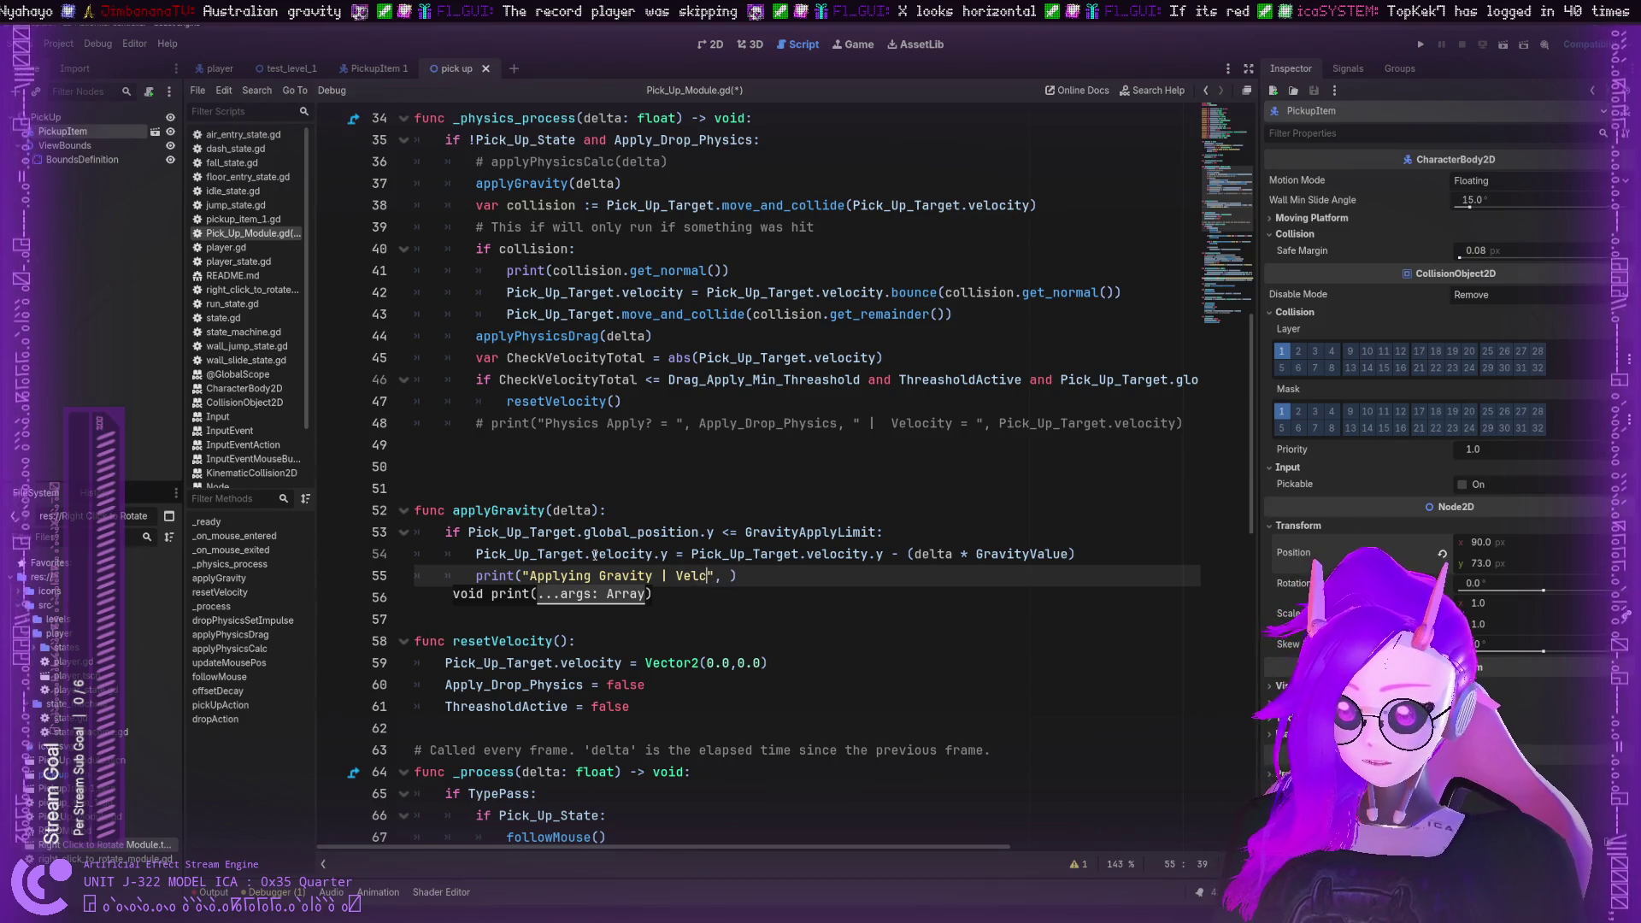
type("city ")
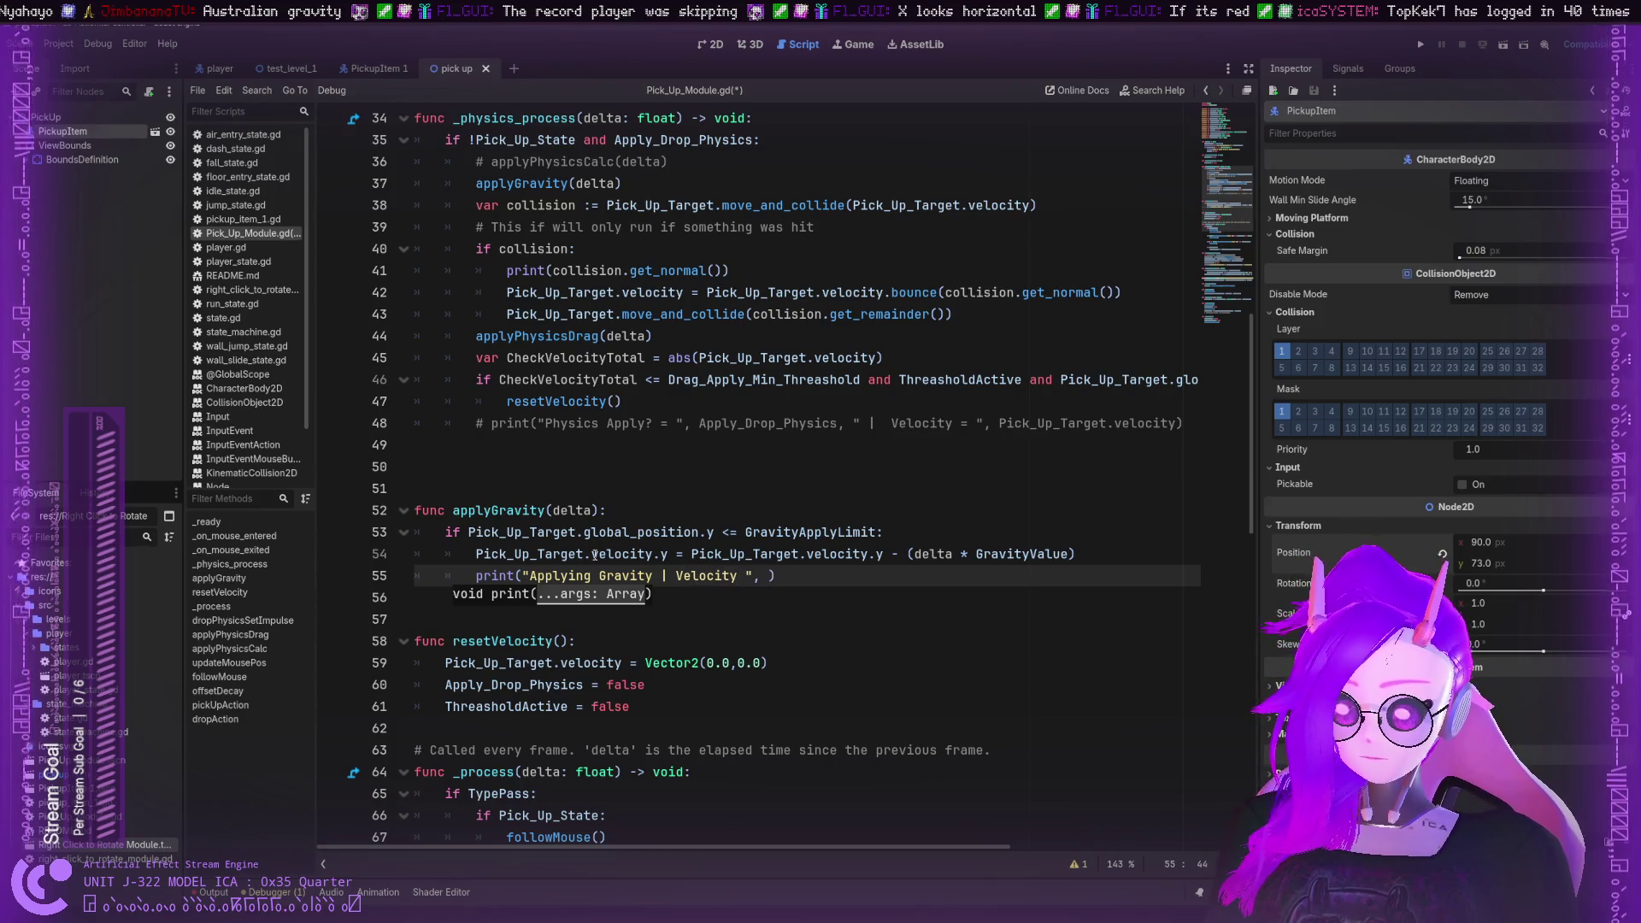
type("=")
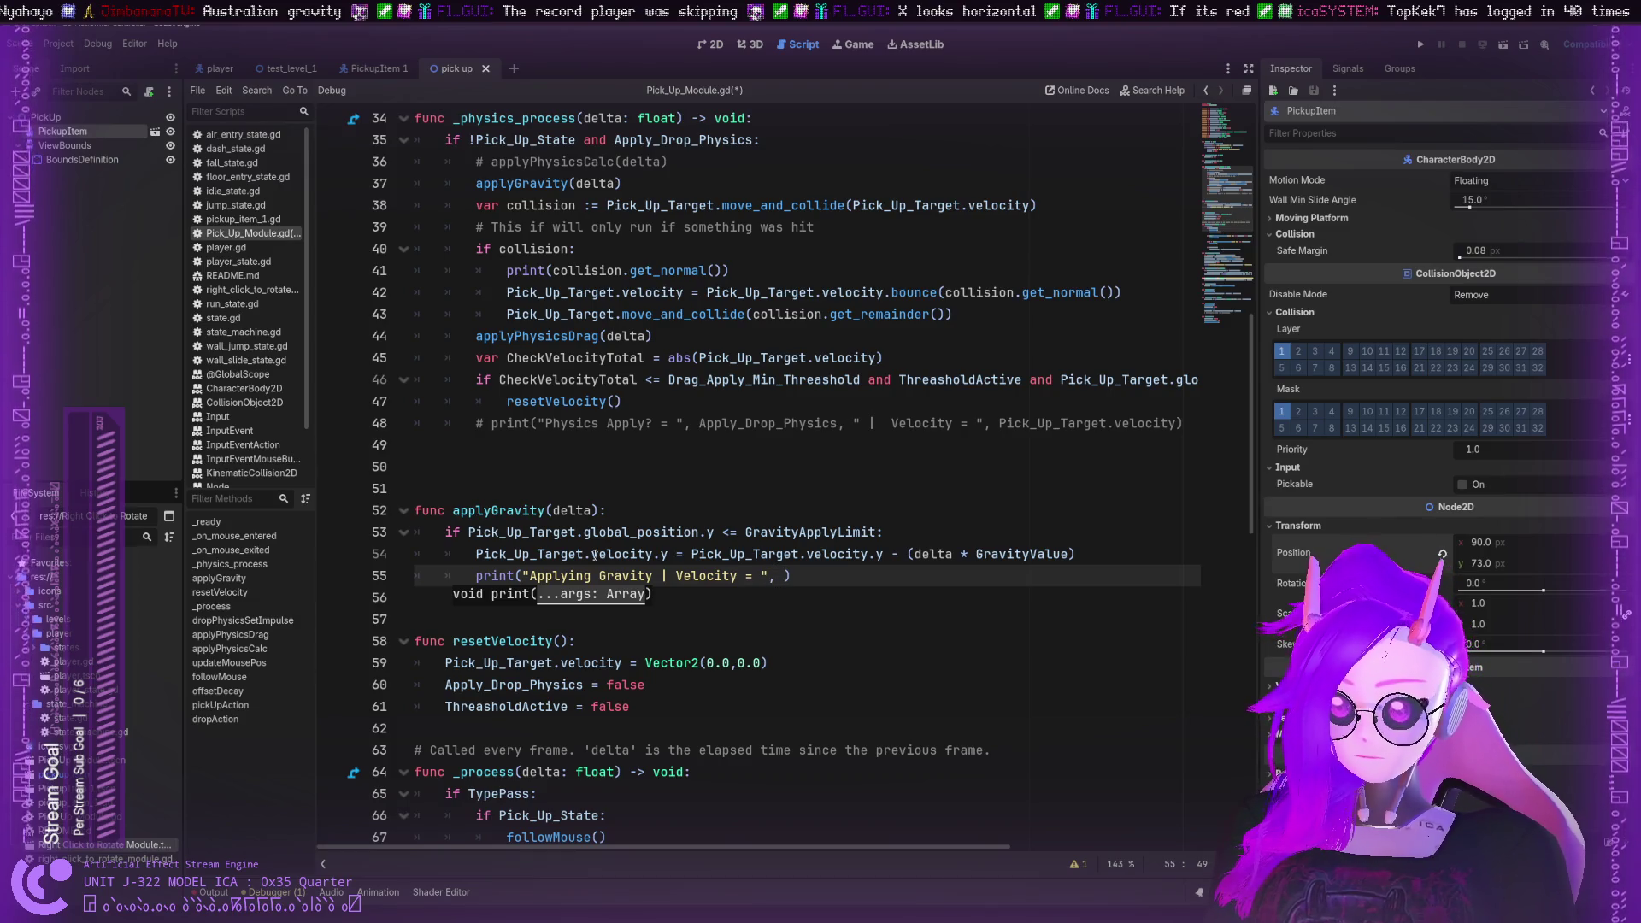
- Finish the message as "Velocity Y = ", add Pick_Up_Target.velocity.y as the argument, and save
left_click_drag(693, 554, 883, 554)
key("ctrl+c")
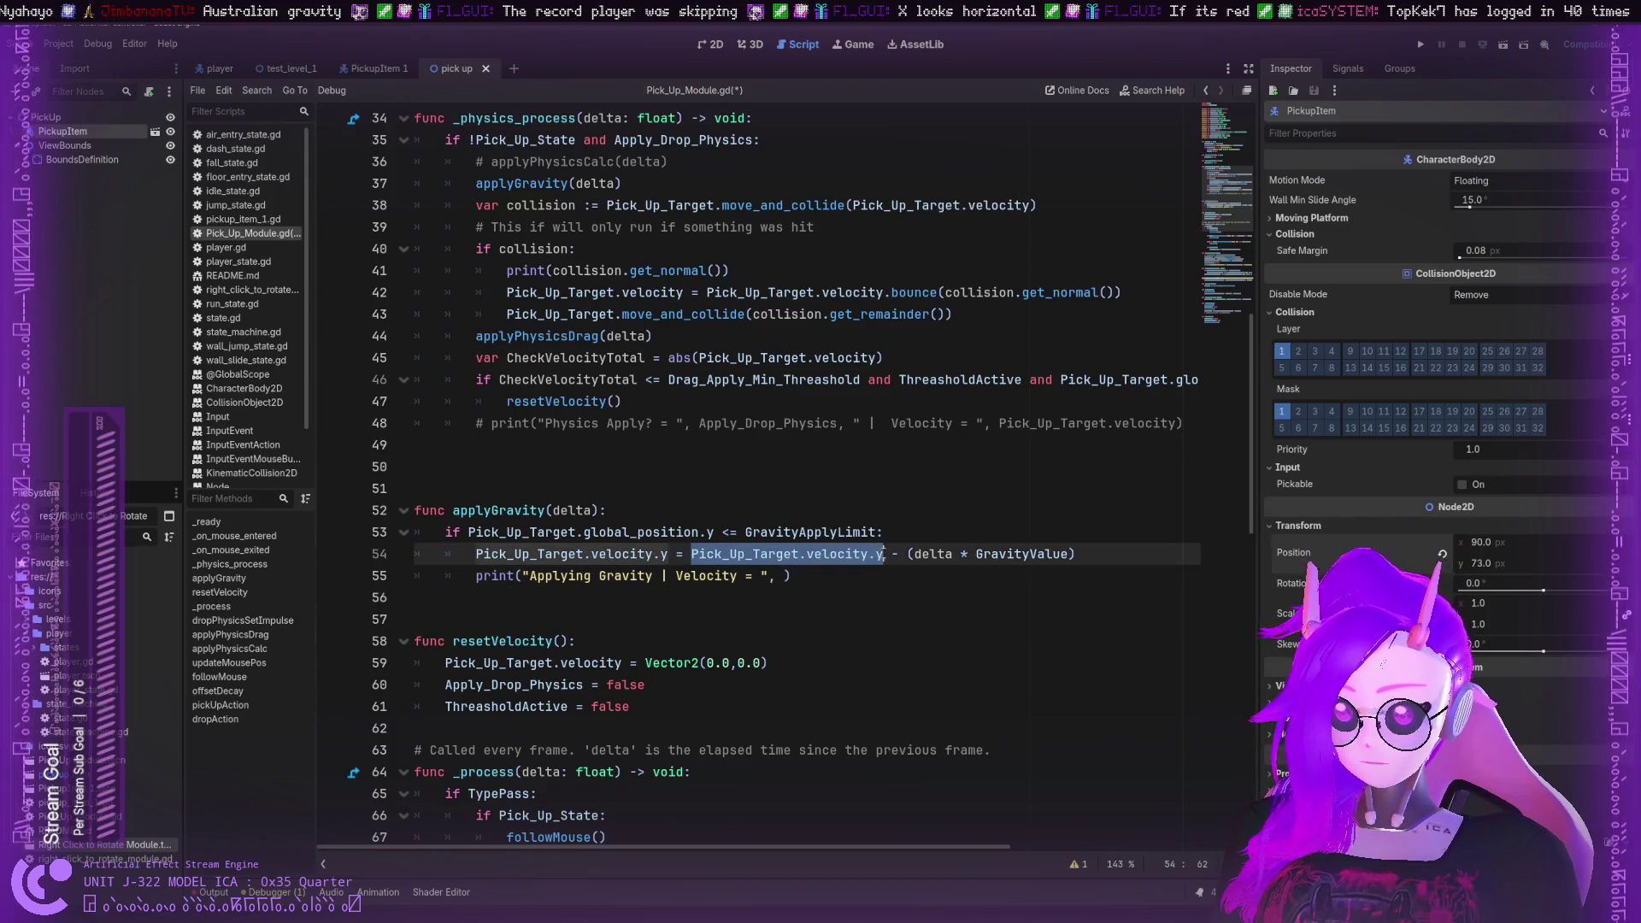
left_click(755, 574)
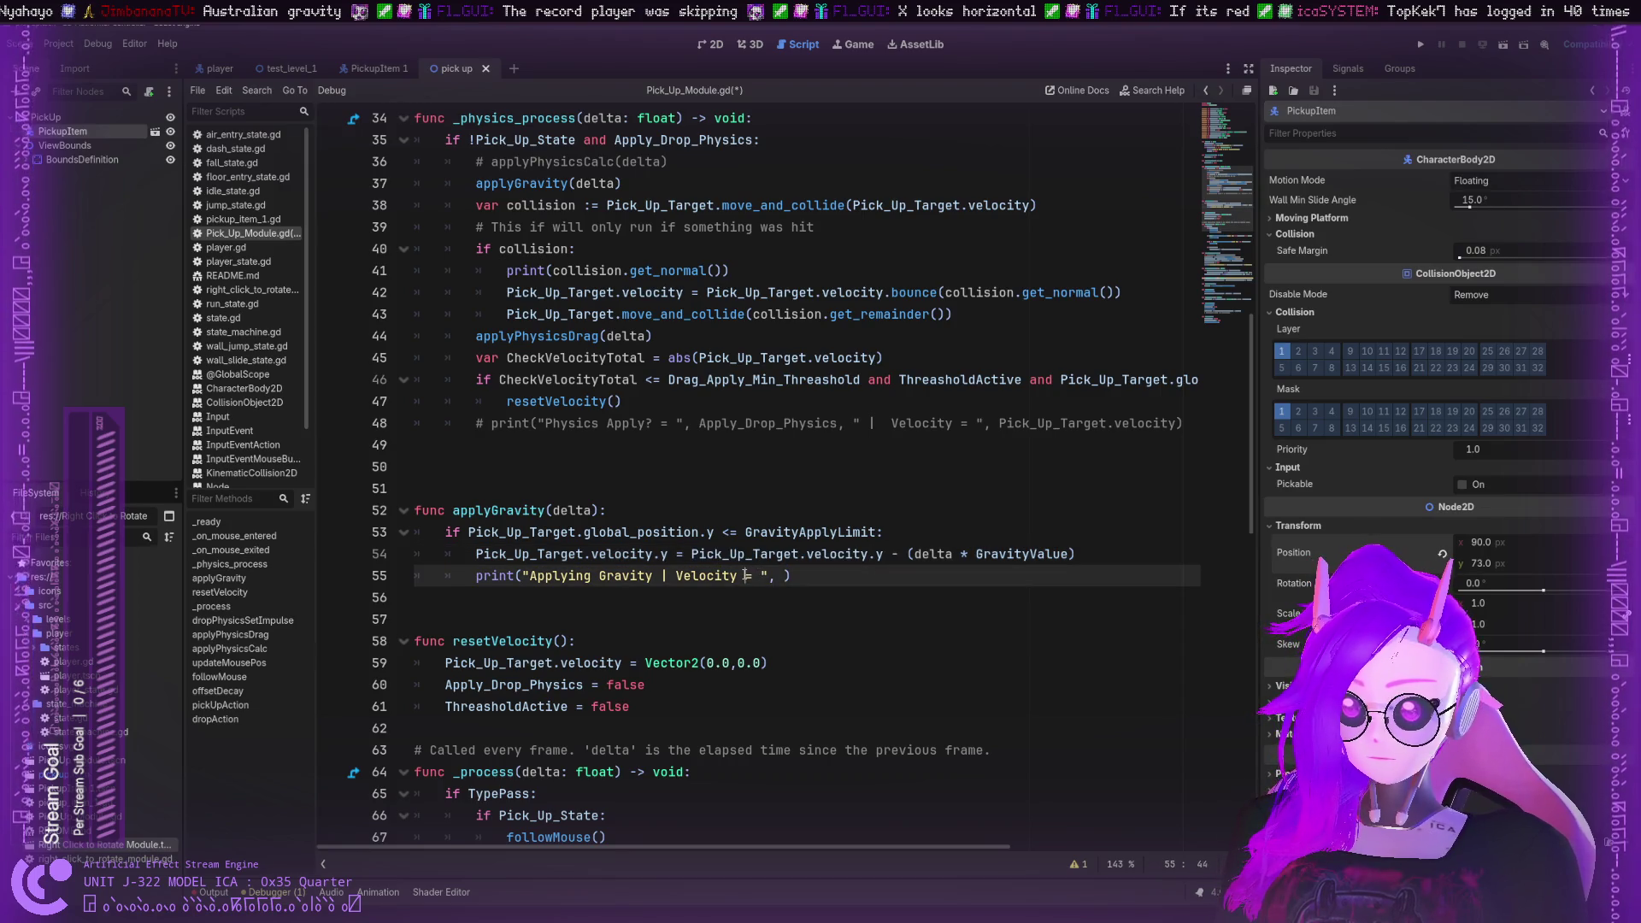
type("Y")
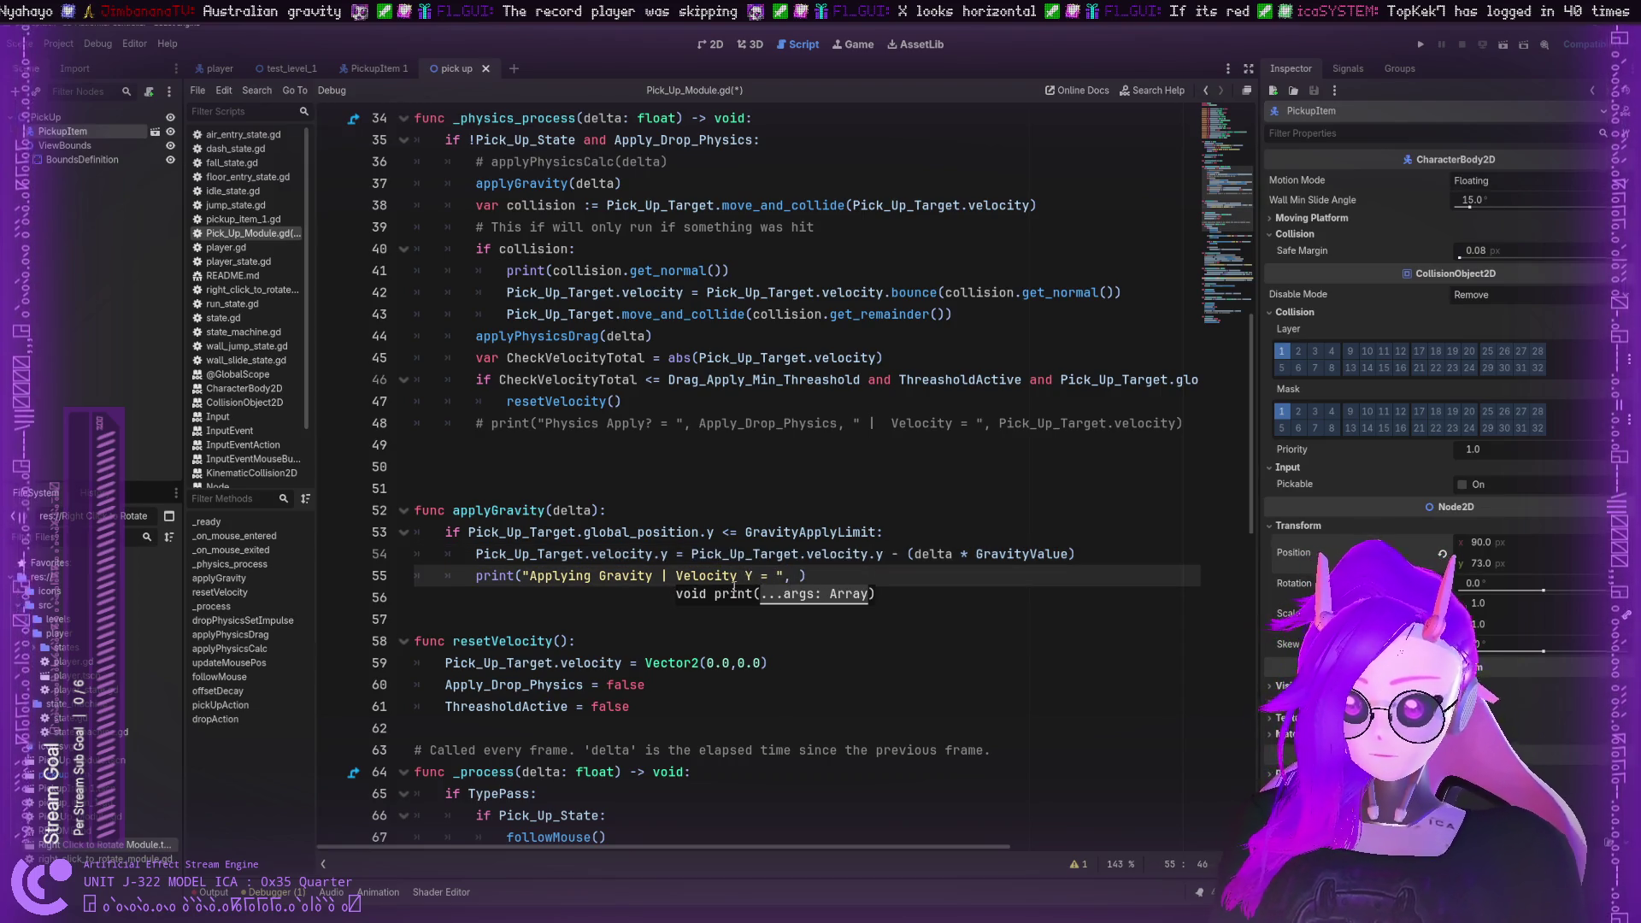
key("ctrl+v")
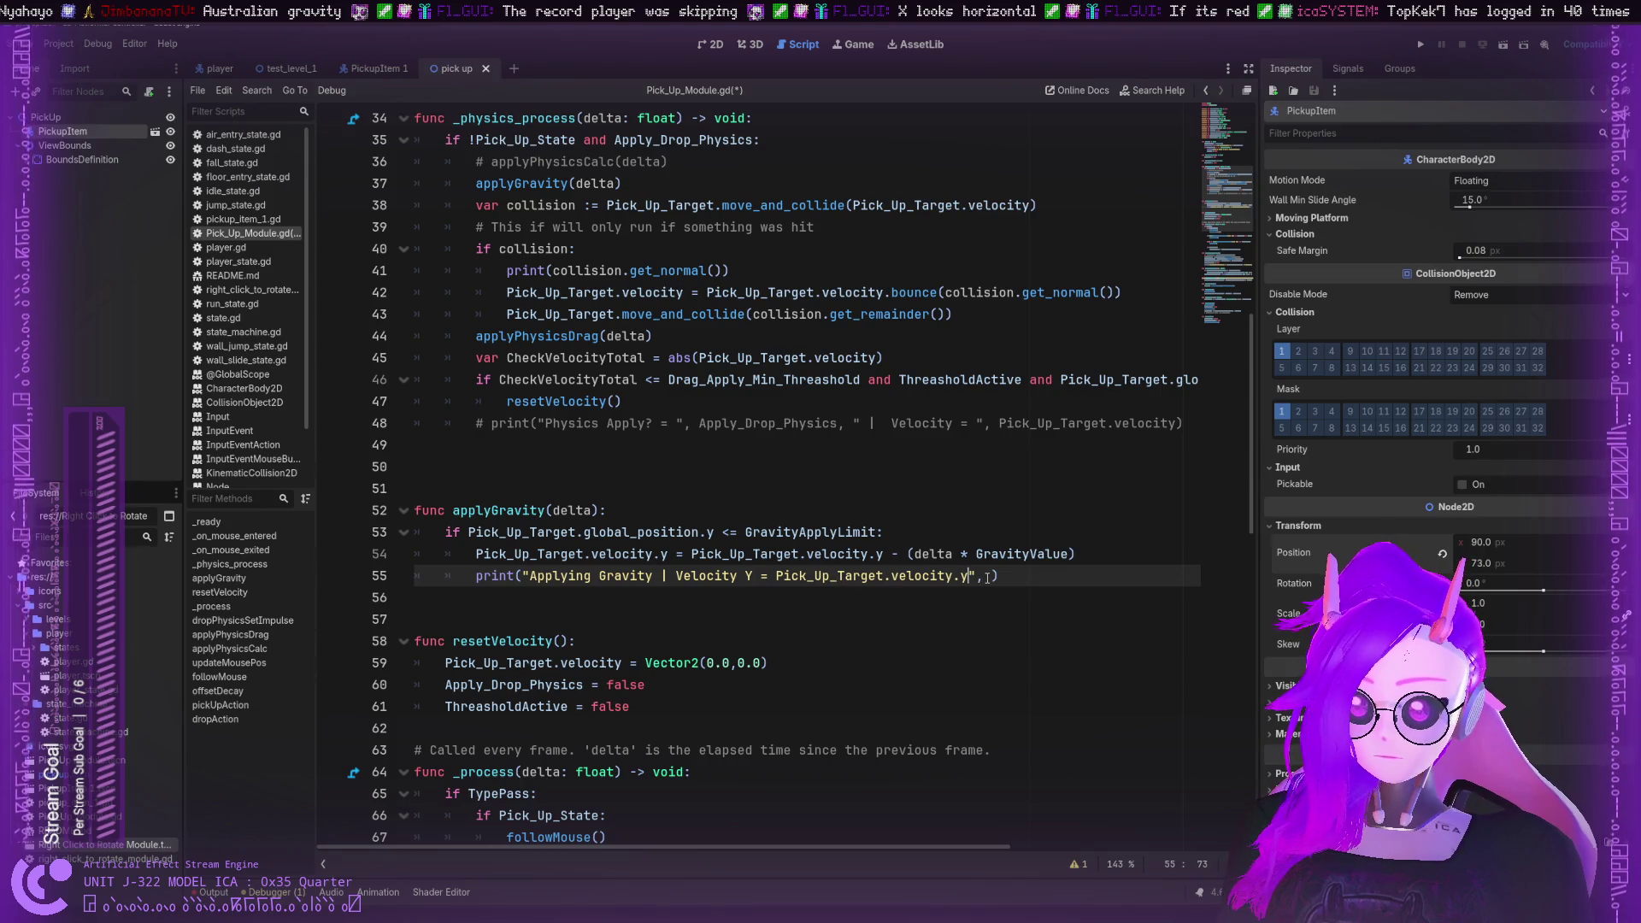
left_click(775, 575, "shift")
key("ctrl+x")
left_click(792, 575)
key("ctrl+v")
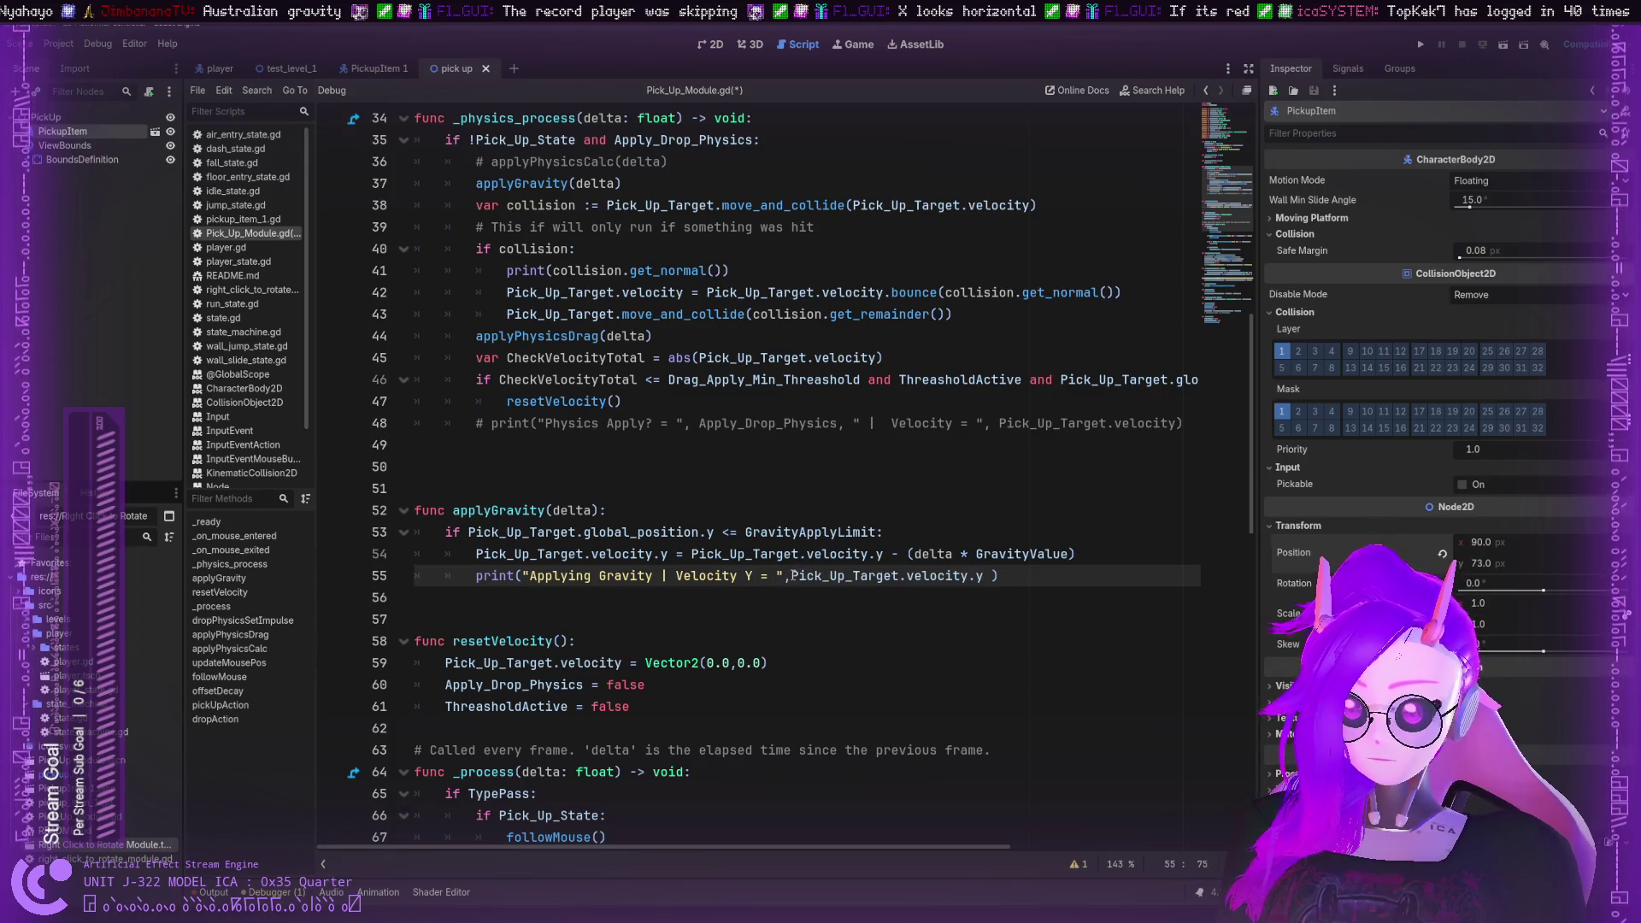
left_click(793, 575)
left_click(1004, 575)
key("BackSpace")
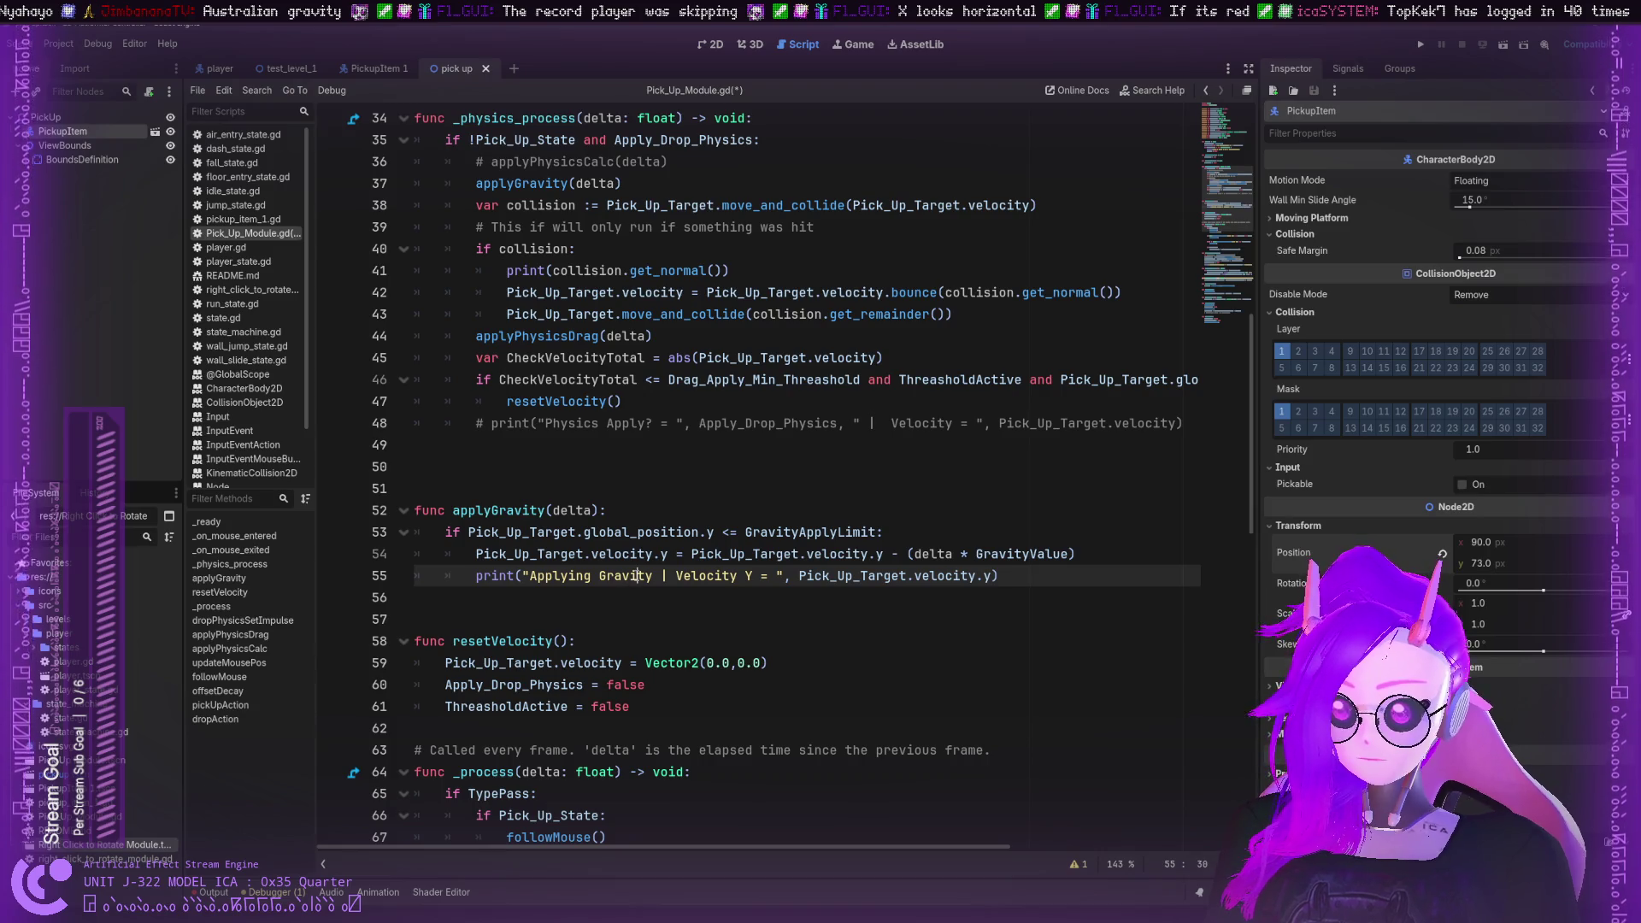
key("ctrl+s")
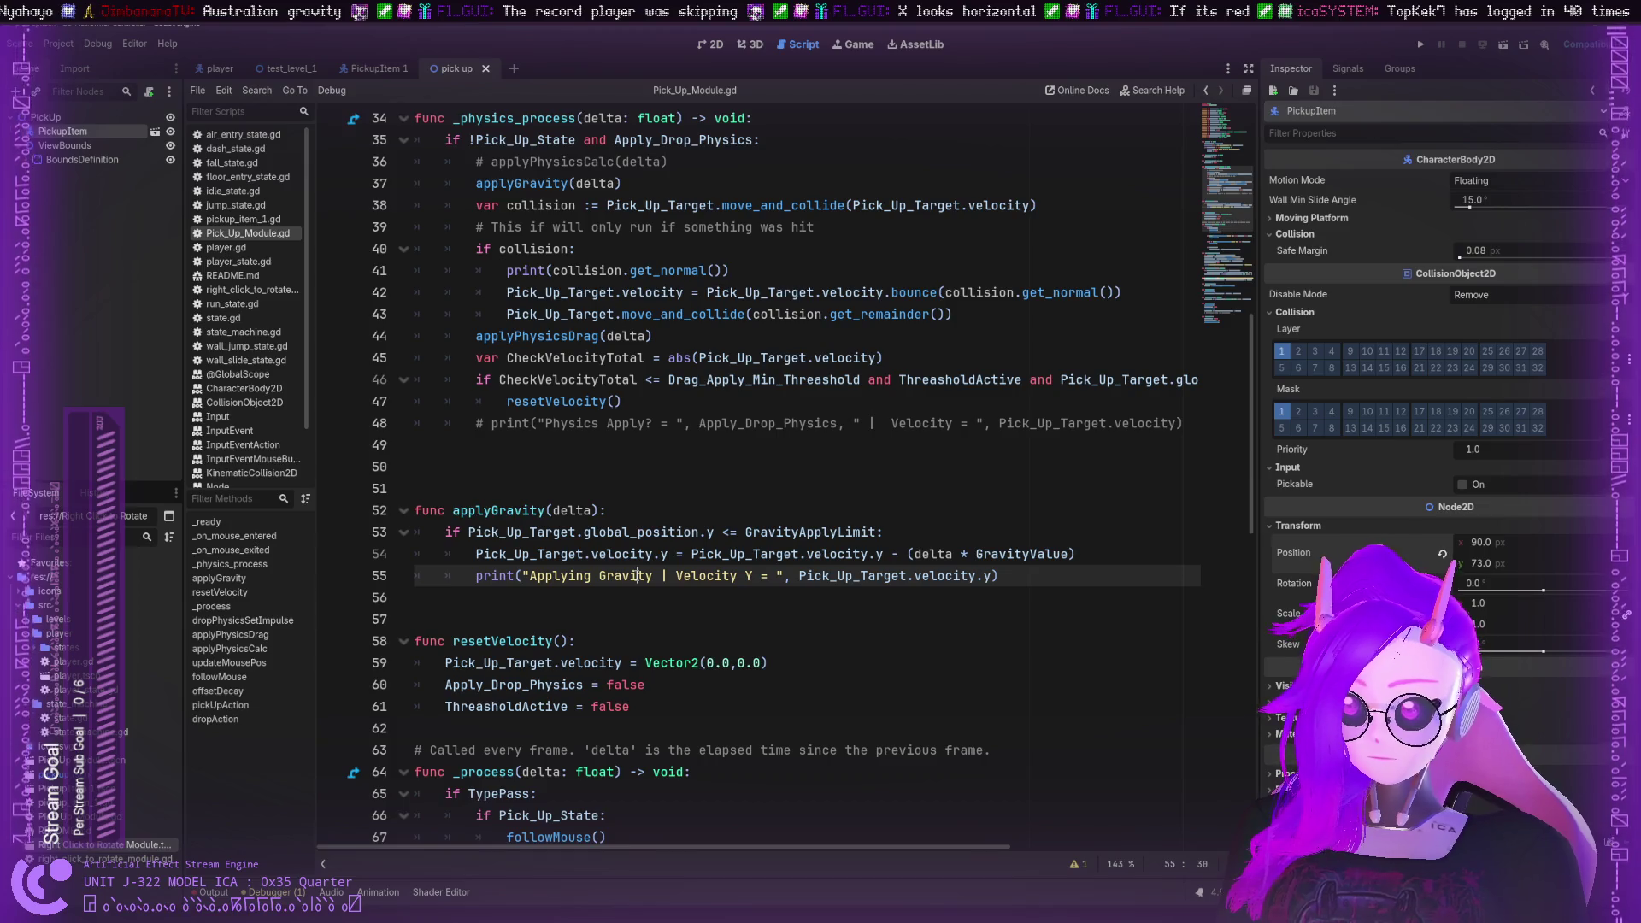
scroll(637, 575, "down", 8)
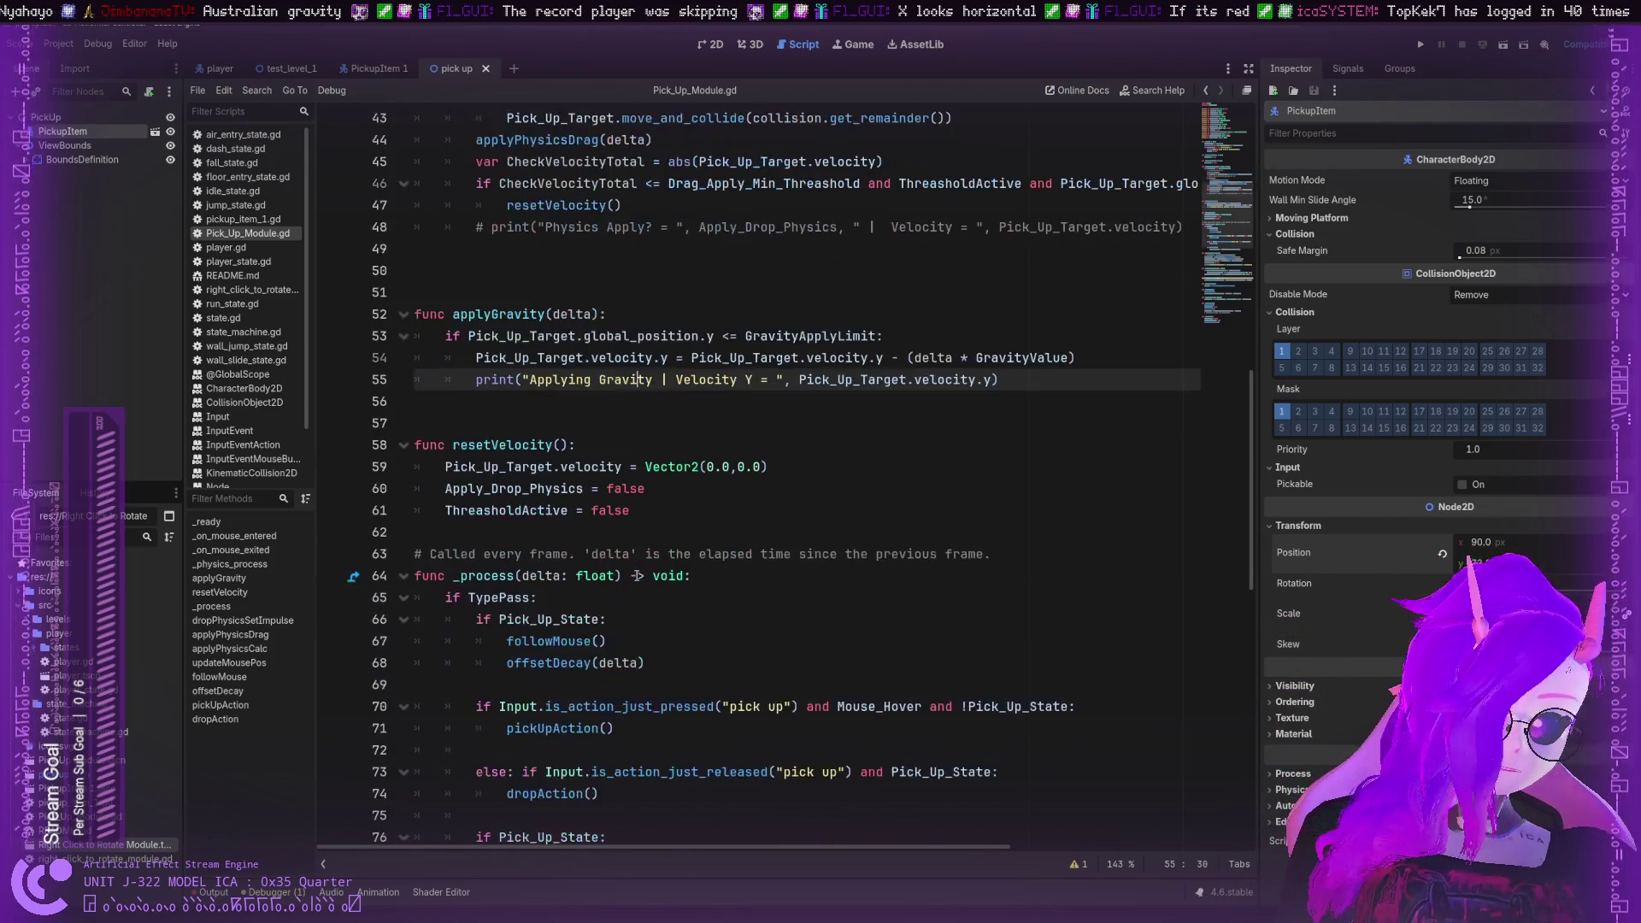
scroll(633, 575, "down", 4)
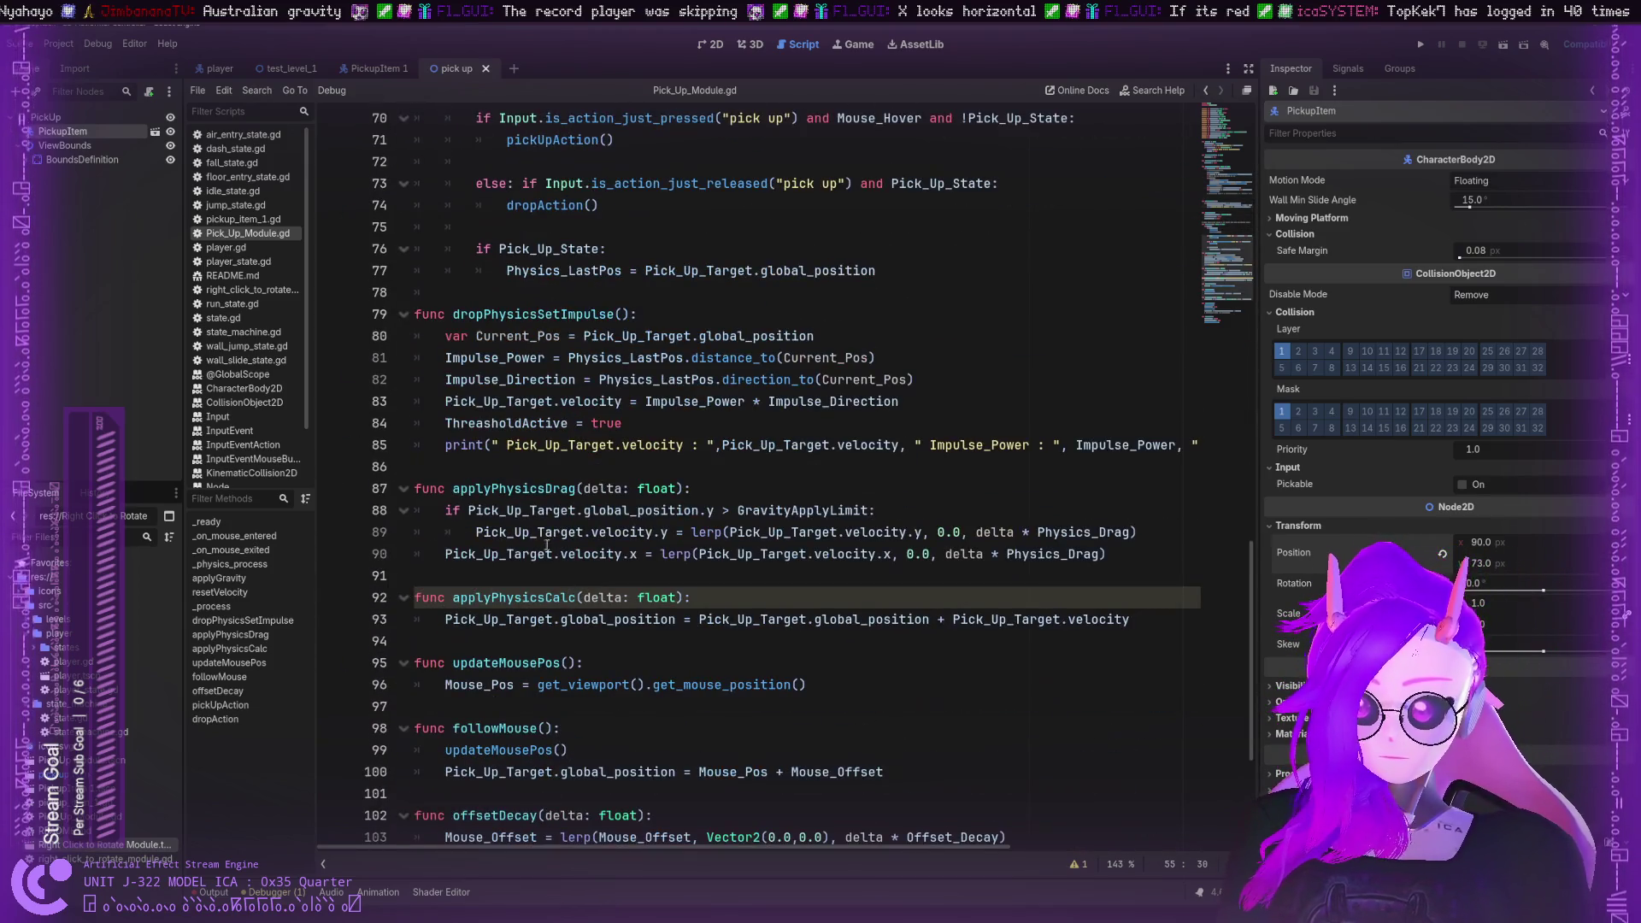
double_click(512, 488)
double_click(509, 511)
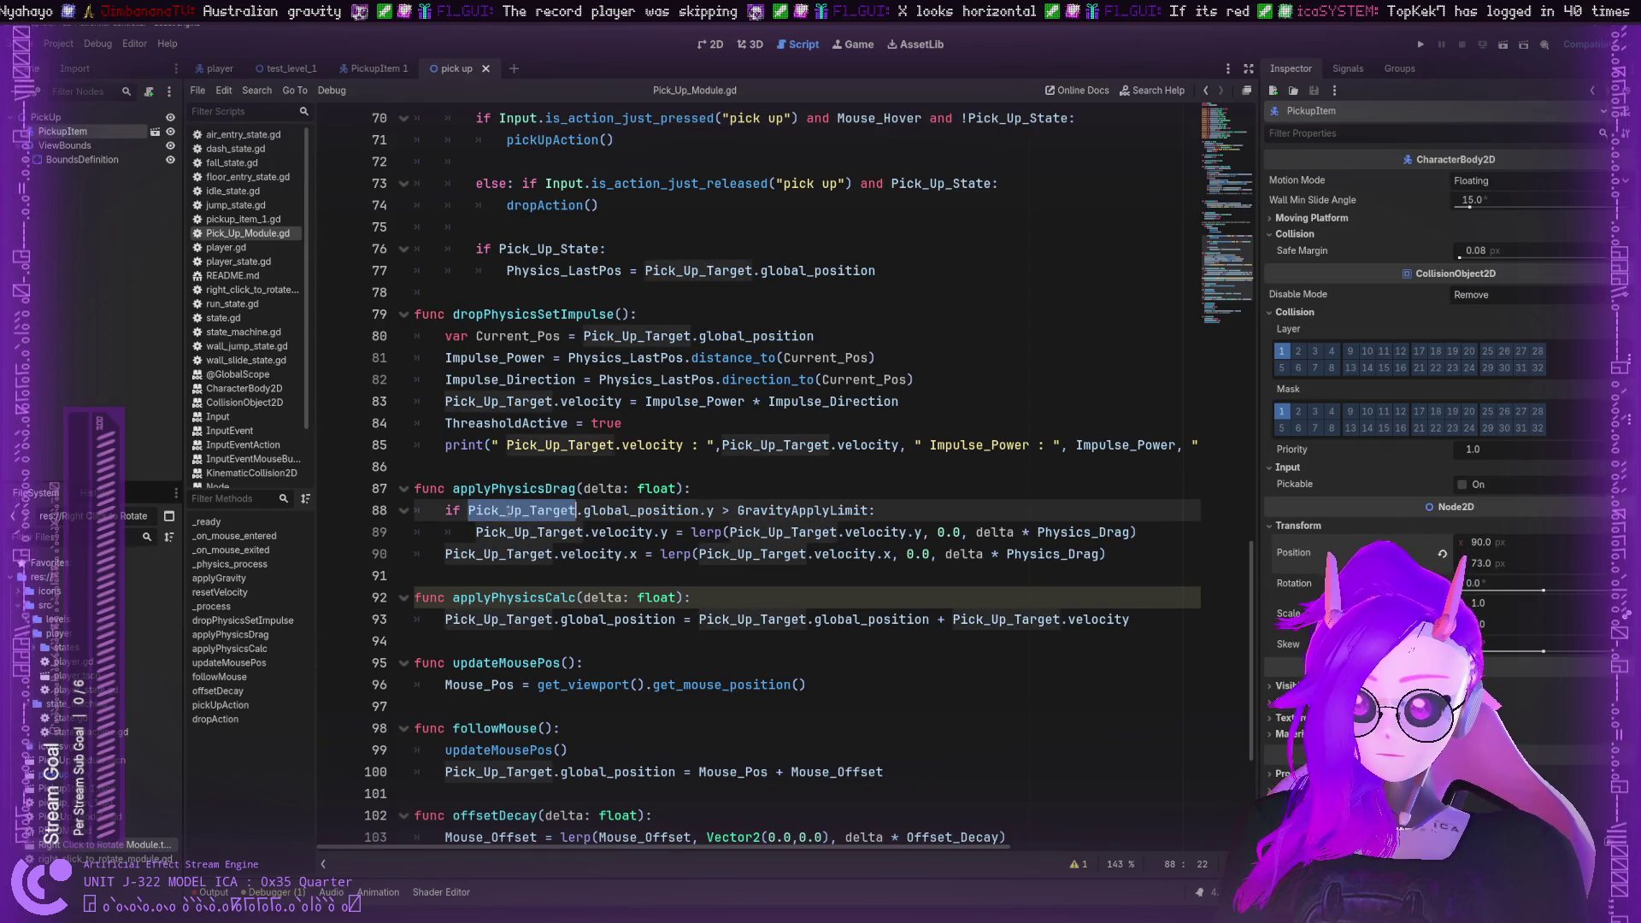
double_click(633, 510)
double_click(771, 510)
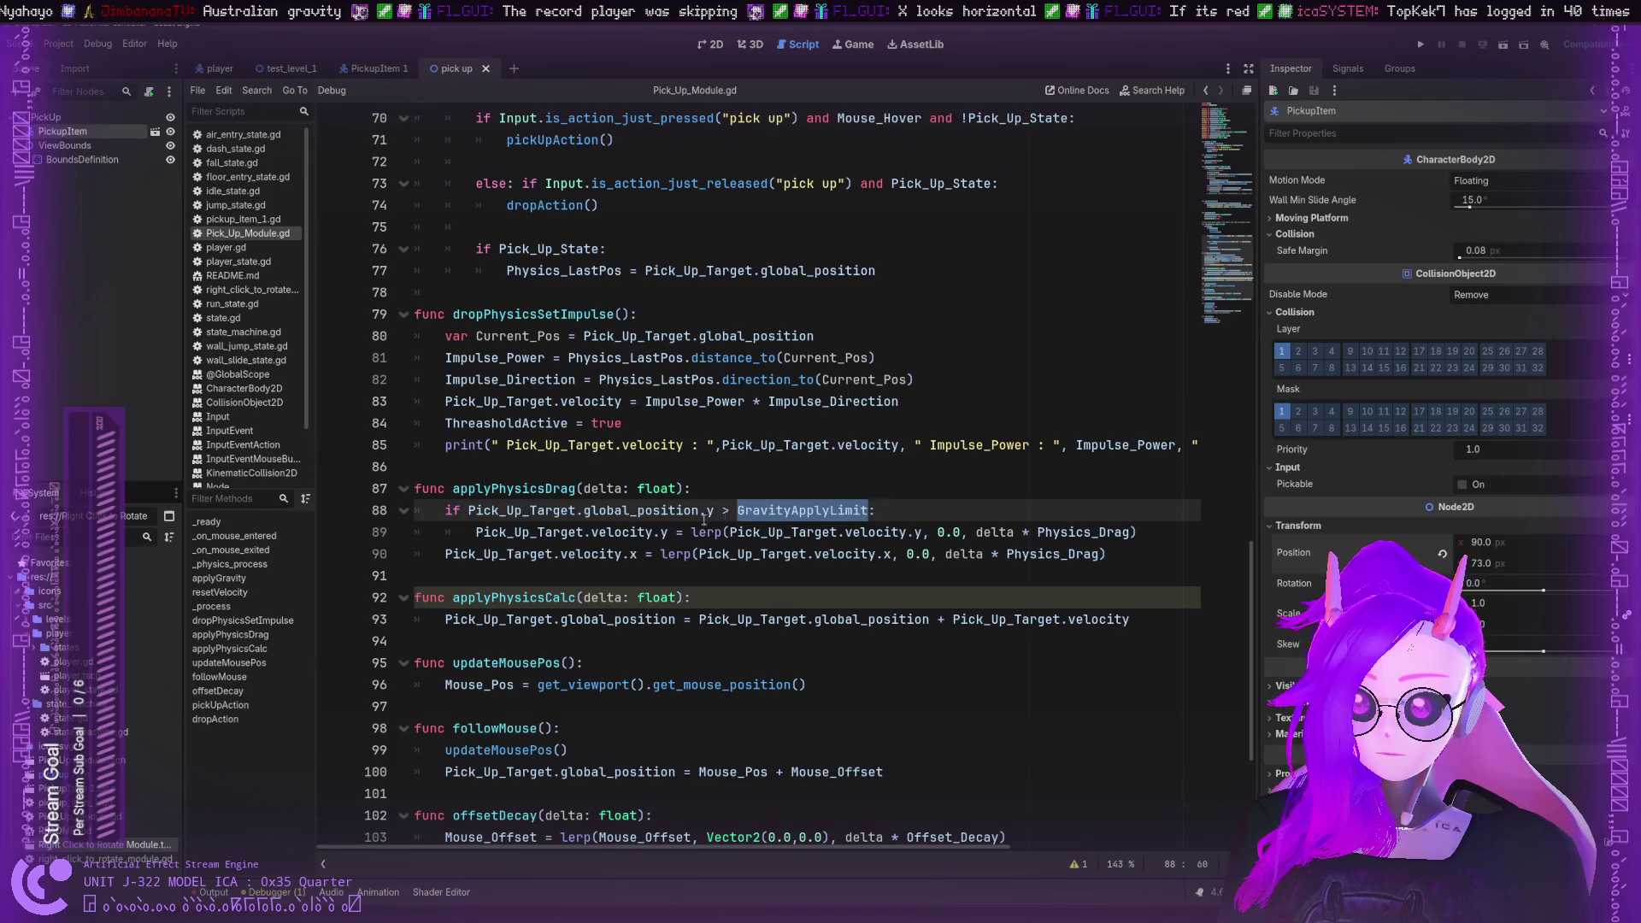
double_click(513, 532)
double_click(608, 532)
double_click(664, 531)
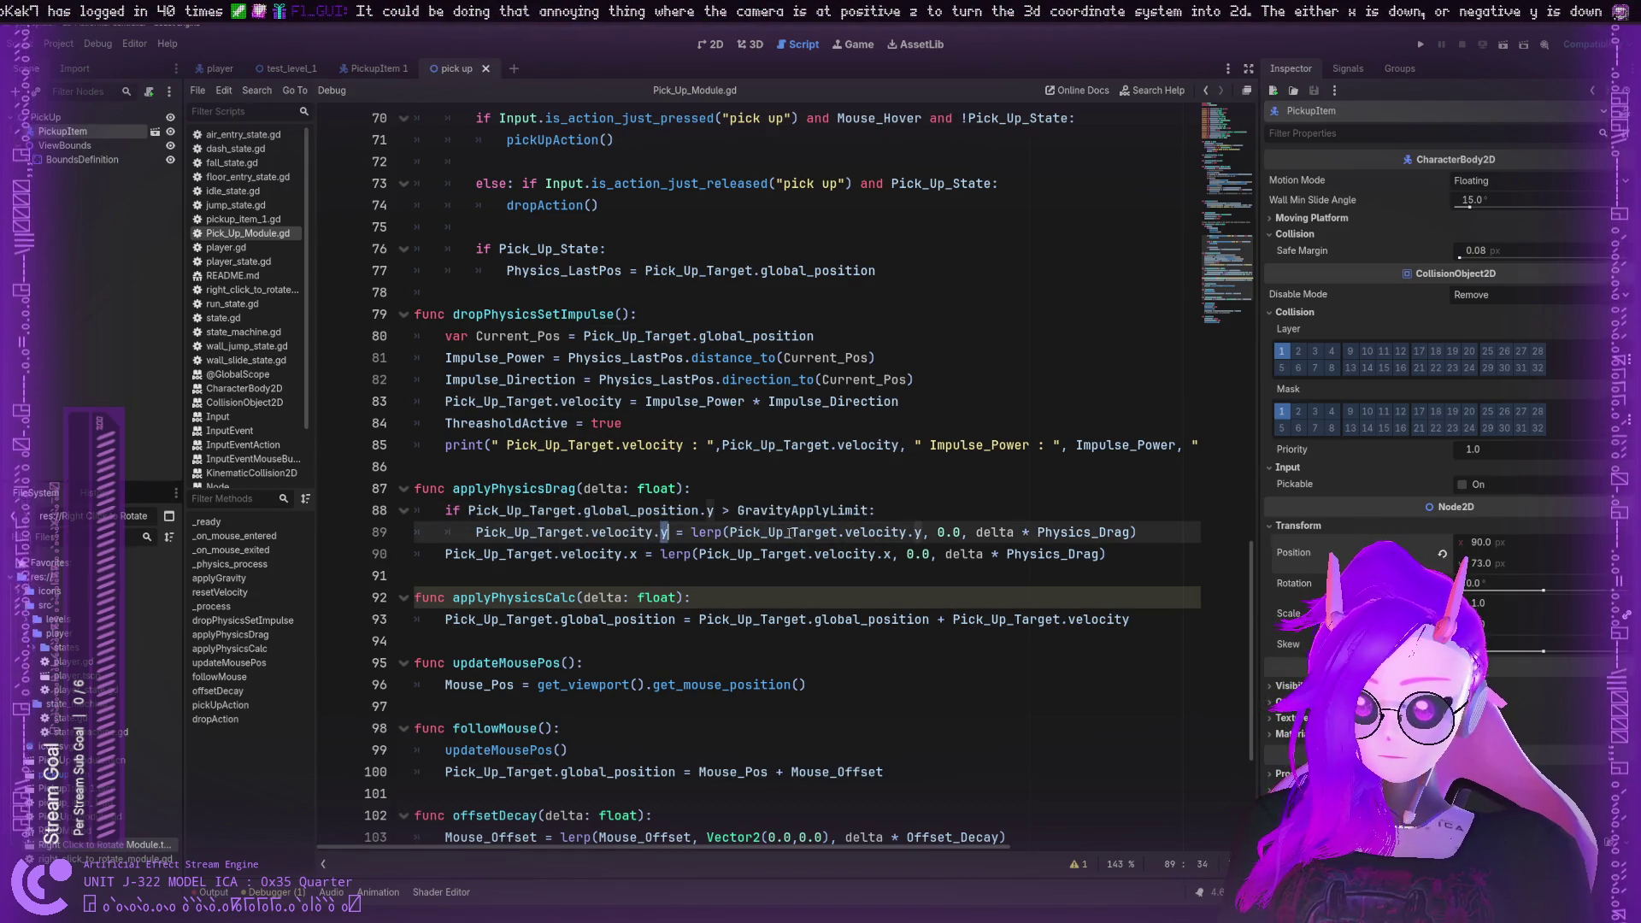
double_click(788, 531)
double_click(995, 532)
left_click(1103, 531)
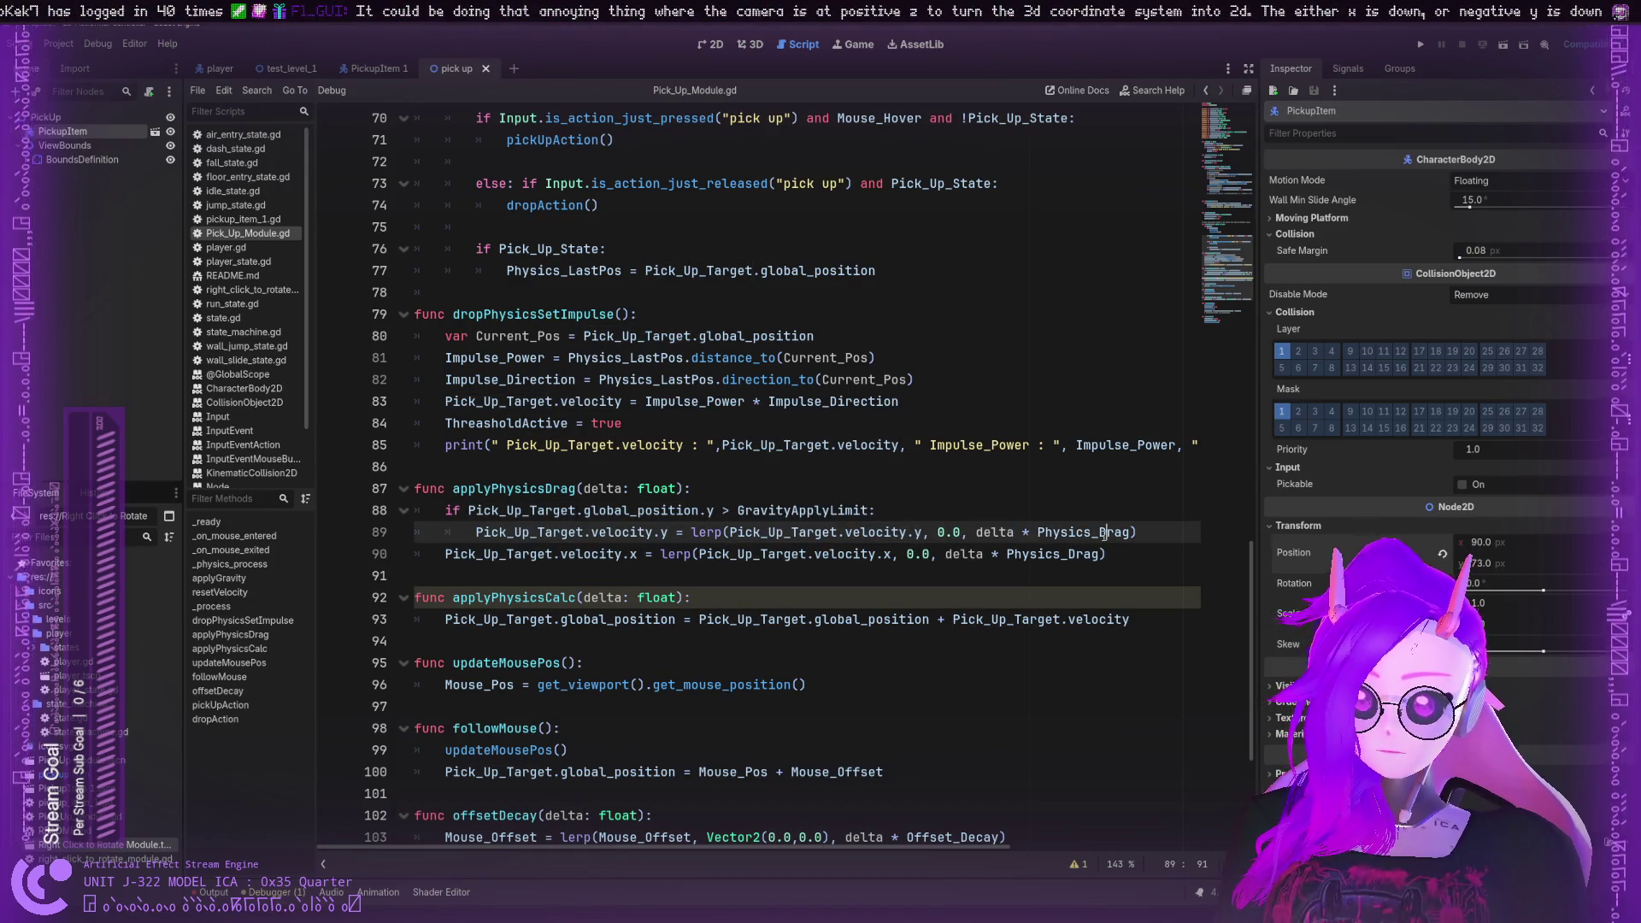
double_click(1093, 532)
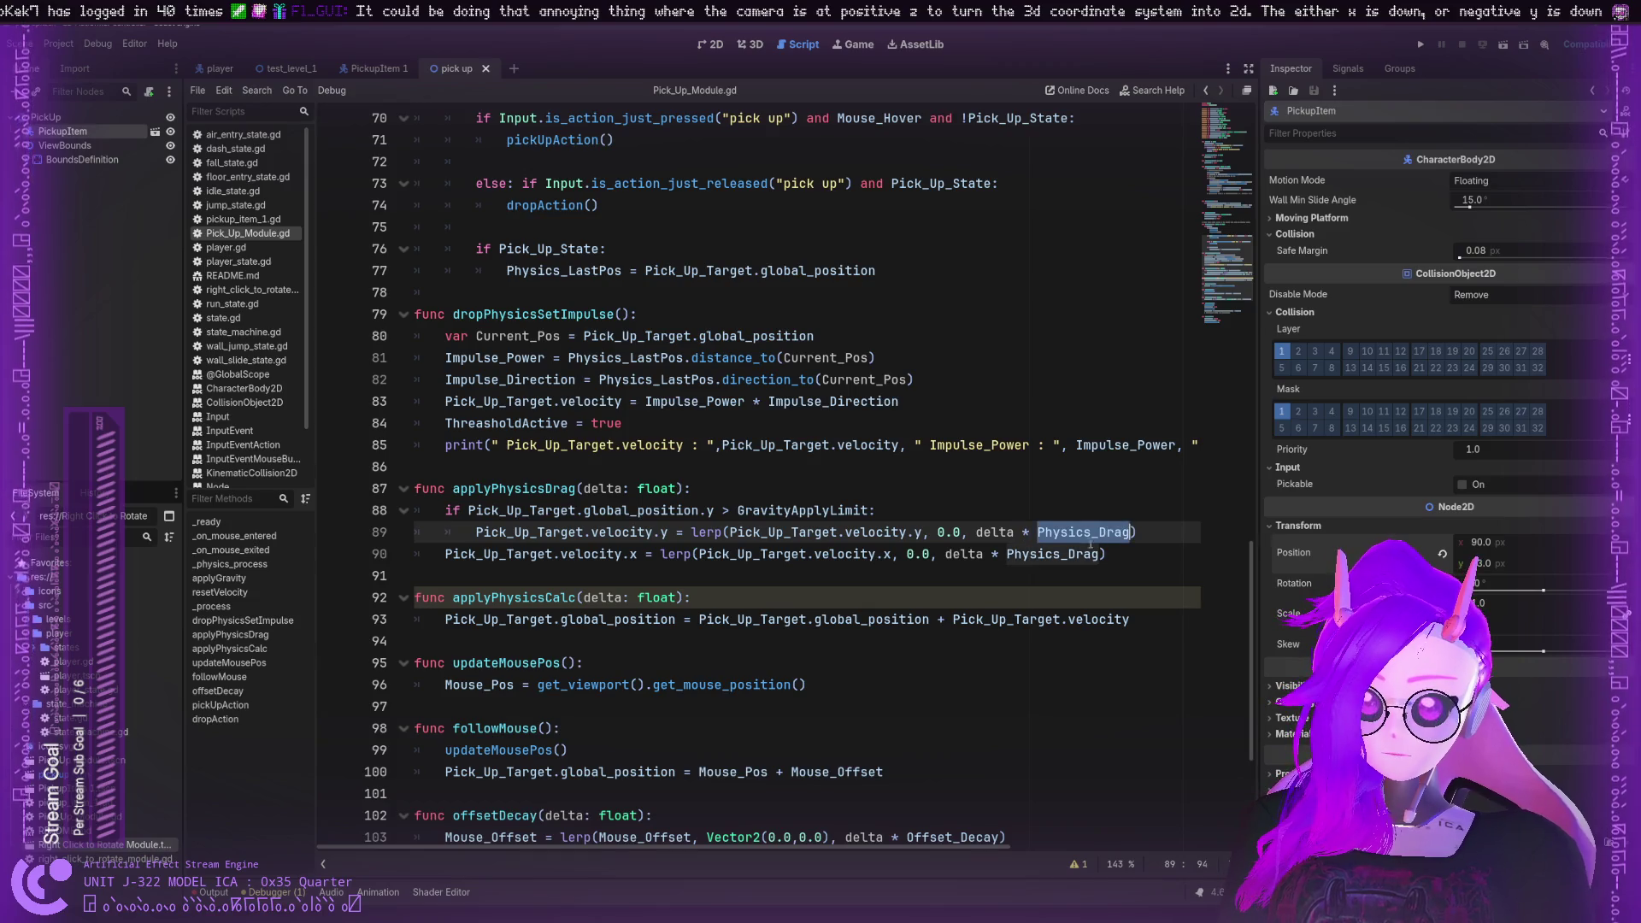
double_click(586, 532)
double_click(620, 531)
scroll(620, 532, "up", 6)
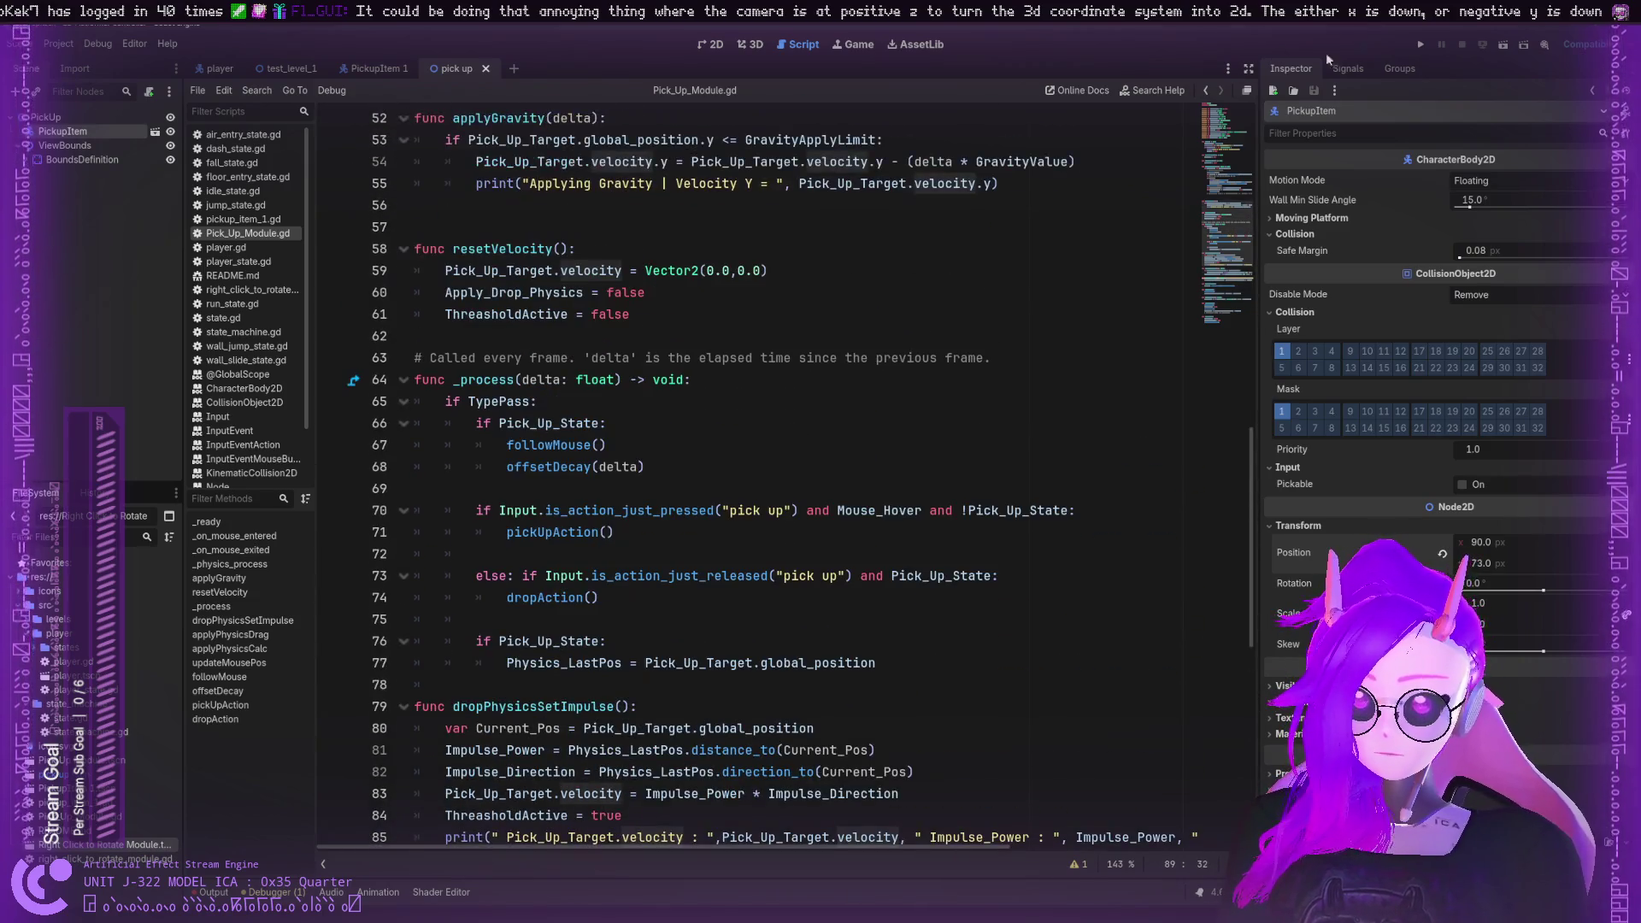
- Run the game and scroll the script to review the physics print on line 48
left_click(1419, 45)
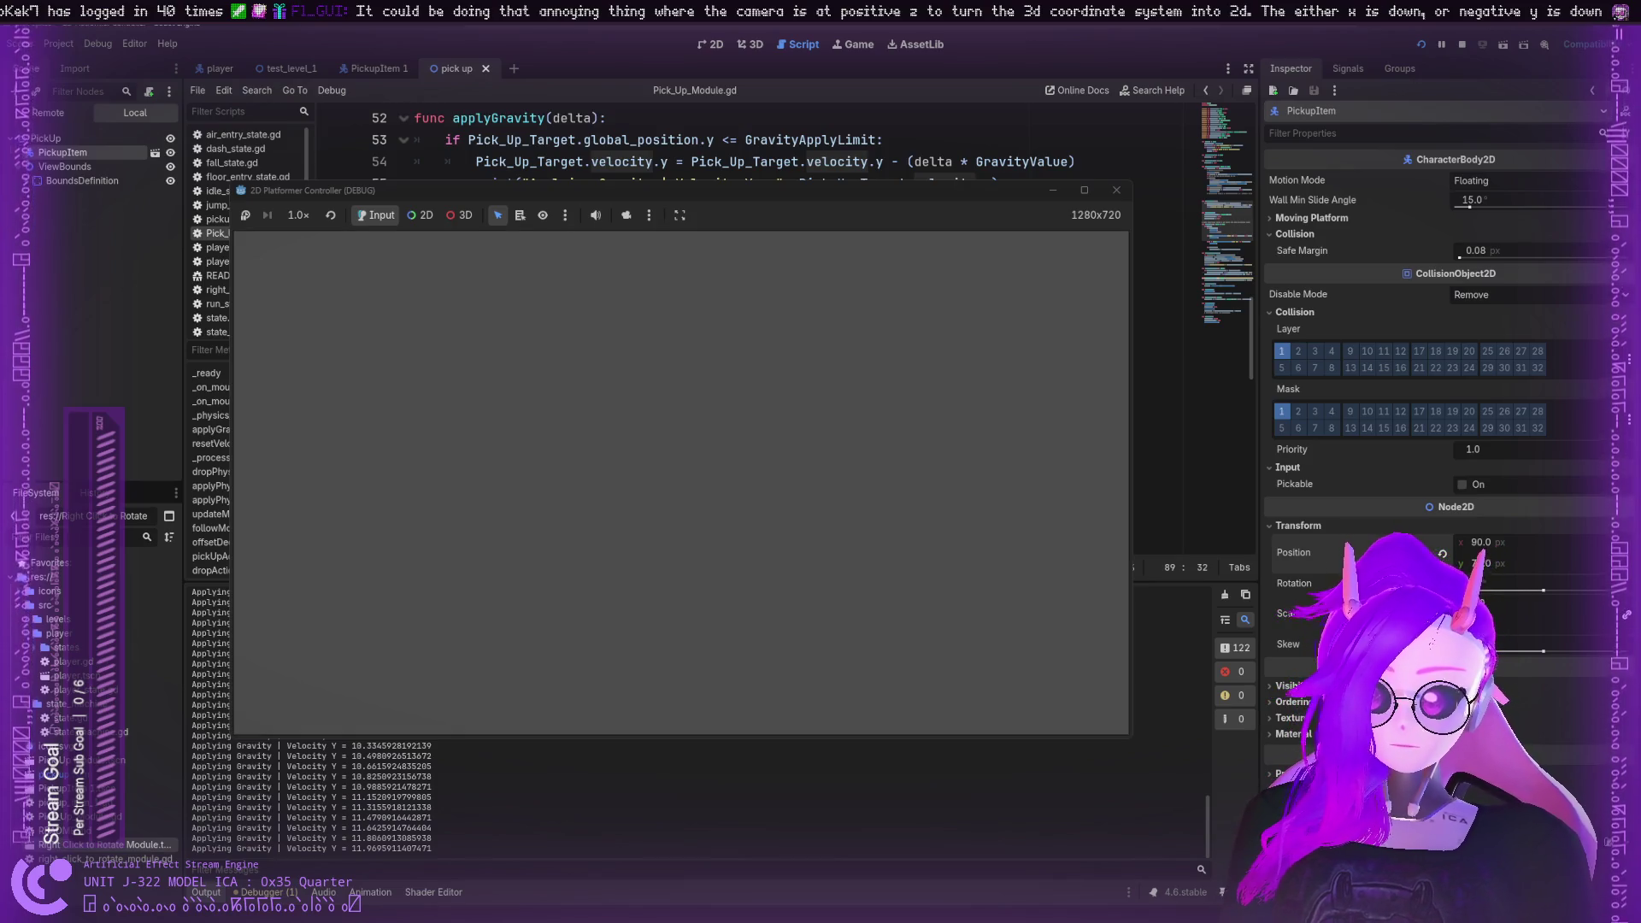
scroll(554, 409, "up", 8)
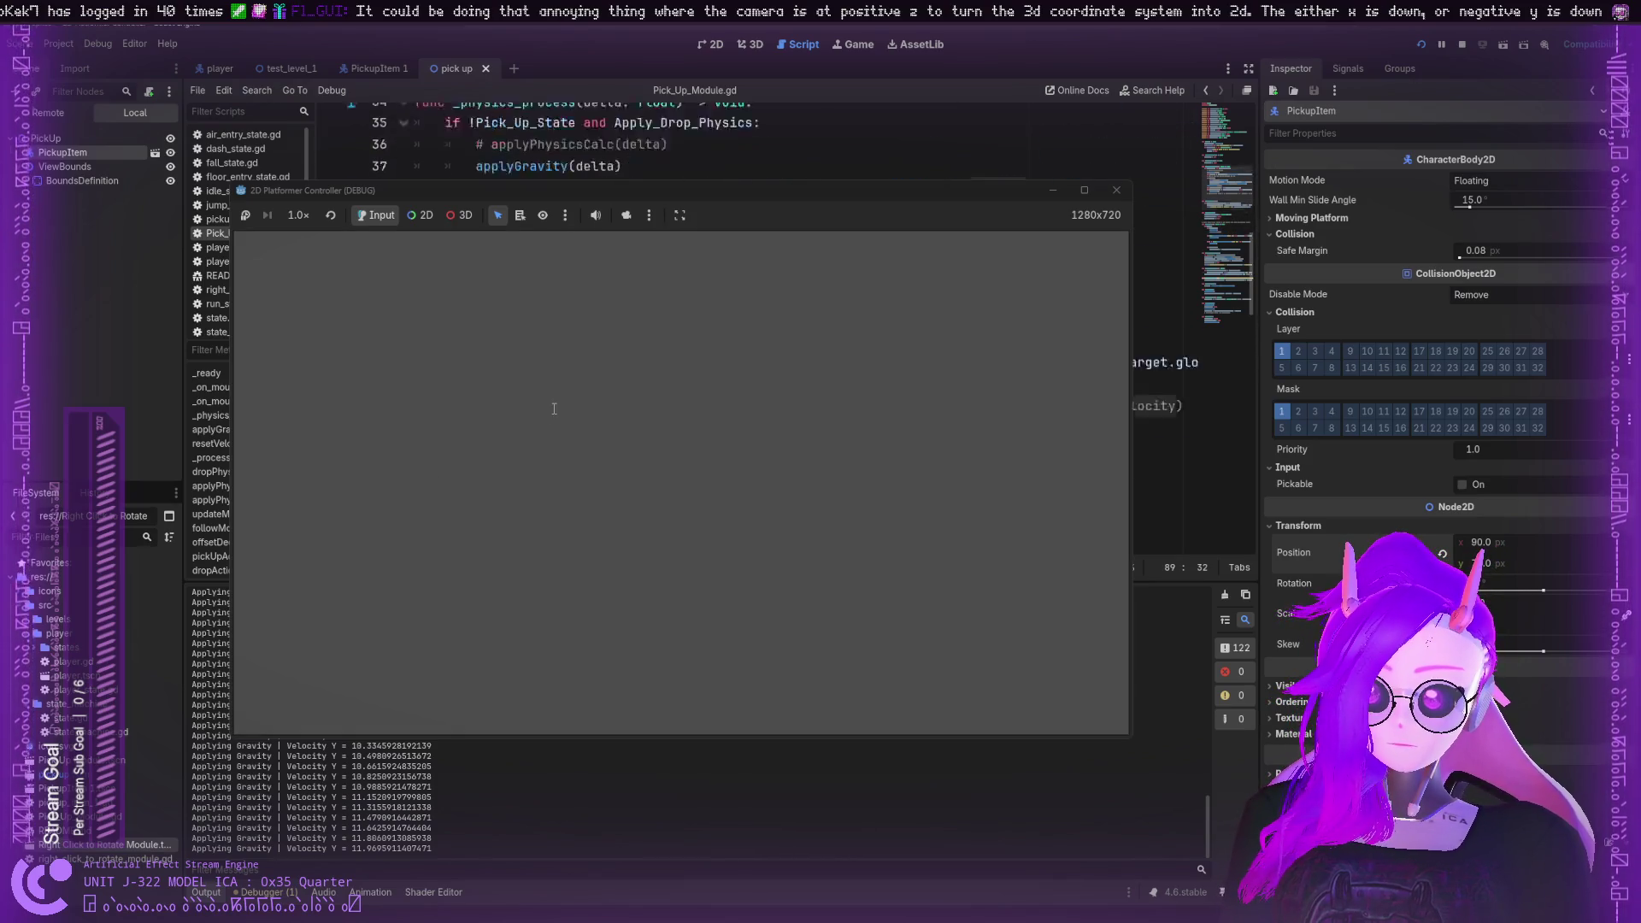
scroll(553, 408, "down", 2)
scroll(542, 416, "up", 1)
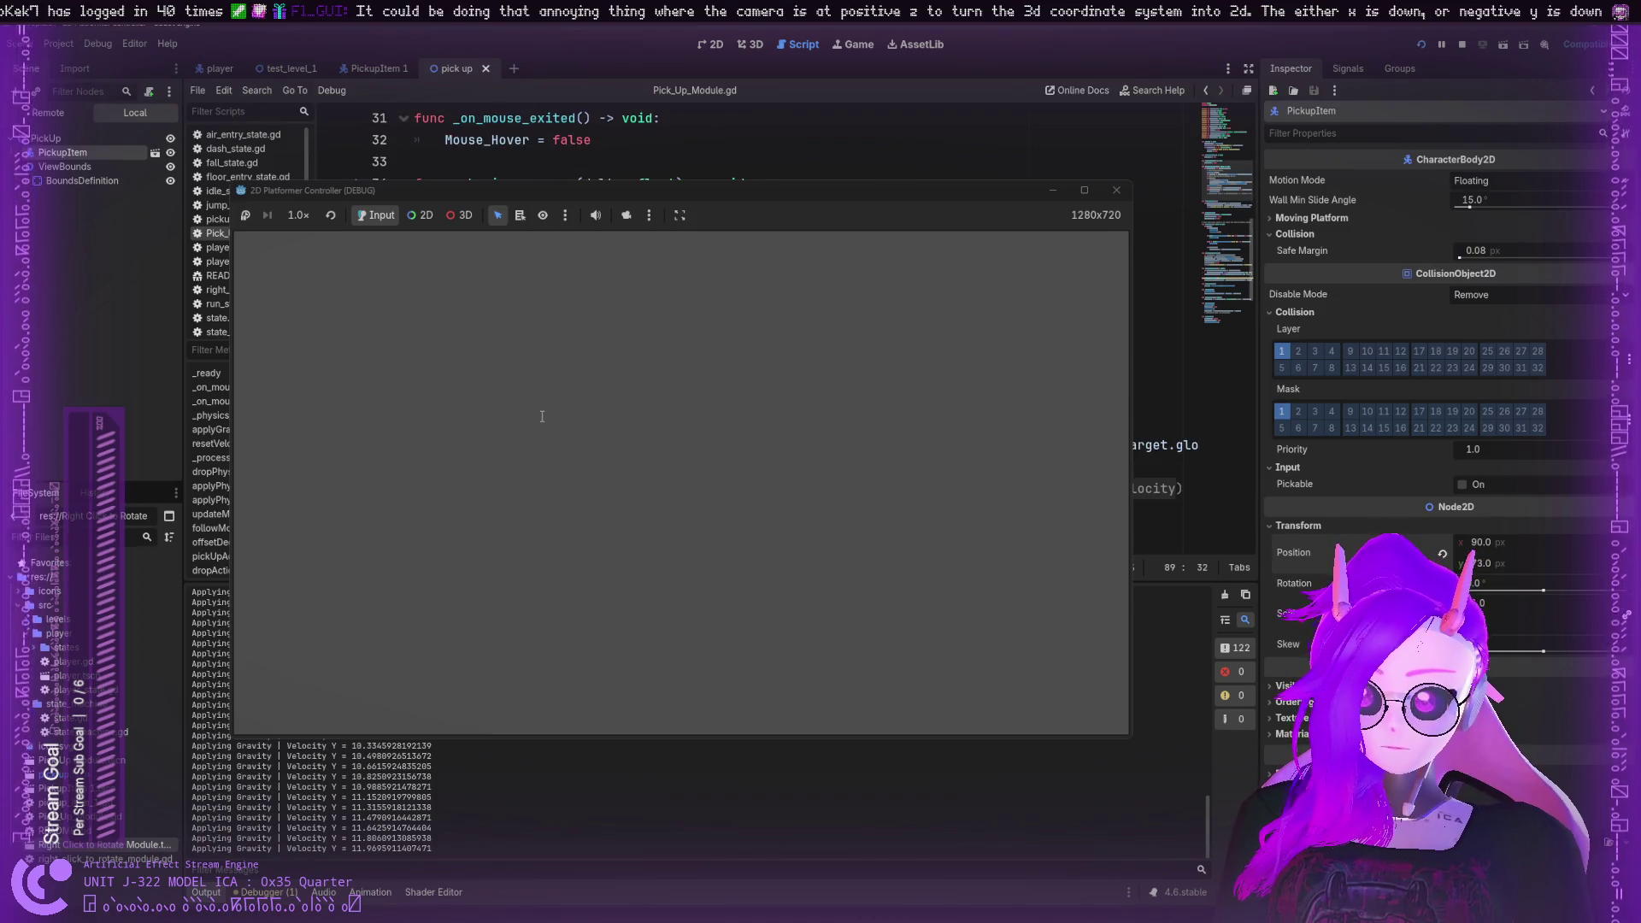
scroll(654, 586, "right", 5)
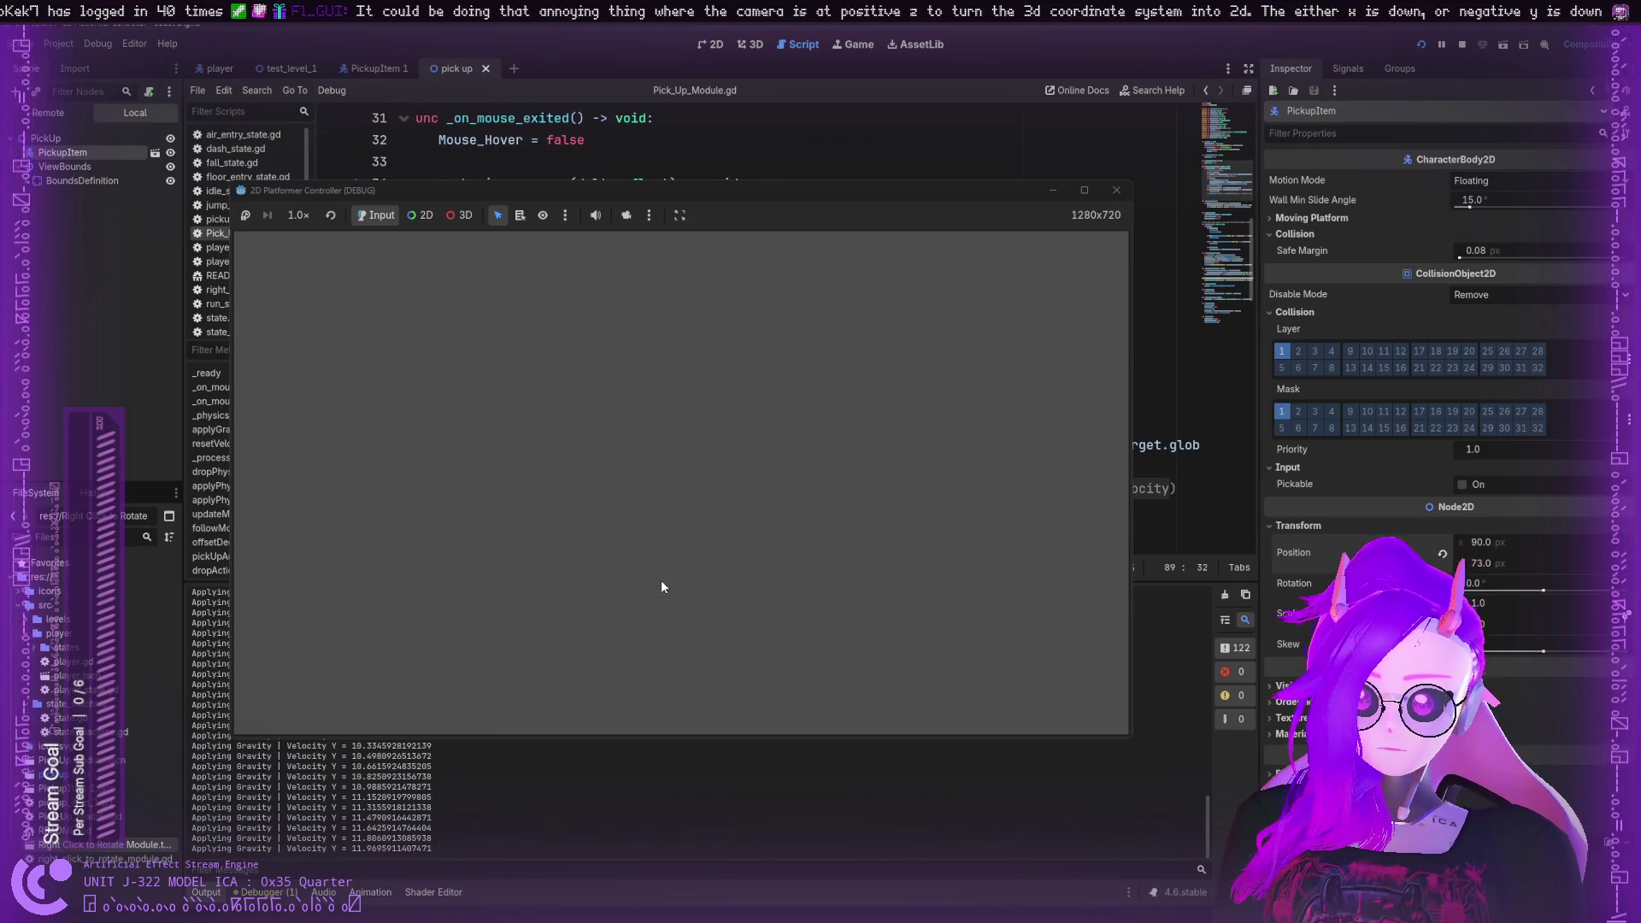
scroll(668, 566, "left", 4)
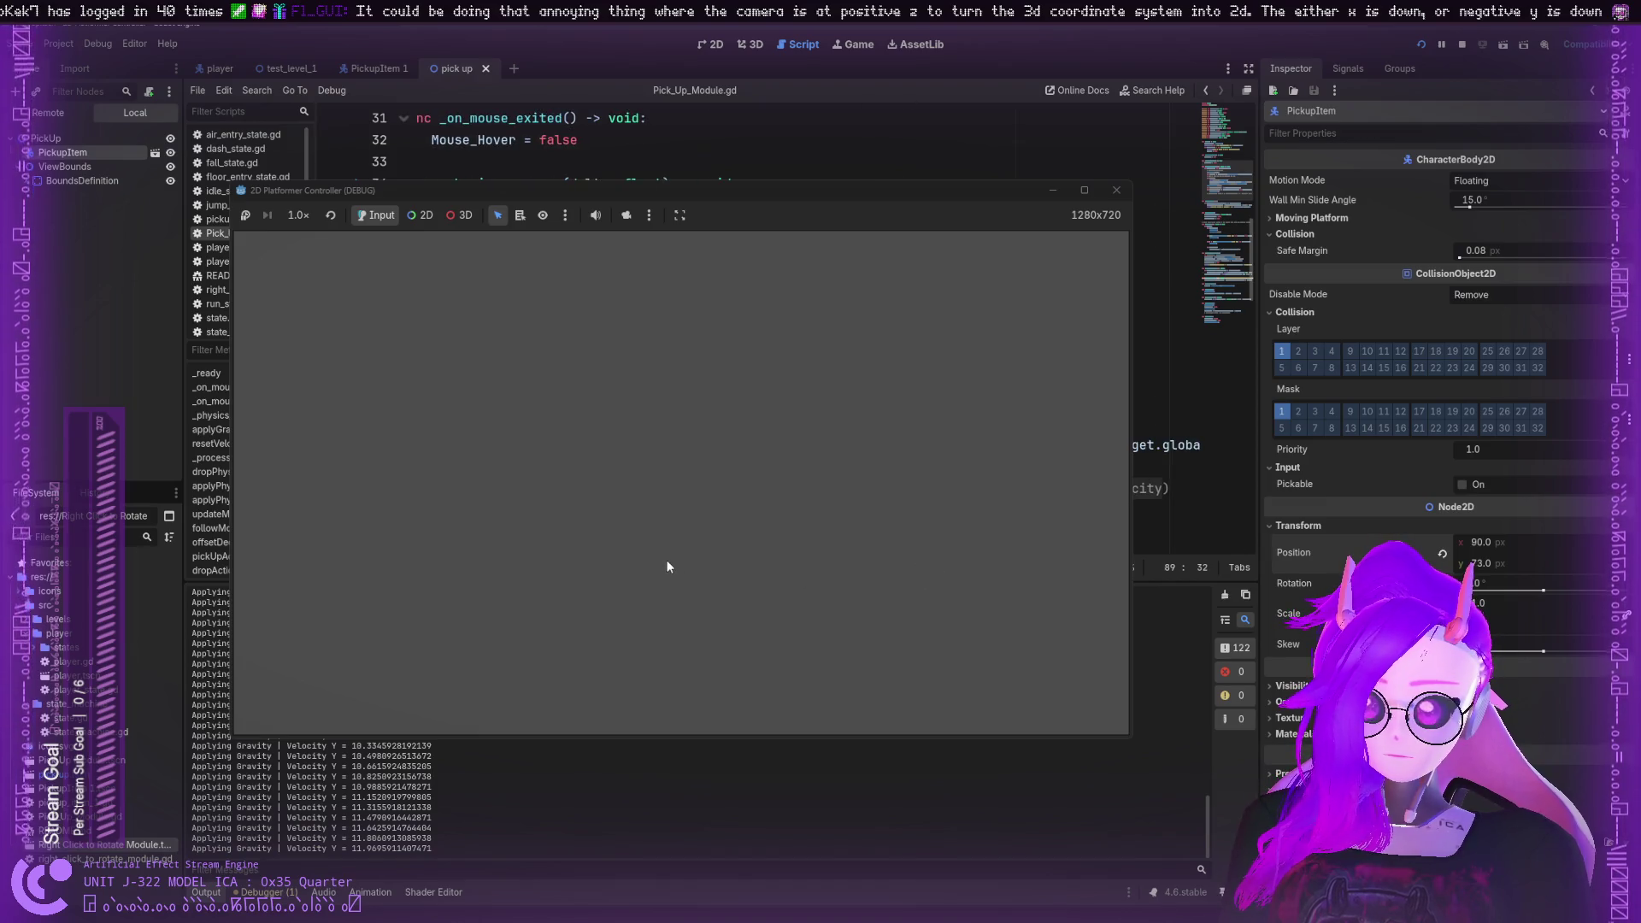
scroll(668, 567, "right", 1)
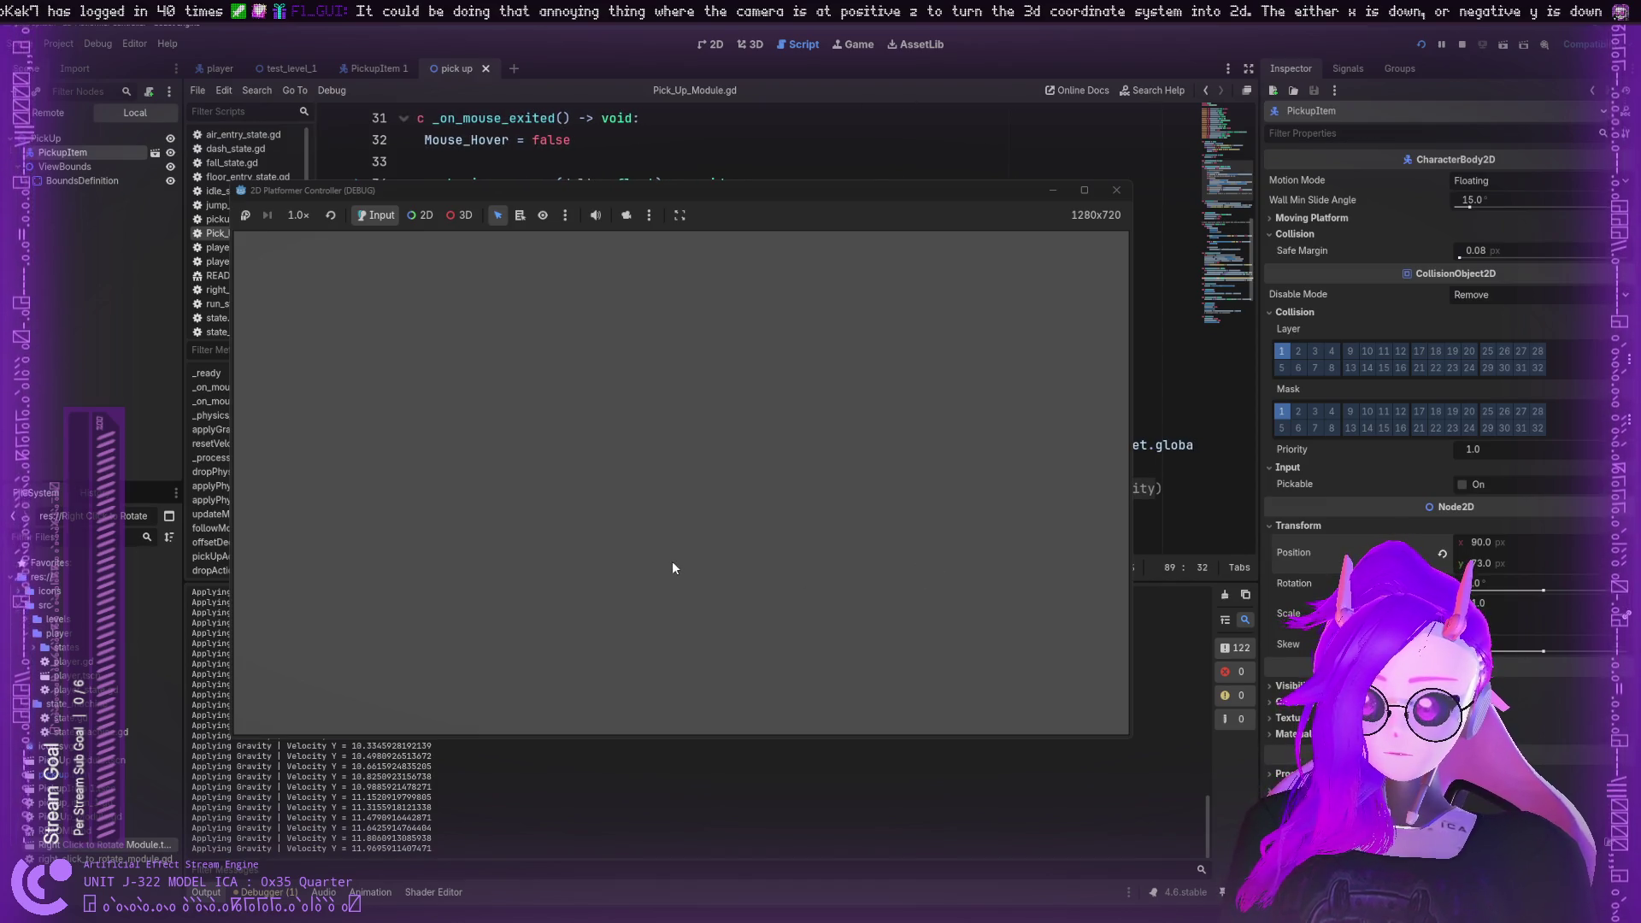
scroll(672, 568, "right", 4)
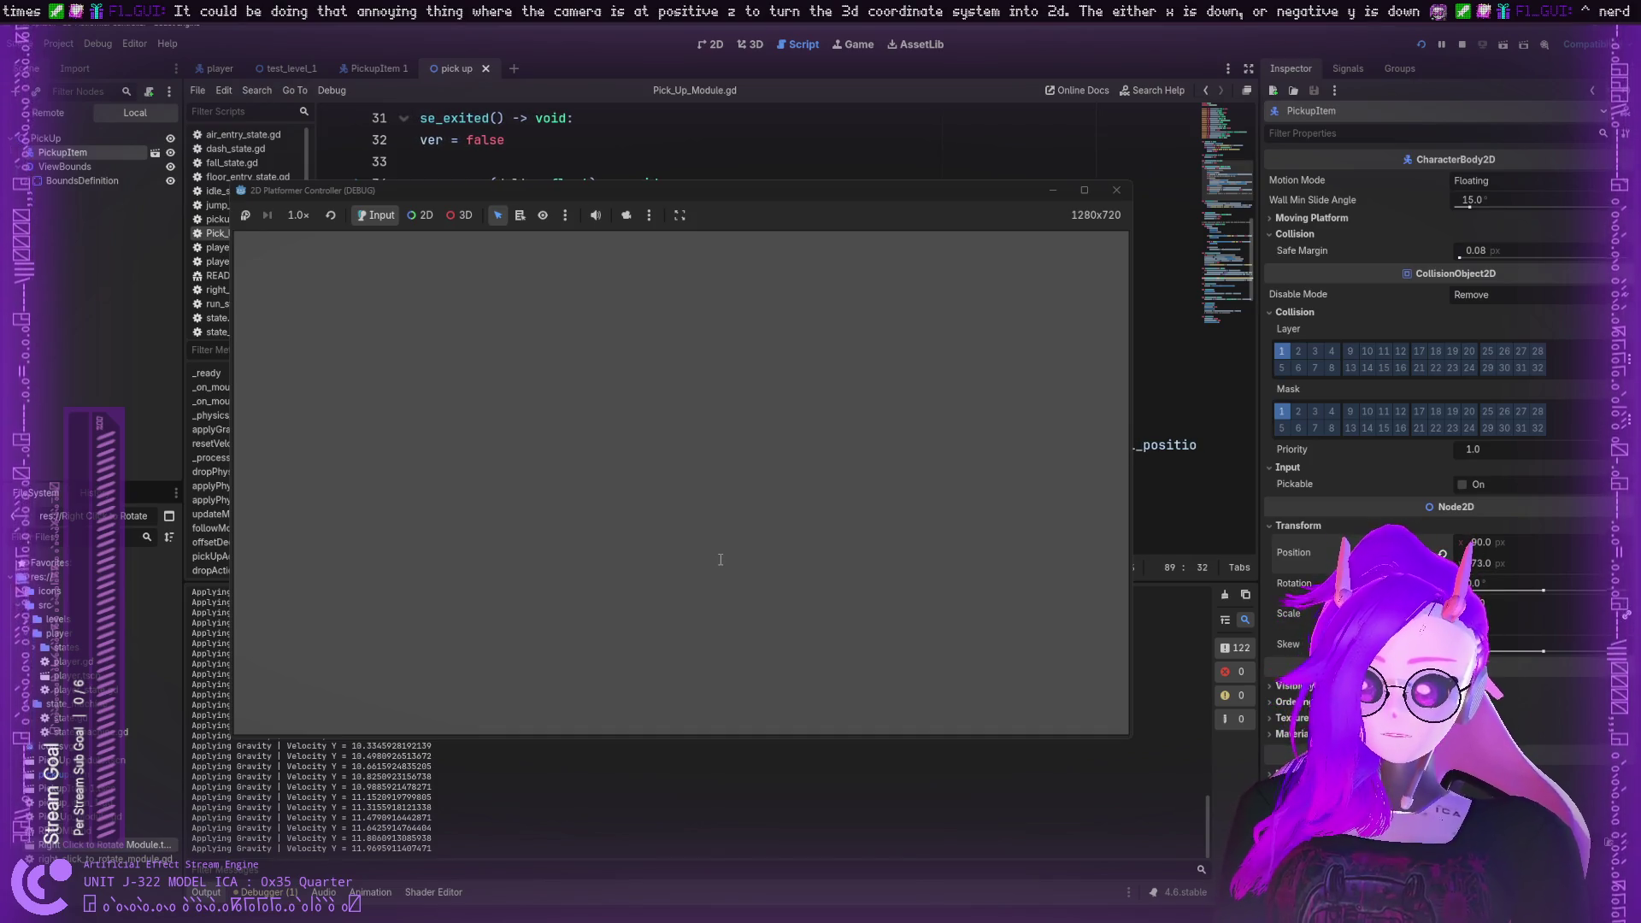
scroll(710, 566, "left", 5)
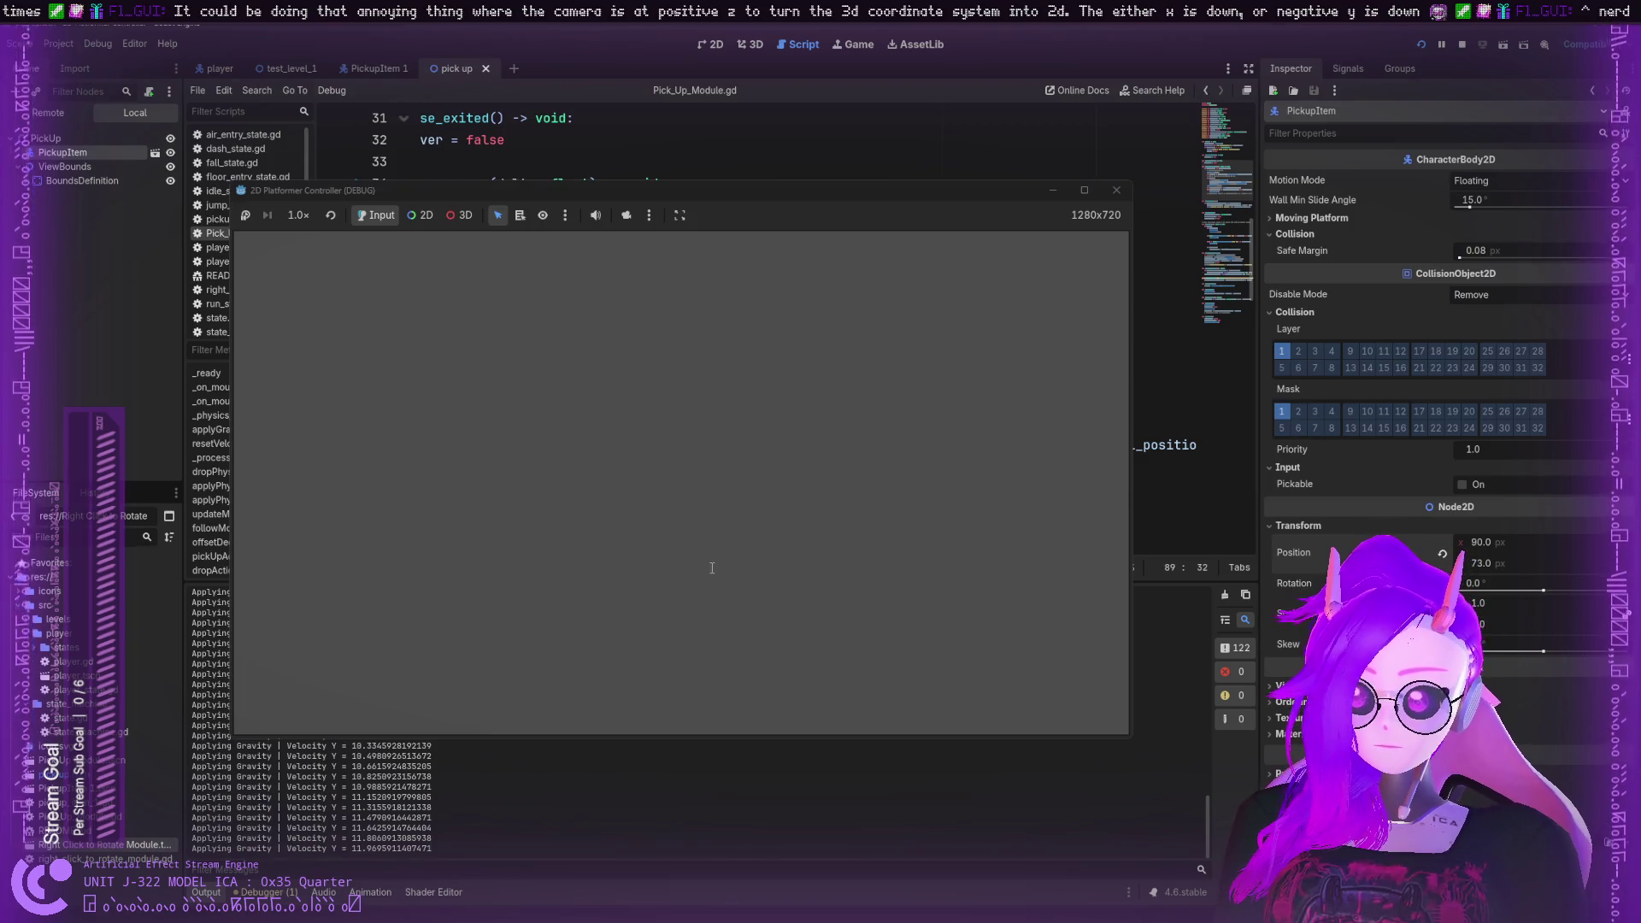
scroll(700, 567, "down", 1)
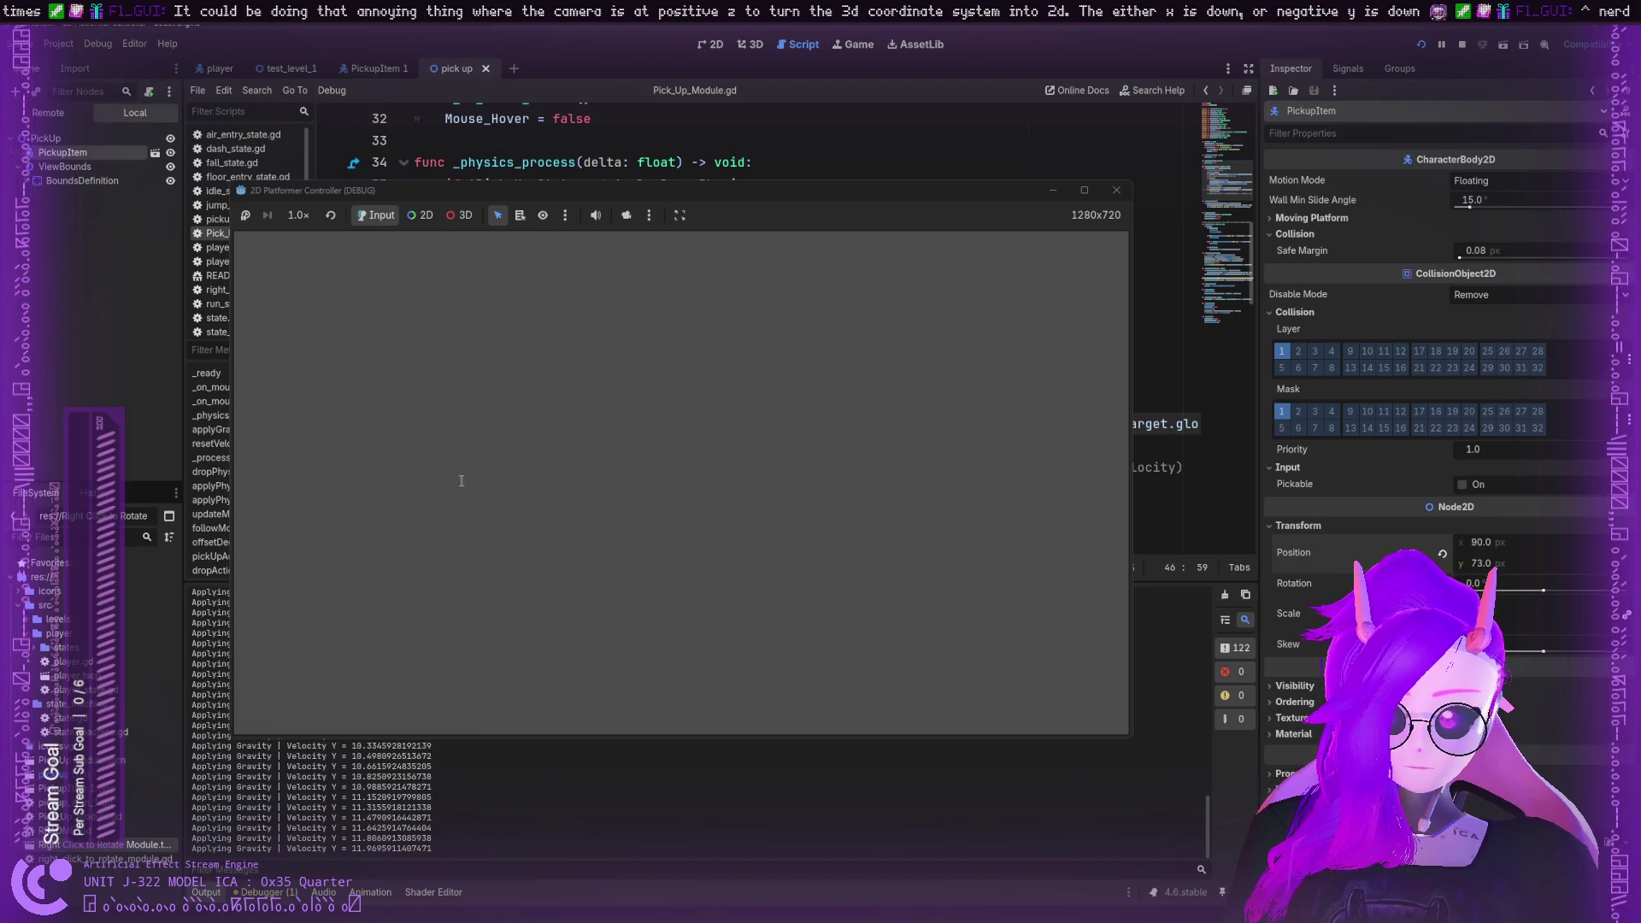
- Remove the # from line 48's physics print and save the script
left_click(461, 481)
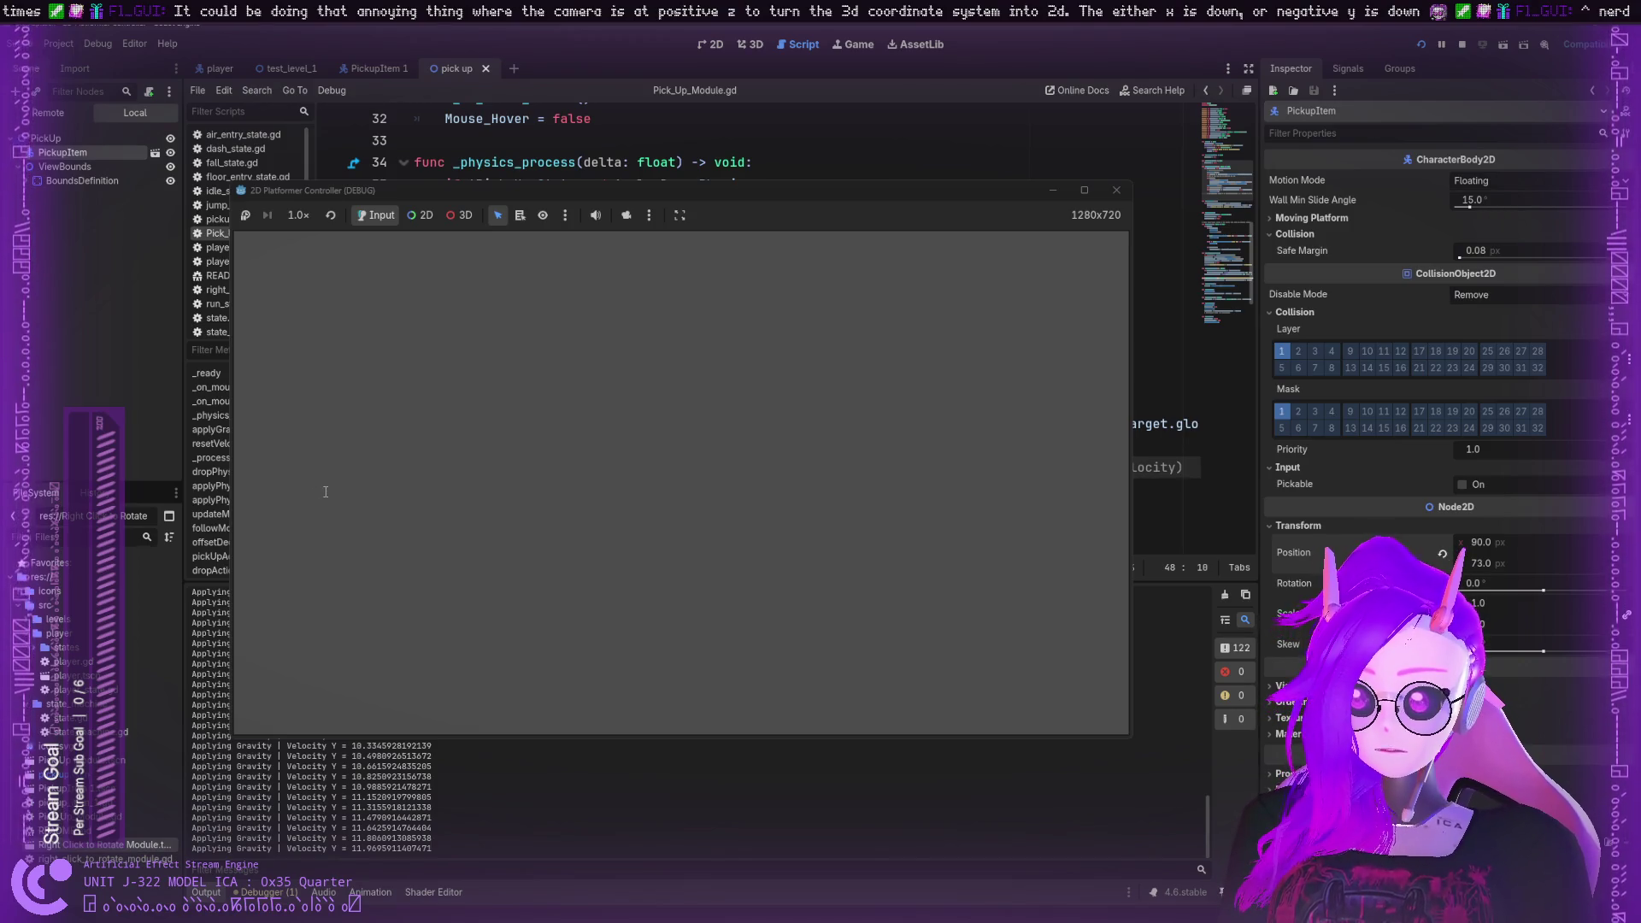
key("BackSpace")
key("BackSpace")
key("BackSpace")
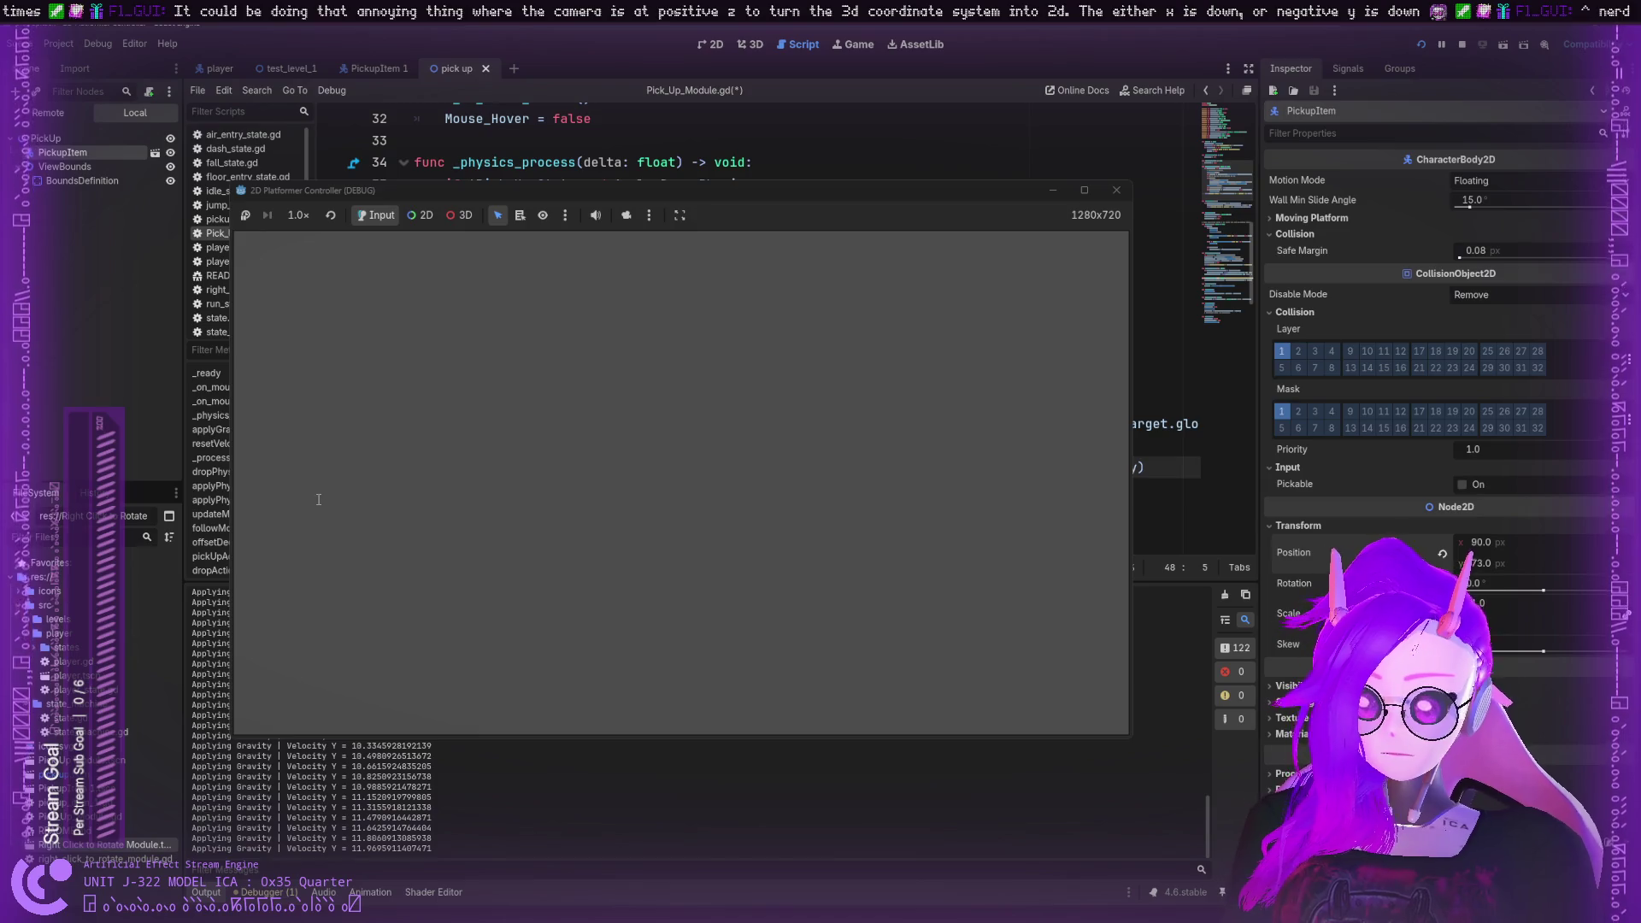
key("ctrl+z")
key("BackSpace")
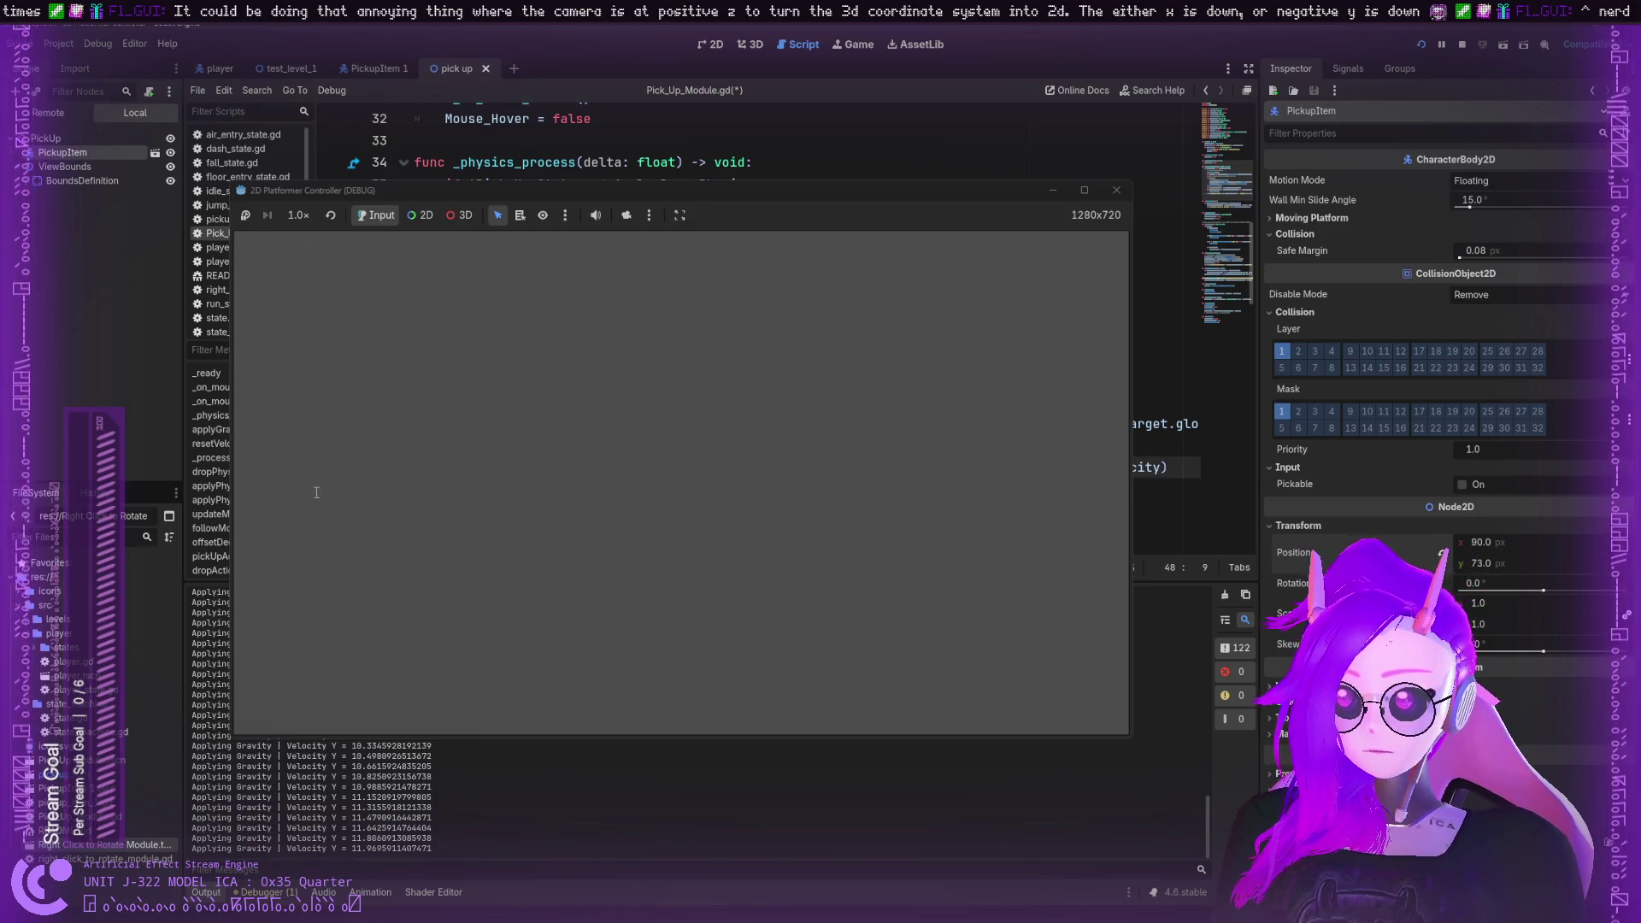
scroll(375, 391, "down", 9)
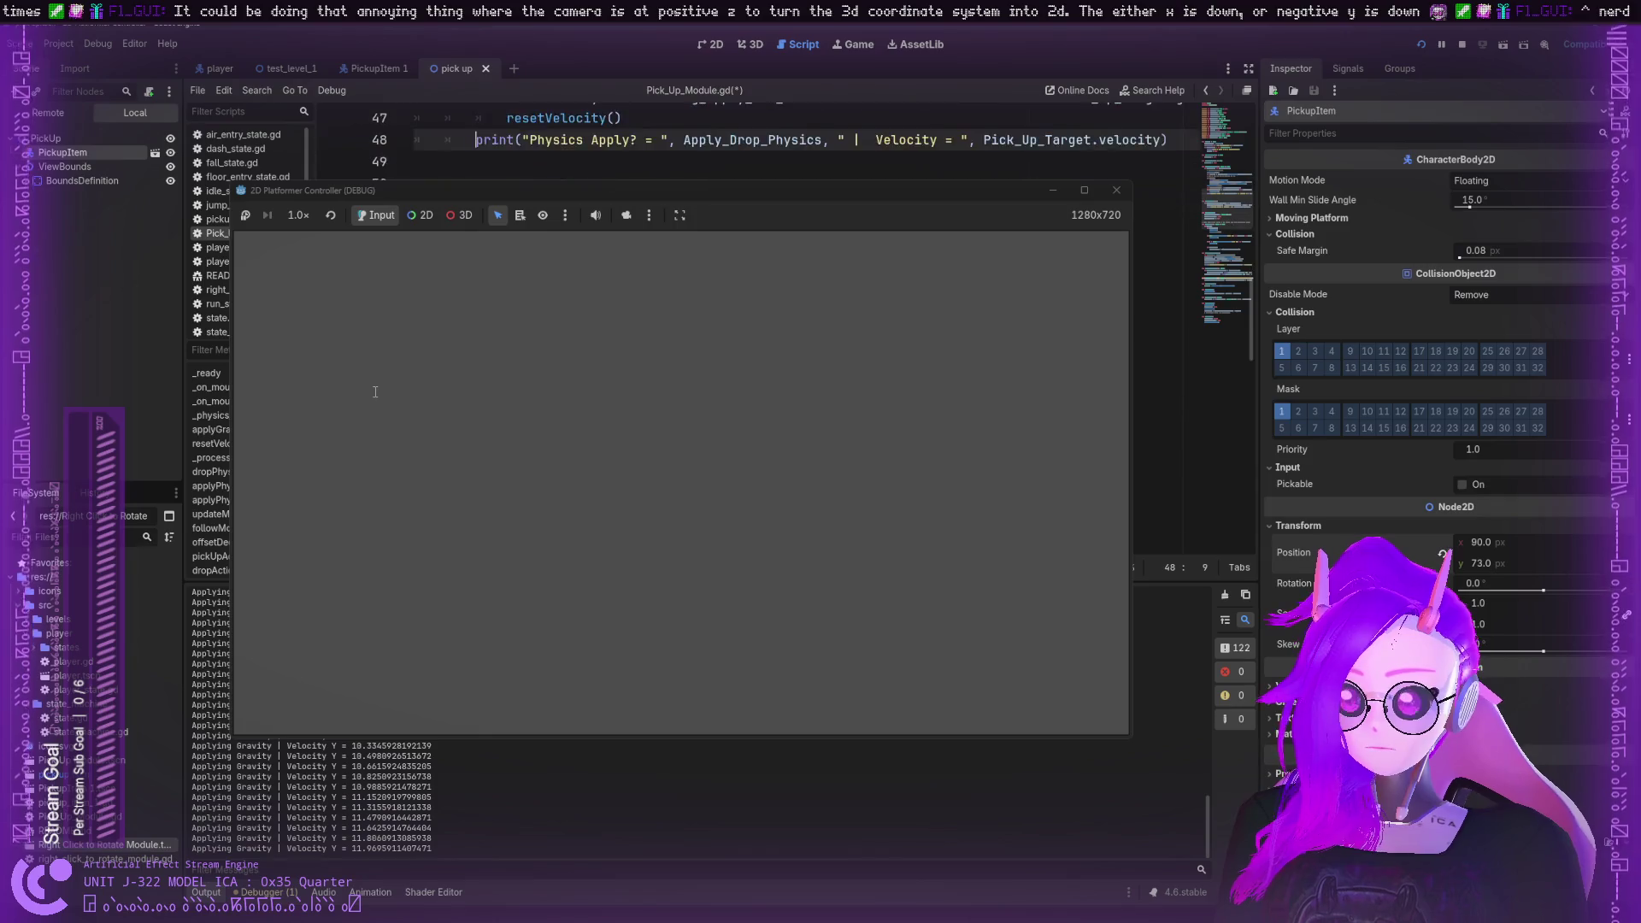
scroll(372, 393, "down", 5)
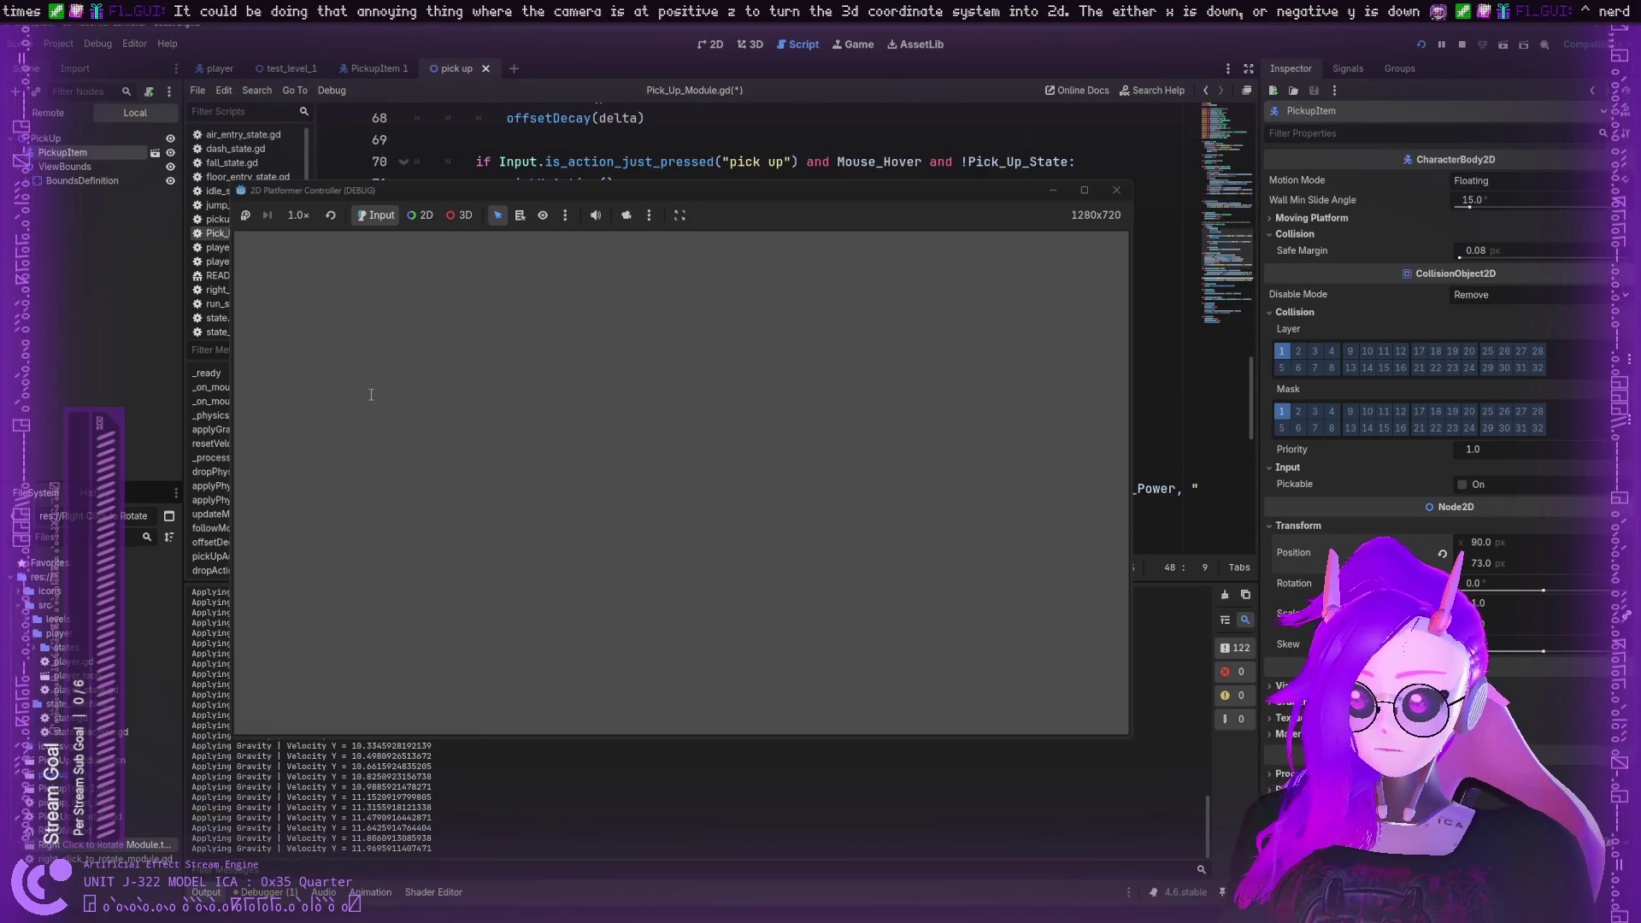
left_click(602, 367)
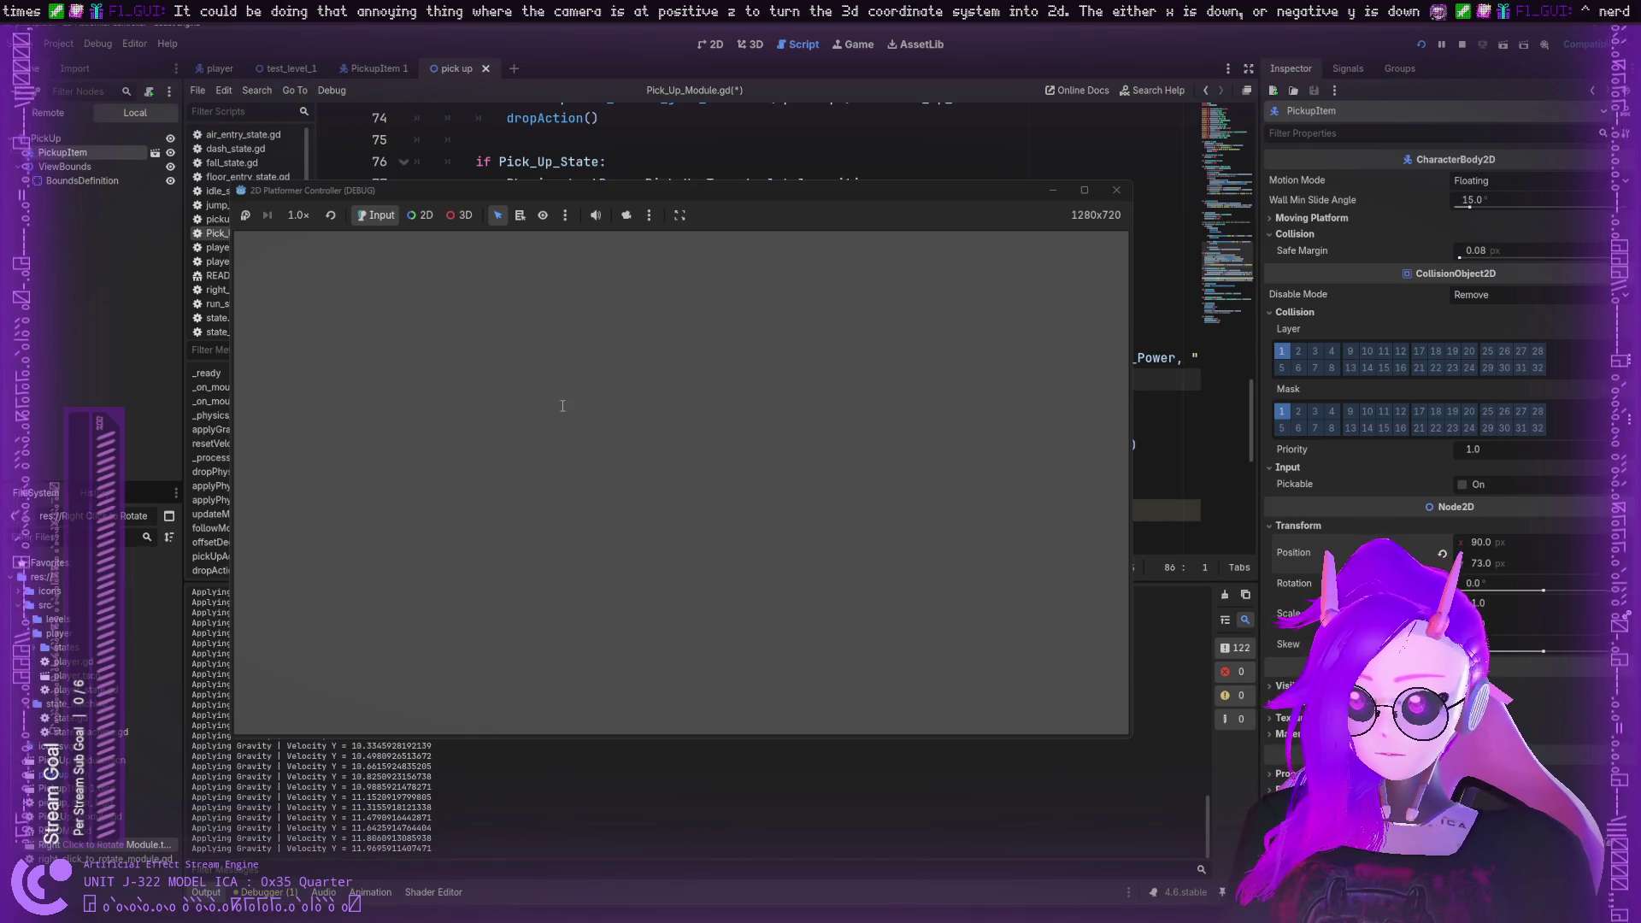
key("ctrl+s")
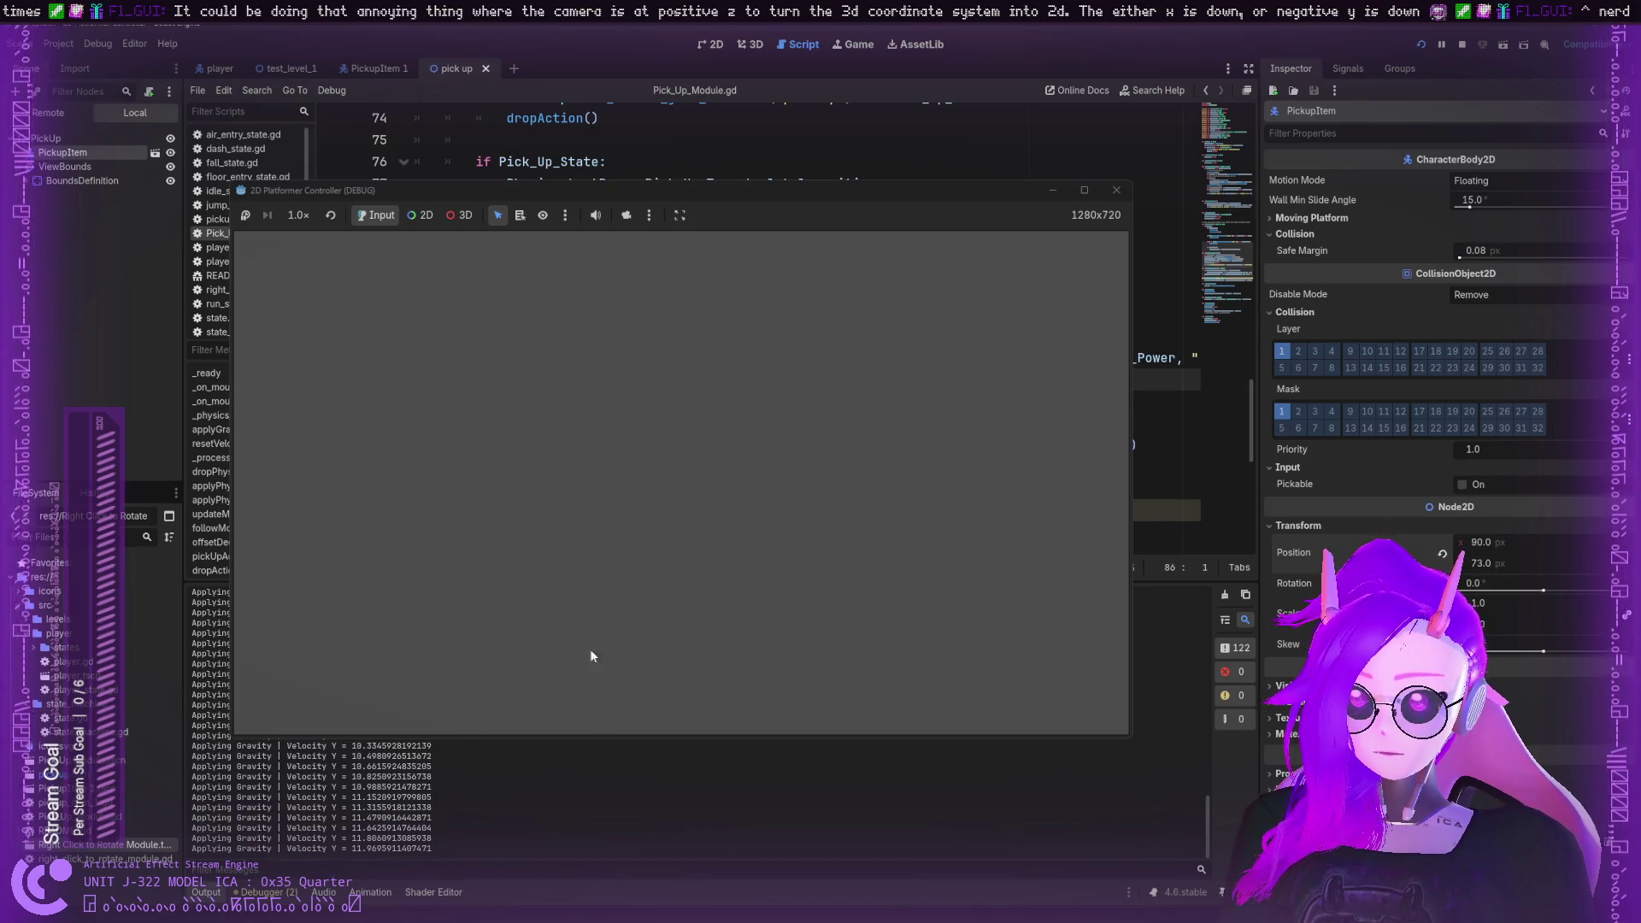
scroll(597, 504, "up", 11)
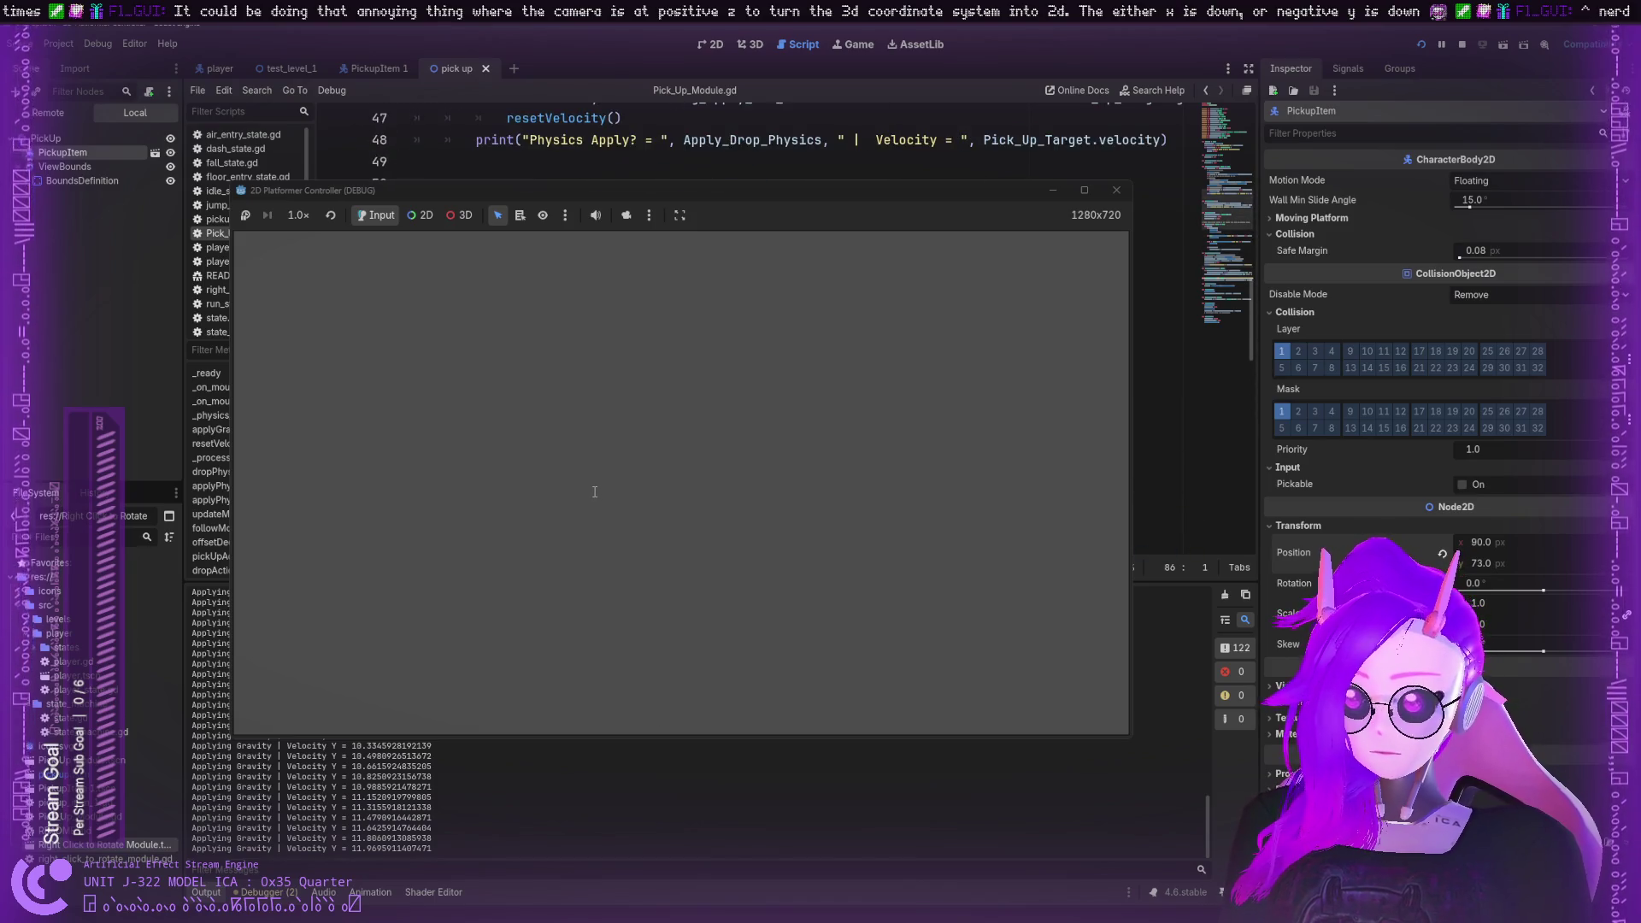
left_click(428, 423)
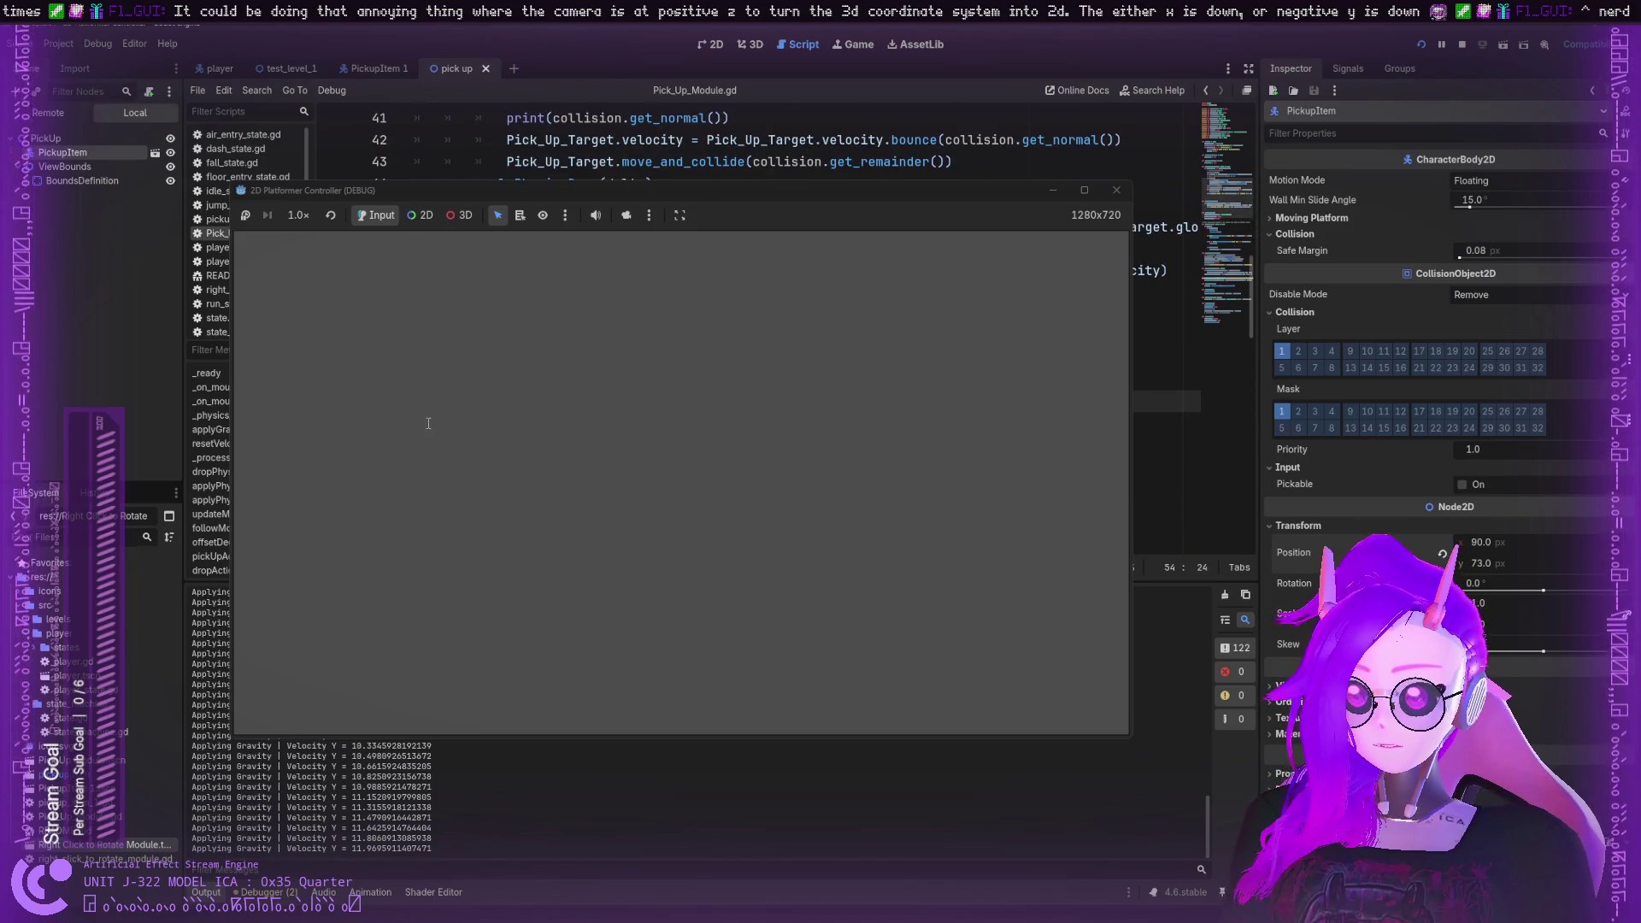
- Lift the white pickup square several times in the game and release it to fall to the floor
left_click(1417, 46)
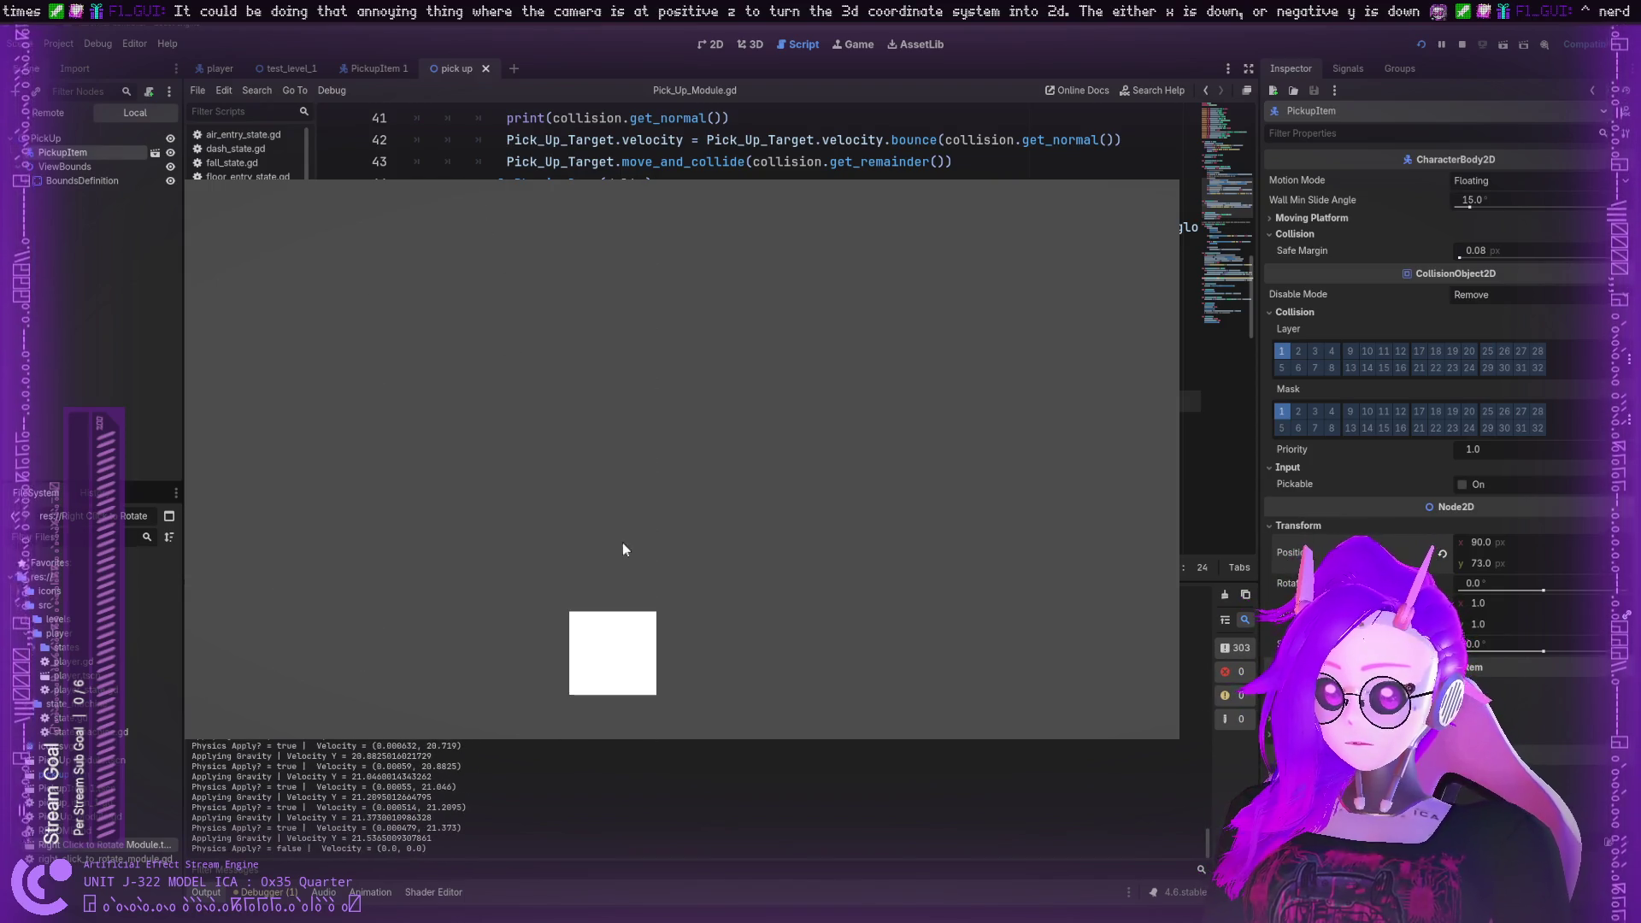
mouse_move(623, 547)
left_mouse_down()
mouse_move(538, 587)
mouse_move(498, 370)
mouse_move(527, 340)
mouse_move(518, 370)
left_mouse_up()
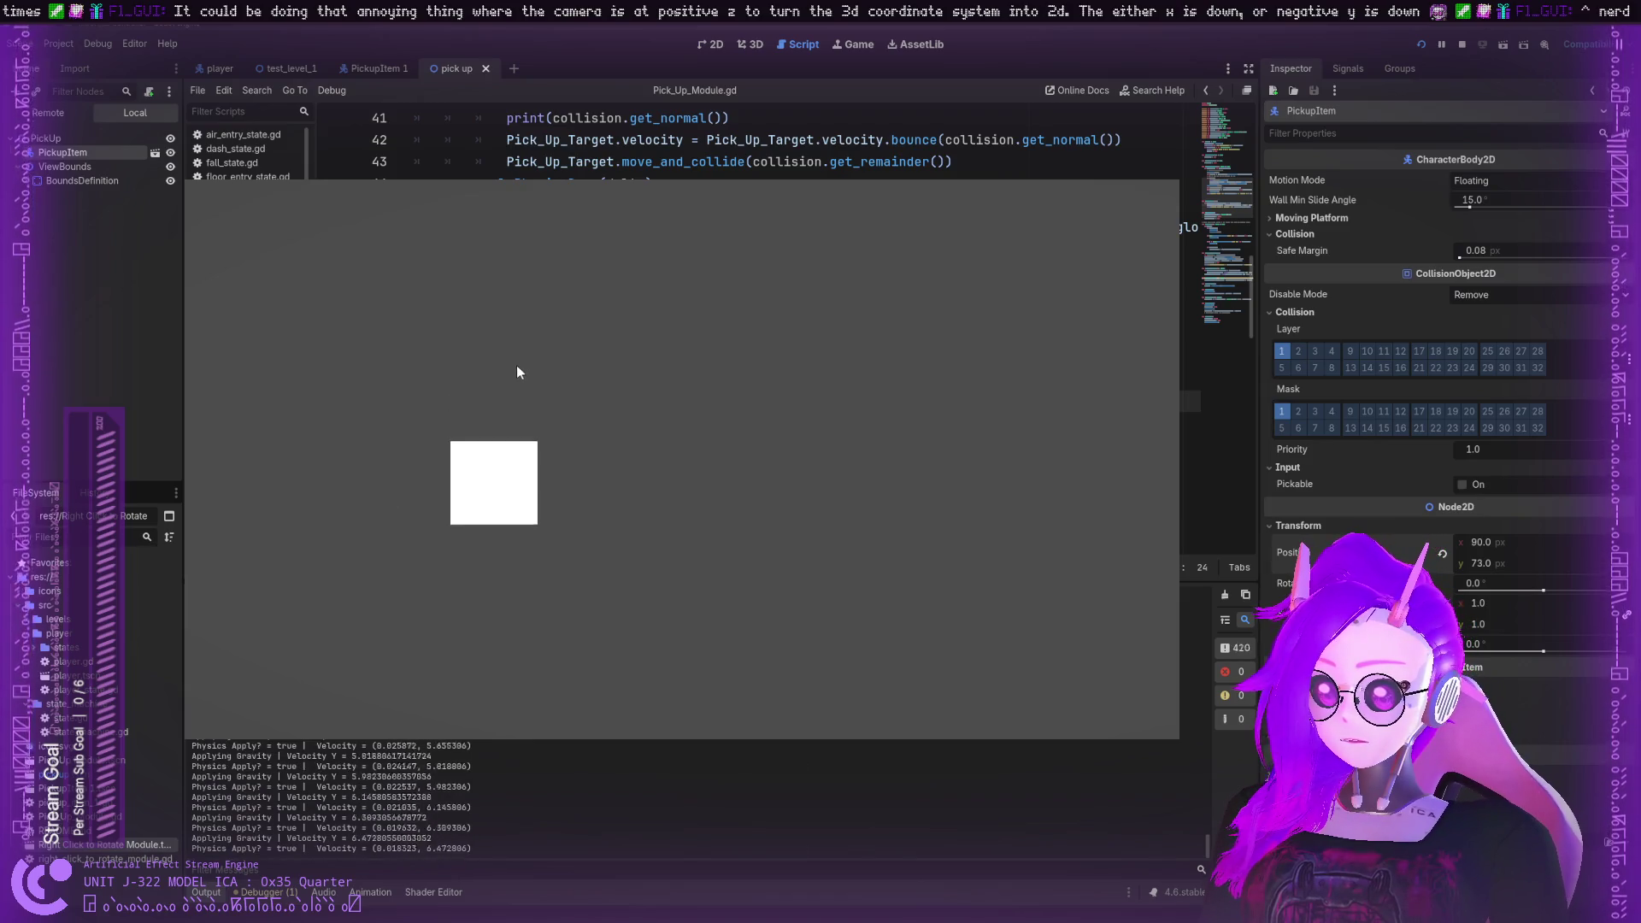
mouse_move(516, 643)
left_mouse_down()
mouse_move(367, 692)
mouse_move(505, 469)
mouse_move(502, 490)
left_mouse_up()
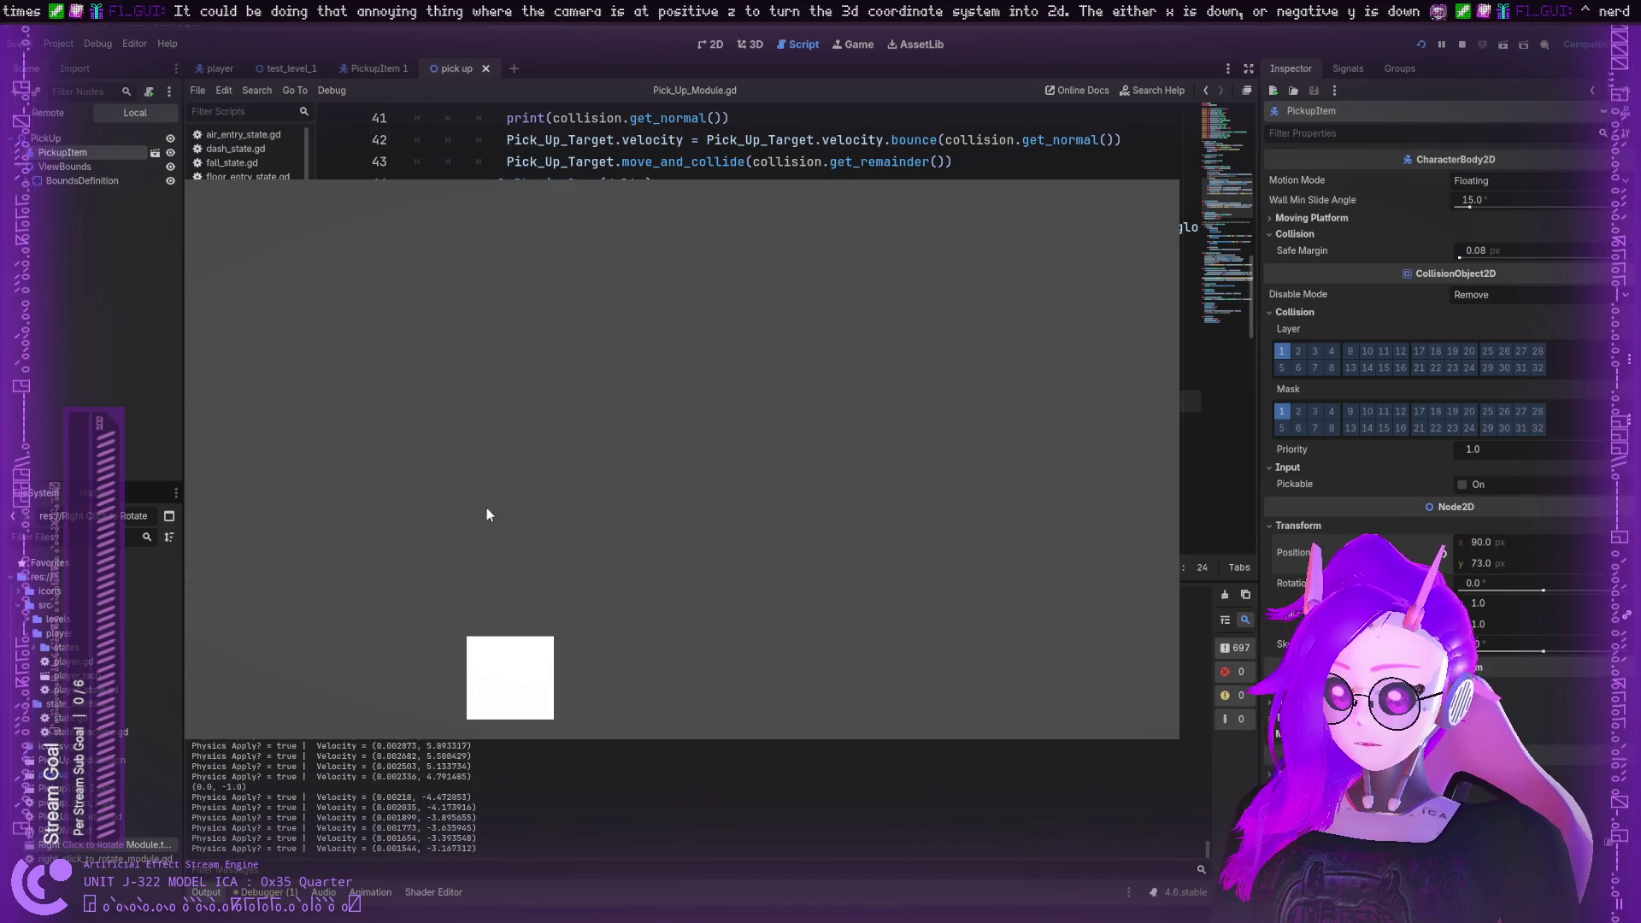
mouse_move(511, 649)
left_mouse_down()
mouse_move(489, 641)
mouse_move(500, 395)
left_mouse_up()
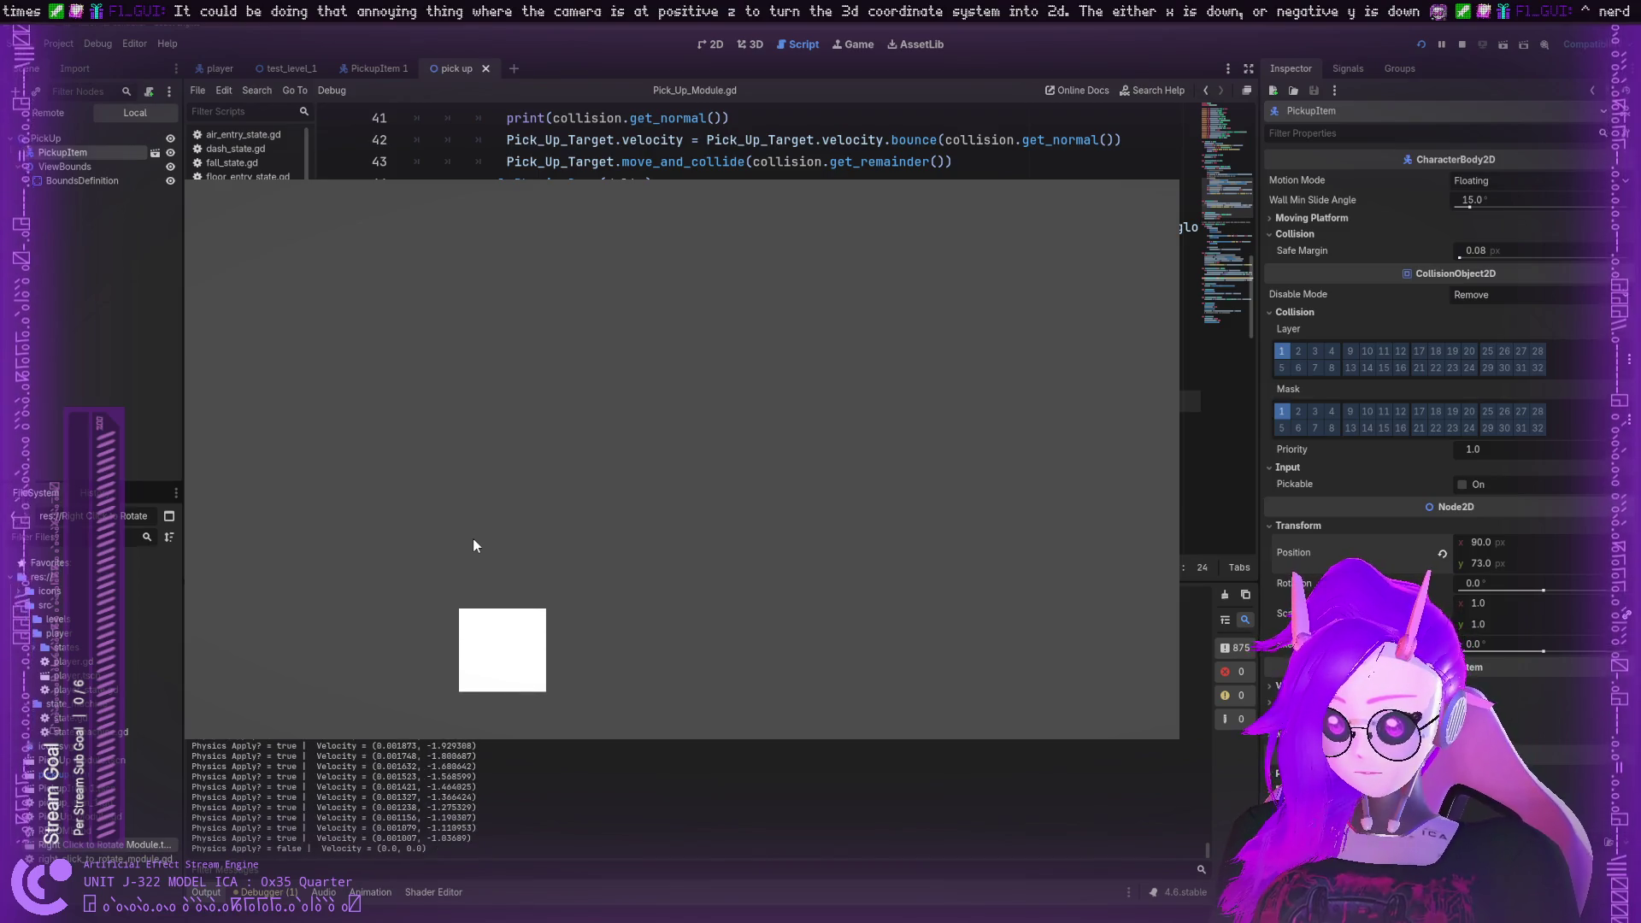
left_click_drag(521, 619, 542, 319)
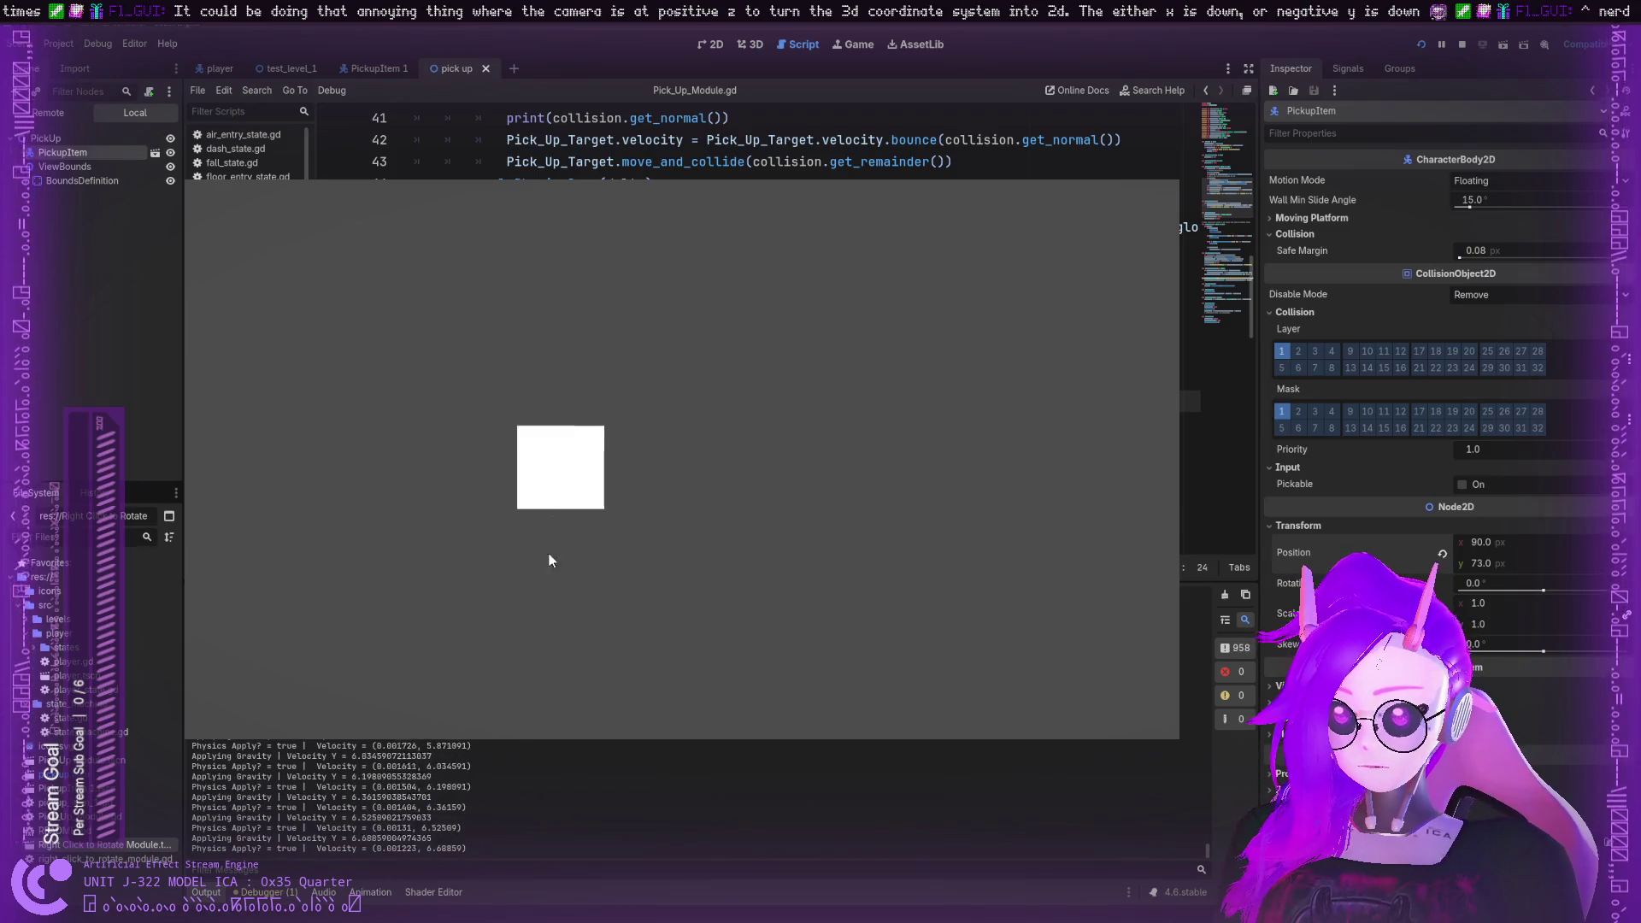
left_click(563, 675)
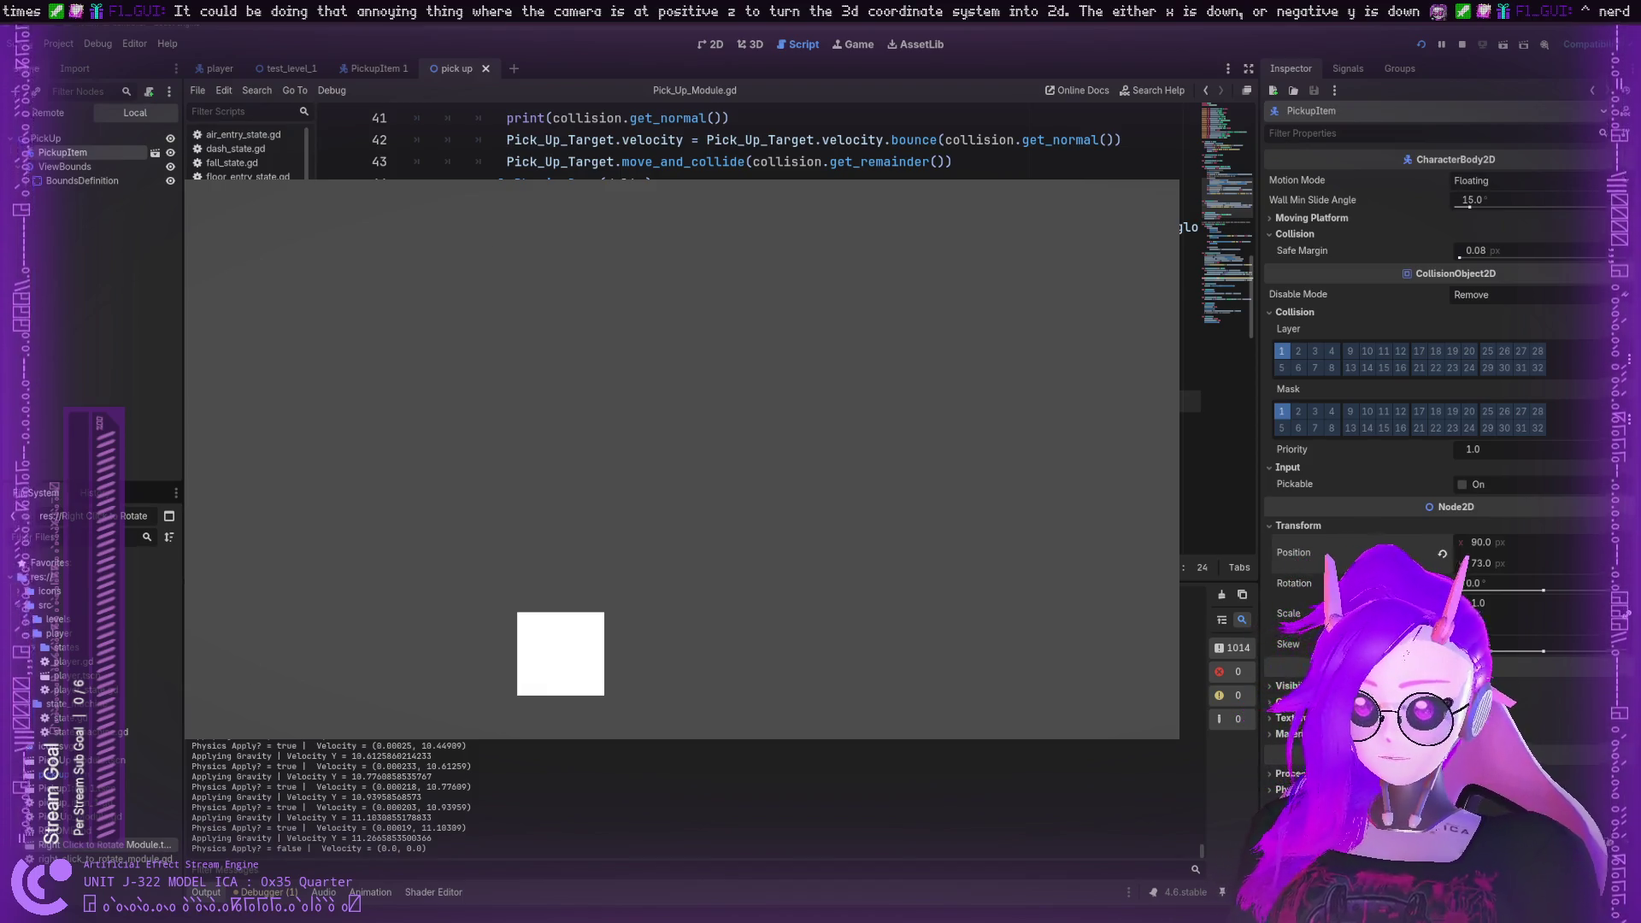
left_click(776, 140)
- Add a position += gravity-value expression on line 35's drop code and save the script
scroll(684, 141, "up", 2)
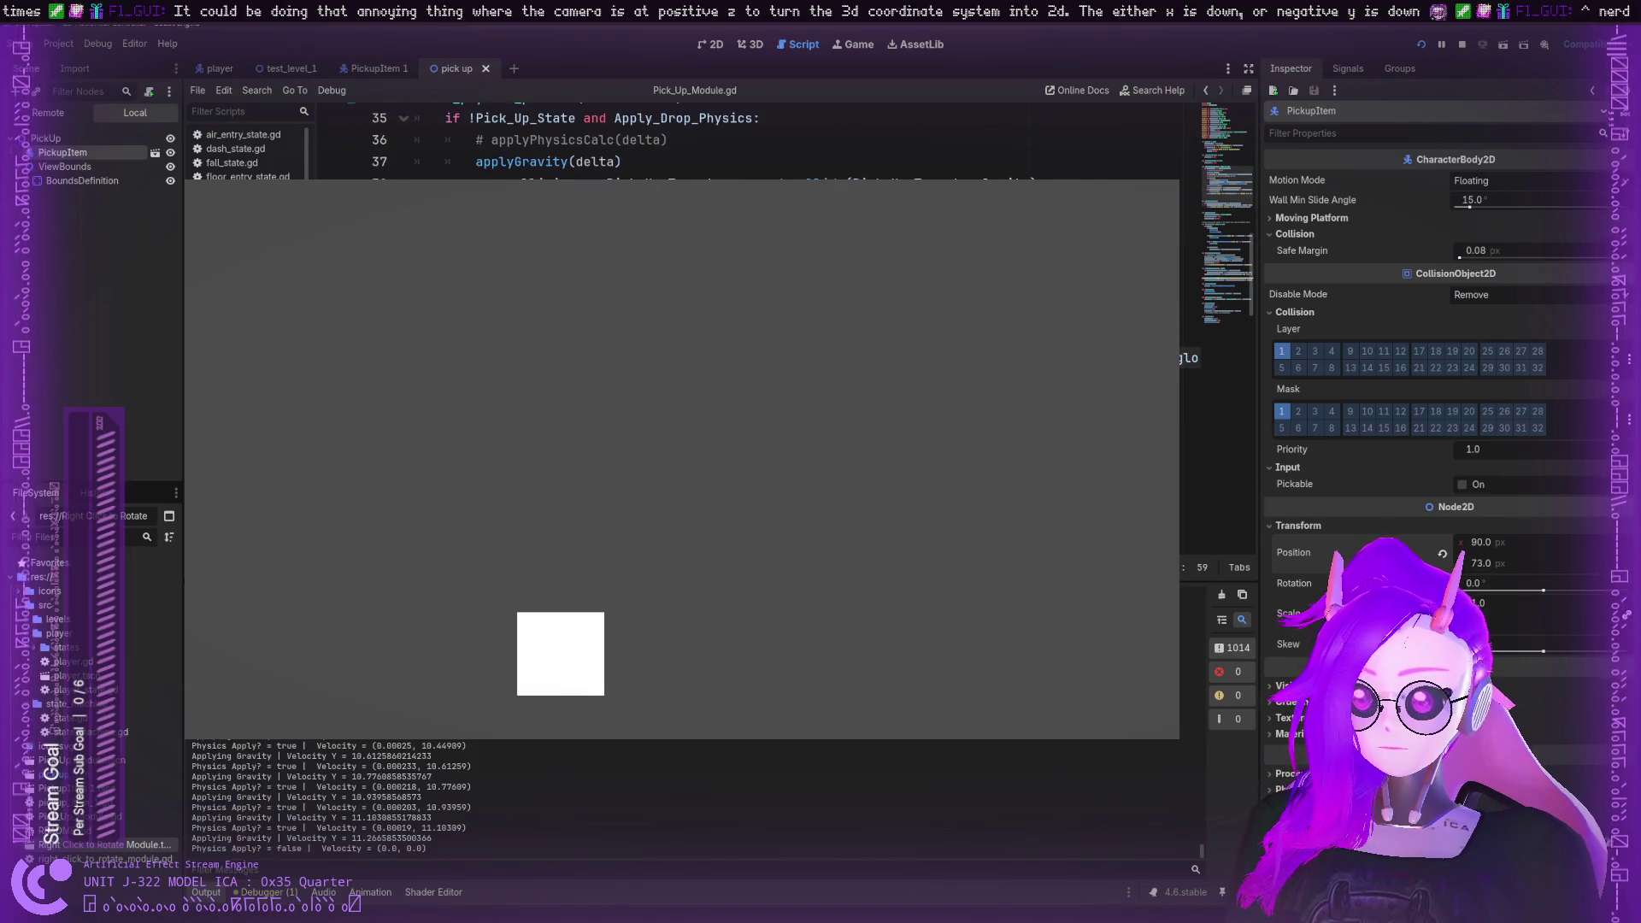
scroll(684, 141, "right", 2)
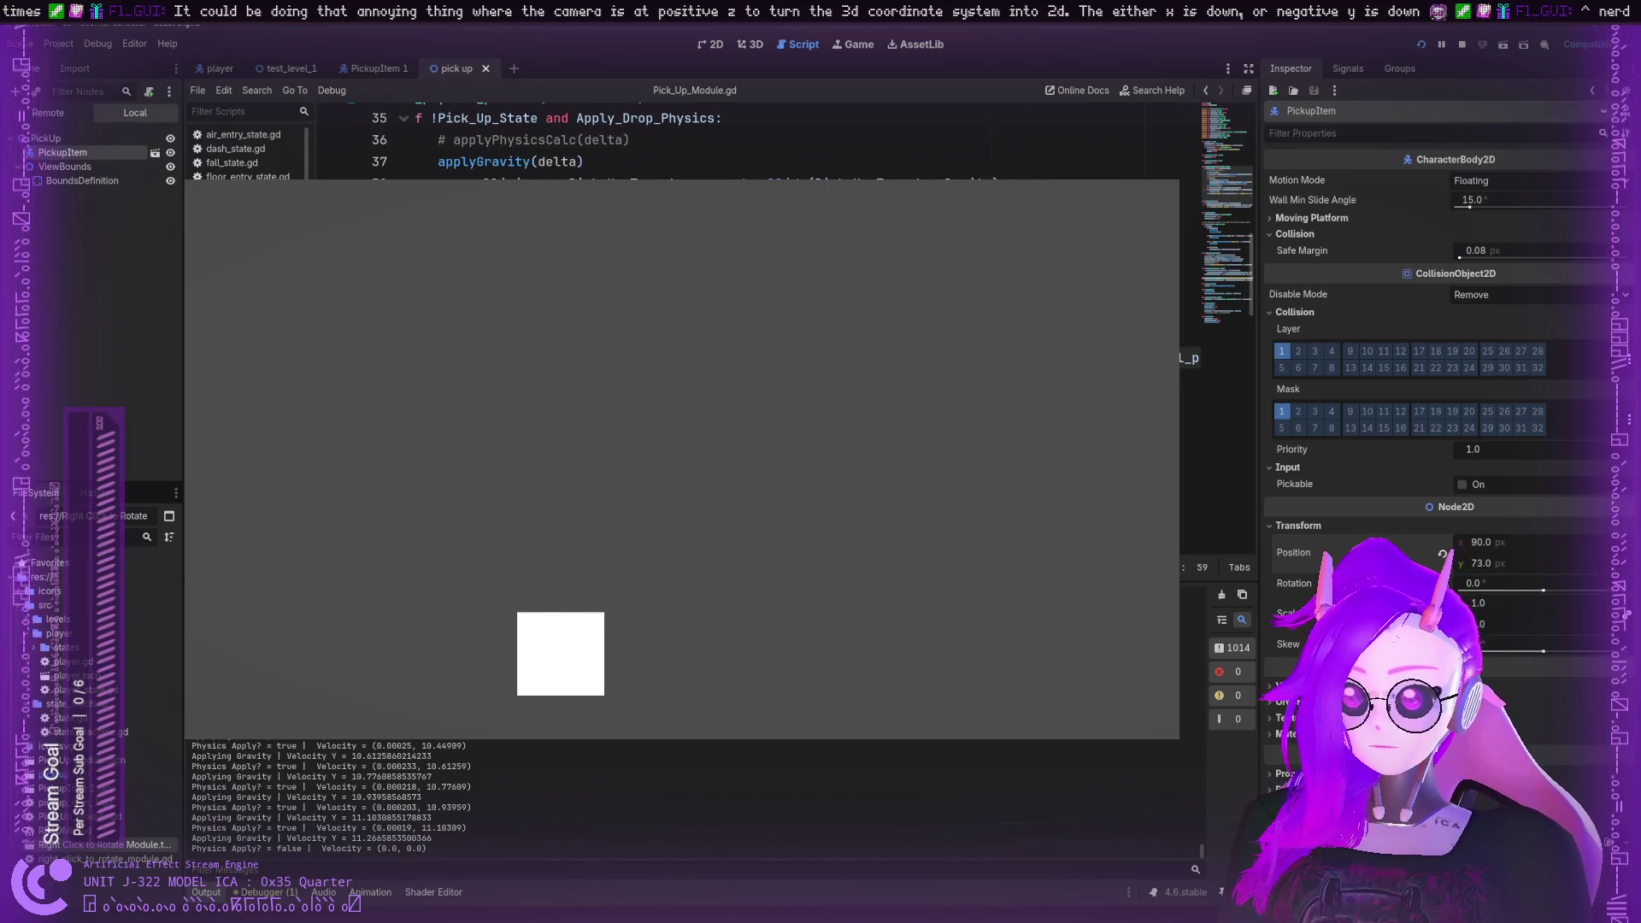
key("Up")
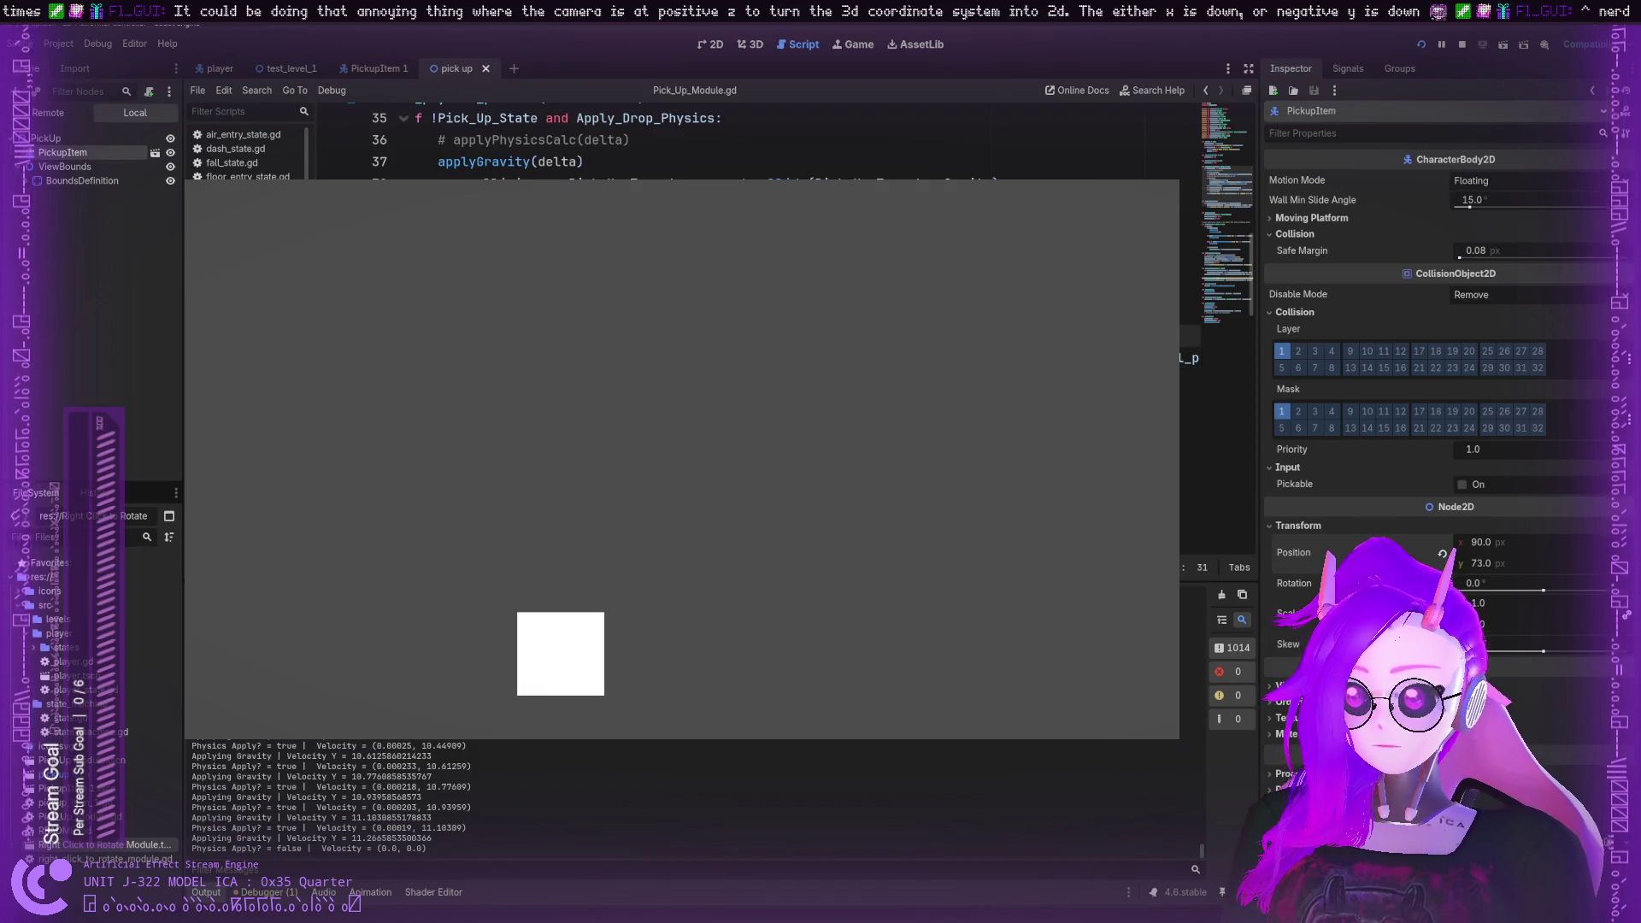
key("Left")
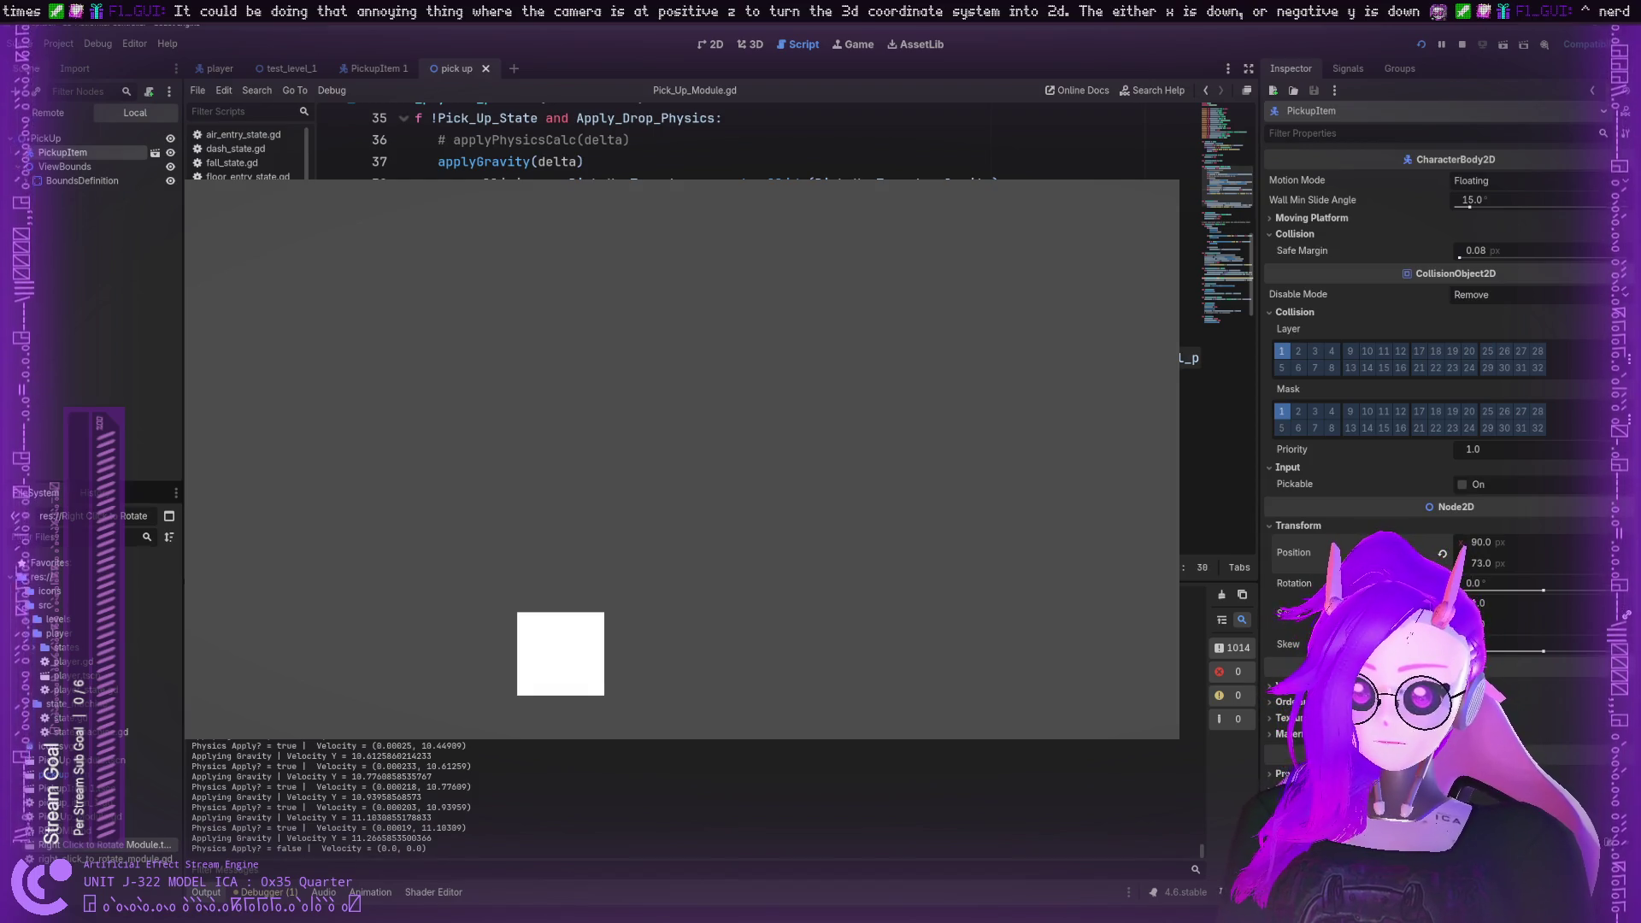
key("Down")
key("Down")
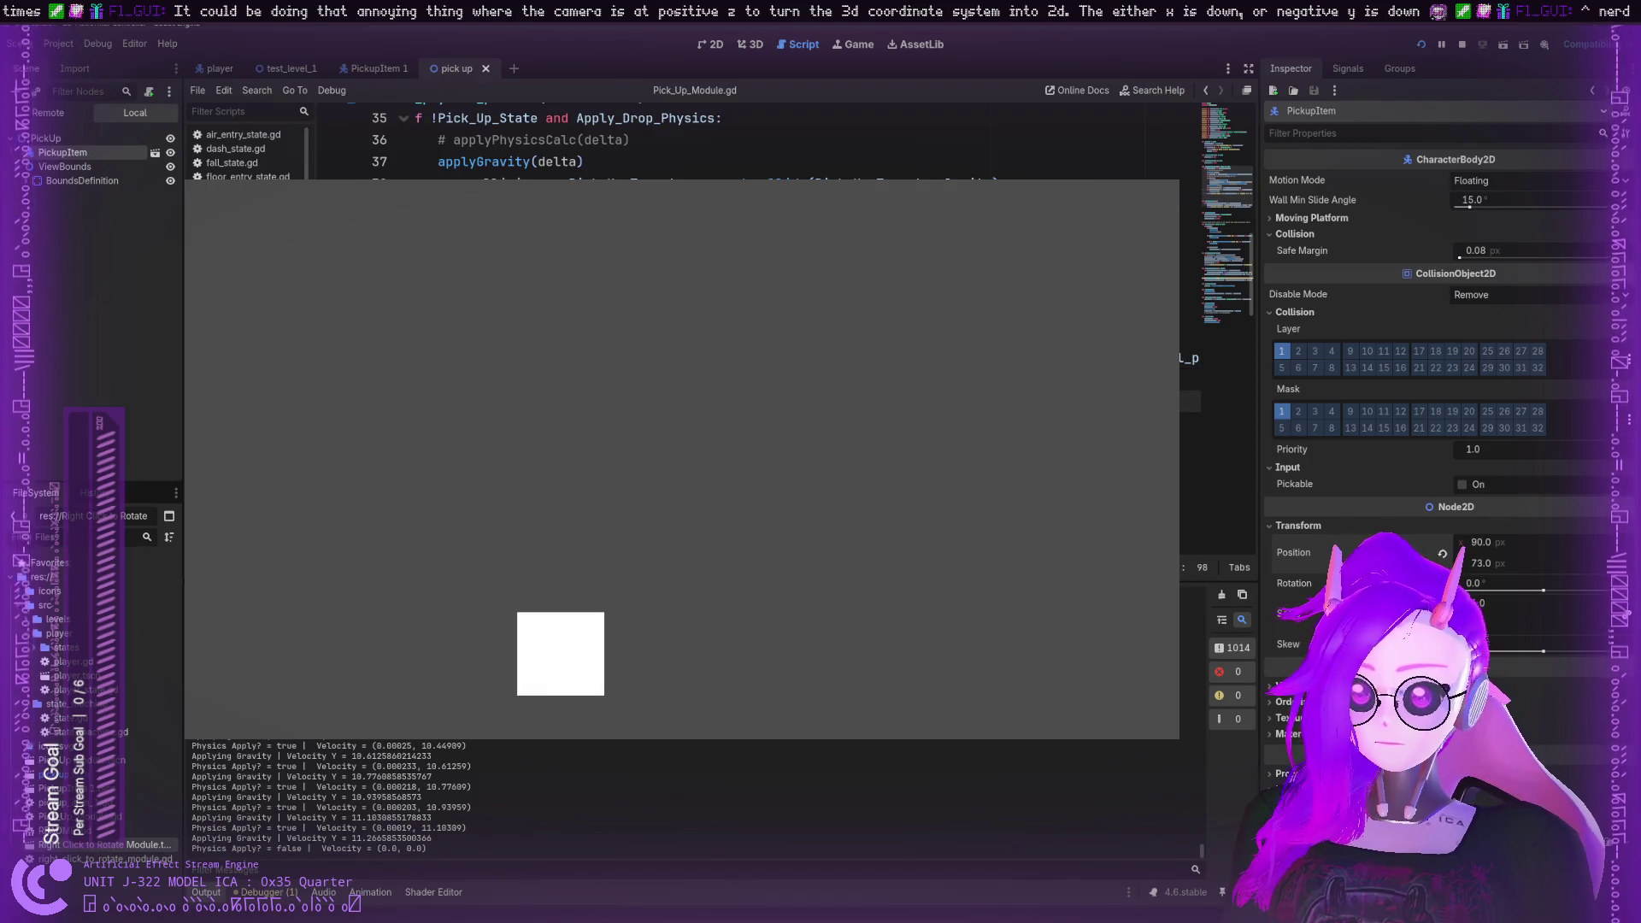
type("(se")
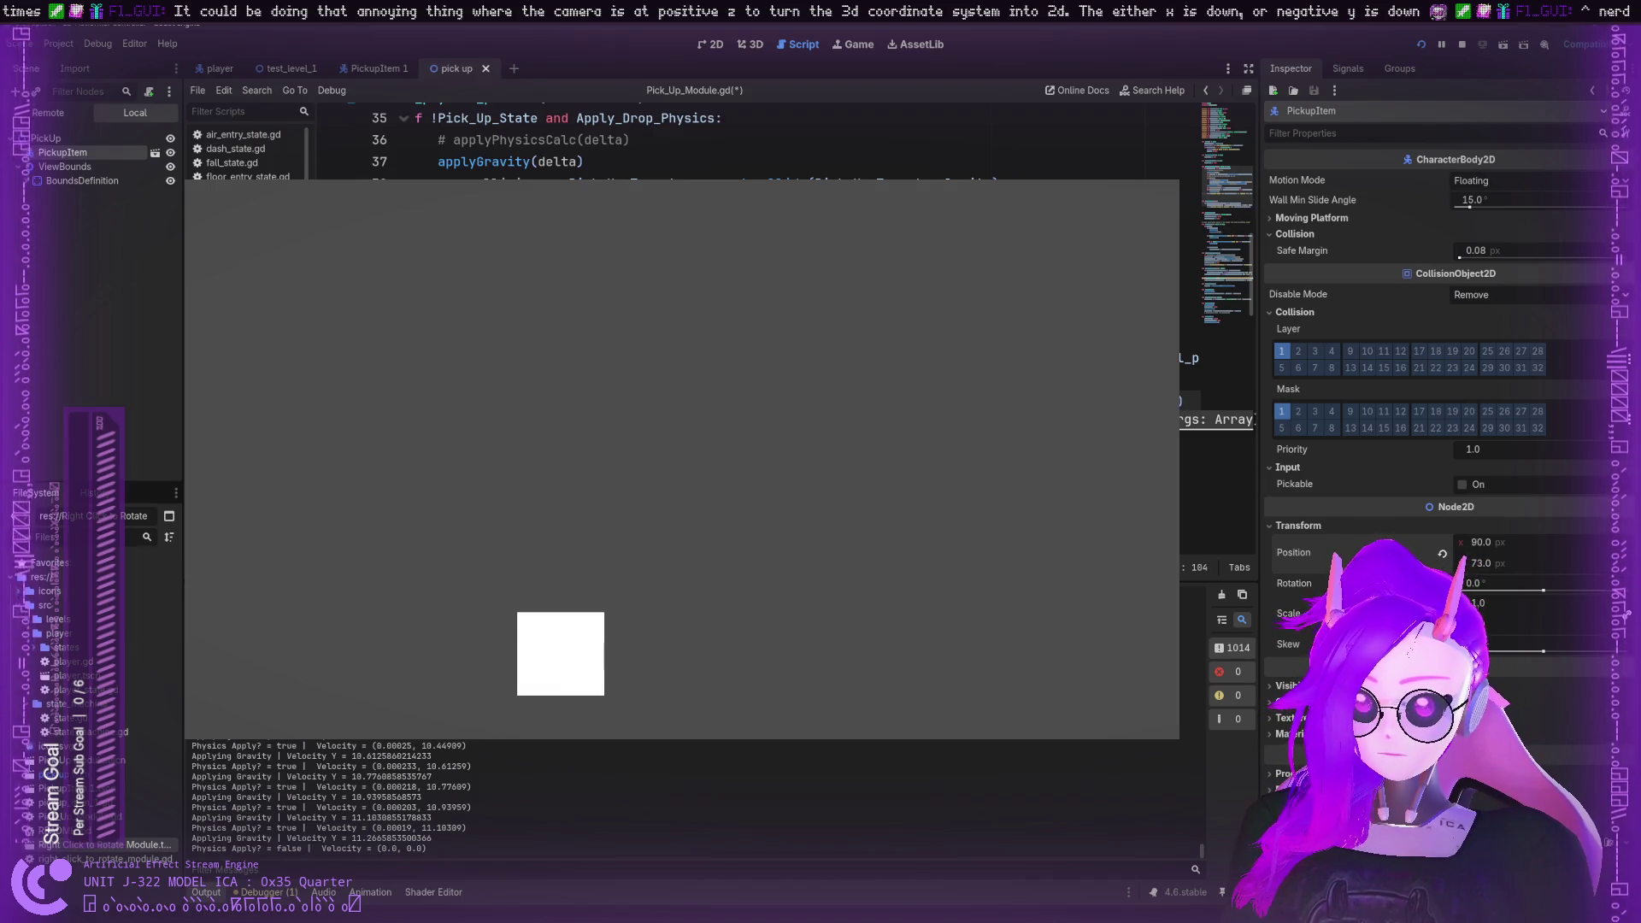
type(".position")
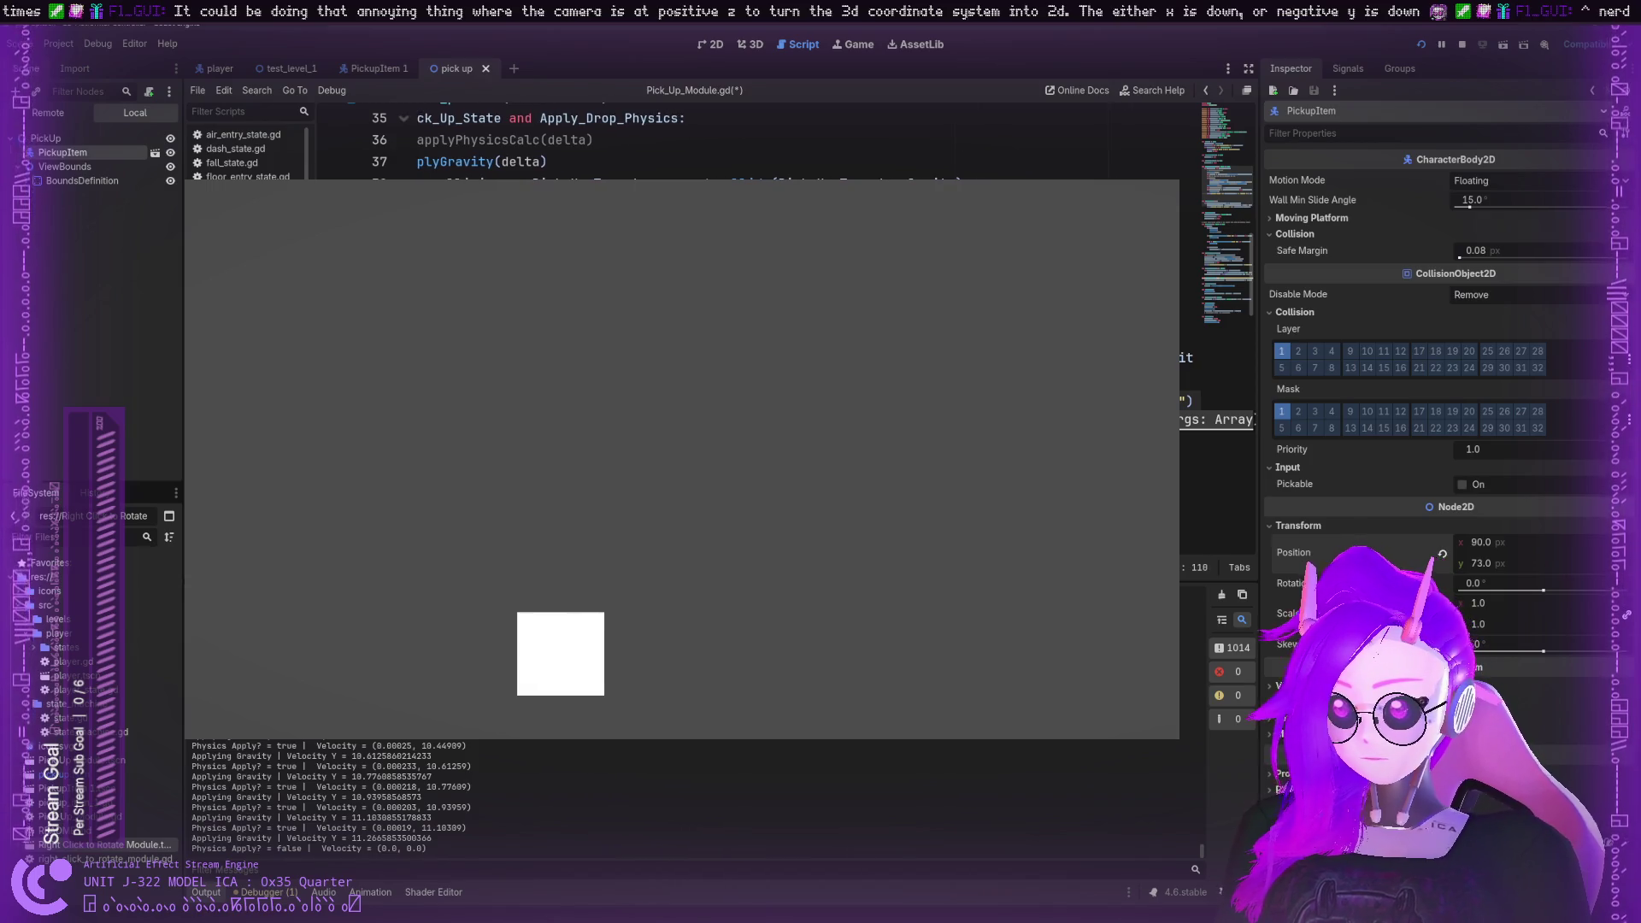
type(" += _grav")
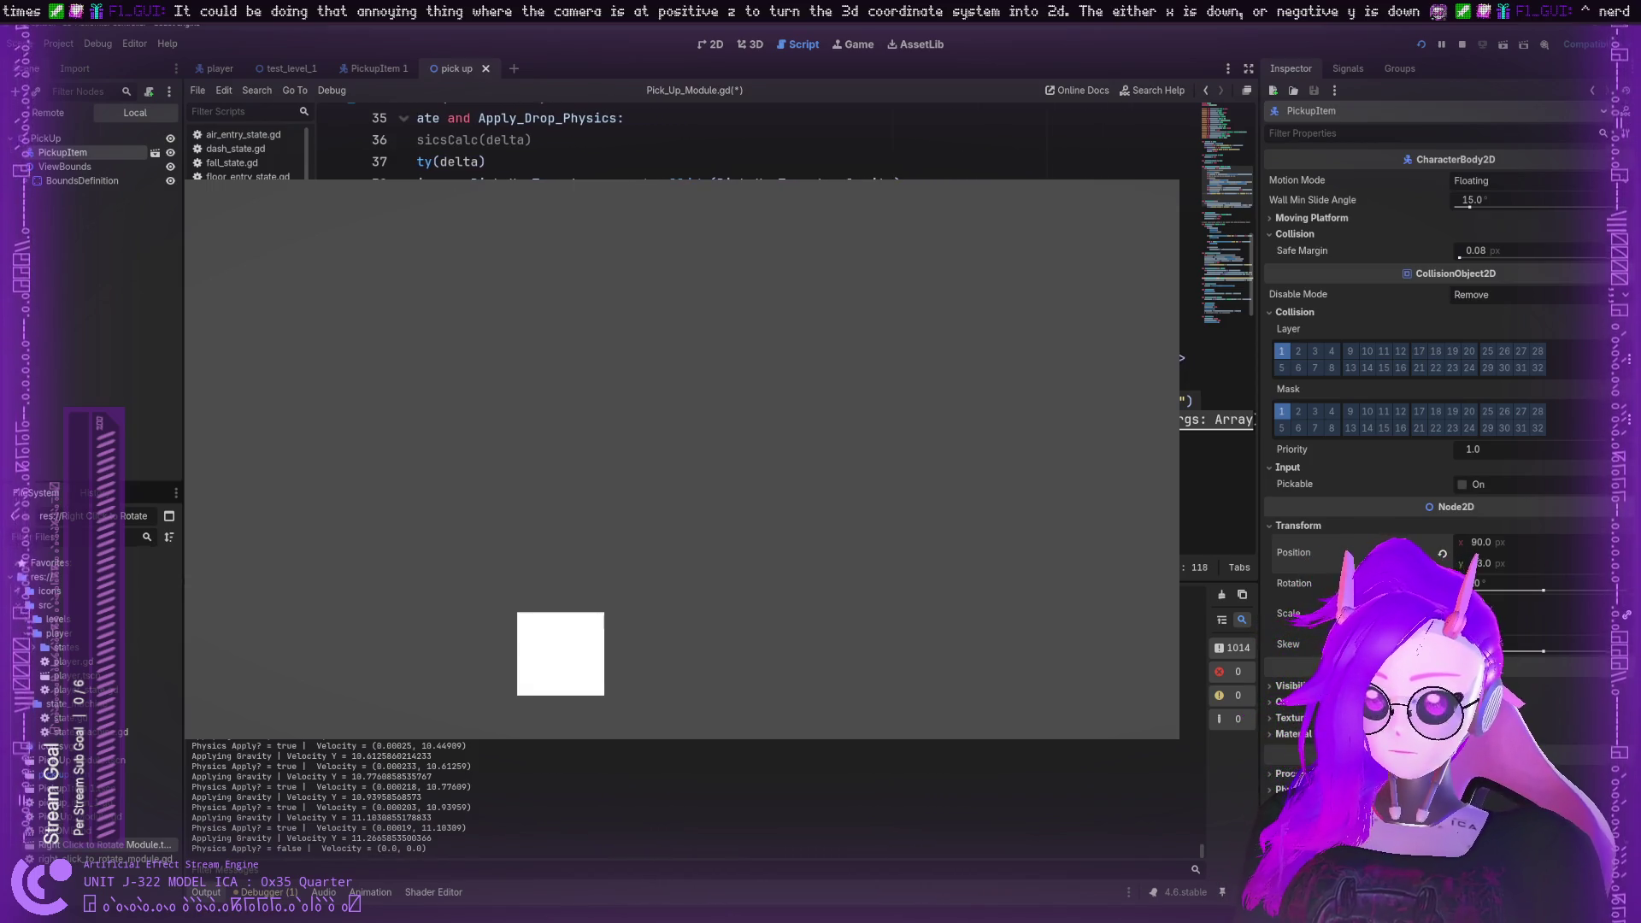
type("ity")
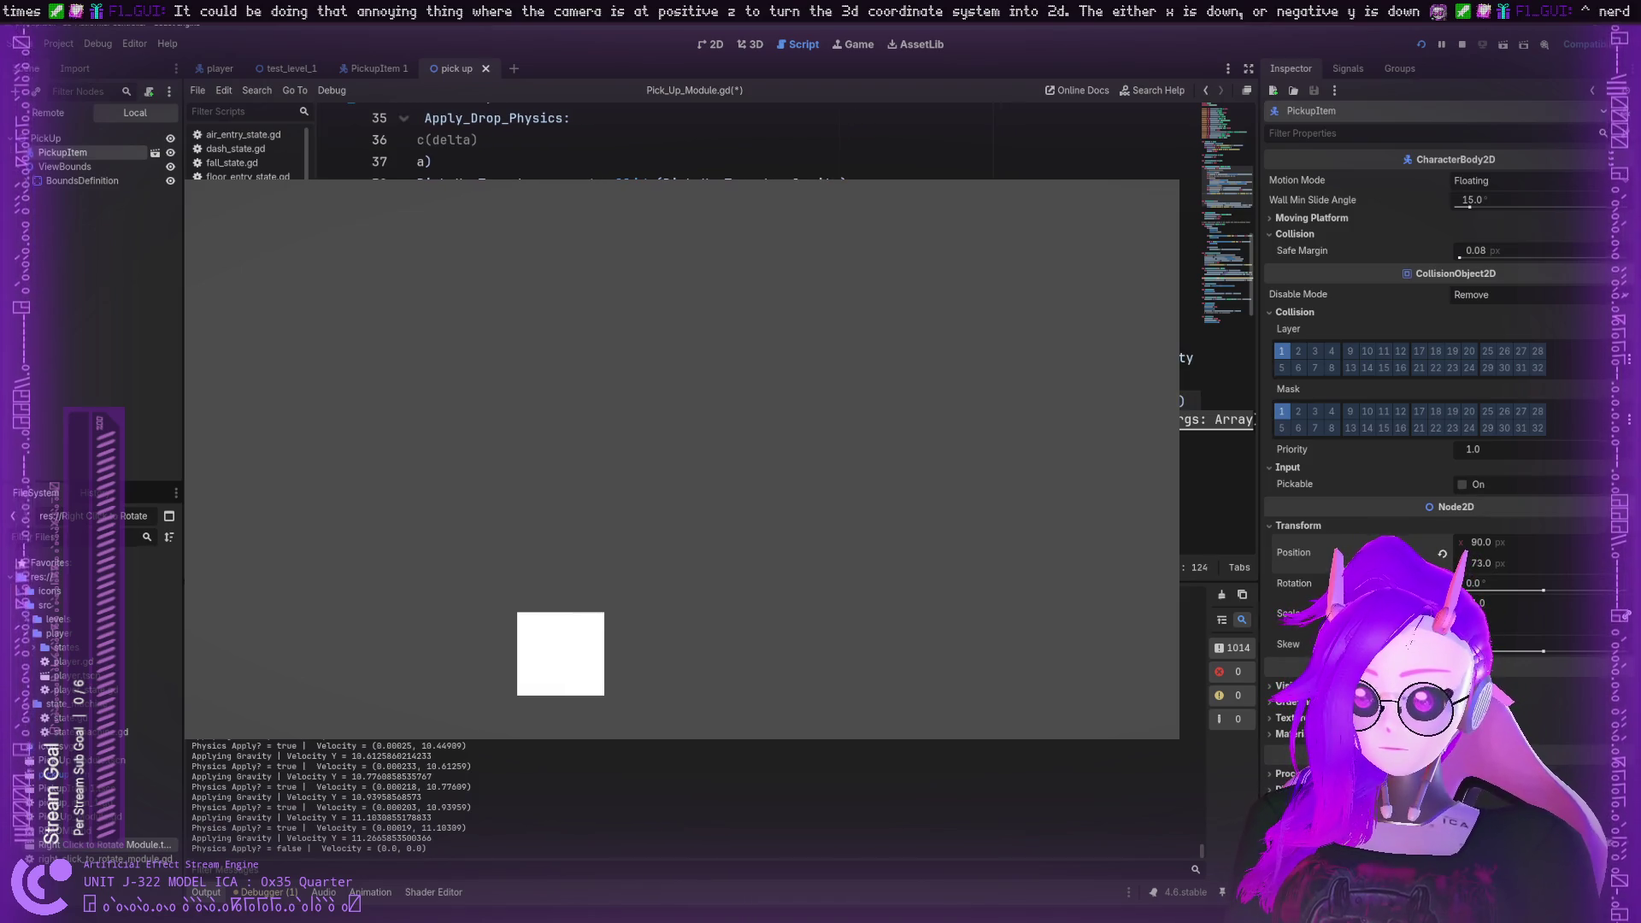
type("A")
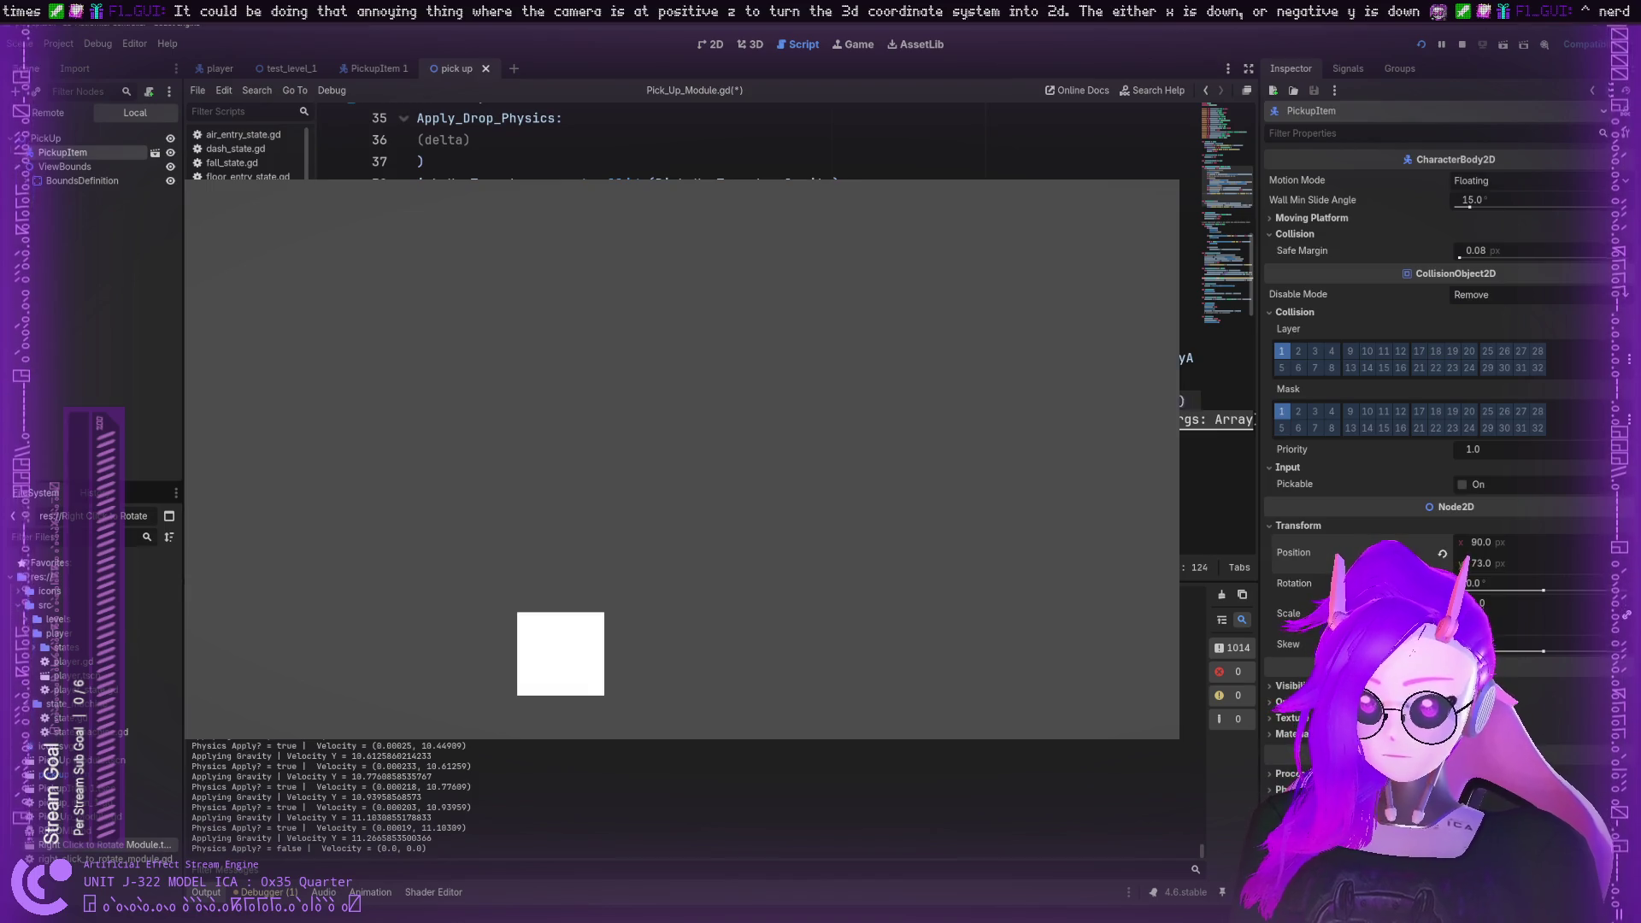
type("p")
key("Return")
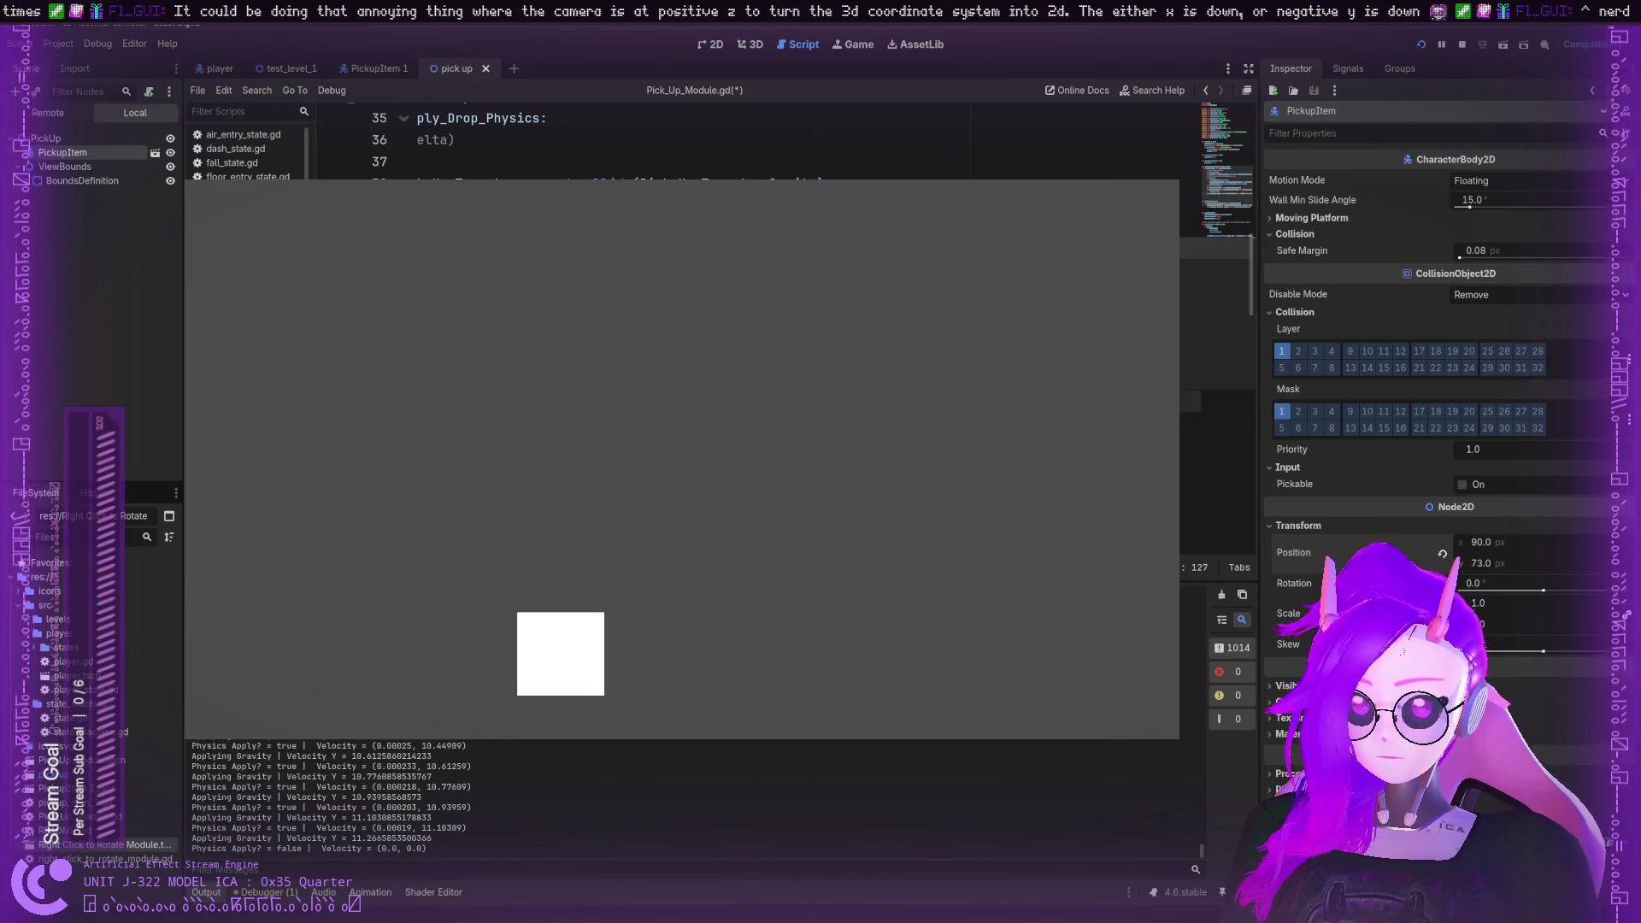
key("ctrl+s")
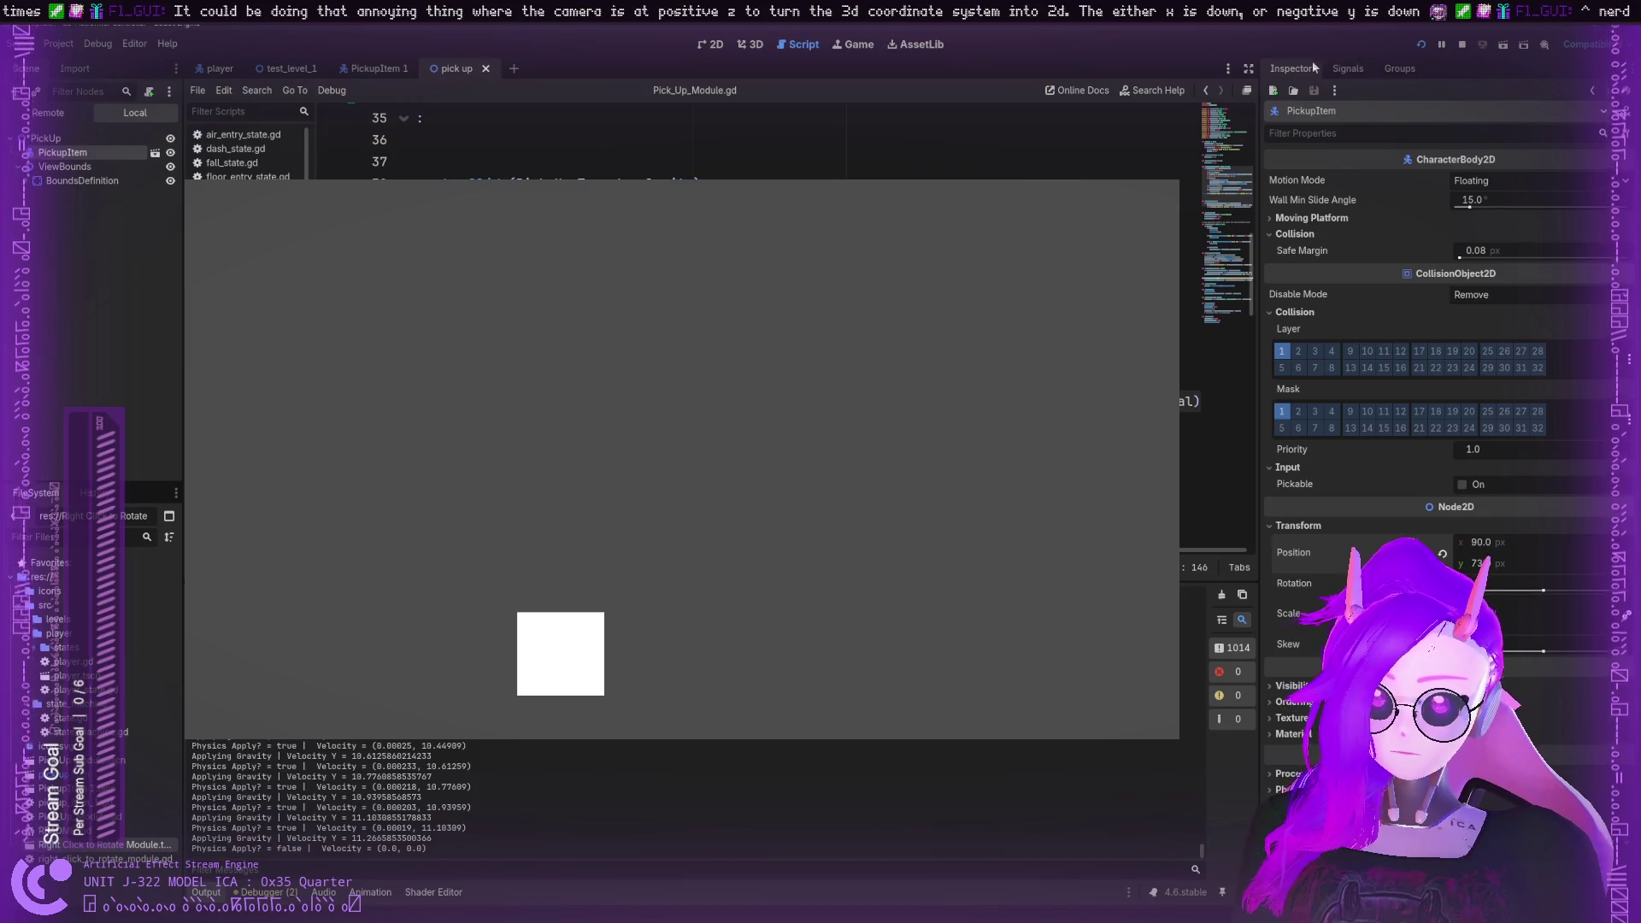
- Rerun the game and select the last two lines of the Output log
left_click(1416, 45)
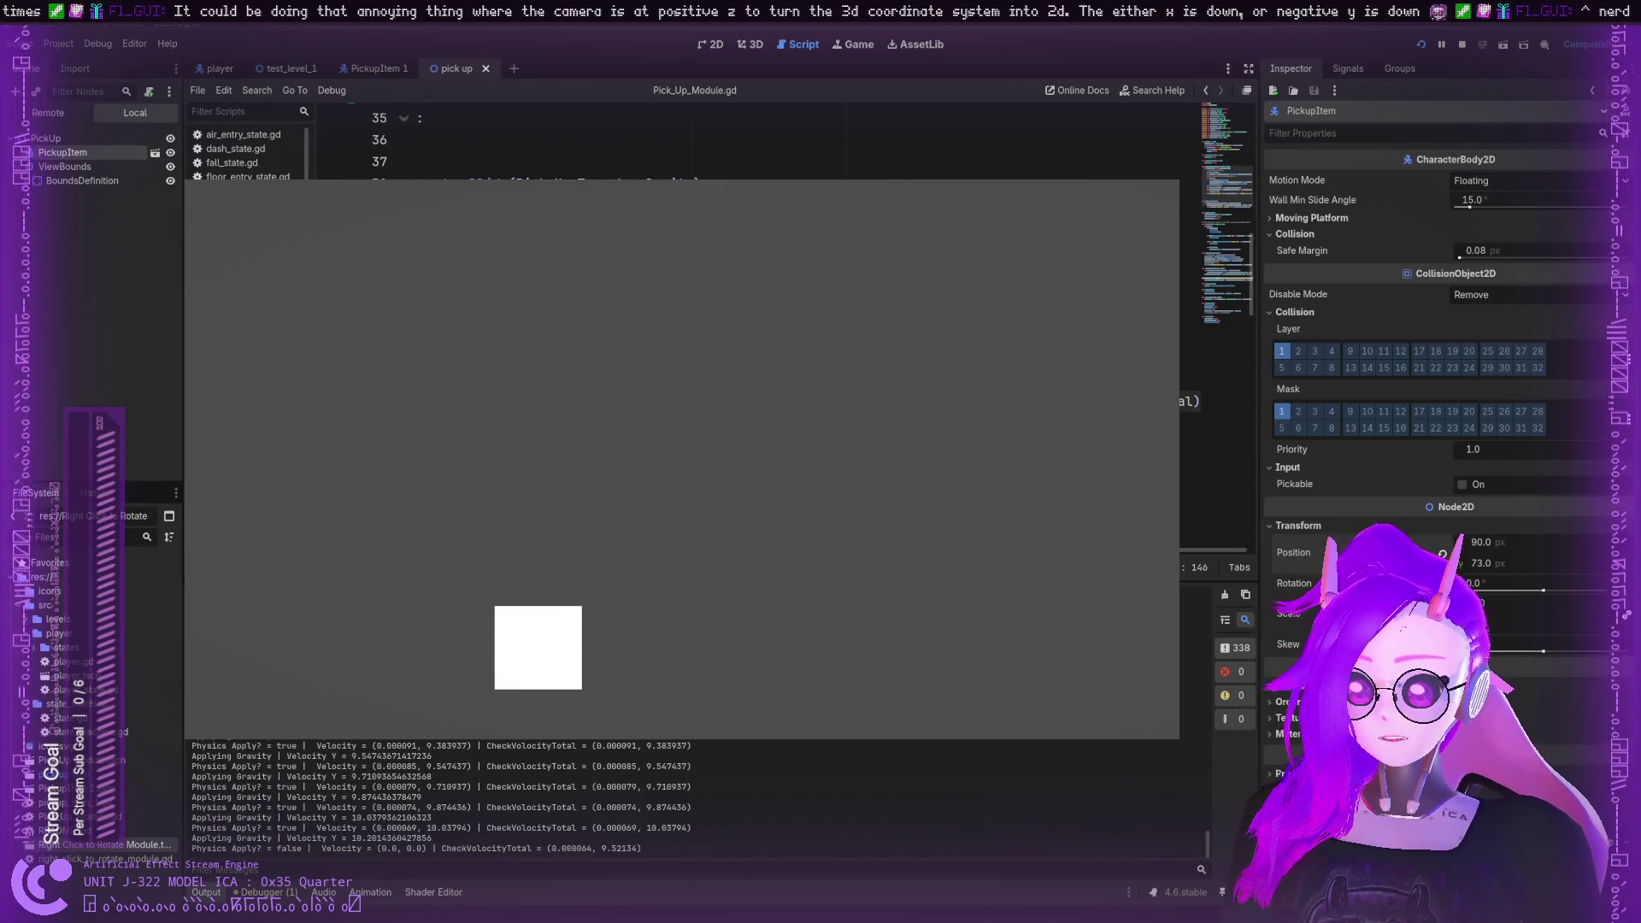
mouse_move(611, 848)
left_mouse_down()
mouse_move(335, 849)
mouse_move(334, 828)
mouse_move(337, 849)
left_mouse_up()
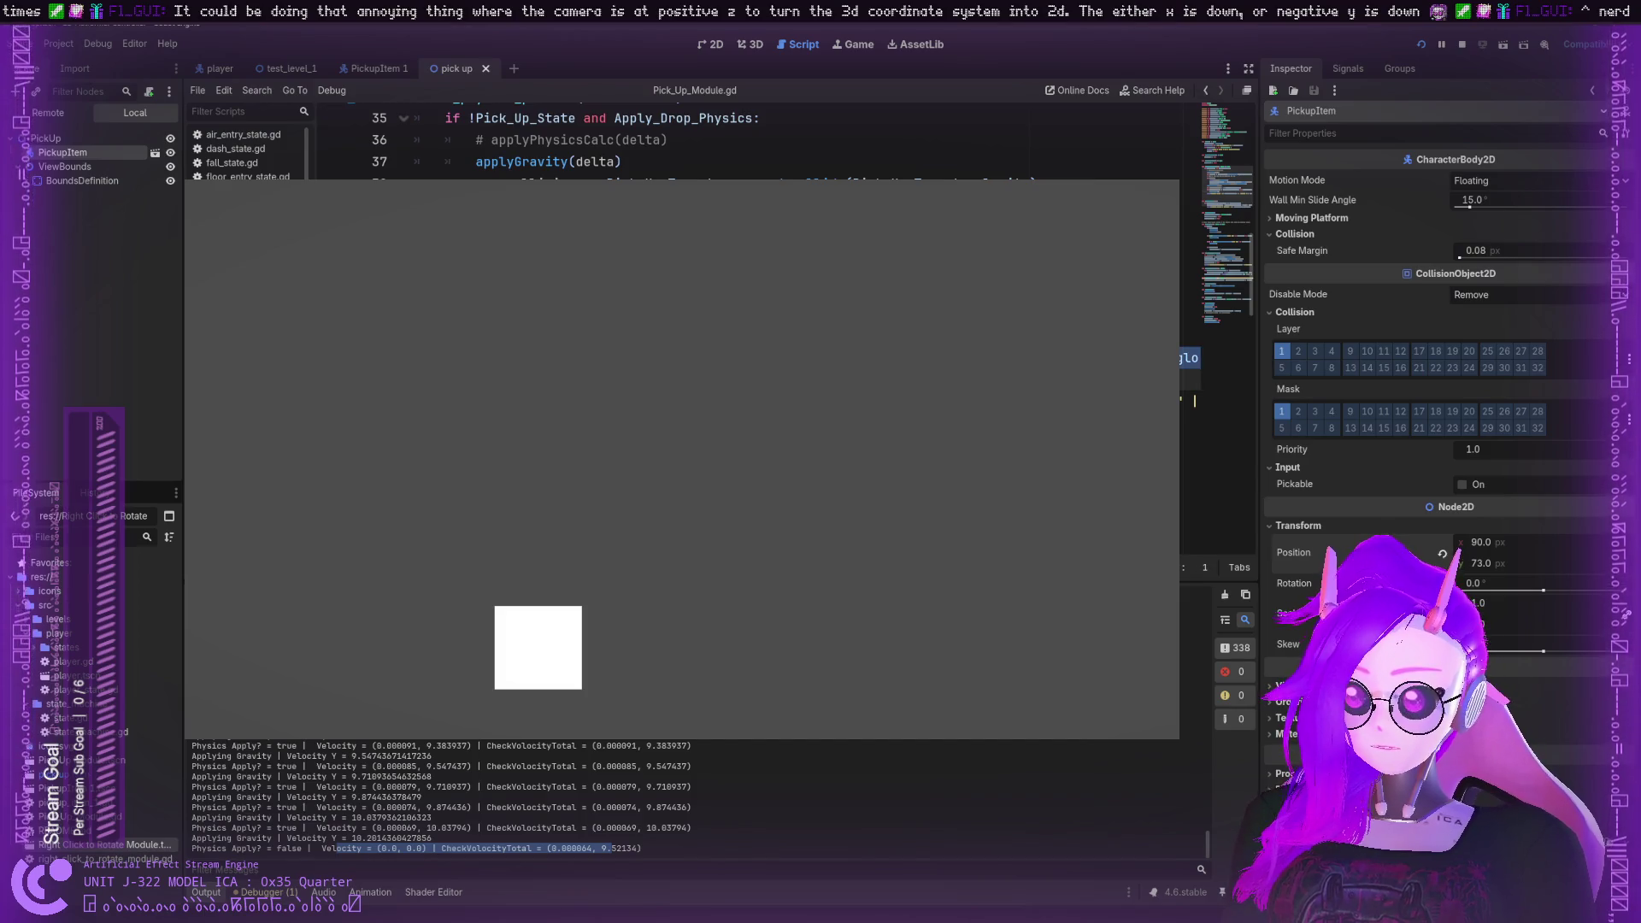
scroll(599, 141, "up", 10)
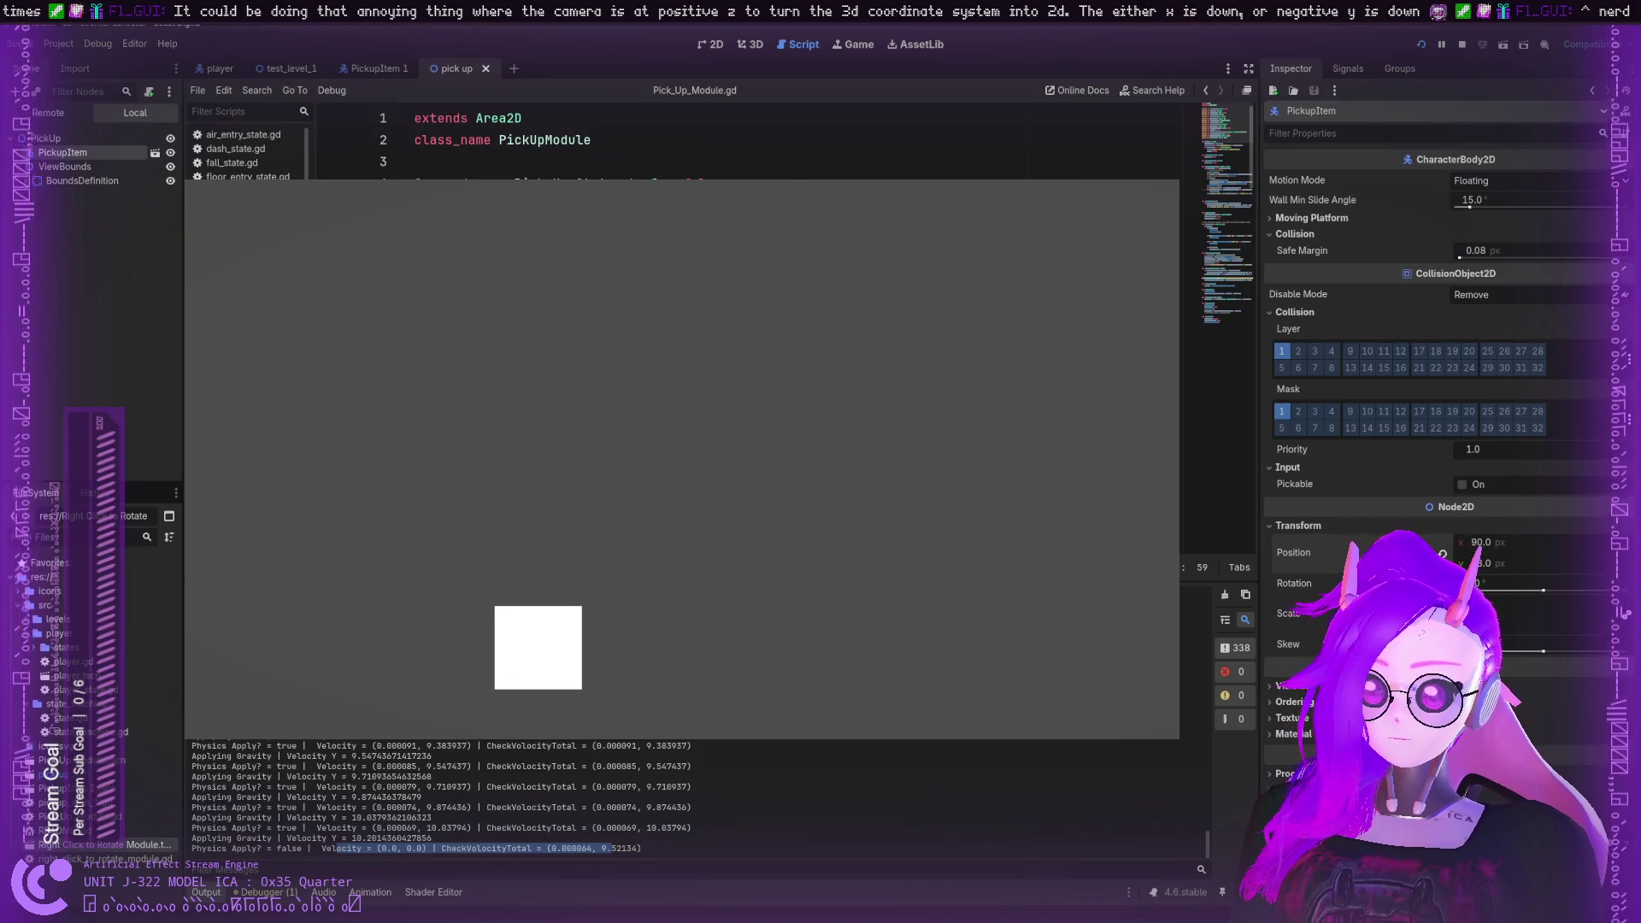
scroll(598, 141, "down", 10)
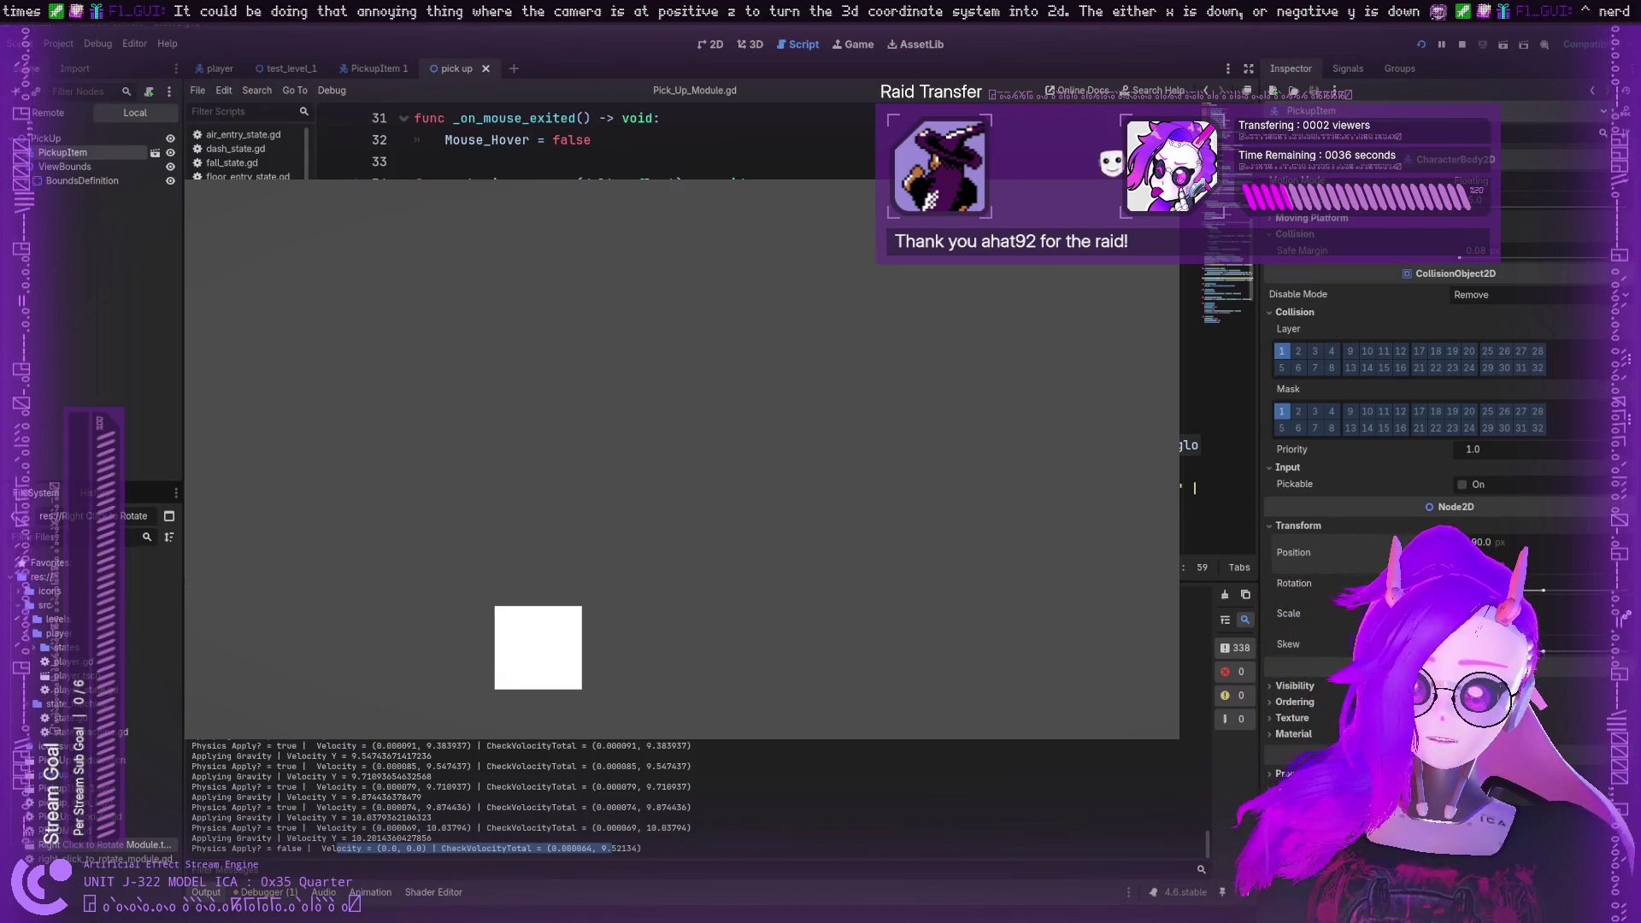
- Drop the white square again in the game, then go to the collision code around line 40
mouse_move(546, 659)
left_mouse_down()
mouse_move(572, 293)
mouse_move(565, 325)
left_mouse_up()
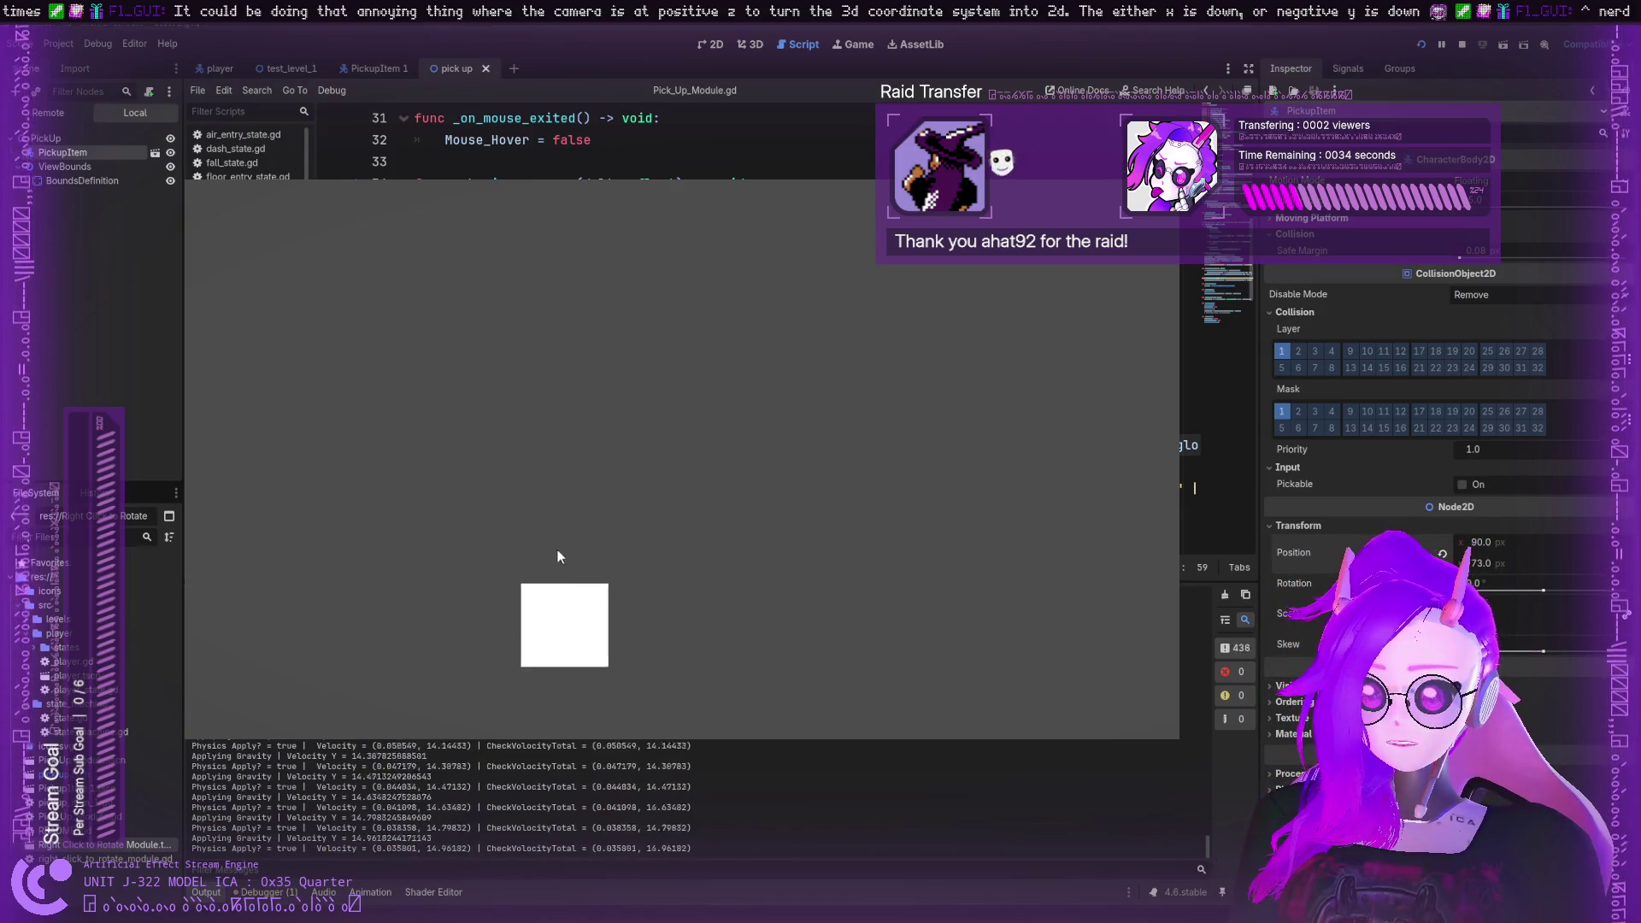
left_click_drag(577, 632, 575, 574)
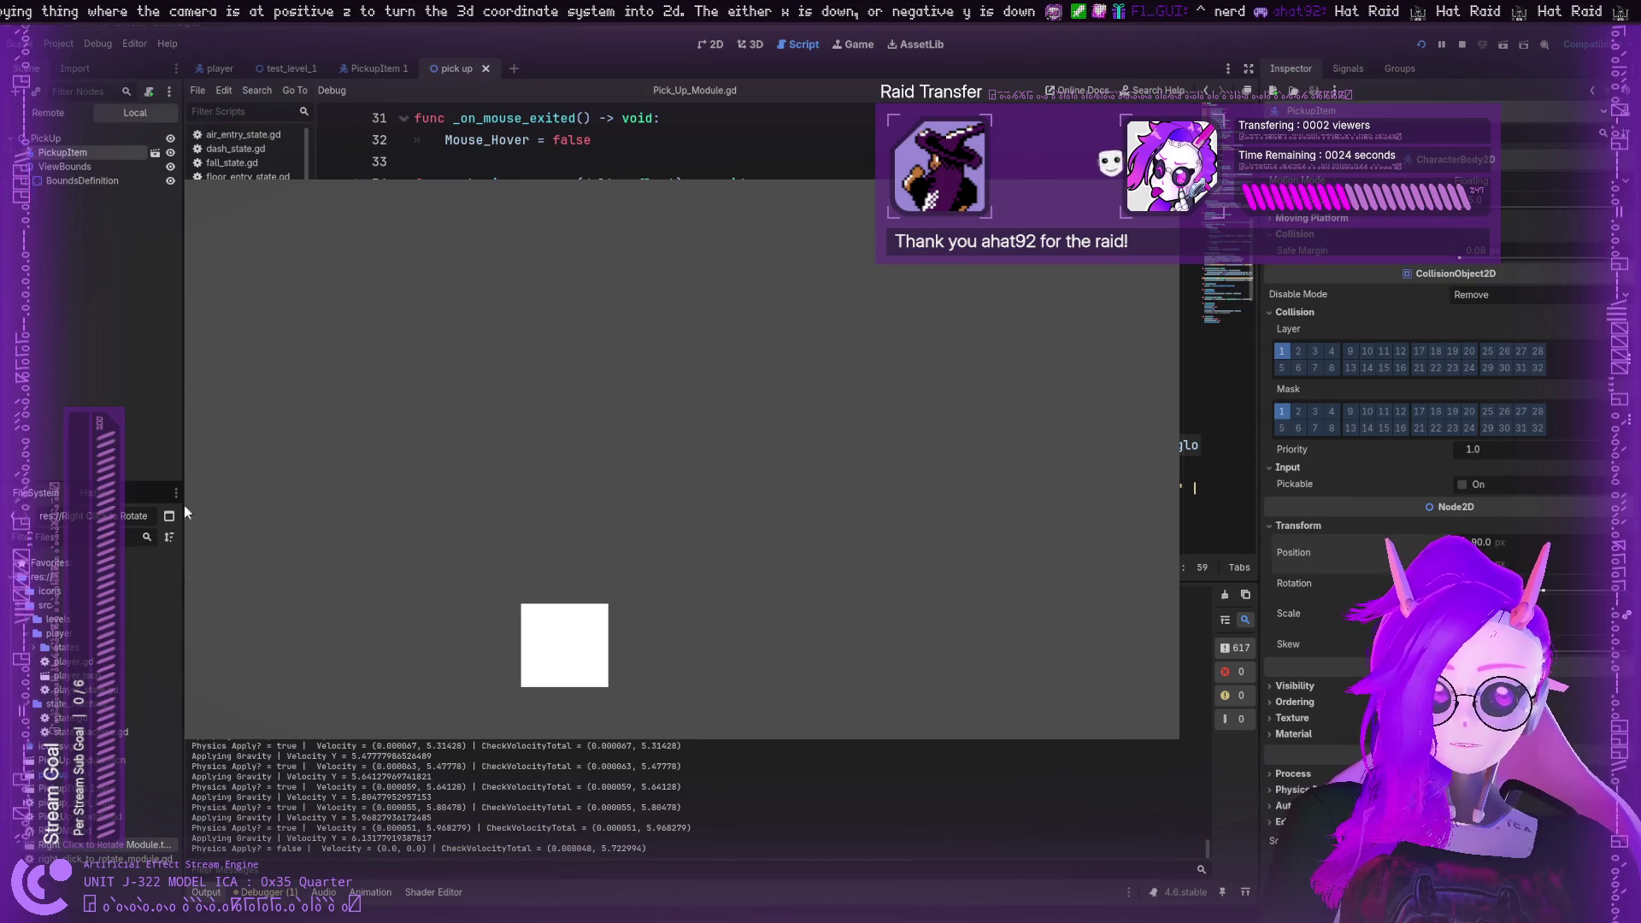
left_click(592, 139)
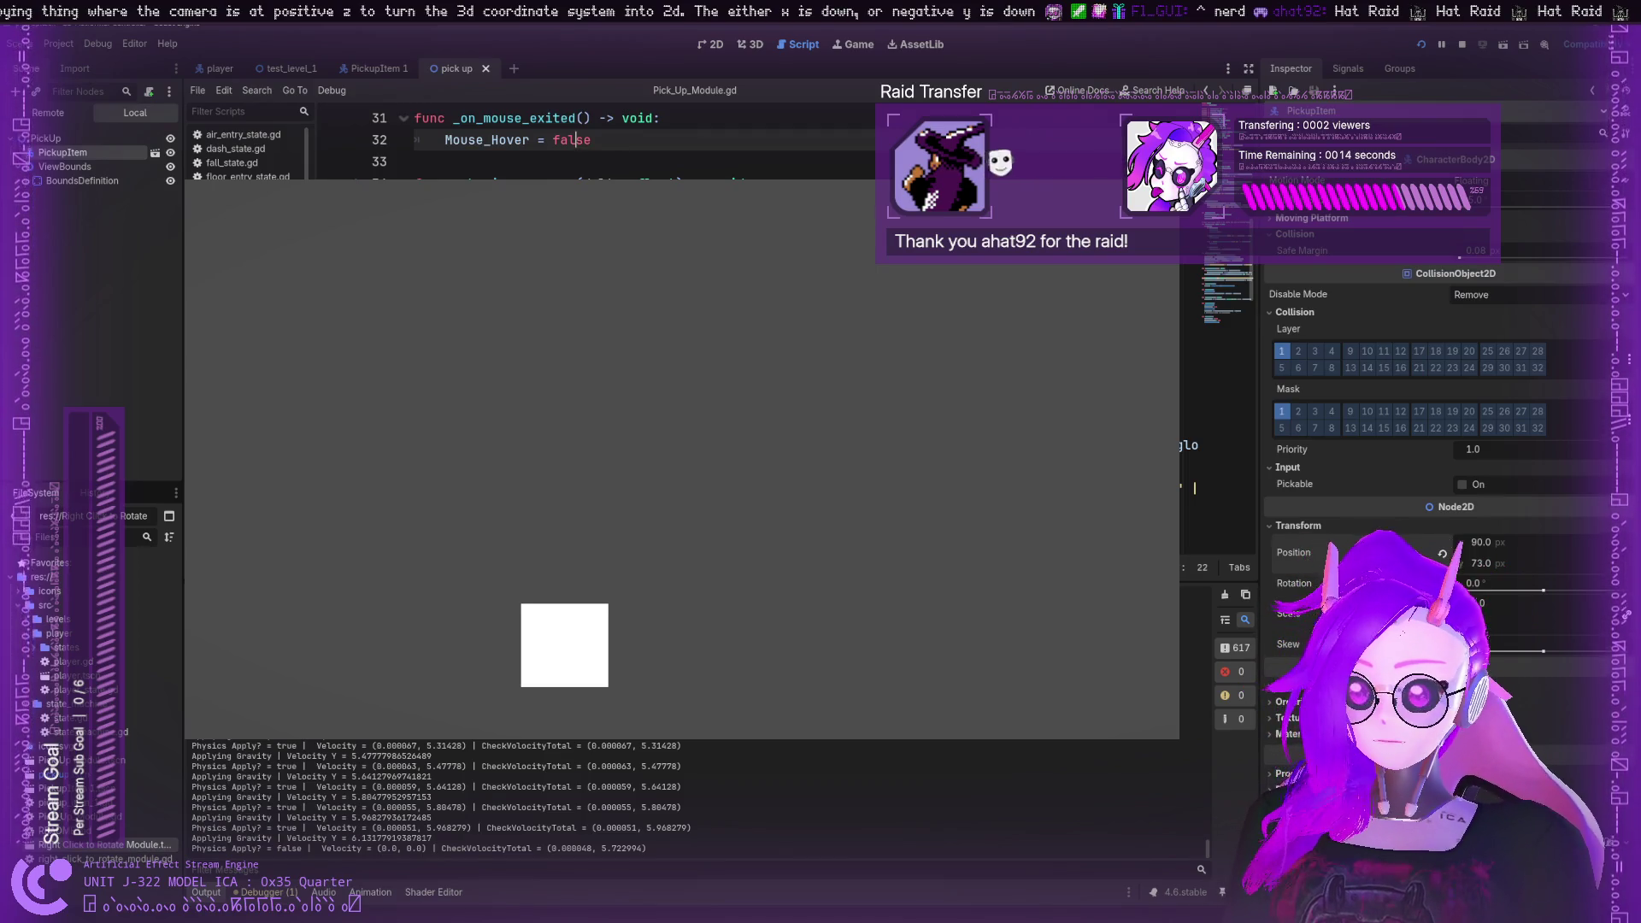
scroll(598, 141, "up", 1)
scroll(598, 141, "down", 2)
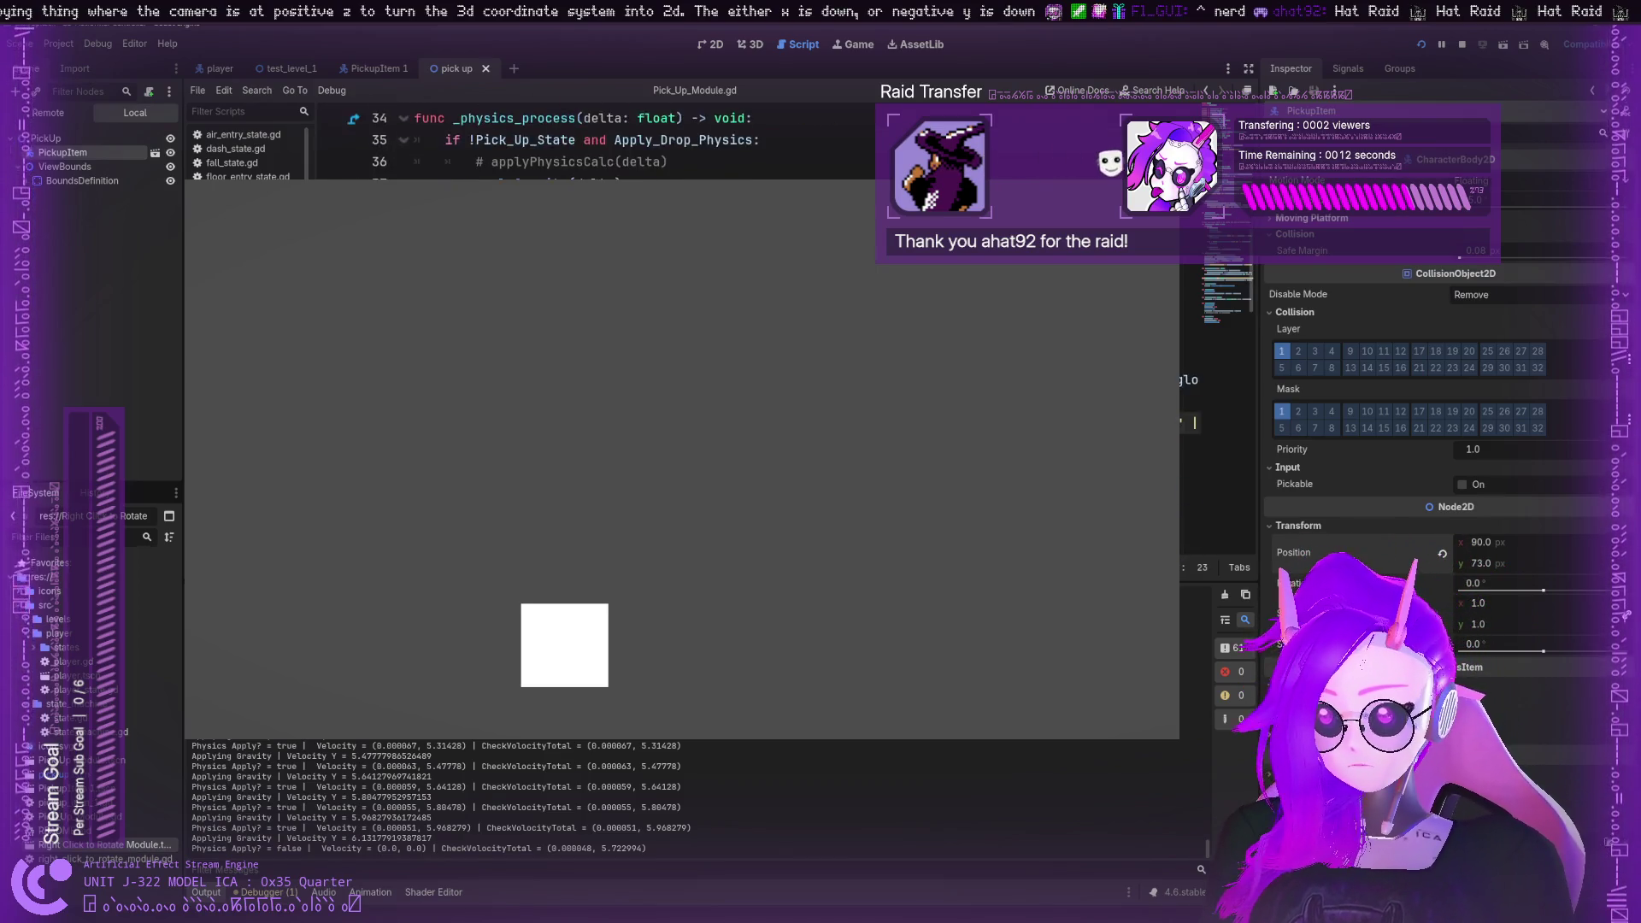
scroll(598, 141, "down", 2)
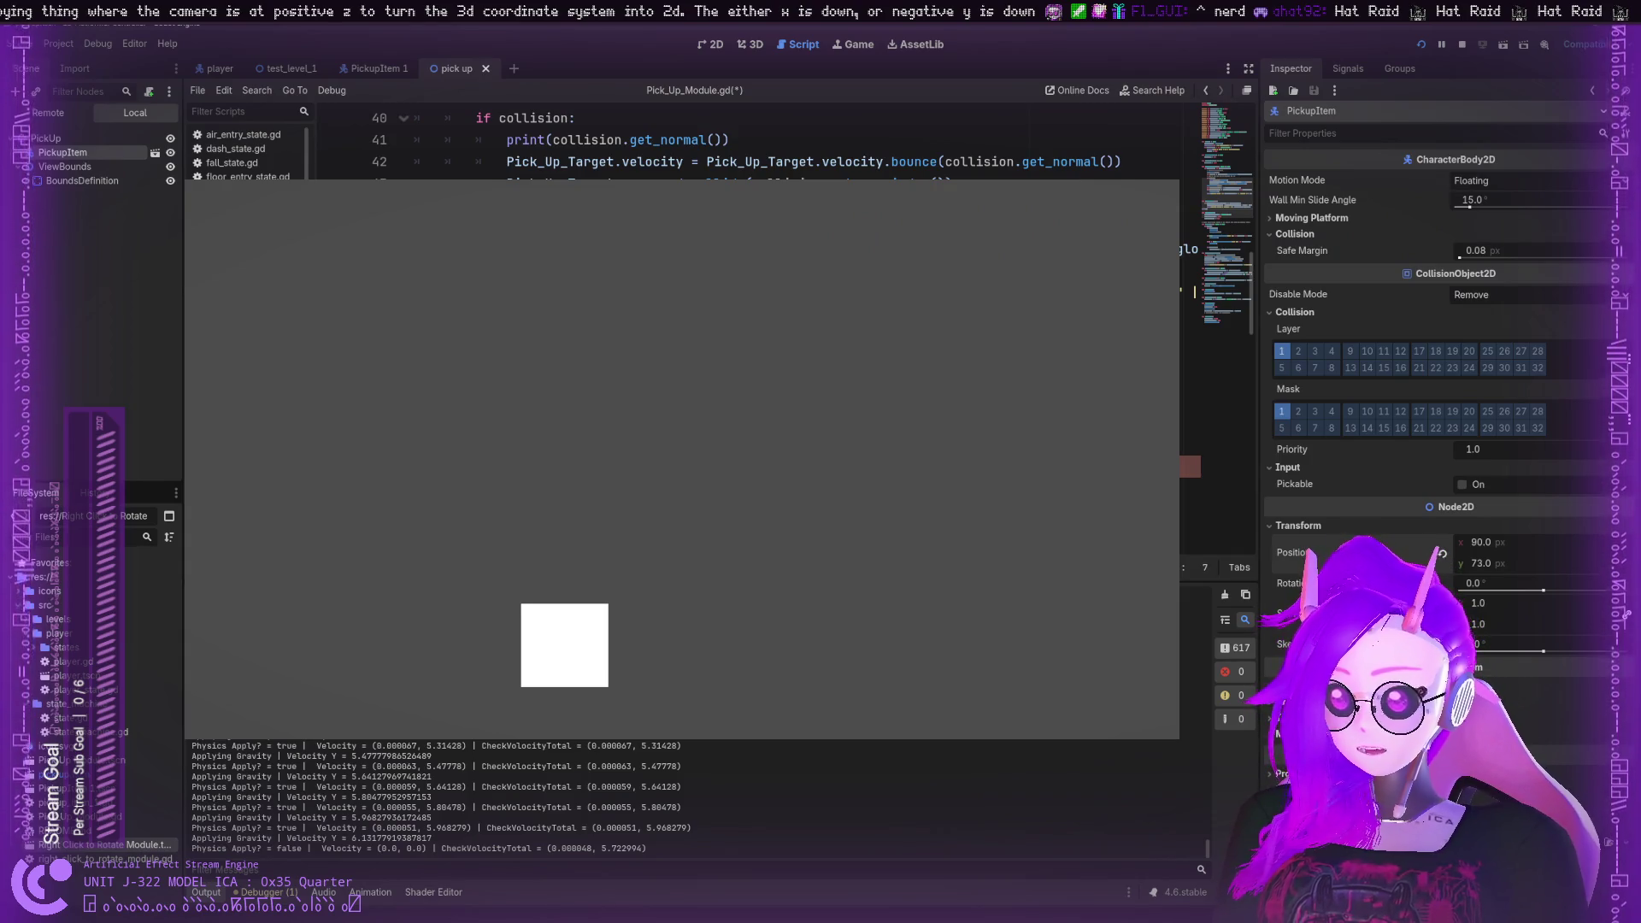
- Finish and save the collision-bounce edit in Pick_Up_Module.gd, then relaunch the game
key("Tab")
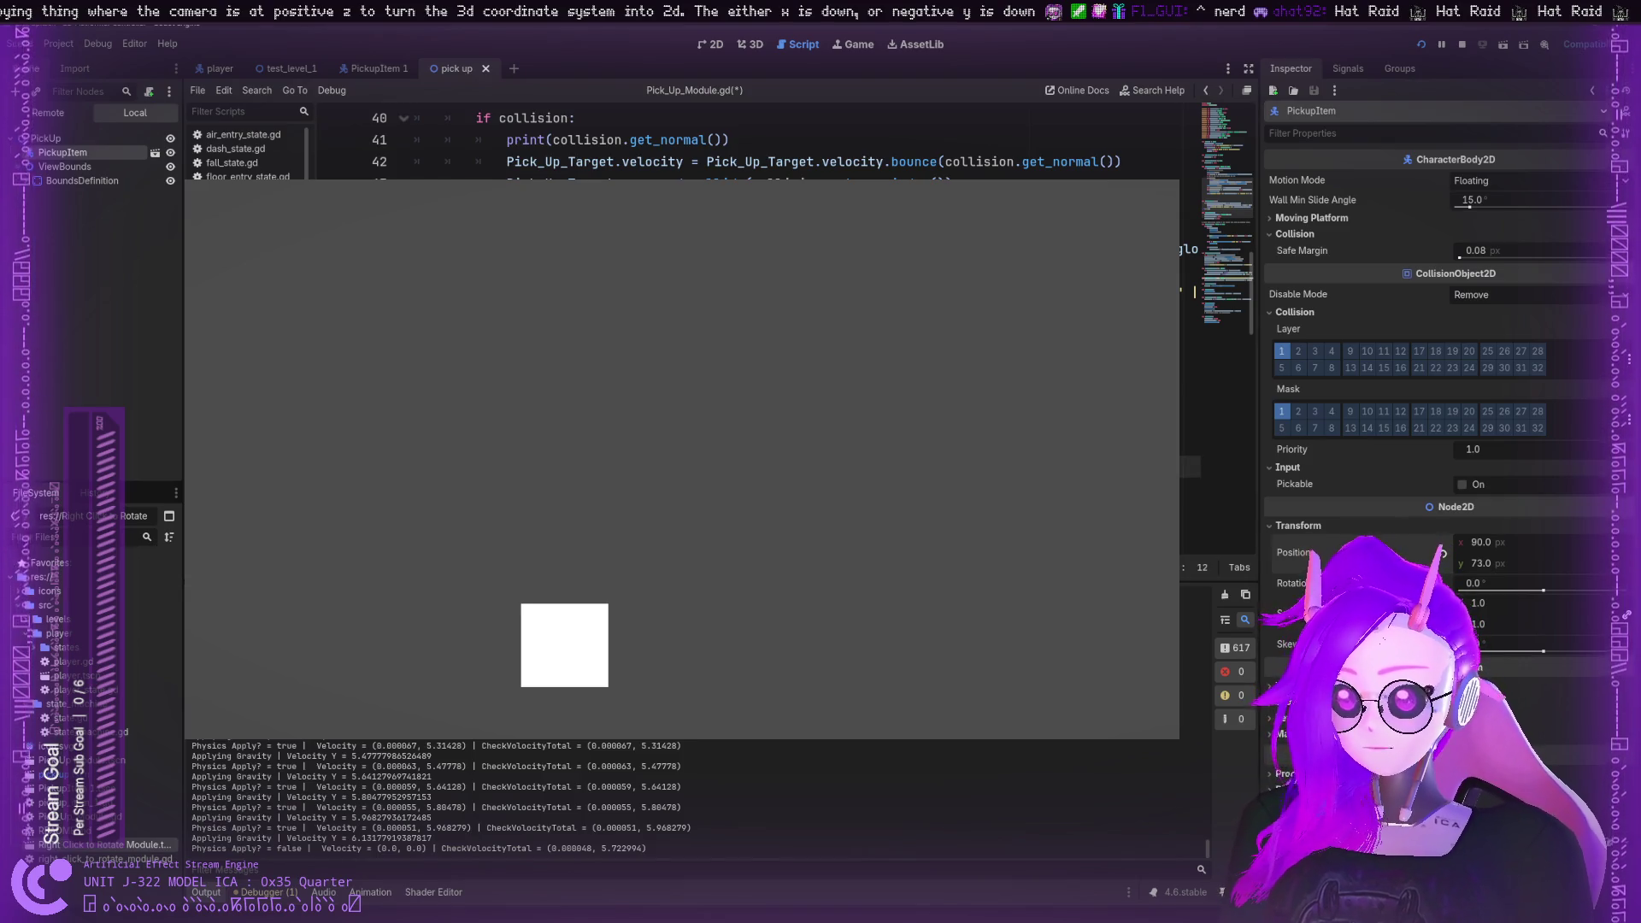
key("Up")
key("Up")
key("Up")
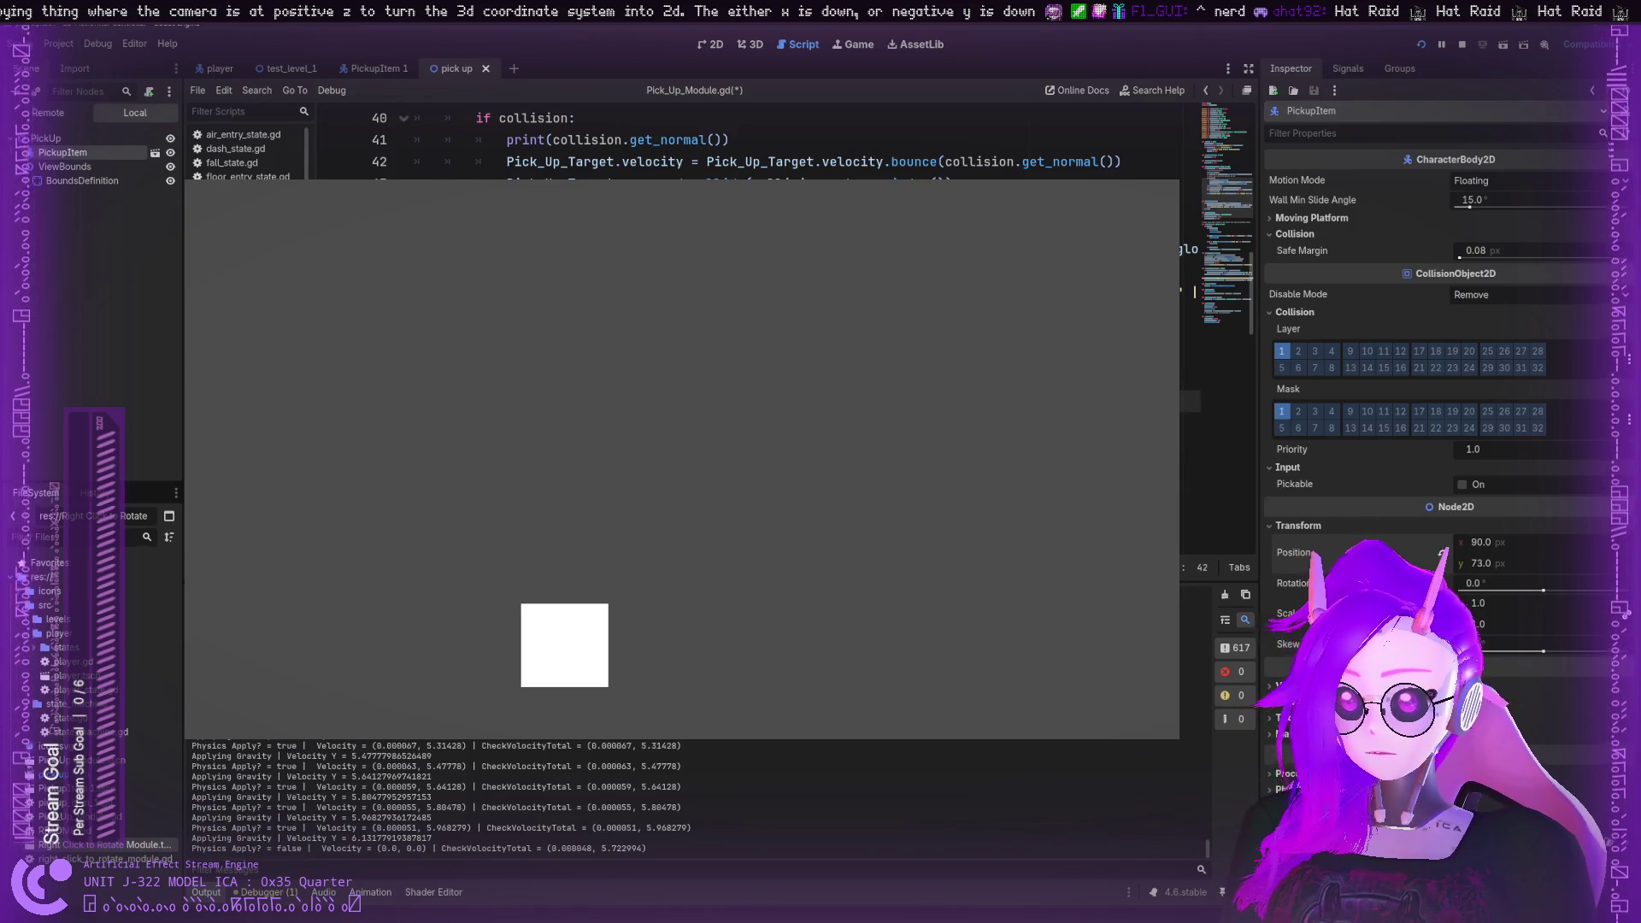
key("Down")
key("Down")
key("Down")
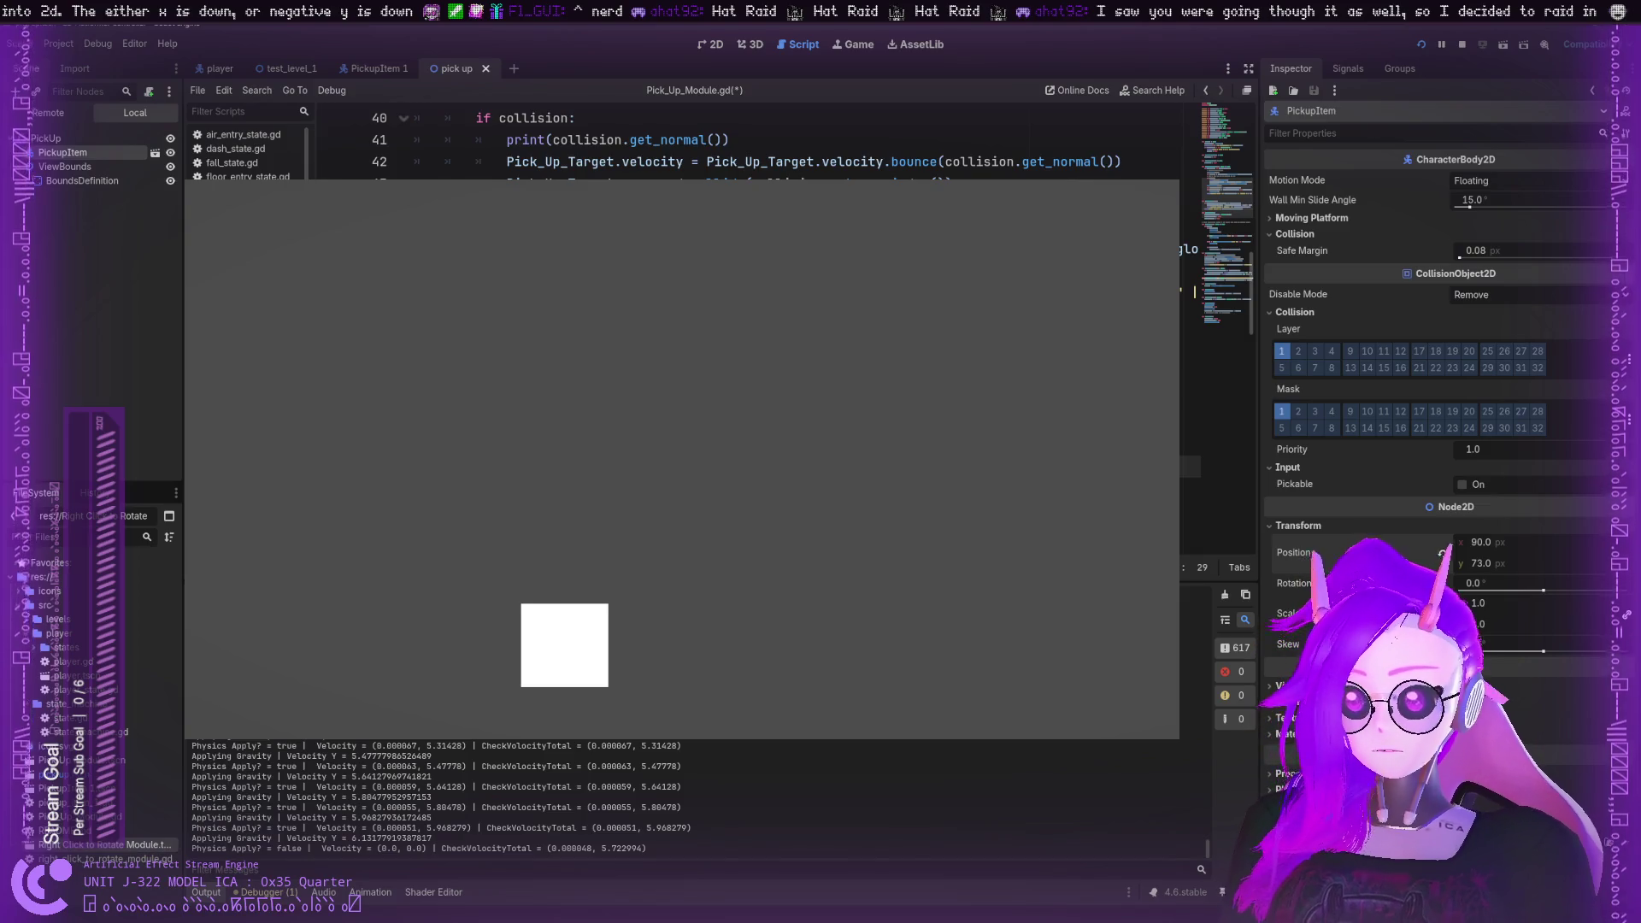
key("ctrl+s")
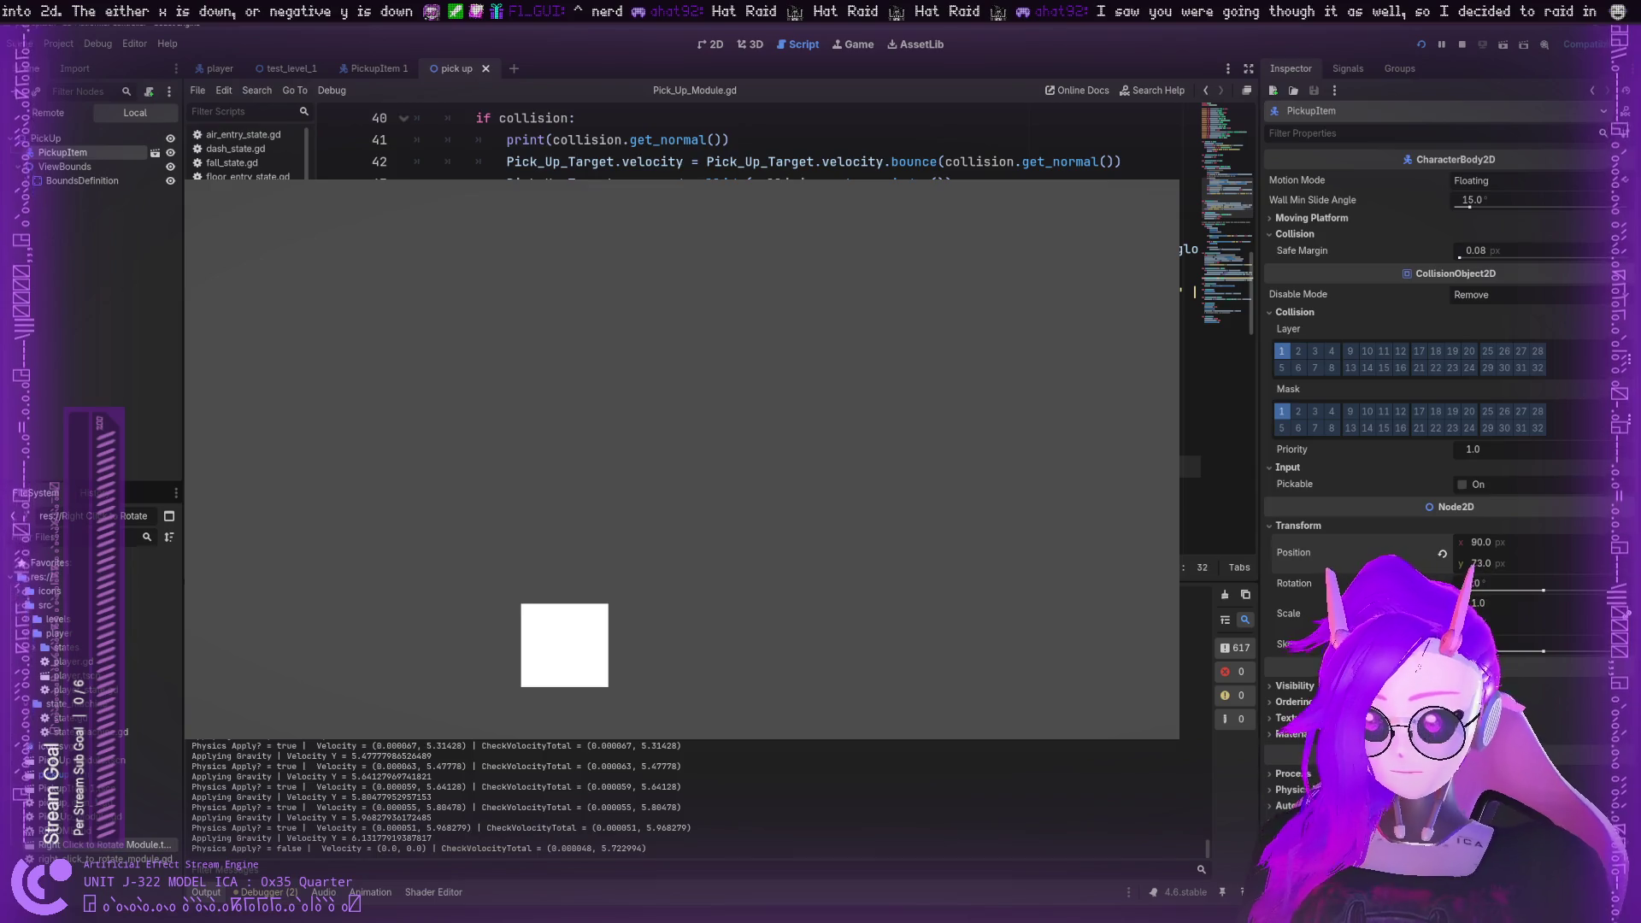
key("BackSpace")
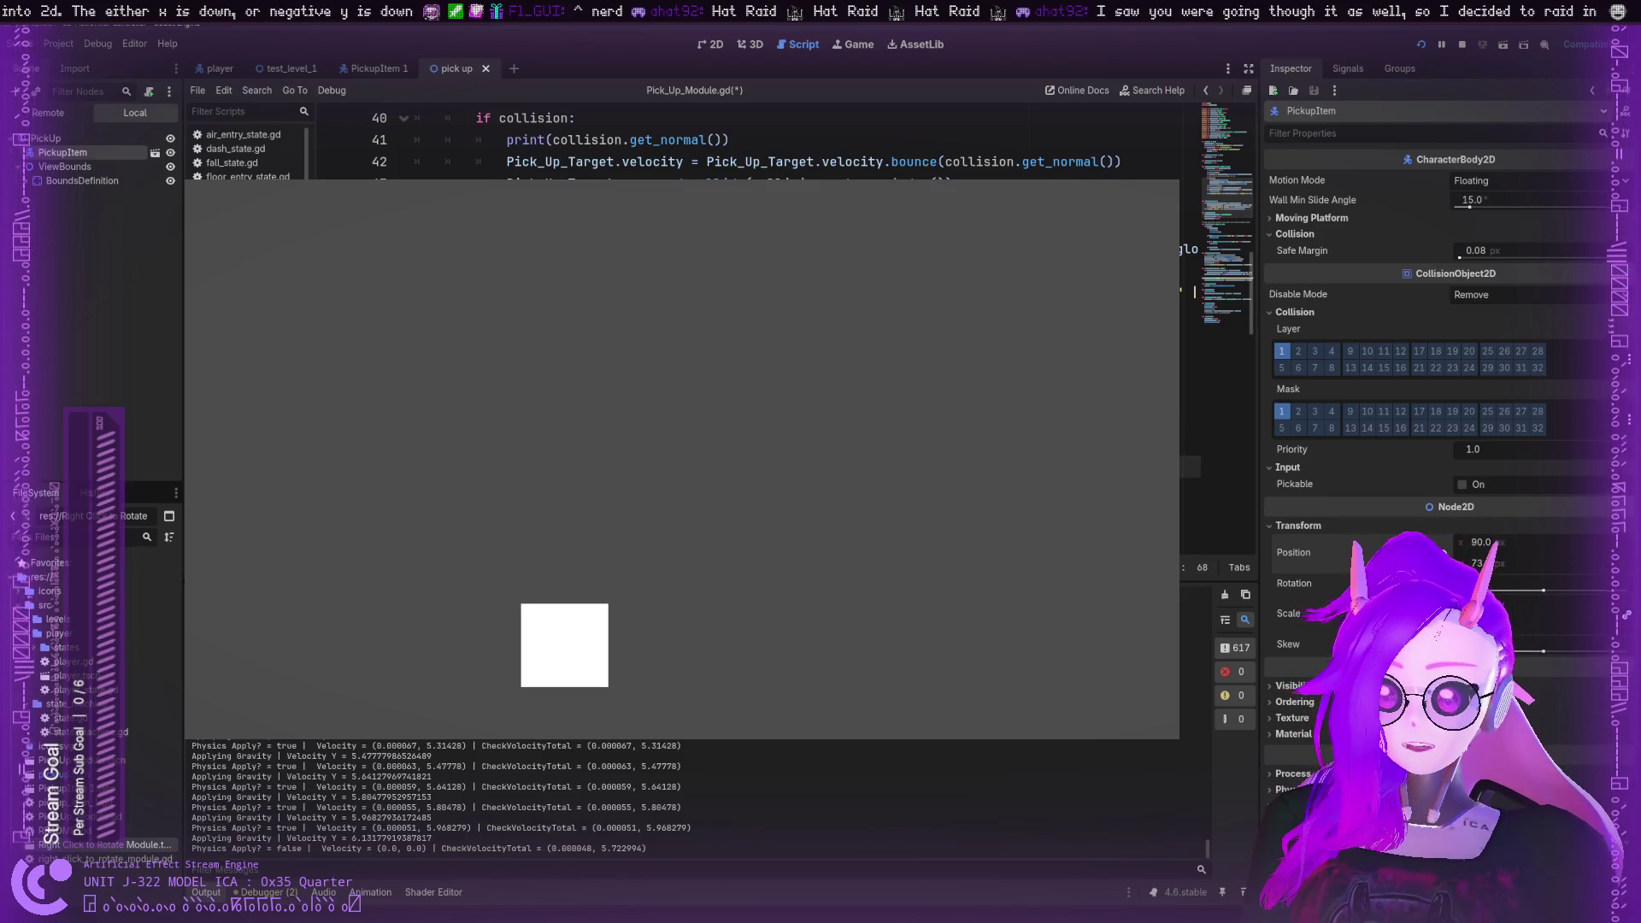
key("ctrl+s")
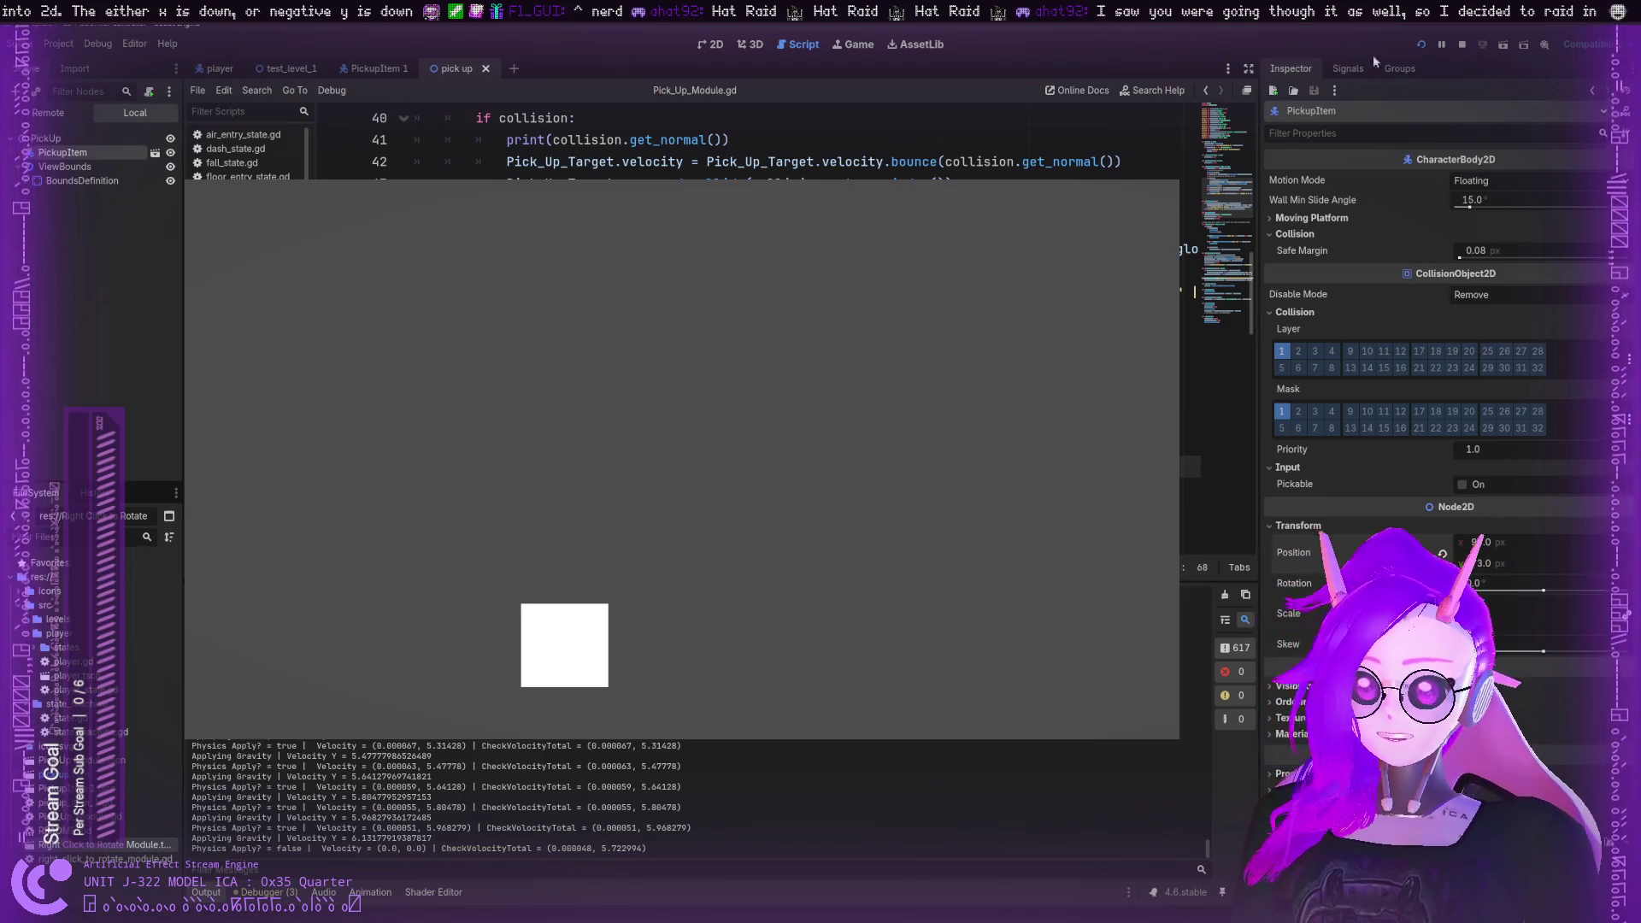
left_click(1422, 43)
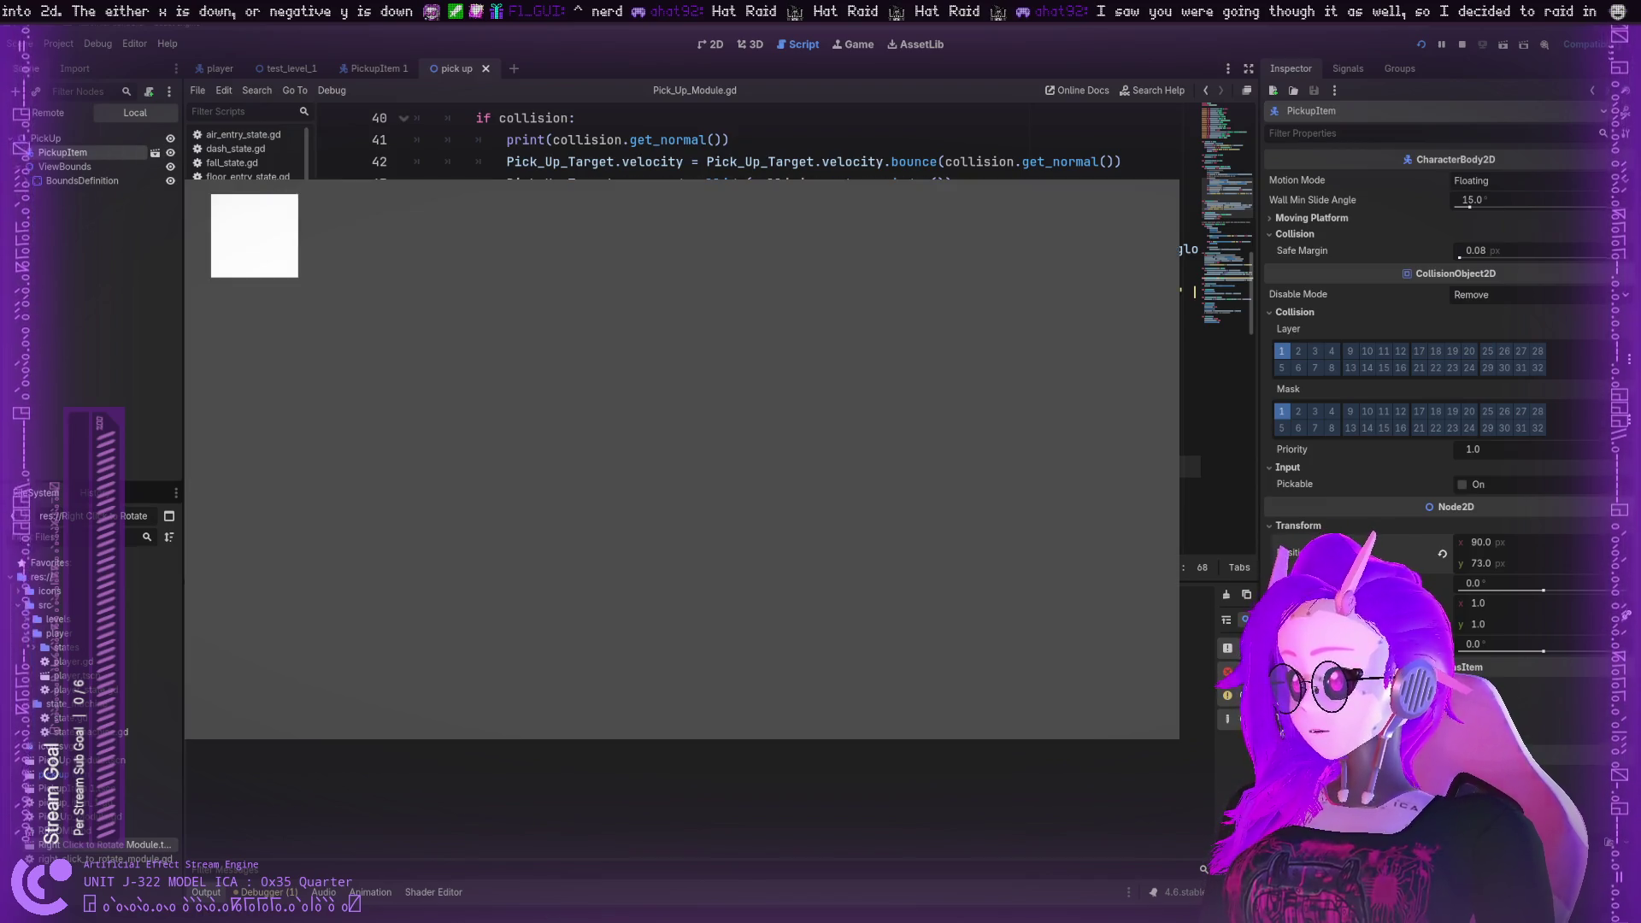
- Drop the white square, then fling it up and to the right to watch it fall
left_click_drag(274, 294, 450, 182)
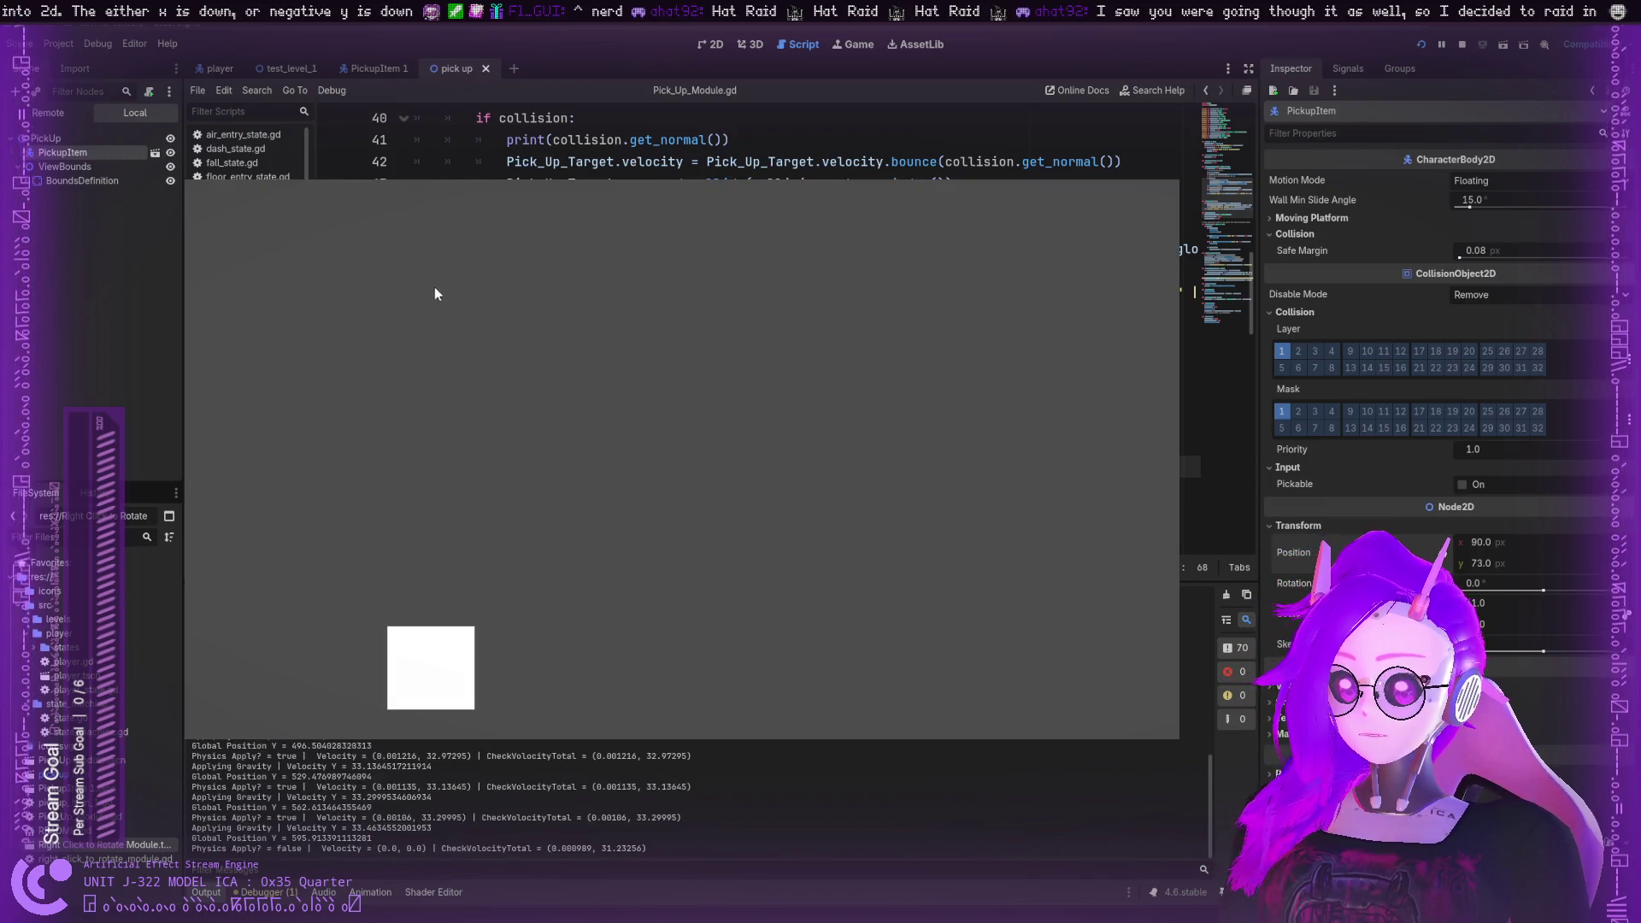
mouse_move(433, 659)
left_mouse_down()
mouse_move(348, 597)
mouse_move(530, 417)
left_mouse_up()
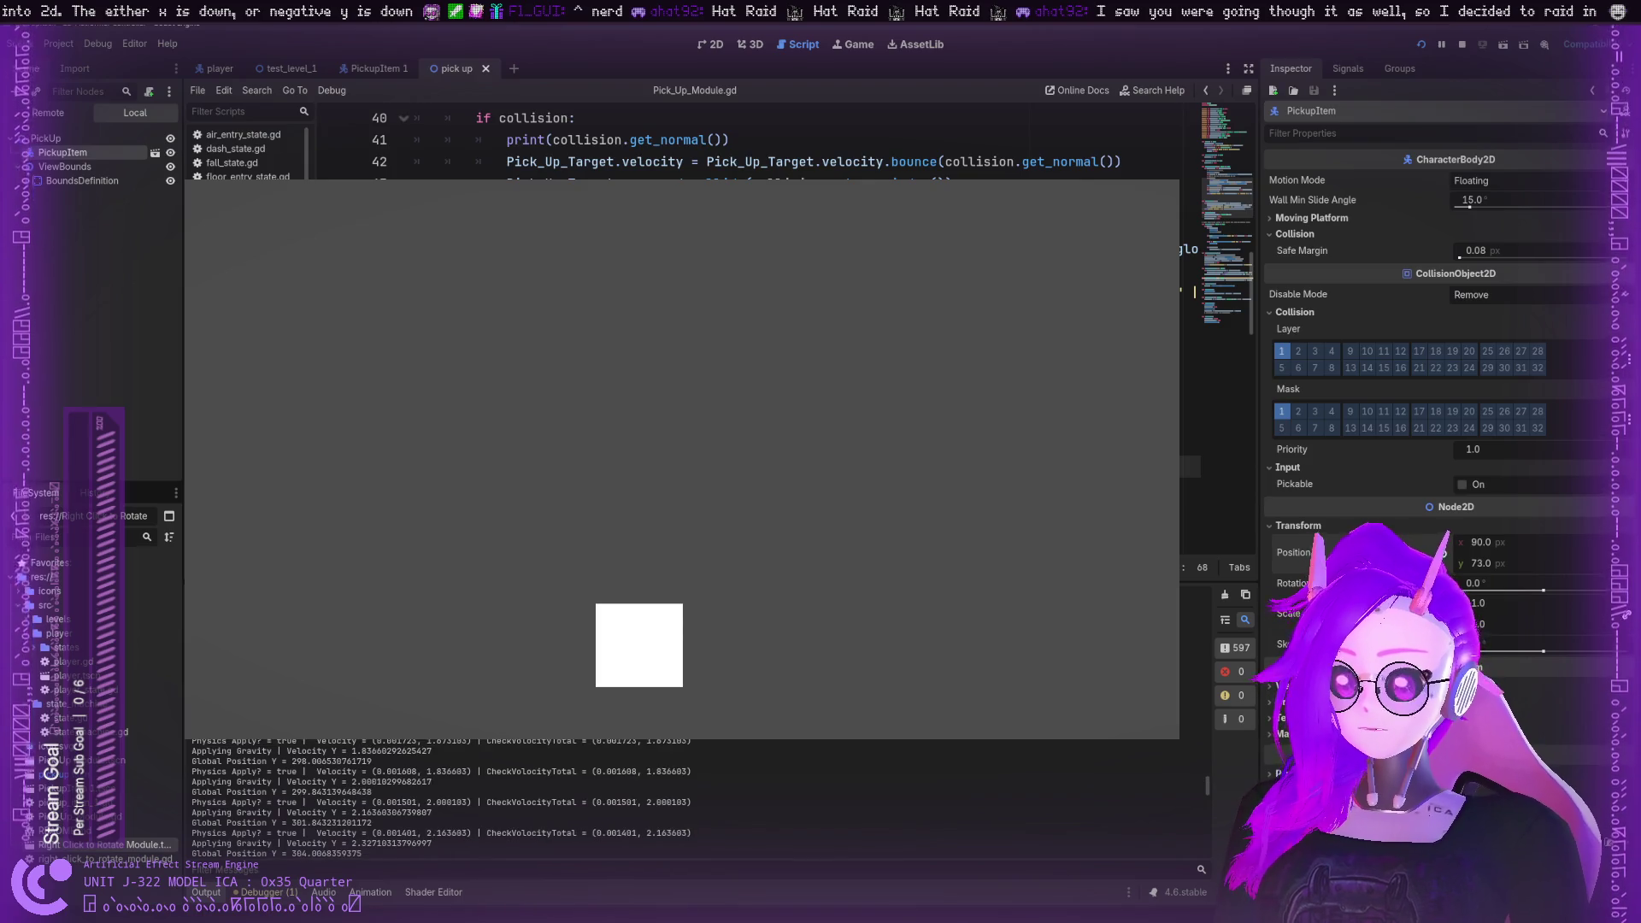
scroll(683, 145, "up", 1)
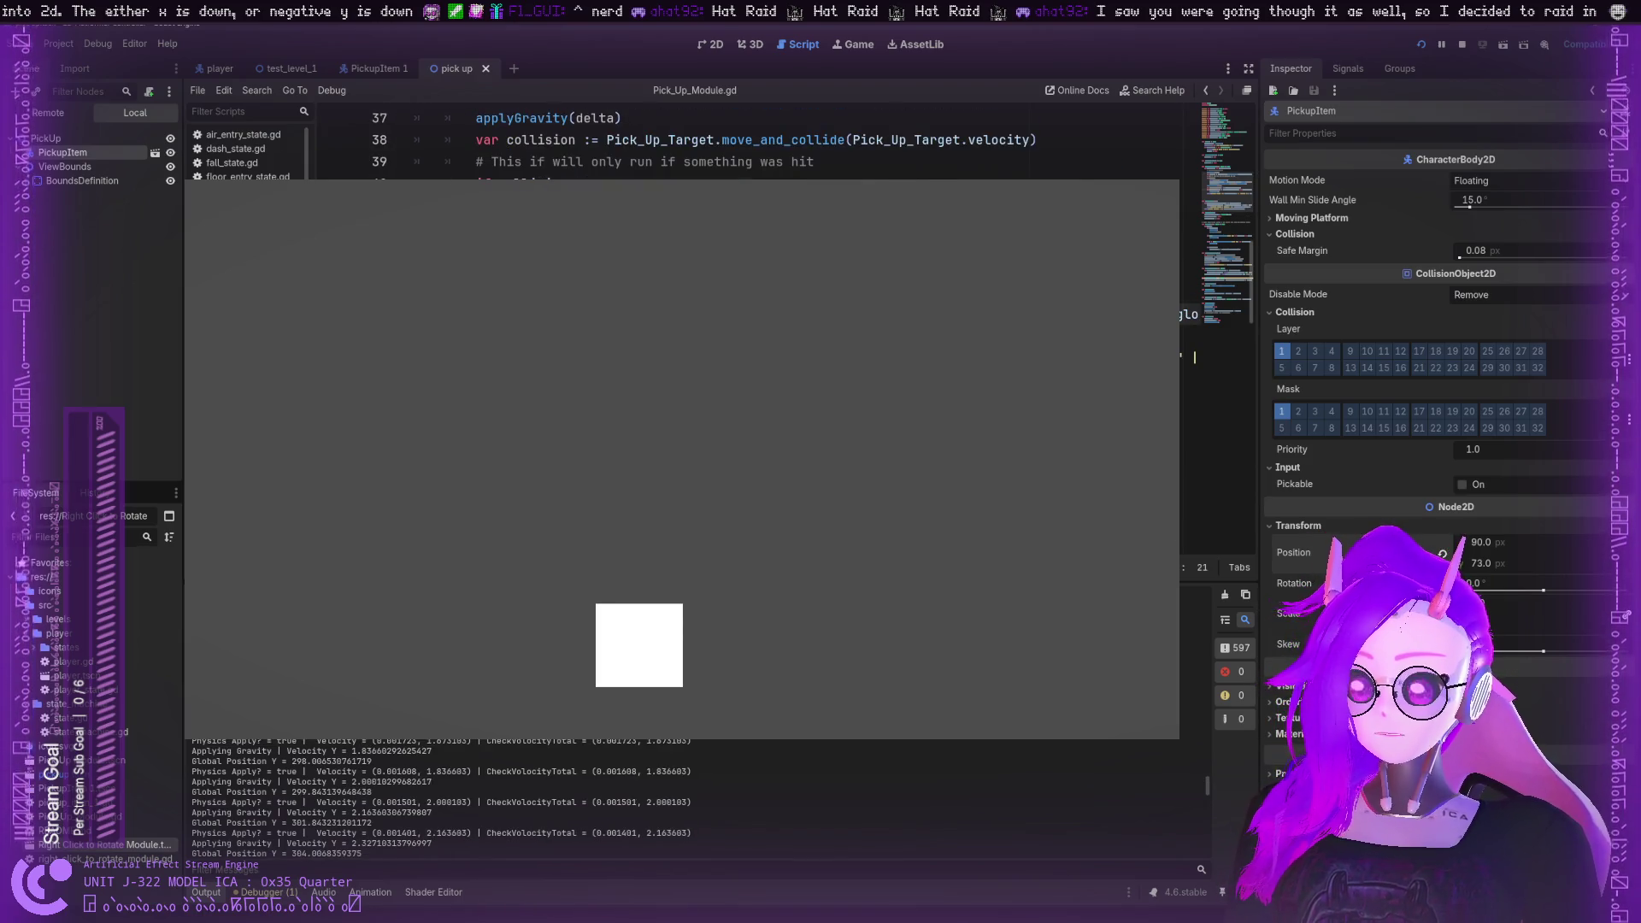
scroll(684, 145, "up", 2)
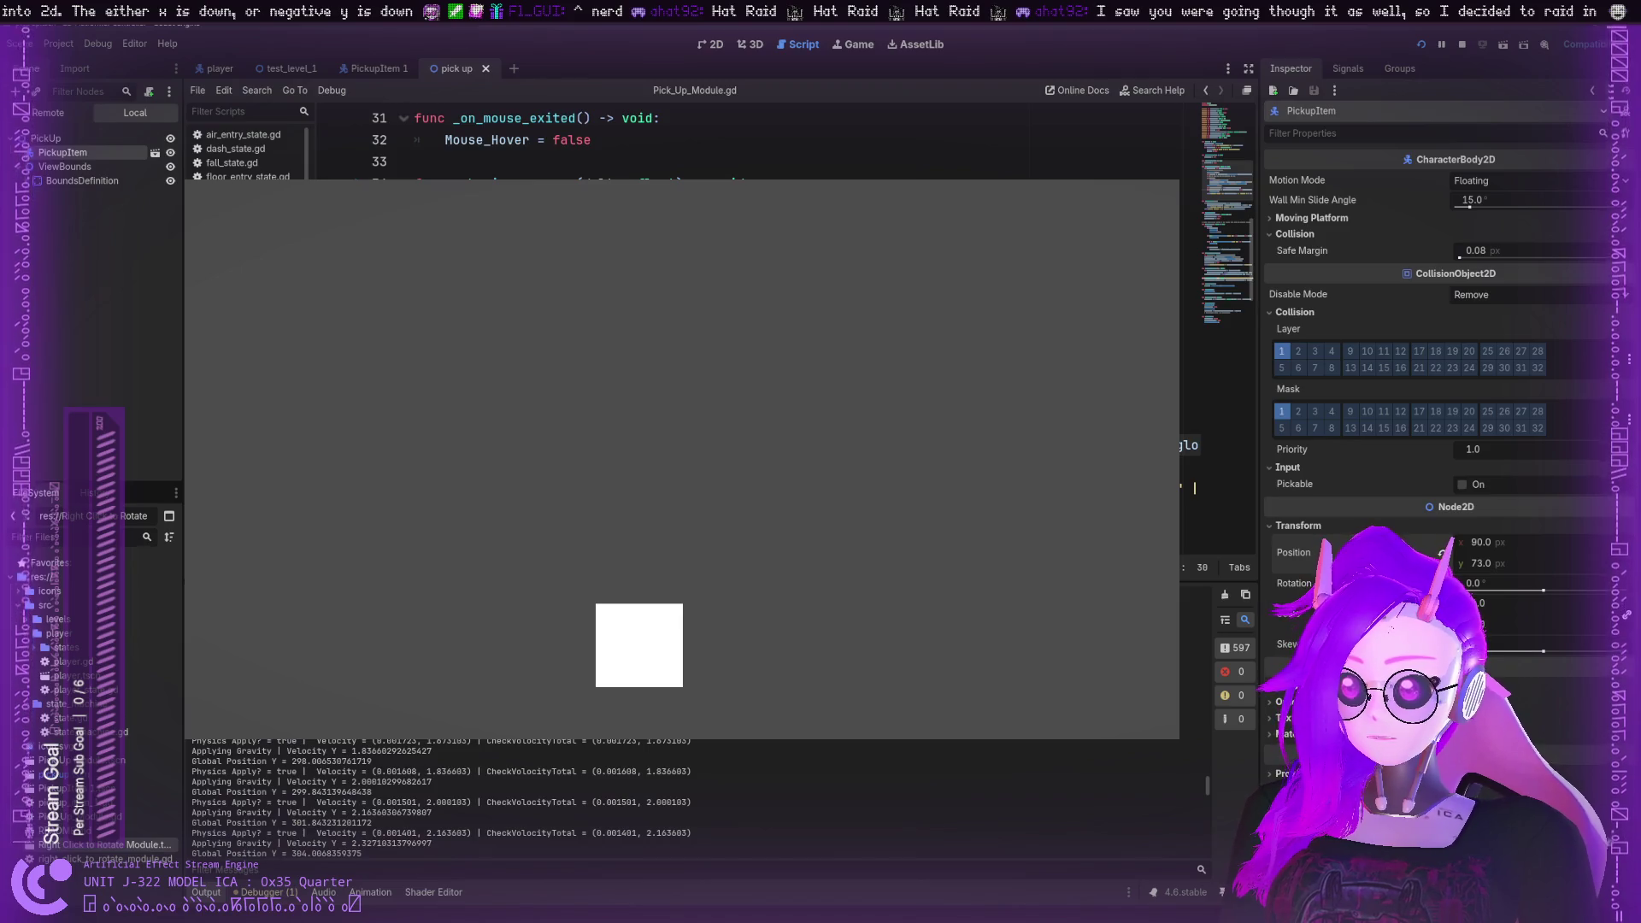
left_click(1188, 205)
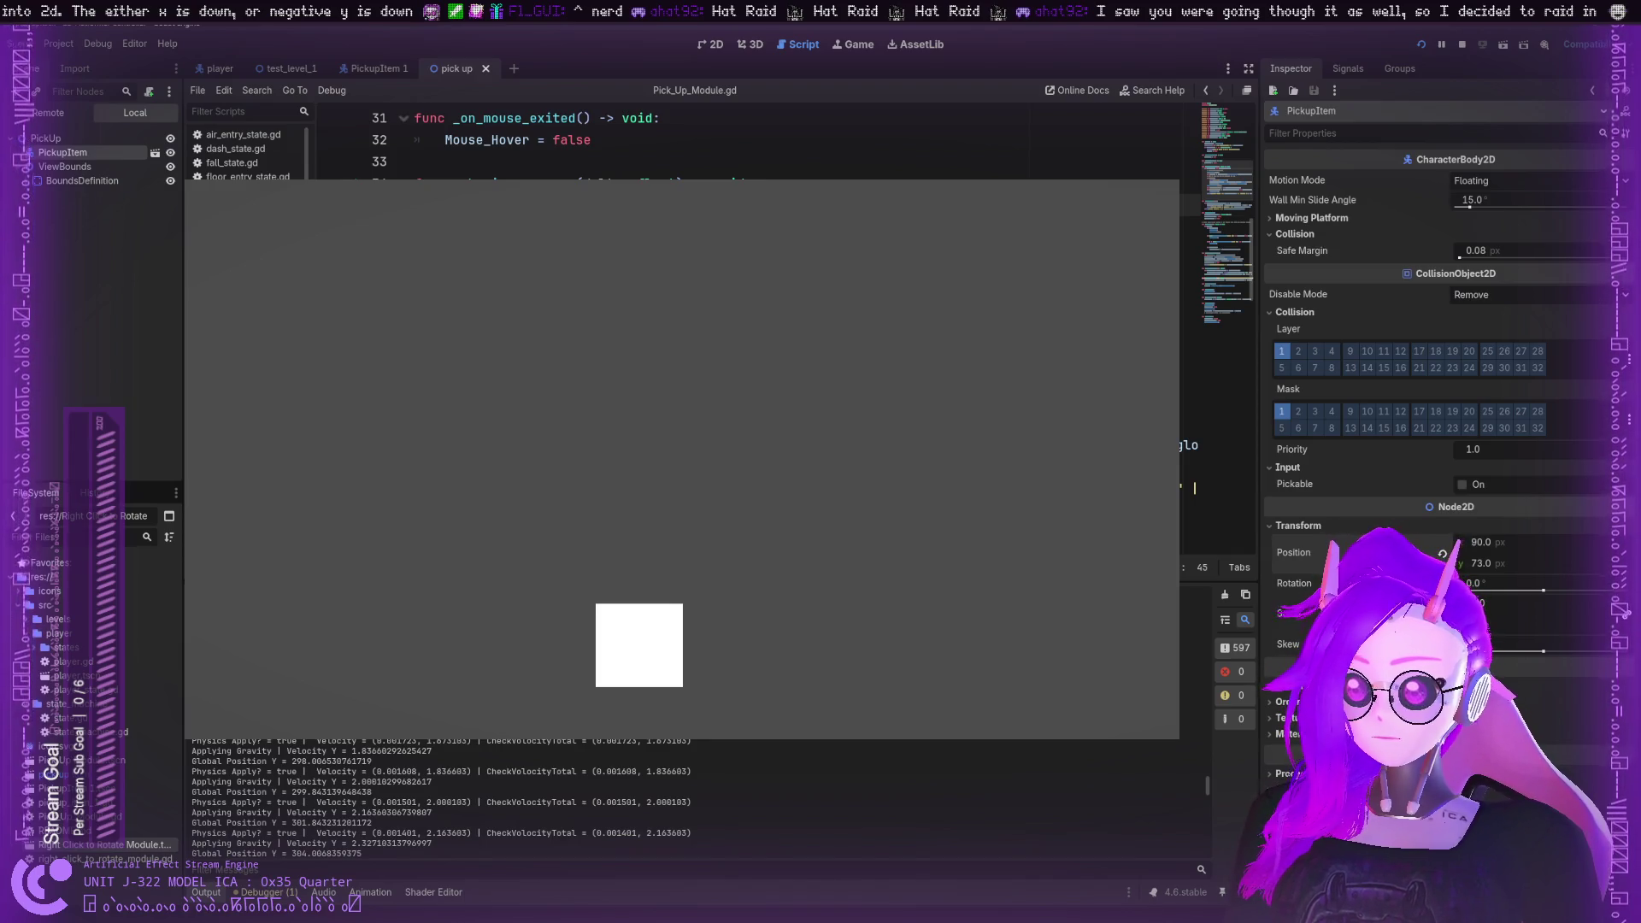
left_click(1190, 401)
left_click(1188, 205)
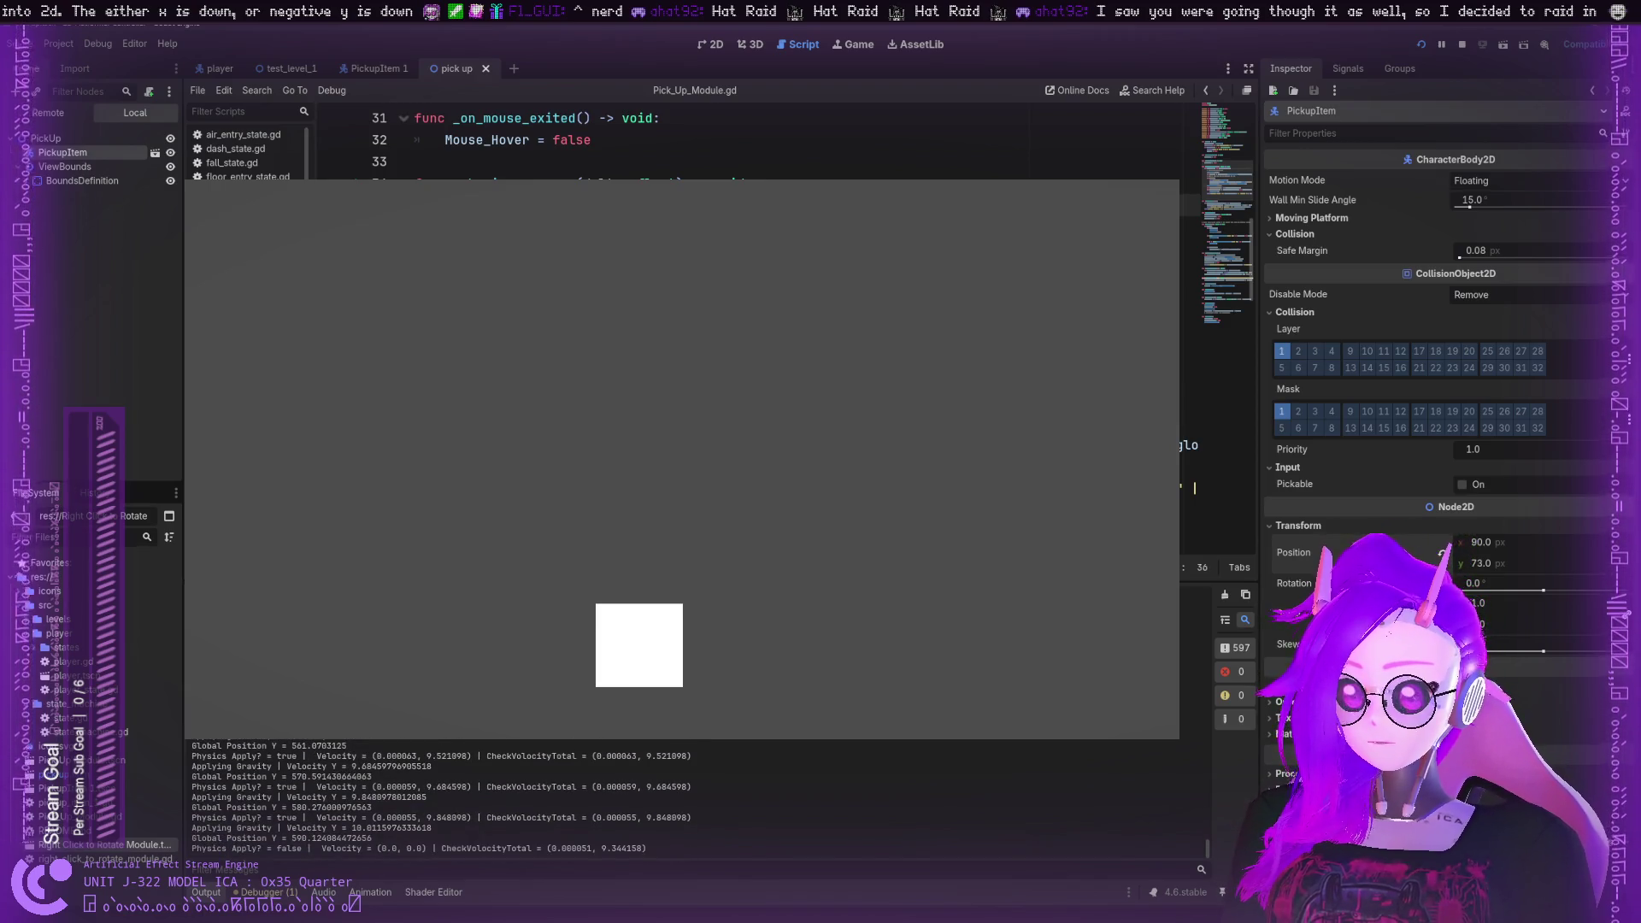
left_click(1189, 444)
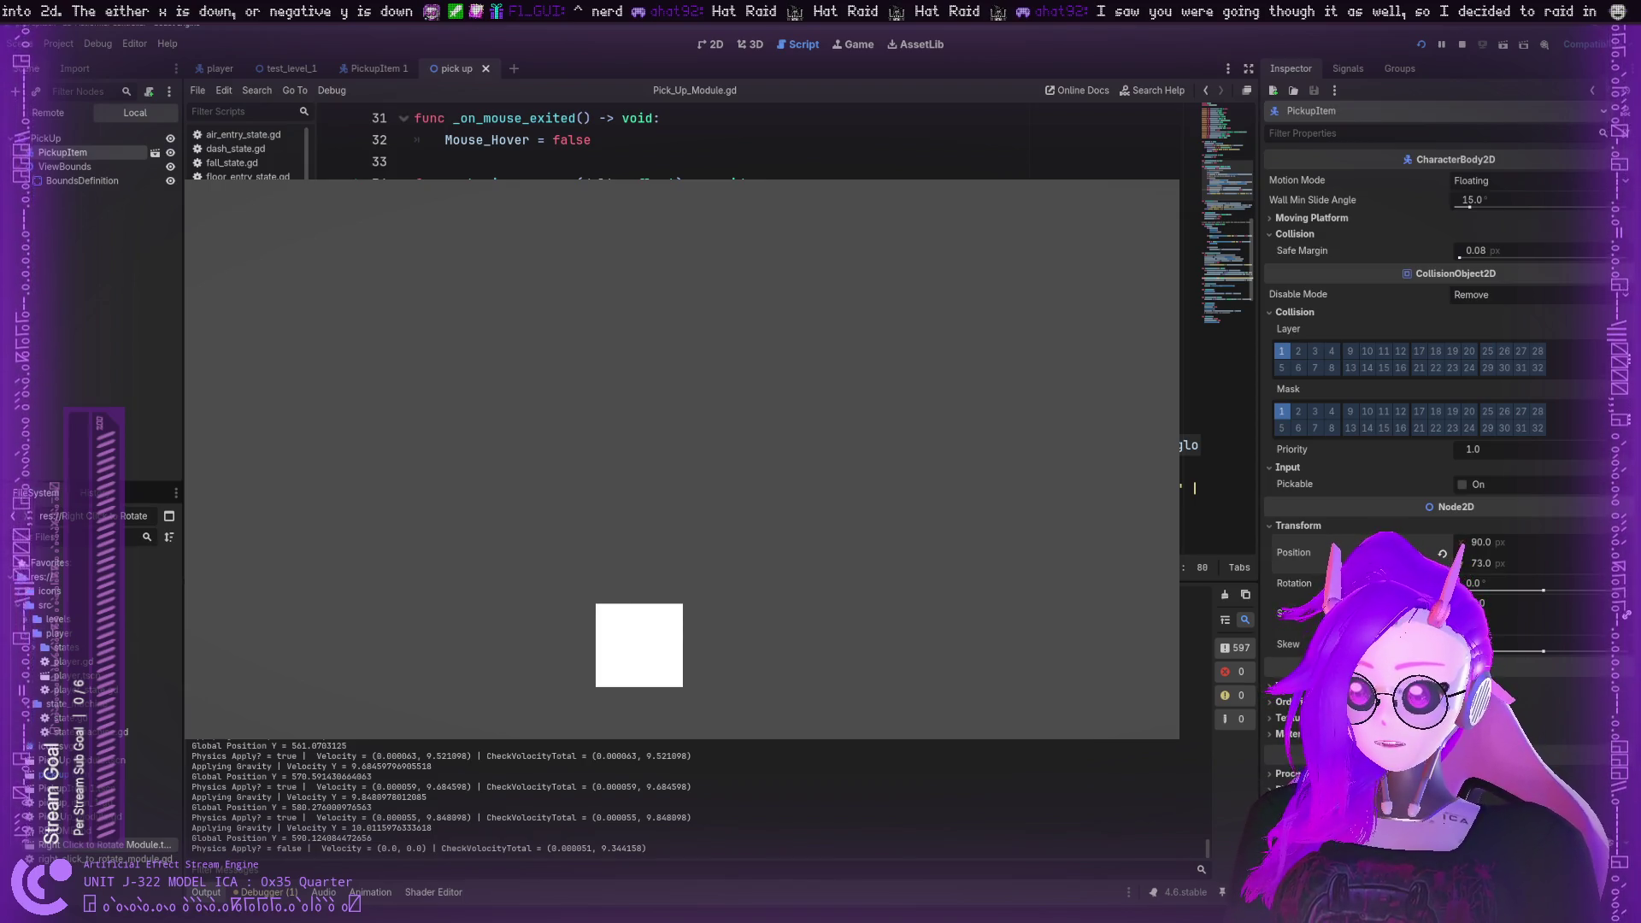
scroll(1190, 461, "down", 6)
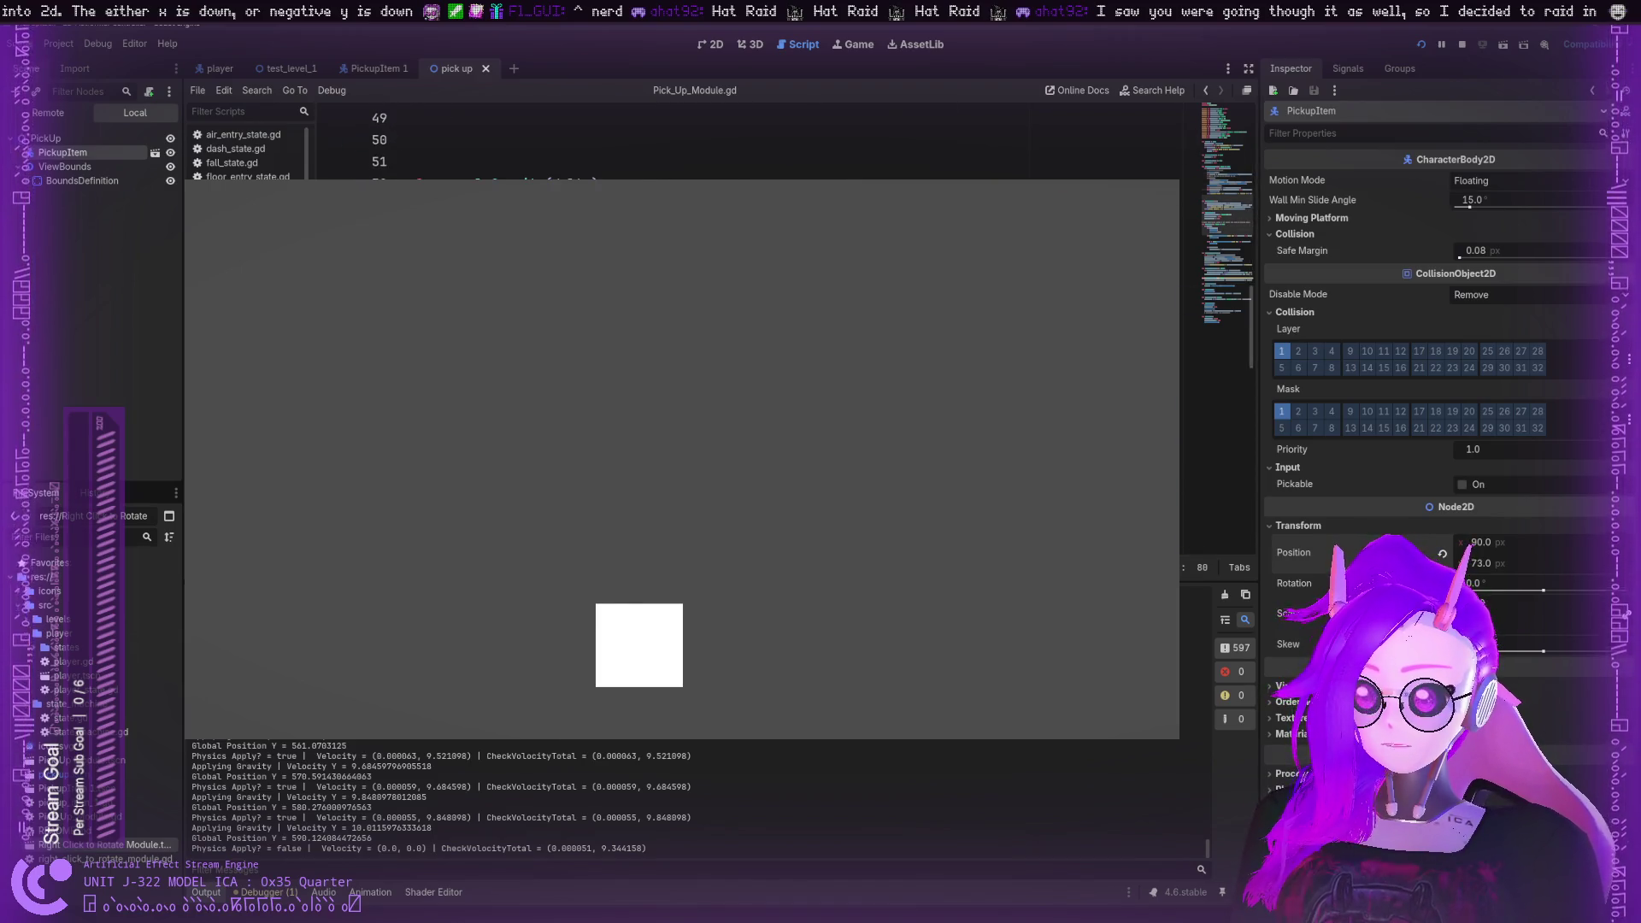
scroll(1190, 461, "up", 7)
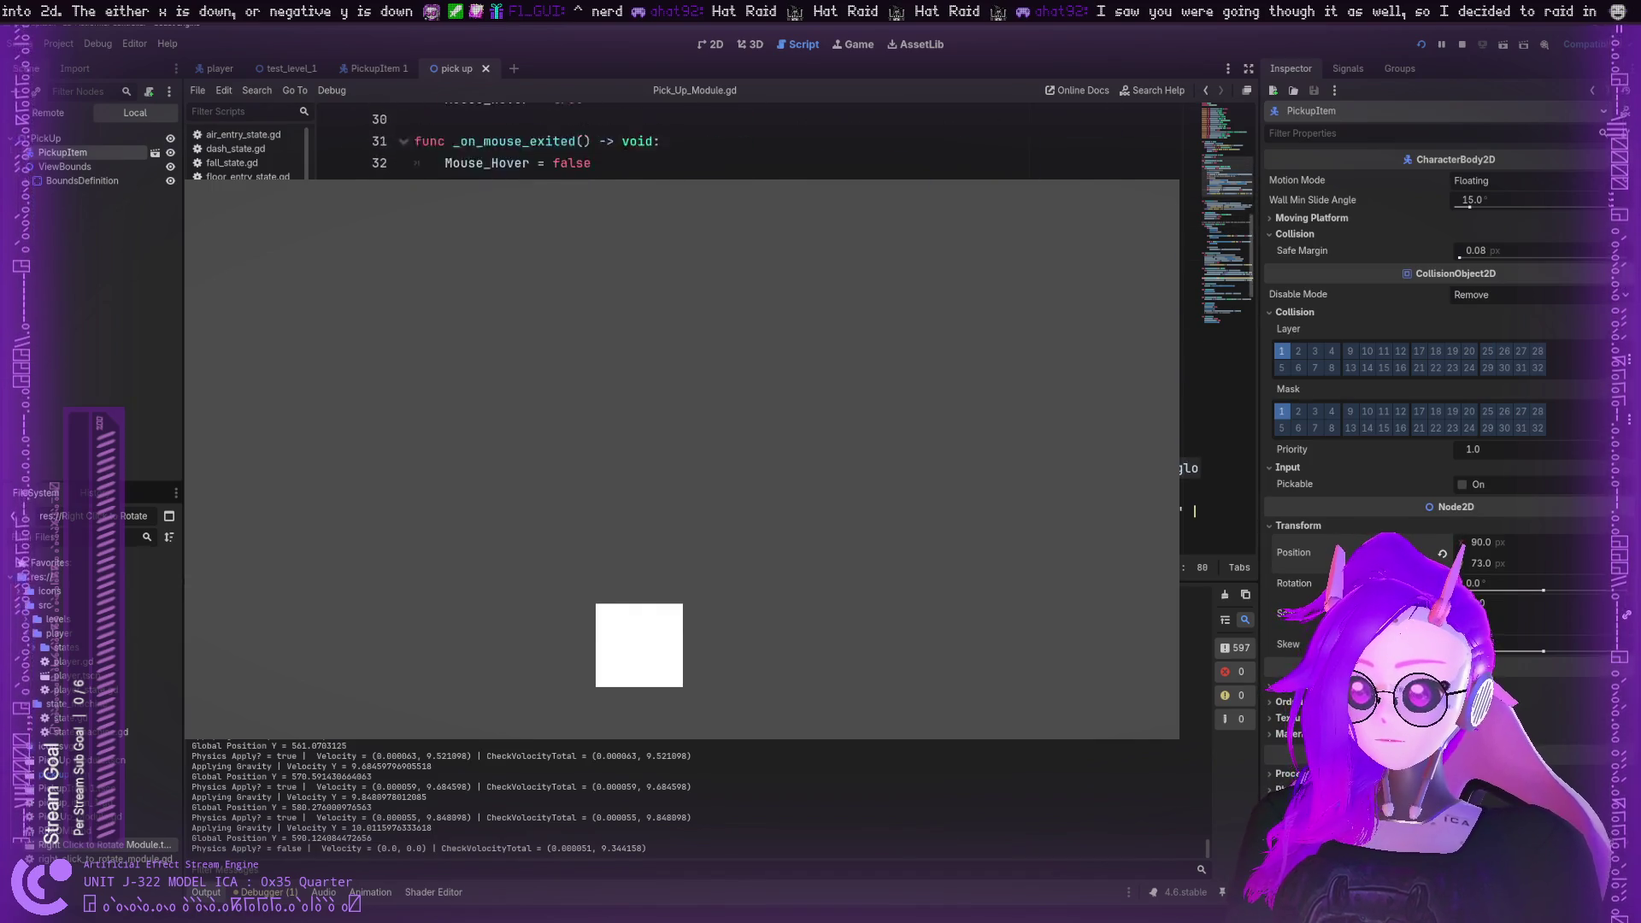
scroll(1189, 462, "down", 2)
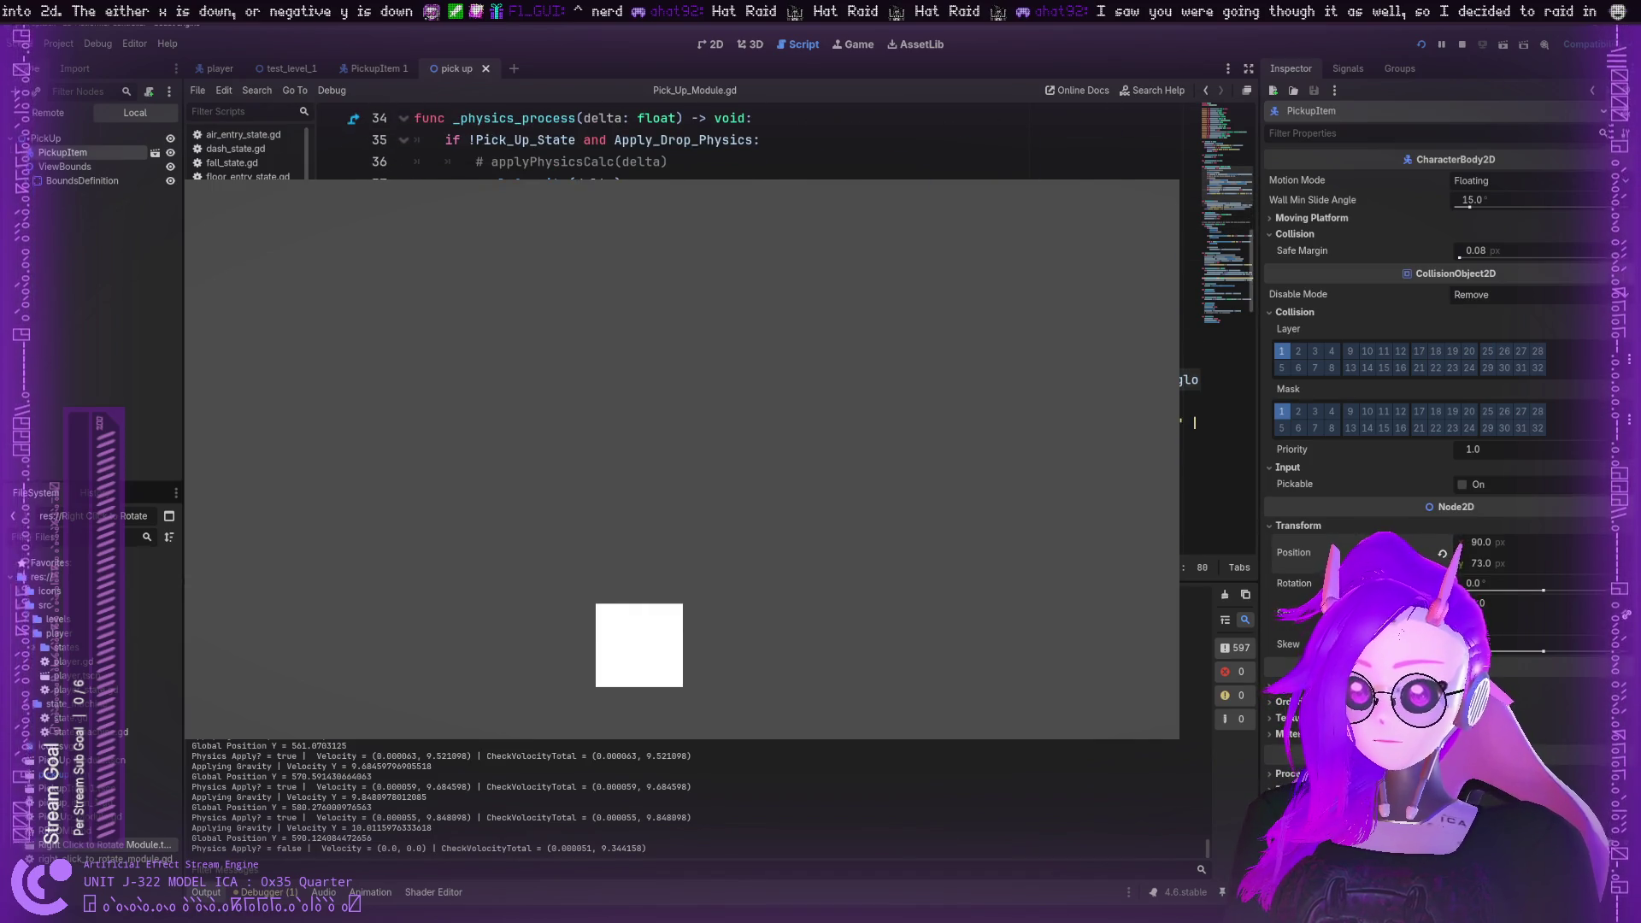
scroll(1194, 422, "down", 15)
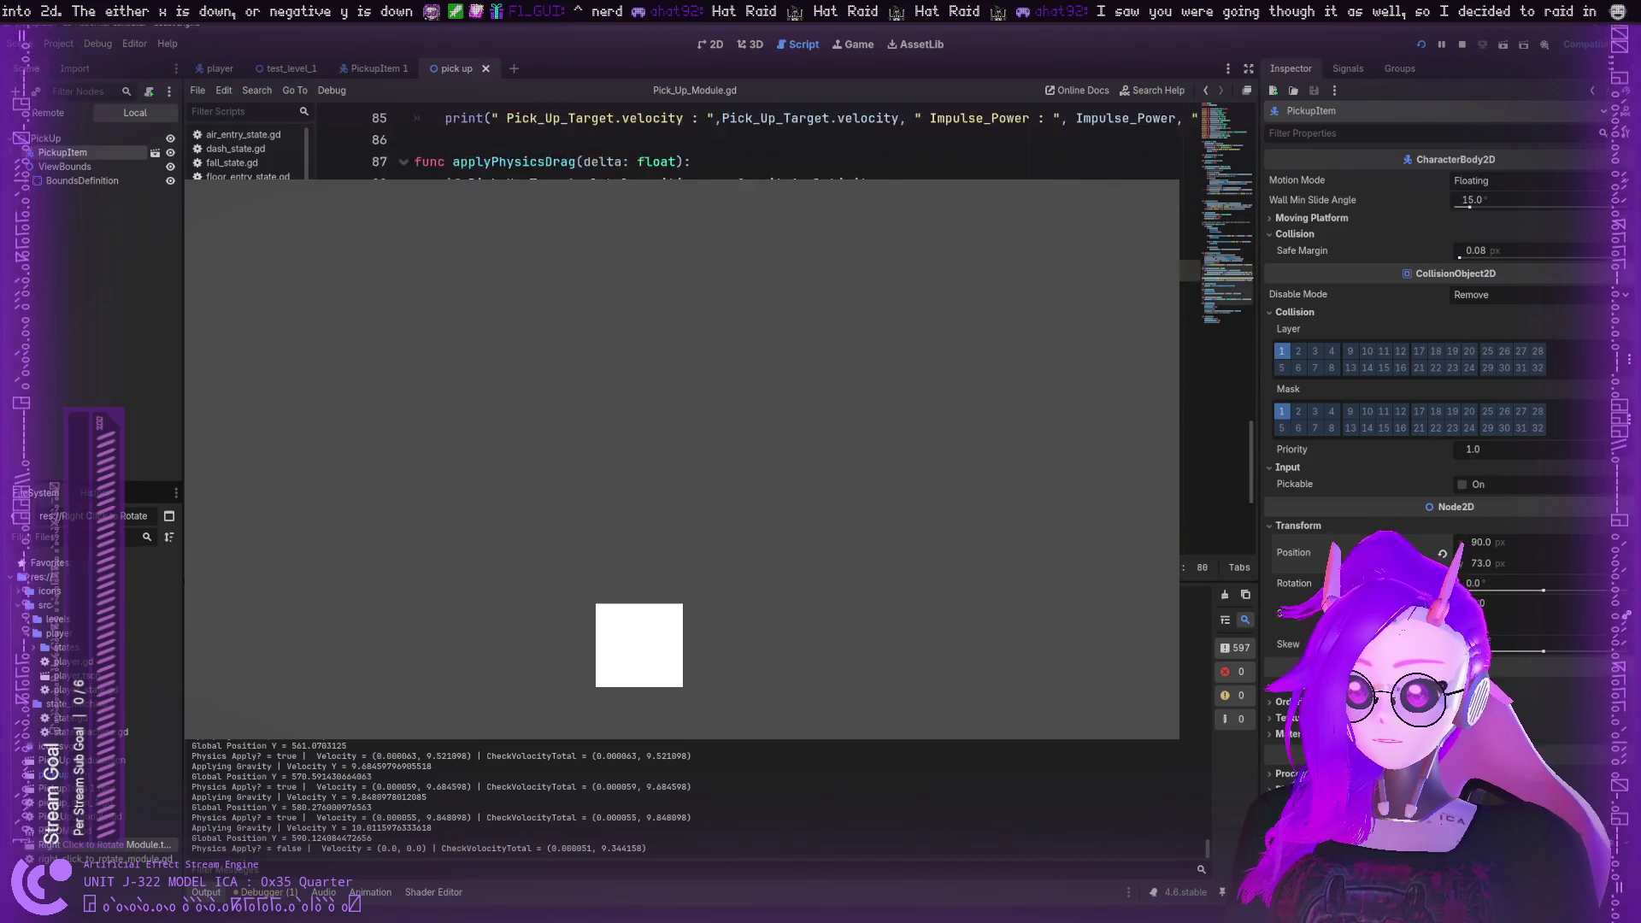
scroll(1194, 312, "up", 3)
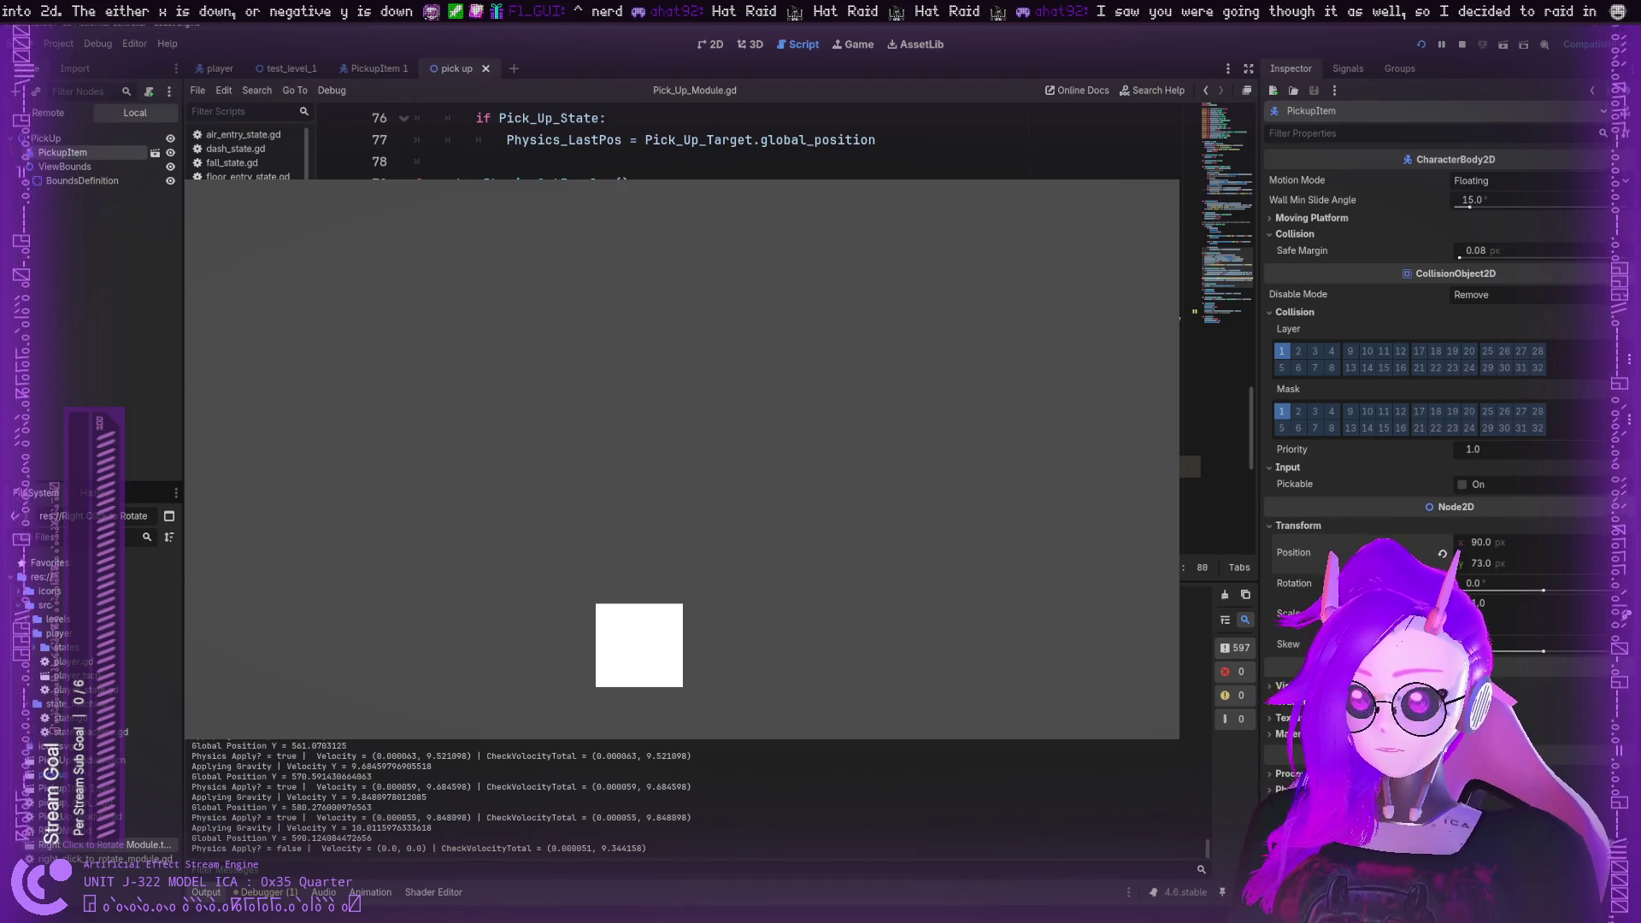
scroll(1194, 312, "up", 10)
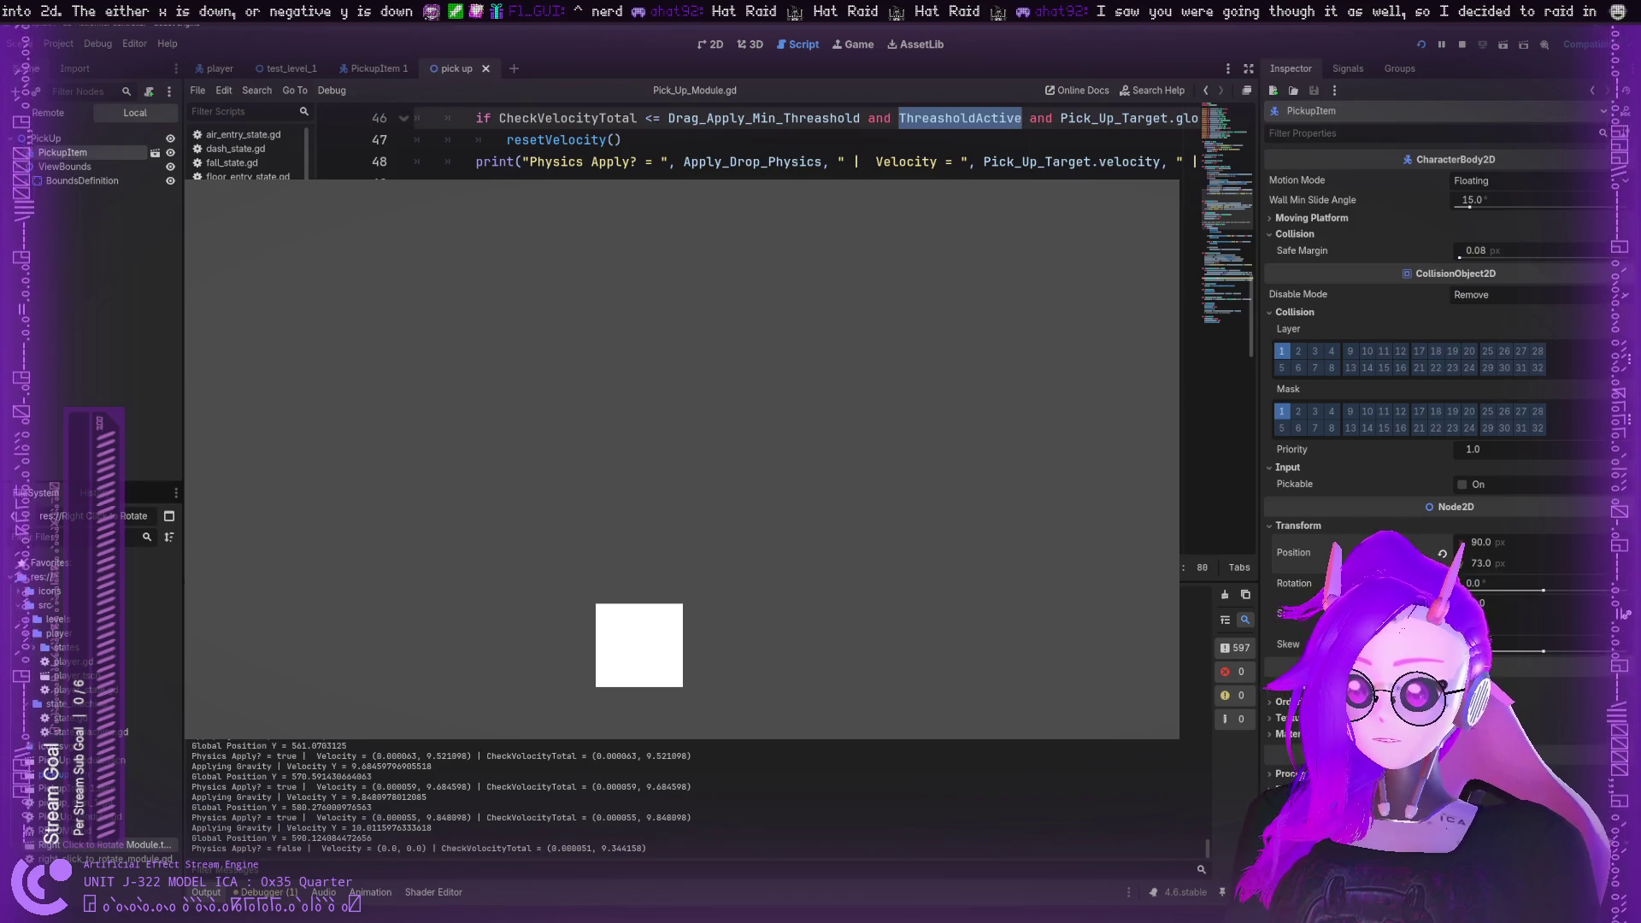
scroll(1194, 358, "up", 3)
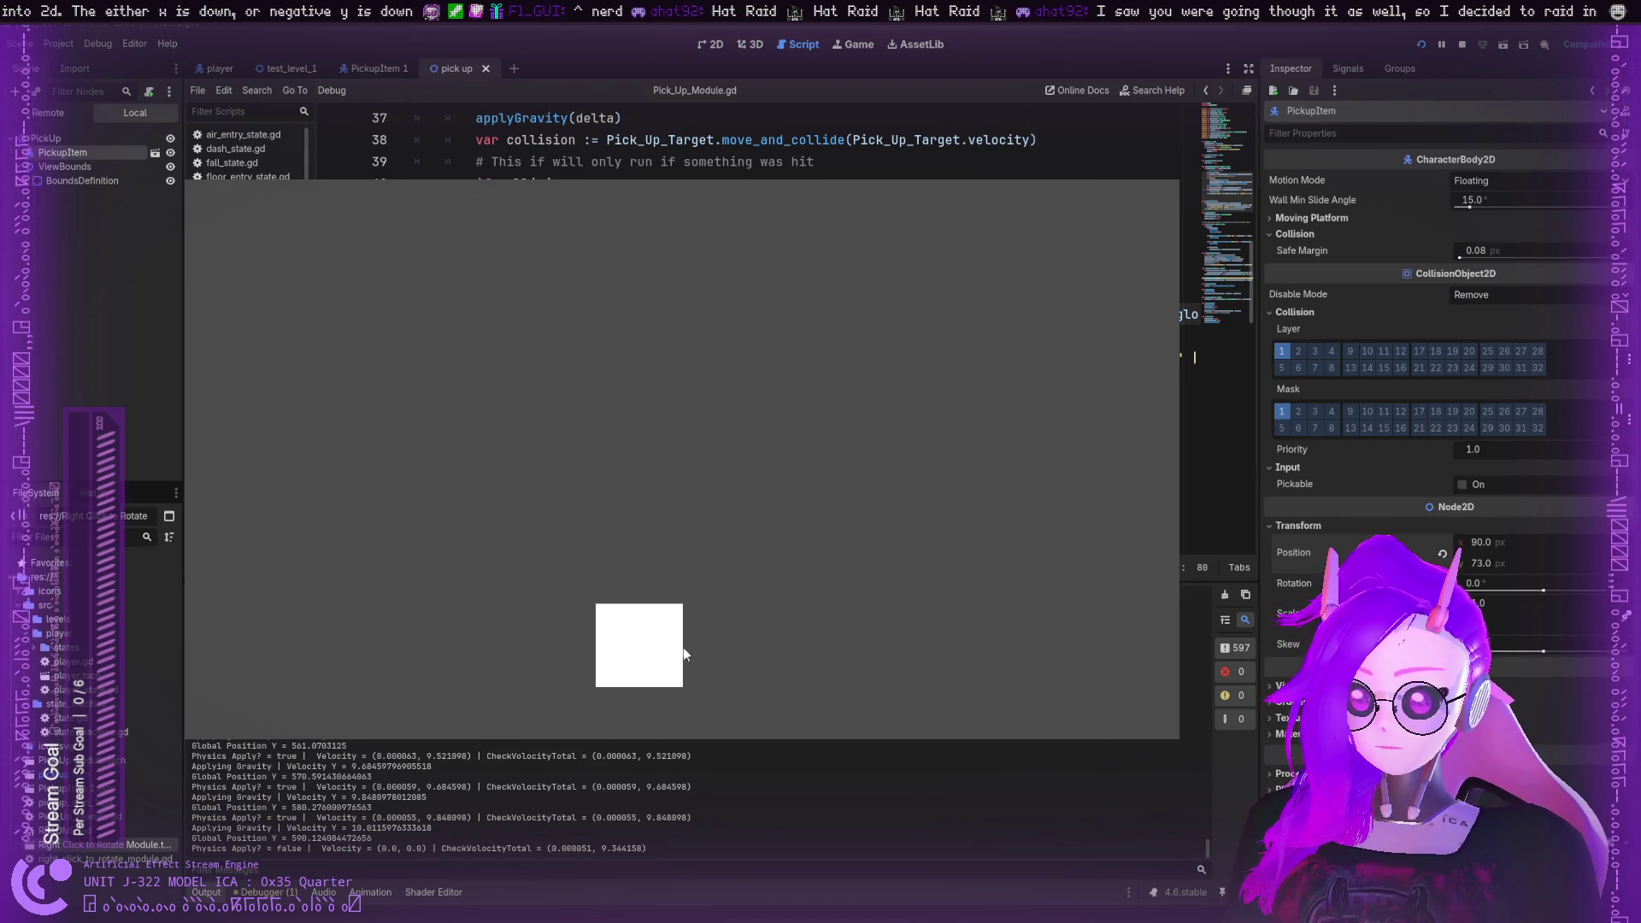
left_click_drag(680, 654, 644, 490)
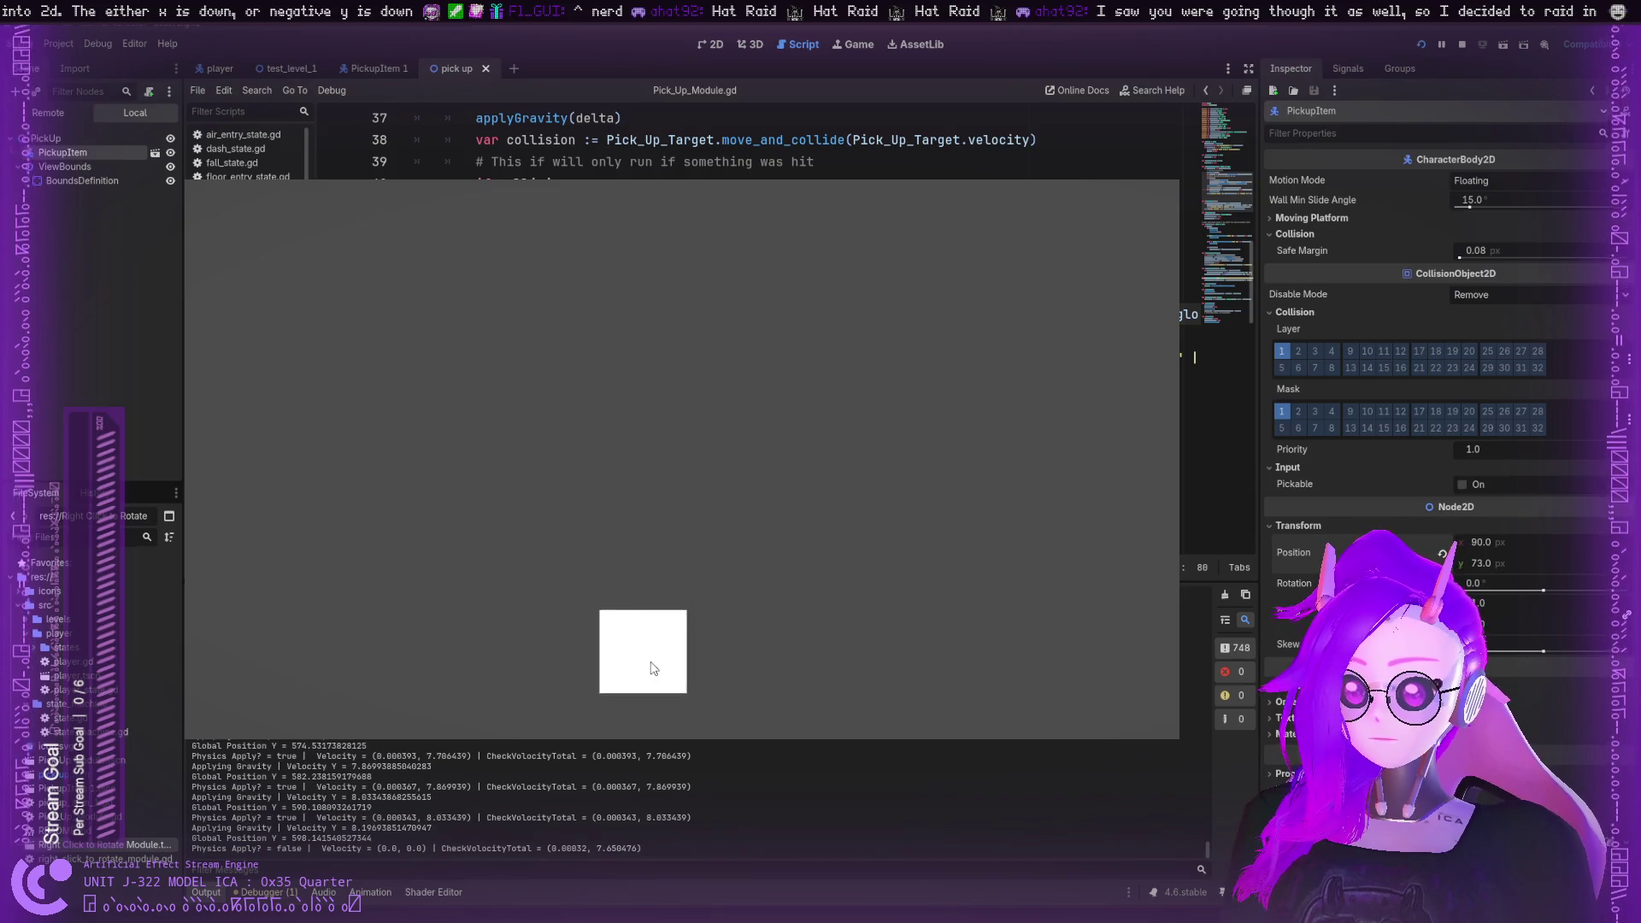
left_click_drag(652, 668, 649, 476)
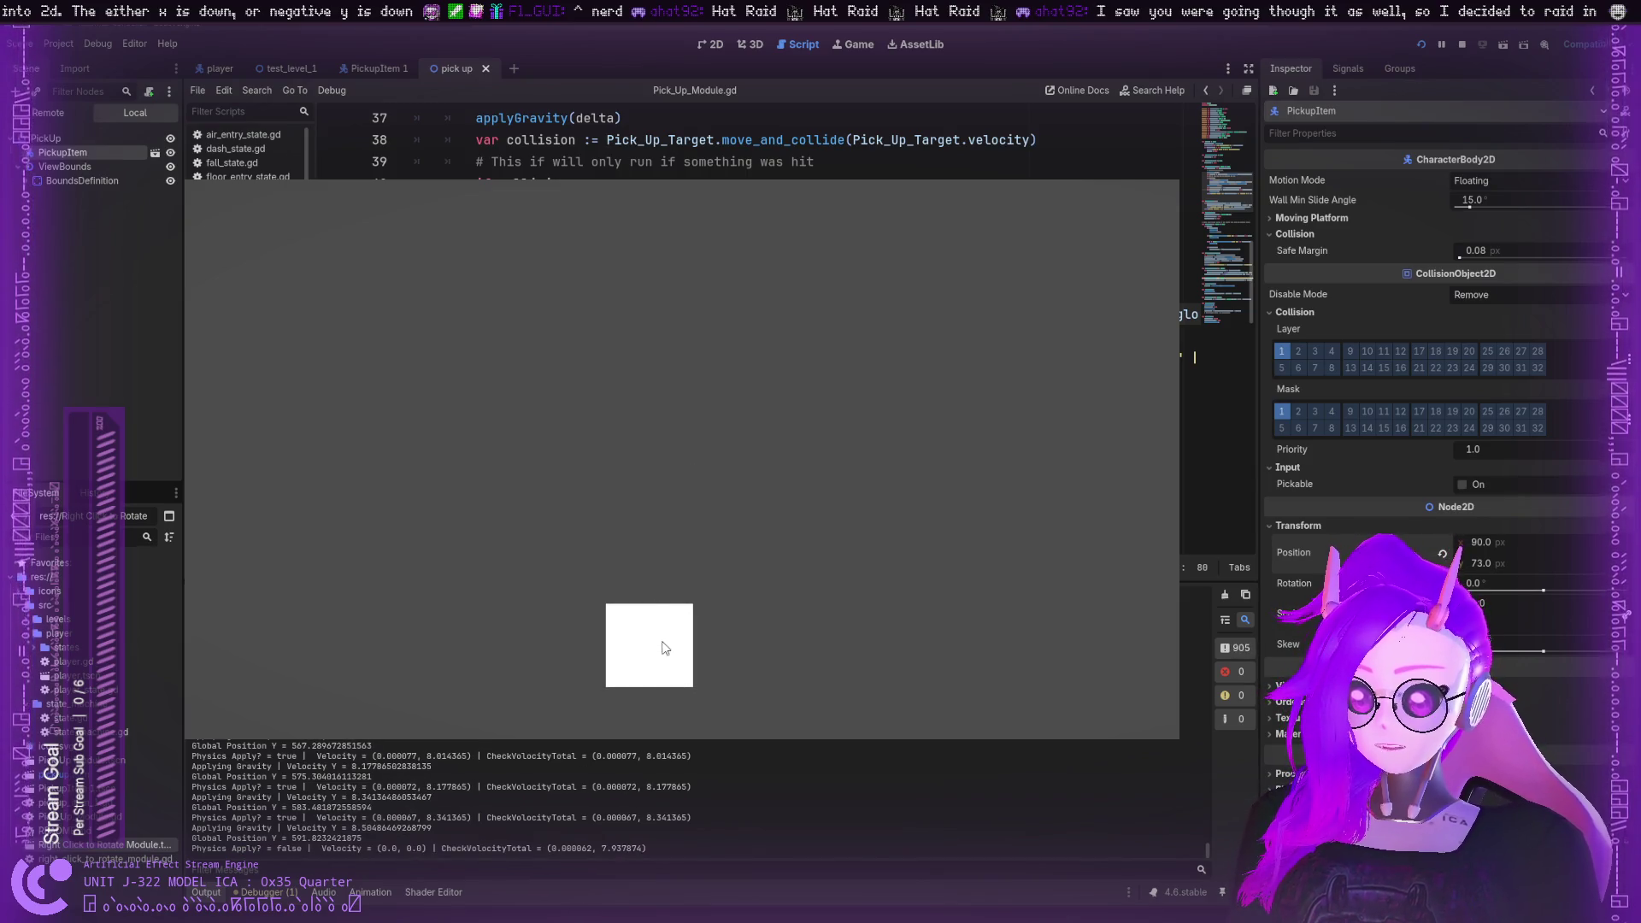
left_click_drag(665, 648, 641, 411)
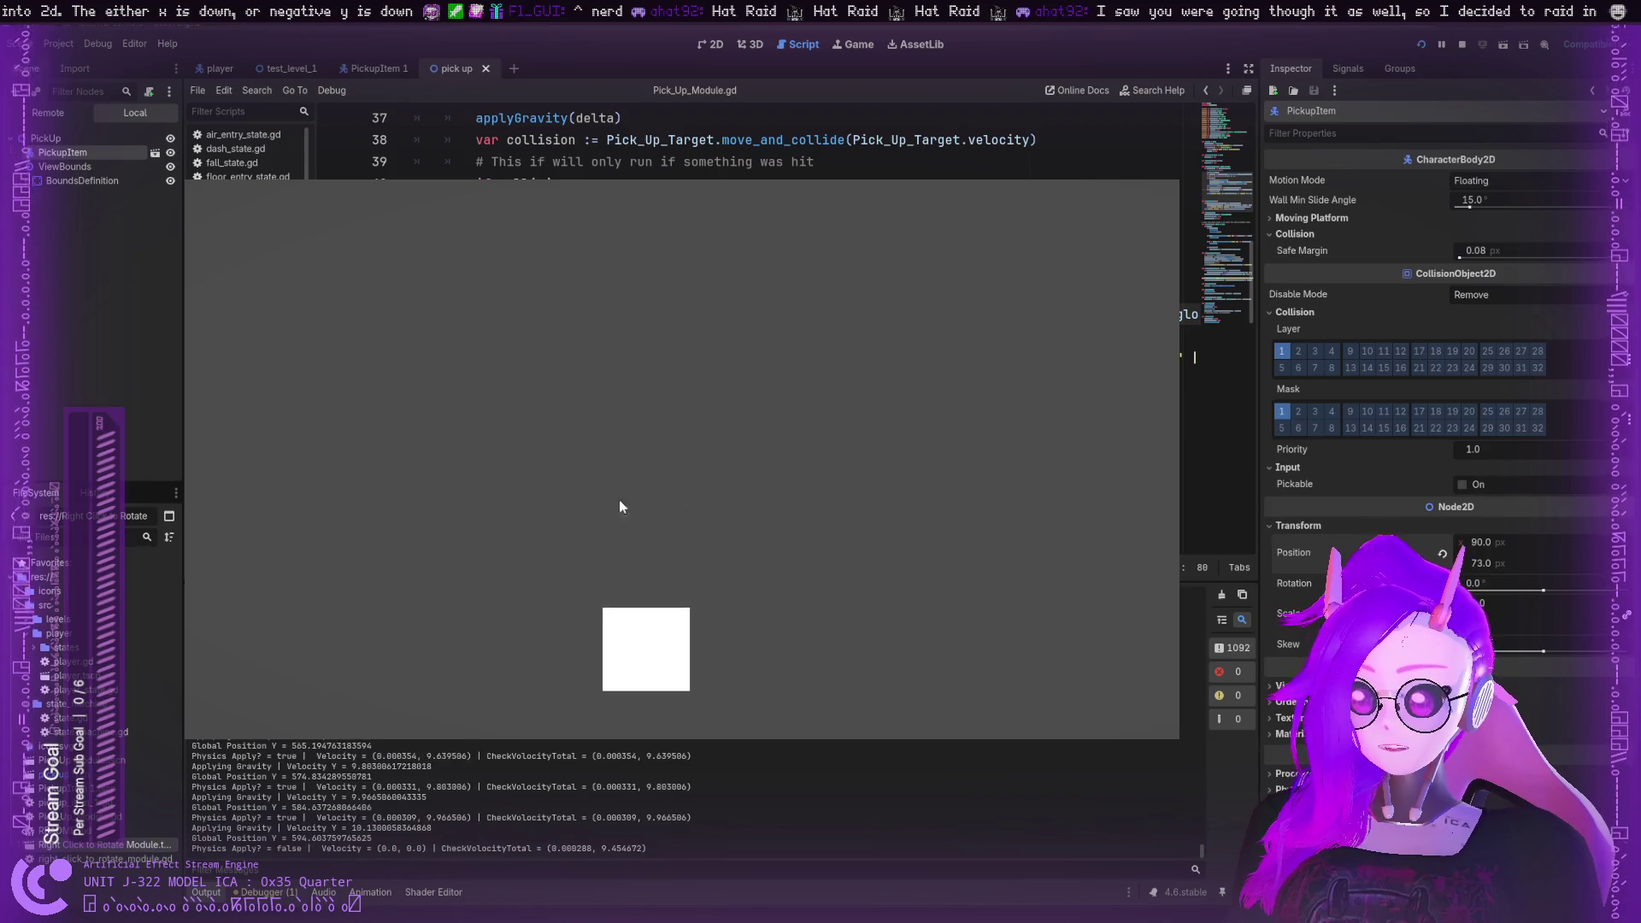
left_click_drag(644, 652, 643, 417)
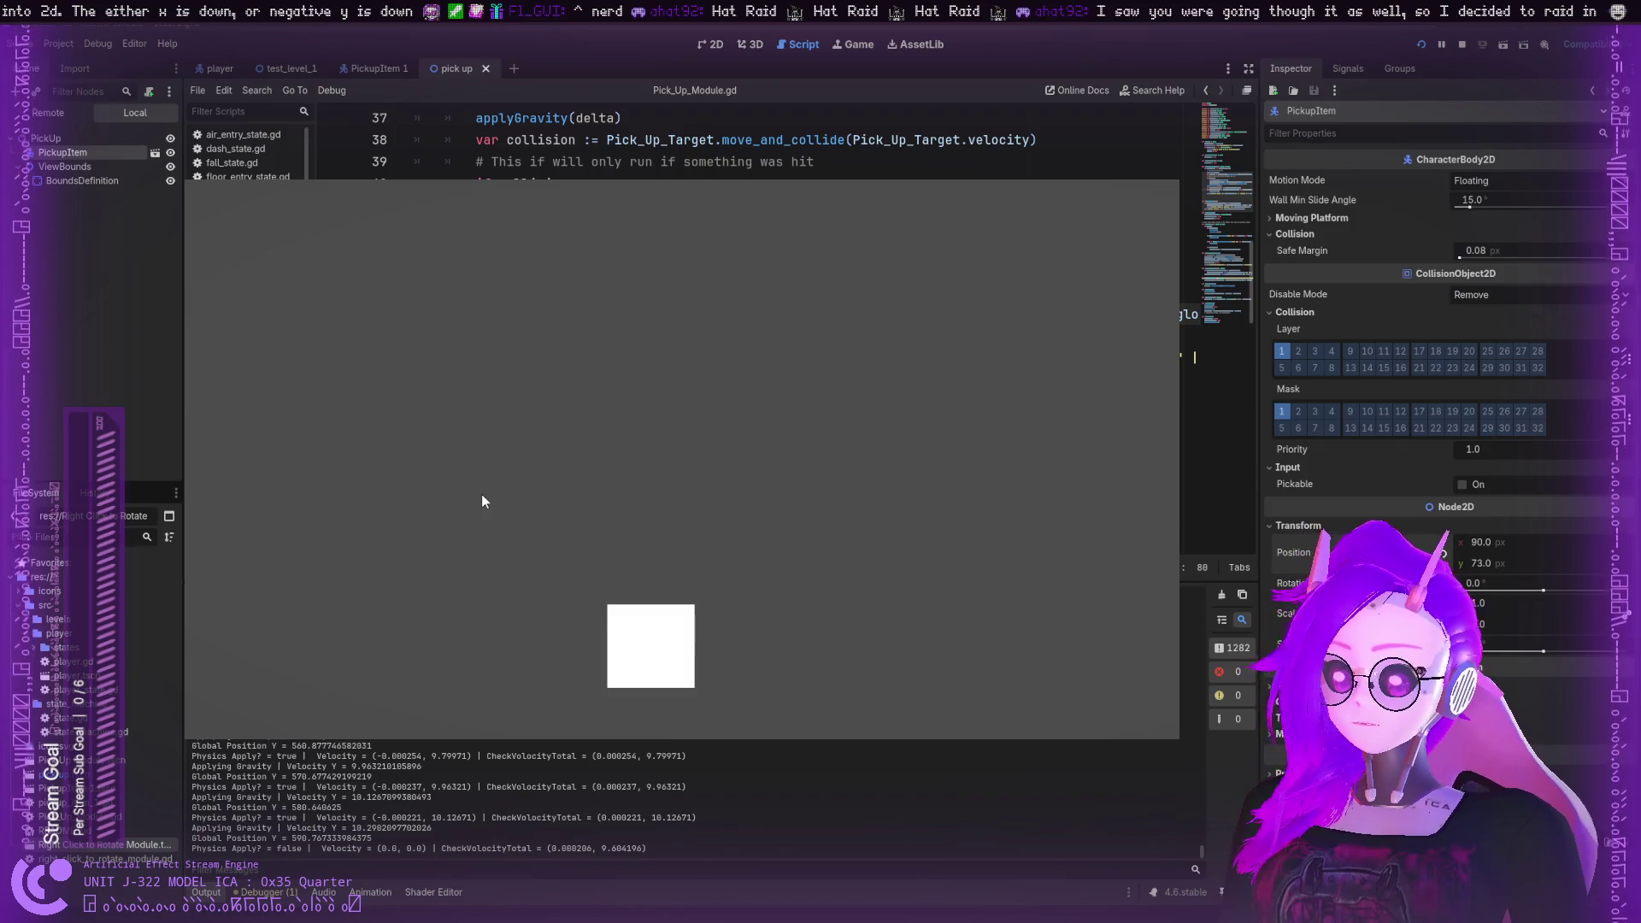
left_click_drag(652, 633, 651, 402)
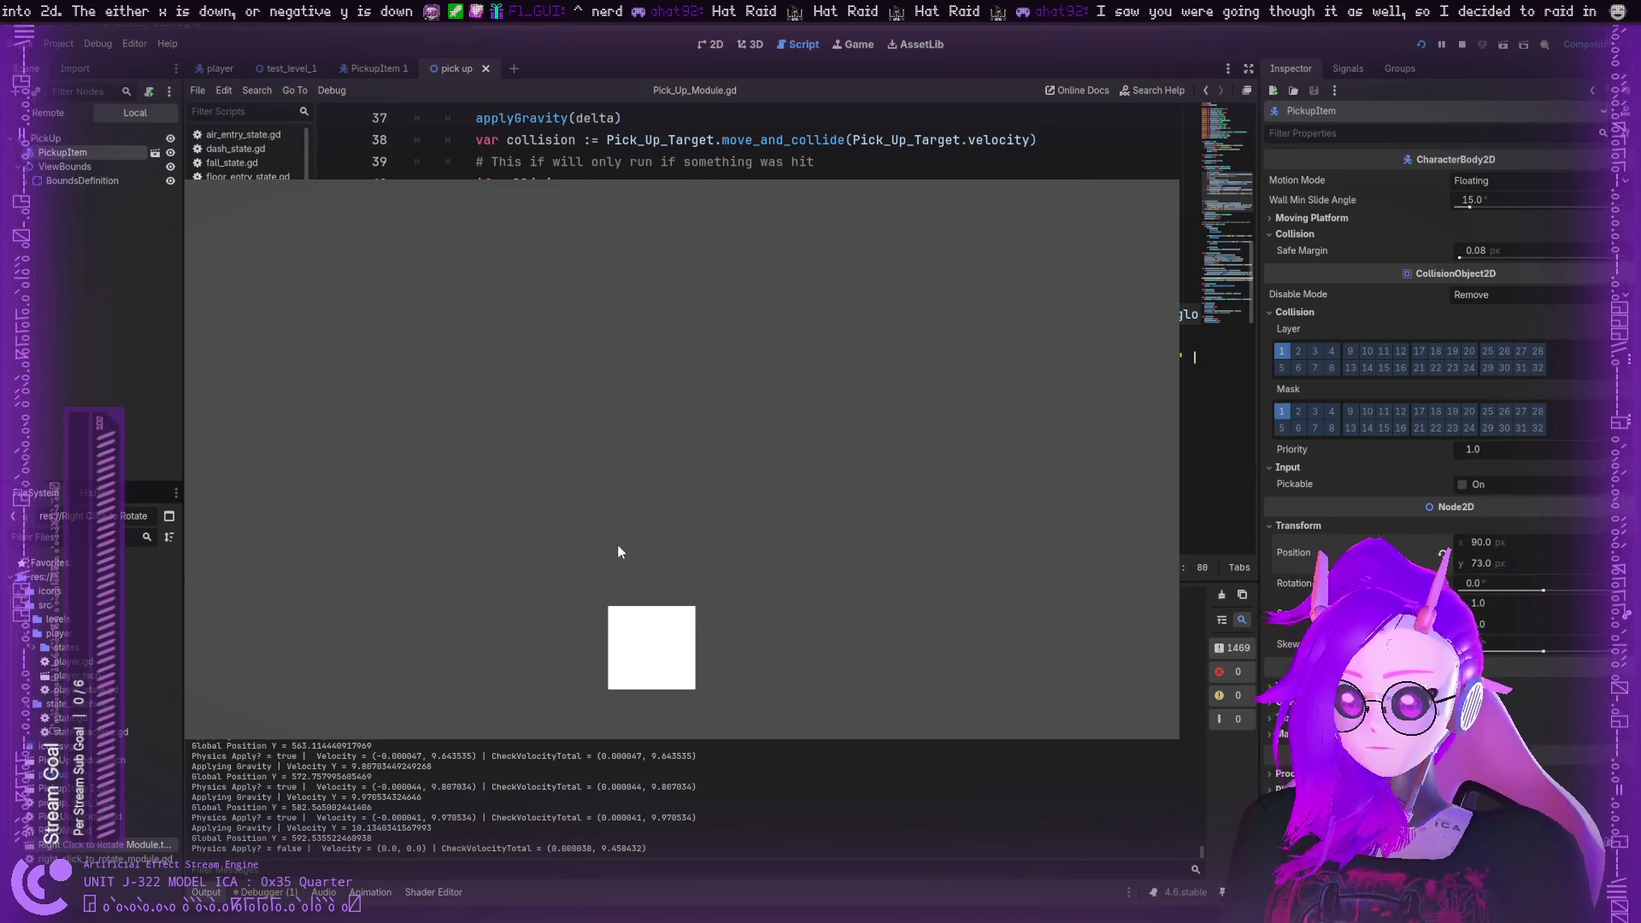
left_click_drag(660, 647, 646, 354)
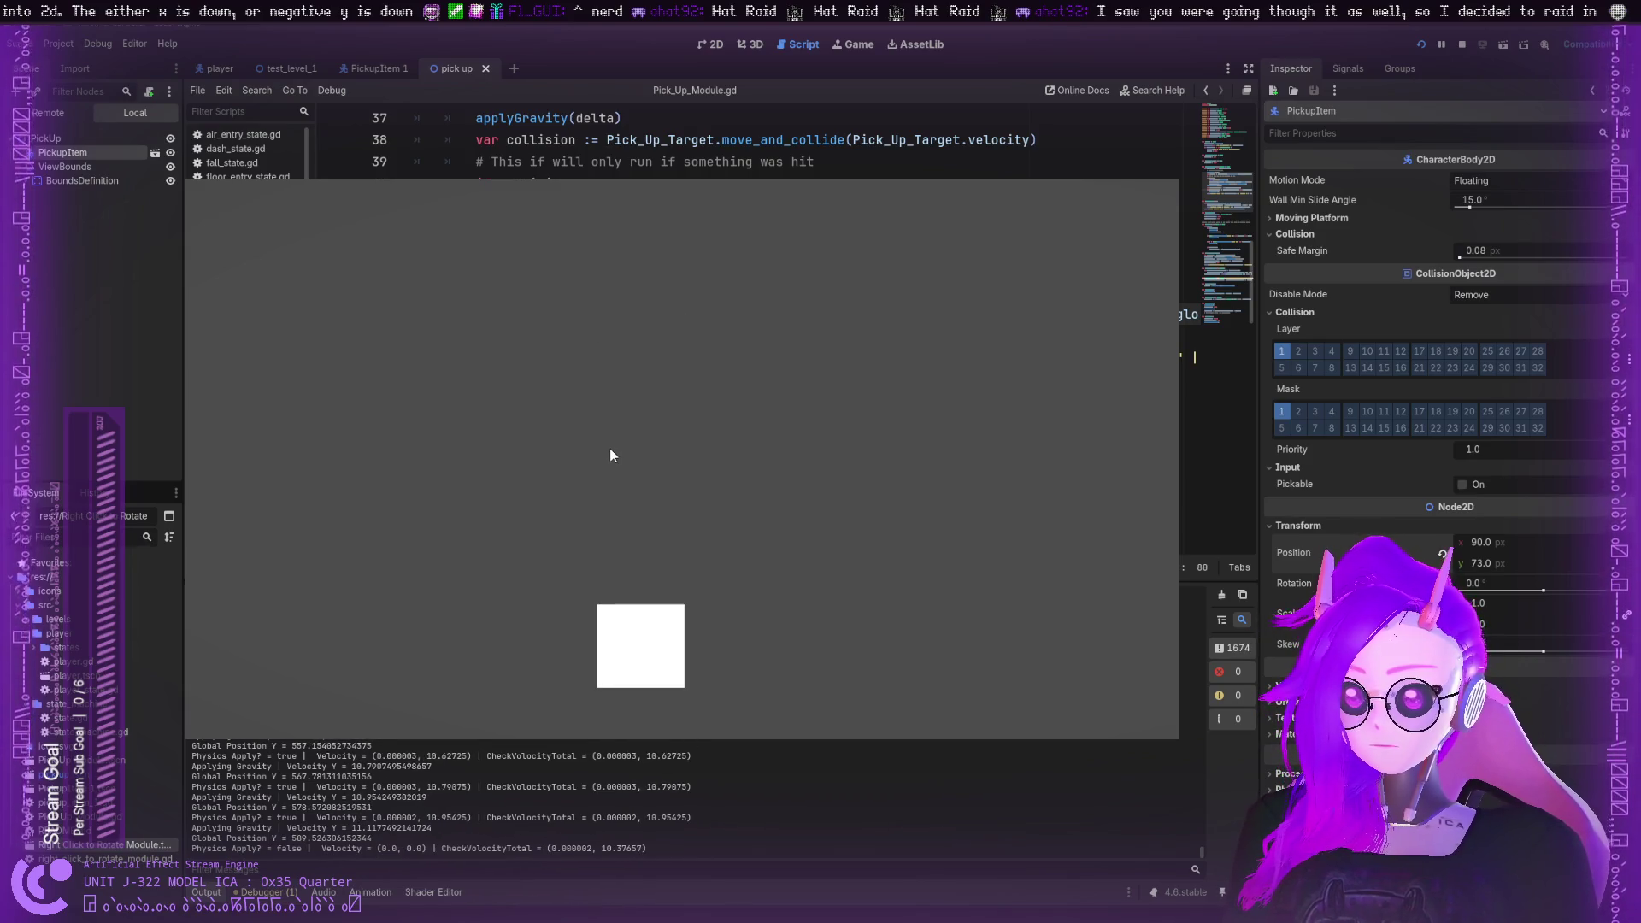
left_click(611, 139)
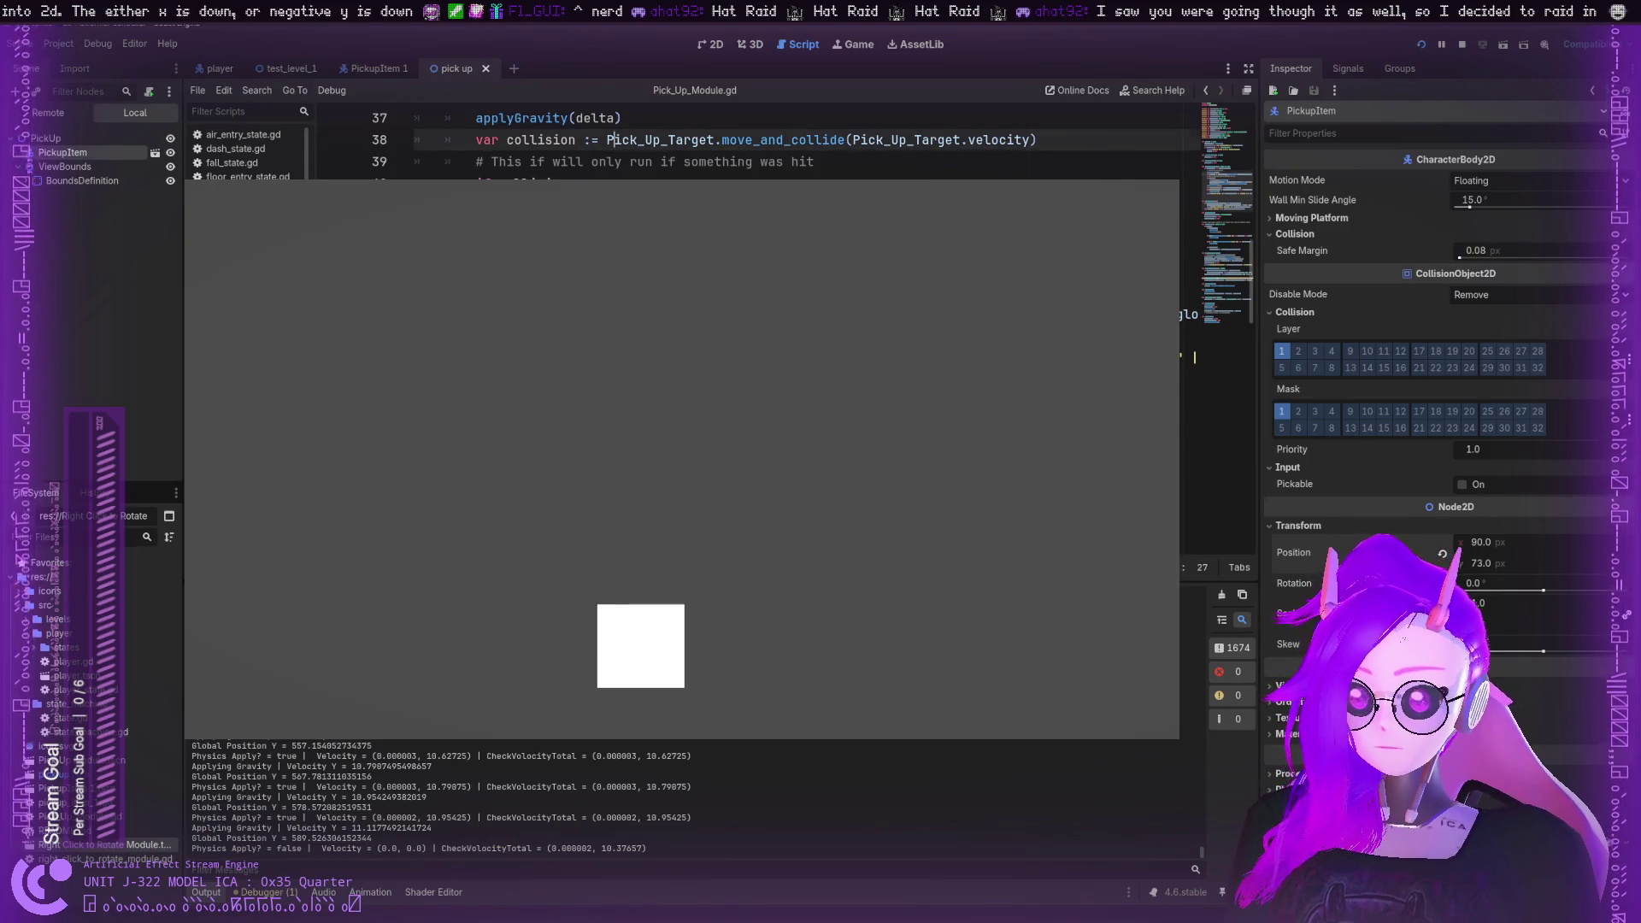
scroll(684, 141, "up", 1)
key("ctrl+Right")
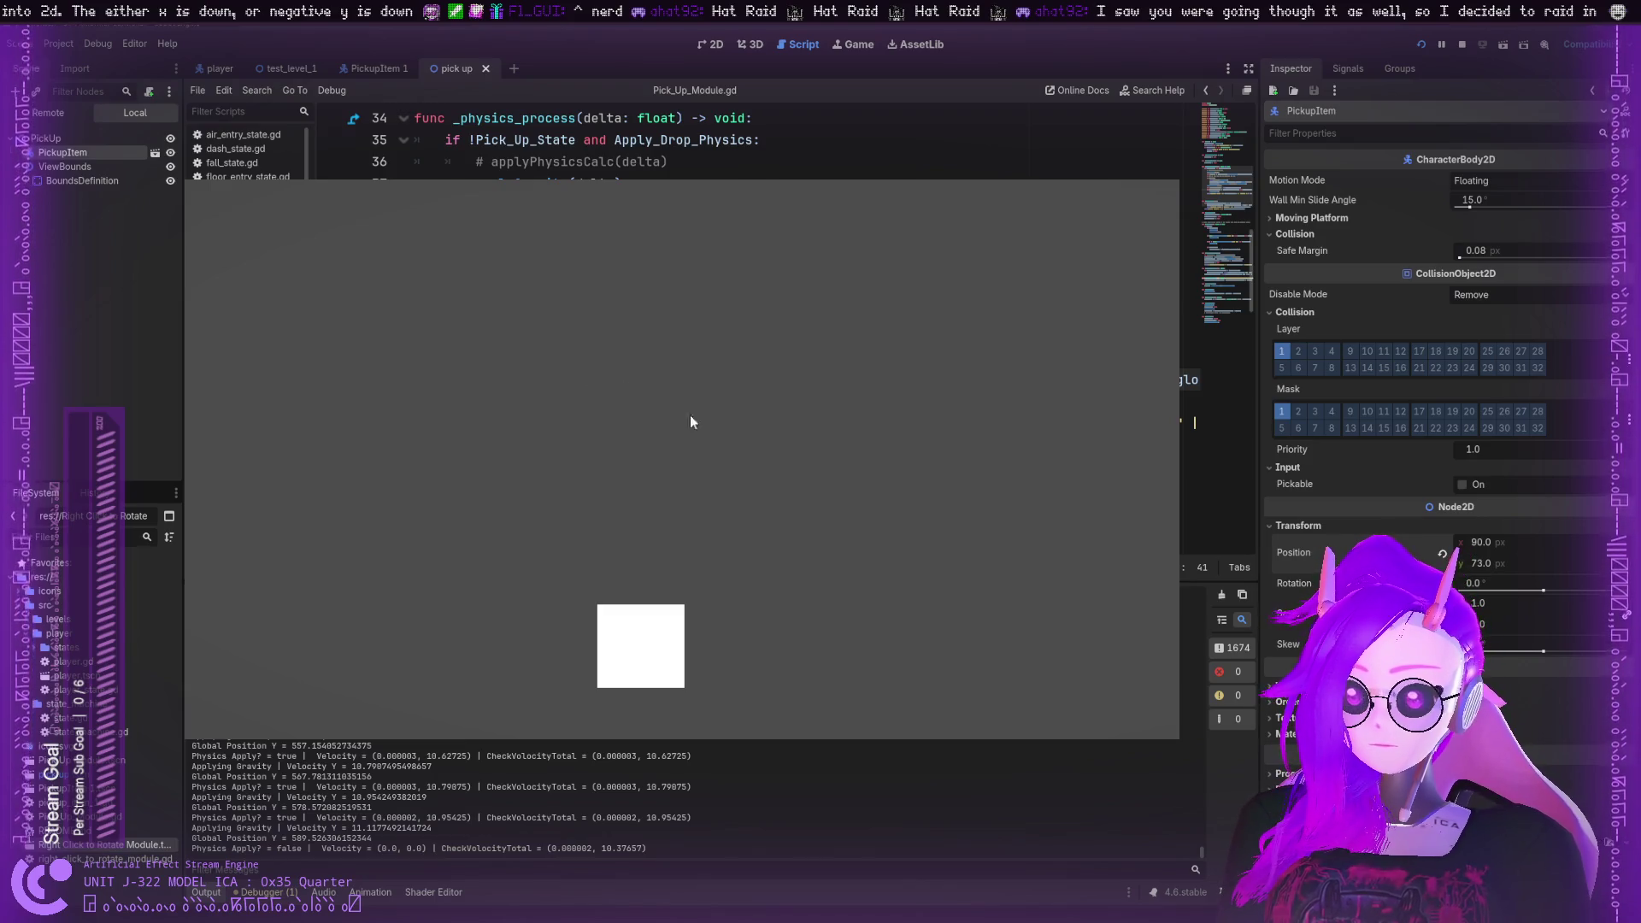
- Lift and release the white square about ten times, watching it fall and settle near the bottom
left_click_drag(665, 639, 635, 418)
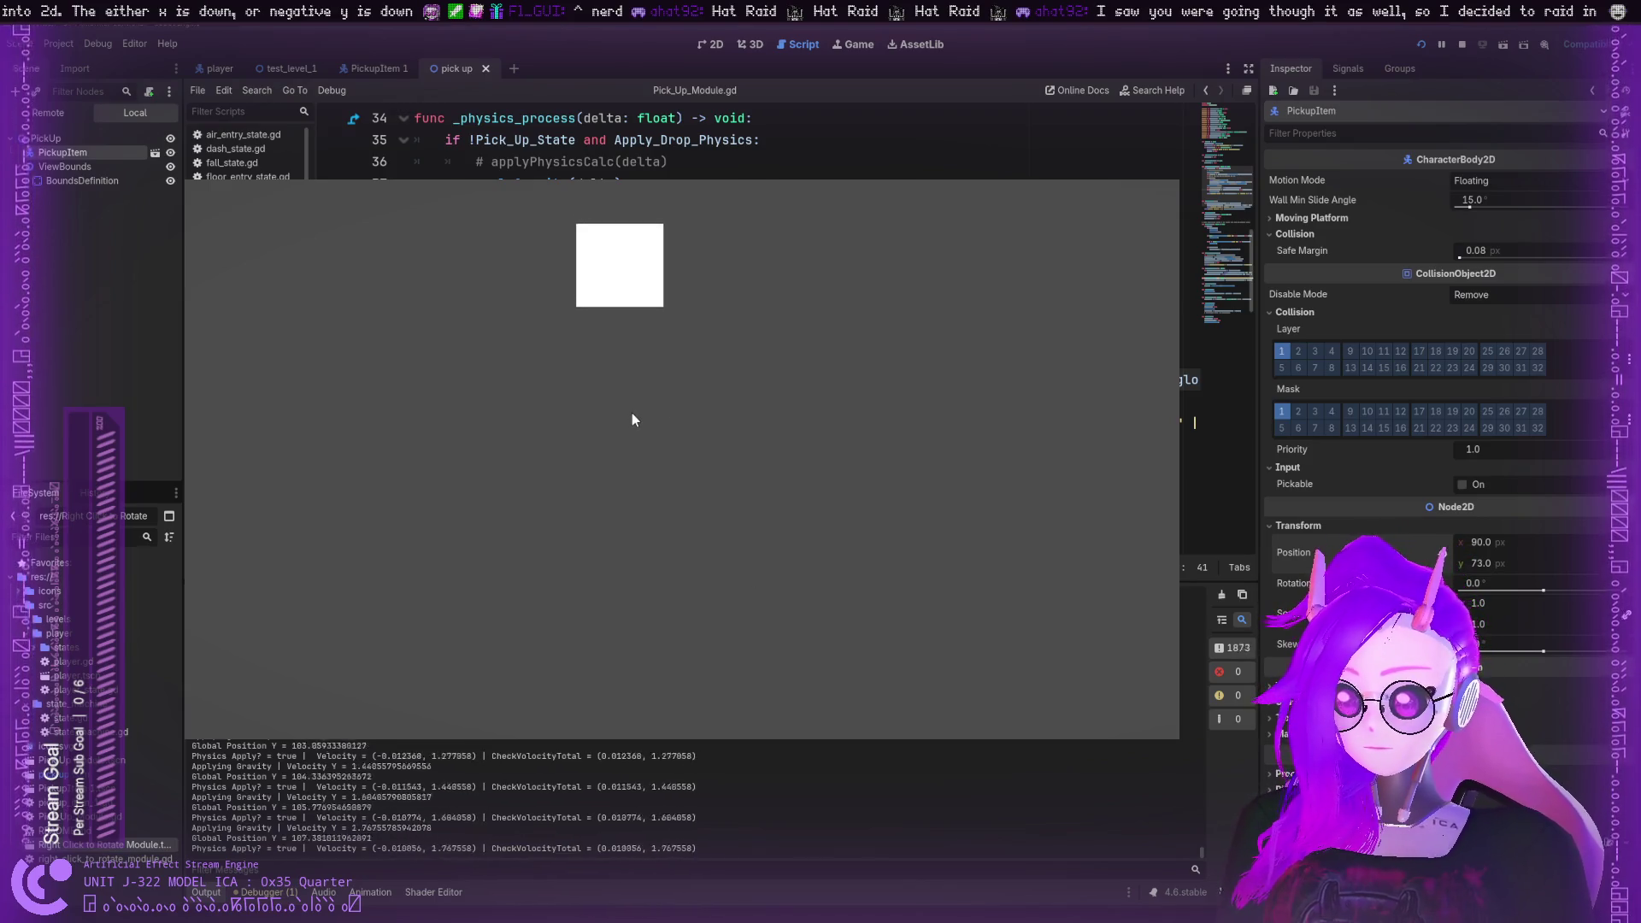
mouse_move(623, 639)
left_mouse_down()
mouse_move(630, 428)
mouse_move(630, 521)
mouse_move(609, 322)
mouse_move(595, 349)
left_mouse_up()
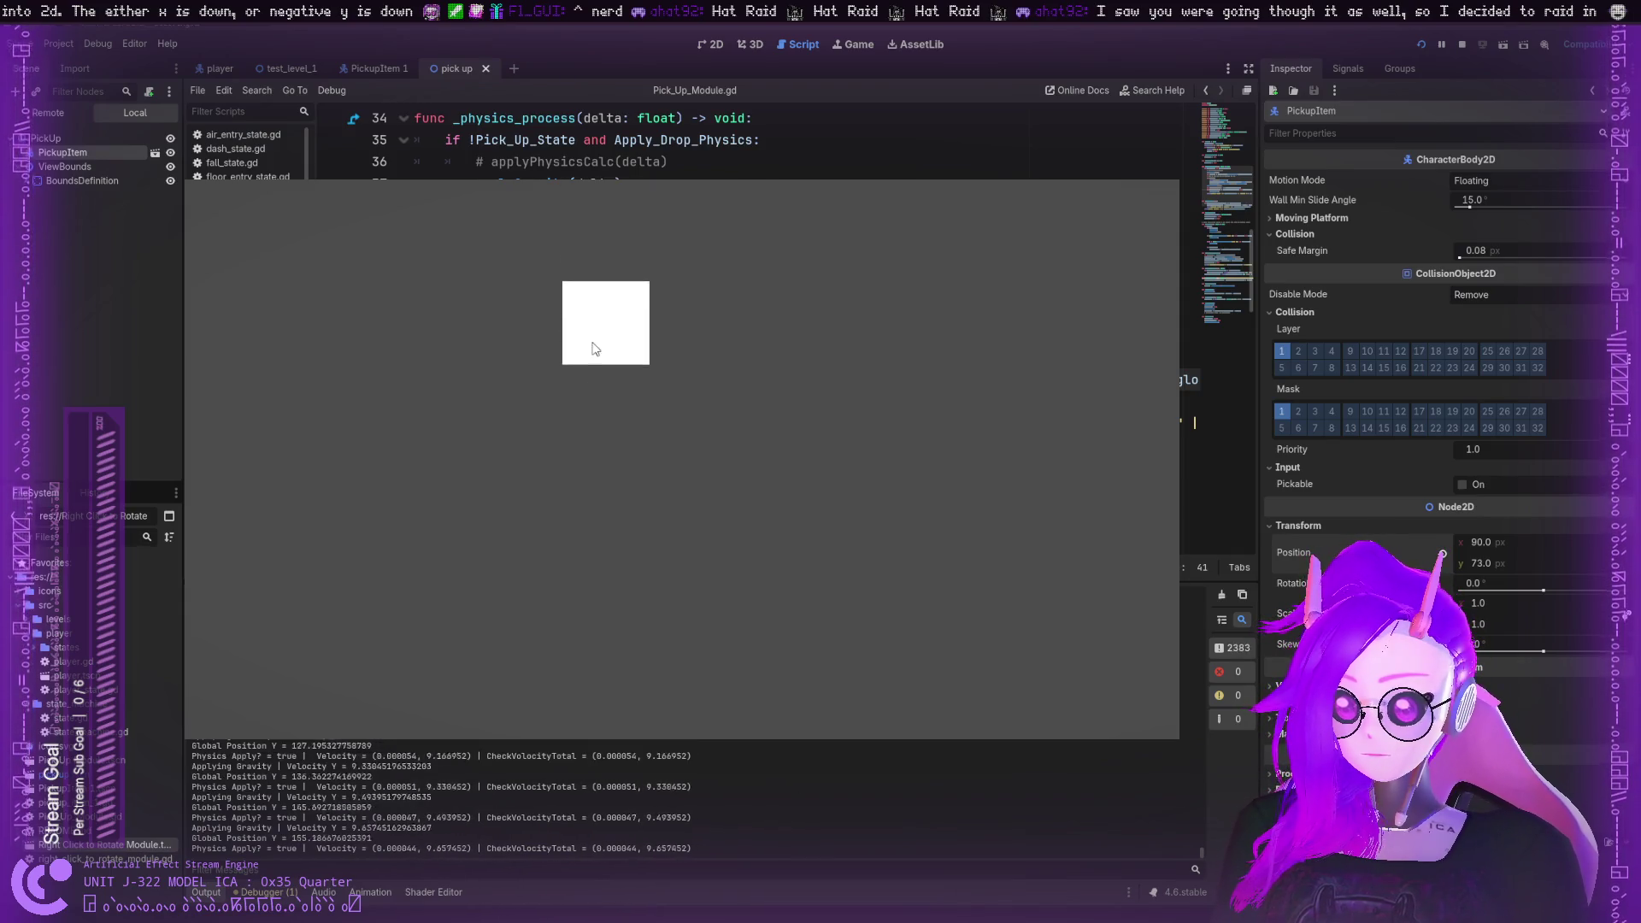
left_click_drag(619, 636, 624, 309)
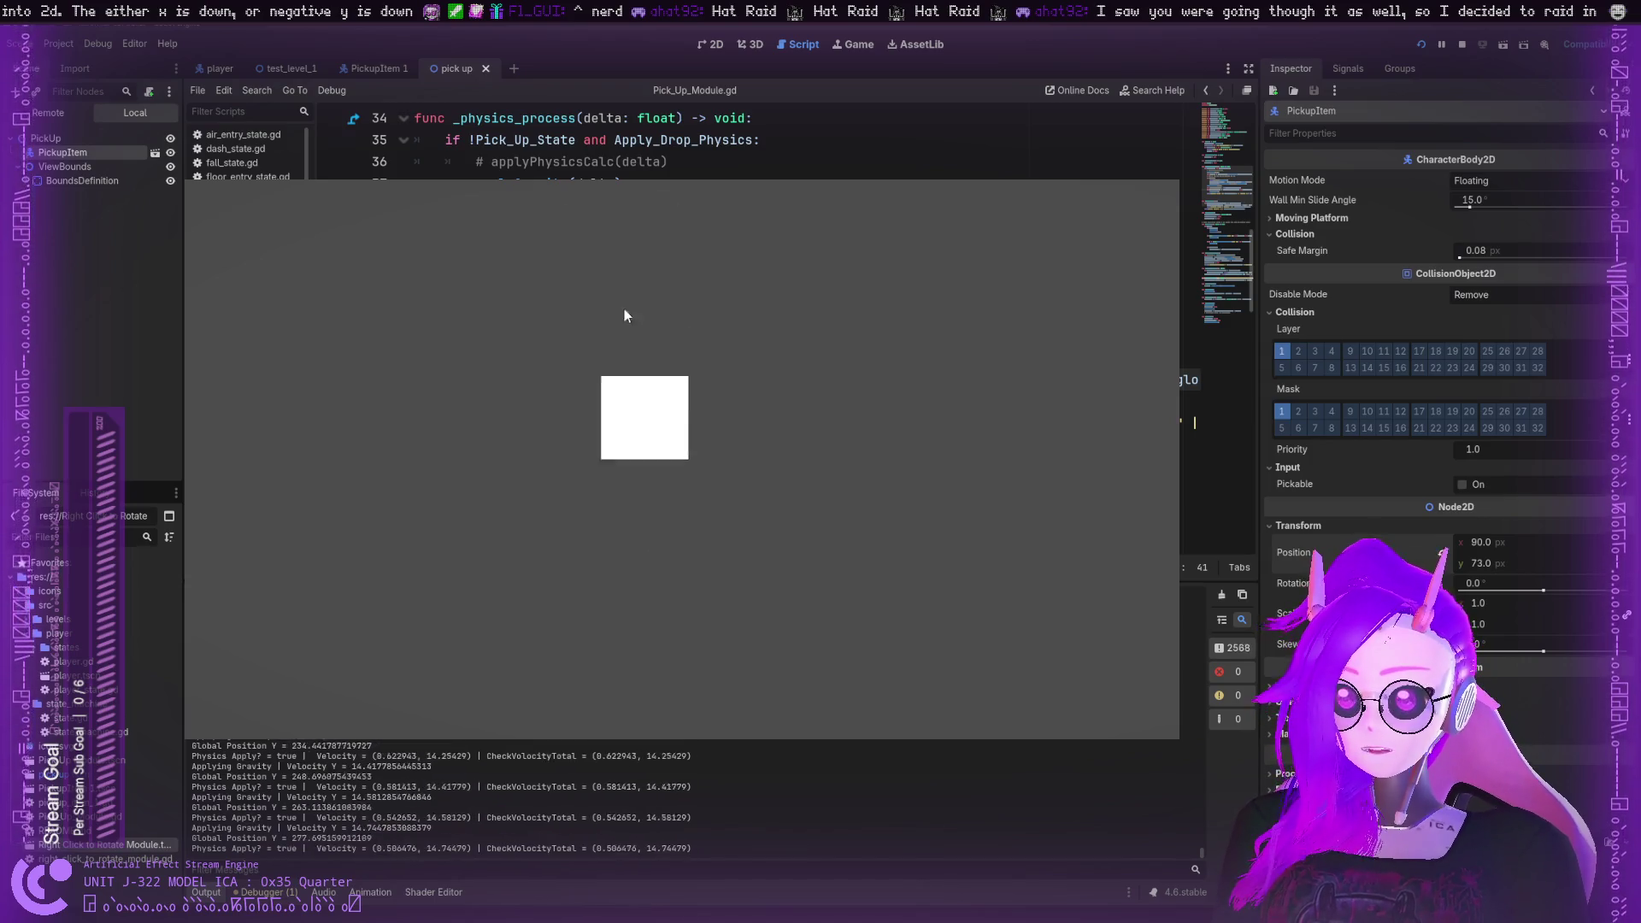
left_click_drag(655, 615, 648, 553)
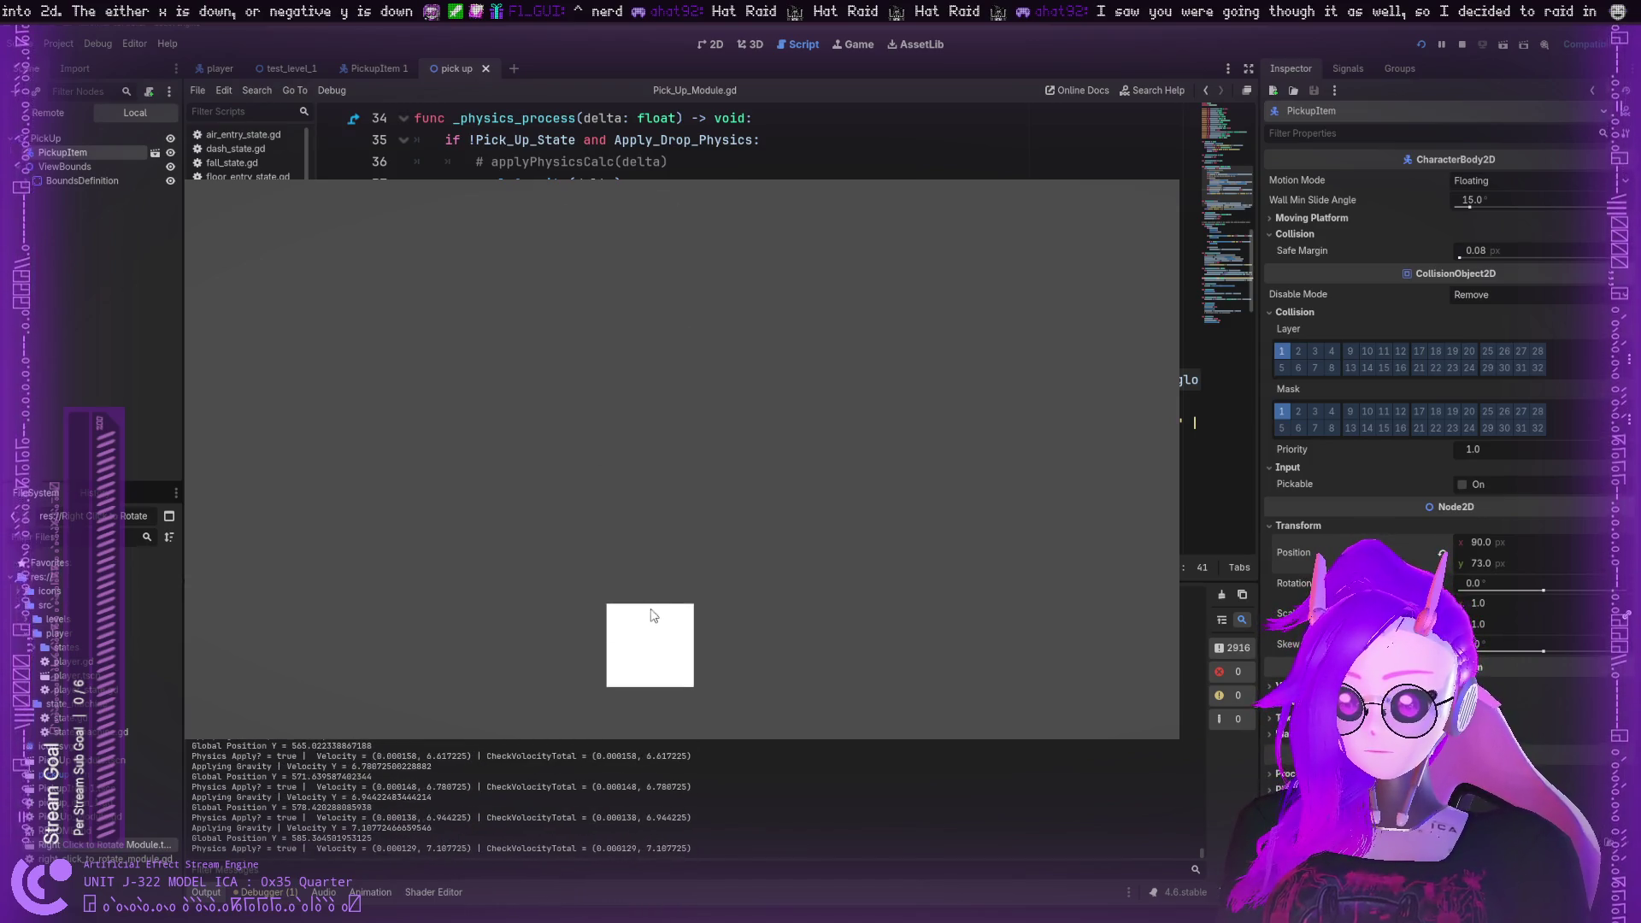
mouse_move(654, 615)
left_mouse_down()
mouse_move(659, 575)
mouse_move(648, 670)
mouse_move(648, 549)
mouse_move(647, 564)
left_mouse_up()
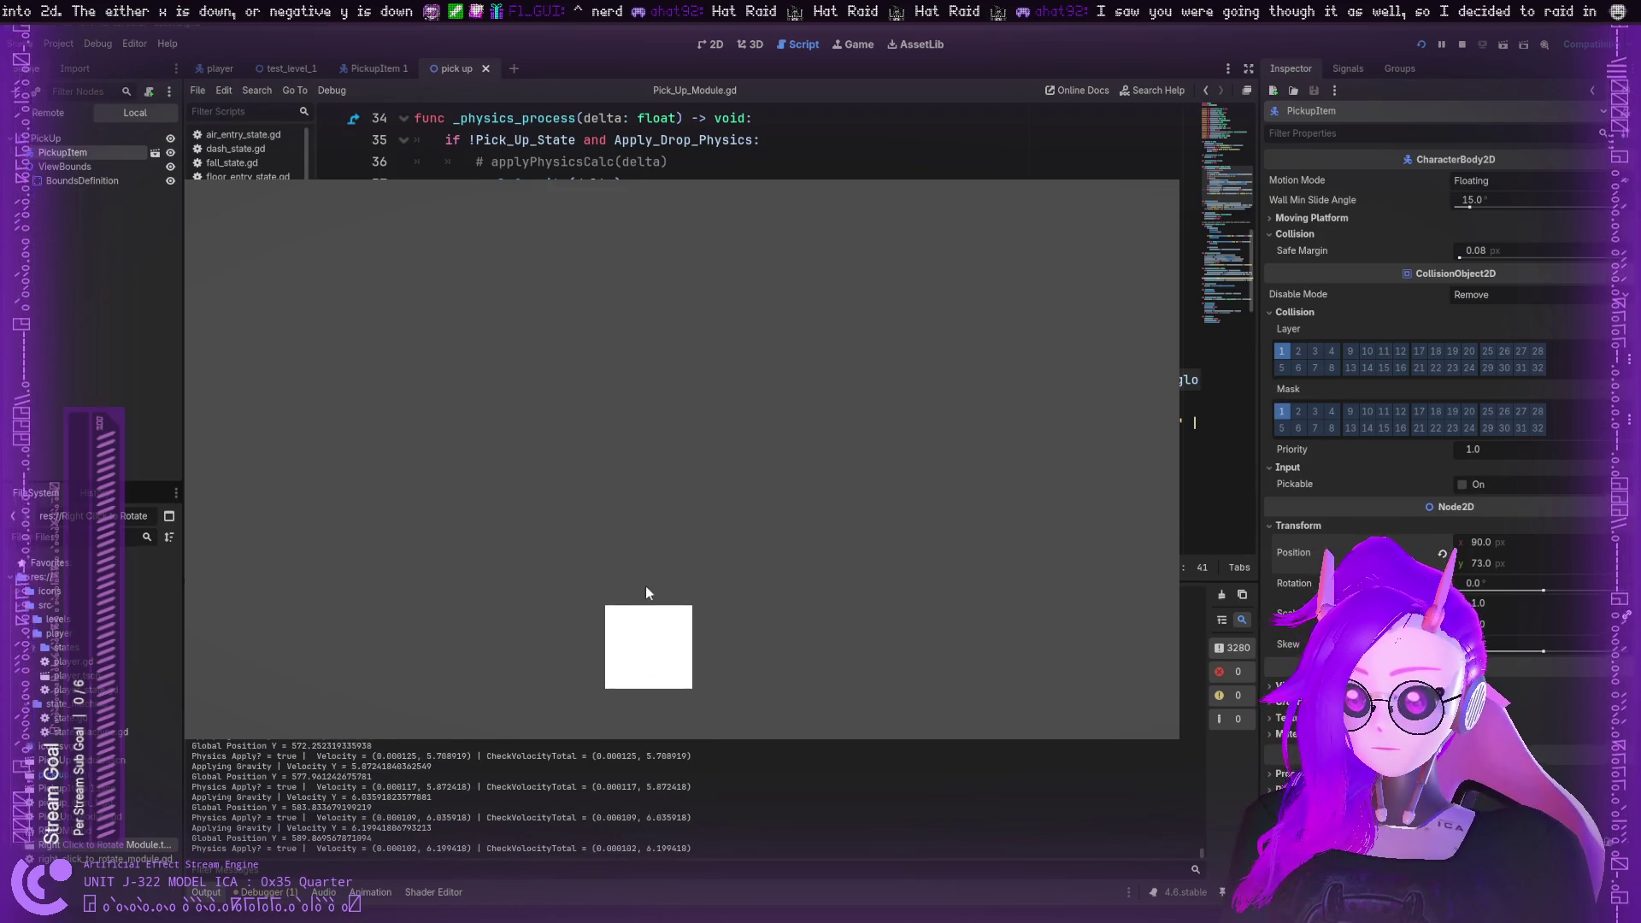
mouse_move(644, 633)
left_mouse_down()
mouse_move(645, 557)
mouse_move(641, 656)
mouse_move(641, 586)
mouse_move(571, 704)
mouse_move(688, 487)
mouse_move(602, 696)
mouse_move(567, 670)
mouse_move(671, 542)
mouse_move(615, 659)
mouse_move(652, 395)
mouse_move(560, 652)
mouse_move(588, 650)
left_mouse_up()
mouse_move(771, 340)
left_mouse_down()
mouse_move(638, 608)
mouse_move(605, 571)
mouse_move(612, 450)
left_mouse_up()
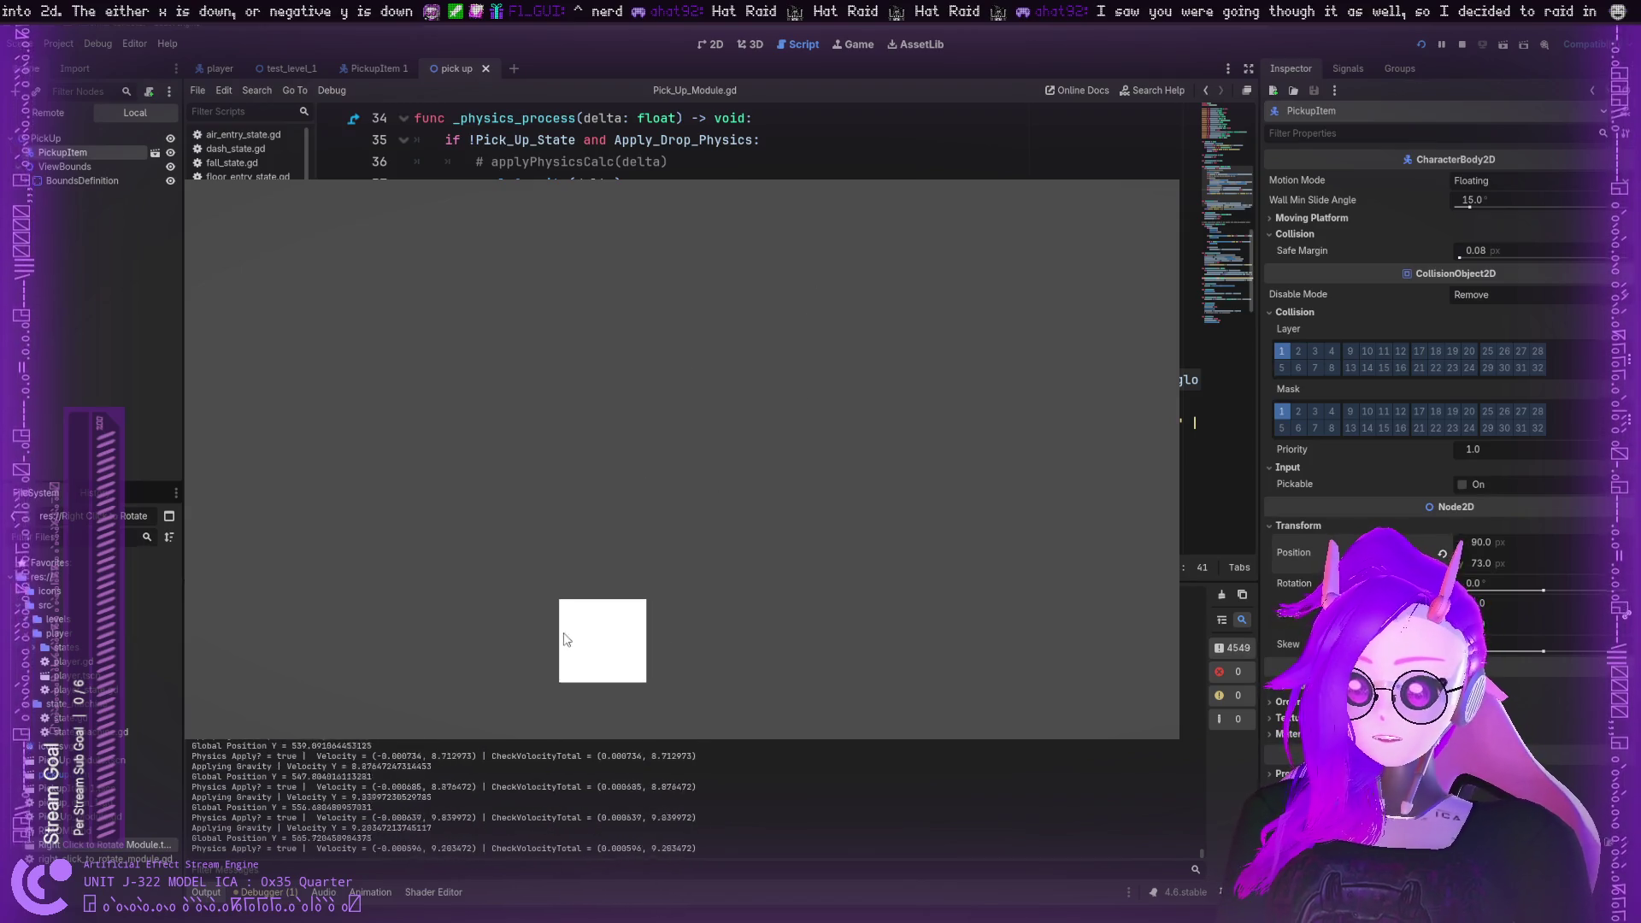
left_click_drag(587, 659, 608, 526)
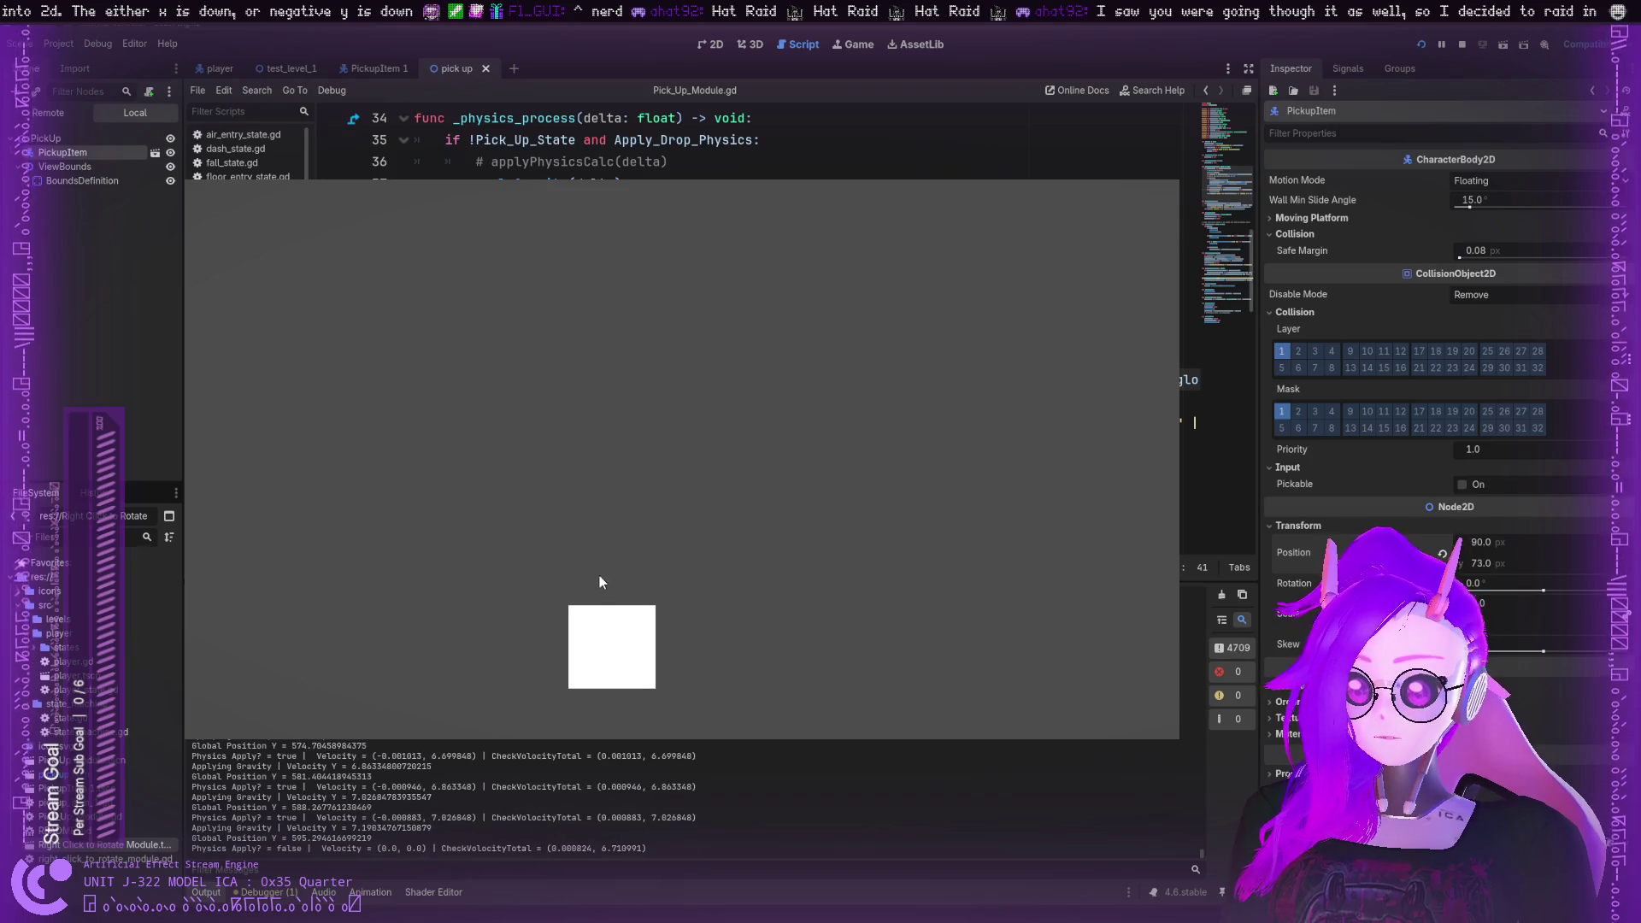
left_click_drag(594, 641, 598, 496)
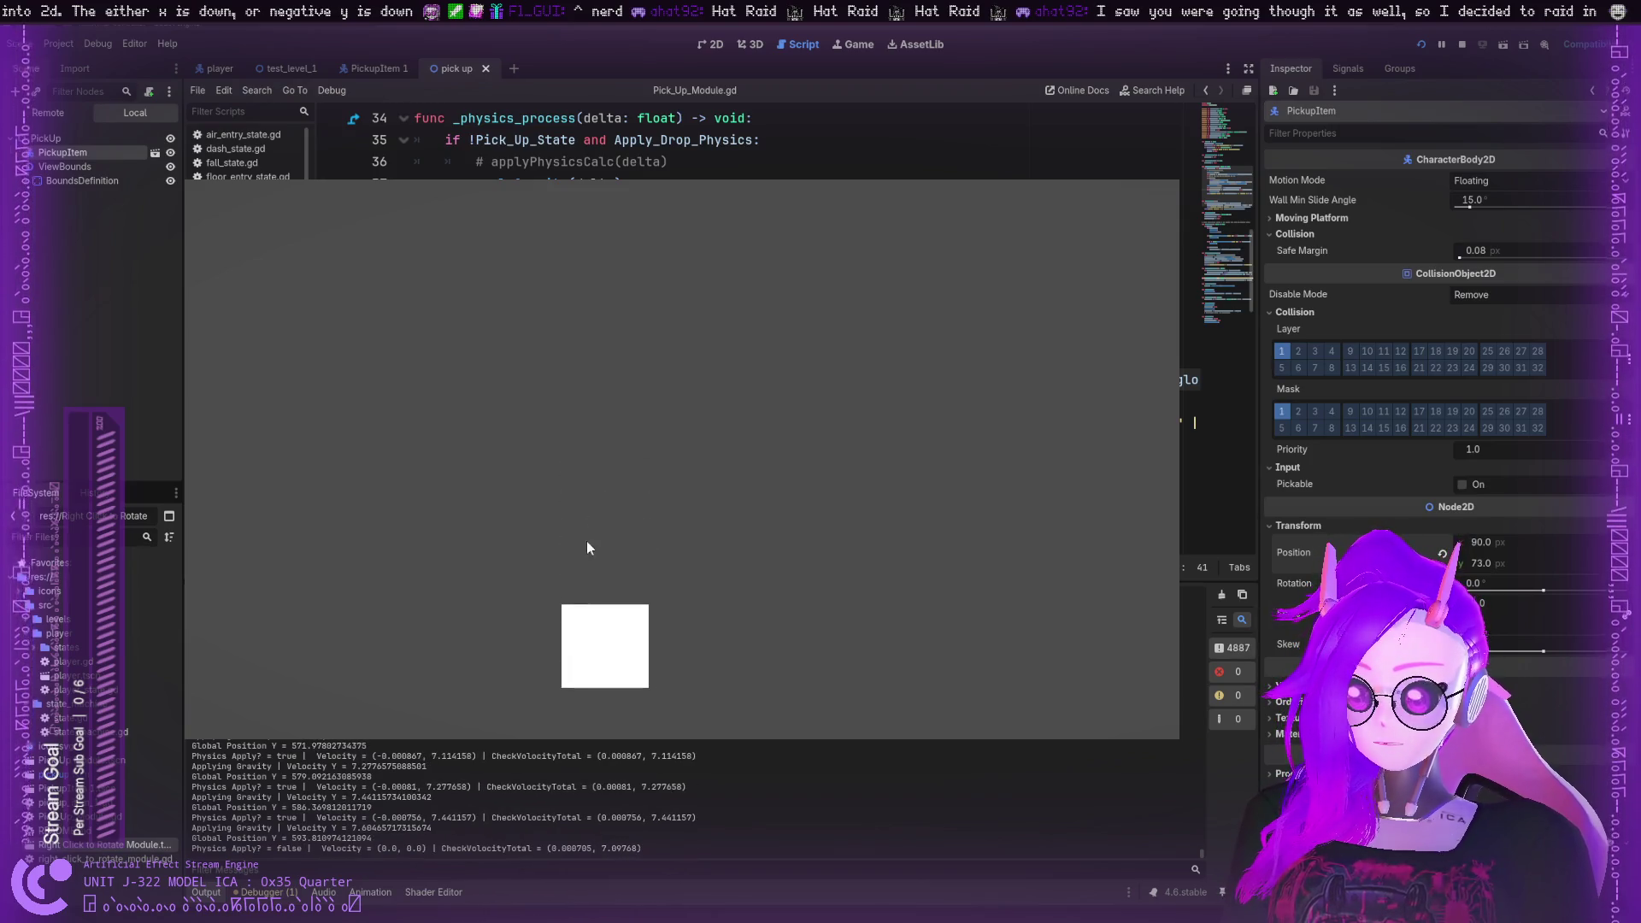
mouse_move(597, 632)
left_mouse_down()
mouse_move(612, 454)
mouse_move(604, 470)
left_mouse_up()
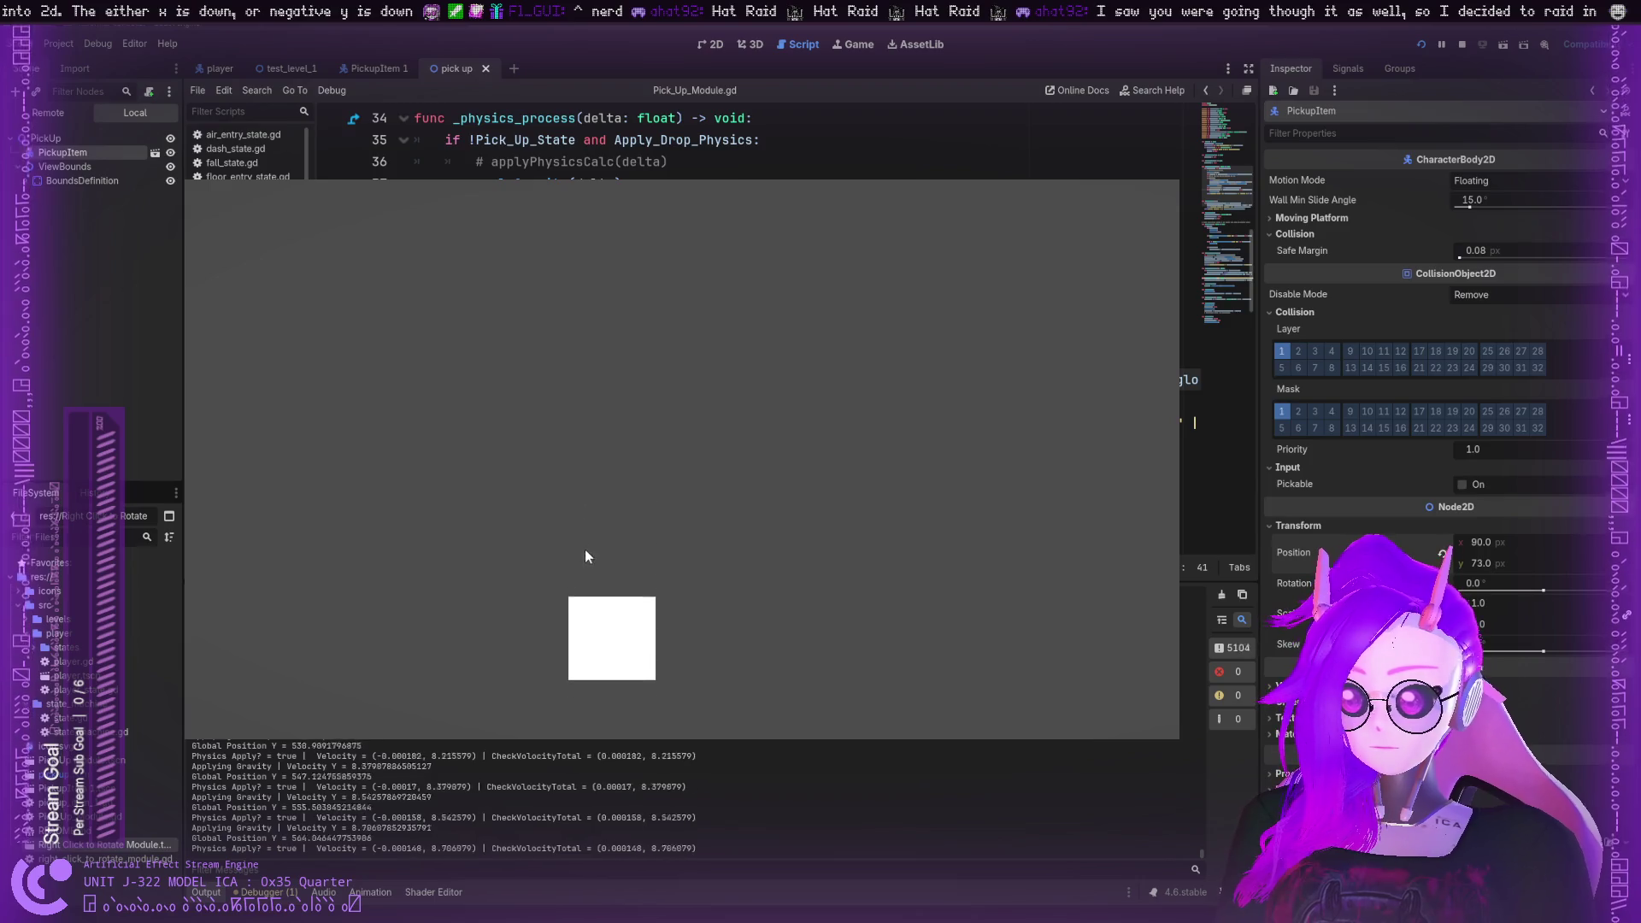
left_click_drag(591, 637, 605, 462)
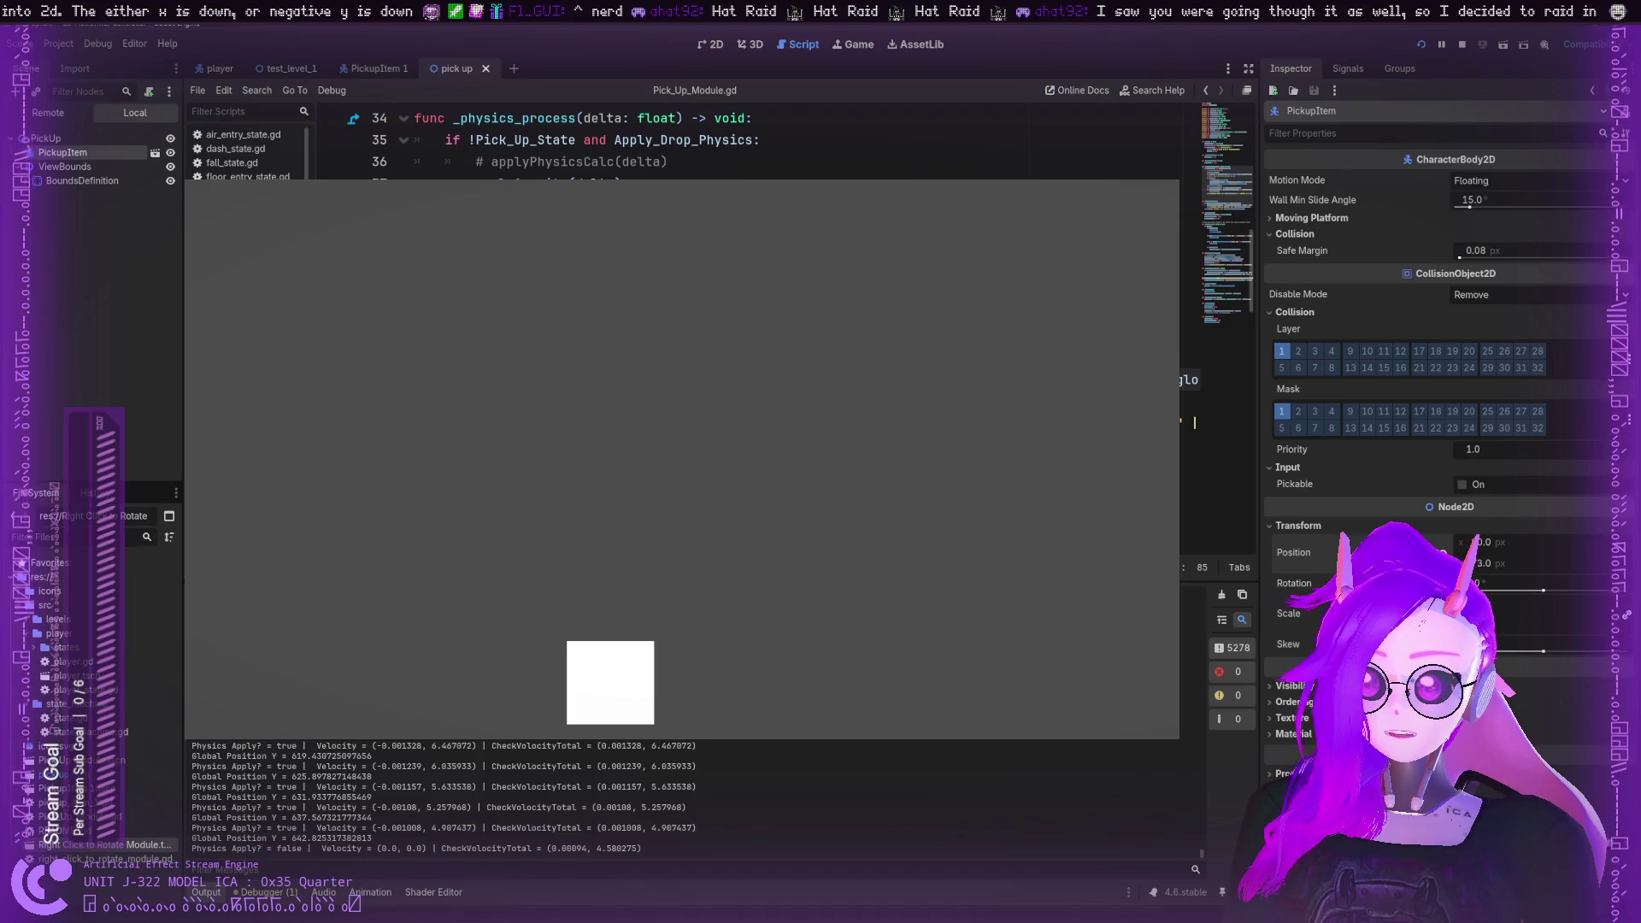
- Edit the _physics_process condition lines so resetVelocity() runs under the threshold check
key("ctrl+v")
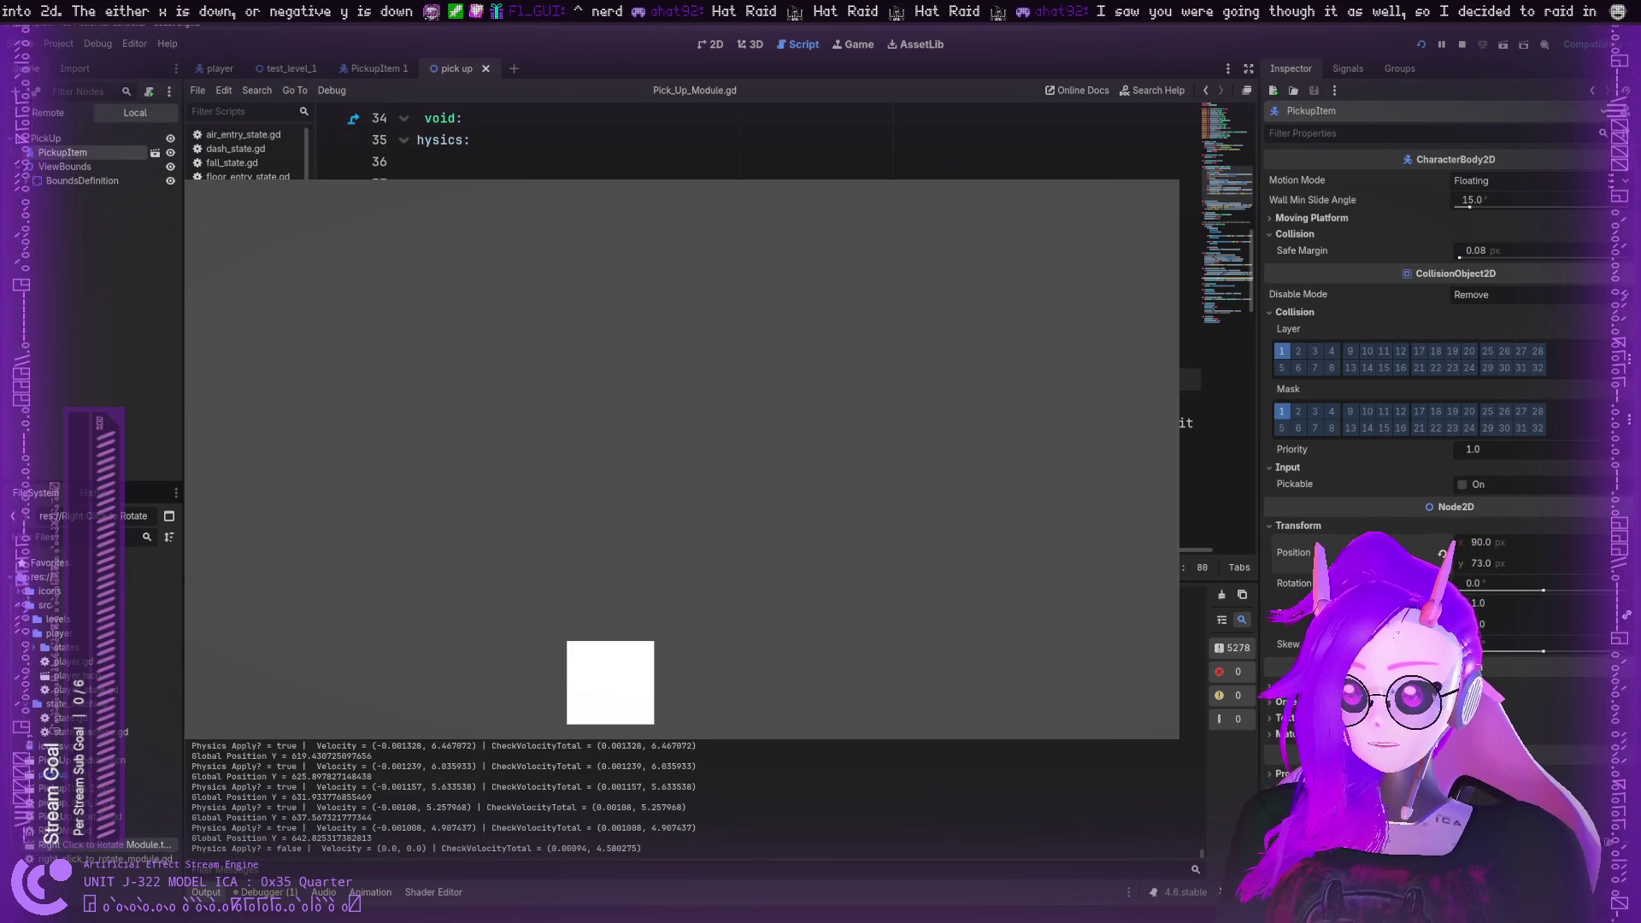
key("Return")
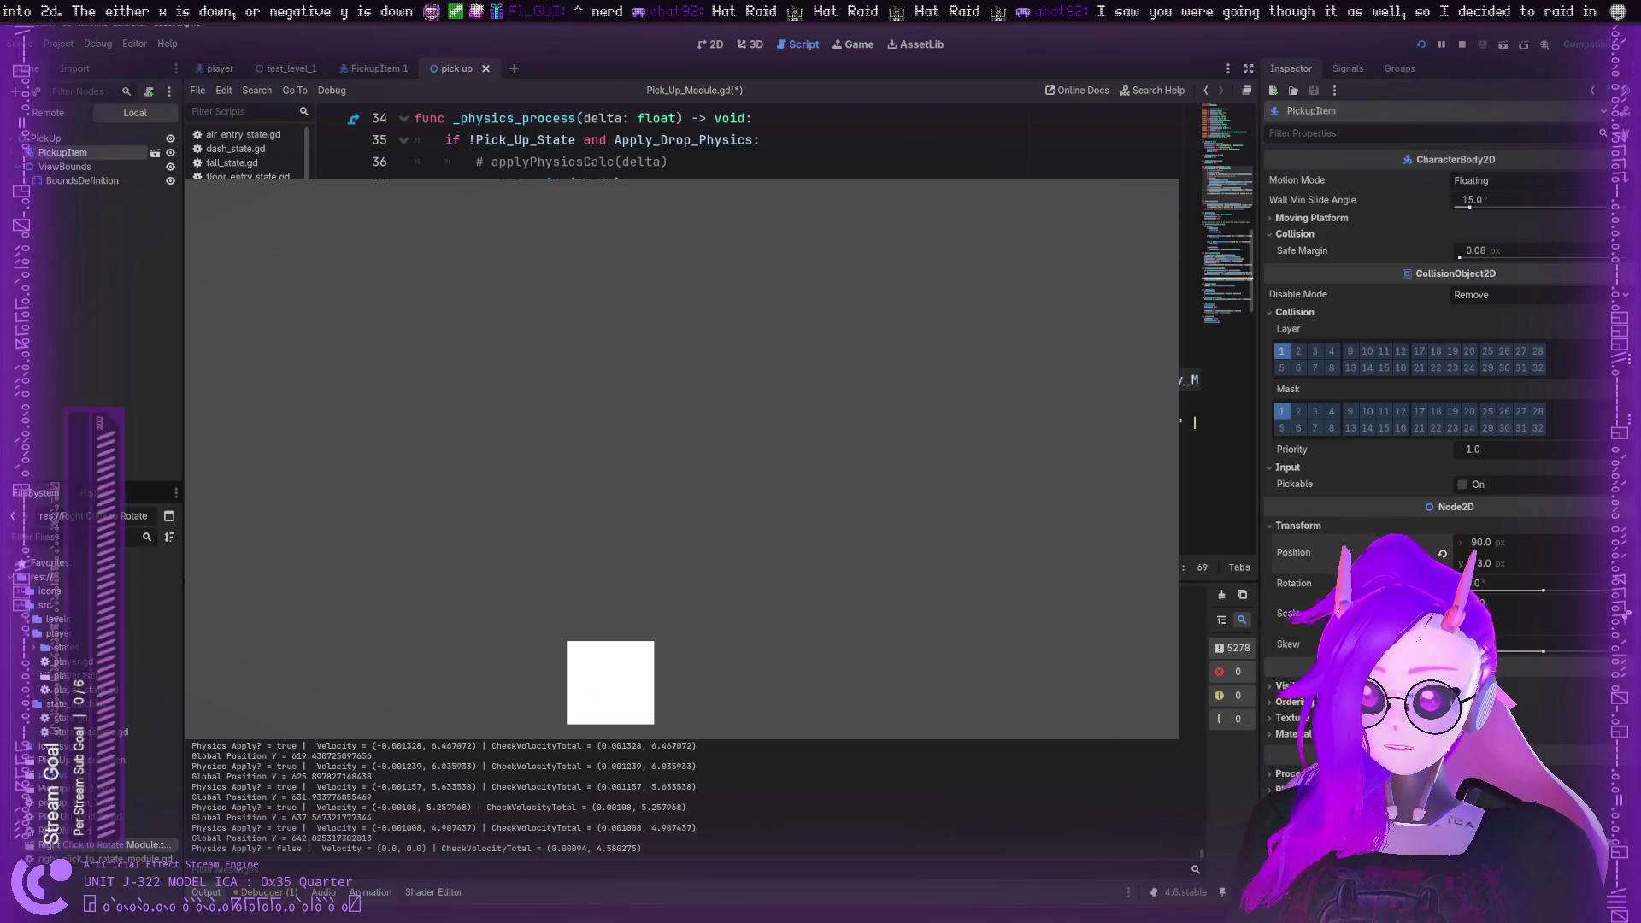
key("End")
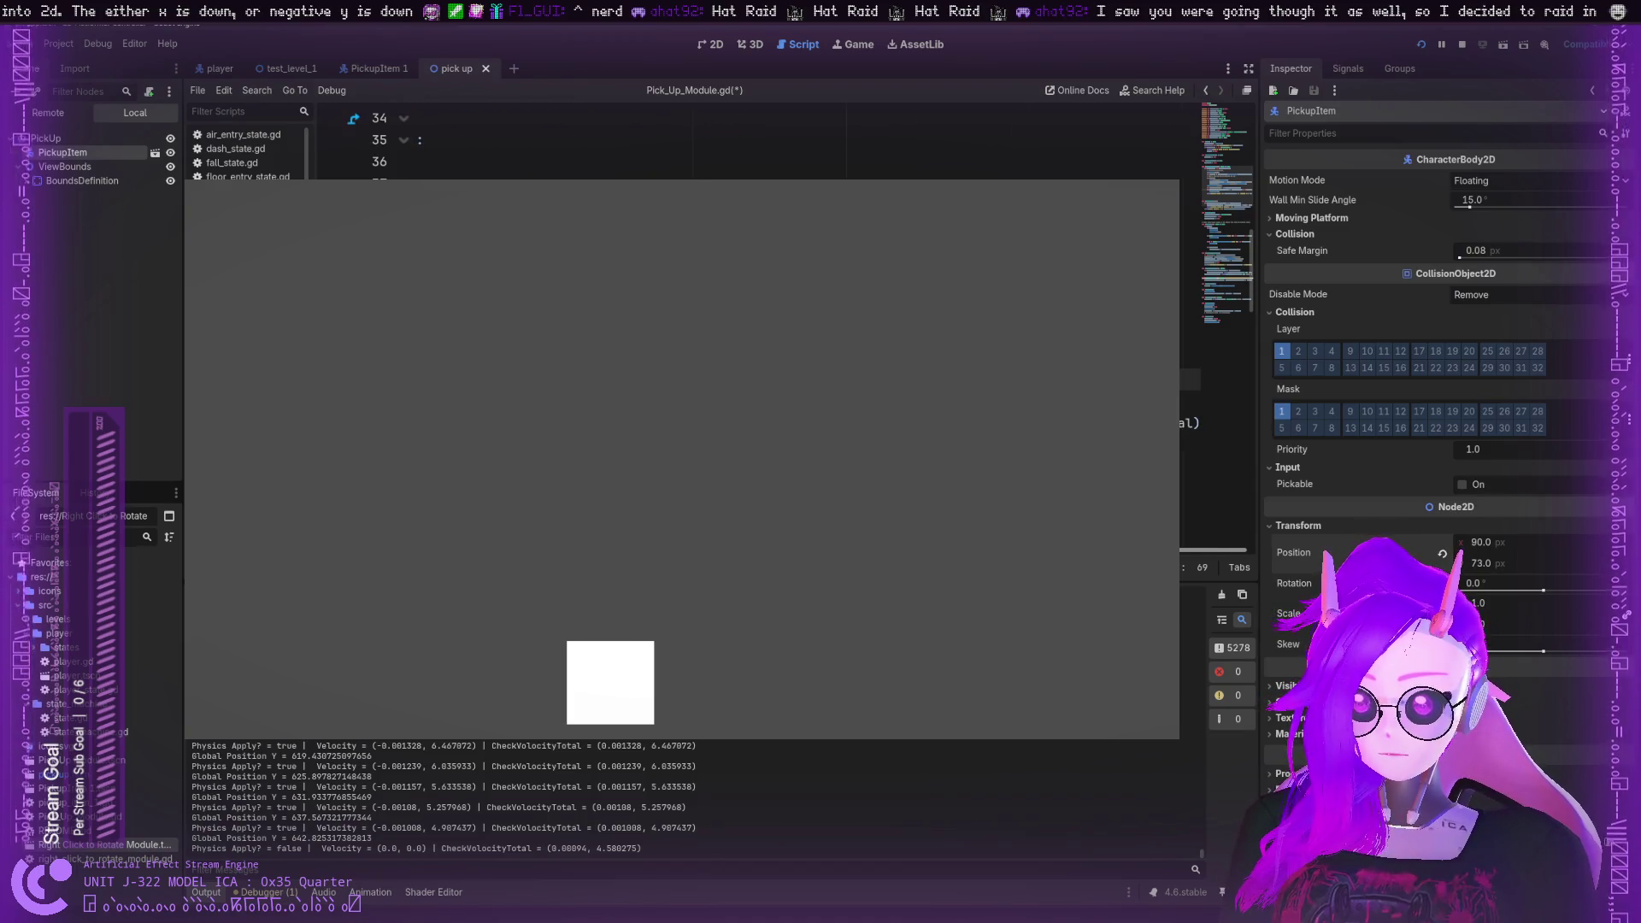
key("Down")
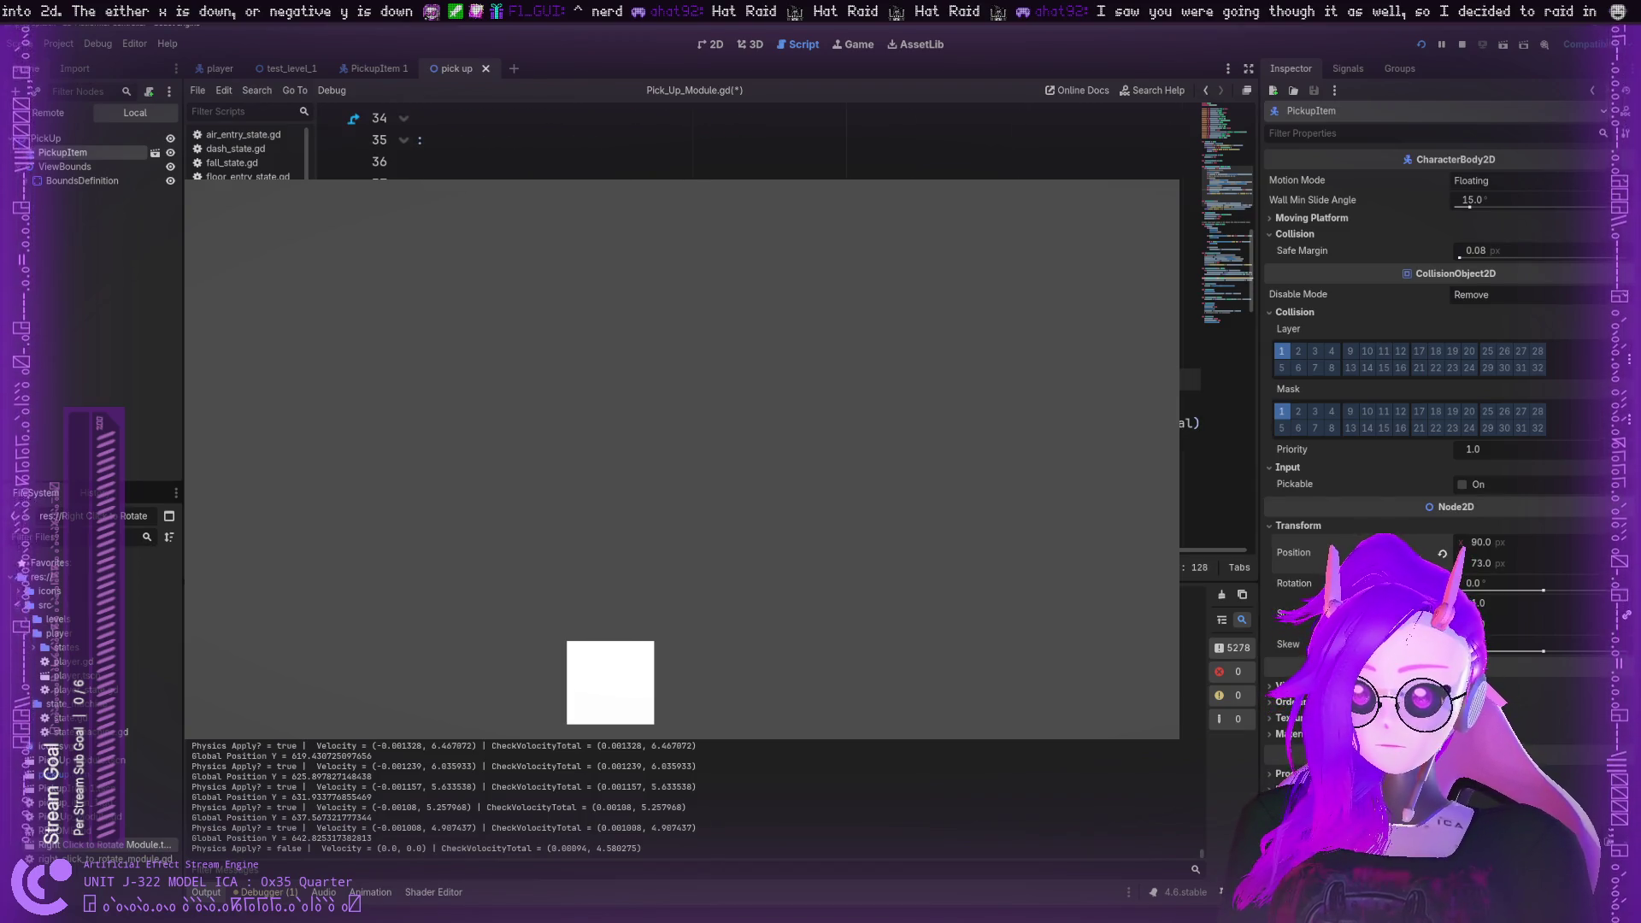
key("Down")
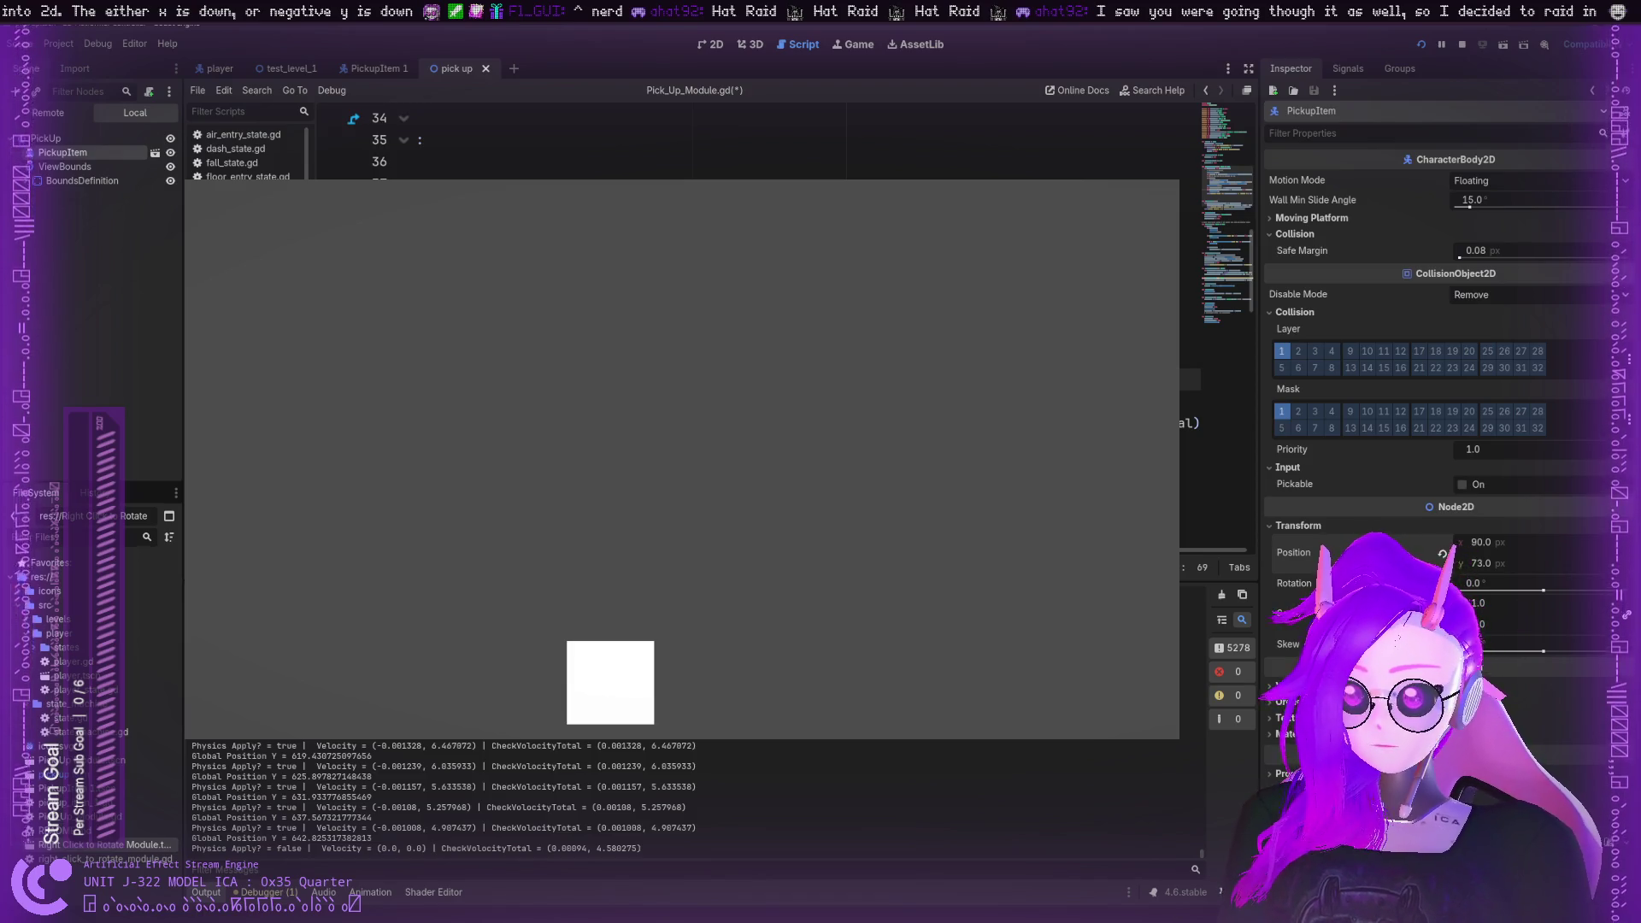
key("Down")
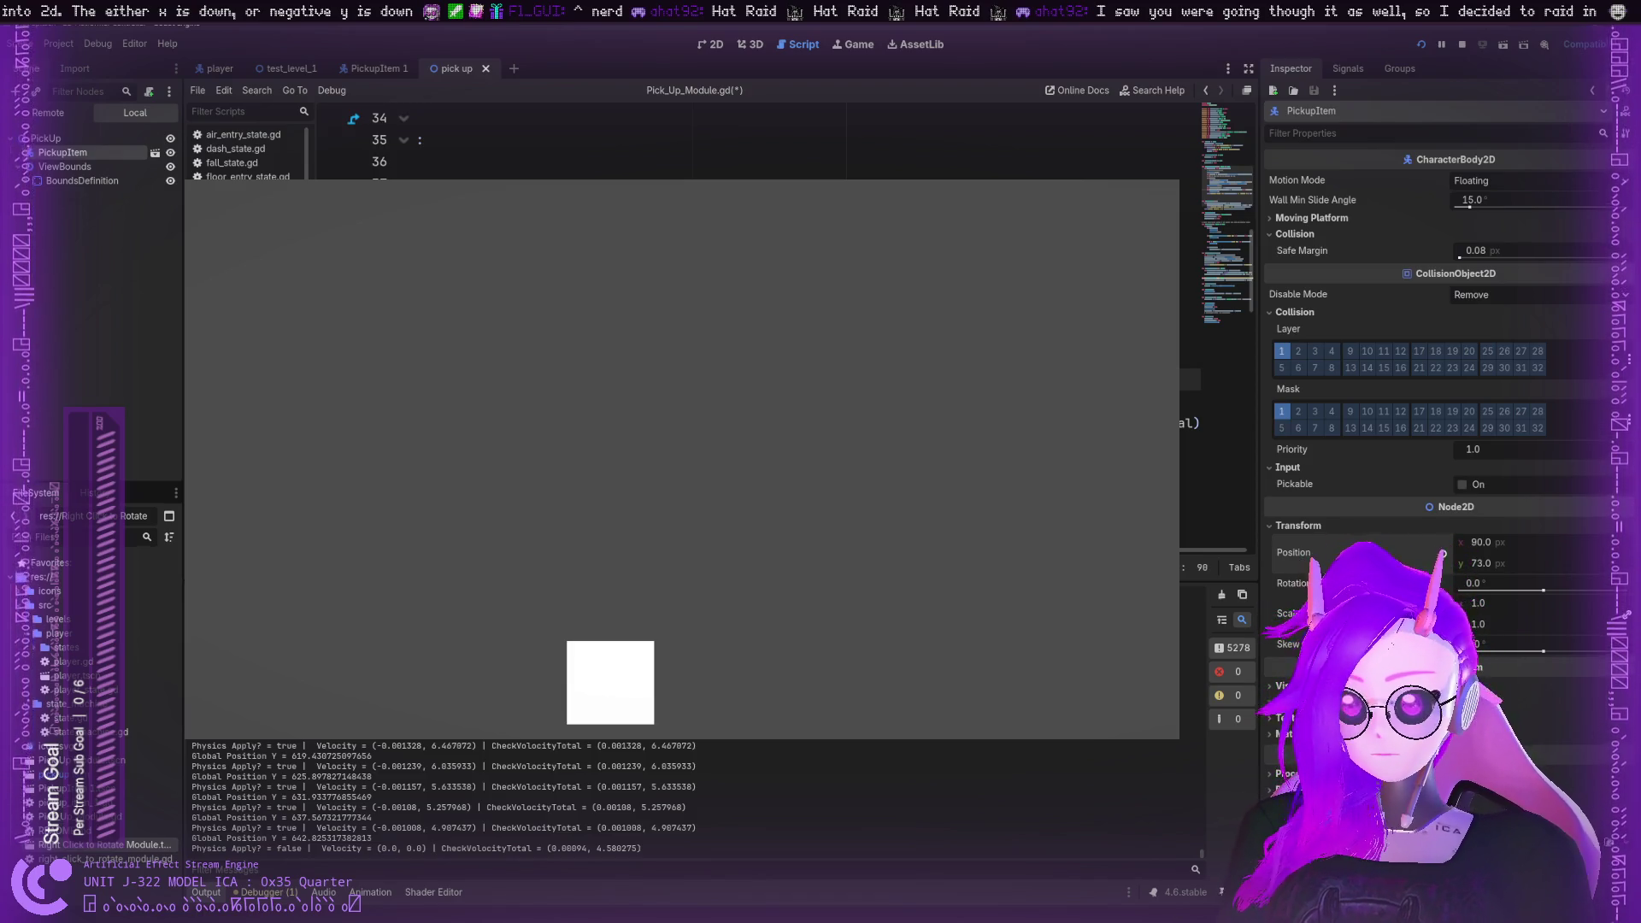
key("Down")
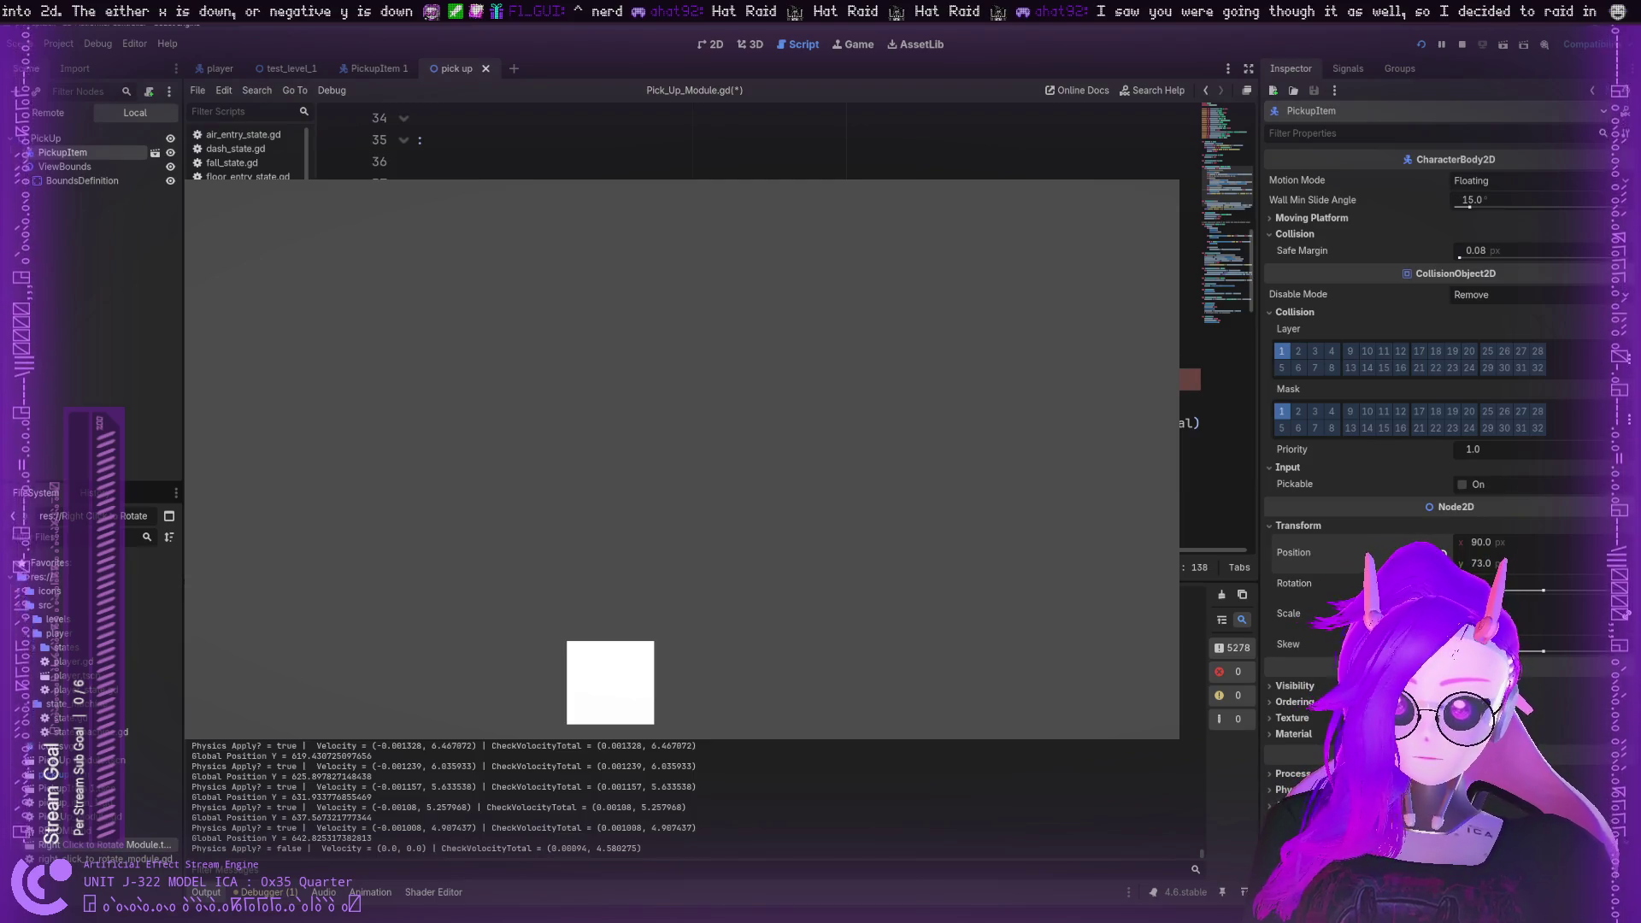
key("Down")
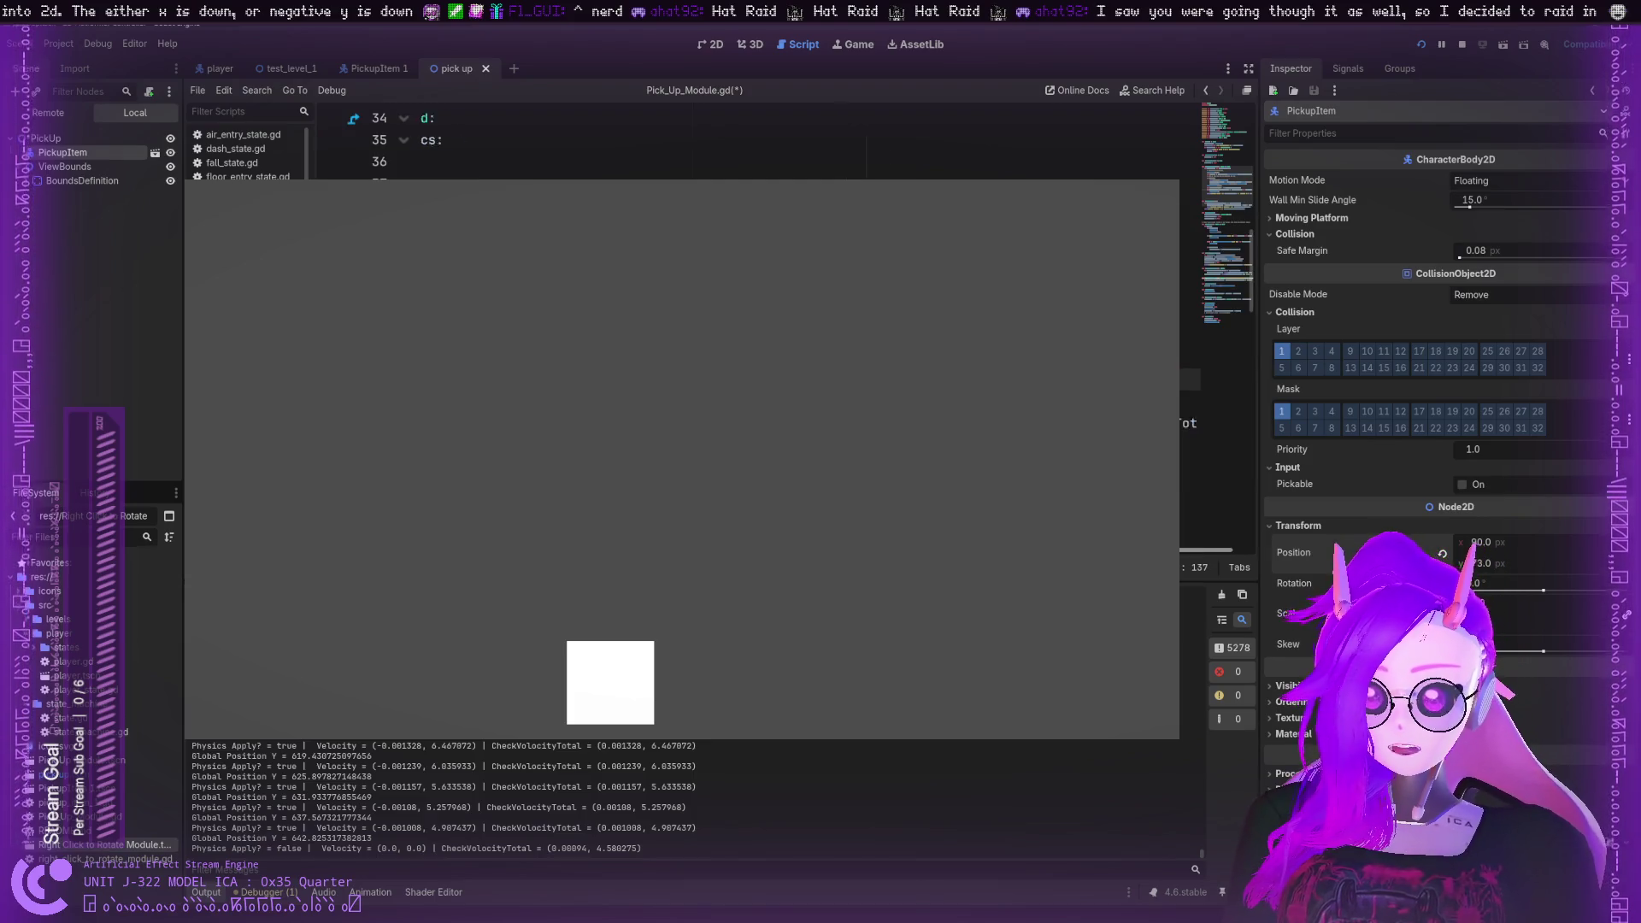
- Save Pick_Up_Module.gd and stop the running game
key("Down")
key("ctrl+s")
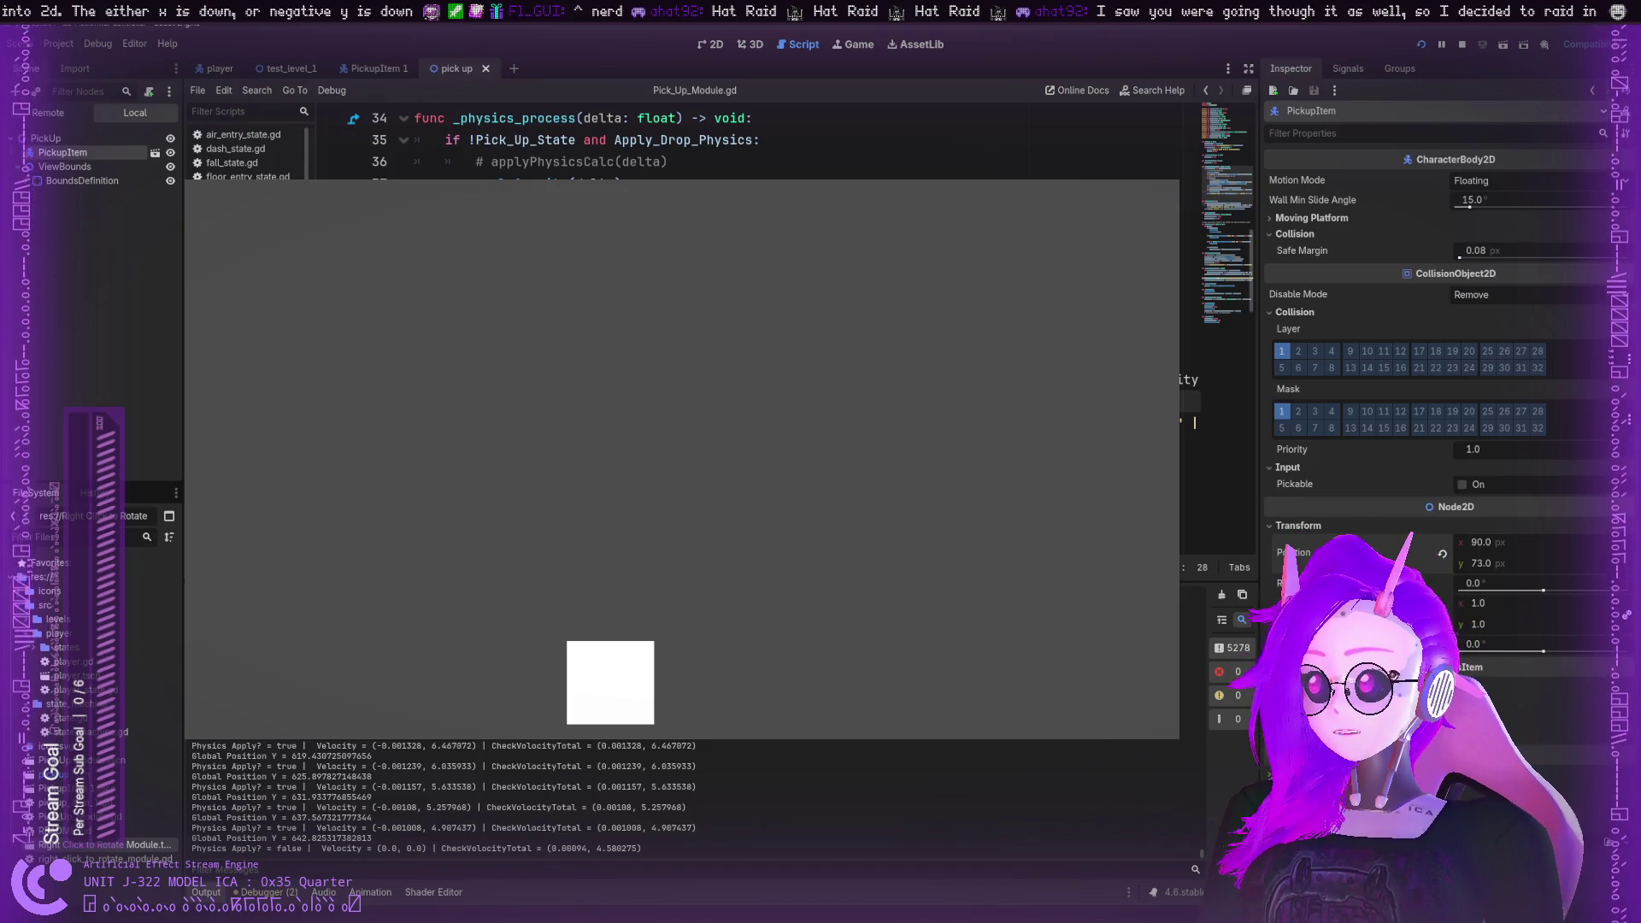
key("alt+Tab")
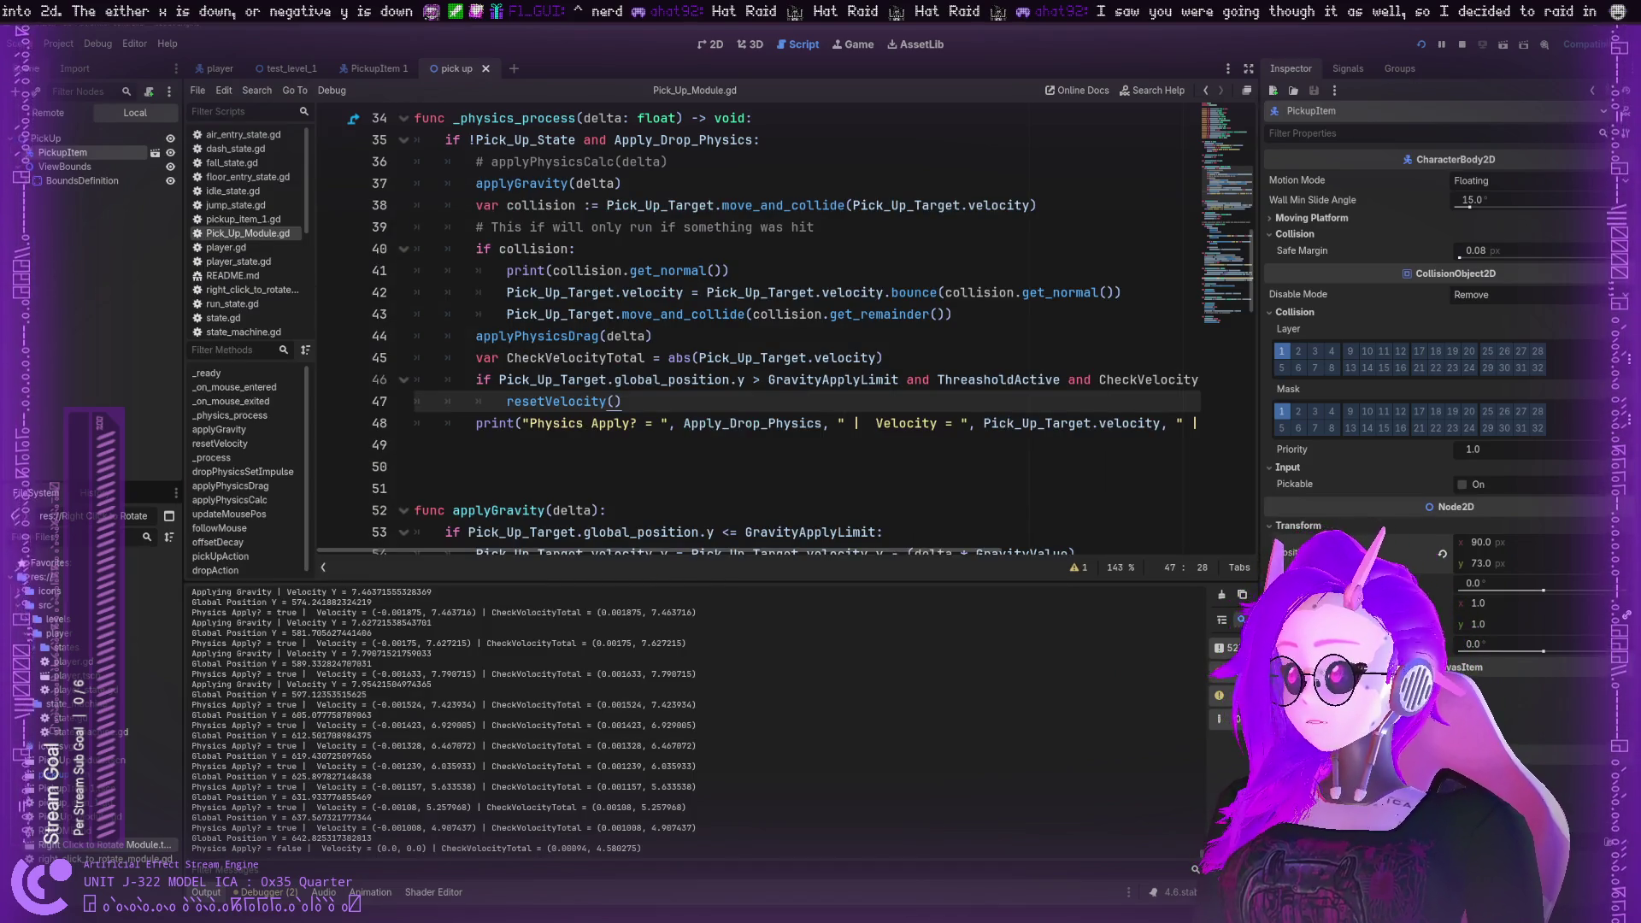
left_click(968, 380)
left_click_drag(804, 550, 1074, 534)
double_click(831, 380)
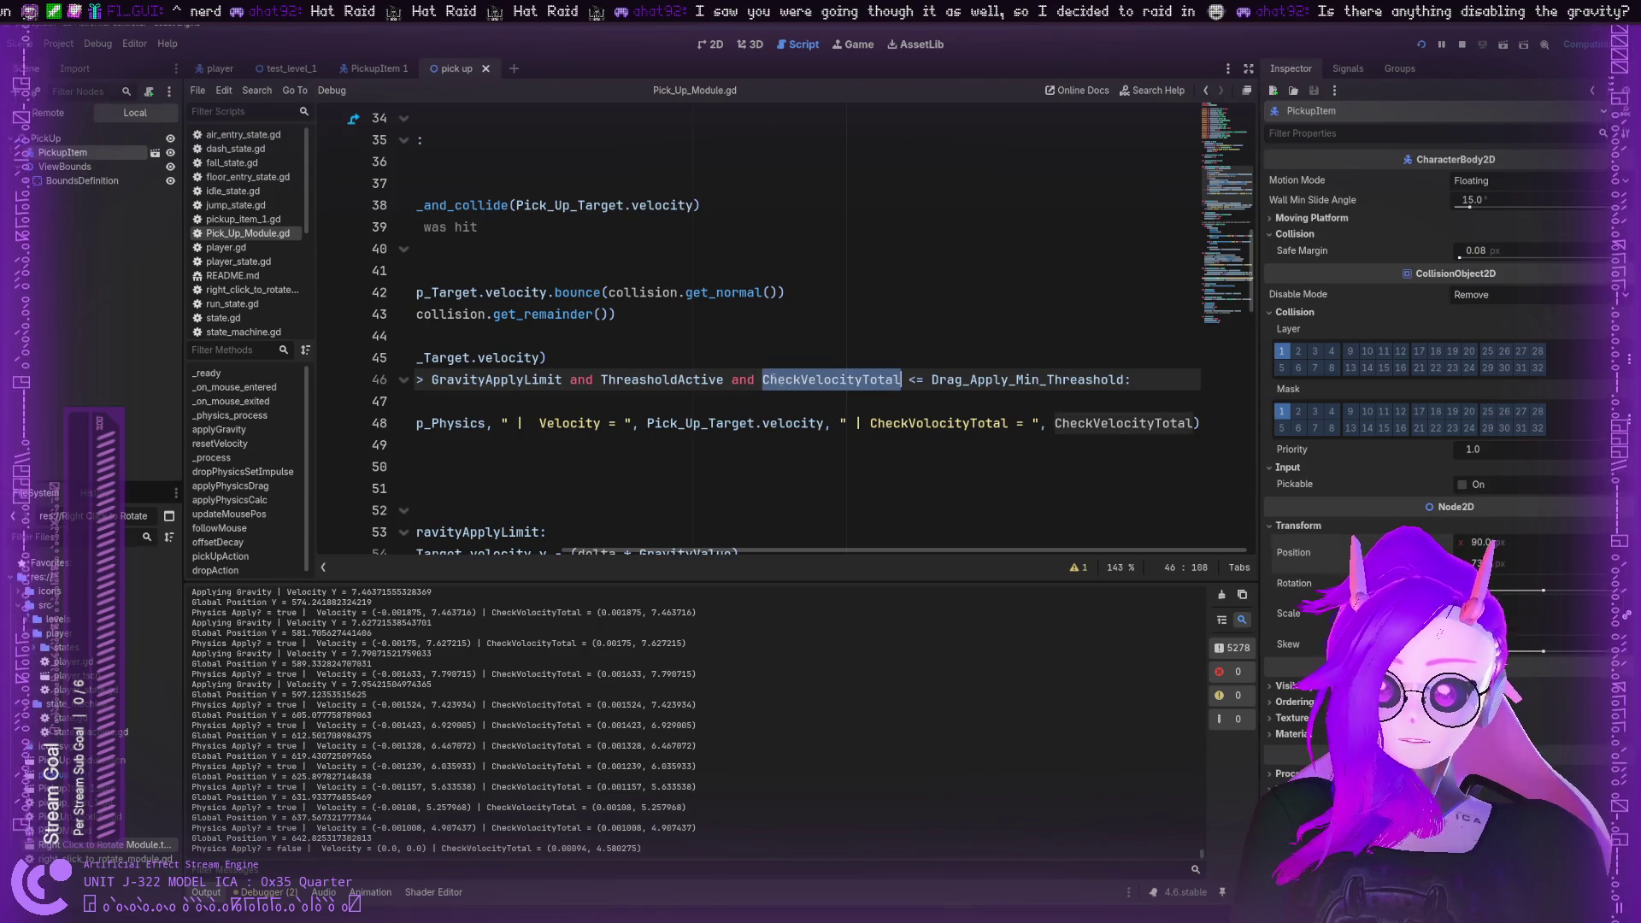
left_click_drag(763, 379, 1120, 379)
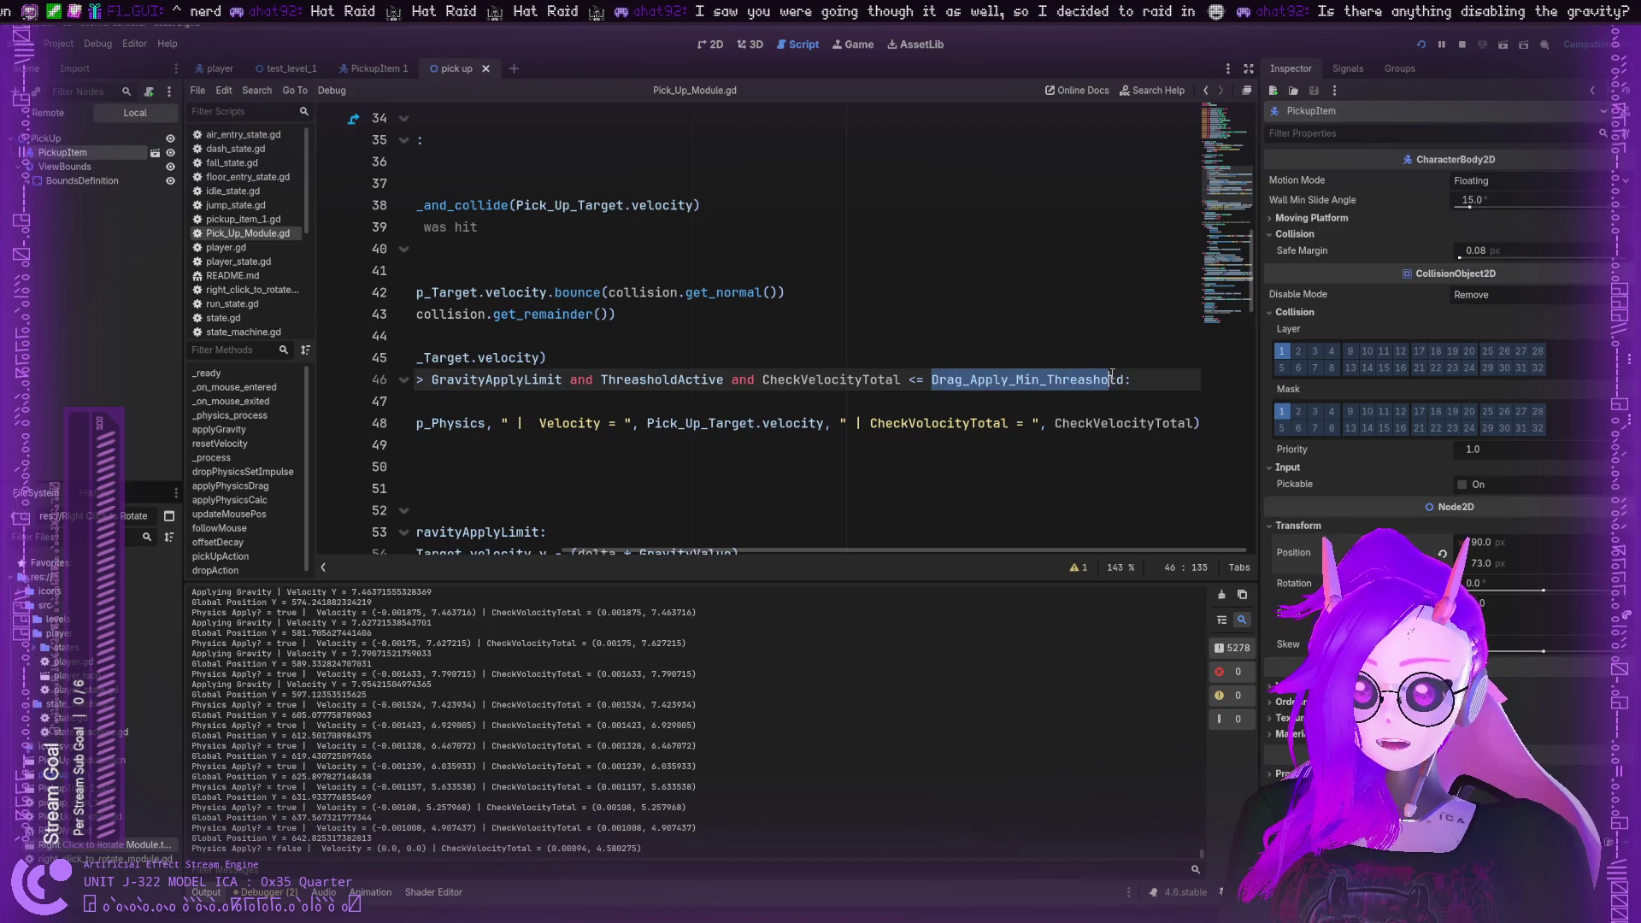
scroll(784, 356, "up", 5)
scroll(784, 356, "up", 4)
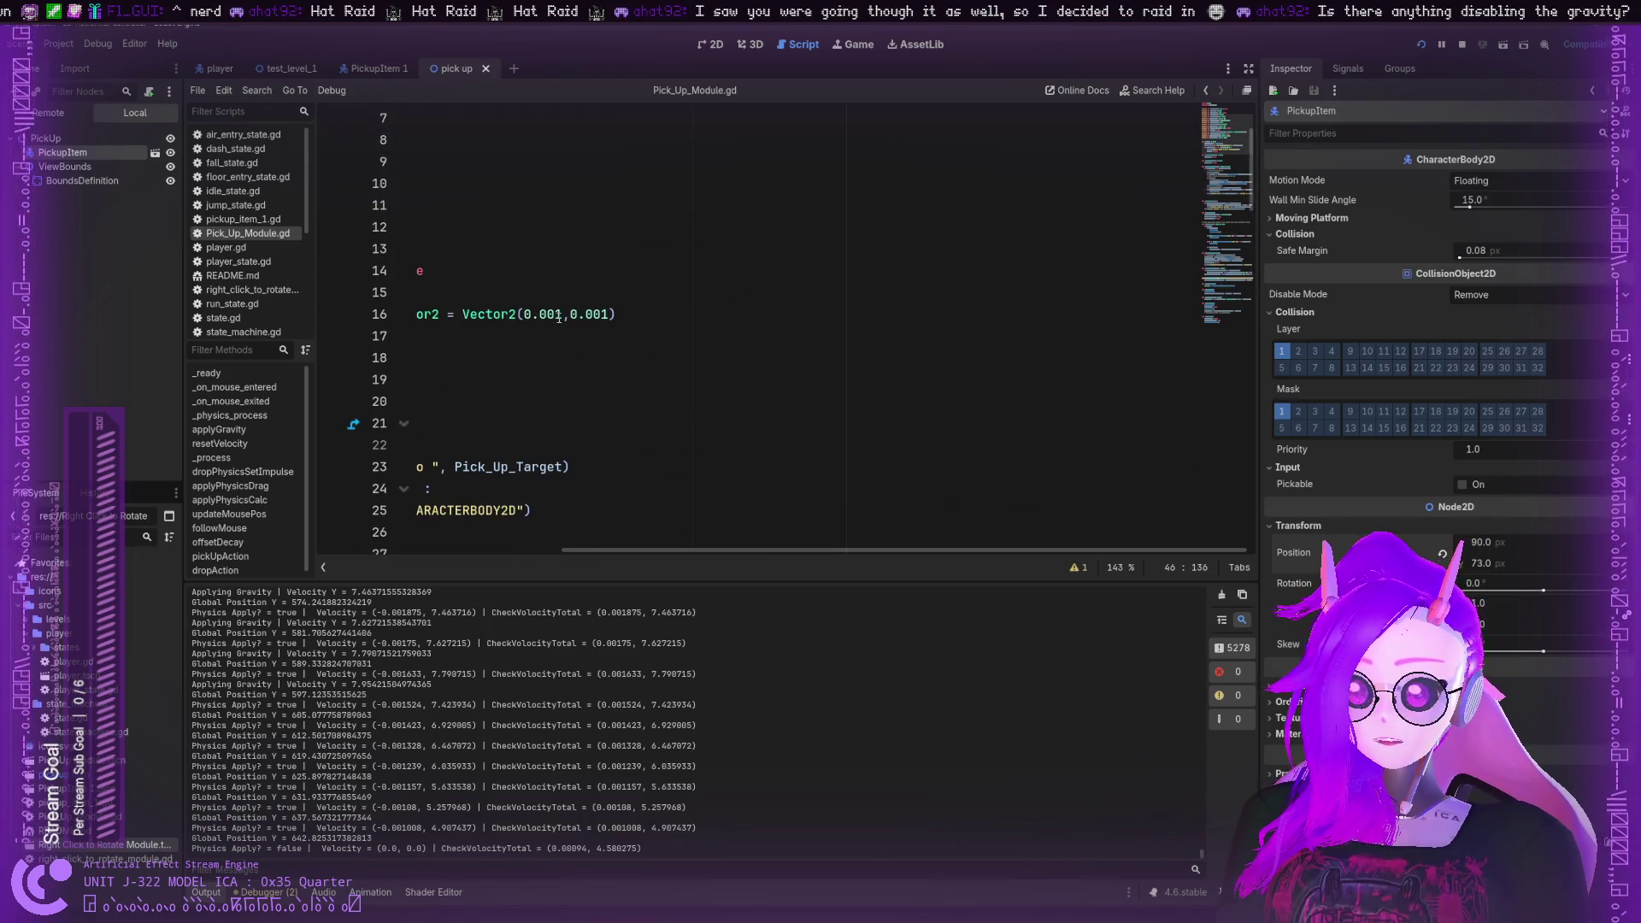
scroll(621, 323, "down", 9)
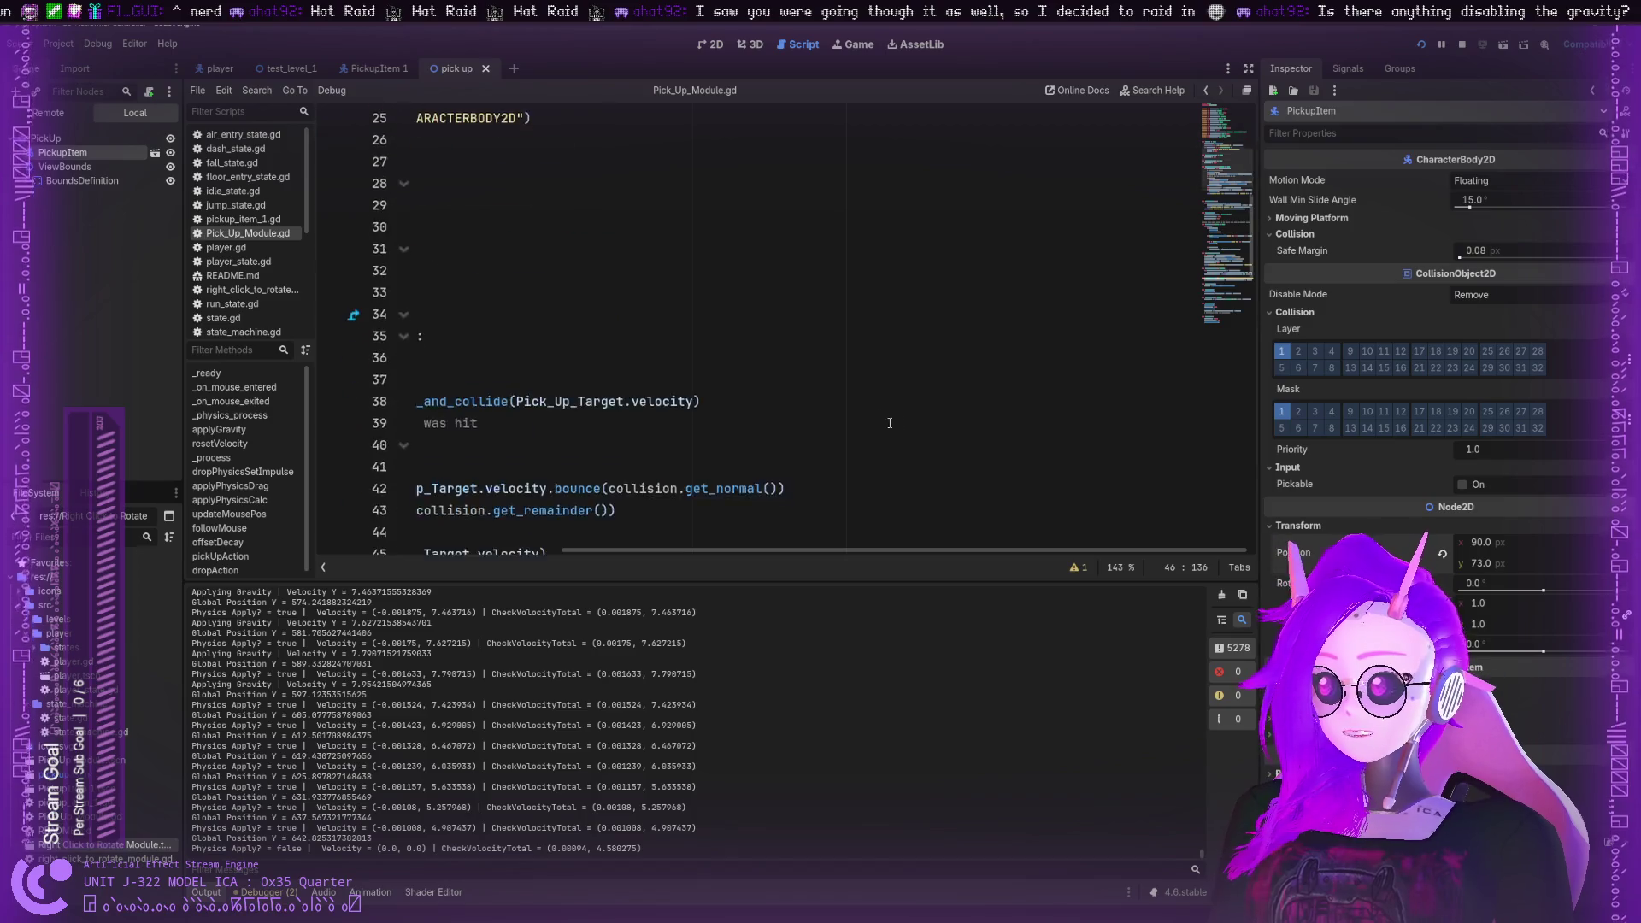
scroll(900, 530, "left", 3)
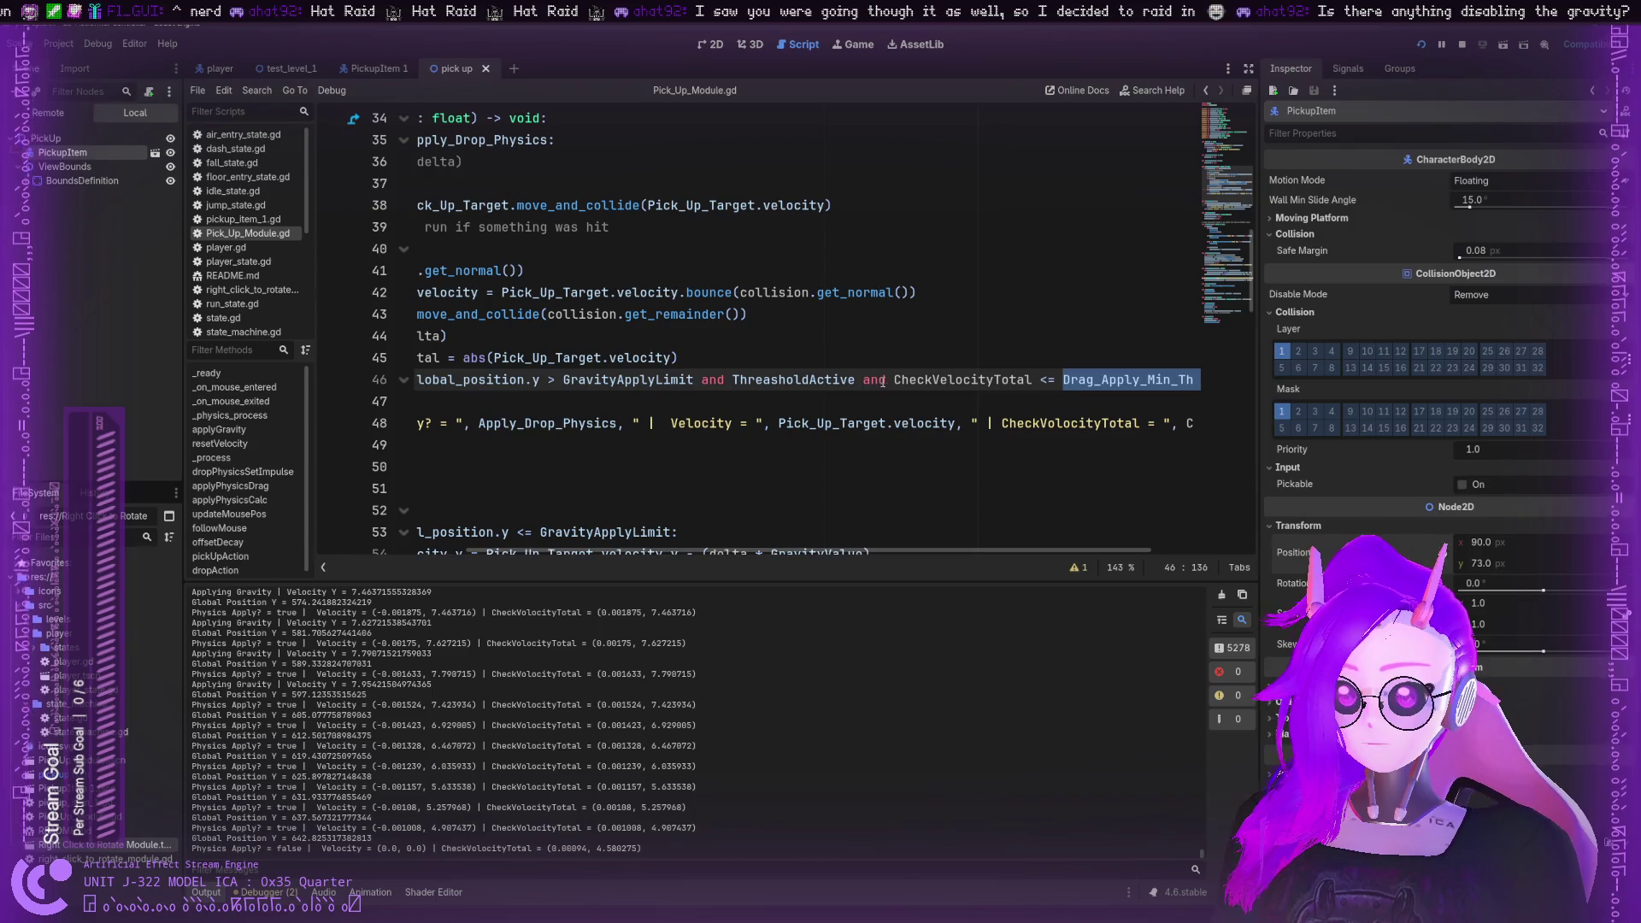
double_click(803, 379)
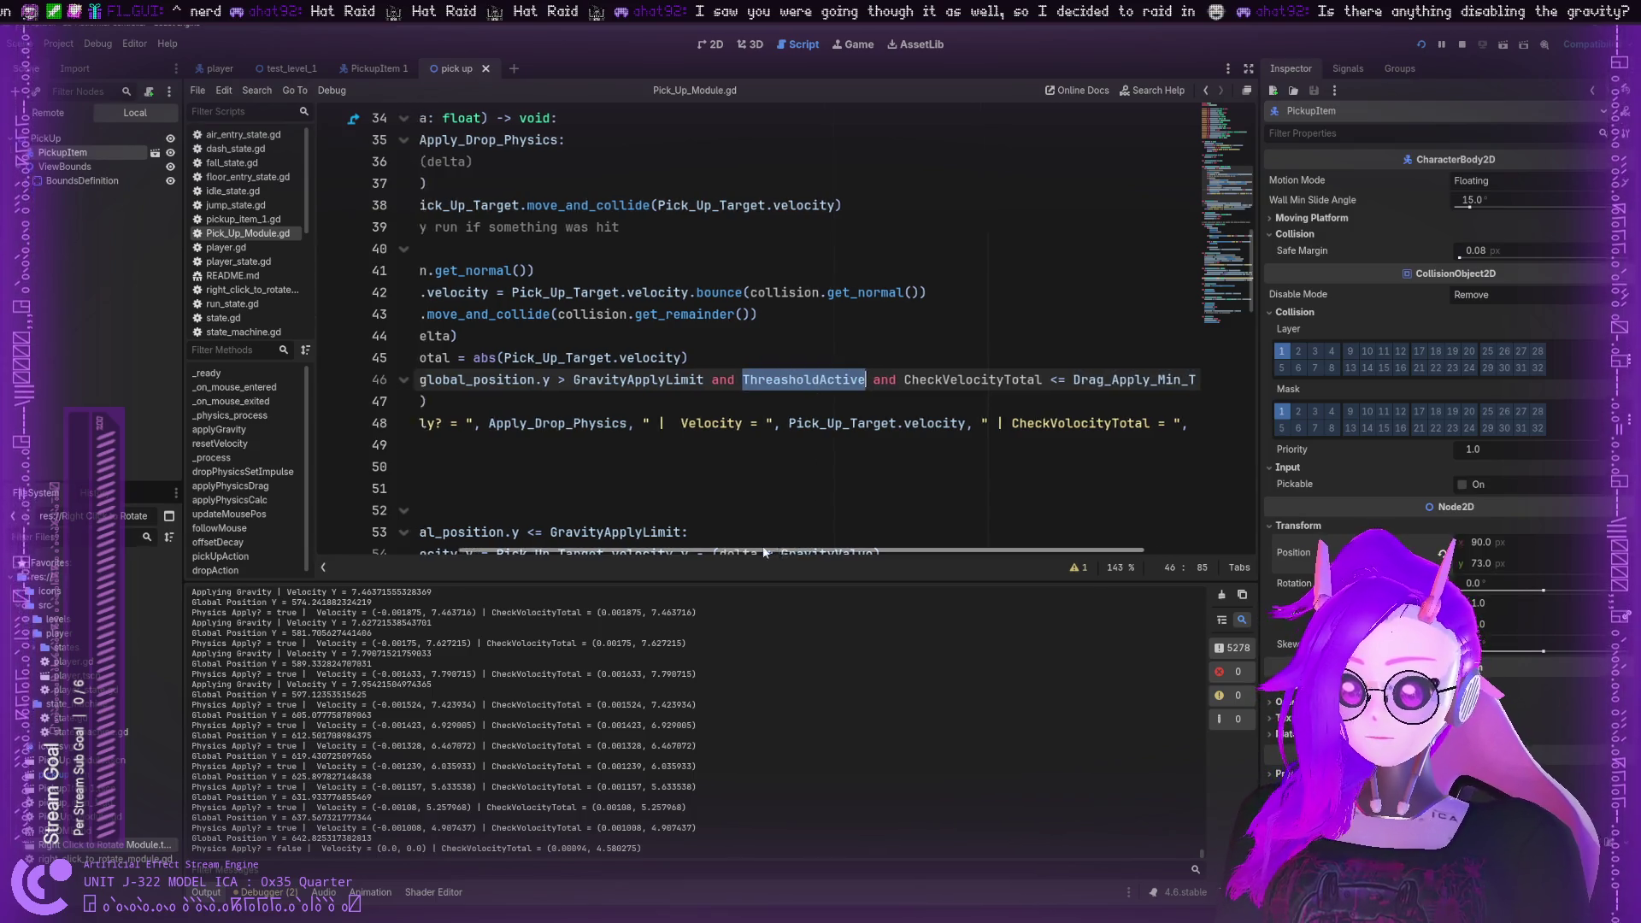
scroll(630, 424, "down", 12)
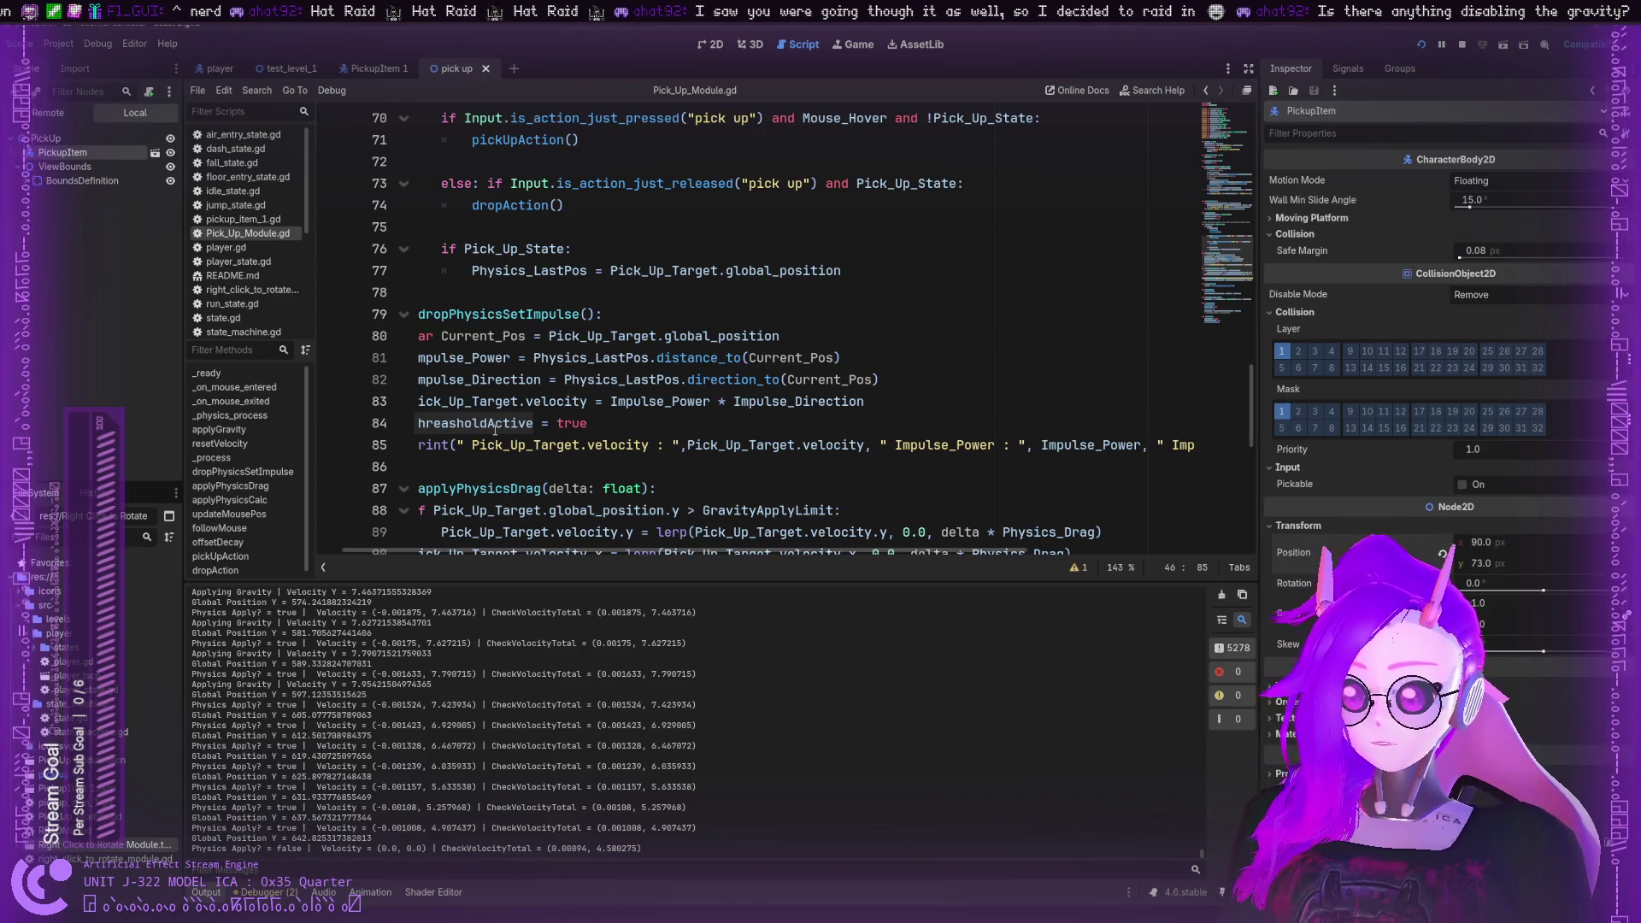
scroll(495, 430, "down", 2)
left_click_drag(837, 549, 641, 530)
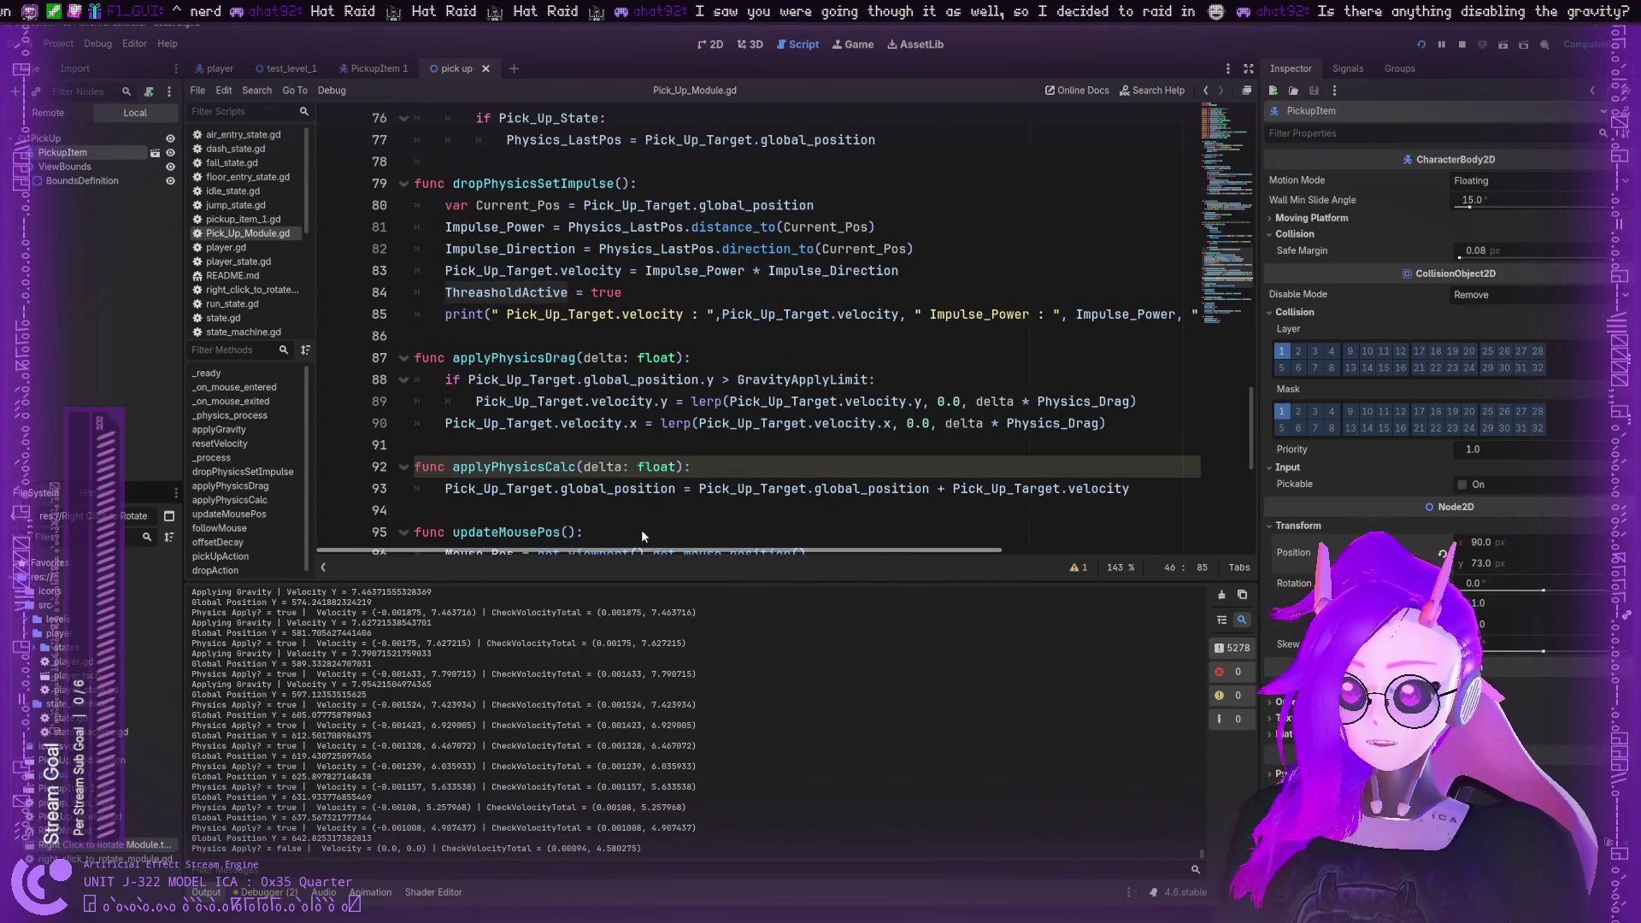
scroll(598, 462, "up", 1)
scroll(530, 365, "up", 3)
scroll(531, 372, "down", 2)
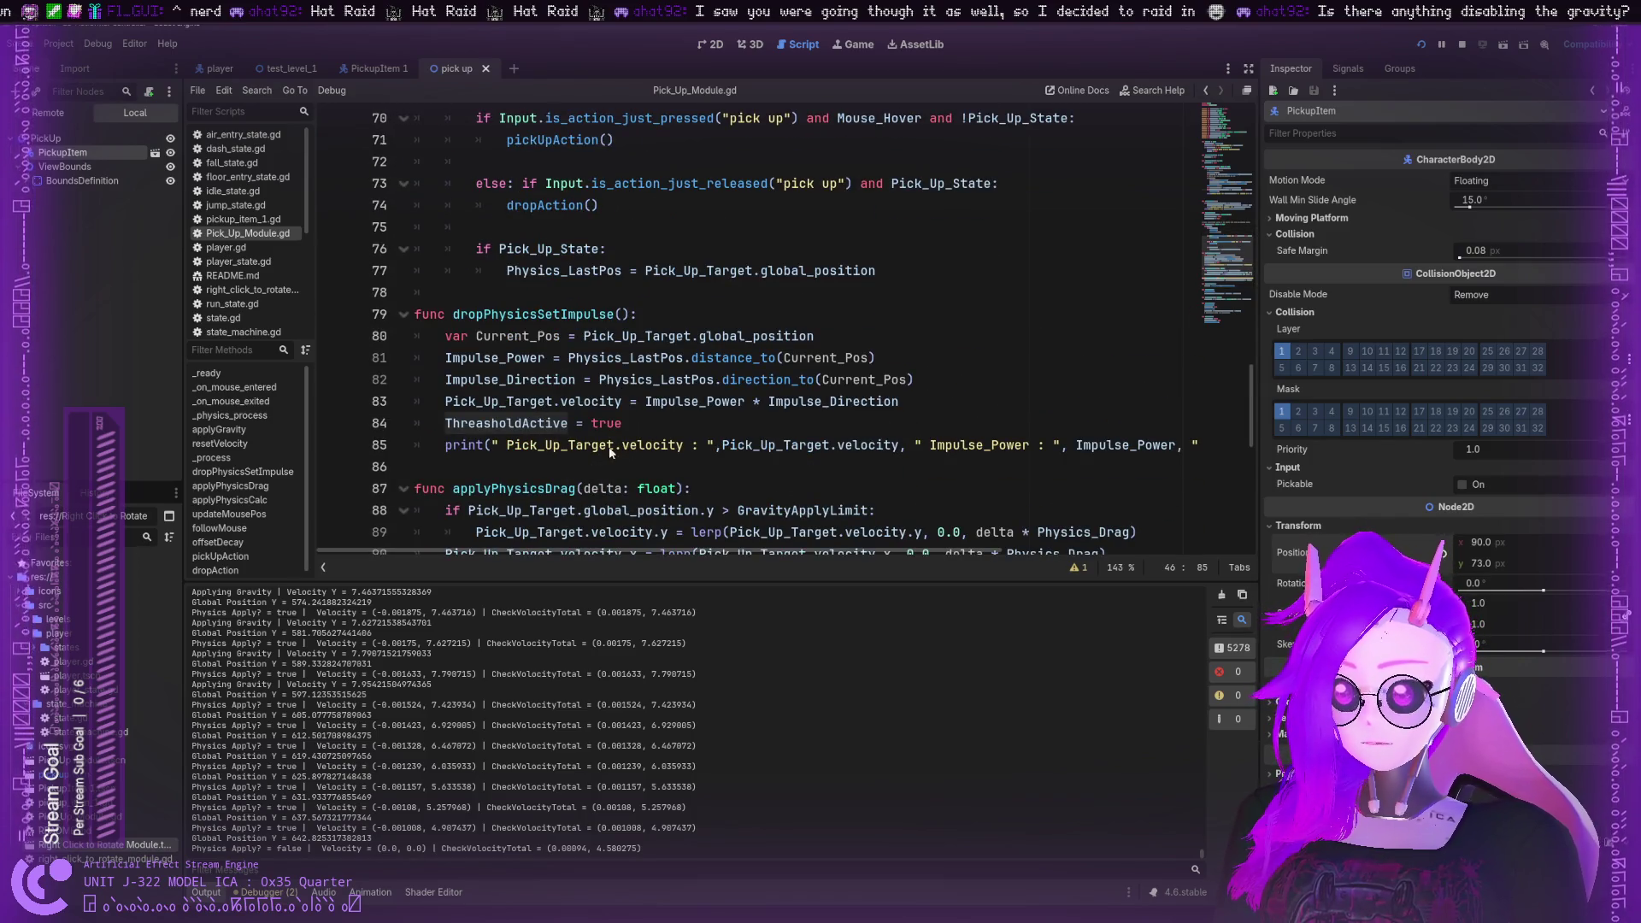
mouse_move(750, 552)
left_mouse_down()
mouse_move(812, 551)
mouse_move(706, 541)
left_mouse_up()
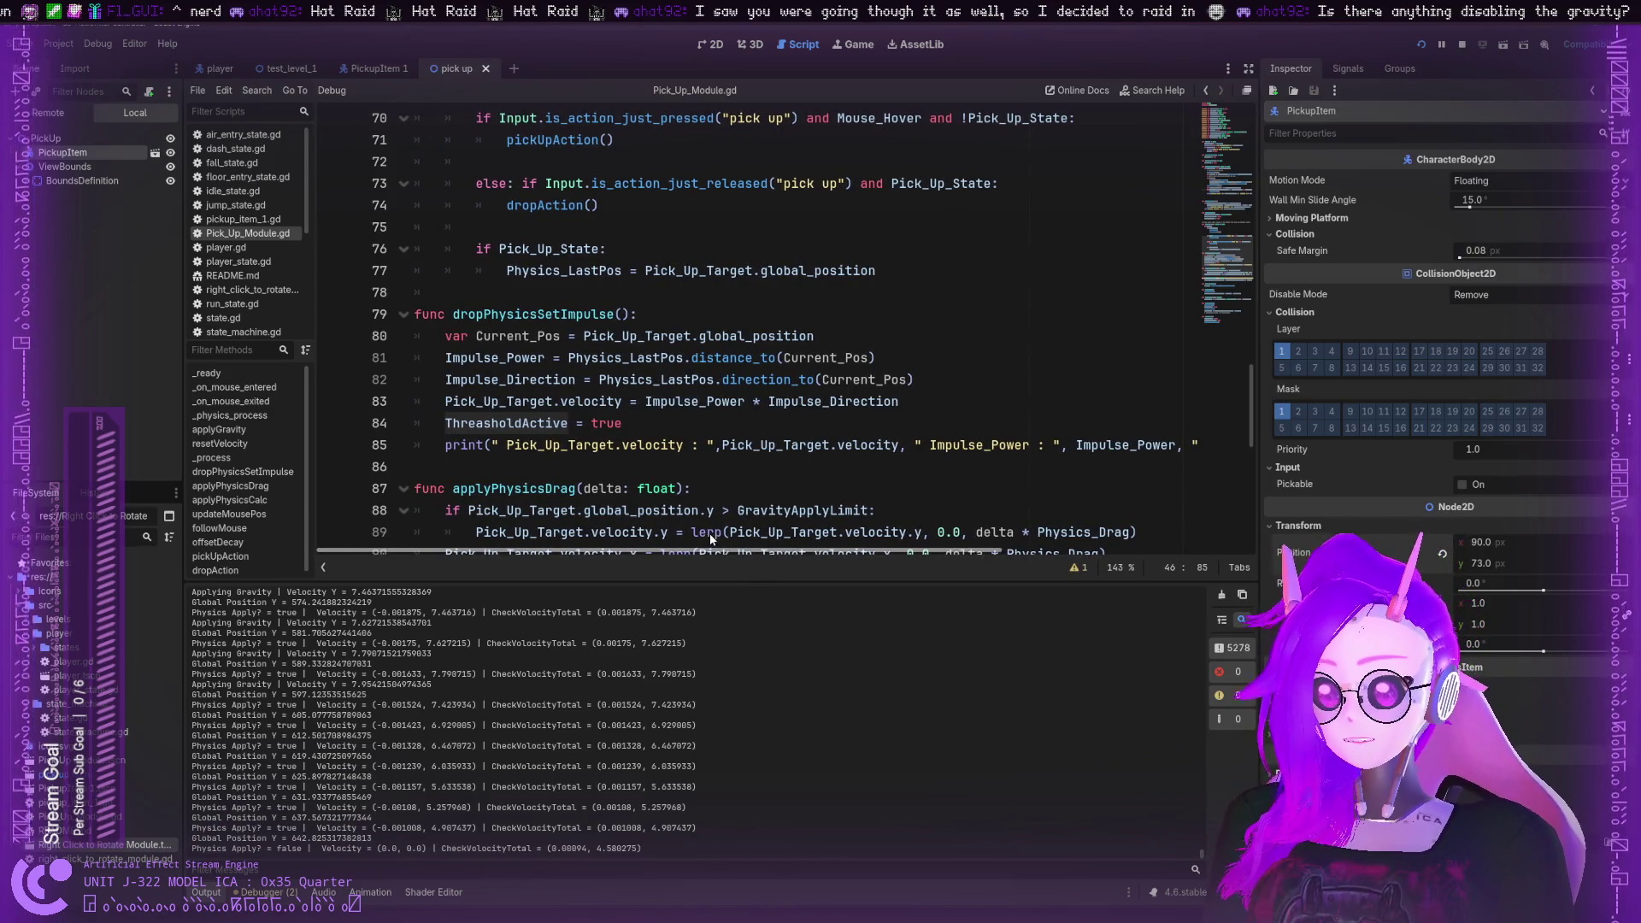
scroll(843, 501, "right", 3)
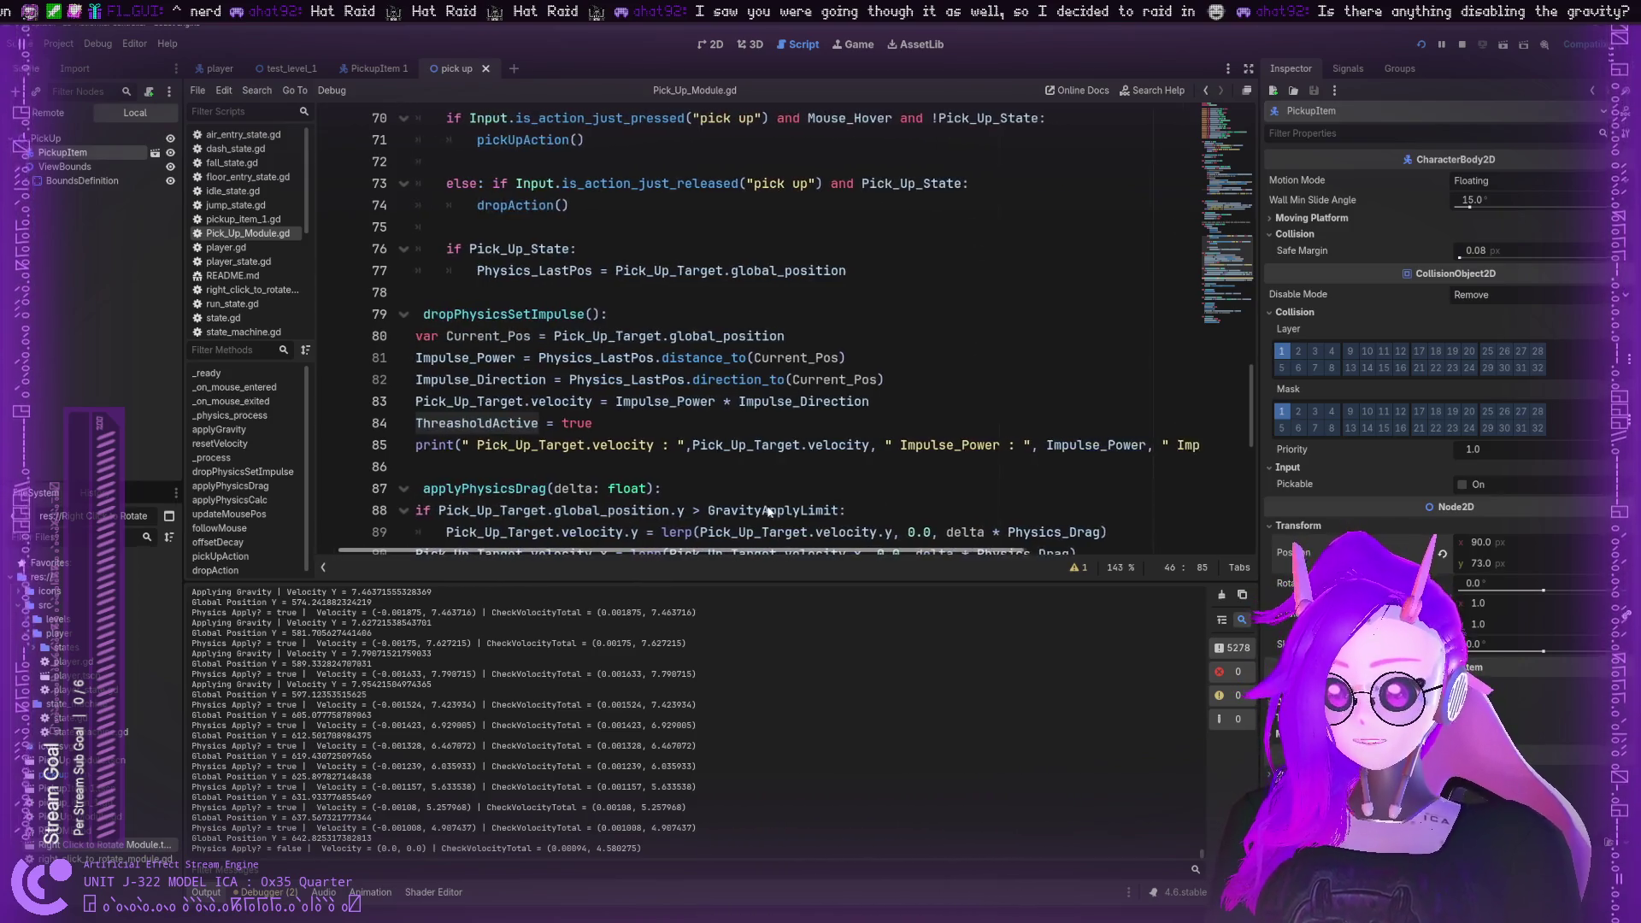
scroll(846, 511, "left", 3)
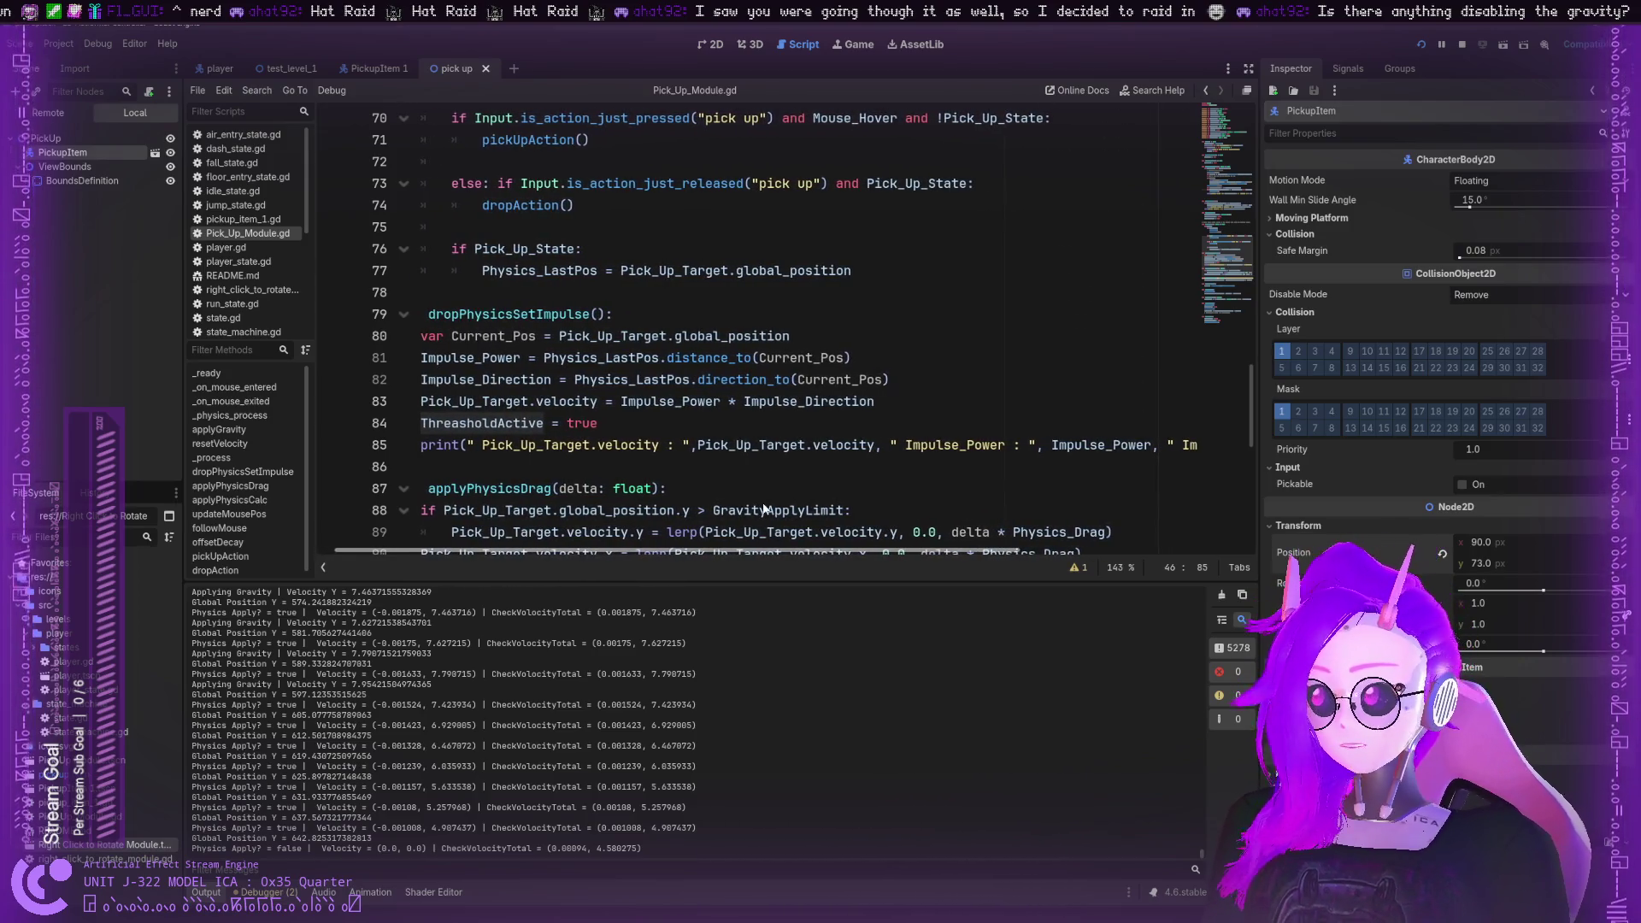
scroll(681, 496, "up", 5)
scroll(633, 470, "down", 5)
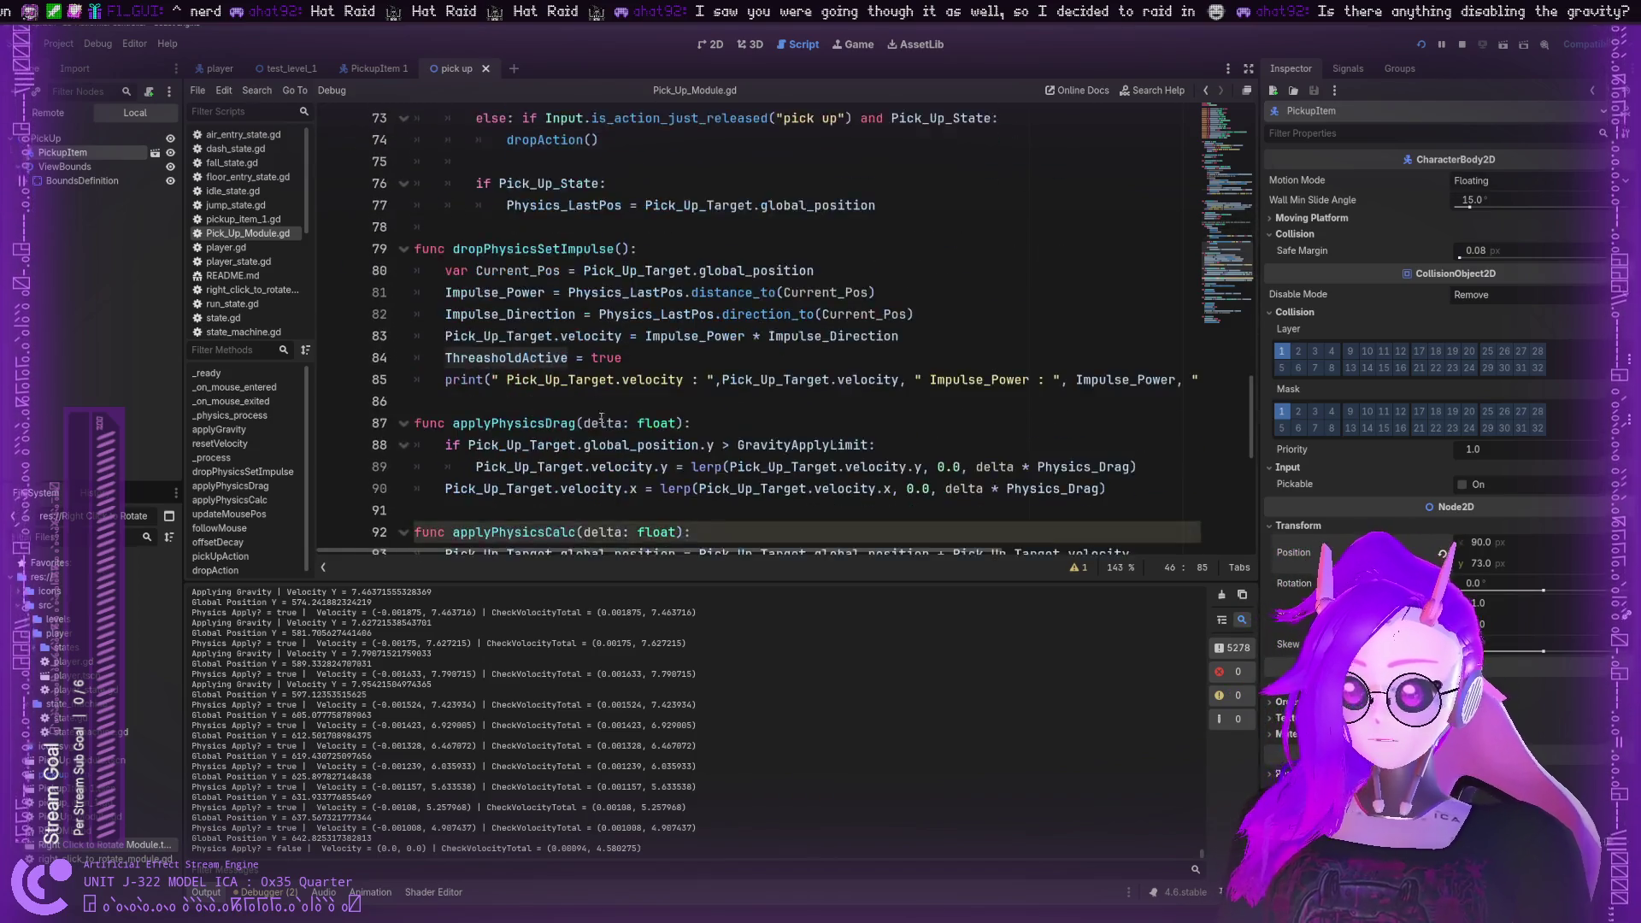
scroll(625, 462, "up", 8)
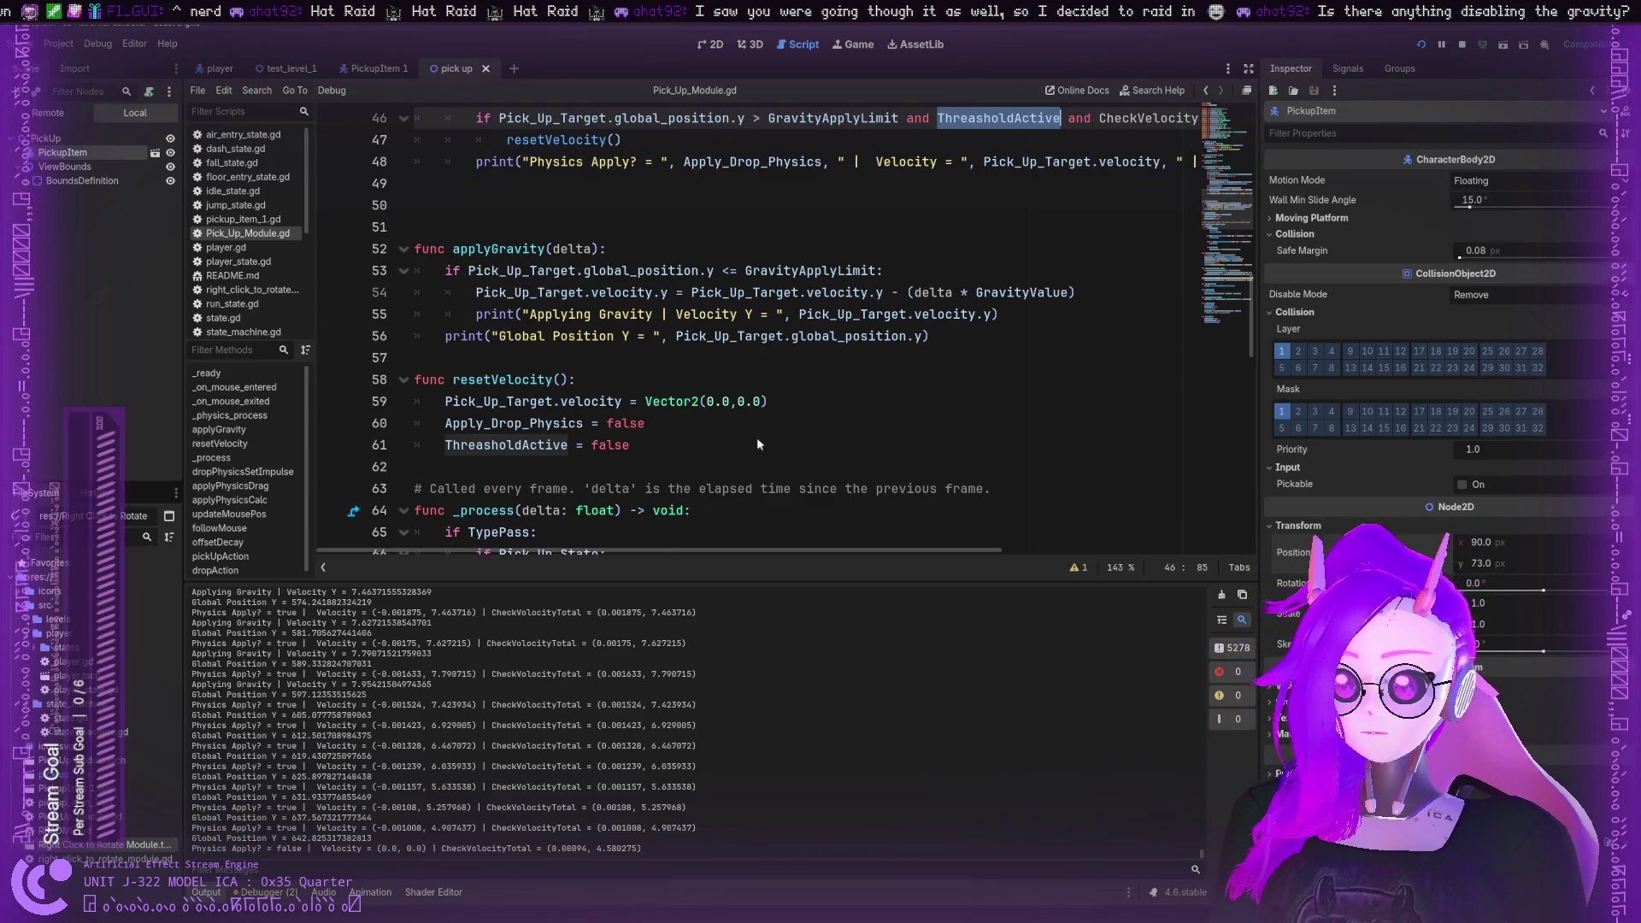
double_click(541, 424)
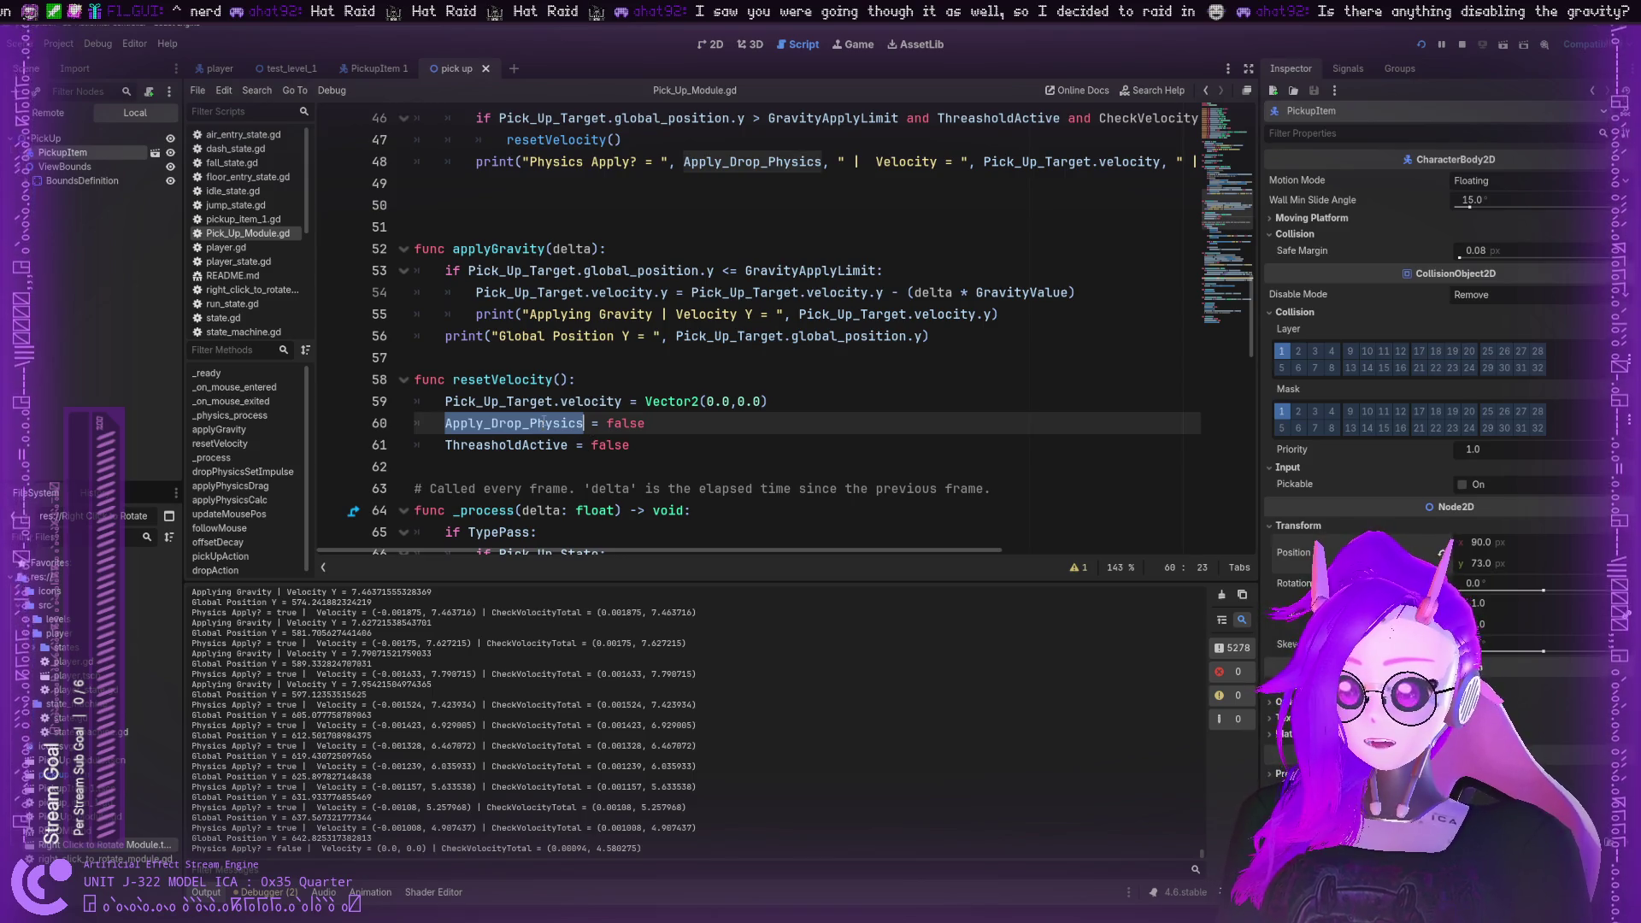
scroll(565, 450, "up", 5)
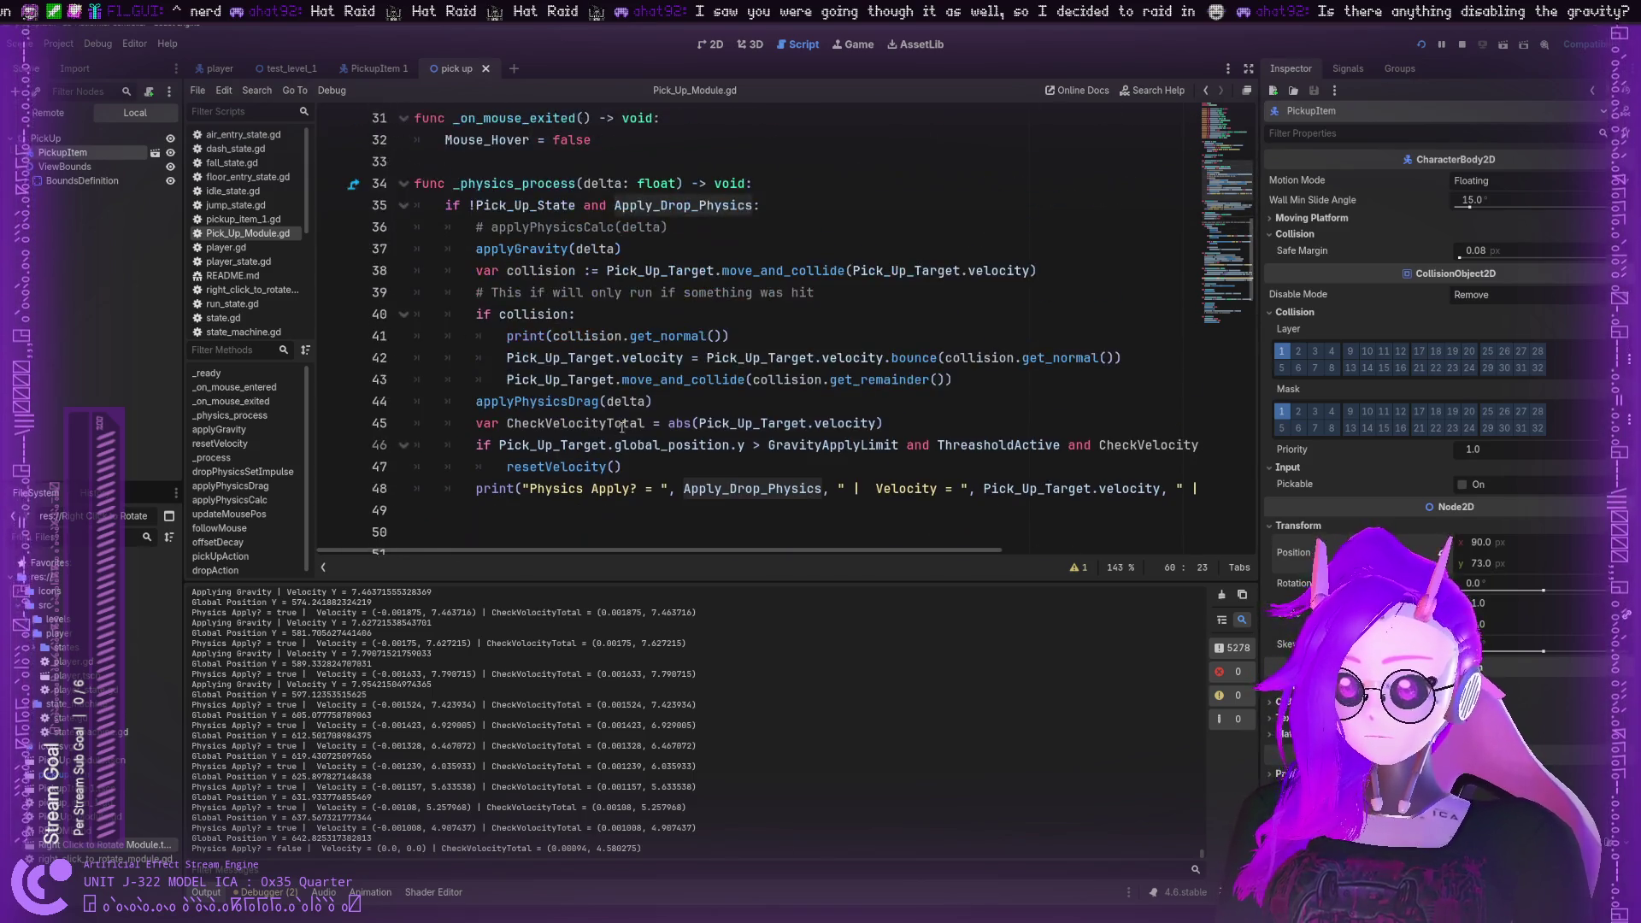
triple_click(654, 214)
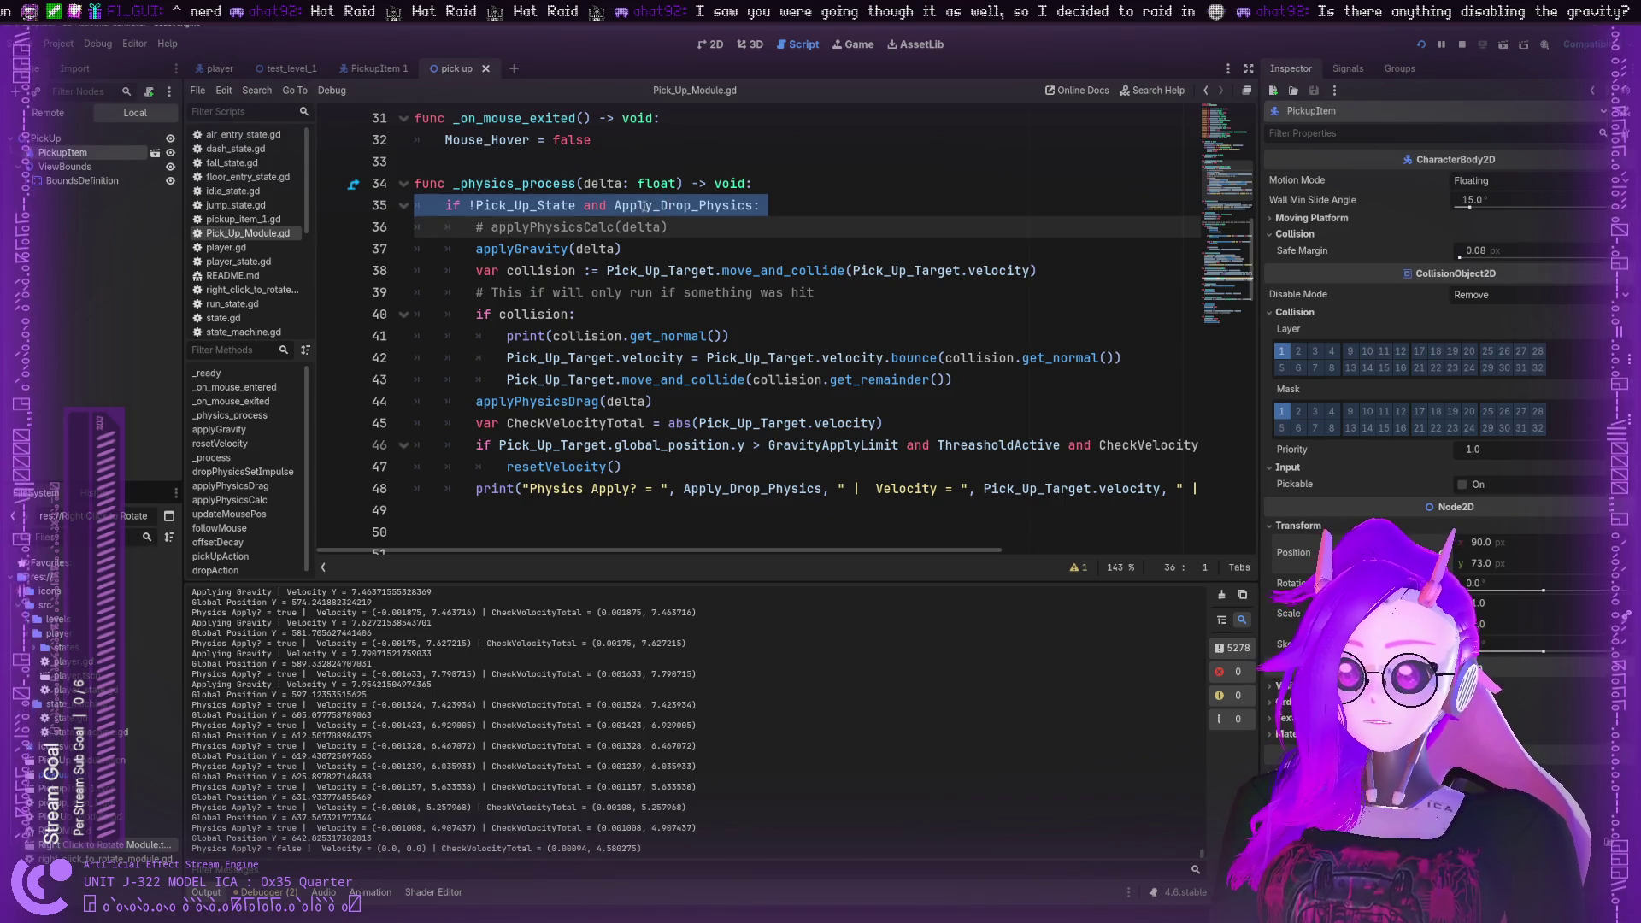
double_click(644, 207)
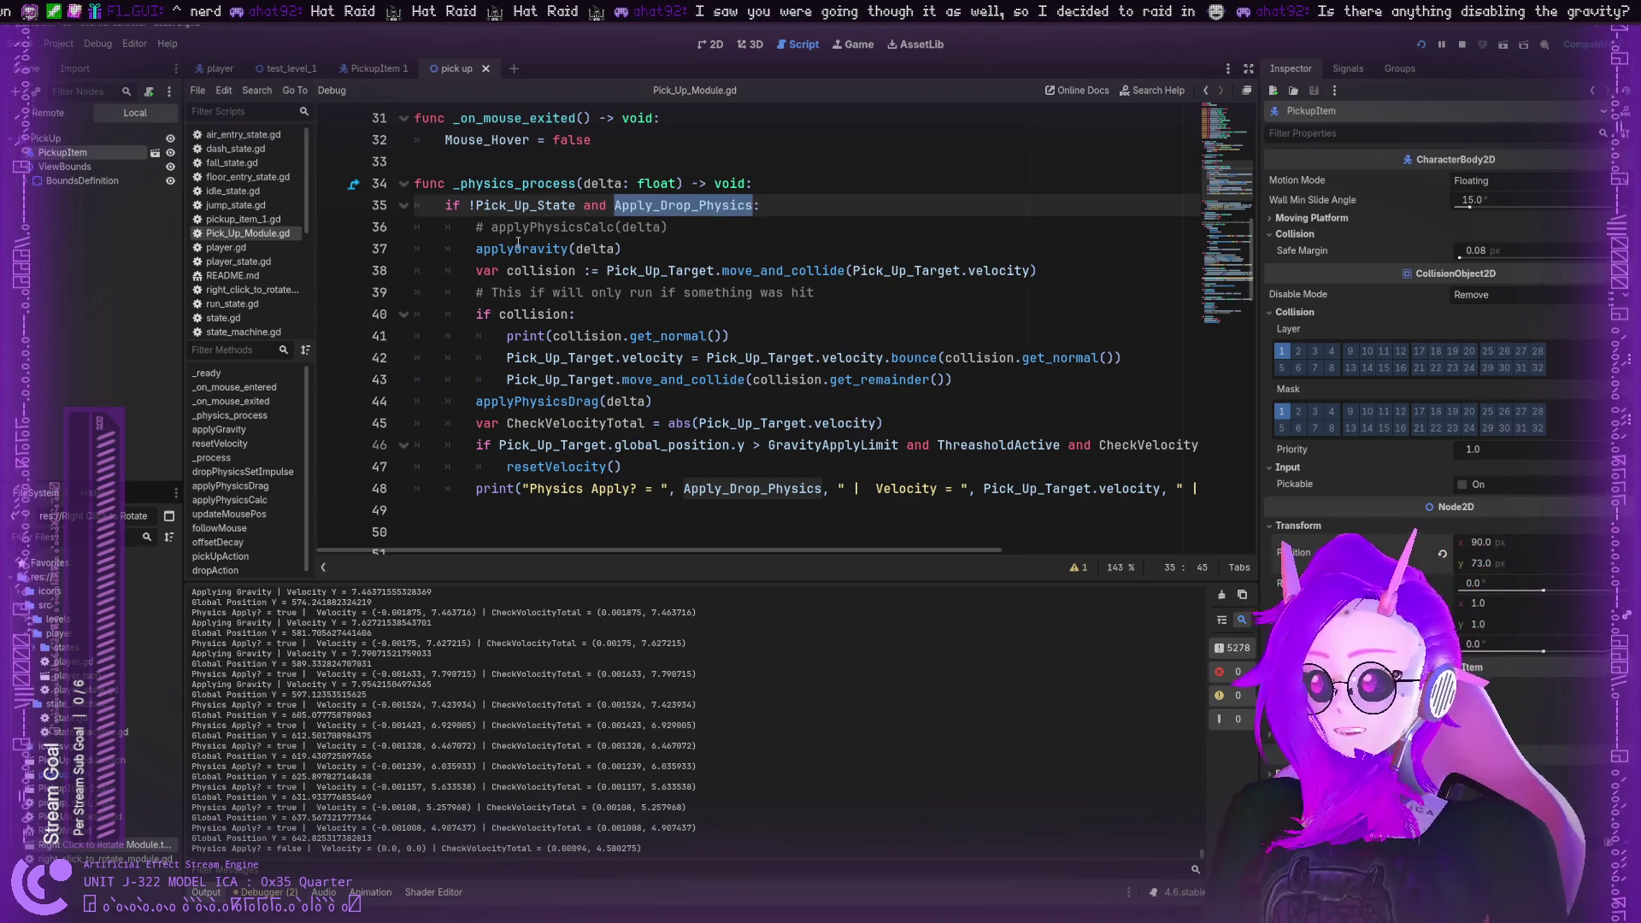
scroll(819, 386, "down", 2)
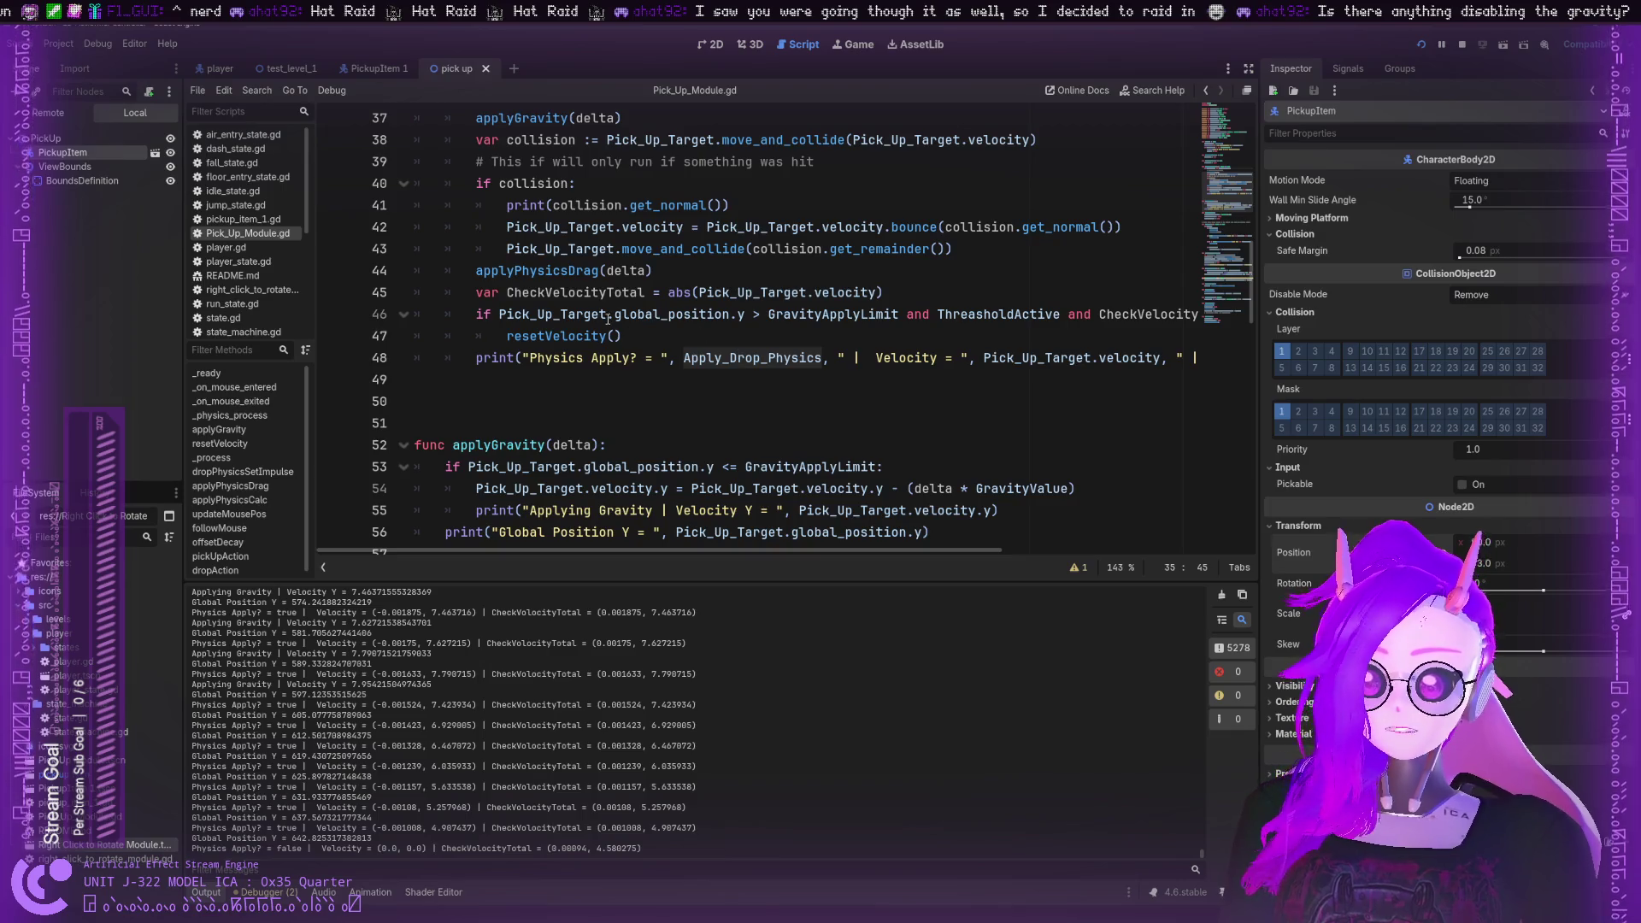
double_click(991, 314)
left_click(1135, 314)
key("ctrl+shift+Right")
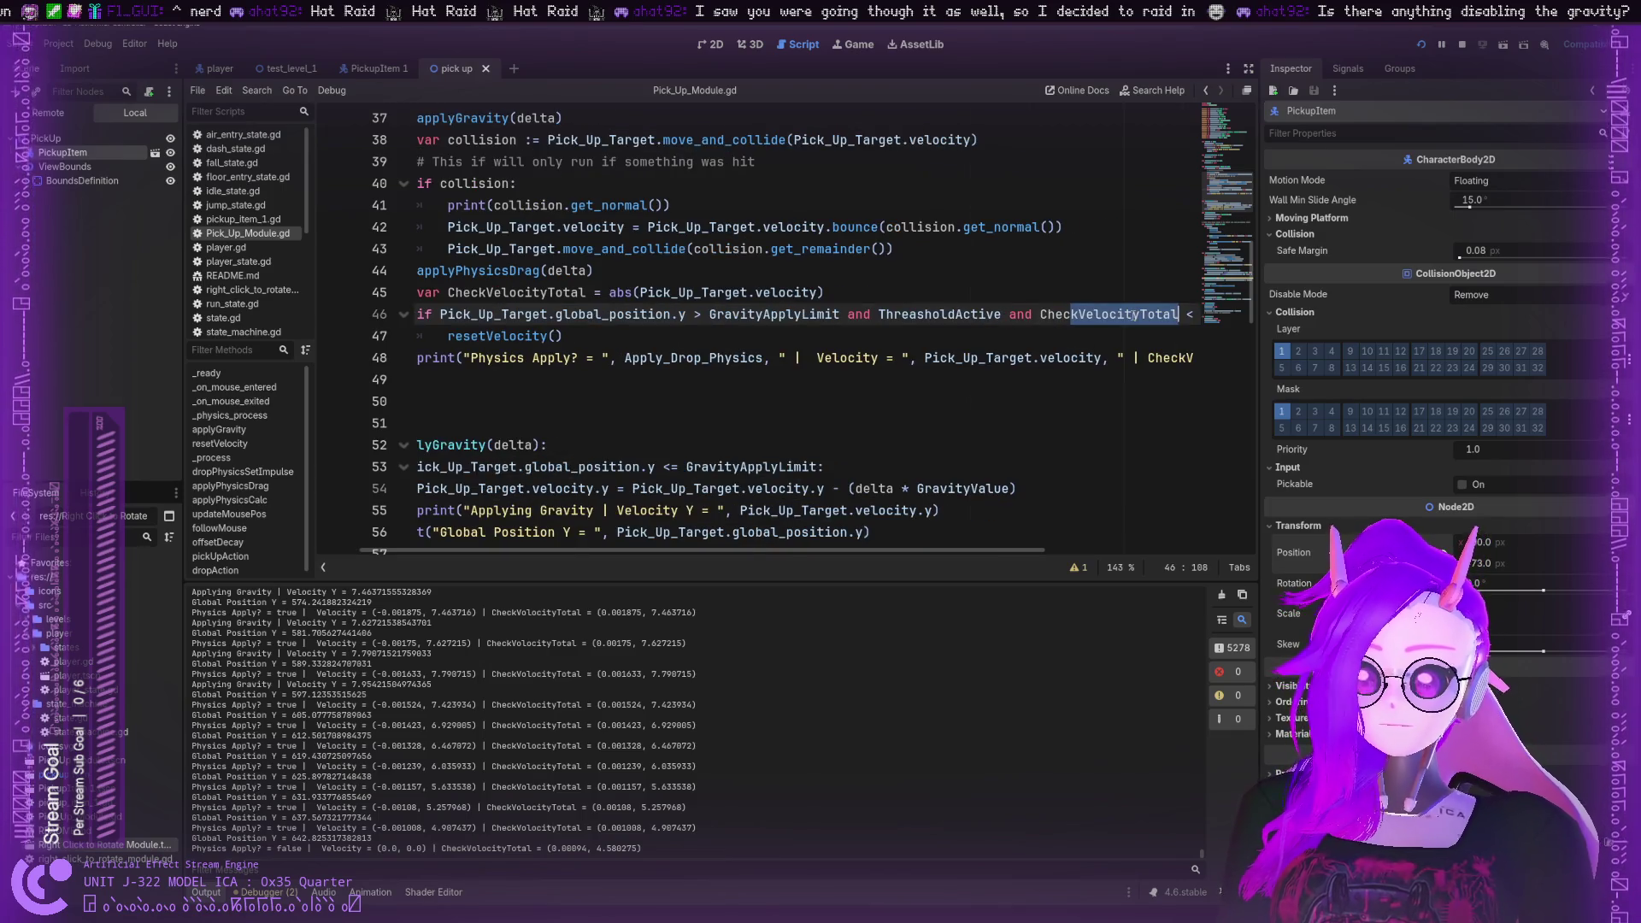
scroll(785, 483, "left", 3)
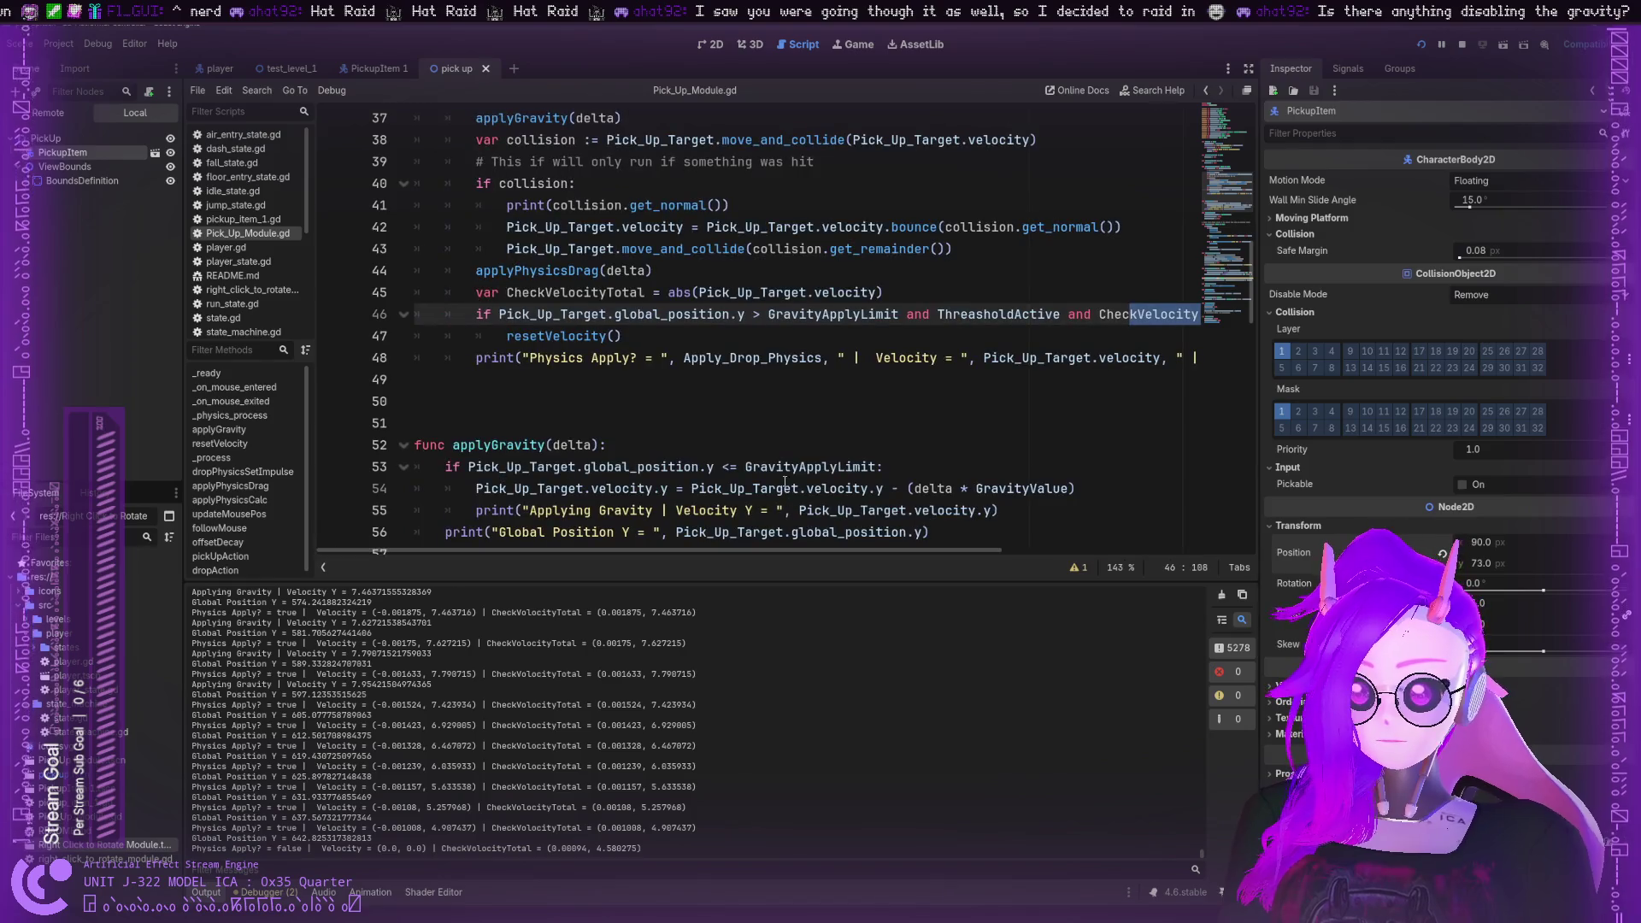
left_click_drag(899, 314, 499, 315)
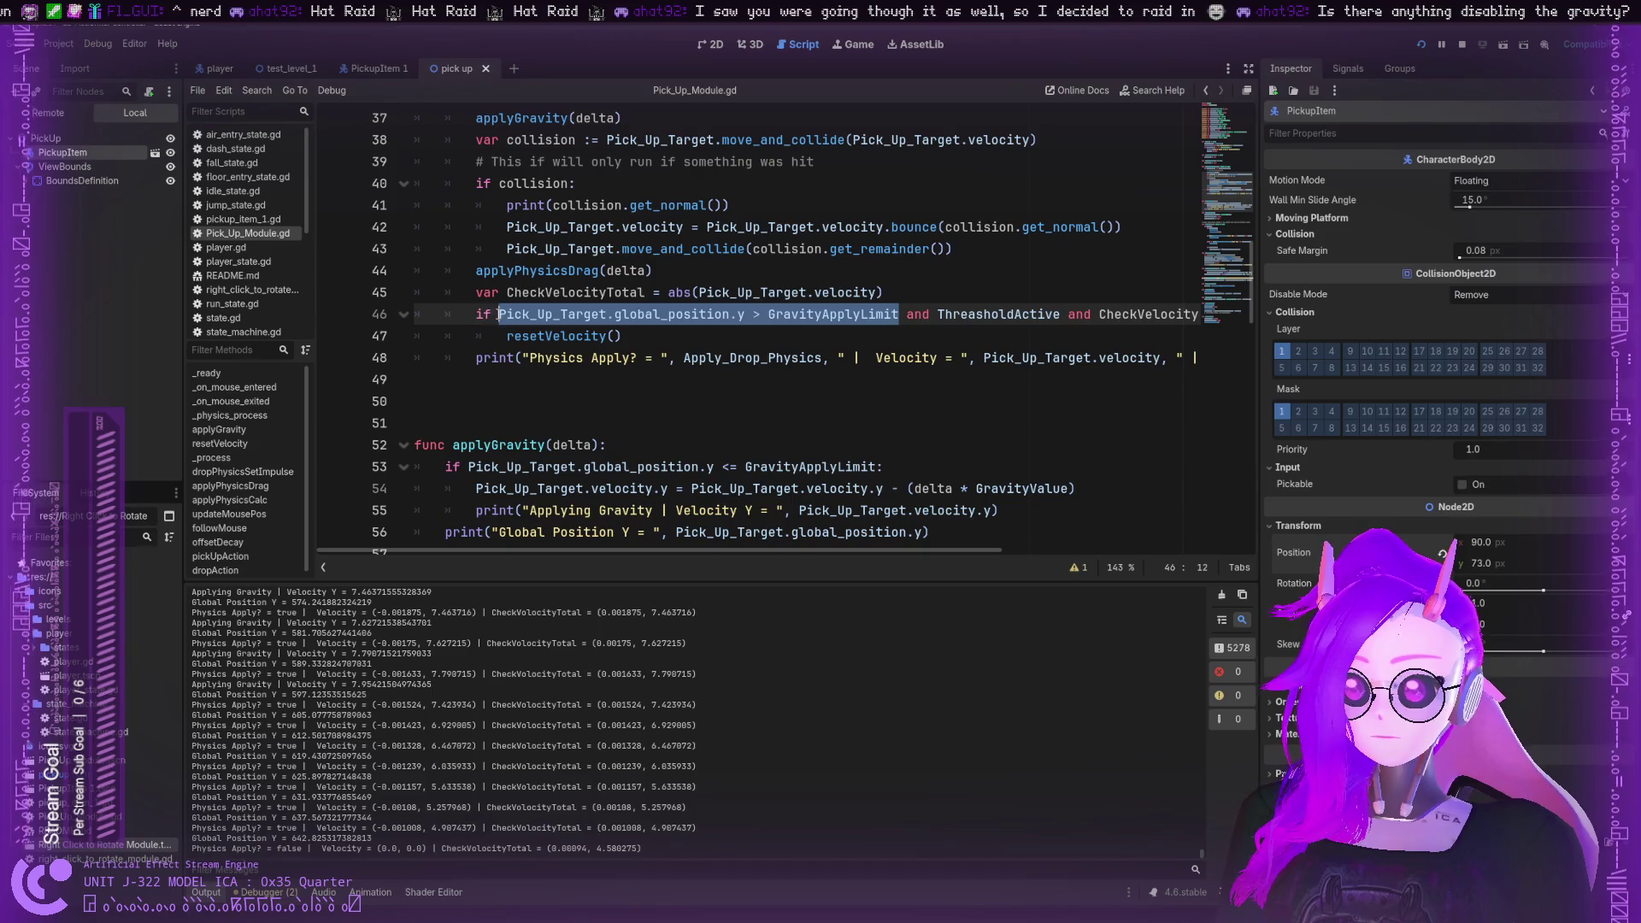
double_click(513, 315)
left_click(514, 315)
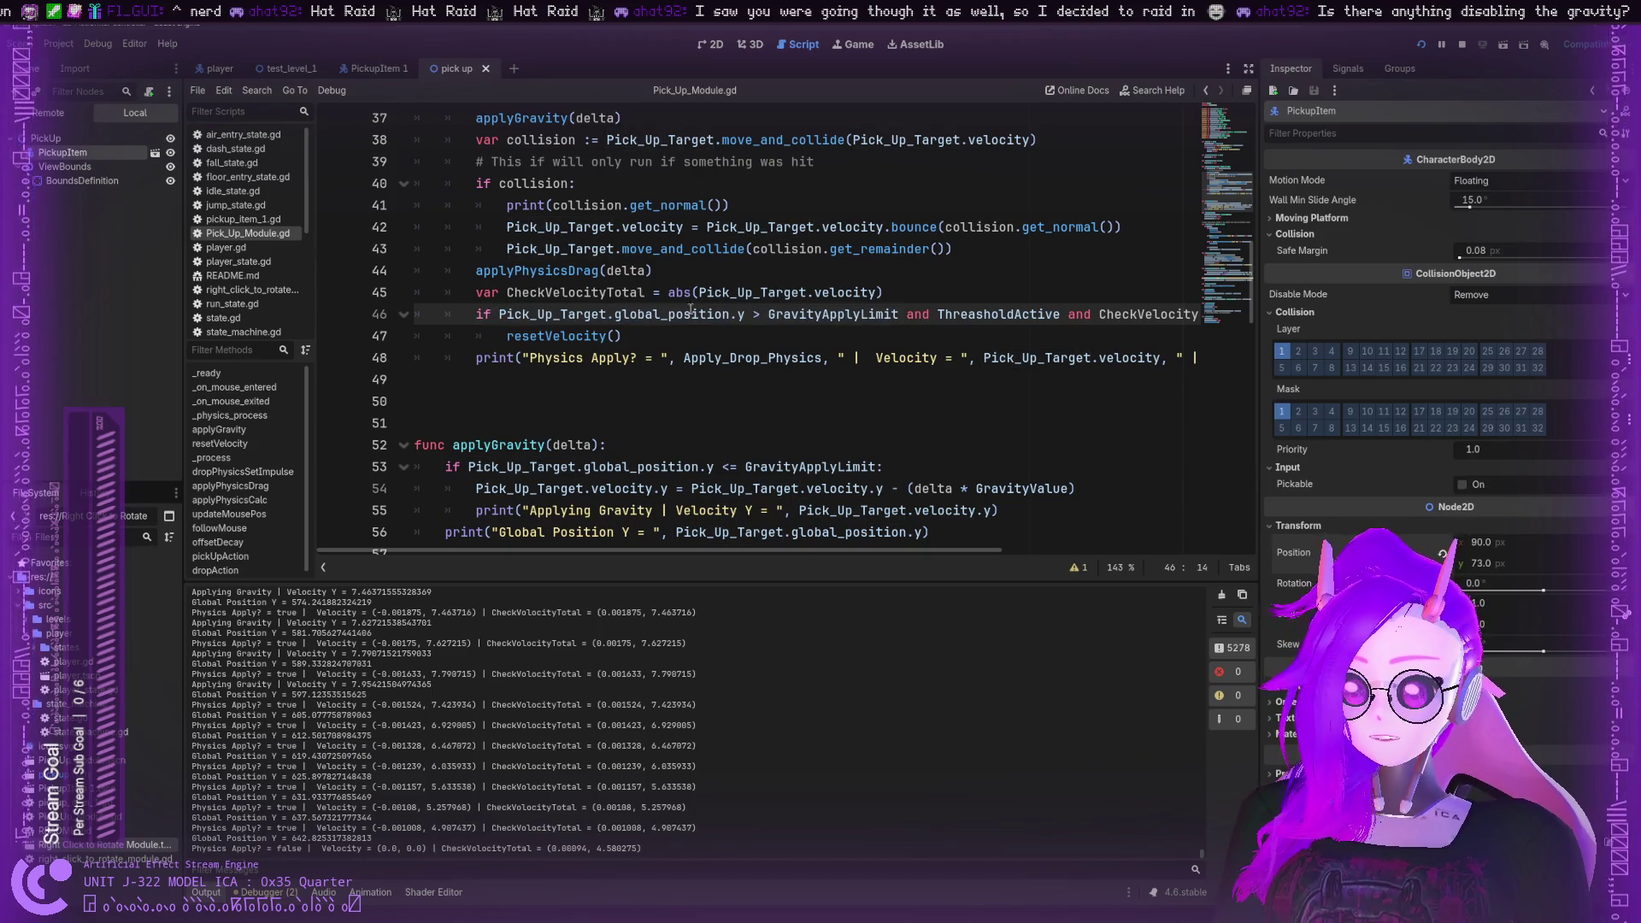
double_click(802, 314)
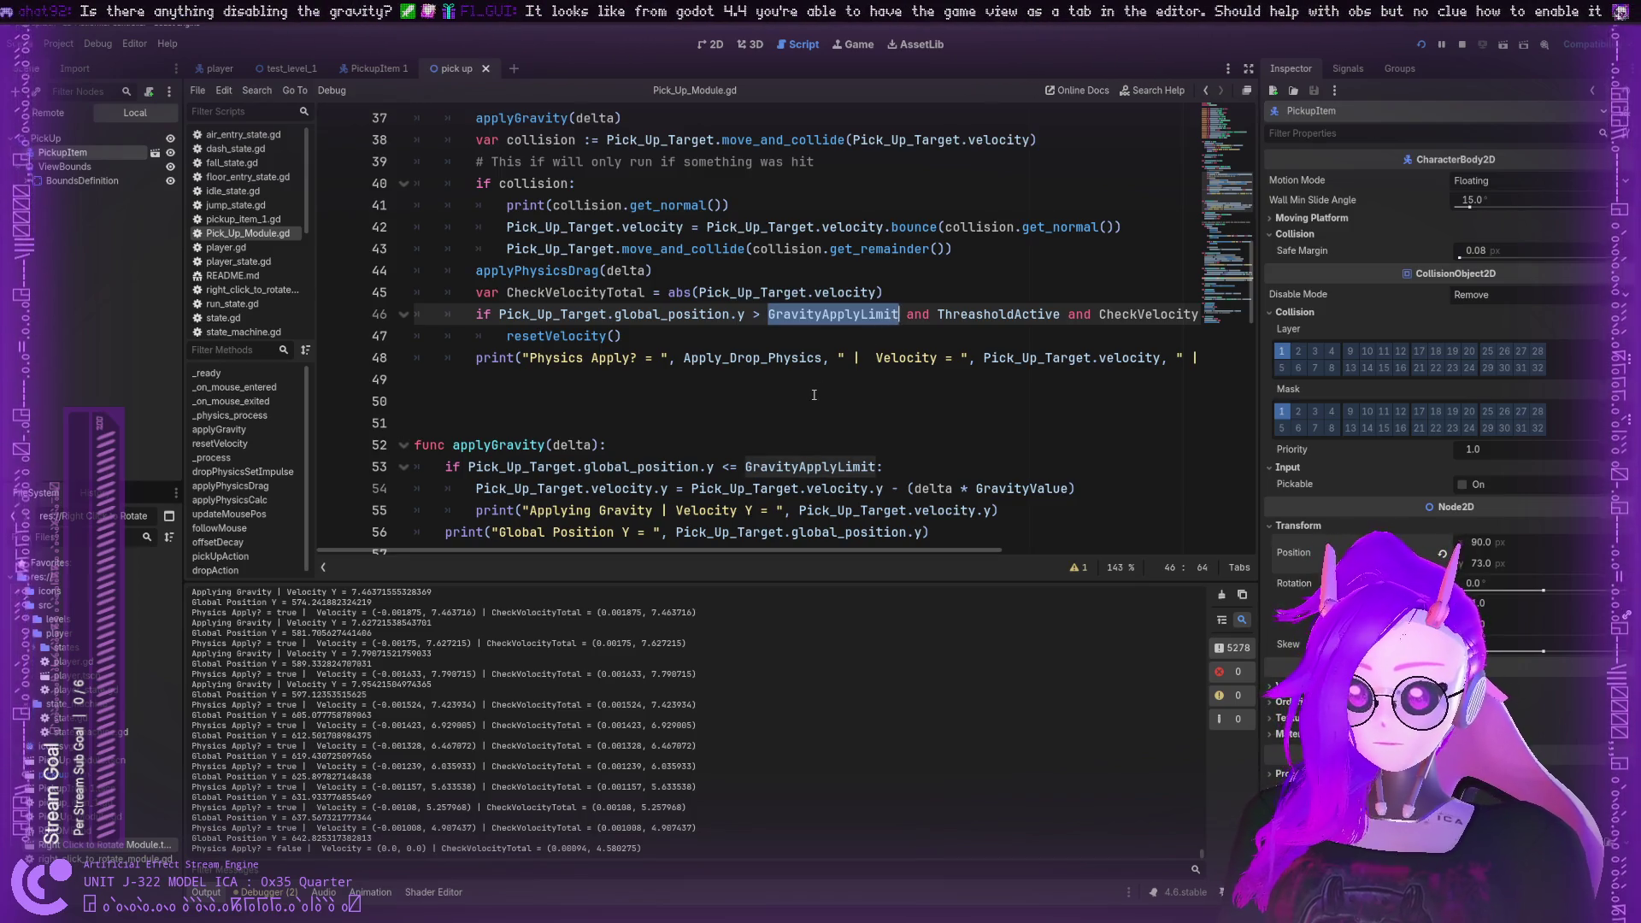
scroll(814, 395, "down", 1)
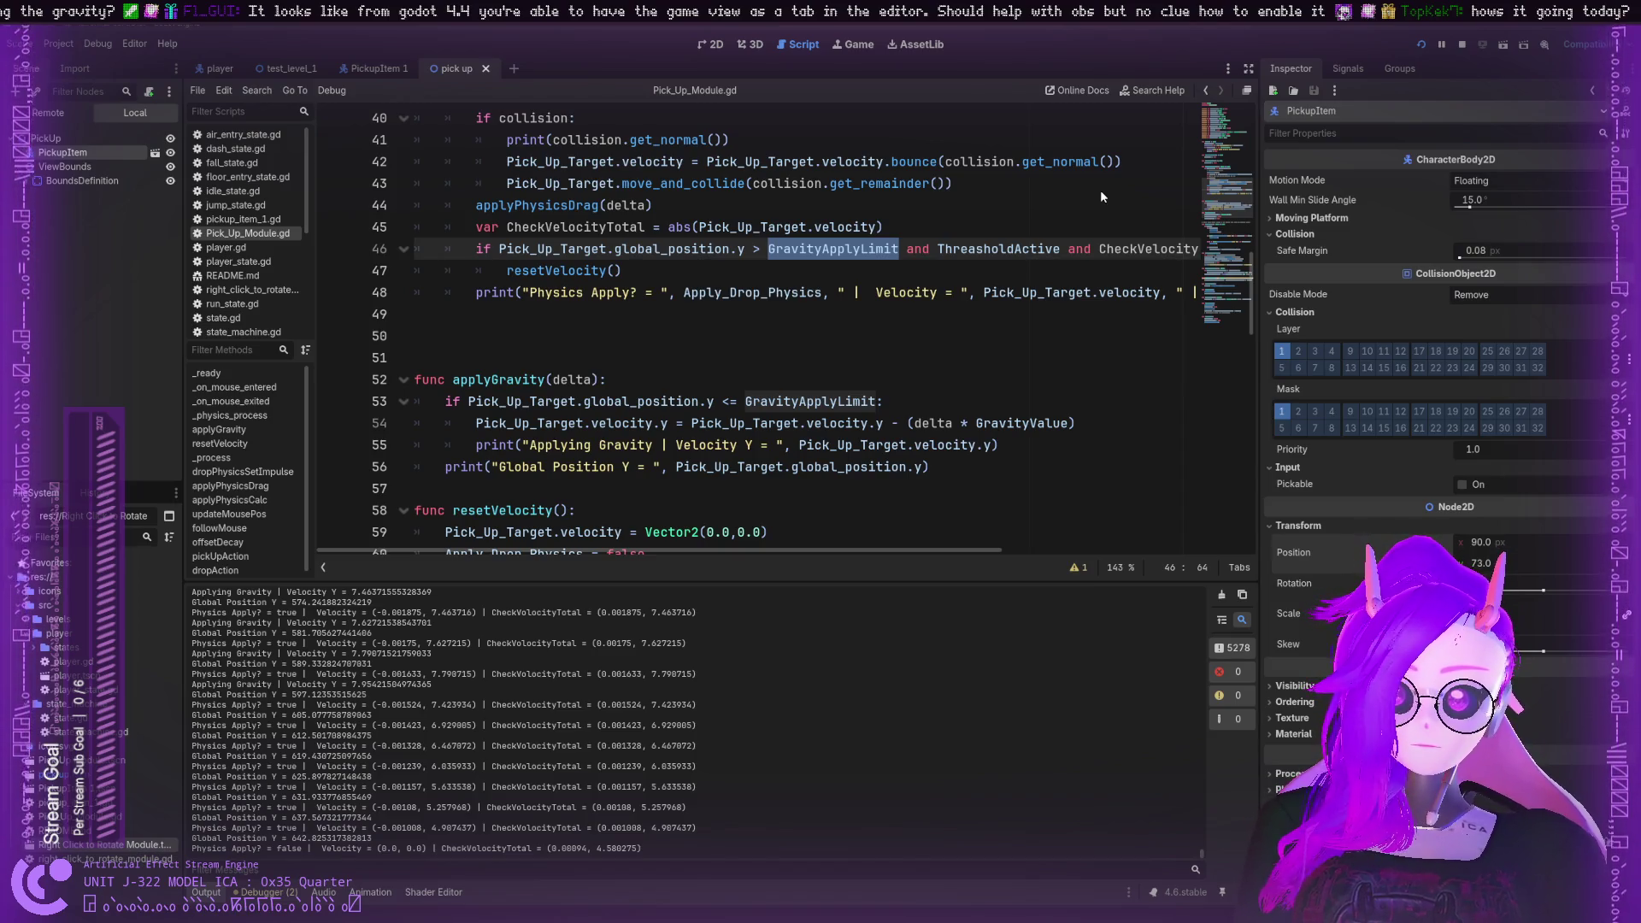
- Run the project so the game appears in the editor's embedded Game view
left_click(1425, 44)
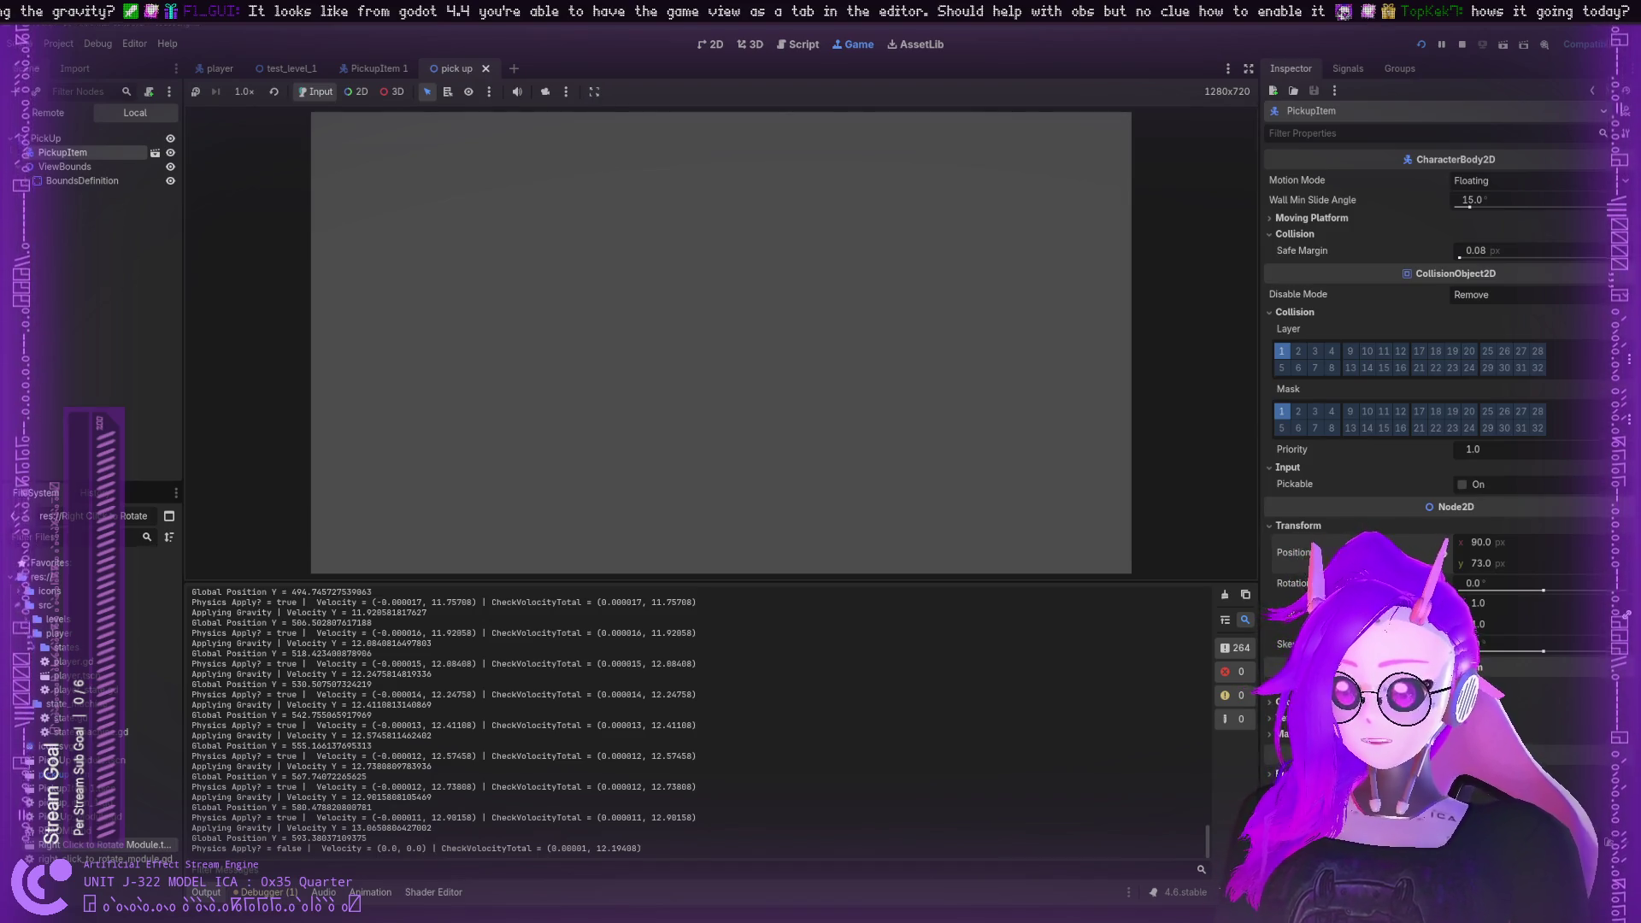
- Restart the game in its debug window and fling the white square upward twice to watch it fall
key("F8")
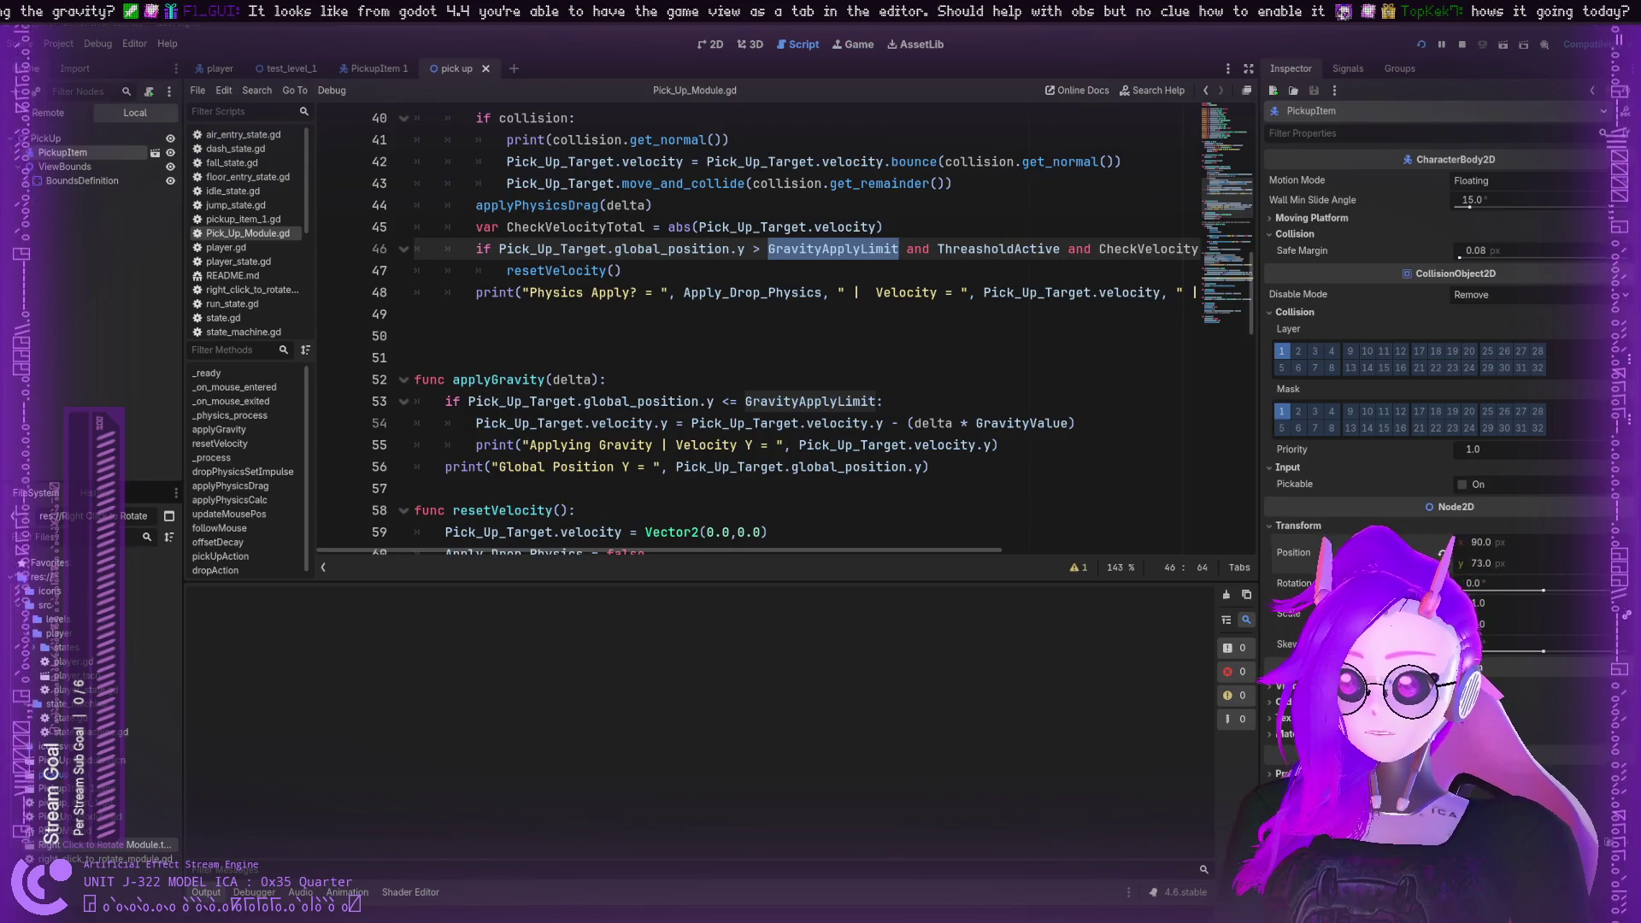
key("F5")
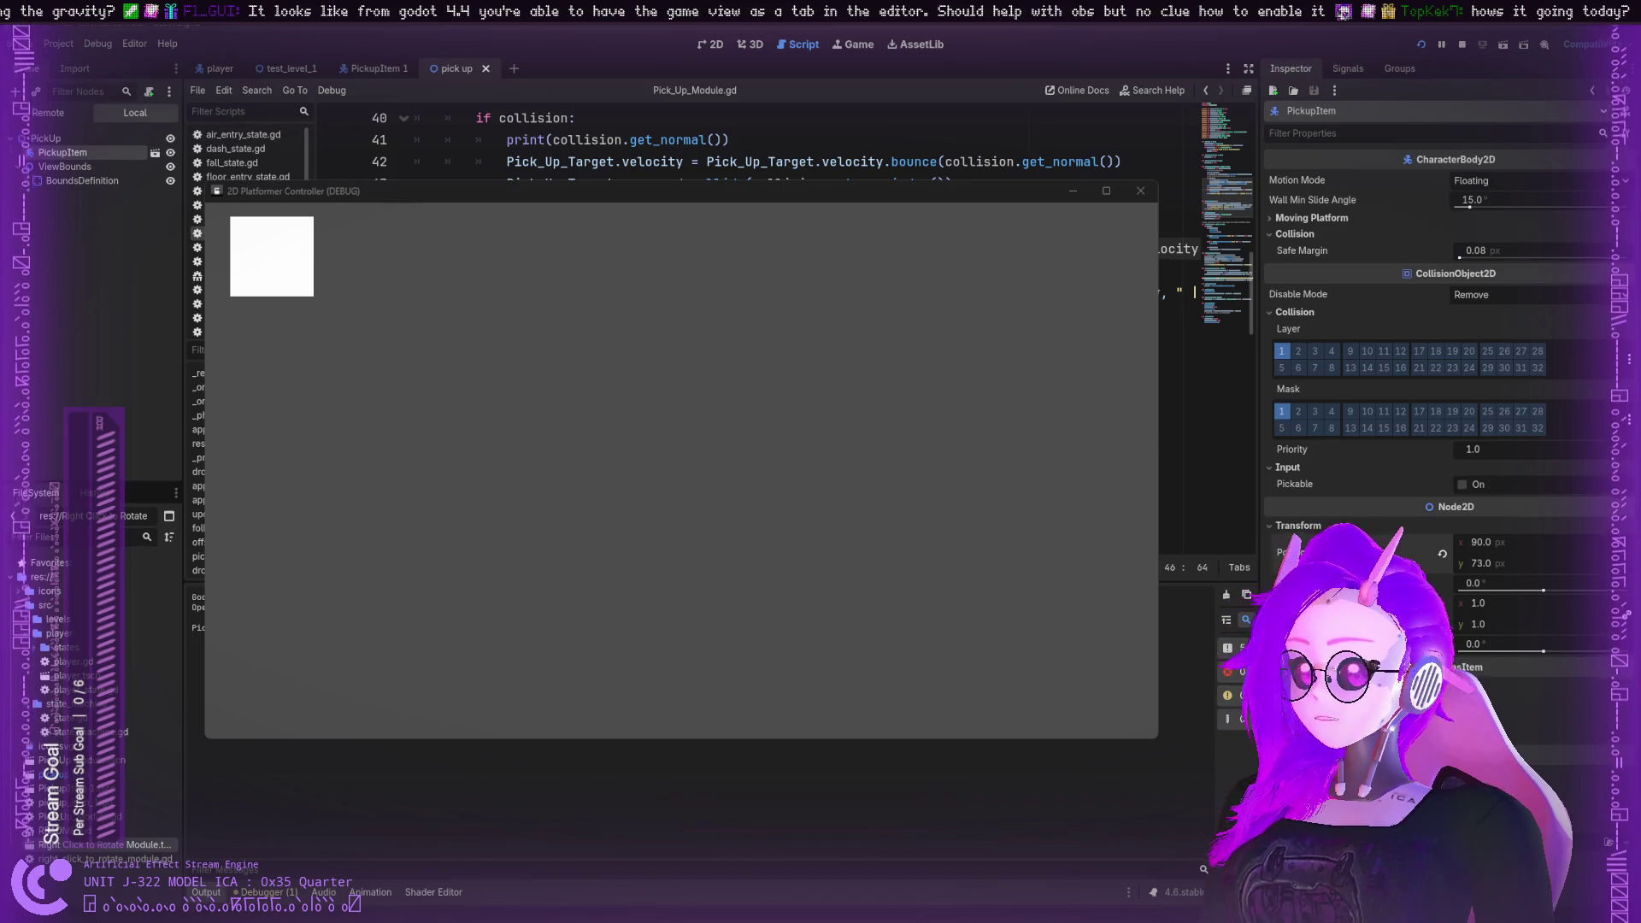
left_click_drag(271, 257, 533, 292)
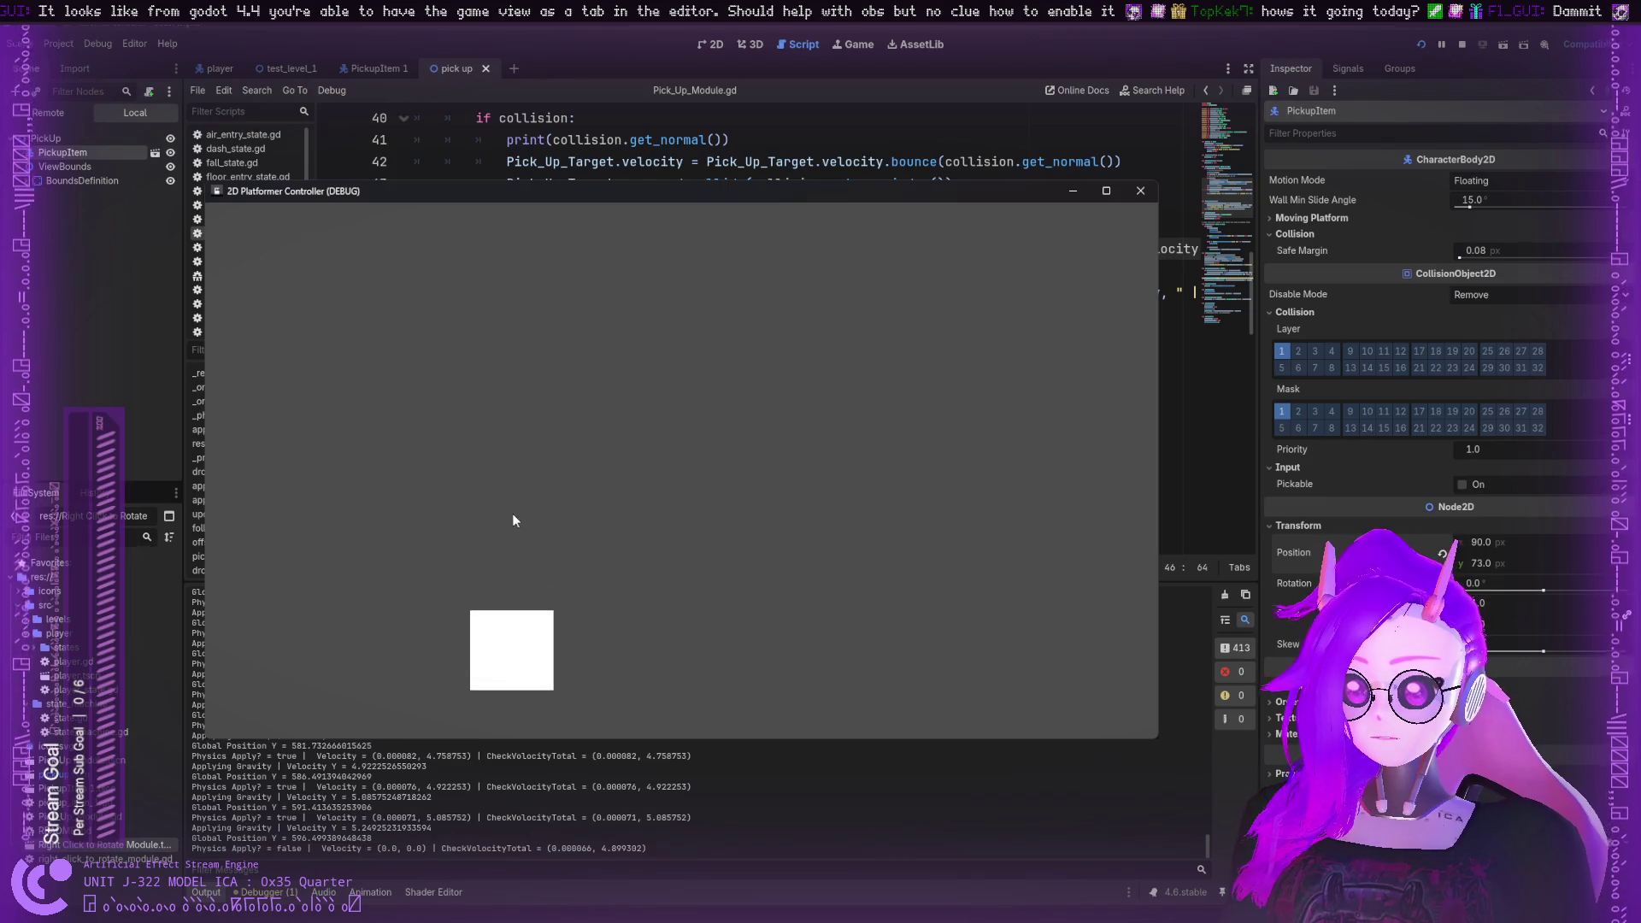
left_click_drag(523, 636, 521, 400)
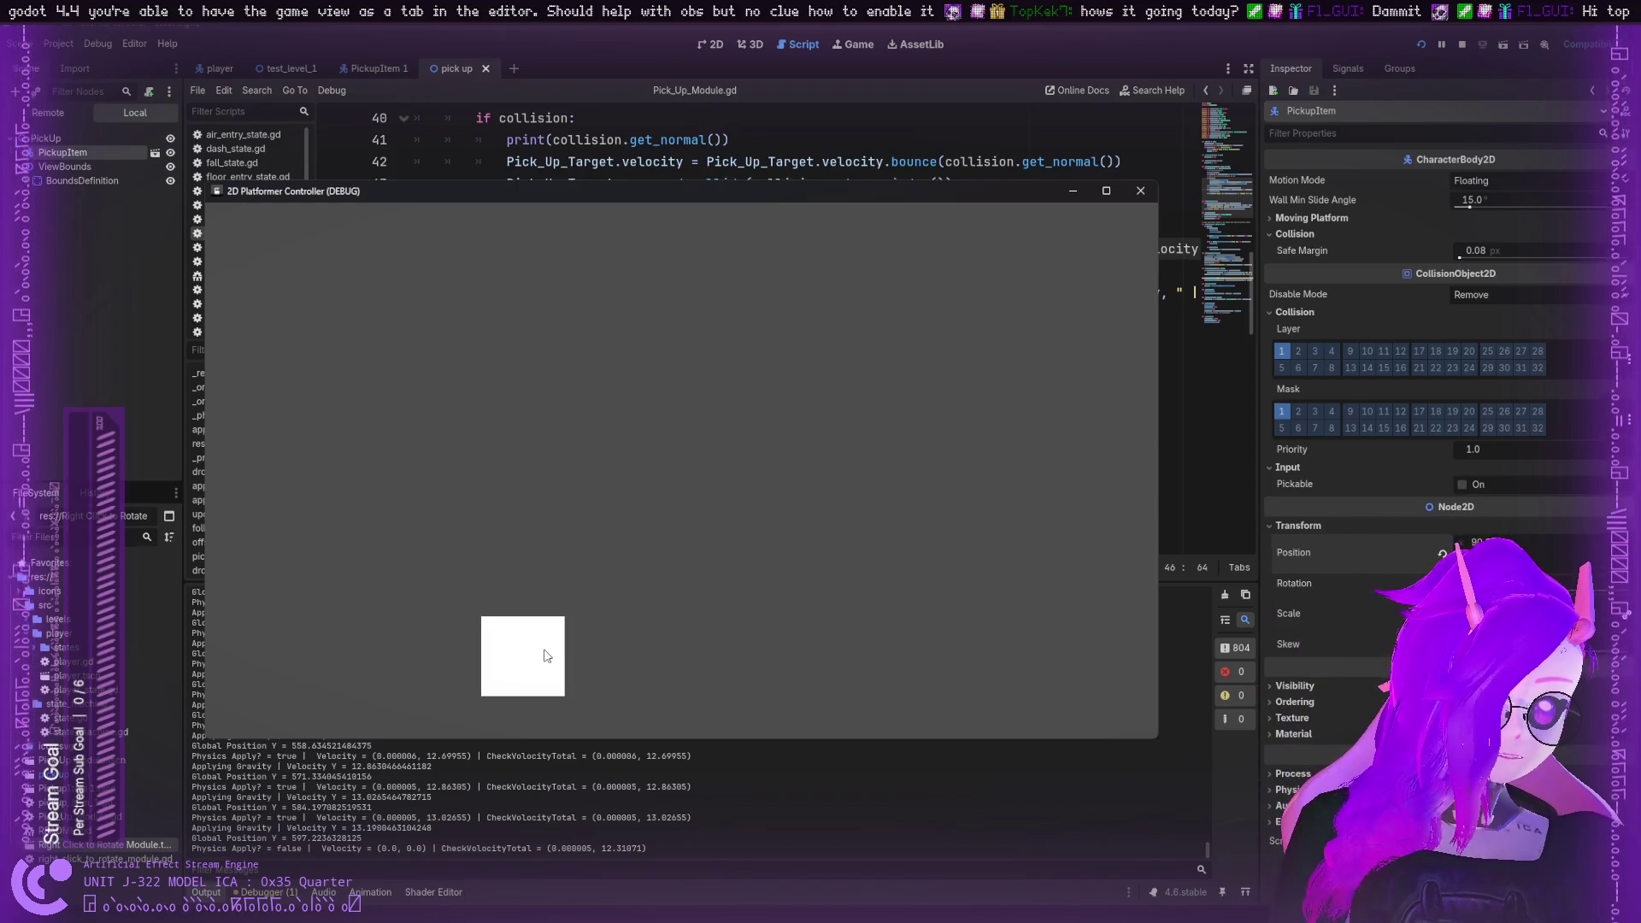
mouse_move(547, 655)
left_mouse_down()
mouse_move(496, 637)
mouse_move(432, 673)
mouse_move(489, 464)
mouse_move(402, 538)
mouse_move(532, 427)
mouse_move(487, 490)
mouse_move(525, 399)
left_mouse_up()
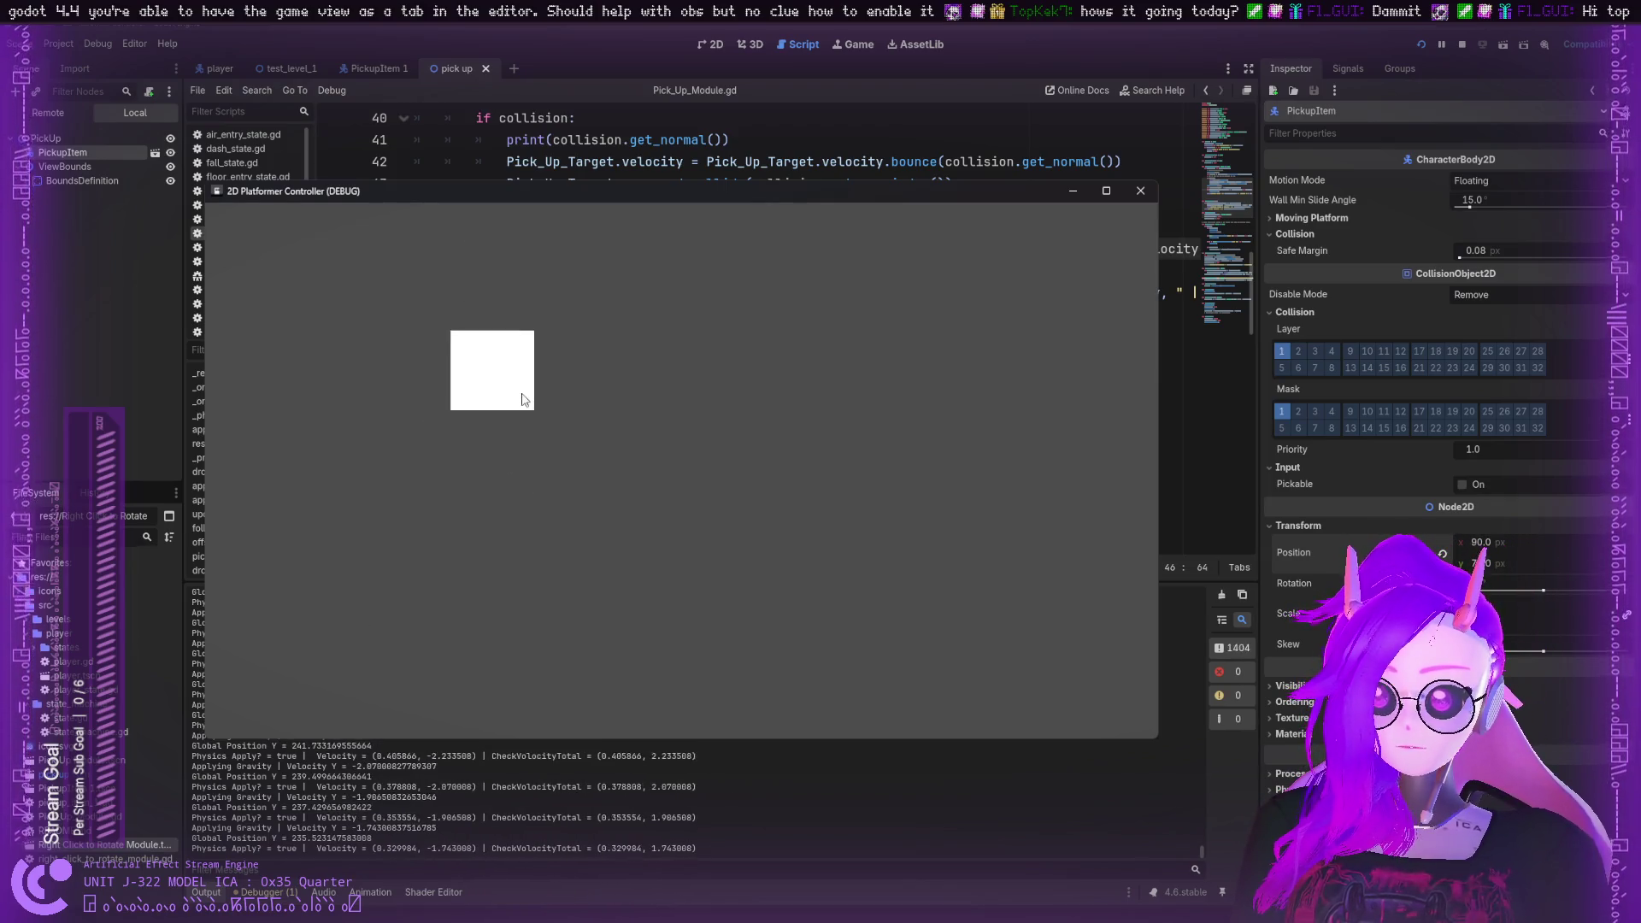
- Toss the square once more, then scroll through the script to the drag code
left_click_drag(496, 684, 656, 659)
scroll(684, 145, "down", 10)
scroll(684, 145, "up", 5)
scroll(684, 145, "up", 15)
scroll(1195, 366, "down", 4)
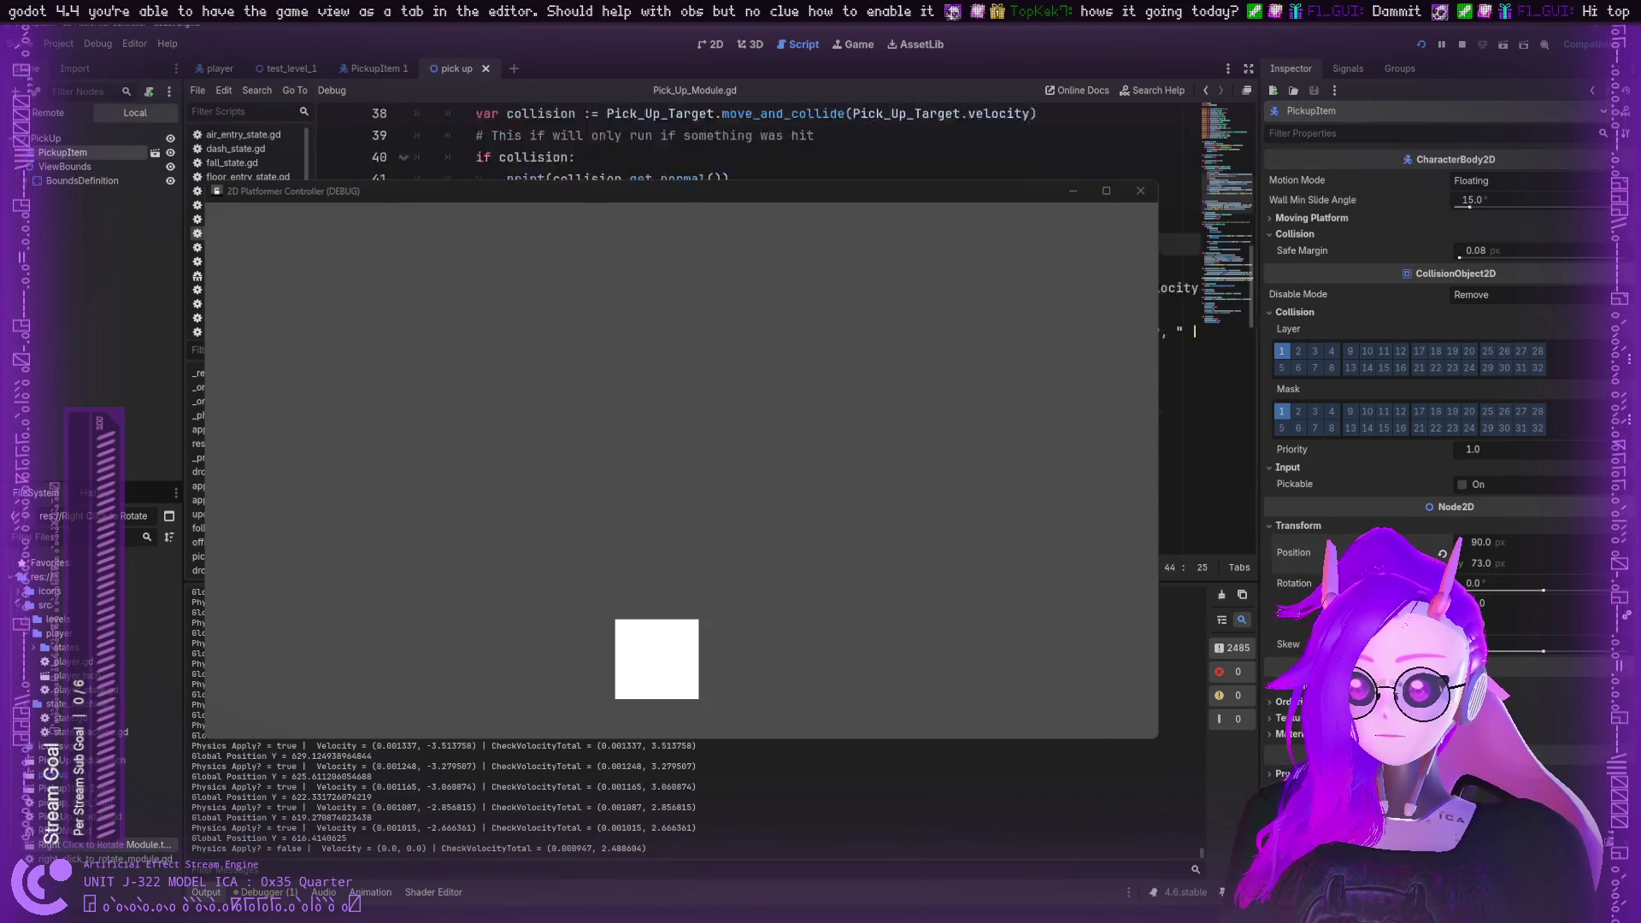
scroll(684, 145, "down", 16)
scroll(684, 145, "up", 2)
scroll(683, 145, "down", 3)
scroll(683, 145, "up", 2)
scroll(684, 145, "up", 1)
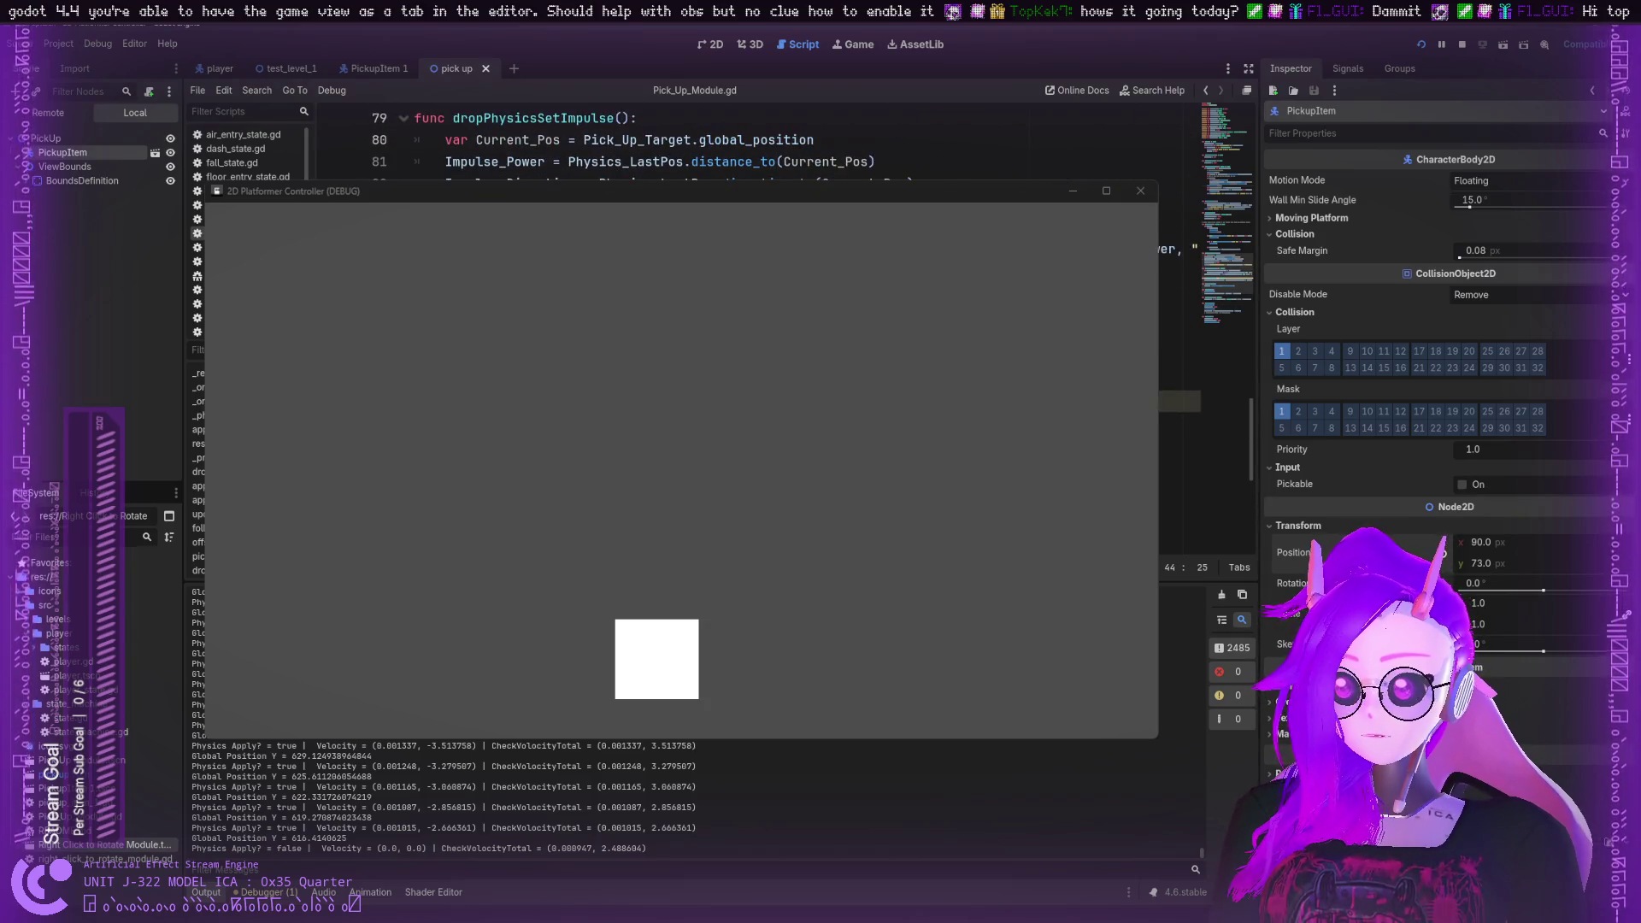
- Open a new line after line 89, trying a paste there and undoing it
left_click(1180, 314)
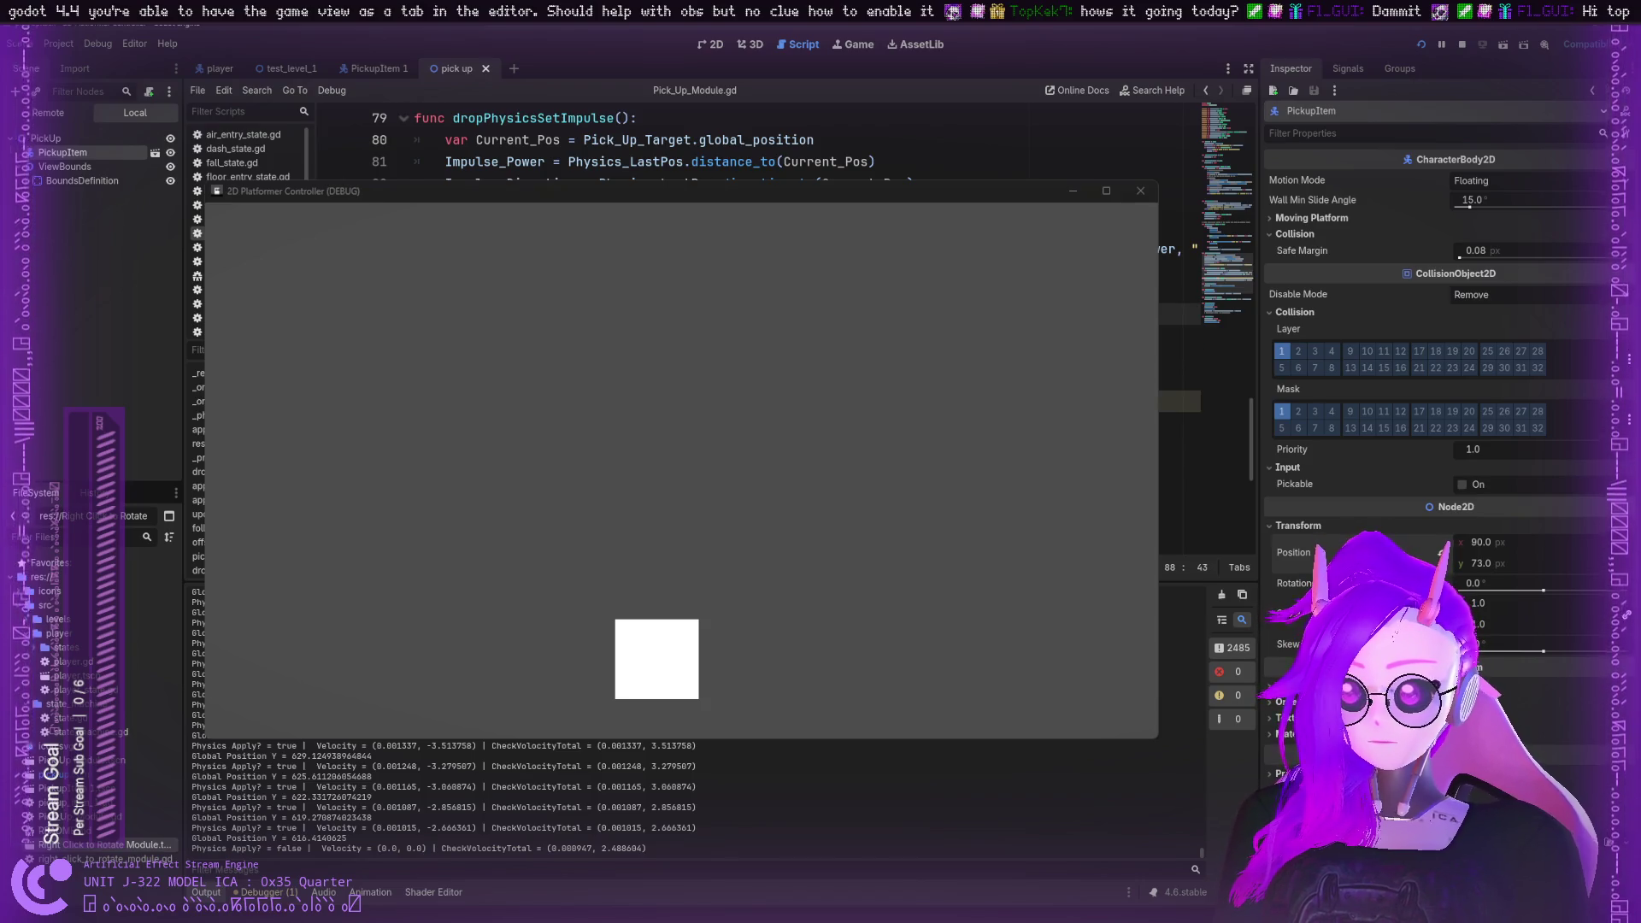
left_click(1180, 336)
left_click(1188, 336)
key("Up")
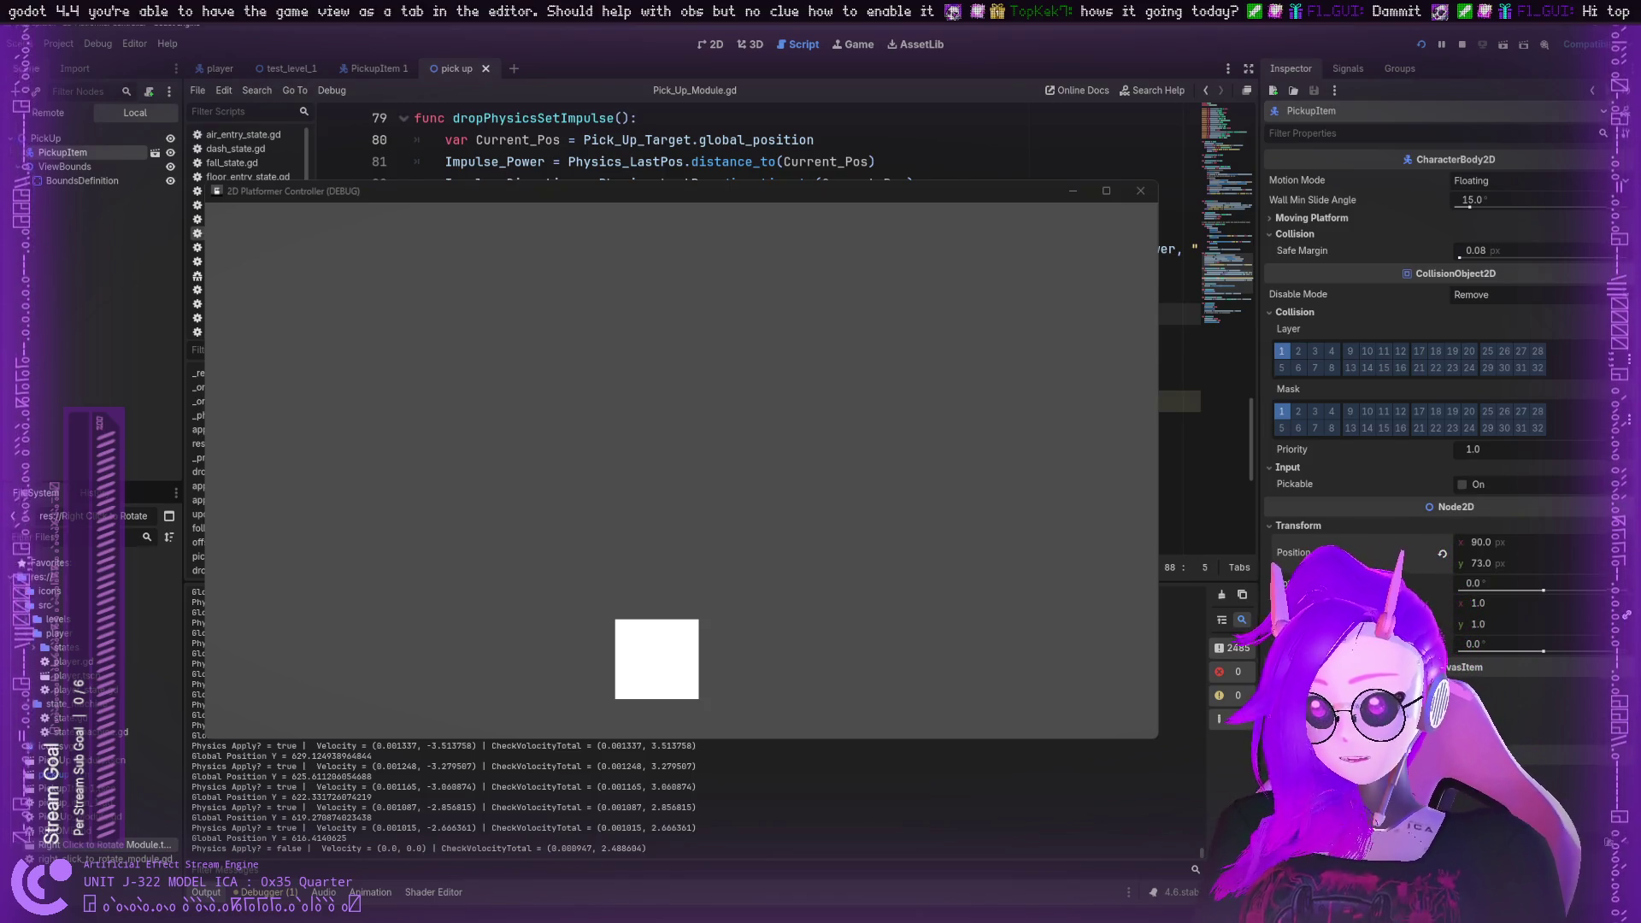
left_click(1161, 341)
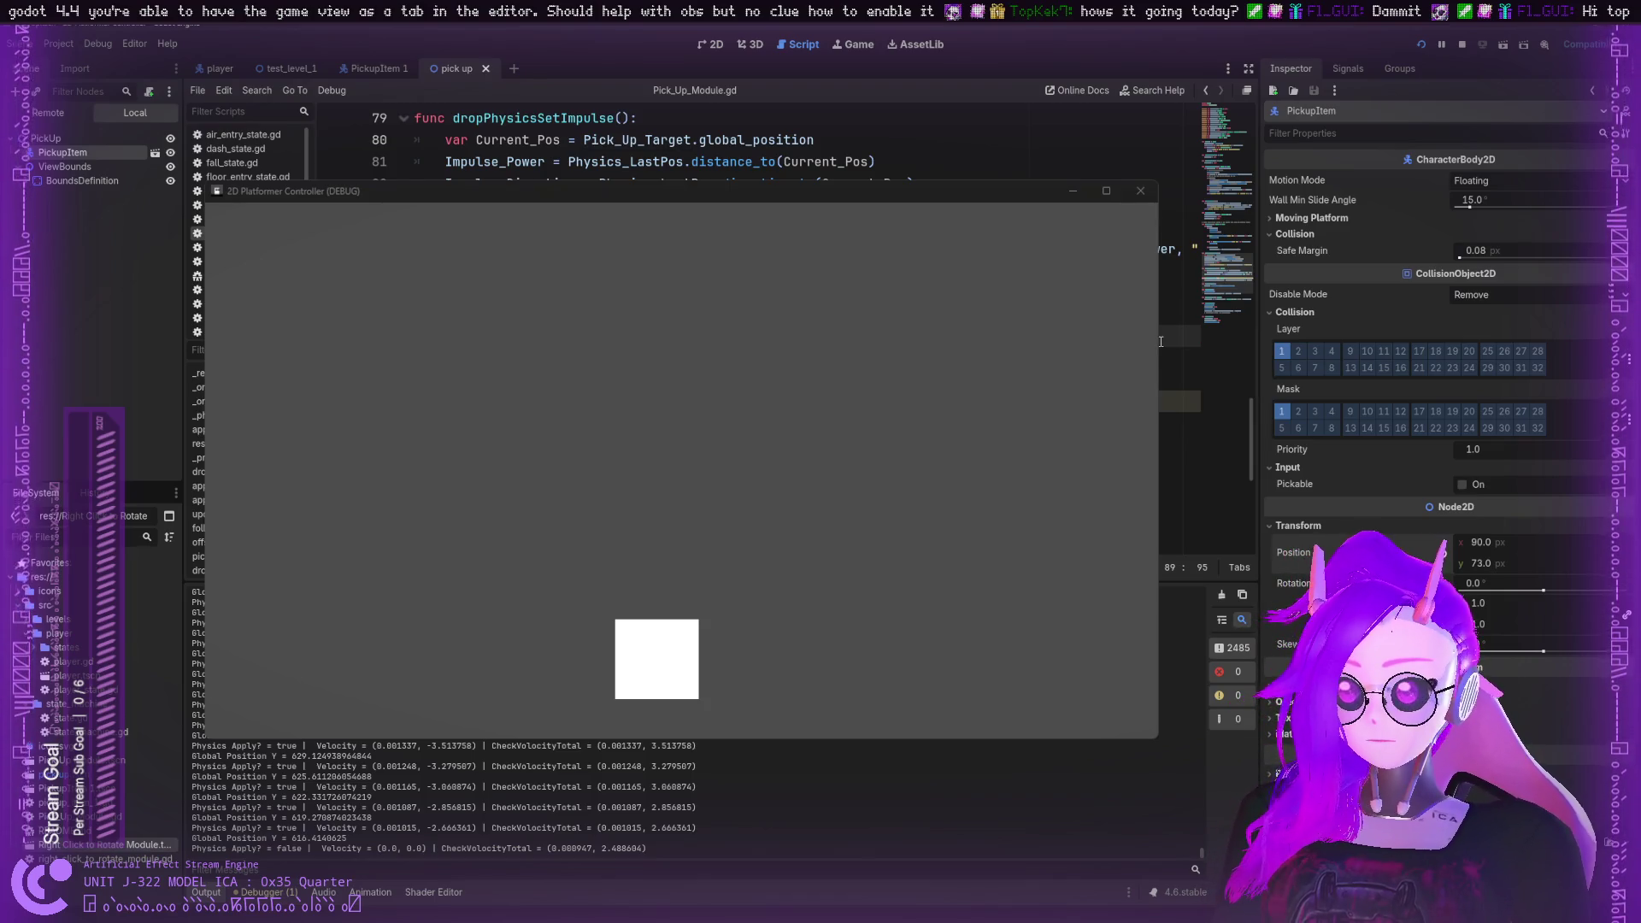
key("Return")
key("ctrl+v")
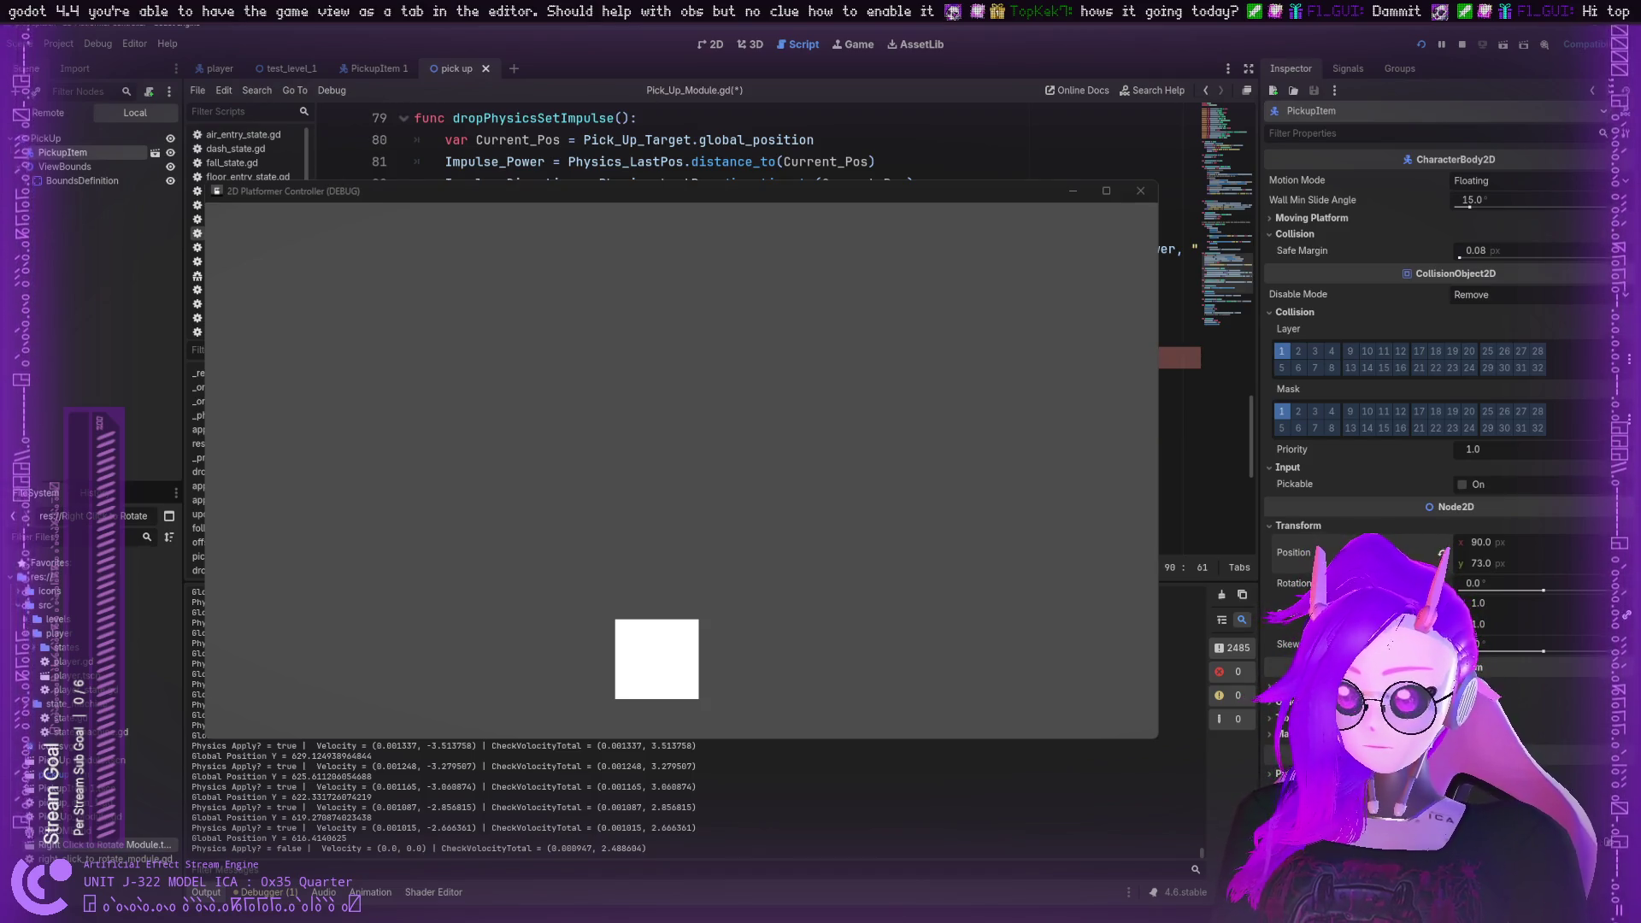
key("ctrl+z")
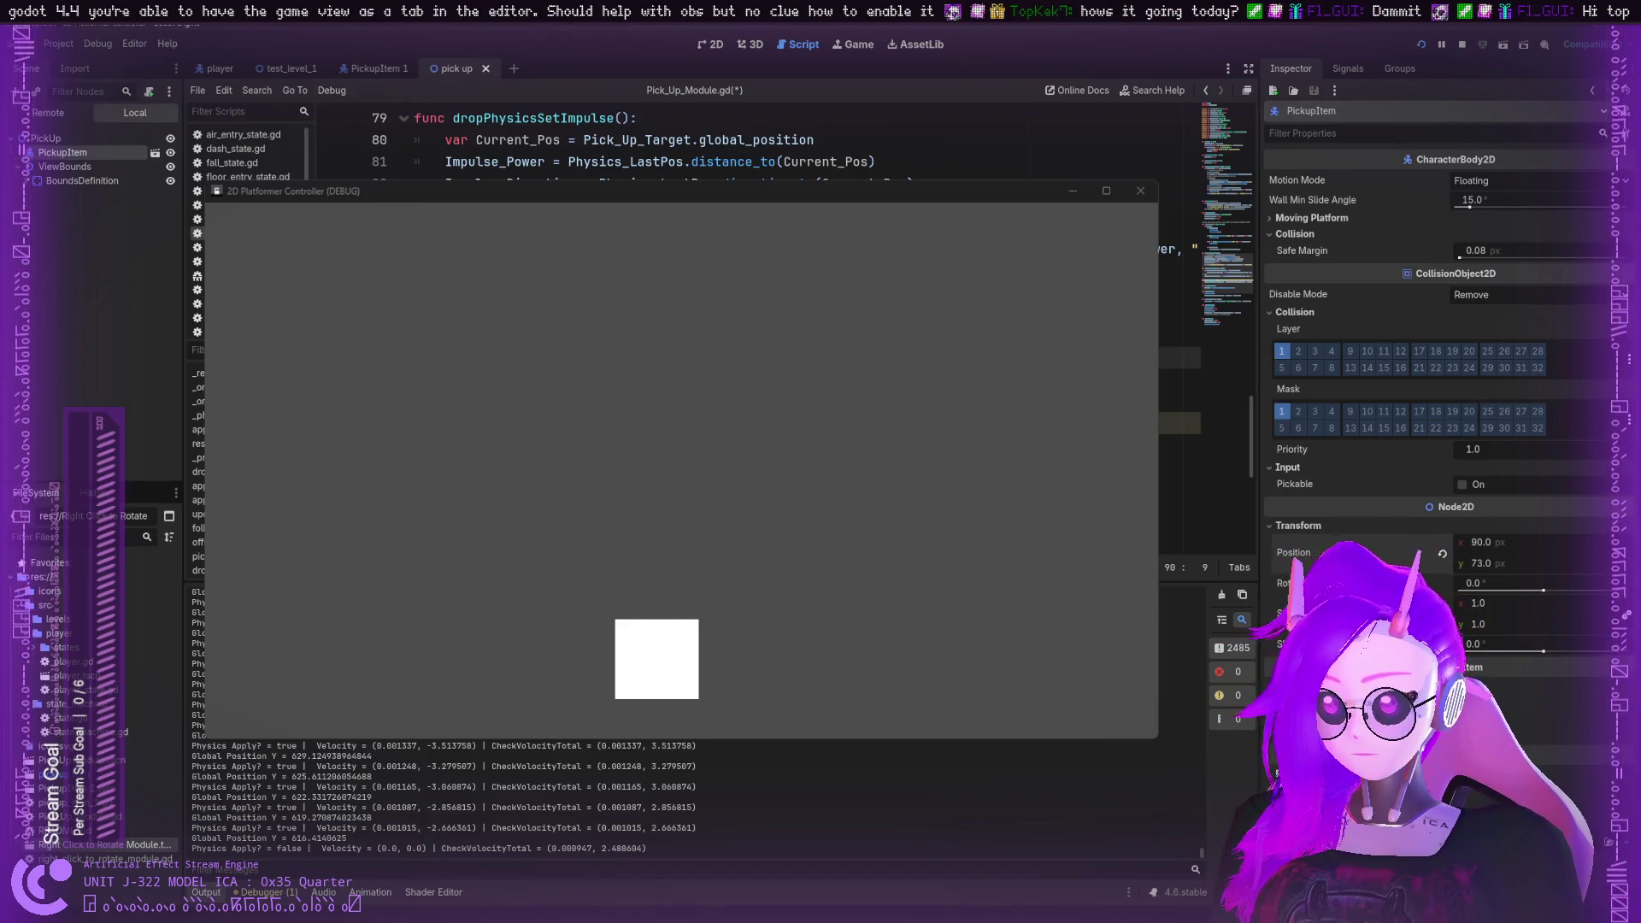
- Add another blank line and move the caret down to line 92
key("Return")
key("Up")
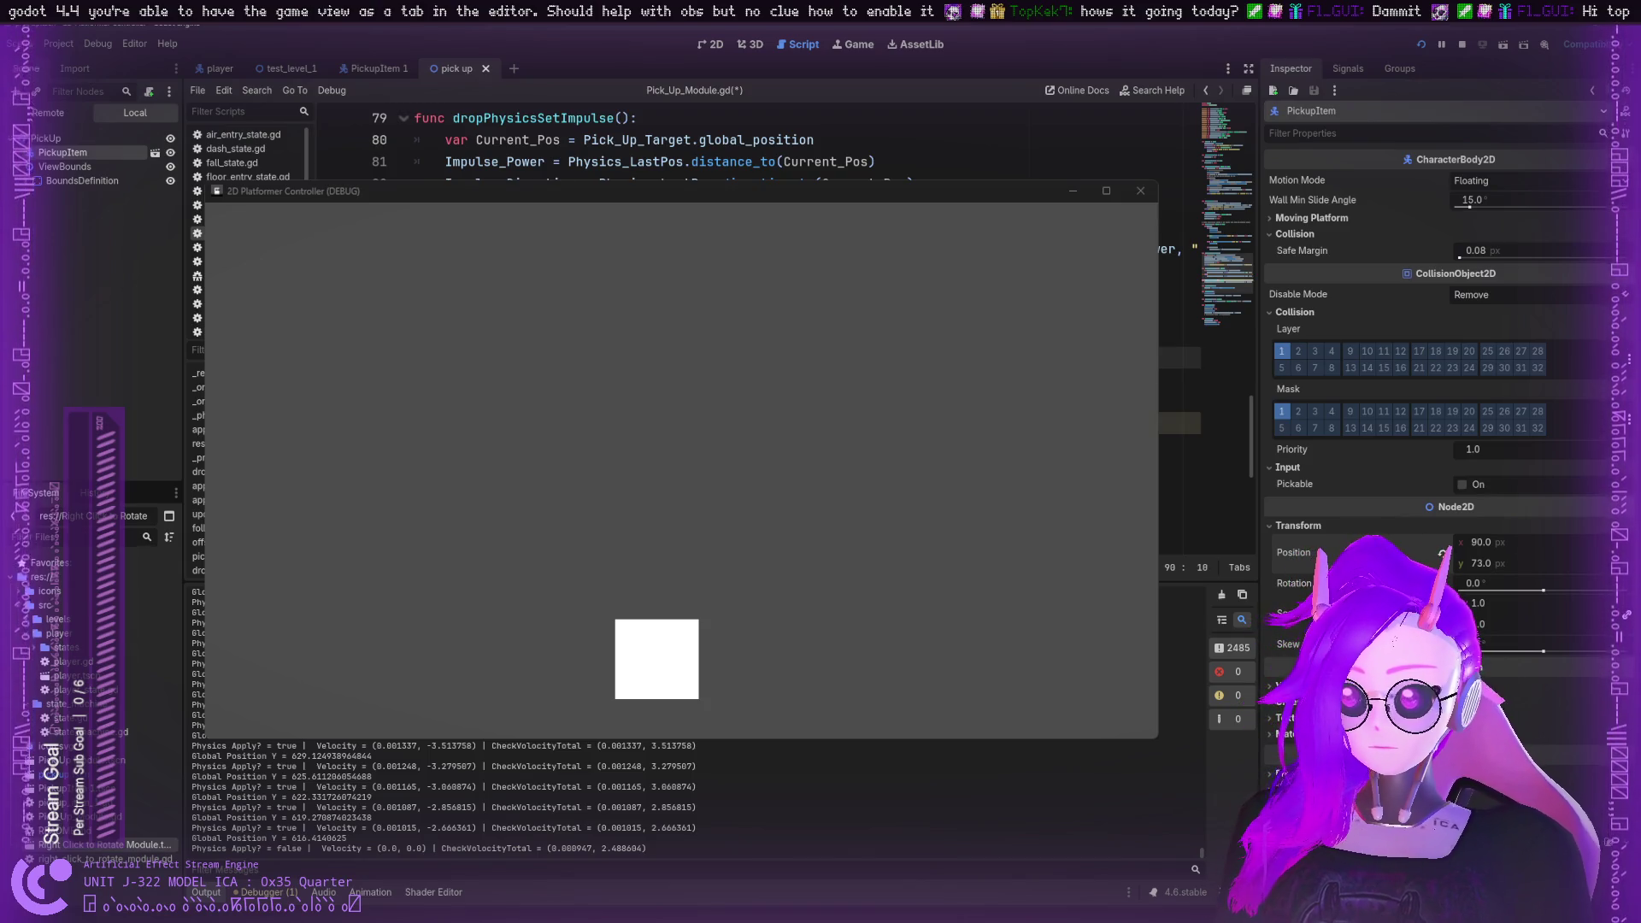
key("Down")
key("End")
key("Up")
key("Up")
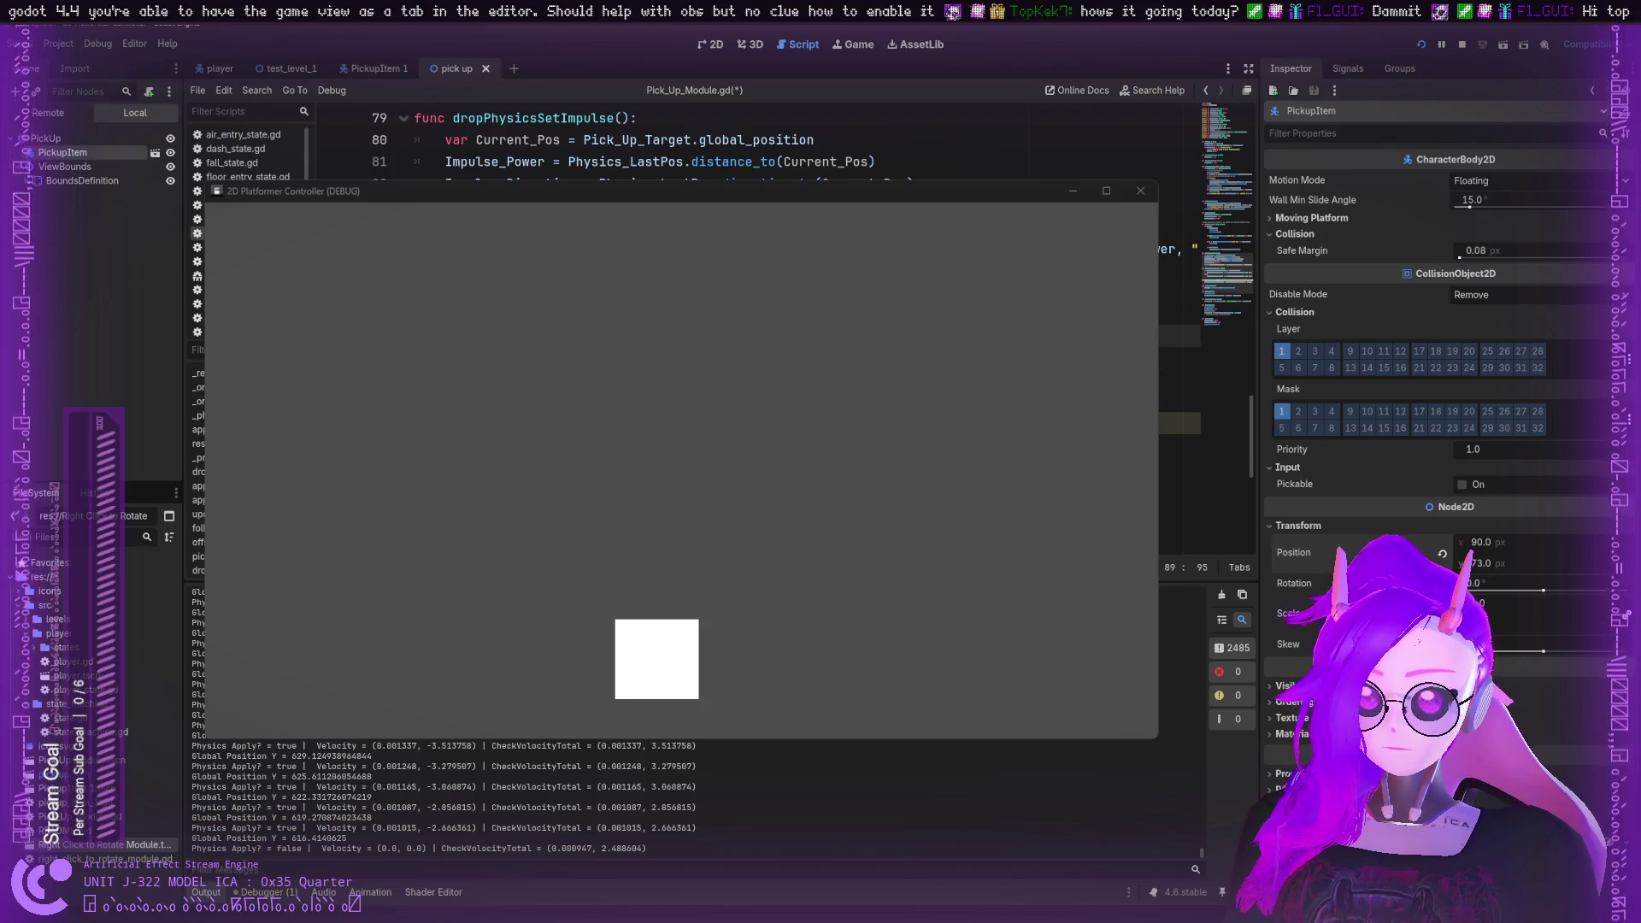
key("Down")
key("End")
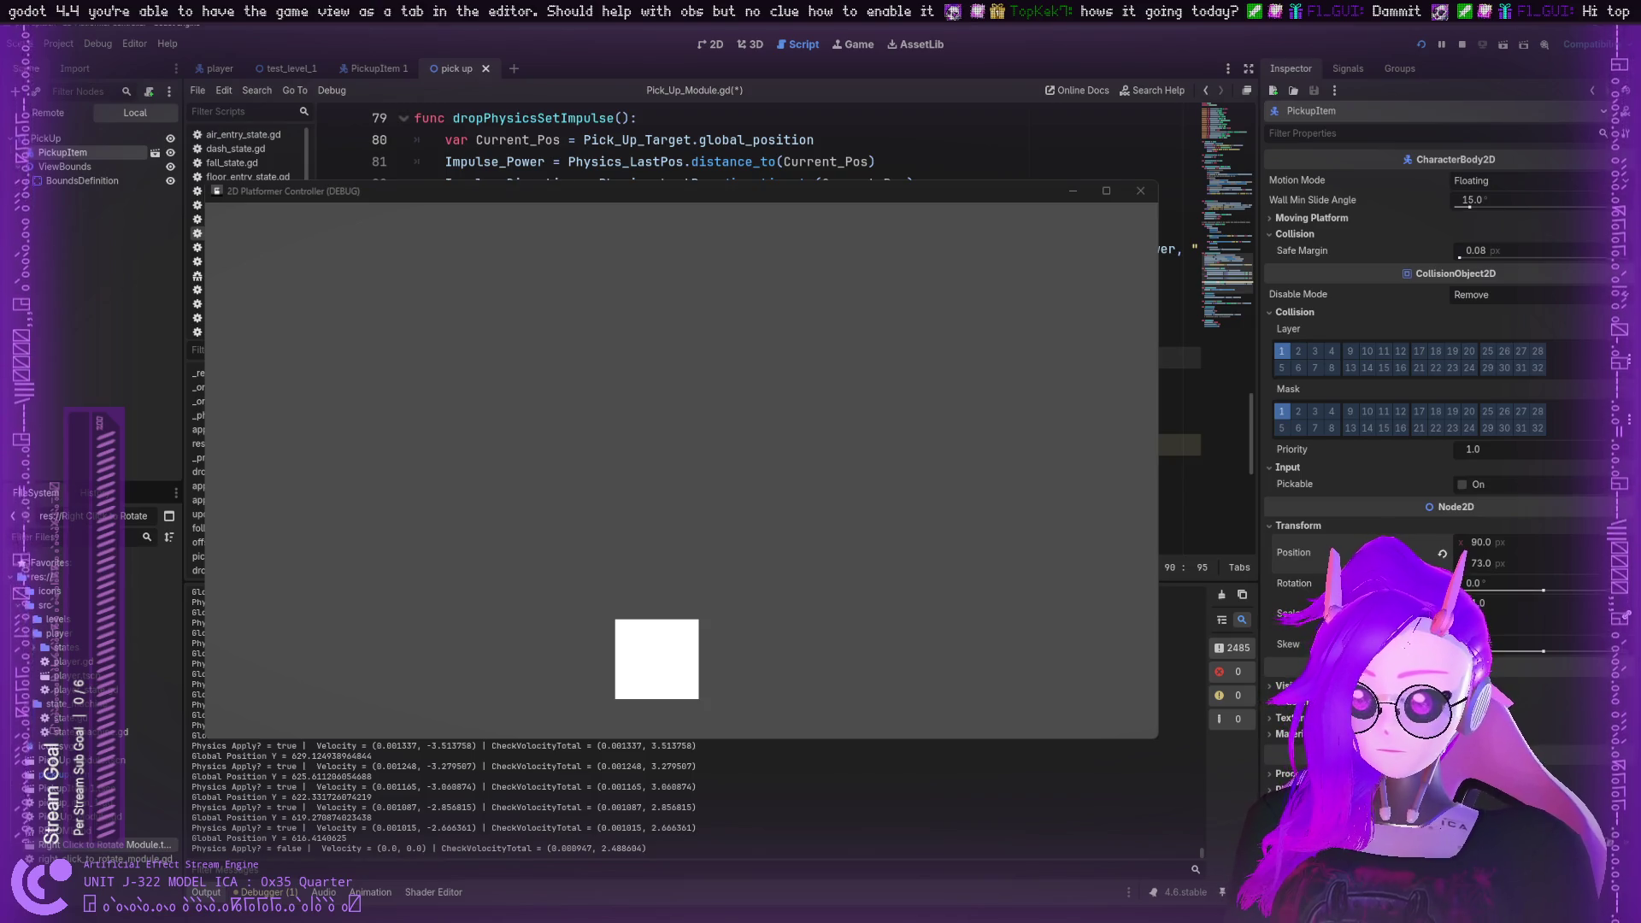
key("Down")
key("Down")
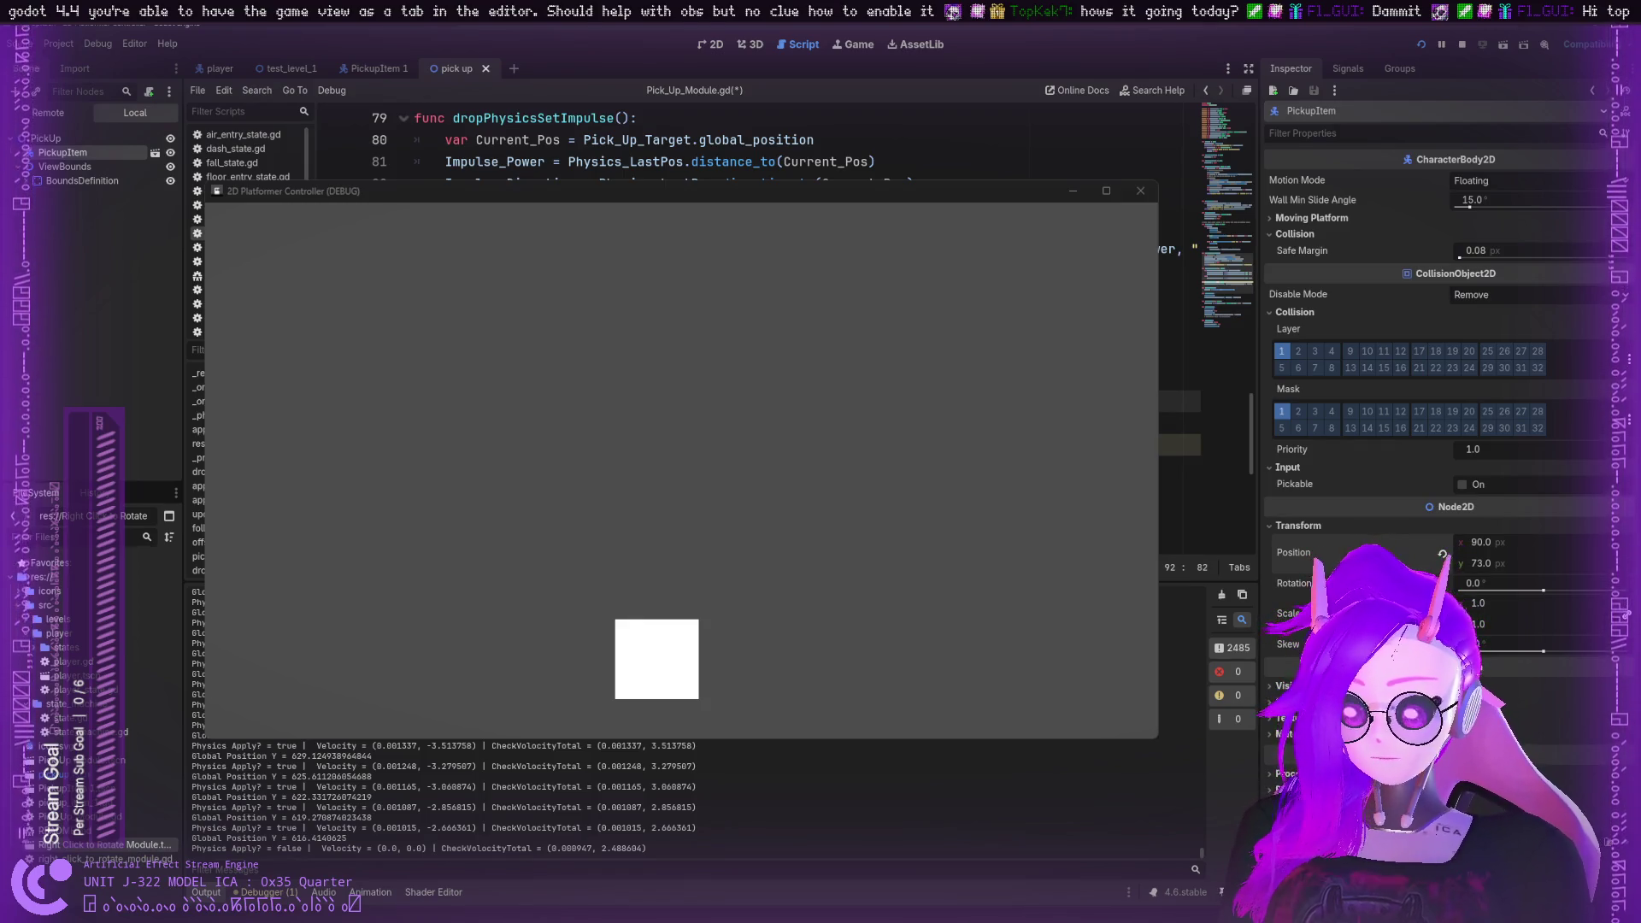
- Complete line 92 with 'Impuls' and the missing ')', save, and rerun the game
type("Impuls")
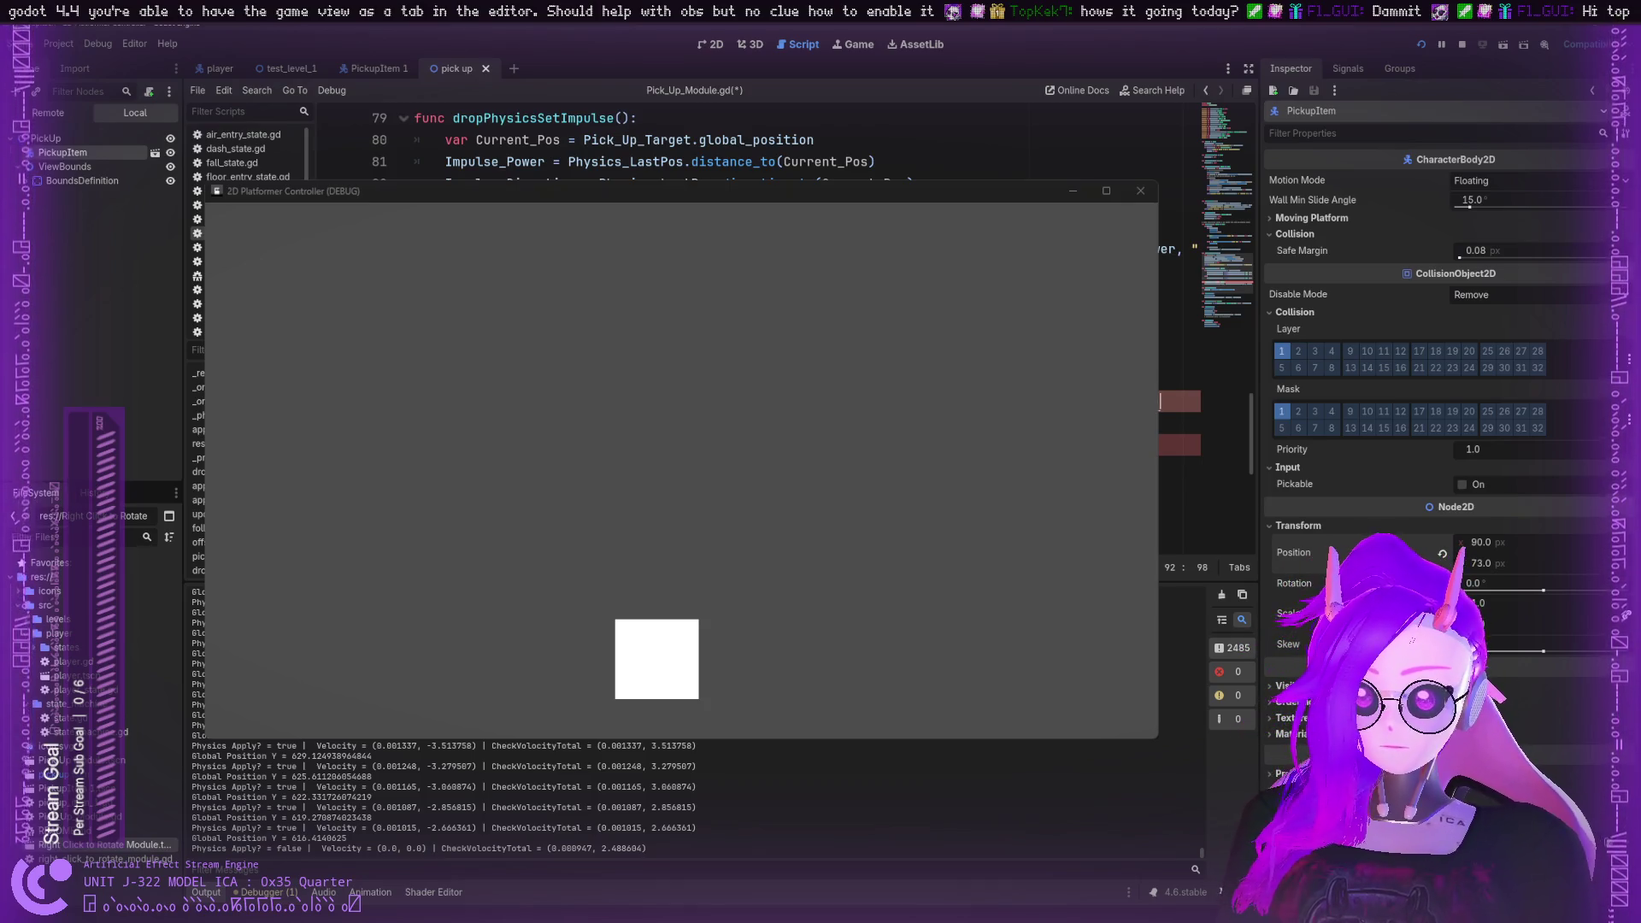
type(")")
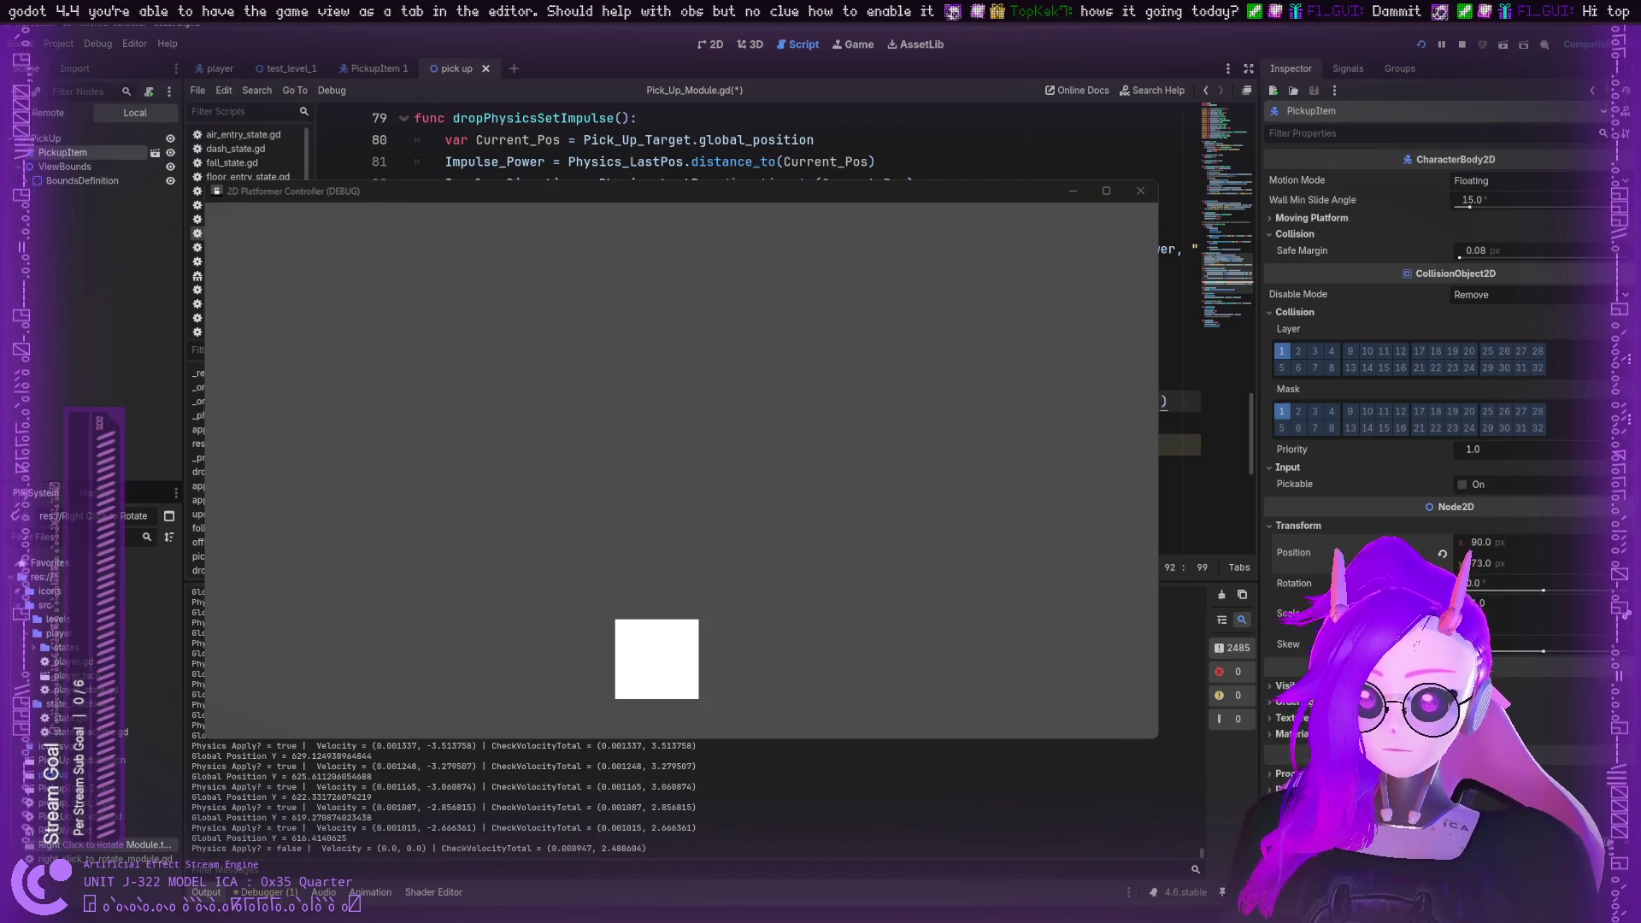
key("Down")
key("Down")
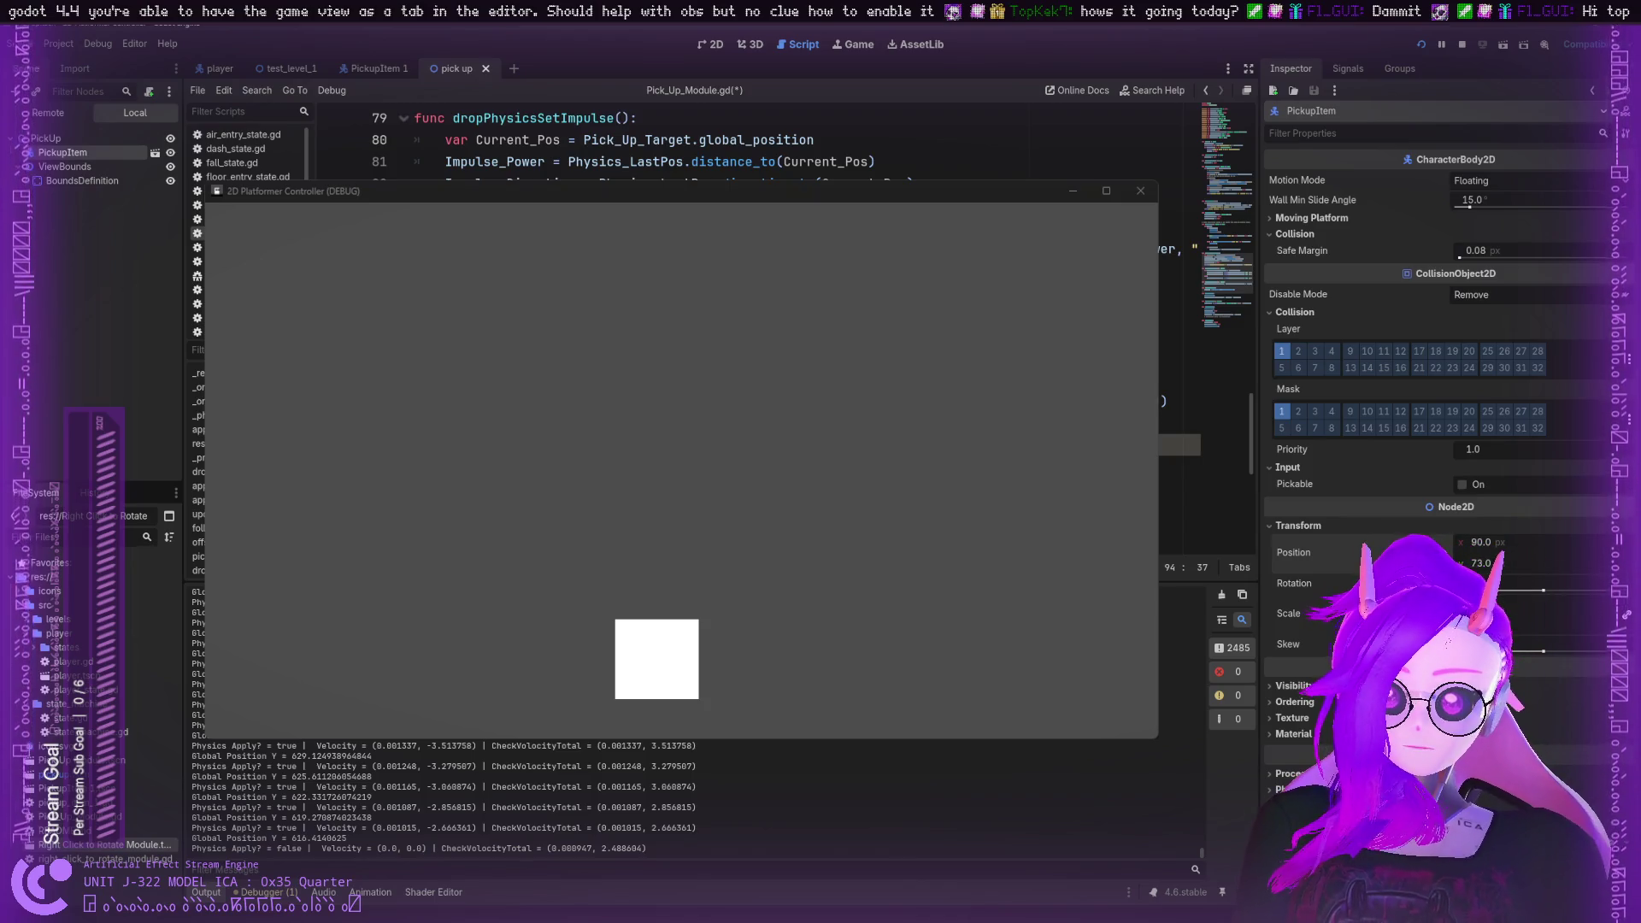
left_click(1179, 401)
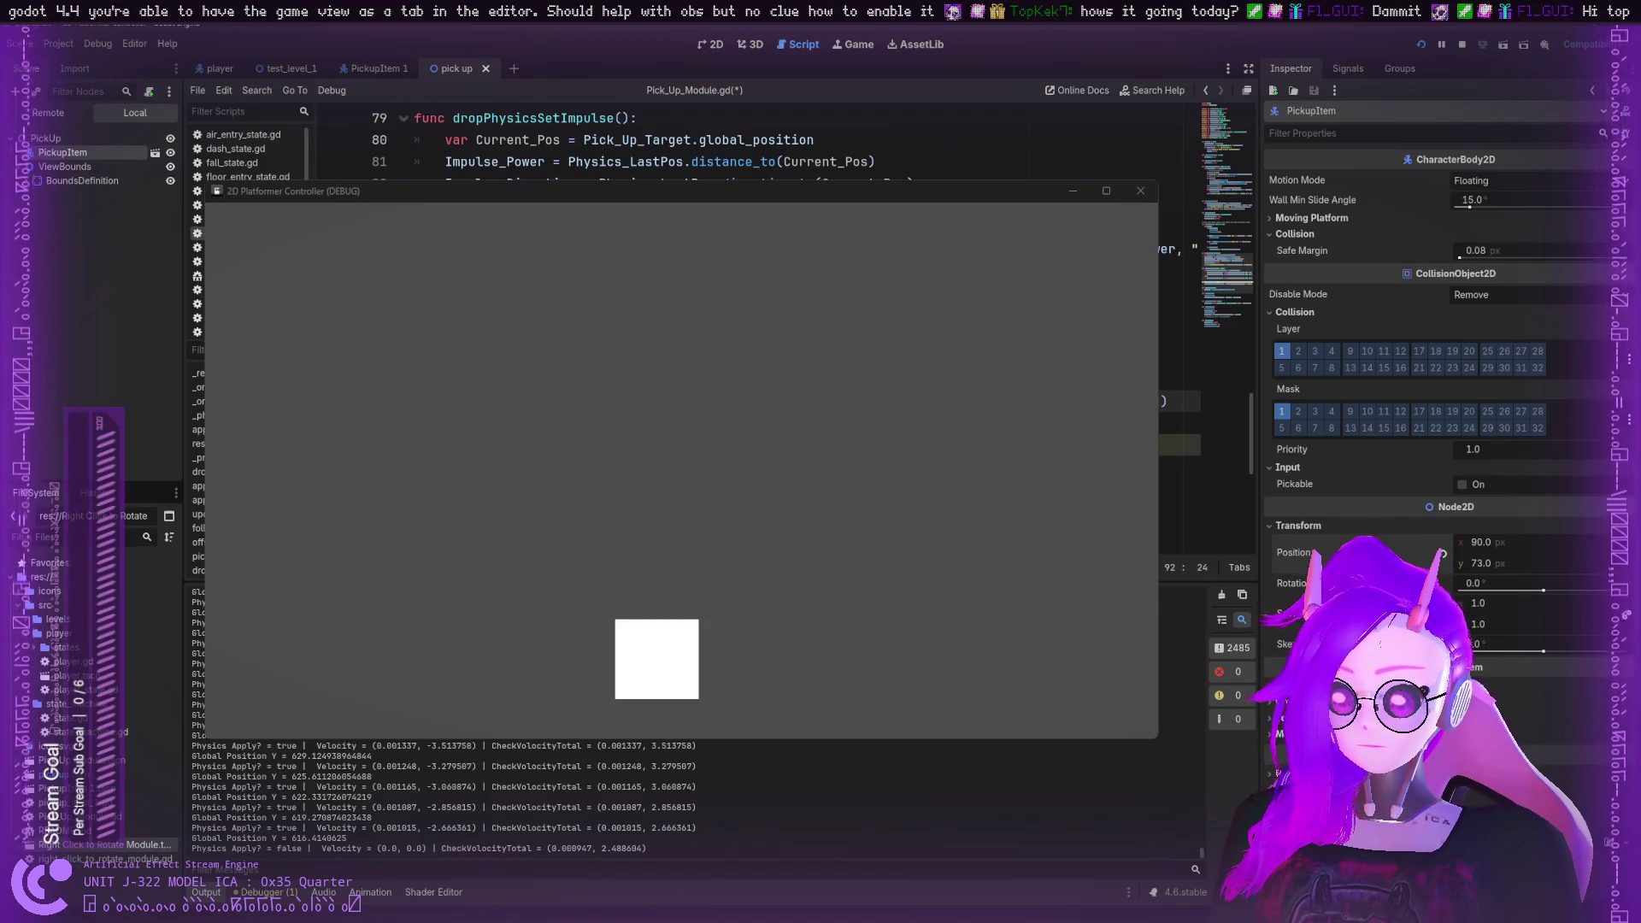
key("ctrl+s")
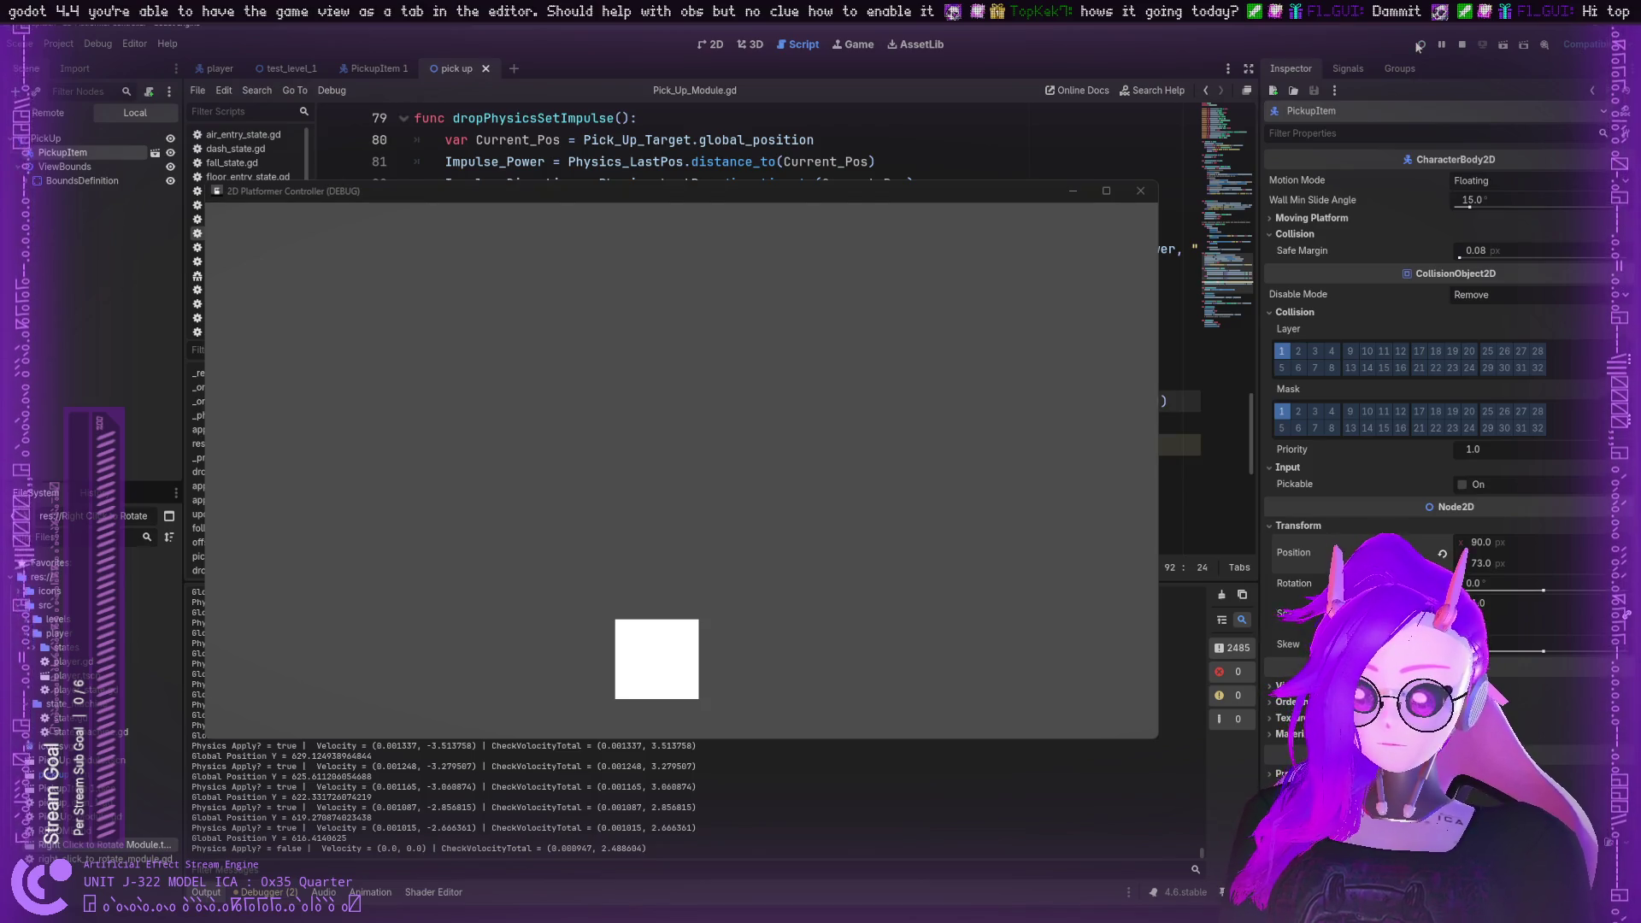
left_click(1419, 44)
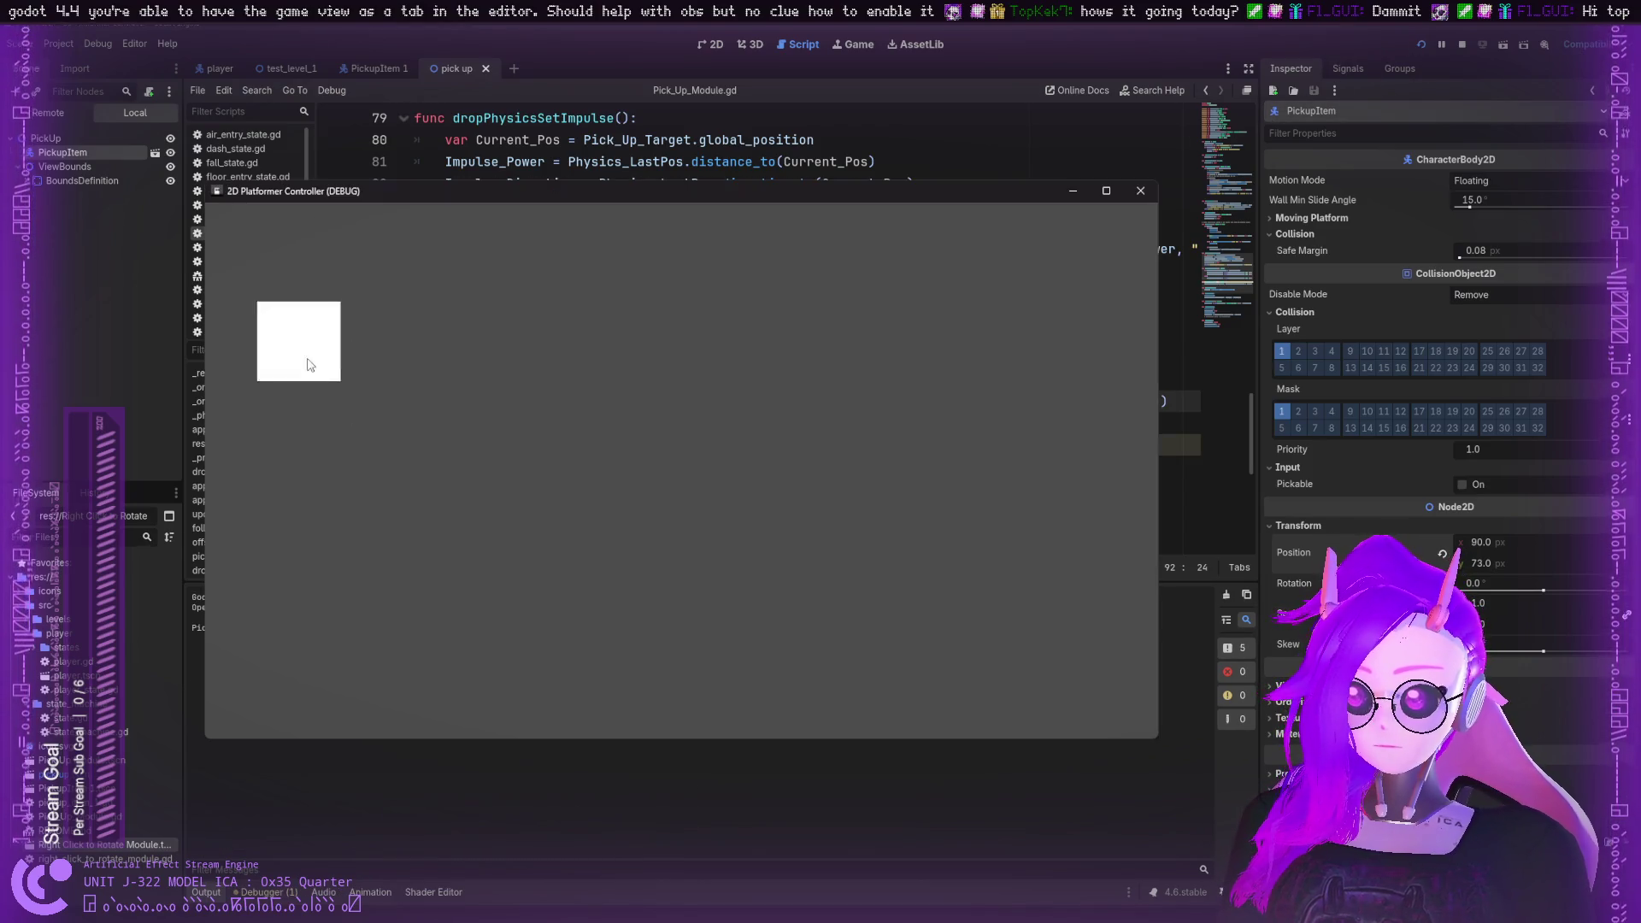
- Throw the white square up-right, left and across the window, letting it fall each time
mouse_move(311, 365)
left_mouse_down()
mouse_move(578, 322)
mouse_move(586, 340)
mouse_move(554, 391)
left_mouse_up()
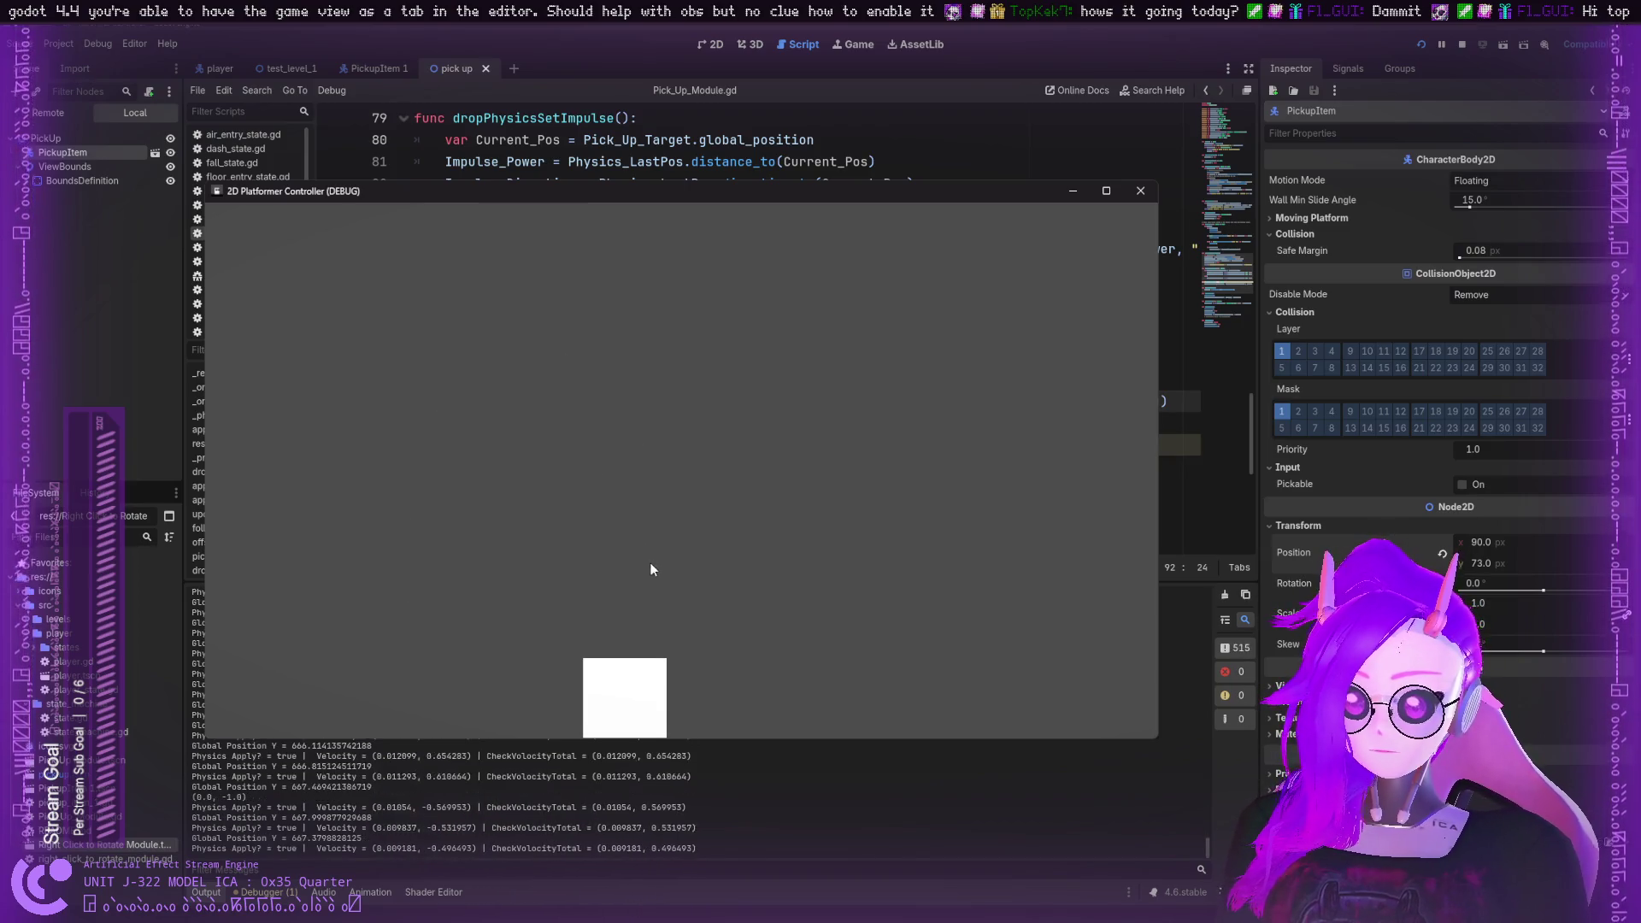
mouse_move(640, 671)
left_mouse_down()
mouse_move(364, 675)
mouse_move(740, 357)
left_mouse_up()
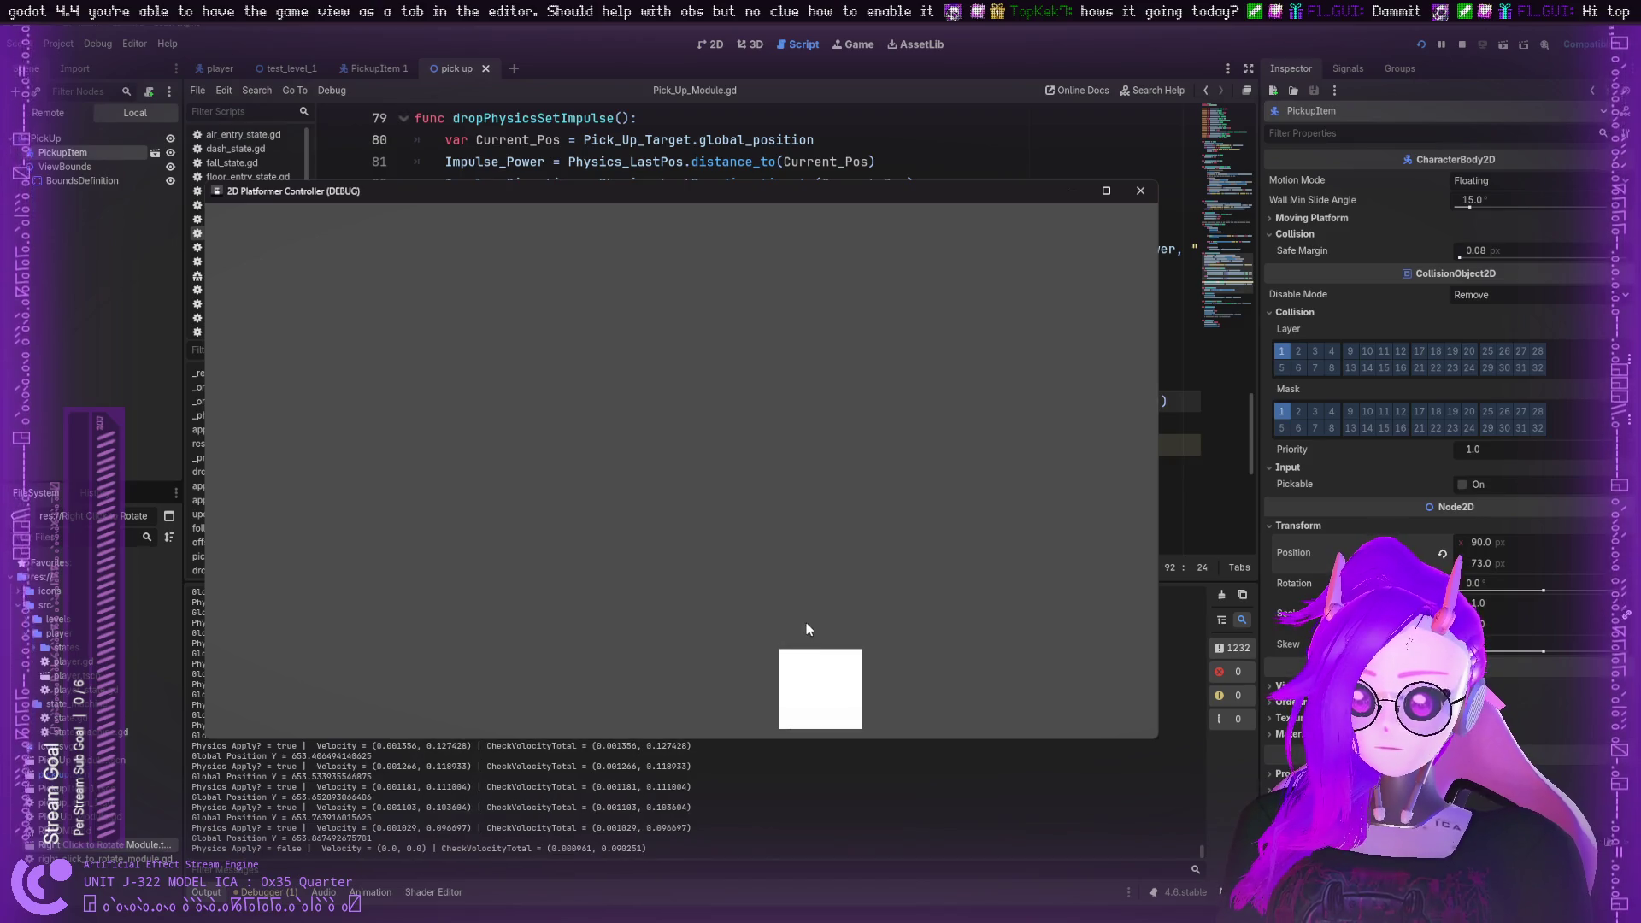
mouse_move(825, 677)
left_mouse_down()
mouse_move(674, 210)
mouse_move(571, 403)
left_mouse_up()
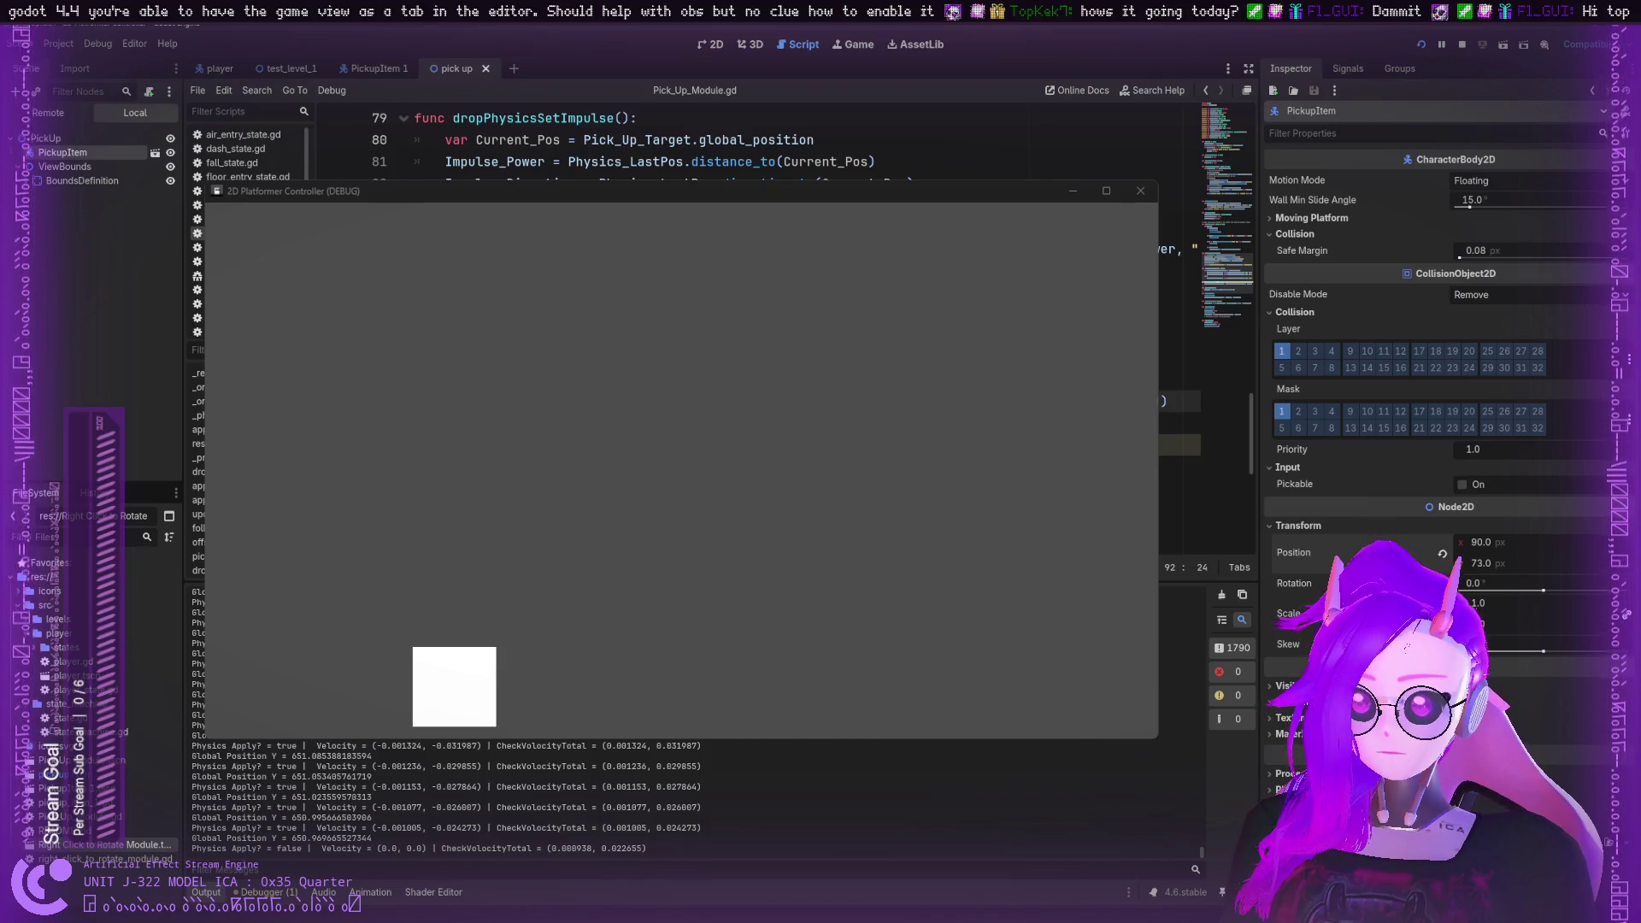
left_click_drag(455, 663, 597, 213)
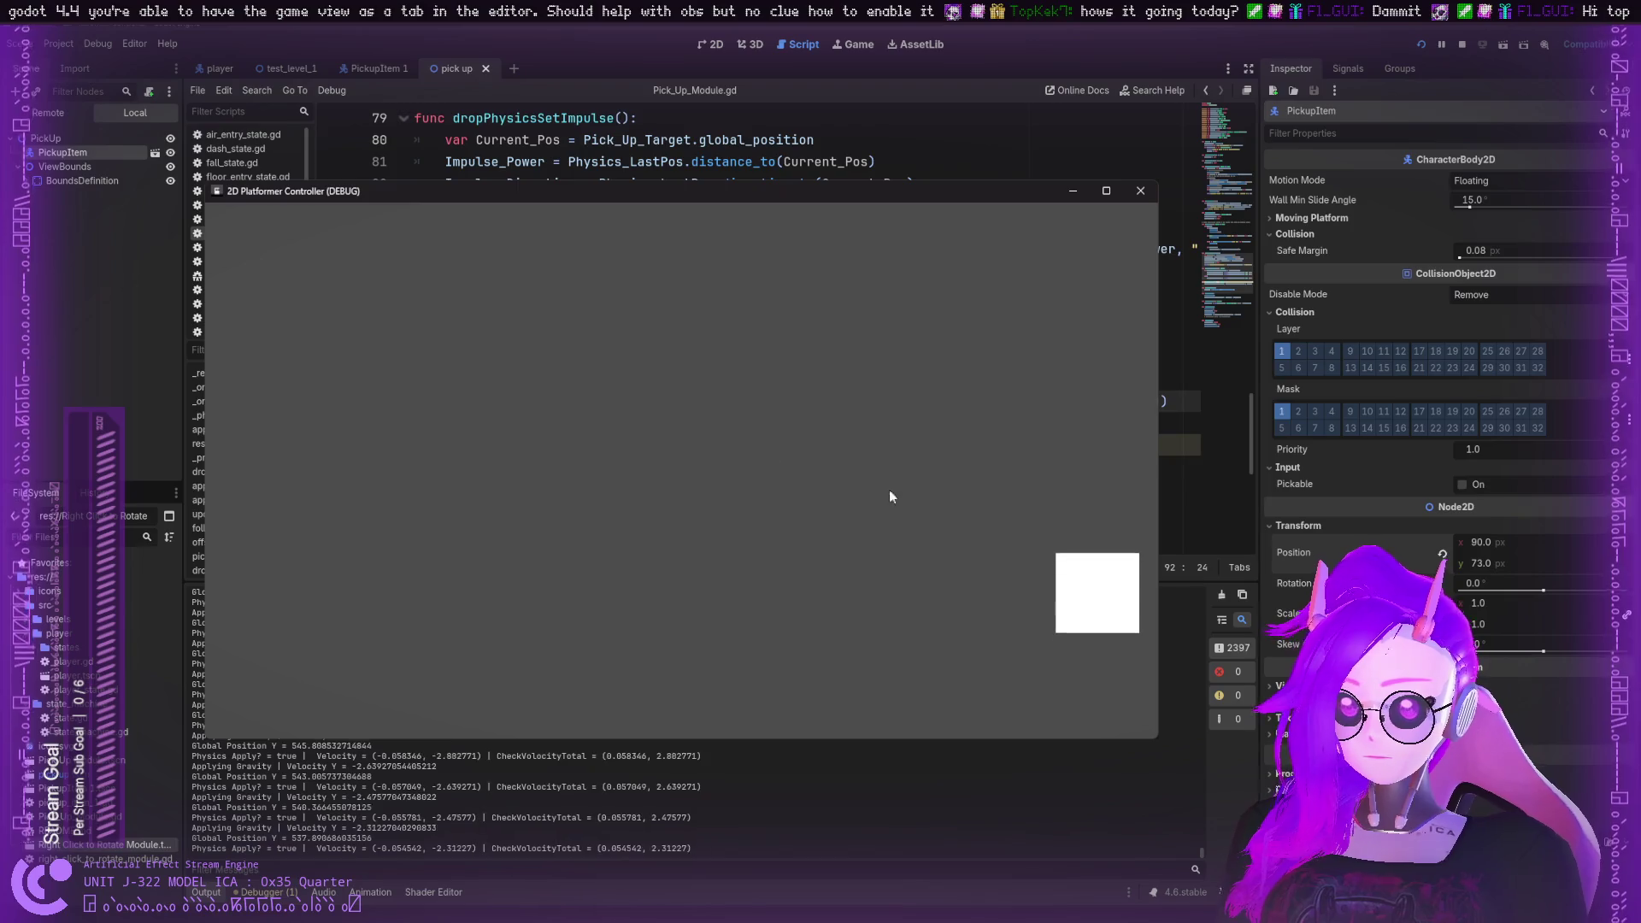
mouse_move(1091, 675)
left_mouse_down()
mouse_move(838, 516)
mouse_move(709, 538)
left_mouse_up()
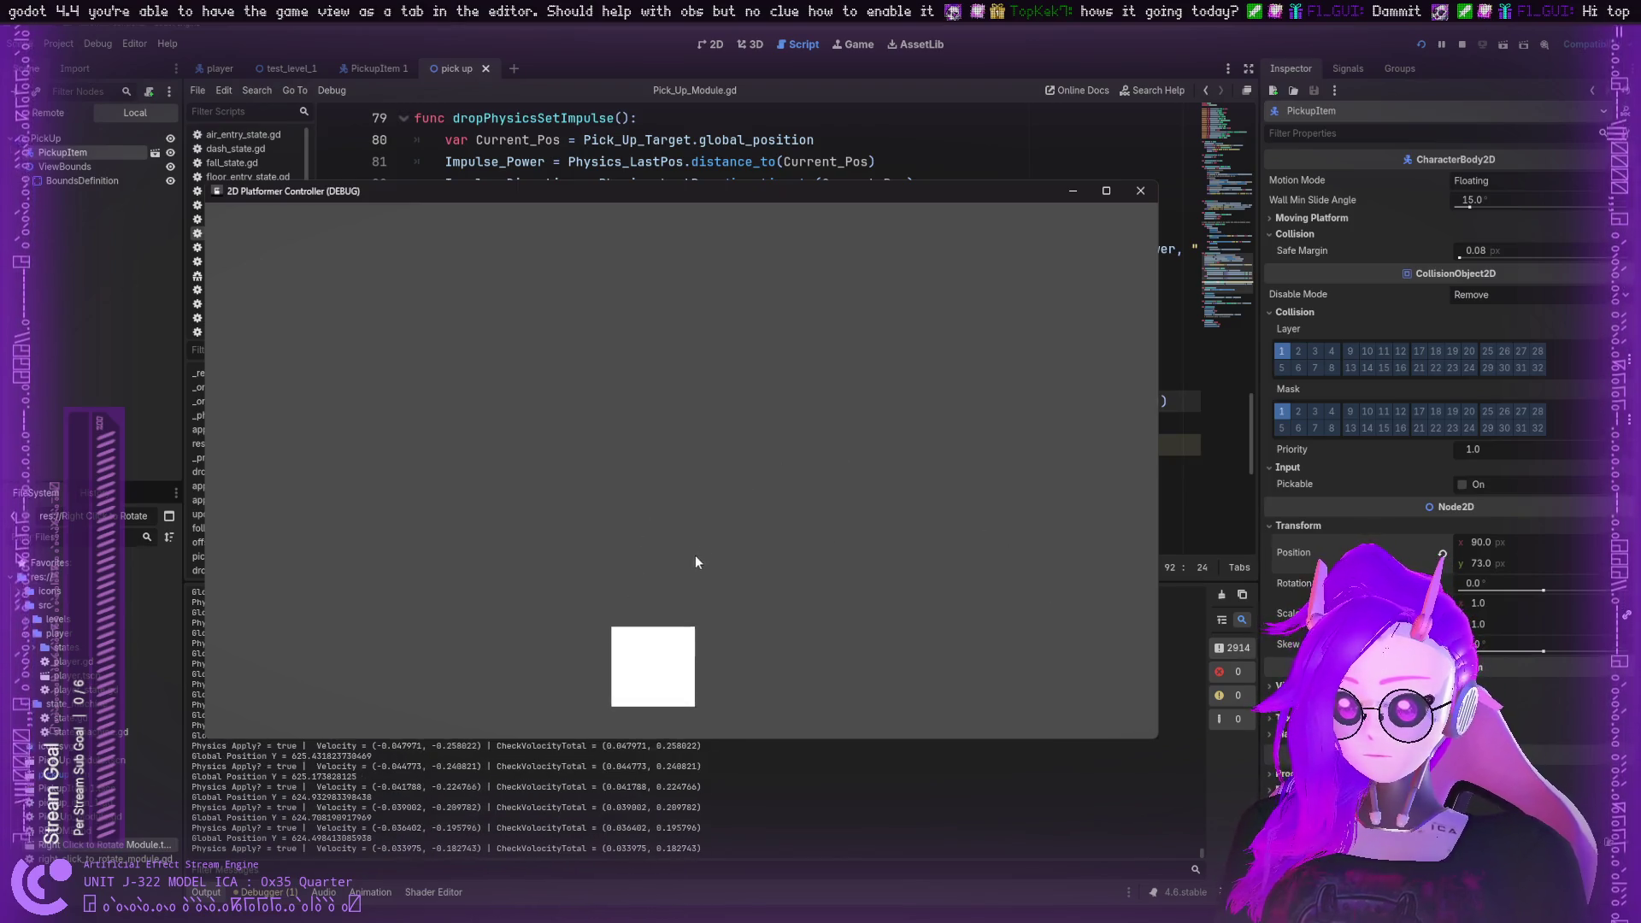
- Repeatedly lift the square off the floor and release it to watch it fall back
mouse_move(684, 654)
left_mouse_down()
mouse_move(930, 601)
mouse_move(711, 501)
left_mouse_up()
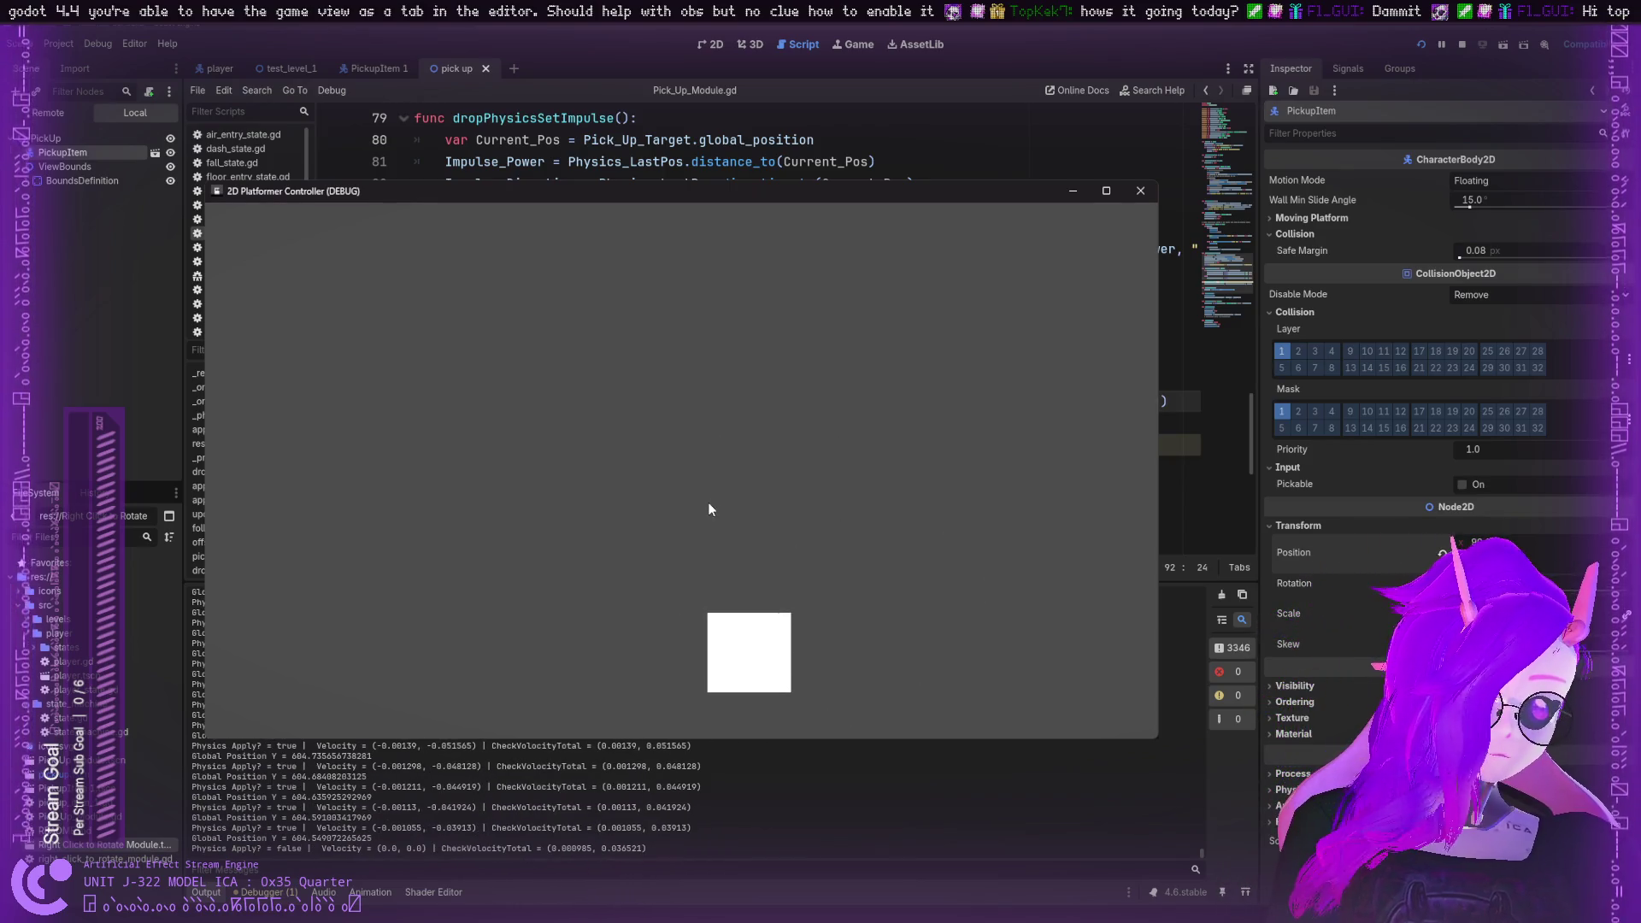
mouse_move(722, 630)
left_mouse_down()
mouse_move(843, 718)
mouse_move(714, 542)
mouse_move(709, 560)
left_mouse_up()
mouse_move(710, 684)
left_mouse_down()
mouse_move(747, 575)
mouse_move(472, 524)
left_mouse_up()
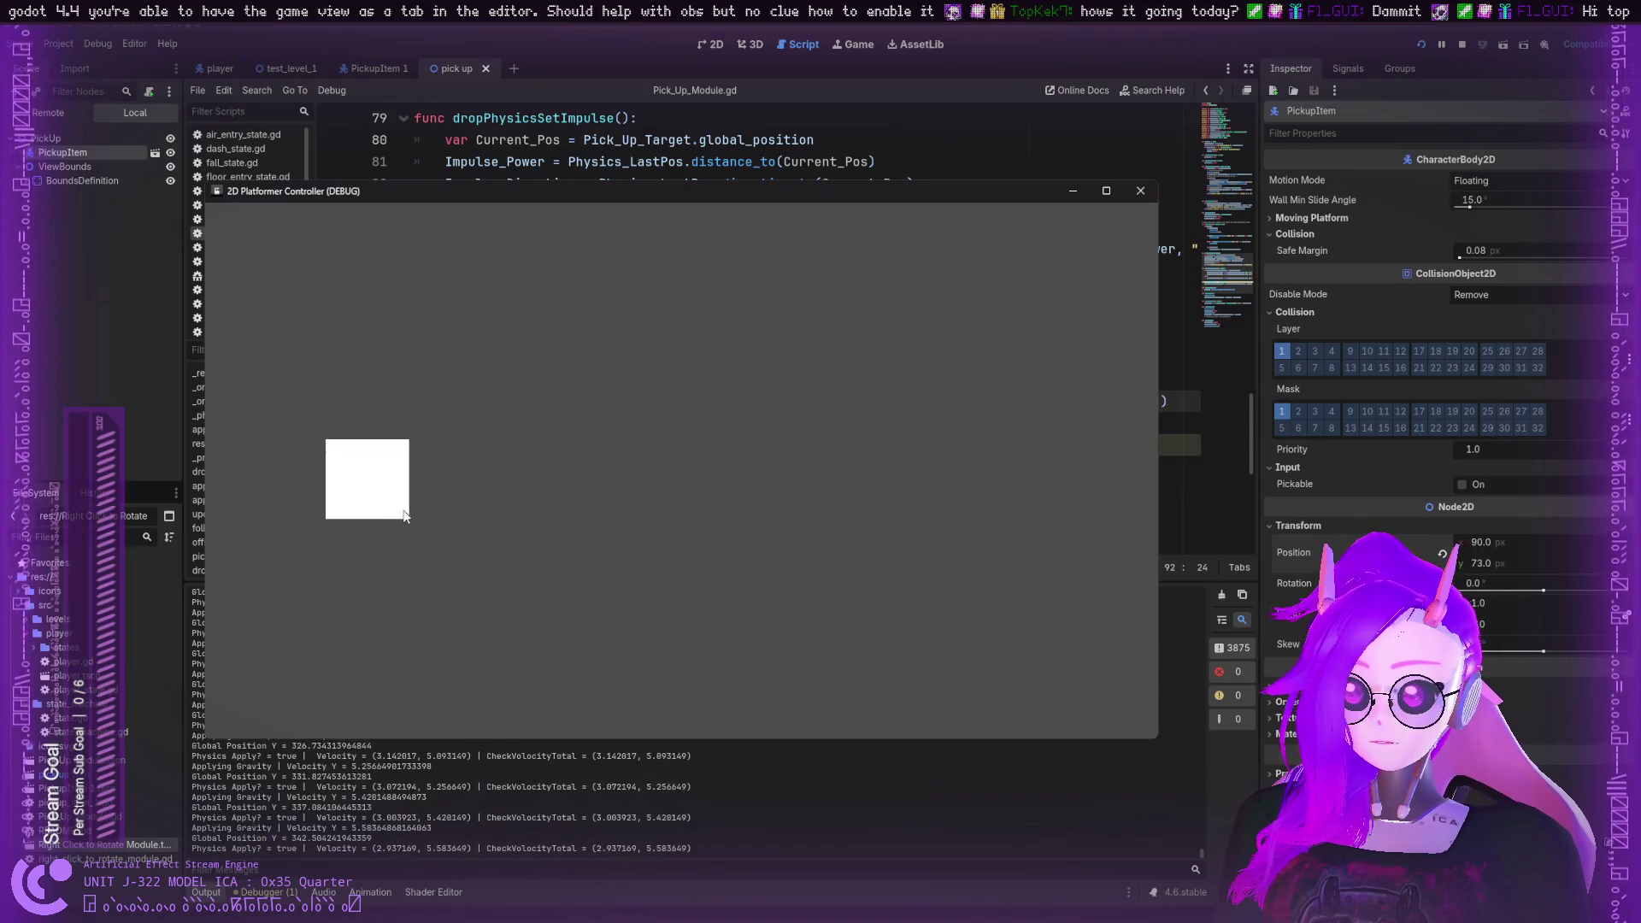
mouse_move(425, 653)
left_mouse_down()
mouse_move(337, 683)
mouse_move(433, 402)
mouse_move(425, 437)
left_mouse_up()
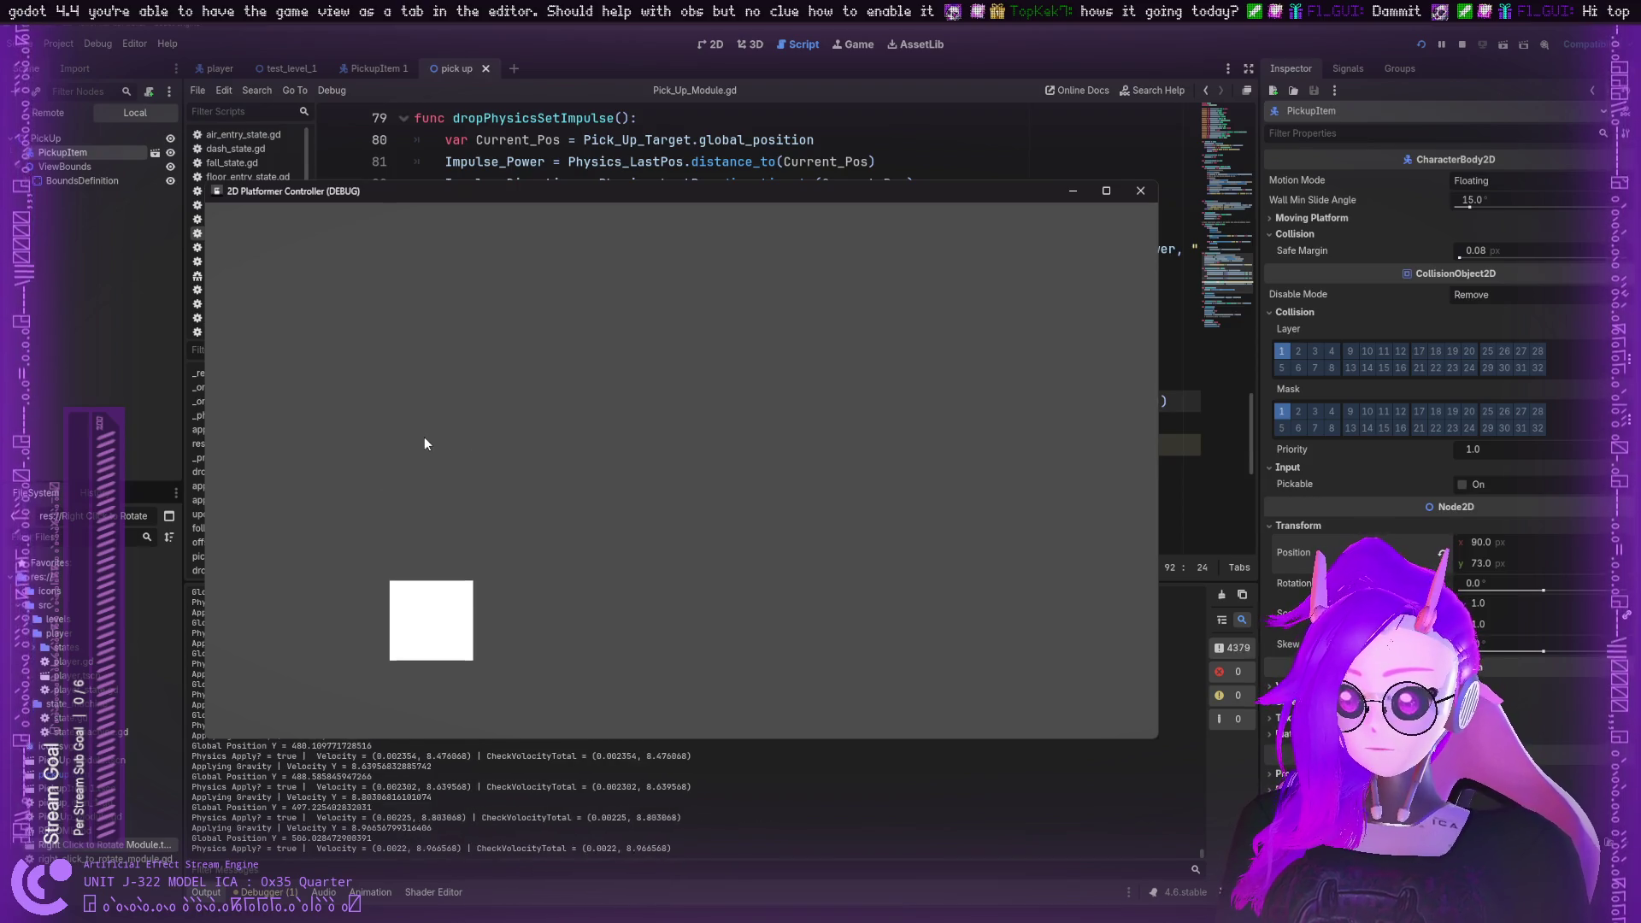
left_click_drag(448, 699, 441, 341)
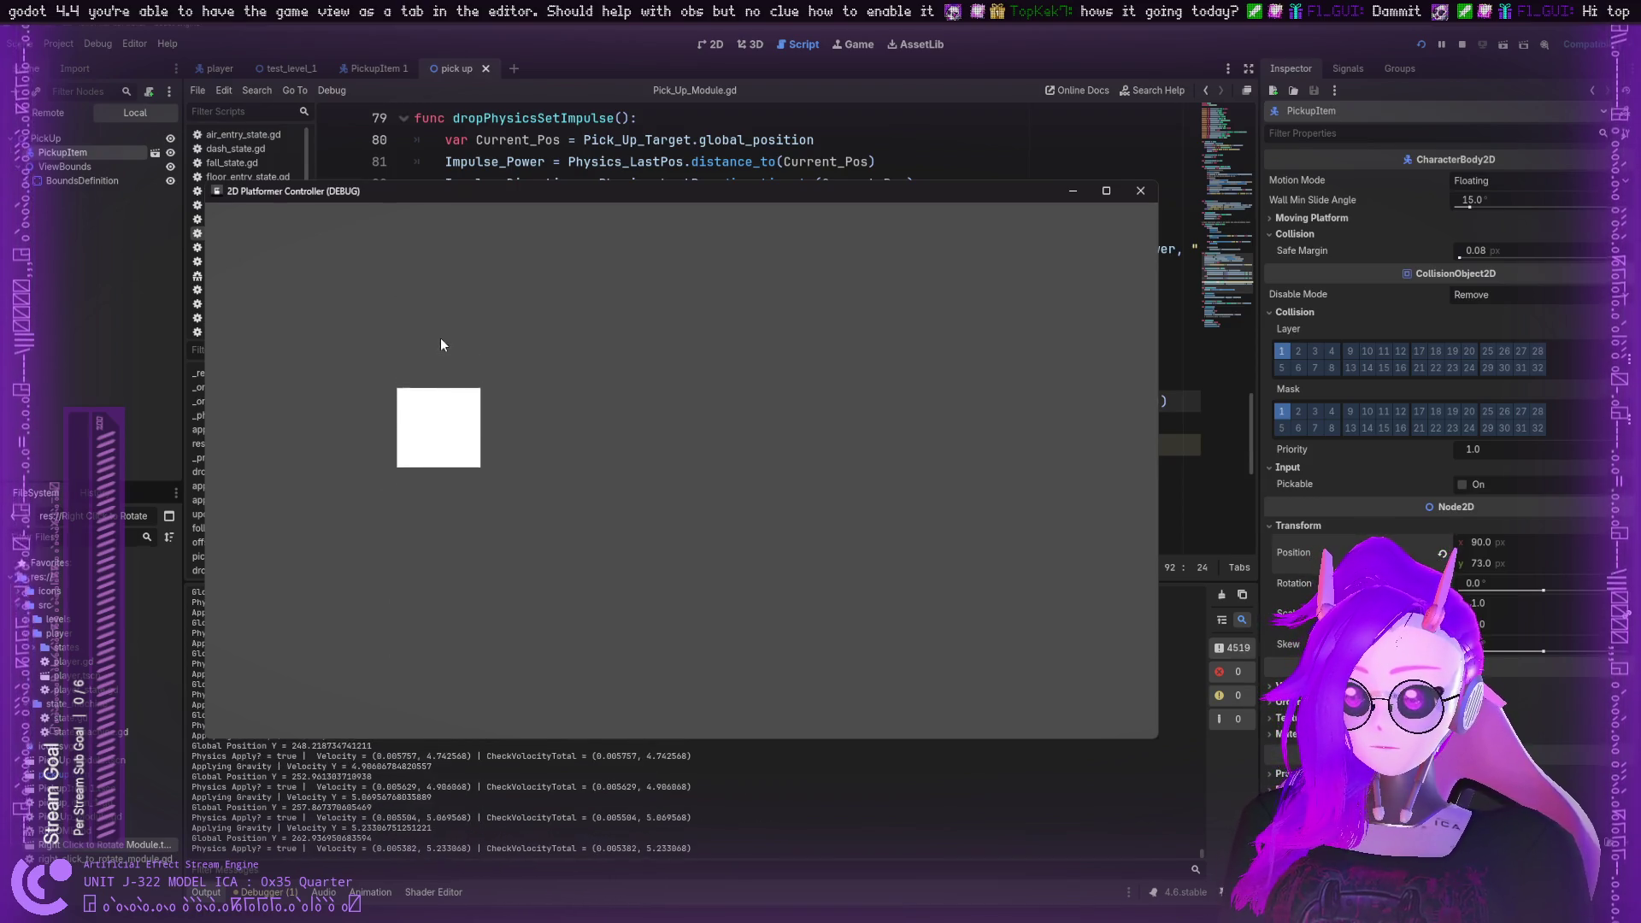
mouse_move(447, 671)
left_mouse_down()
mouse_move(458, 330)
mouse_move(451, 371)
left_mouse_up()
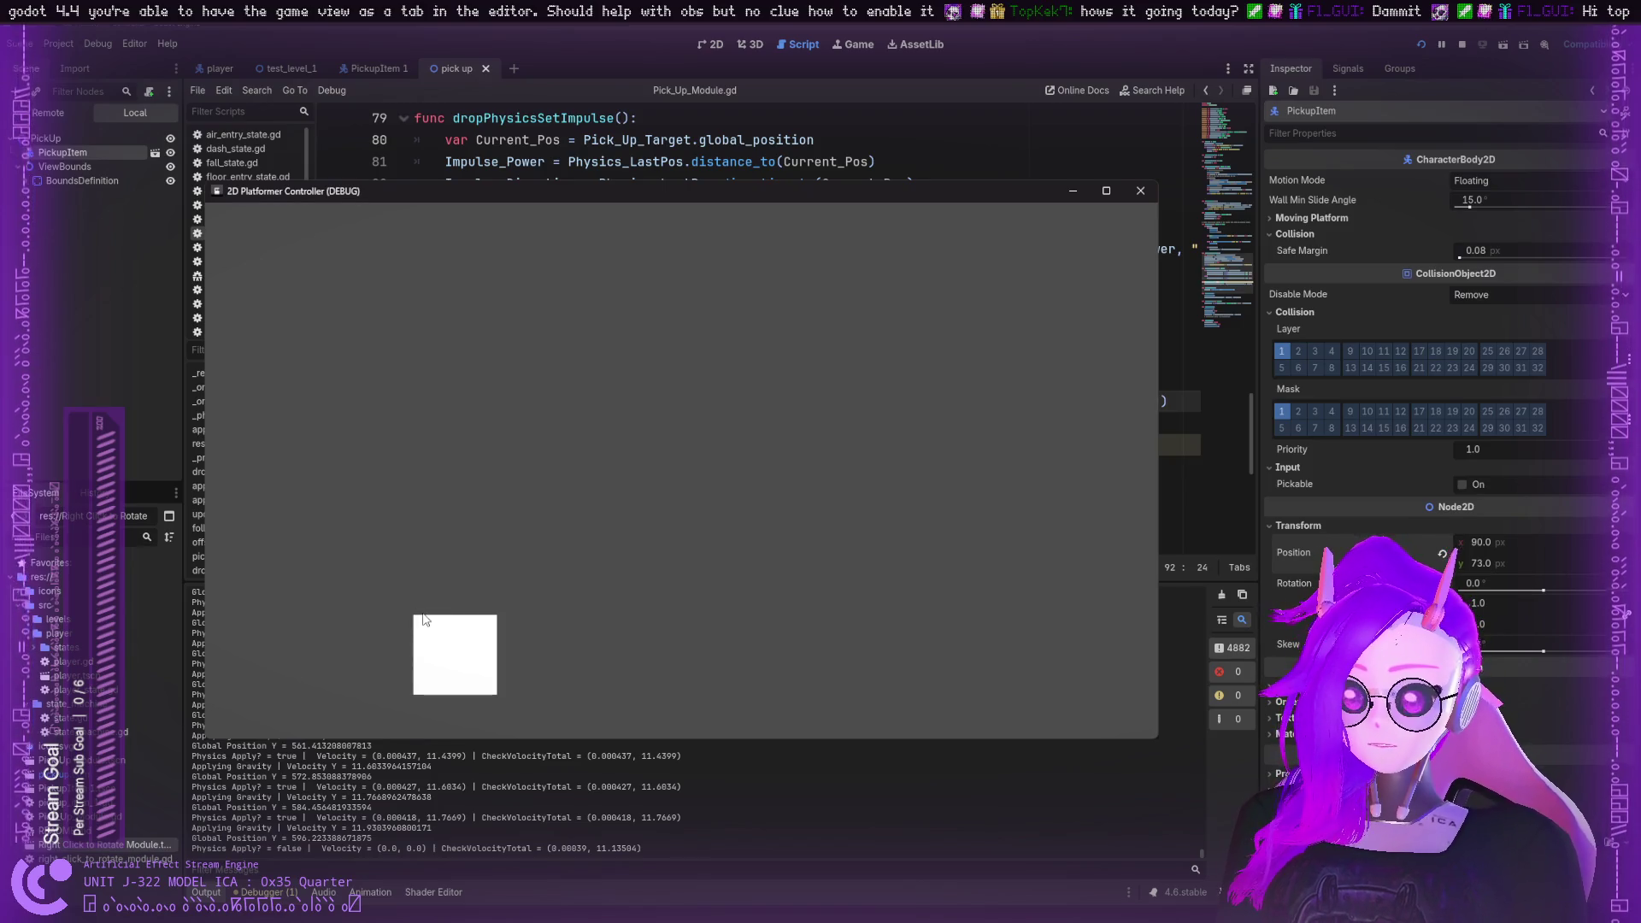
left_click_drag(457, 658, 466, 305)
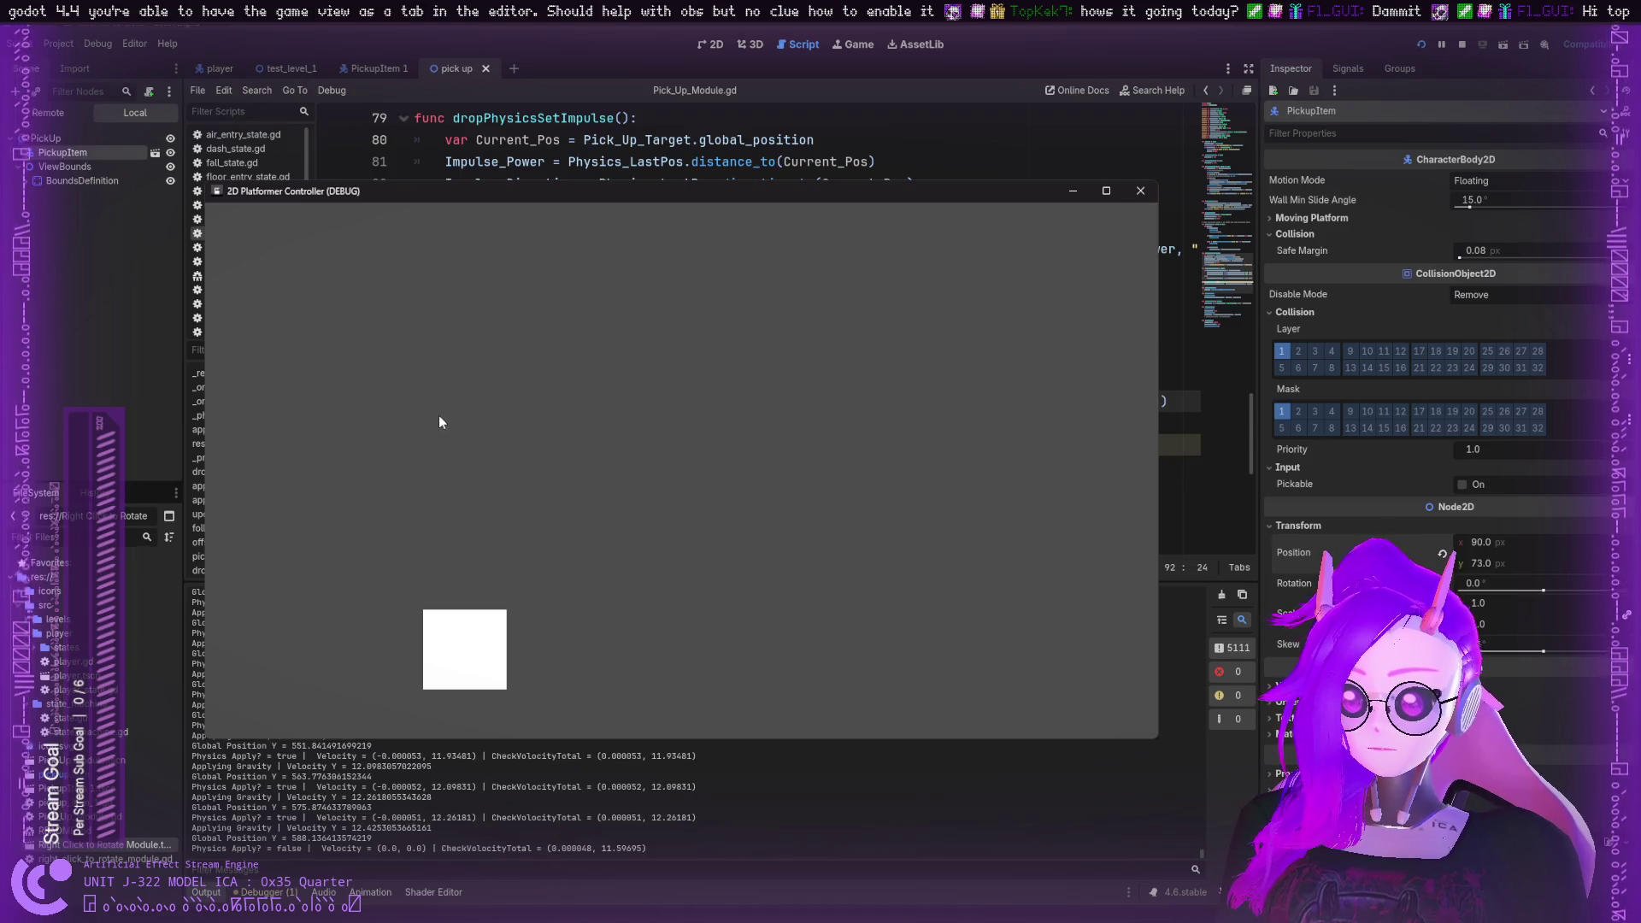
scroll(692, 145, "up", 11)
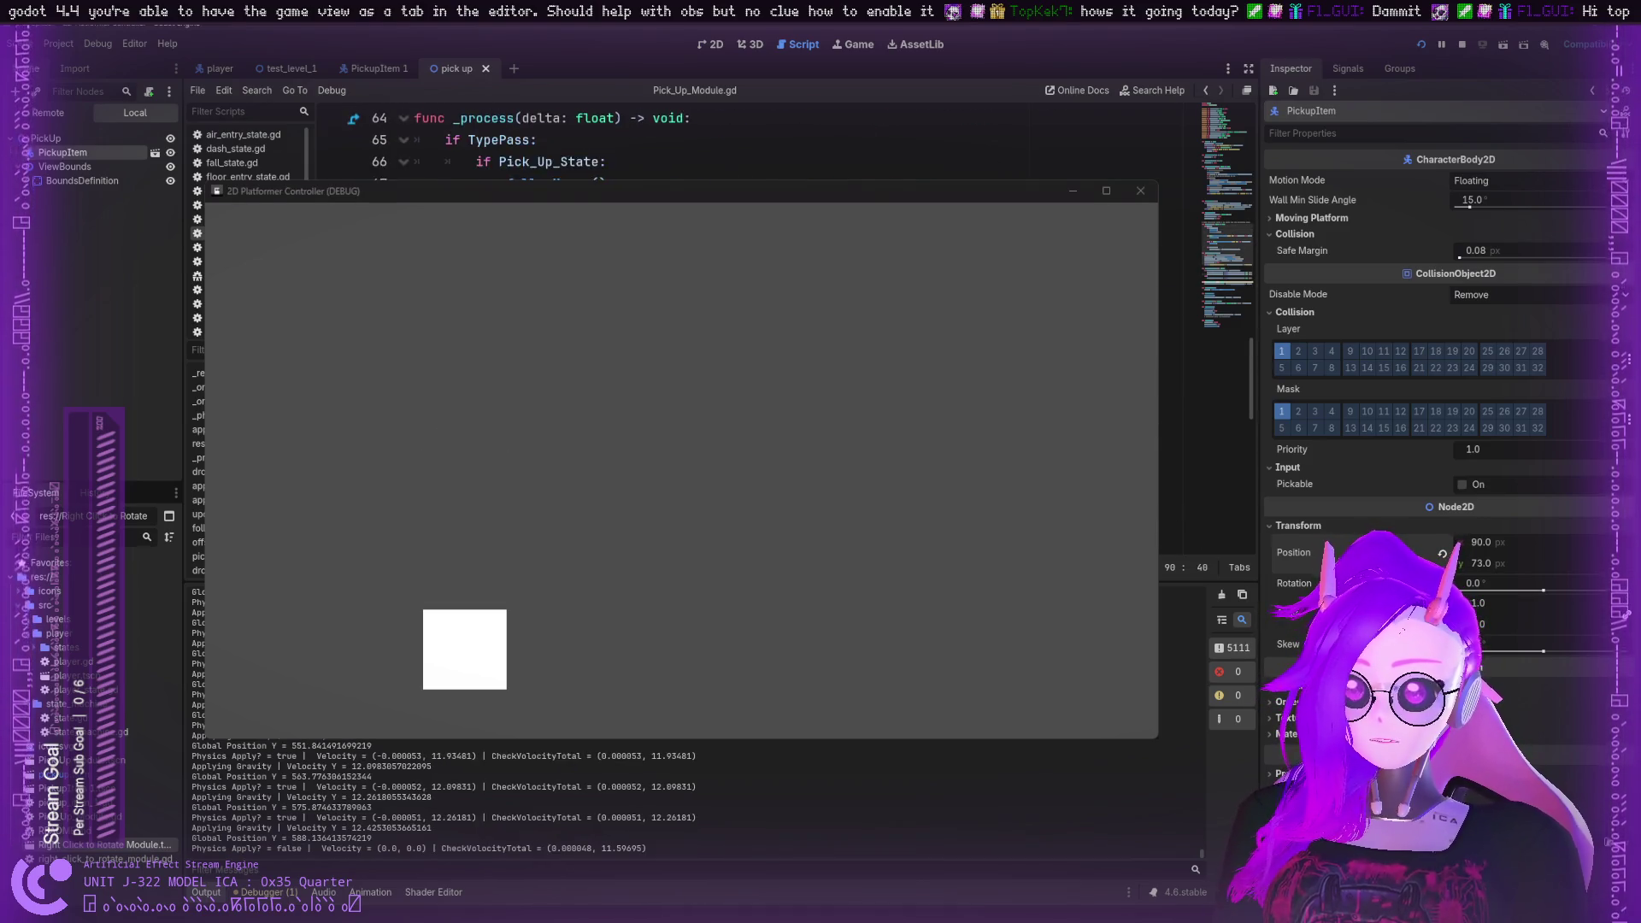
scroll(692, 145, "up", 2)
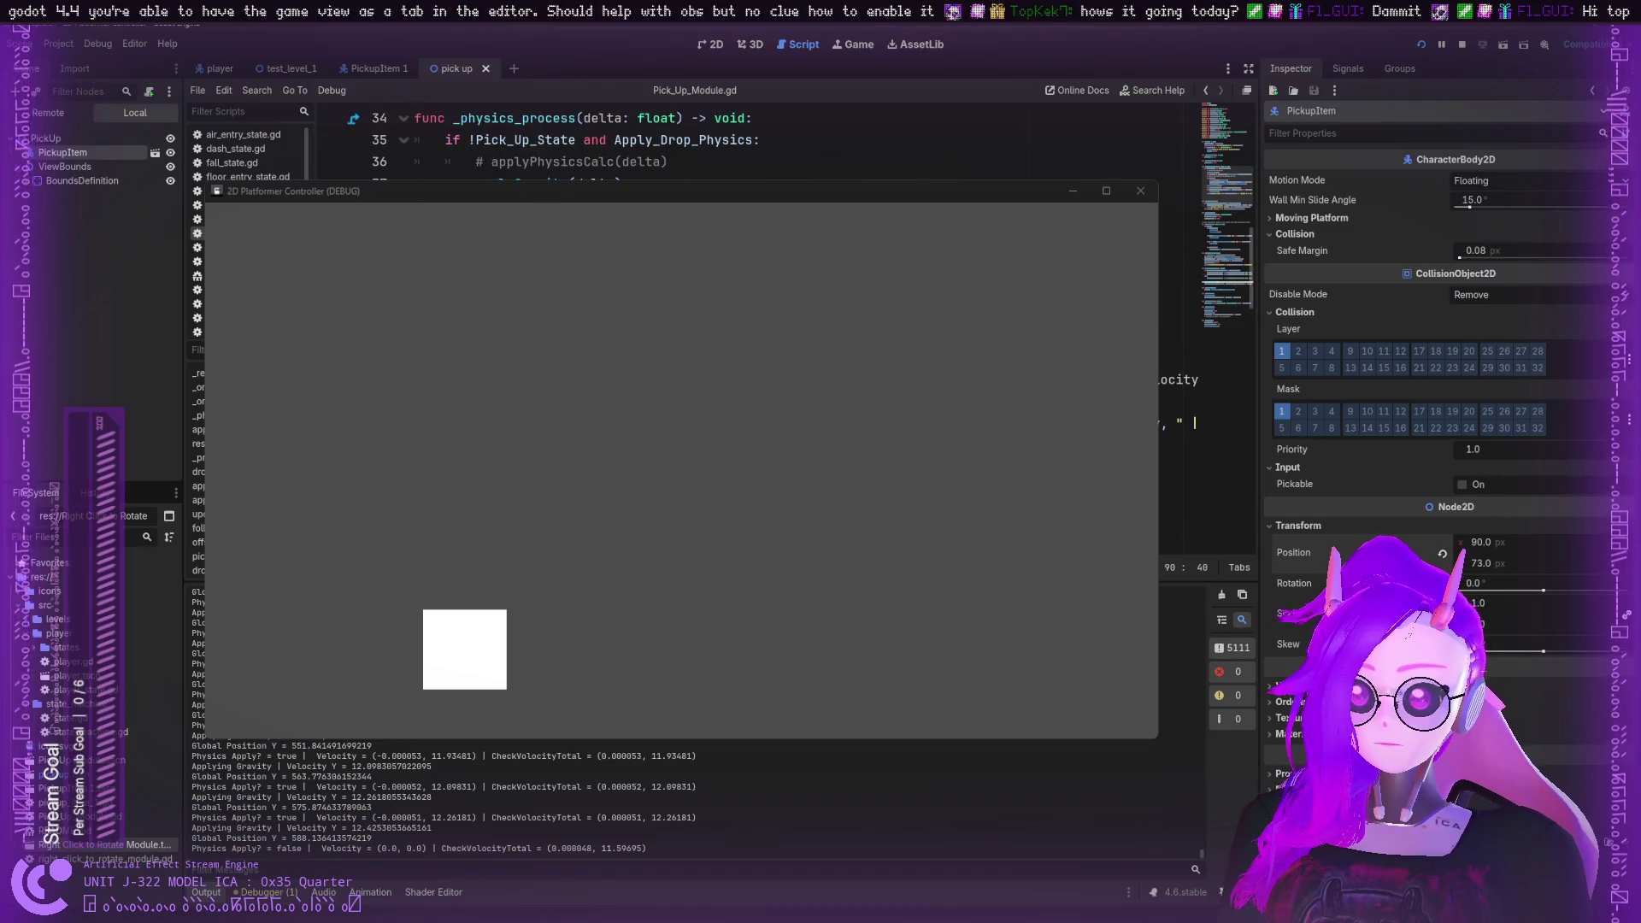
- Append 'and' plus the pasted threshold comparison using .y to line 46, save, and rerun
scroll(693, 145, "up", 2)
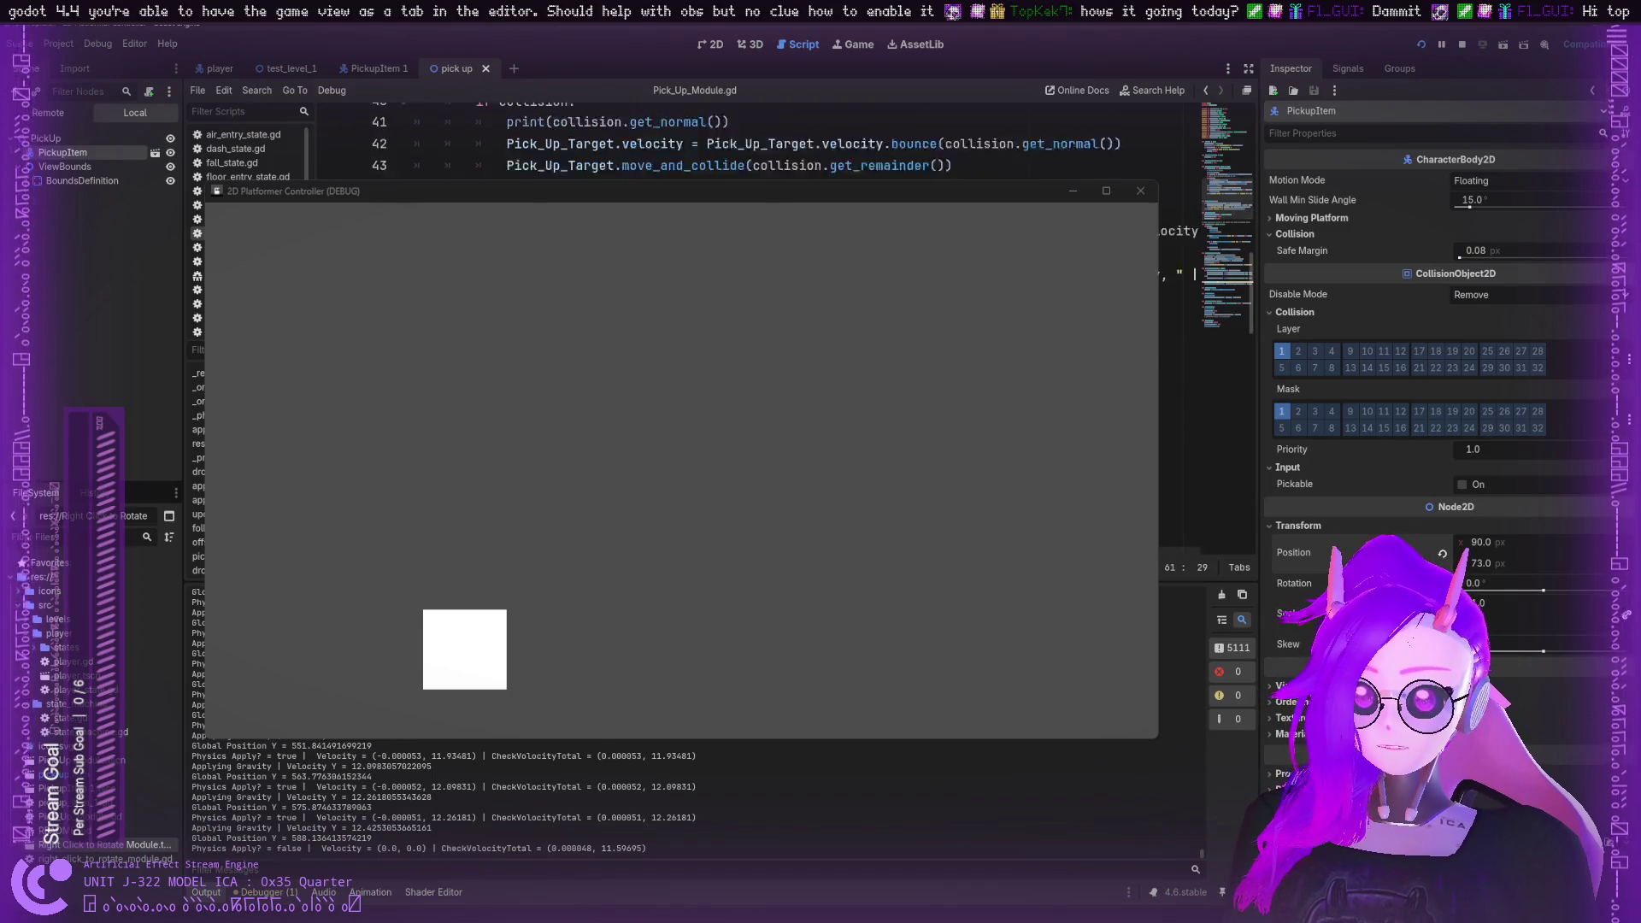
left_click(1179, 467)
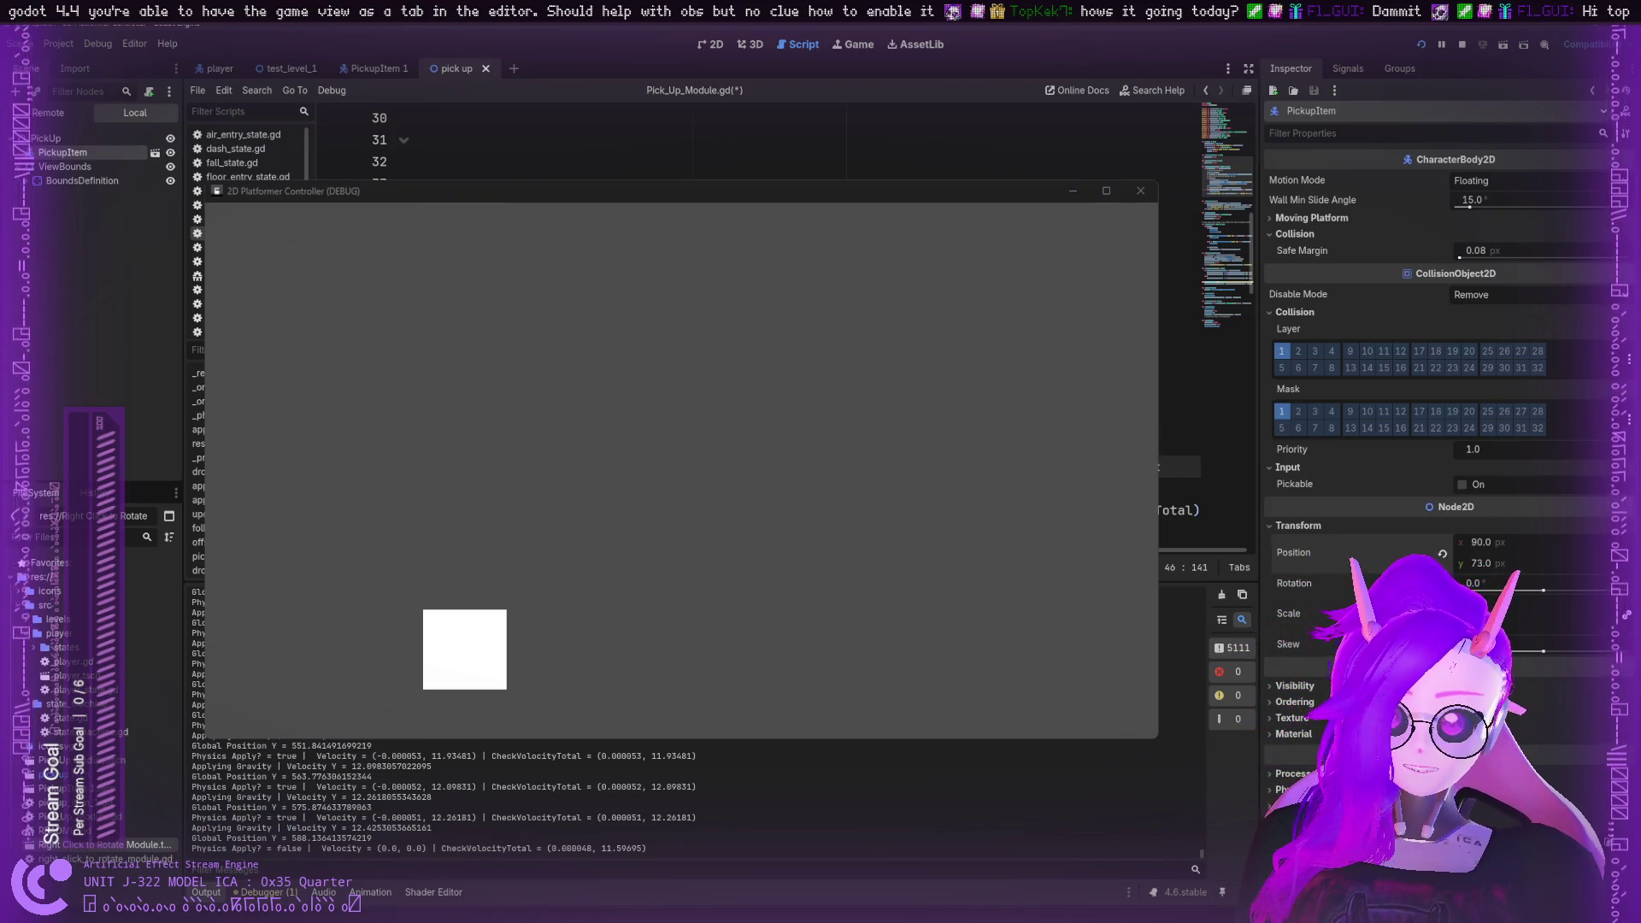
type("and")
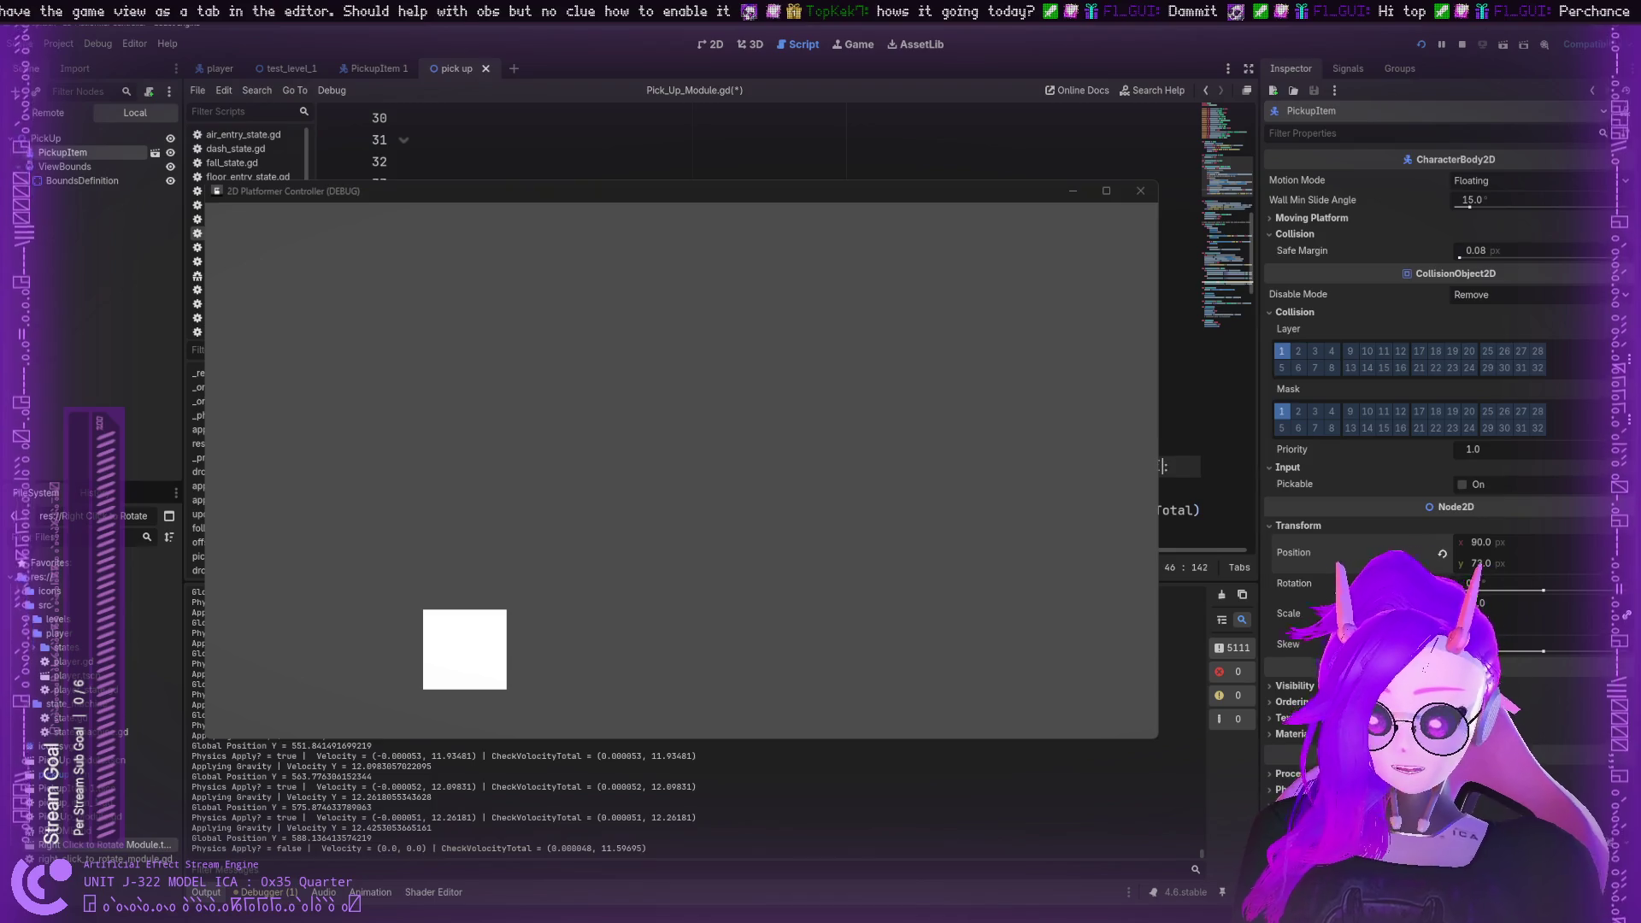
key("shift+Home")
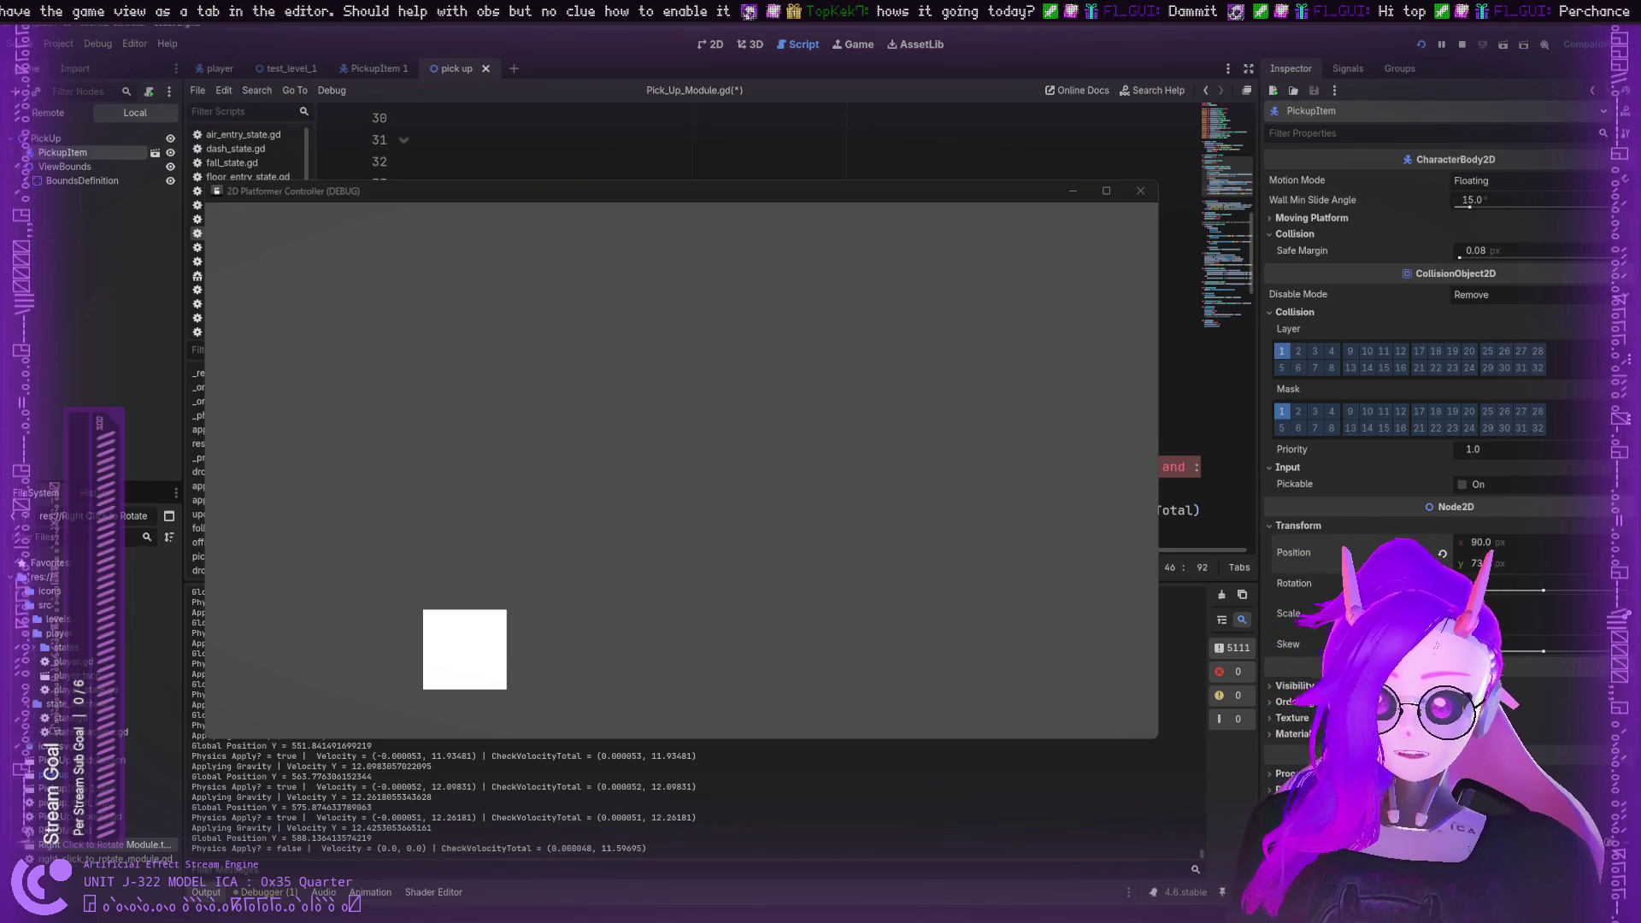
key("ctrl+v")
type("y")
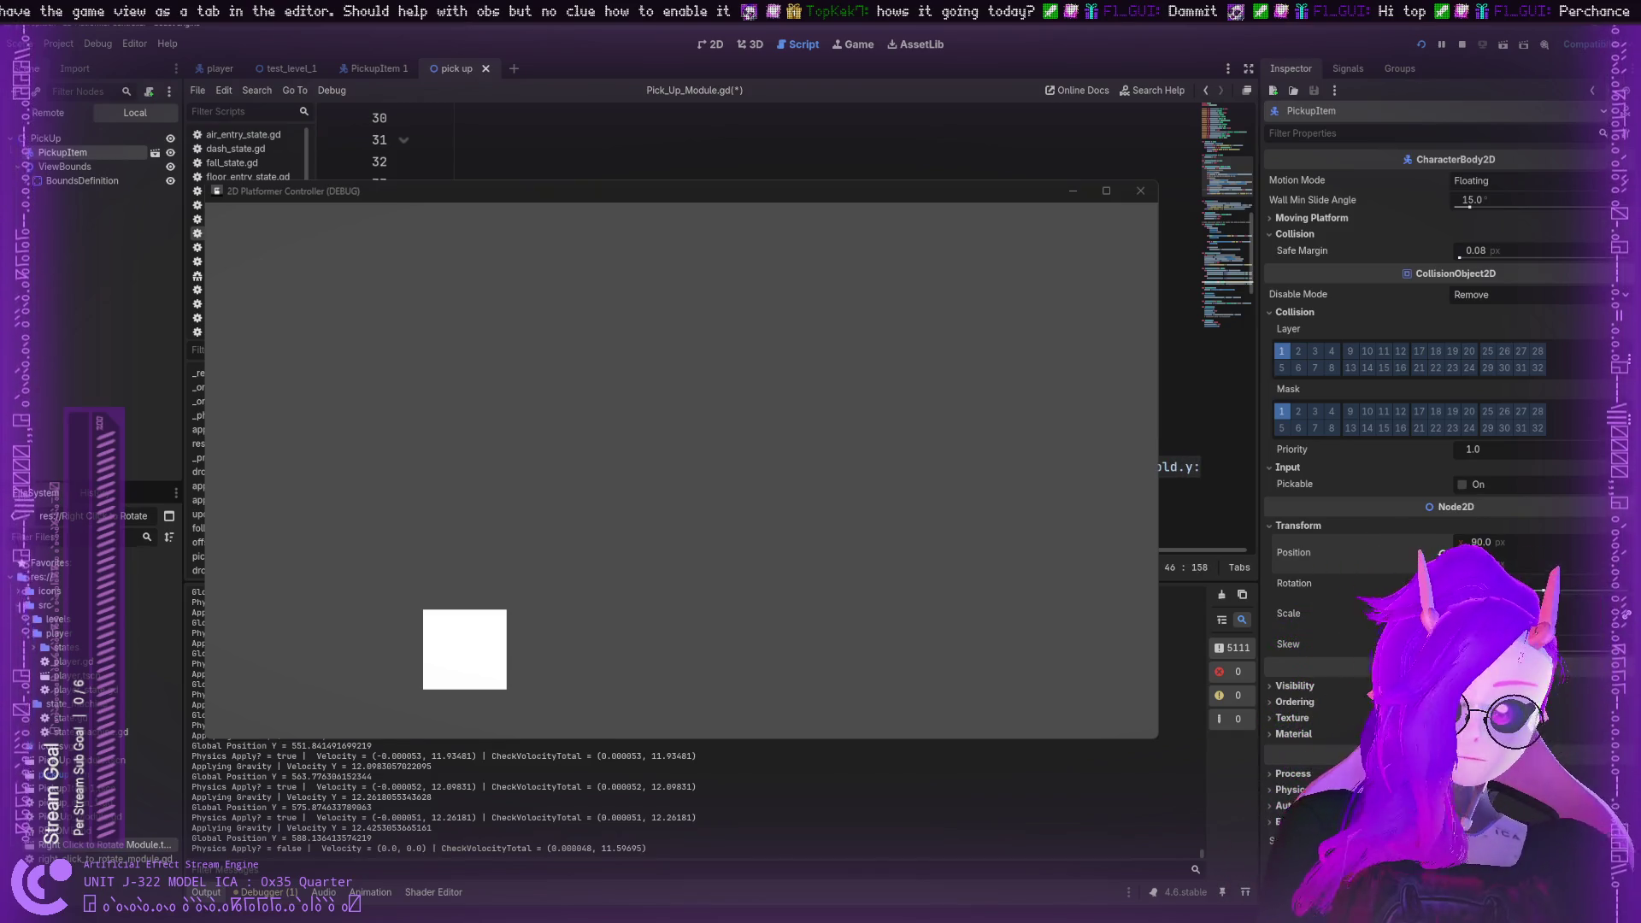
key("ctrl+s")
left_click(1420, 45)
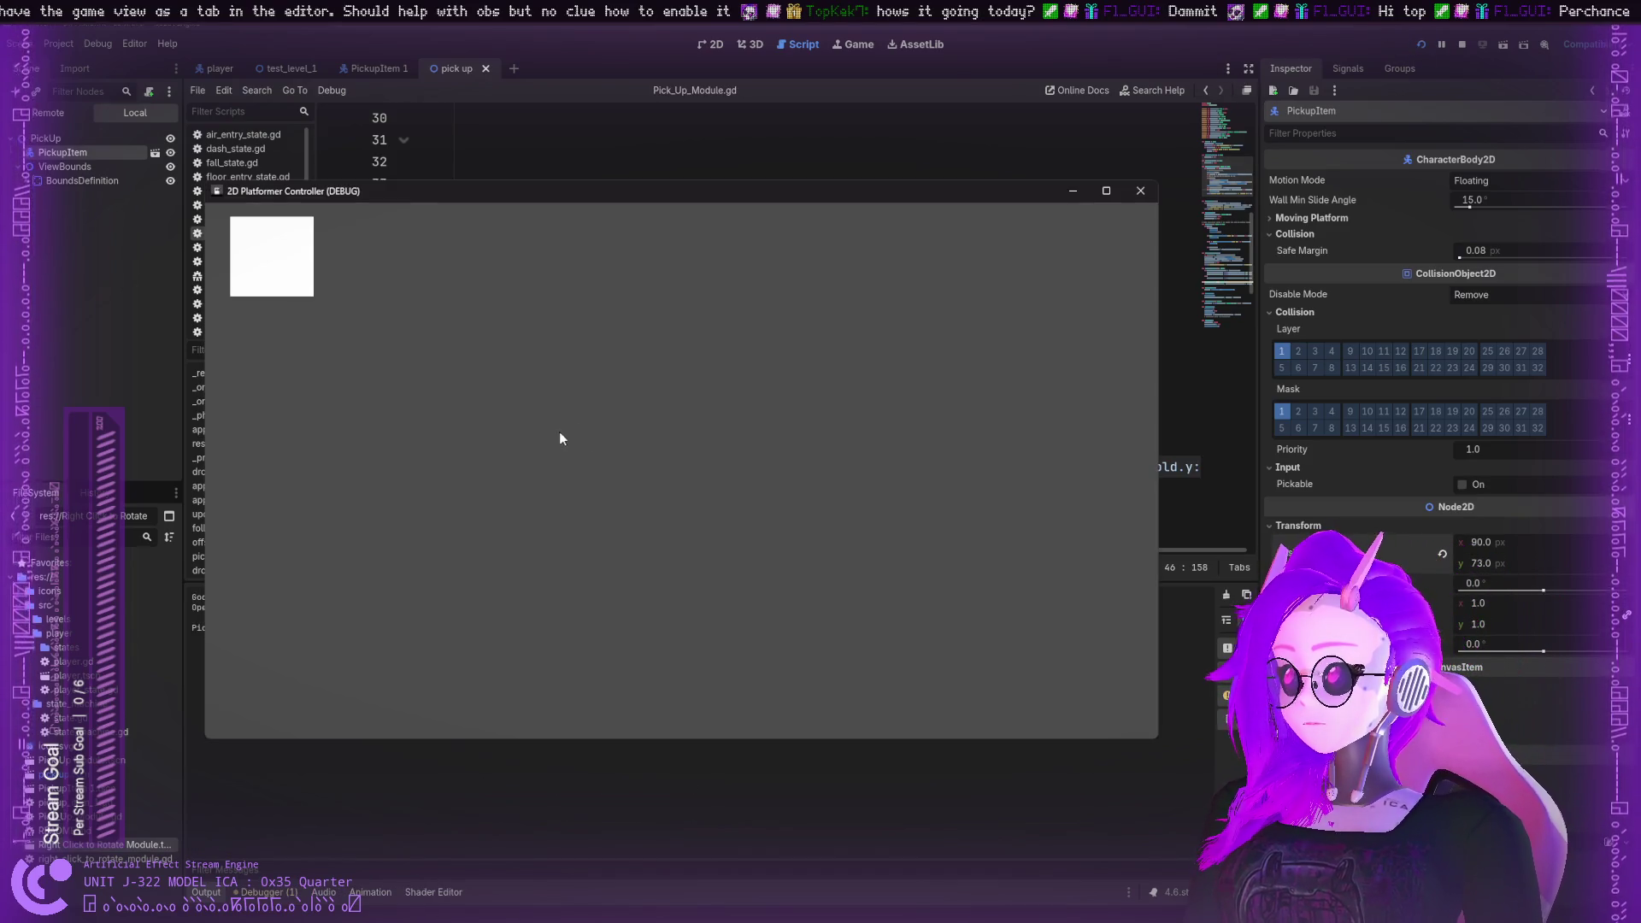
- Fling the white square around about nineteen times, watching it drop back to the floor each time
mouse_move(276, 262)
left_mouse_down()
mouse_move(476, 553)
mouse_move(562, 393)
left_mouse_up()
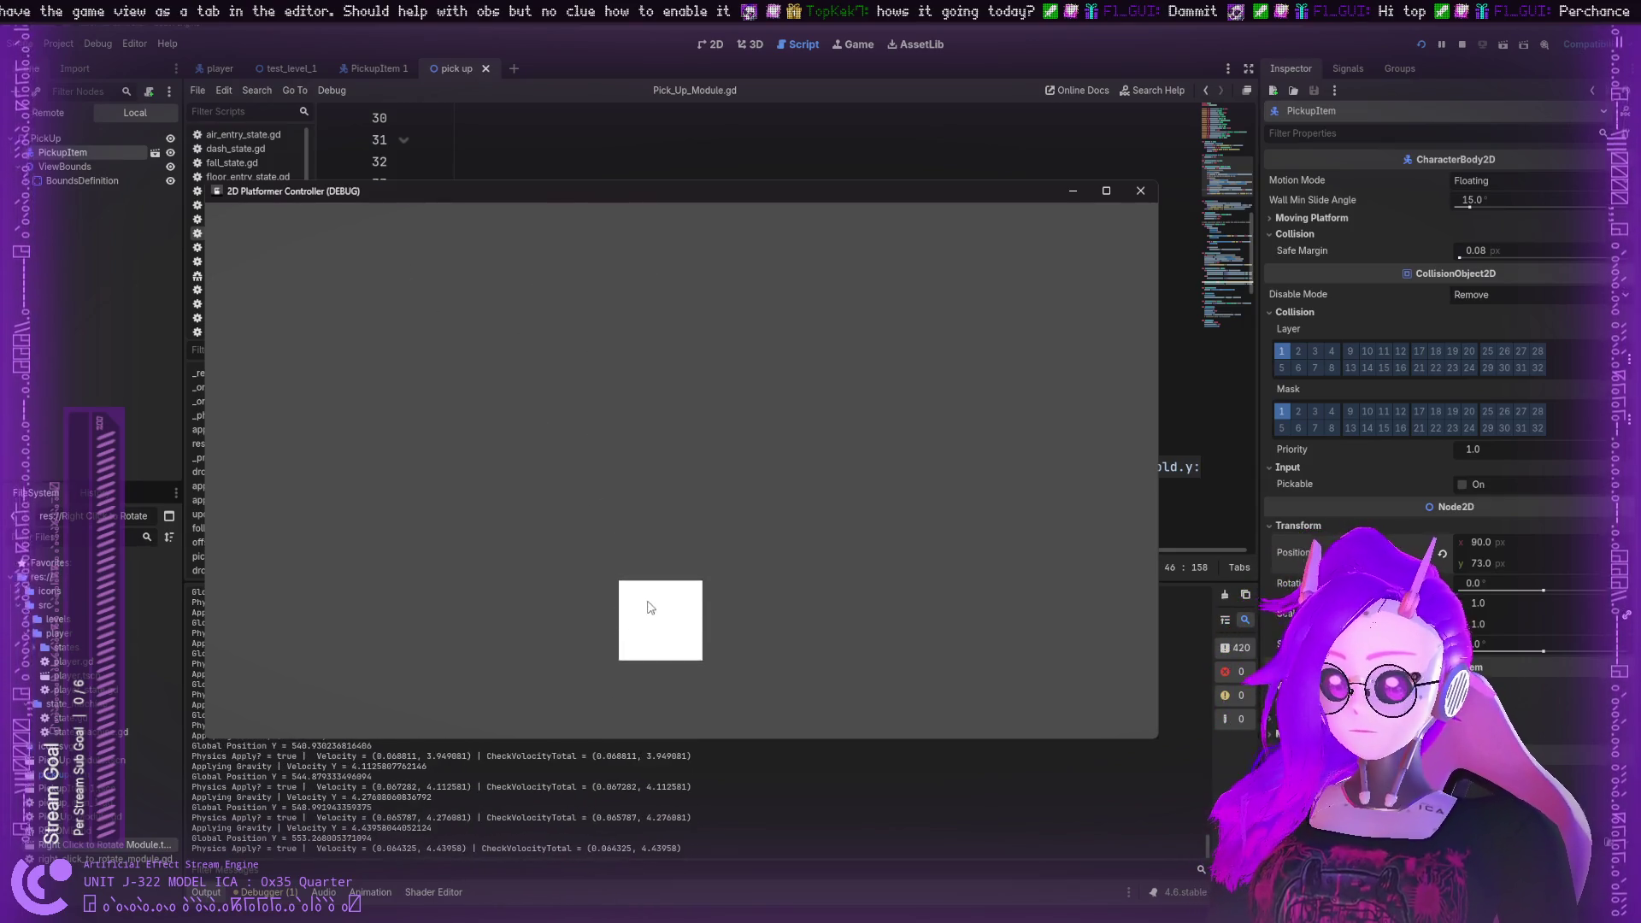
left_click_drag(652, 560, 659, 467)
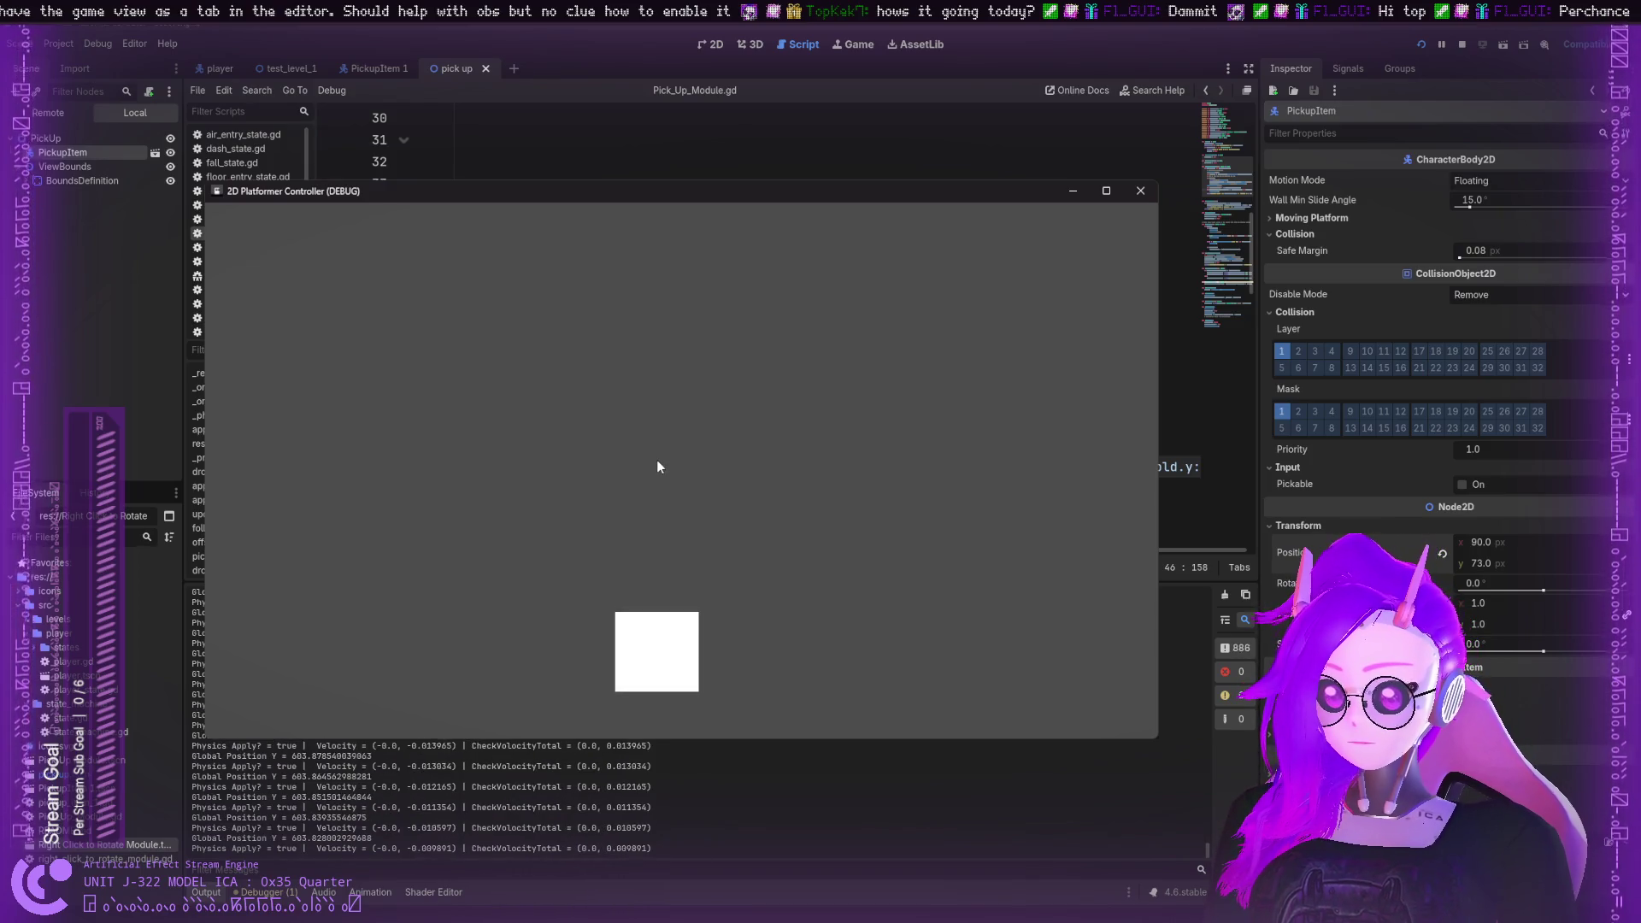
left_click_drag(659, 634, 660, 308)
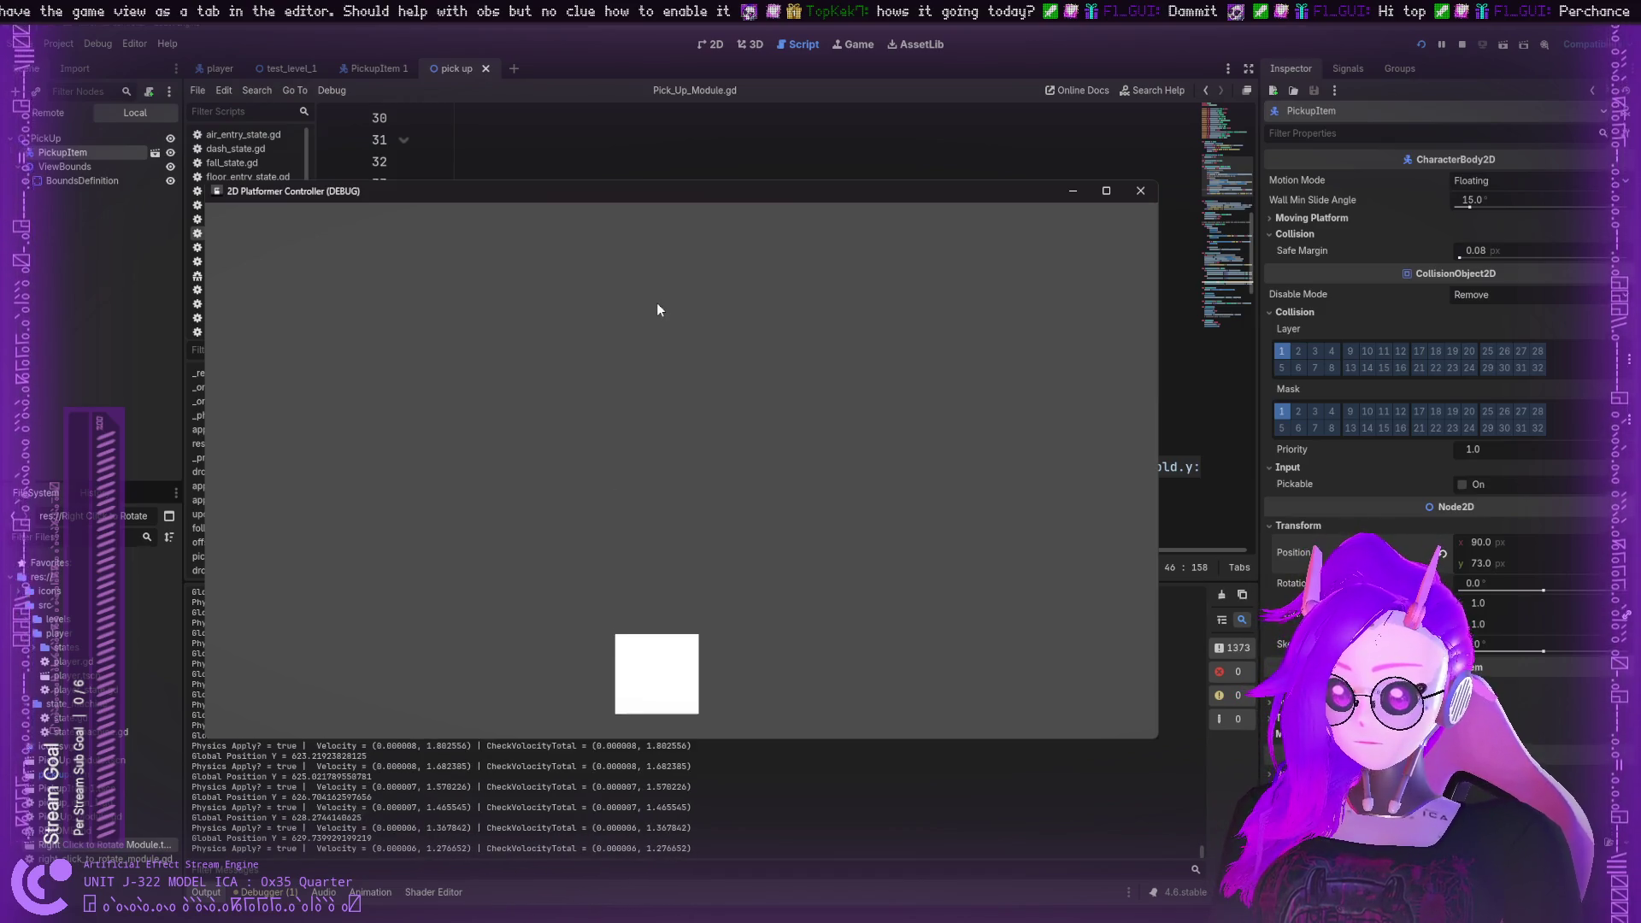
left_click_drag(672, 684, 639, 248)
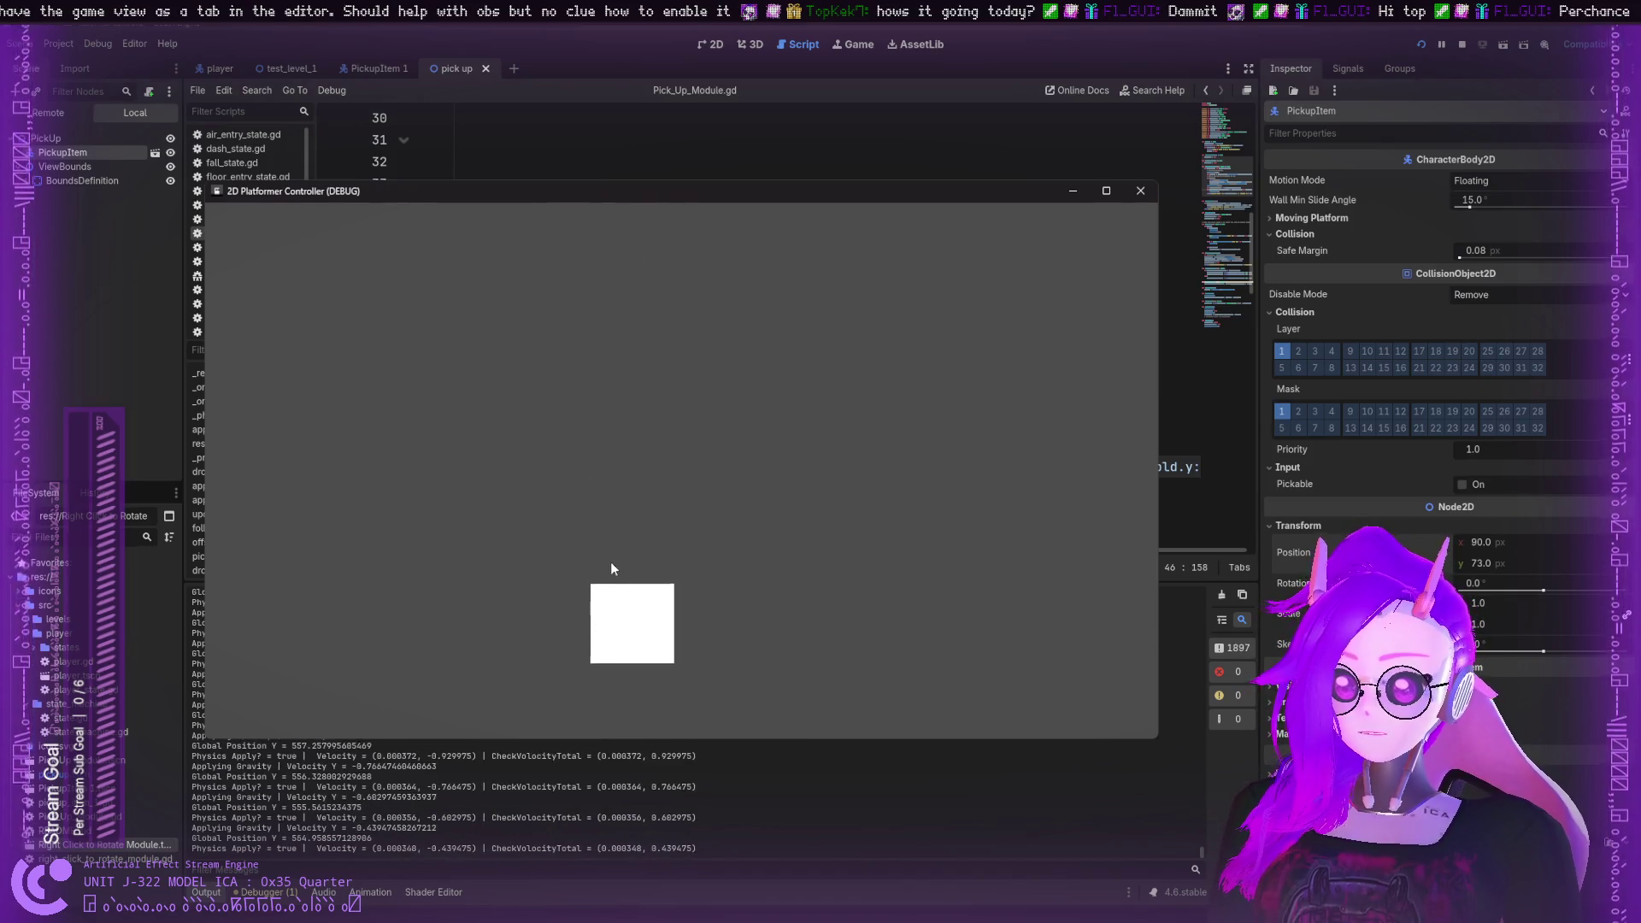
left_click_drag(643, 674, 591, 182)
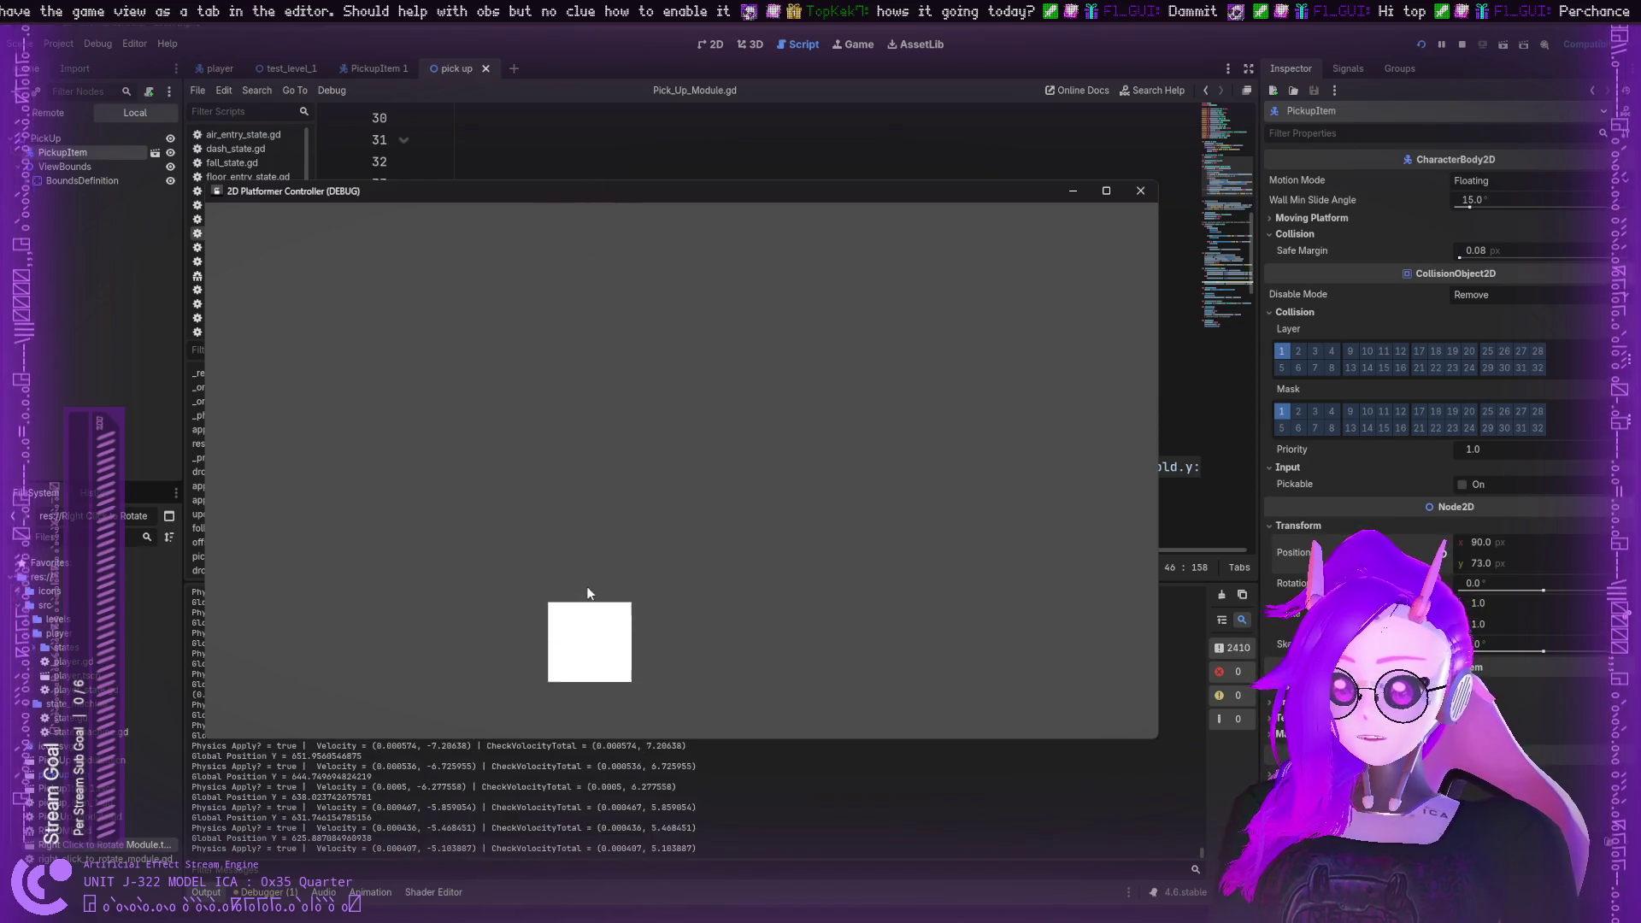
left_click_drag(602, 658, 450, 246)
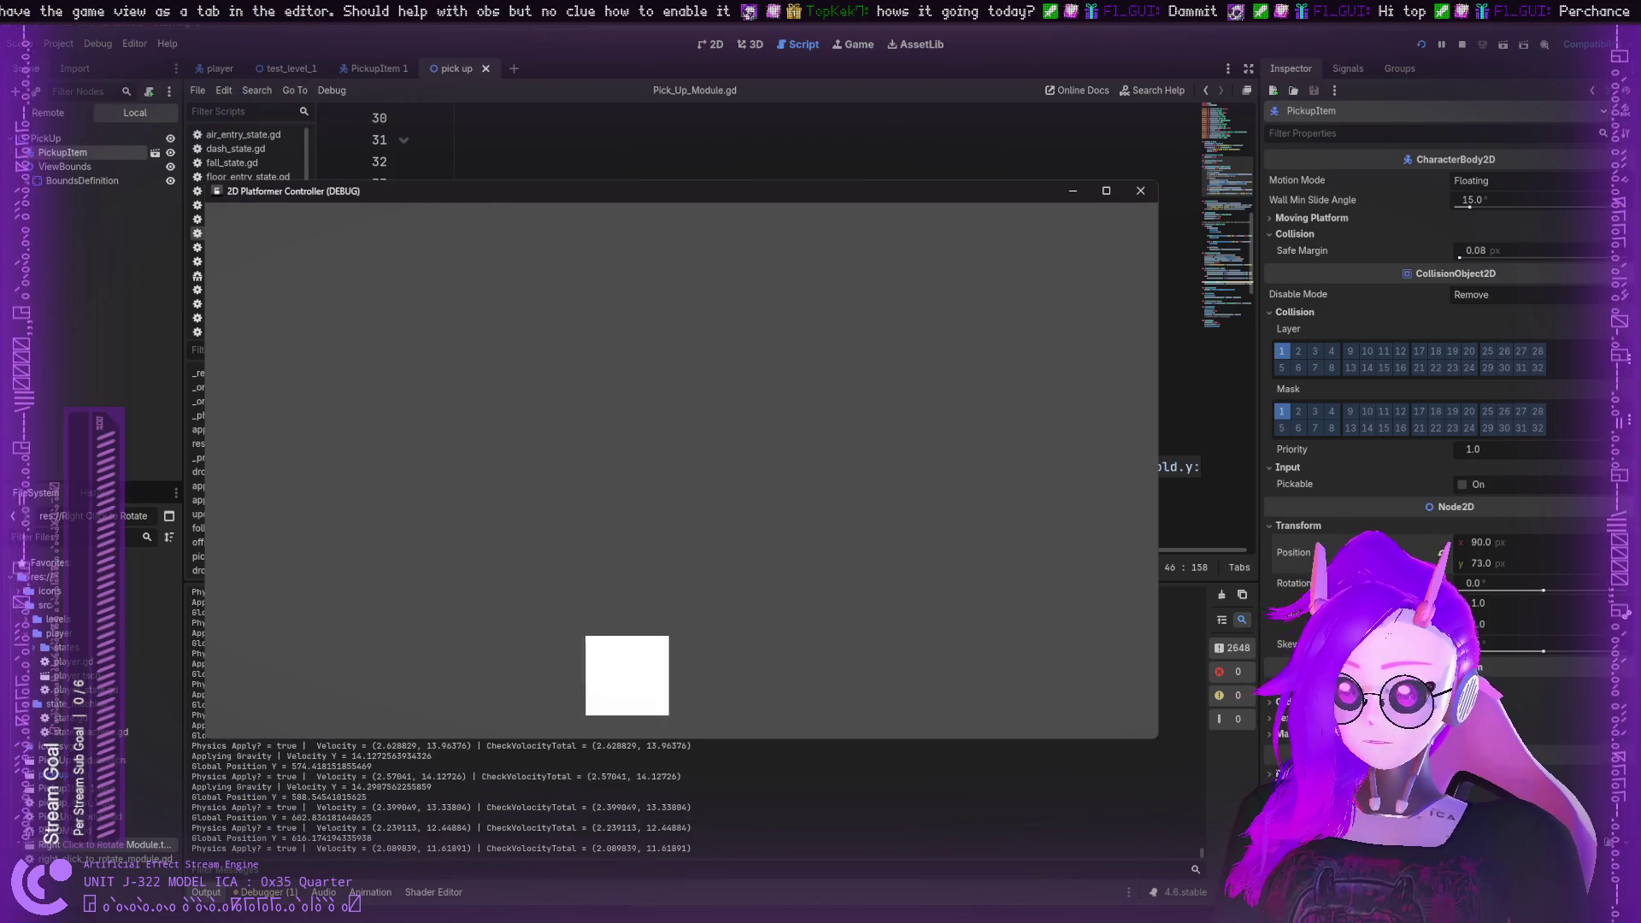
mouse_move(608, 653)
left_mouse_down()
mouse_move(412, 292)
mouse_move(647, 737)
left_mouse_up()
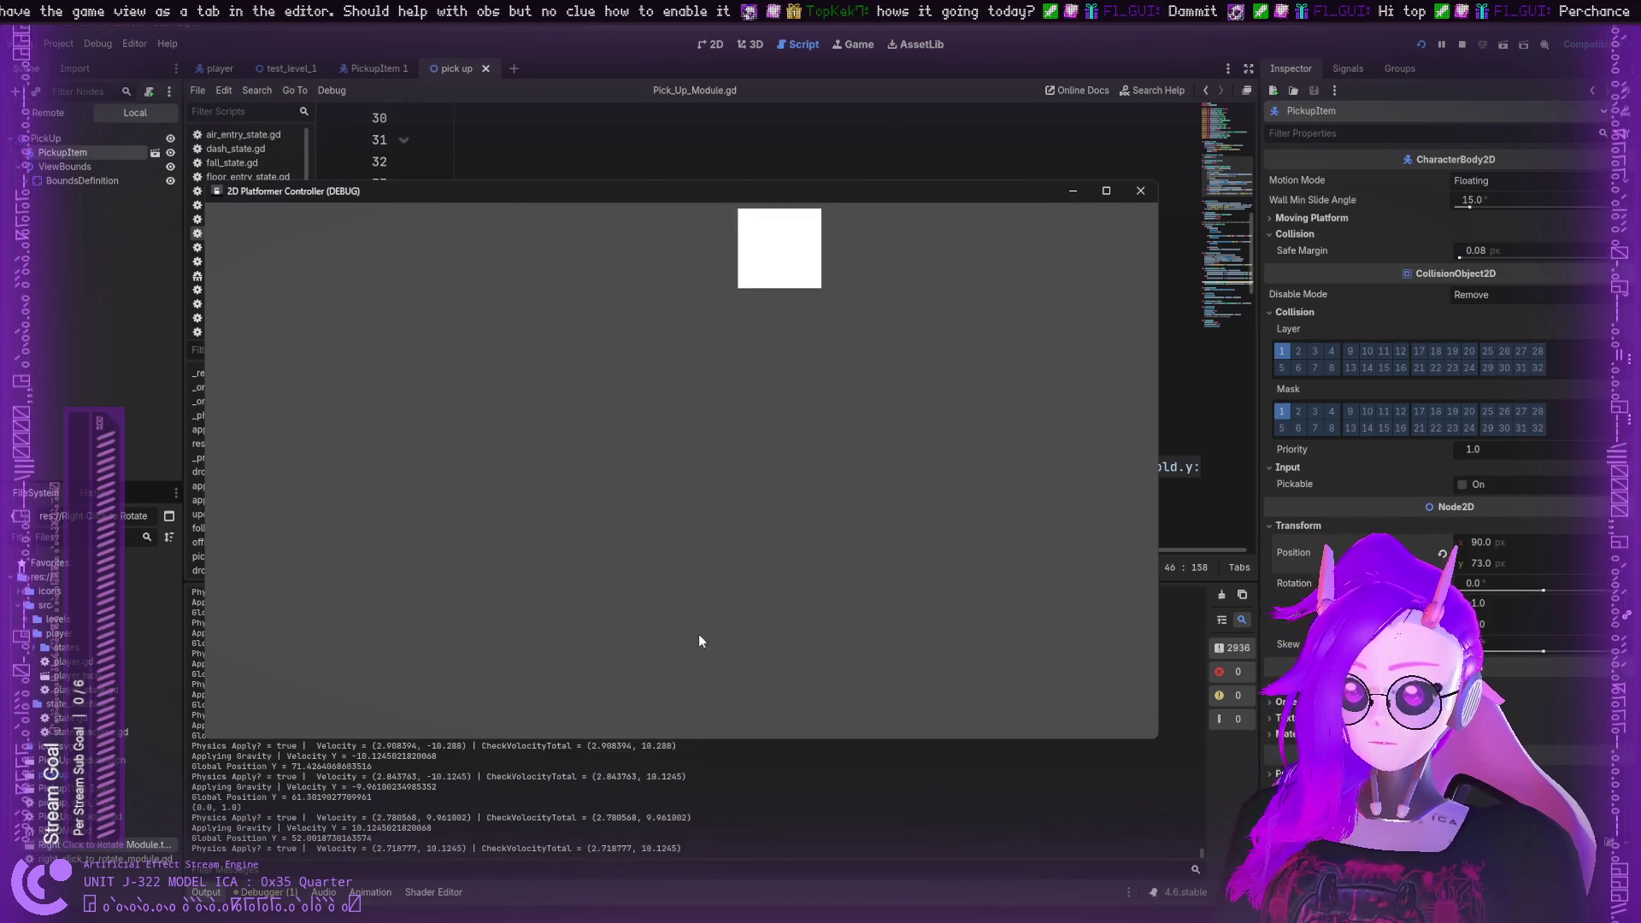
mouse_move(846, 623)
left_mouse_down()
mouse_move(622, 429)
mouse_move(469, 403)
mouse_move(704, 649)
mouse_move(723, 594)
left_mouse_up()
mouse_move(857, 395)
left_mouse_down()
mouse_move(471, 279)
mouse_move(660, 710)
mouse_move(794, 564)
mouse_move(948, 567)
mouse_move(362, 322)
mouse_move(626, 664)
mouse_move(684, 619)
left_mouse_up()
mouse_move(749, 574)
left_mouse_down()
mouse_move(773, 576)
mouse_move(414, 257)
mouse_move(645, 700)
left_mouse_up()
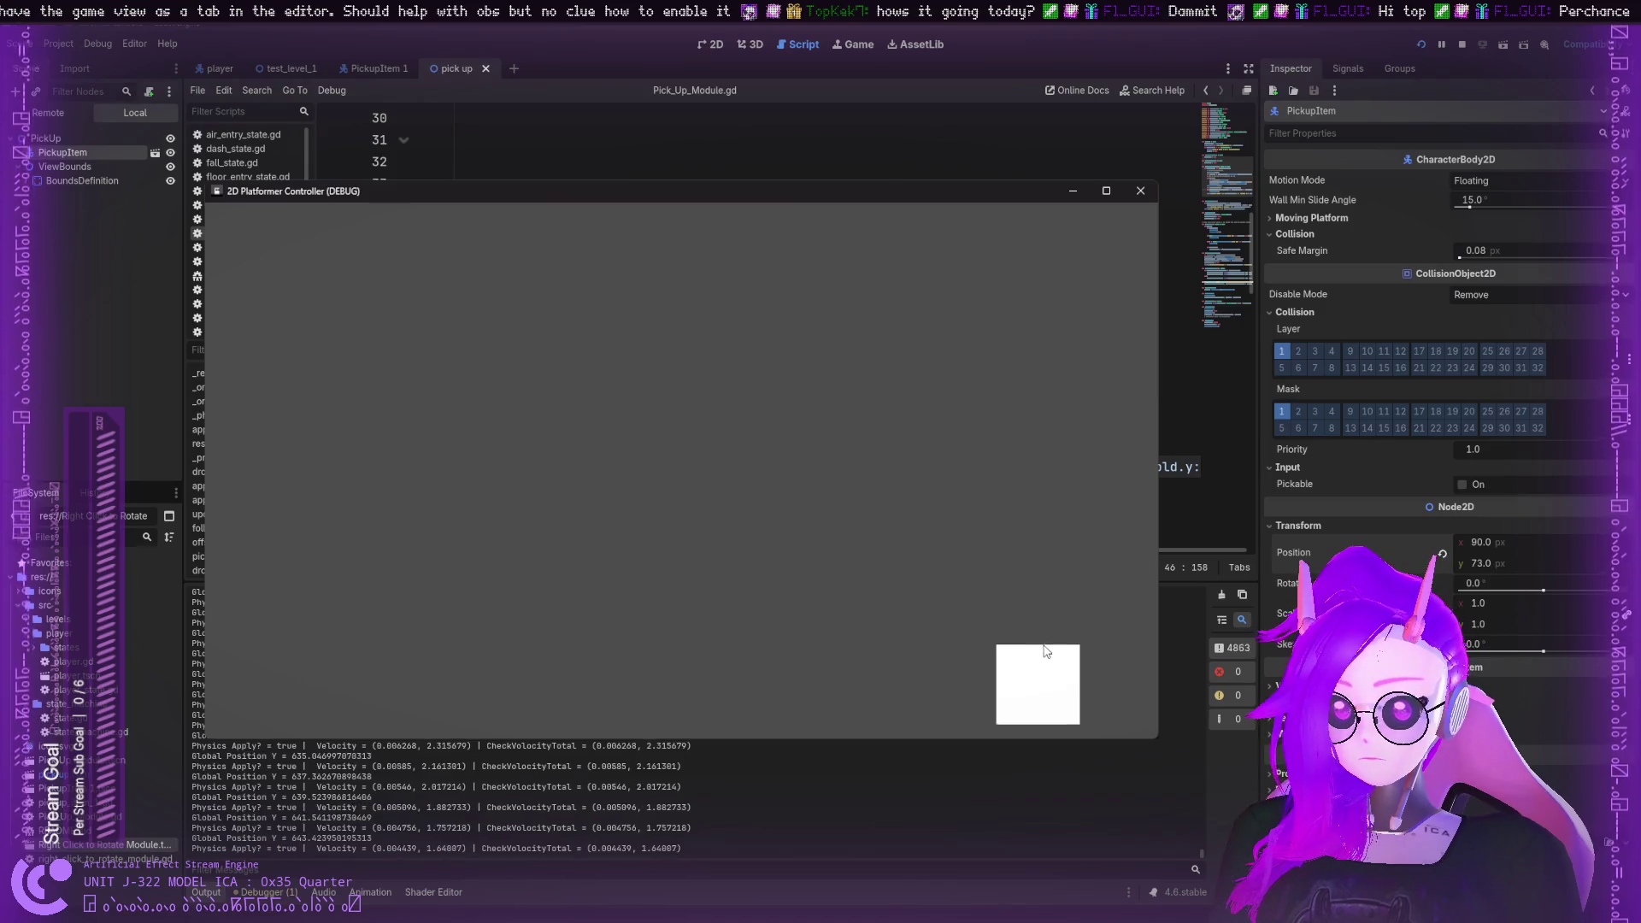
mouse_move(1043, 684)
left_mouse_down()
mouse_move(875, 410)
mouse_move(955, 650)
mouse_move(883, 535)
mouse_move(791, 707)
mouse_move(672, 361)
mouse_move(647, 425)
left_mouse_up()
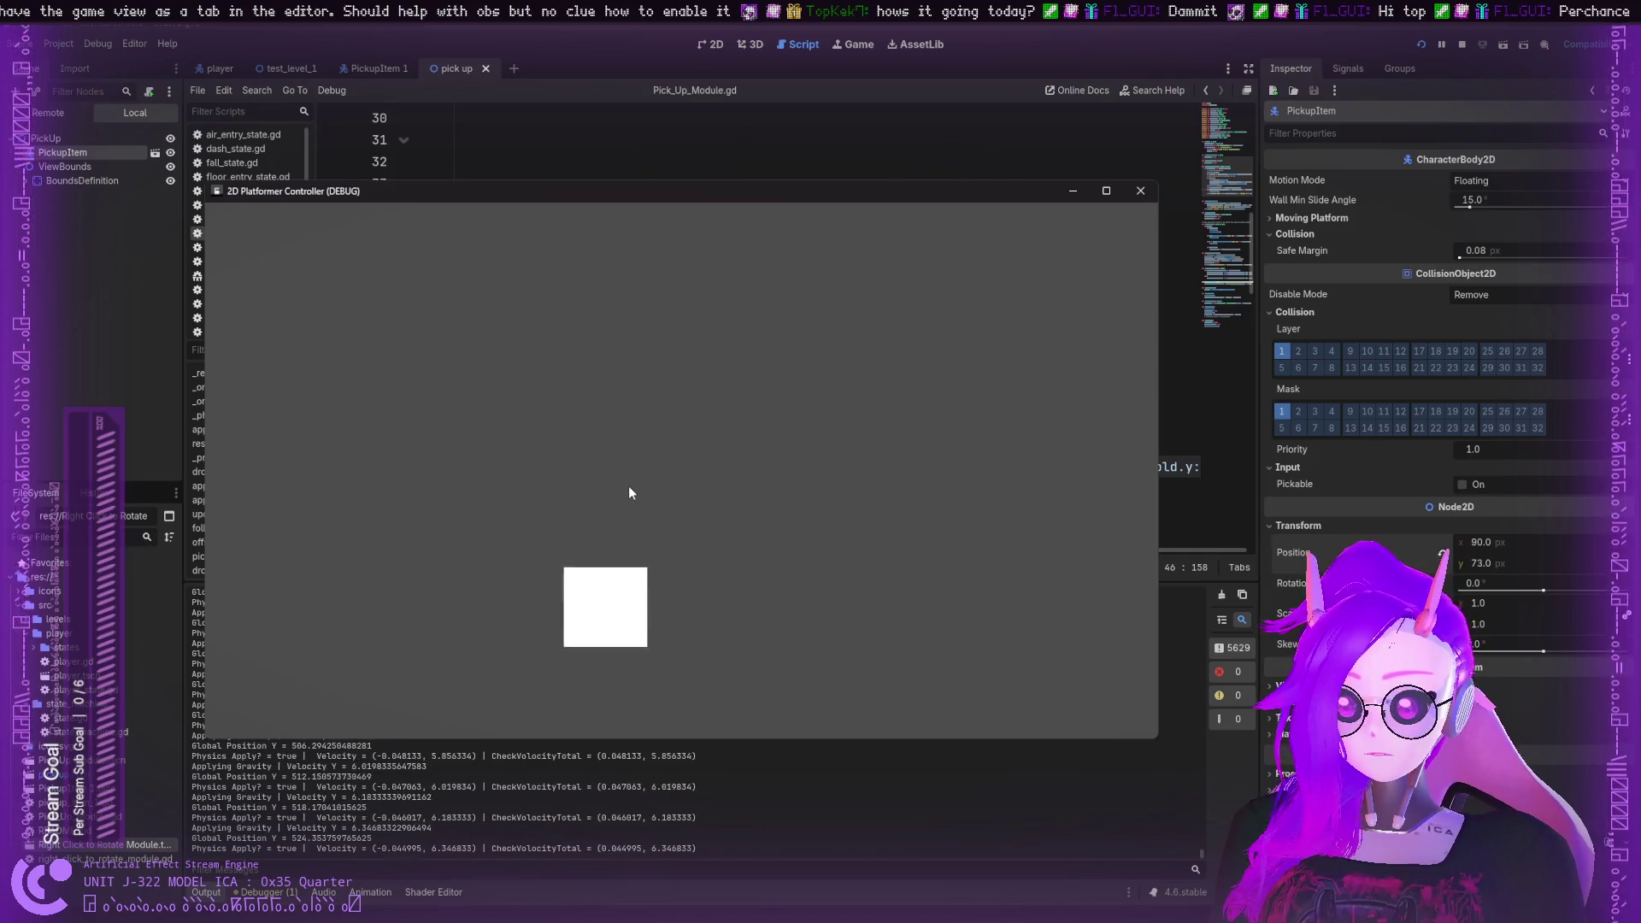
mouse_move(627, 676)
left_mouse_down()
mouse_move(727, 496)
mouse_move(669, 390)
mouse_move(612, 724)
left_mouse_up()
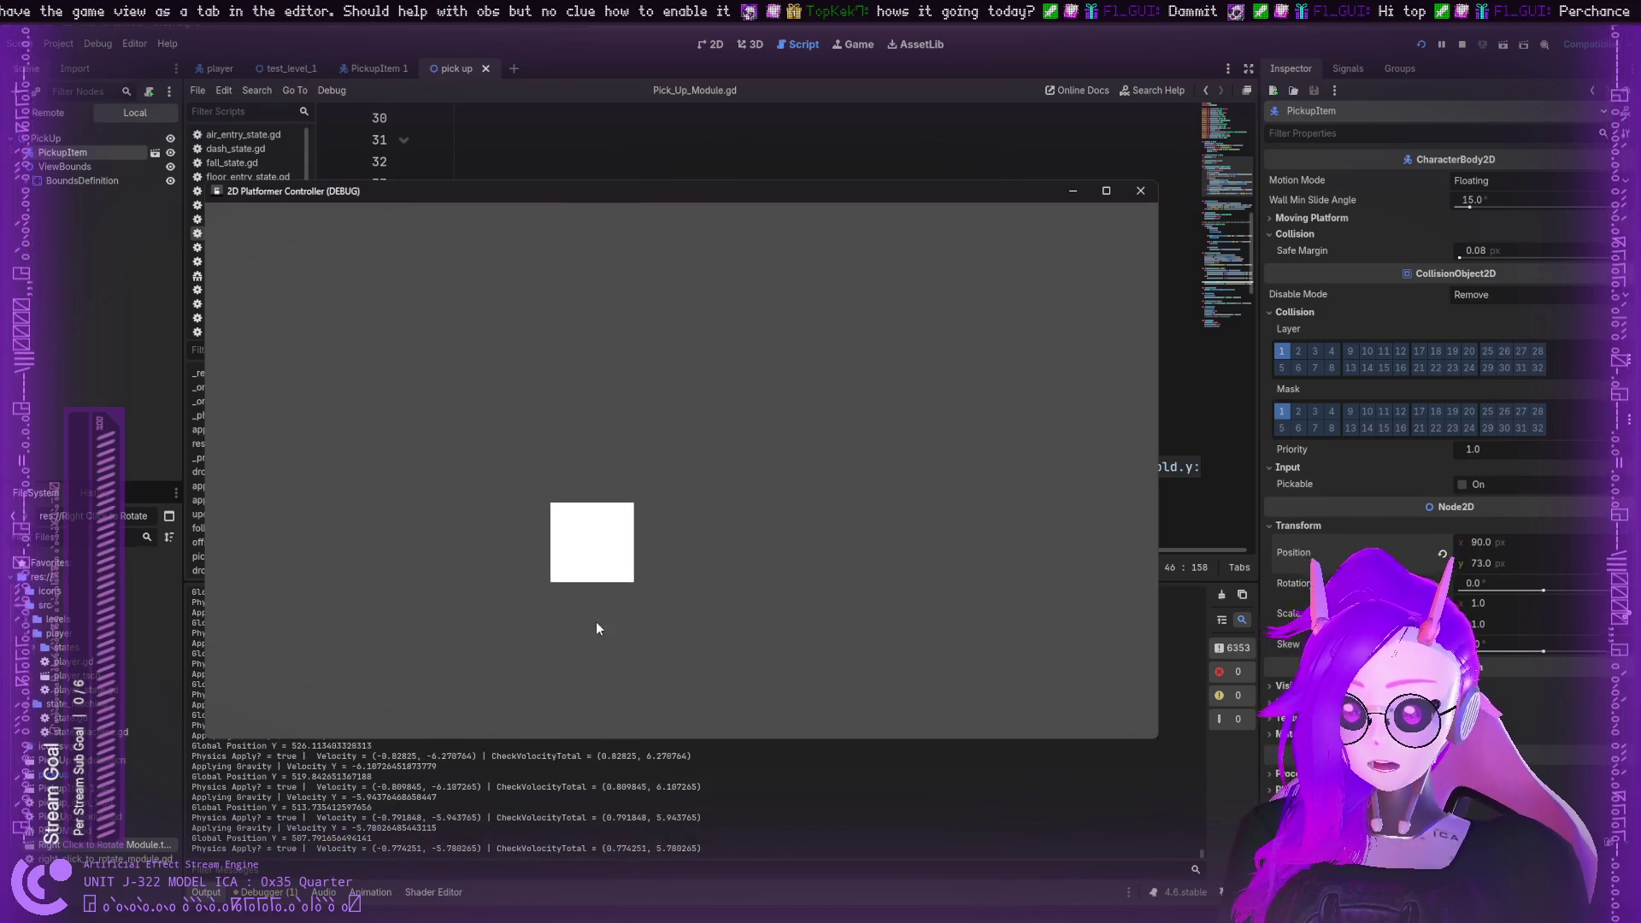
mouse_move(564, 425)
left_mouse_down()
mouse_move(605, 625)
mouse_move(539, 314)
left_mouse_up()
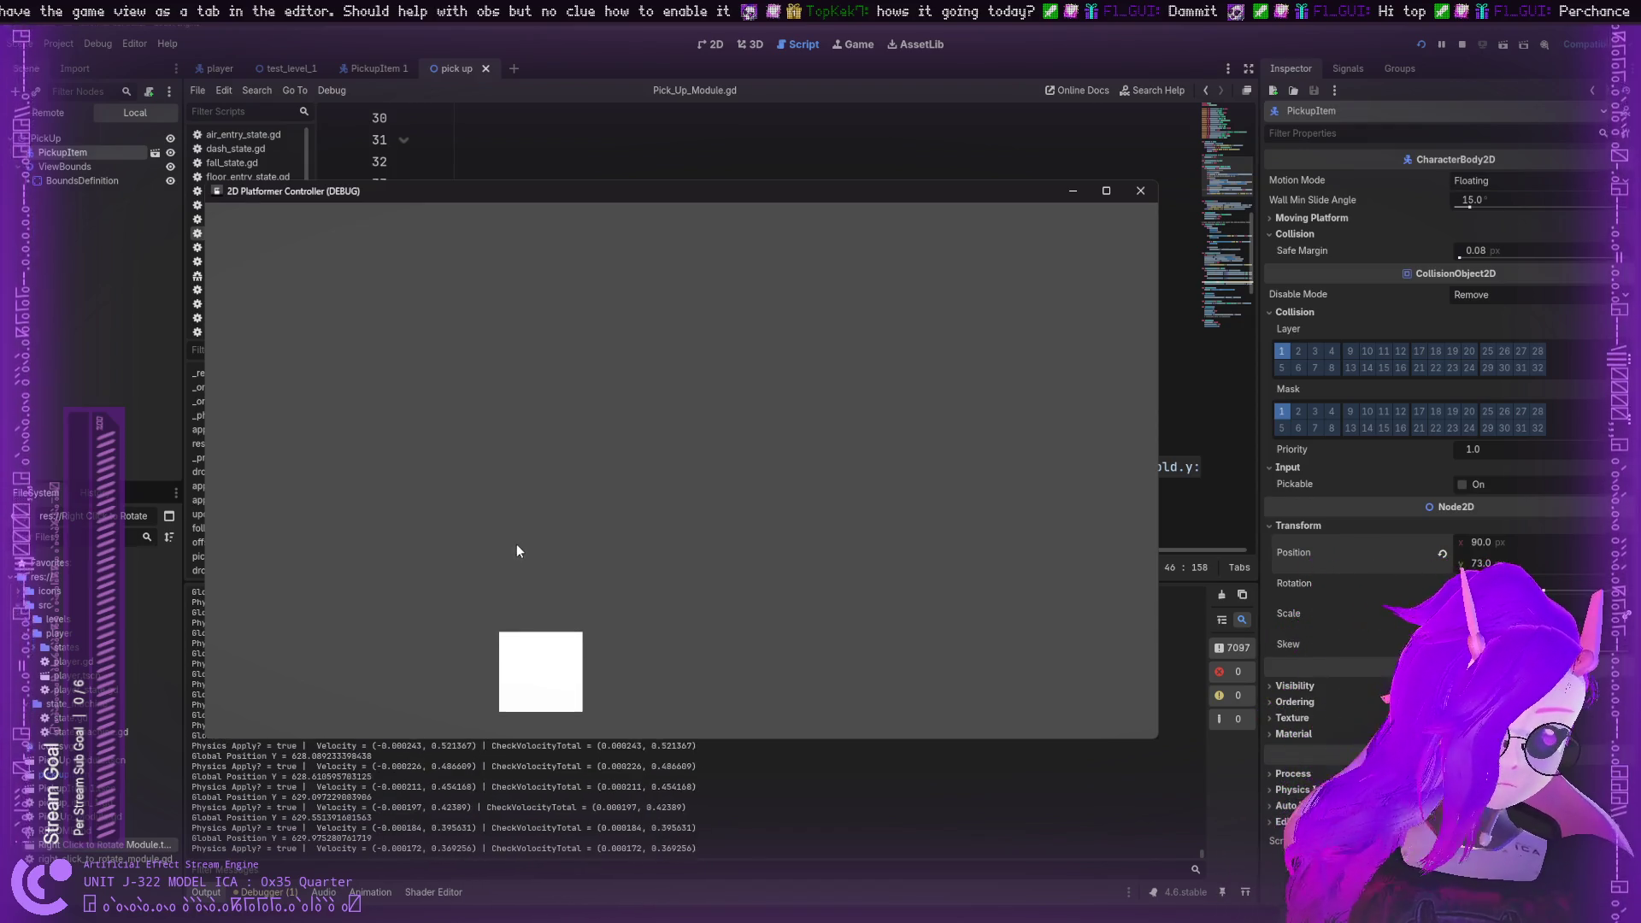
left_click_drag(540, 650, 551, 294)
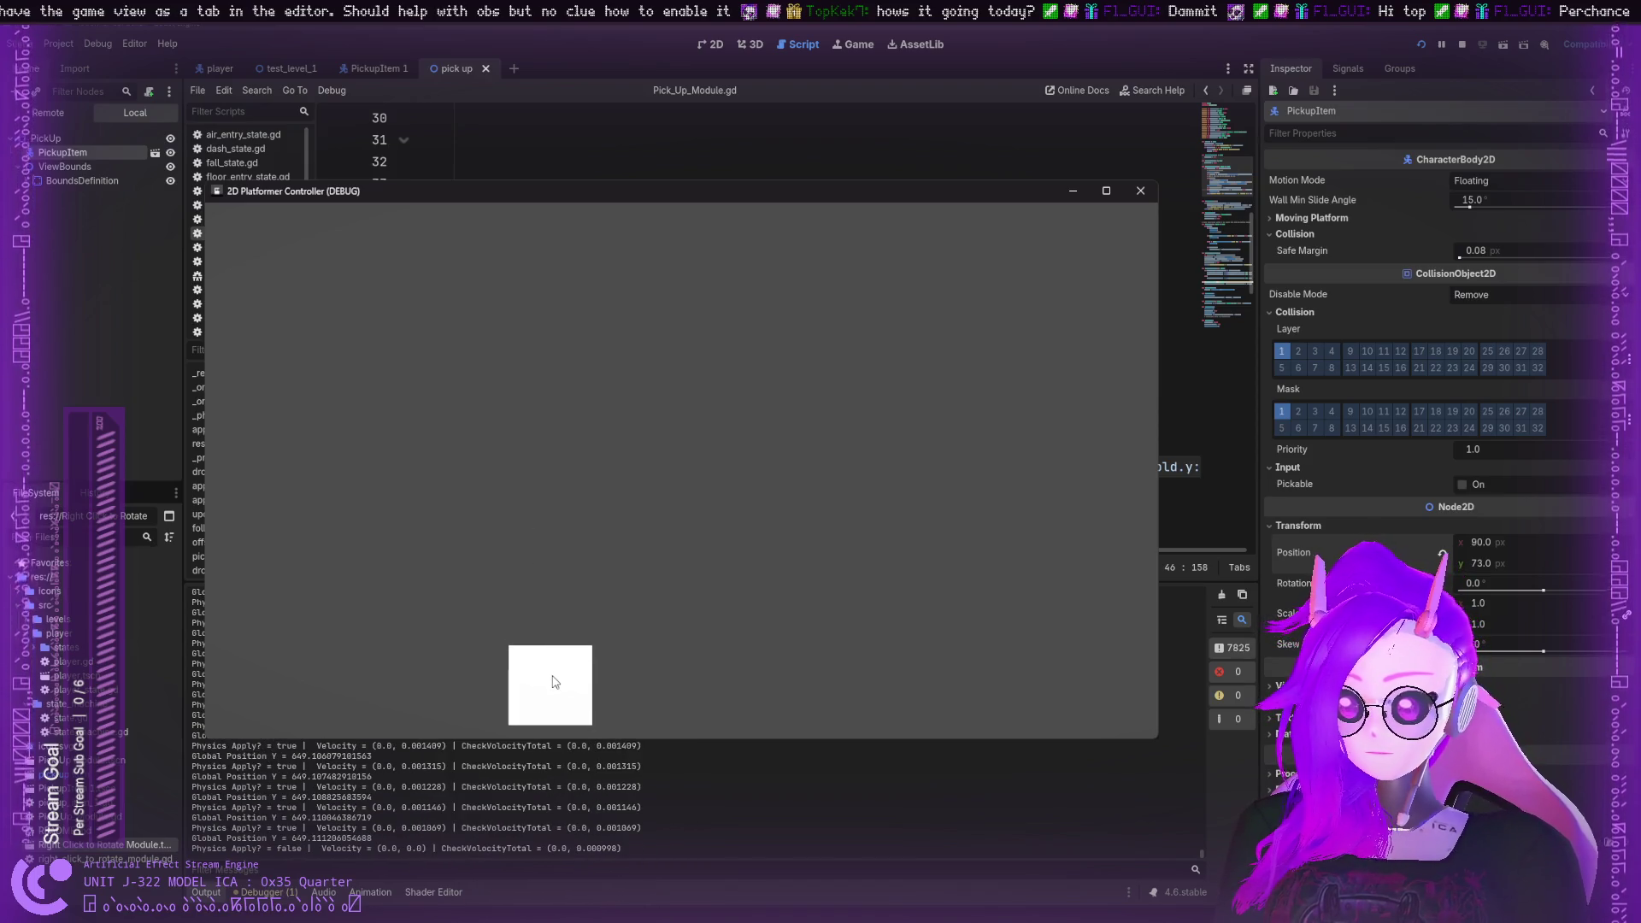
mouse_move(558, 681)
left_mouse_down()
mouse_move(550, 257)
mouse_move(396, 366)
mouse_move(538, 331)
left_mouse_up()
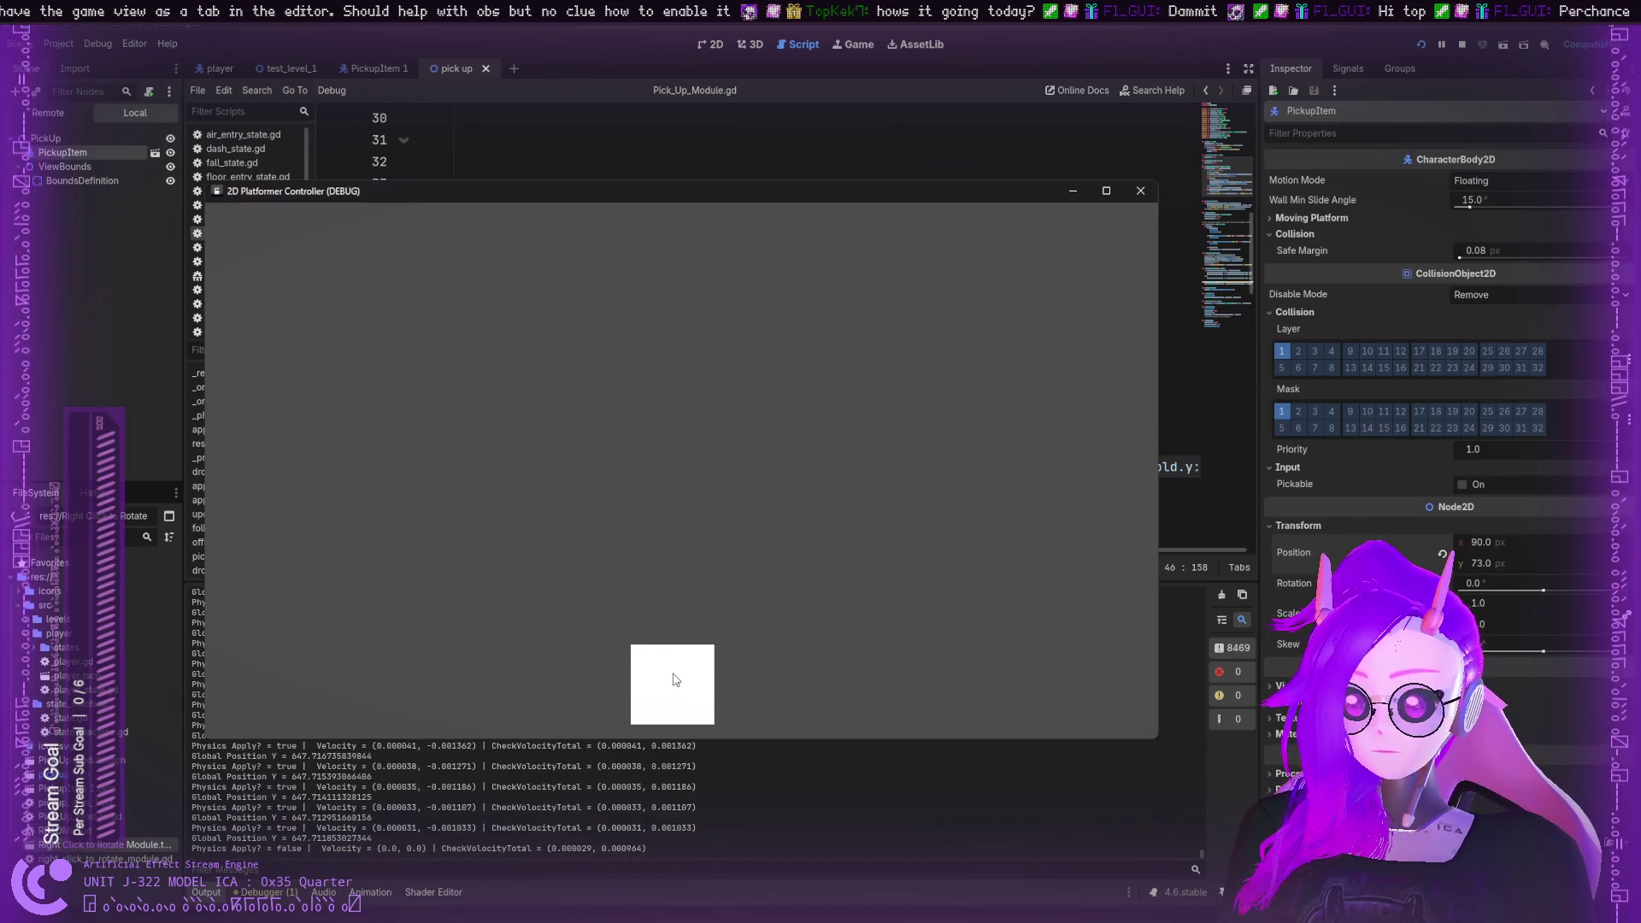
mouse_move(673, 683)
left_mouse_down()
mouse_move(581, 236)
mouse_move(356, 430)
left_mouse_up()
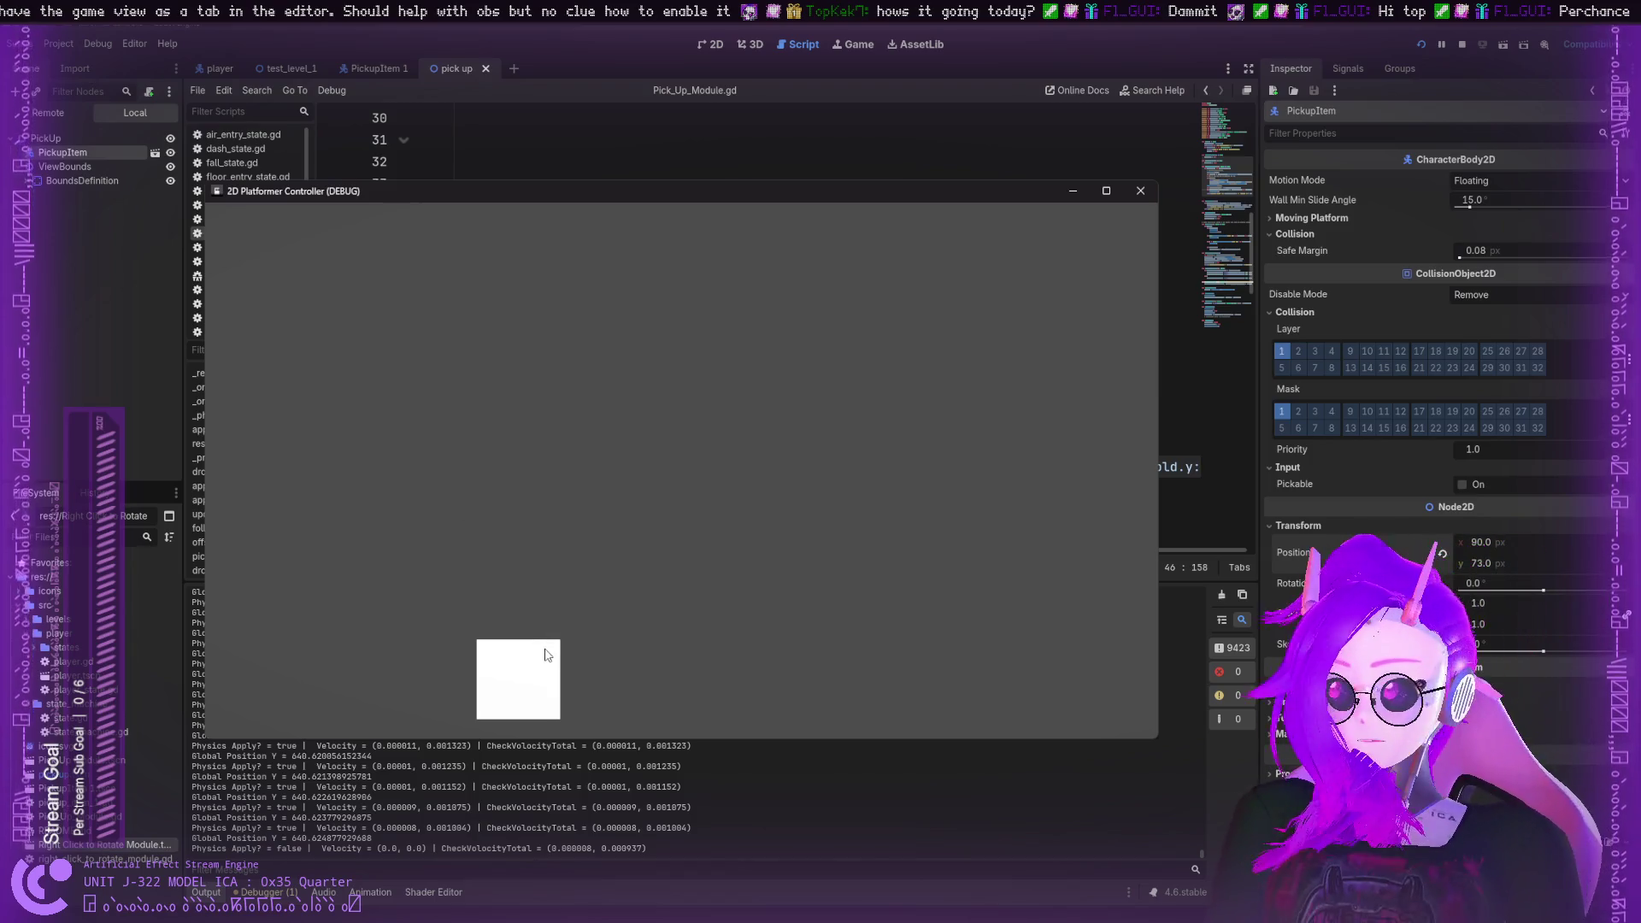
mouse_move(531, 696)
left_mouse_down()
mouse_move(469, 377)
mouse_move(492, 372)
left_mouse_up()
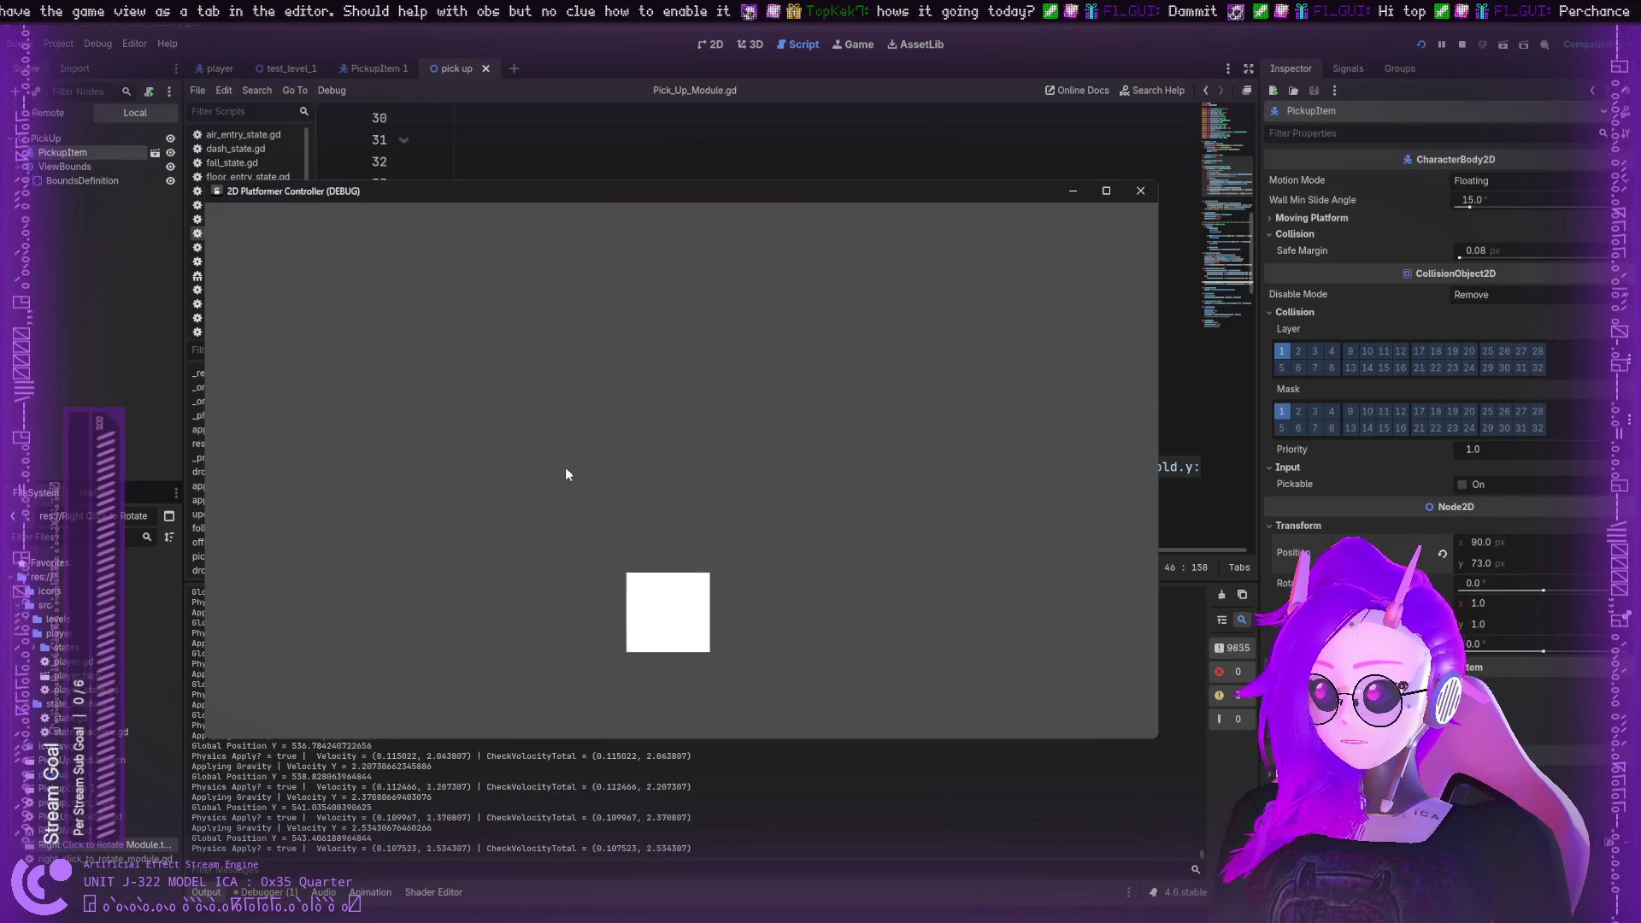
left_click_drag(658, 701, 445, 581)
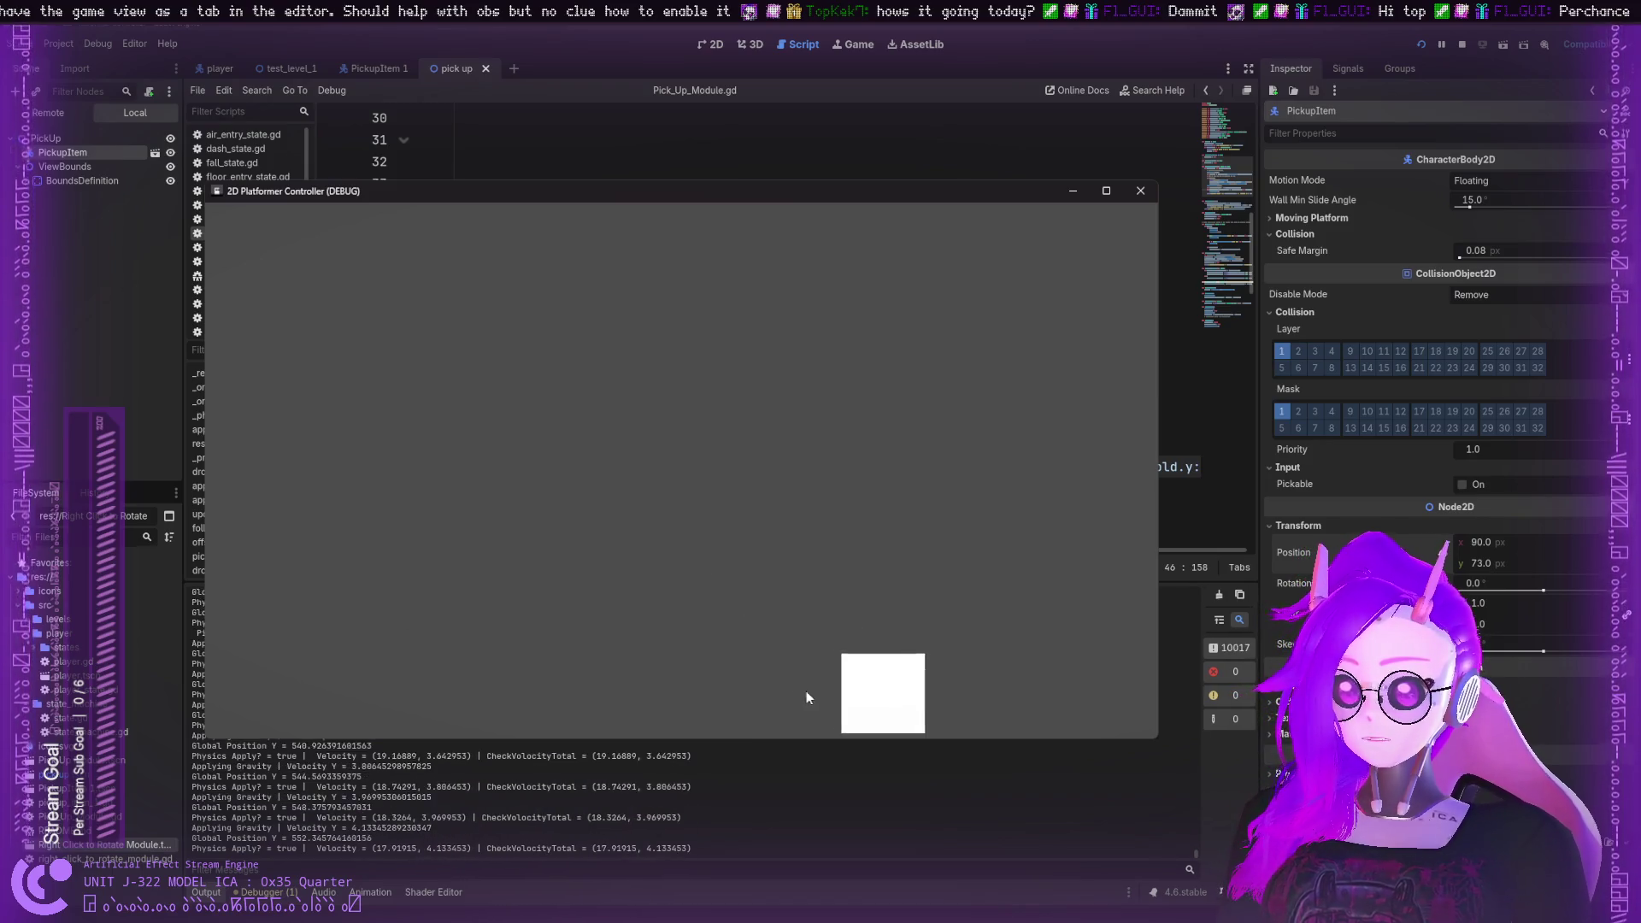
mouse_move(883, 707)
left_mouse_down()
mouse_move(319, 545)
mouse_move(524, 538)
left_mouse_up()
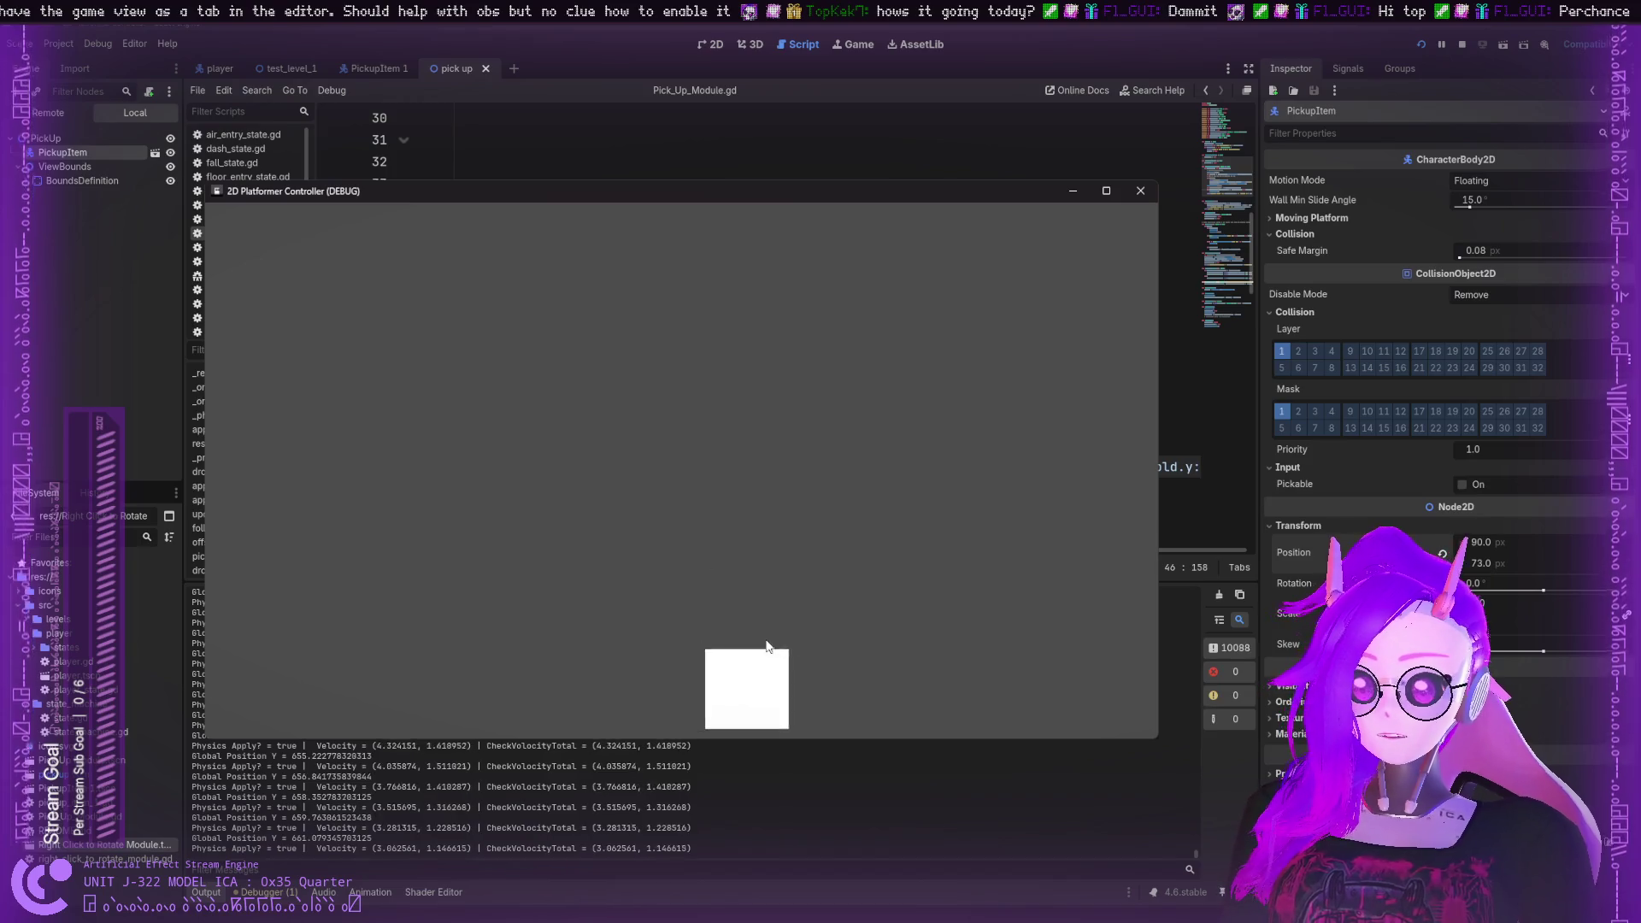
- Check another node in the Inspector, then return to the PickupItem node's properties
left_click(444, 162)
scroll(427, 145, "up", 6)
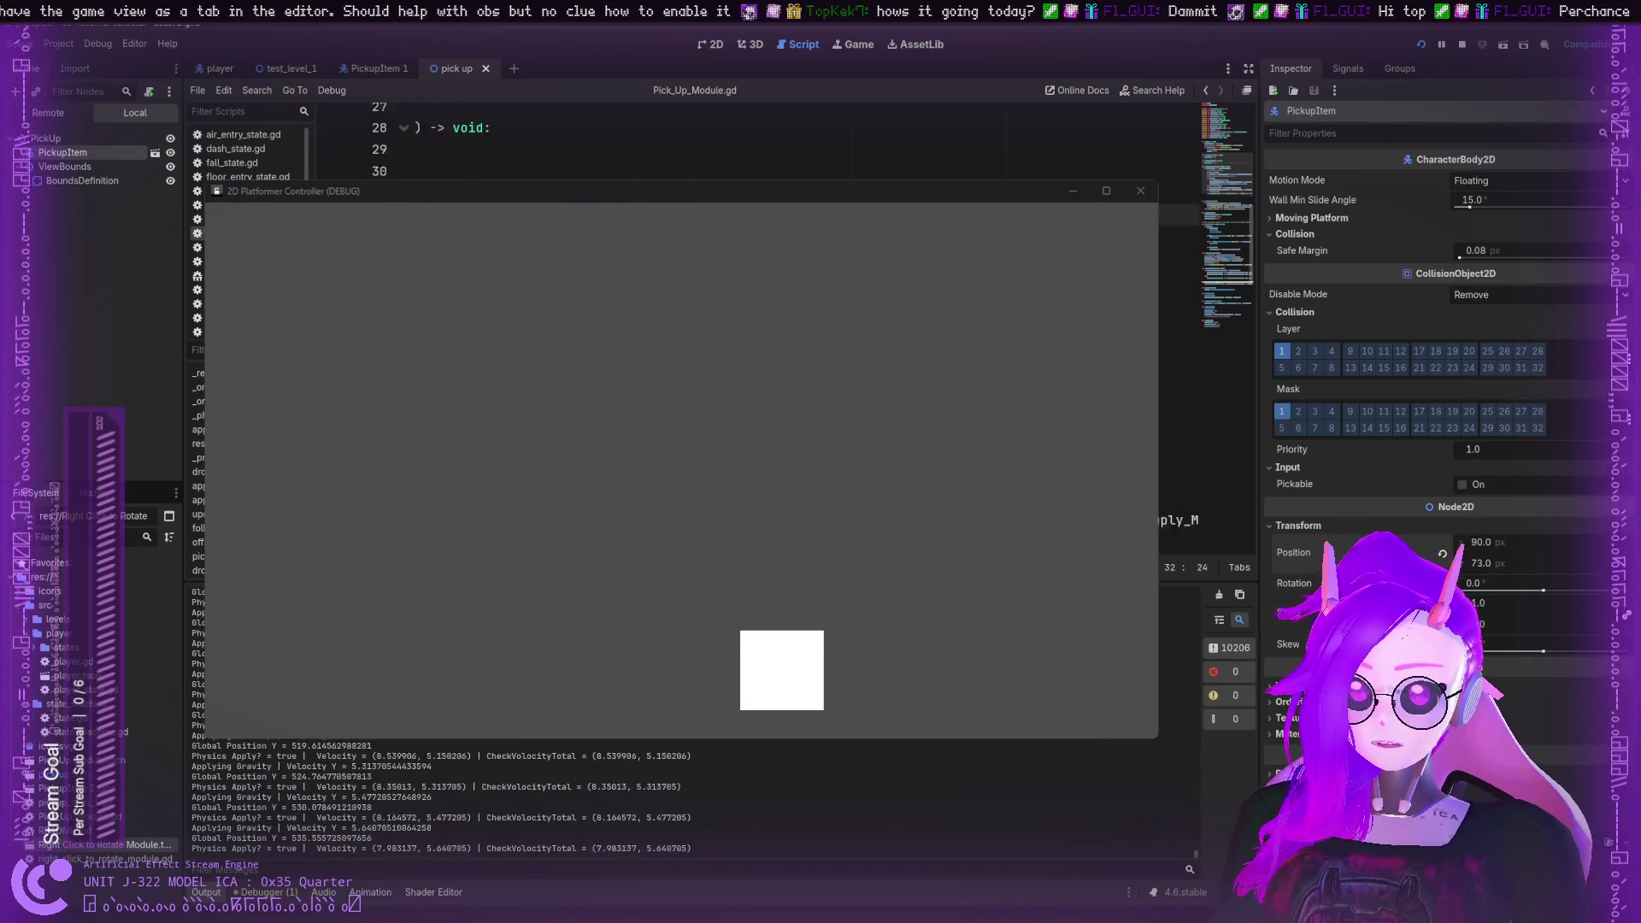
left_click(47, 139)
left_click(81, 154)
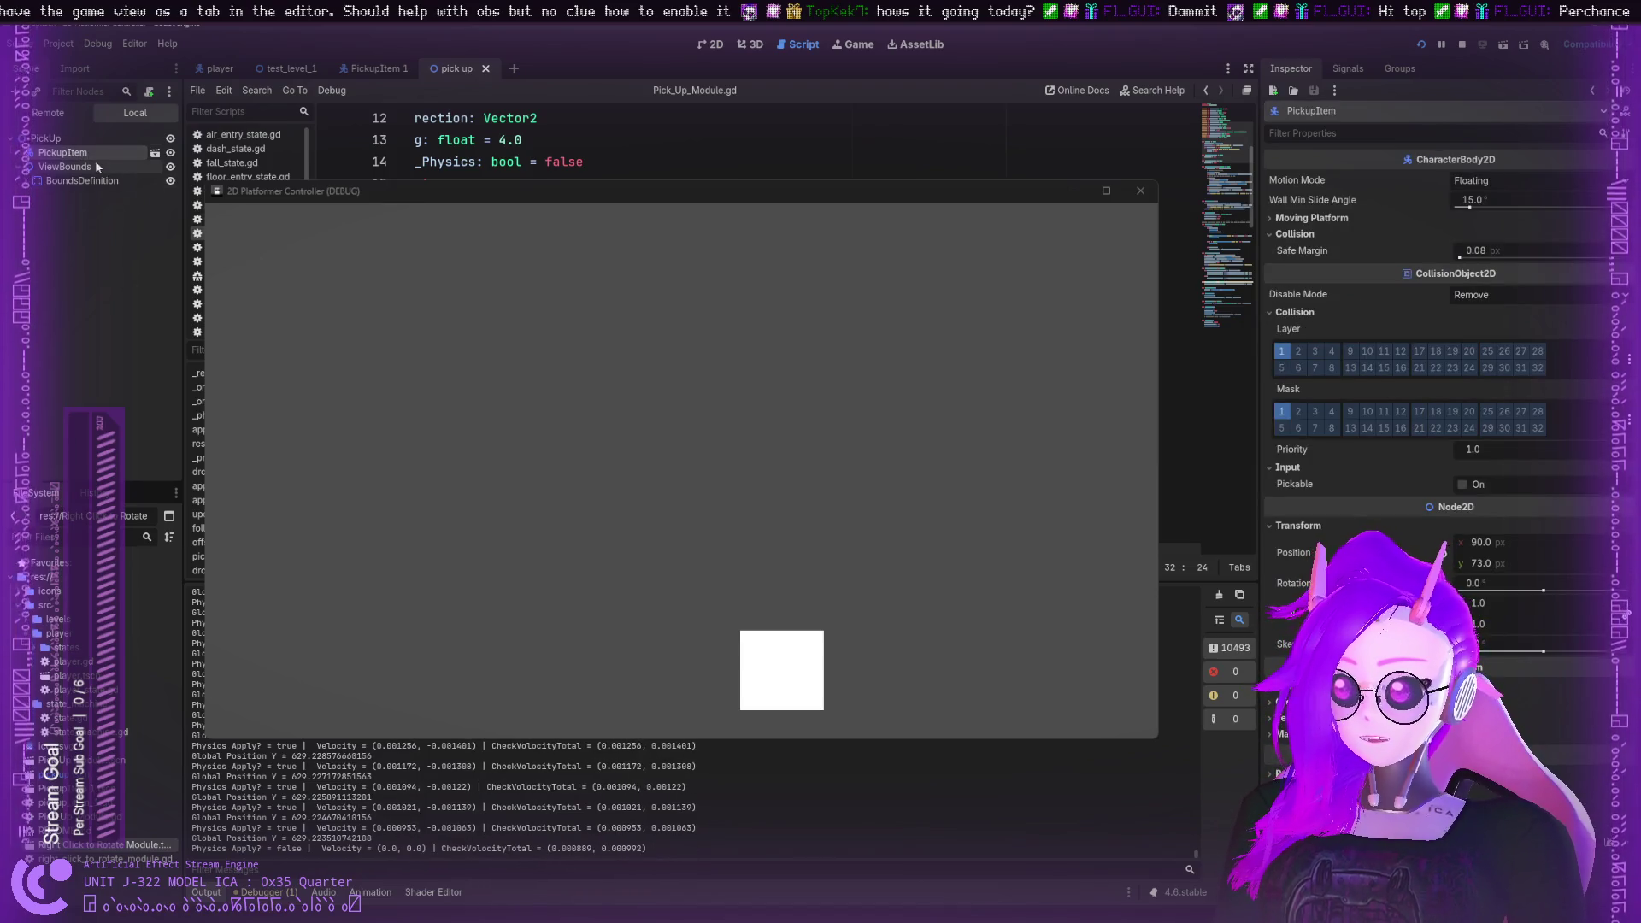
- Close the running debug game window and relaunch the game with F5
scroll(368, 128, "up", 4)
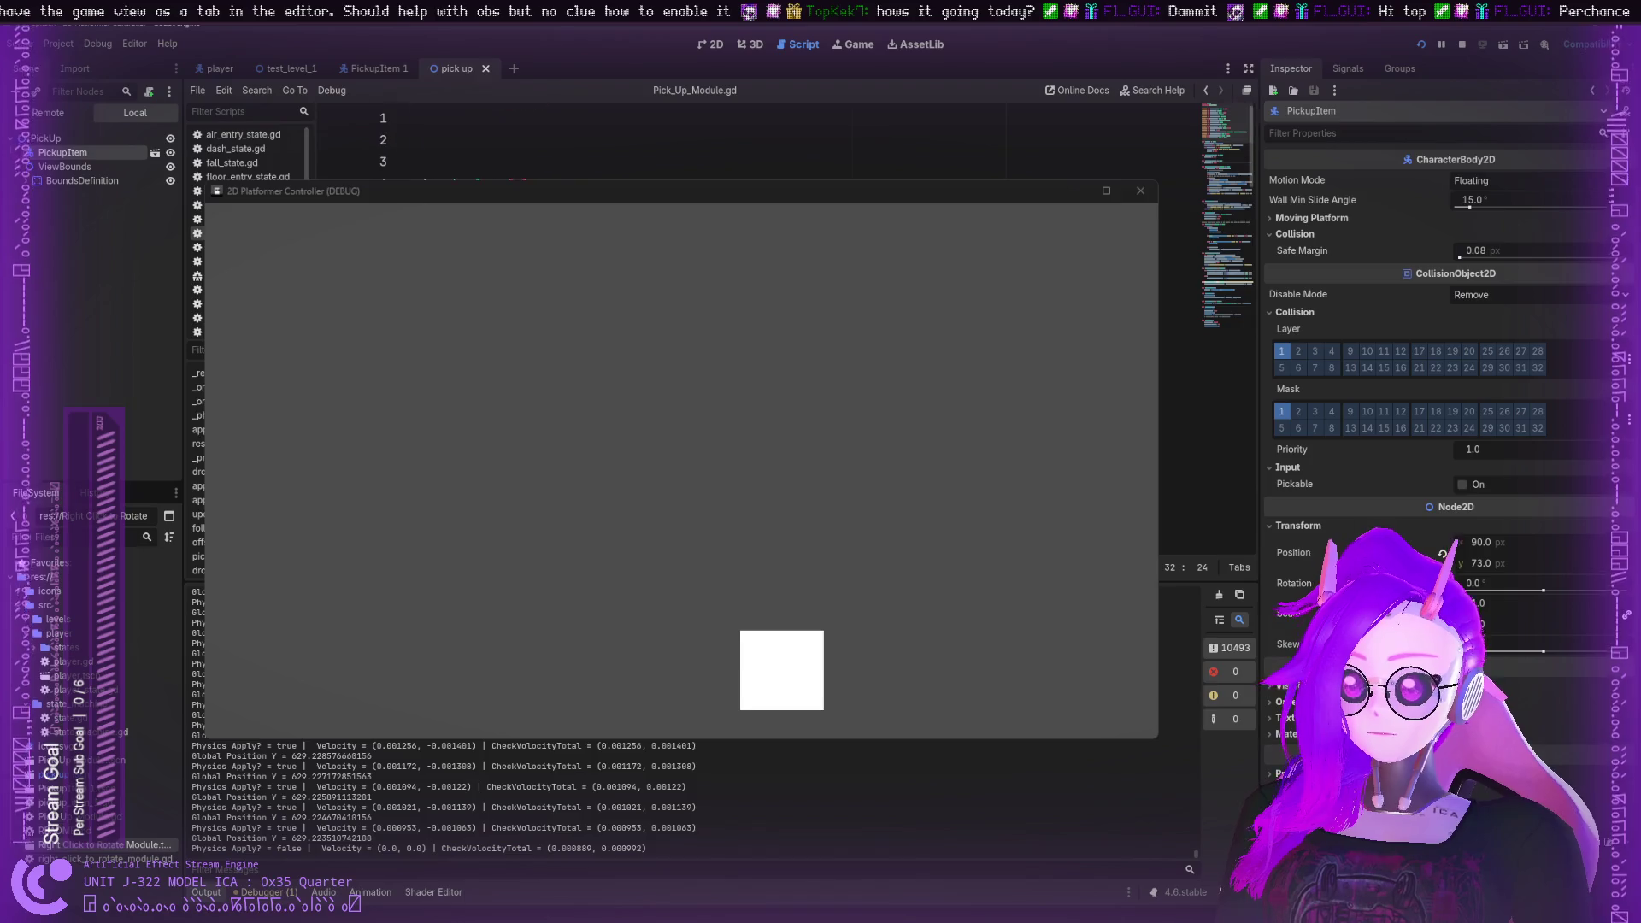
scroll(365, 119, "down", 8)
scroll(367, 136, "up", 8)
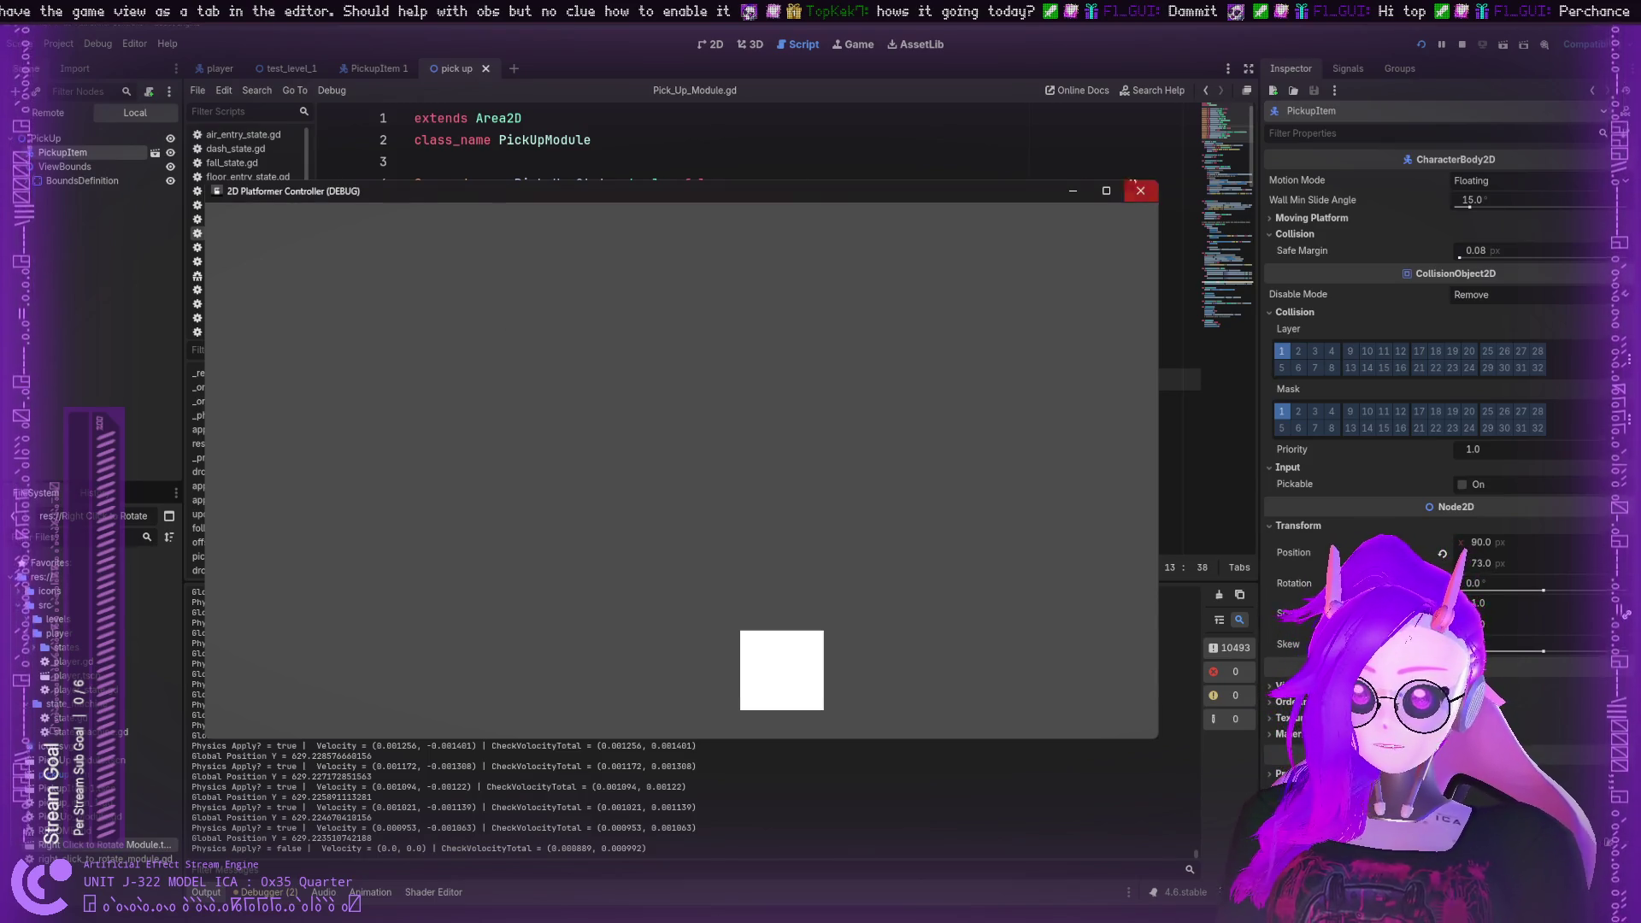
left_click(1140, 189)
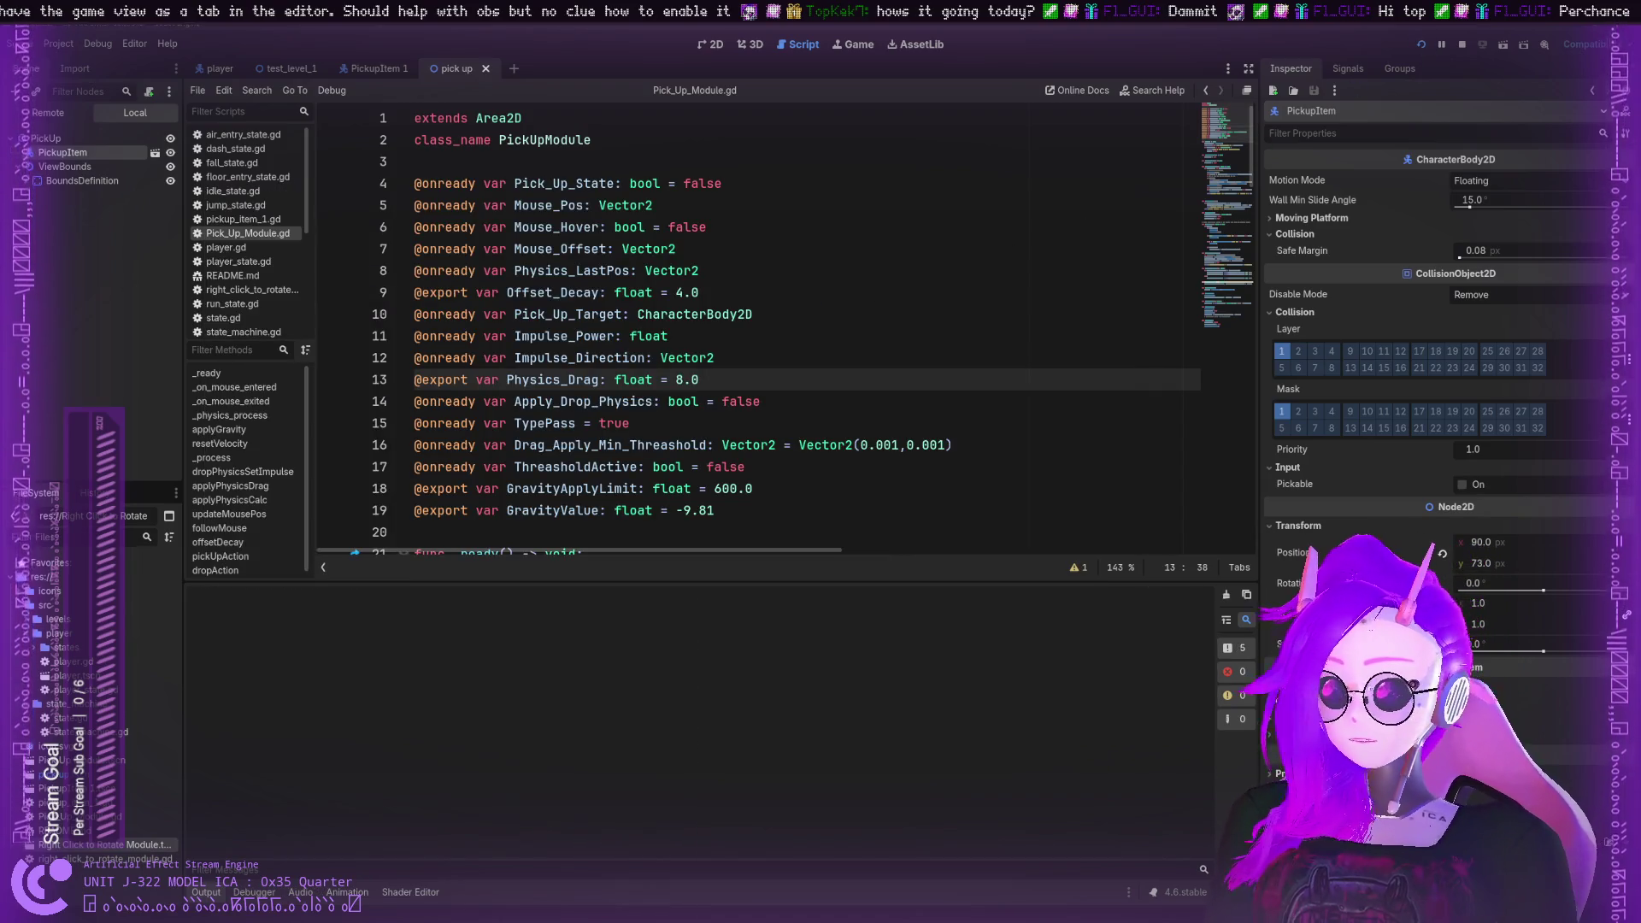
key("F5")
- Carry the white square around the window, dropping it and catching it as it falls
mouse_move(295, 280)
left_mouse_down()
mouse_move(559, 329)
mouse_move(555, 386)
left_mouse_up()
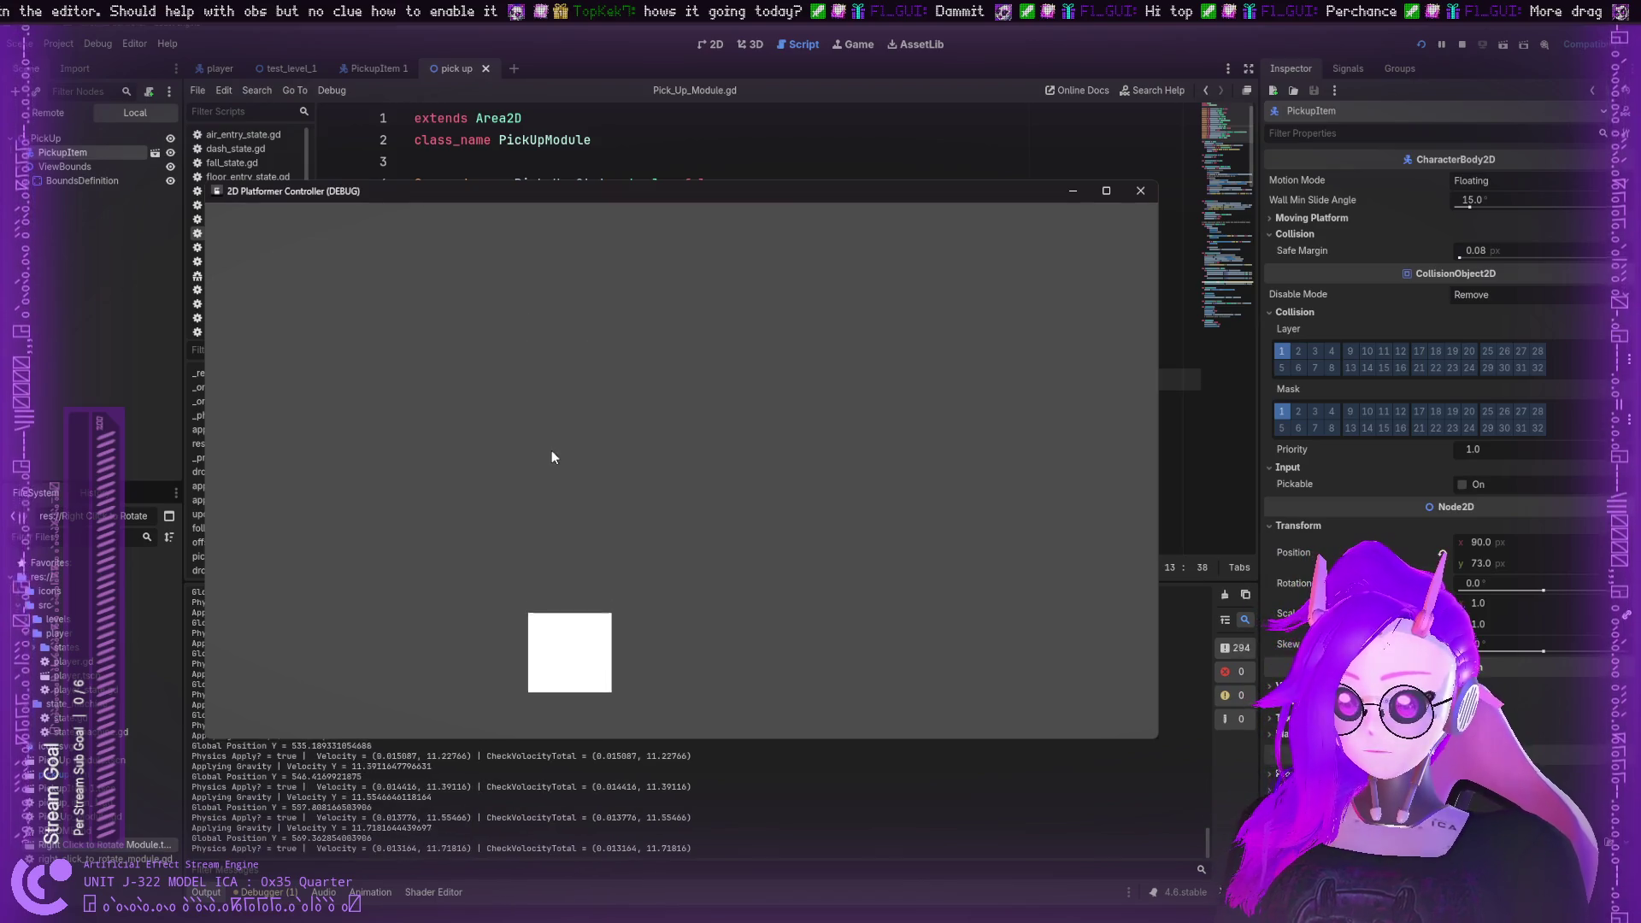
mouse_move(565, 675)
left_mouse_down()
mouse_move(311, 578)
mouse_move(708, 386)
mouse_move(701, 408)
left_mouse_up()
mouse_move(824, 674)
left_mouse_down()
mouse_move(628, 276)
mouse_move(860, 510)
mouse_move(1017, 462)
left_mouse_up()
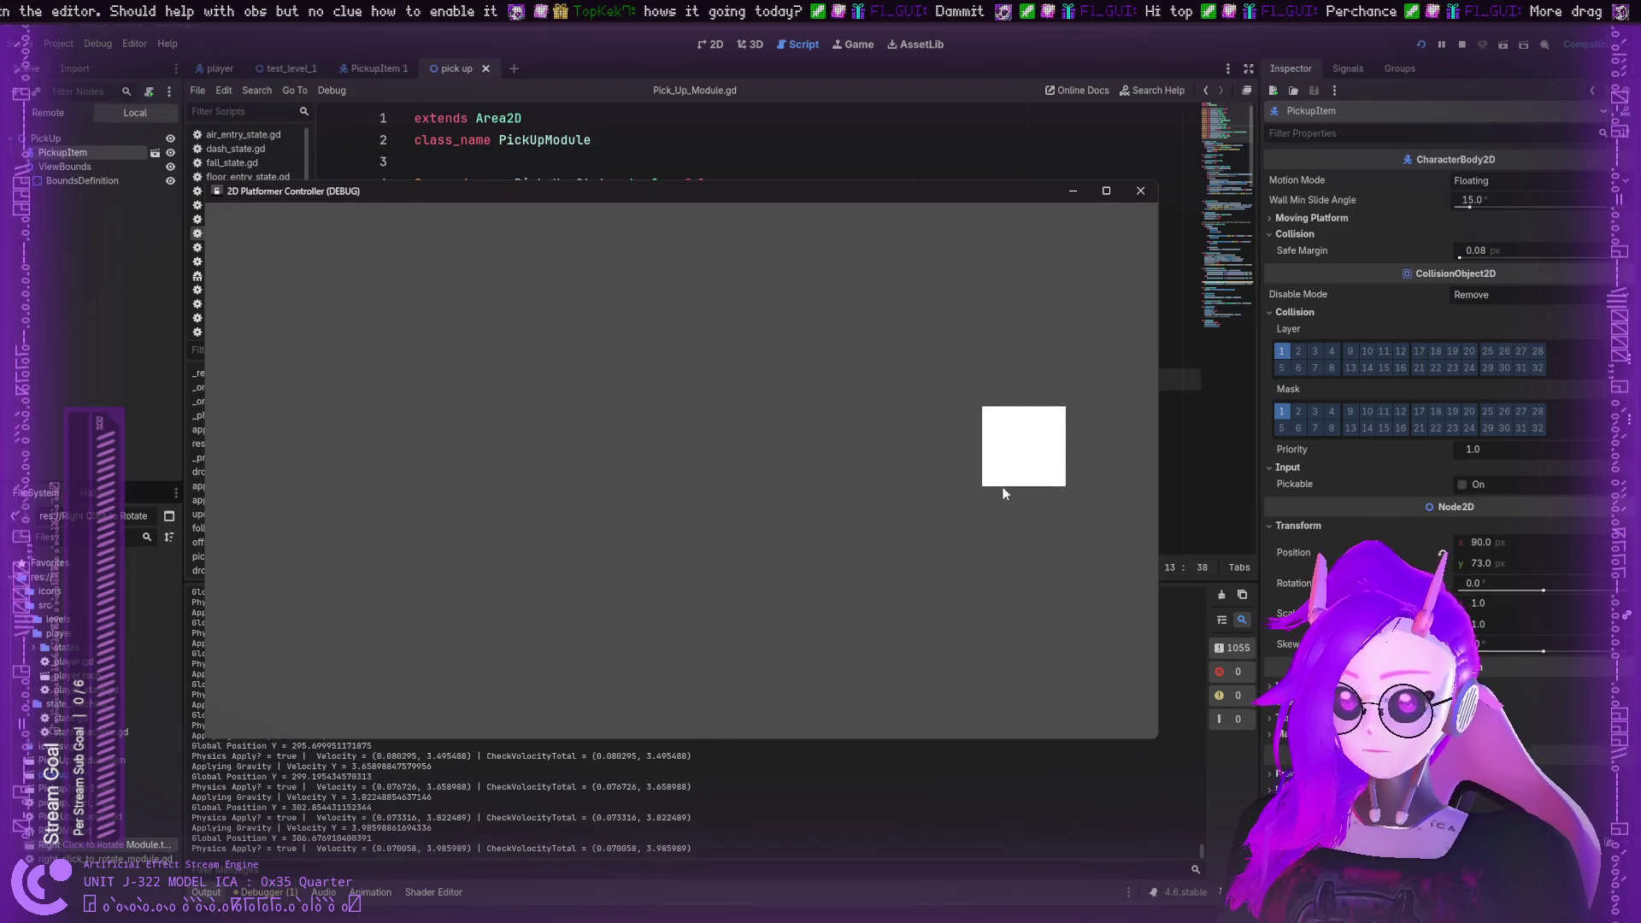
mouse_move(1031, 710)
left_mouse_down()
mouse_move(686, 312)
mouse_move(581, 384)
left_mouse_up()
mouse_move(528, 487)
left_mouse_down()
mouse_move(624, 688)
mouse_move(633, 632)
mouse_move(681, 565)
left_mouse_up()
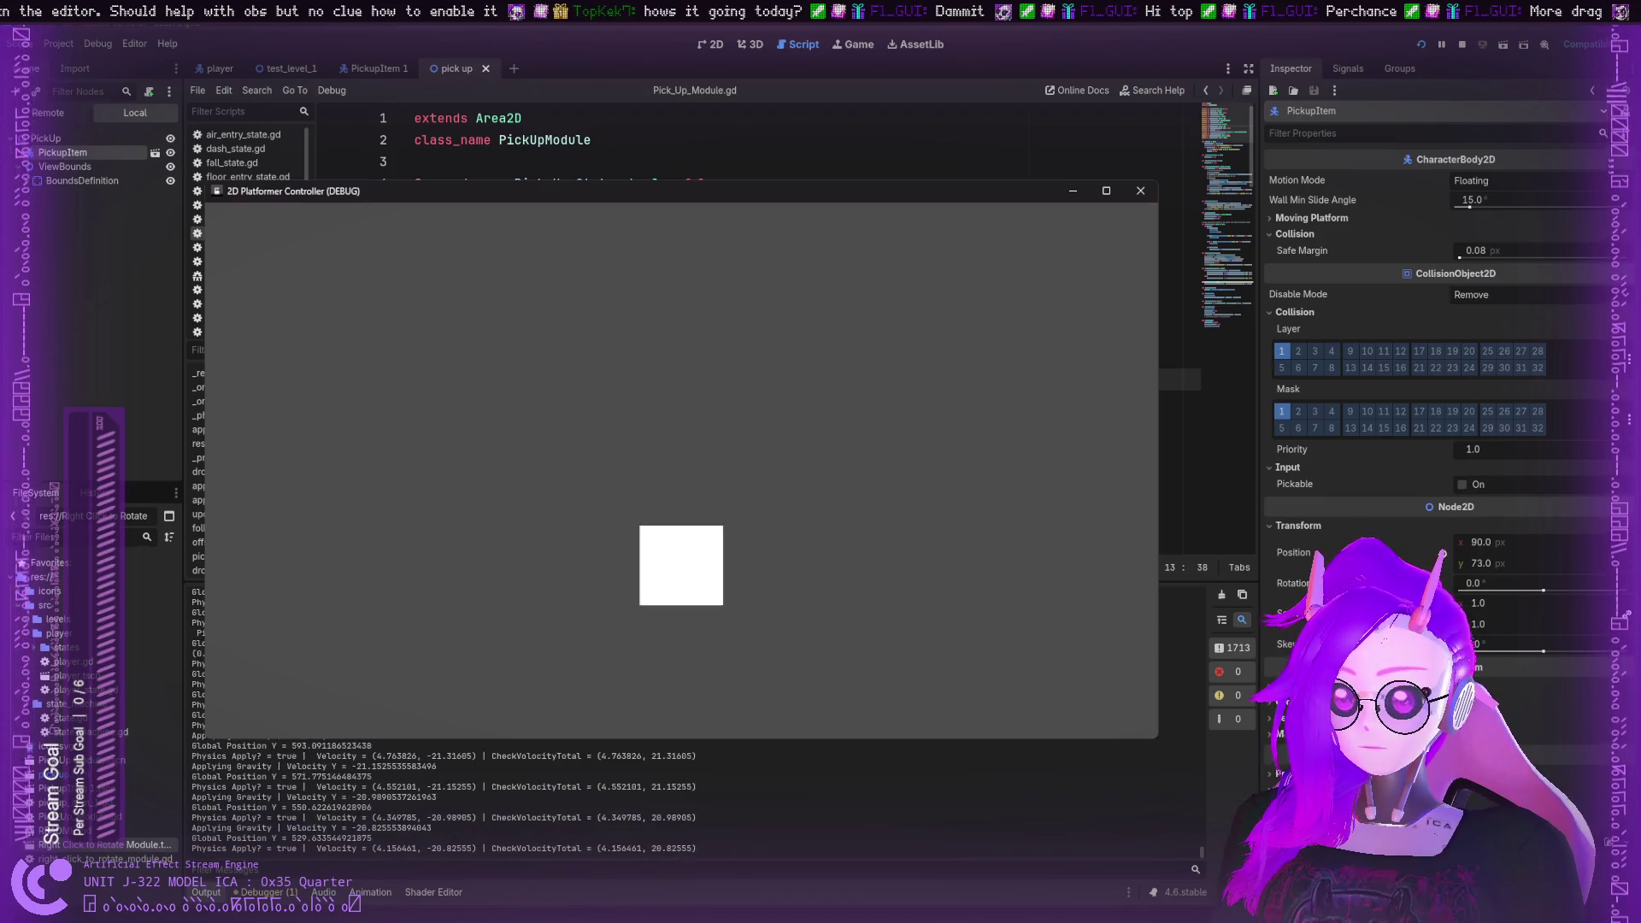
mouse_move(735, 675)
left_mouse_down()
mouse_move(681, 579)
mouse_move(717, 737)
mouse_move(684, 700)
mouse_move(659, 612)
mouse_move(702, 657)
mouse_move(659, 512)
mouse_move(729, 425)
mouse_move(833, 641)
mouse_move(886, 448)
left_mouse_up()
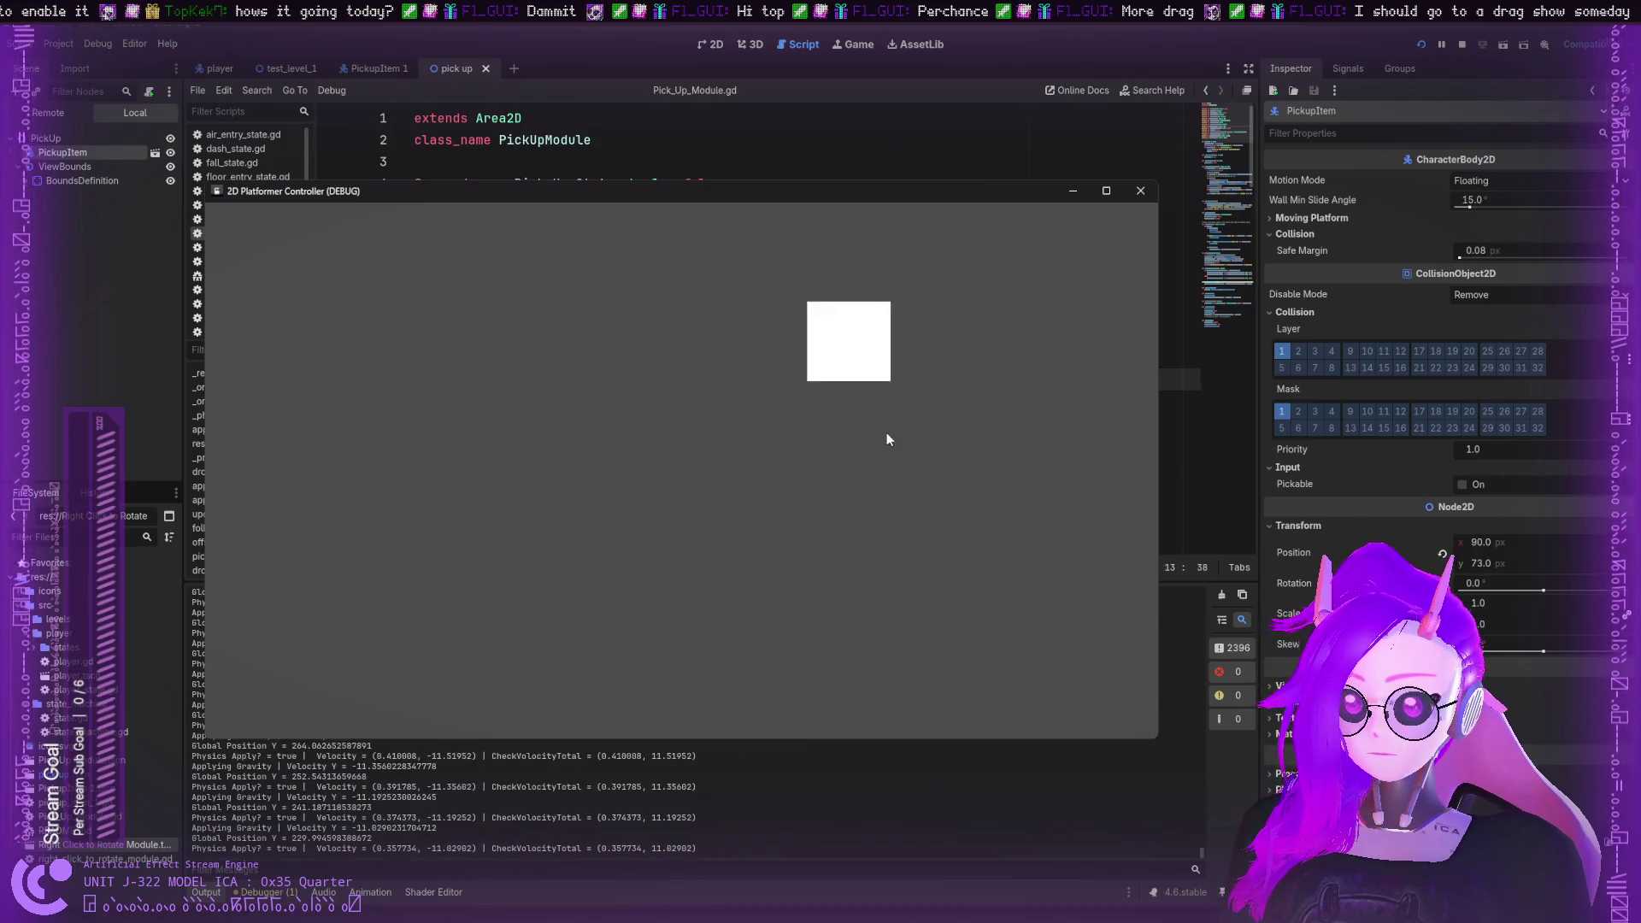
mouse_move(847, 683)
left_mouse_down()
mouse_move(592, 511)
mouse_move(708, 696)
mouse_move(552, 483)
mouse_move(695, 674)
mouse_move(596, 496)
mouse_move(766, 709)
mouse_move(447, 333)
mouse_move(789, 357)
mouse_move(826, 627)
left_mouse_up()
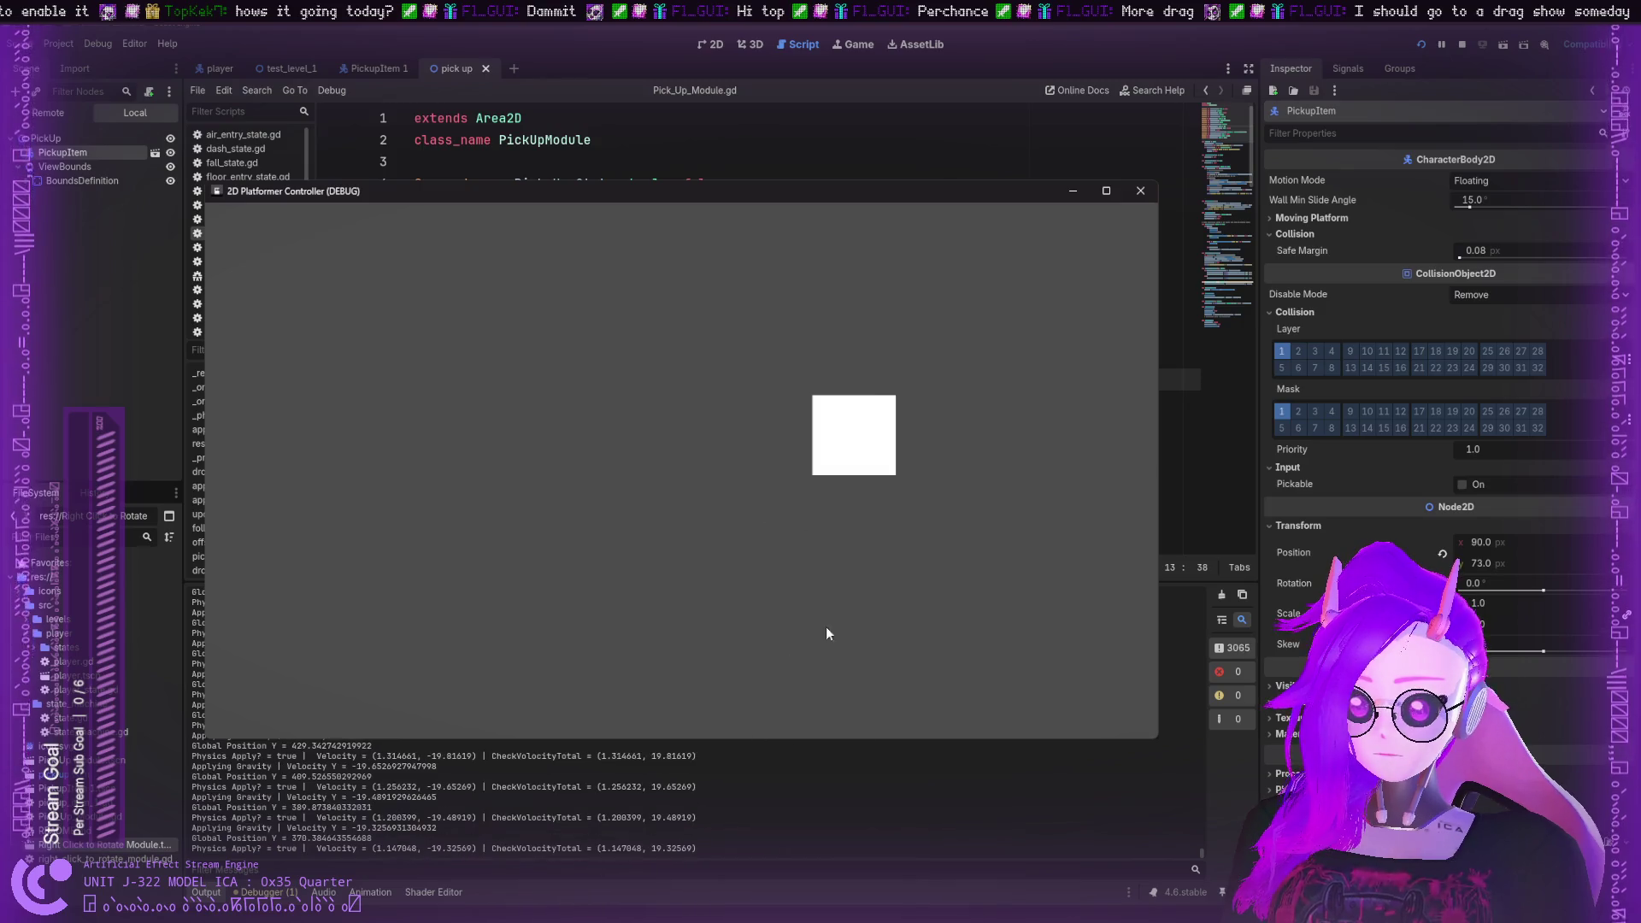
- Fling the white square upward from the floor repeatedly to watch it arc and fall
mouse_move(883, 676)
left_mouse_down()
mouse_move(654, 317)
mouse_move(751, 729)
mouse_move(709, 504)
mouse_move(689, 711)
mouse_move(604, 447)
mouse_move(619, 513)
mouse_move(633, 299)
left_mouse_up()
mouse_move(604, 656)
left_mouse_down()
mouse_move(604, 480)
mouse_move(621, 675)
mouse_move(655, 479)
mouse_move(649, 736)
mouse_move(645, 547)
mouse_move(642, 684)
mouse_move(621, 666)
mouse_move(621, 291)
left_mouse_up()
left_click_drag(605, 615, 616, 531)
mouse_move(581, 649)
left_mouse_down()
mouse_move(647, 377)
mouse_move(626, 670)
mouse_move(625, 478)
left_mouse_up()
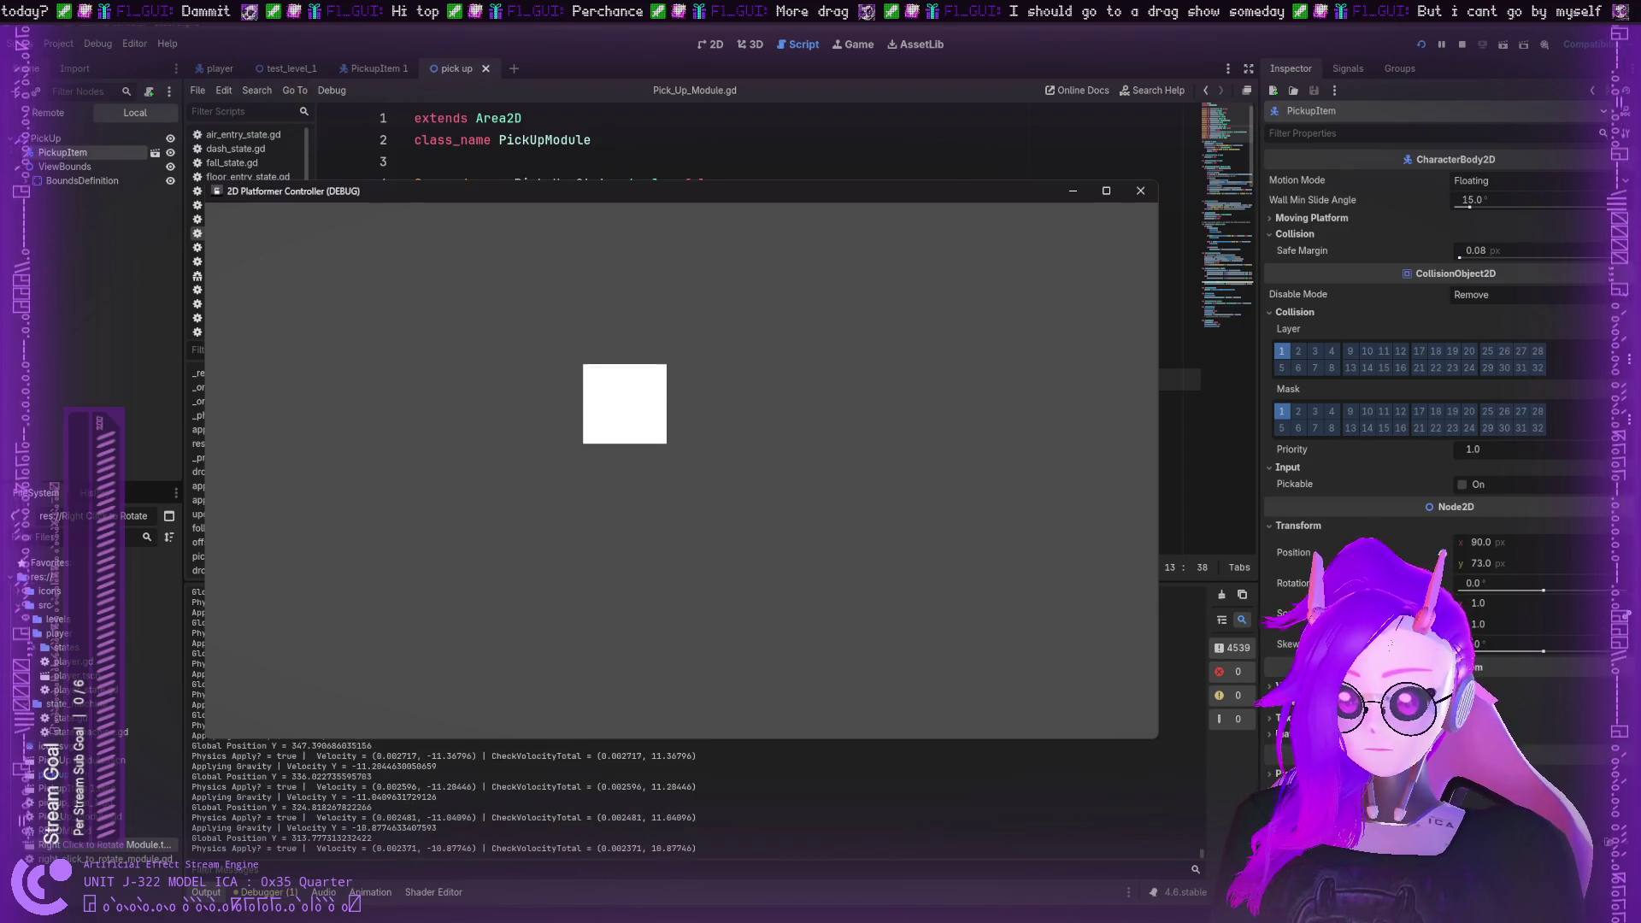
mouse_move(608, 683)
left_mouse_down()
mouse_move(624, 503)
mouse_move(602, 543)
mouse_move(592, 358)
left_mouse_up()
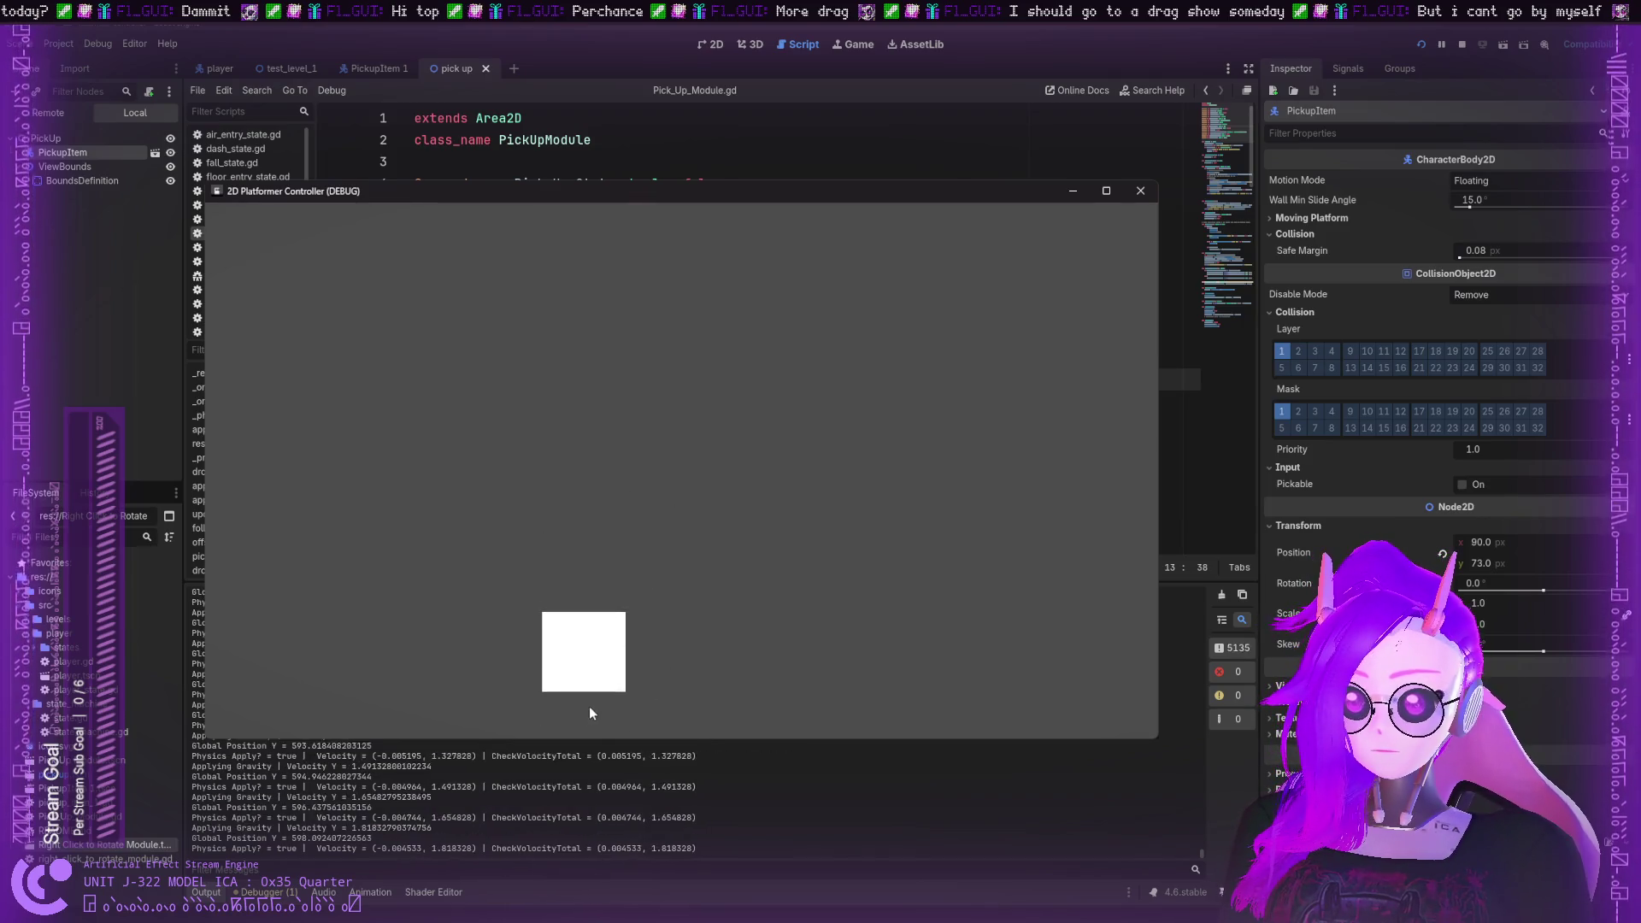
mouse_move(585, 653)
left_mouse_down()
mouse_move(577, 378)
mouse_move(740, 633)
mouse_move(716, 604)
mouse_move(1076, 567)
mouse_move(1052, 530)
left_mouse_up()
mouse_move(949, 649)
left_mouse_down()
mouse_move(744, 415)
mouse_move(1020, 243)
mouse_move(1029, 664)
mouse_move(1076, 267)
mouse_move(1058, 546)
left_mouse_up()
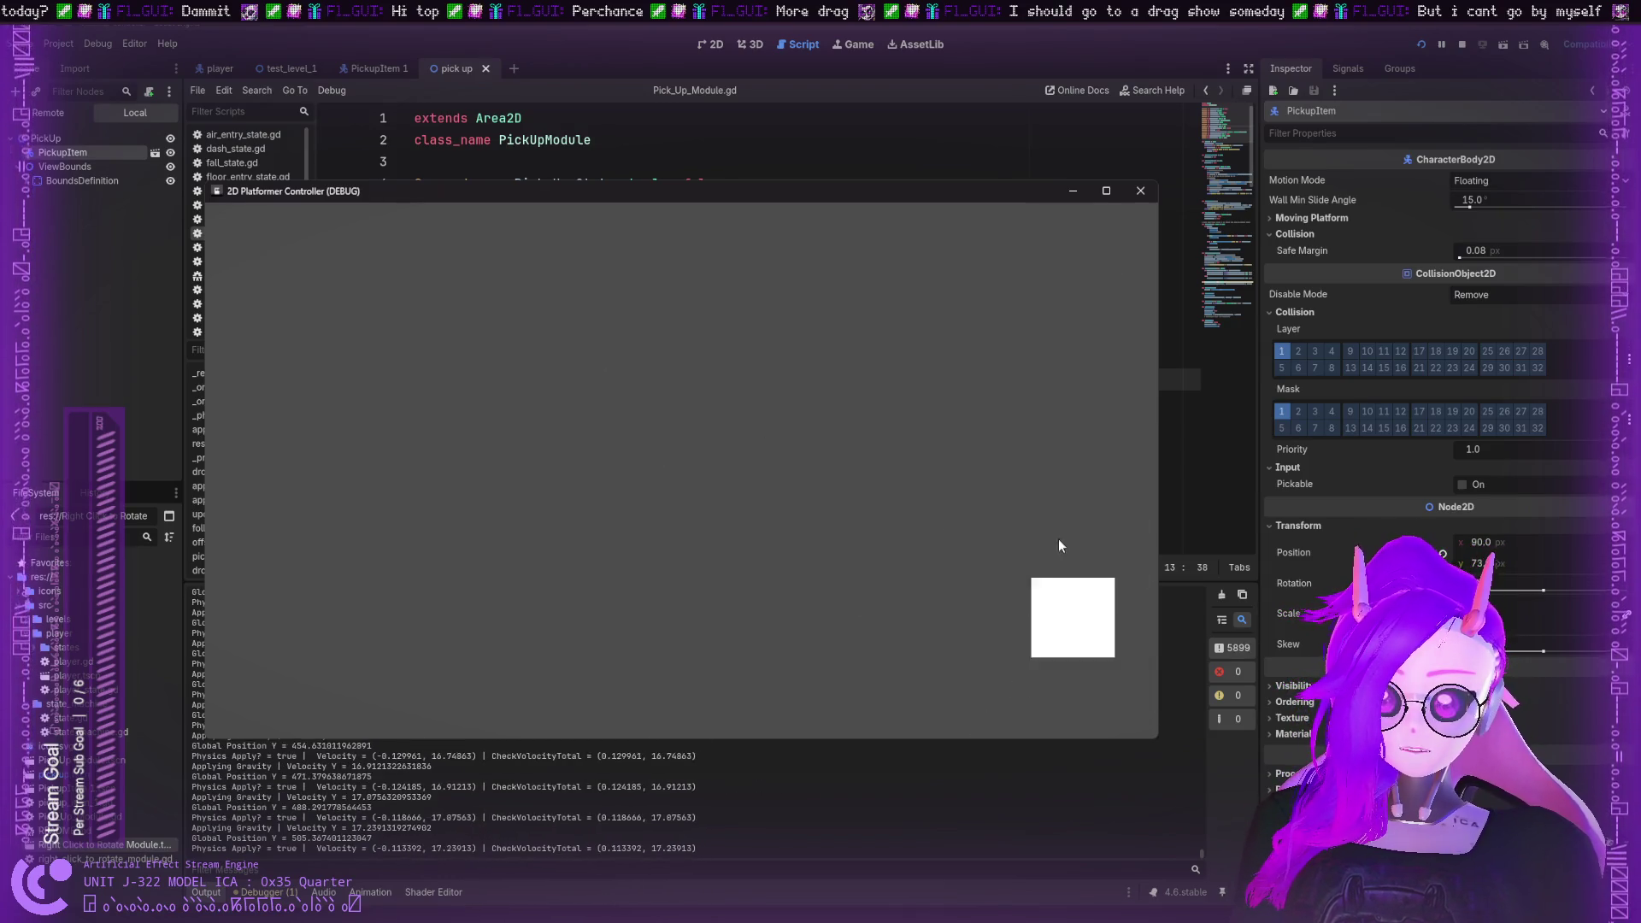
- In Pick_Up_Module.gd, scroll past _on_mouse_exited and insert a new line after line 41
left_click(710, 178)
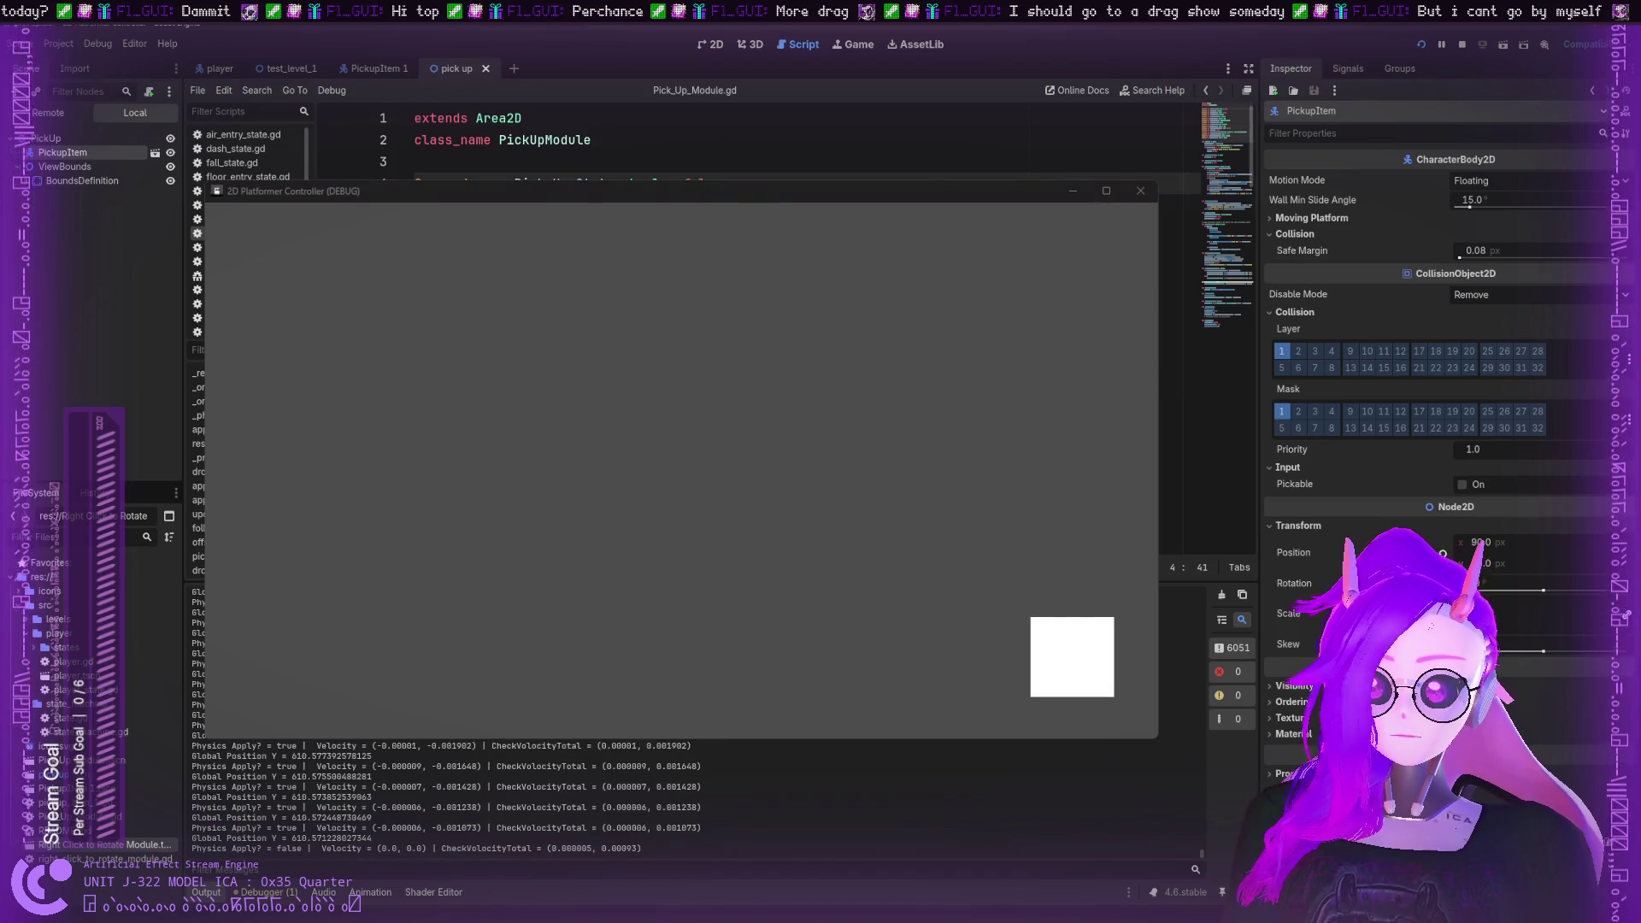
scroll(684, 141, "down", 9)
scroll(684, 141, "down", 1)
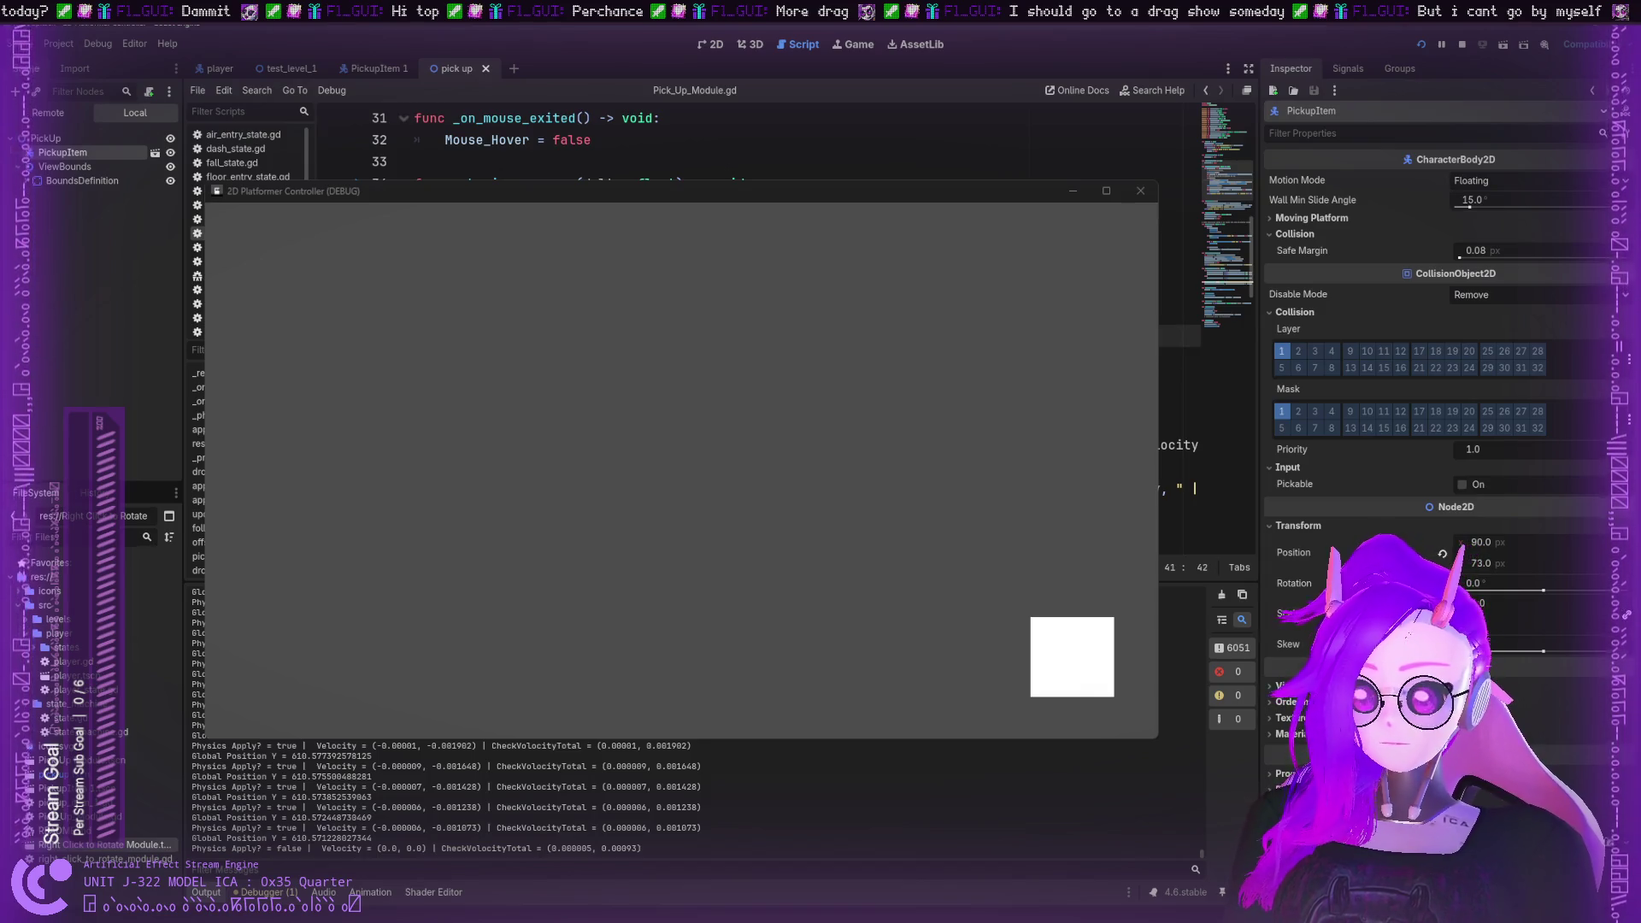
key("Return")
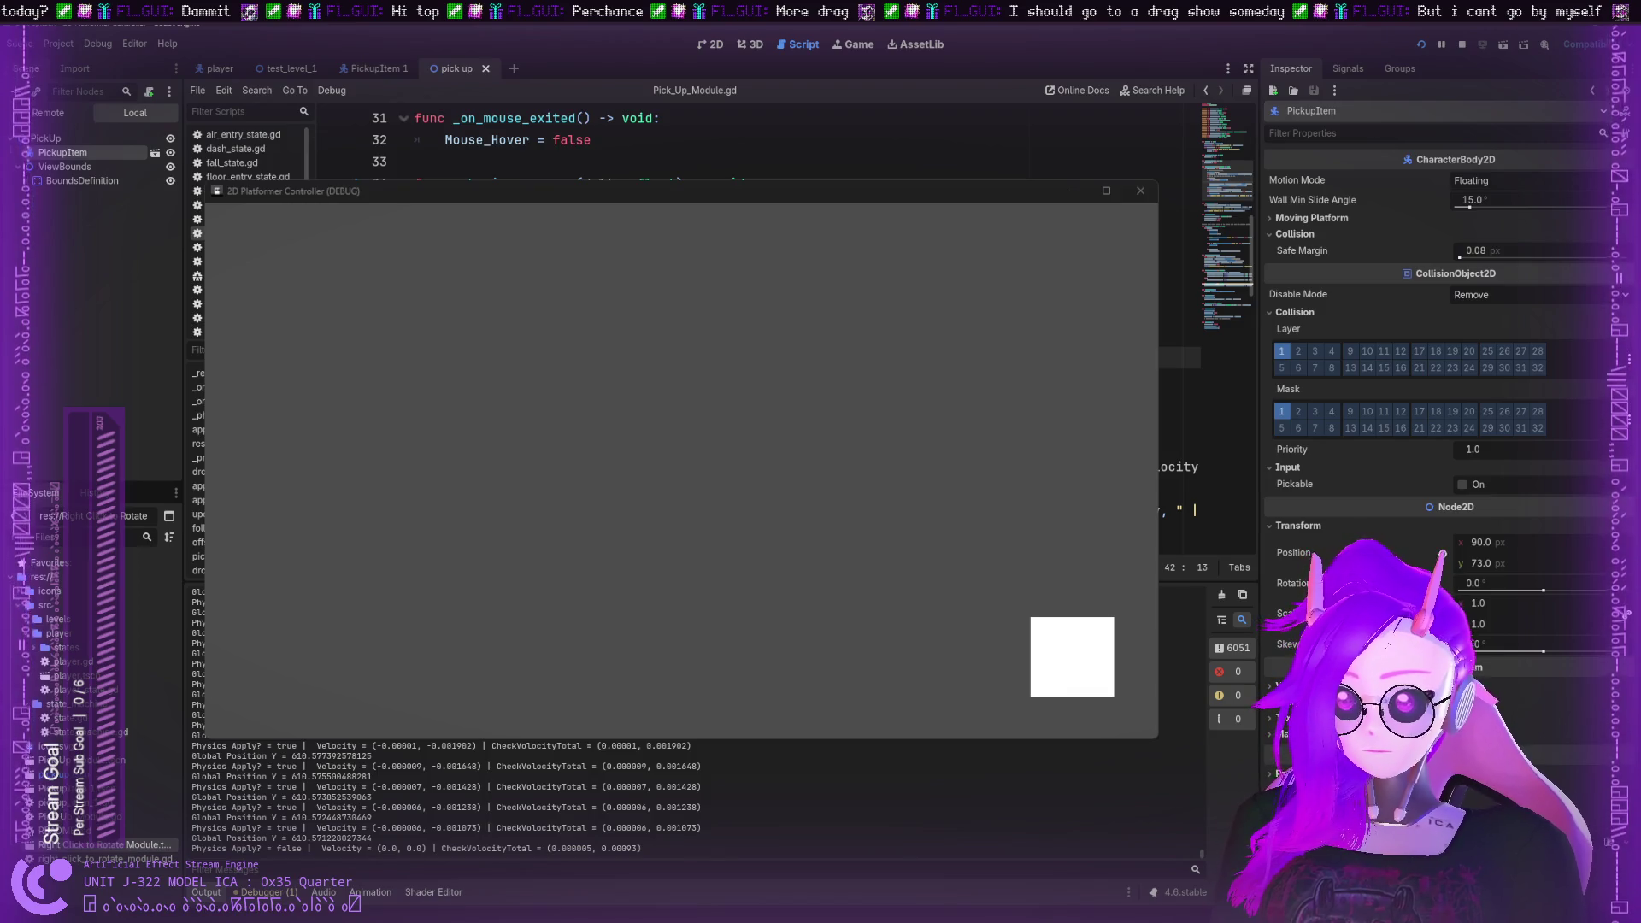
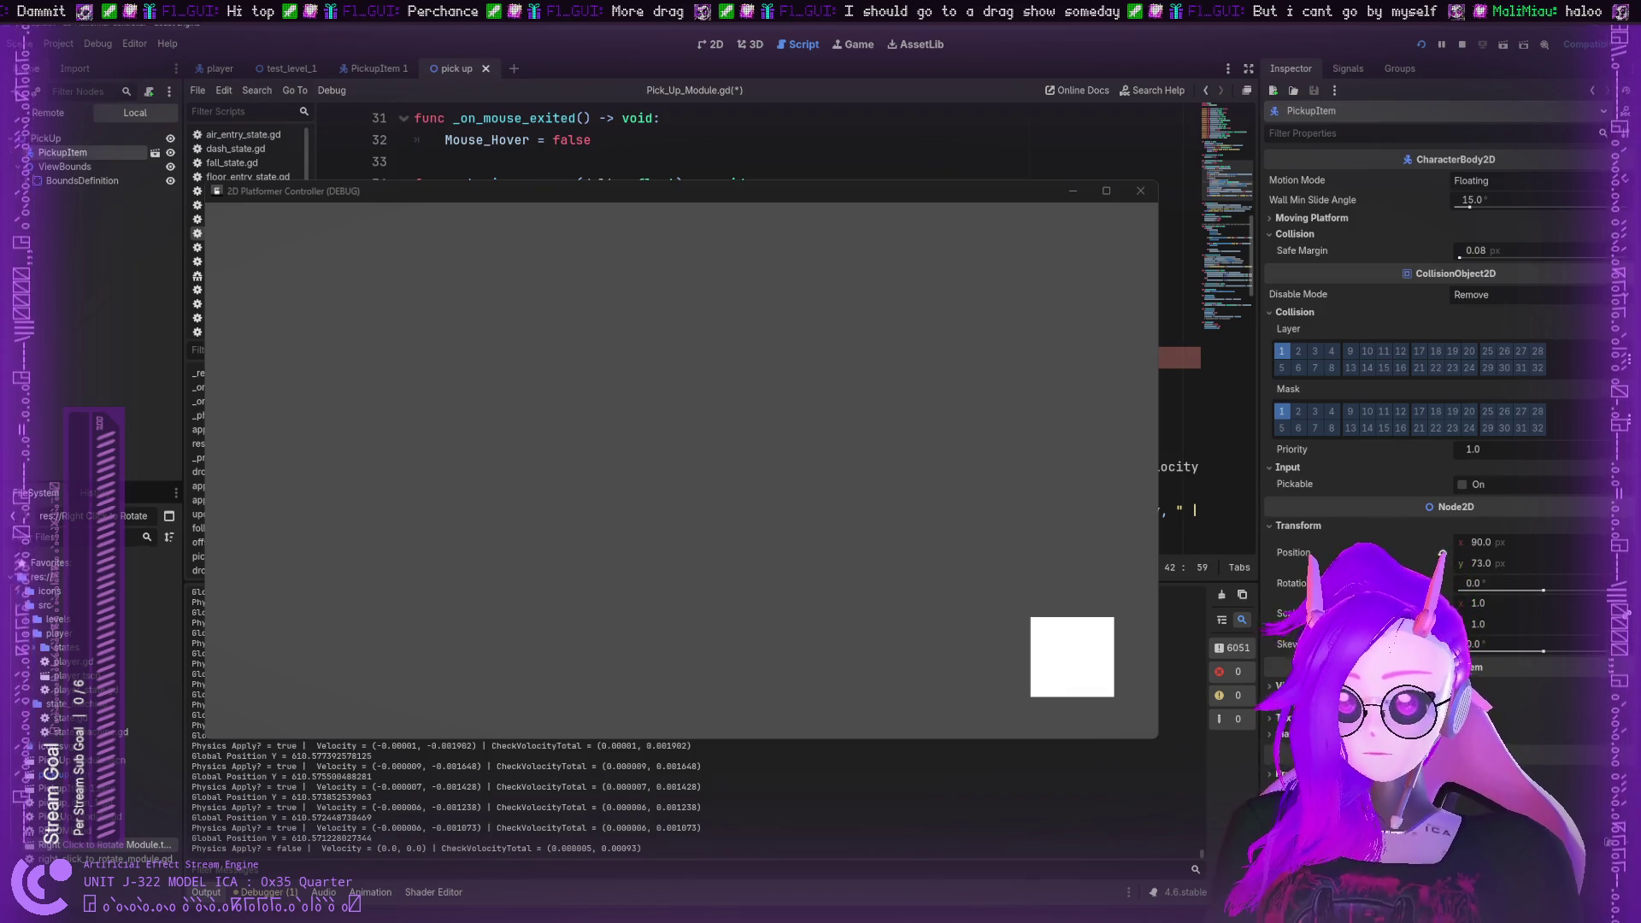
- Step through lines 42–44 of Pick_Up_Module.gd, then save the script and rerun the game
key("Return")
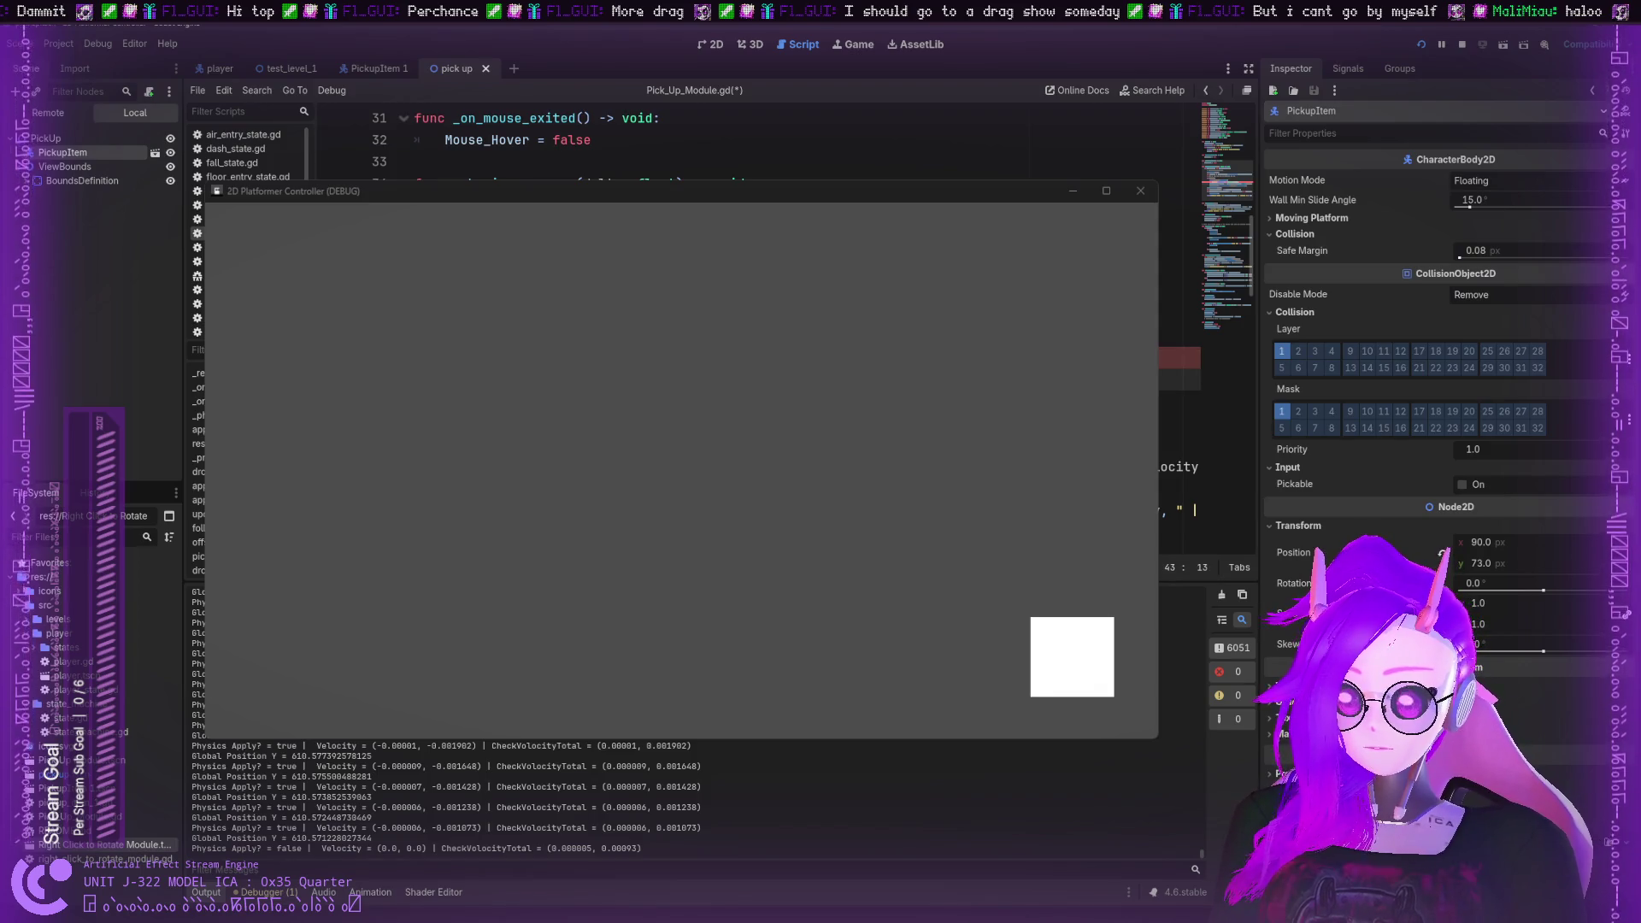
key("Return")
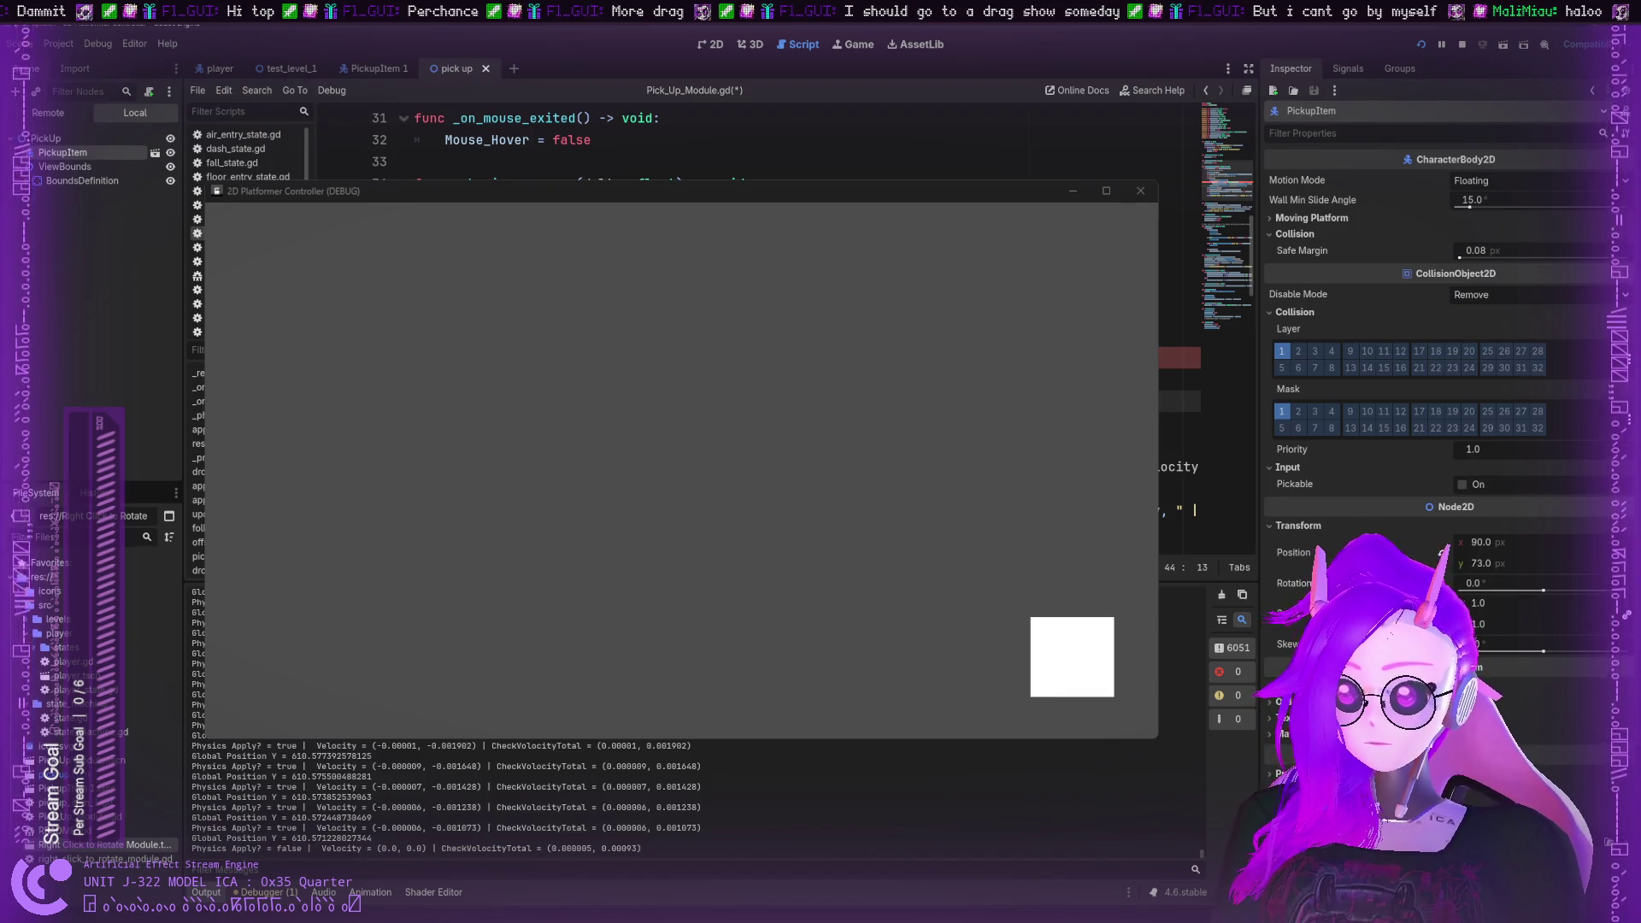
left_click(1179, 357)
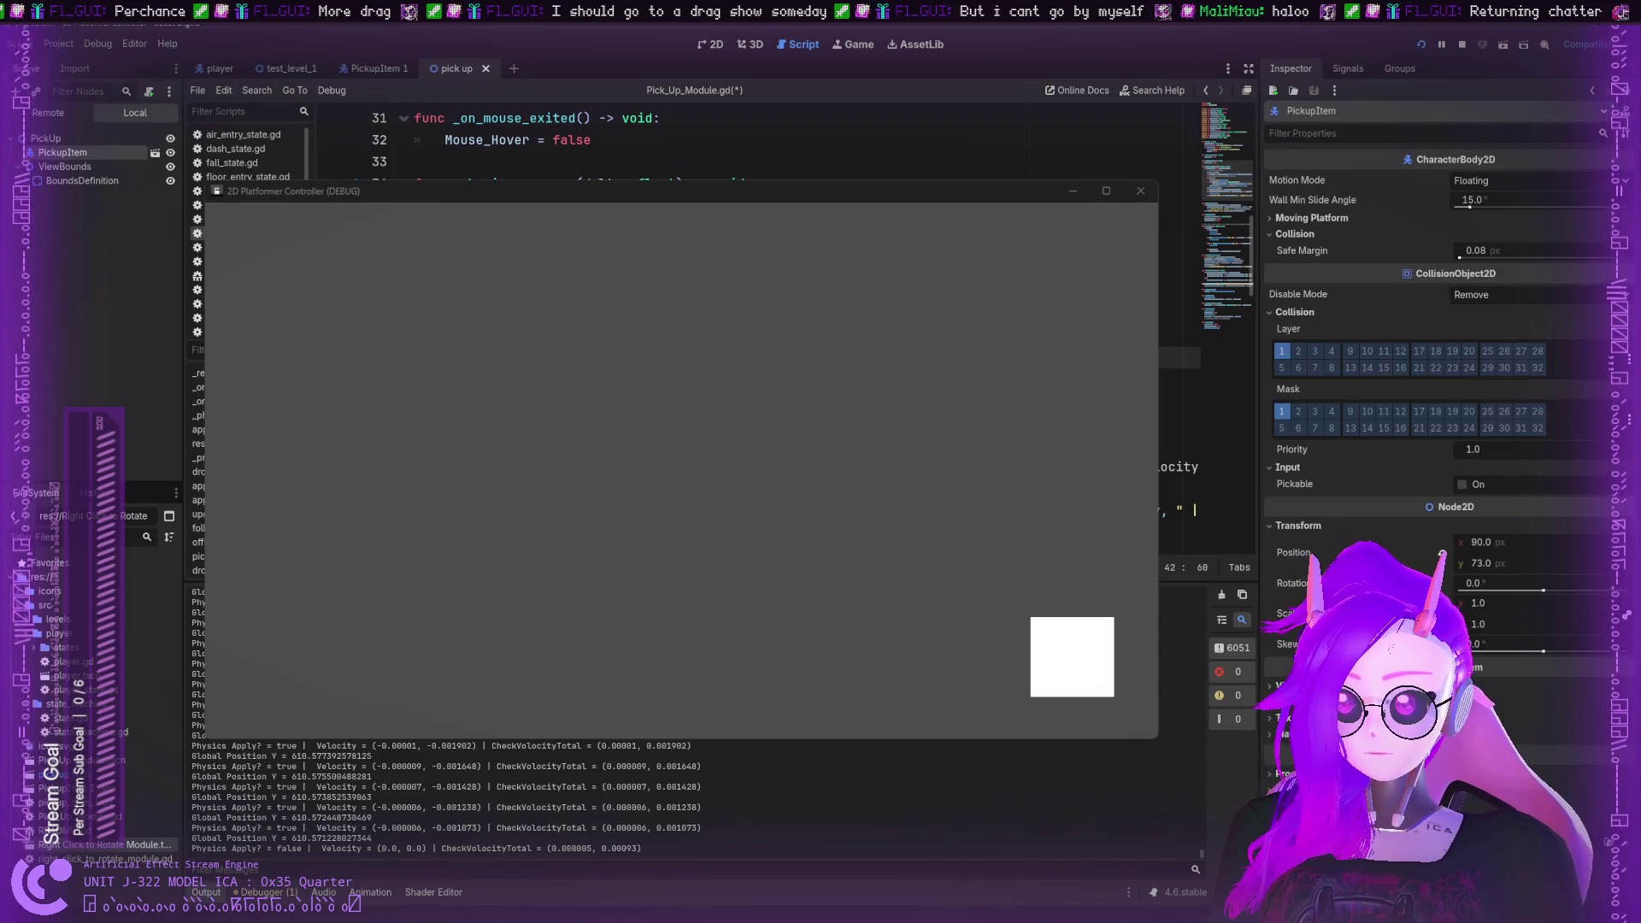
key("BackSpace")
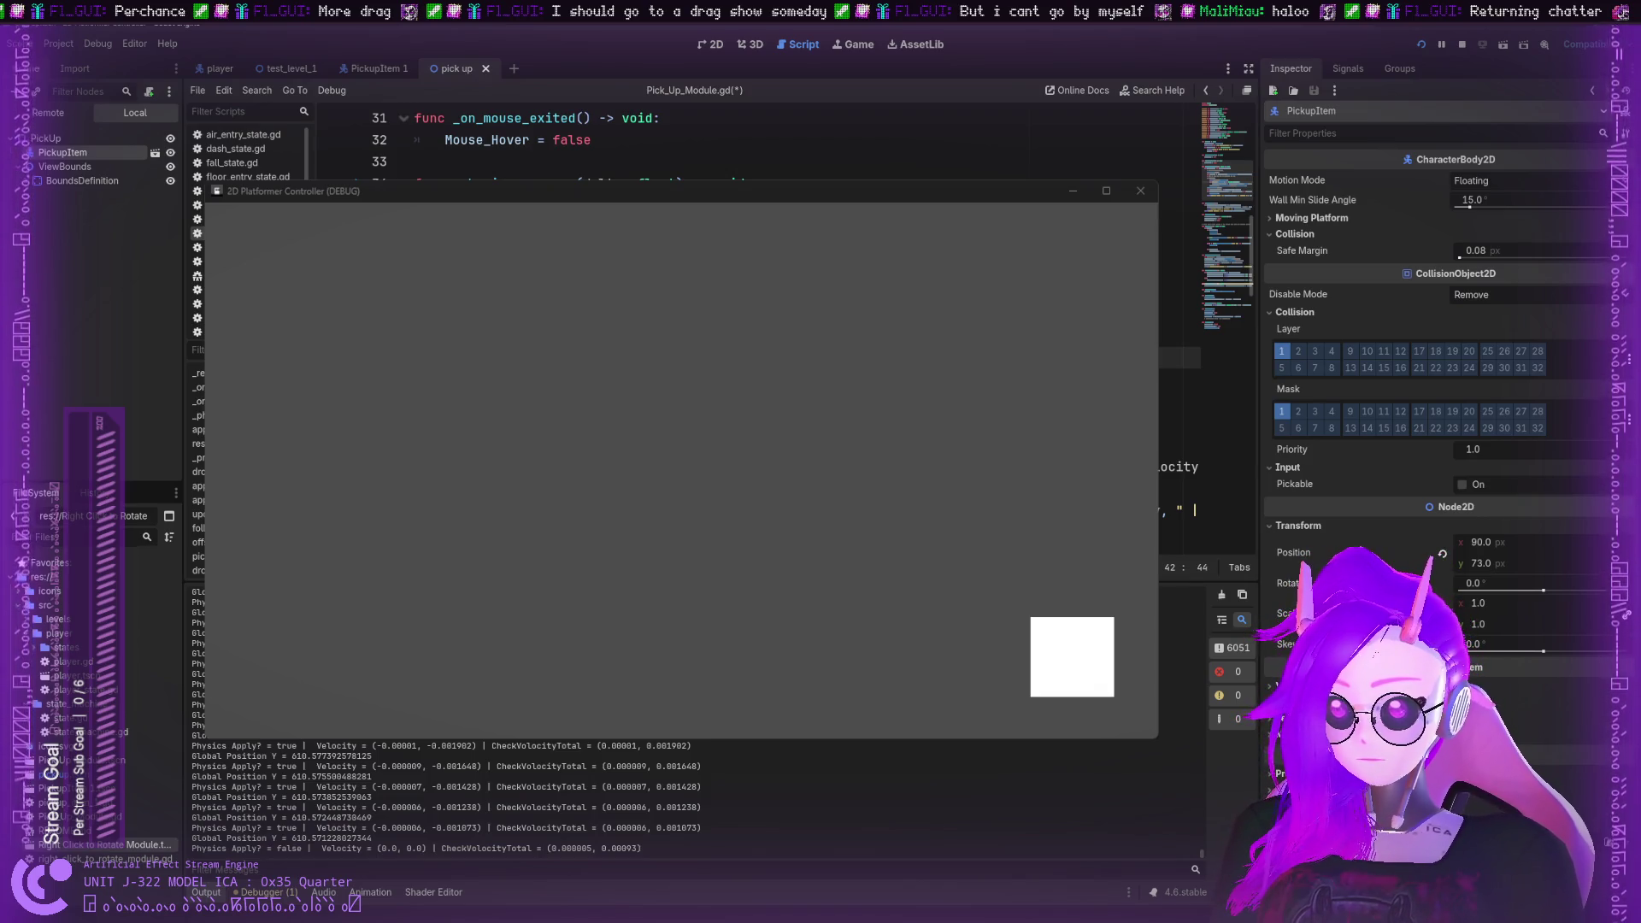
key("Down")
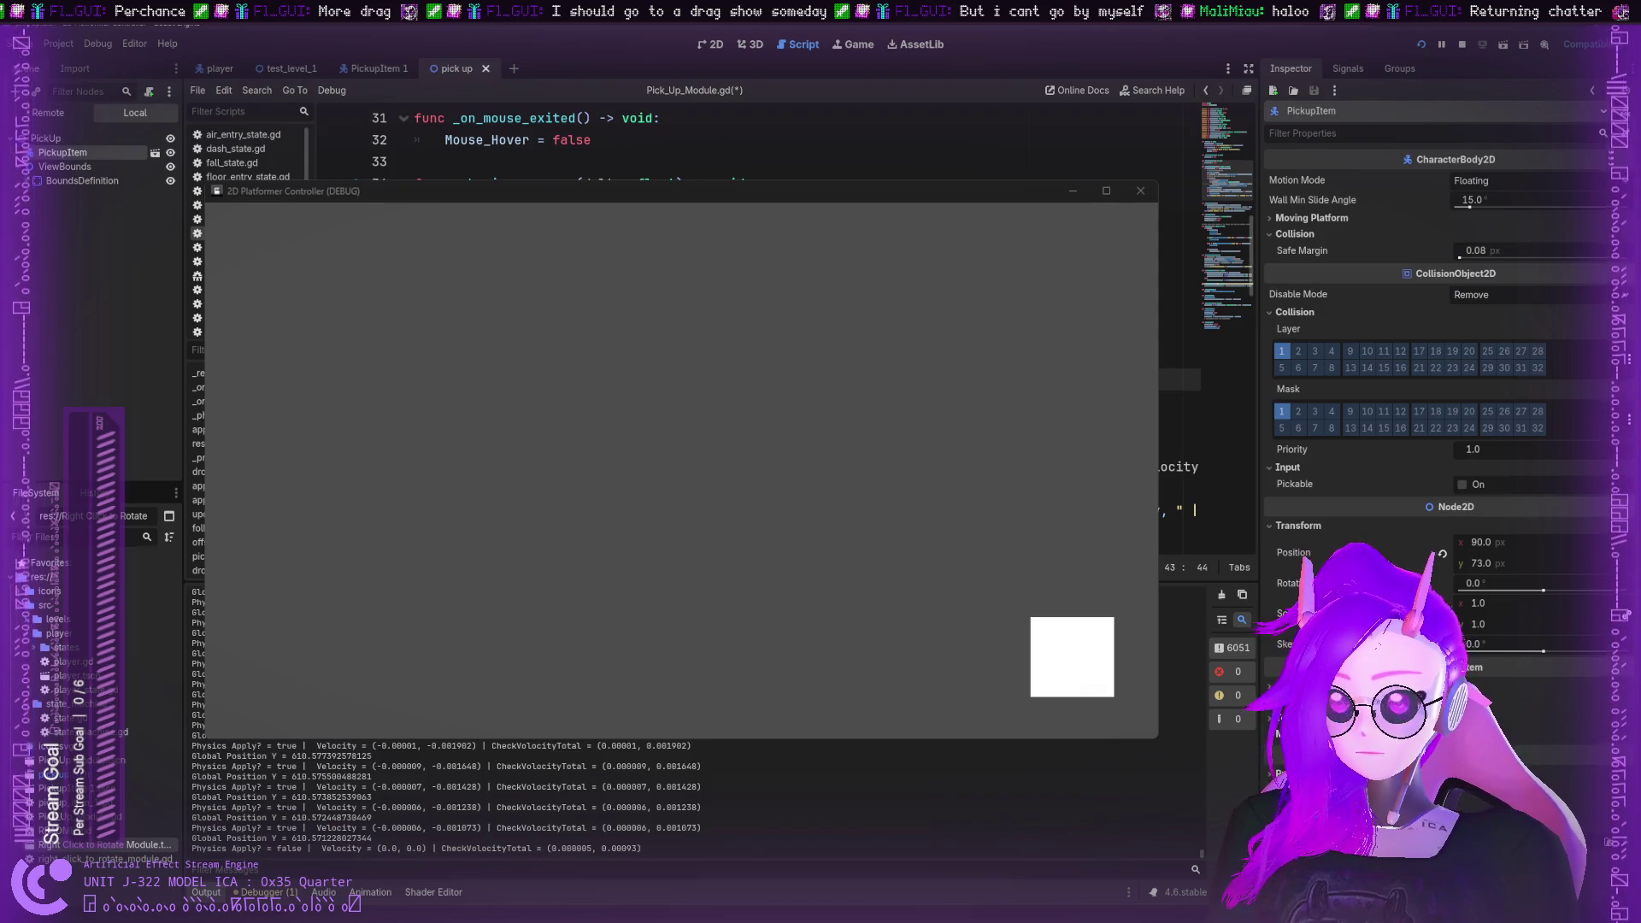
left_click(1419, 46)
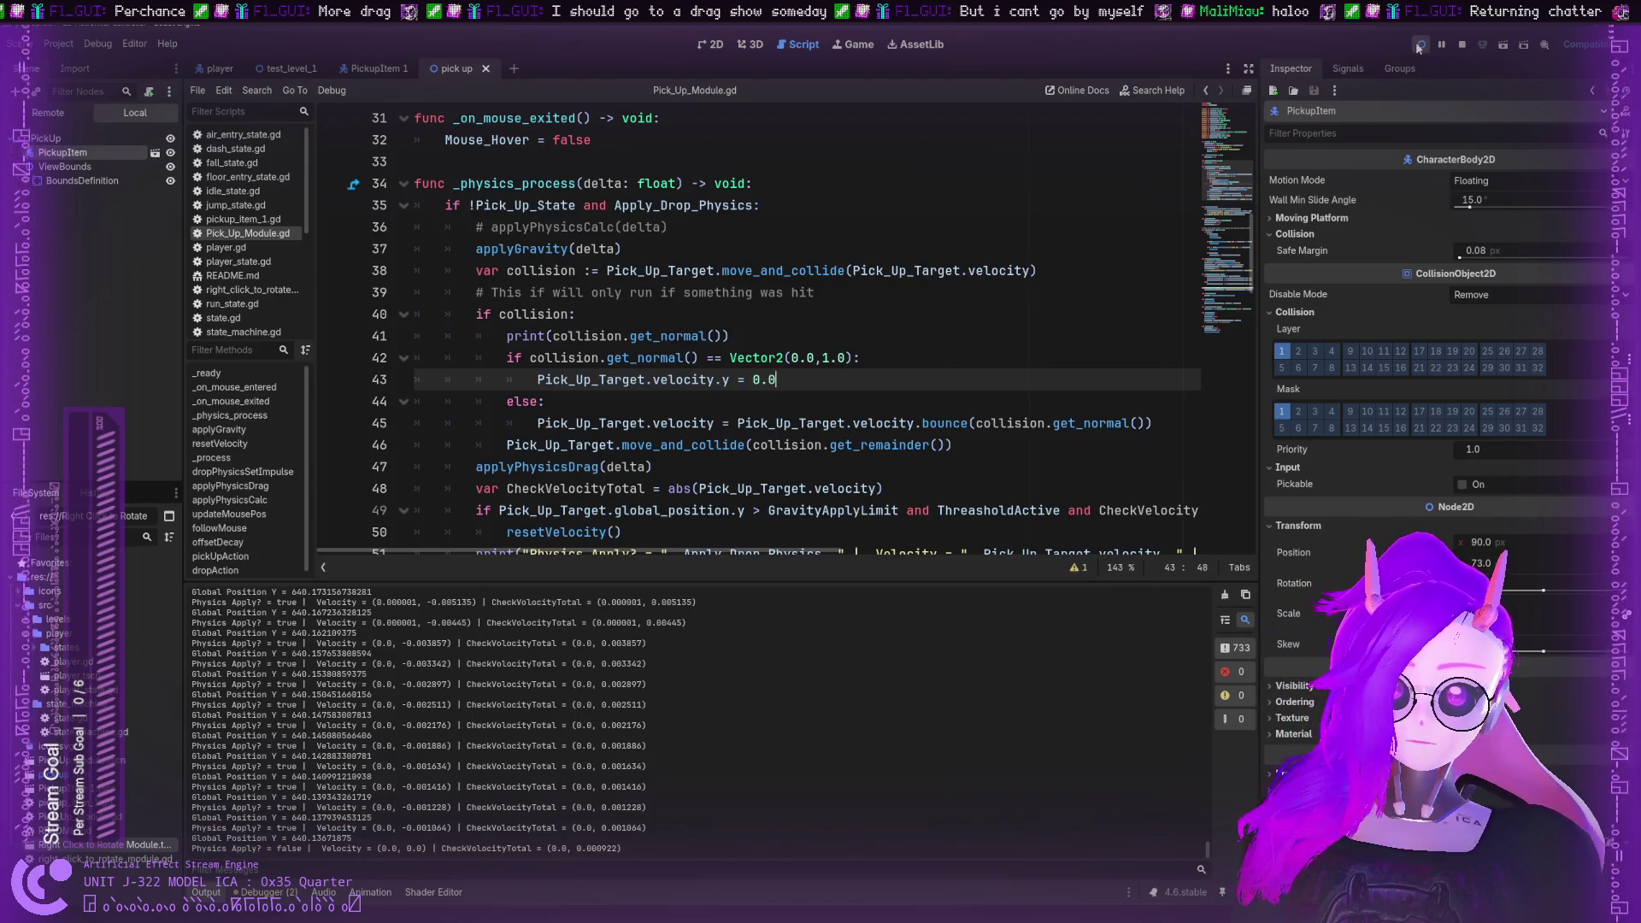
- Relaunch the game, fling the white pickup box around, then stop it and select the else-branch bounce line
left_click(1419, 46)
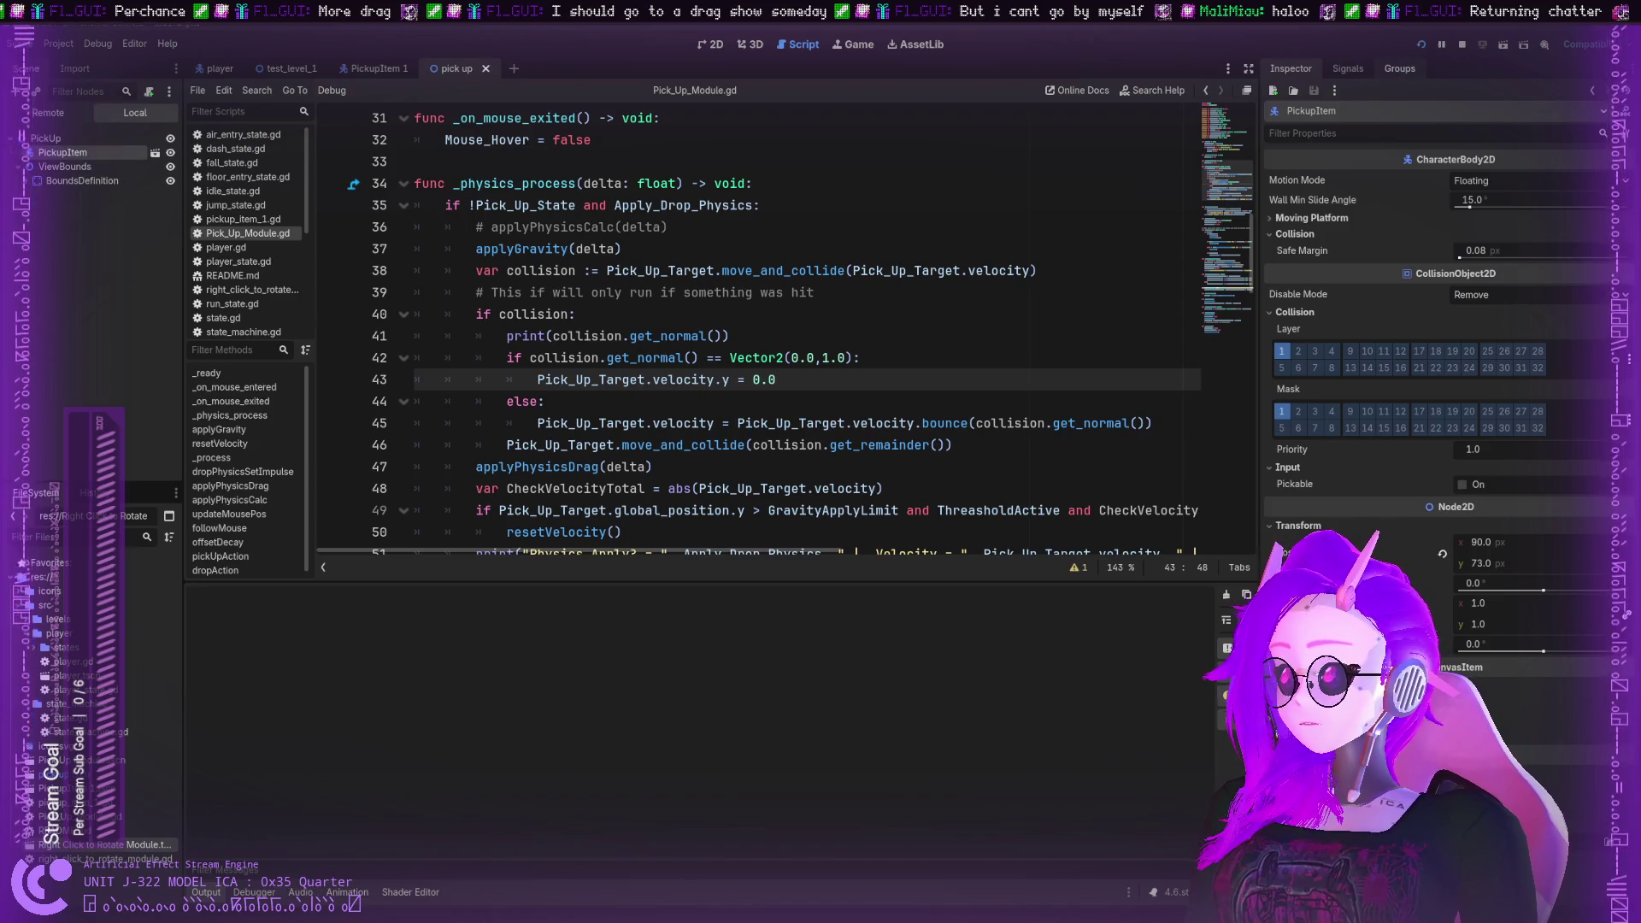
mouse_move(274, 260)
left_mouse_down()
mouse_move(341, 315)
mouse_move(421, 542)
mouse_move(498, 228)
mouse_move(478, 600)
mouse_move(421, 659)
mouse_move(557, 258)
mouse_move(480, 678)
mouse_move(555, 350)
mouse_move(564, 575)
mouse_move(531, 619)
mouse_move(553, 355)
mouse_move(535, 370)
mouse_move(498, 613)
mouse_move(608, 348)
mouse_move(545, 553)
mouse_move(581, 257)
mouse_move(551, 425)
mouse_move(564, 556)
mouse_move(621, 309)
mouse_move(706, 410)
mouse_move(629, 569)
mouse_move(598, 247)
mouse_move(833, 668)
mouse_move(859, 680)
mouse_move(555, 293)
mouse_move(273, 358)
mouse_move(419, 405)
mouse_move(465, 659)
mouse_move(505, 370)
mouse_move(604, 372)
mouse_move(618, 273)
left_mouse_up()
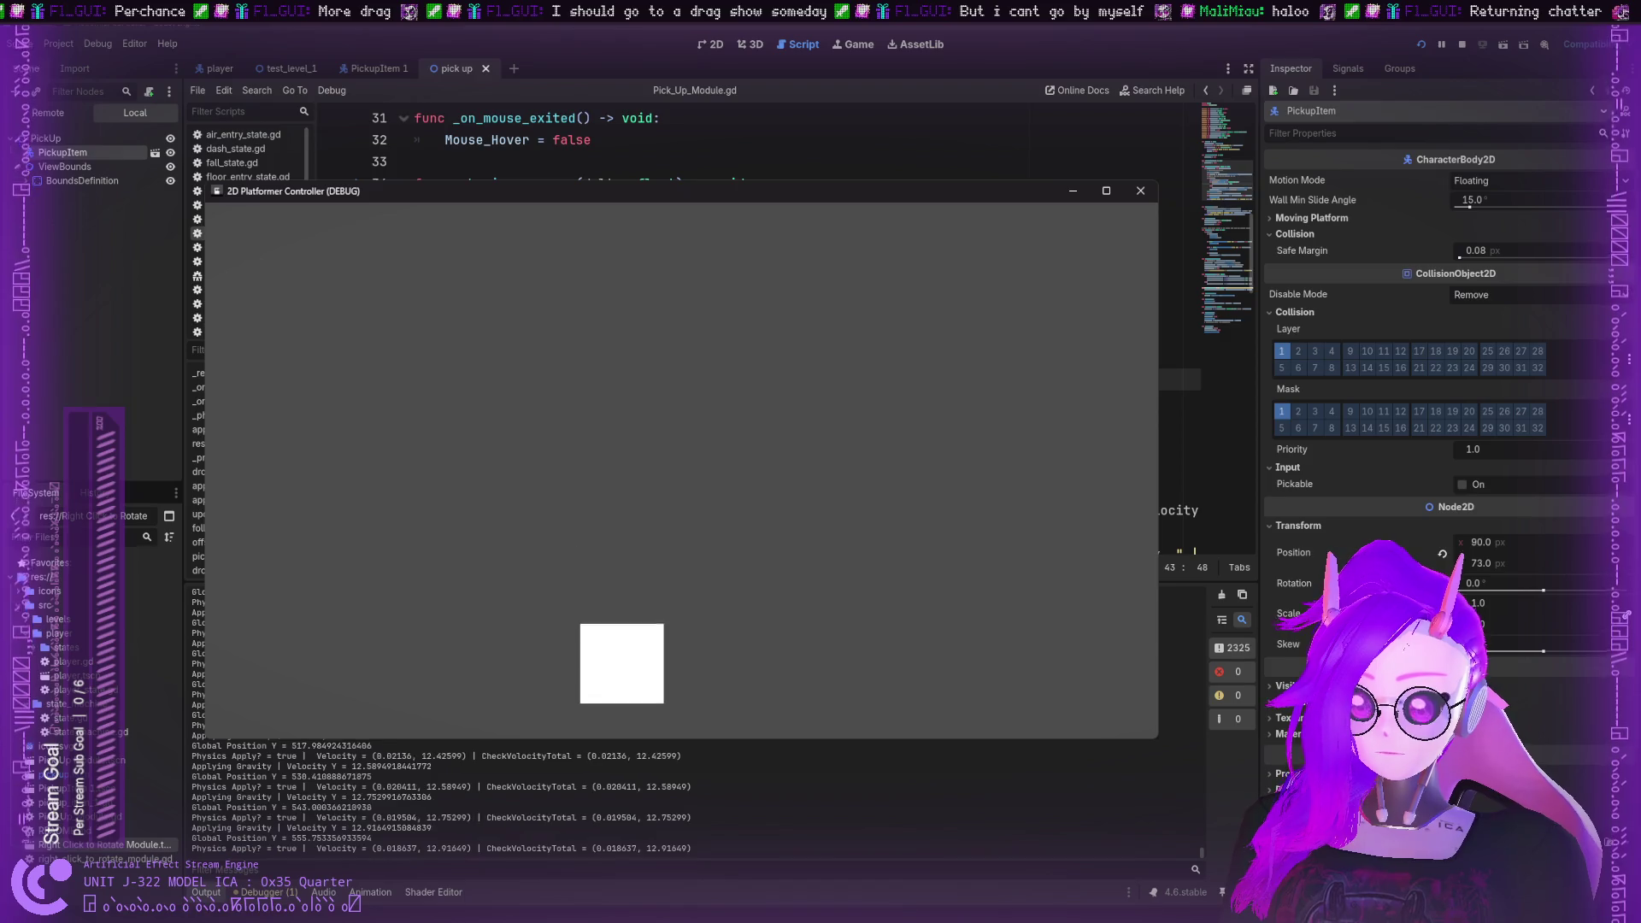
left_click_drag(609, 722, 608, 247)
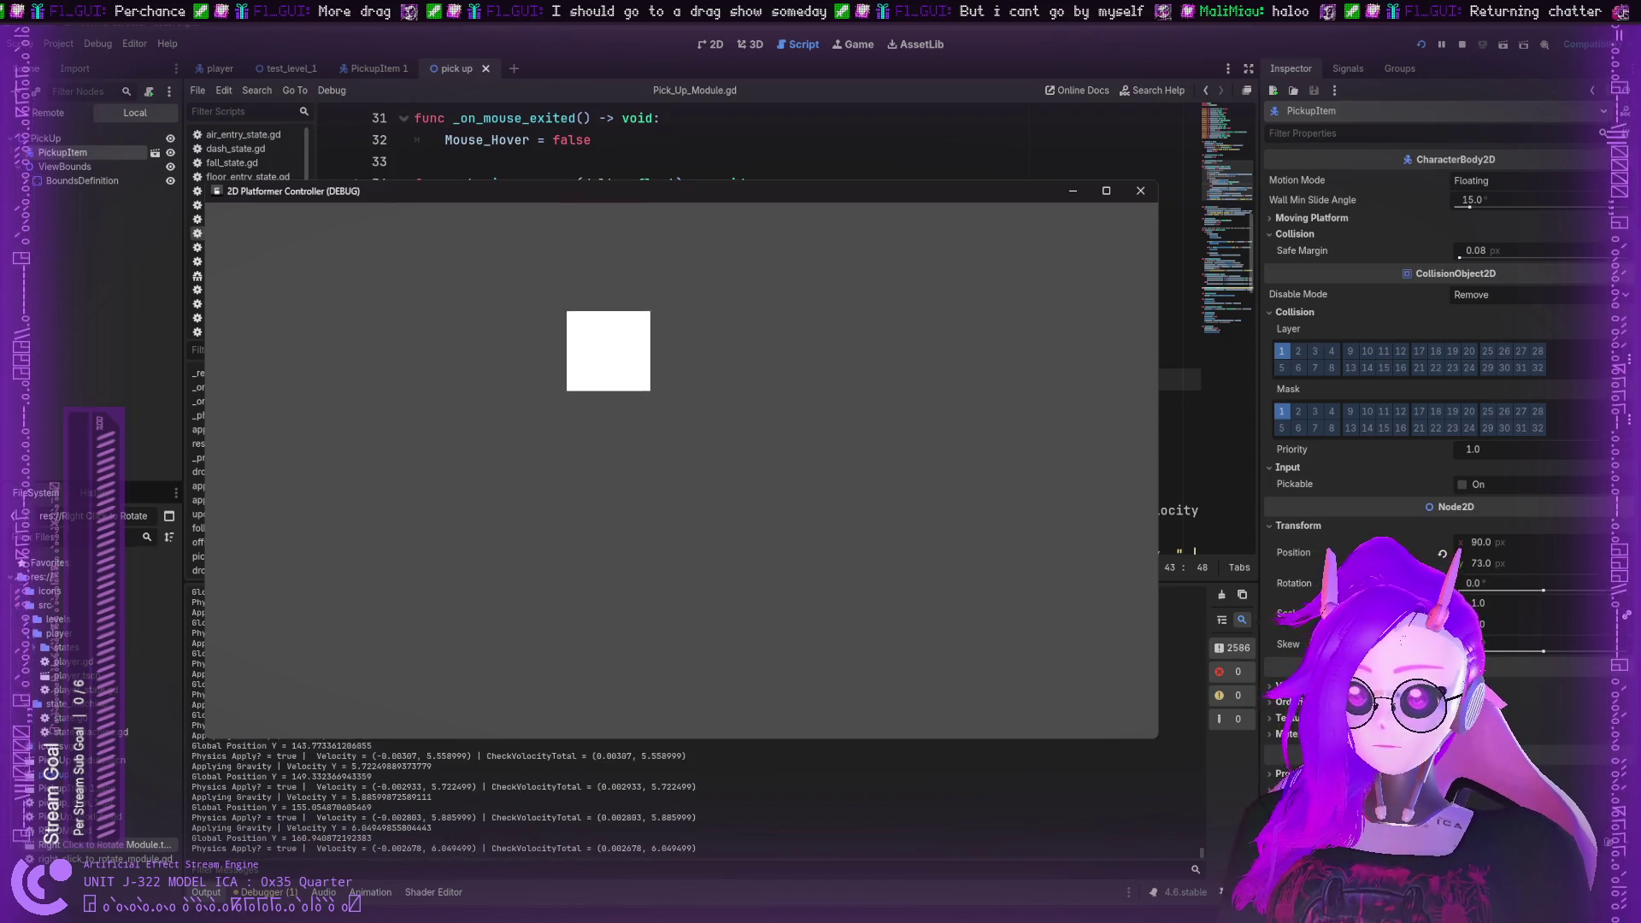
mouse_move(566, 686)
left_mouse_down()
mouse_move(590, 342)
mouse_move(603, 689)
mouse_move(593, 263)
mouse_move(586, 565)
mouse_move(585, 534)
mouse_move(598, 573)
mouse_move(622, 359)
mouse_move(540, 639)
mouse_move(641, 336)
mouse_move(531, 616)
mouse_move(685, 229)
left_mouse_up()
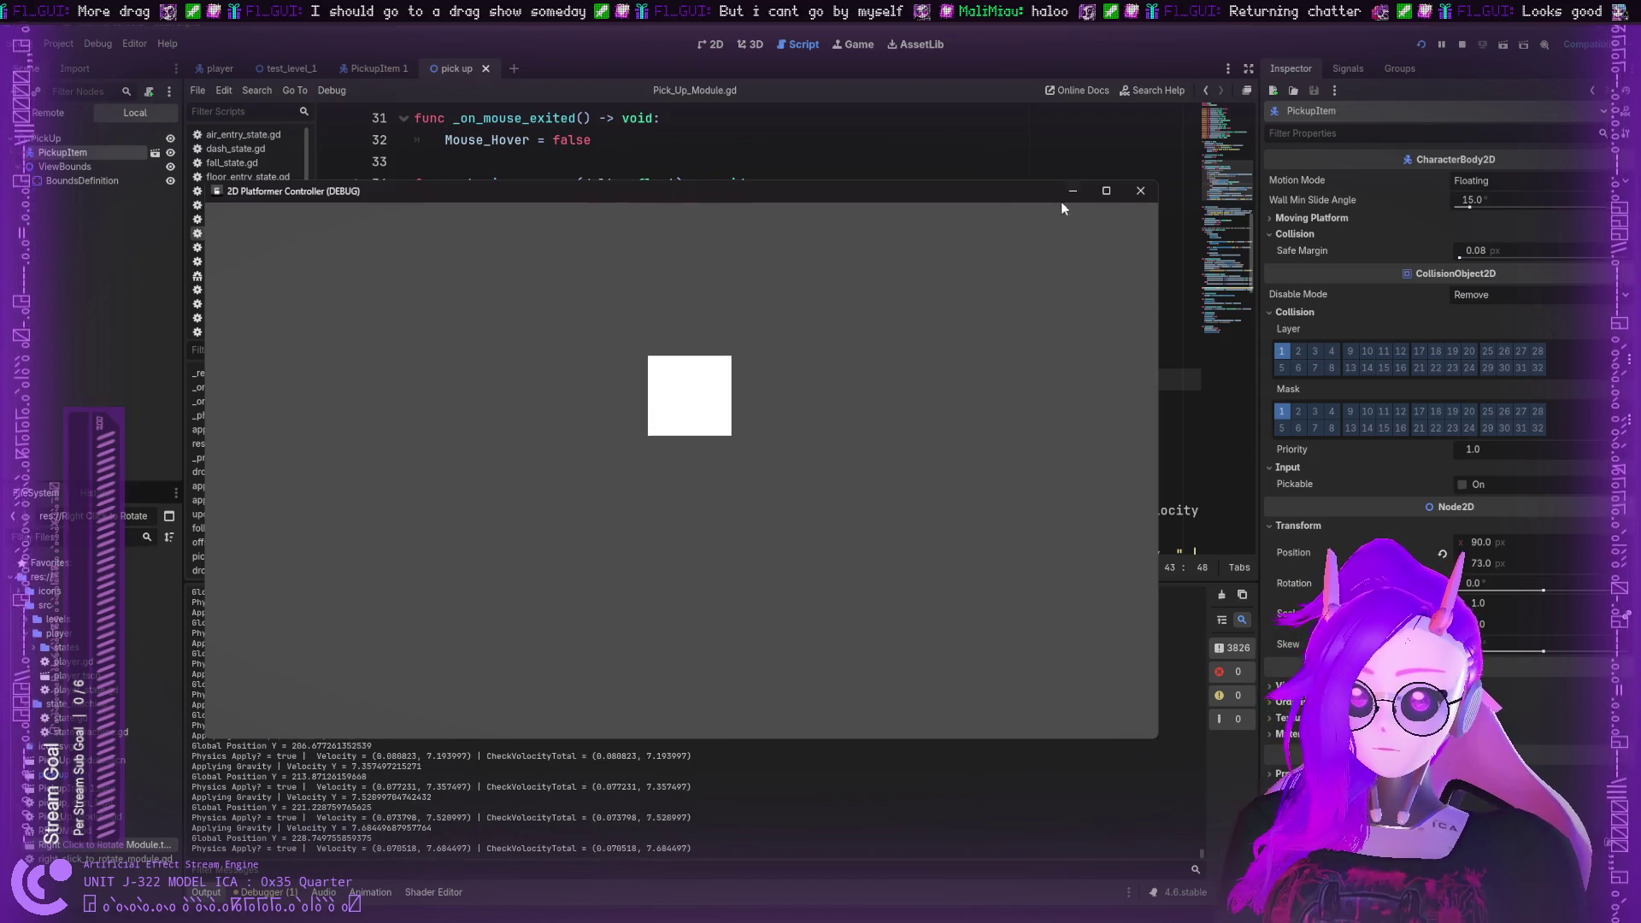
left_click(1140, 190)
mouse_move(1154, 423)
left_mouse_down()
mouse_move(505, 423)
mouse_move(531, 423)
left_mouse_up()
key("ctrl+c")
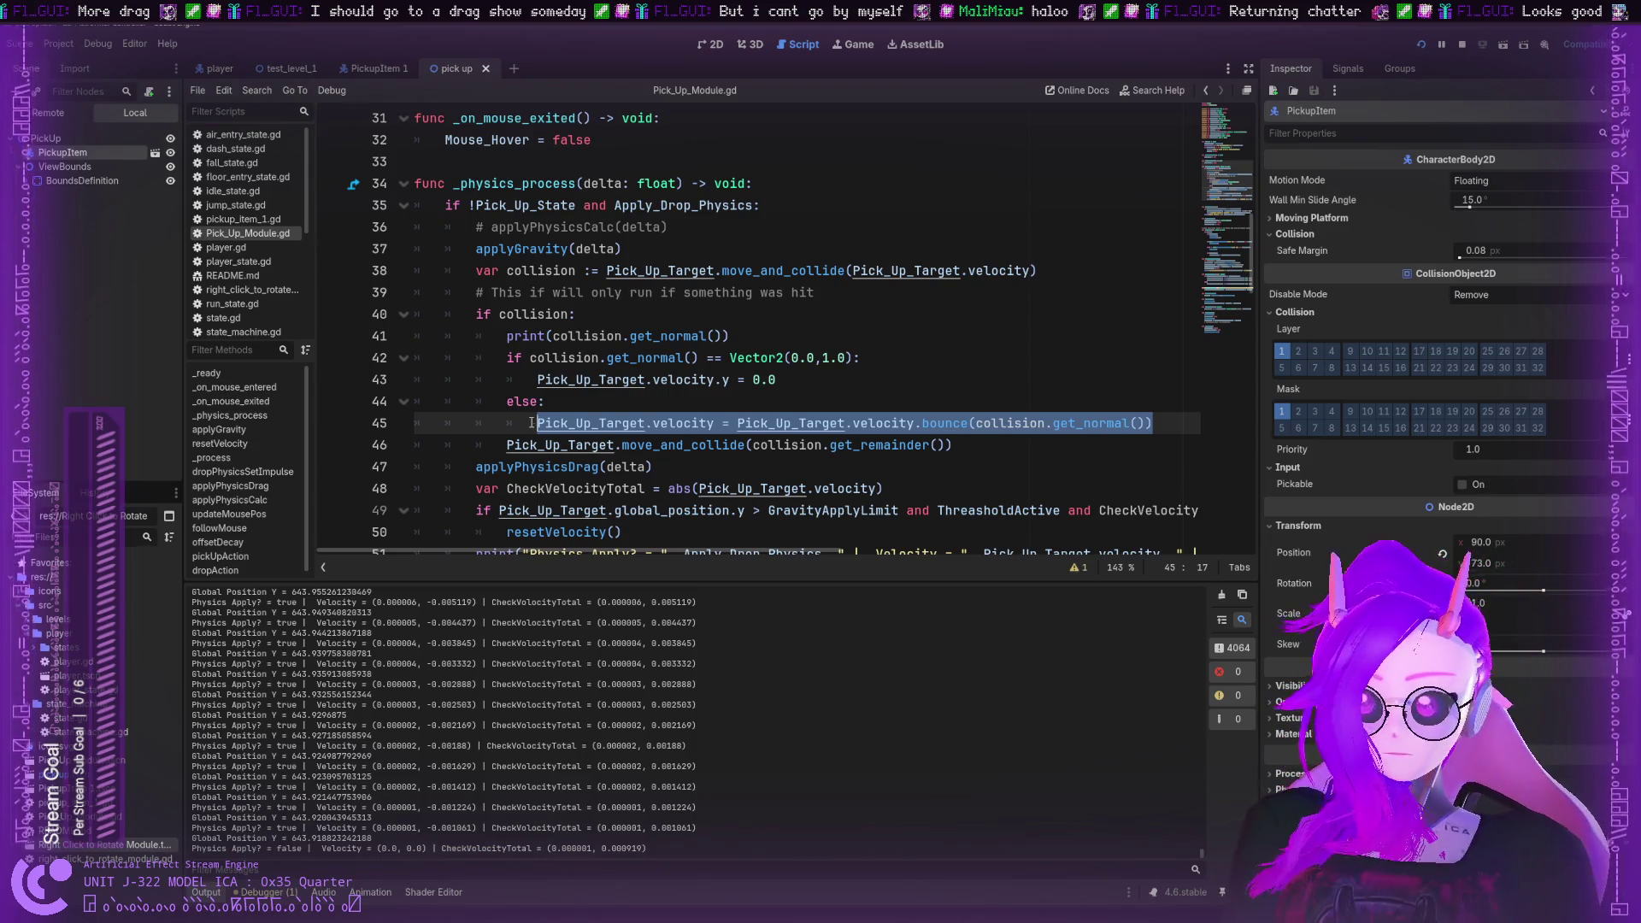
- Paste the bounce line as new line 42 and comment out line 41's normal print with '#'
left_click(749, 331)
key("Return")
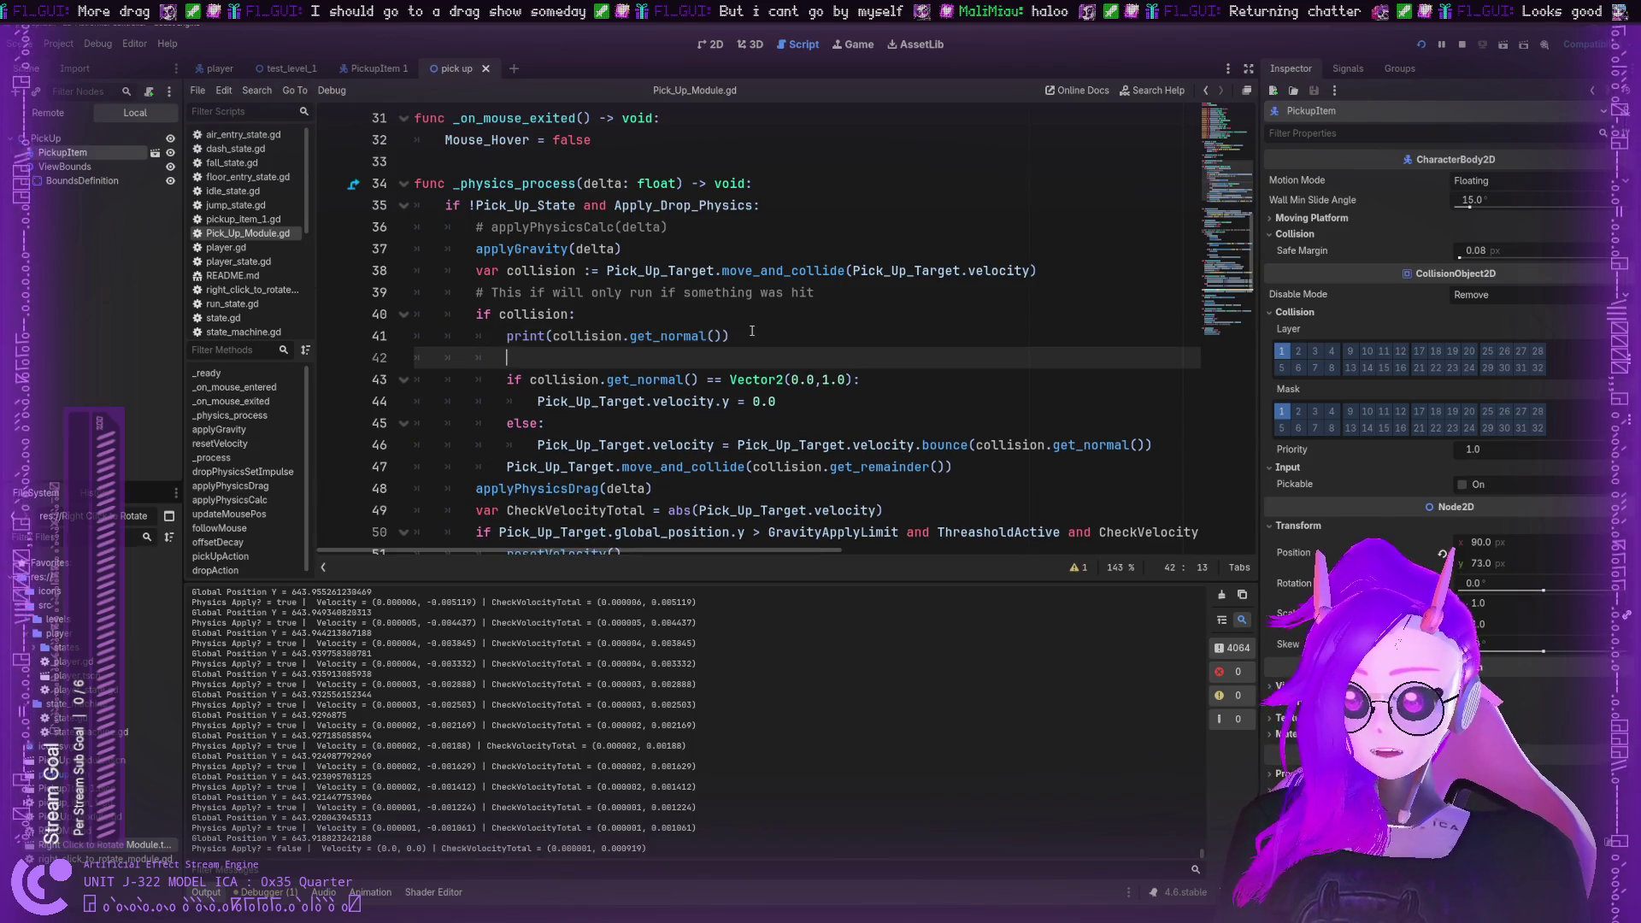
key("ctrl+v")
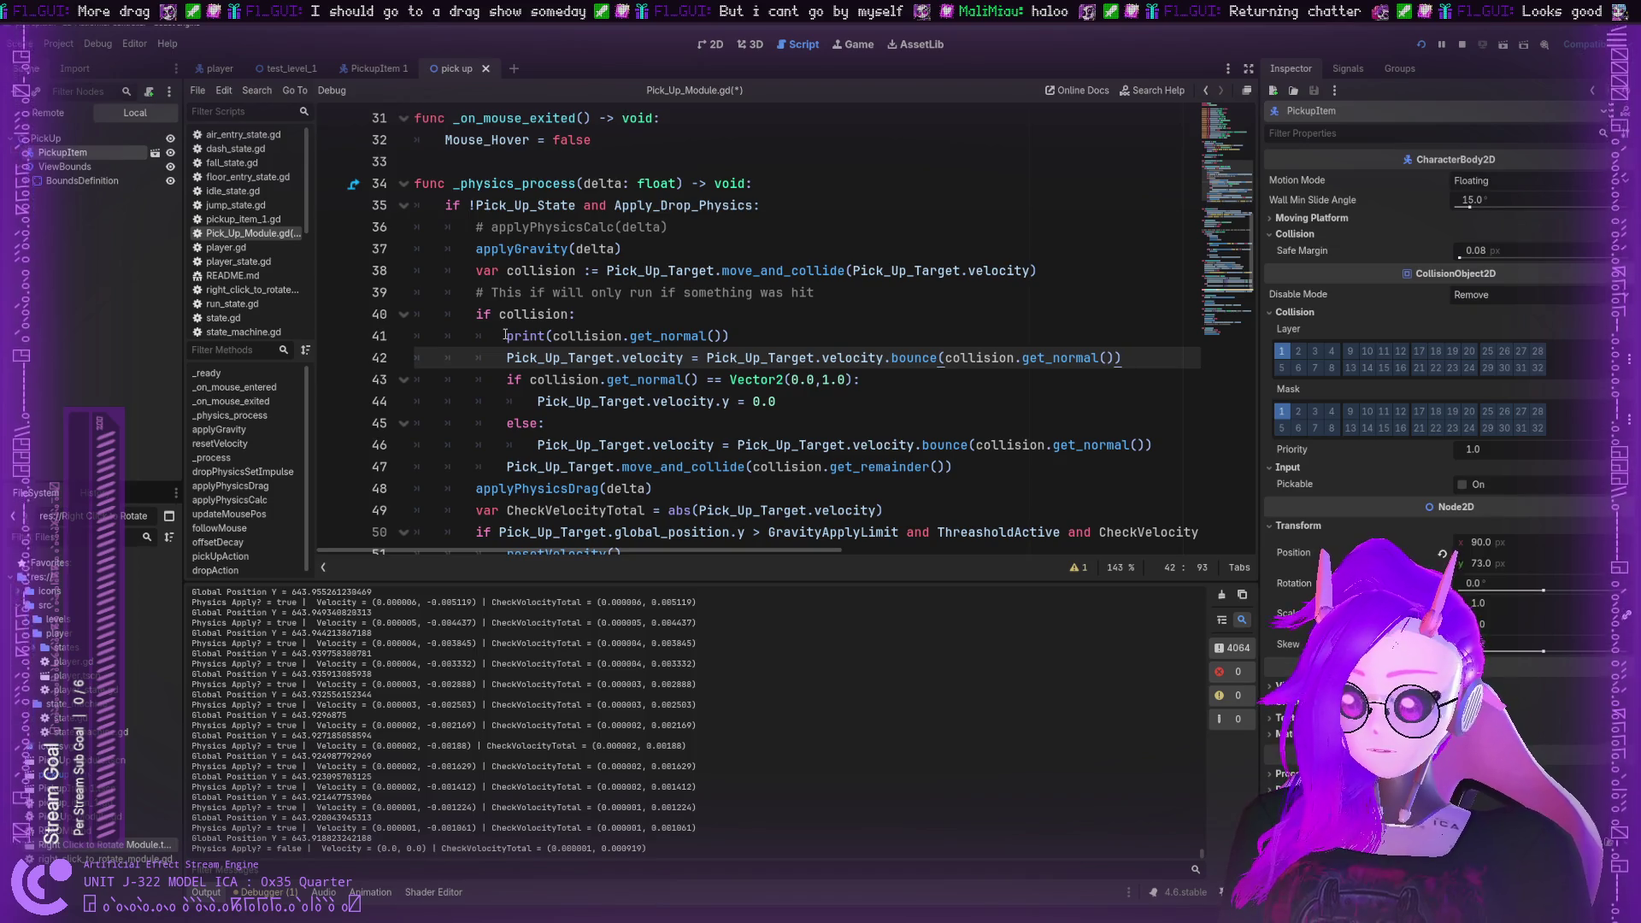
left_click(505, 335)
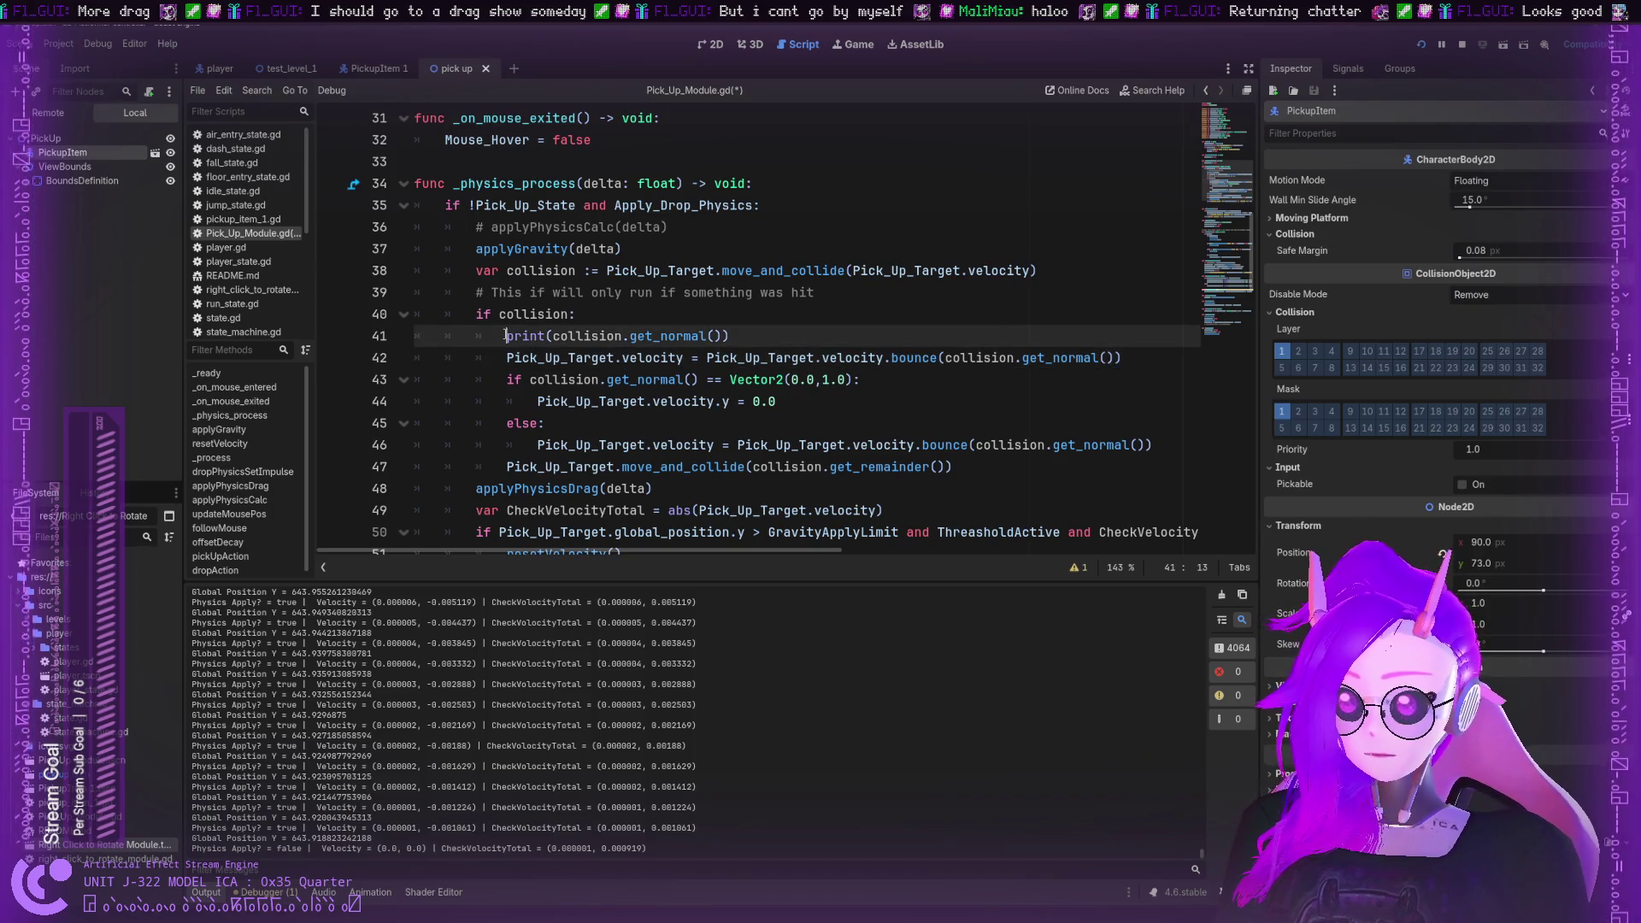
type("#")
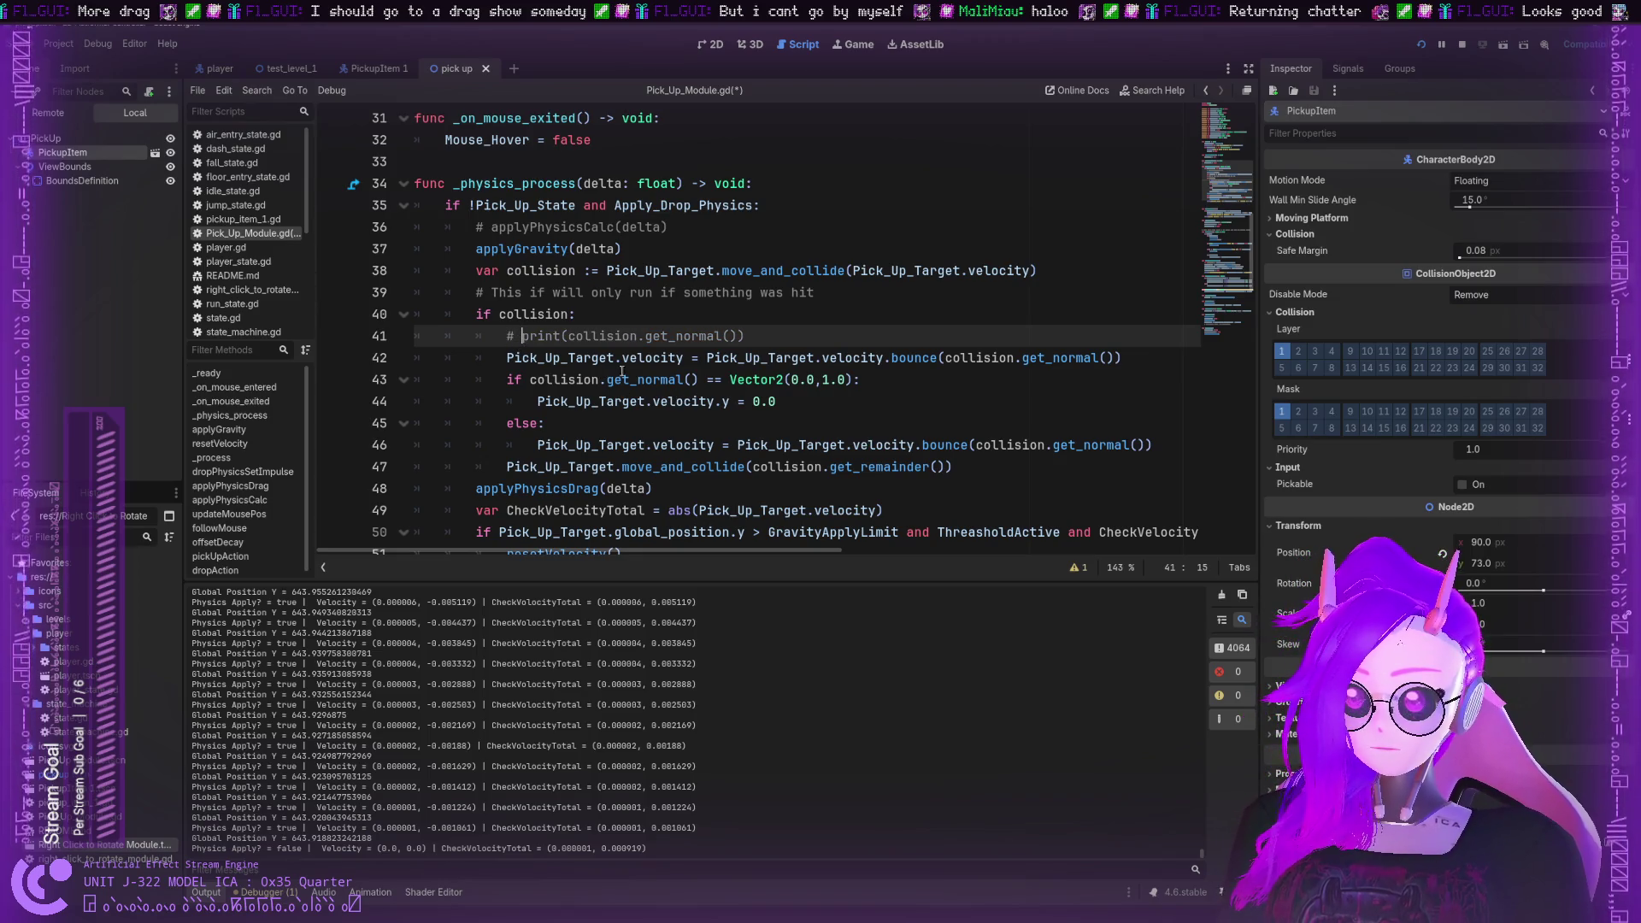
- Delete the else branch on lines 45–46 and its leftover empty line
left_click(572, 400)
key("Home")
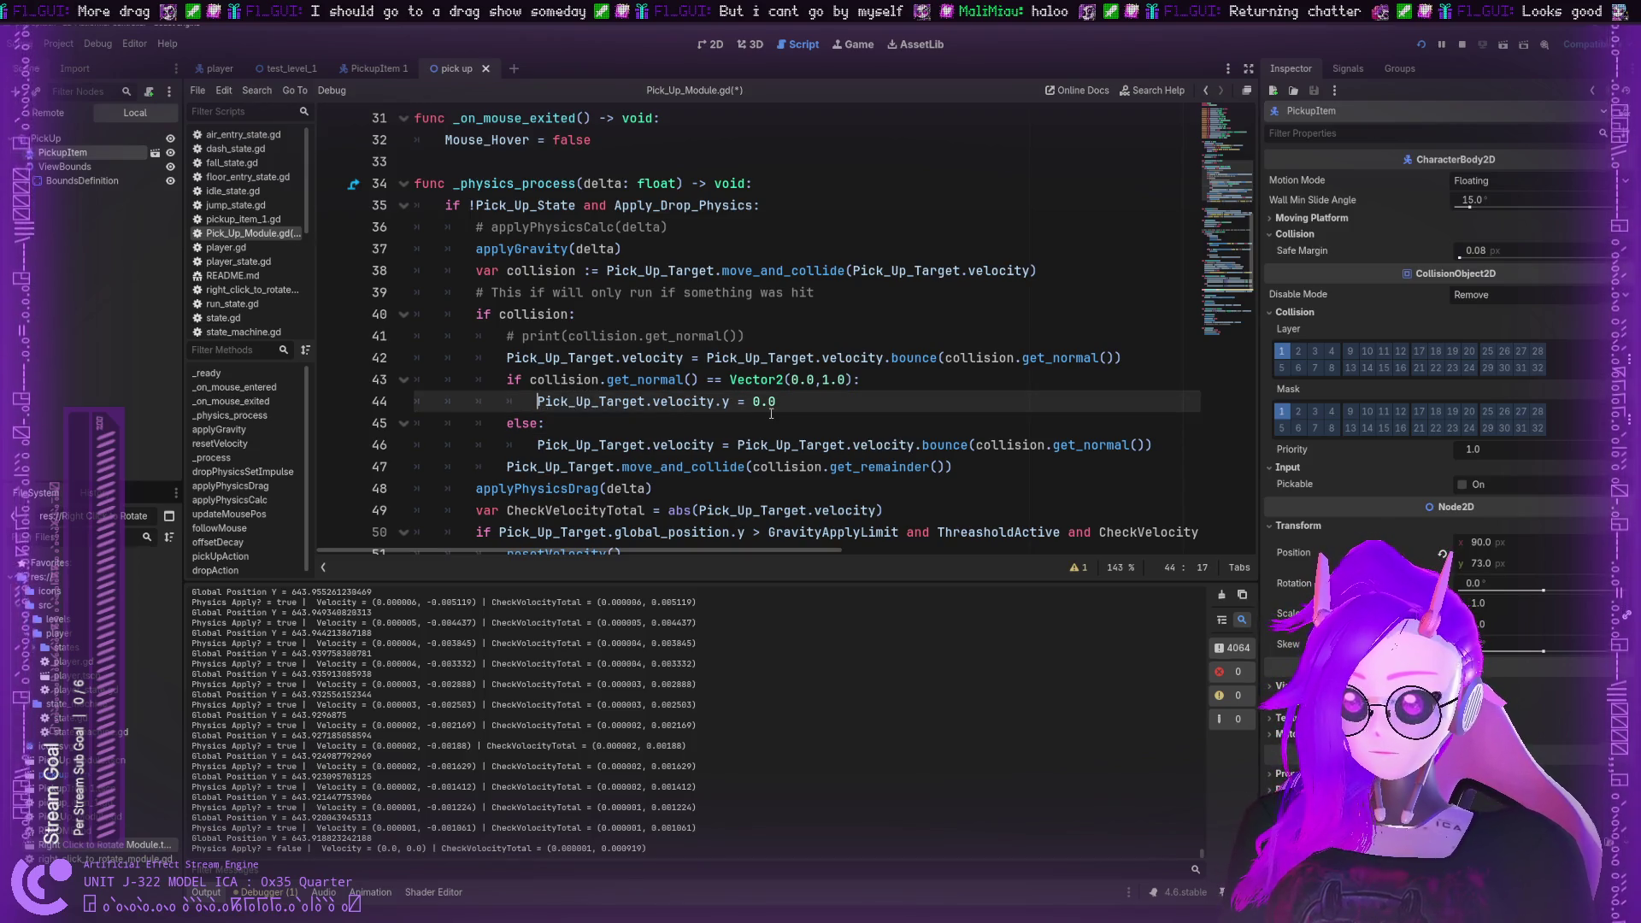
mouse_move(1163, 446)
left_mouse_down()
mouse_move(574, 446)
mouse_move(409, 425)
left_mouse_up()
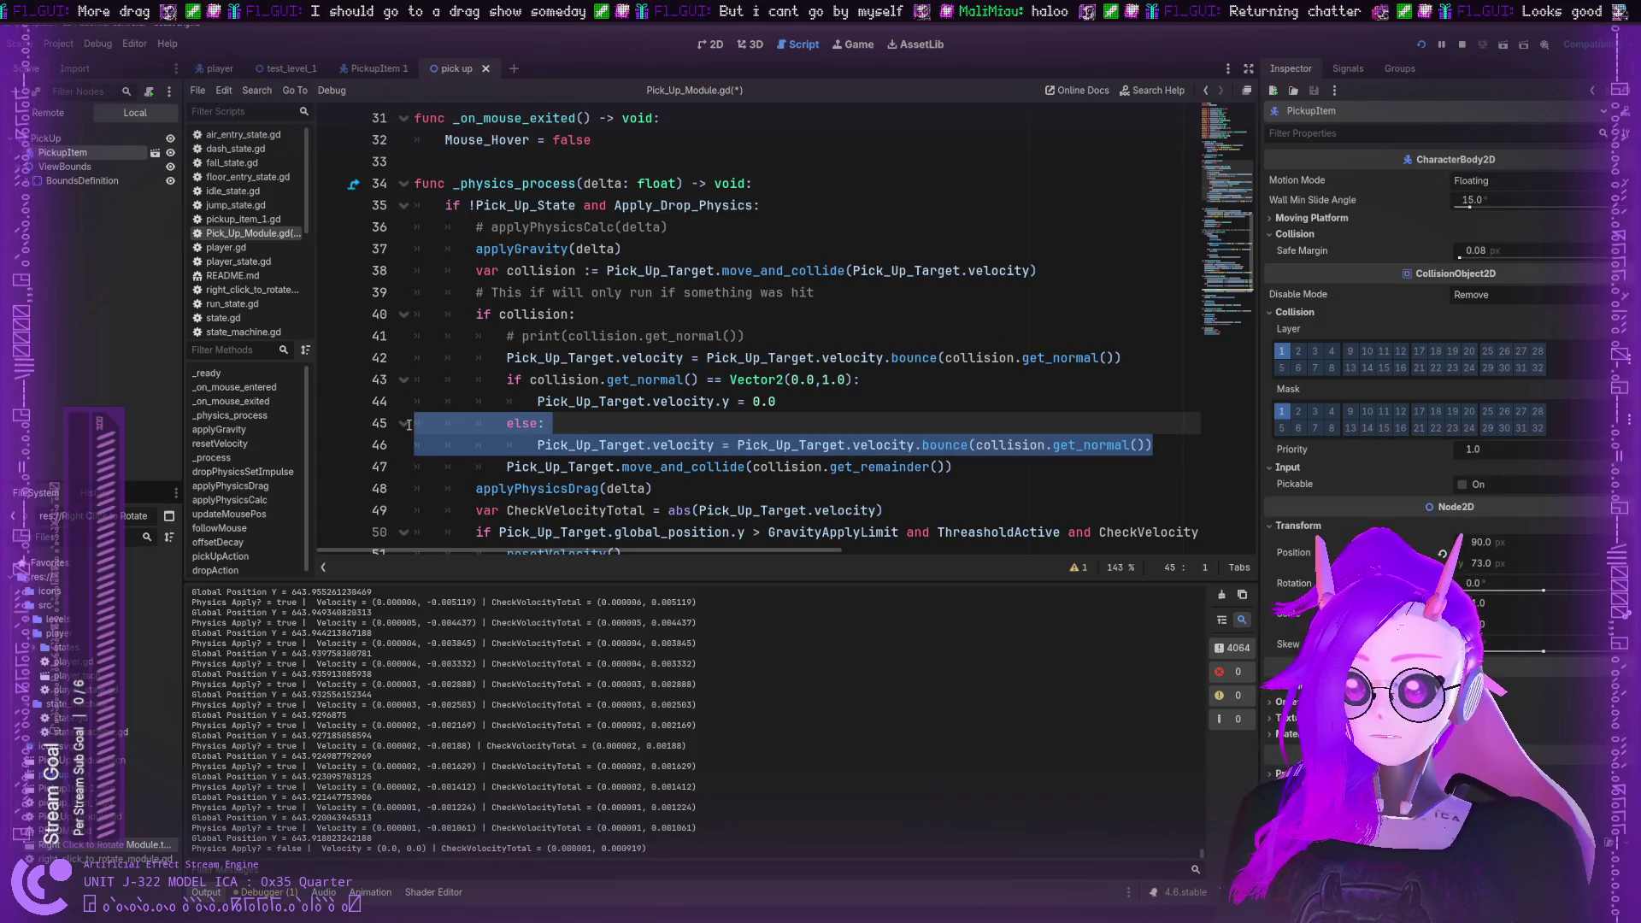
key("BackSpace")
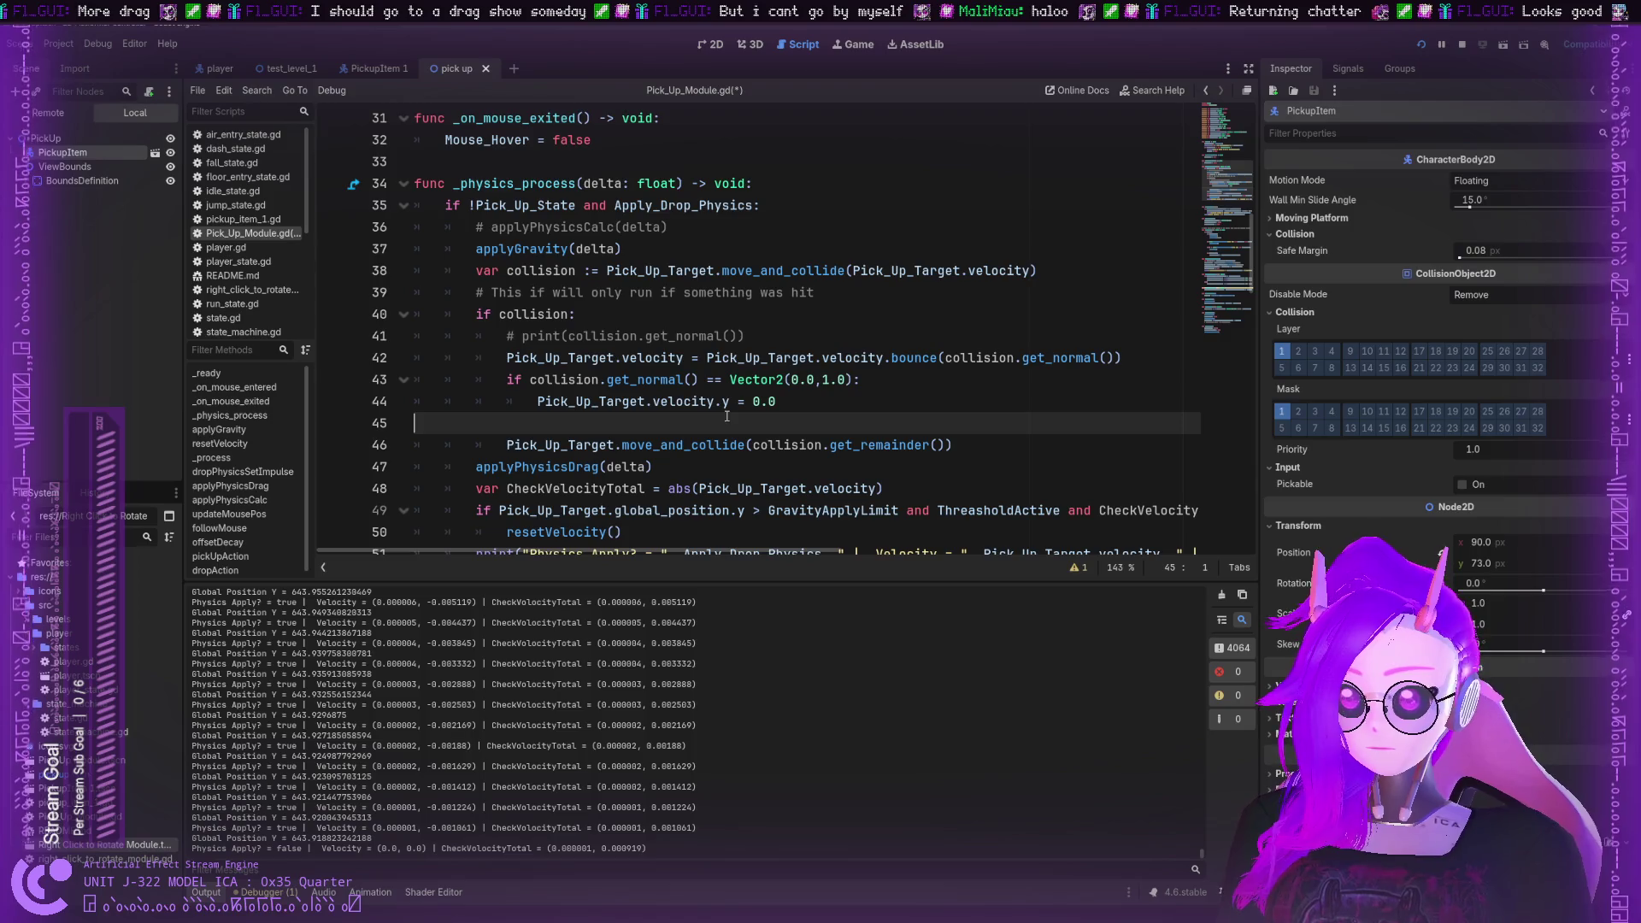
key("BackSpace")
left_click(755, 400)
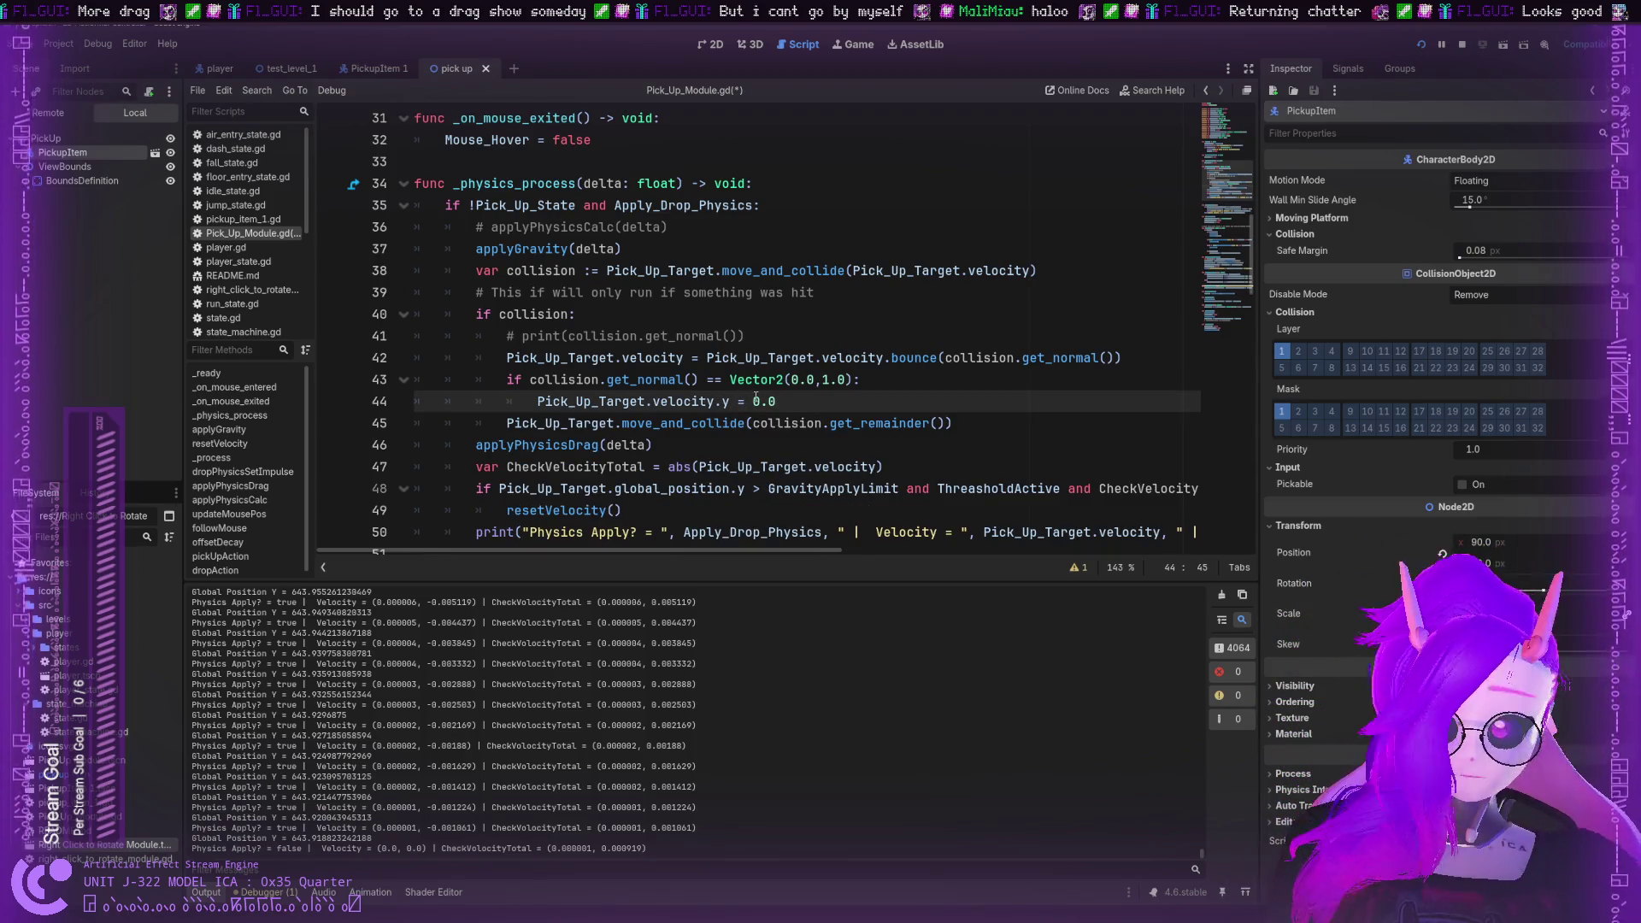
- Replace 0.0 on line 44 with a copy of Pick_Up_Target.velocity.y followed by /3
double_click(755, 401)
key("BackSpace")
left_click(726, 401)
left_click_drag(725, 401, 538, 401)
key("ctrl+c")
left_click(763, 401)
key("ctrl+v")
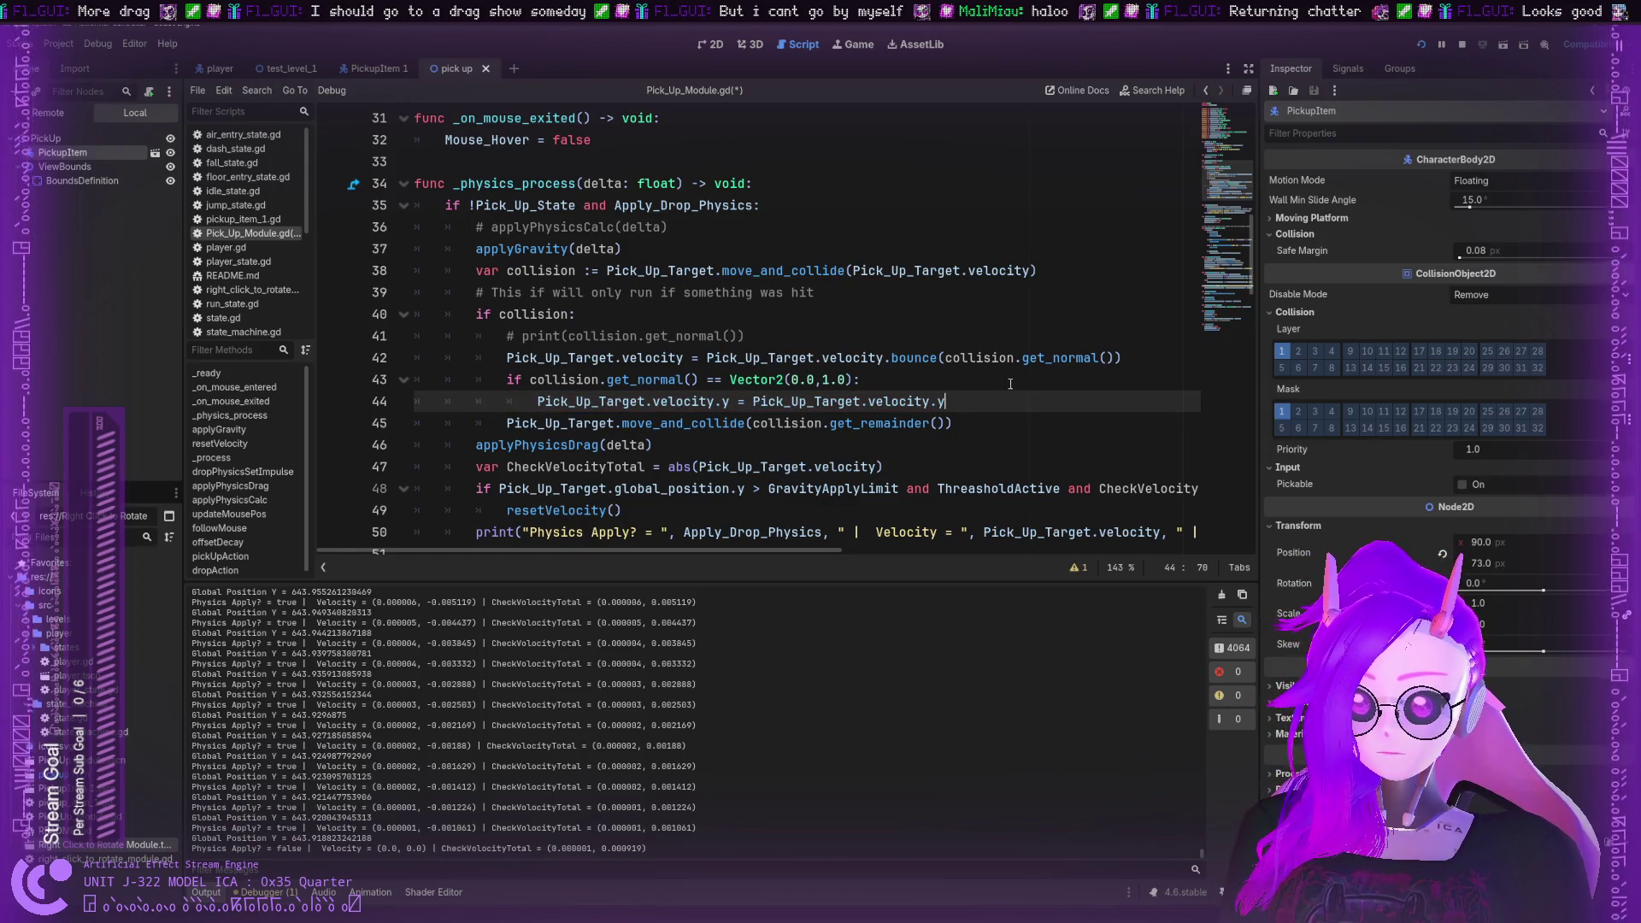
type("/3")
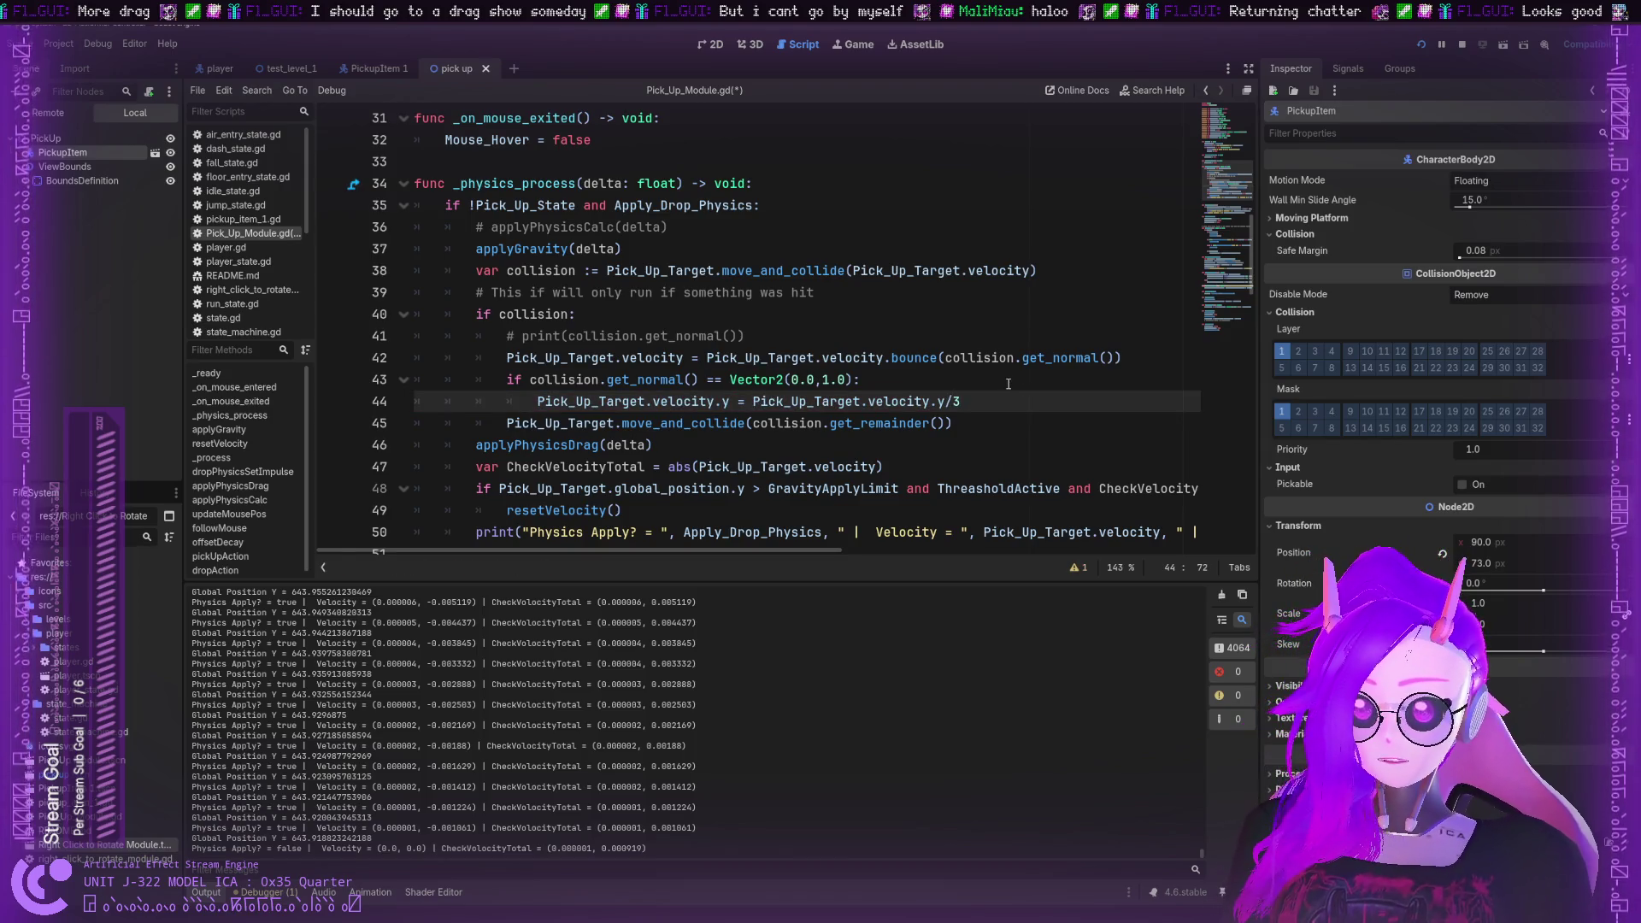
type(")")
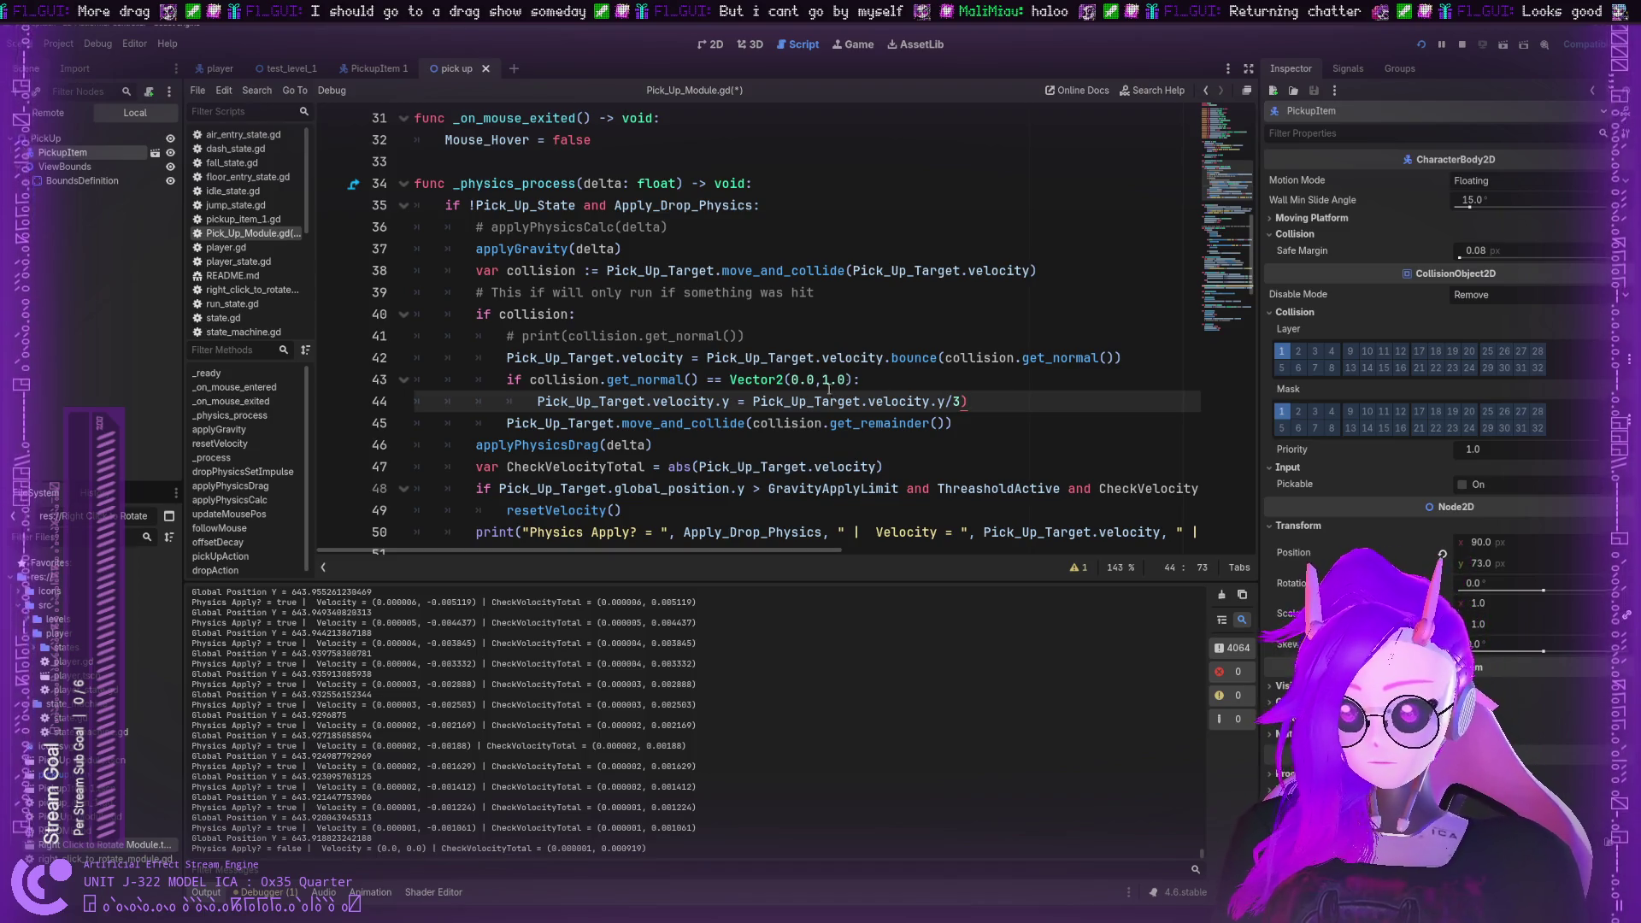
- Fix line 44 to read Pick_Up_Target.velocity.y / 3, save the script and restart the game
left_click(755, 401)
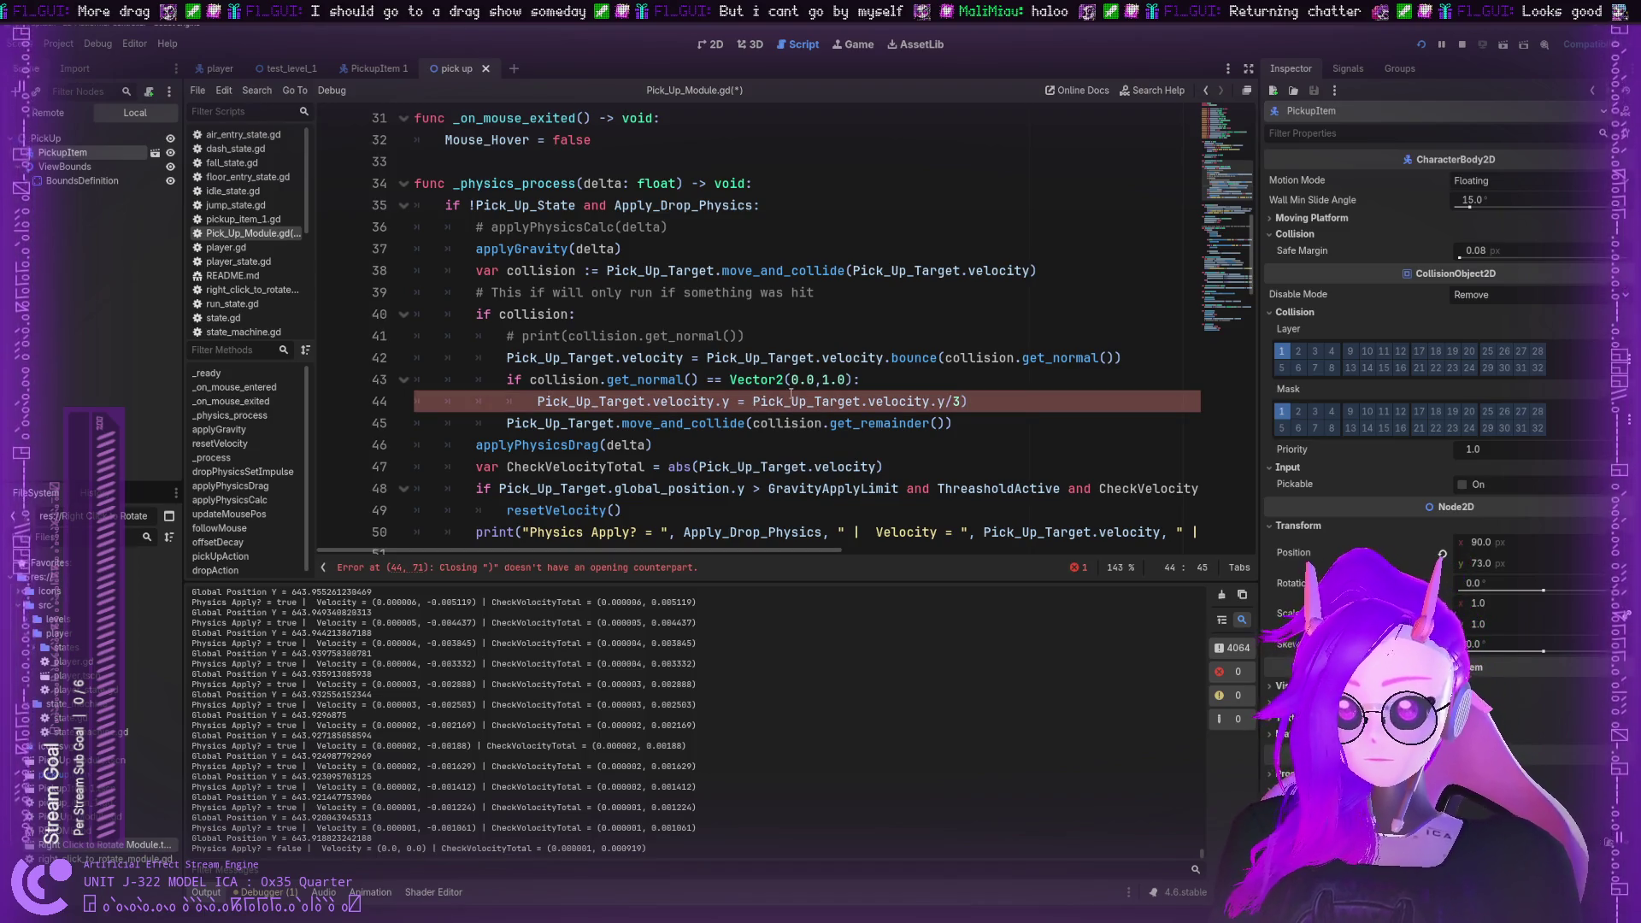
left_click(969, 401)
key("BackSpace")
left_click(953, 401)
type("/ 3.0")
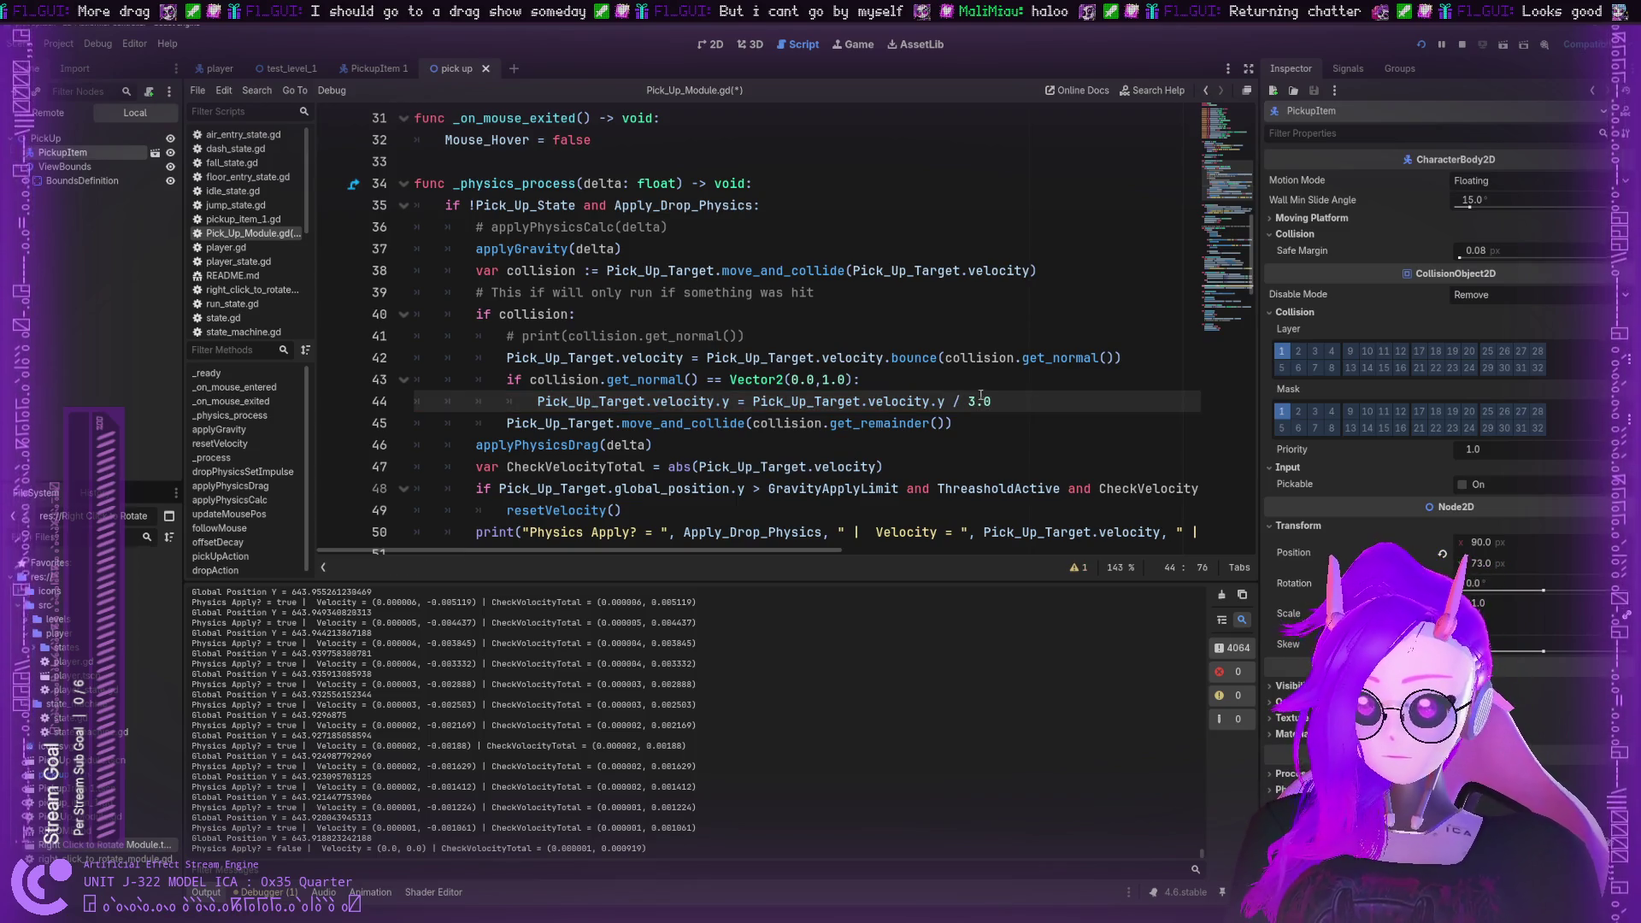
left_click(1014, 401)
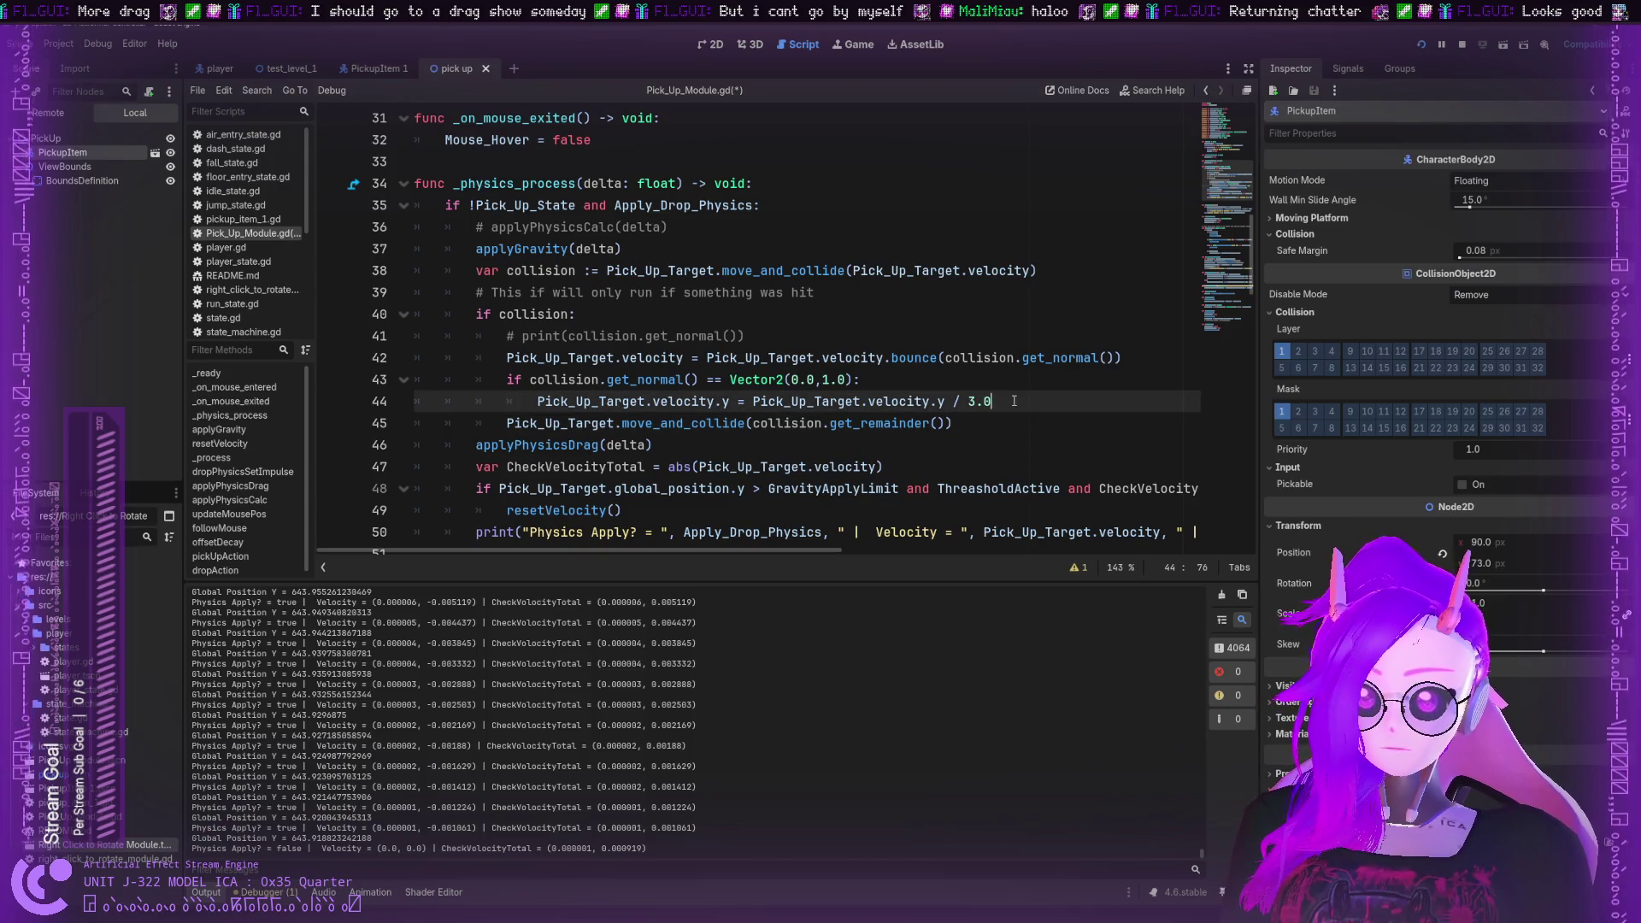
key("BackSpace")
key("BackSpace")
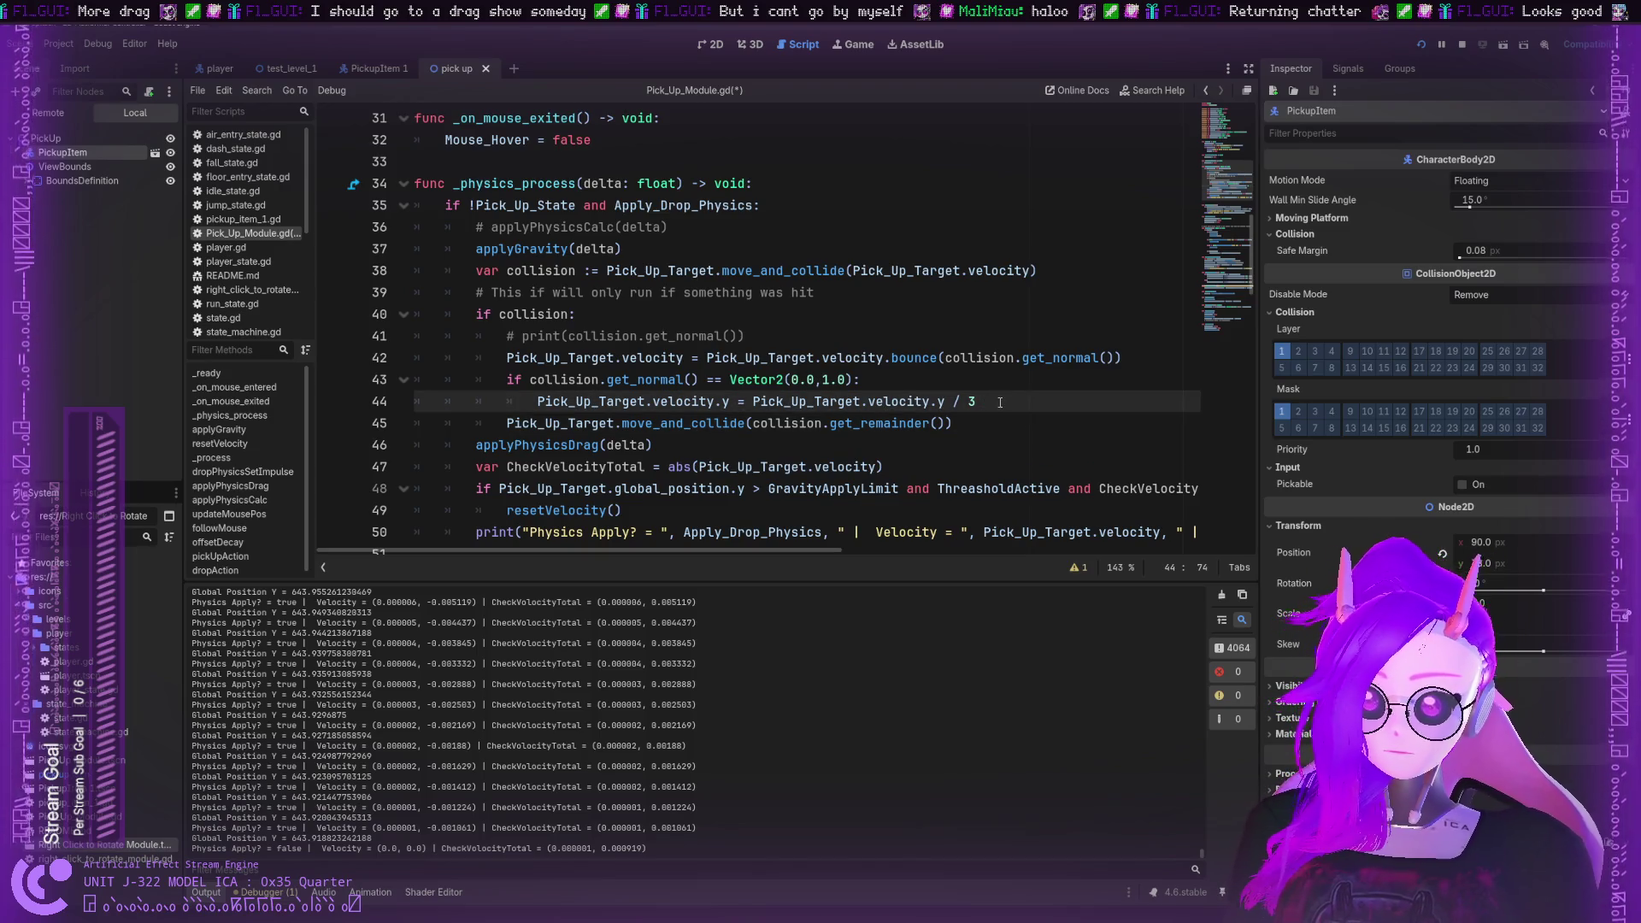
key("ctrl+s")
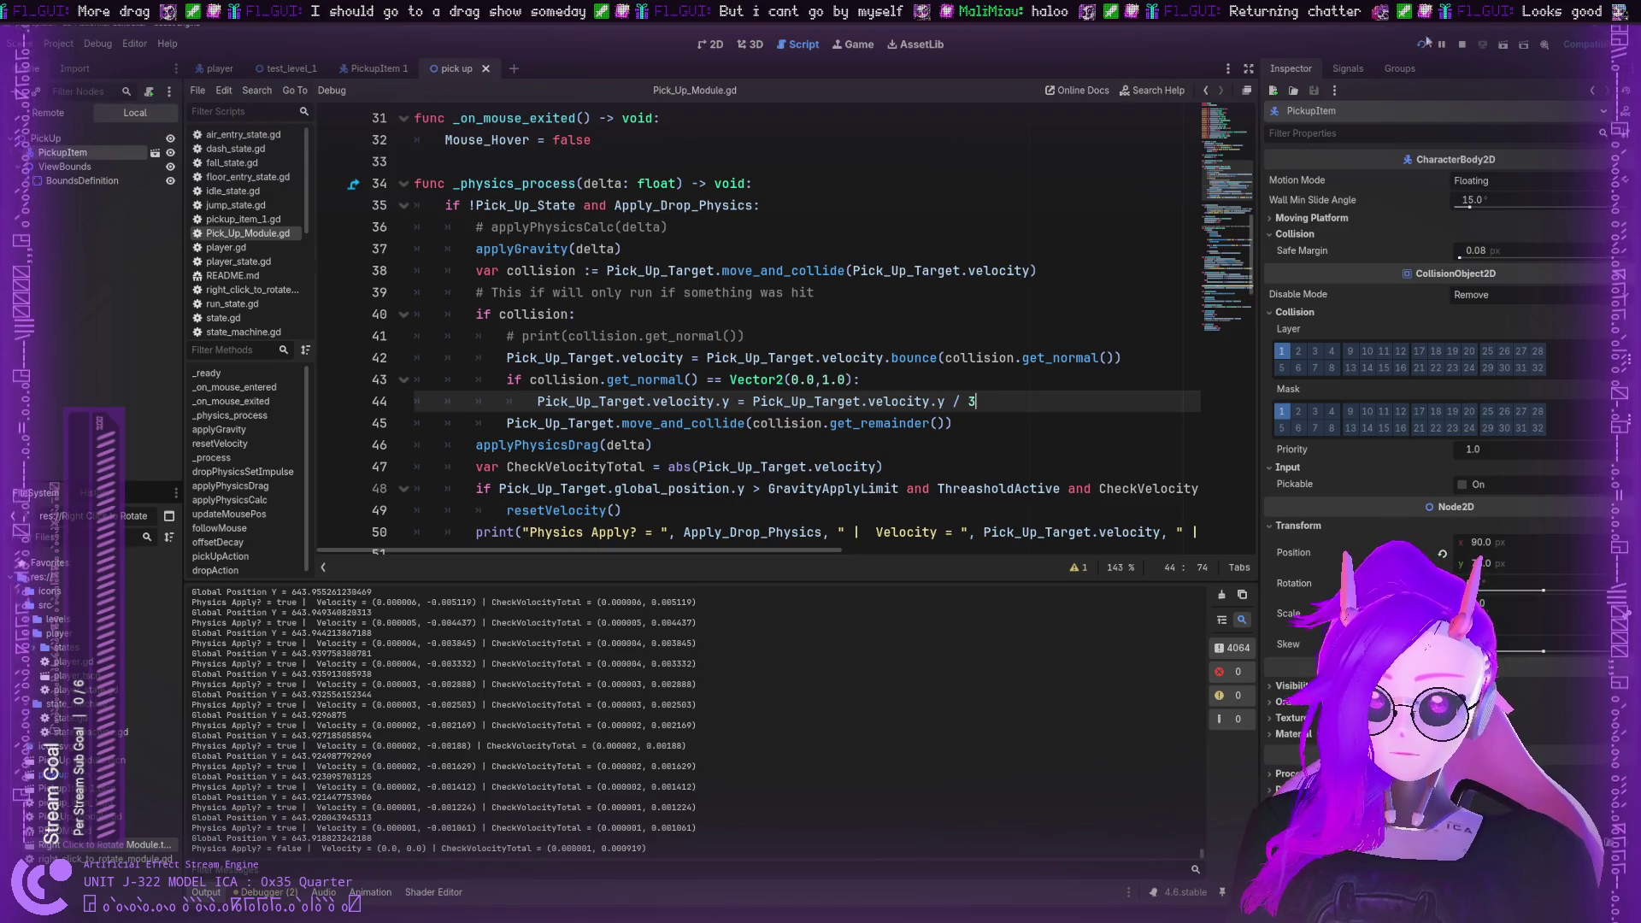
left_click(1418, 43)
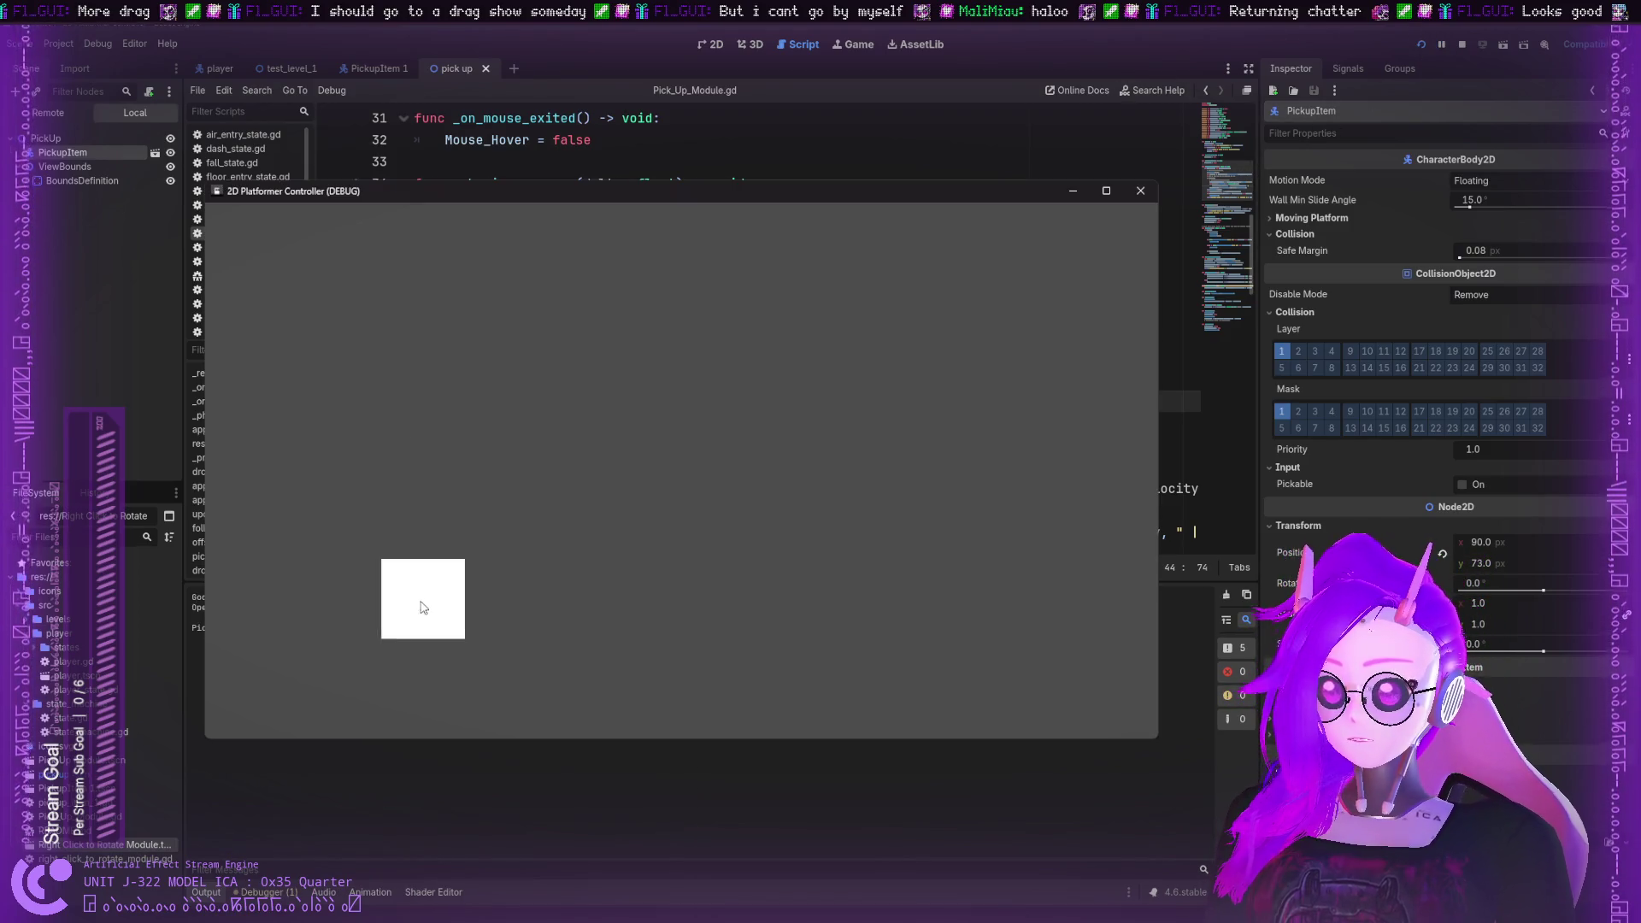
- Fling the pickup box around the running game to test the /3 bounce, then stop it
left_click_drag(425, 597, 509, 340)
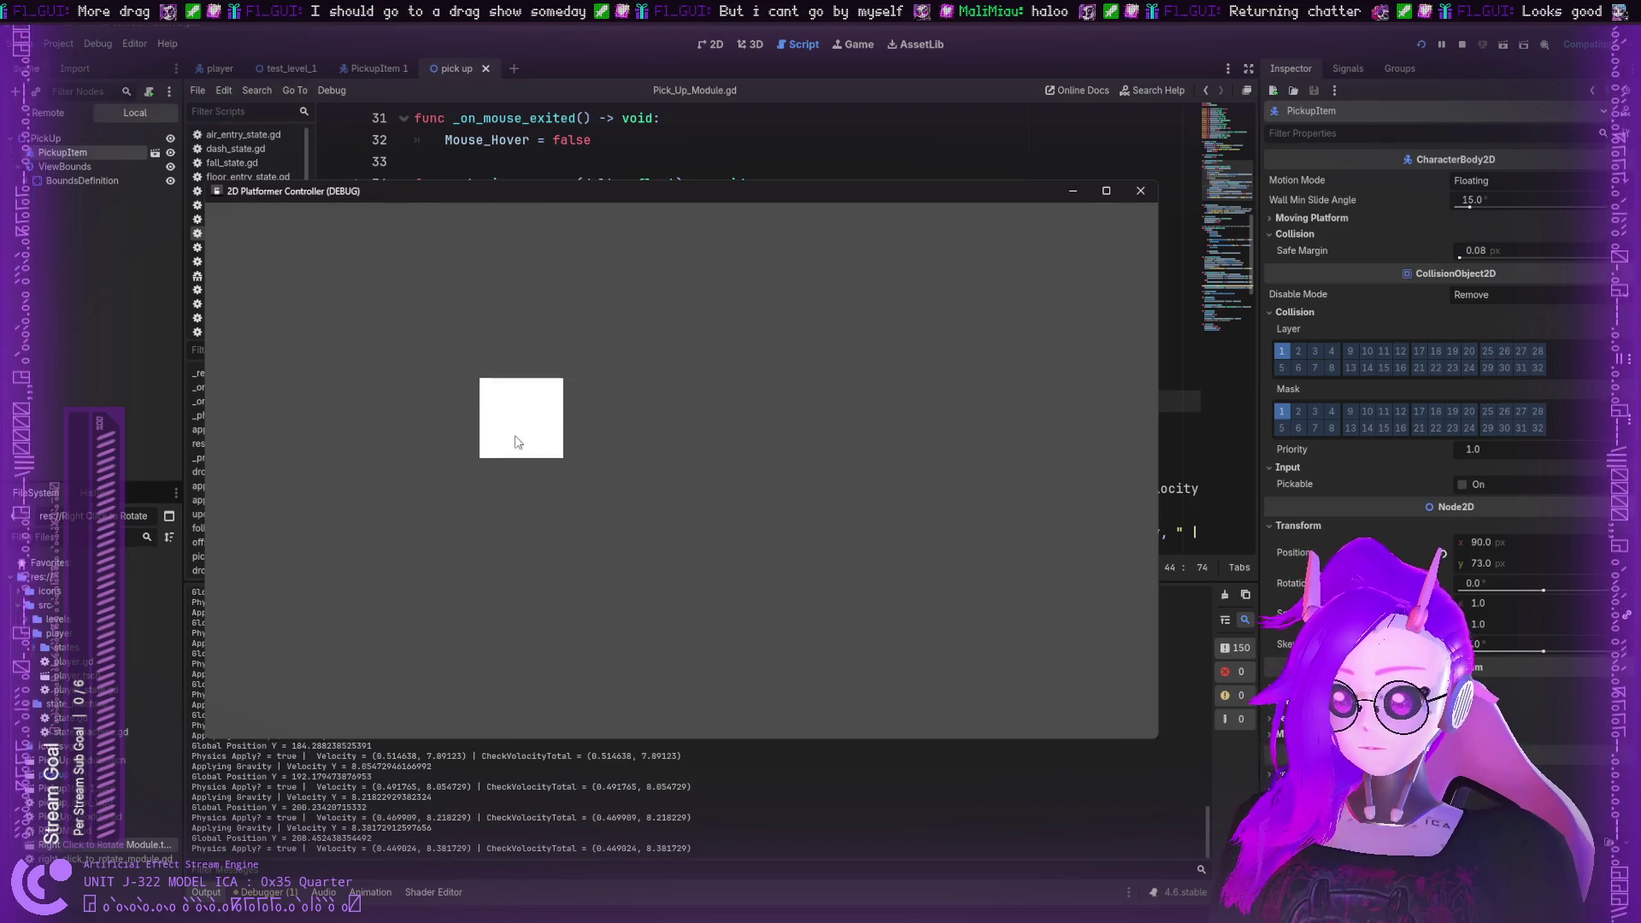
mouse_move(524, 681)
left_mouse_down()
mouse_move(546, 344)
mouse_move(588, 646)
left_mouse_up()
mouse_move(607, 474)
left_mouse_down()
mouse_move(542, 633)
mouse_move(613, 385)
mouse_move(659, 678)
mouse_move(462, 524)
mouse_move(633, 366)
mouse_move(468, 694)
mouse_move(757, 273)
left_mouse_up()
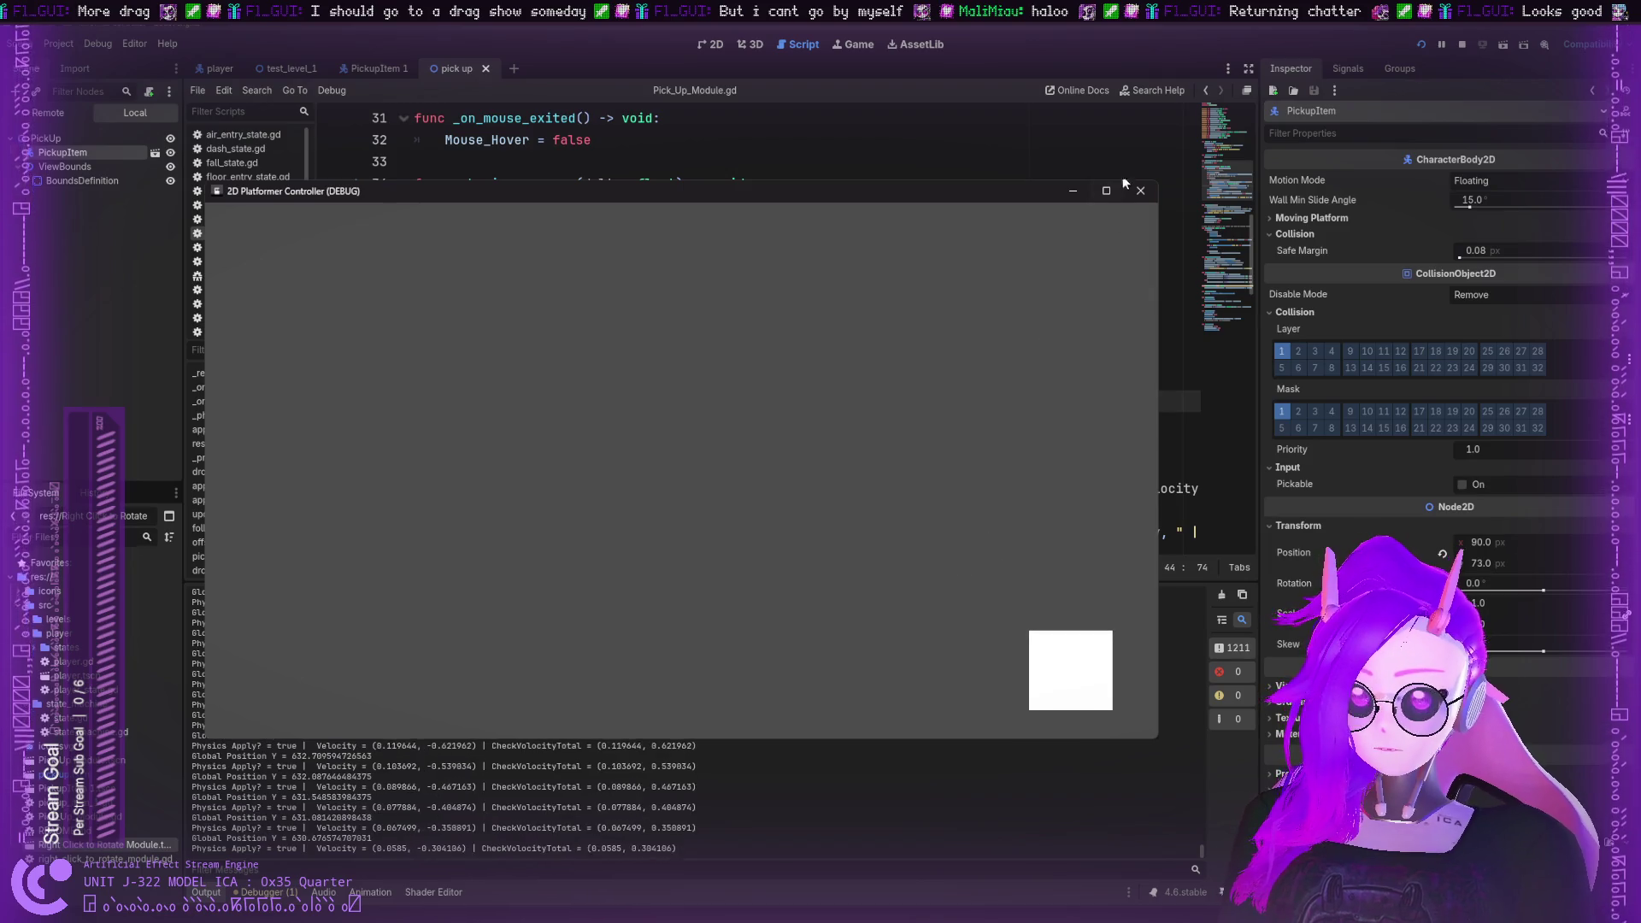
left_click(1140, 190)
- Change line 44's velocity.y divisor from 3 to 10 and save the script
key("shift+Left")
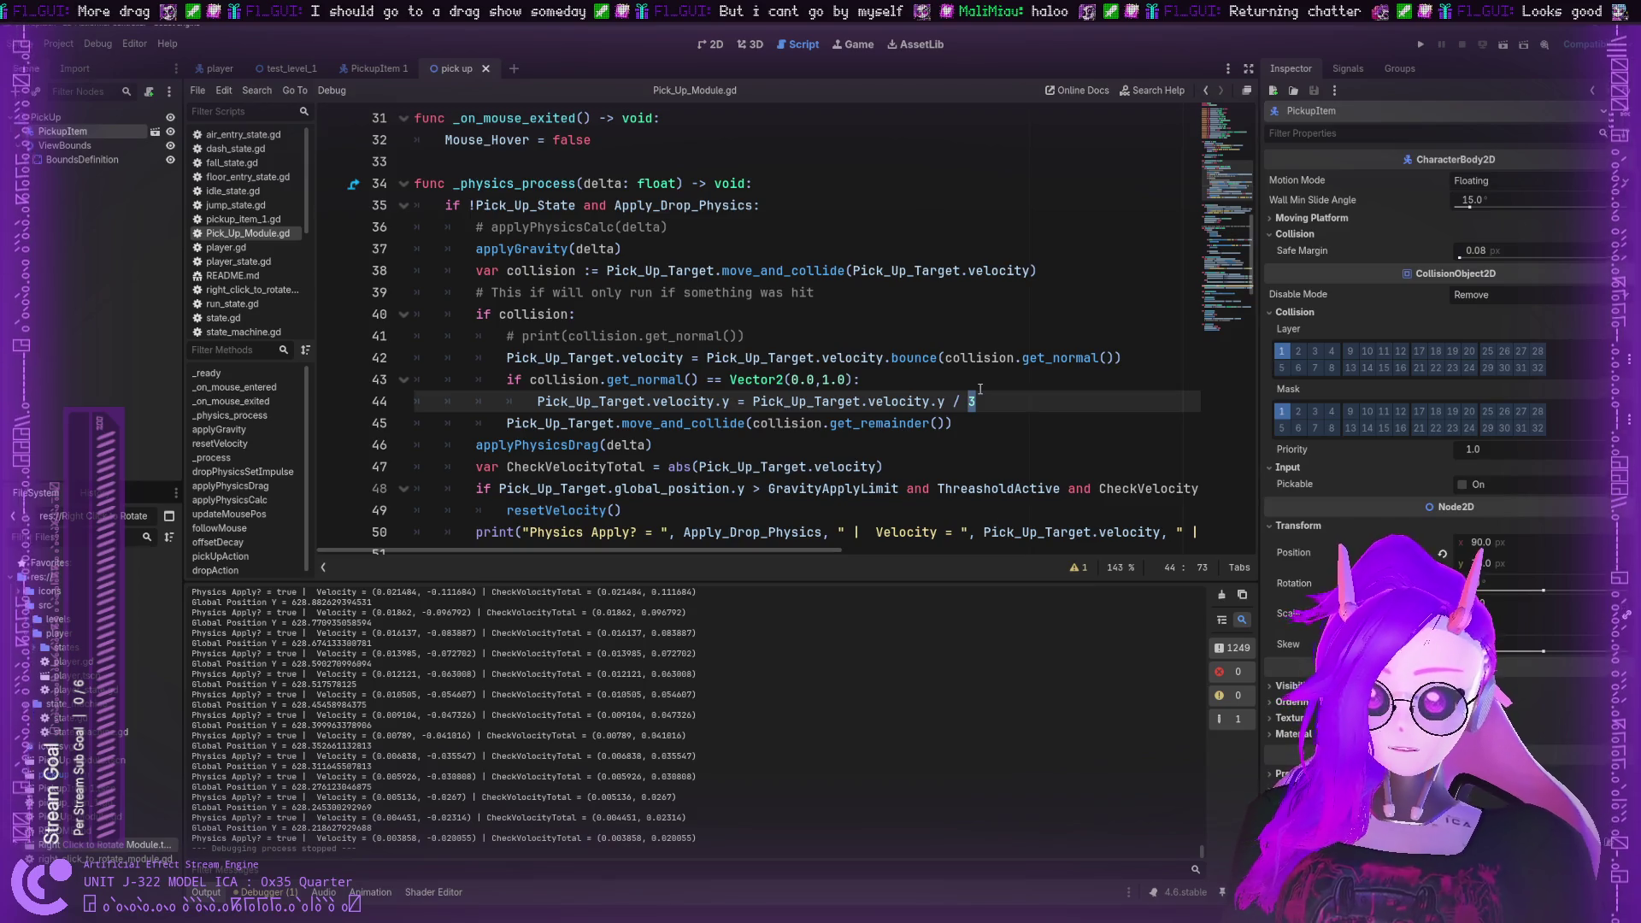
type("8")
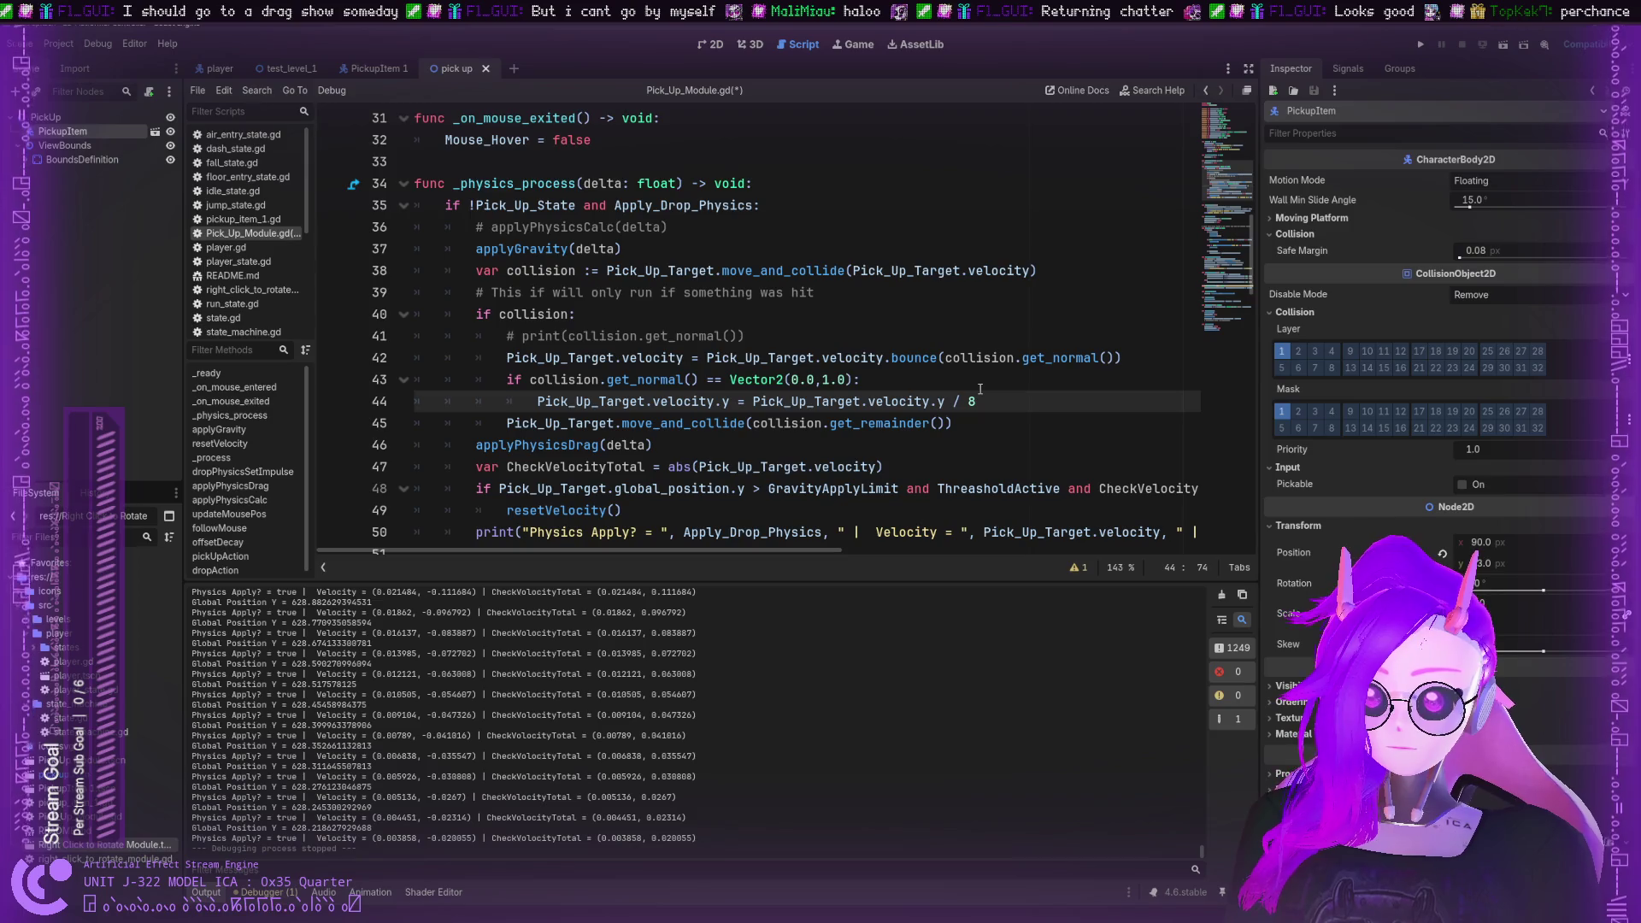
key("BackSpace")
type("10")
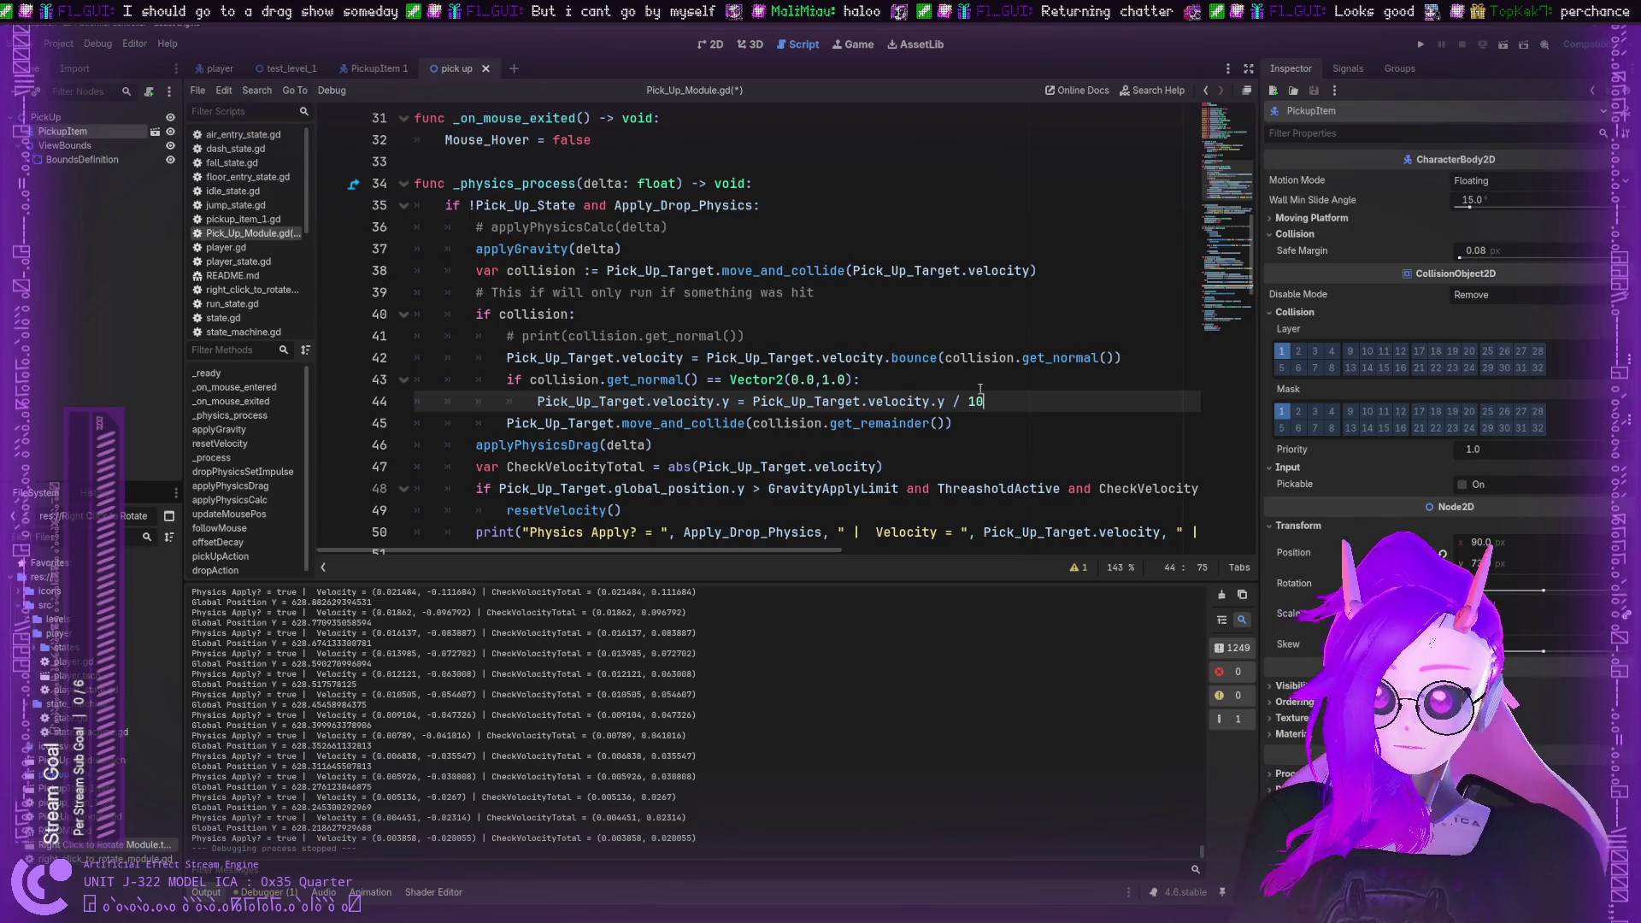
key("End")
key("ctrl+s")
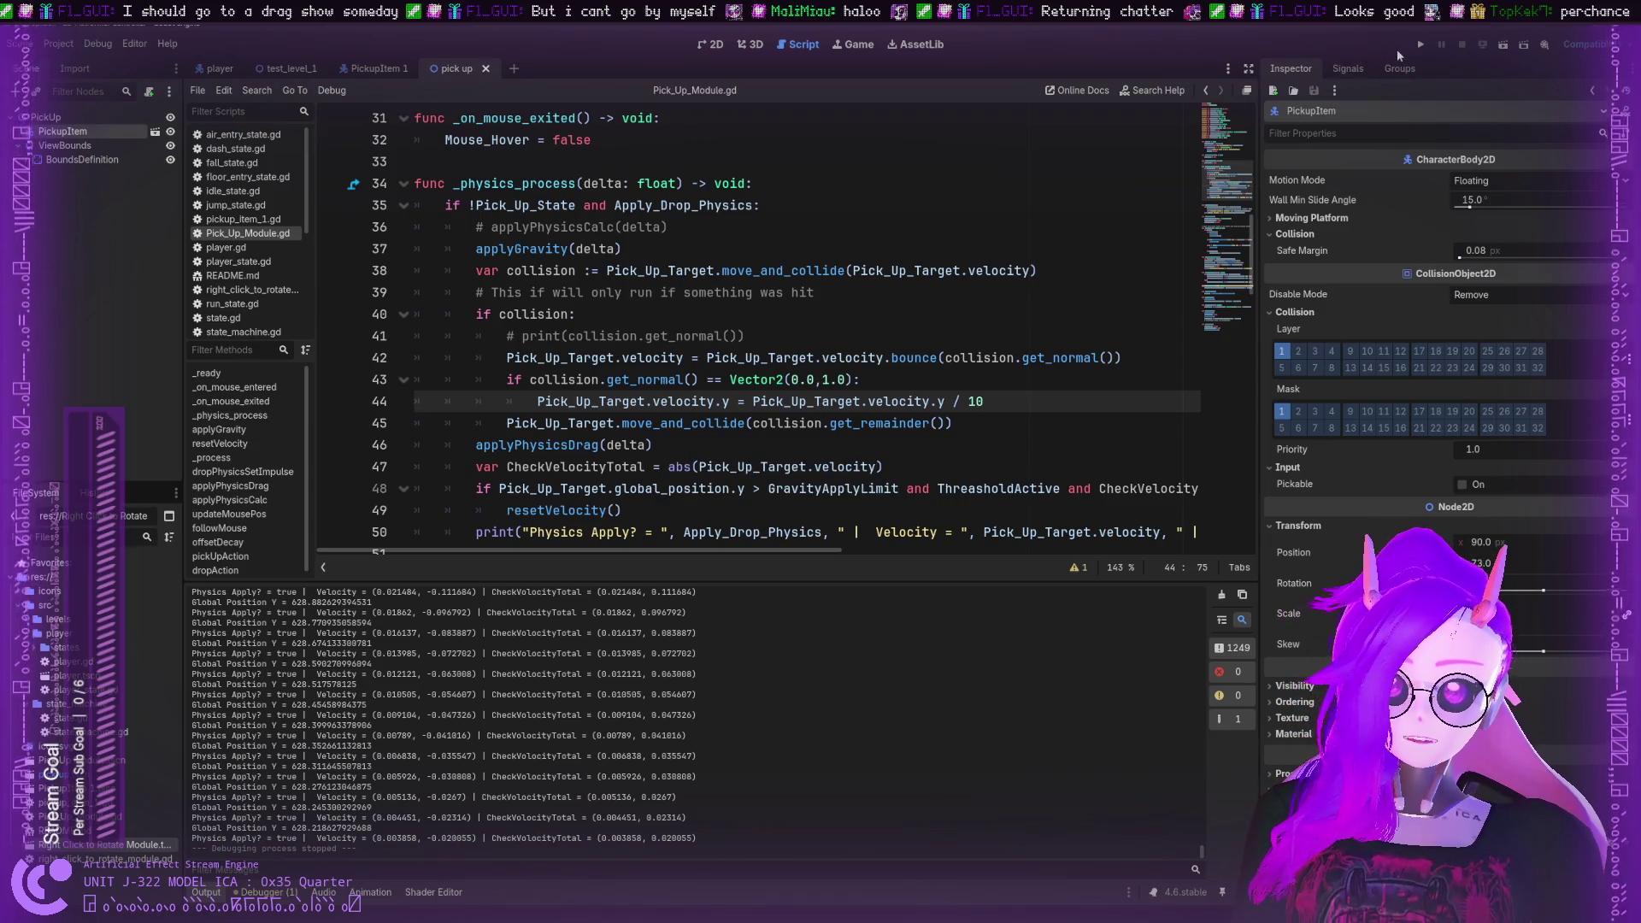
- Run the game, carry the white pickup square up and down, then stop the test
left_click(1419, 44)
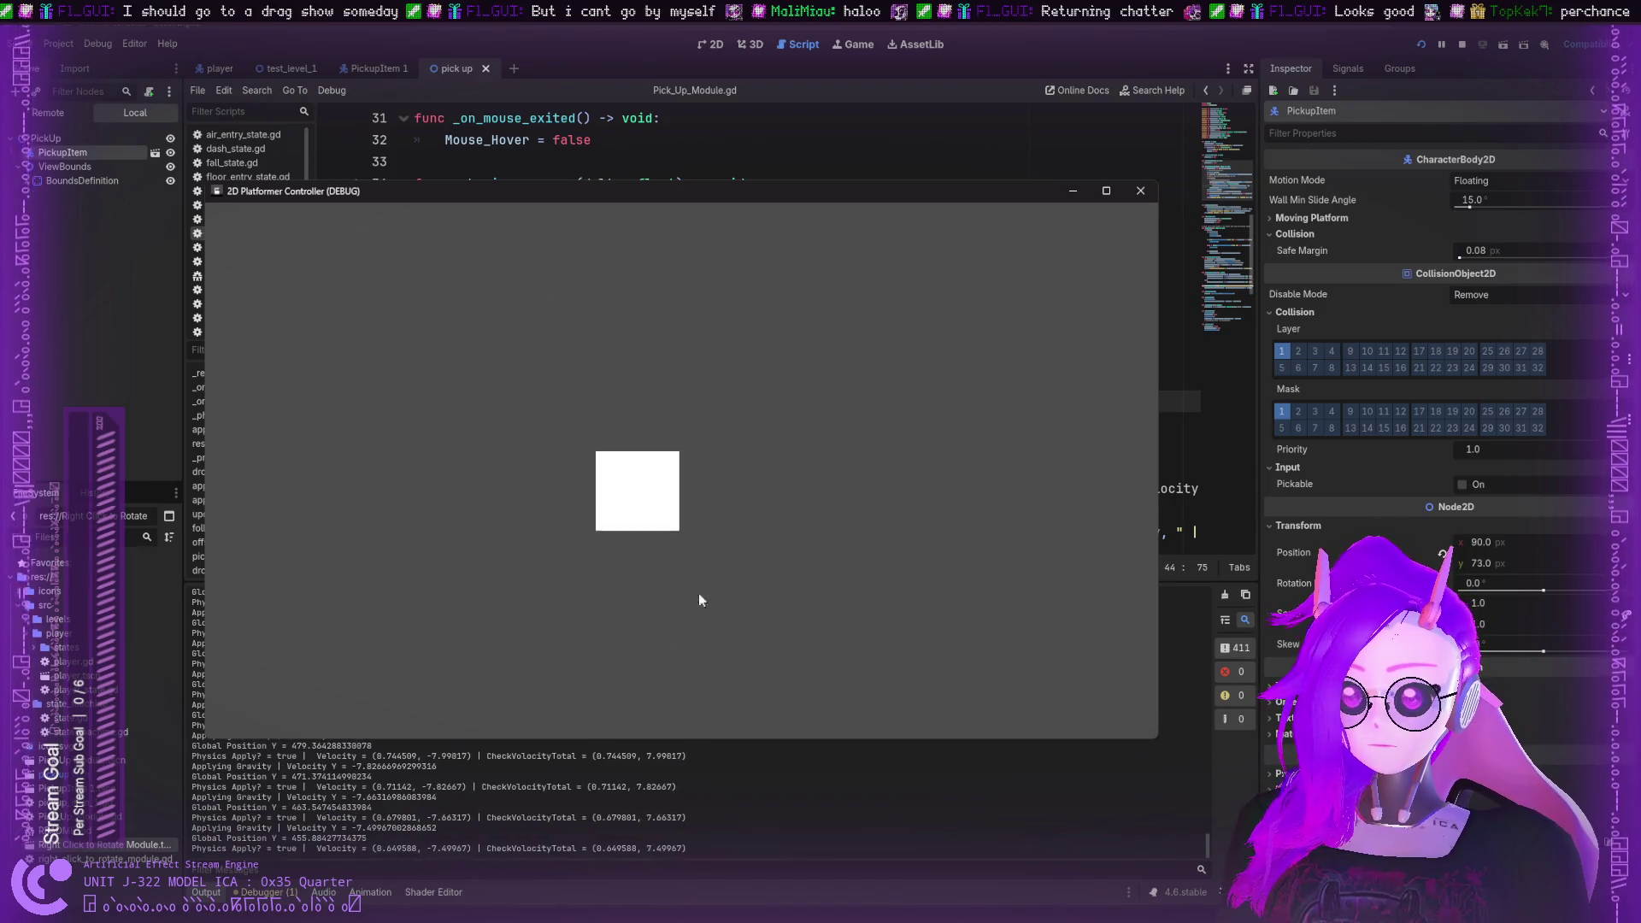
left_click(659, 432)
mouse_move(609, 386)
left_mouse_down()
mouse_move(572, 678)
mouse_move(689, 318)
mouse_move(647, 238)
mouse_move(667, 480)
mouse_move(659, 239)
mouse_move(620, 503)
mouse_move(556, 373)
mouse_move(586, 406)
mouse_move(553, 450)
mouse_move(641, 295)
mouse_move(619, 684)
mouse_move(648, 568)
mouse_move(692, 671)
mouse_move(750, 711)
mouse_move(785, 537)
mouse_move(684, 448)
mouse_move(611, 636)
left_mouse_up()
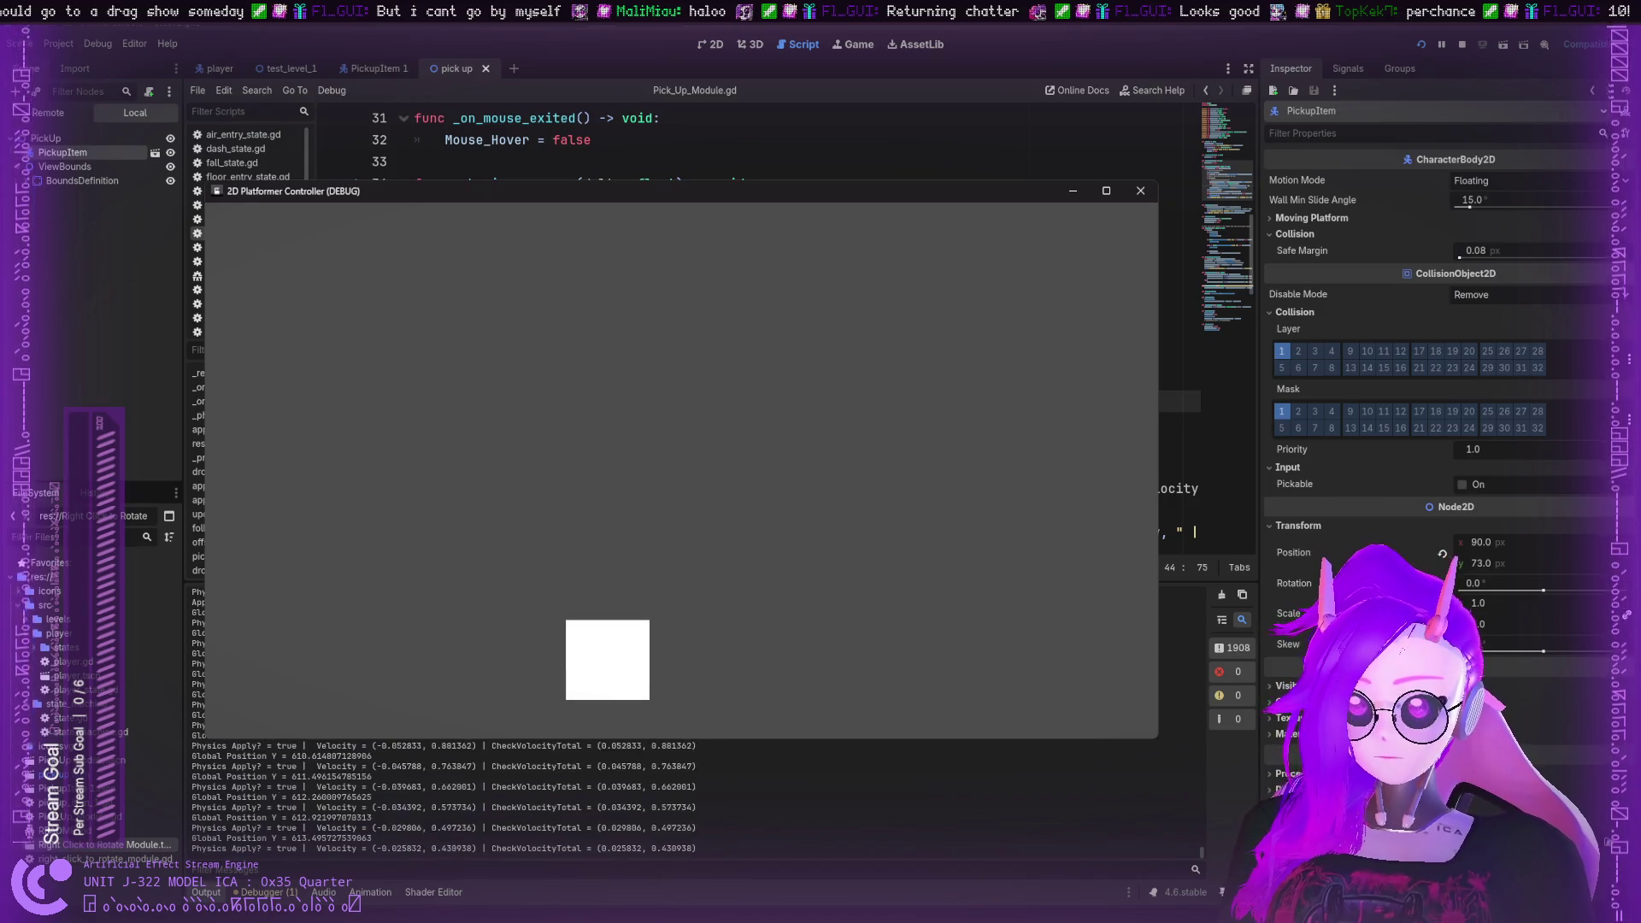
left_click(1140, 191)
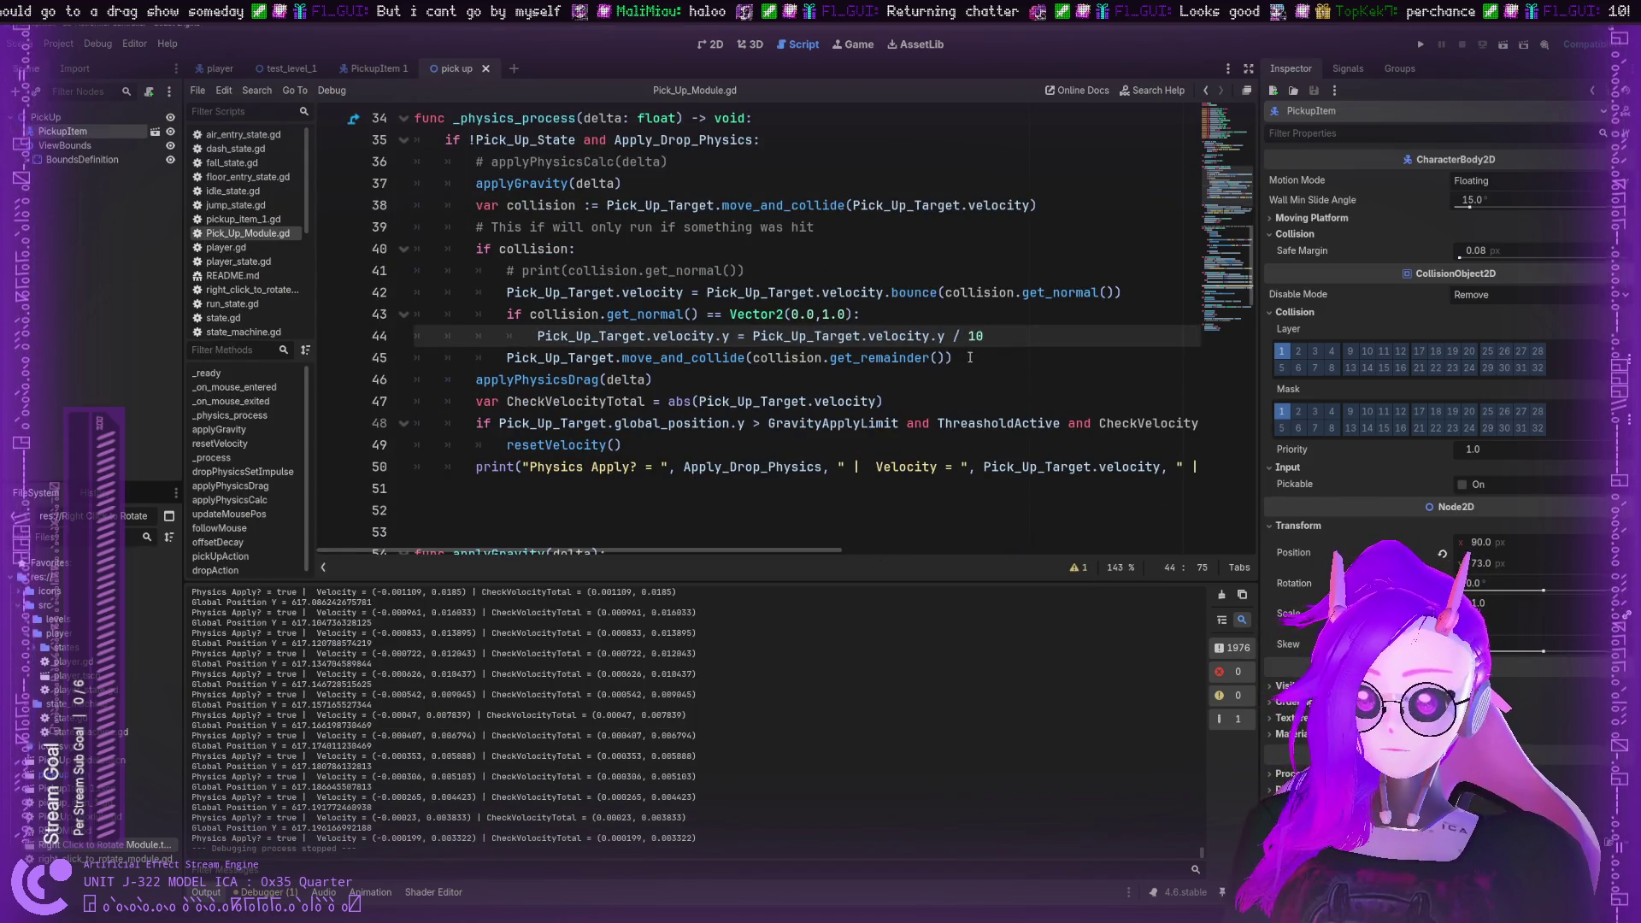
scroll(970, 349, "down", 4)
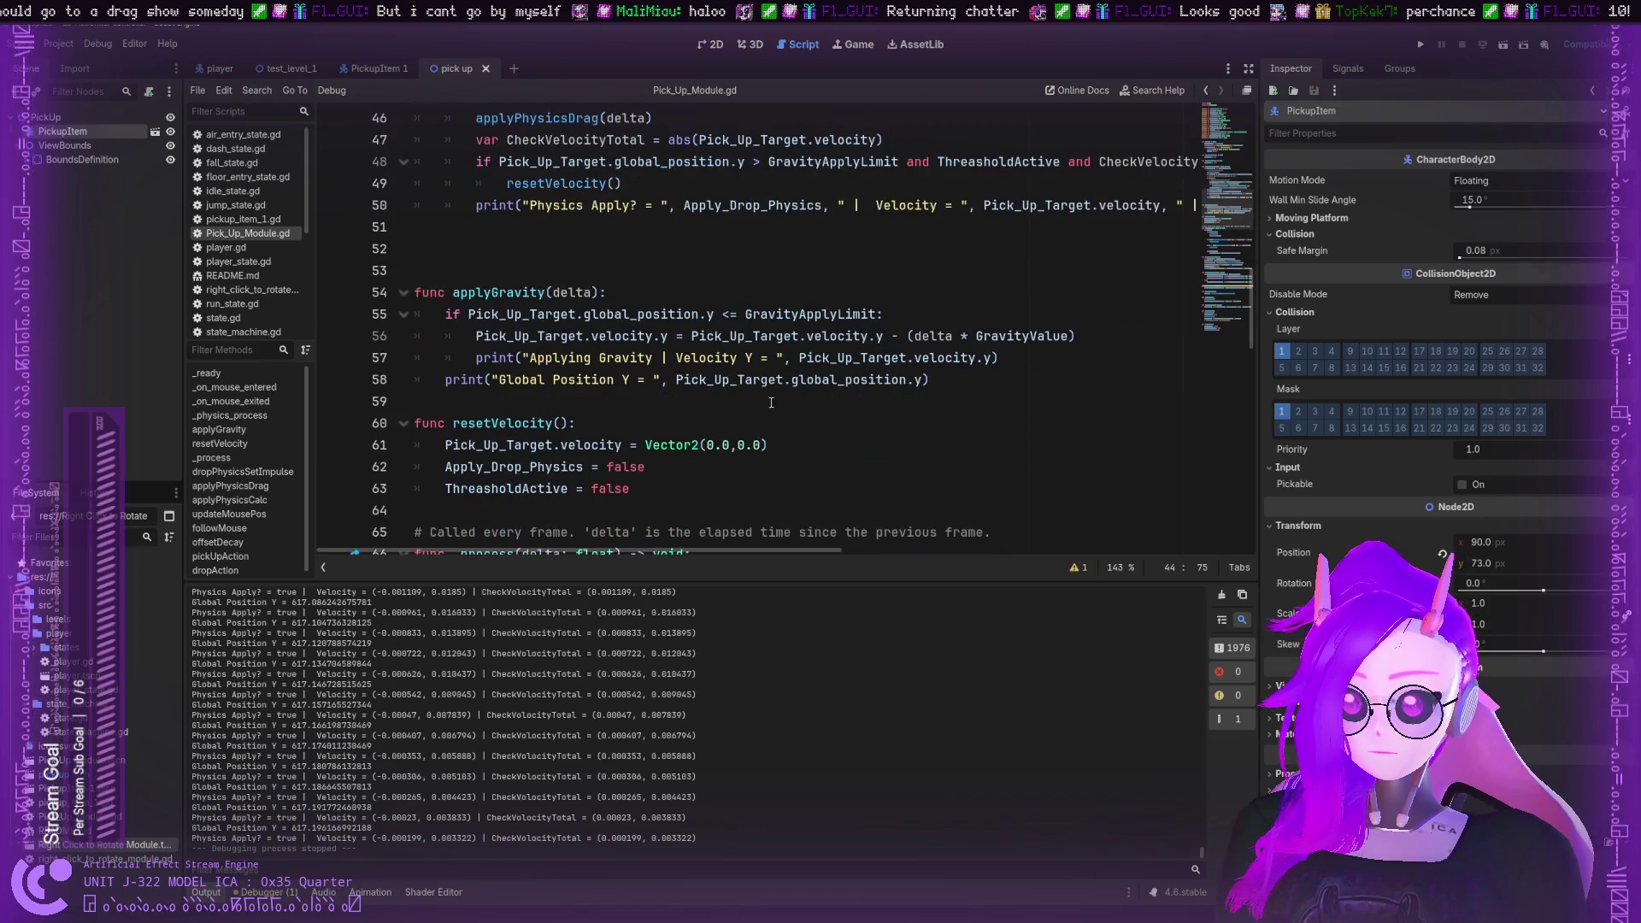
left_click(848, 346)
scroll(710, 388, "down", 3)
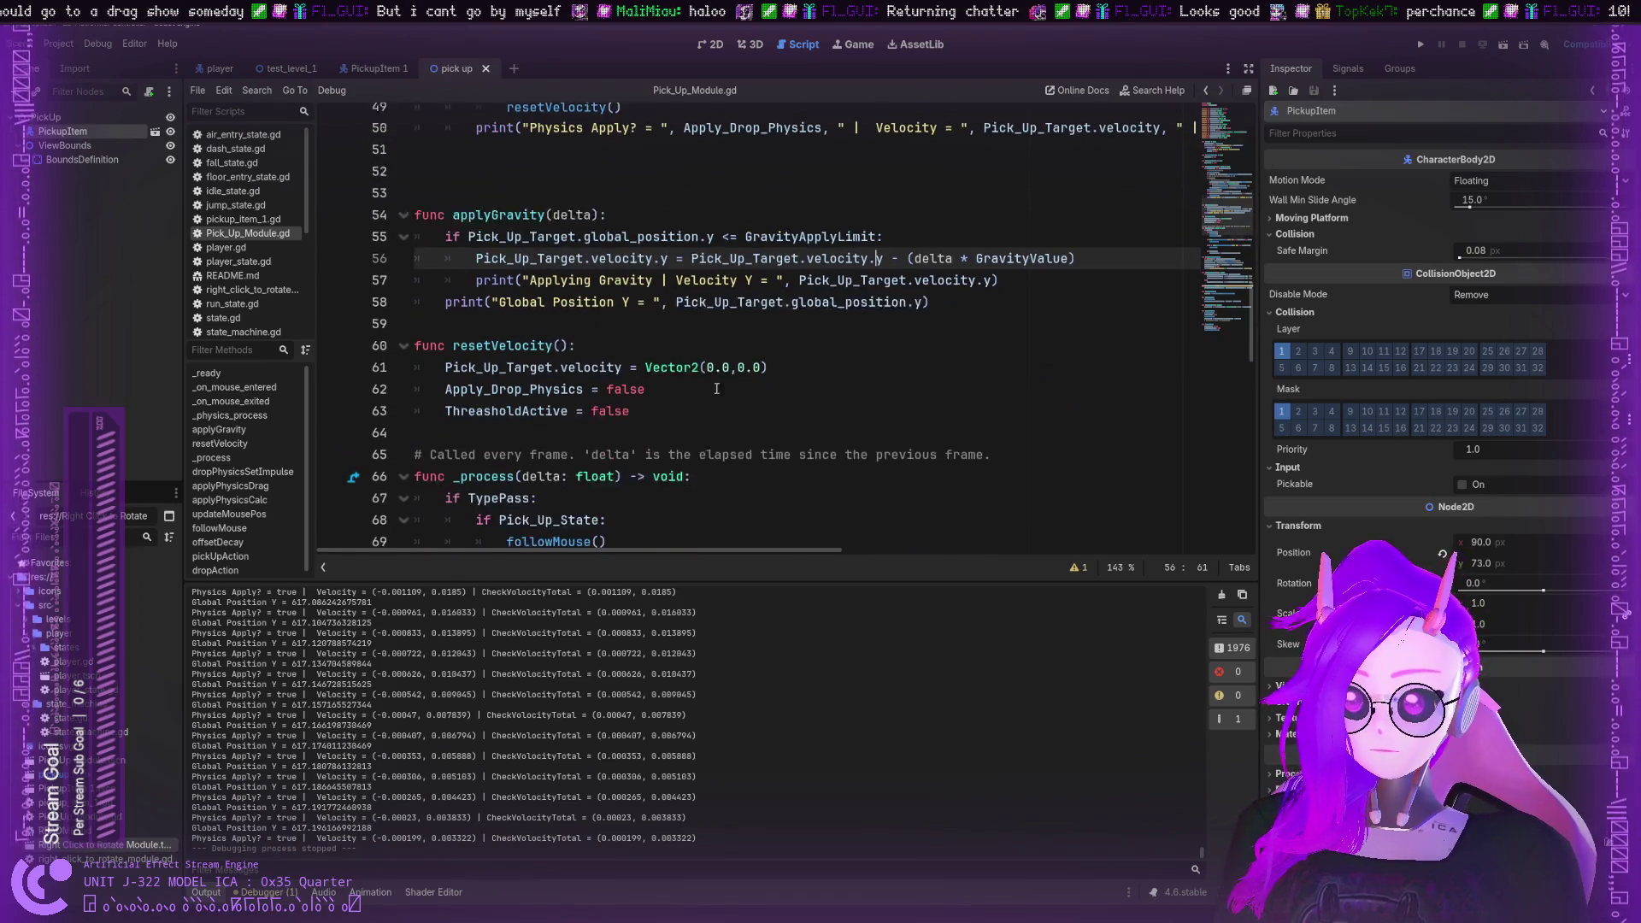
scroll(711, 389, "up", 4)
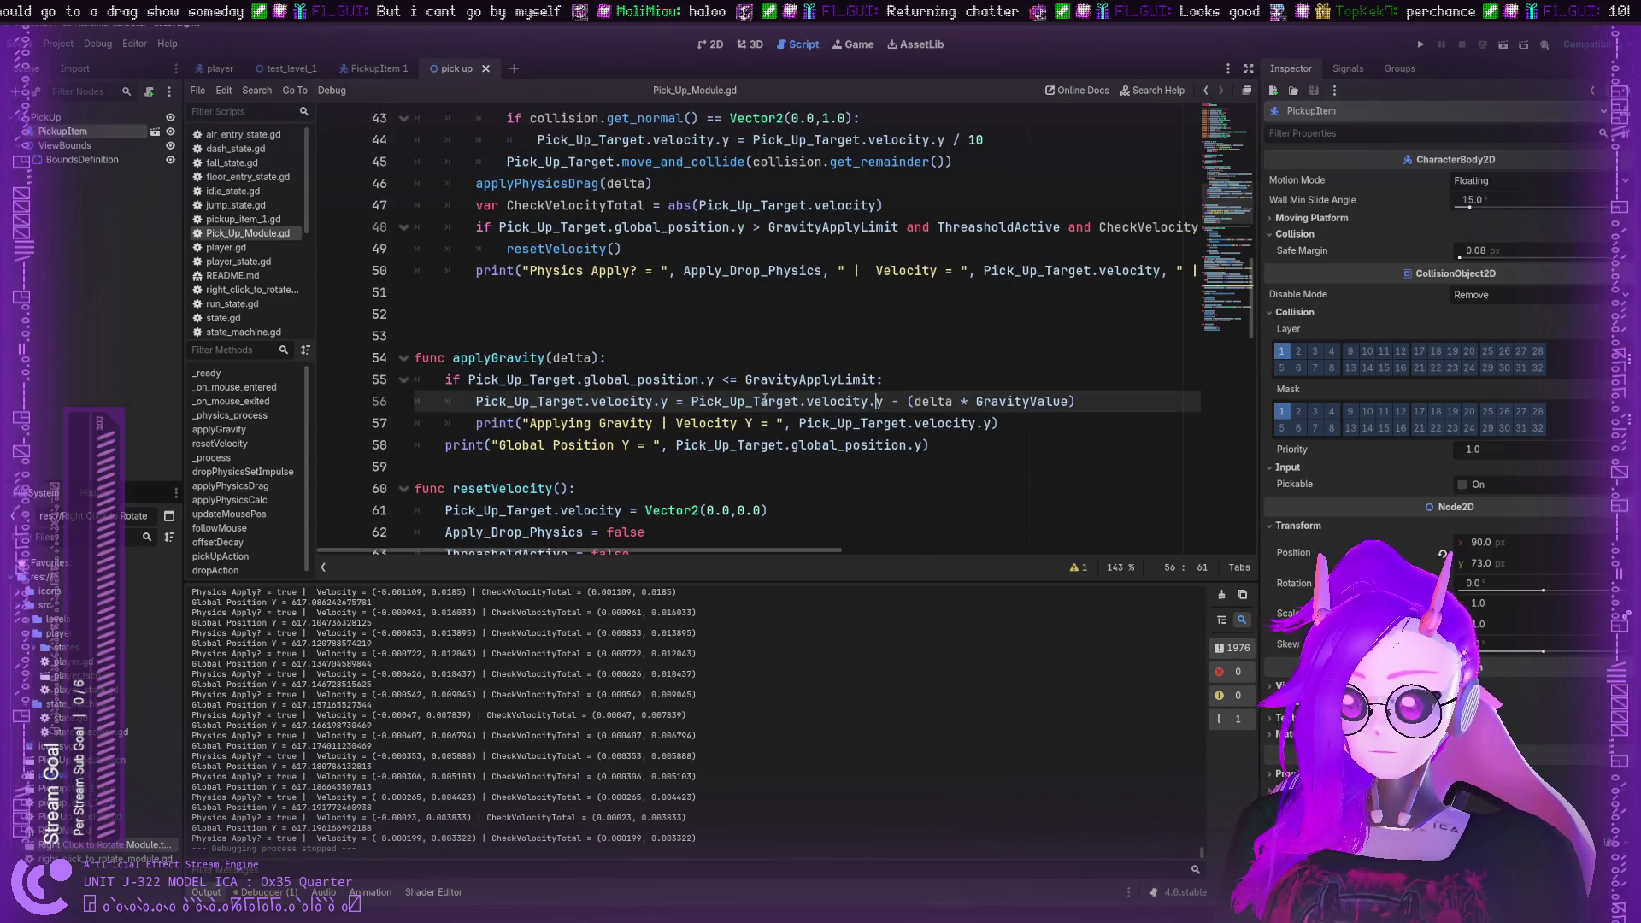
scroll(657, 375, "up", 1)
scroll(654, 371, "down", 14)
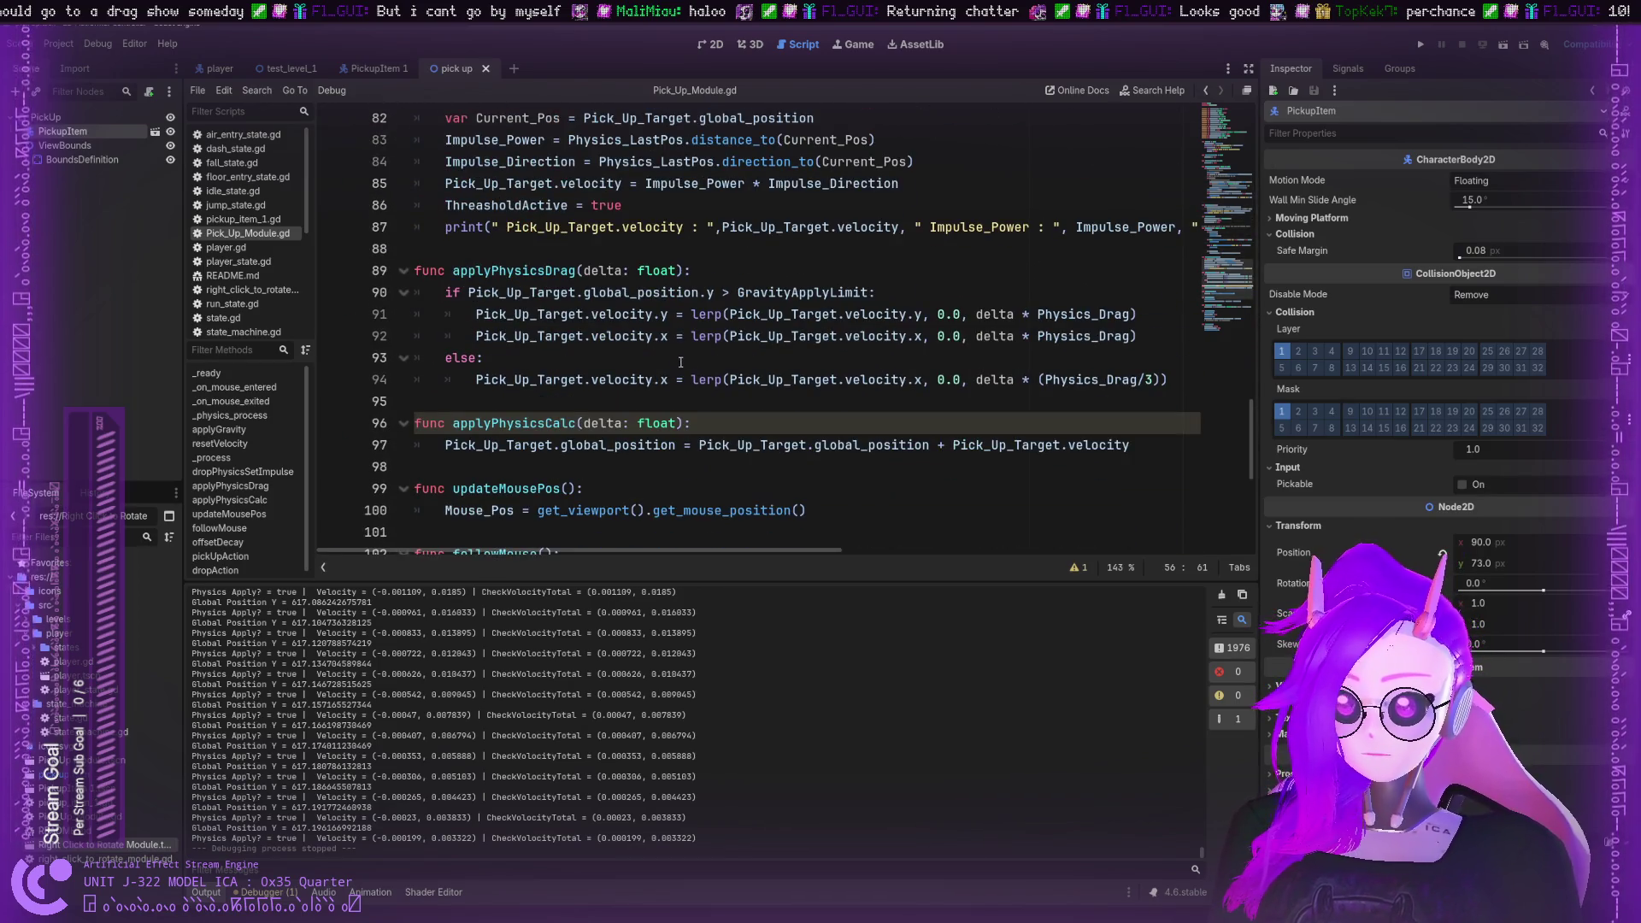
- Set applyPhysicsDrag's else-branch drag on line 94 to Physics_Drag/5 and run the game with F5
scroll(679, 360, "down", 6)
scroll(715, 397, "up", 6)
double_click(533, 248)
left_click(1162, 358)
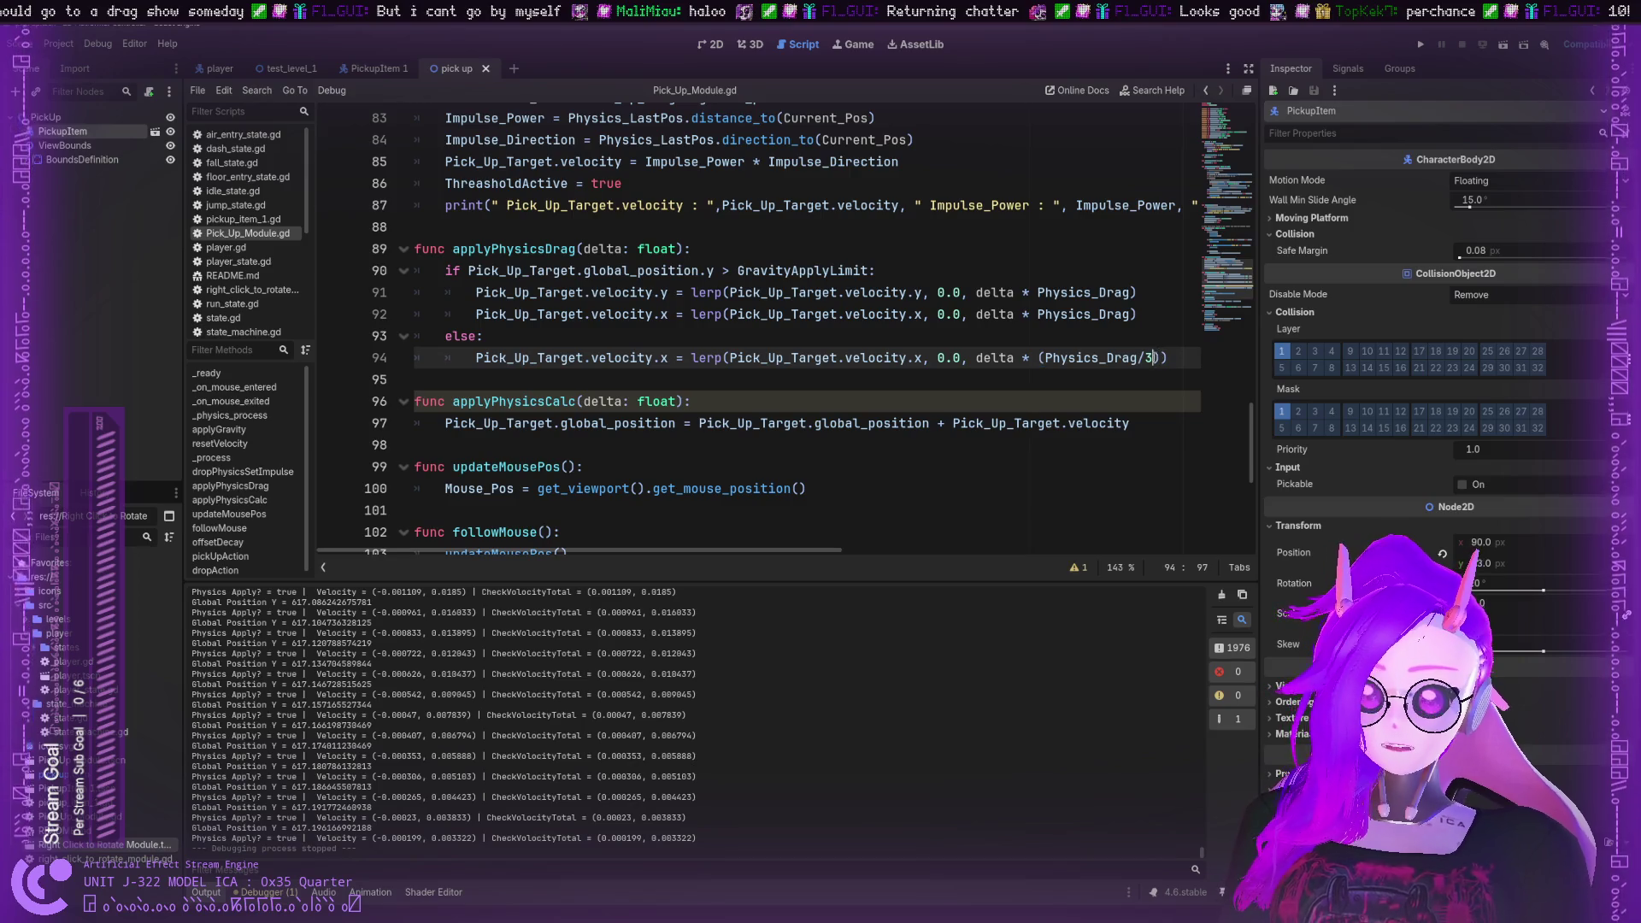
left_click(1095, 344)
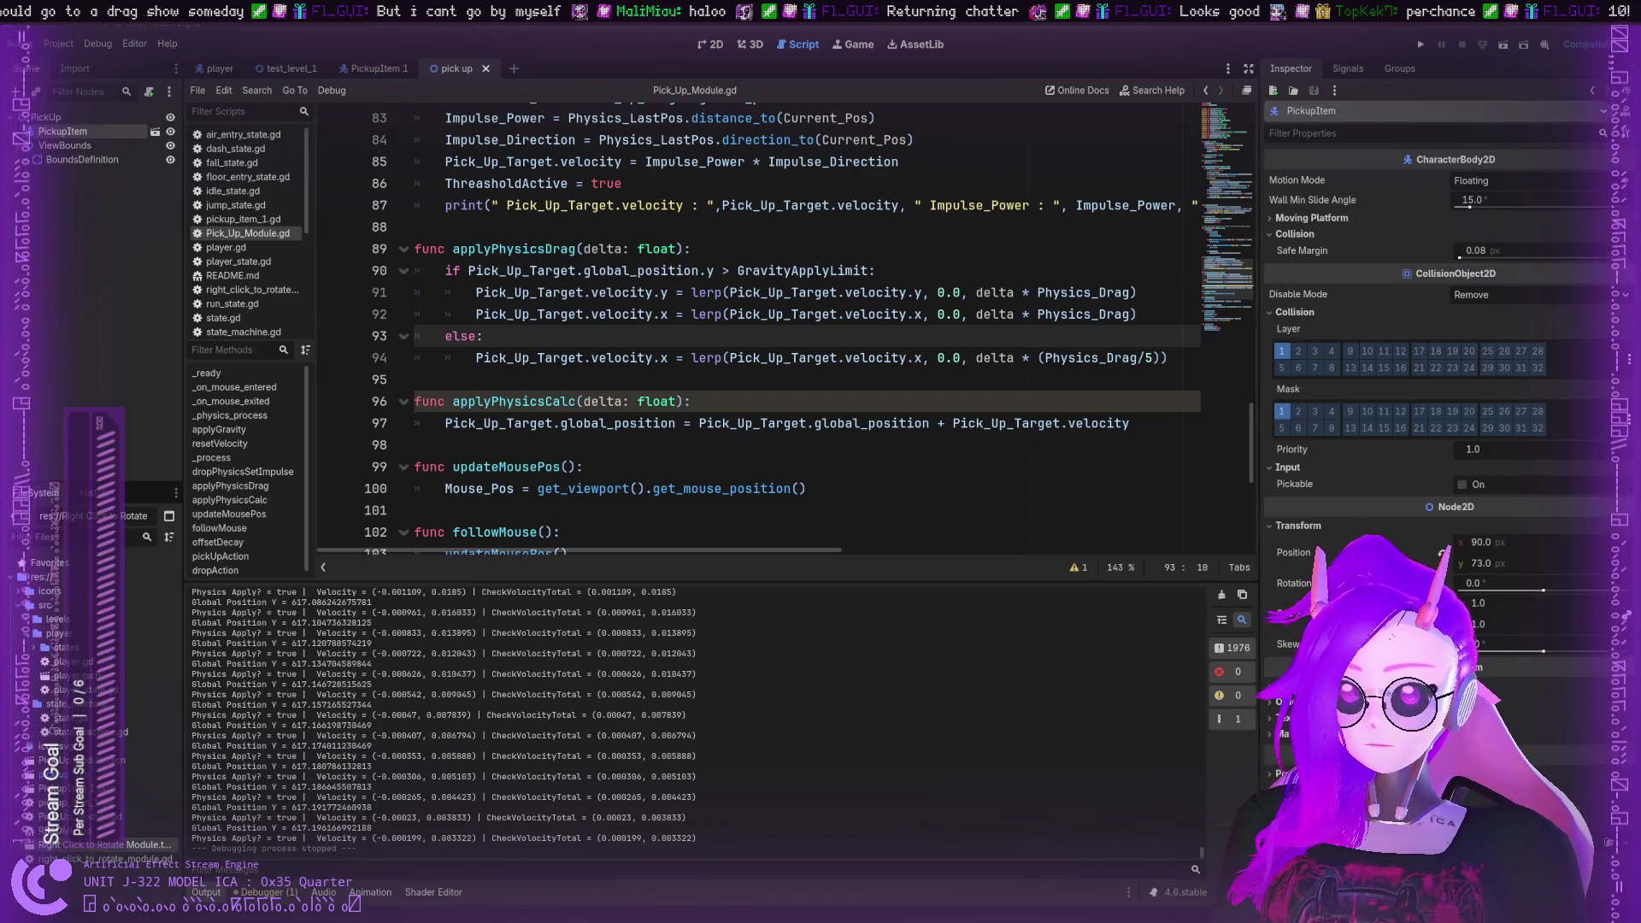
key("F5")
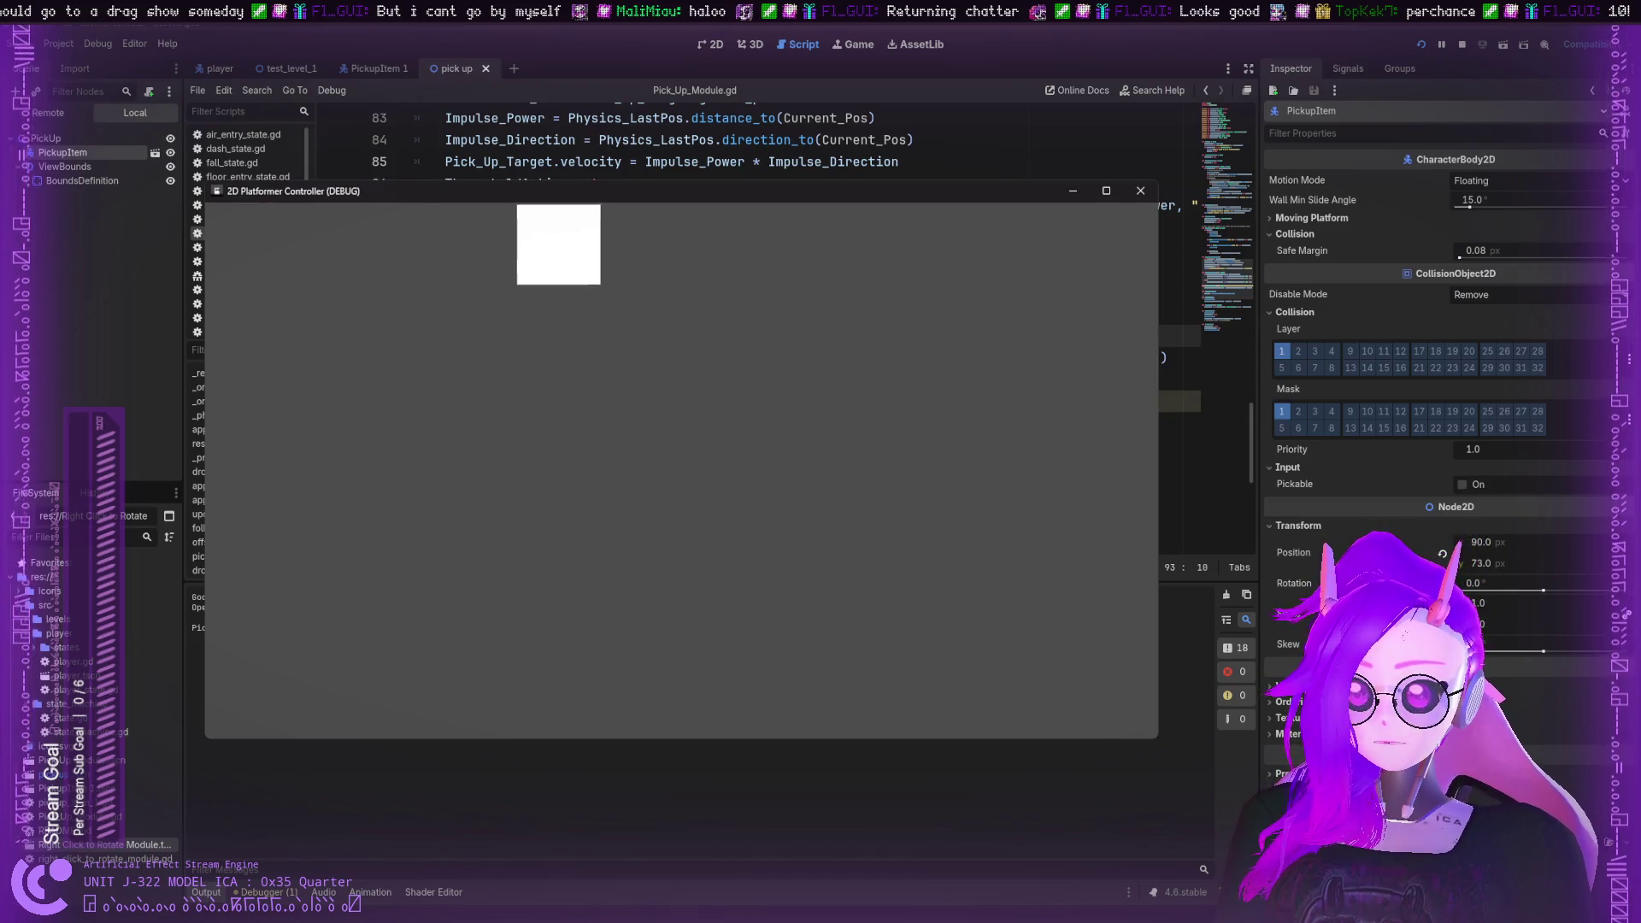
- Lift, drop and fling the white pickup square repeatedly to watch it fall under Physics_Drag/5
mouse_move(530, 222)
left_mouse_down()
mouse_move(556, 340)
mouse_move(564, 222)
mouse_move(578, 393)
left_mouse_up()
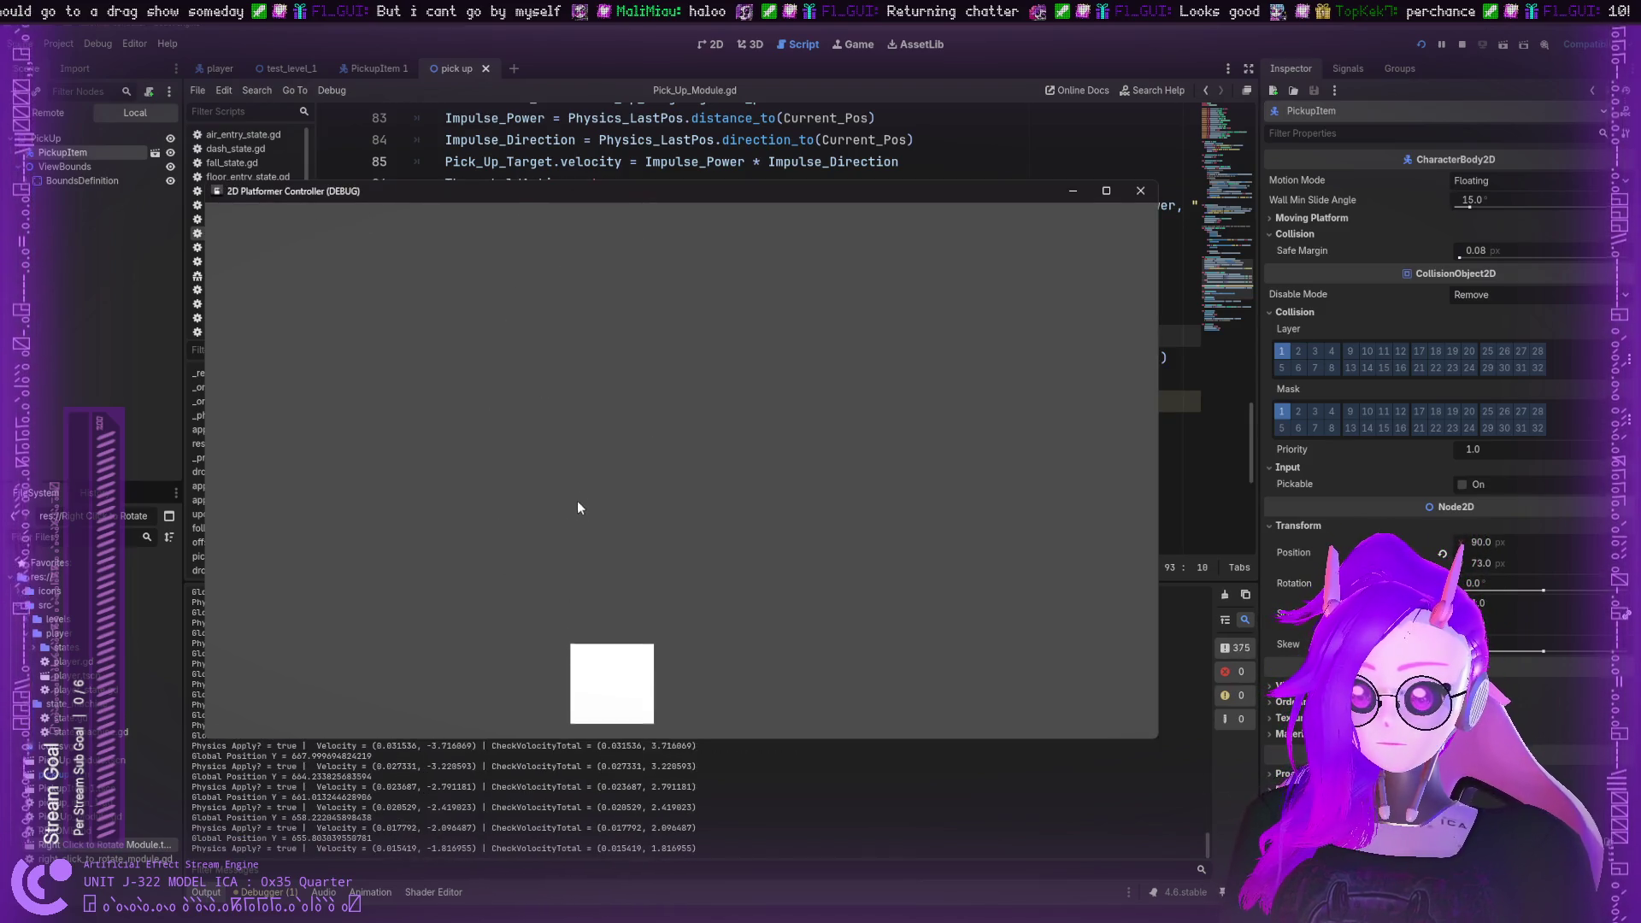
mouse_move(630, 659)
left_mouse_down()
mouse_move(609, 256)
mouse_move(638, 372)
mouse_move(582, 368)
mouse_move(602, 261)
mouse_move(439, 648)
mouse_move(603, 278)
mouse_move(454, 611)
mouse_move(681, 291)
left_mouse_up()
mouse_move(1096, 666)
left_mouse_down()
mouse_move(838, 258)
mouse_move(727, 297)
mouse_move(628, 298)
mouse_move(593, 330)
left_mouse_up()
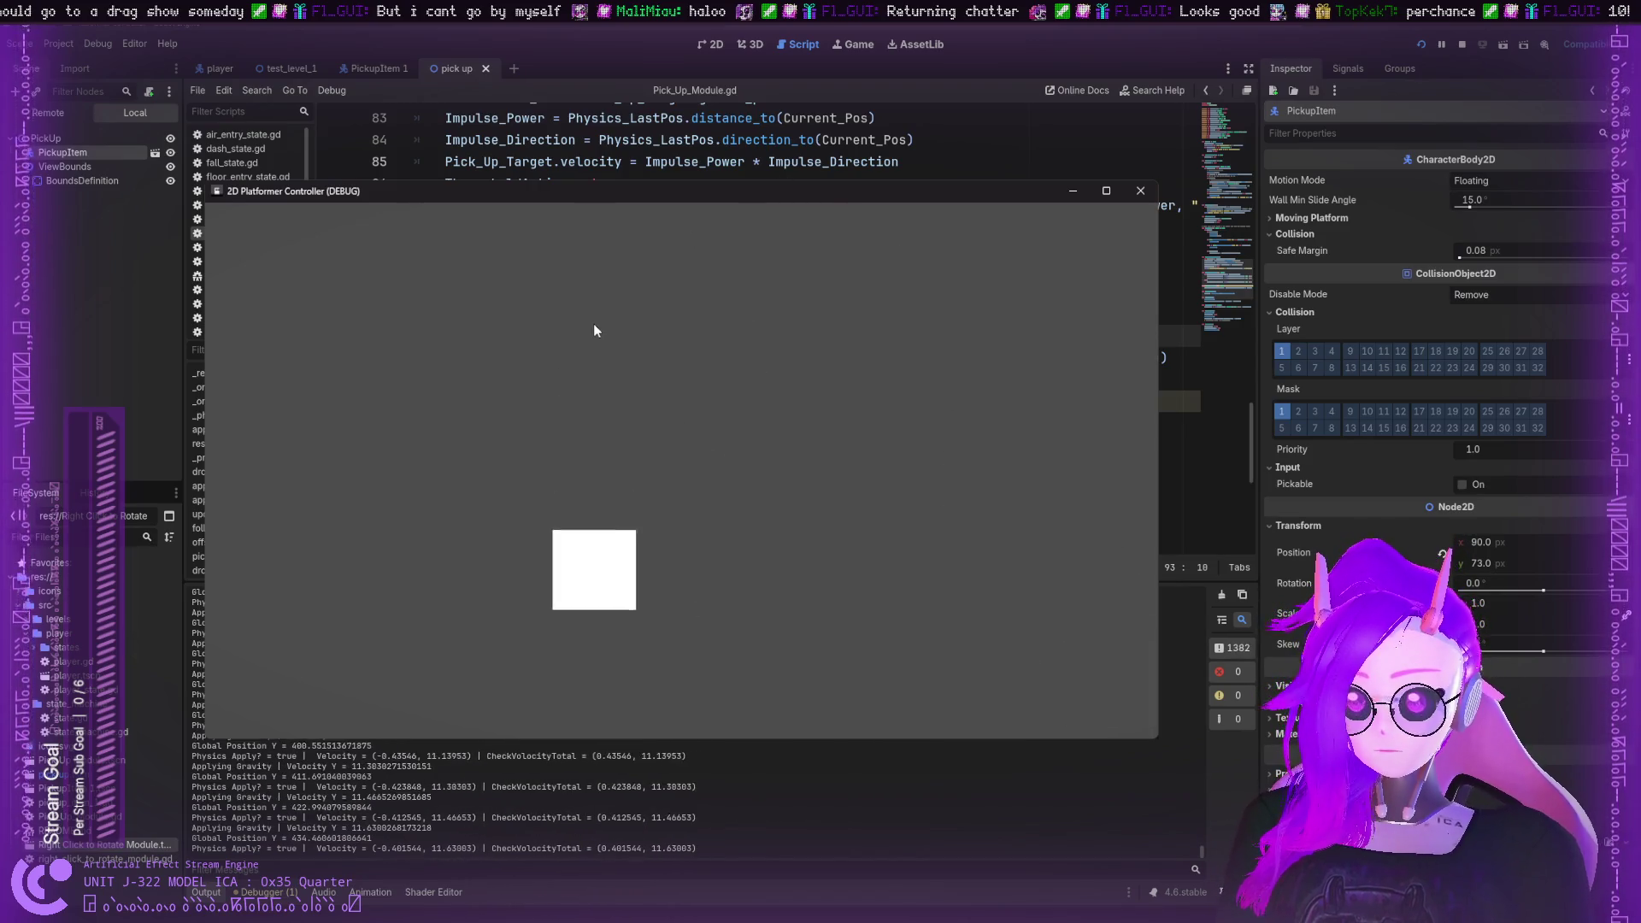
left_click_drag(591, 675, 607, 197)
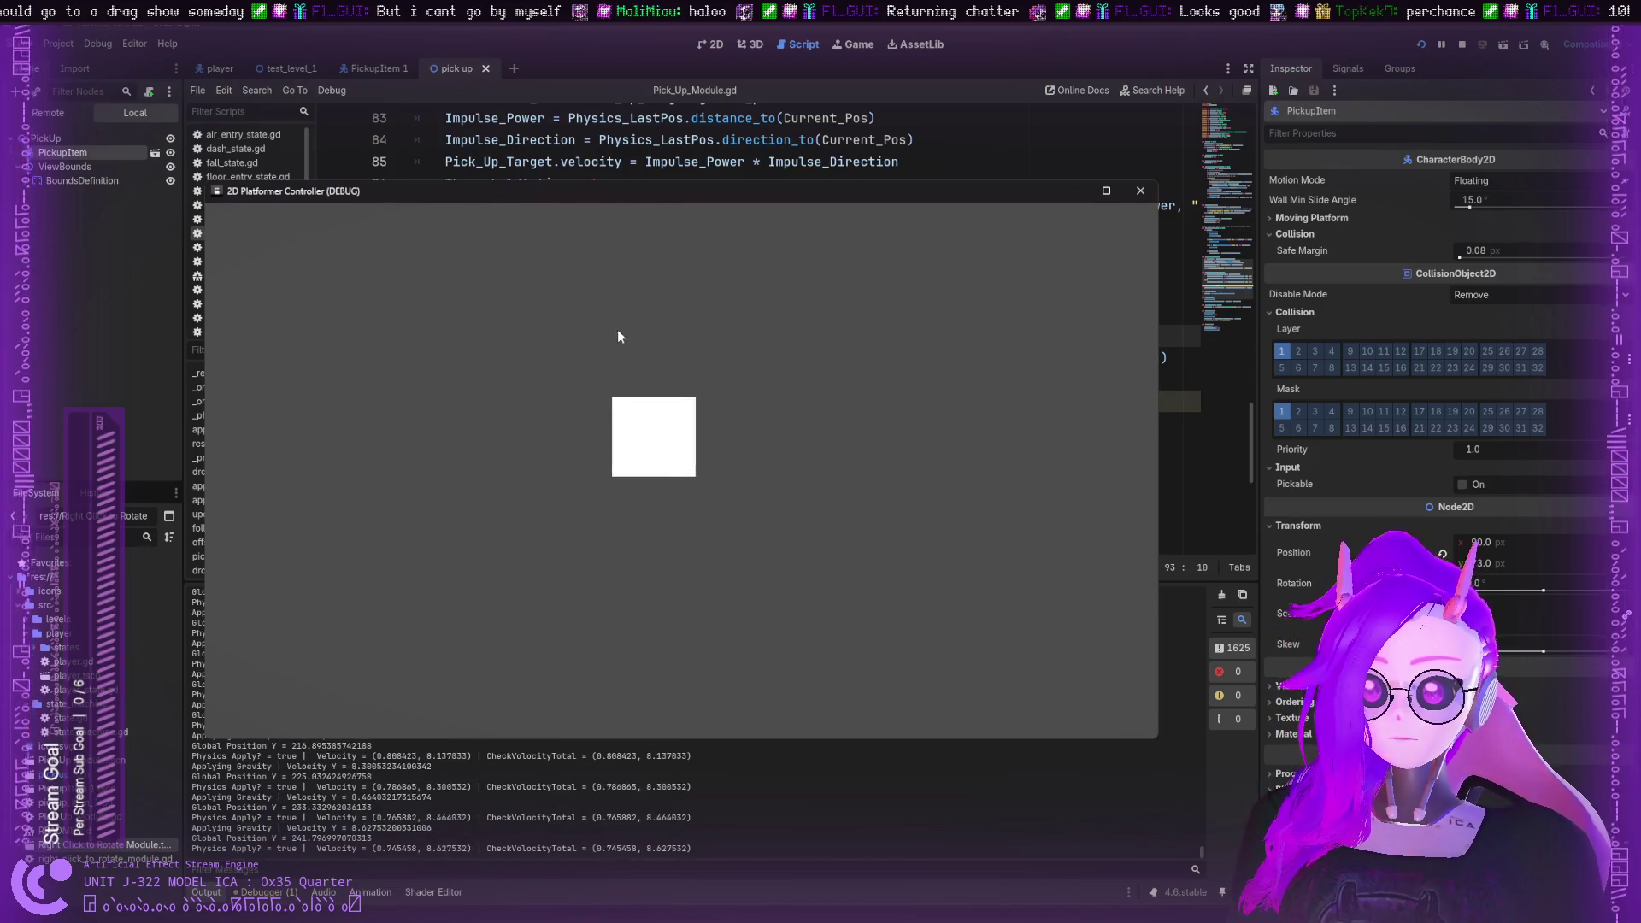
mouse_move(649, 675)
left_mouse_down()
mouse_move(462, 679)
mouse_move(611, 286)
left_mouse_up()
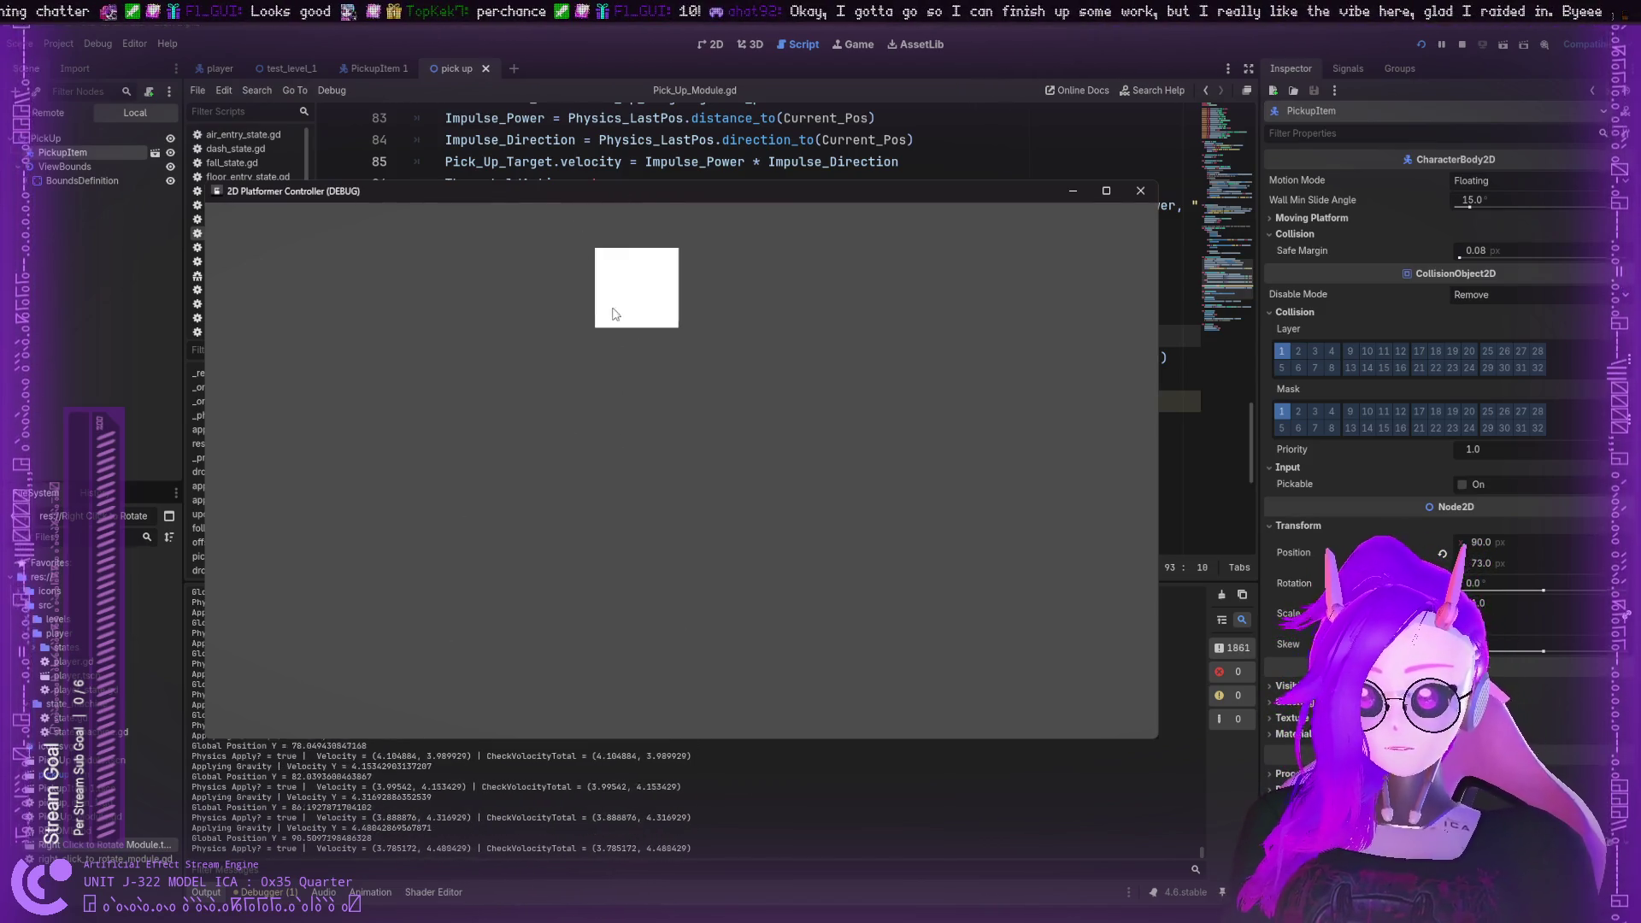
mouse_move(703, 667)
left_mouse_down()
mouse_move(487, 632)
mouse_move(806, 367)
mouse_move(745, 635)
mouse_move(461, 678)
mouse_move(776, 321)
left_mouse_up()
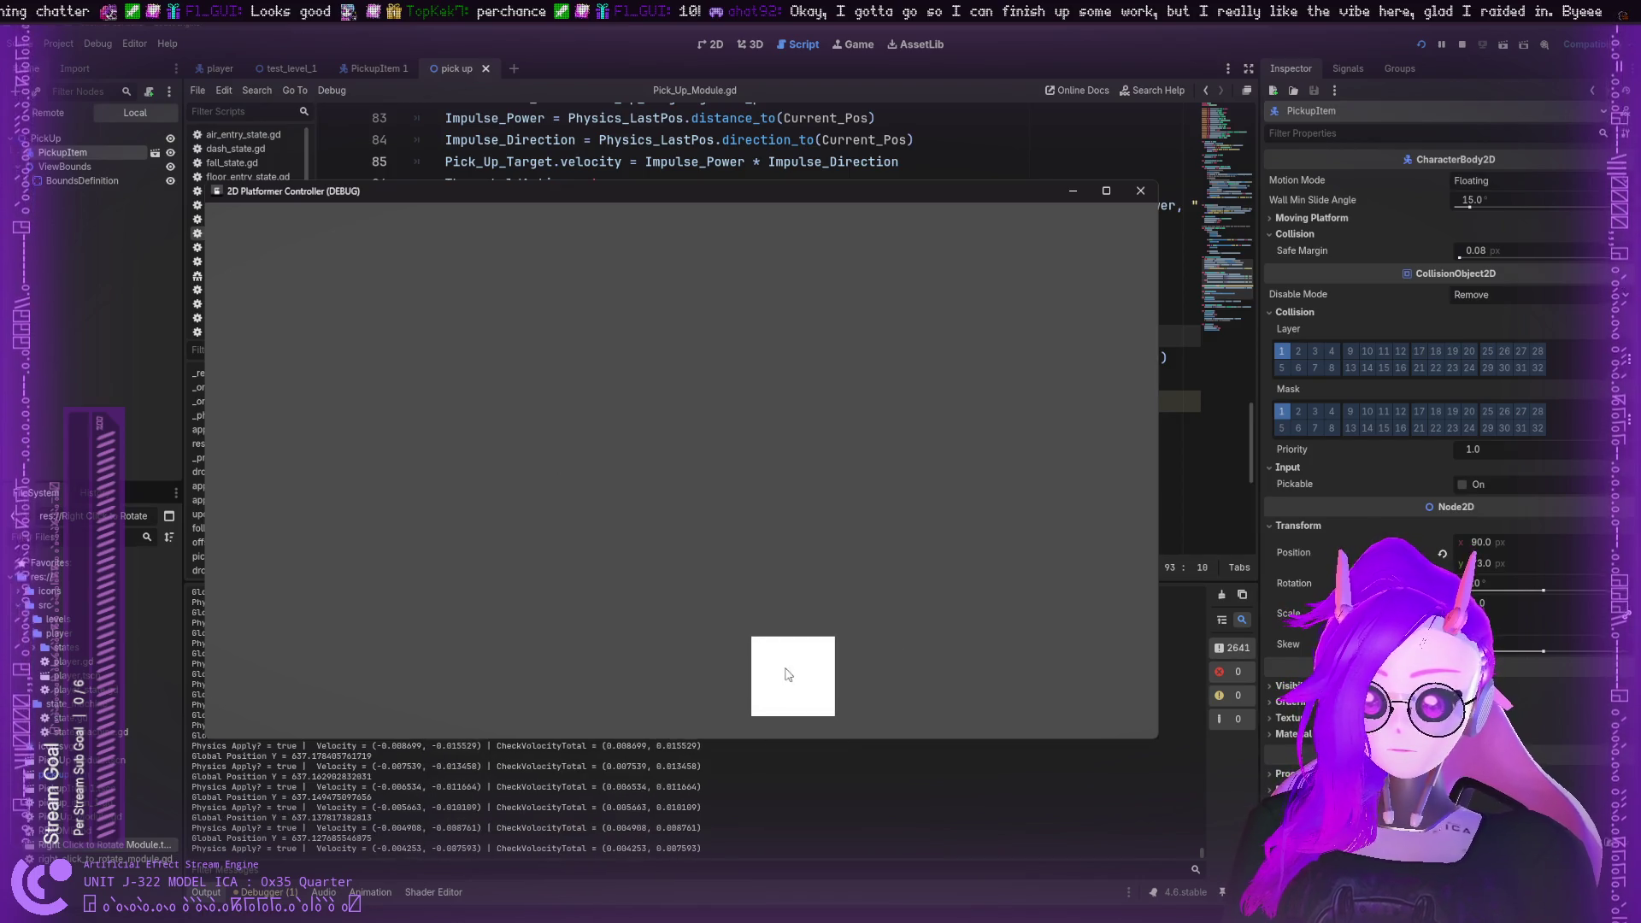
left_click_drag(794, 678, 692, 296)
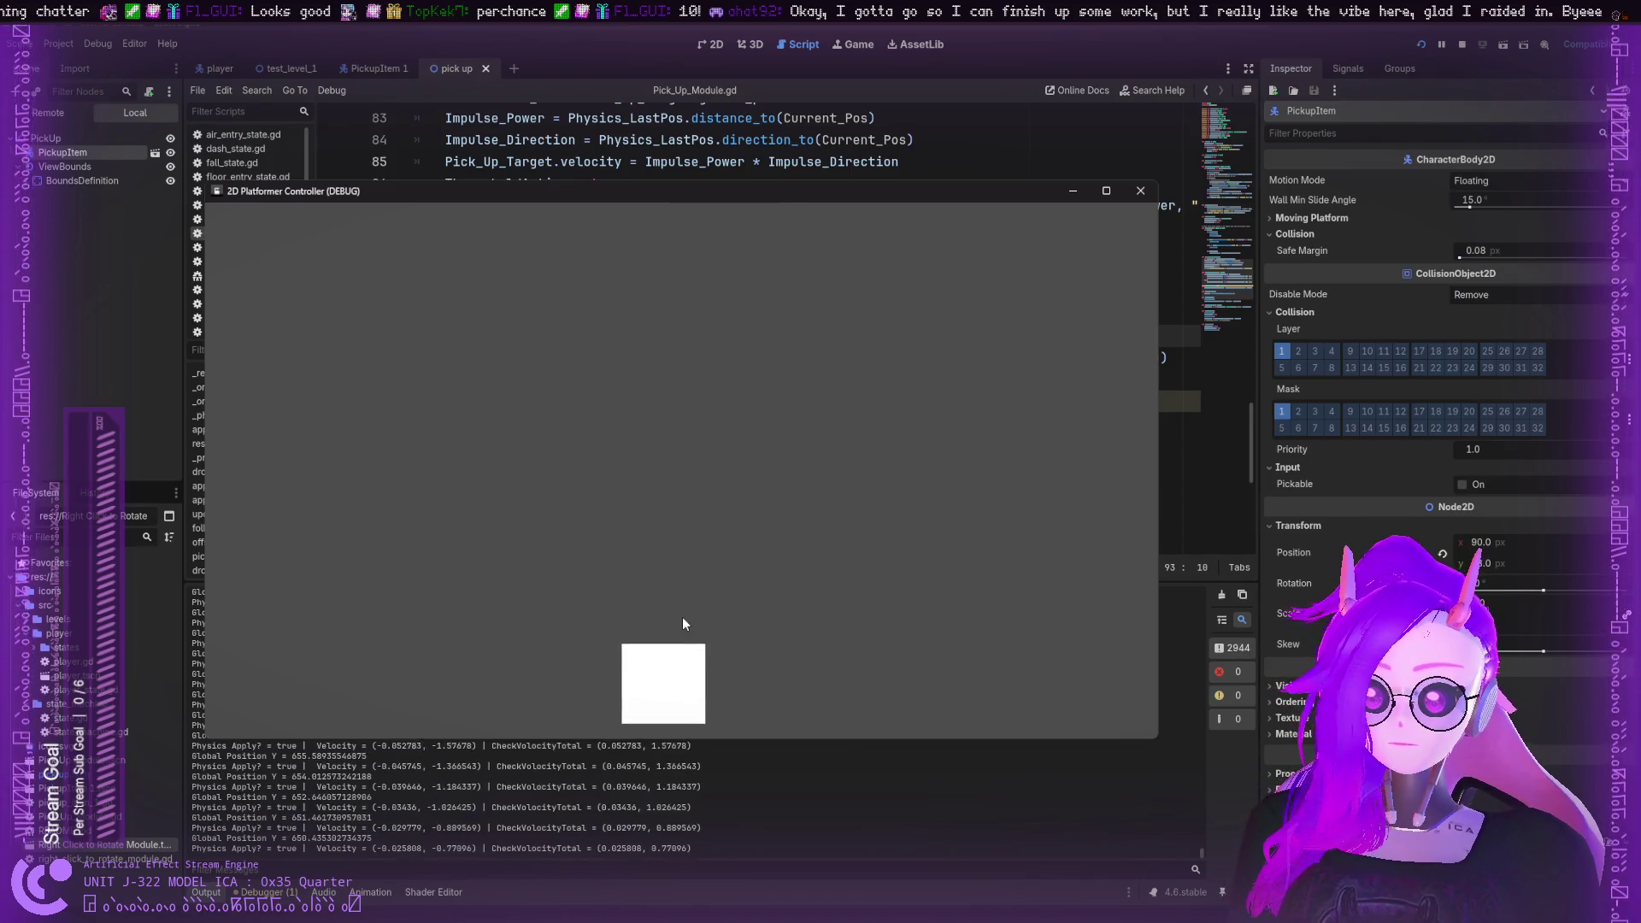
mouse_move(644, 684)
left_mouse_down()
mouse_move(568, 269)
mouse_move(491, 409)
mouse_move(479, 654)
mouse_move(453, 677)
mouse_move(655, 326)
left_mouse_up()
mouse_move(1070, 673)
left_mouse_down()
mouse_move(465, 370)
mouse_move(471, 580)
mouse_move(587, 680)
mouse_move(539, 410)
mouse_move(674, 370)
mouse_move(673, 392)
left_mouse_up()
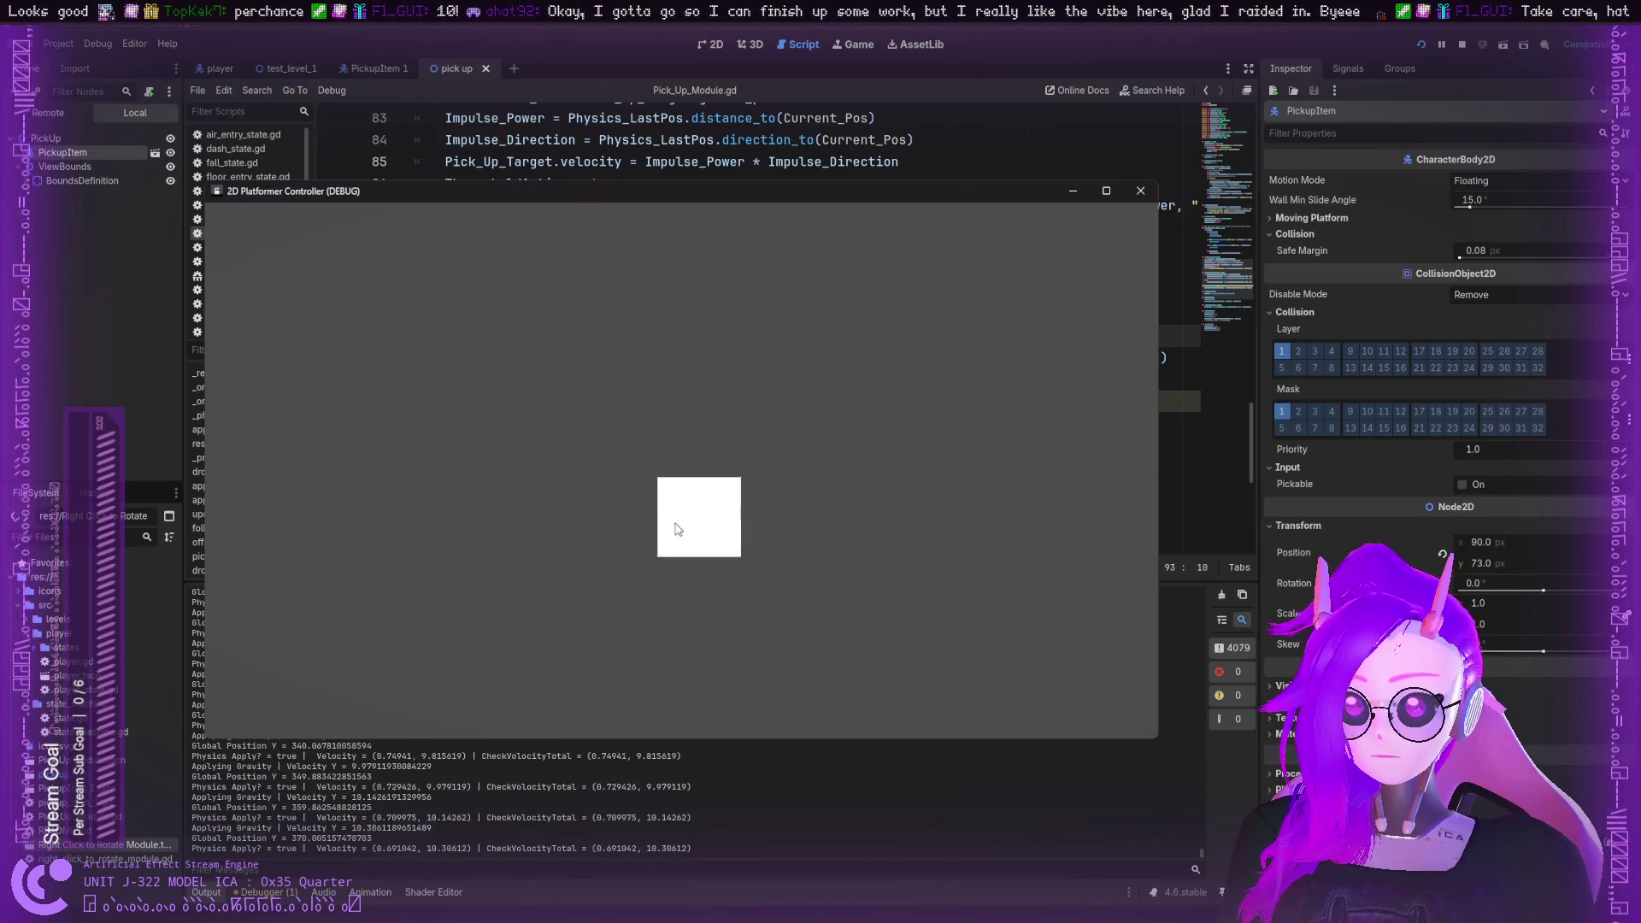
mouse_move(705, 684)
left_mouse_down()
mouse_move(464, 659)
mouse_move(419, 679)
mouse_move(445, 677)
left_mouse_up()
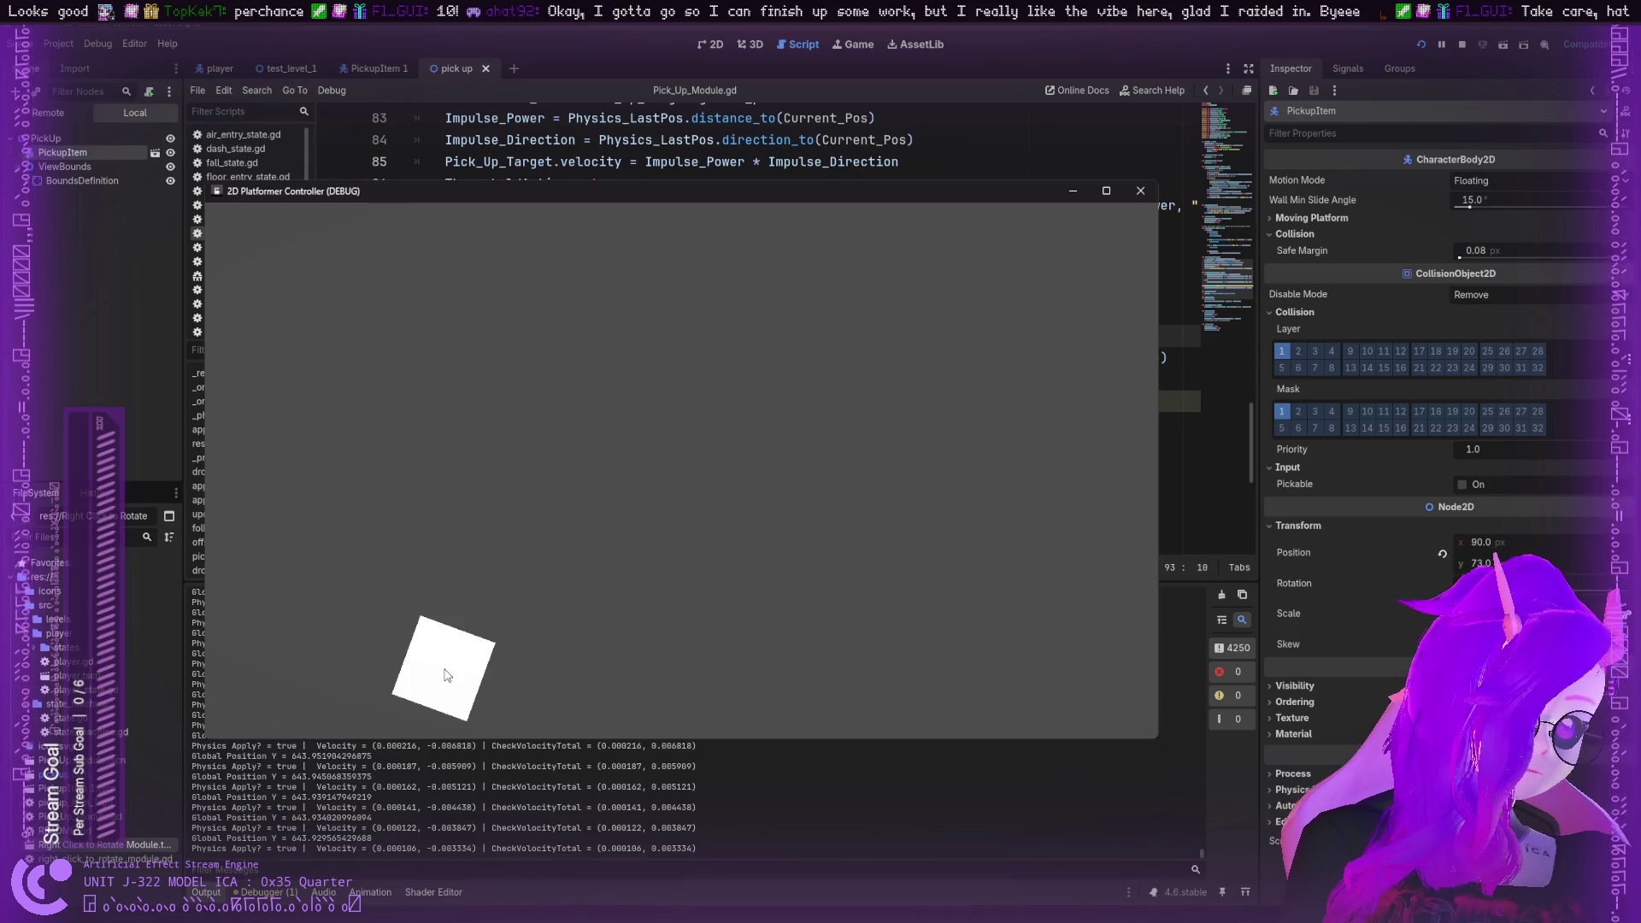
mouse_move(445, 675)
left_mouse_down()
mouse_move(520, 571)
mouse_move(684, 475)
left_mouse_up()
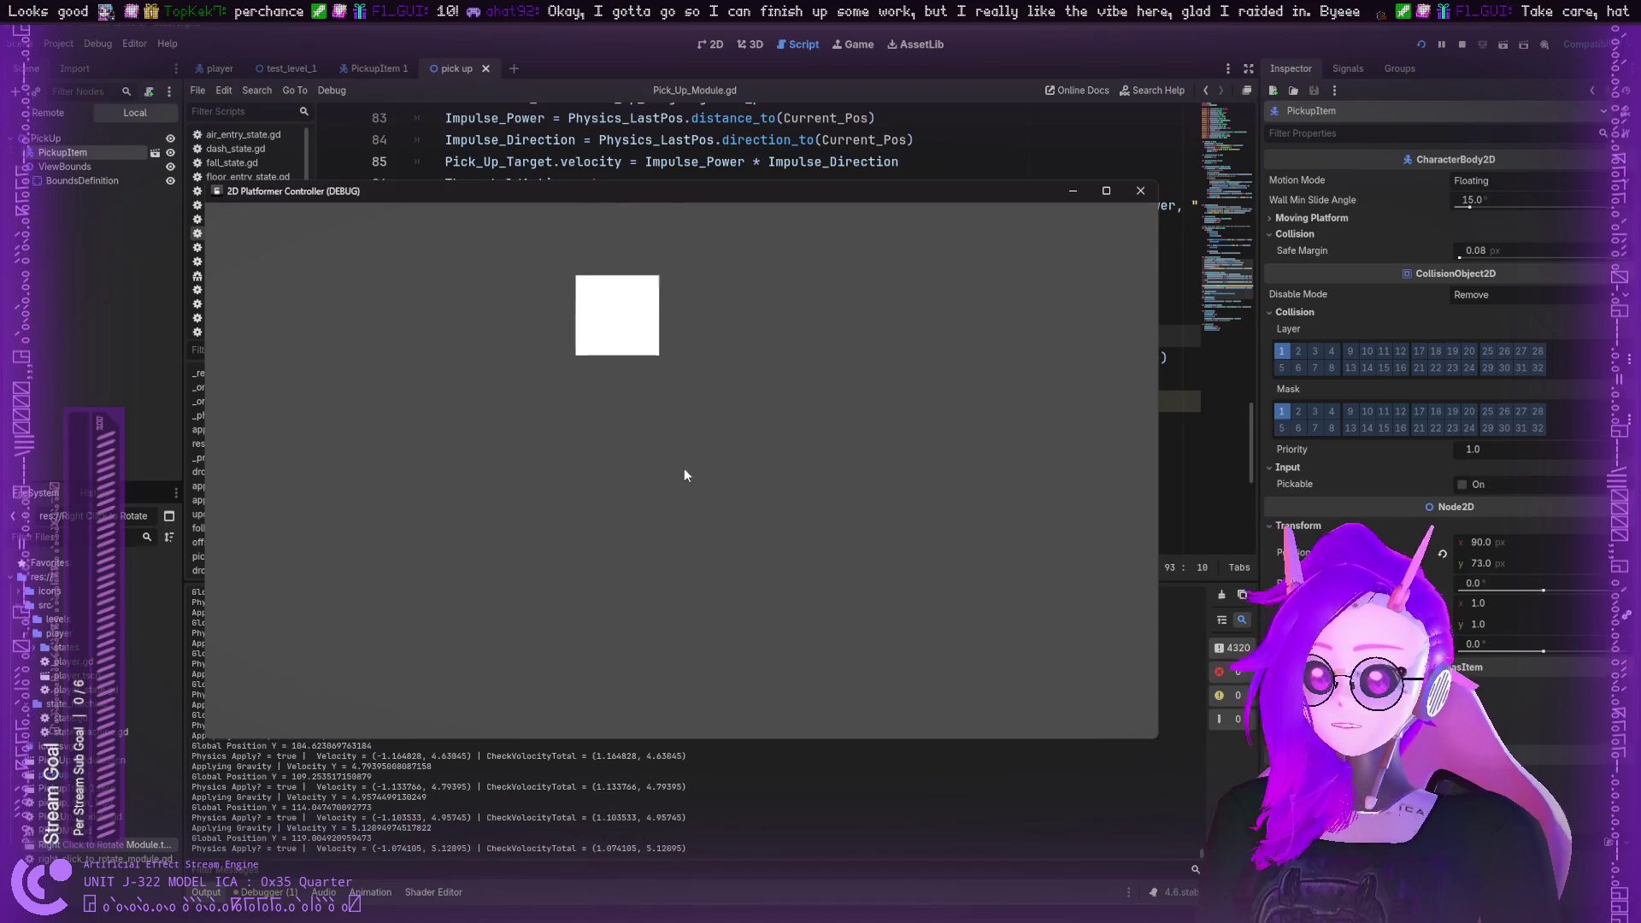
left_click_drag(637, 675, 652, 261)
- Keep tossing the square and catching it mid-air, then stop the game
left_click_drag(619, 718, 586, 311)
mouse_move(648, 690)
left_mouse_down()
mouse_move(664, 680)
mouse_move(708, 701)
mouse_move(857, 505)
left_mouse_up()
mouse_move(1095, 647)
left_mouse_down()
mouse_move(752, 670)
mouse_move(730, 502)
mouse_move(648, 630)
mouse_move(637, 684)
mouse_move(621, 575)
mouse_move(648, 719)
mouse_move(611, 636)
mouse_move(596, 286)
mouse_move(636, 517)
left_mouse_up()
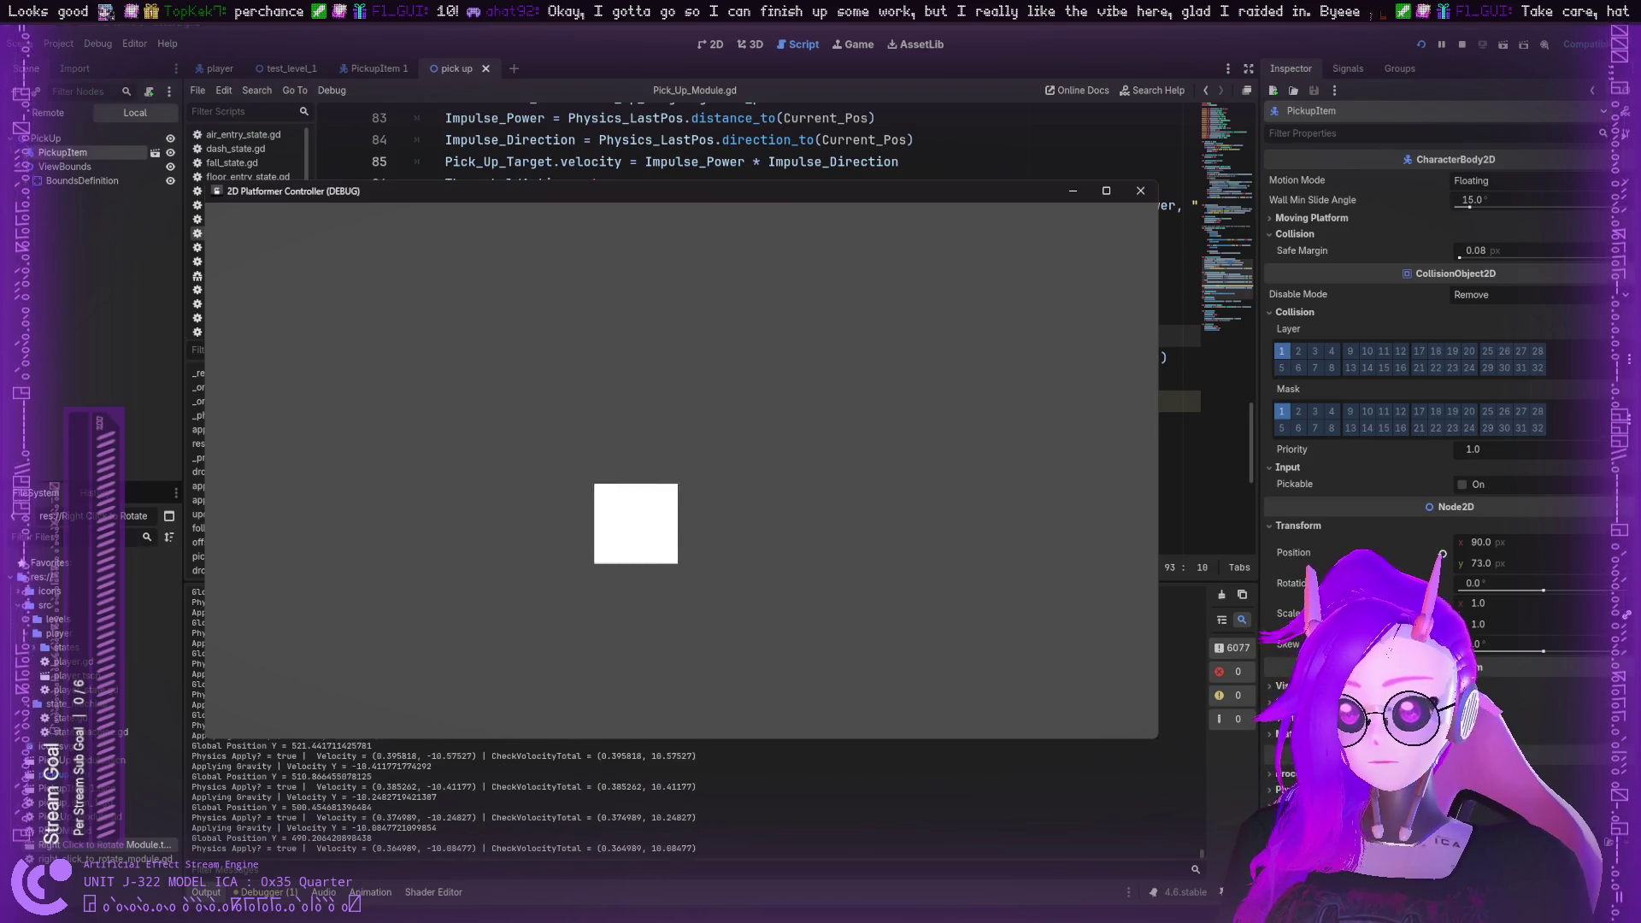
mouse_move(628, 679)
left_mouse_down()
mouse_move(679, 318)
mouse_move(691, 499)
mouse_move(669, 461)
left_mouse_up()
mouse_move(673, 395)
left_mouse_down()
mouse_move(628, 654)
mouse_move(648, 620)
mouse_move(654, 684)
mouse_move(660, 630)
mouse_move(556, 398)
mouse_move(354, 661)
mouse_move(598, 427)
left_mouse_up()
mouse_move(769, 411)
left_mouse_down()
mouse_move(512, 672)
mouse_move(377, 668)
mouse_move(742, 439)
left_mouse_up()
mouse_move(1003, 341)
left_mouse_down()
mouse_move(333, 652)
mouse_move(633, 440)
mouse_move(355, 670)
mouse_move(464, 587)
mouse_move(582, 380)
mouse_move(698, 440)
mouse_move(598, 479)
mouse_move(653, 399)
mouse_move(289, 685)
mouse_move(595, 452)
mouse_move(458, 567)
mouse_move(560, 441)
mouse_move(752, 475)
mouse_move(510, 596)
mouse_move(307, 643)
mouse_move(275, 689)
mouse_move(473, 479)
mouse_move(630, 403)
mouse_move(628, 437)
left_mouse_up()
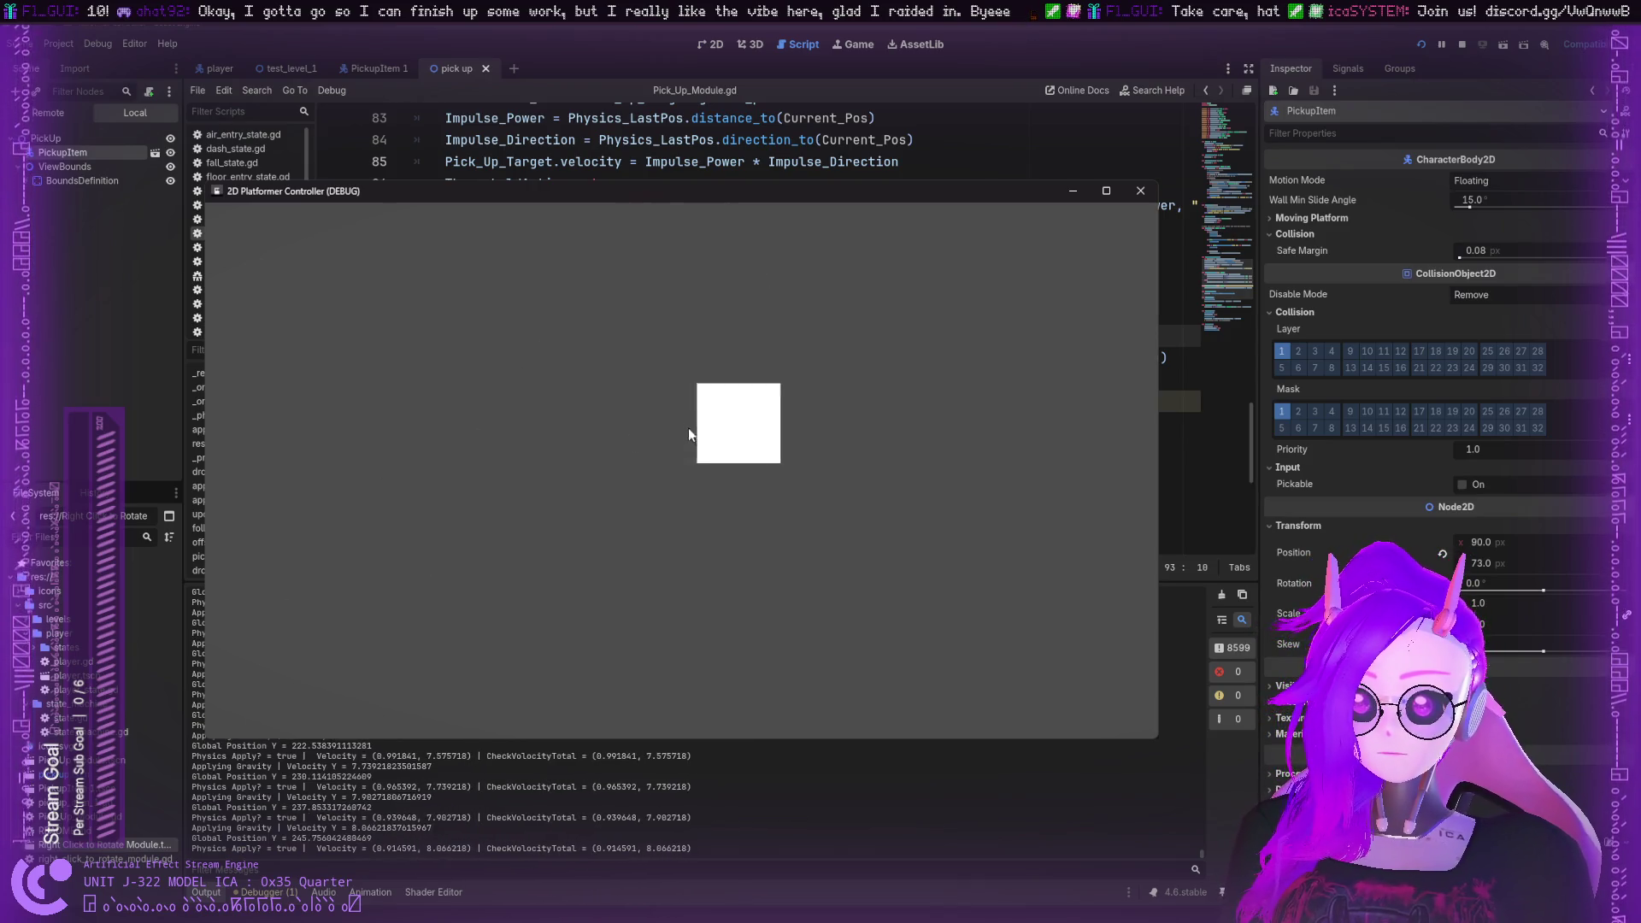
mouse_move(758, 670)
left_mouse_down()
mouse_move(428, 652)
mouse_move(730, 409)
left_mouse_up()
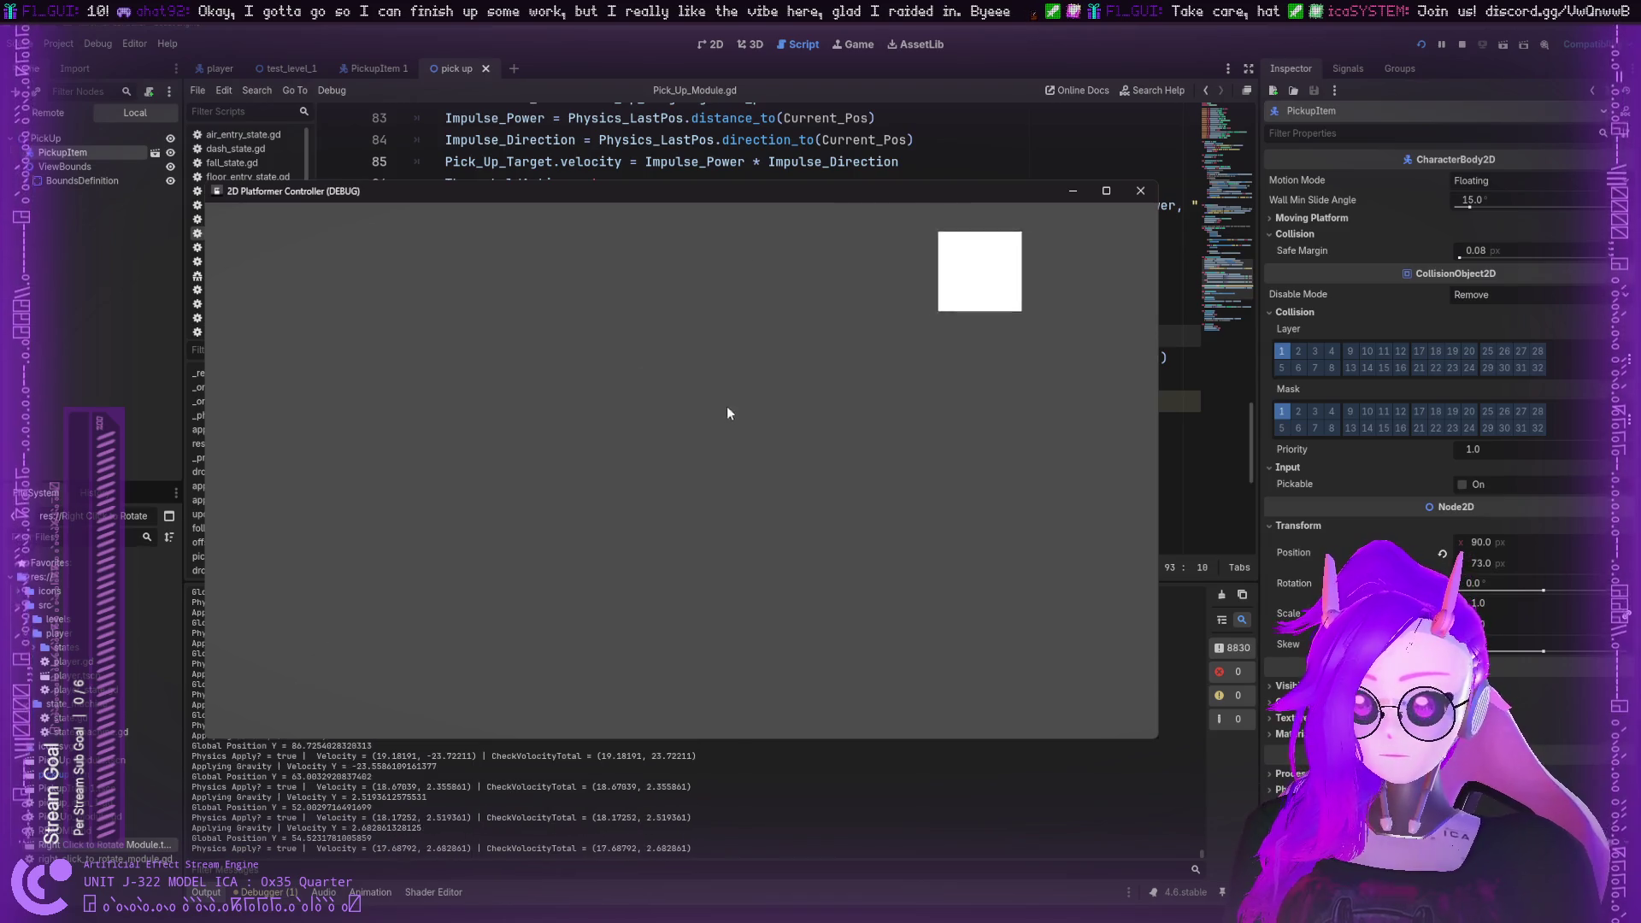
left_click_drag(959, 696, 536, 344)
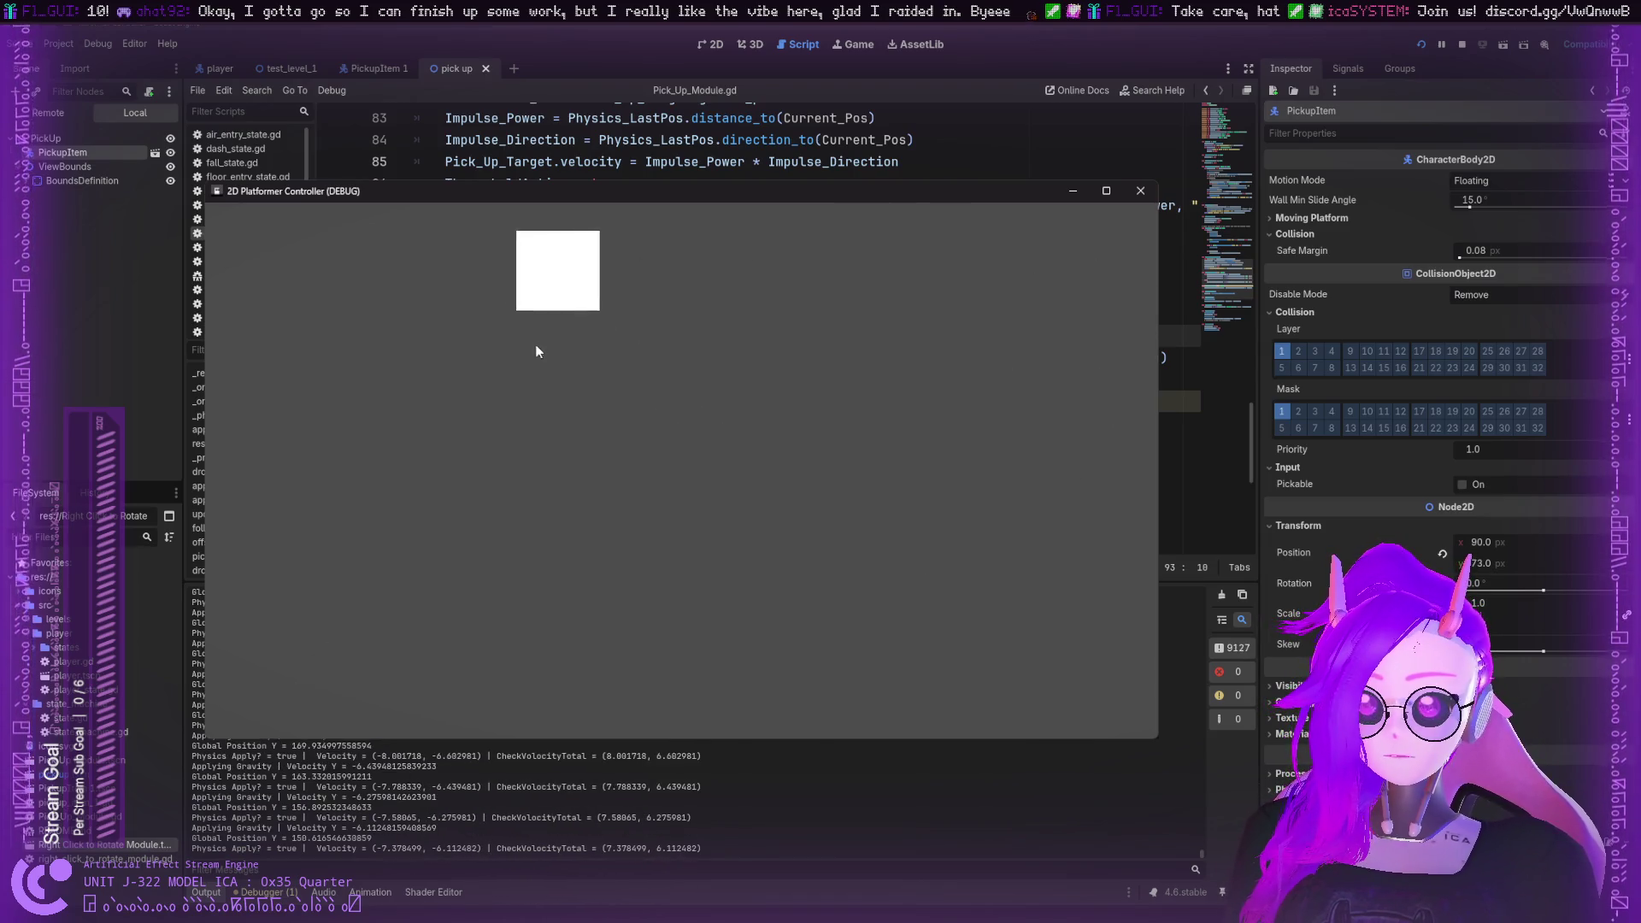
mouse_move(447, 407)
left_mouse_down()
mouse_move(469, 542)
mouse_move(581, 393)
mouse_move(346, 684)
mouse_move(643, 393)
left_mouse_up()
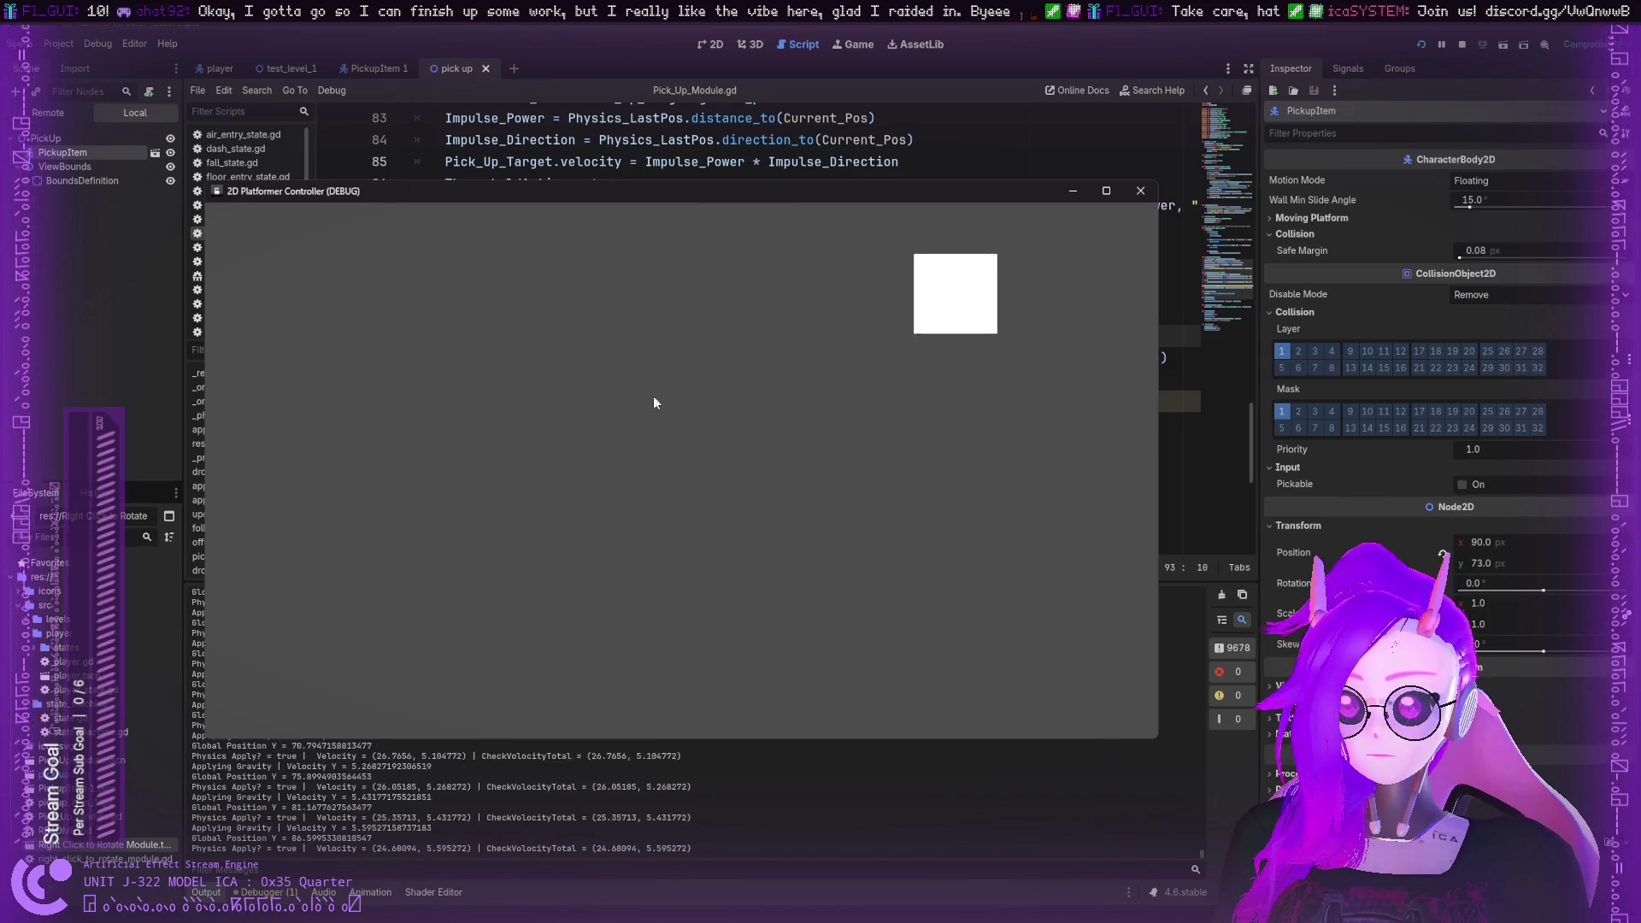
mouse_move(909, 461)
left_mouse_down()
mouse_move(462, 701)
mouse_move(583, 420)
left_mouse_up()
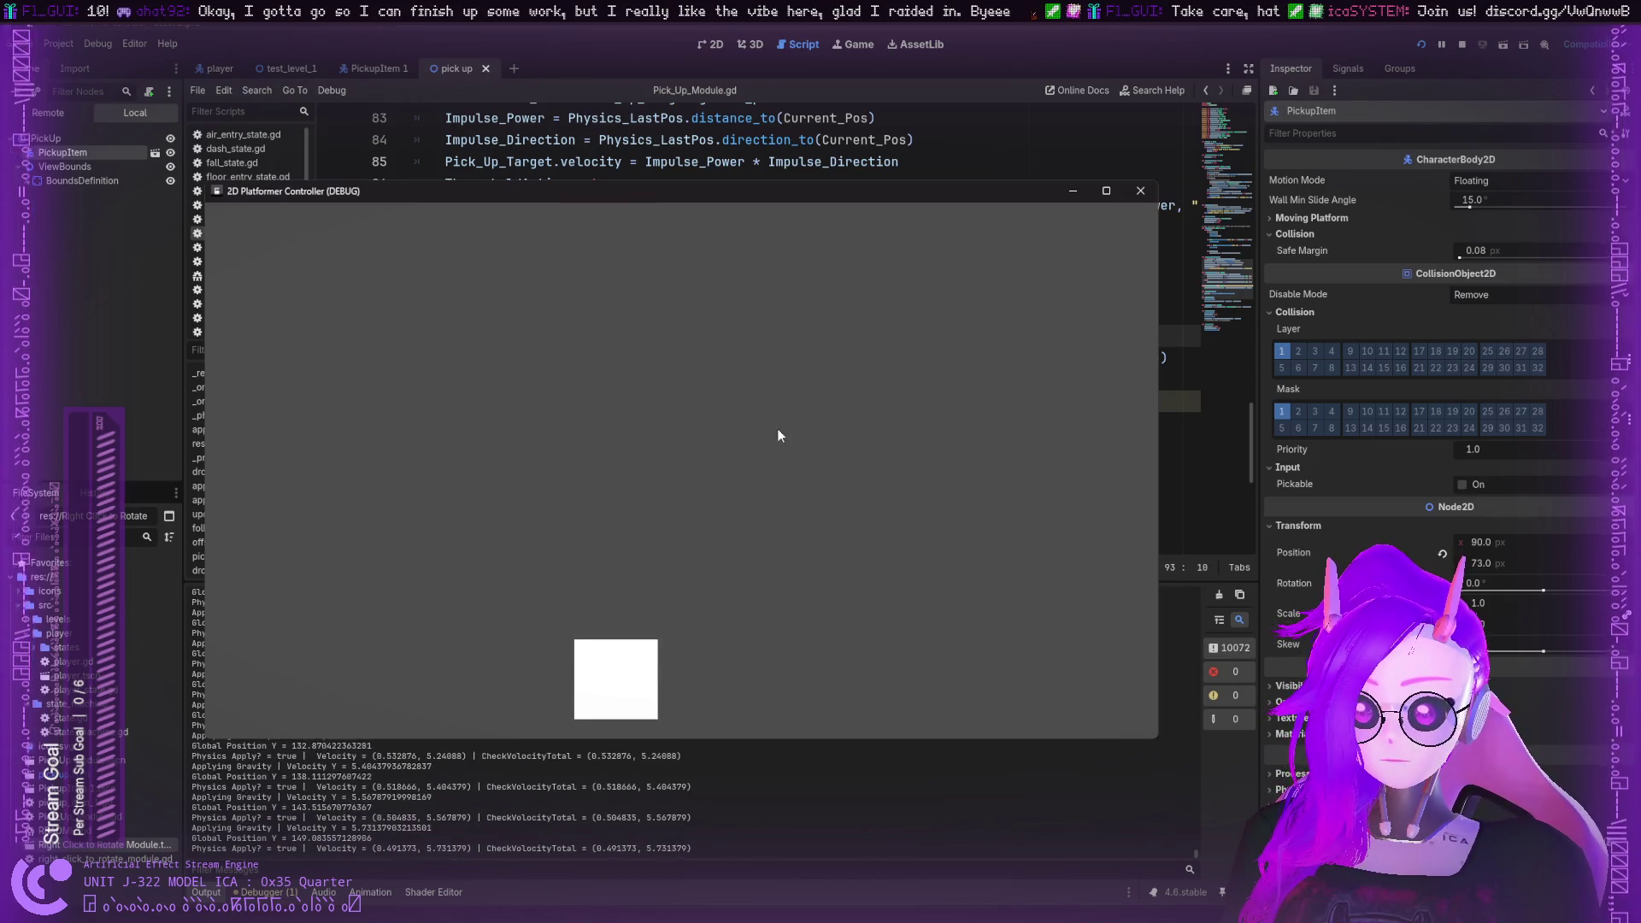
left_click(1140, 191)
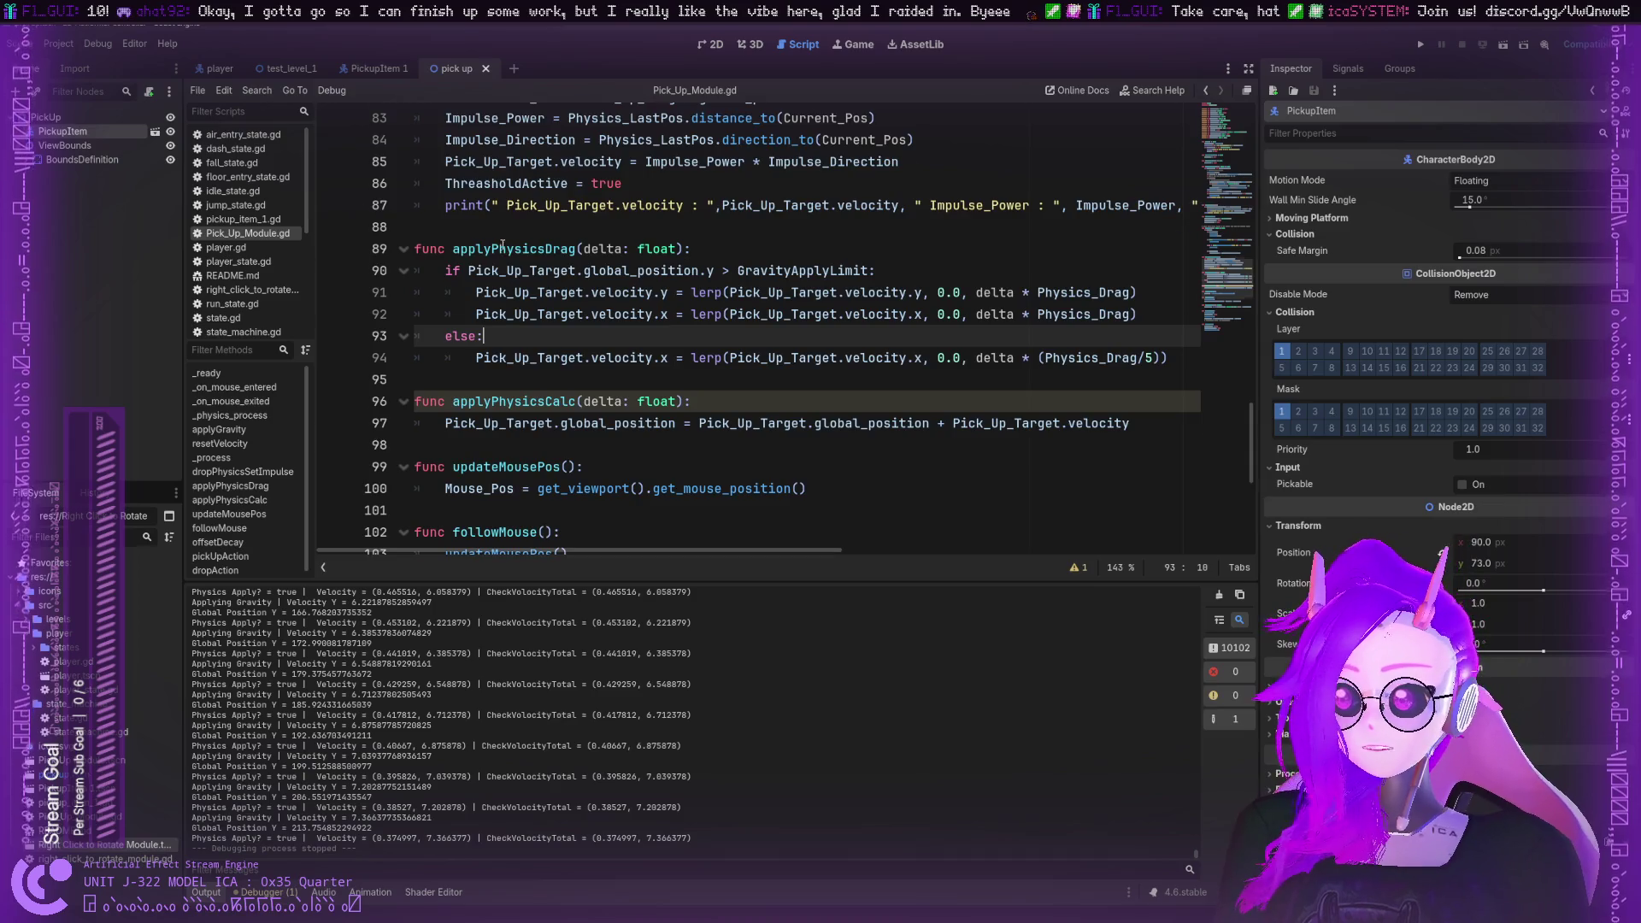
- Remove '(delta * ' from the applyGravity formula on line 56
scroll(721, 271, "up", 20)
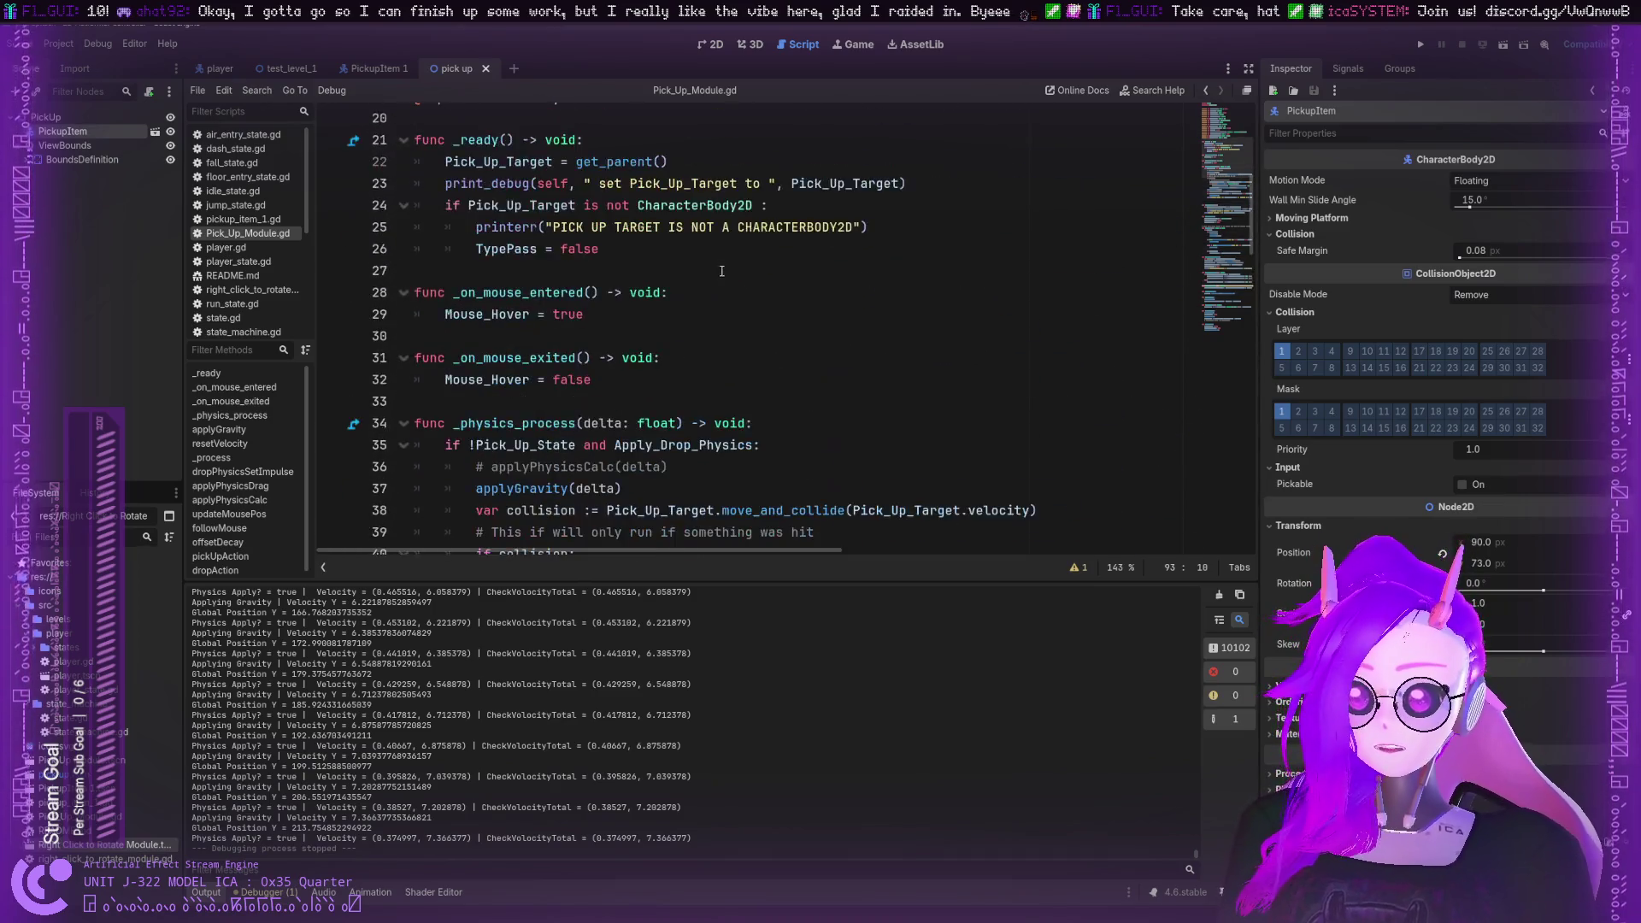
scroll(721, 271, "up", 4)
left_click(689, 357)
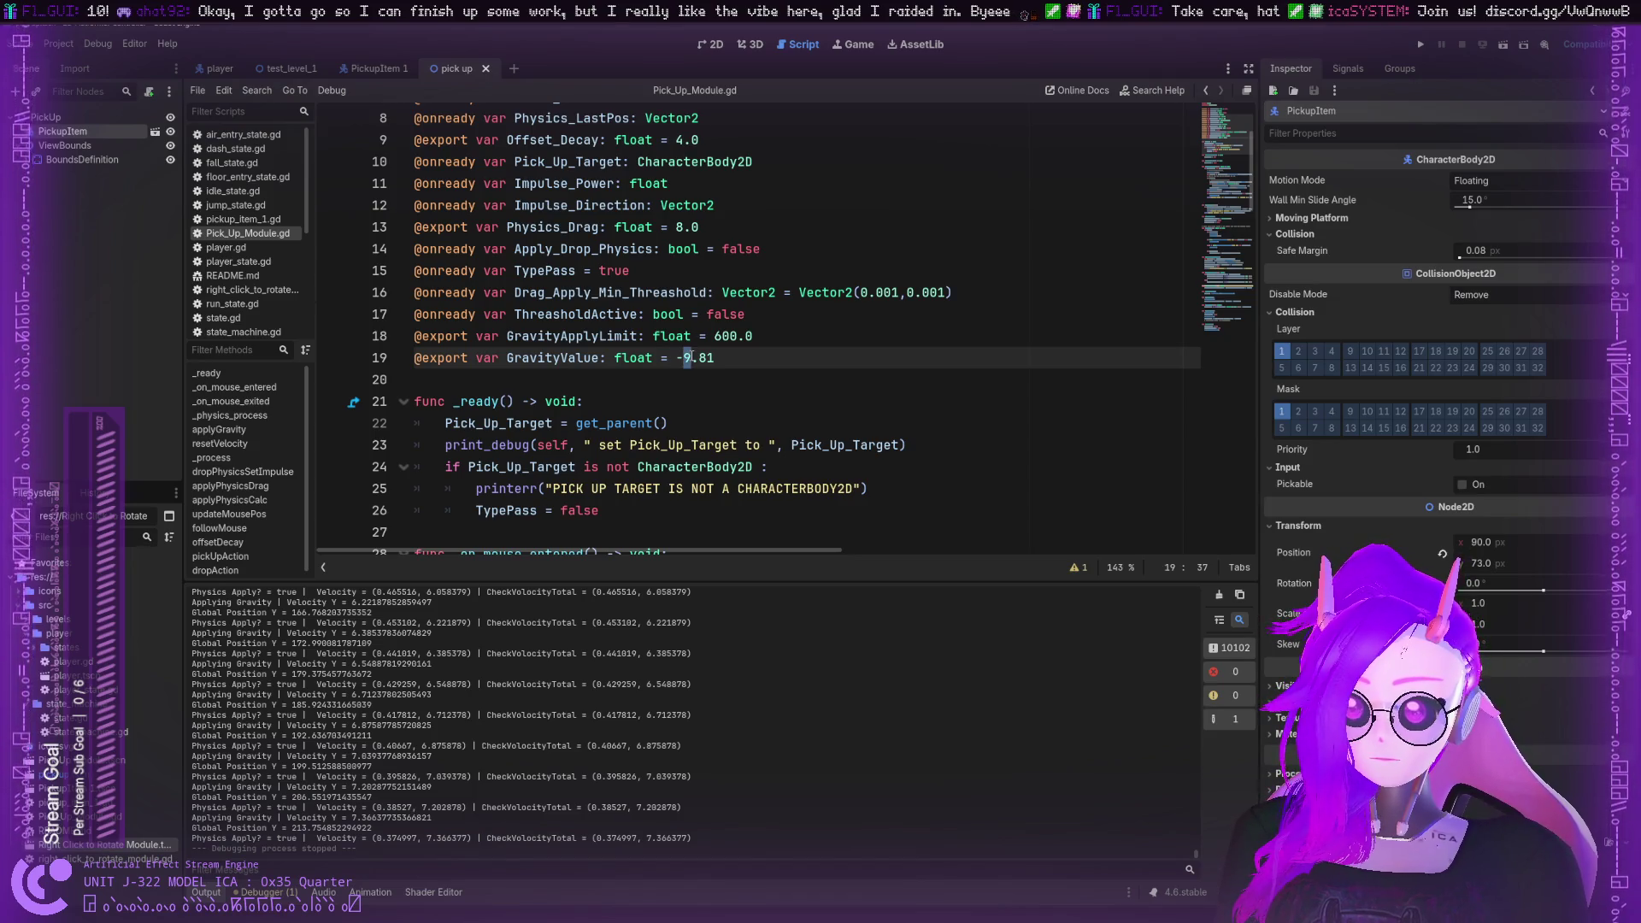
scroll(1002, 390, "down", 10)
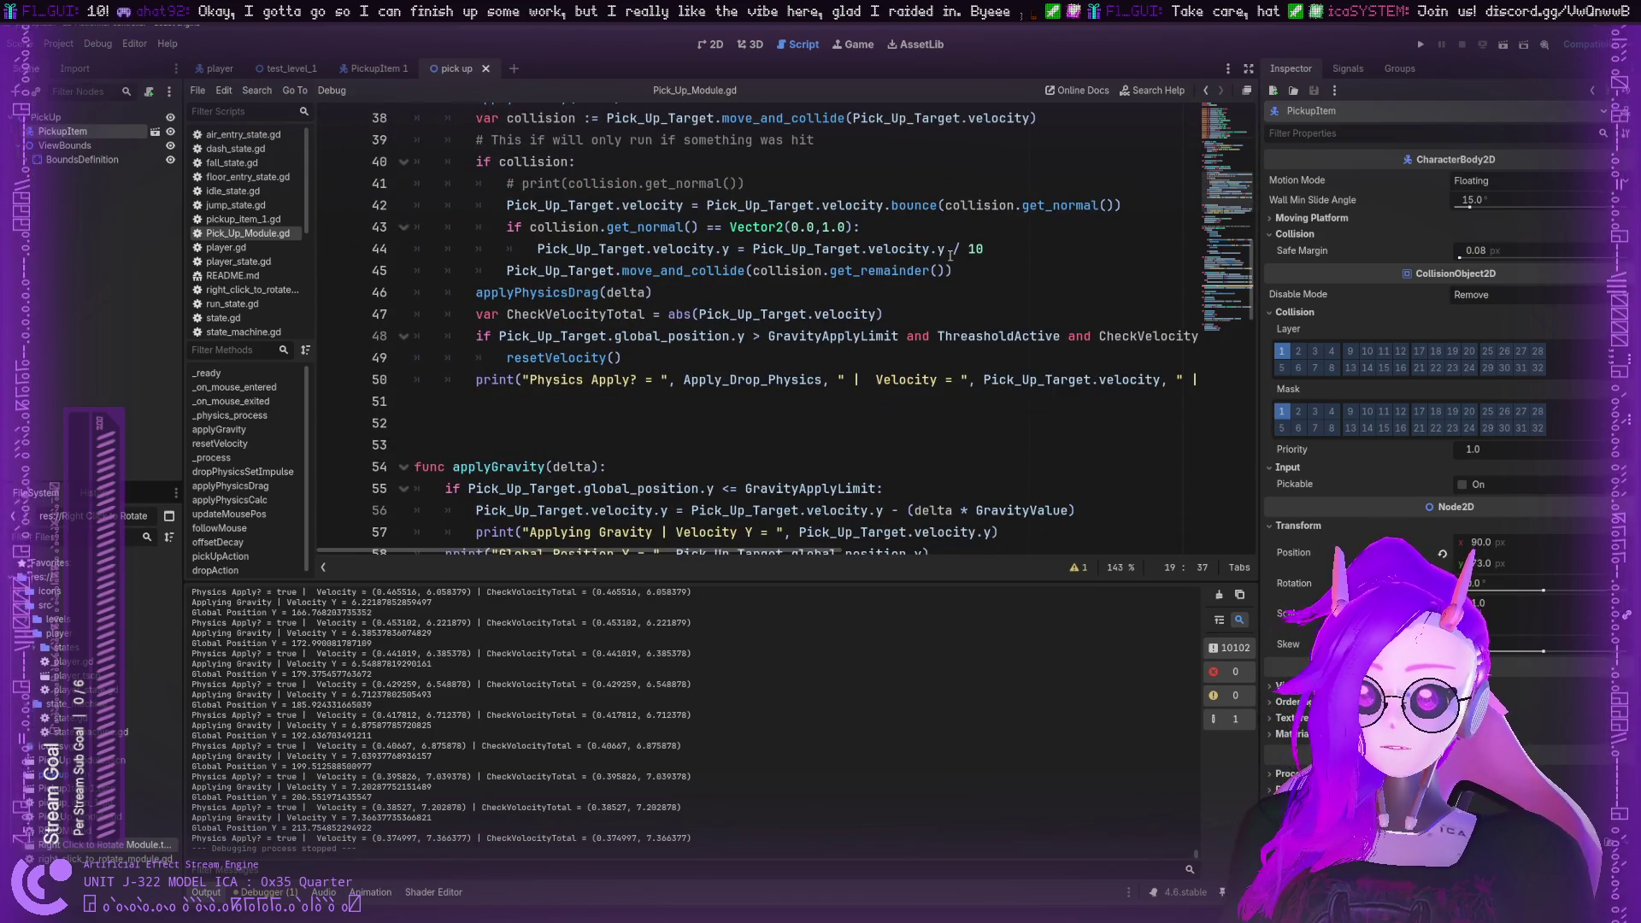
scroll(955, 250, "down", 3)
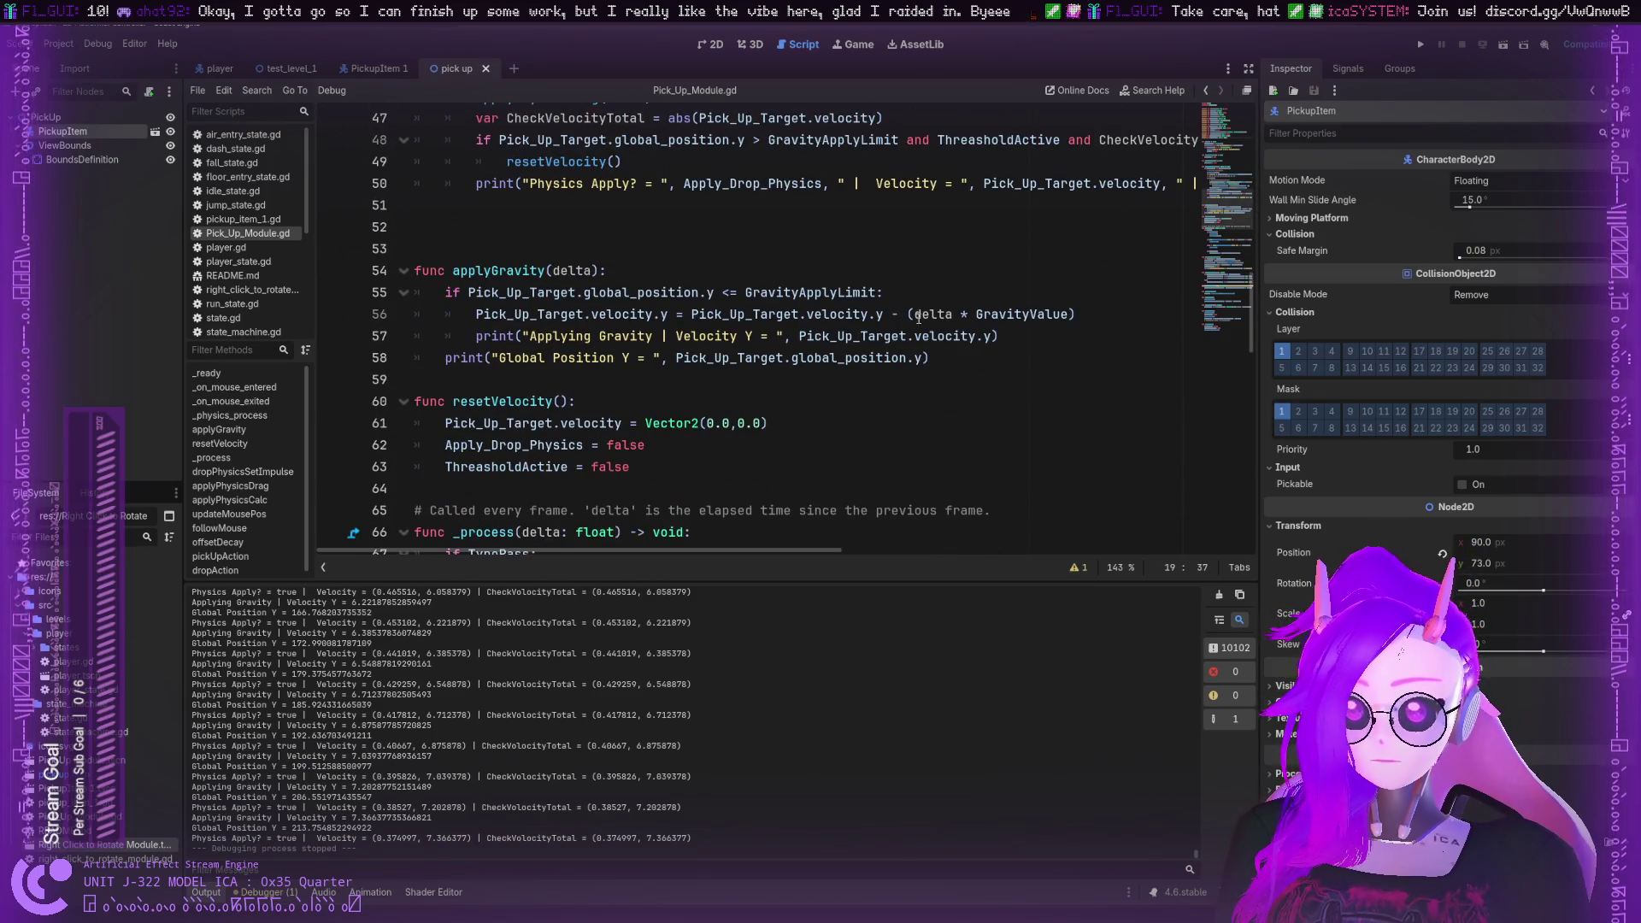
left_click_drag(922, 315, 976, 314)
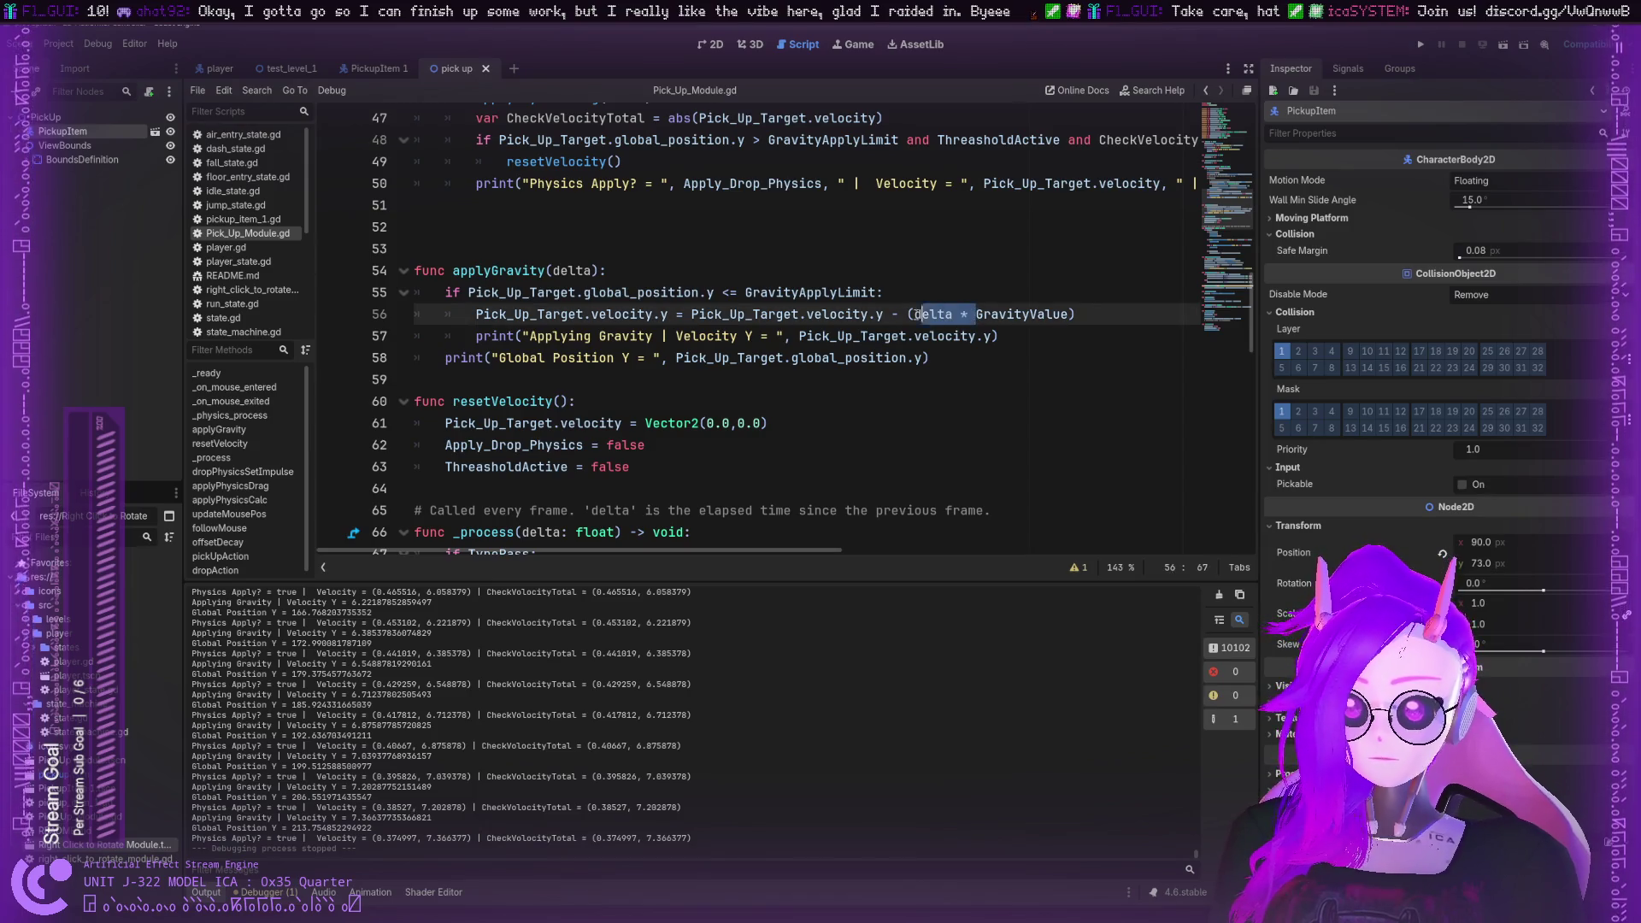
key("BackSpace")
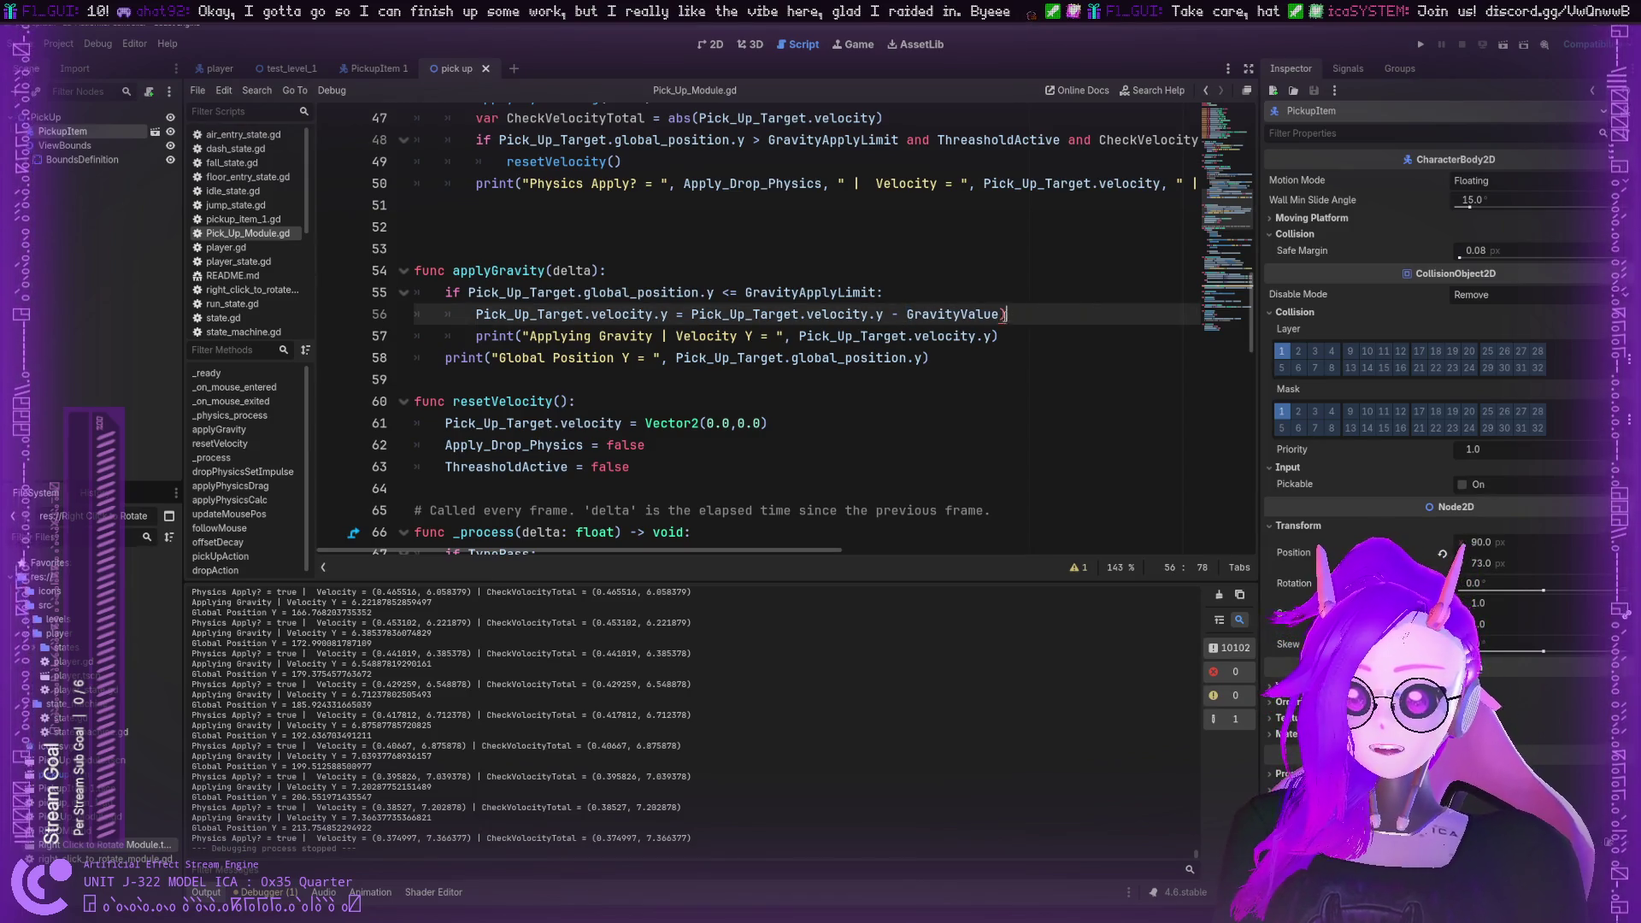
- Test the fall without delta, then undo to restore (delta * GravityValue)
key("F5")
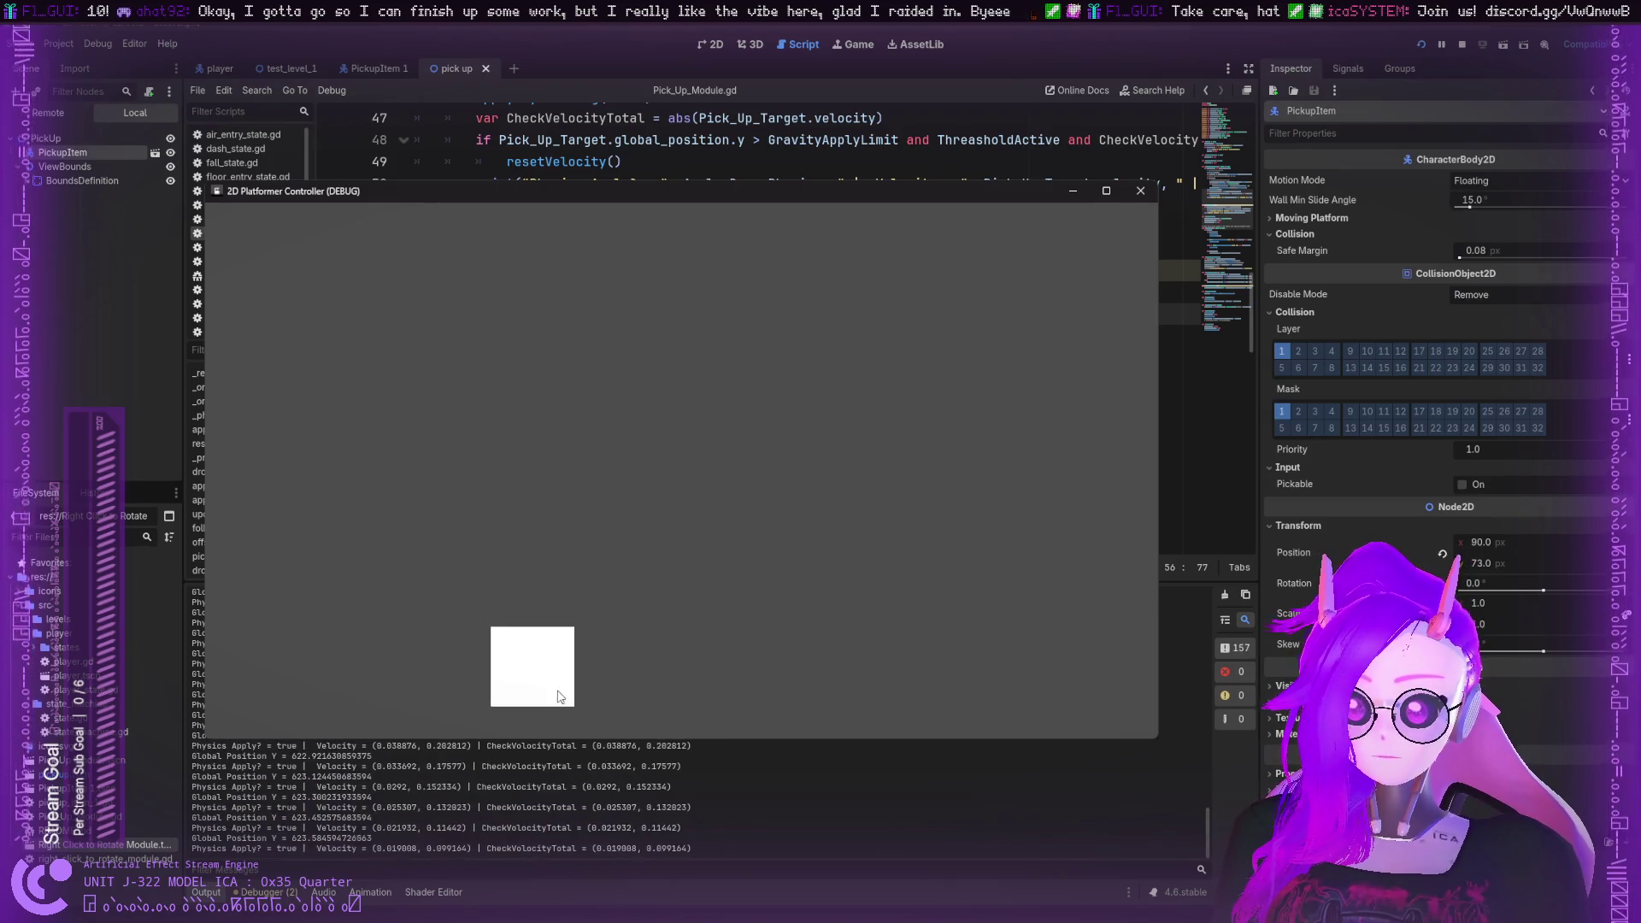
mouse_move(523, 625)
left_mouse_down()
mouse_move(392, 594)
mouse_move(672, 539)
mouse_move(714, 664)
mouse_move(500, 376)
mouse_move(679, 588)
mouse_move(782, 667)
mouse_move(324, 641)
mouse_move(661, 391)
mouse_move(846, 637)
mouse_move(267, 593)
mouse_move(572, 405)
left_mouse_up()
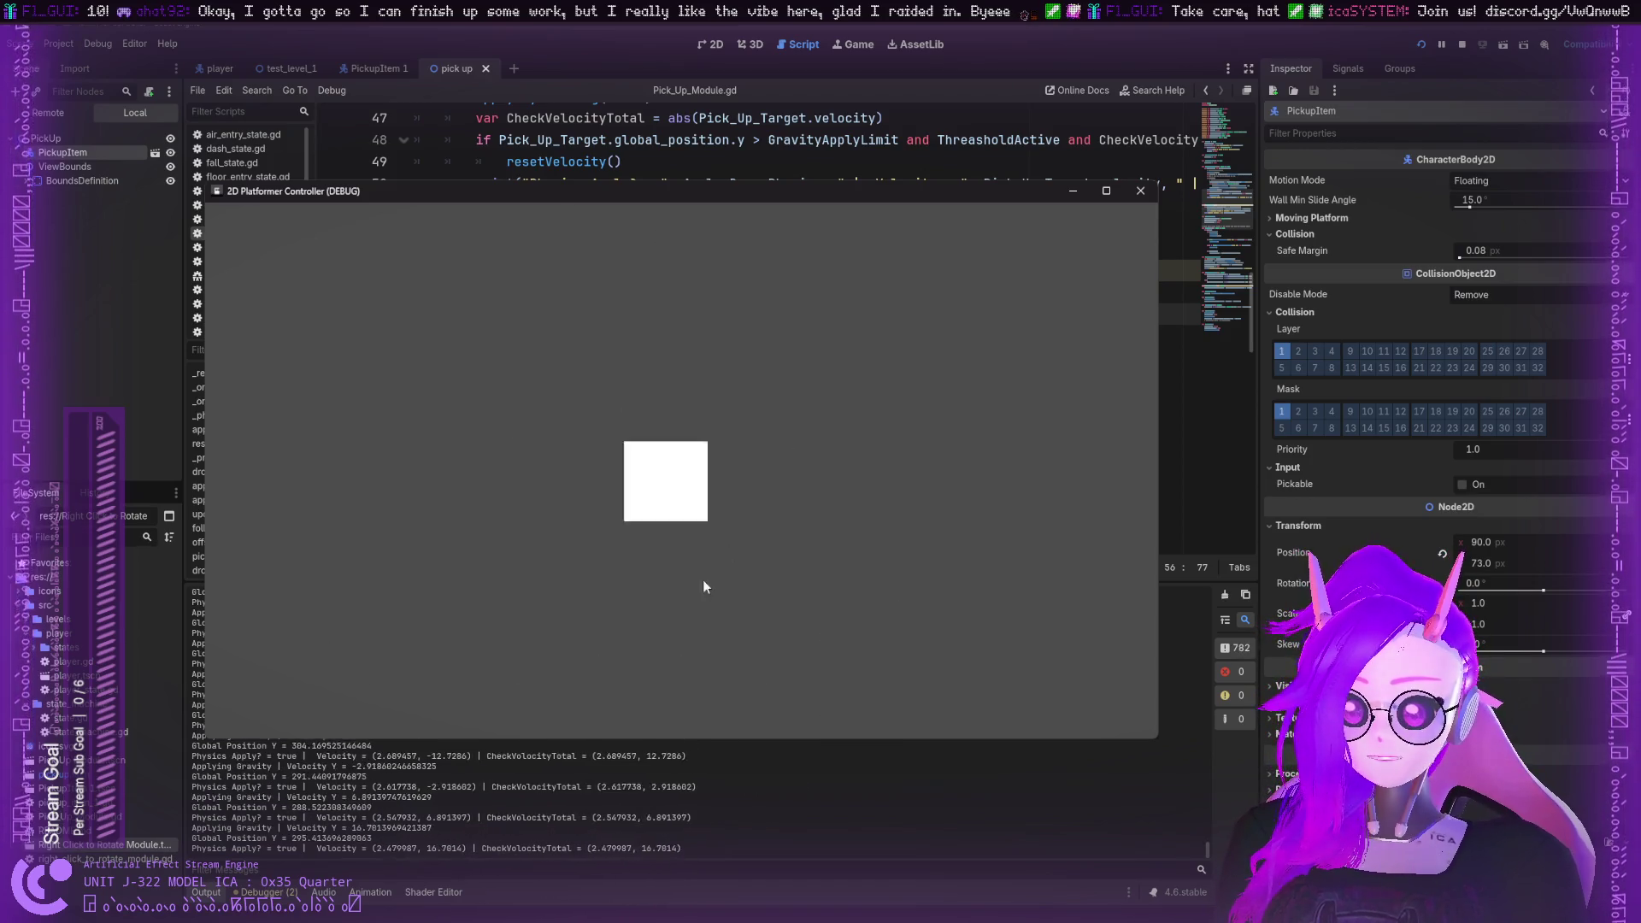
left_click(1140, 190)
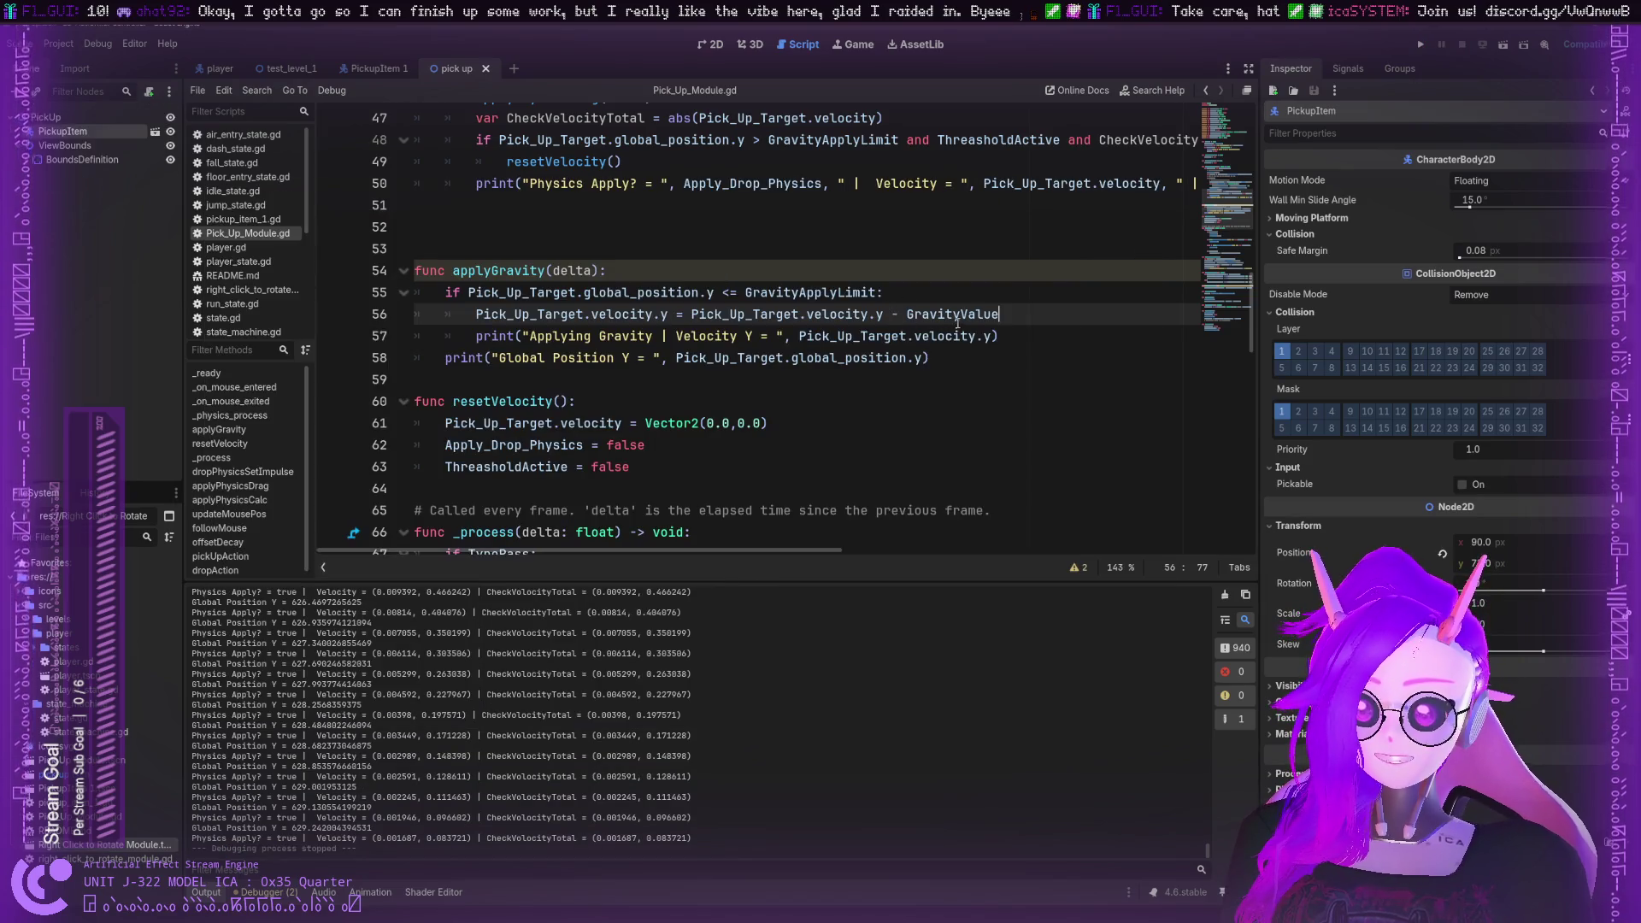
key("ctrl+z")
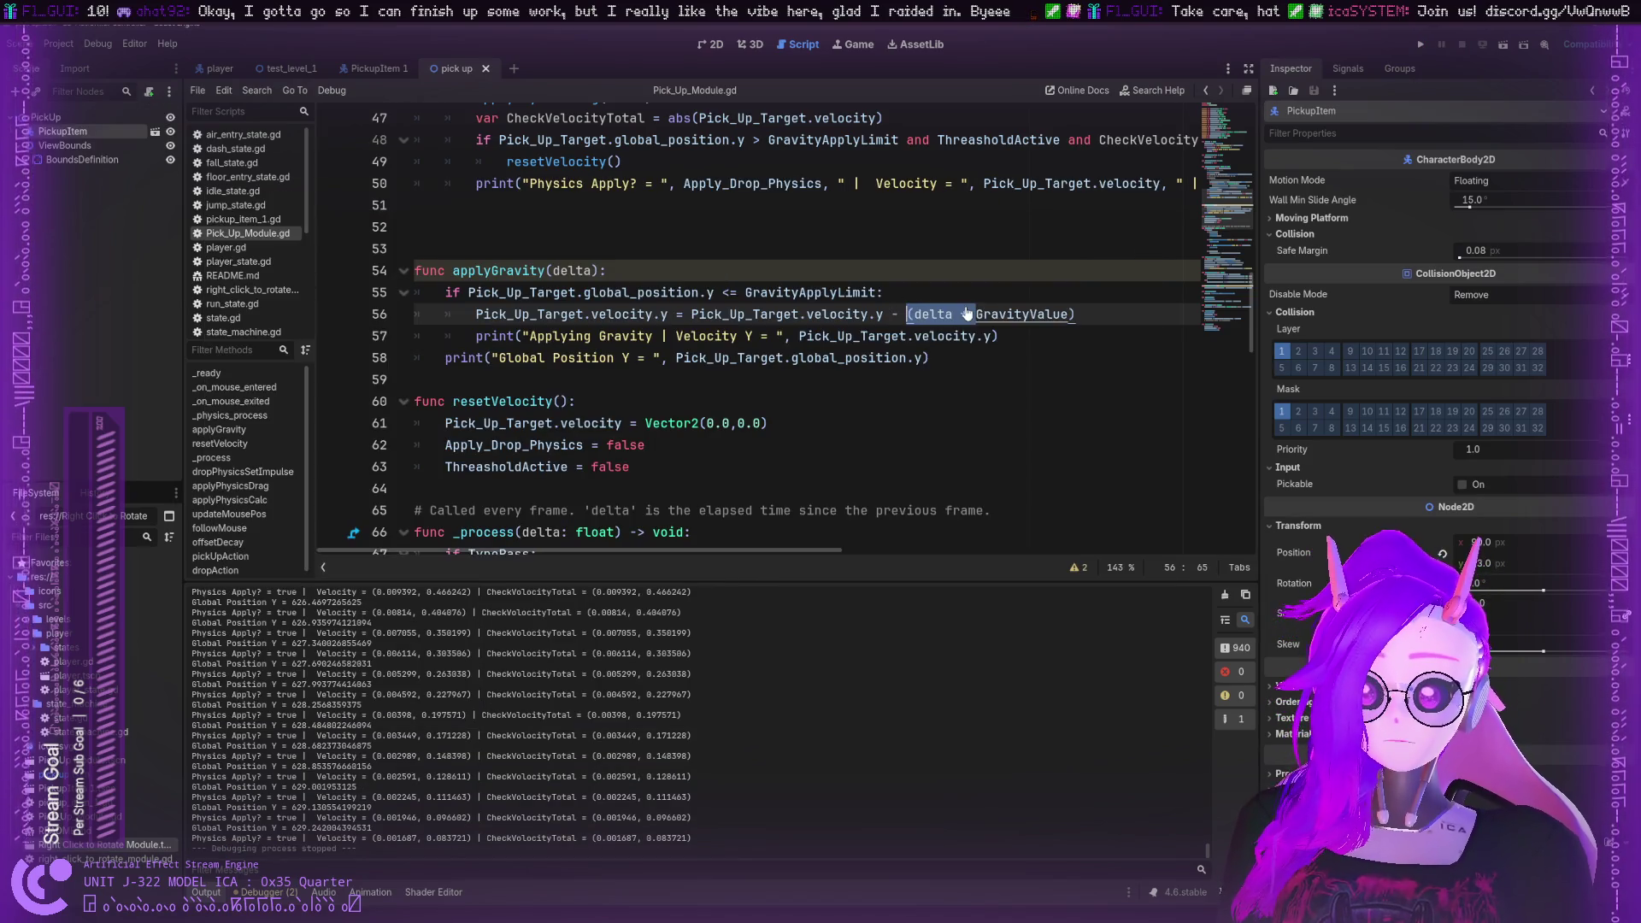
key("ctrl+z")
- Insert an empty line 20 after the GravityValue declaration
scroll(735, 479, "up", 15)
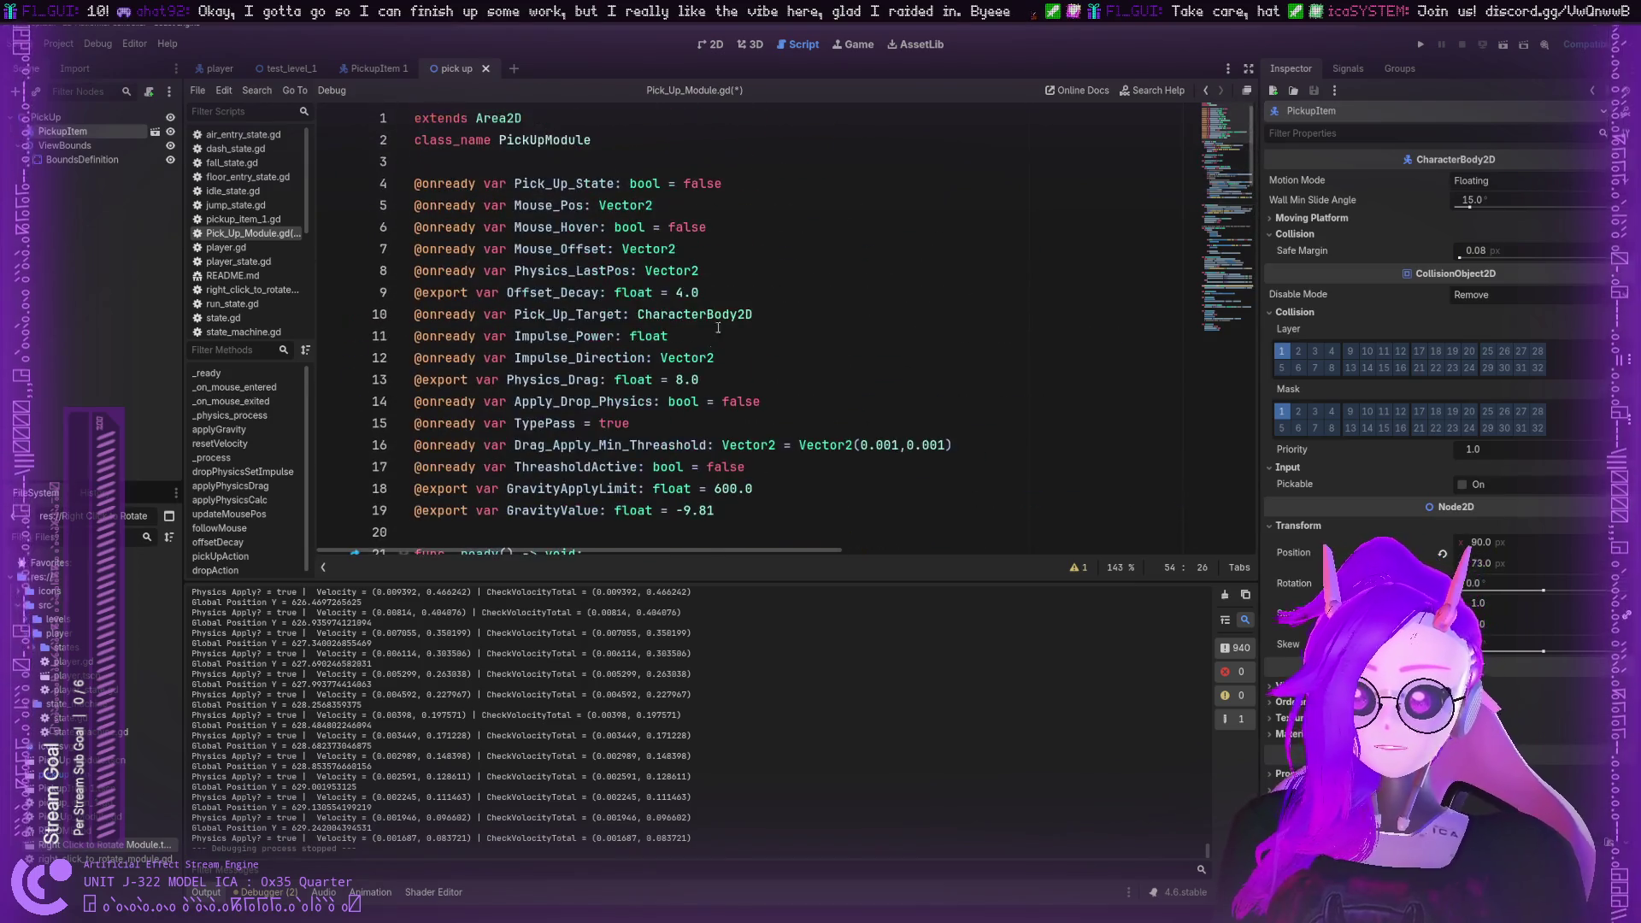
scroll(736, 478, "down", 1)
left_click(725, 444)
key("Return")
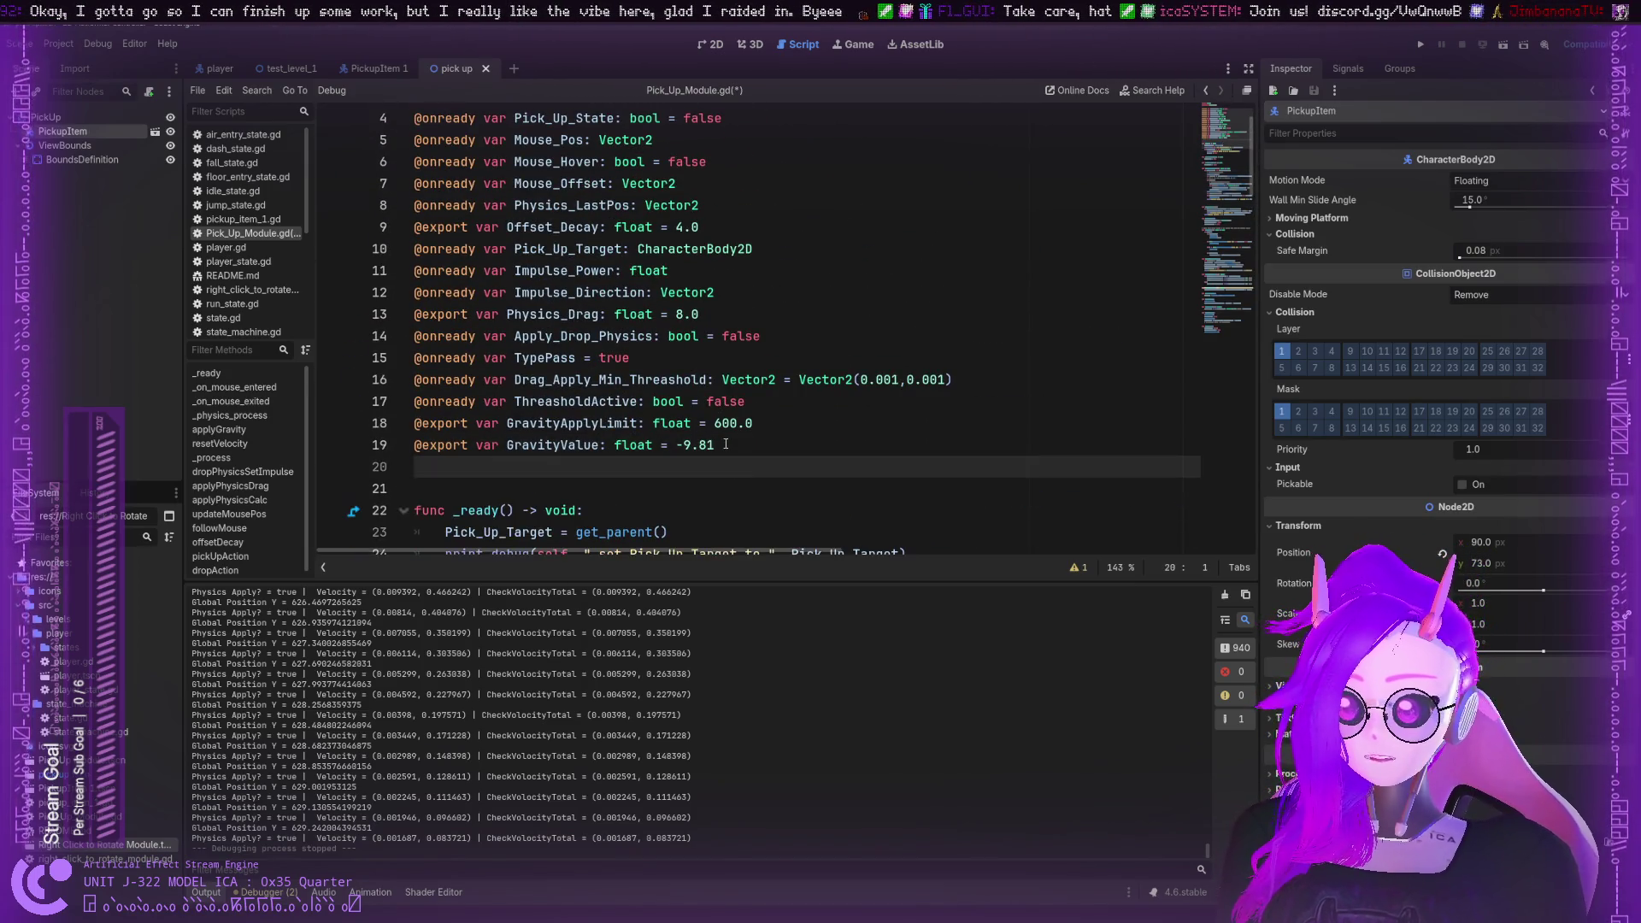
type("xport ")
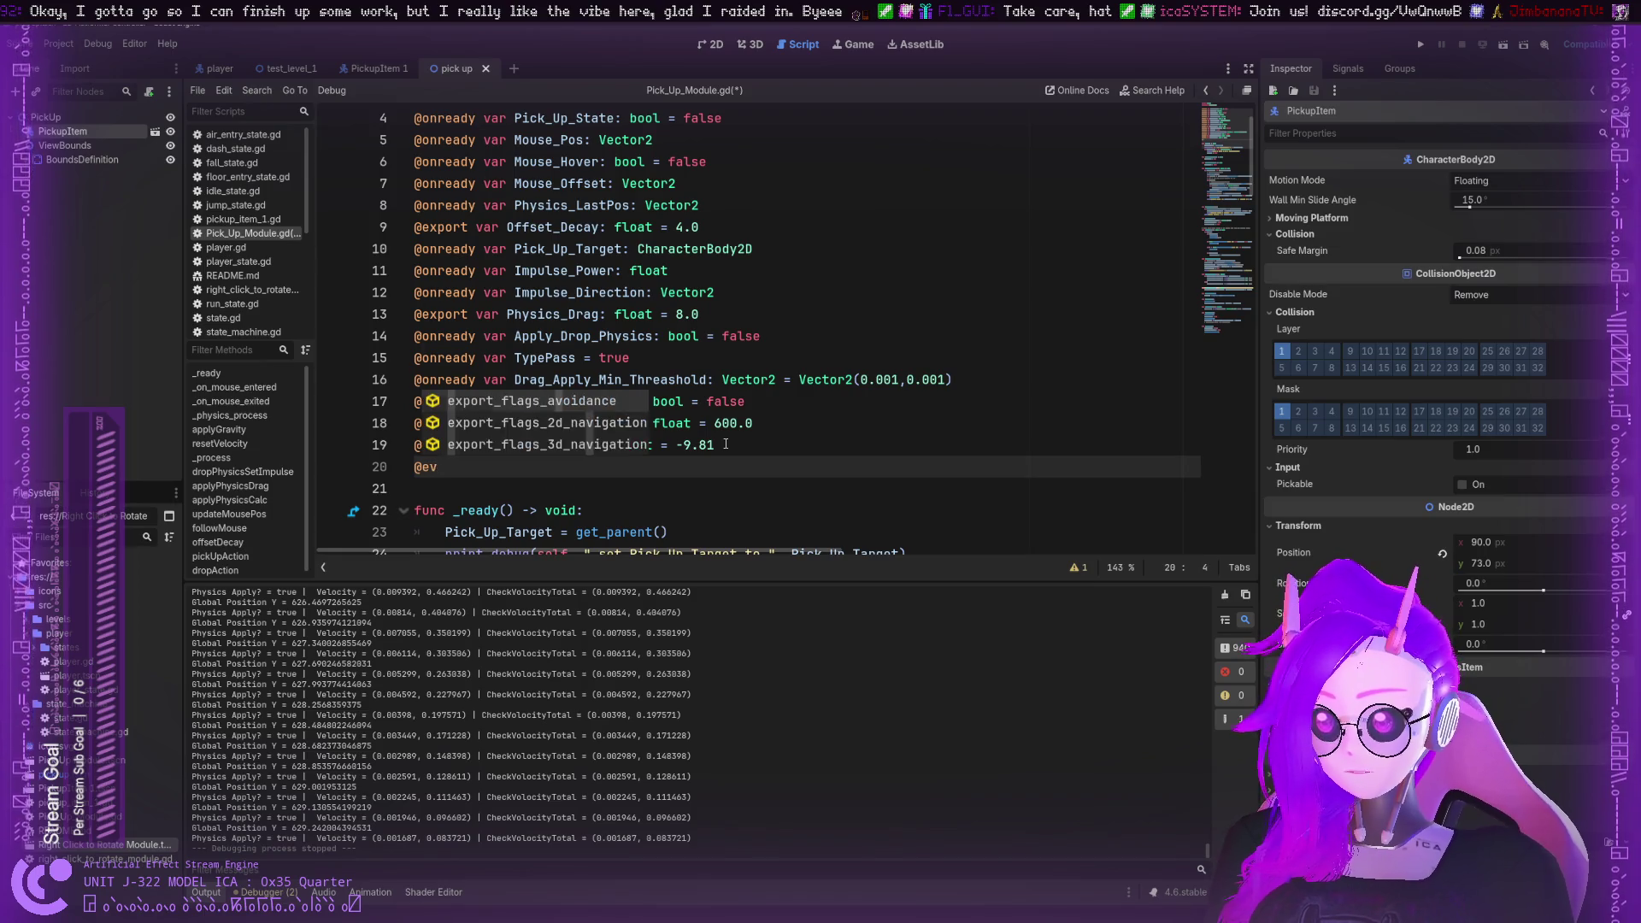
type("var ItemMass: float =")
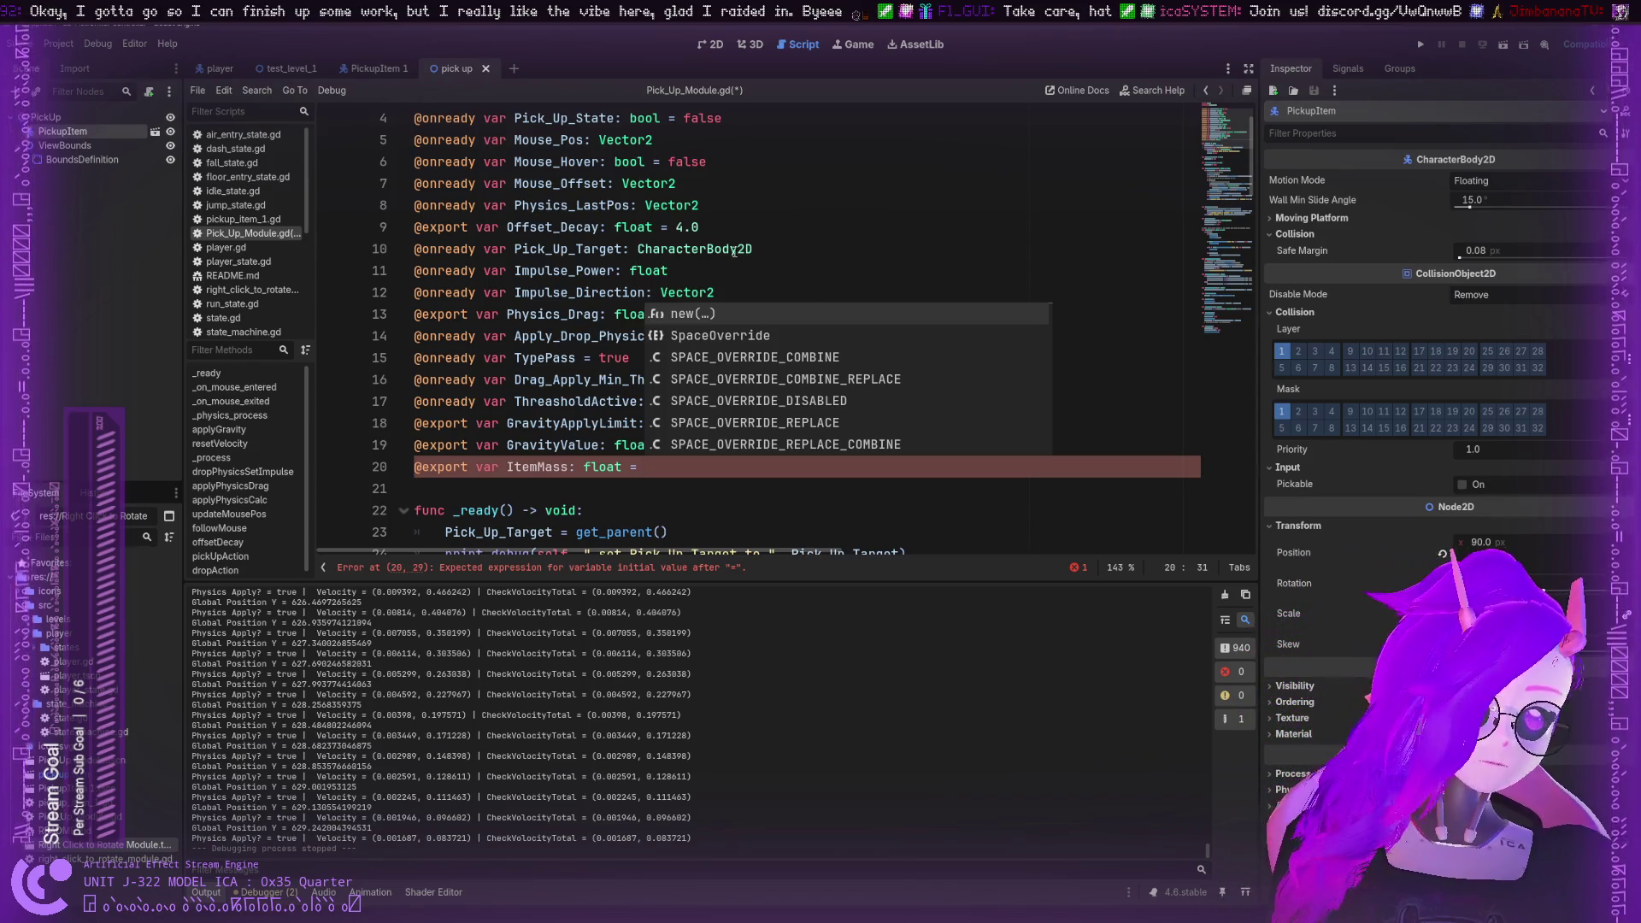
left_click(650, 466)
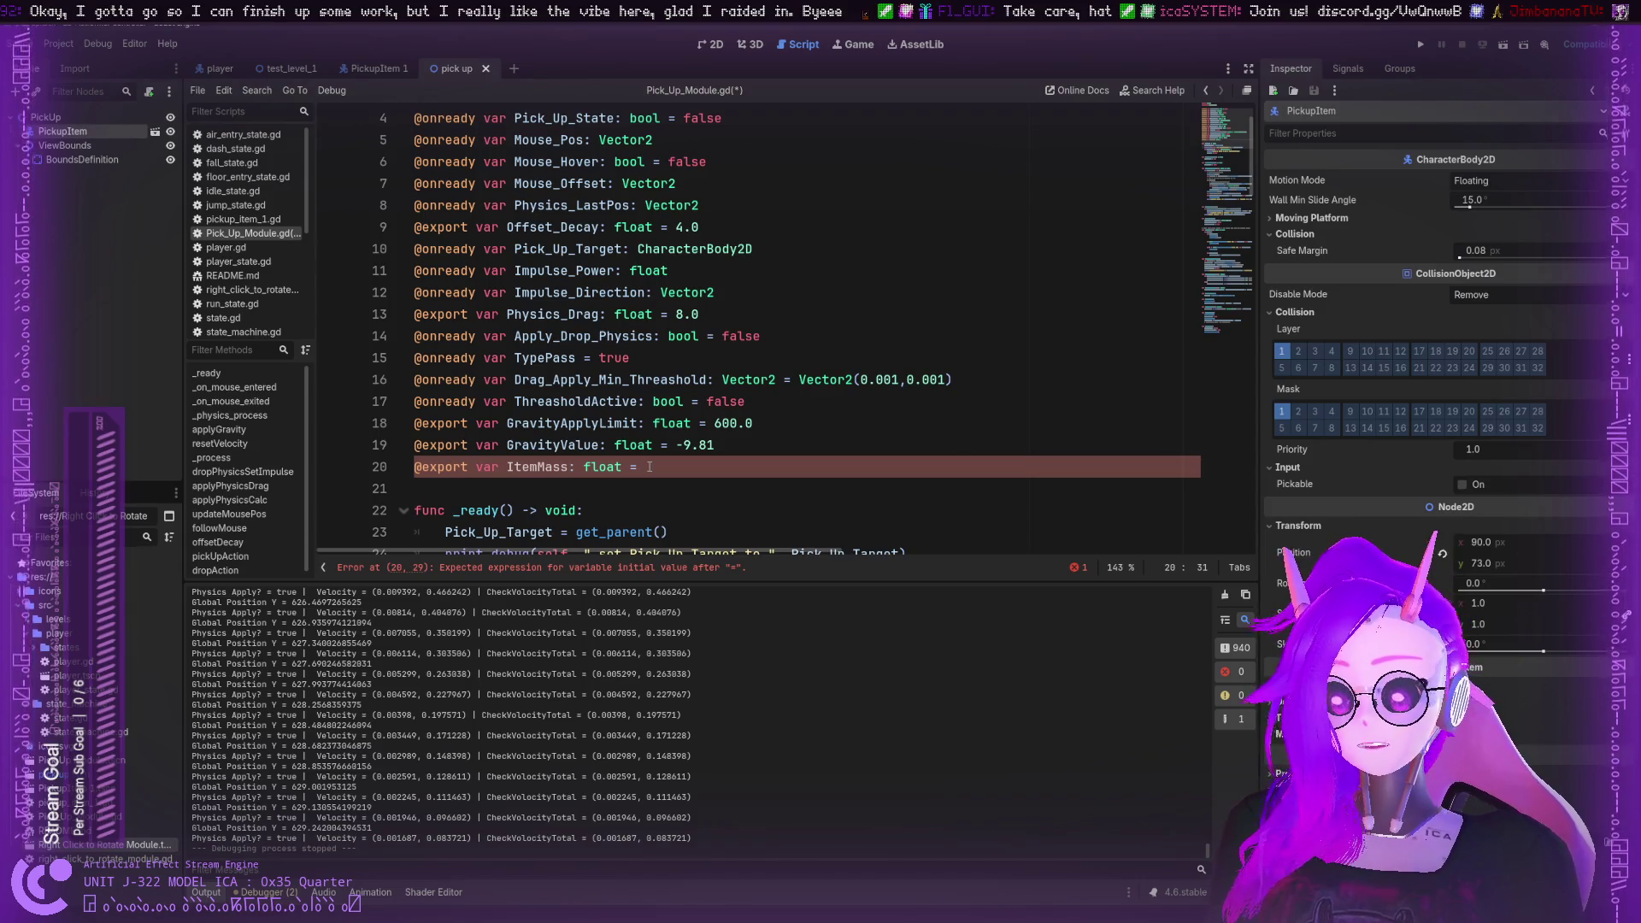
left_click(689, 445)
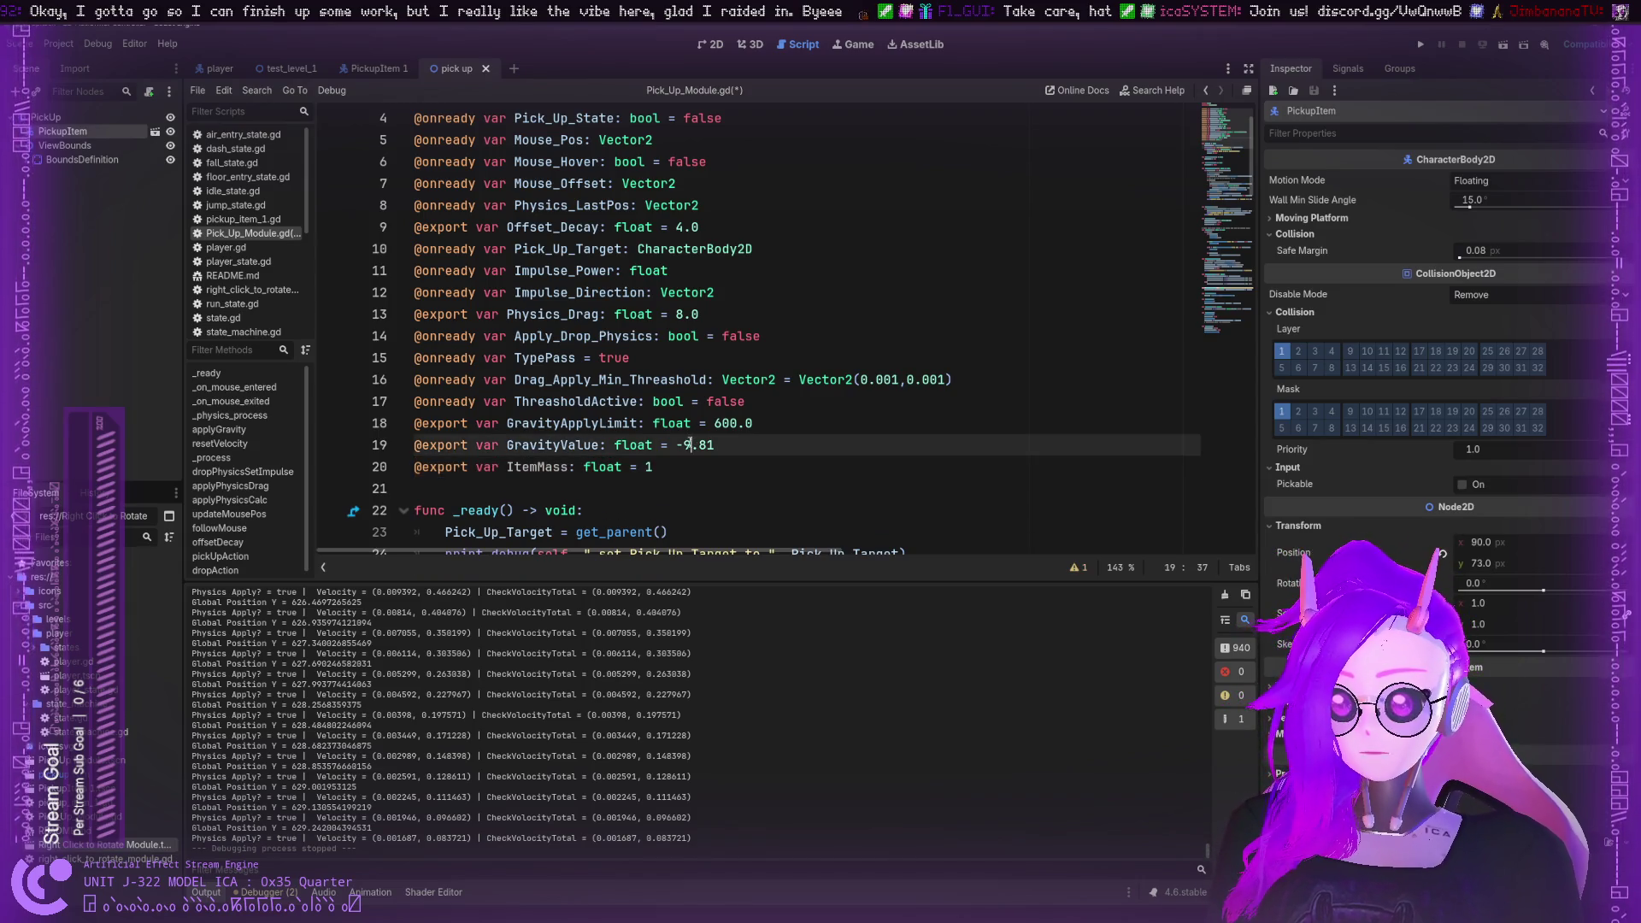
double_click(603, 466)
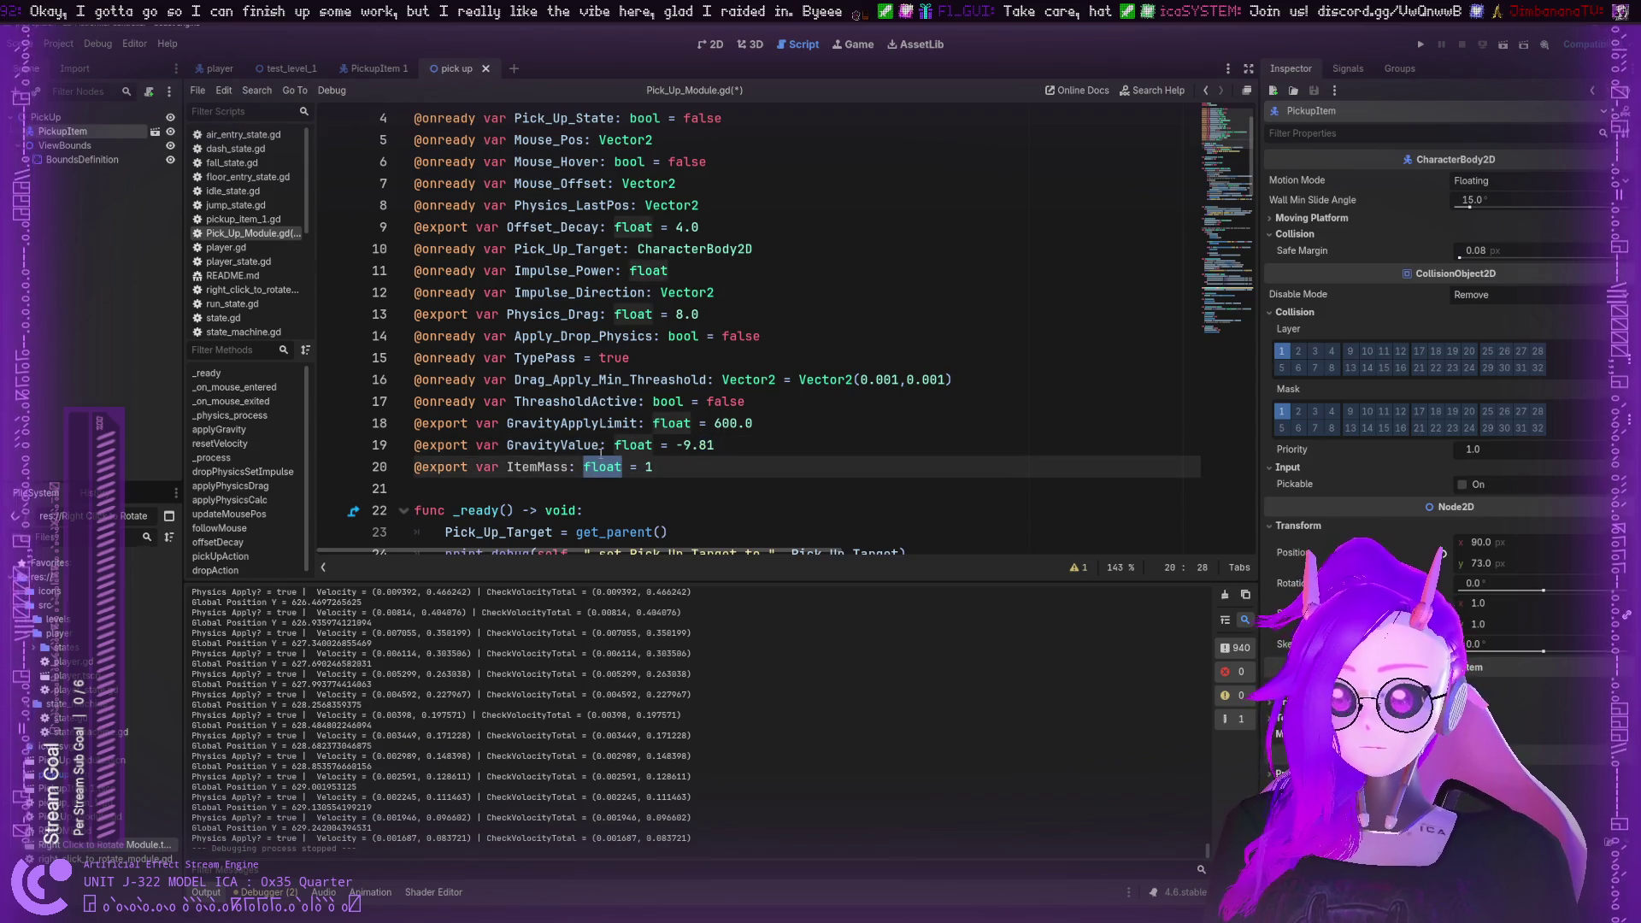
scroll(601, 453, "down", 1)
left_click(540, 407)
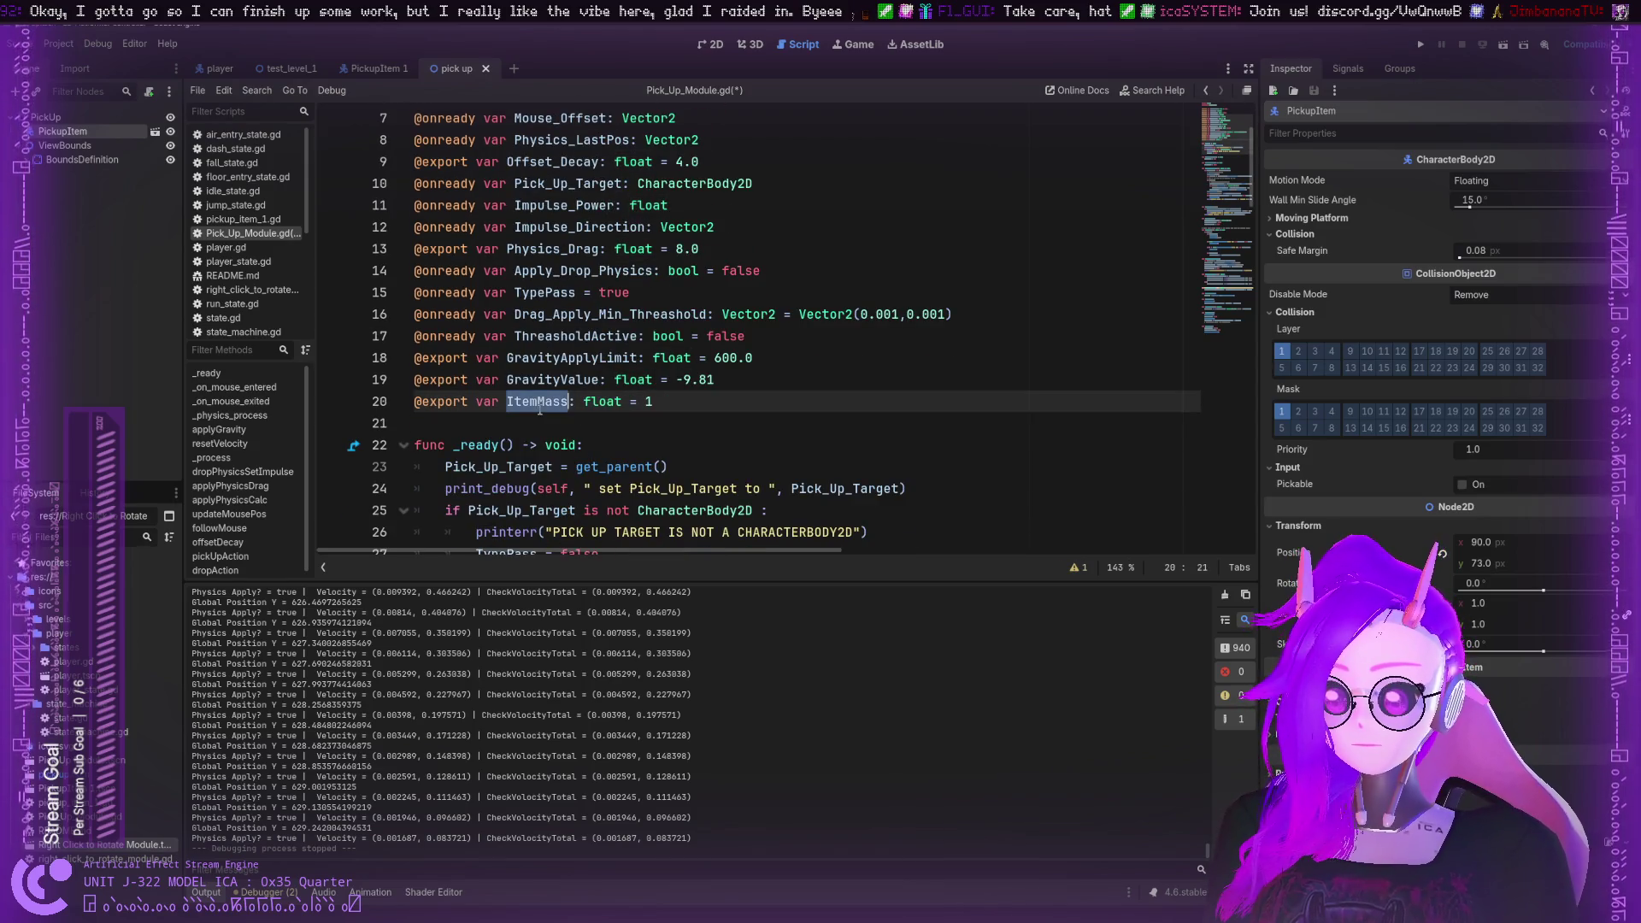
scroll(820, 418, "down", 11)
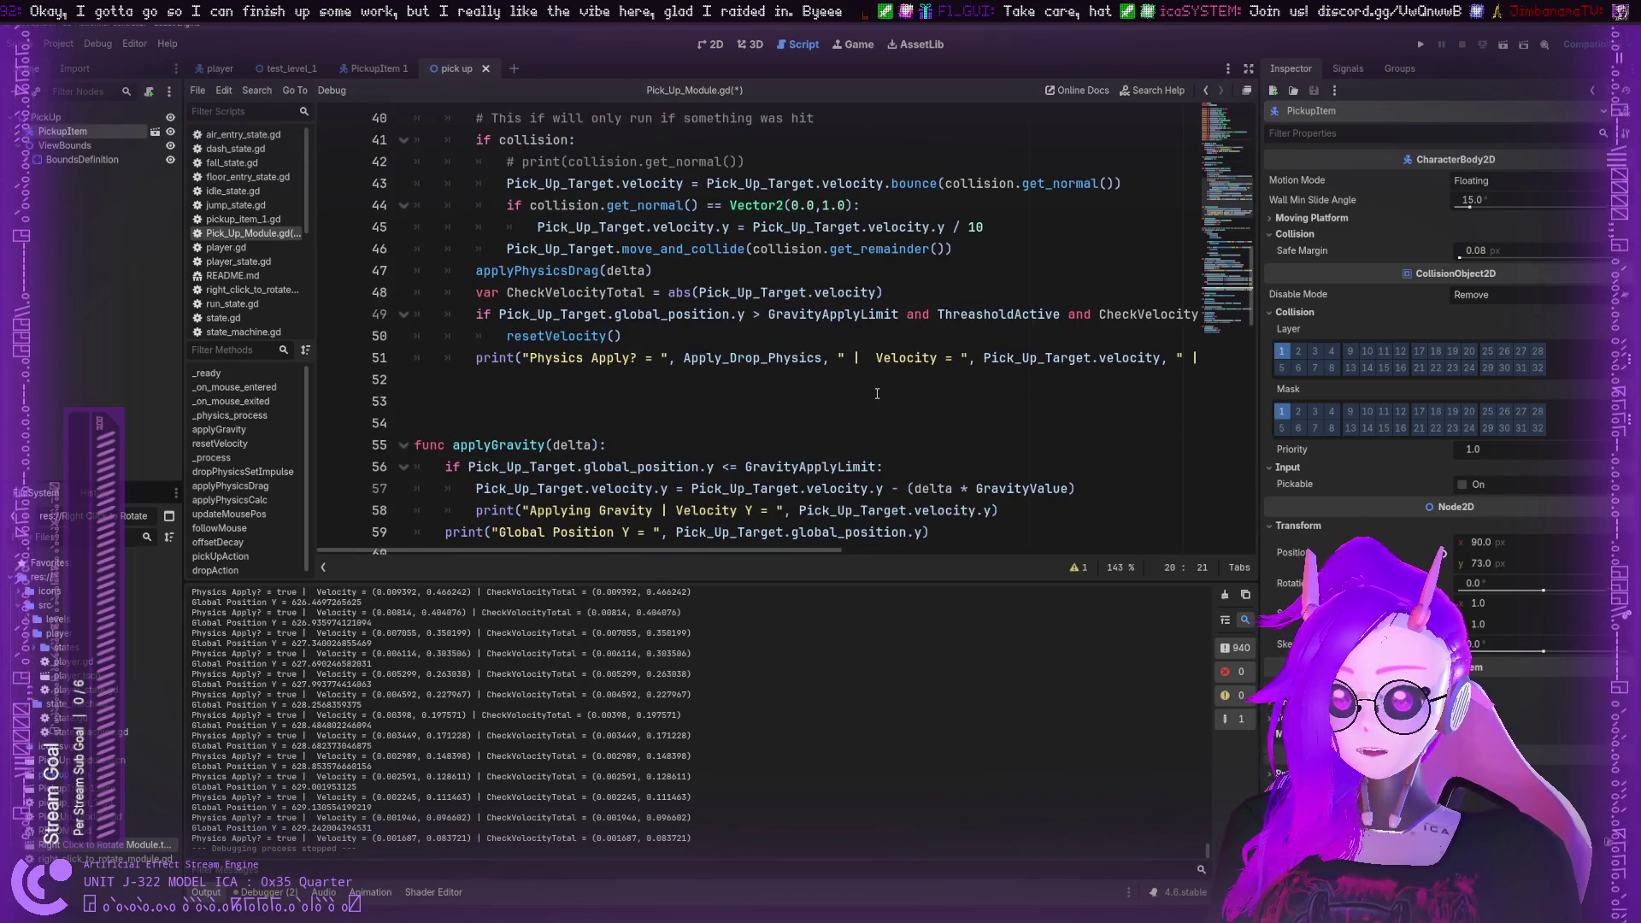
scroll(909, 383, "down", 1)
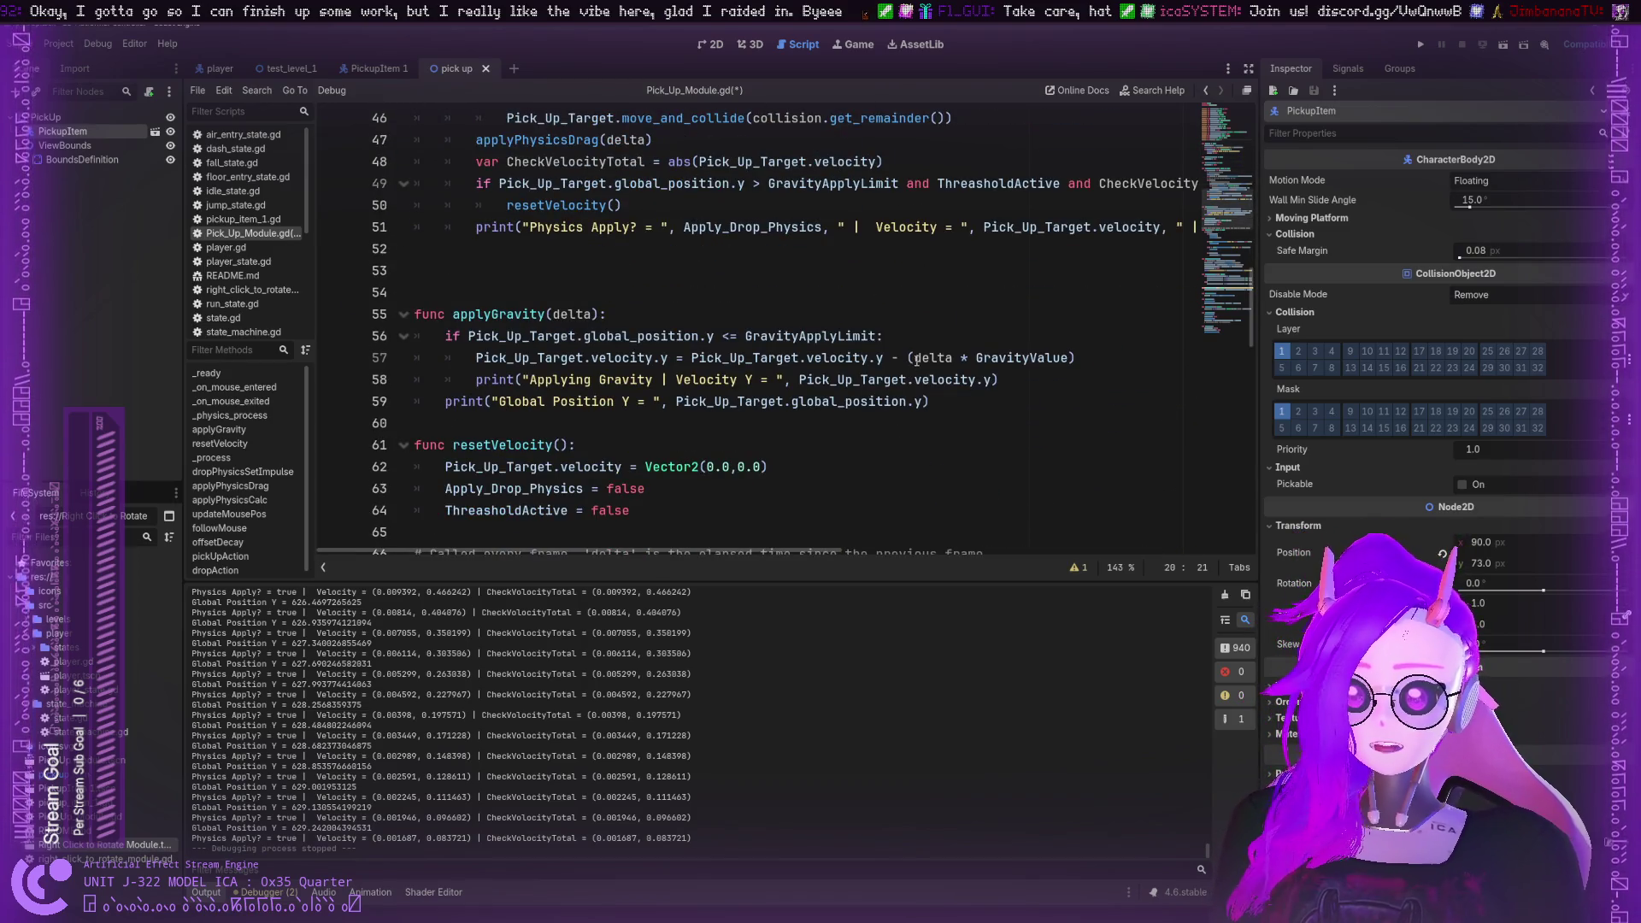
left_click(915, 359)
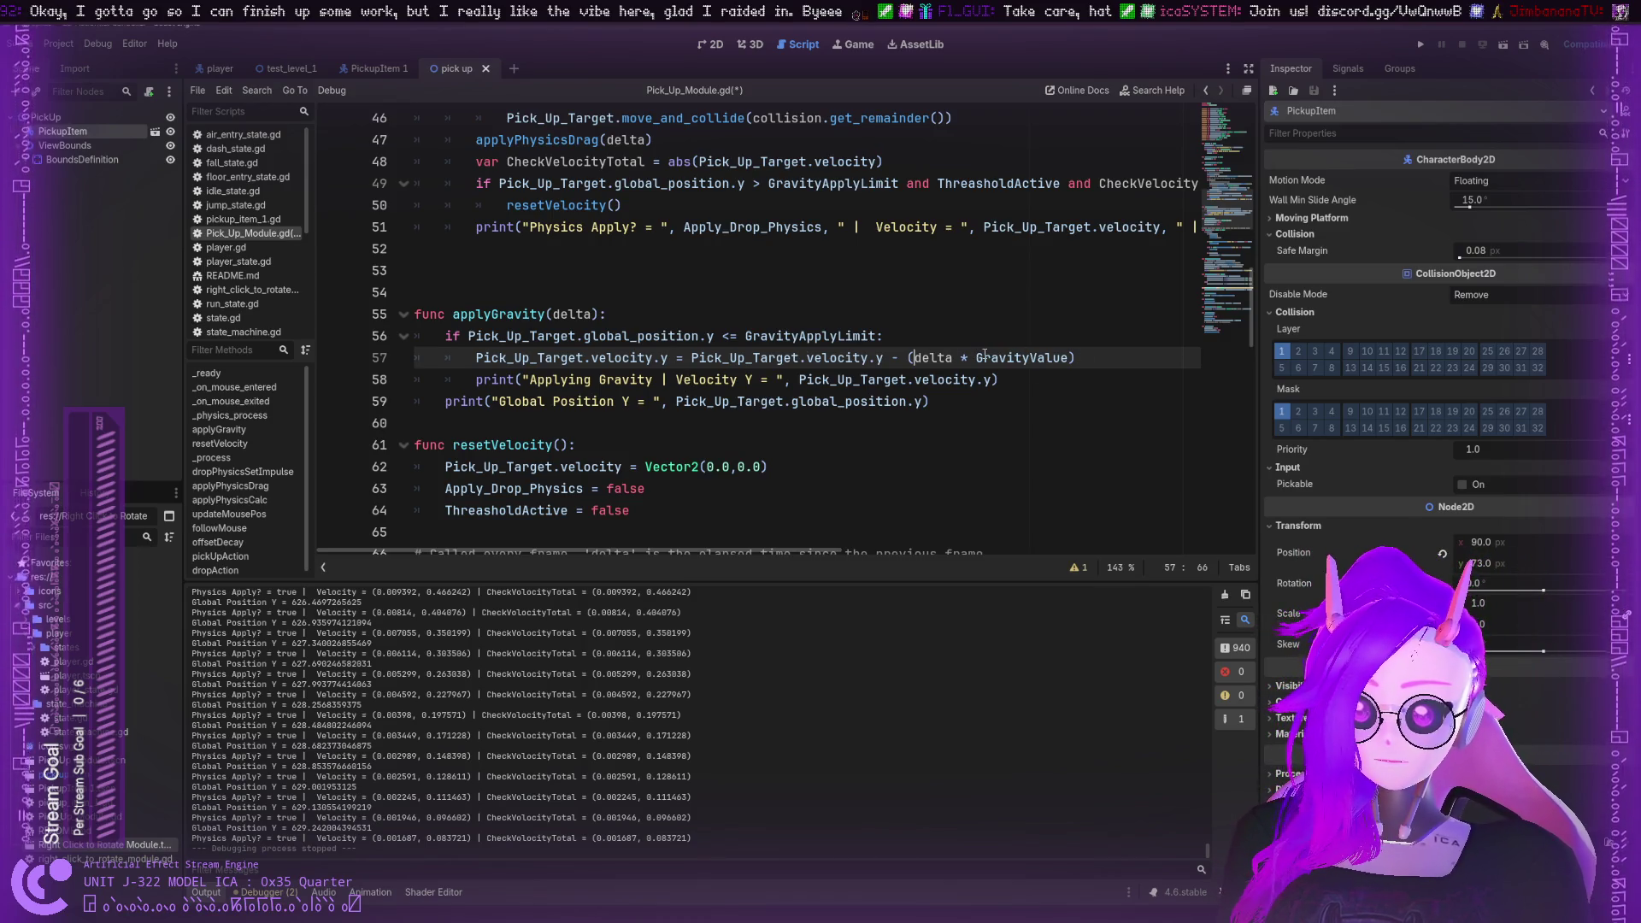
left_click(908, 358)
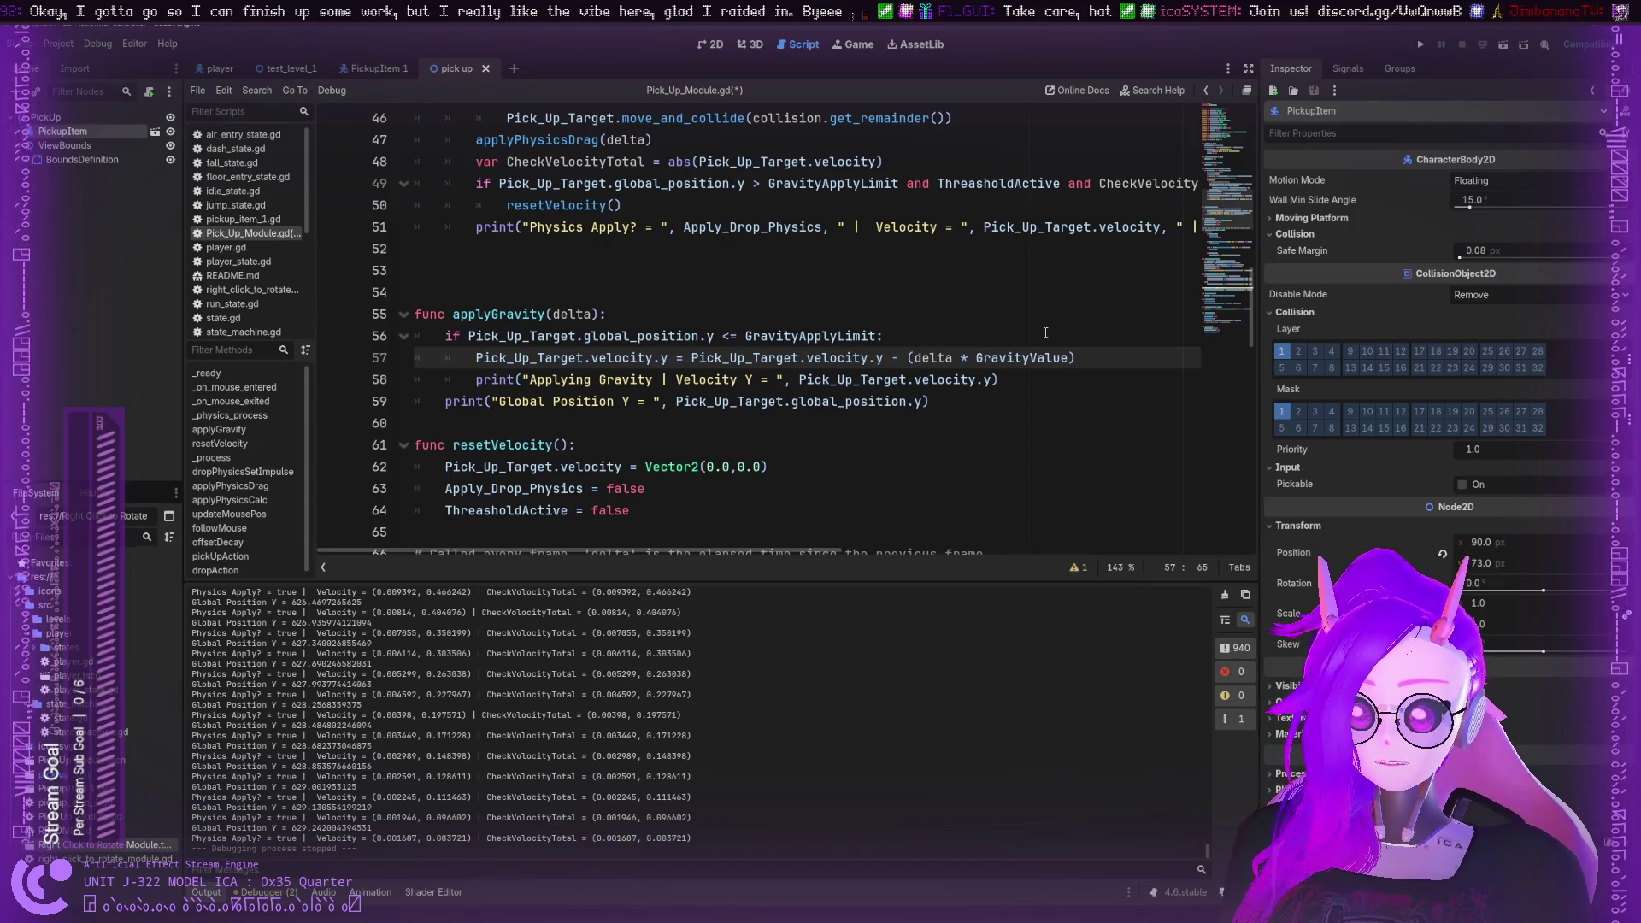
- Rewrite line 57 to subtract (ItemMass * (delta * GravityValue)) from velocity.y
type("Mass *")
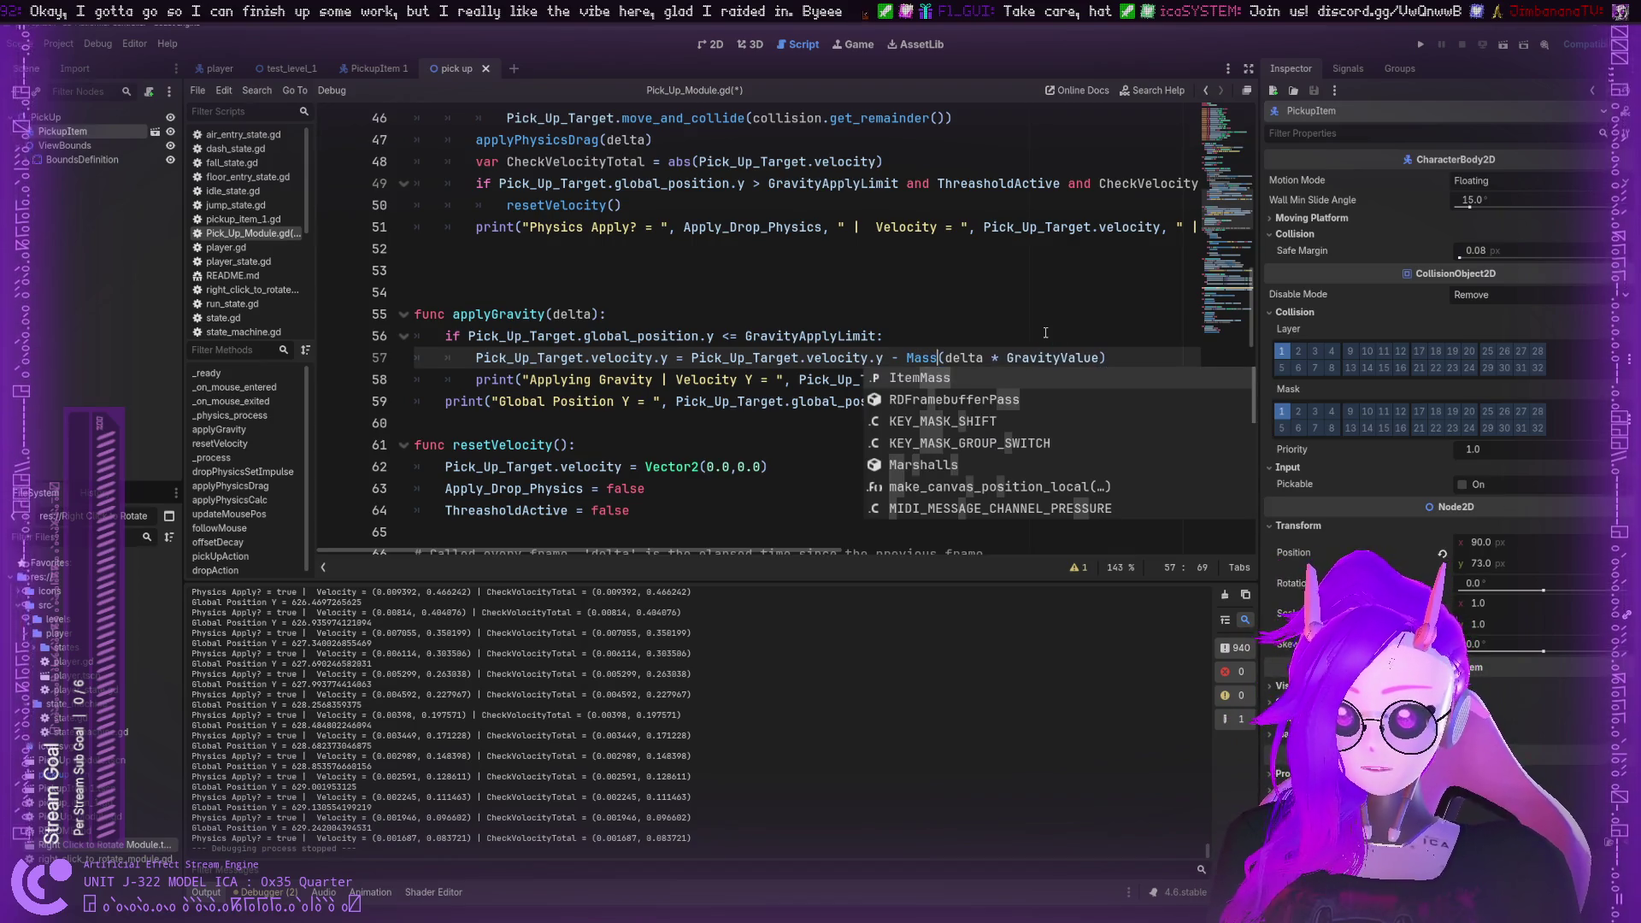
key("Return")
type("*")
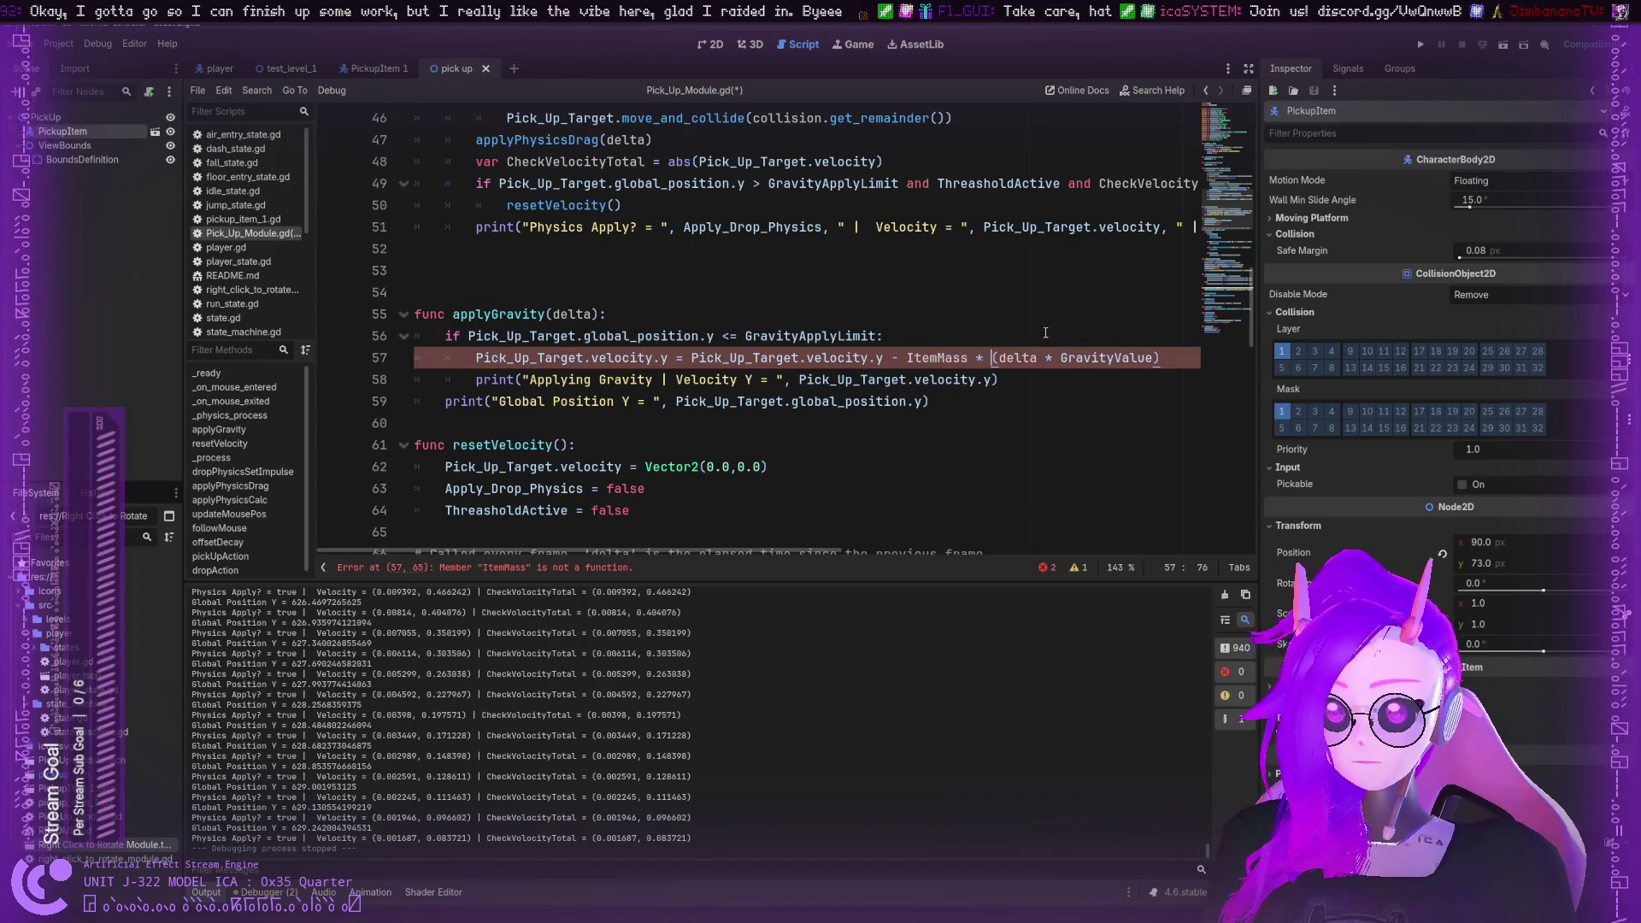
key("Left")
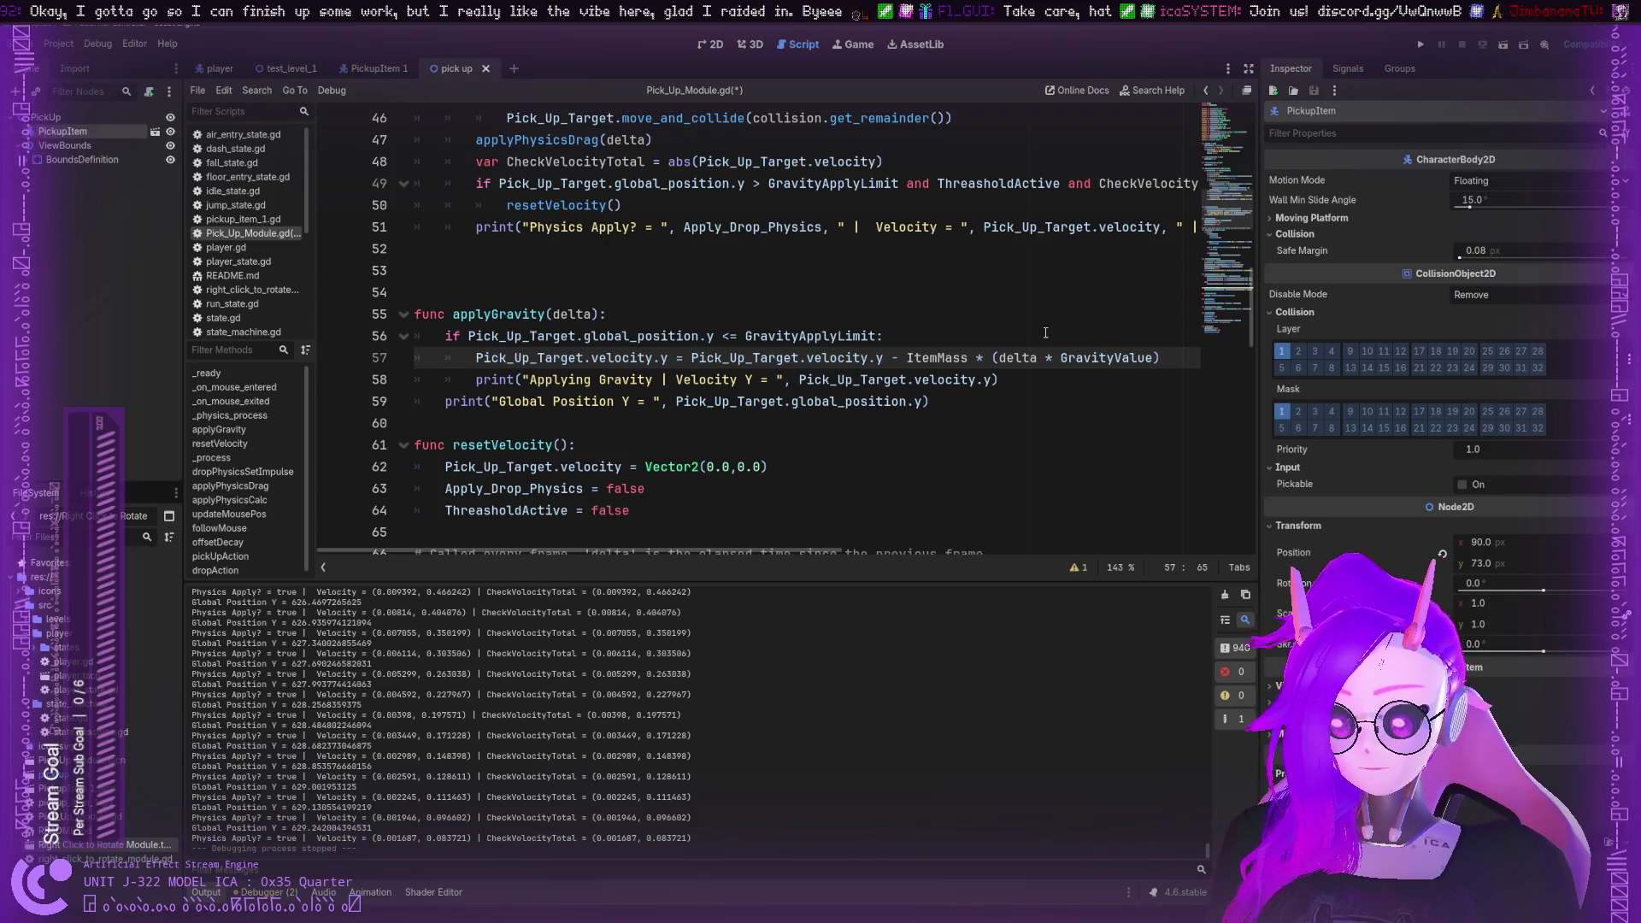
type("(")
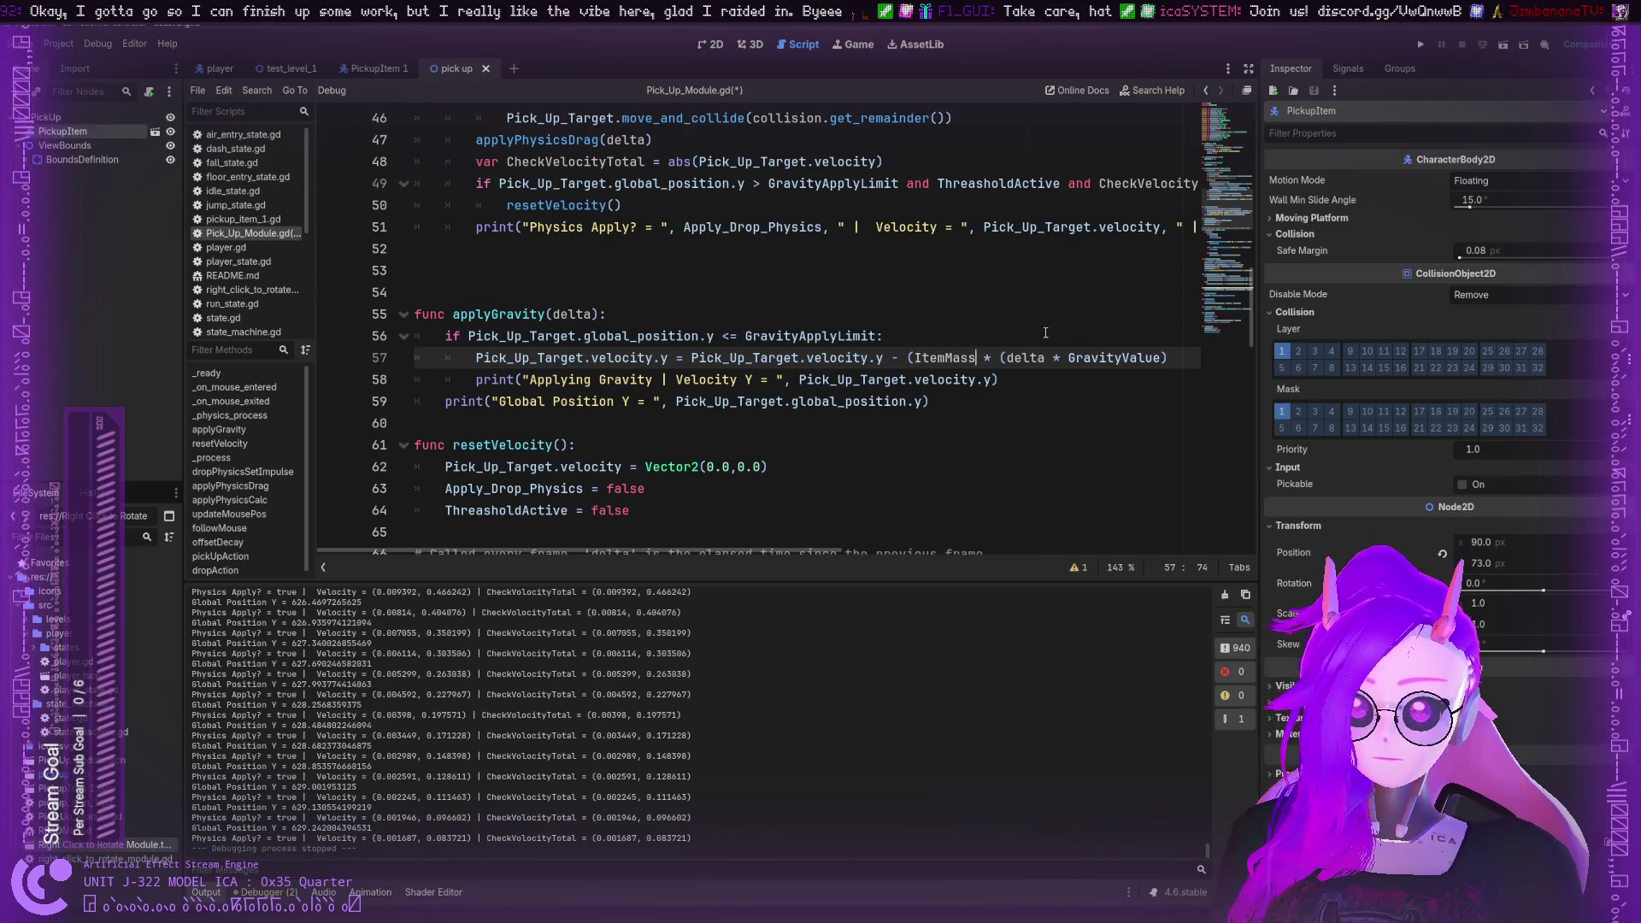
key("Right")
key("Right")
key("Right")
key("Right")
type(")")
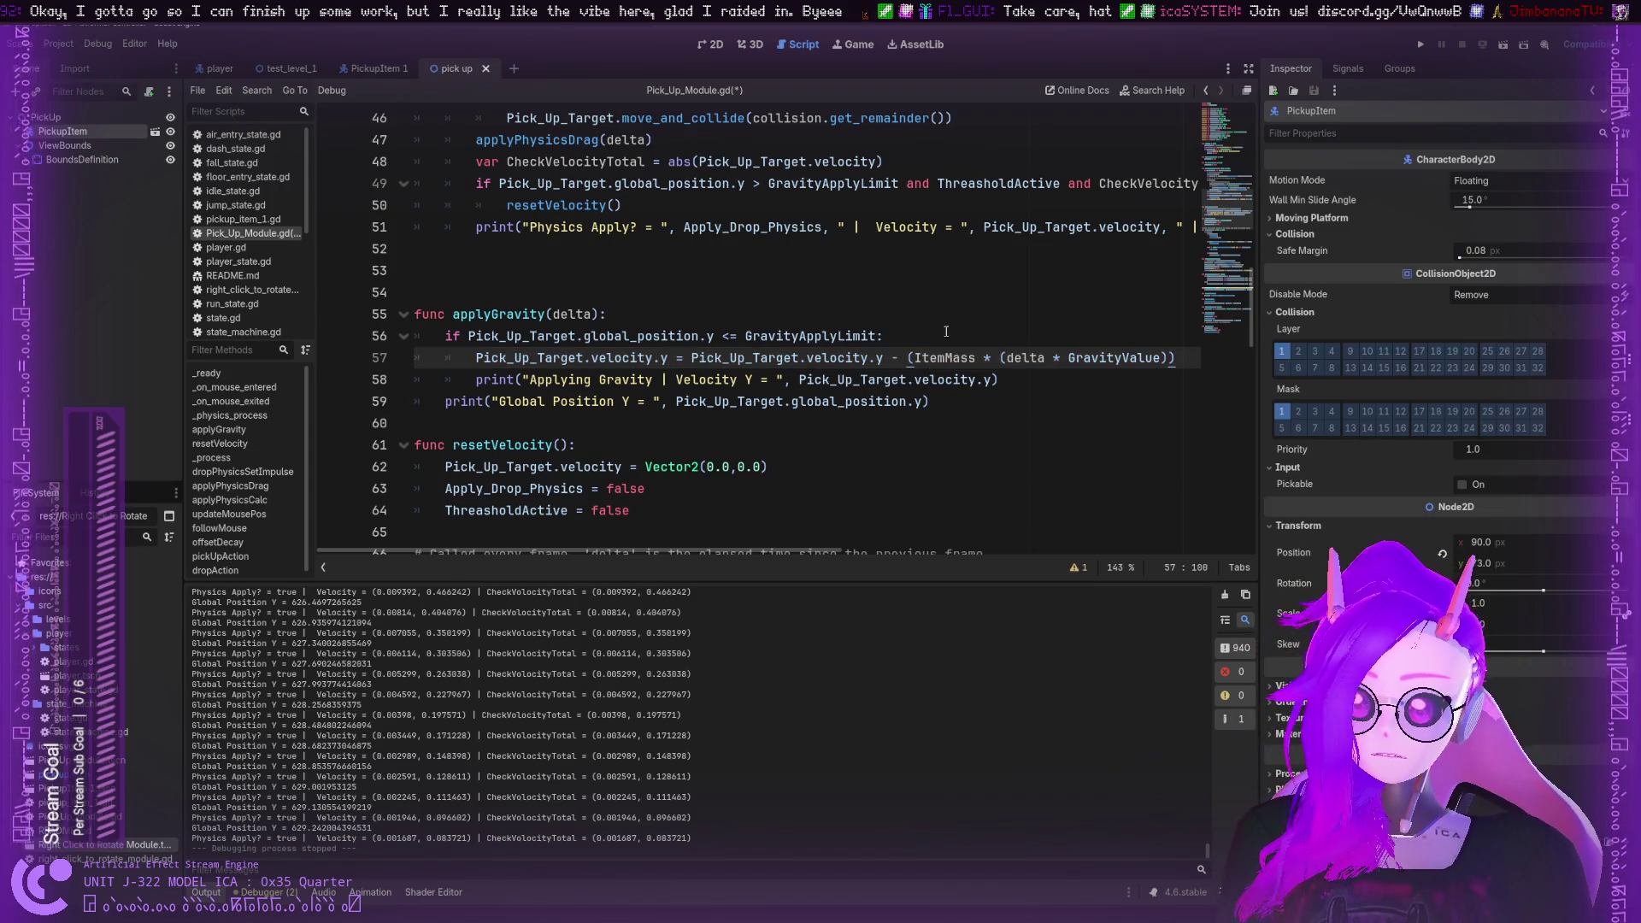
double_click(953, 358)
scroll(931, 275, "down", 2, "ctrl")
scroll(840, 257, "up", 12)
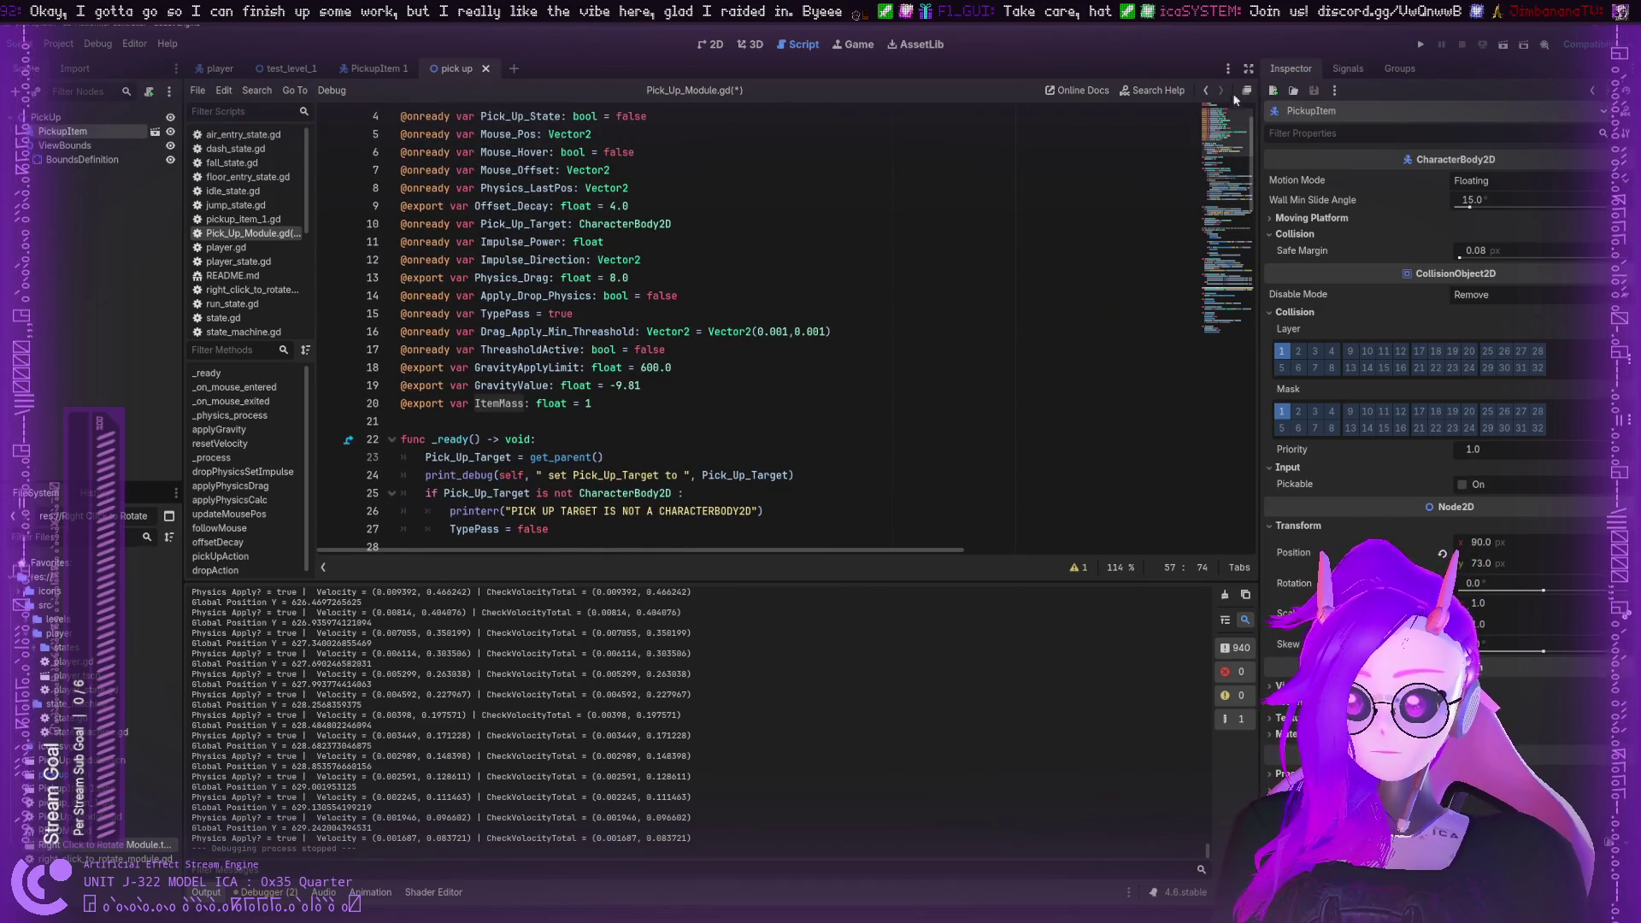
- Save and run the game, throwing the white pickup box to test the mass change
left_click(601, 404)
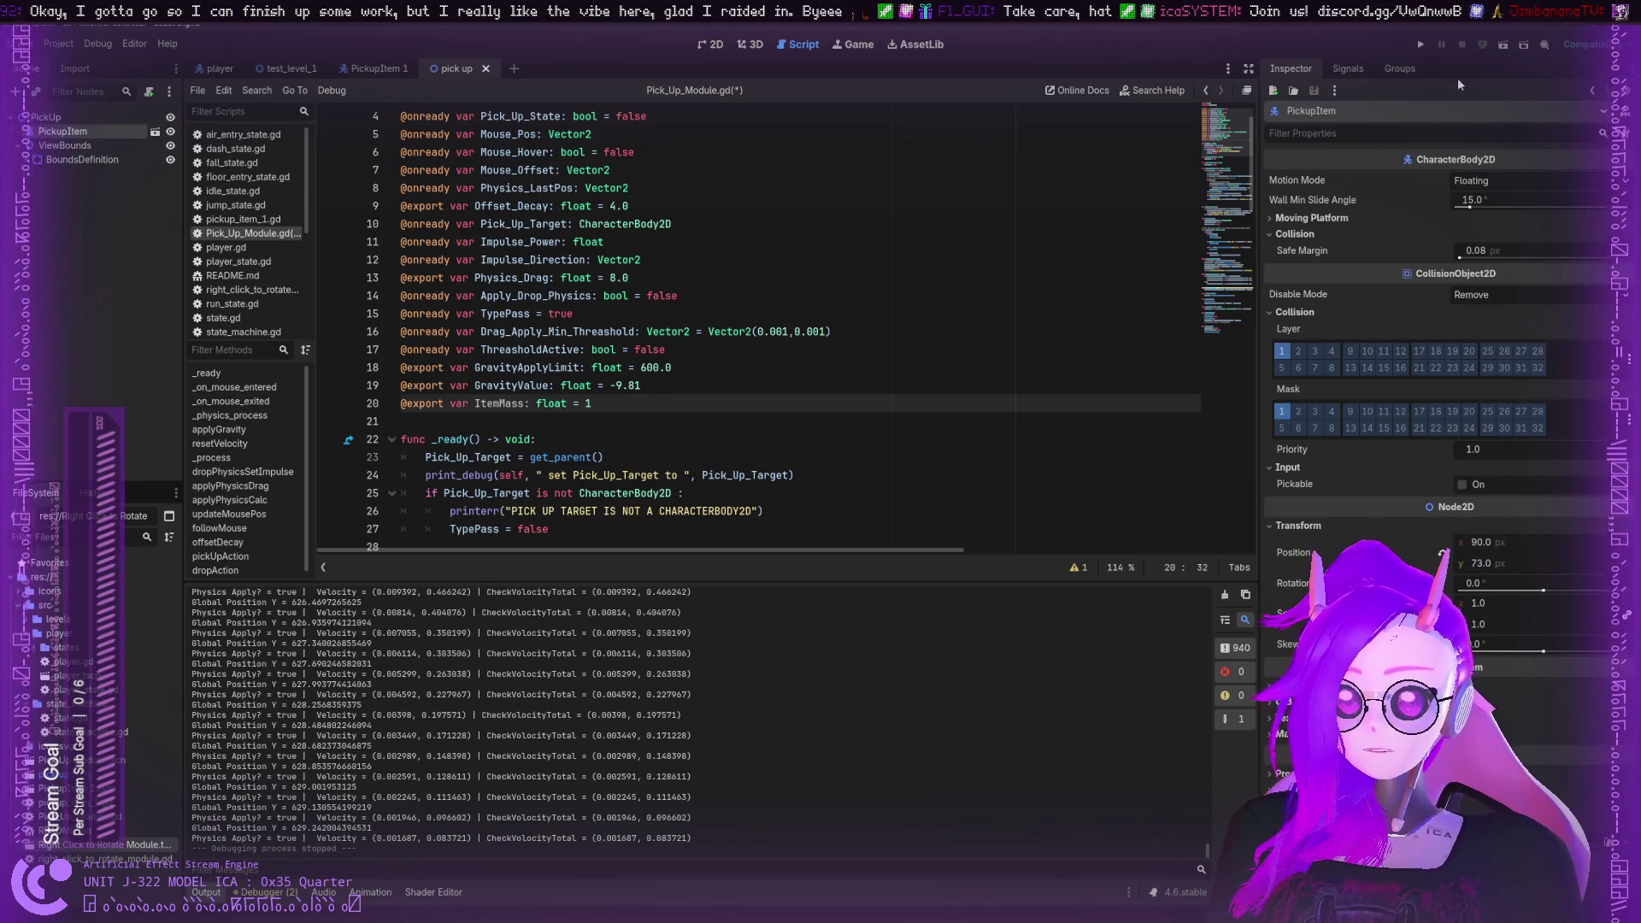
left_click(1421, 44)
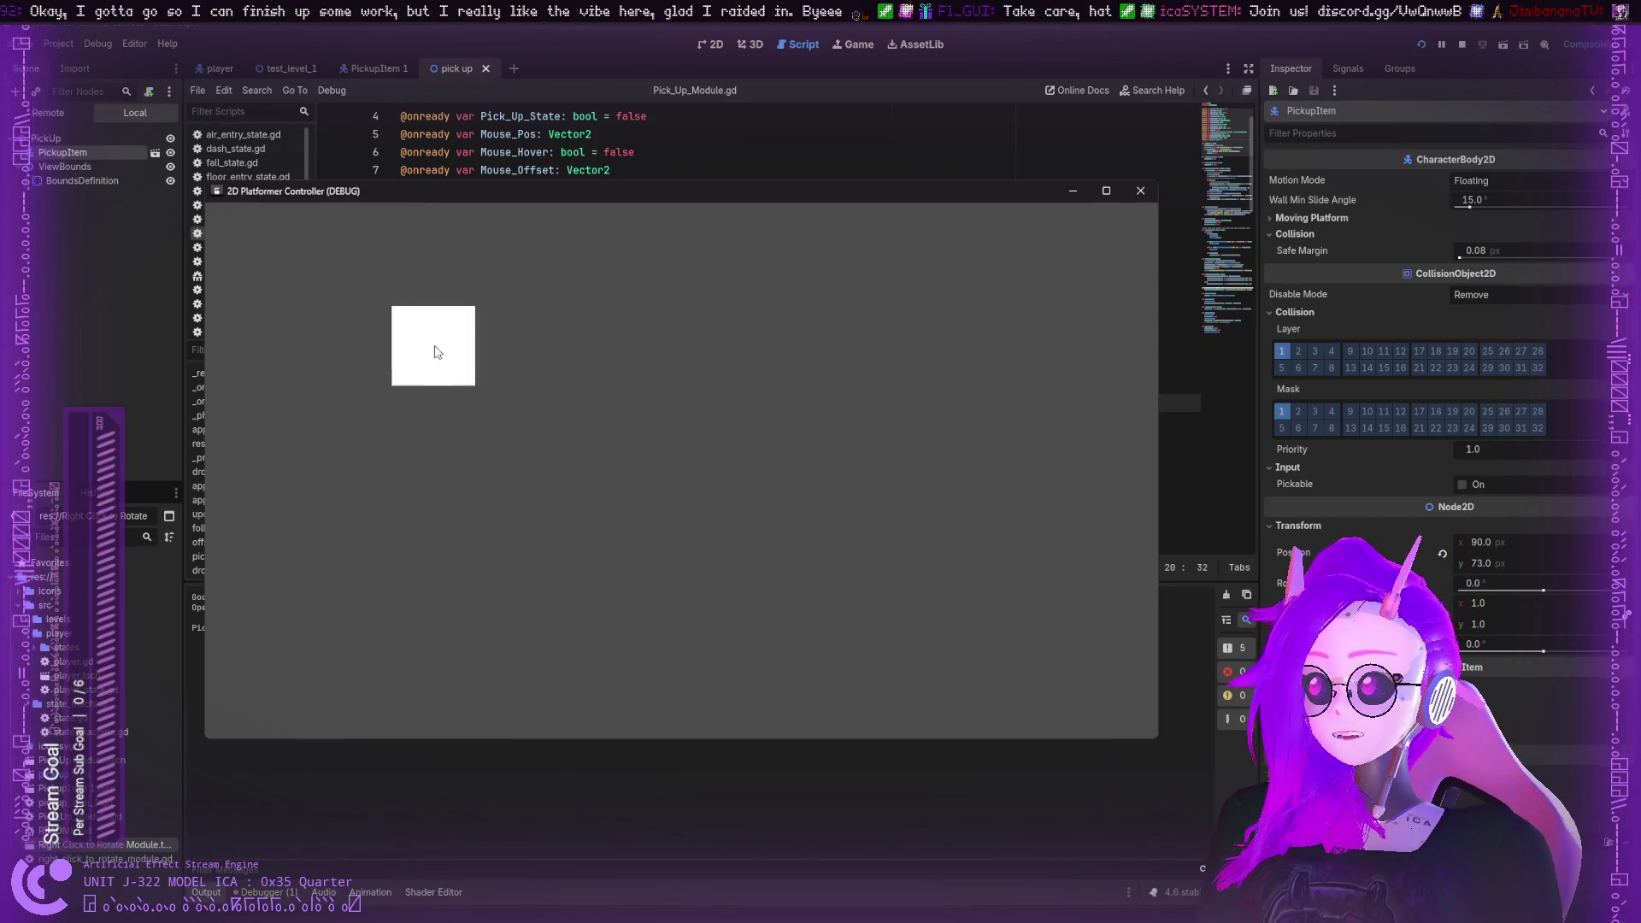
mouse_move(436, 351)
left_mouse_down()
mouse_move(553, 454)
mouse_move(491, 564)
mouse_move(521, 346)
left_mouse_up()
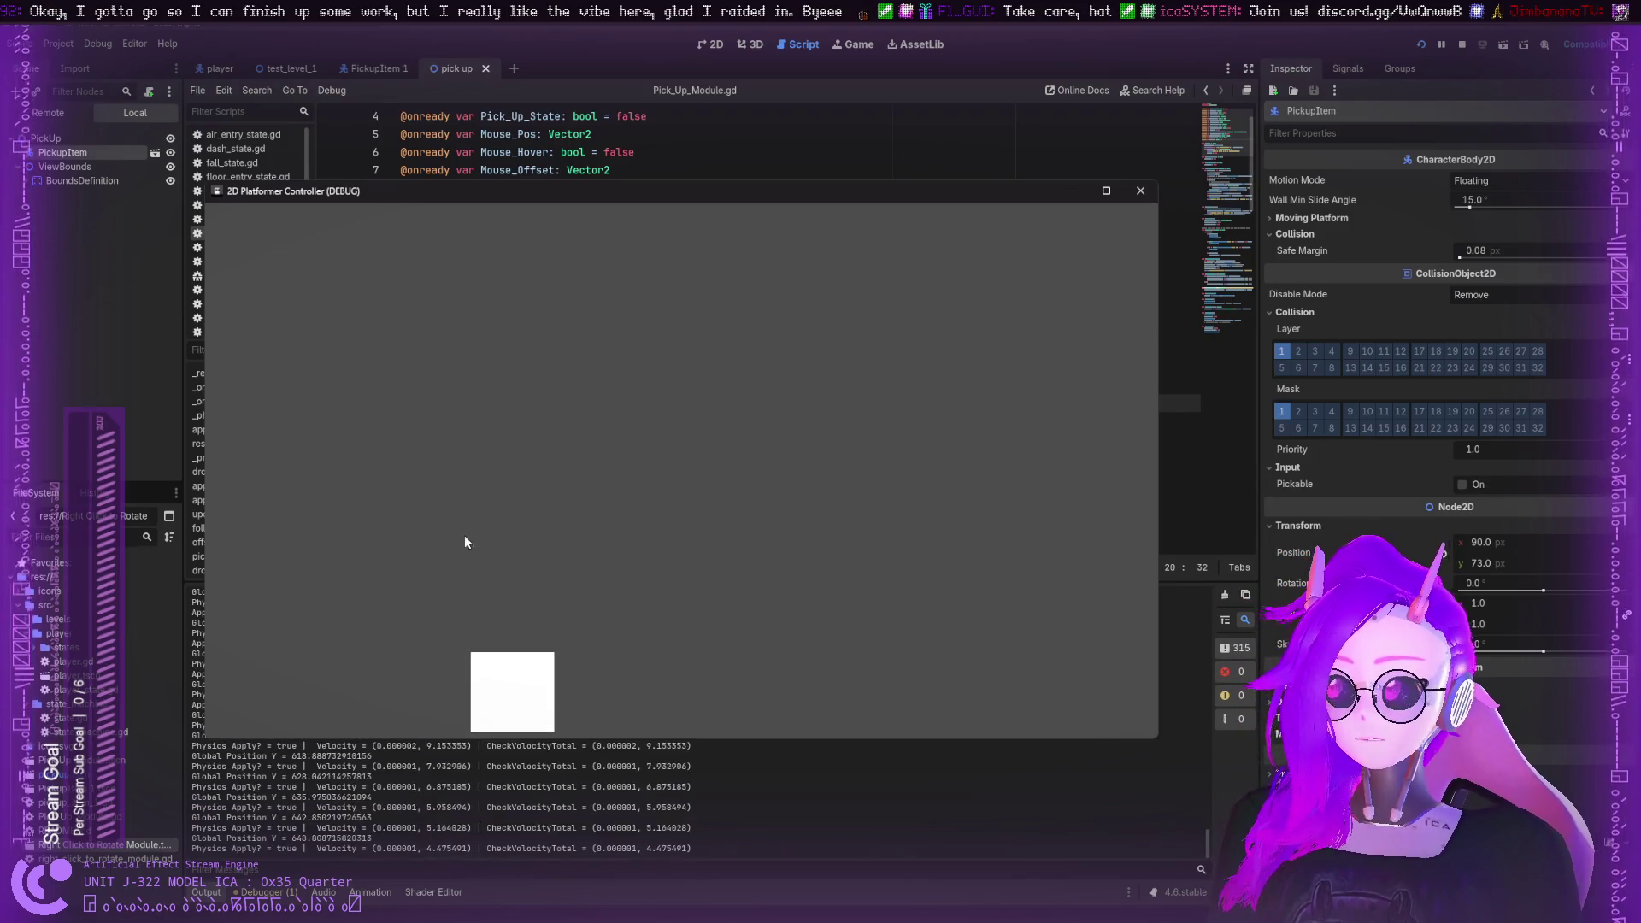
left_click(1141, 191)
- Raise the ItemMass default from 1 to 10 and test the heavier box in-game
double_click(591, 404)
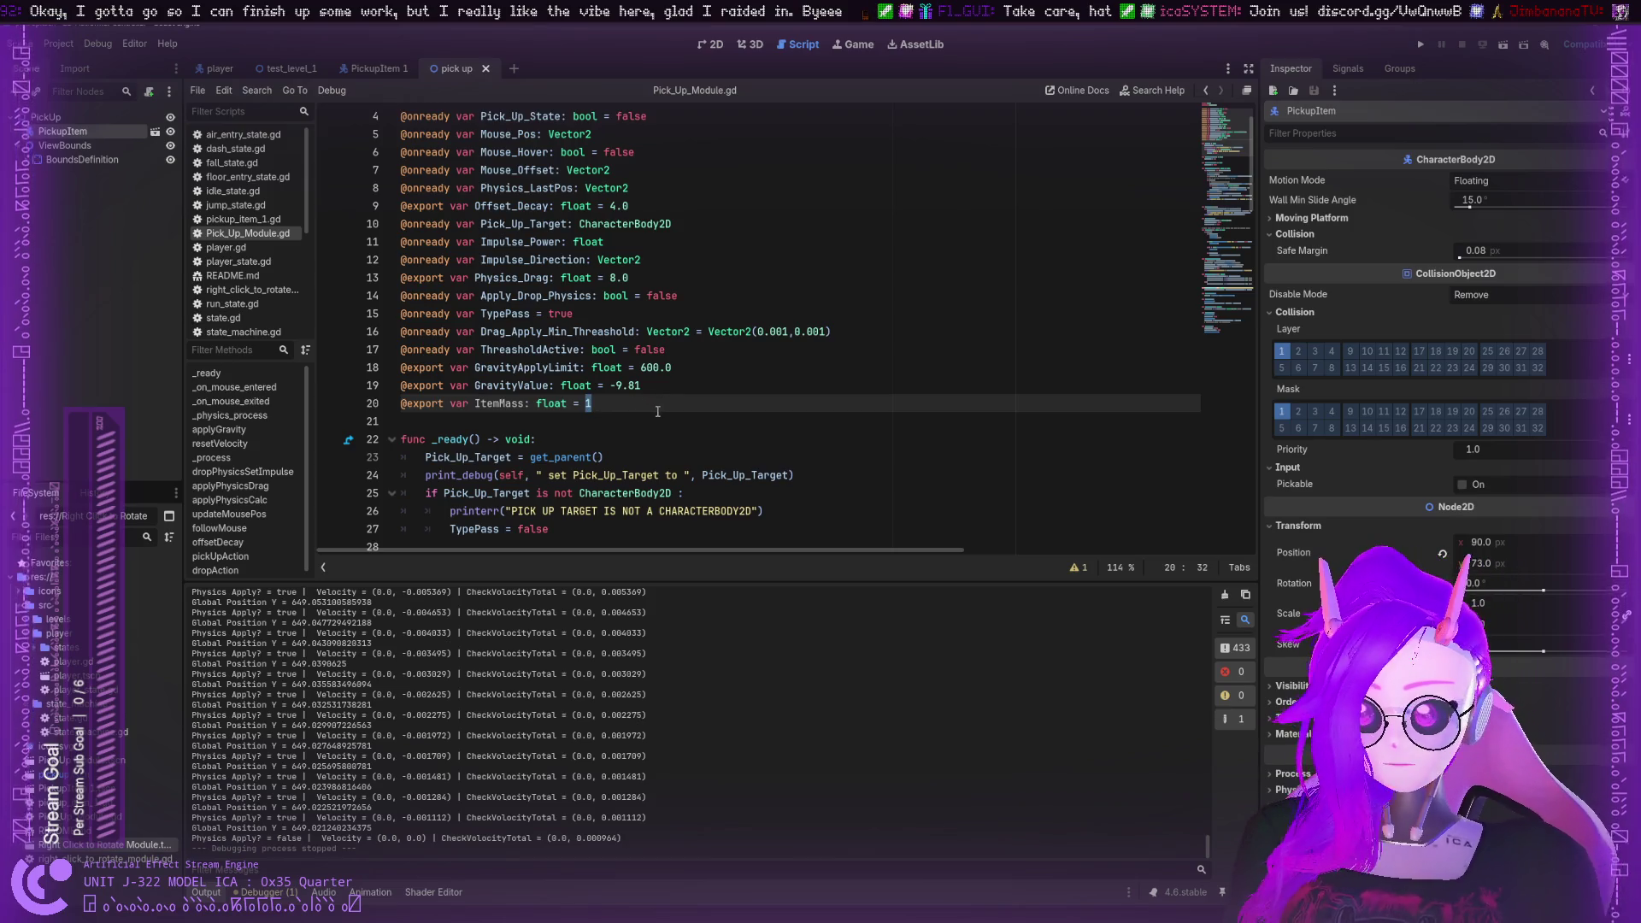
type("10")
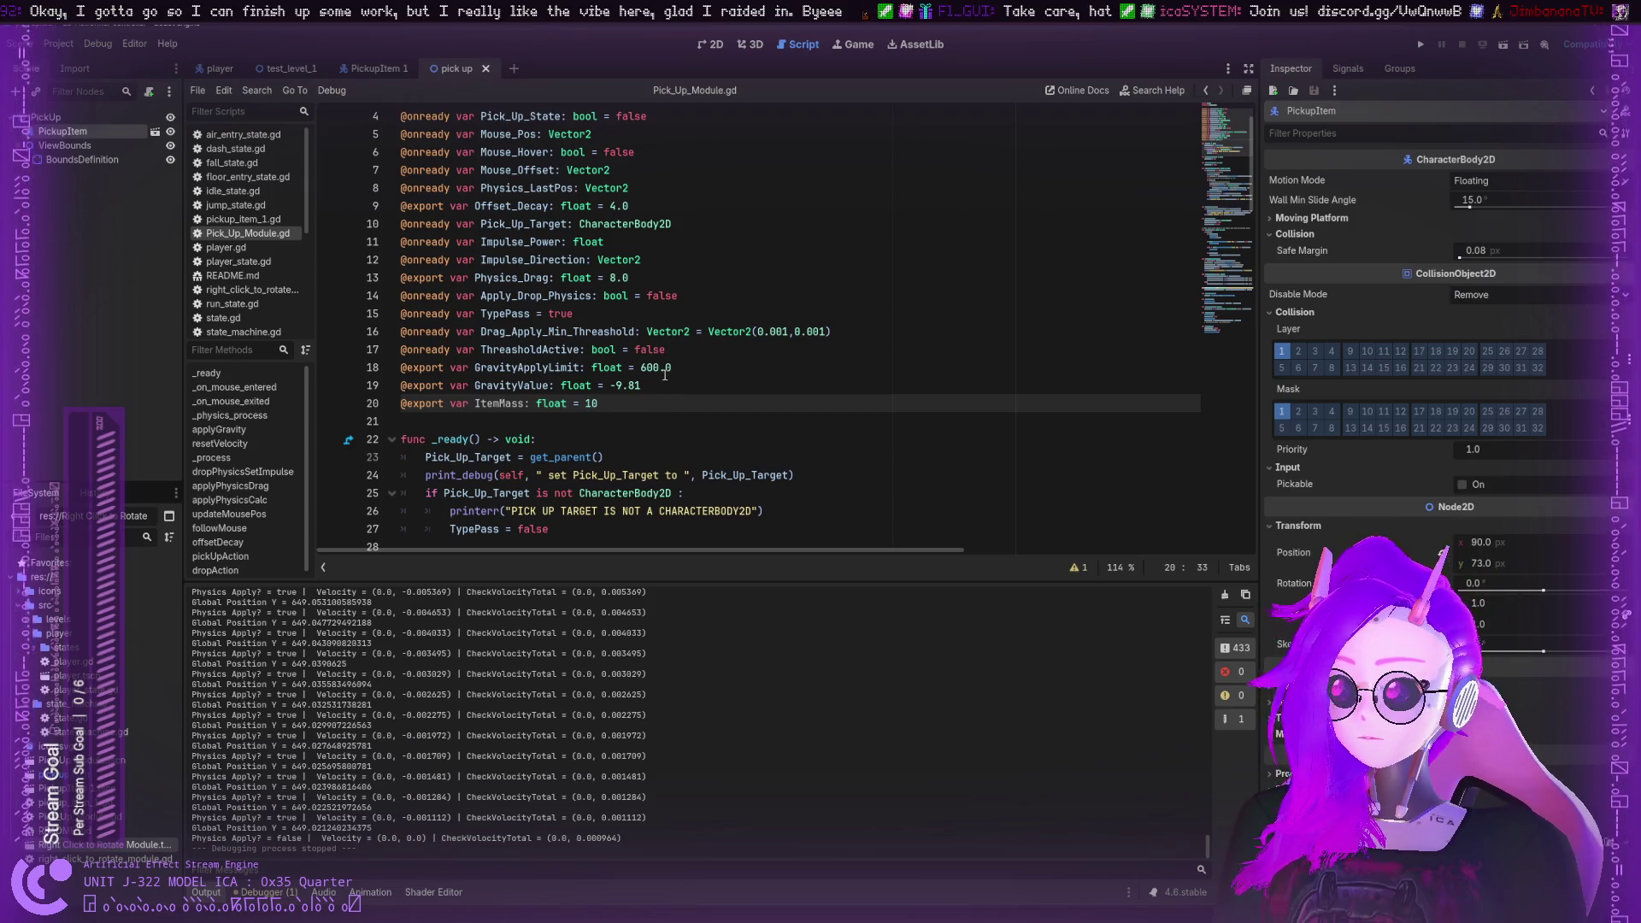
key("F5")
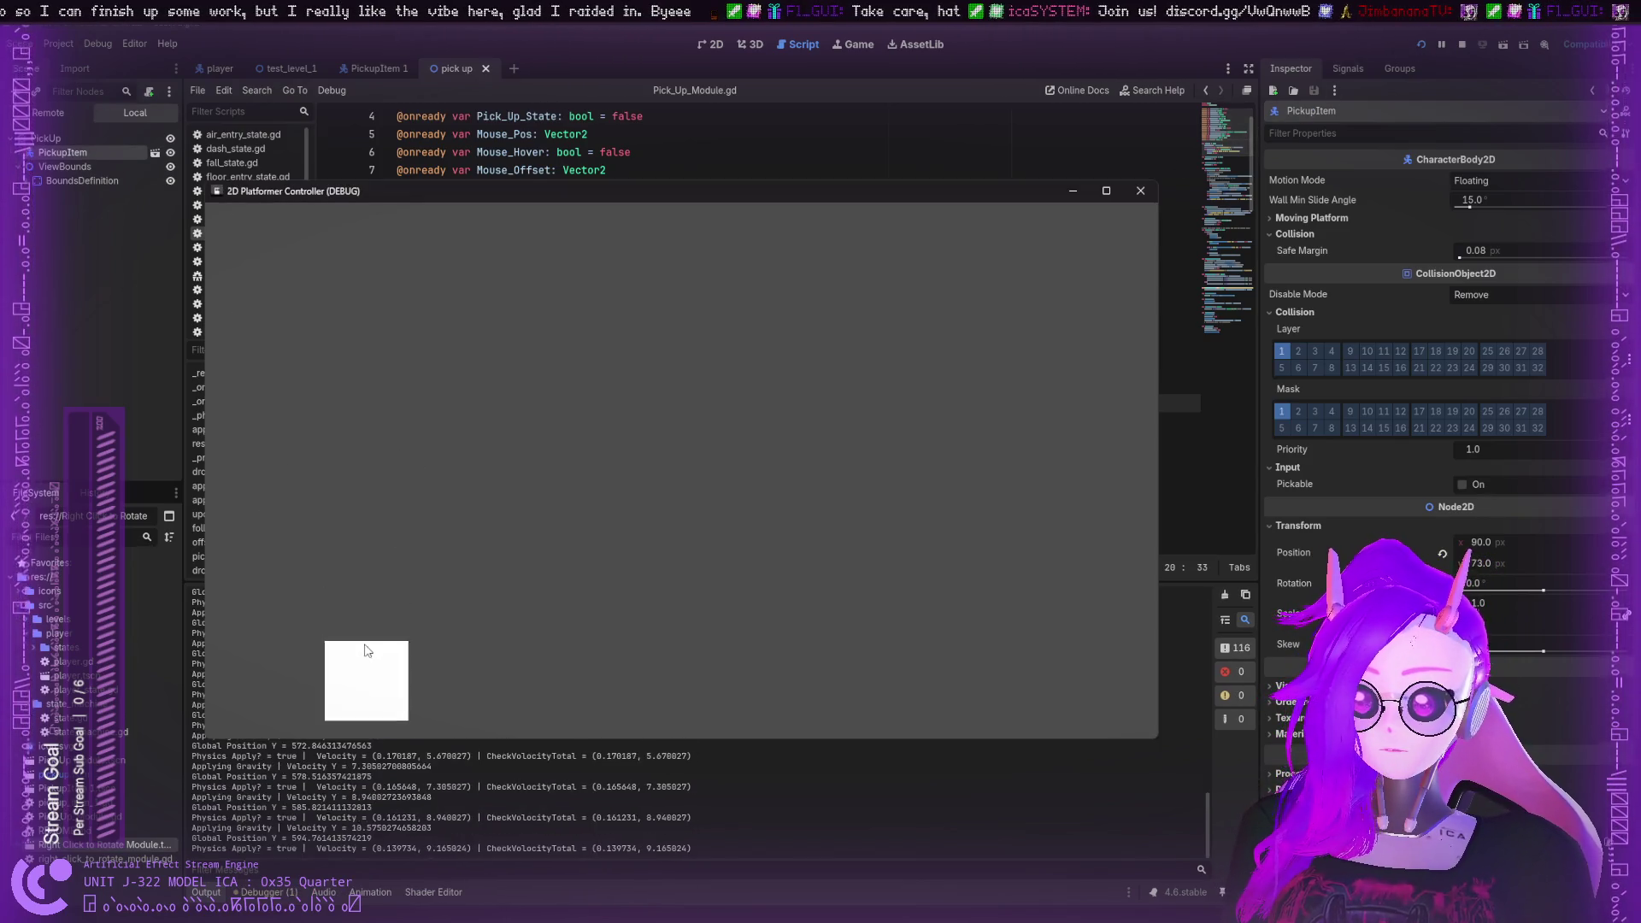
mouse_move(365, 650)
left_mouse_down()
mouse_move(557, 351)
mouse_move(627, 521)
mouse_move(538, 623)
mouse_move(448, 679)
mouse_move(527, 422)
mouse_move(831, 559)
mouse_move(836, 680)
mouse_move(474, 320)
mouse_move(780, 662)
mouse_move(859, 709)
mouse_move(542, 678)
mouse_move(610, 400)
mouse_move(725, 593)
mouse_move(768, 603)
left_mouse_up()
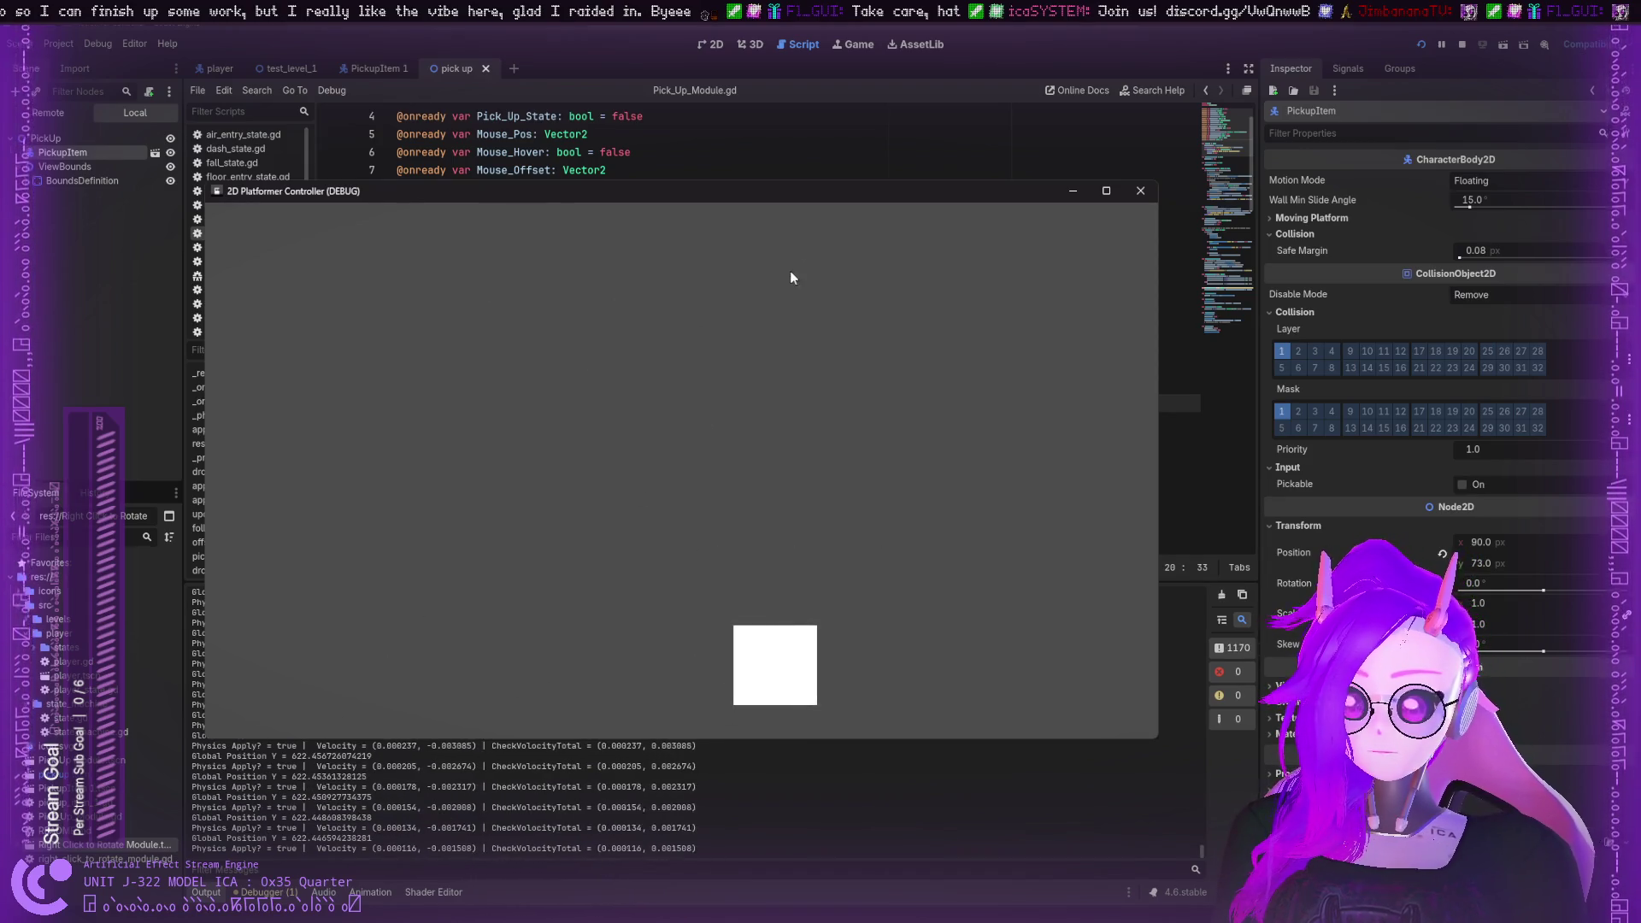
left_click(1140, 191)
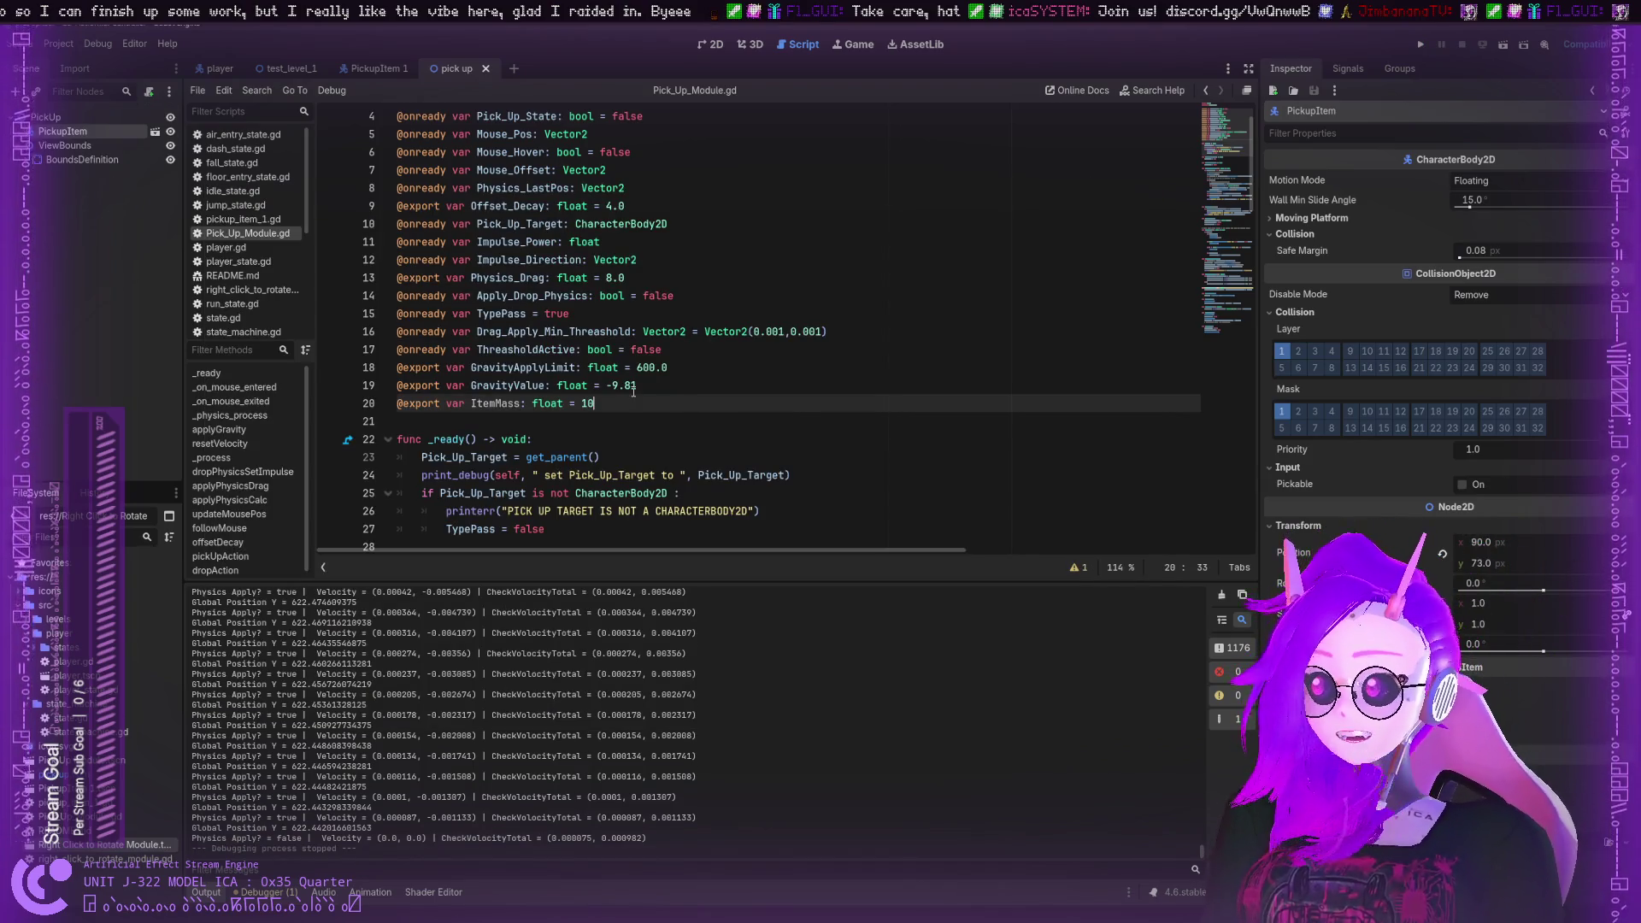
left_click_drag(600, 404, 582, 403)
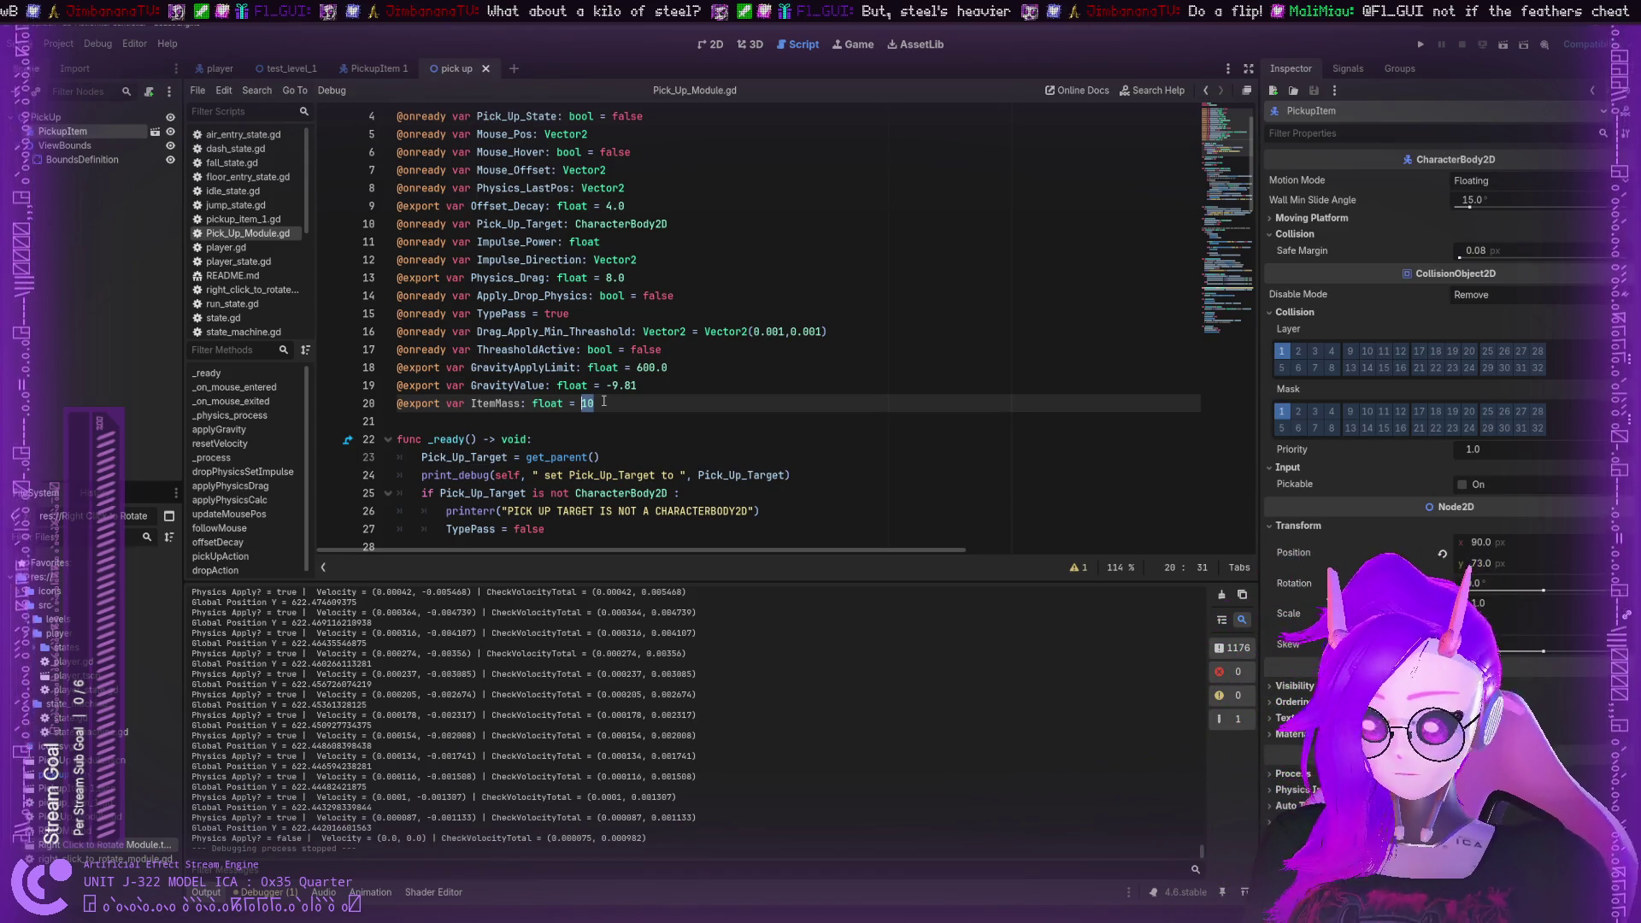
type("1.5")
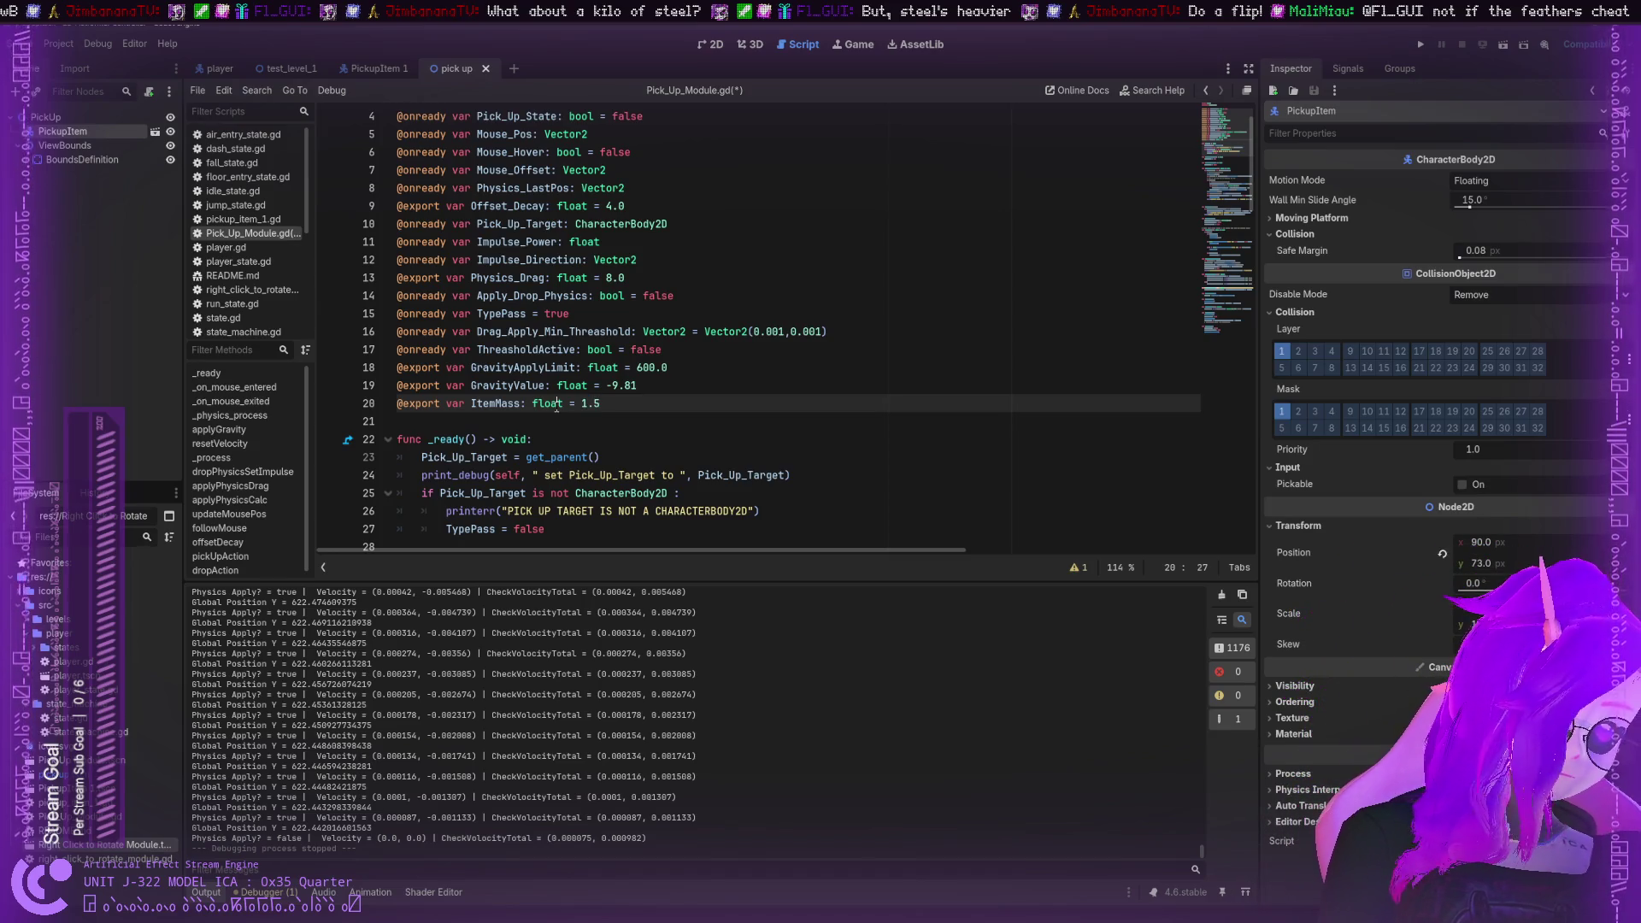
- Change the exported ItemMass default on line 20 from 10 to 1.5
left_click(576, 402)
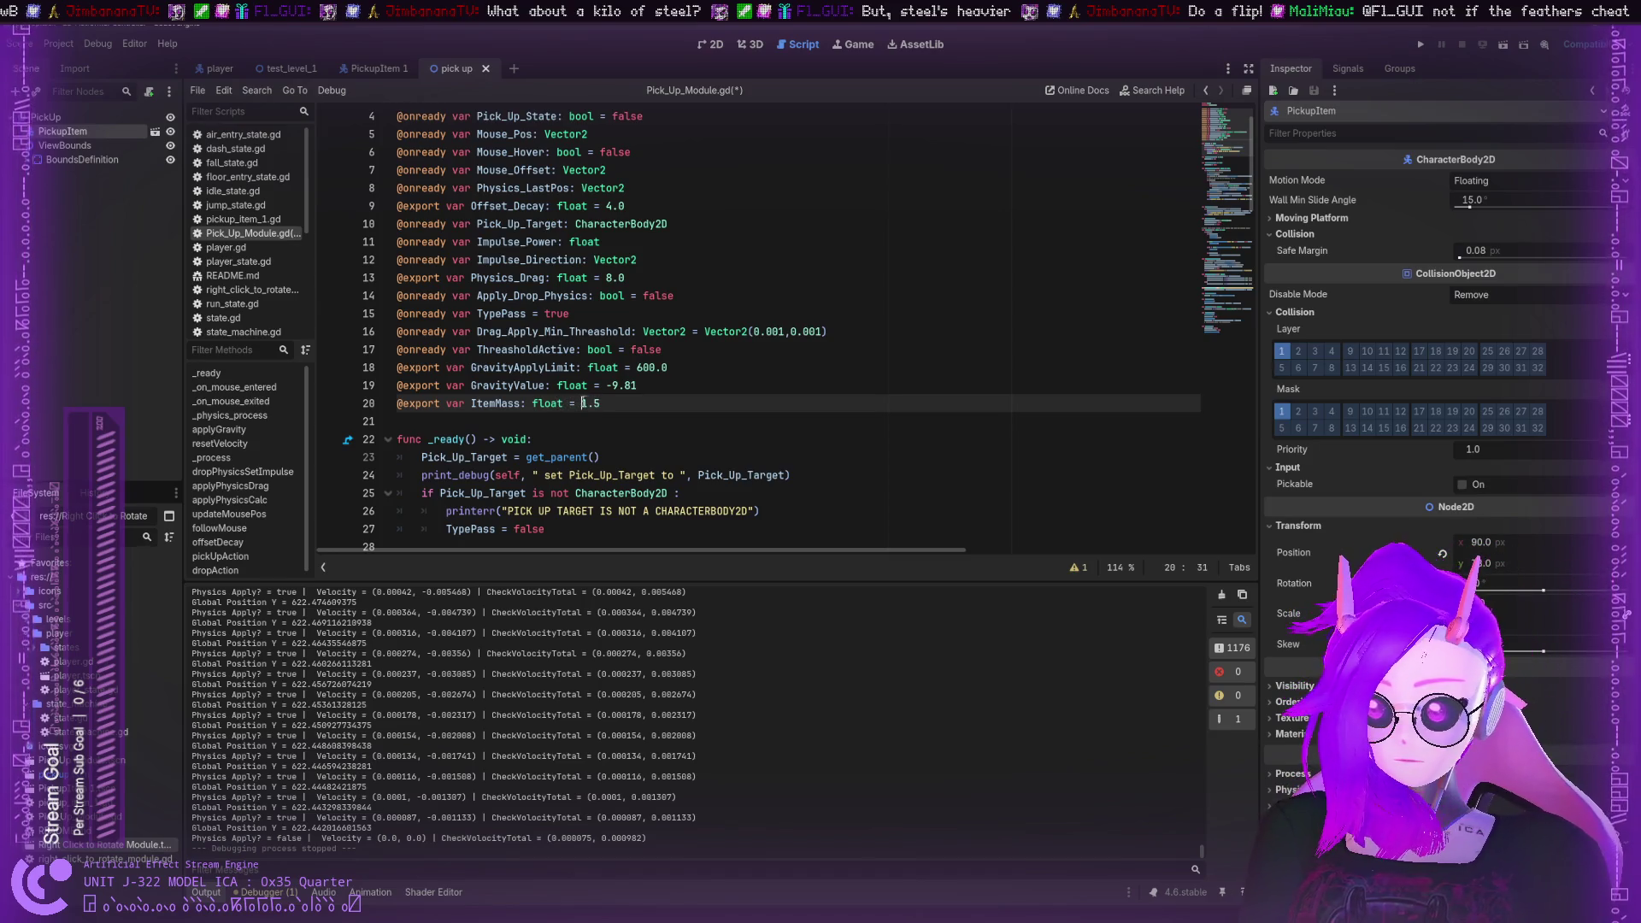
left_click_drag(507, 405, 488, 407)
left_click(488, 406)
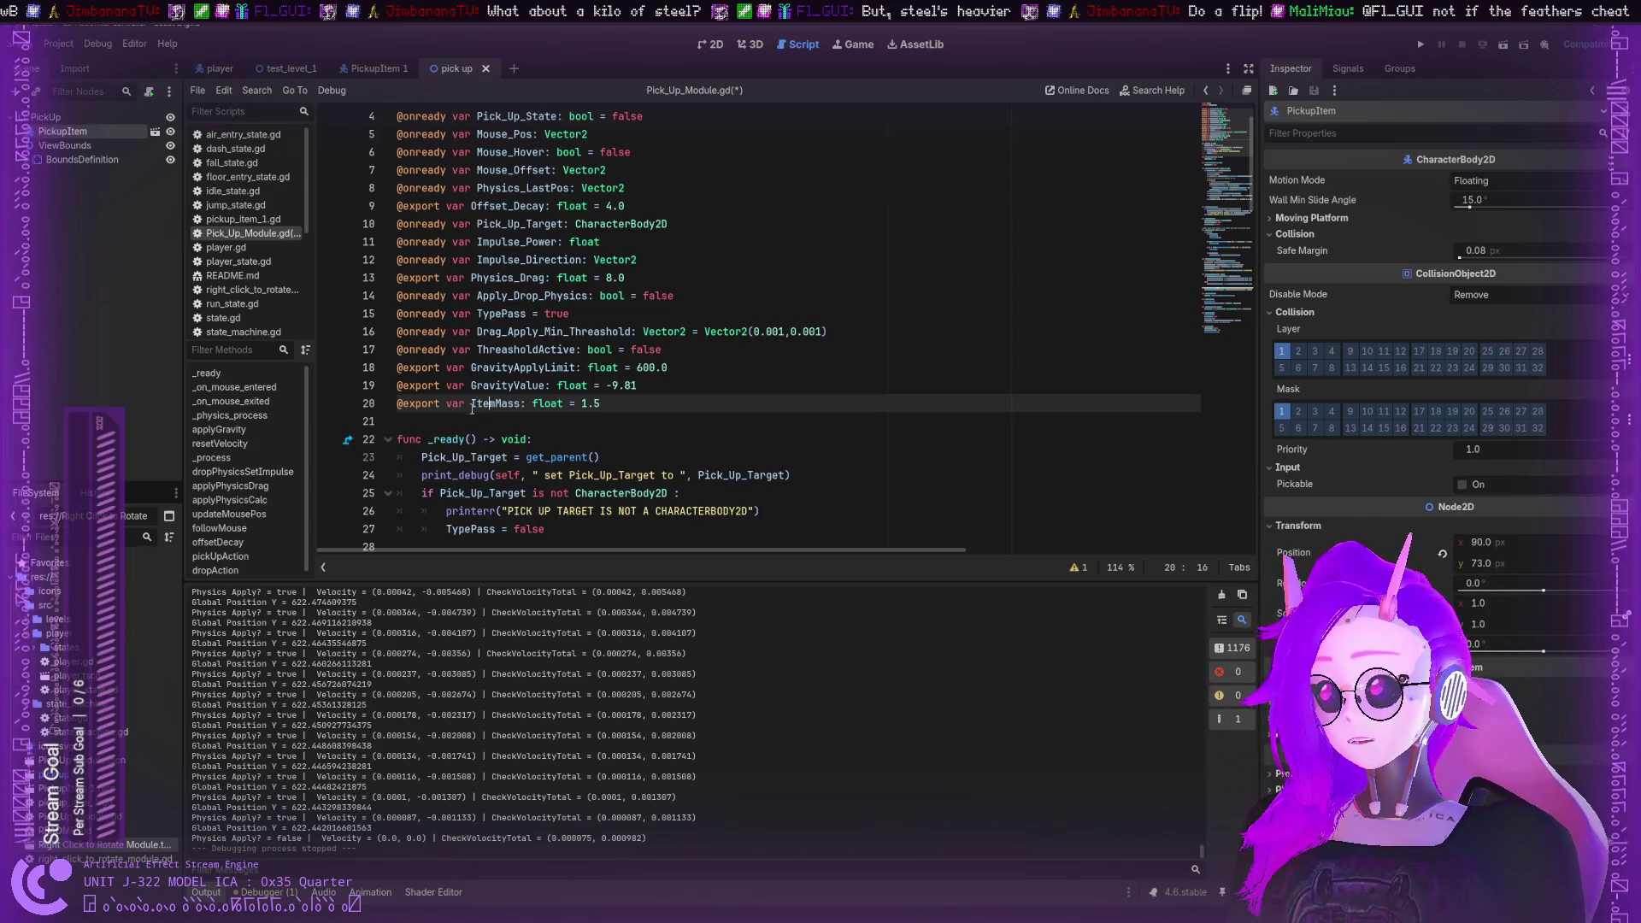
scroll(629, 389, "down", 1)
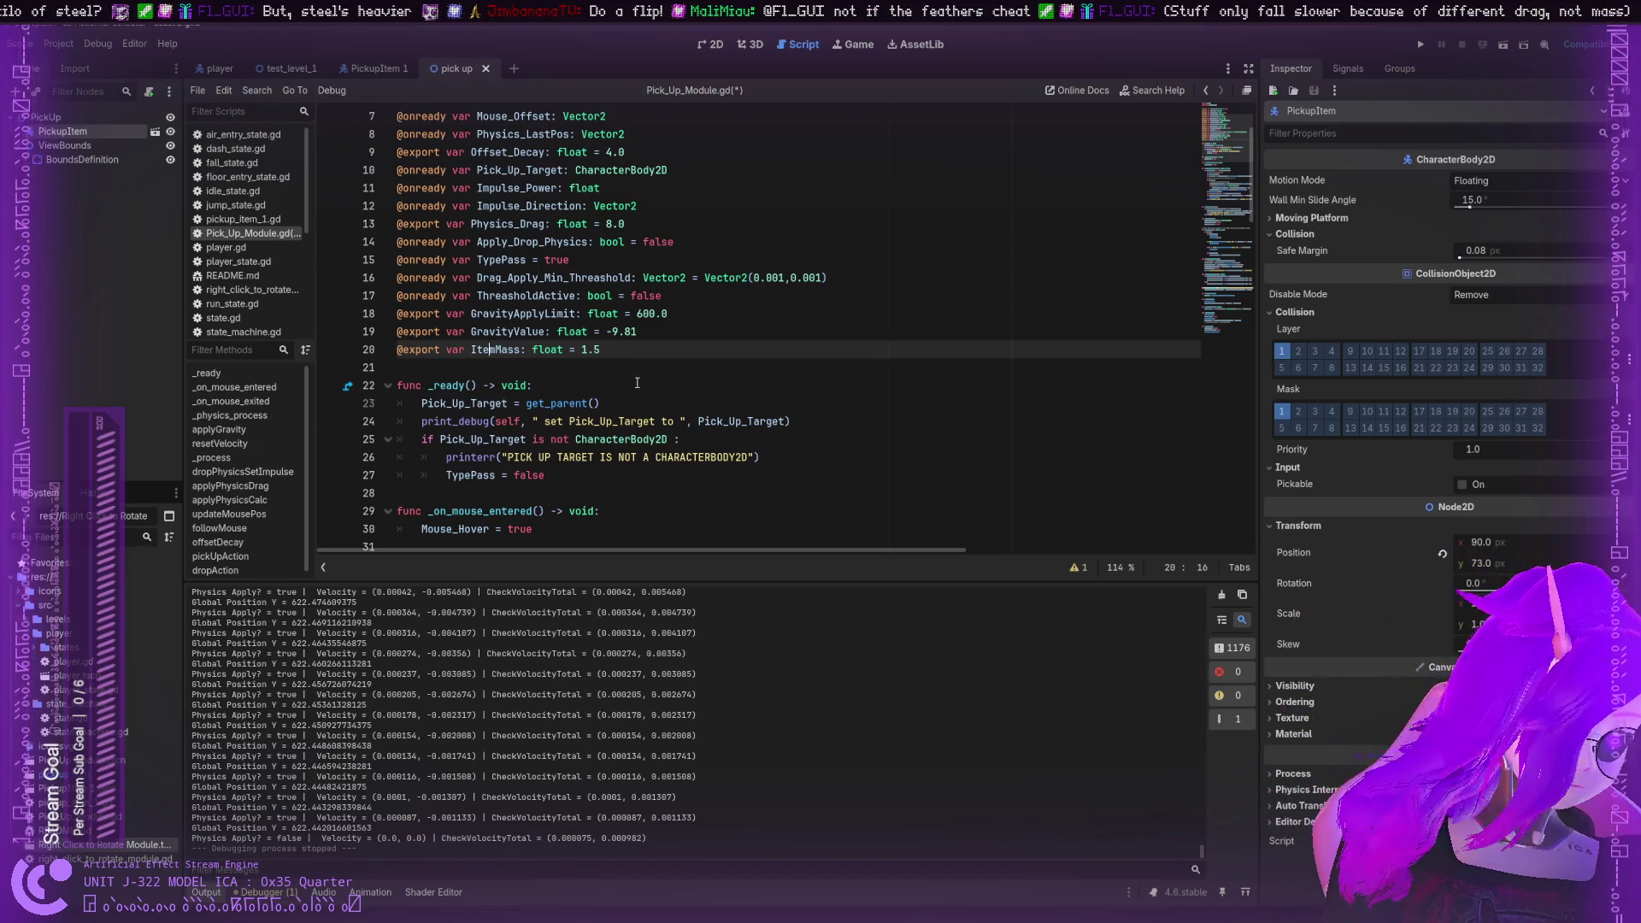
scroll(637, 383, "down", 5)
scroll(635, 383, "down", 5)
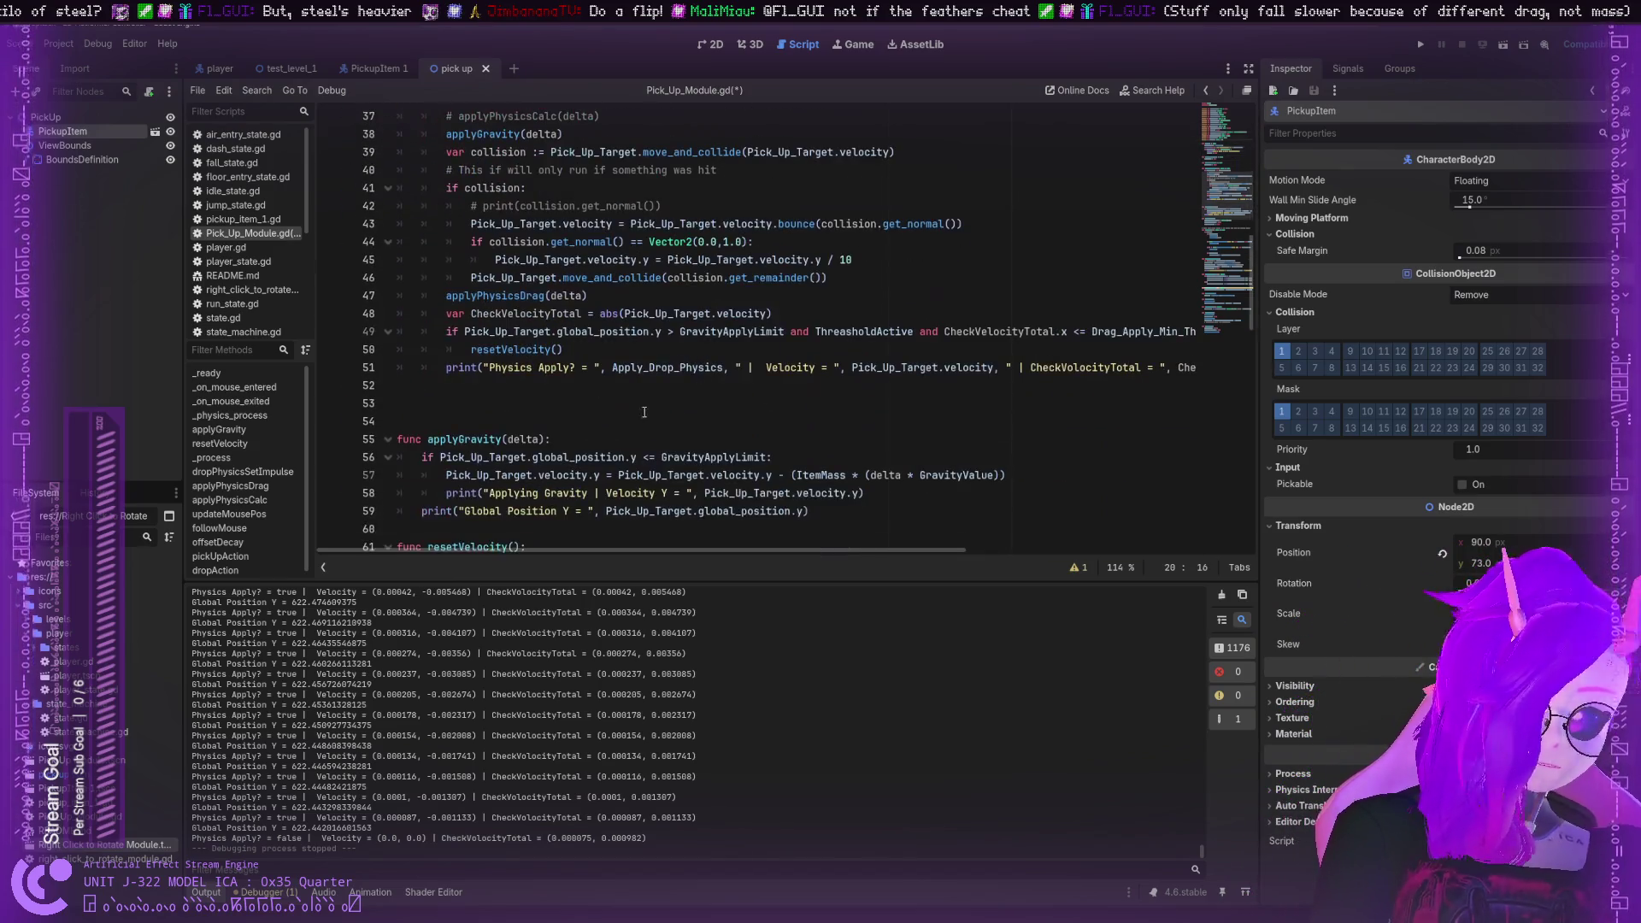
scroll(615, 402, "up", 11)
left_click(606, 404)
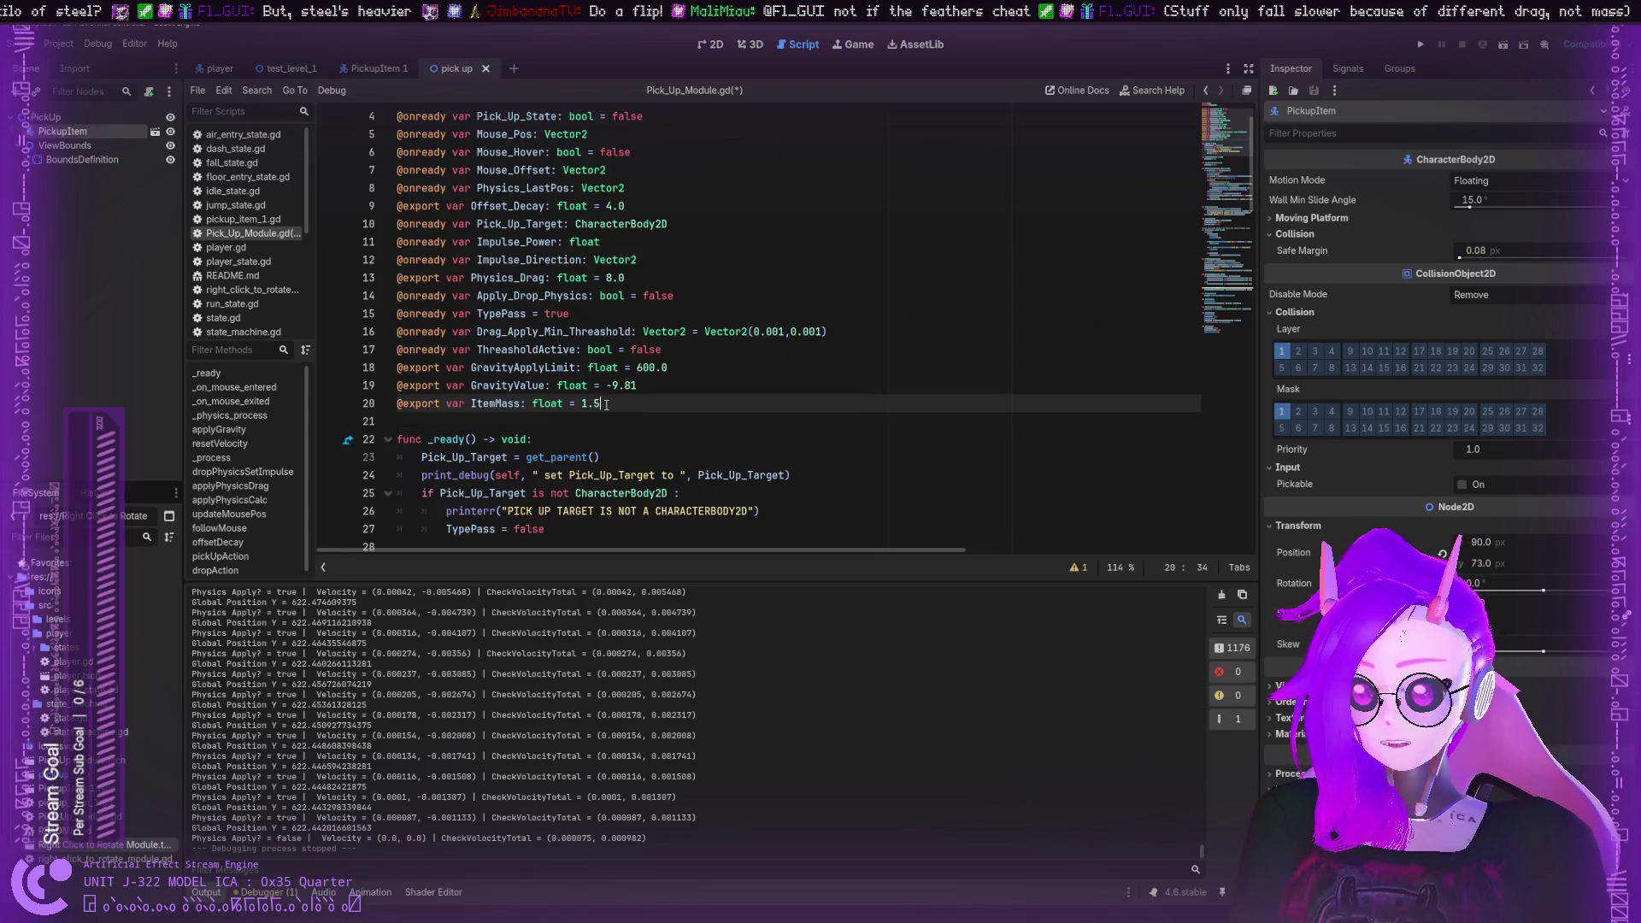
key("Return")
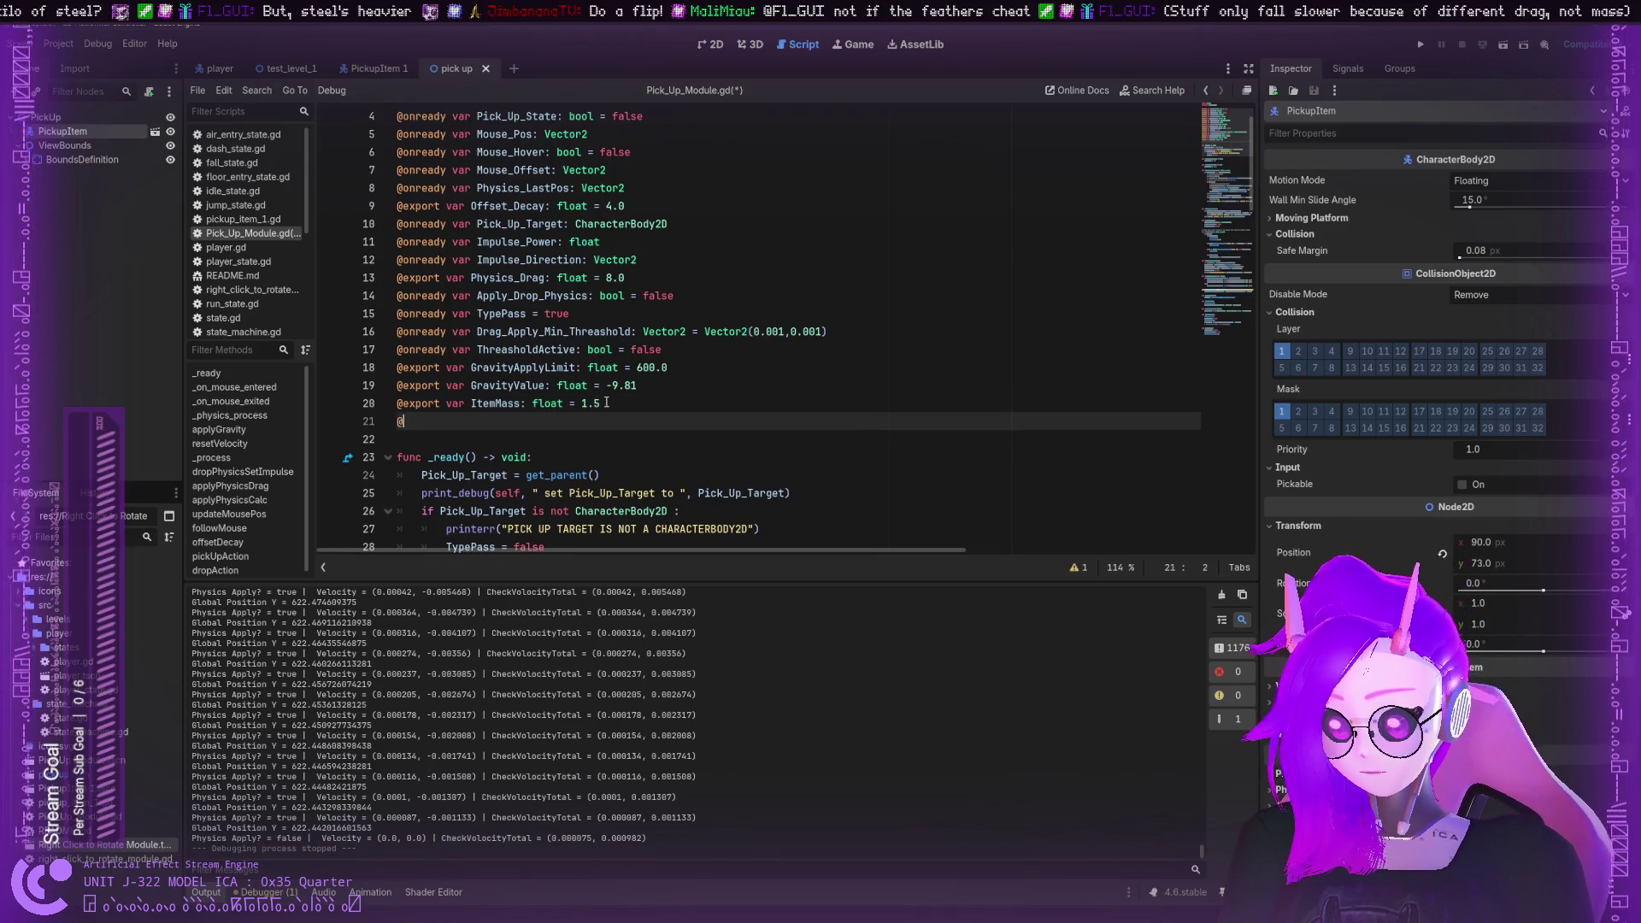
type("@expopt")
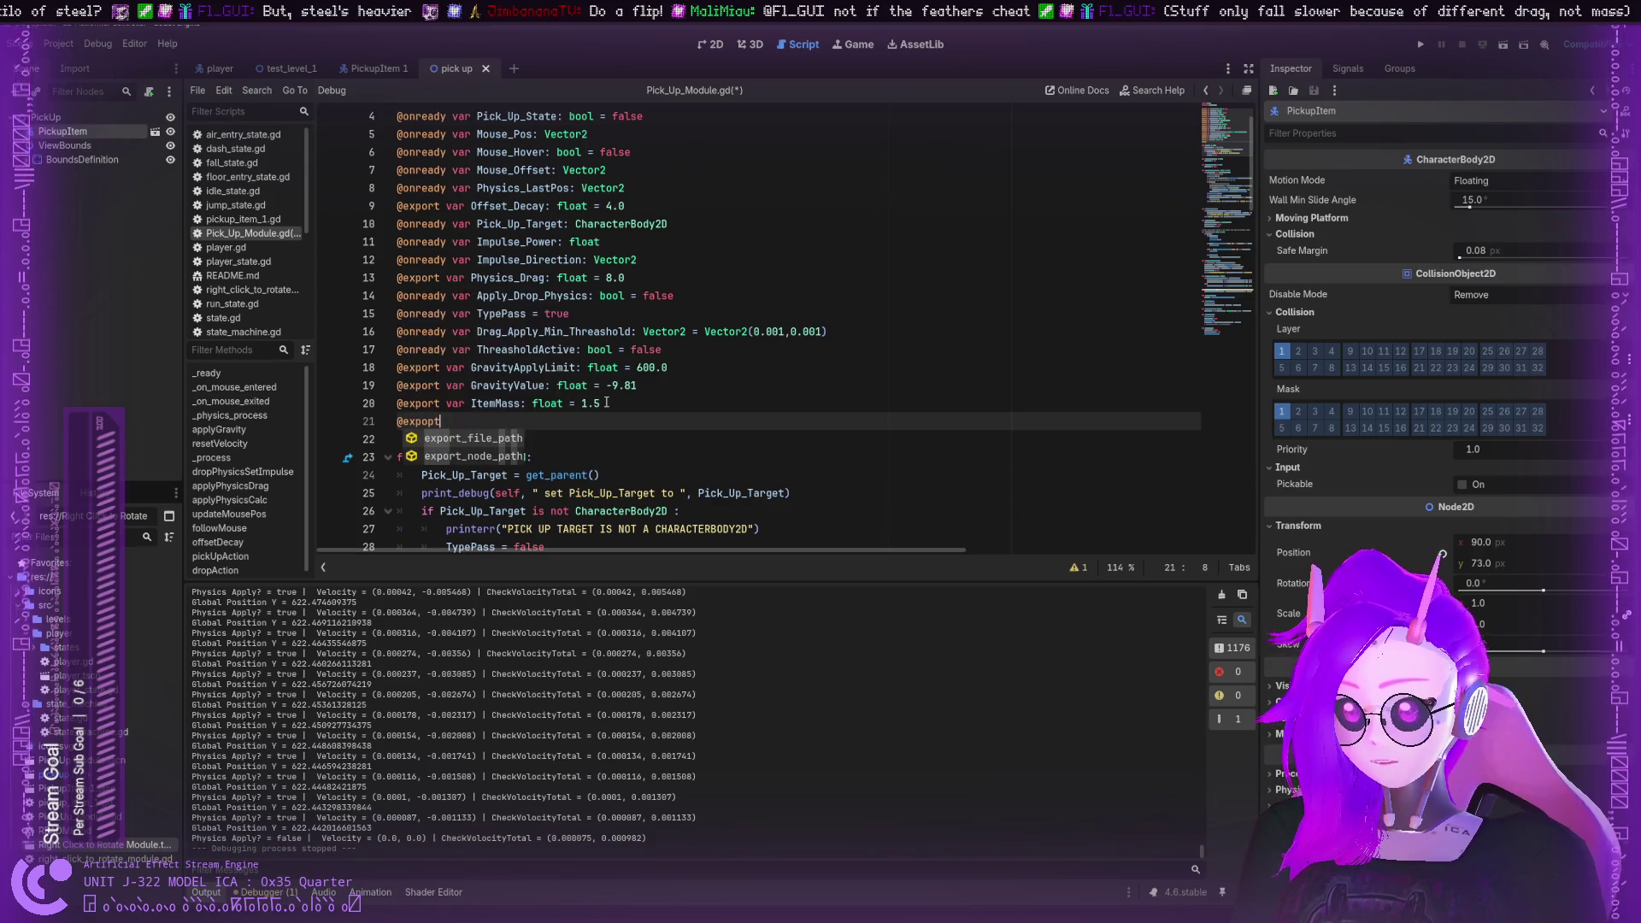
key("BackSpace")
key("BackSpace")
type("rt ")
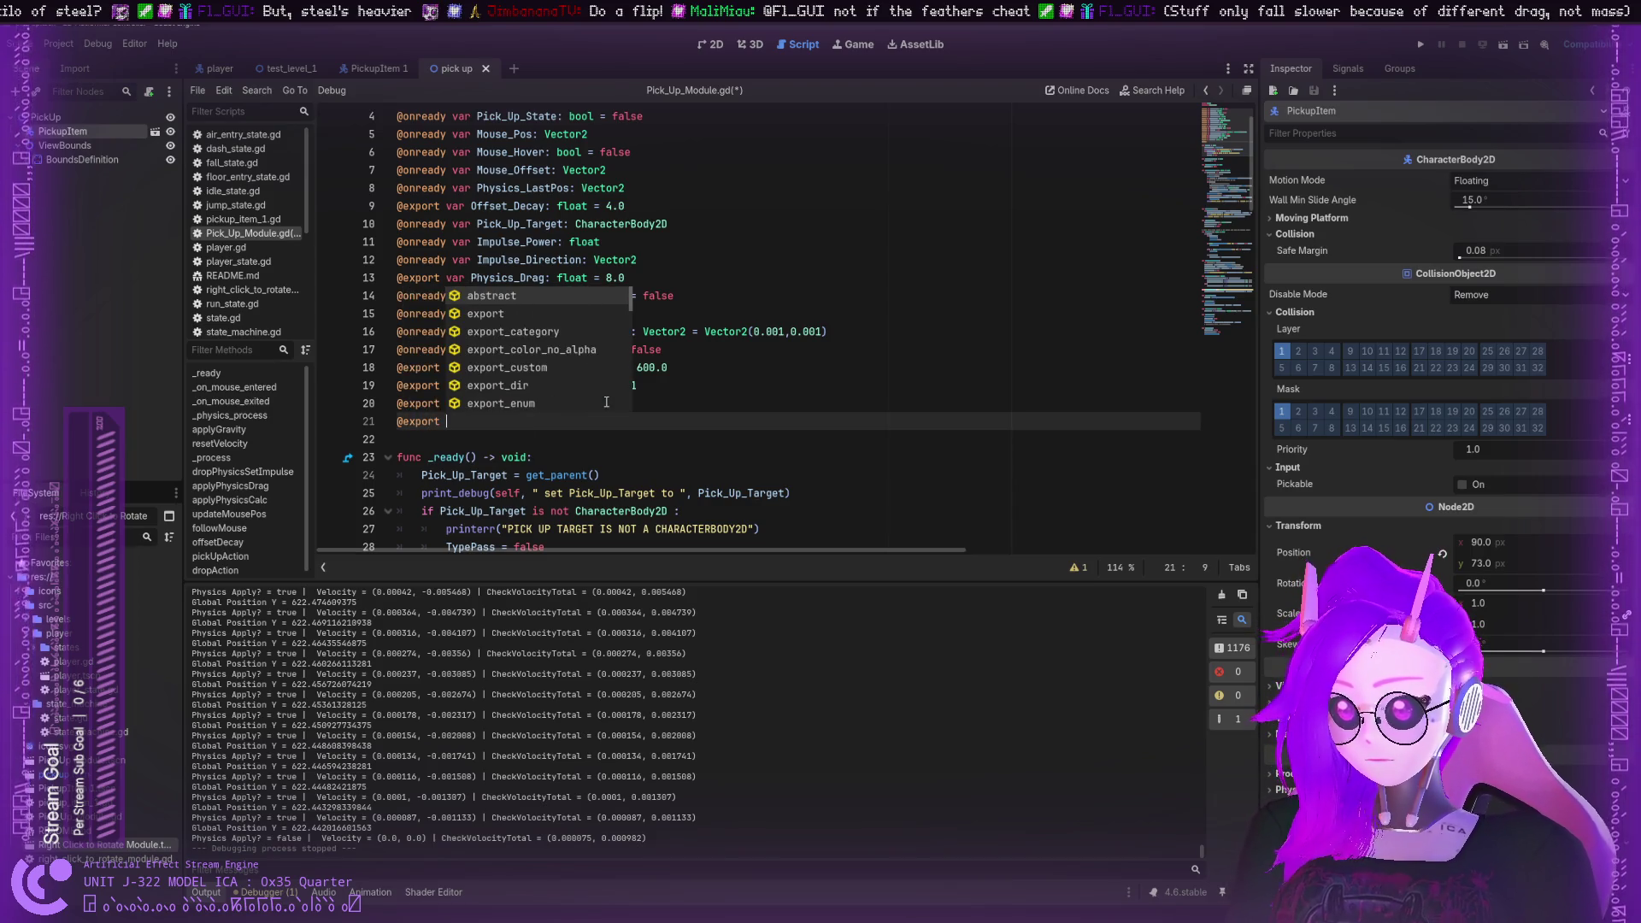
type("var BounceResi")
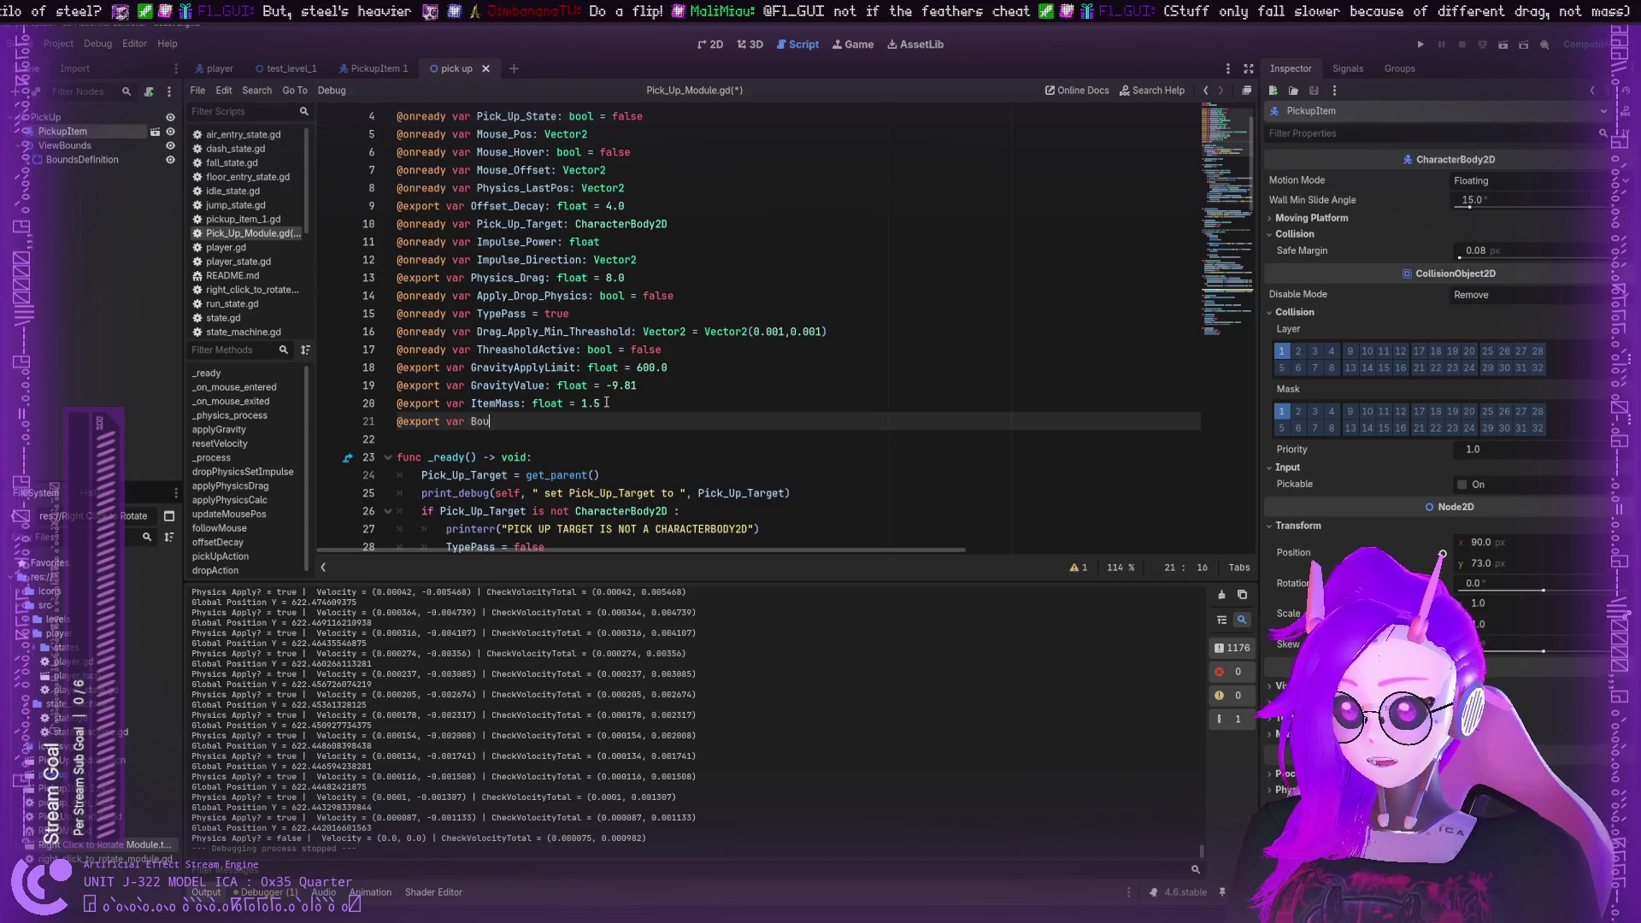
type("stance: ")
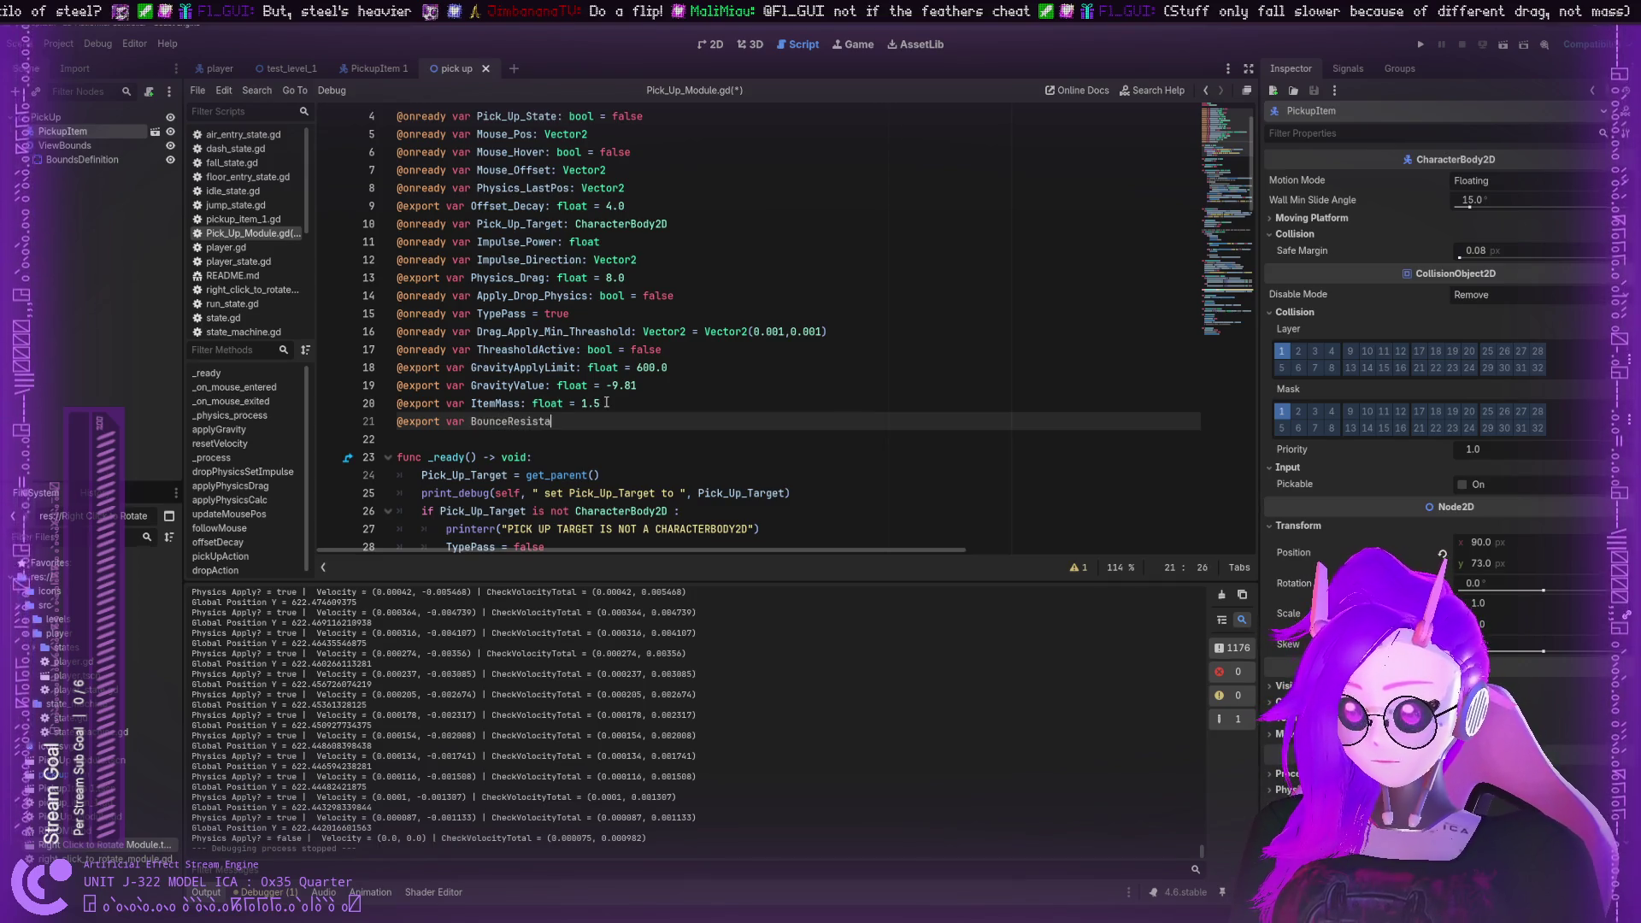
type("float = ")
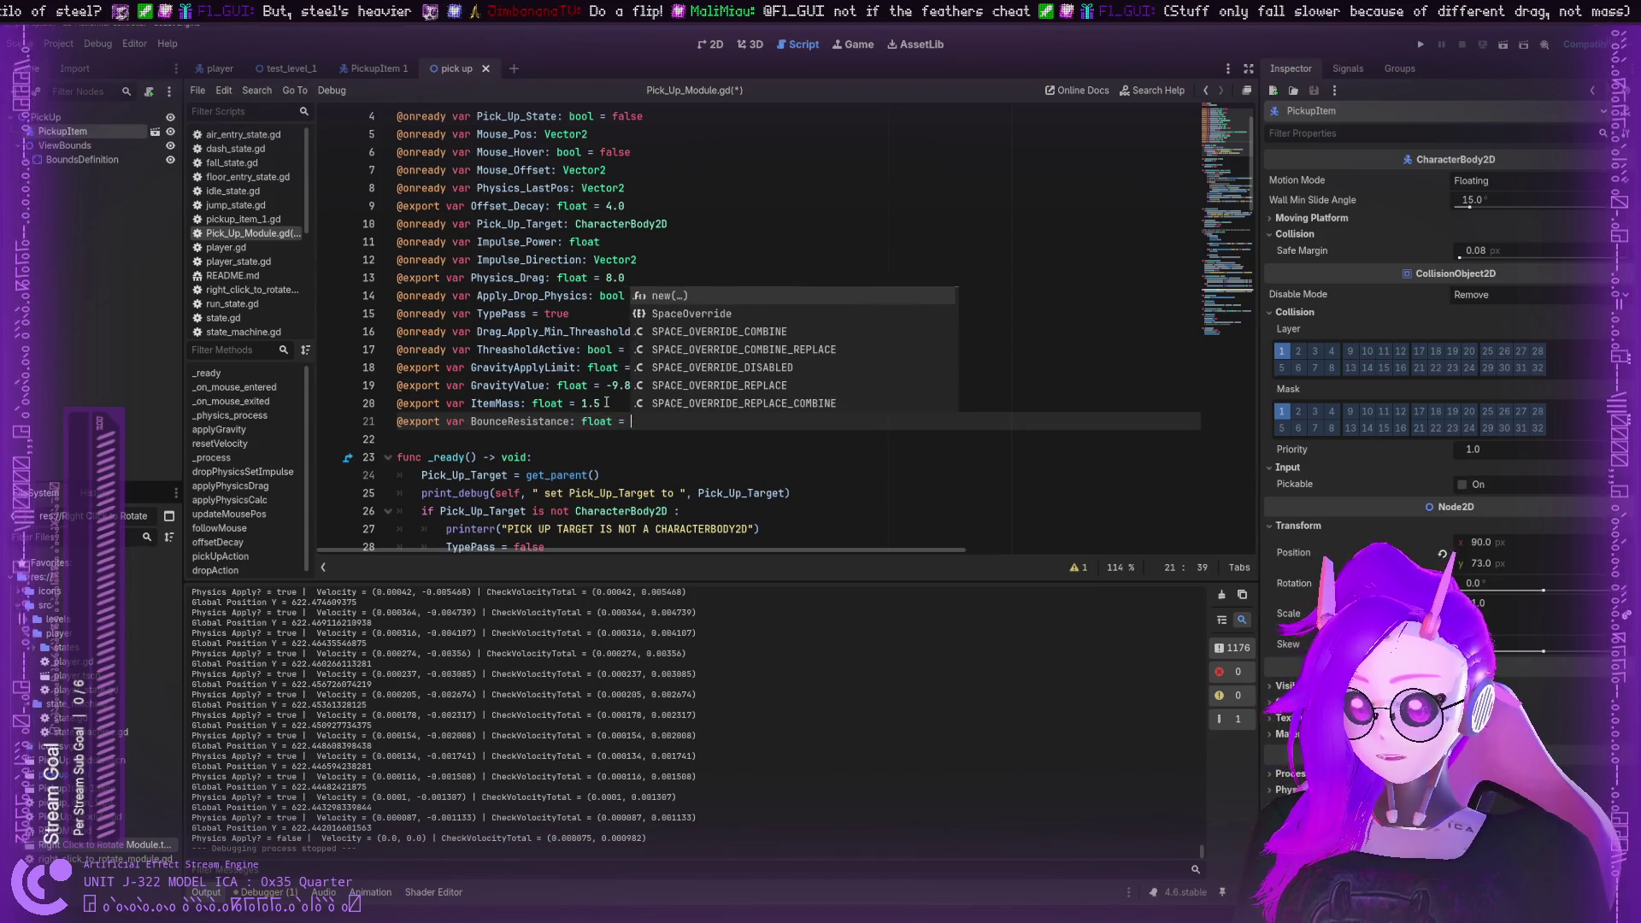
type("0.3")
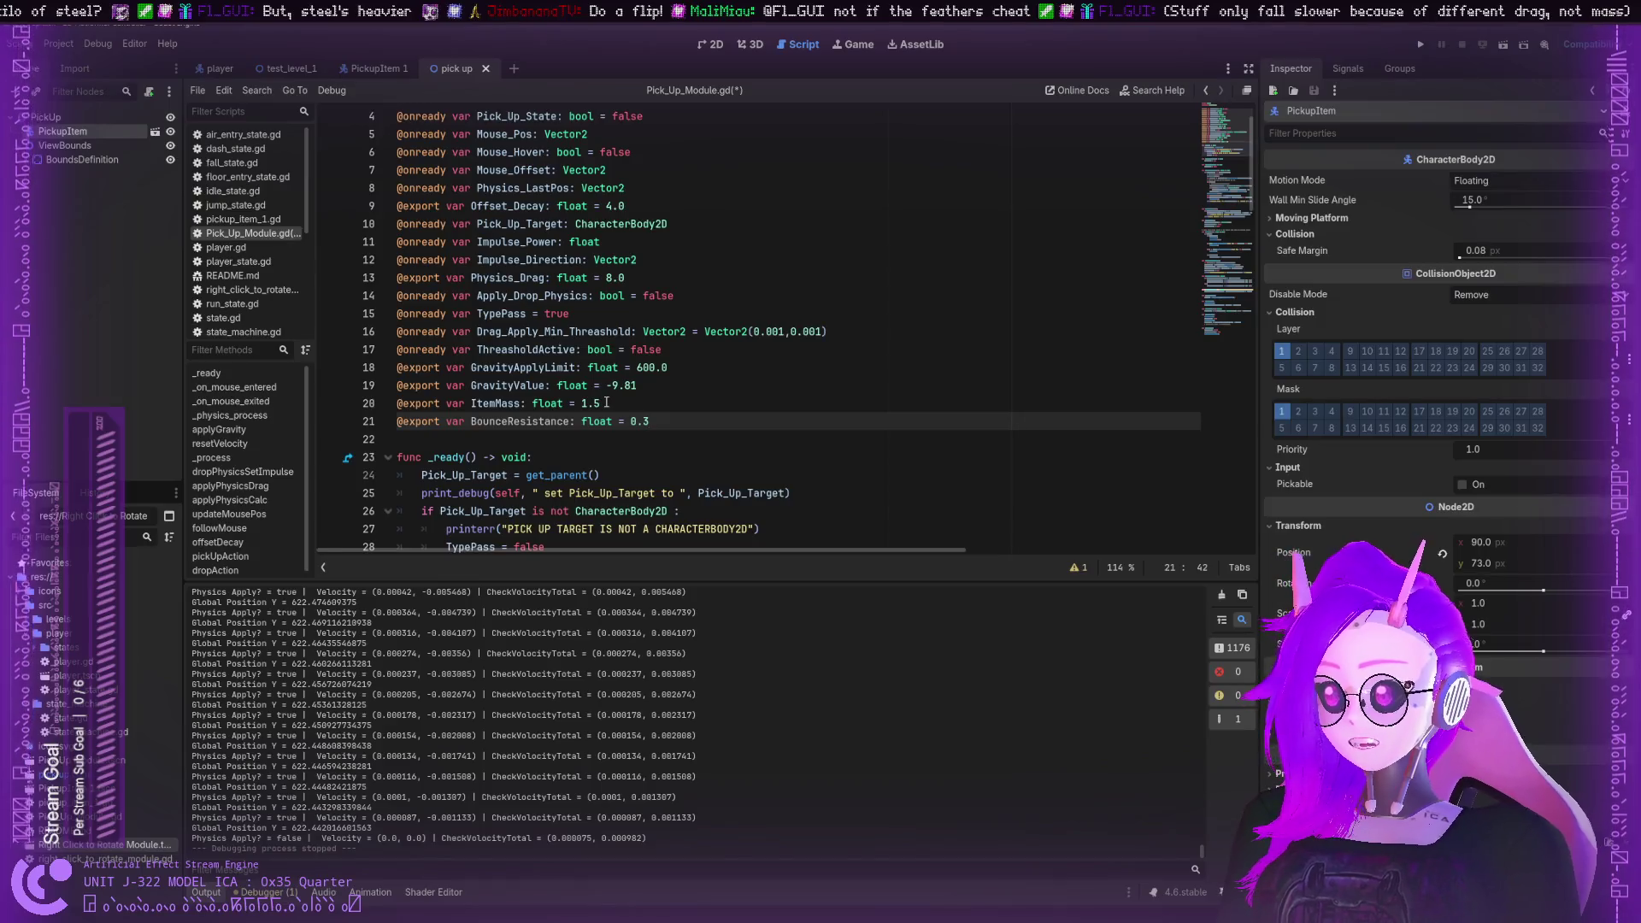
key("shift+Left")
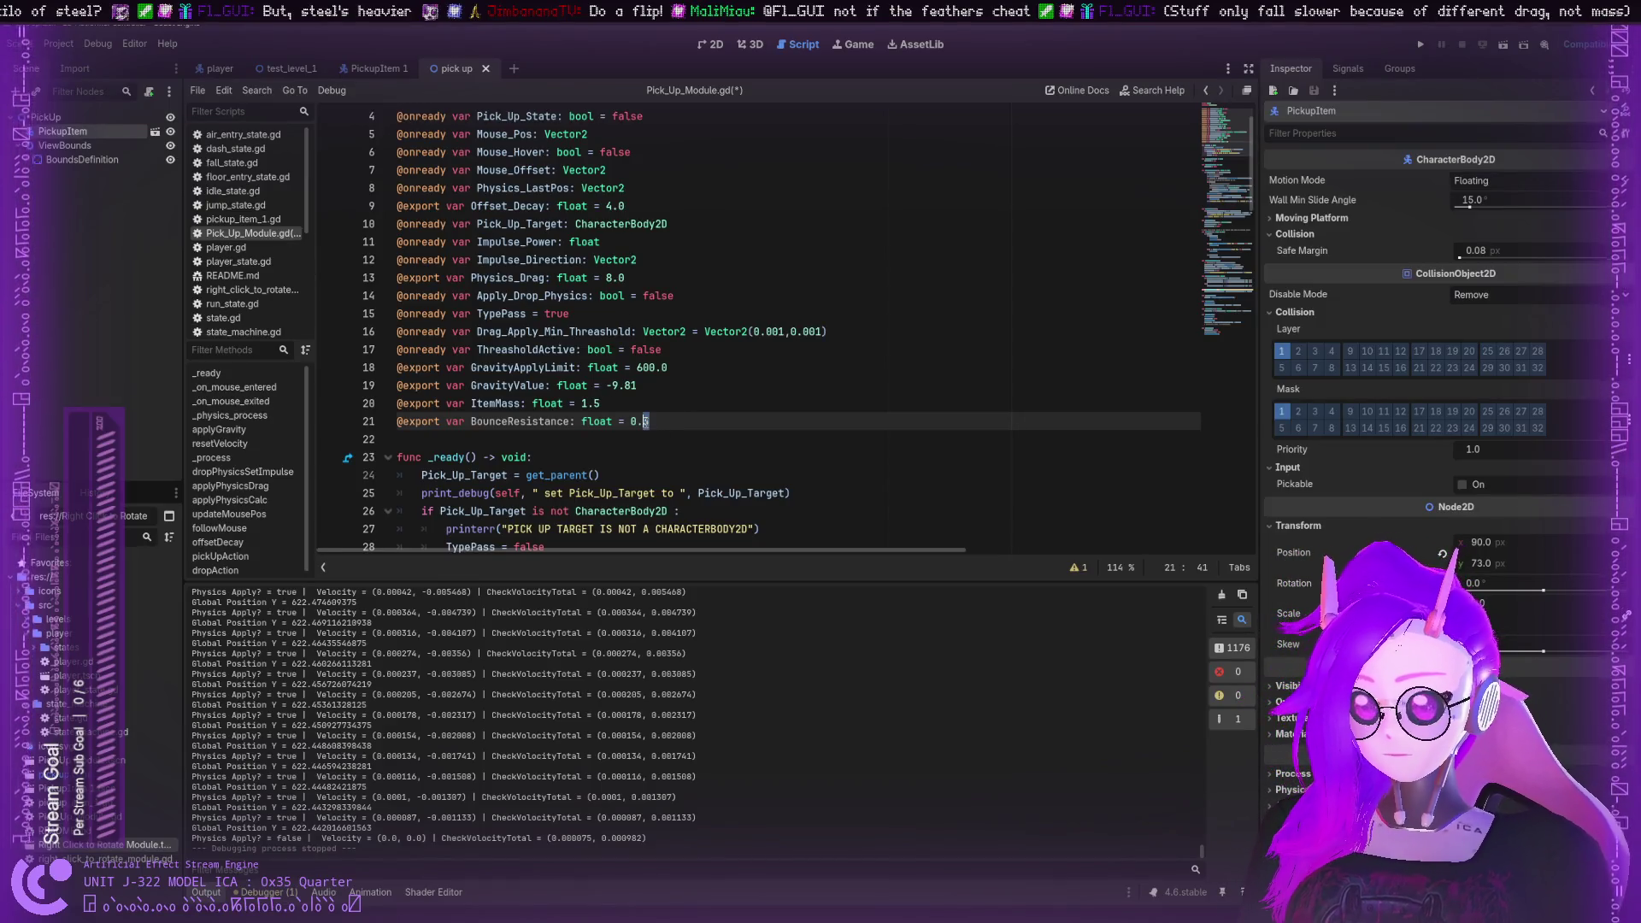
type("5")
scroll(684, 427, "down", 2)
double_click(596, 314)
double_click(522, 314)
scroll(668, 314, "down", 9)
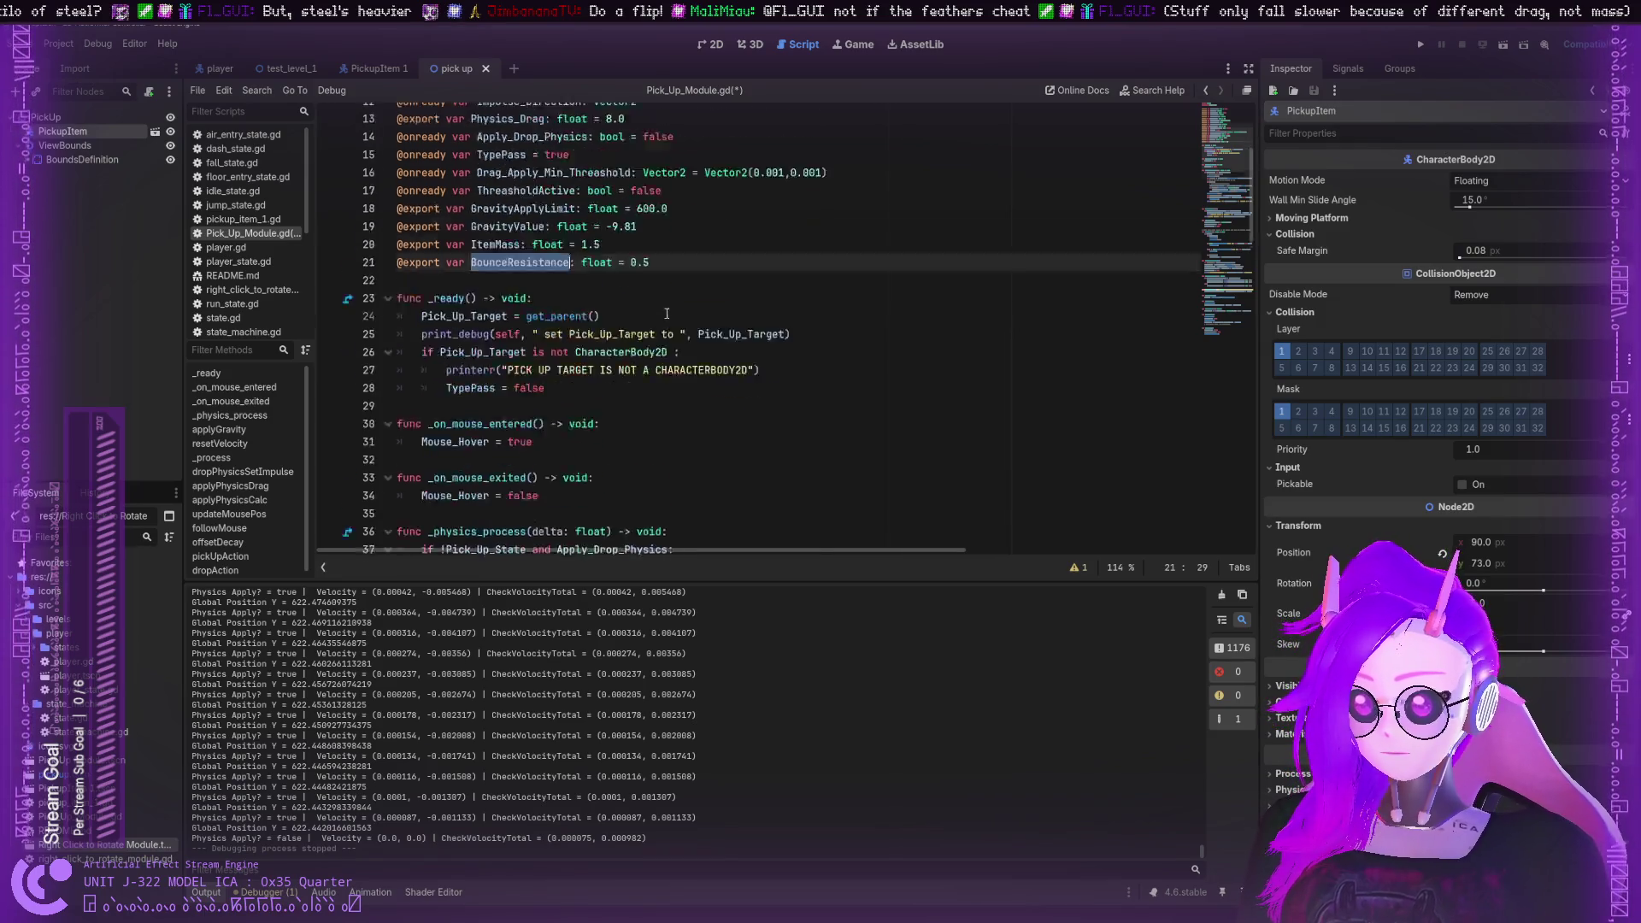
- Look through the applyGravity and applyPhysicsDrag code to locate the collision bounce line
scroll(668, 314, "down", 4)
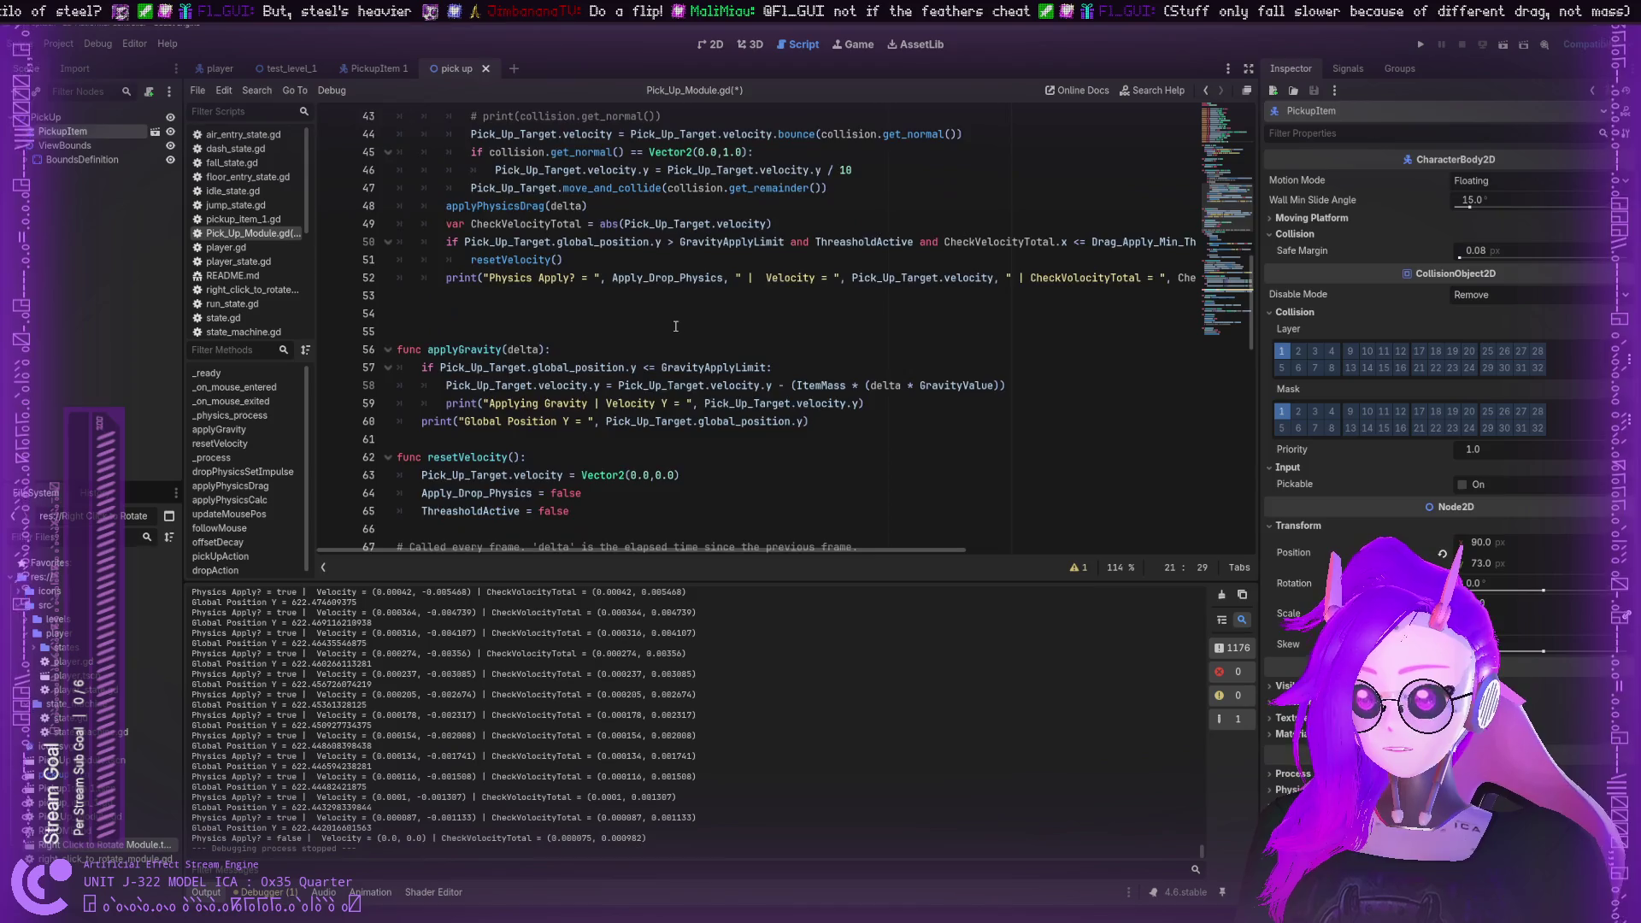
left_click(655, 299)
double_click(651, 313)
scroll(641, 321, "down", 5)
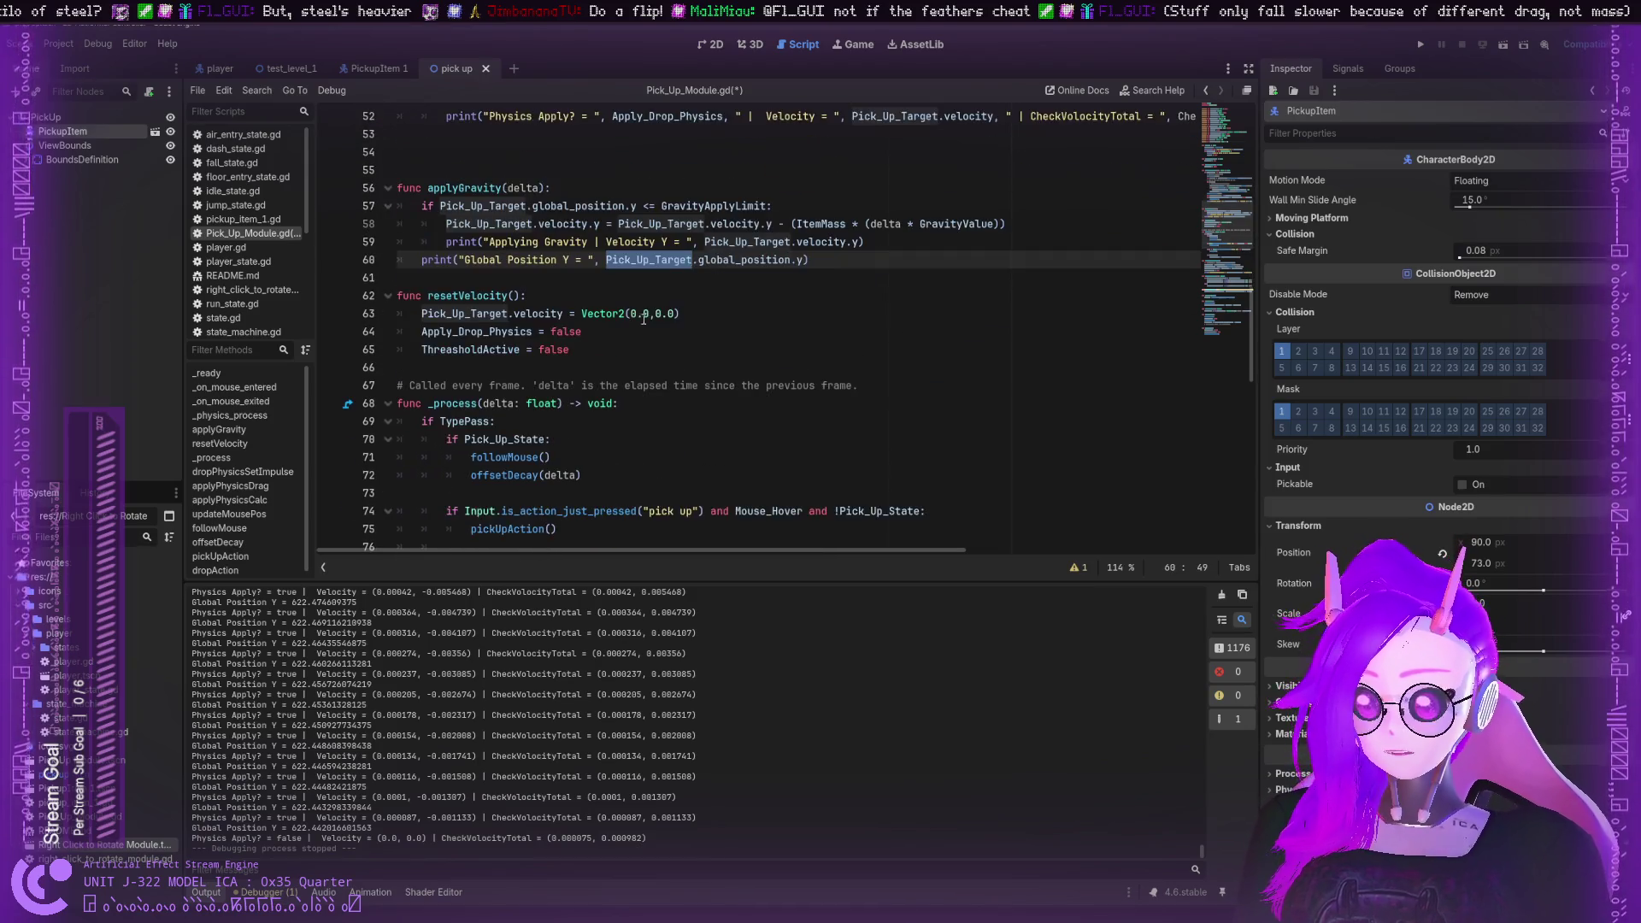
scroll(633, 332, "down", 6)
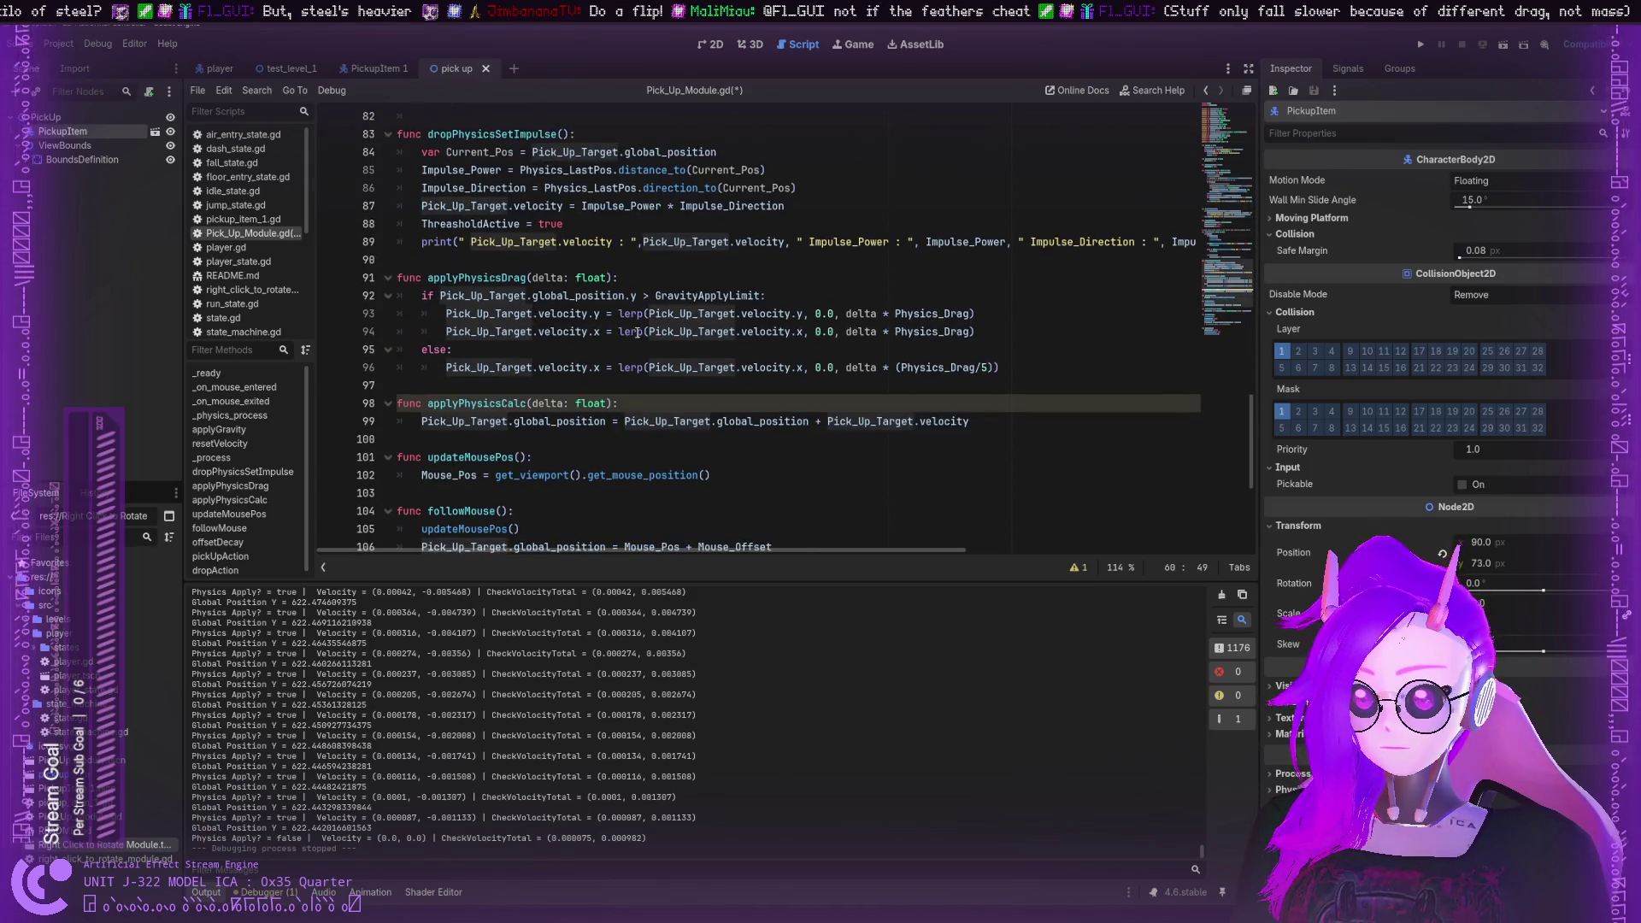
left_click(851, 331)
scroll(615, 330, "up", 5)
scroll(620, 330, "up", 10)
- Insert 'BounceResistance * ' before Pick_Up_Target.velocity.bounce(...) on line 44 and save the script
left_click(781, 243)
double_click(784, 243)
left_click(628, 244)
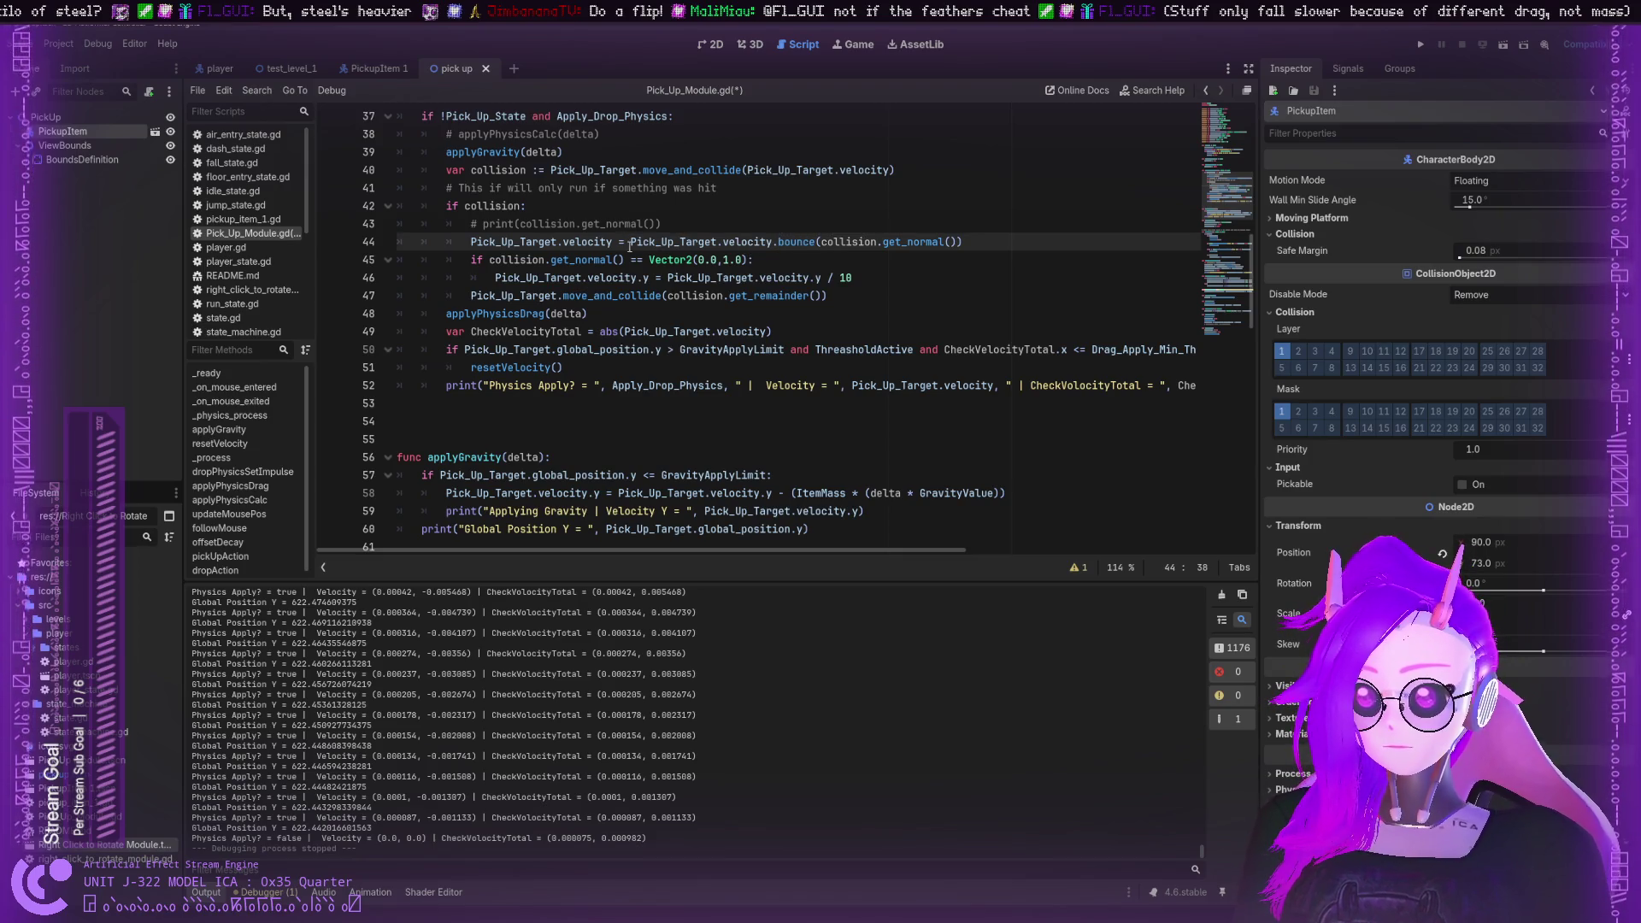
left_click(631, 242)
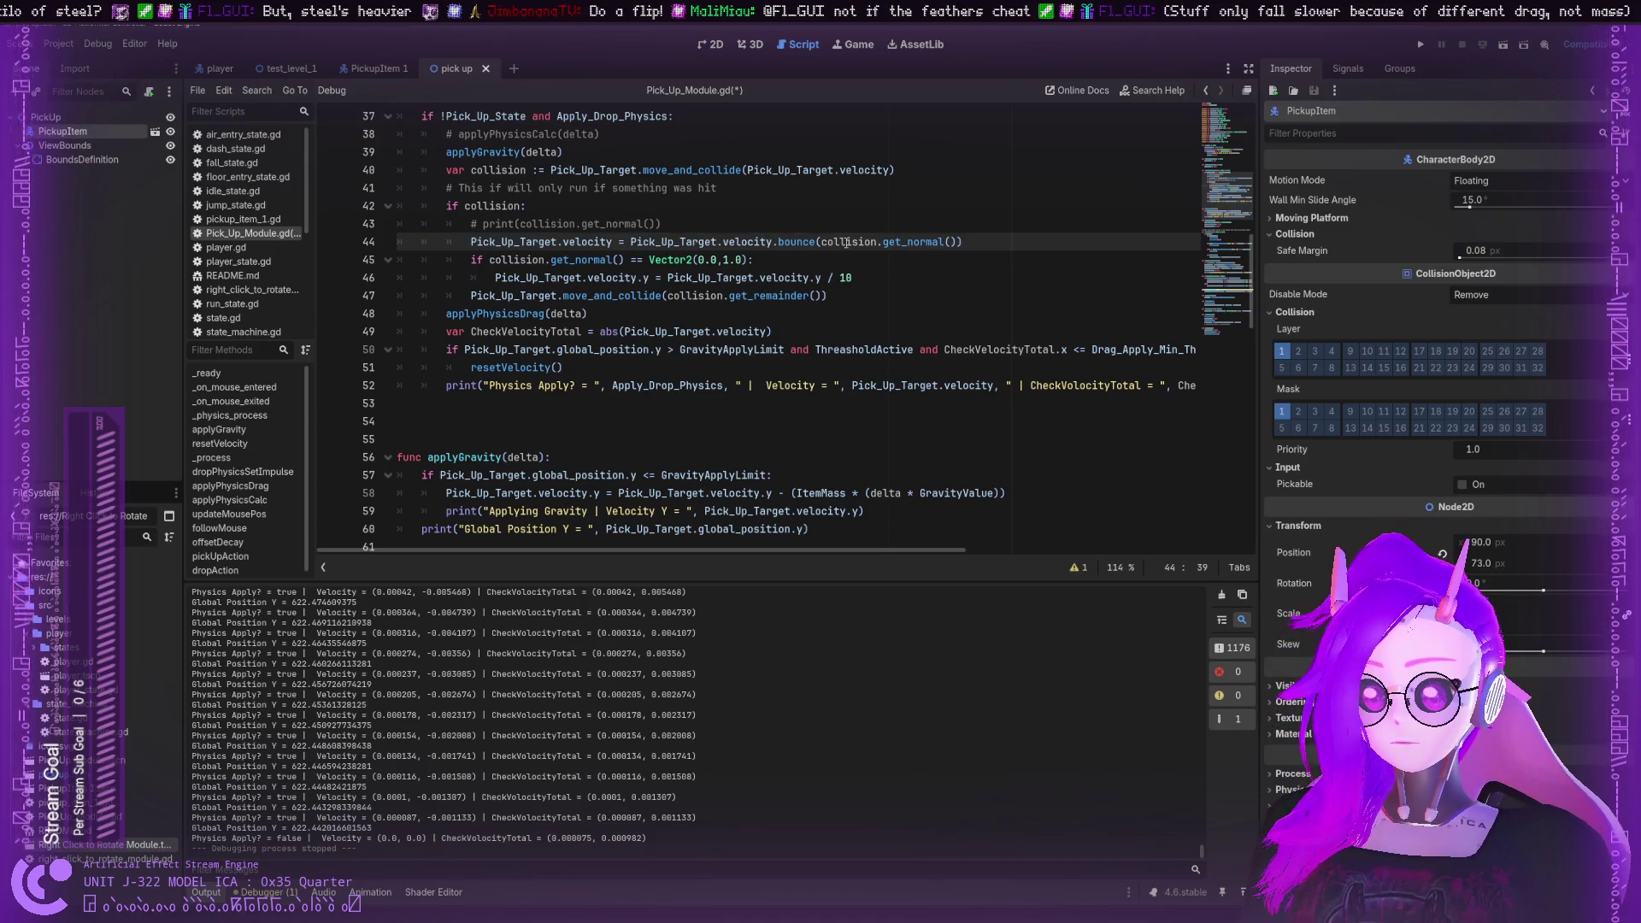
left_click(822, 243)
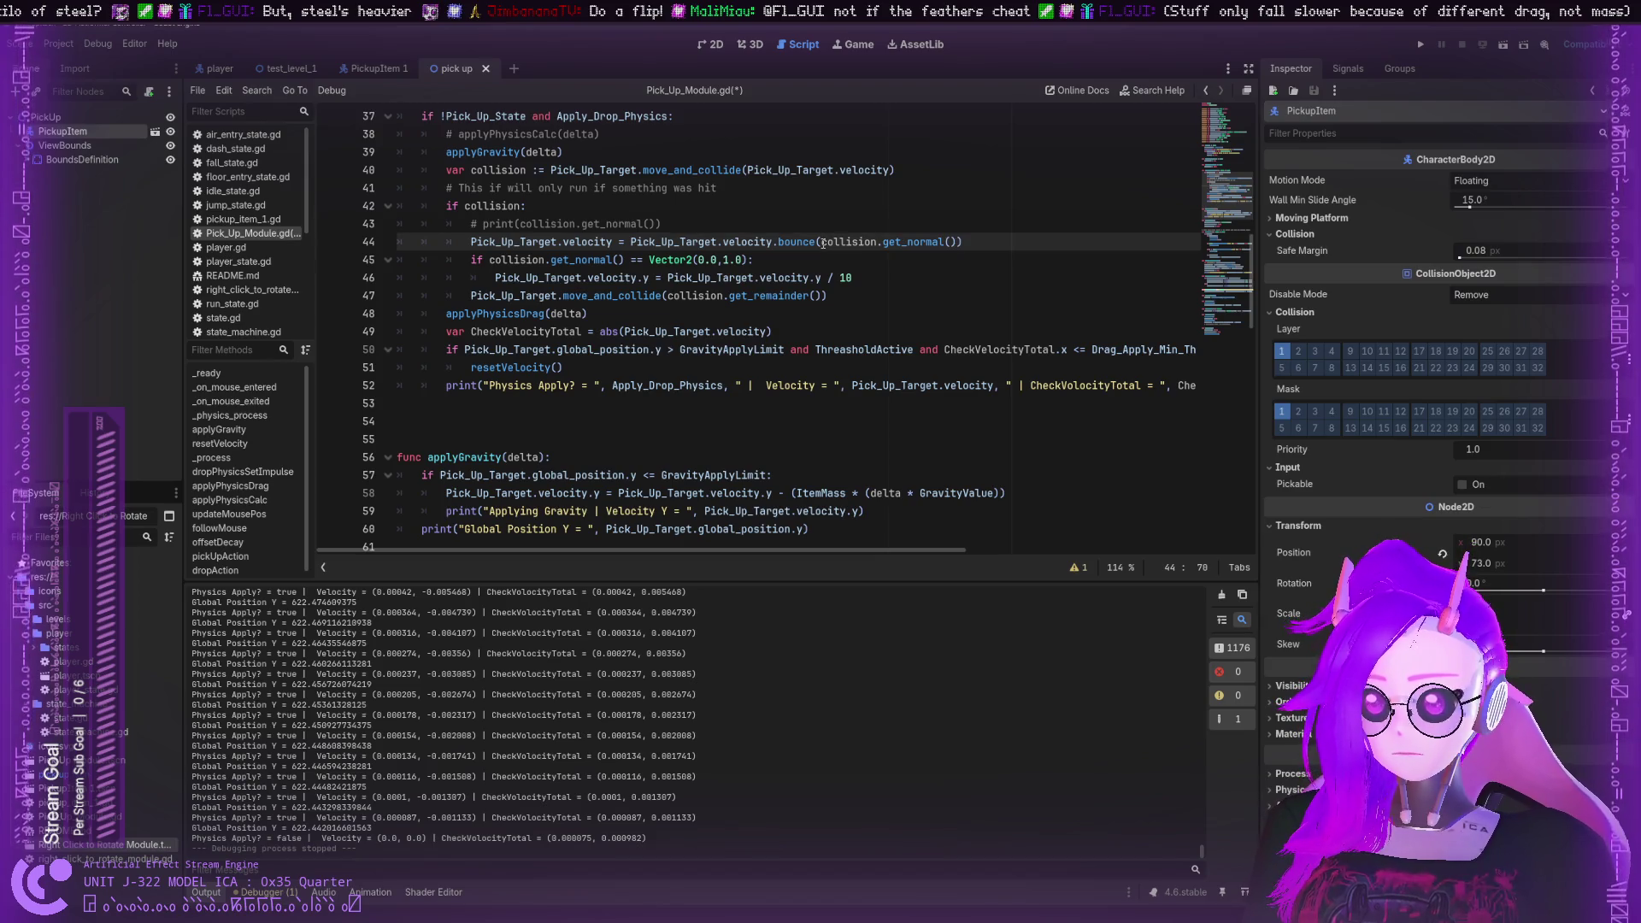
left_click_drag(823, 243, 957, 248)
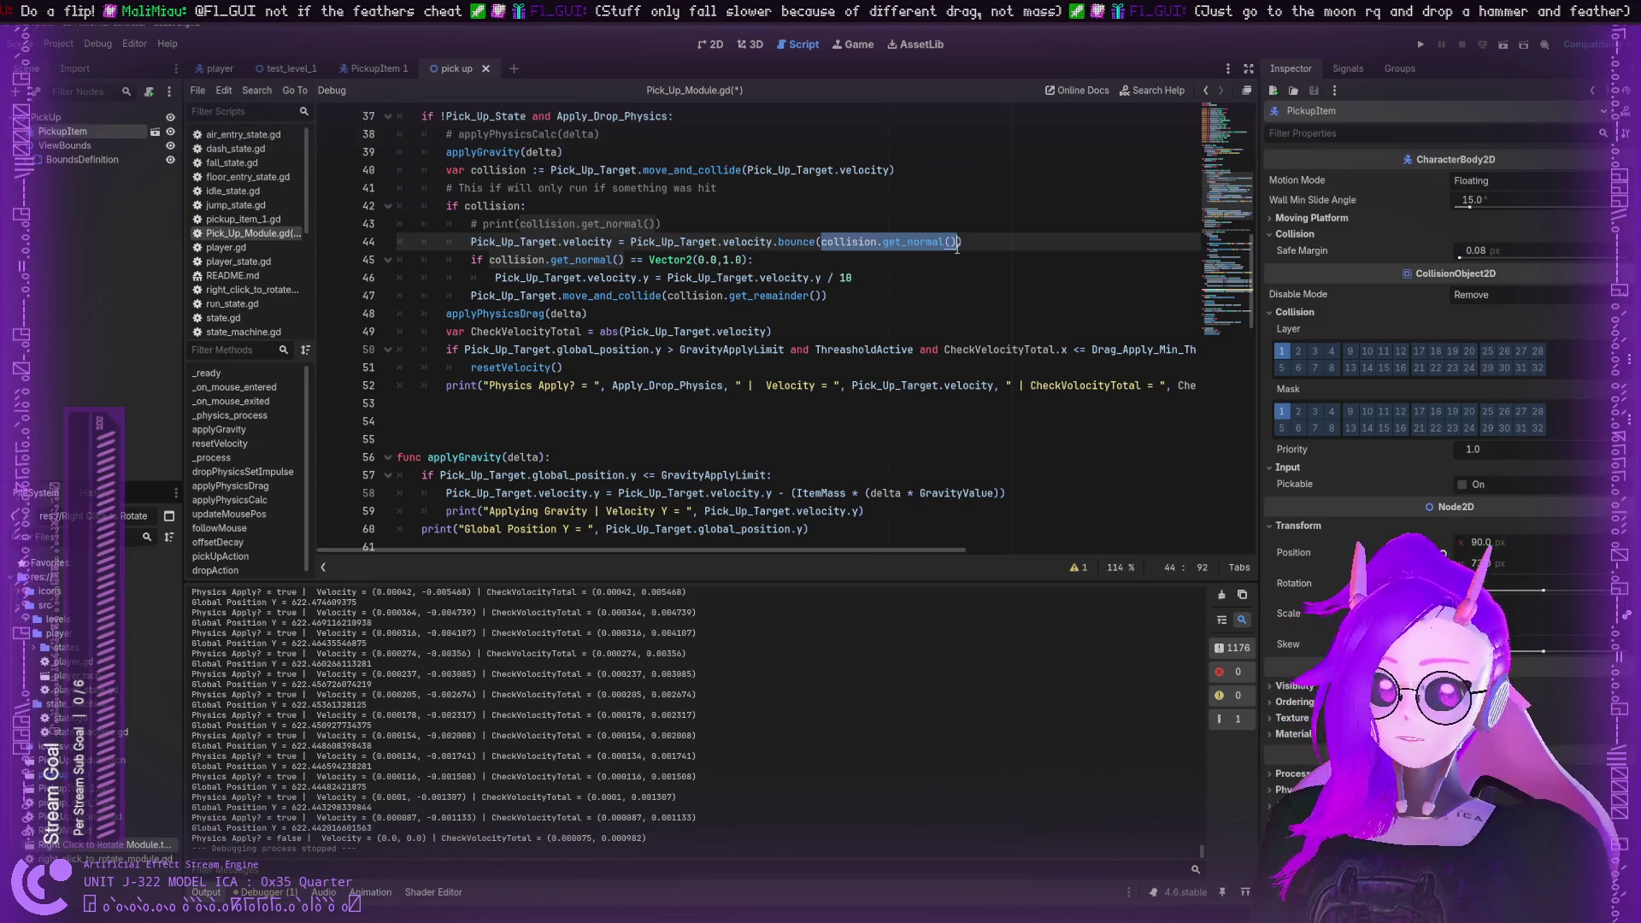
left_click_drag(823, 243, 631, 242)
left_click(631, 242)
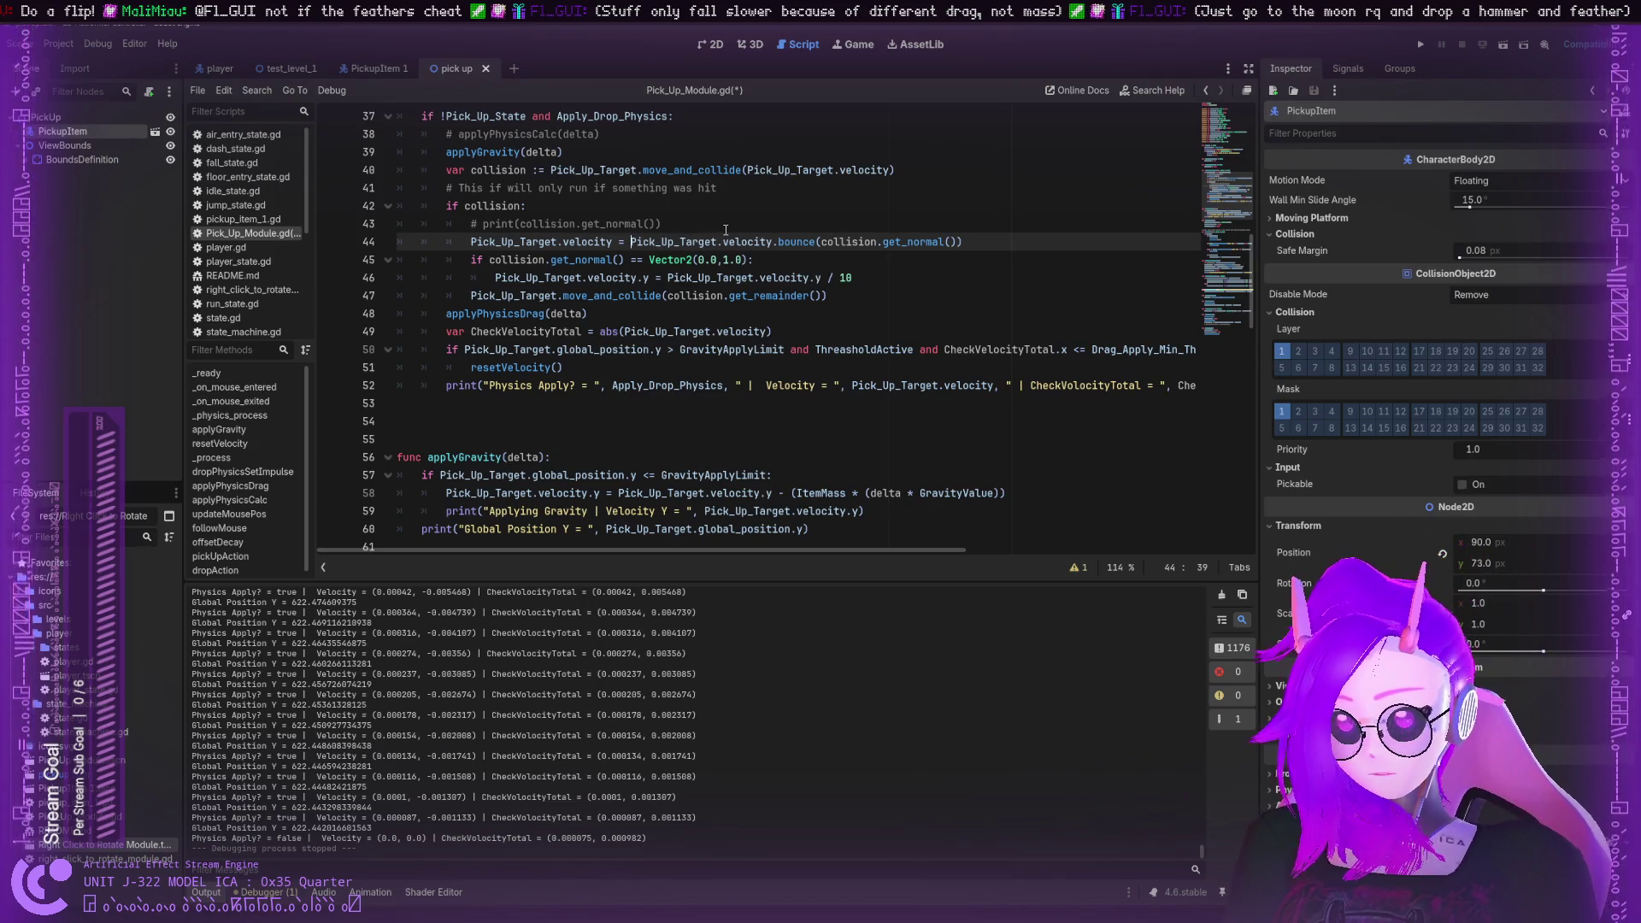
type("BounceResistance ")
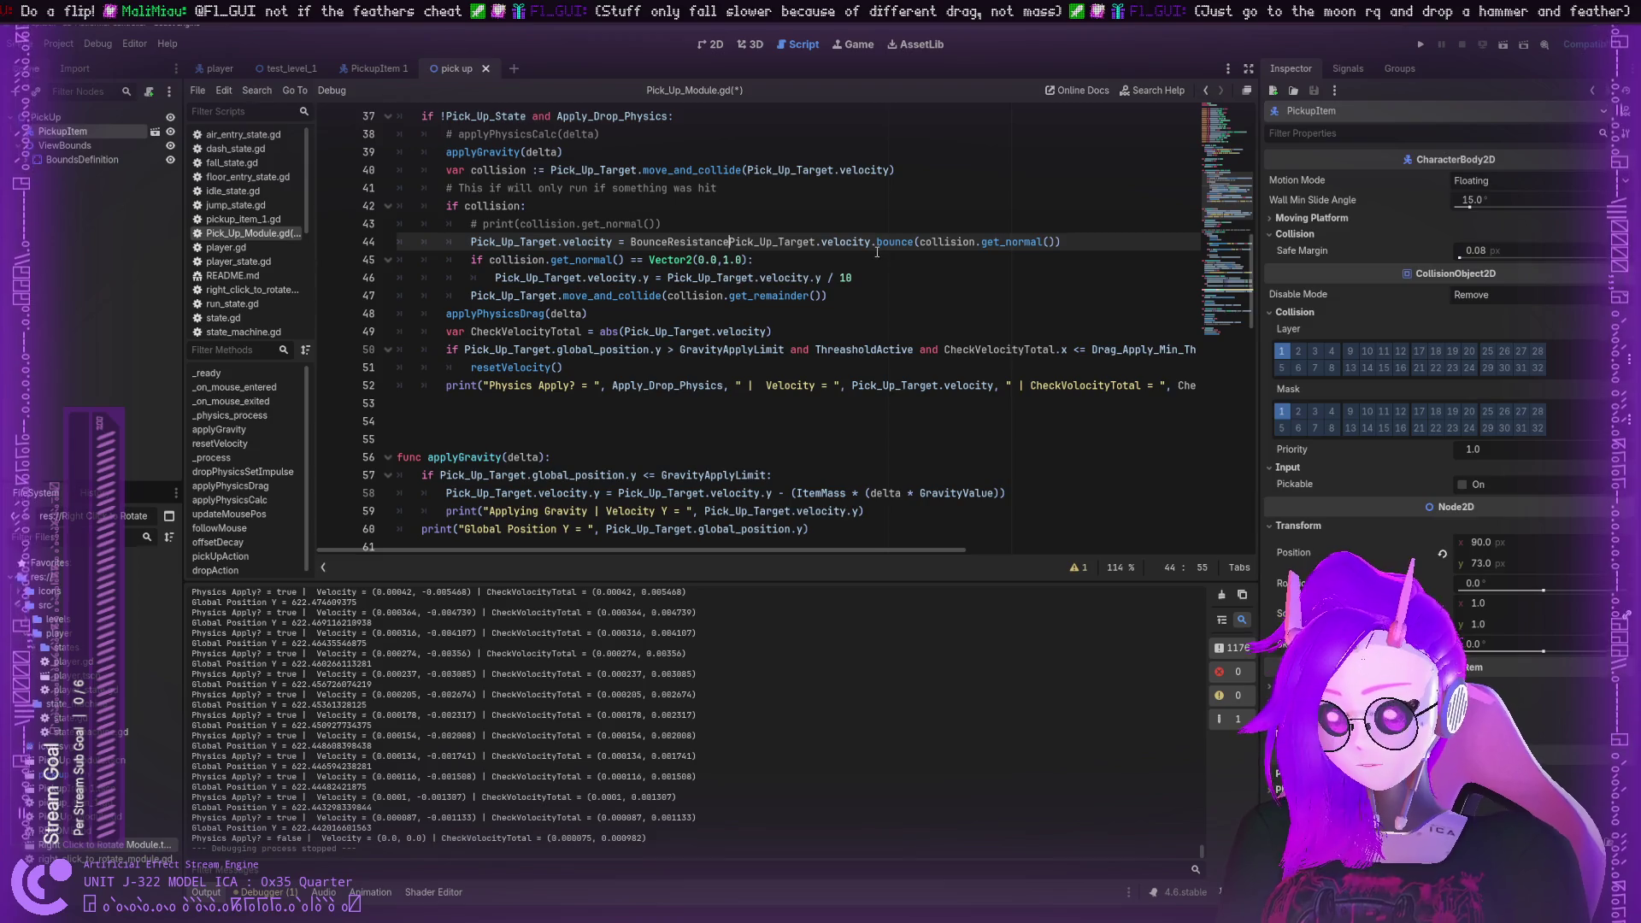
type("*")
key("Left")
key("Left")
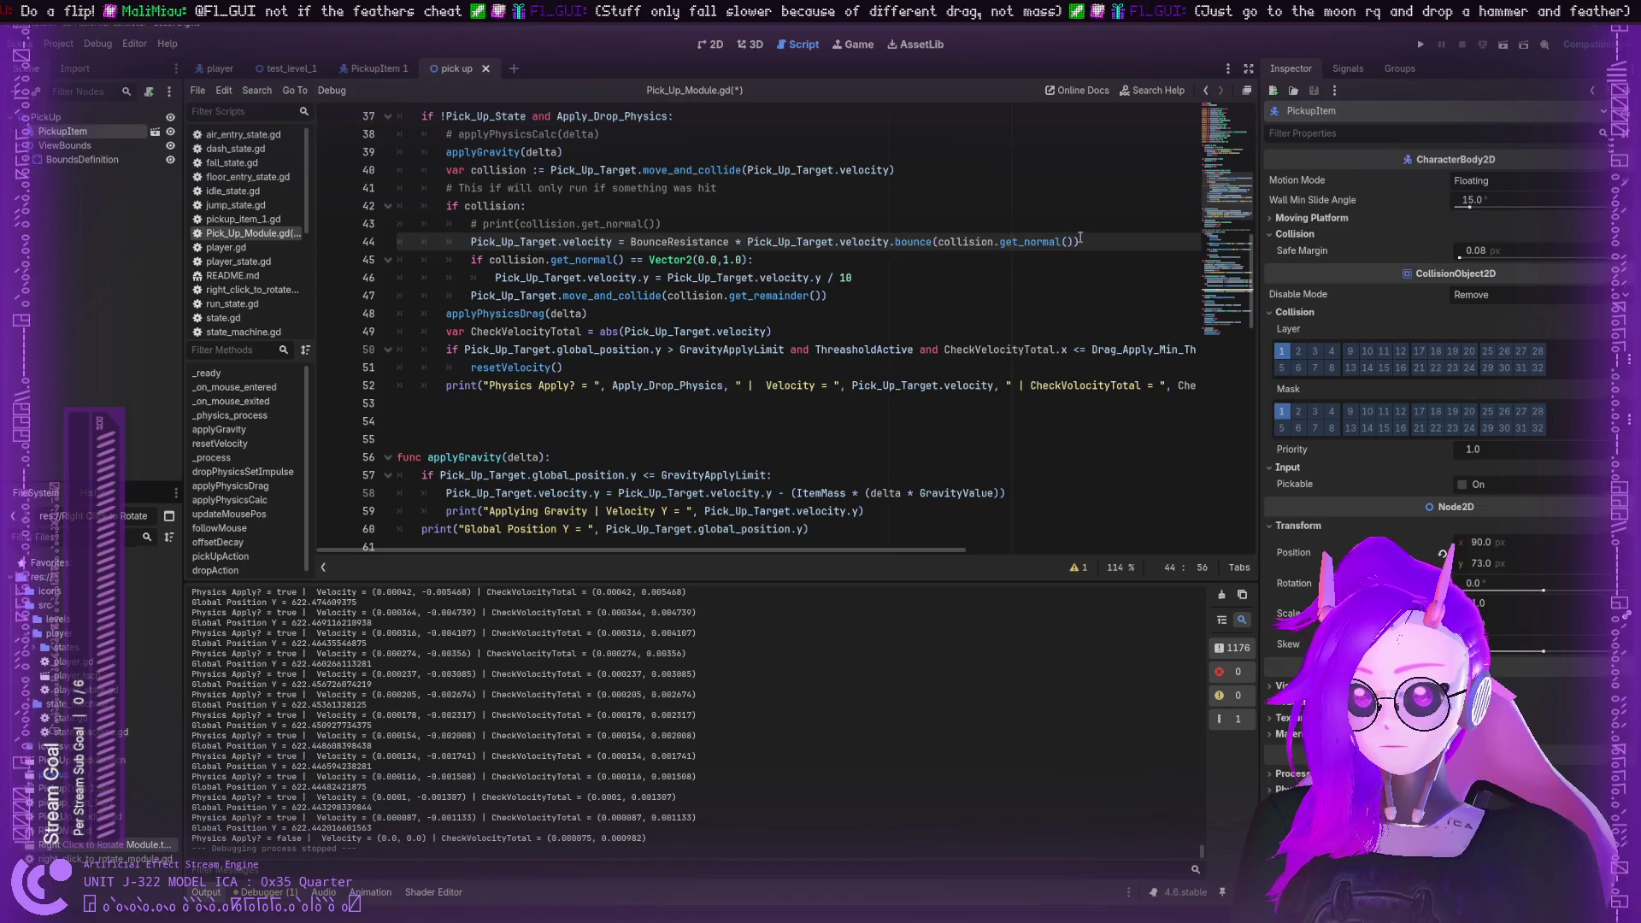
key("ctrl+s")
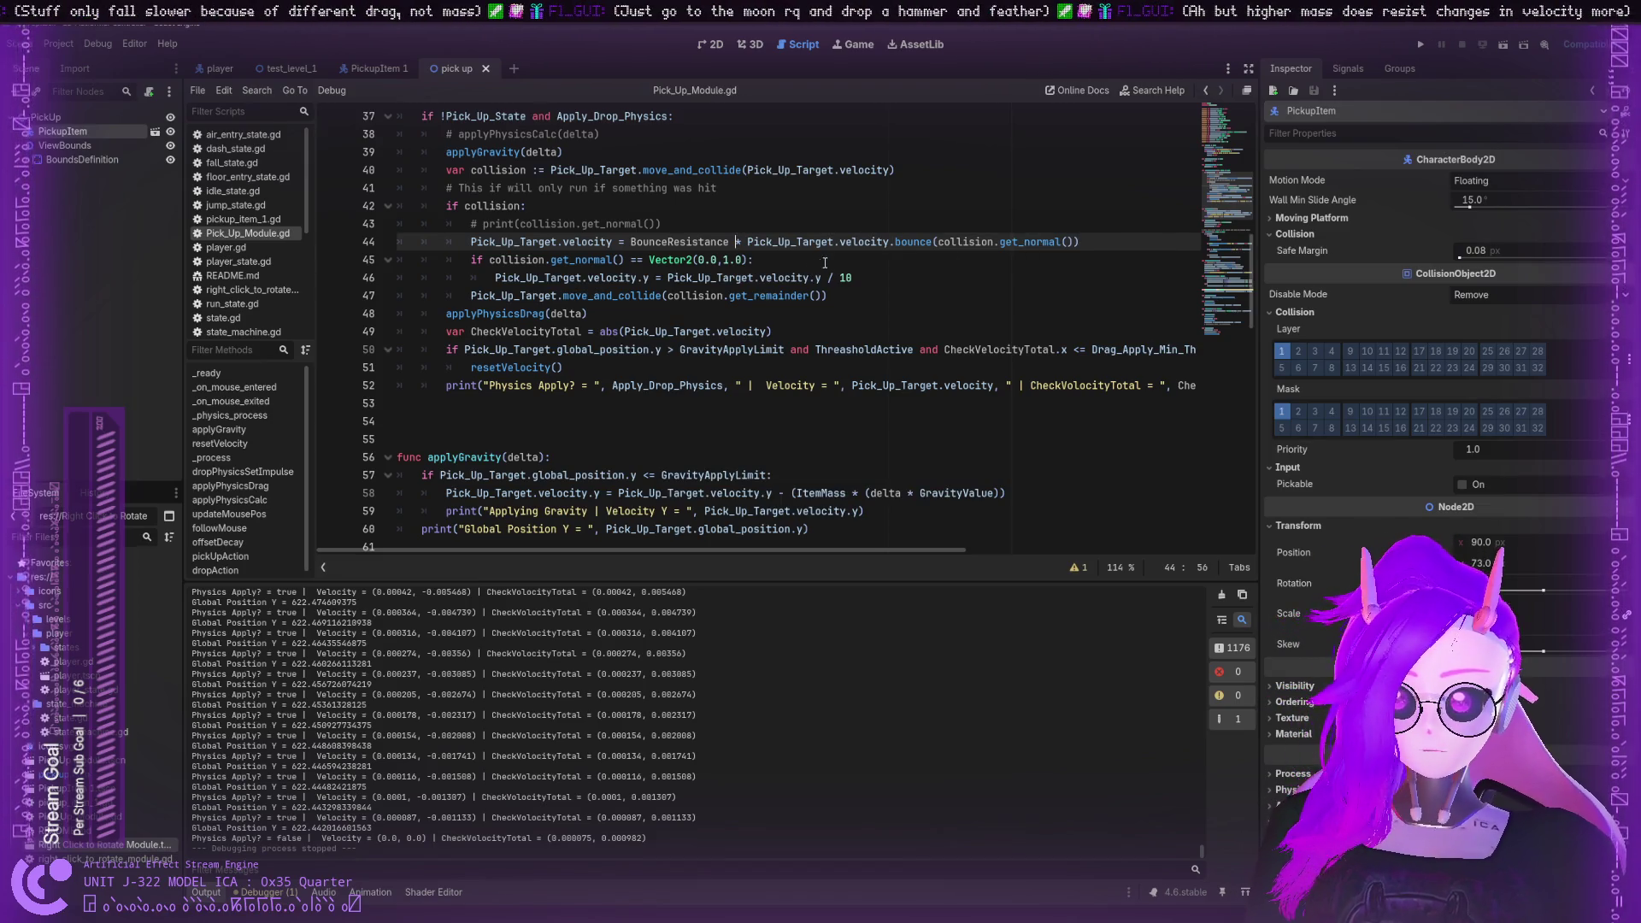
- Comment out lines 45–46 (floor-normal check and divide-by-10 velocity line), then run the project
left_click(496, 277)
left_click(468, 260)
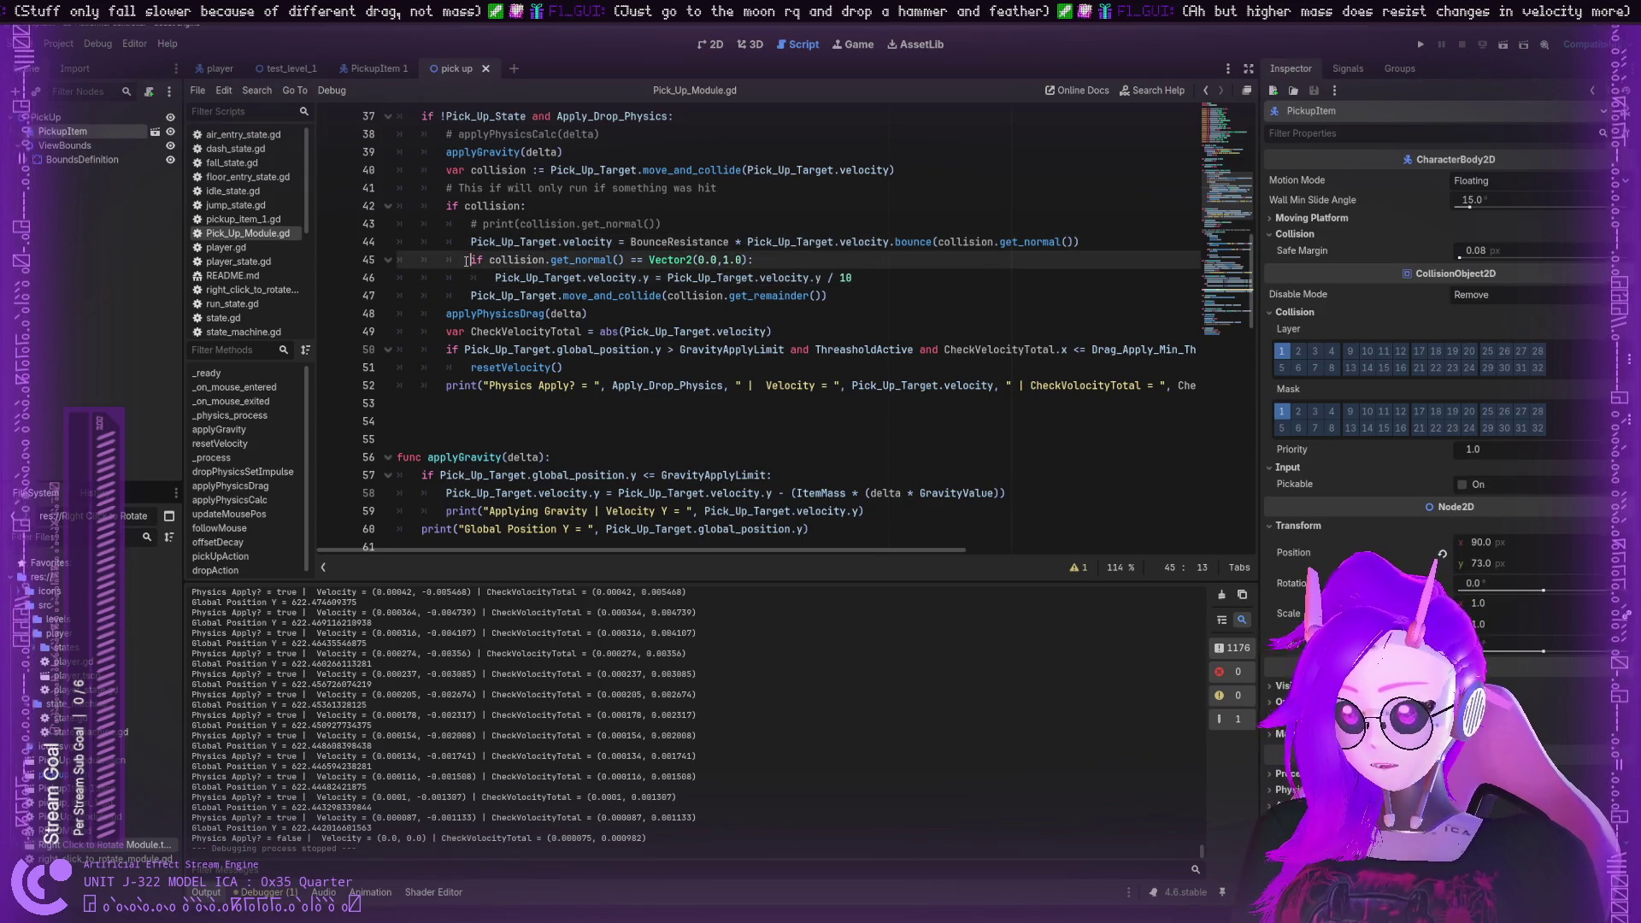
mouse_move(468, 260)
left_mouse_down()
mouse_move(479, 277)
mouse_move(913, 280)
left_mouse_up()
type("#")
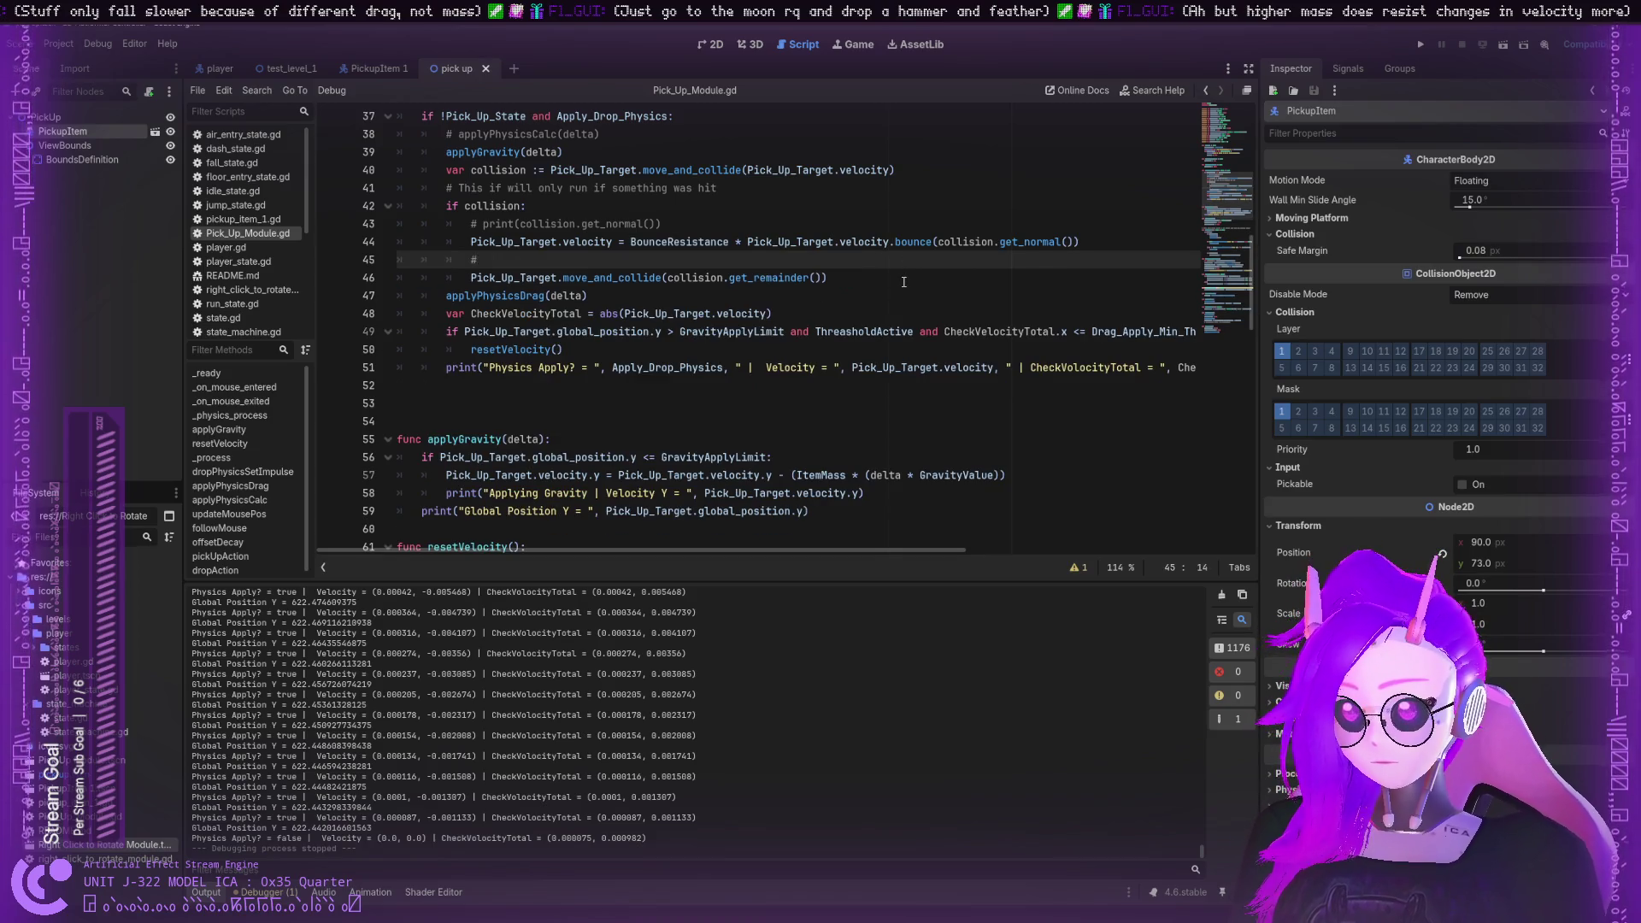
key("ctrl+z")
left_click(460, 260)
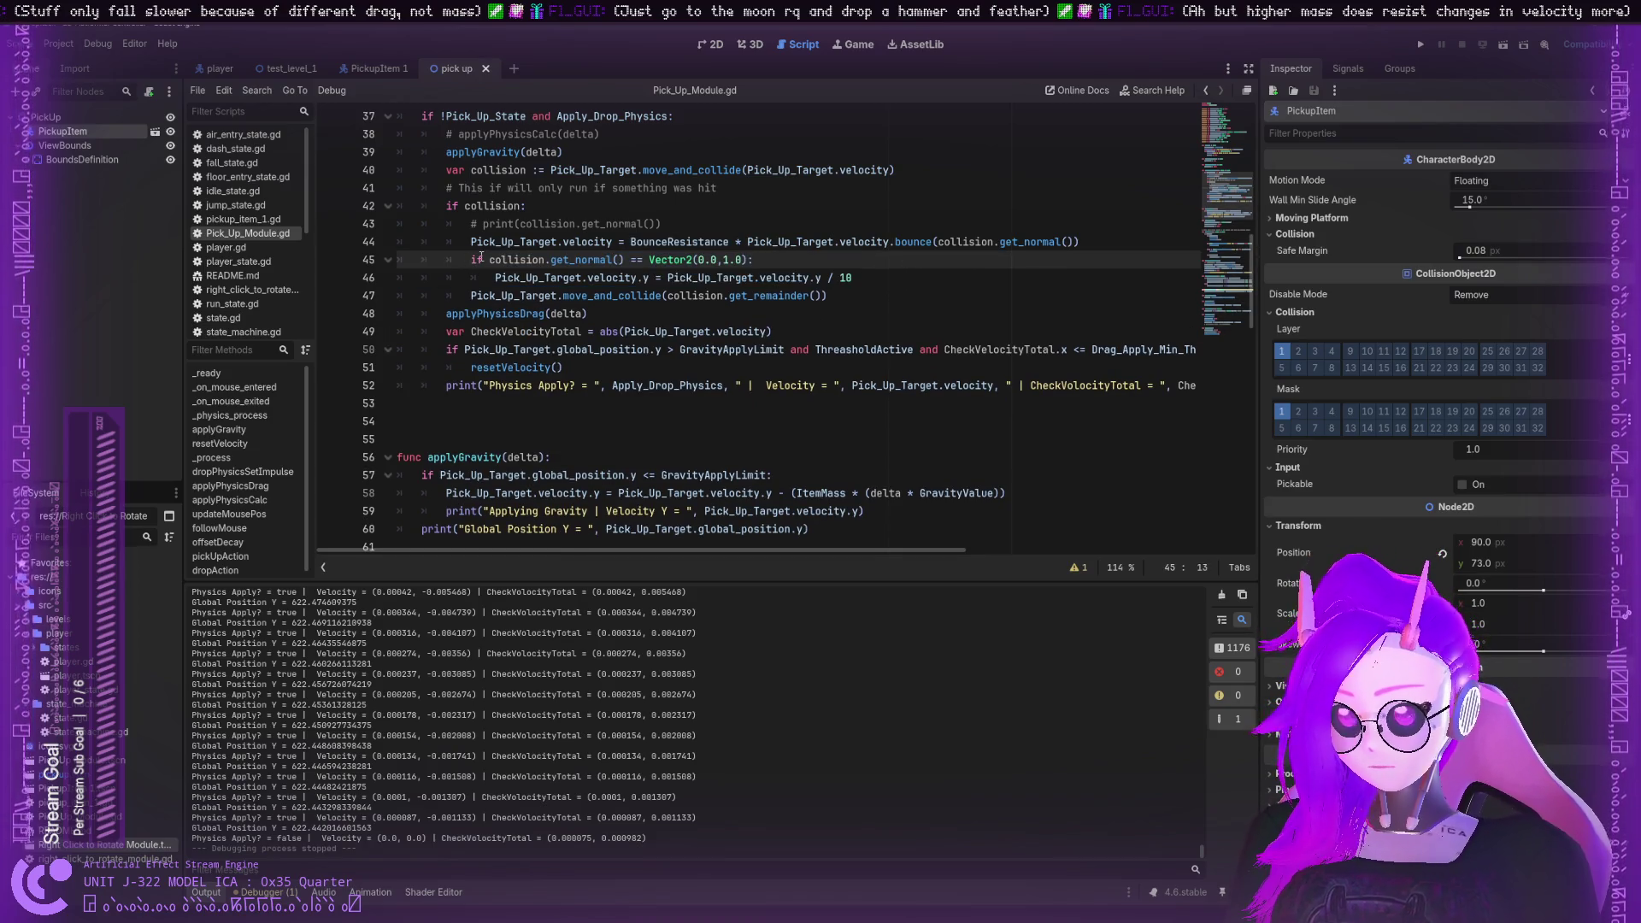
type("#")
left_click(478, 277)
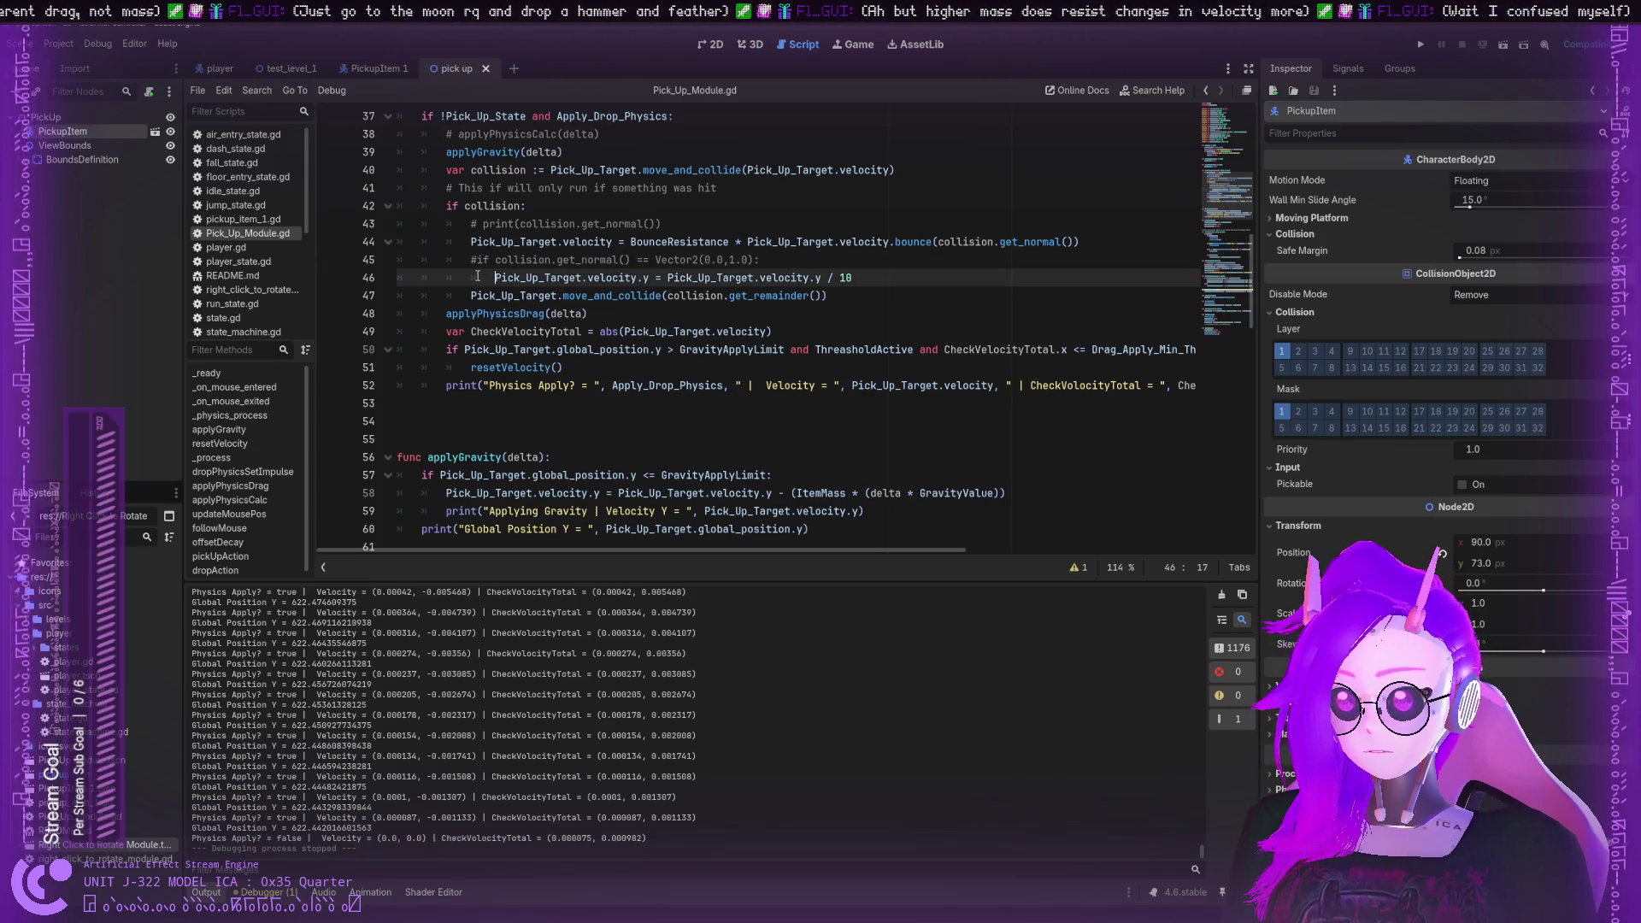
type("#")
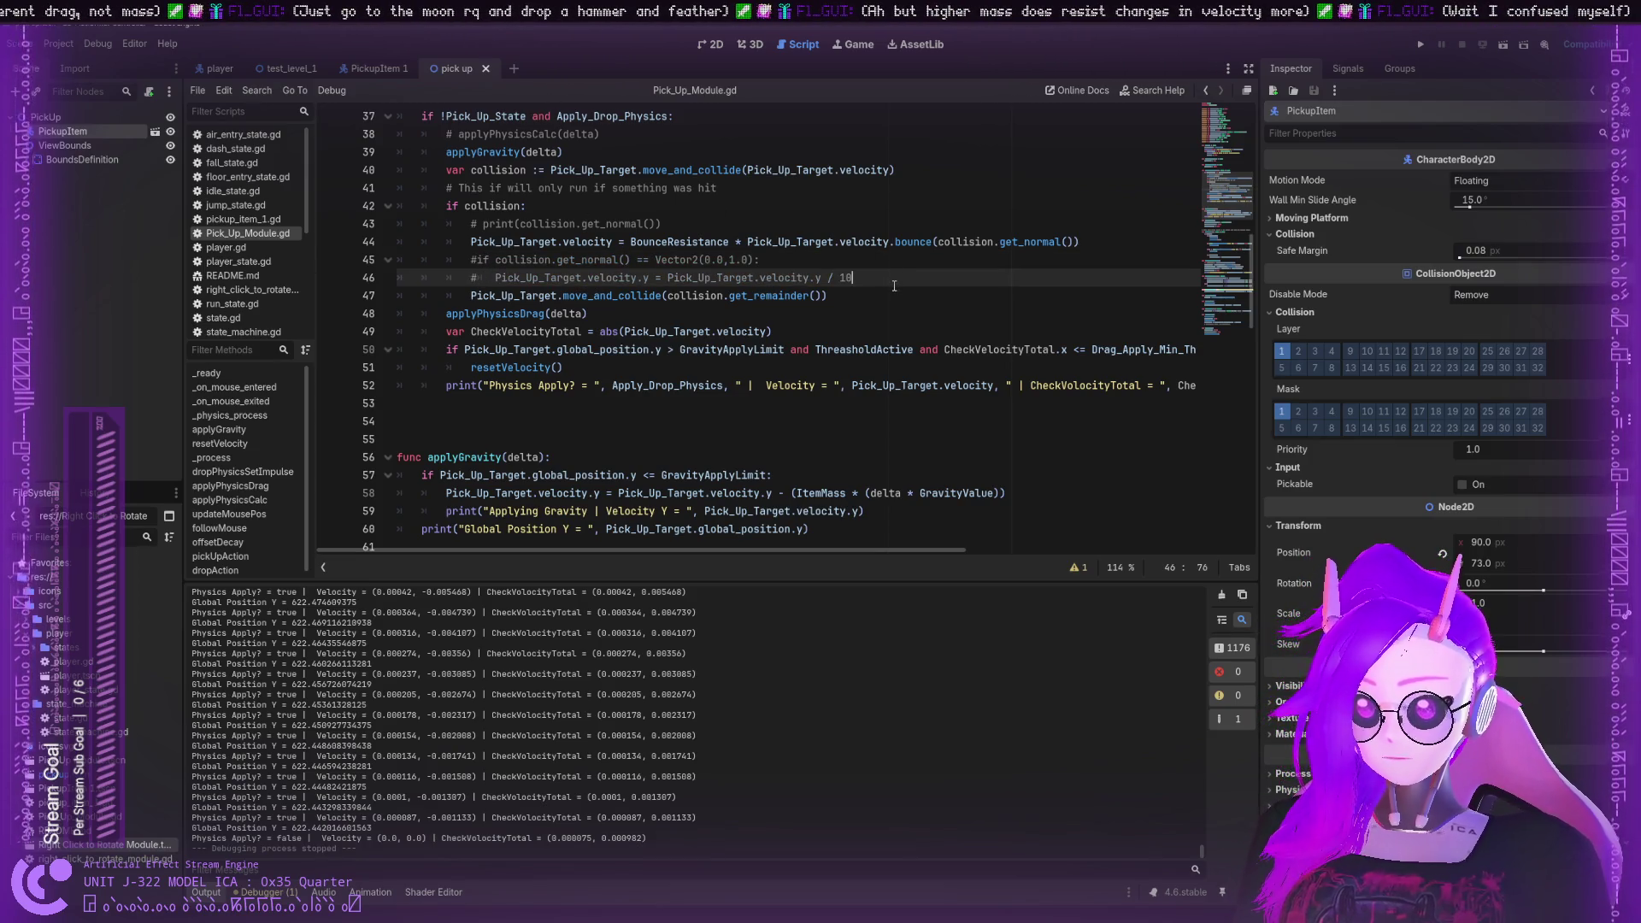
left_click(1422, 47)
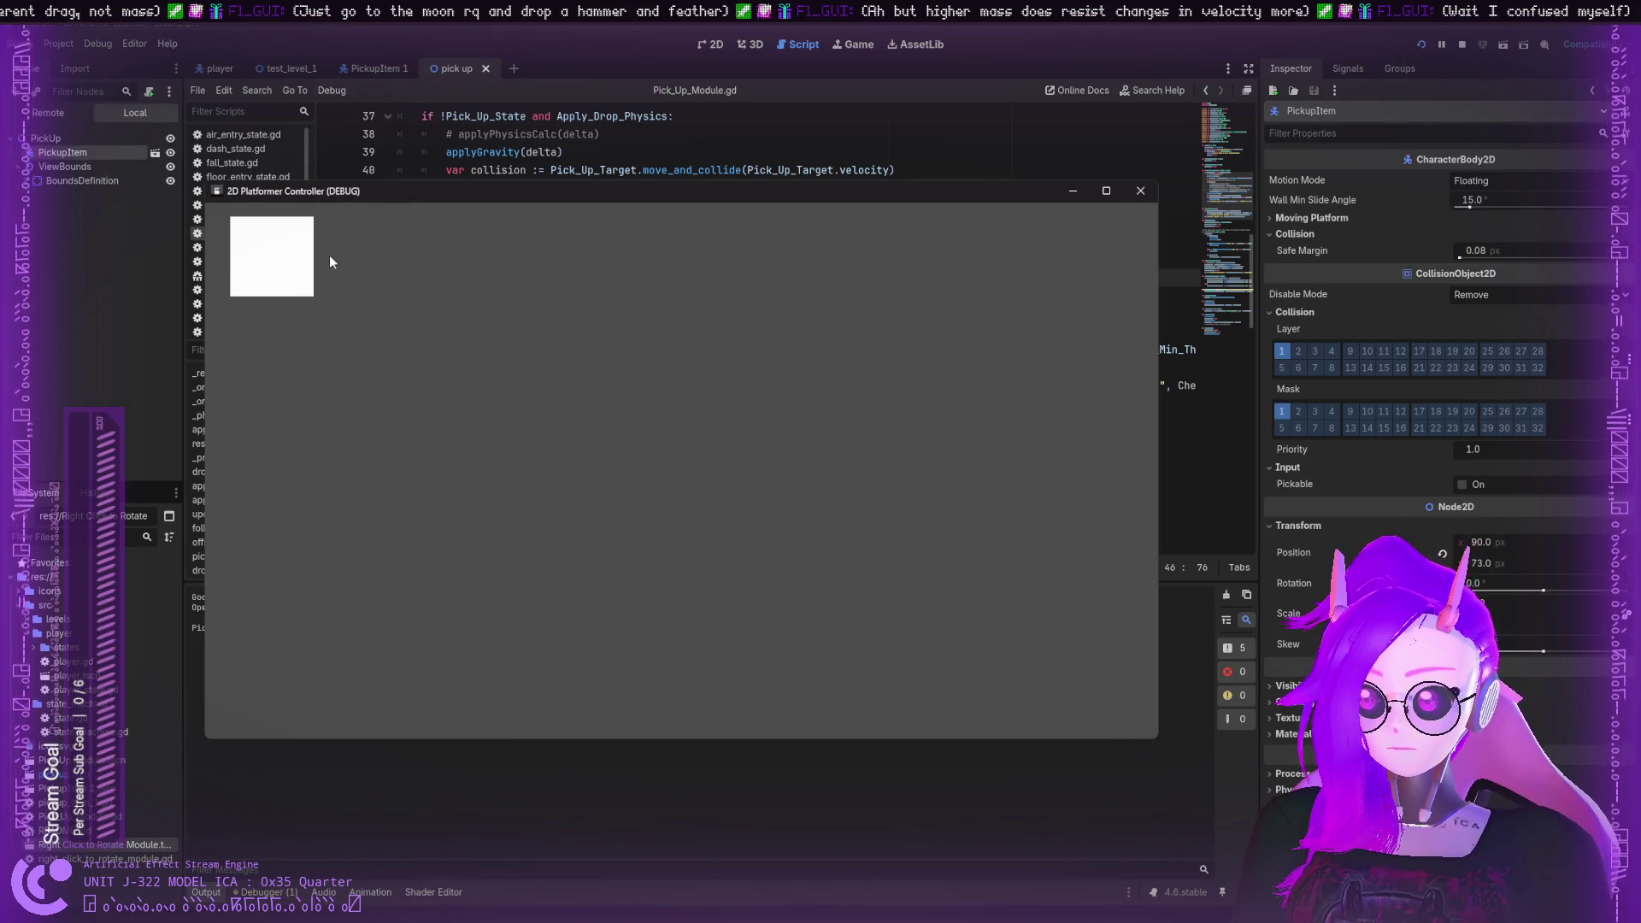
- Repeatedly grab, fling and drop the white pickup box until it settles on the floor
mouse_move(330, 254)
left_mouse_down()
mouse_move(564, 538)
mouse_move(565, 384)
left_mouse_up()
mouse_move(551, 329)
left_mouse_down()
mouse_move(500, 380)
mouse_move(899, 318)
left_mouse_up()
mouse_move(1042, 493)
left_mouse_down()
mouse_move(1117, 688)
mouse_move(629, 618)
mouse_move(1098, 325)
left_mouse_up()
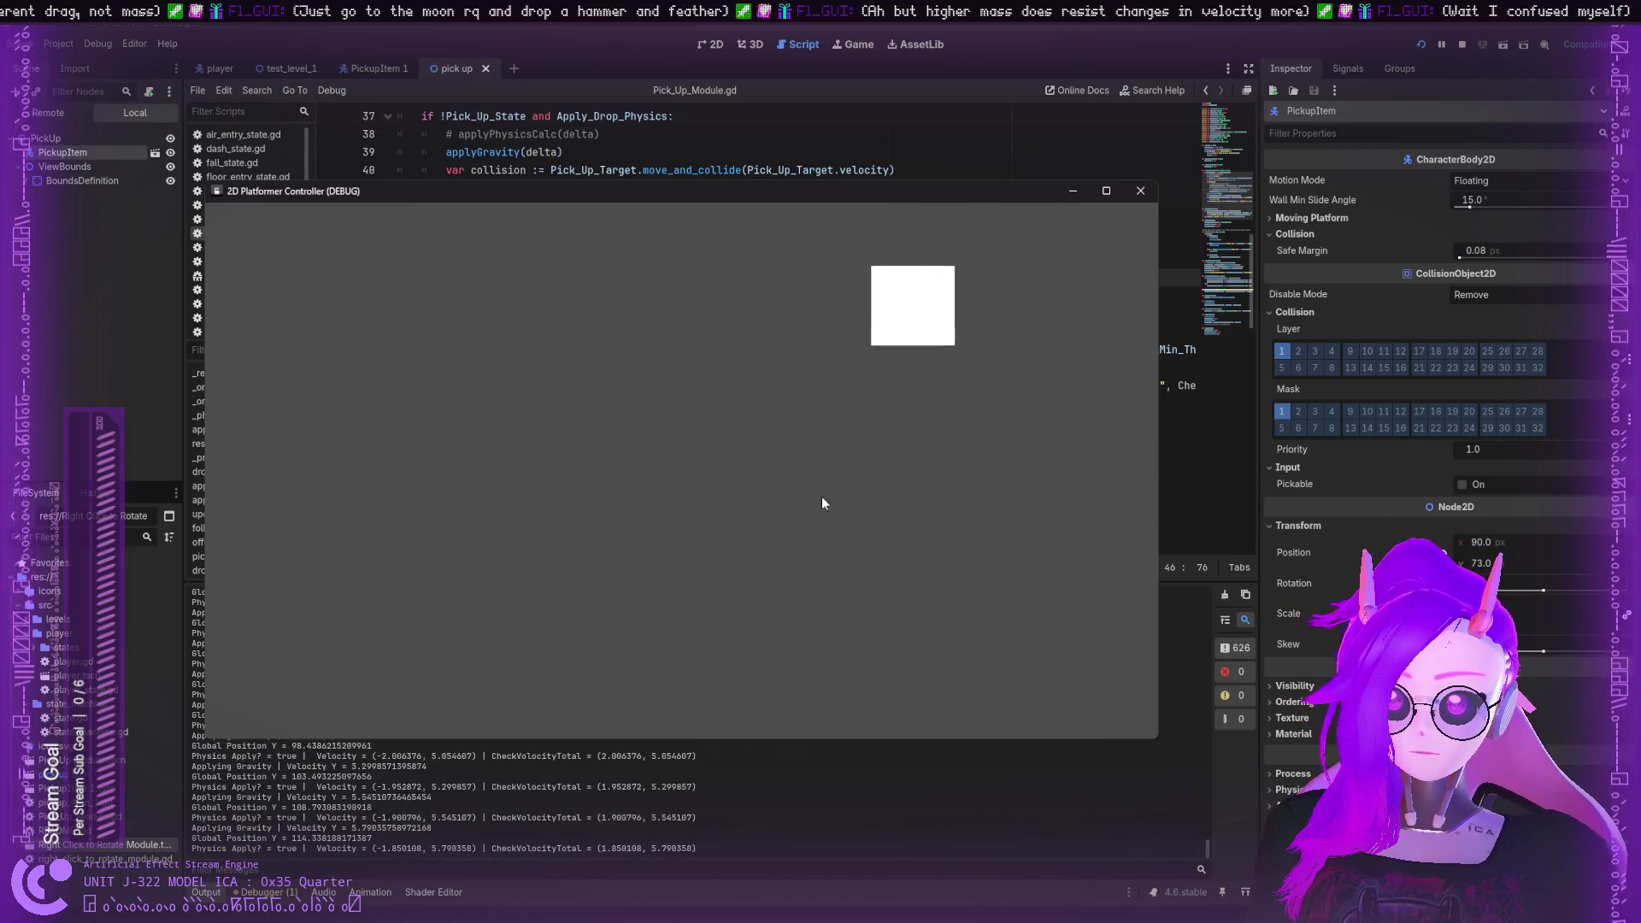
mouse_move(865, 689)
left_mouse_down()
mouse_move(623, 351)
mouse_move(641, 645)
mouse_move(549, 685)
mouse_move(553, 282)
left_mouse_up()
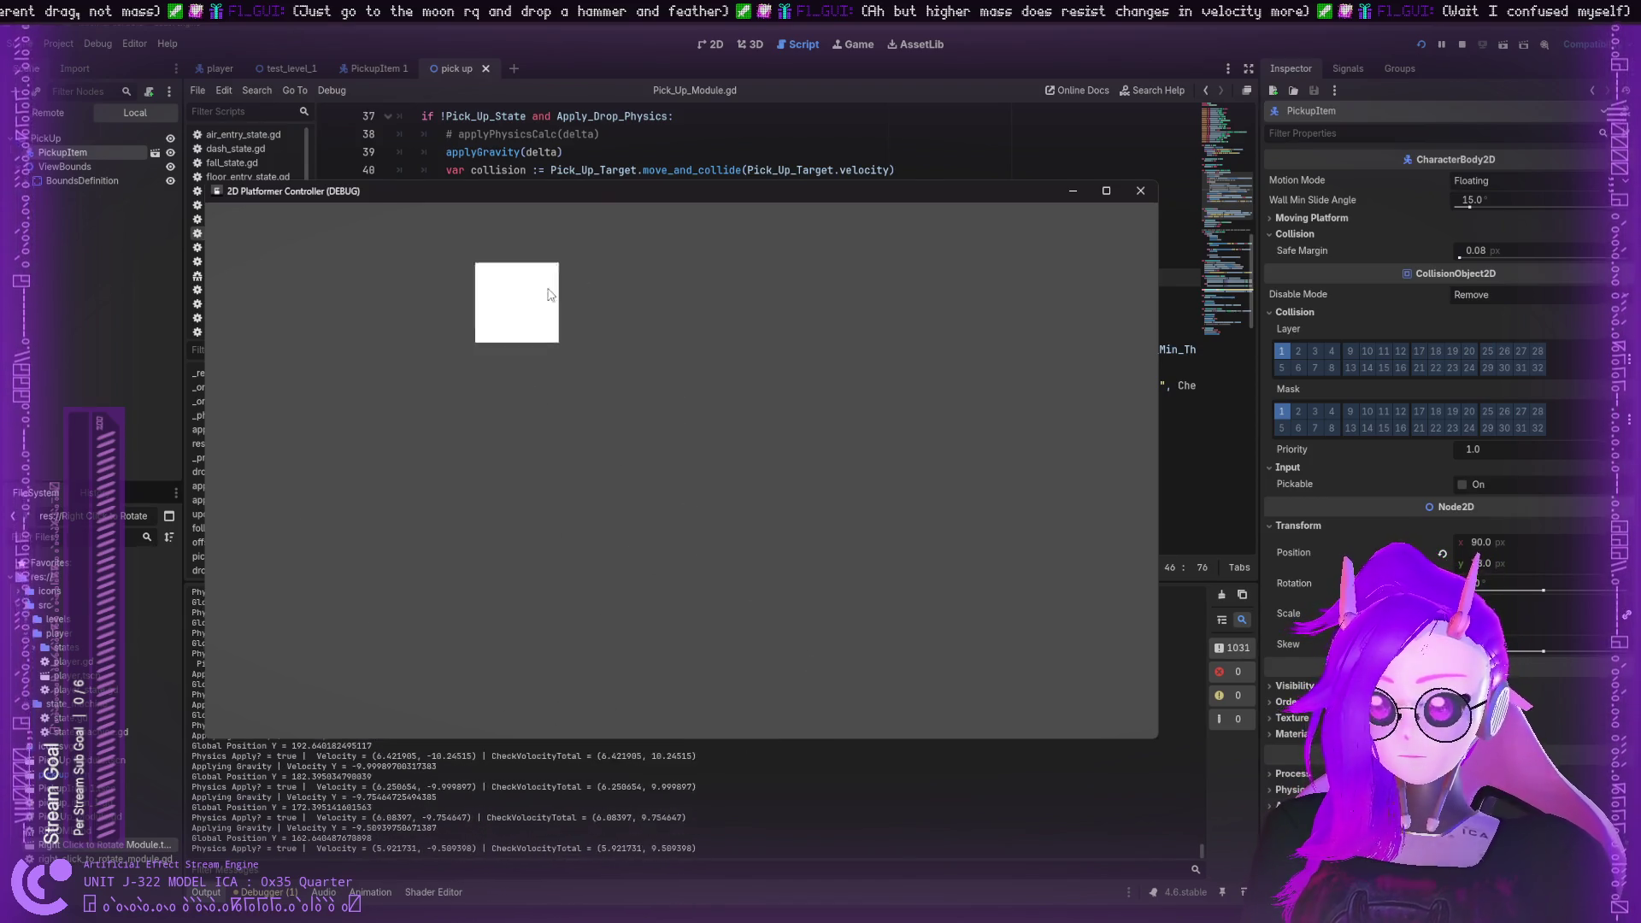
mouse_move(598, 683)
left_mouse_down()
mouse_move(346, 664)
mouse_move(645, 335)
left_mouse_up()
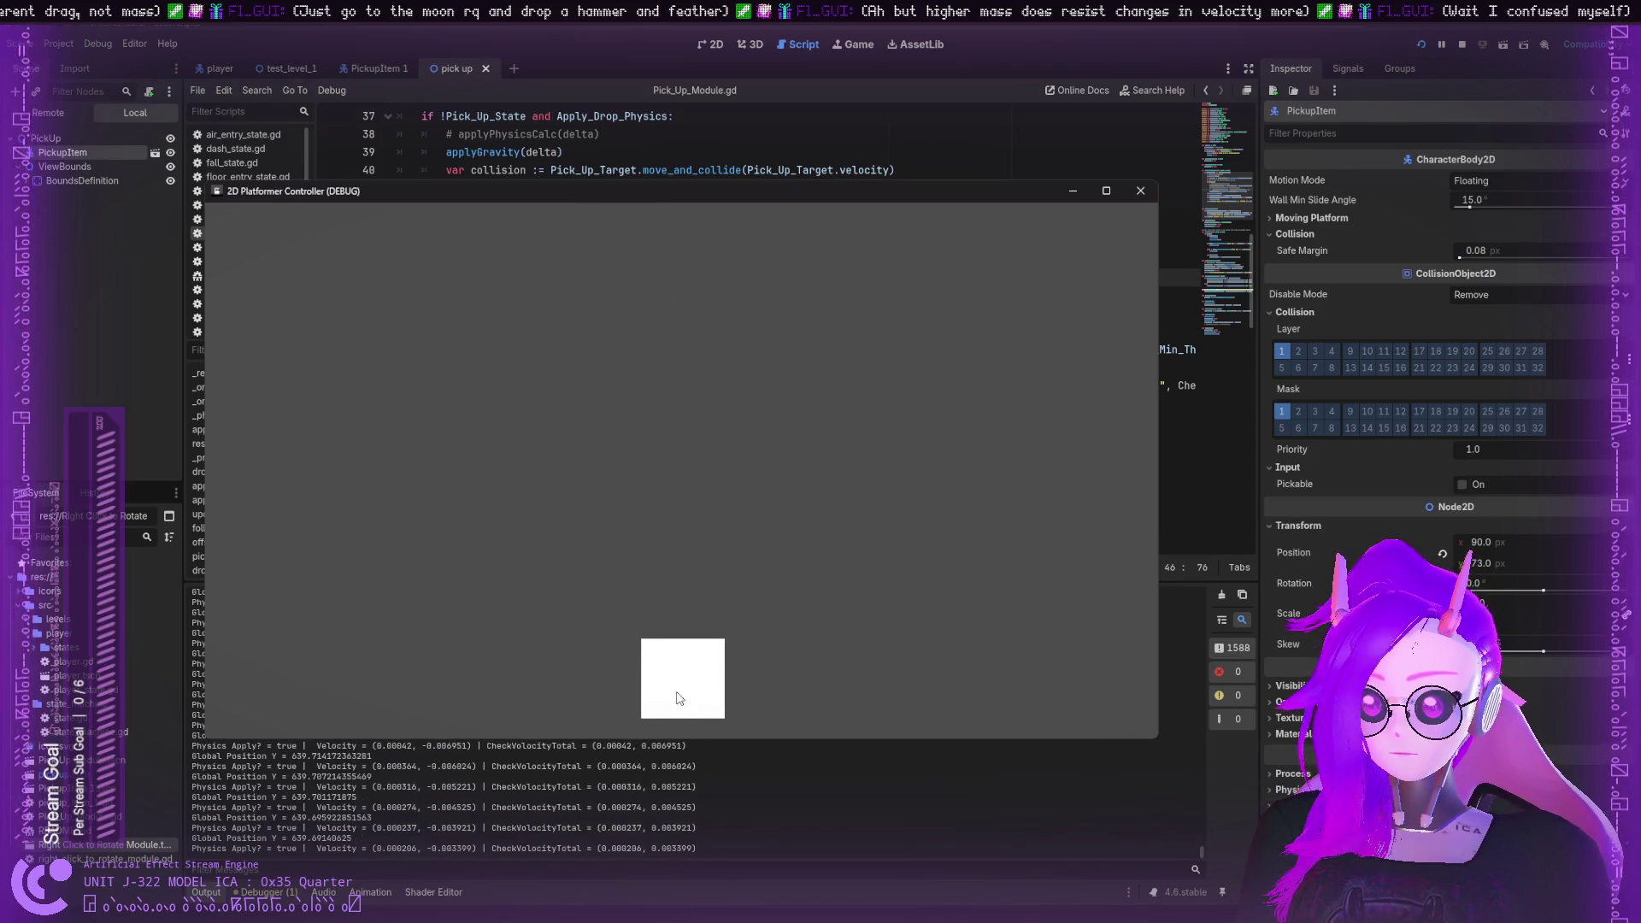
left_click_drag(679, 698, 596, 247)
mouse_move(727, 675)
left_mouse_down()
mouse_move(247, 557)
mouse_move(925, 267)
left_mouse_up()
mouse_move(1051, 686)
left_mouse_down()
mouse_move(535, 635)
mouse_move(1048, 260)
left_mouse_up()
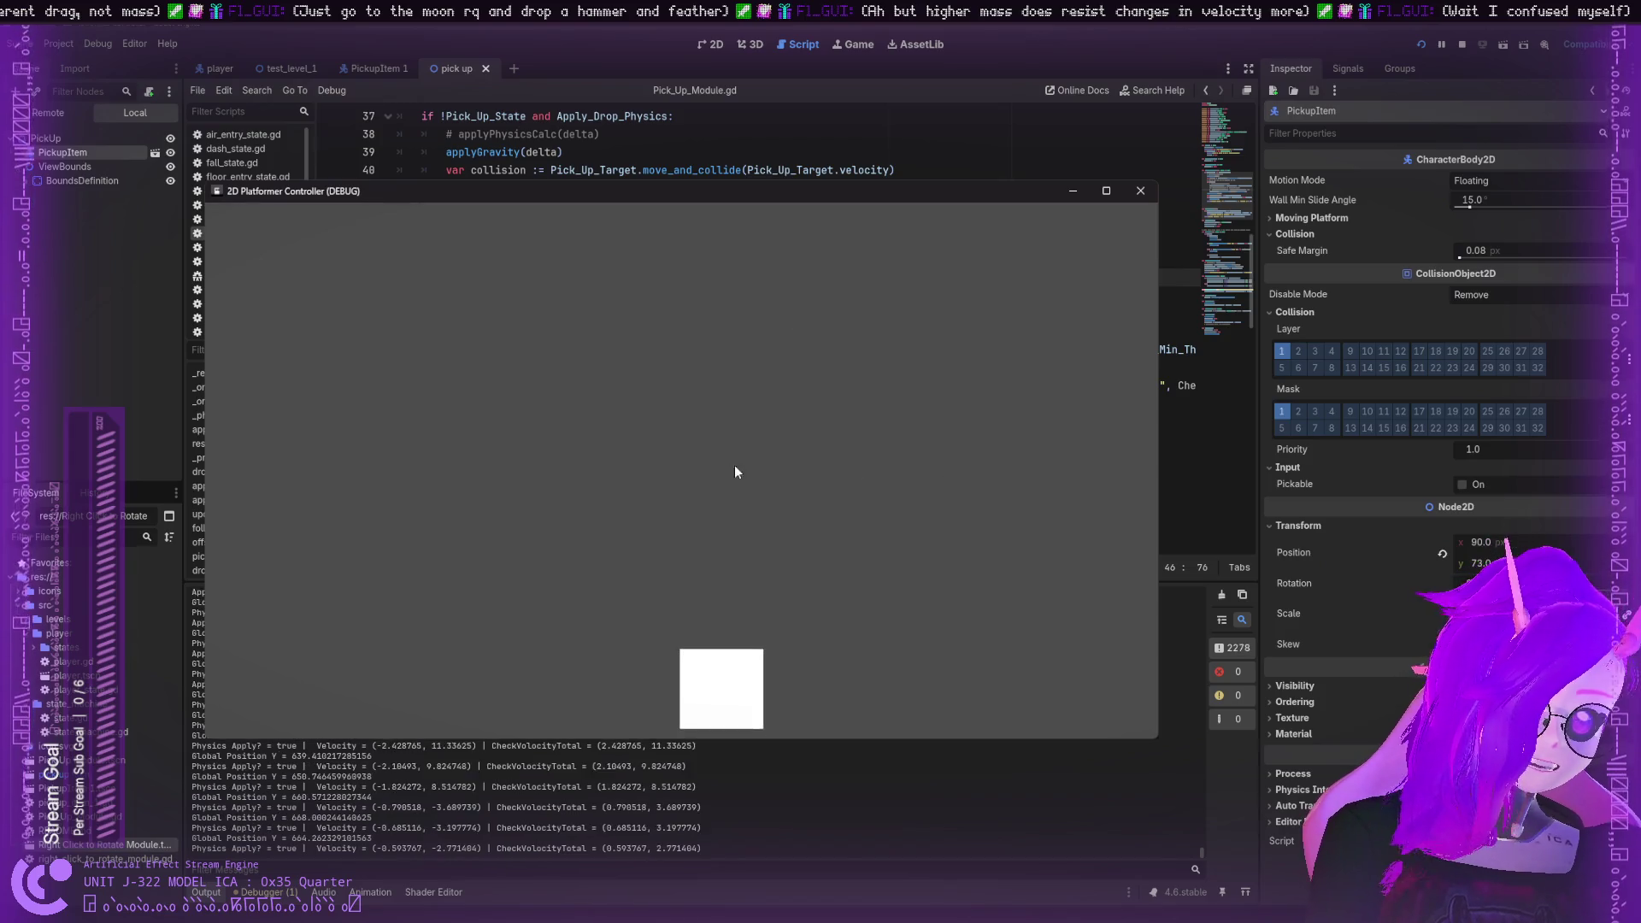
mouse_move(736, 698)
left_mouse_down()
mouse_move(599, 632)
mouse_move(437, 633)
mouse_move(572, 602)
mouse_move(479, 624)
left_mouse_up()
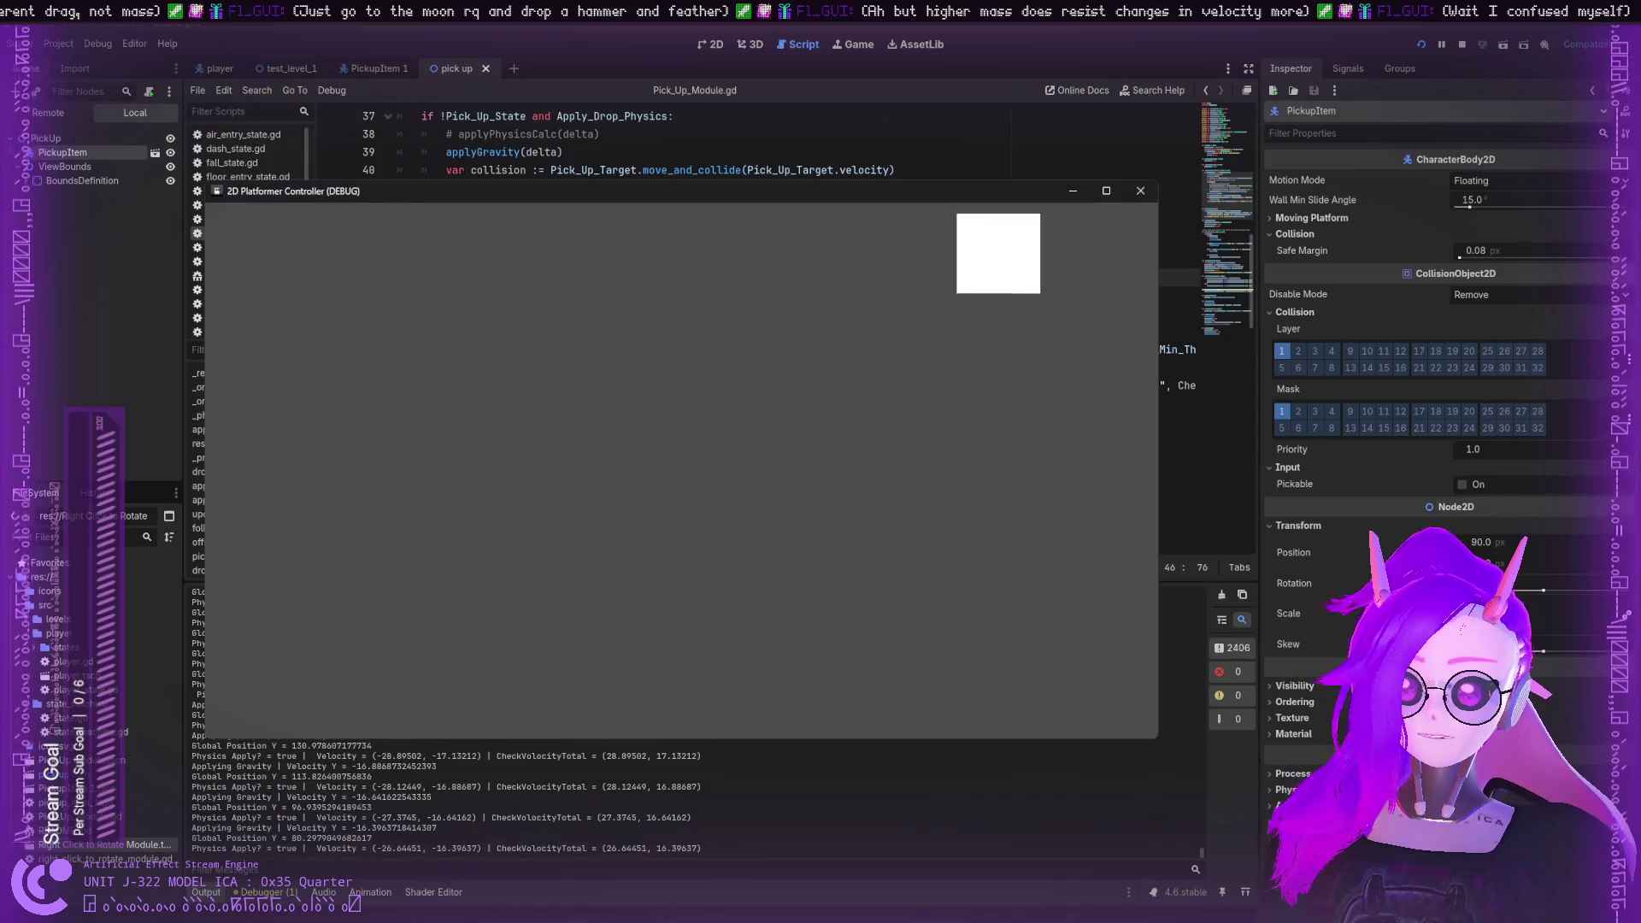
mouse_move(675, 630)
left_mouse_down()
mouse_move(428, 616)
mouse_move(919, 470)
left_mouse_up()
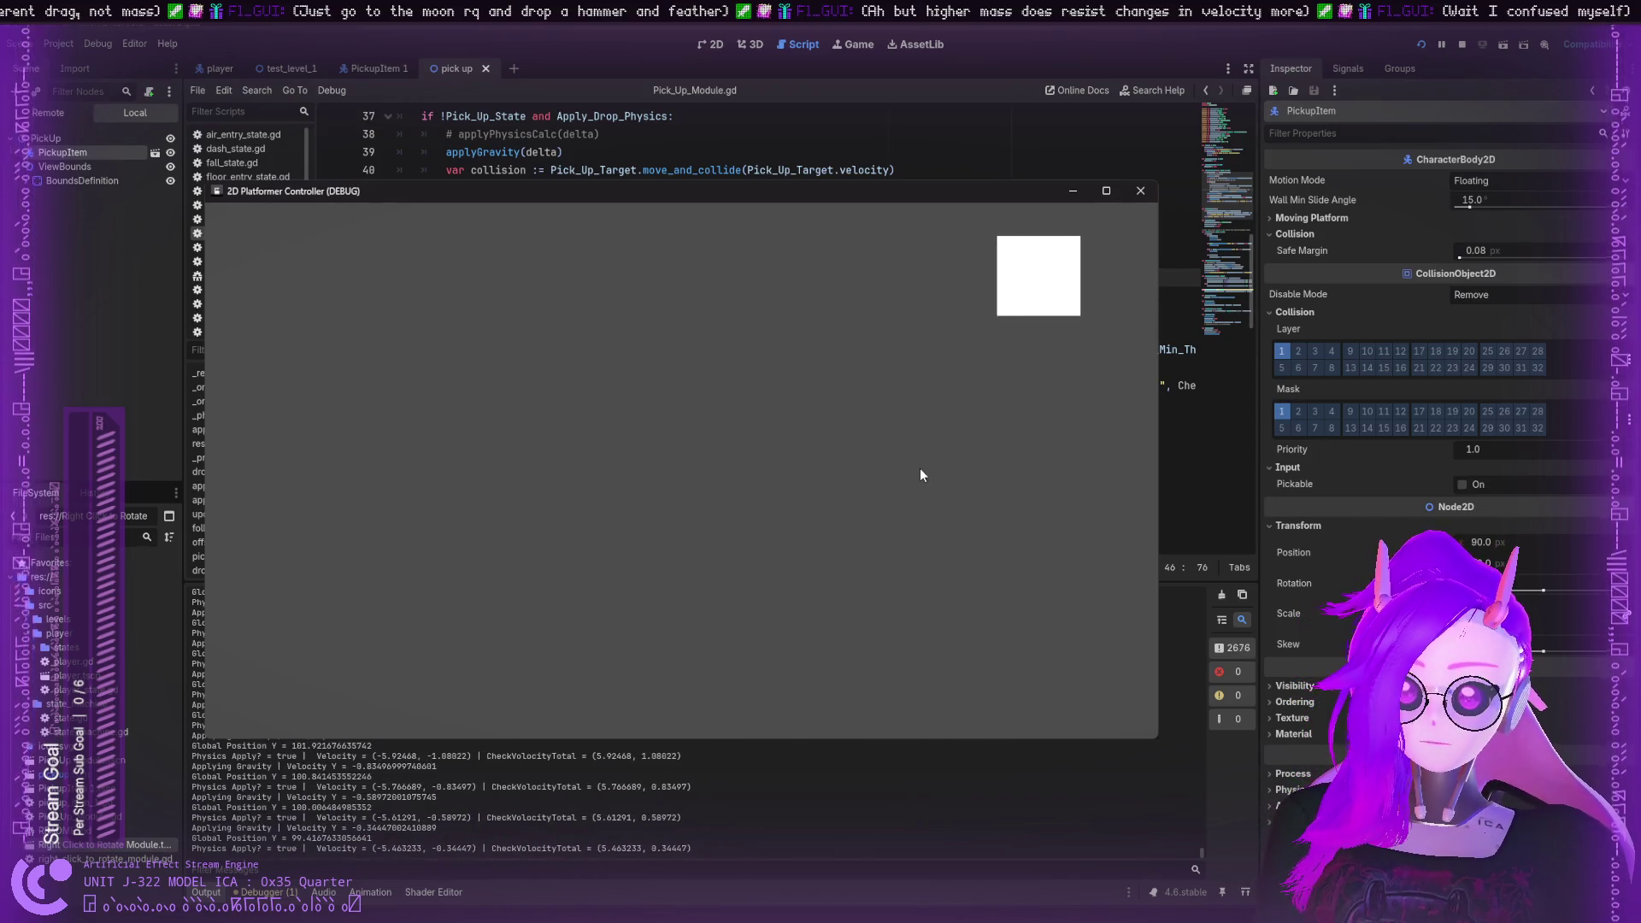
left_click_drag(935, 688, 1085, 273)
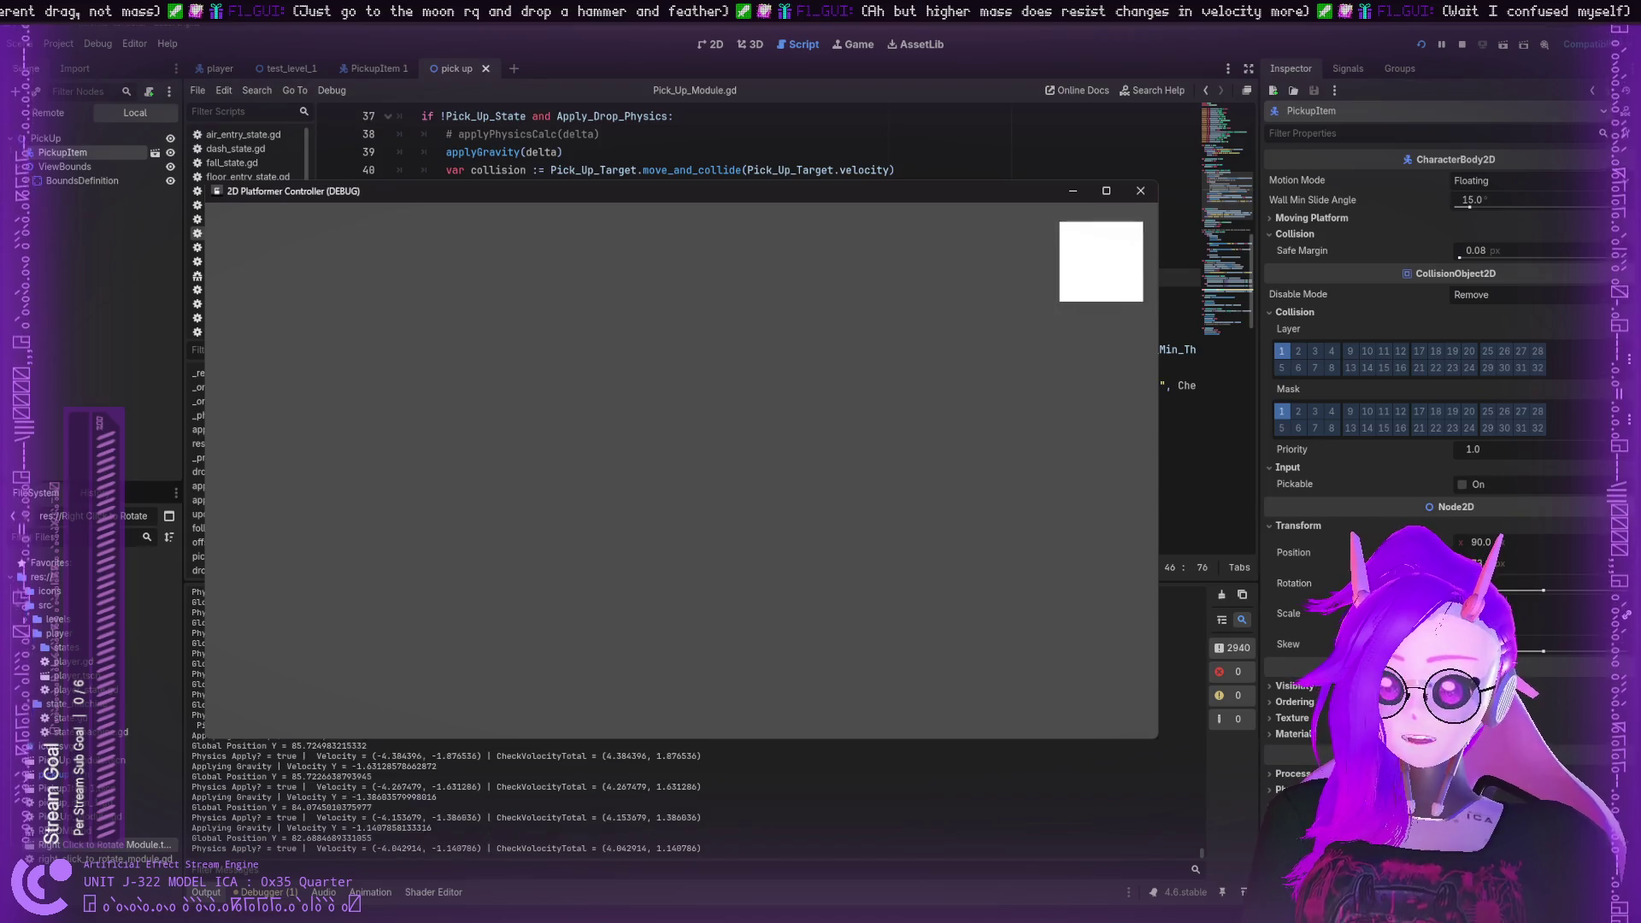
mouse_move(1007, 681)
left_mouse_down()
mouse_move(535, 681)
mouse_move(905, 499)
left_mouse_up()
left_click(645, 760)
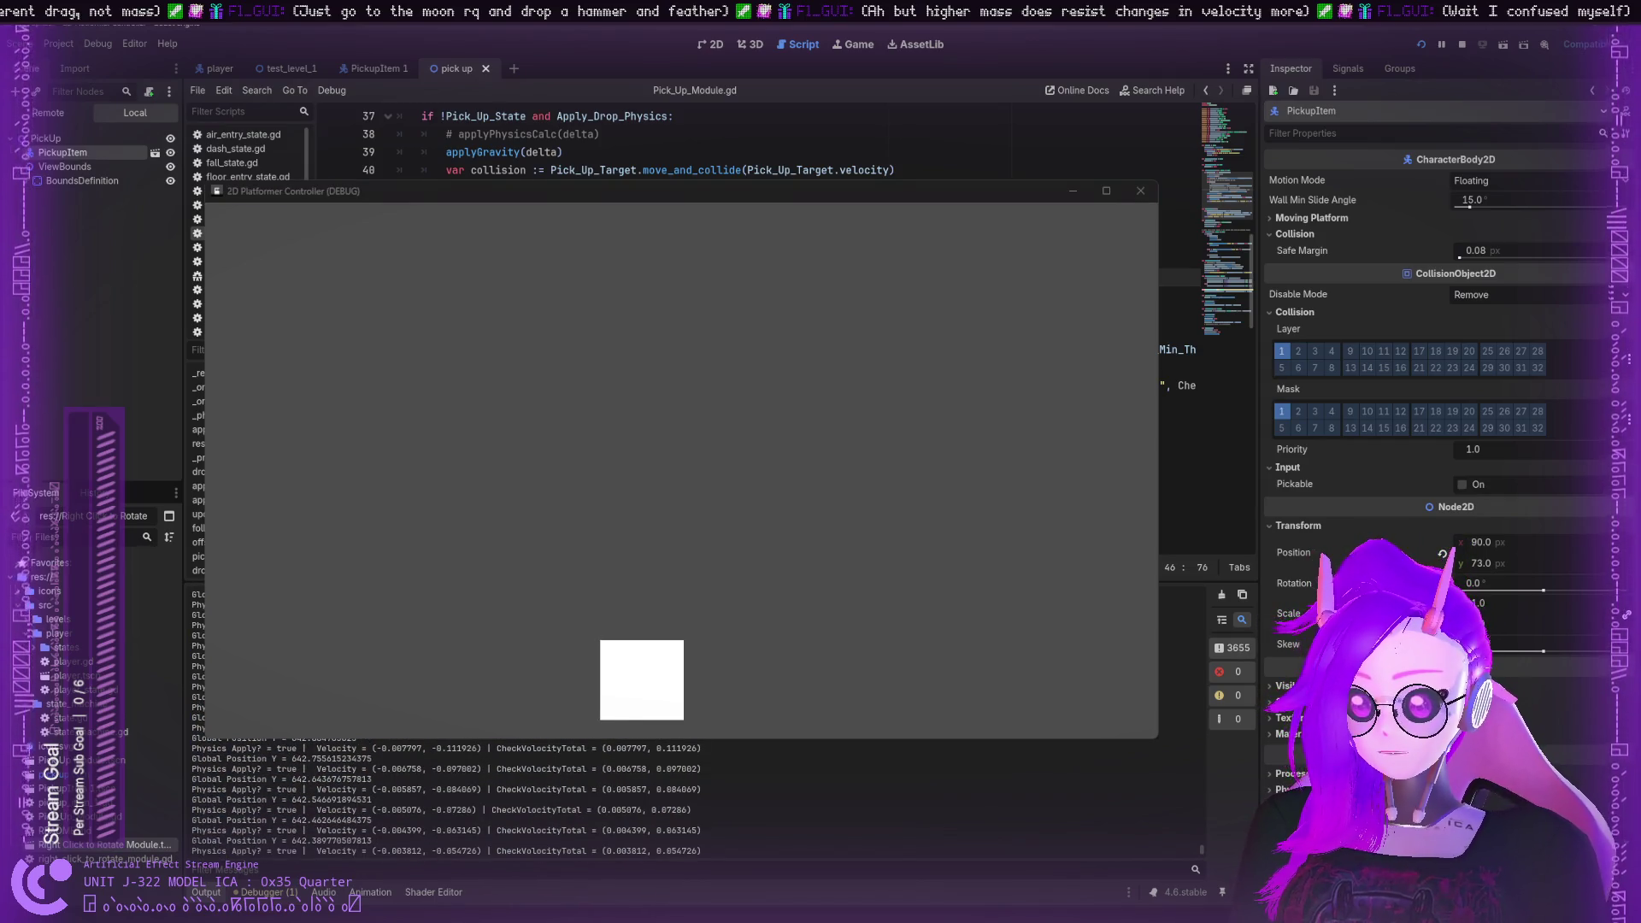
scroll(444, 803, "up", 1)
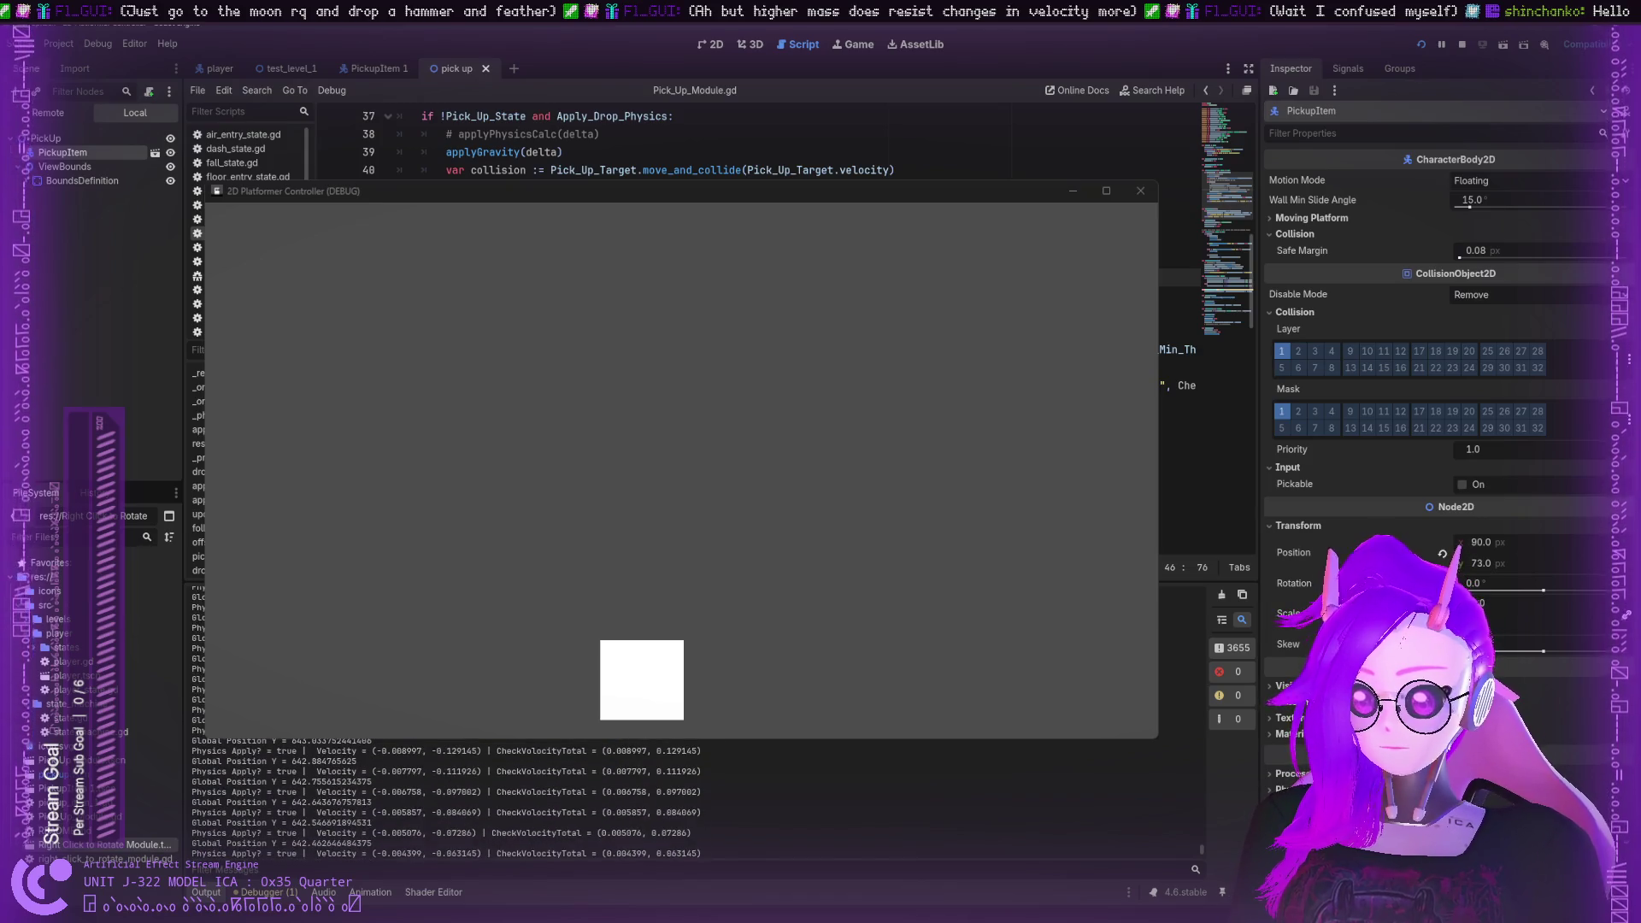
mouse_move(644, 689)
left_mouse_down()
mouse_move(659, 355)
mouse_move(654, 402)
left_mouse_up()
left_click(720, 741)
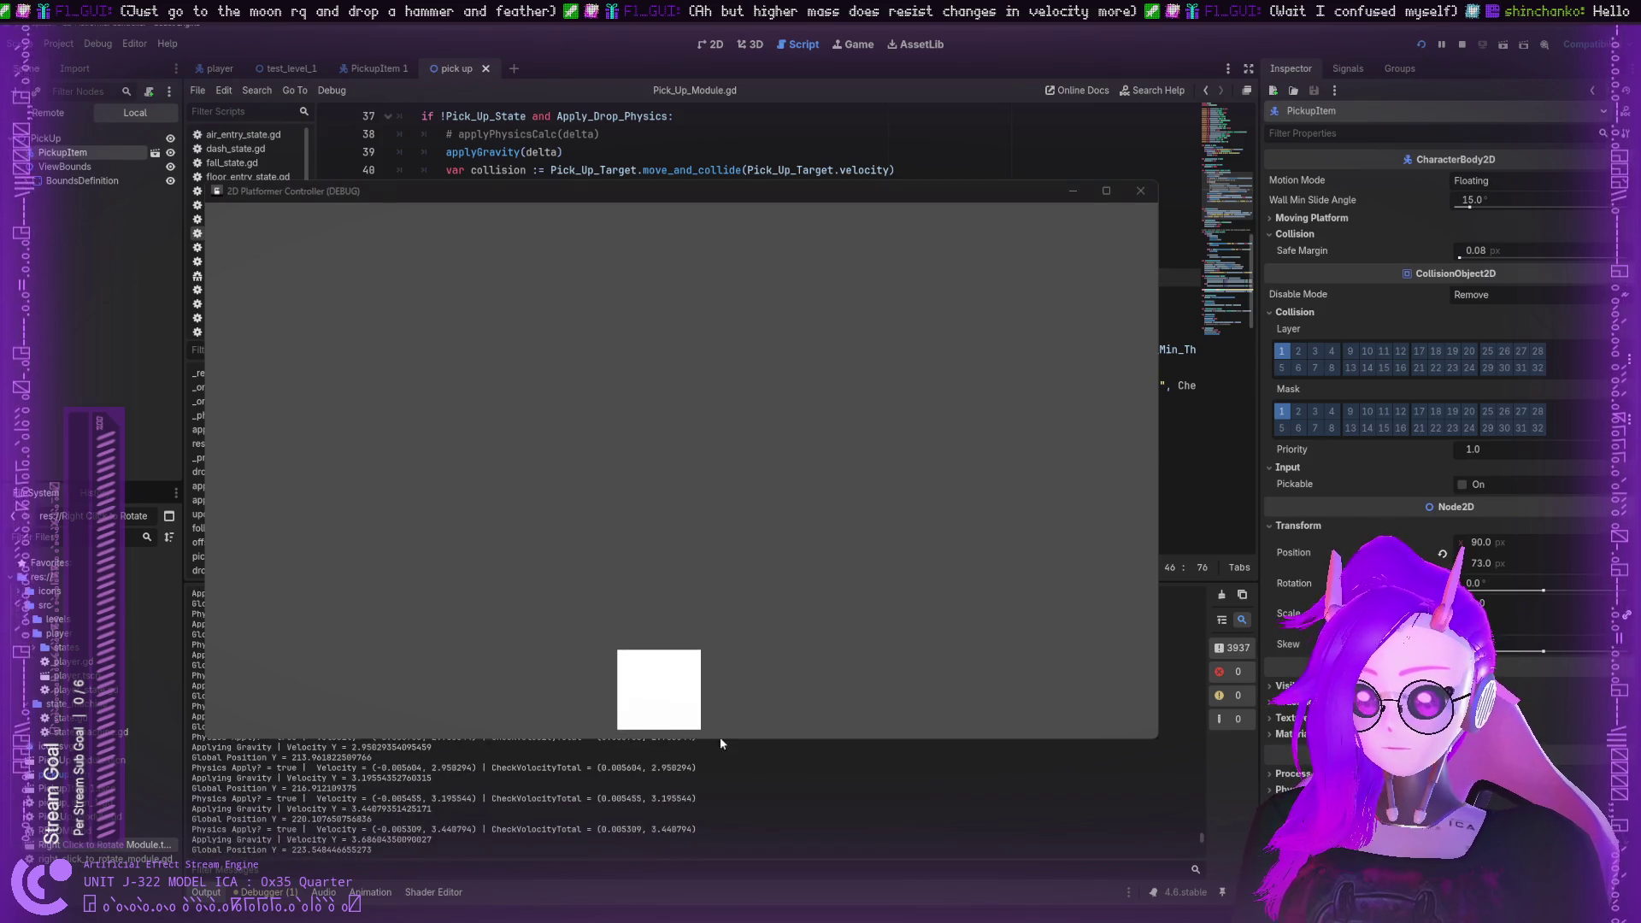
left_click(658, 565)
mouse_move(665, 667)
left_mouse_down()
mouse_move(692, 358)
mouse_move(681, 410)
left_mouse_up()
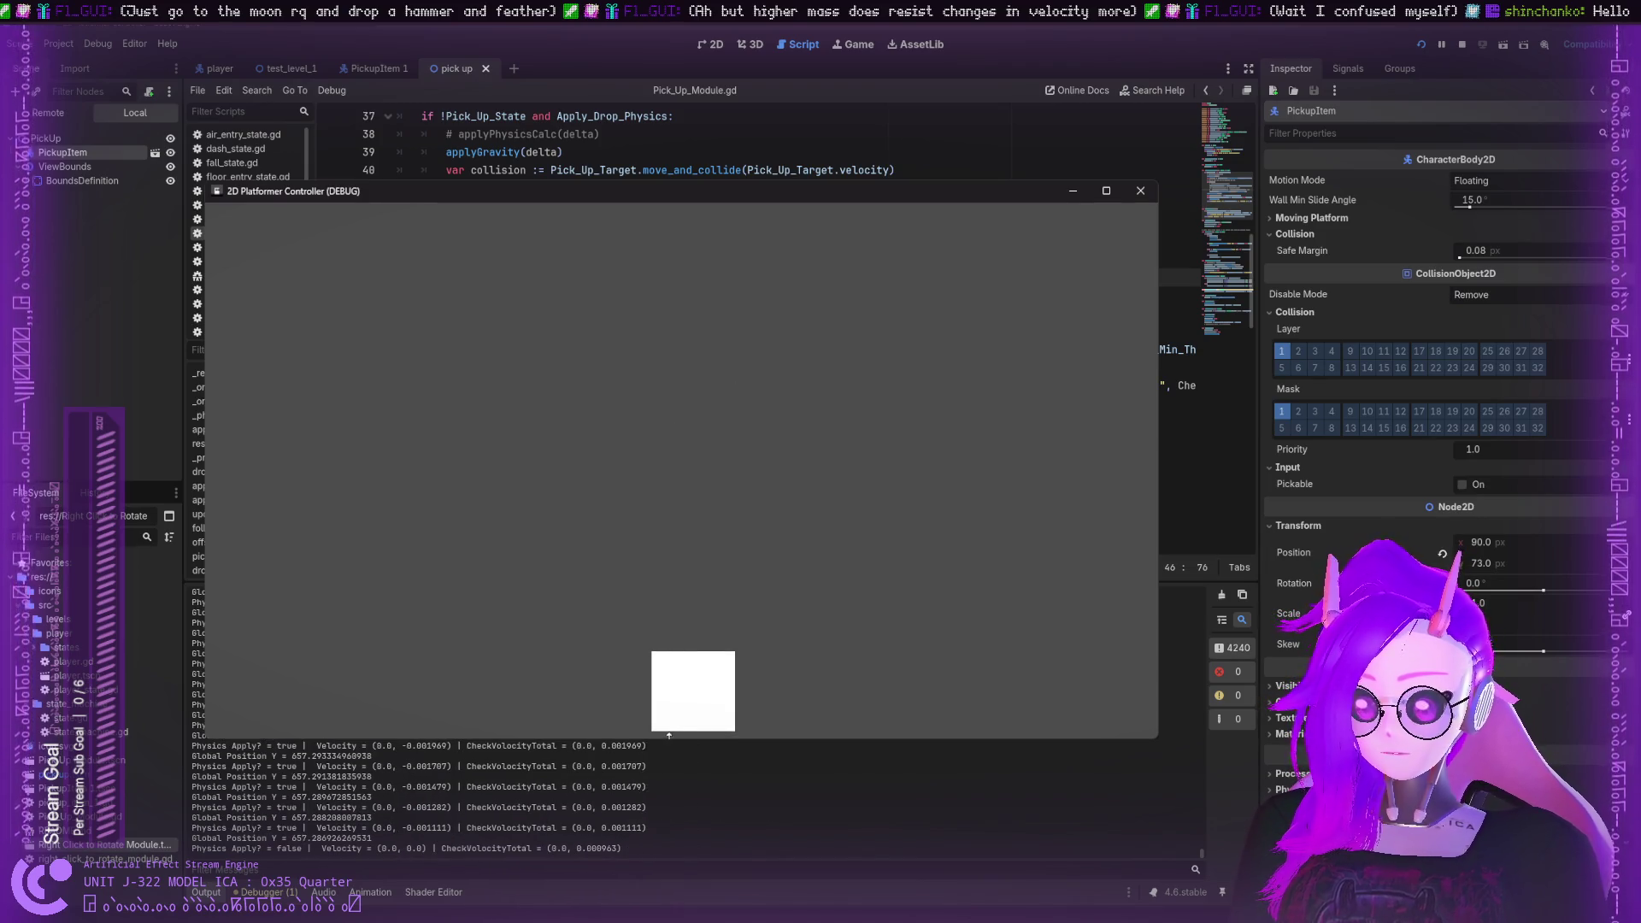
- Inspect the logged velocity values such as 3.283453 and -1.42283, then raise the game window
left_click(643, 780)
scroll(419, 803, "up", 1)
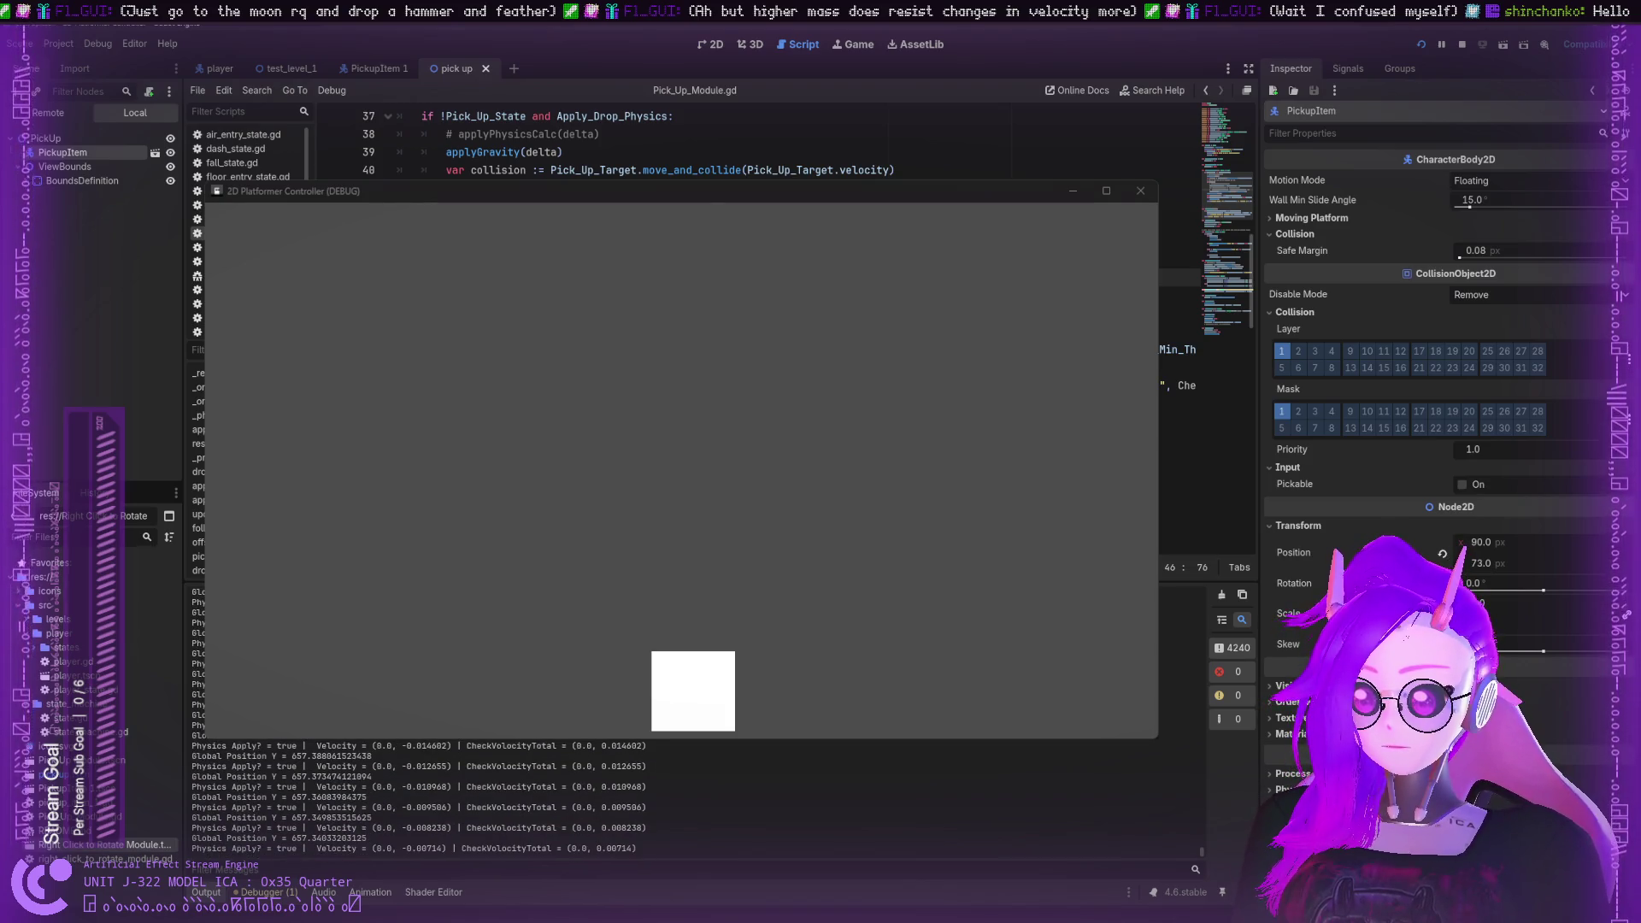
mouse_move(198, 639)
left_mouse_down()
mouse_move(197, 731)
mouse_move(594, 746)
left_mouse_up()
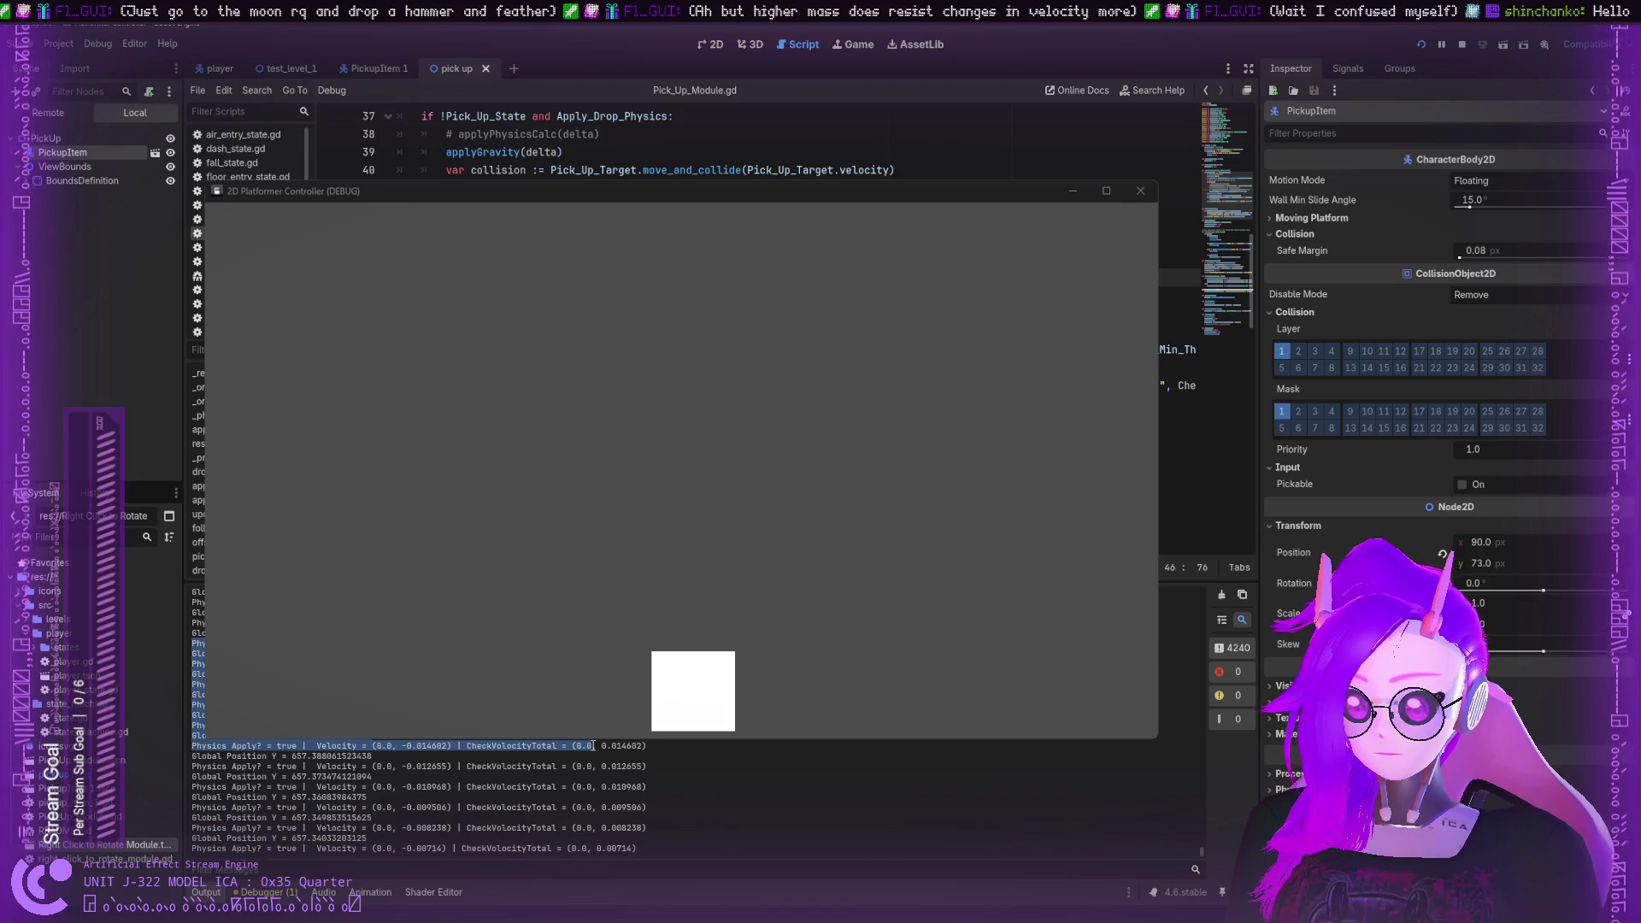
left_click(594, 746)
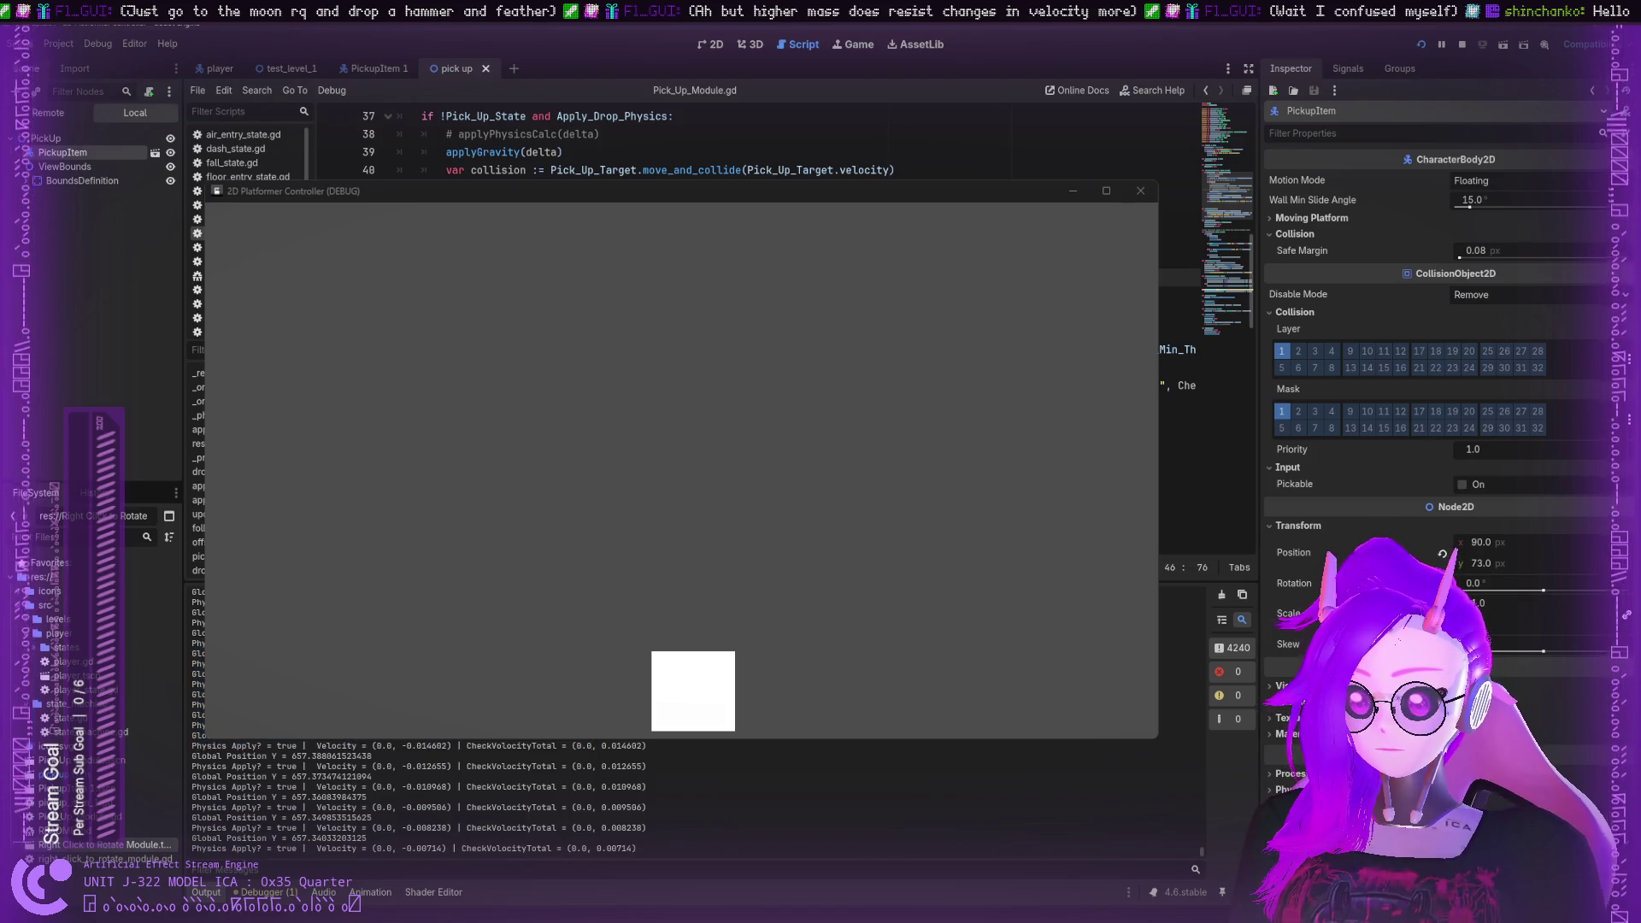
left_click_drag(605, 746, 634, 746)
left_click_drag(413, 748, 432, 747)
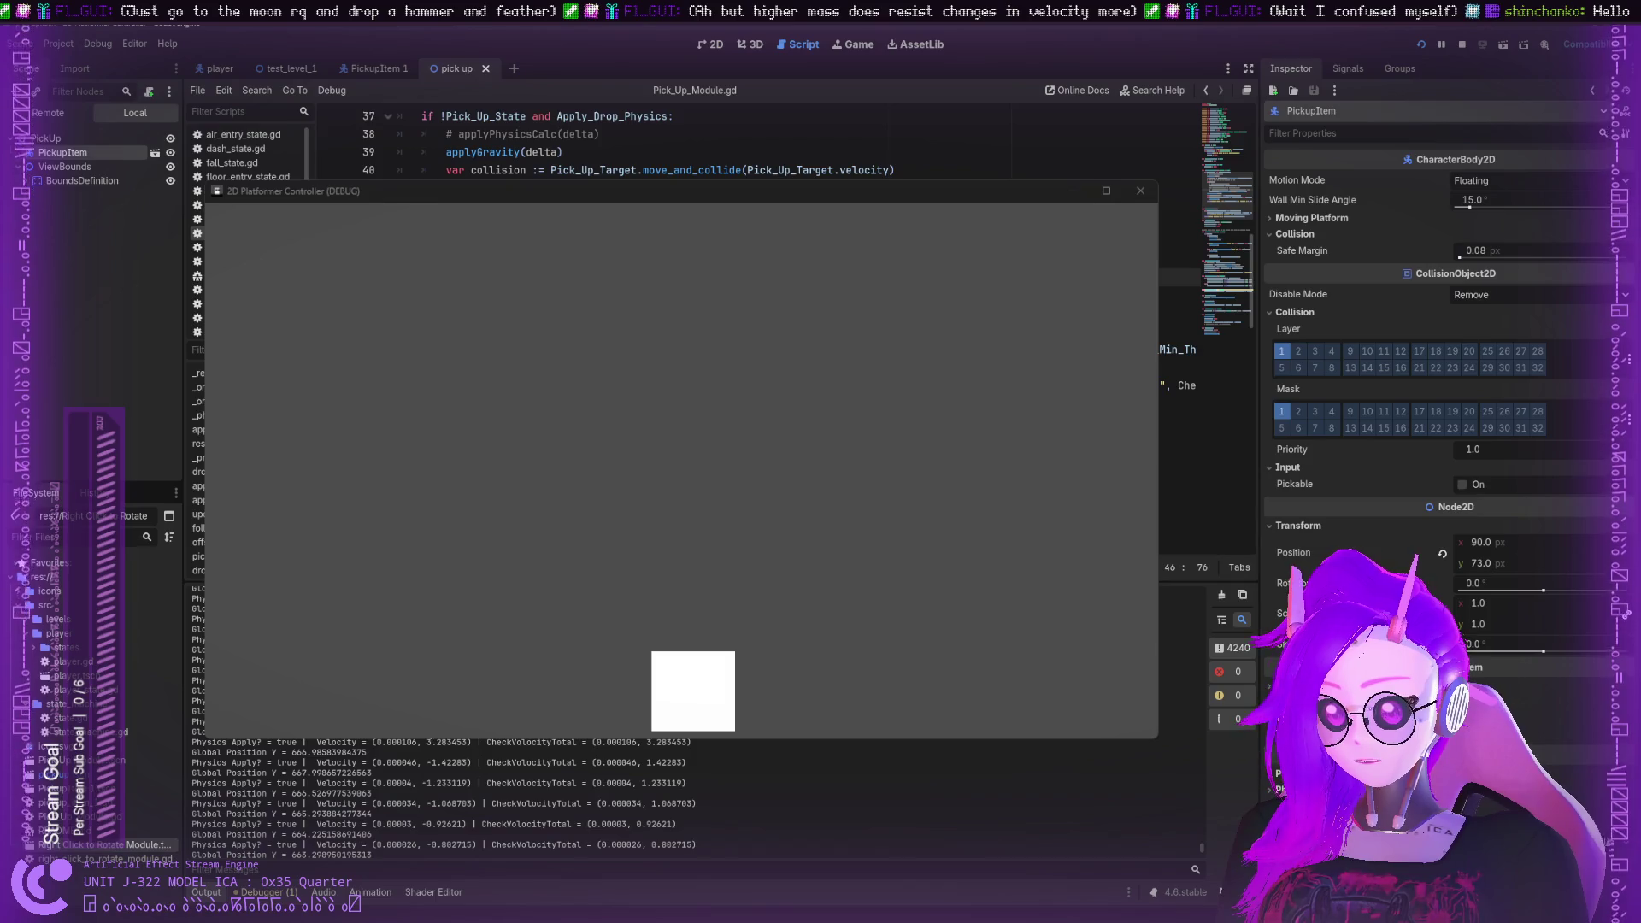
double_click(434, 743)
mouse_move(451, 763)
left_mouse_down()
mouse_move(468, 765)
mouse_move(462, 747)
mouse_move(453, 762)
mouse_move(468, 761)
left_mouse_up()
left_click(535, 623)
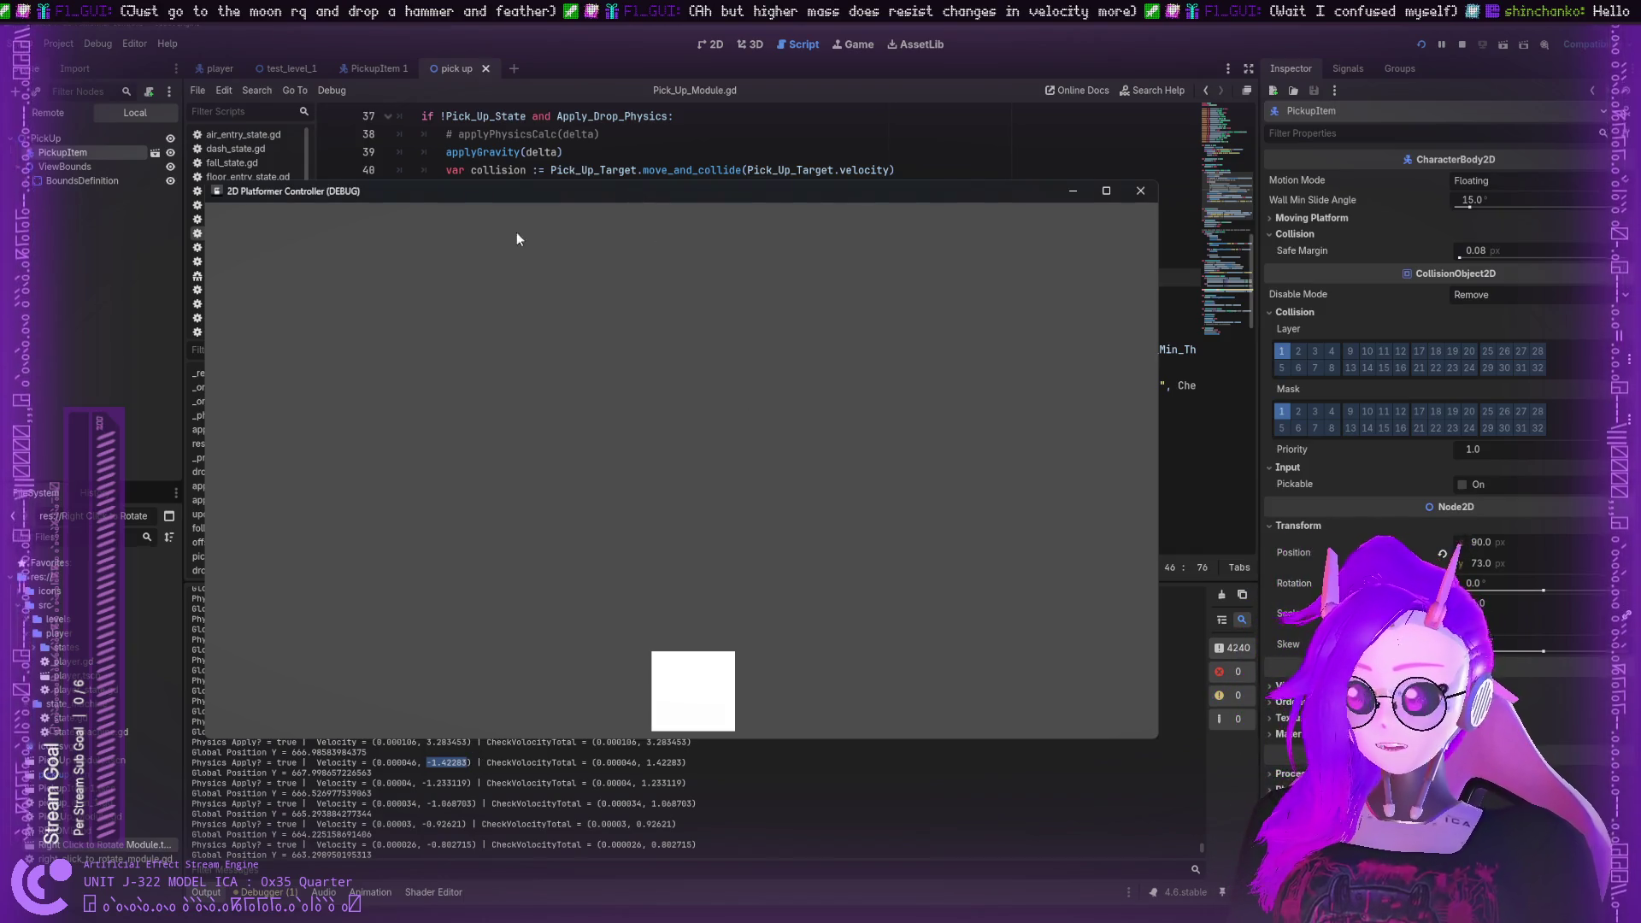
mouse_move(599, 191)
left_mouse_down()
mouse_move(617, 73)
mouse_move(598, 75)
mouse_move(598, 98)
left_mouse_up()
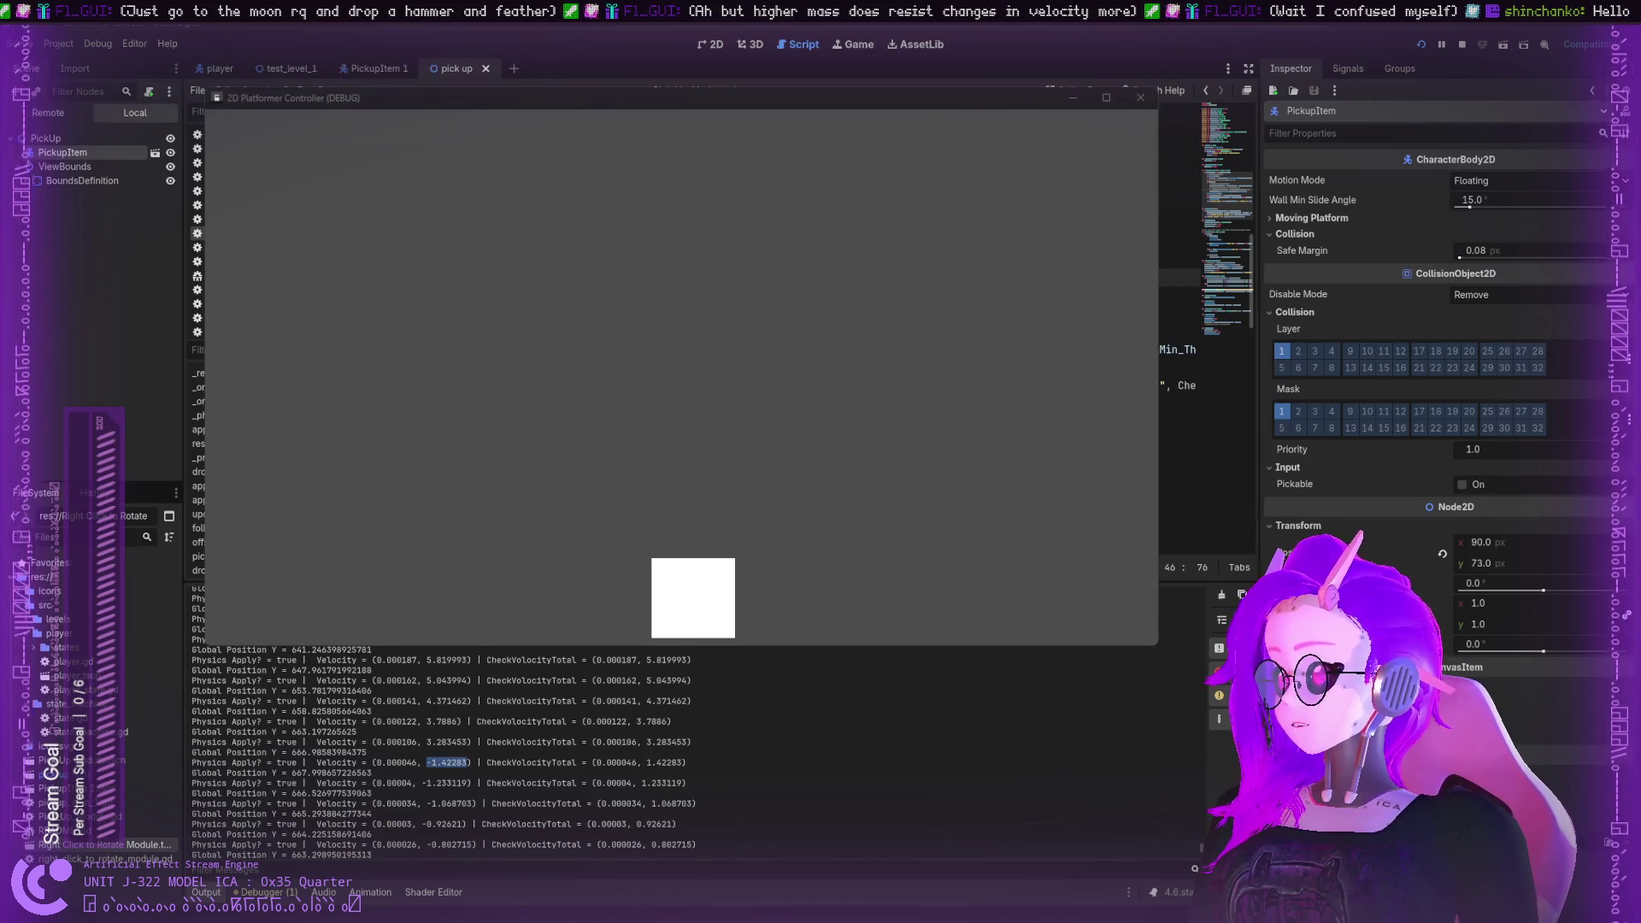
- Throw the pickup box a few more times, then close the running game window
mouse_move(525, 559)
left_mouse_down()
mouse_move(594, 190)
mouse_move(606, 218)
left_mouse_up()
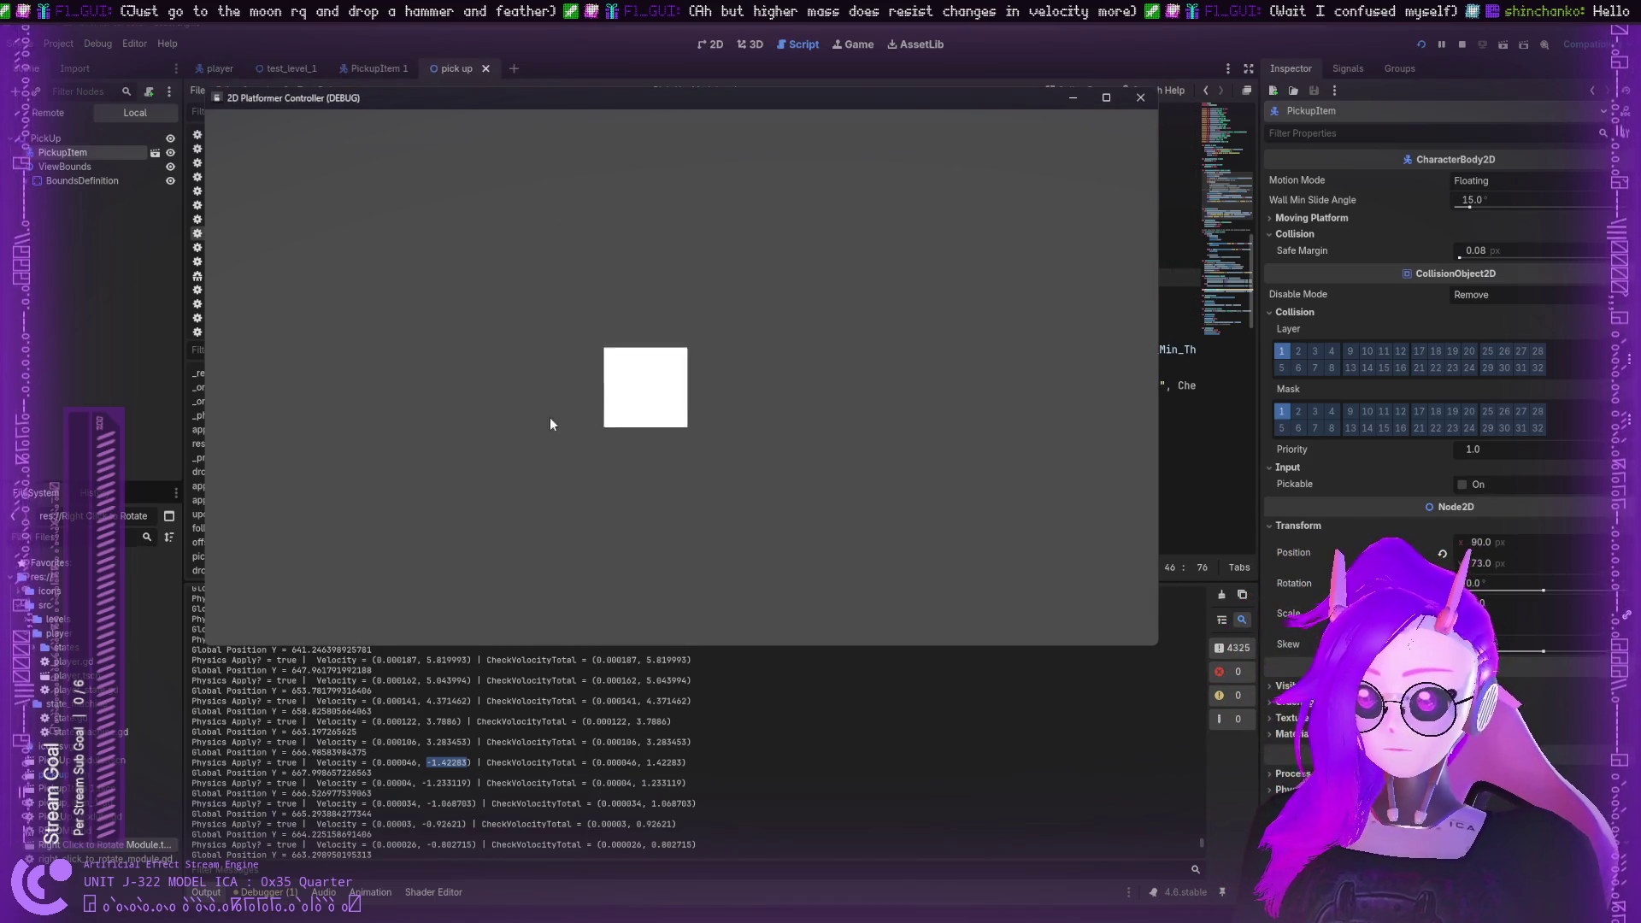
mouse_move(513, 497)
left_mouse_down()
mouse_move(388, 483)
mouse_move(490, 373)
left_mouse_up()
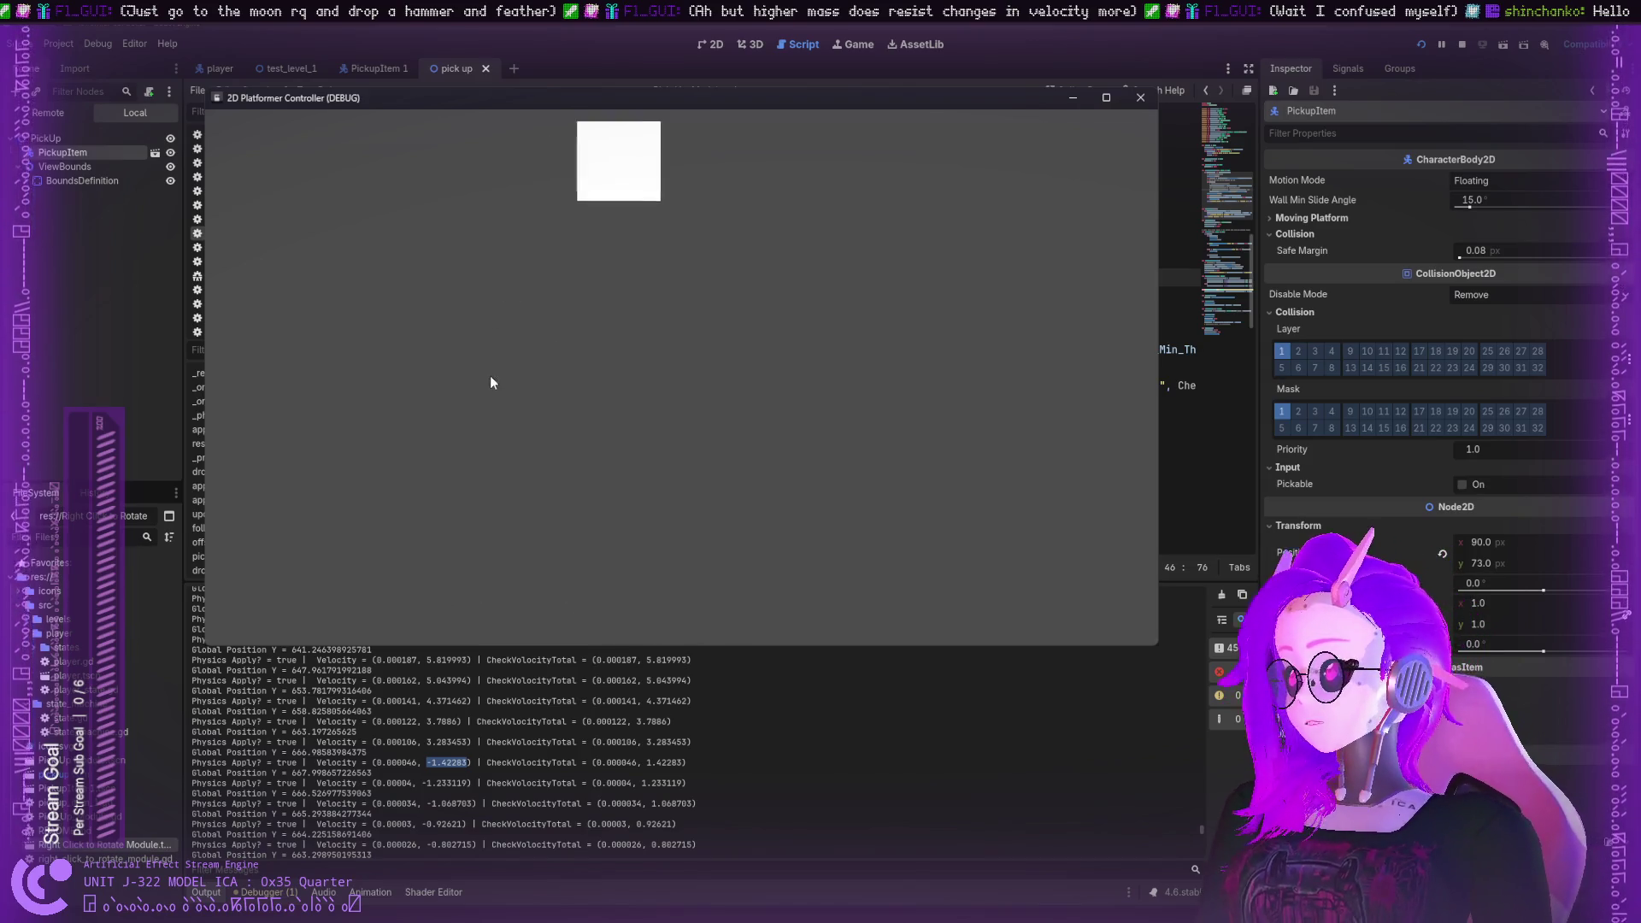
mouse_move(690, 581)
left_mouse_down()
mouse_move(554, 195)
mouse_move(569, 526)
mouse_move(396, 584)
mouse_move(851, 315)
left_mouse_up()
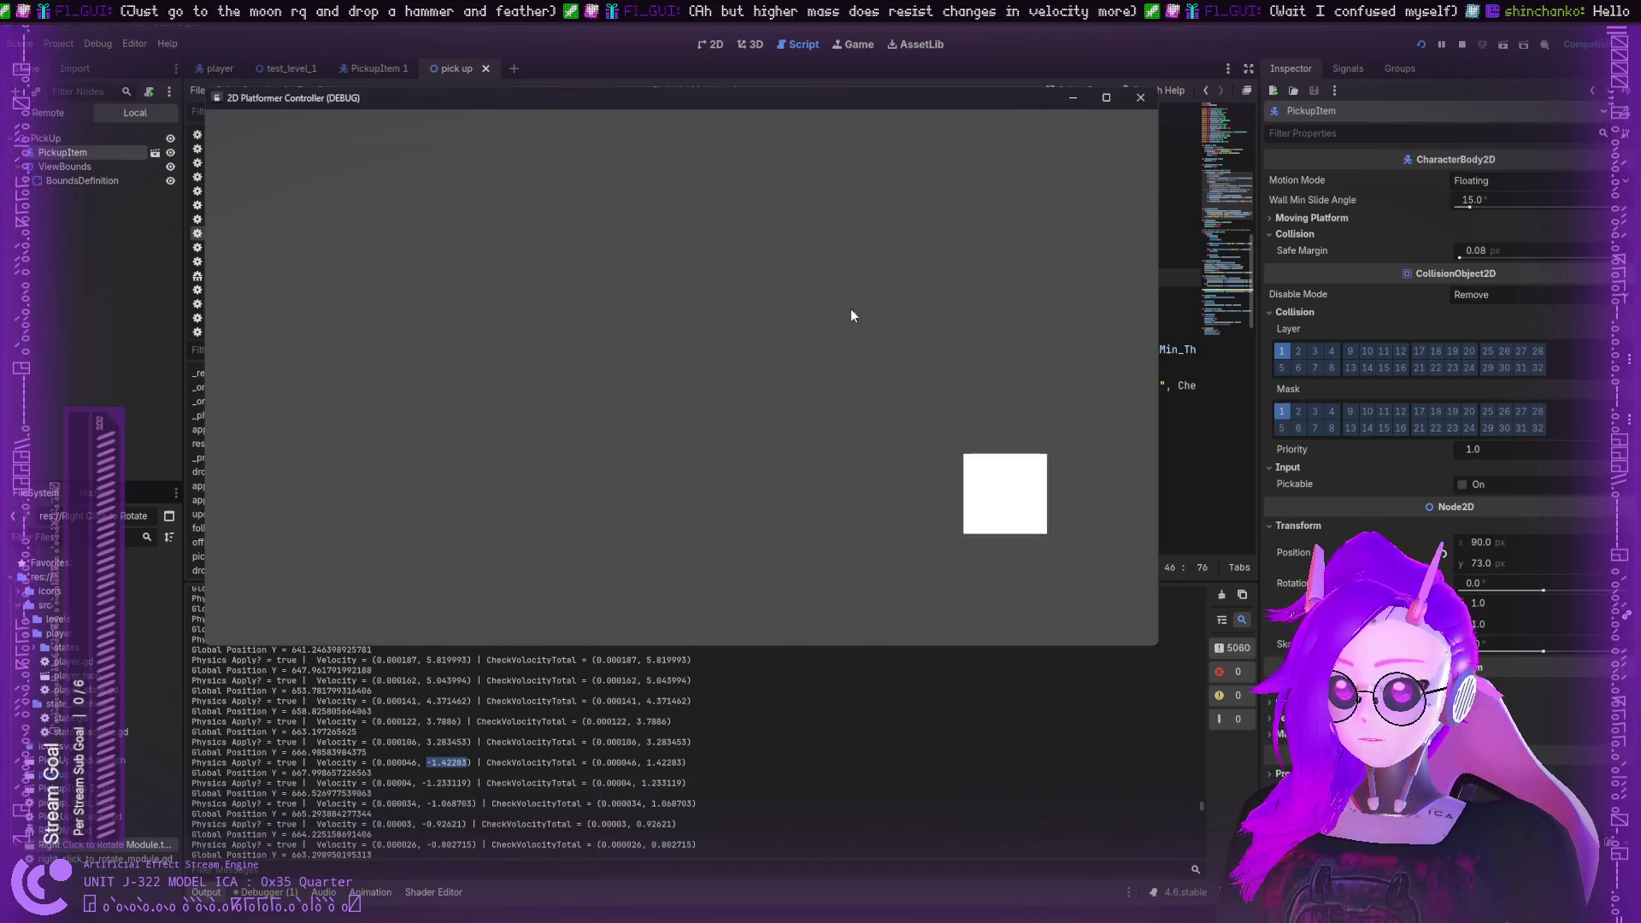
left_click(1111, 574)
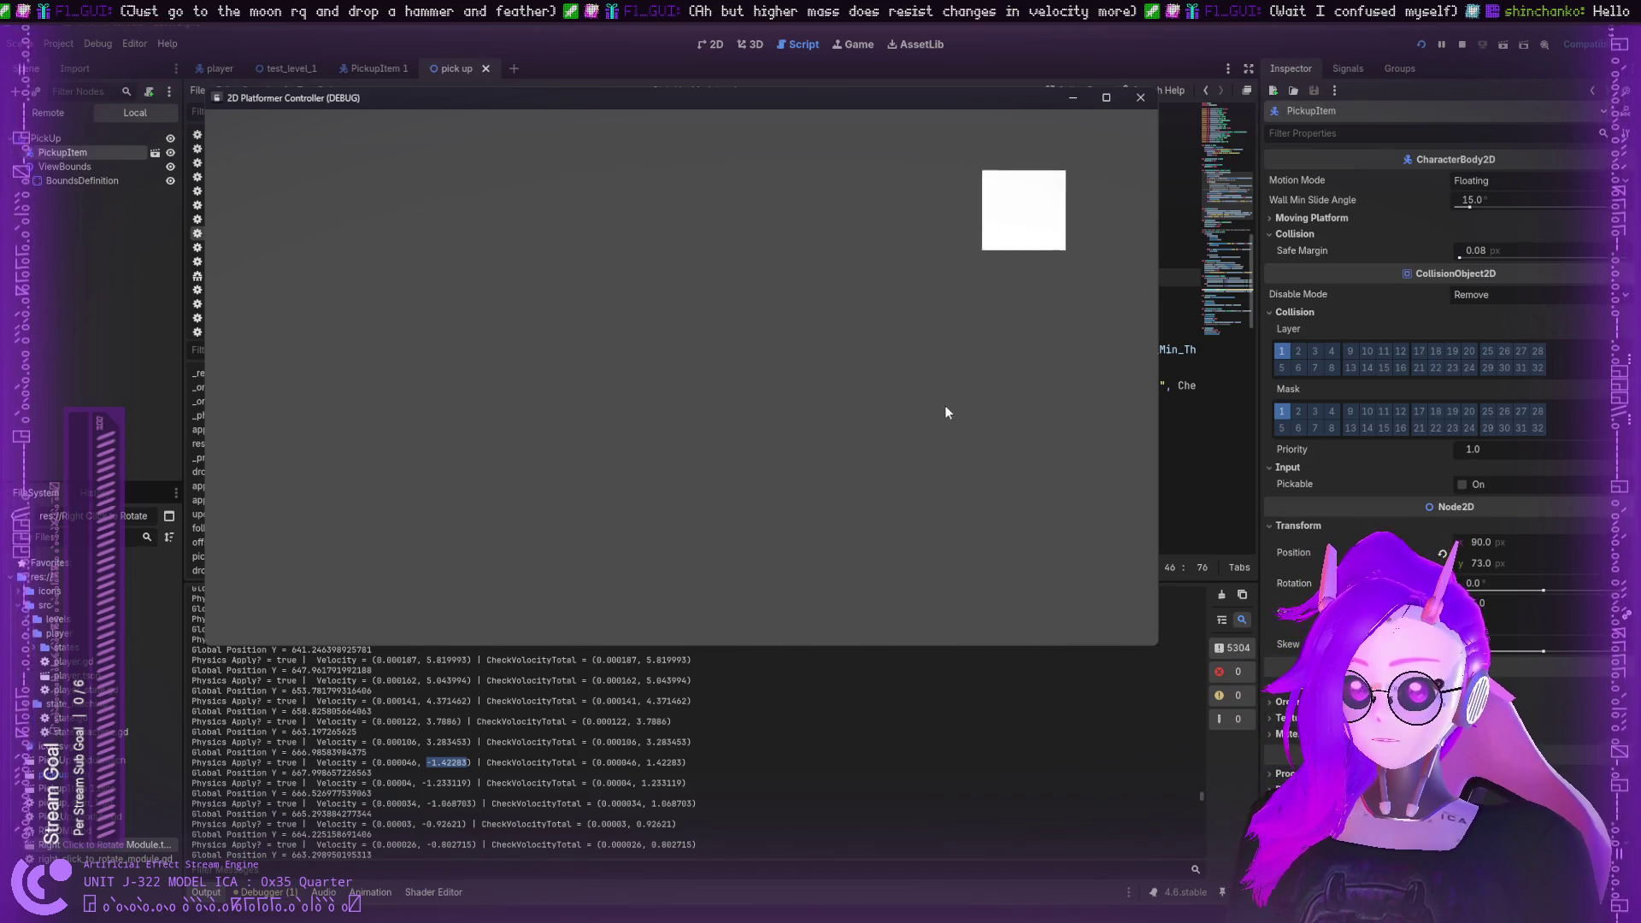
left_click(900, 603)
left_click(498, 594)
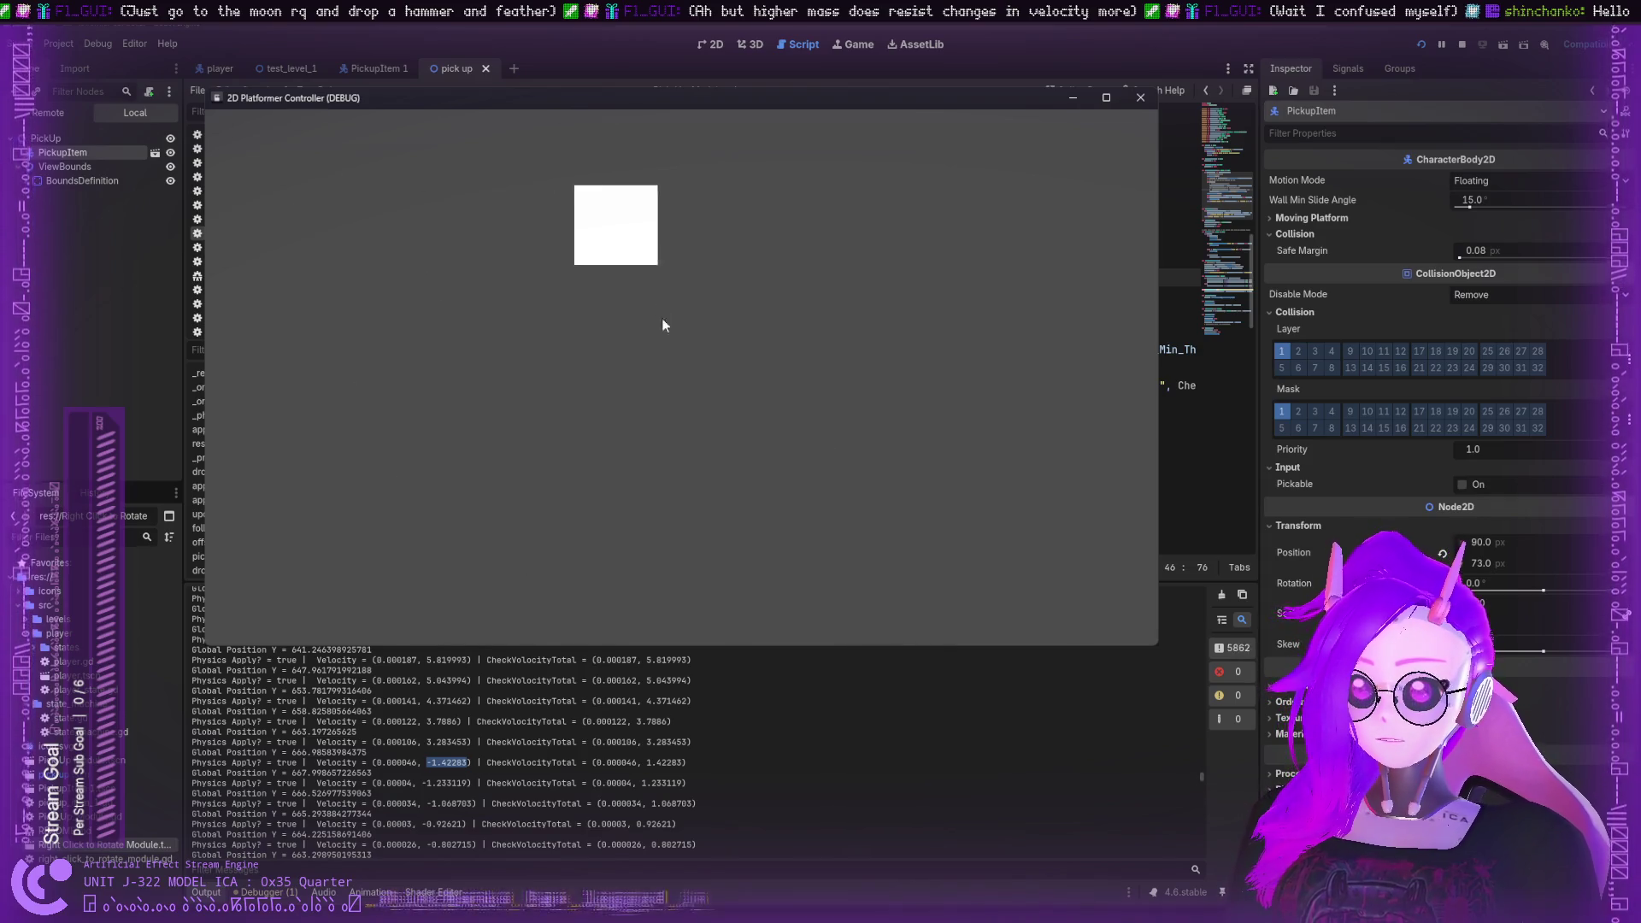
left_click(632, 590)
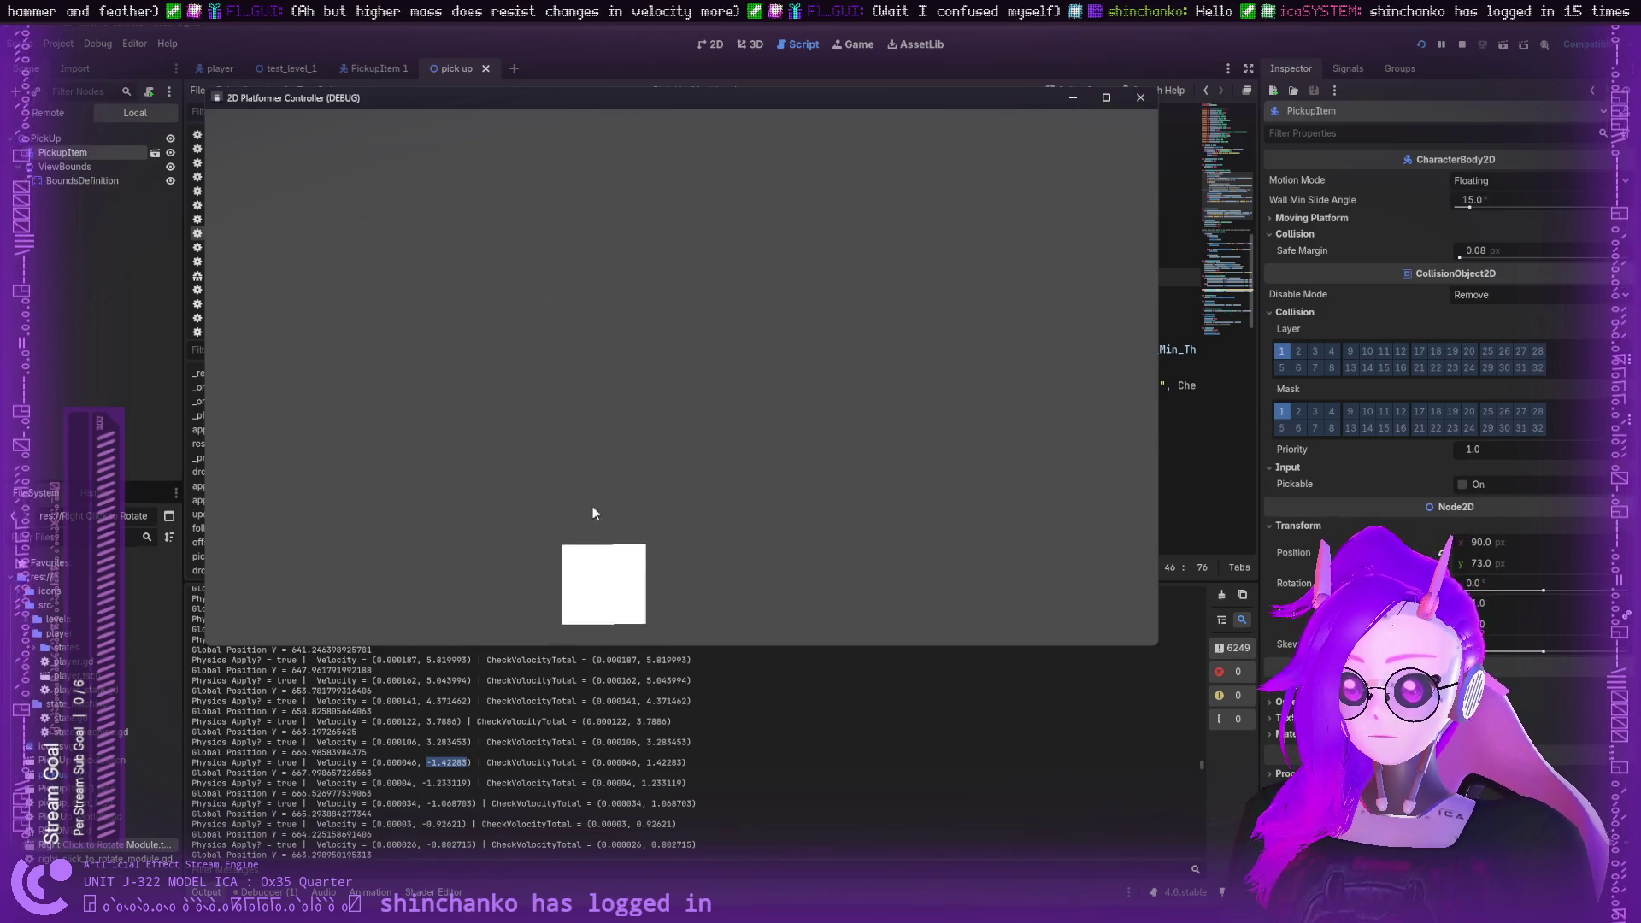
left_click(681, 162)
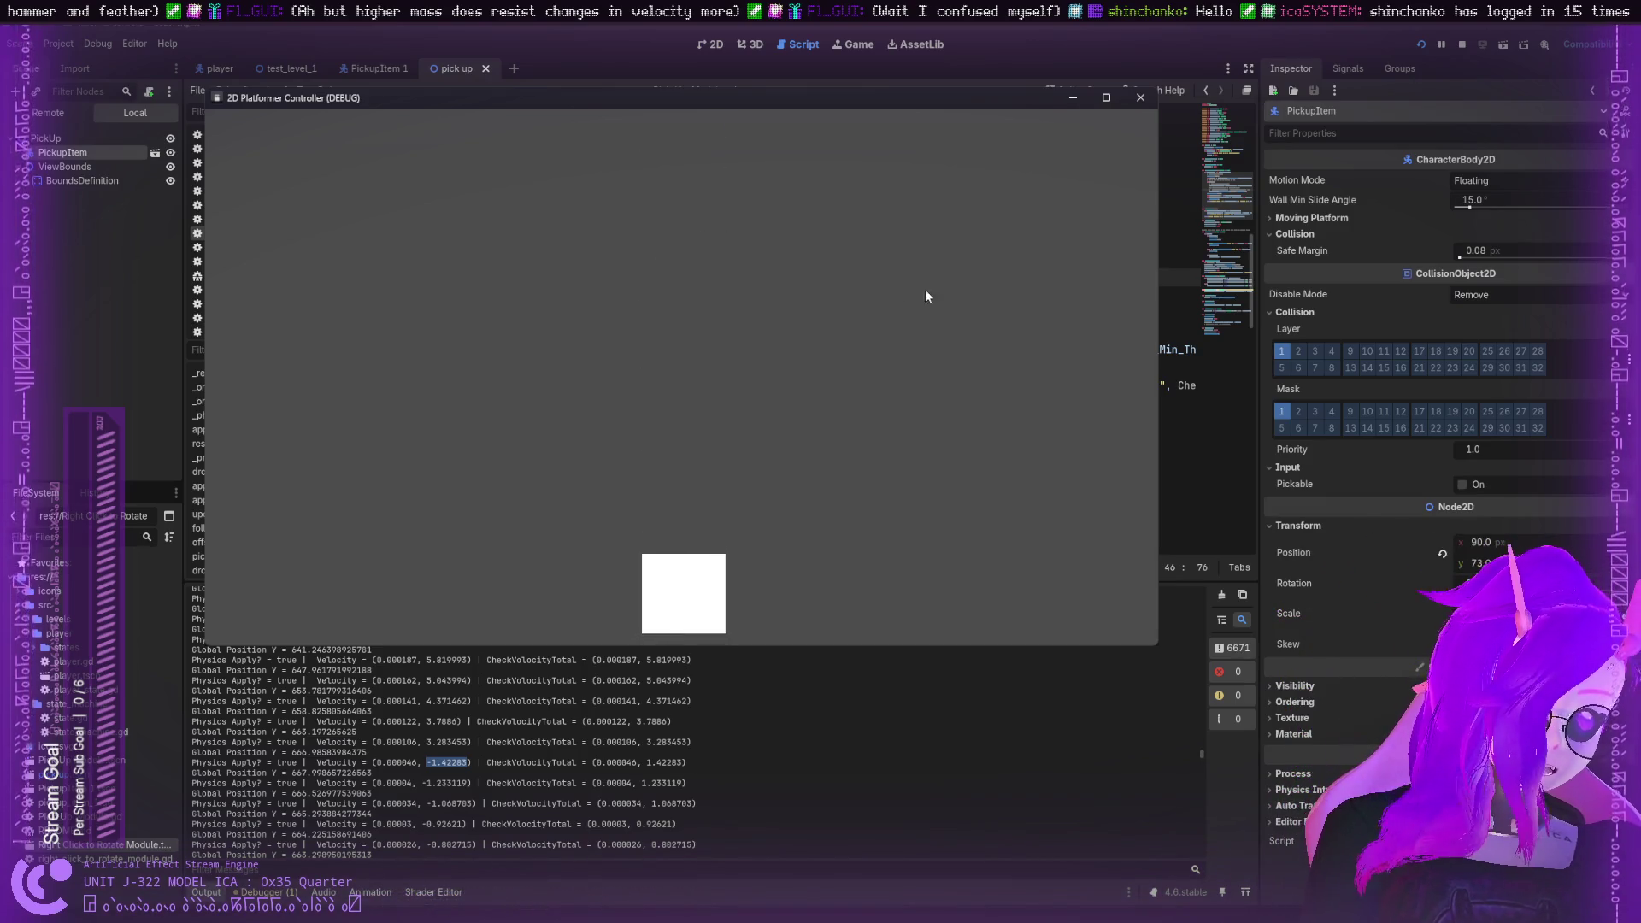
left_click(1141, 98)
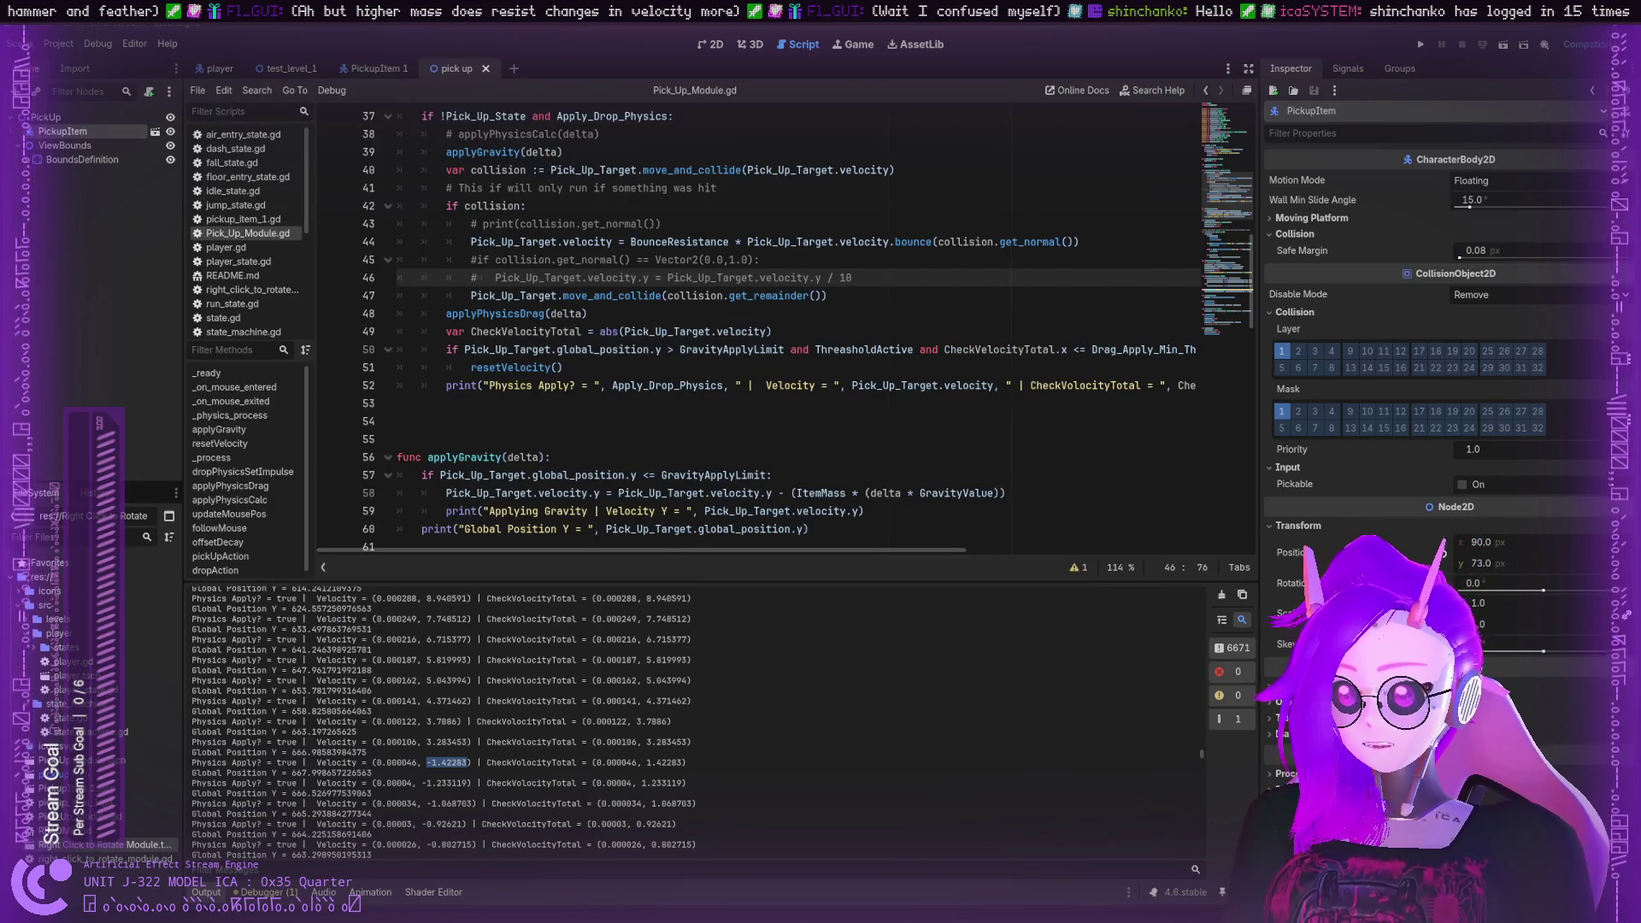
- Change GravityApplyLimit on line 18 from 600.0 to 500.0 and save the script
scroll(752, 334, "up", 12)
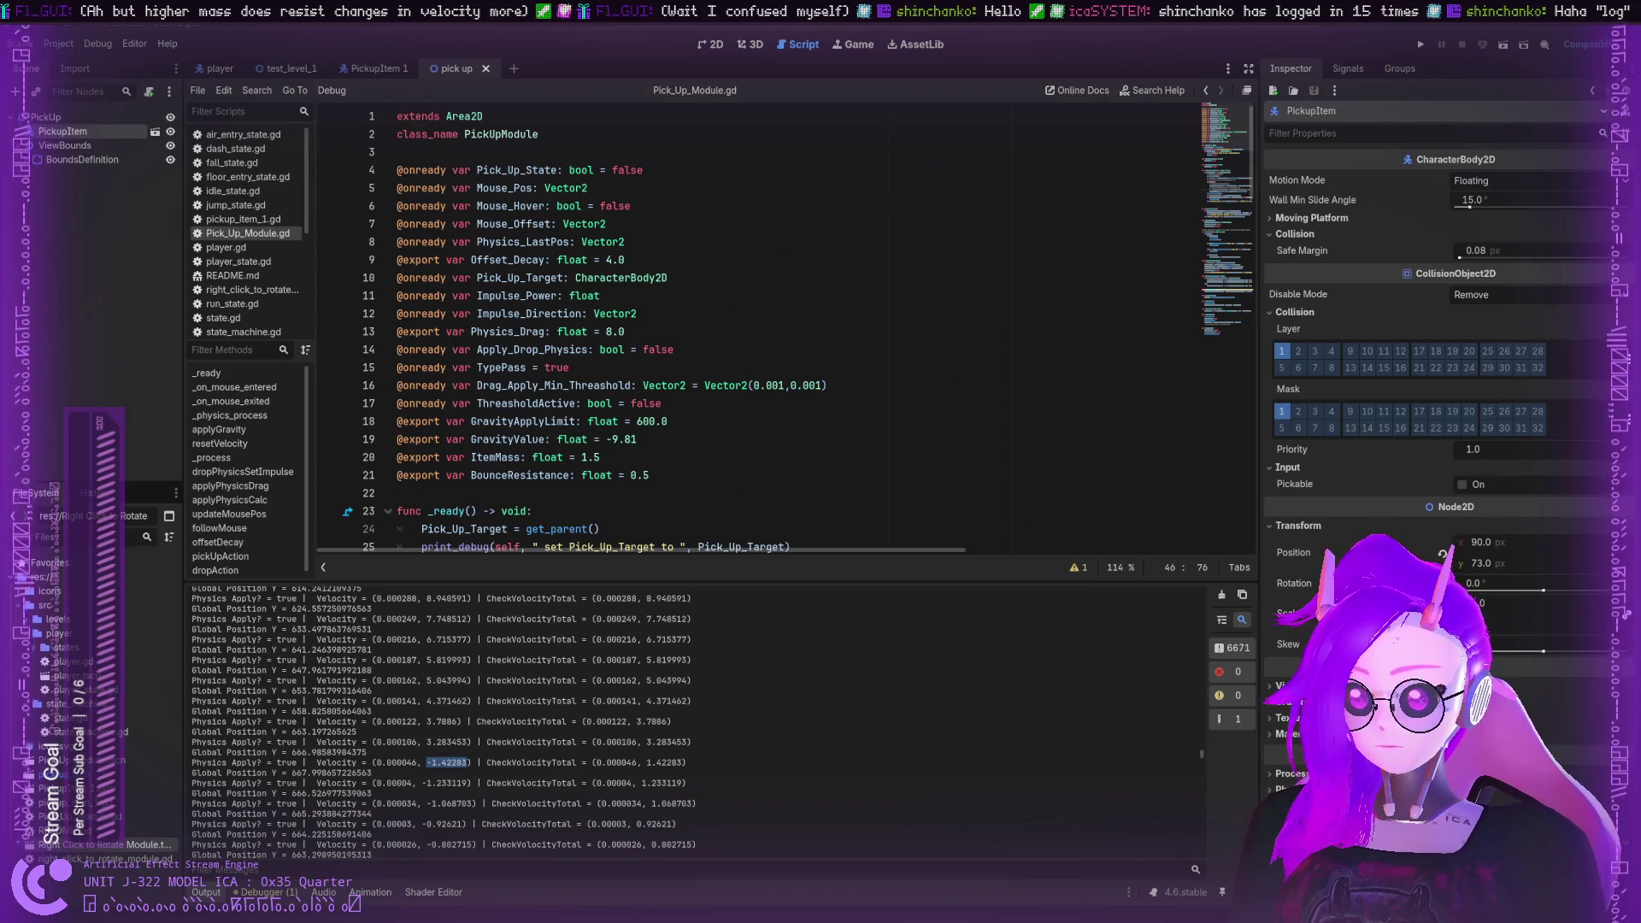
double_click(686, 422)
type("500.0")
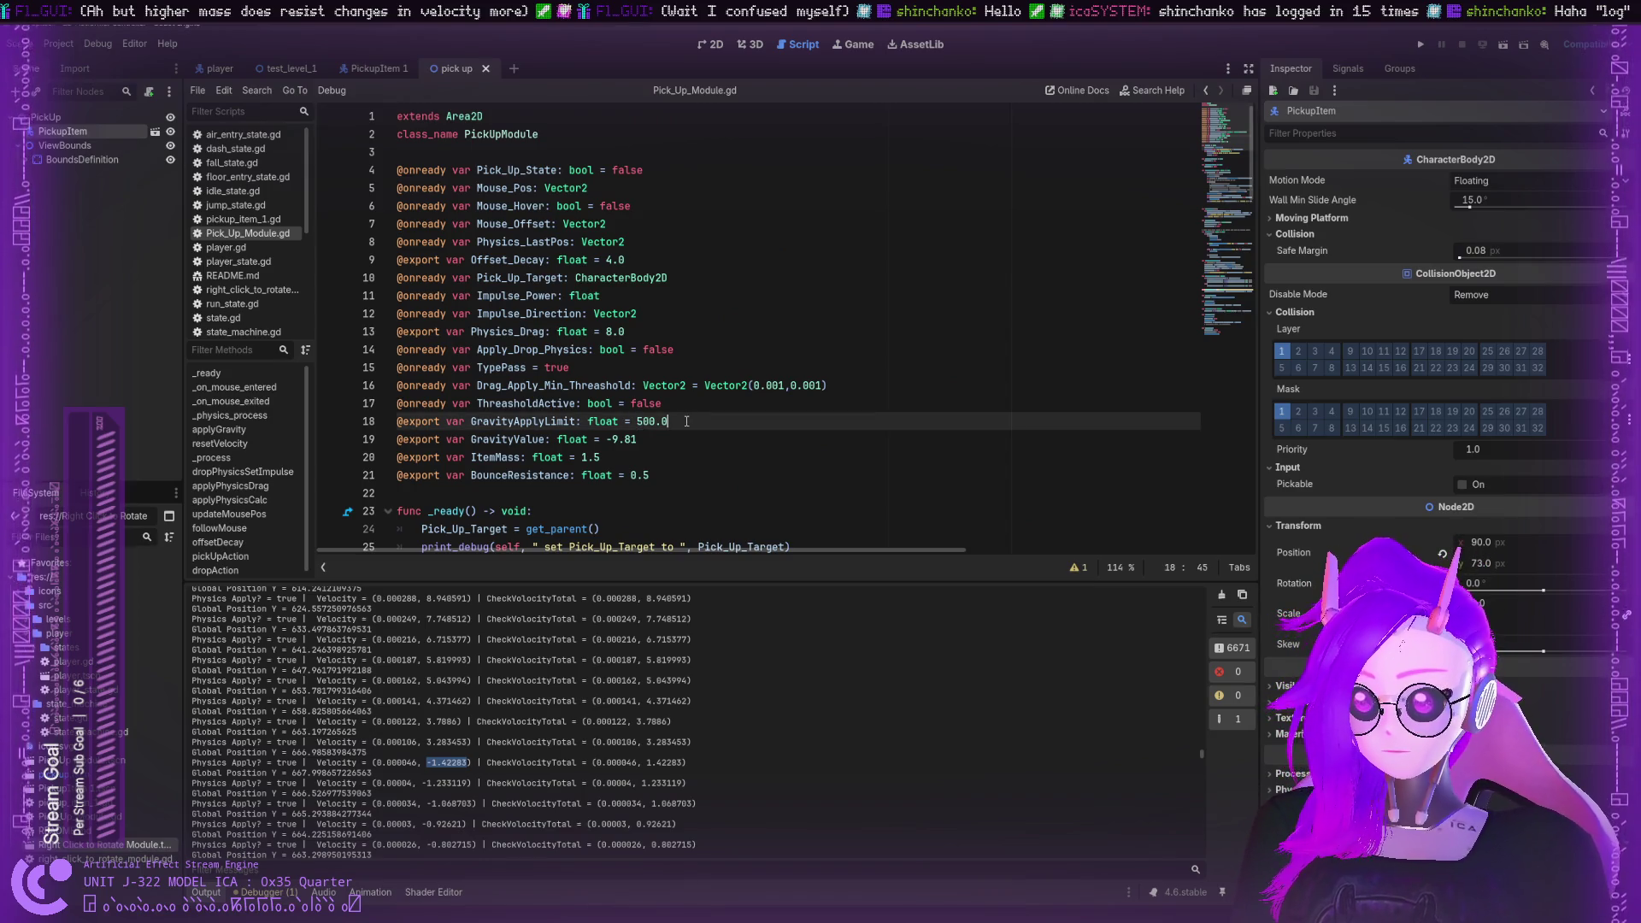
left_click(611, 419)
left_click(683, 422)
key("ctrl+s")
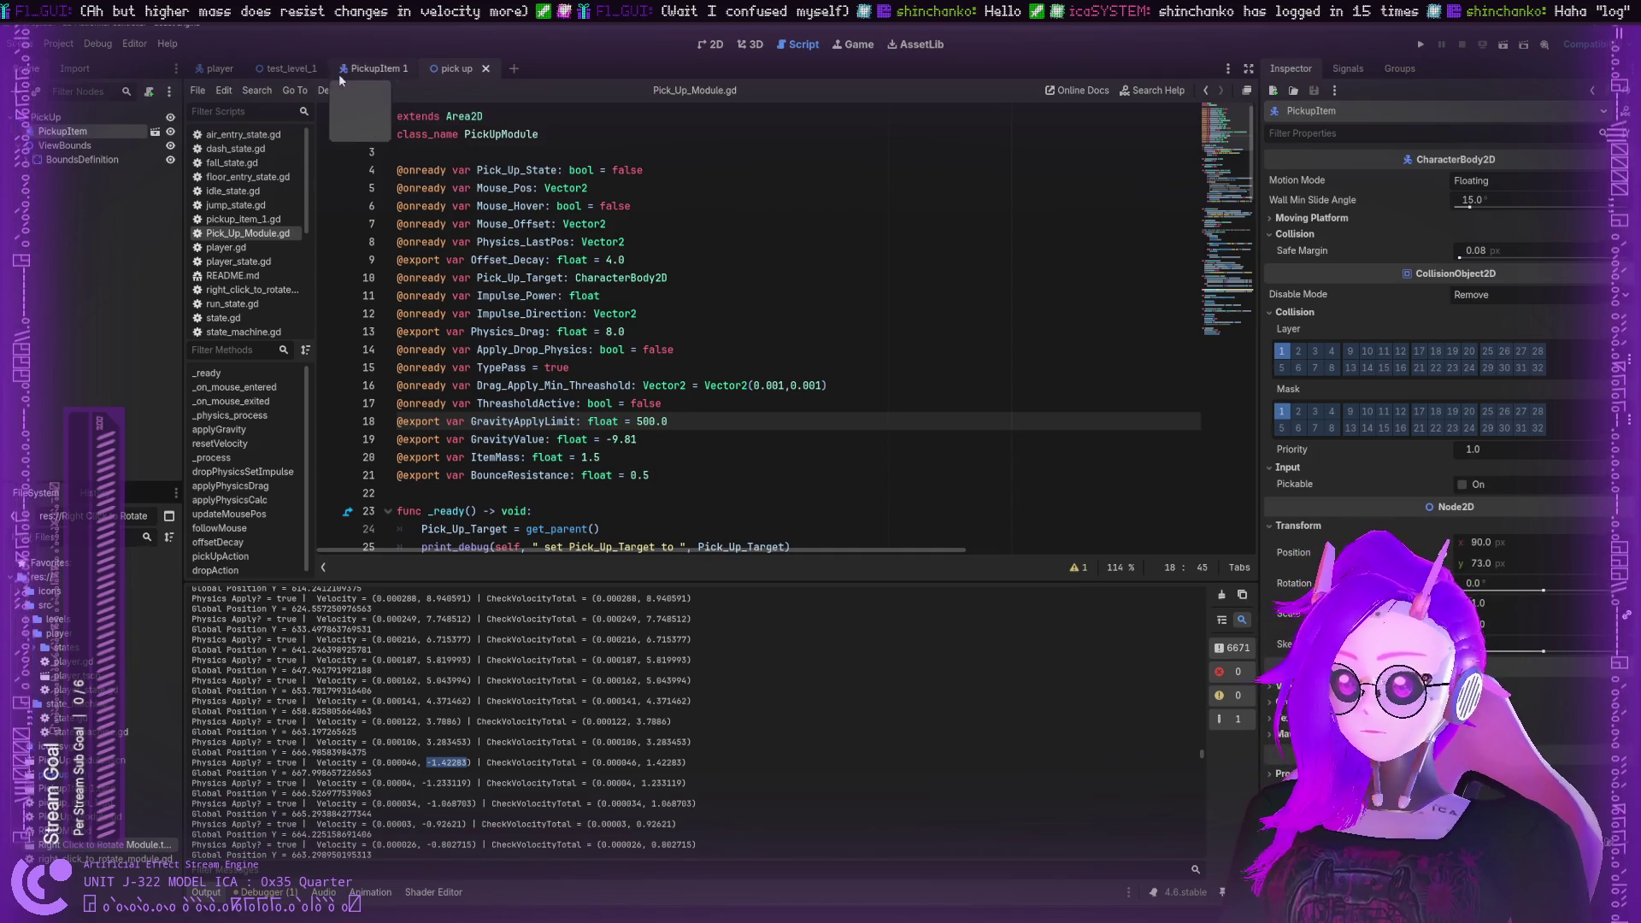
- Switch to the 2D view of the pickup scene and clear the node selection
left_click(750, 44)
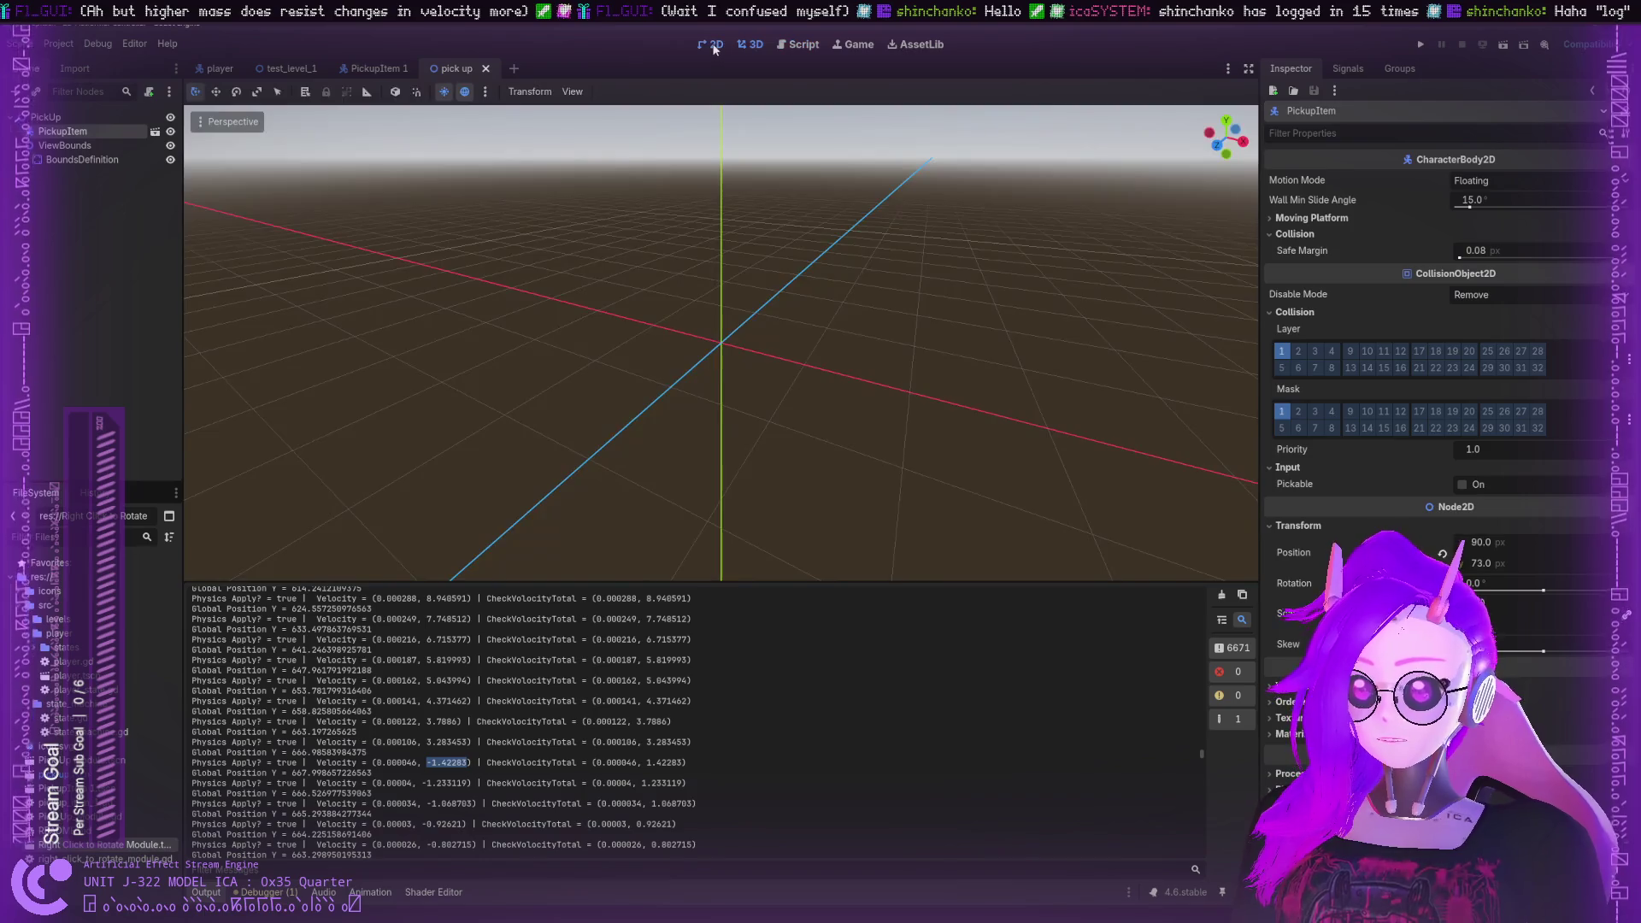
left_click(712, 45)
left_click(617, 414)
- Clear the canvas selection and collapse the ViewBounds branch of the scene tree
mouse_move(391, 382)
left_mouse_down()
mouse_move(510, 440)
mouse_move(1013, 492)
left_mouse_up()
left_click(446, 351)
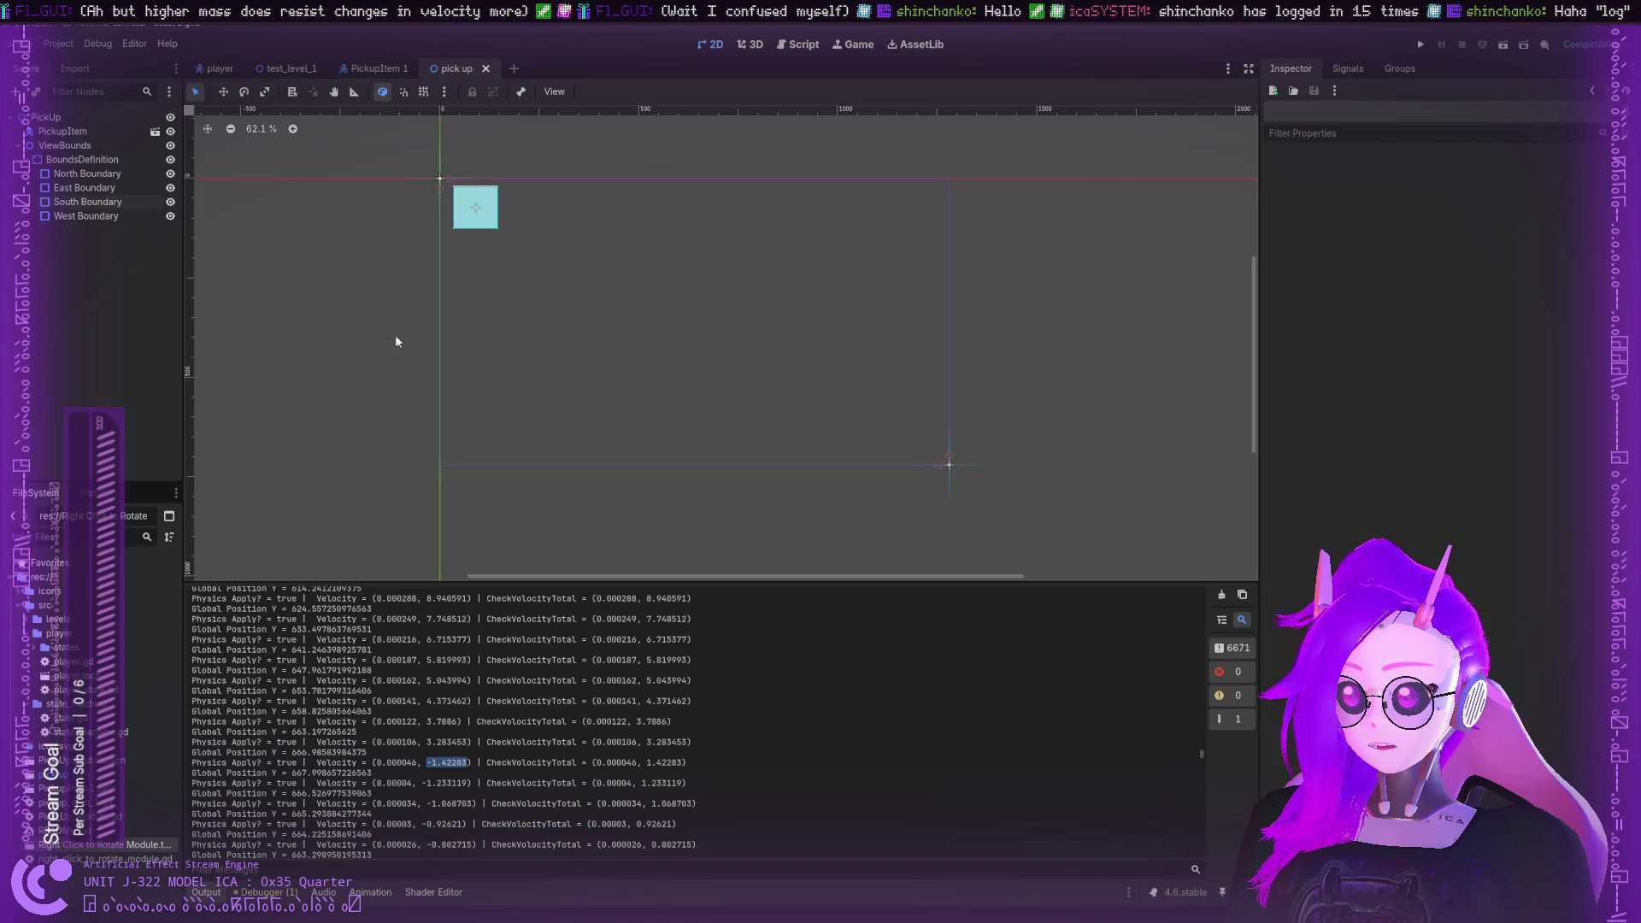
left_click(23, 145)
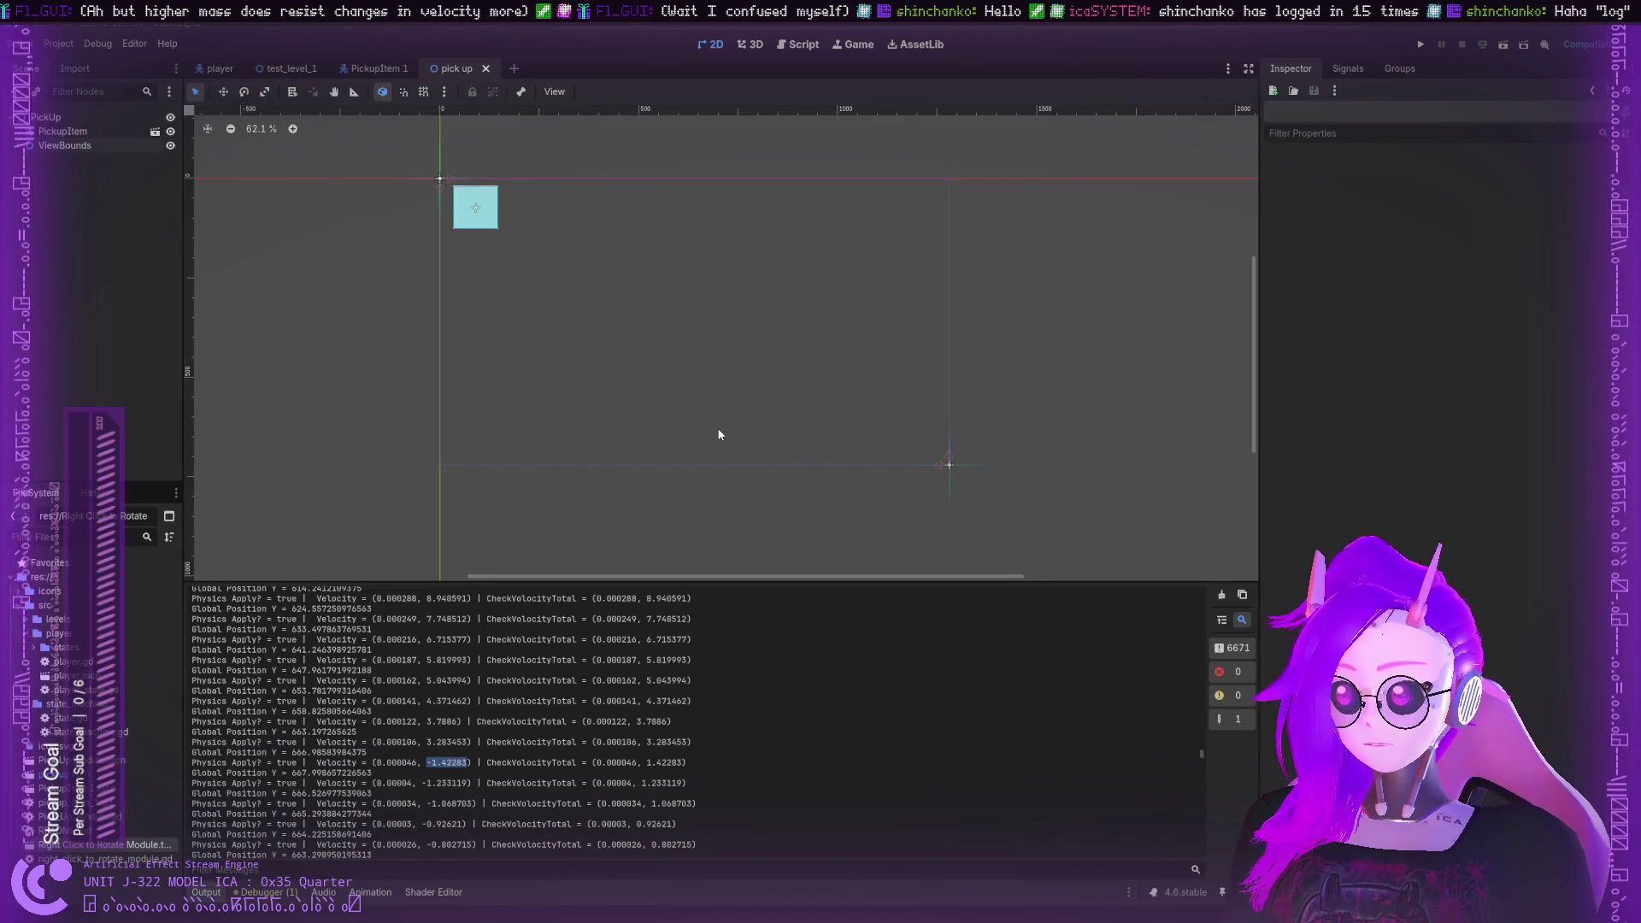
- Add a Node2D named 'Background Detail' and a Polygon2D, placing its first point above the pickup
key("ctrl+a")
key("Return")
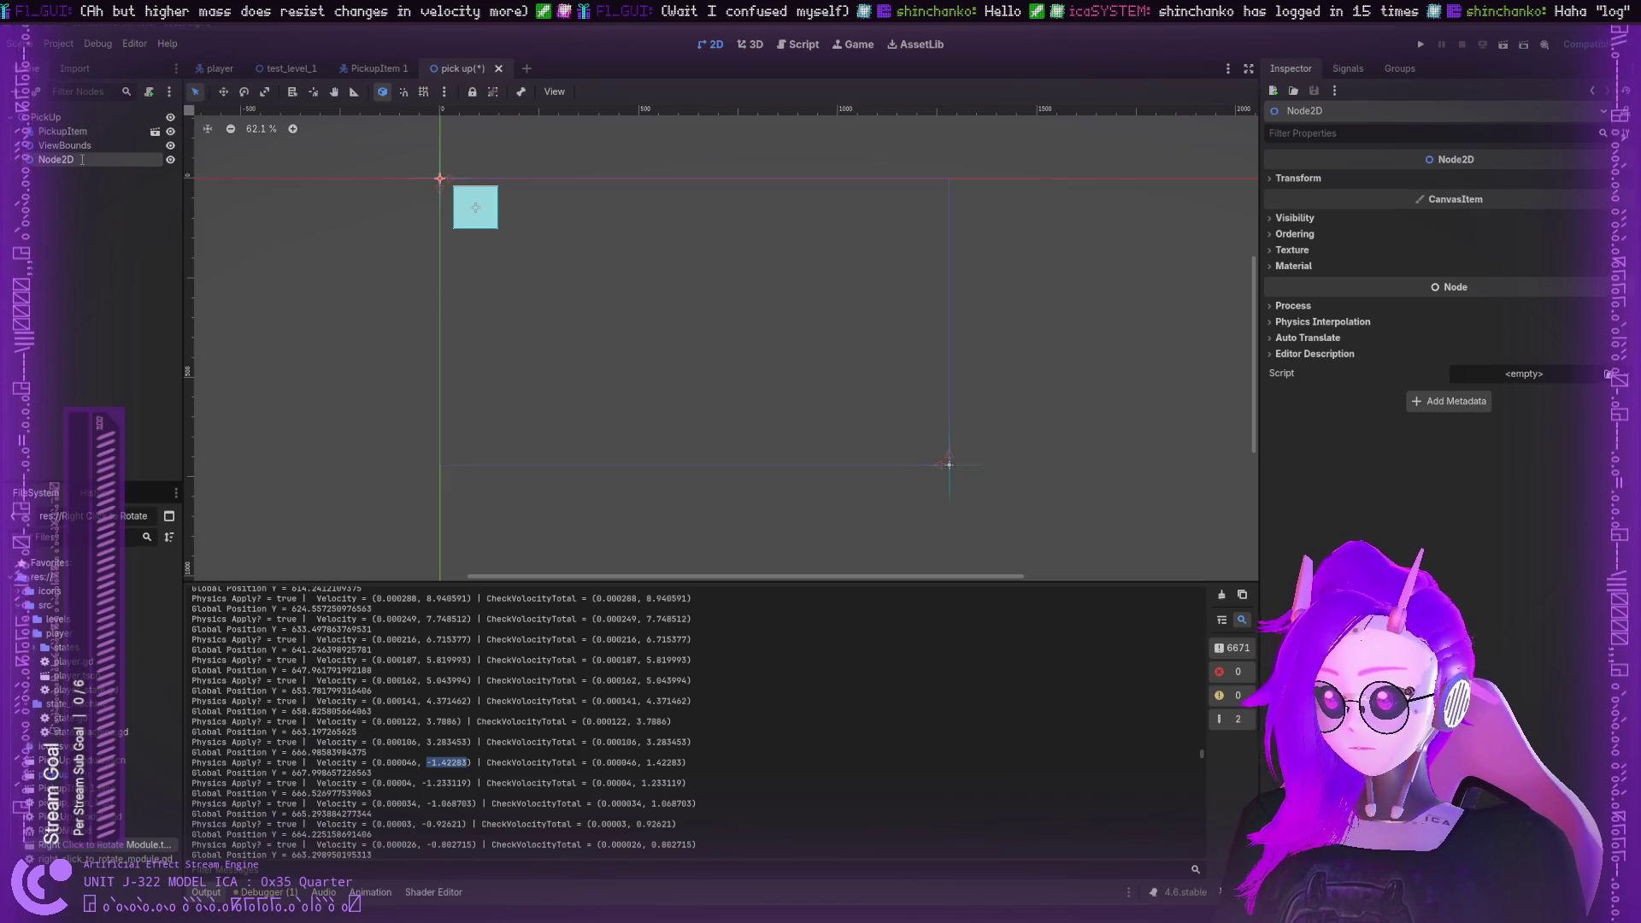
type("Background Detail")
key("Return")
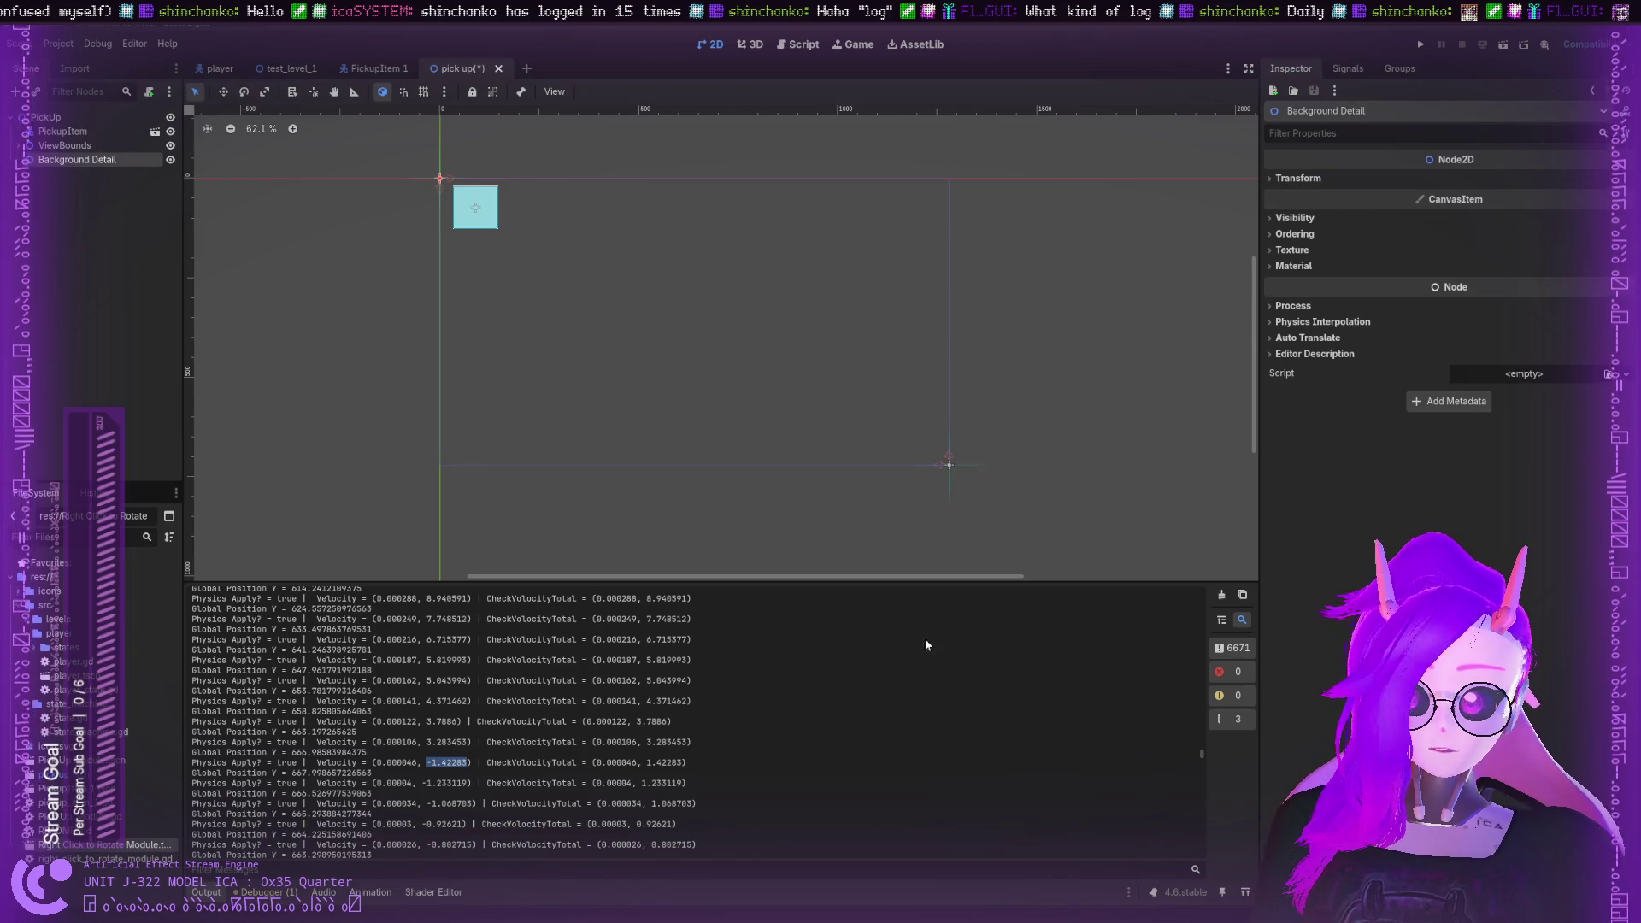
key("ctrl+v")
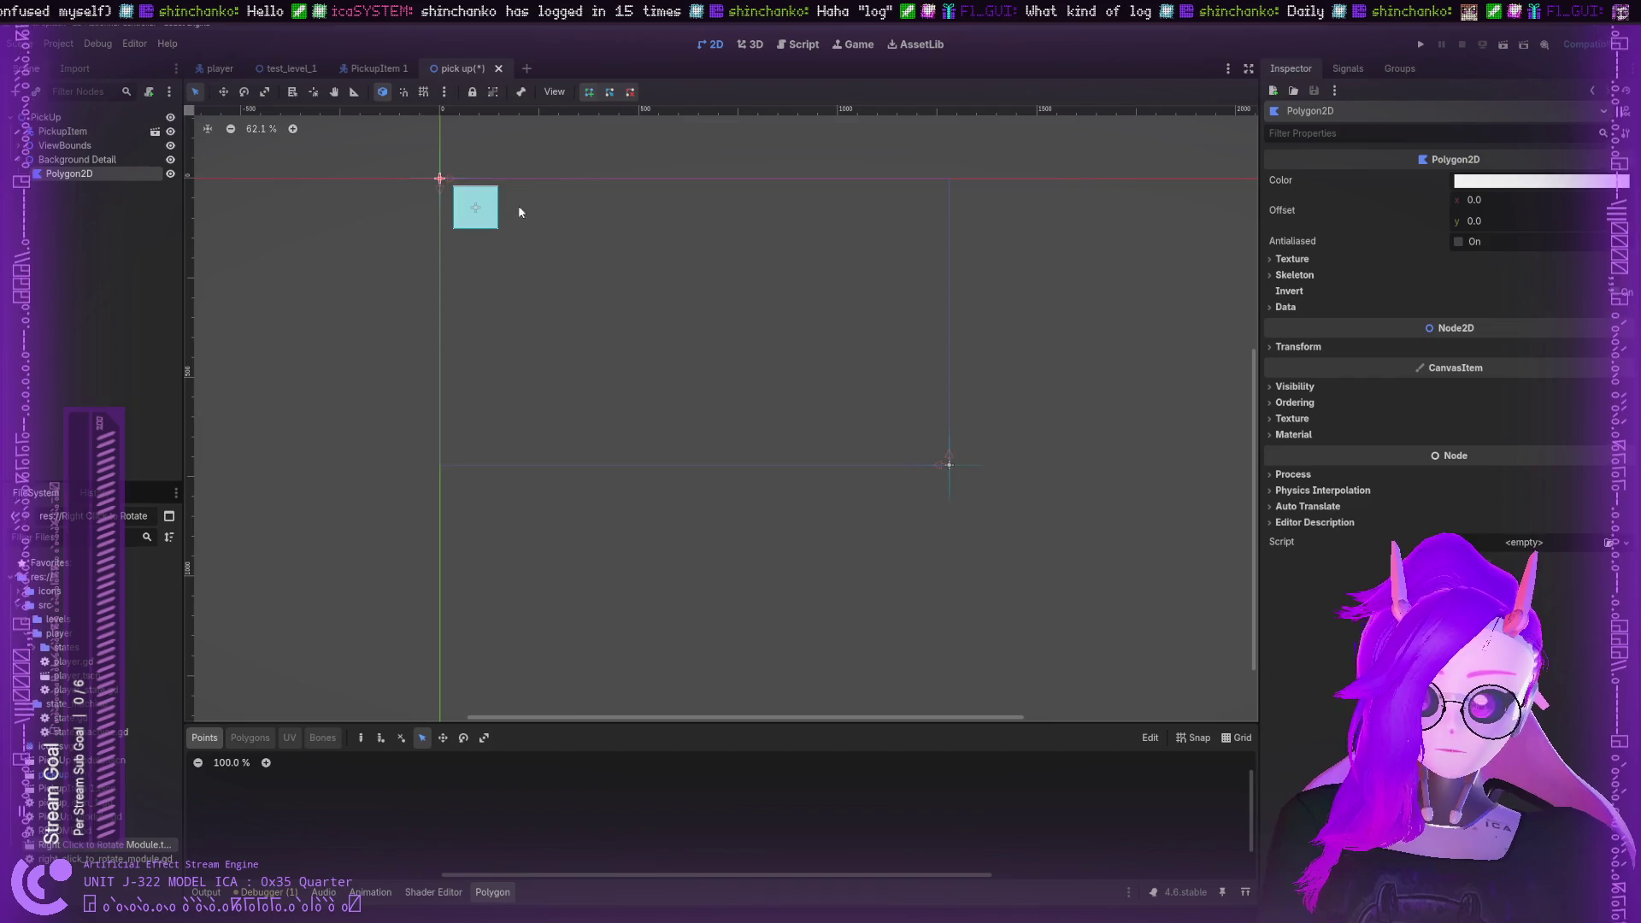
left_click(371, 152)
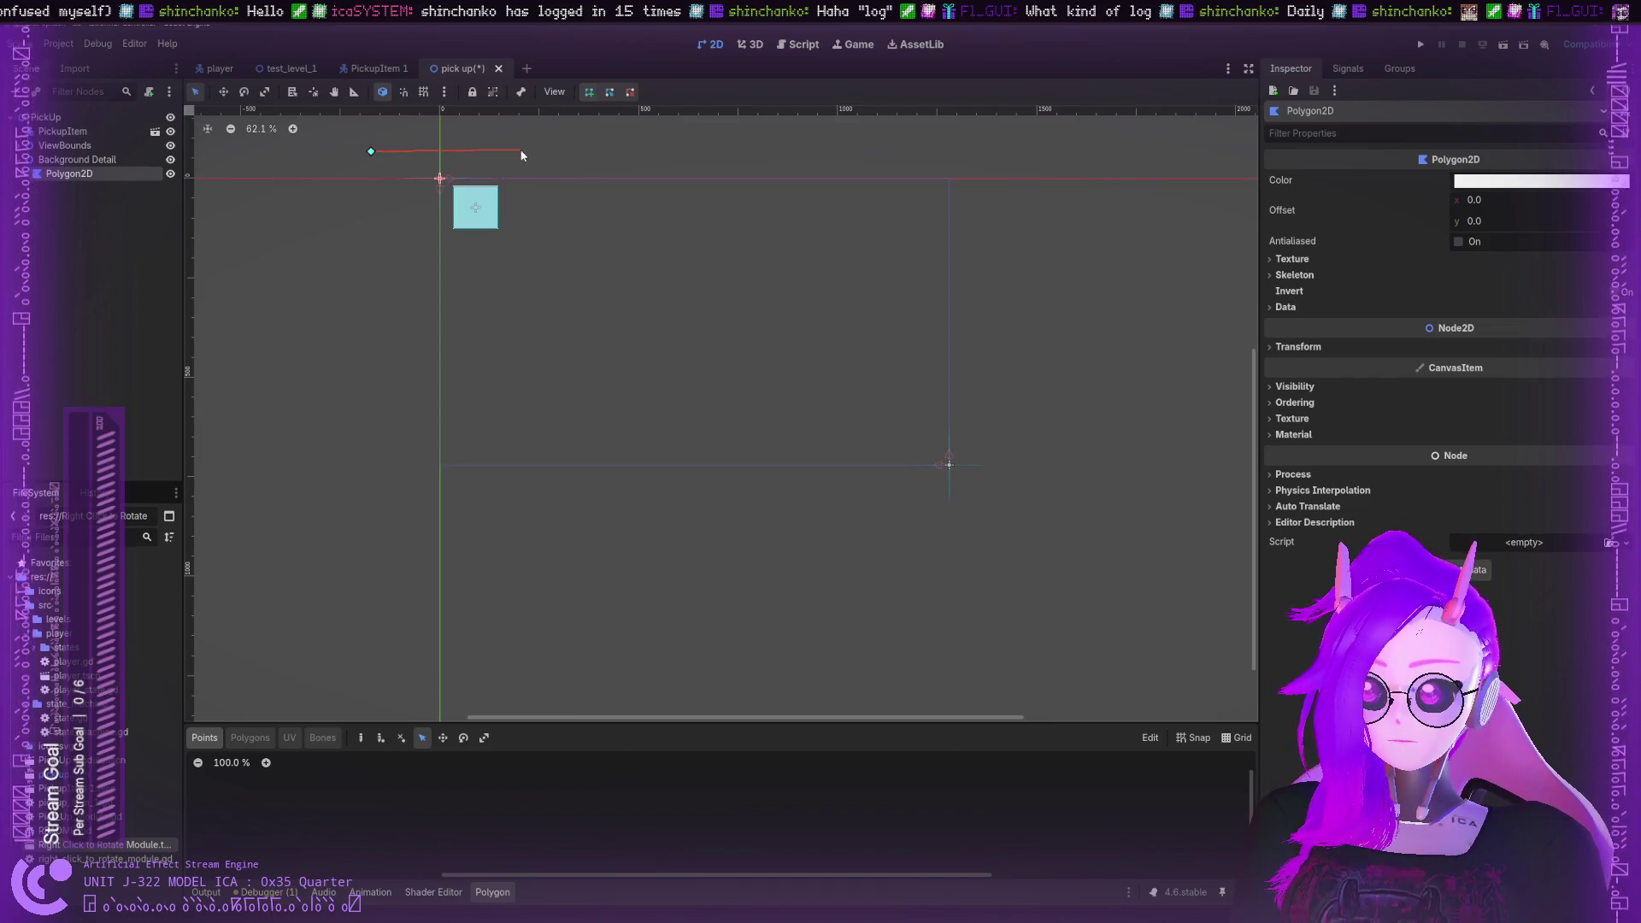
- Draw a four-cornered polygon over the cyan box, close it, and adjust its bottom-left corner
left_click(517, 151)
left_click(517, 207)
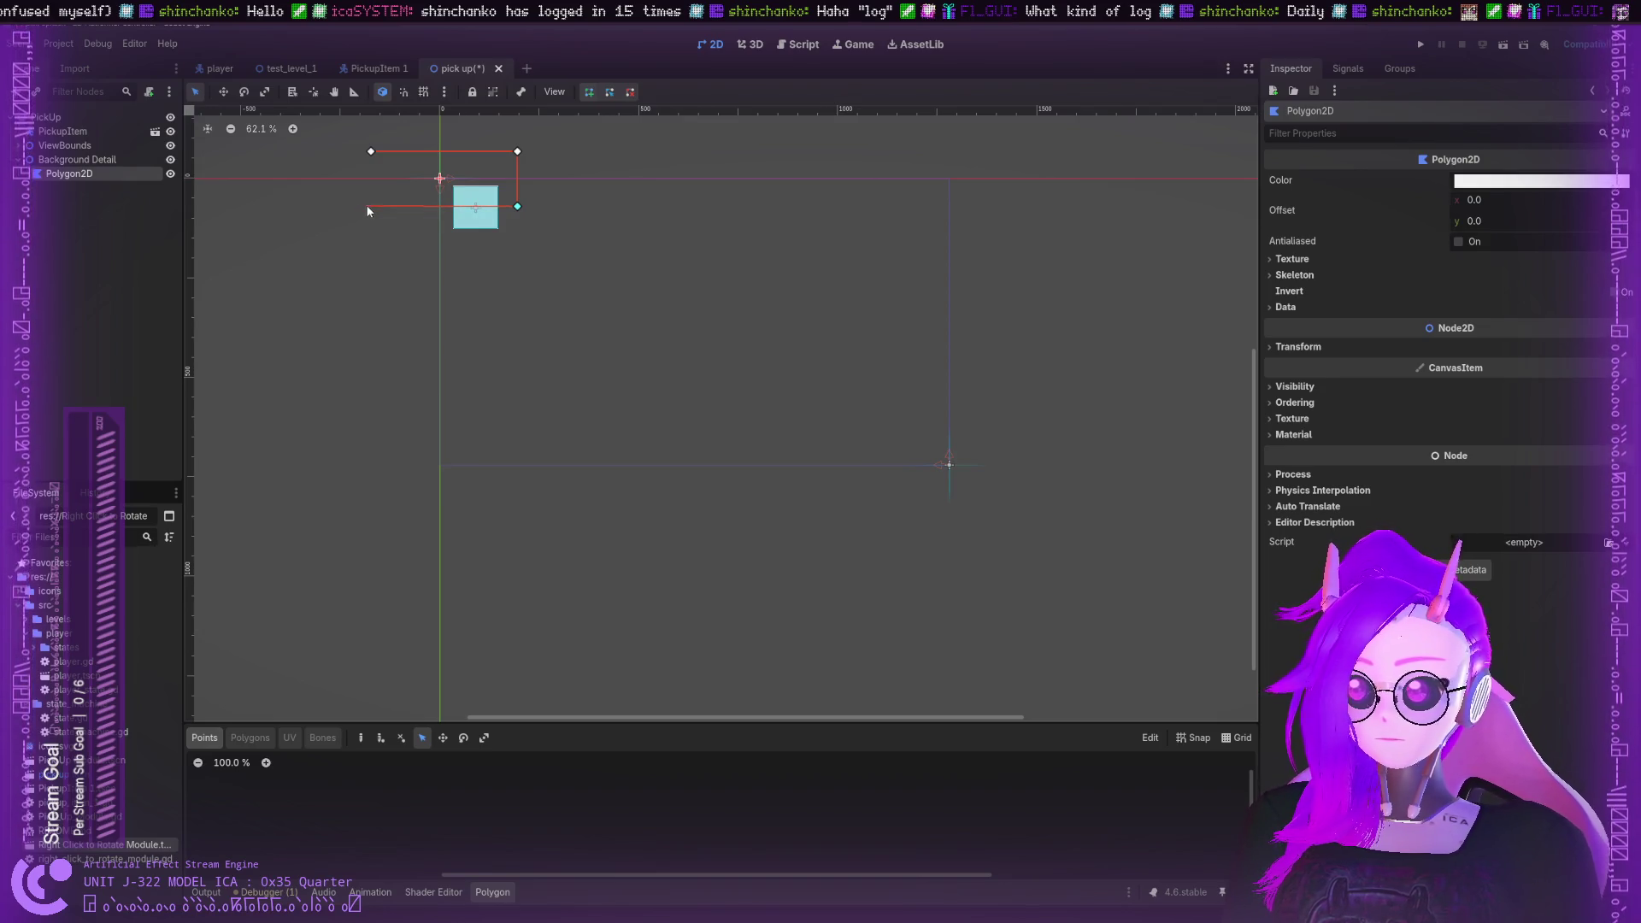
left_click(368, 206)
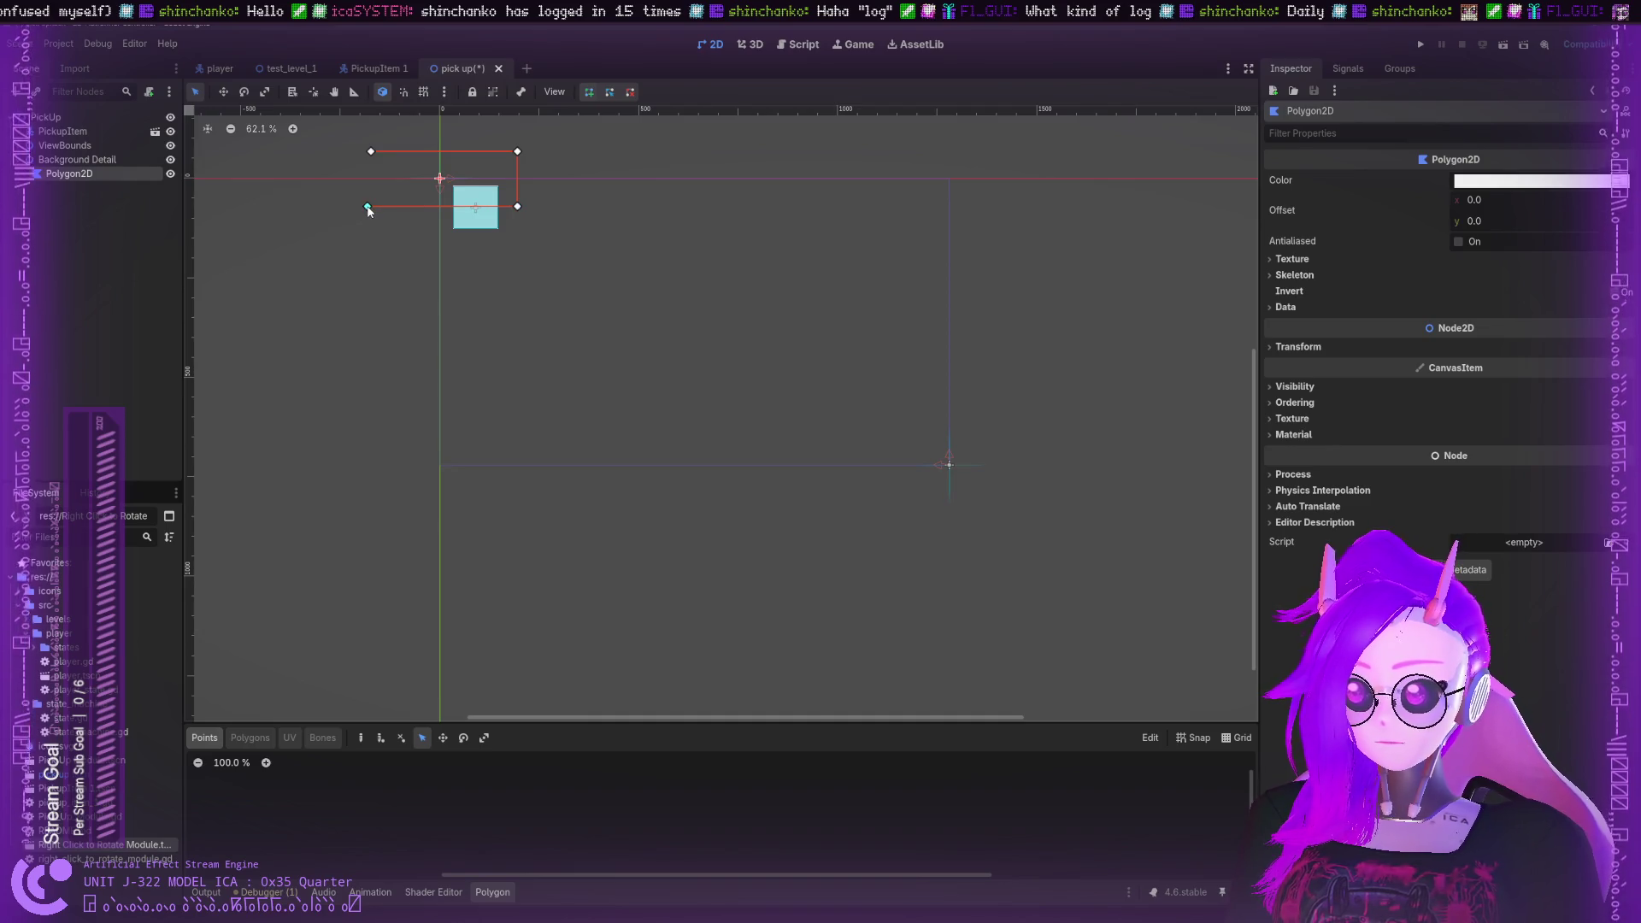
left_click(371, 153)
left_click_drag(368, 209, 370, 208)
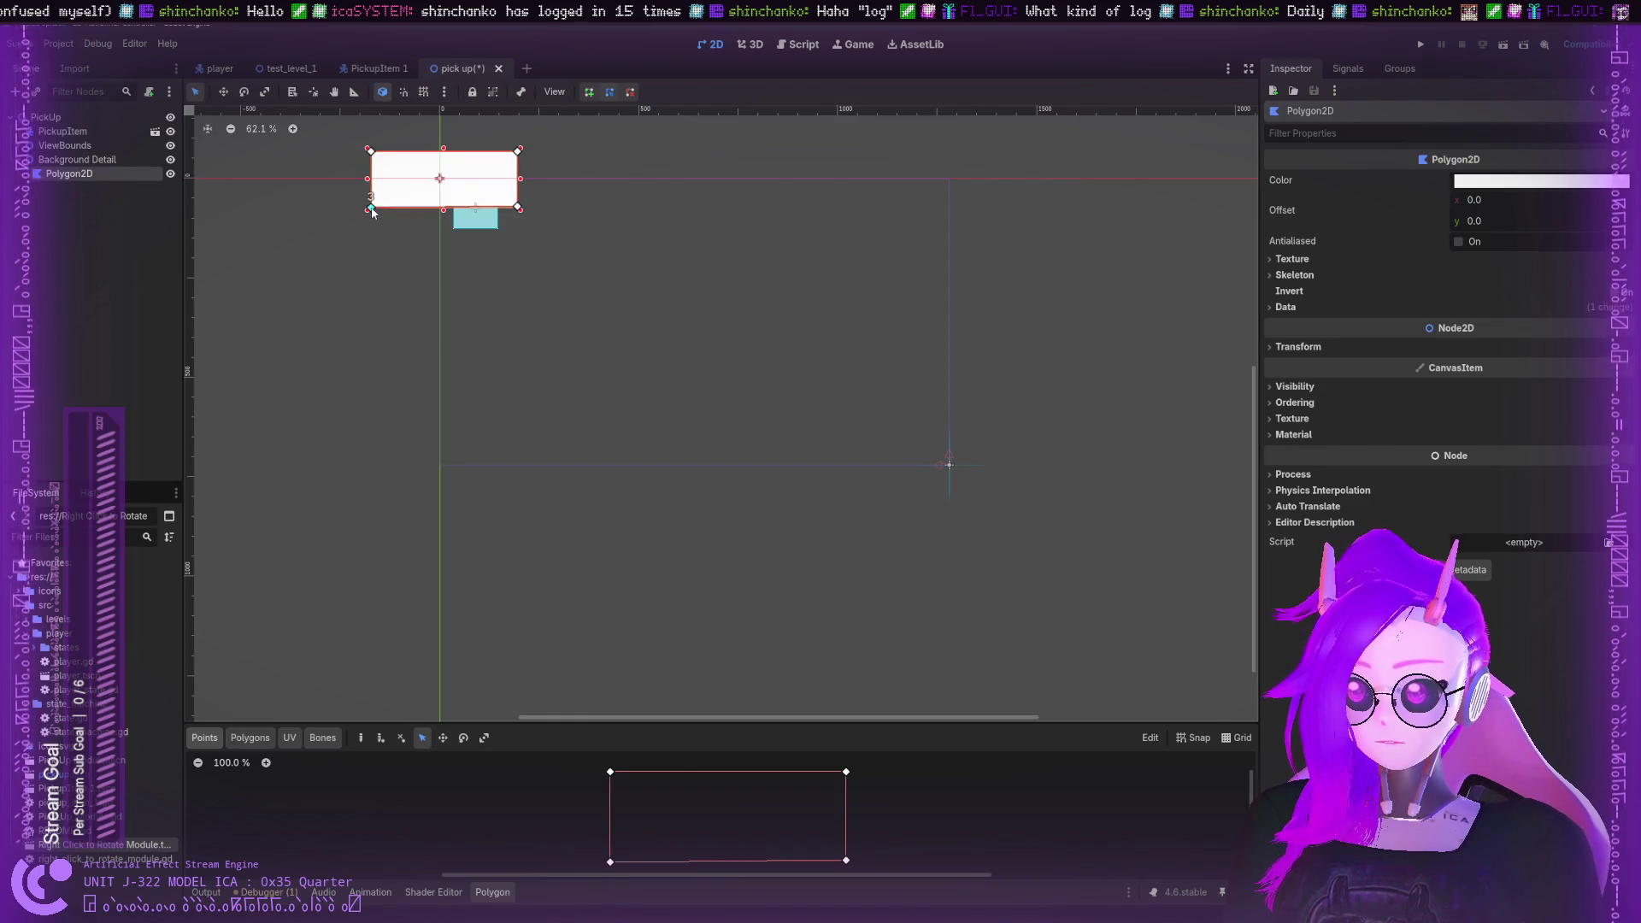
left_click_drag(372, 210, 370, 207)
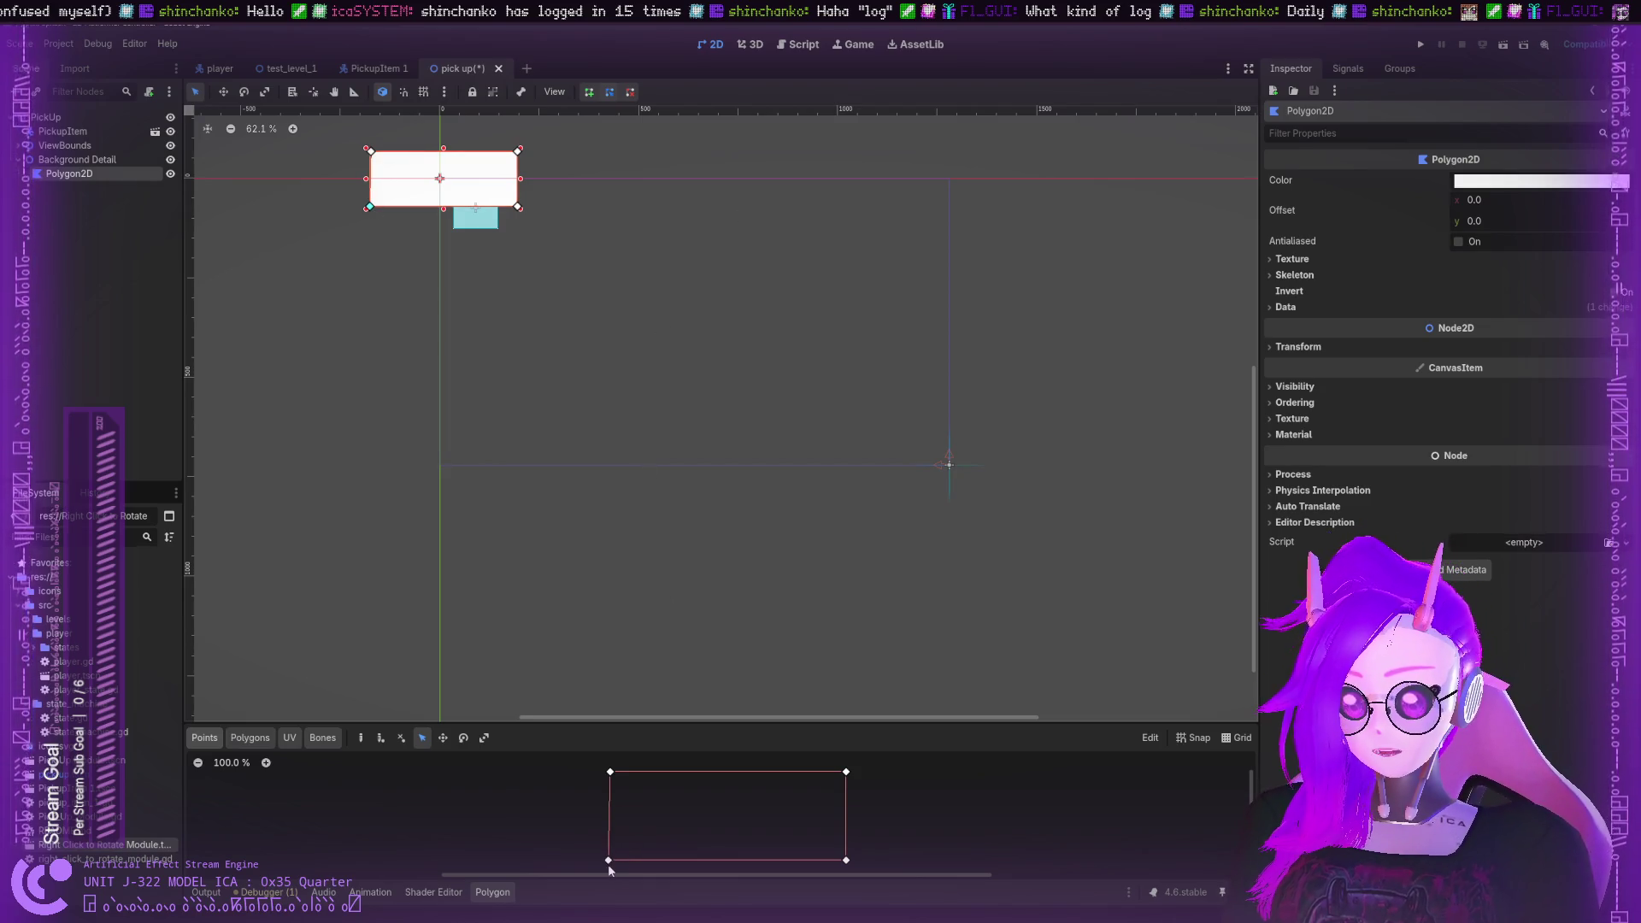
left_click_drag(608, 863, 609, 864)
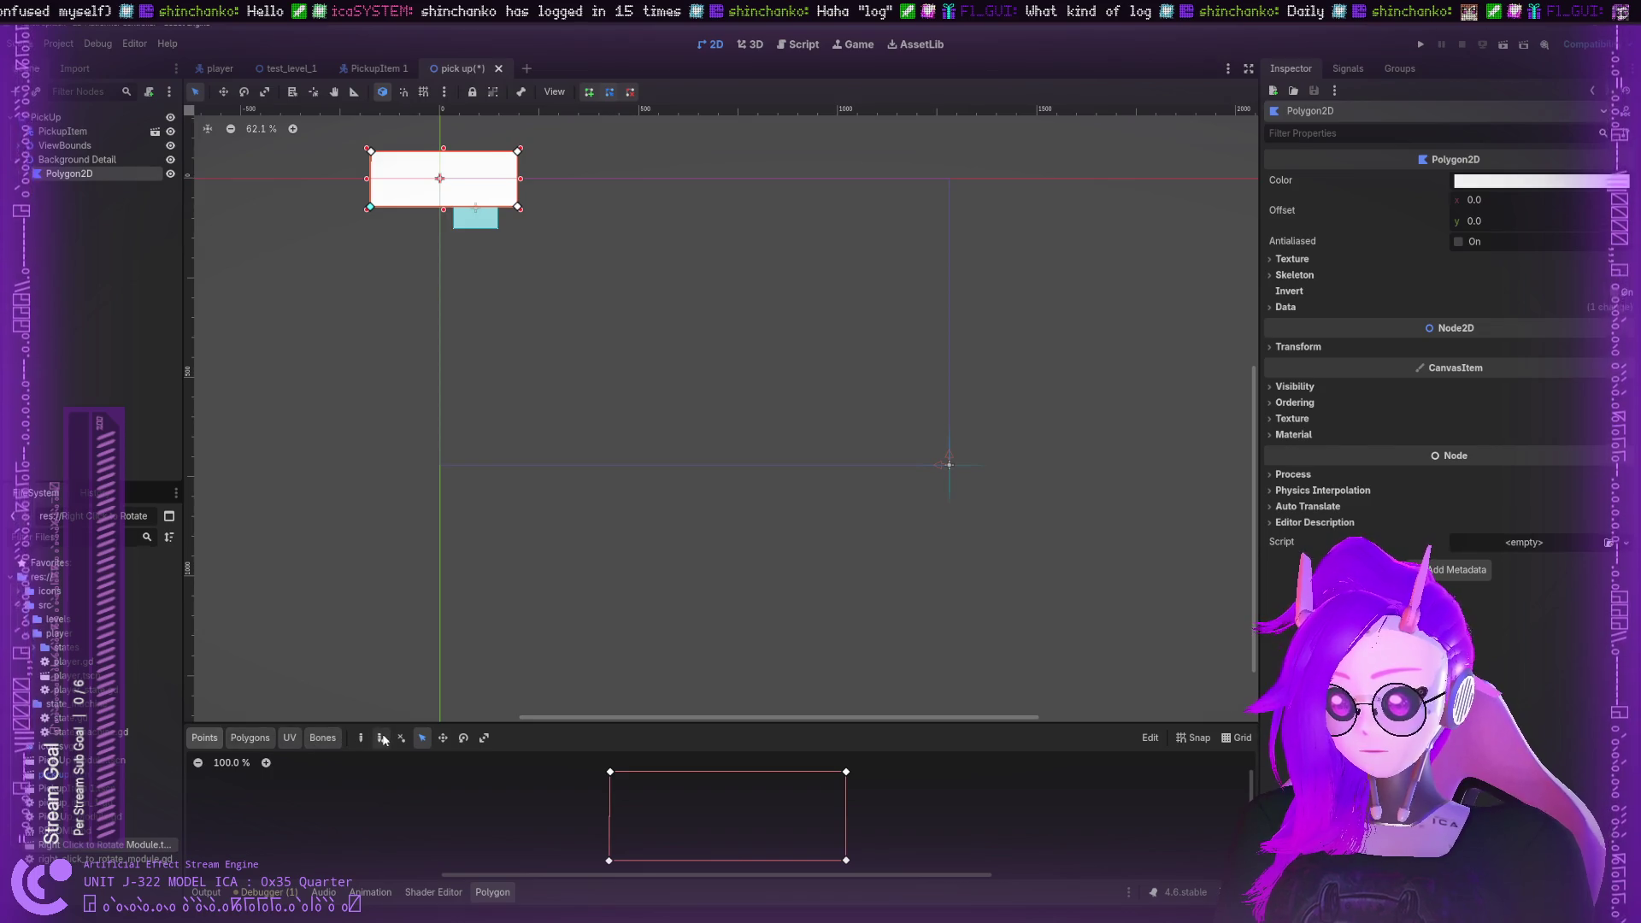
- Turn on the polygon editor grid, square up all four corners, and move the rectangle down mid-canvas
left_click(1237, 739)
left_click_drag(603, 771, 608, 773)
left_click_drag(846, 771, 844, 774)
left_click_drag(848, 860, 845, 858)
left_click_drag(606, 861, 607, 855)
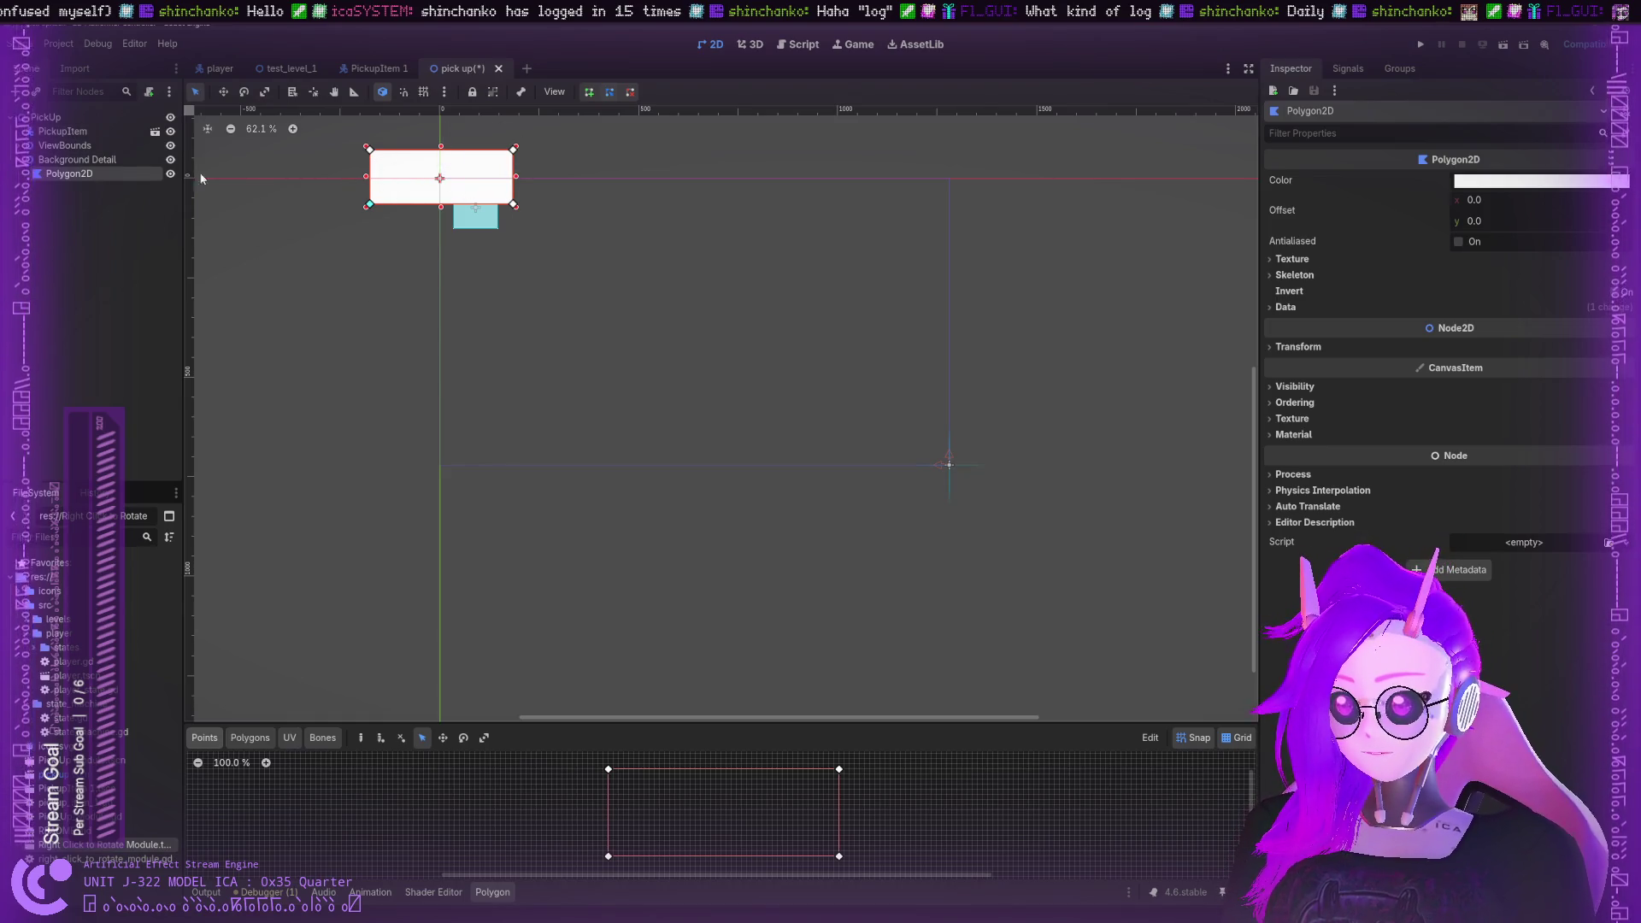
mouse_move(427, 175)
left_mouse_down()
mouse_move(700, 411)
mouse_move(469, 360)
left_mouse_up()
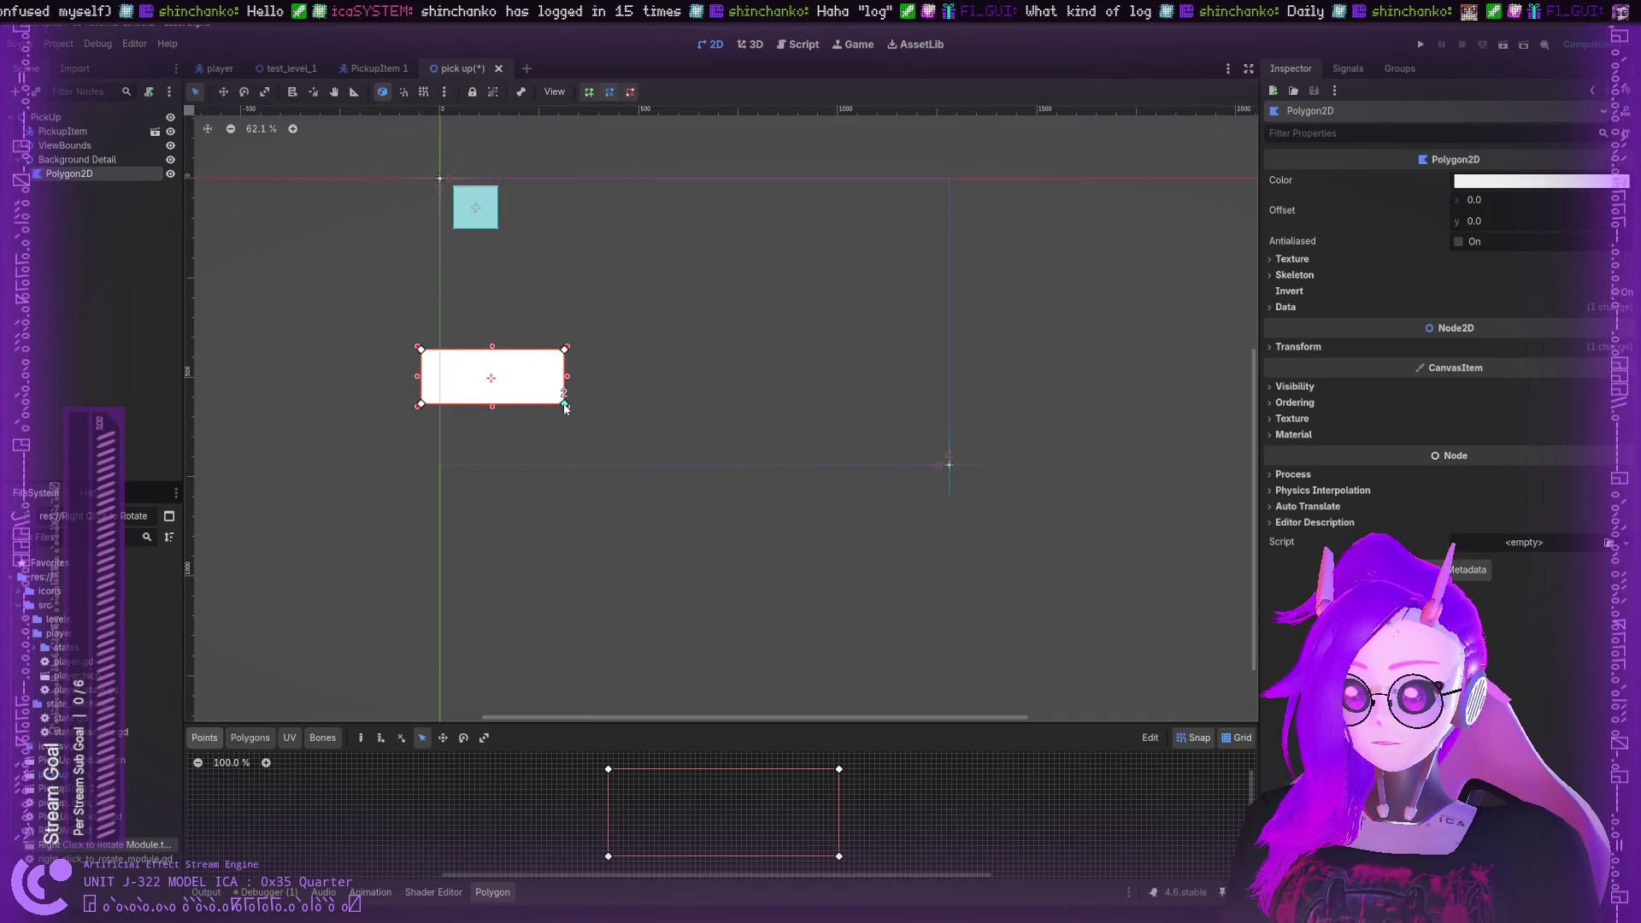
- Stretch the white polygon into a wide rectangle beneath the cyan box and fine-tune its edges and placement
left_click_drag(566, 409, 990, 475)
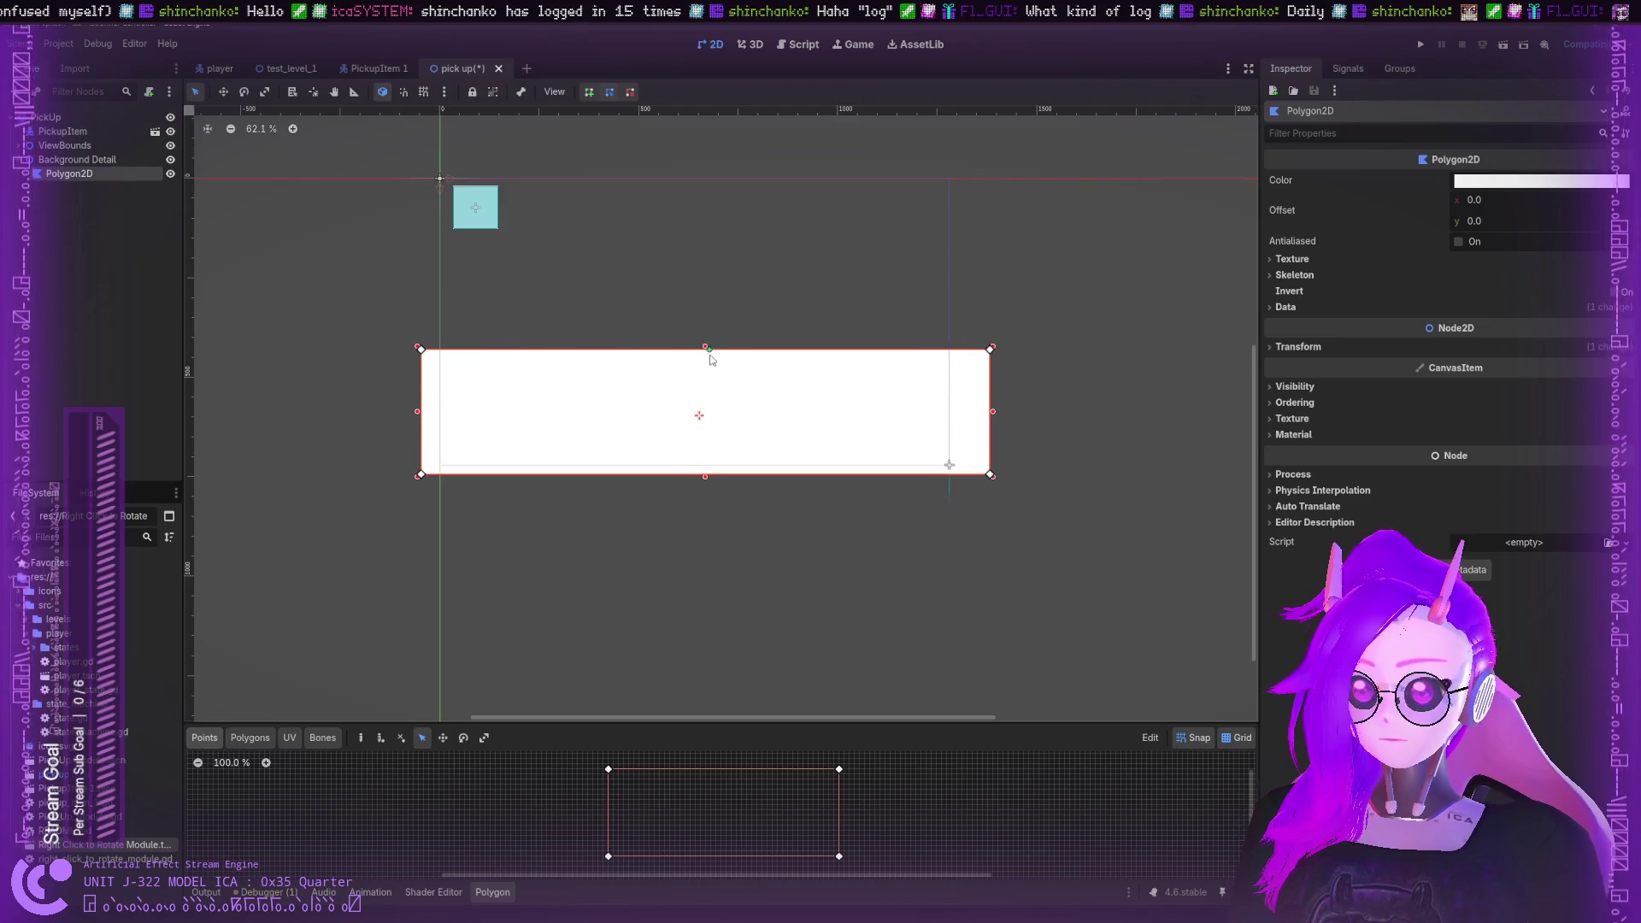
left_click(705, 348)
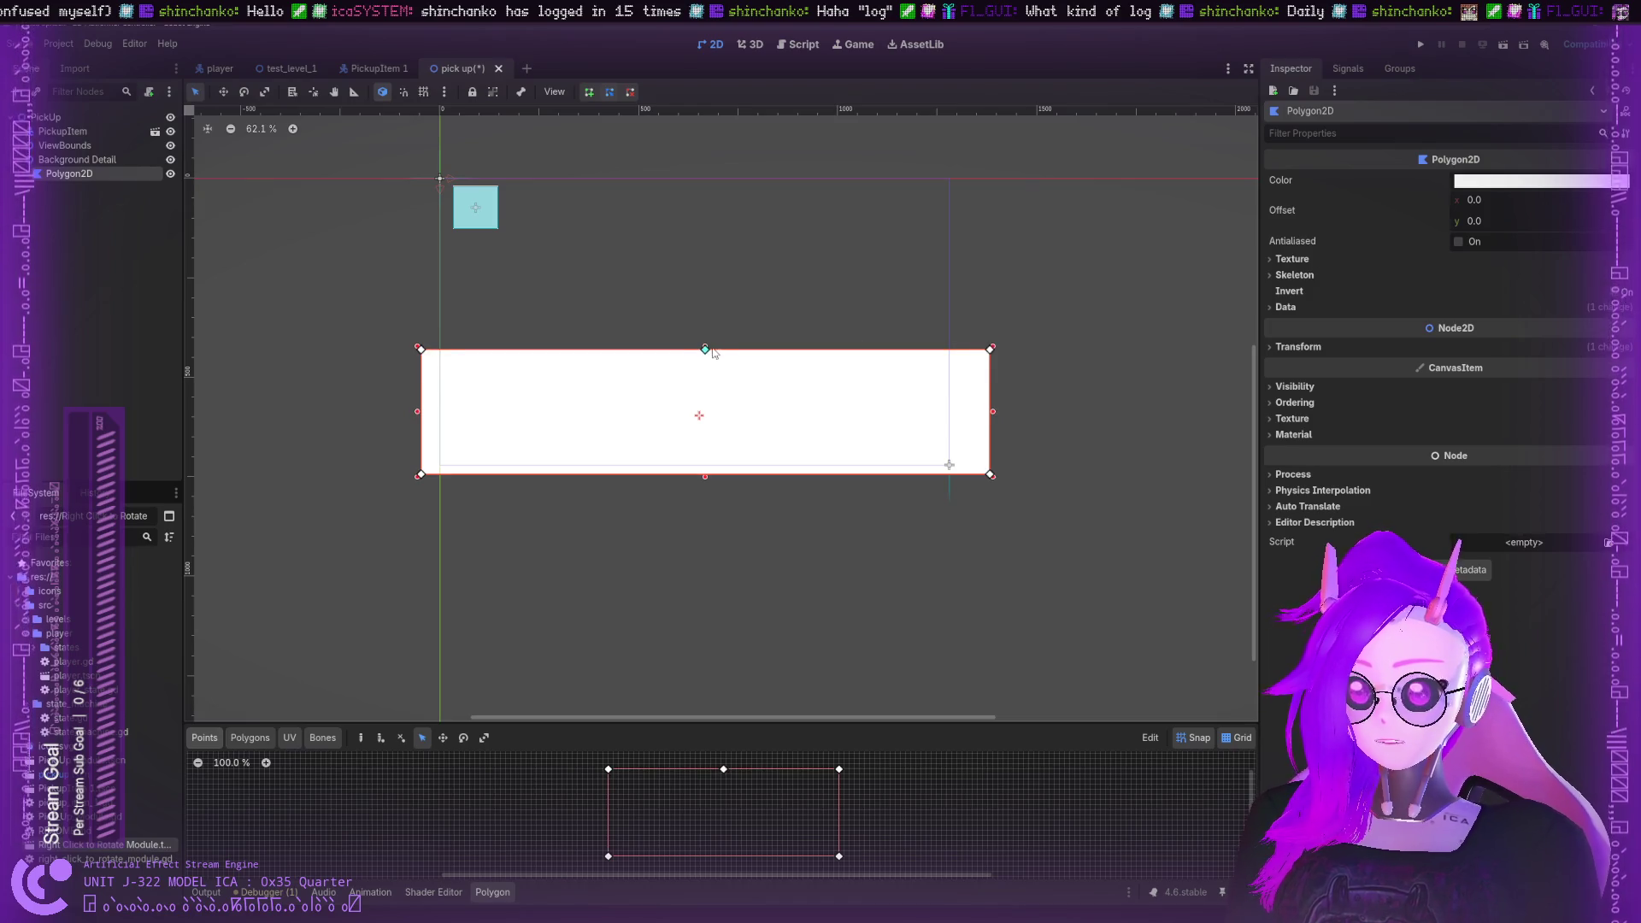
left_click_drag(706, 347, 706, 351)
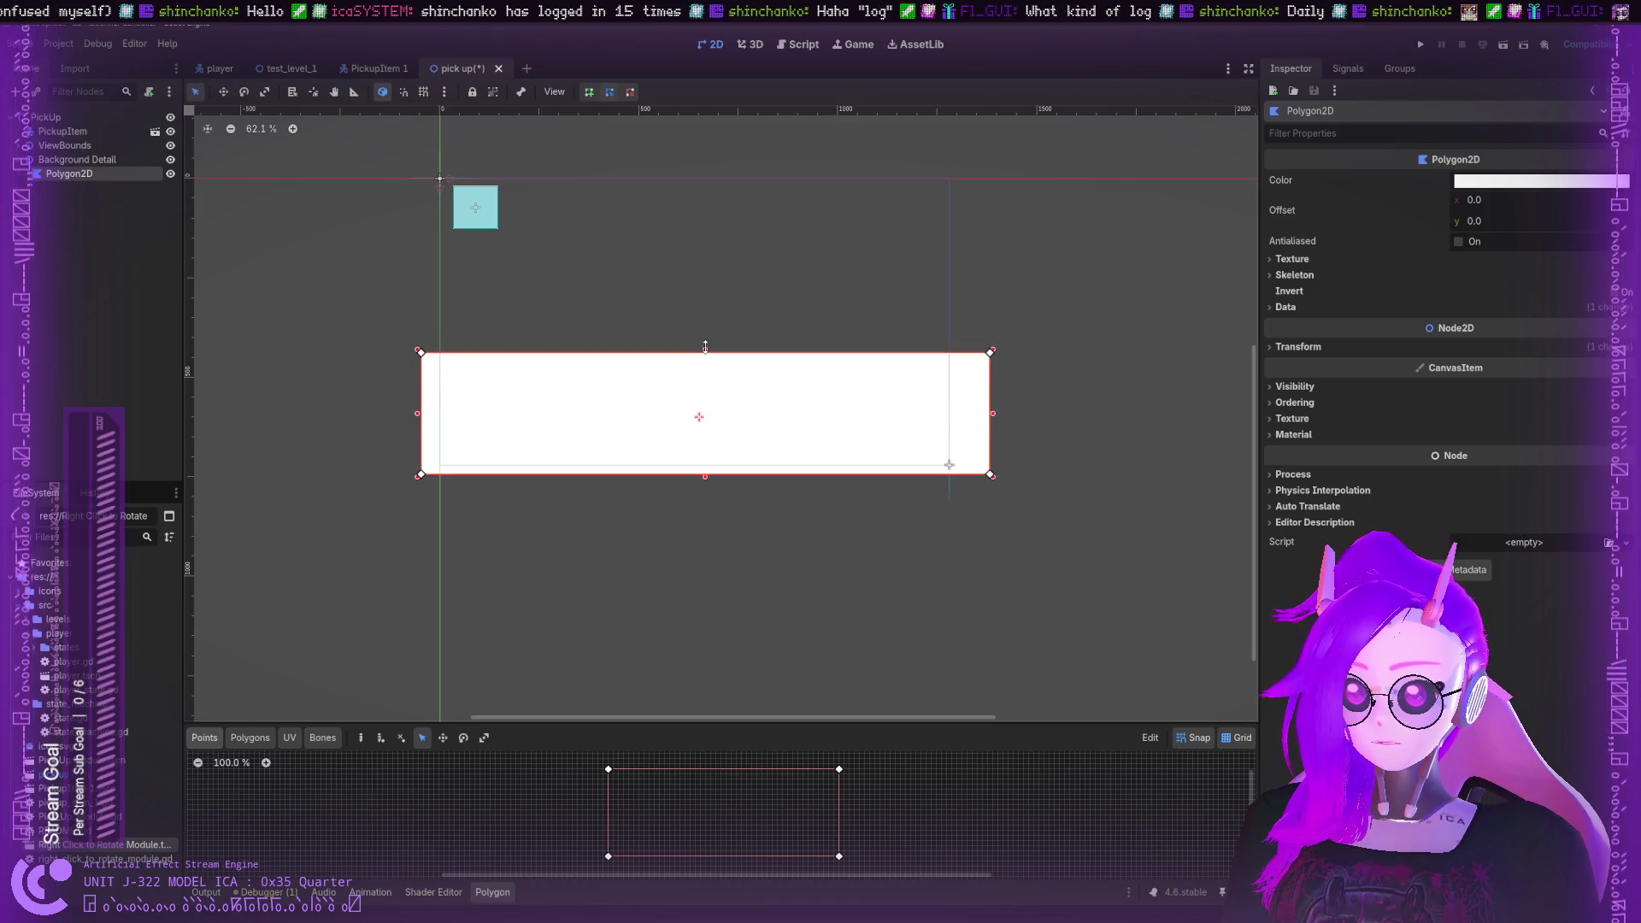
left_click_drag(417, 418, 420, 413)
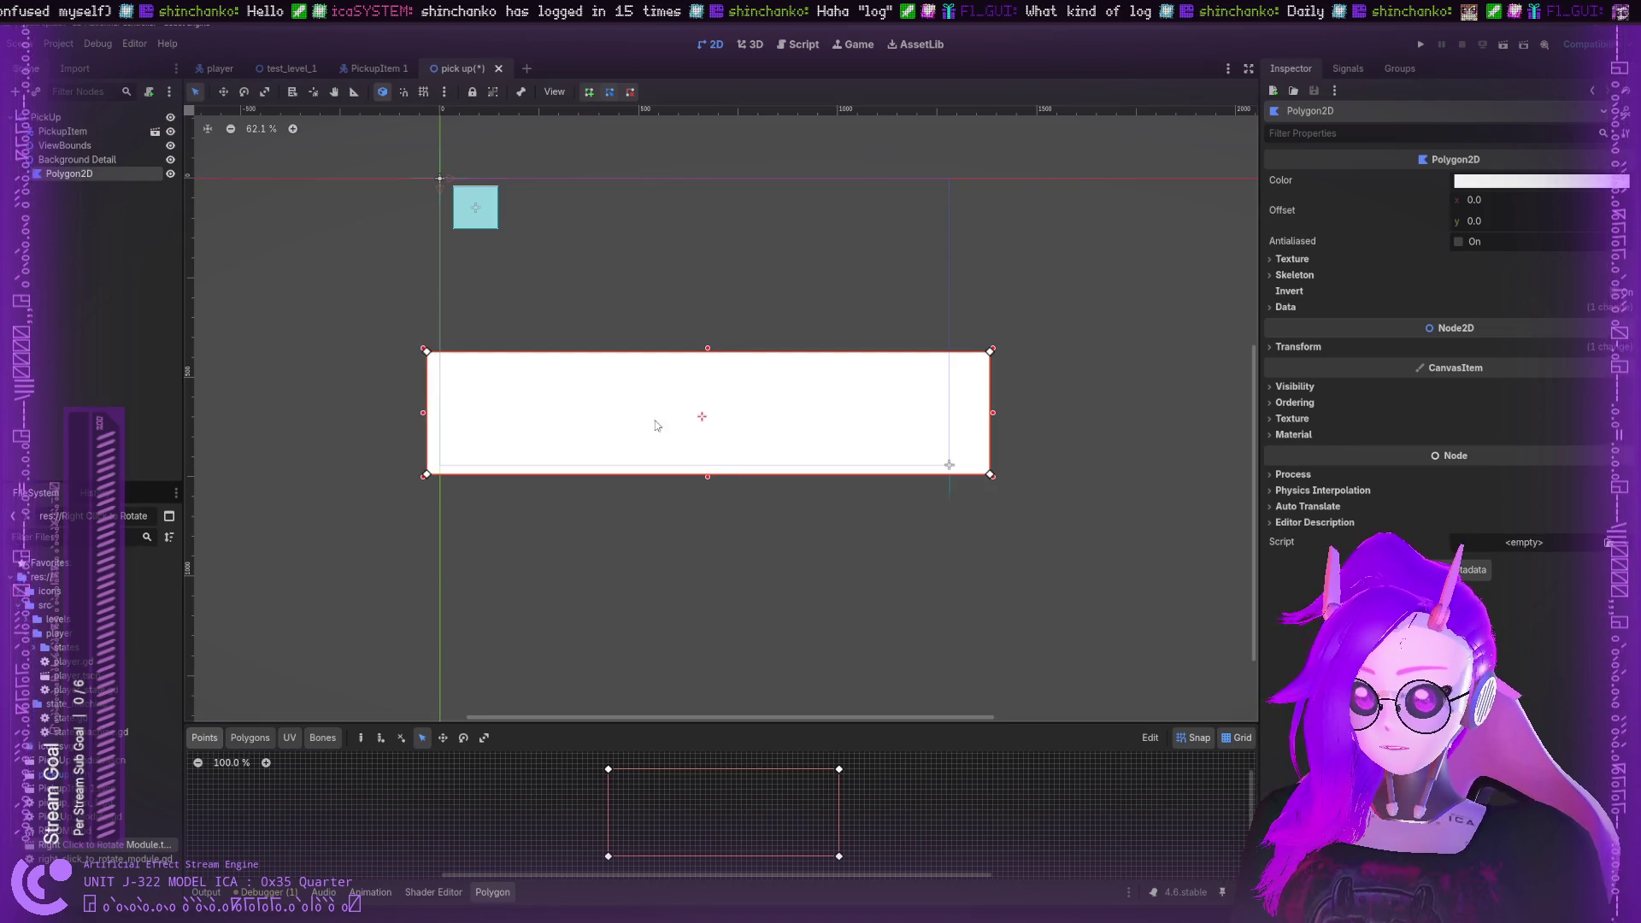
mouse_move(994, 412)
left_mouse_down()
mouse_move(923, 415)
mouse_move(983, 417)
left_mouse_up()
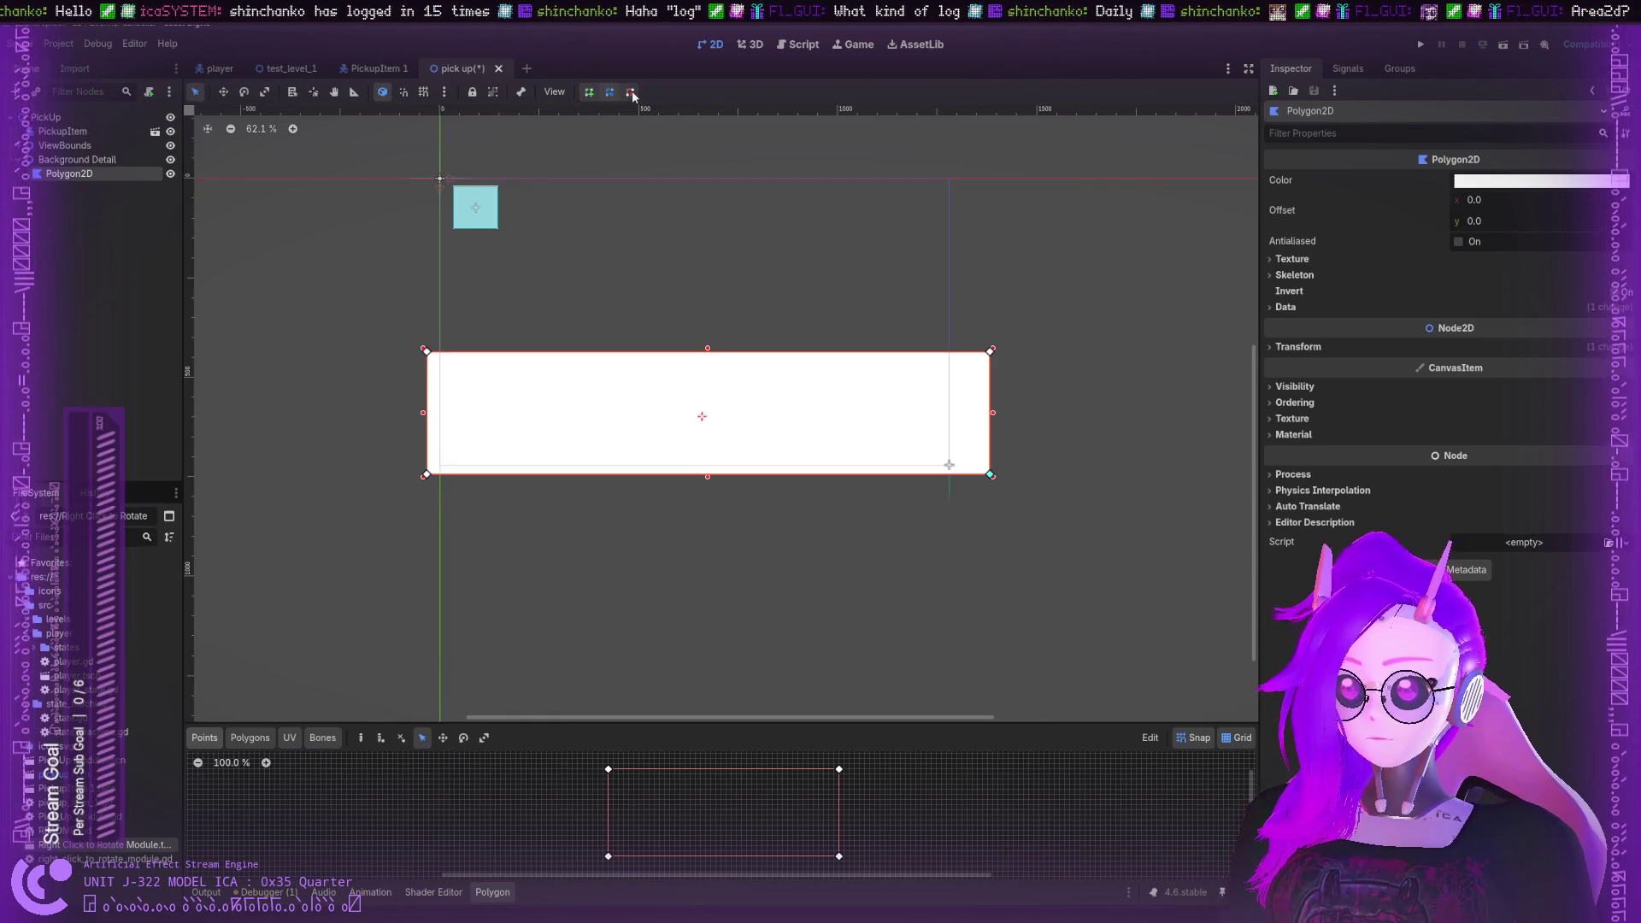
mouse_move(946, 420)
left_mouse_down()
mouse_move(938, 410)
mouse_move(992, 417)
left_mouse_up()
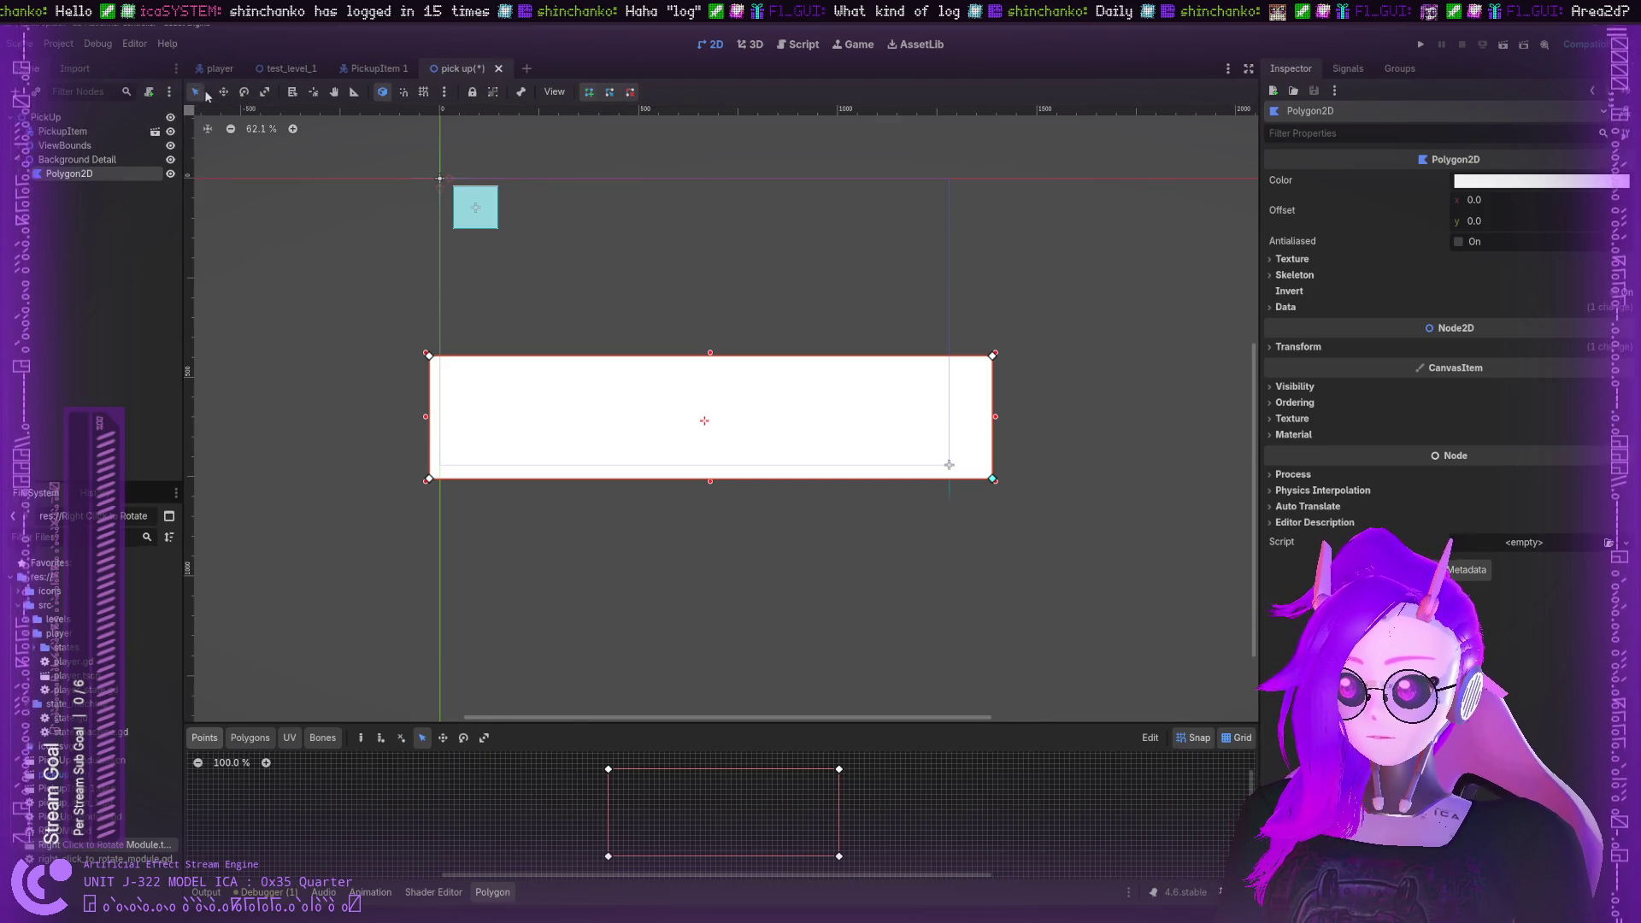
left_click_drag(782, 430, 784, 433)
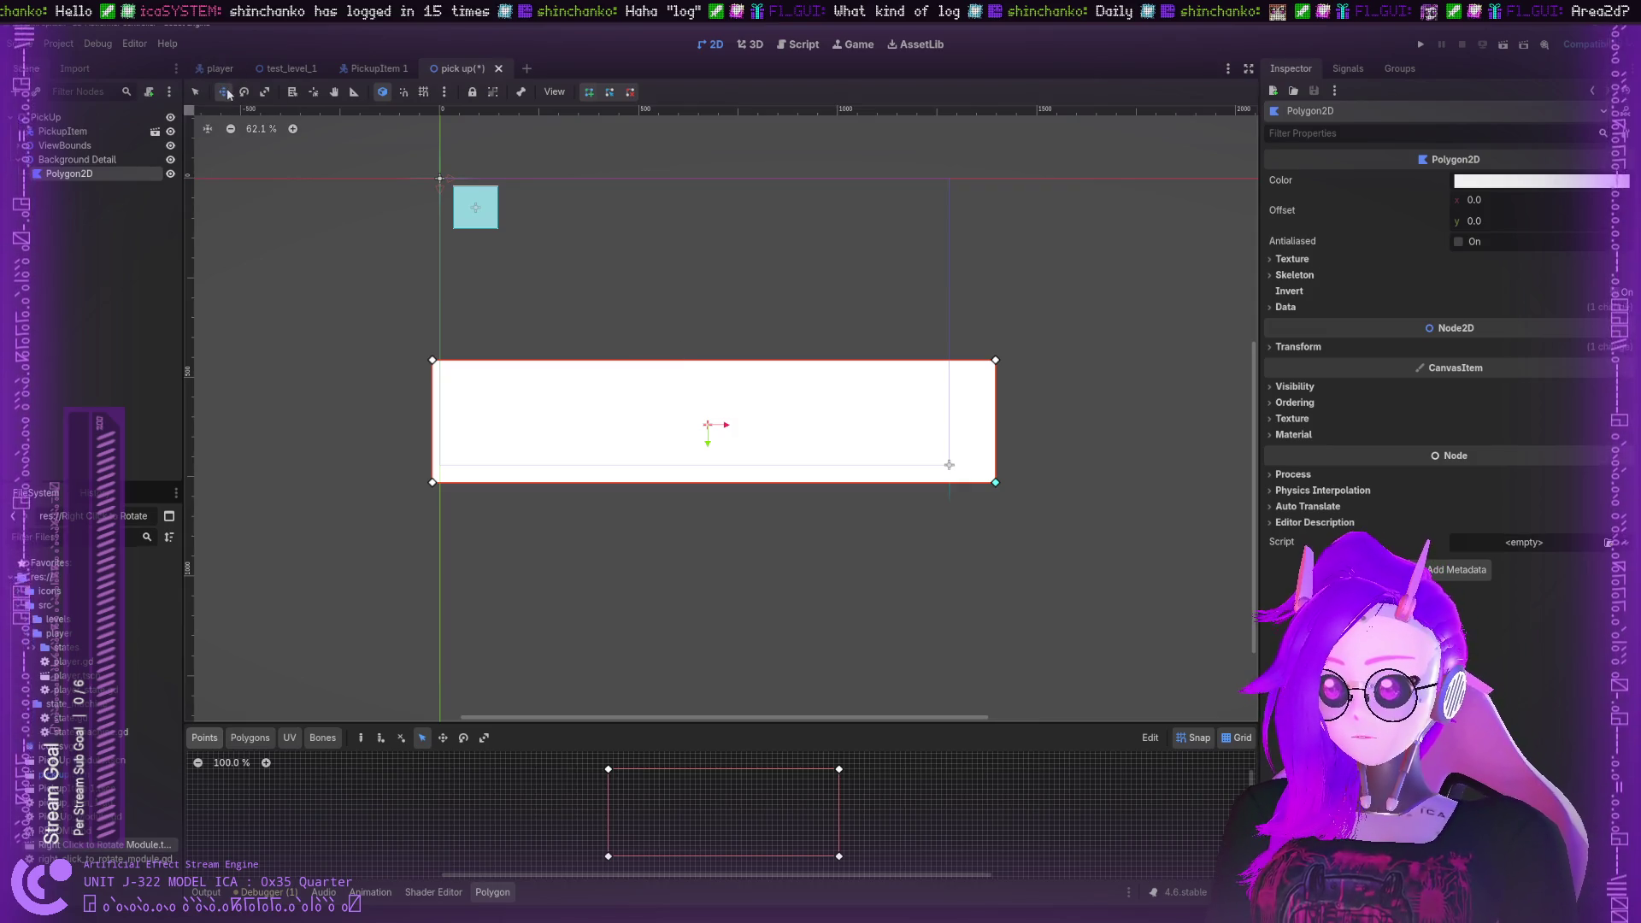
- Make the rectangle grey, move it up, and set its vertical position to 500
left_click_drag(861, 439, 877, 435)
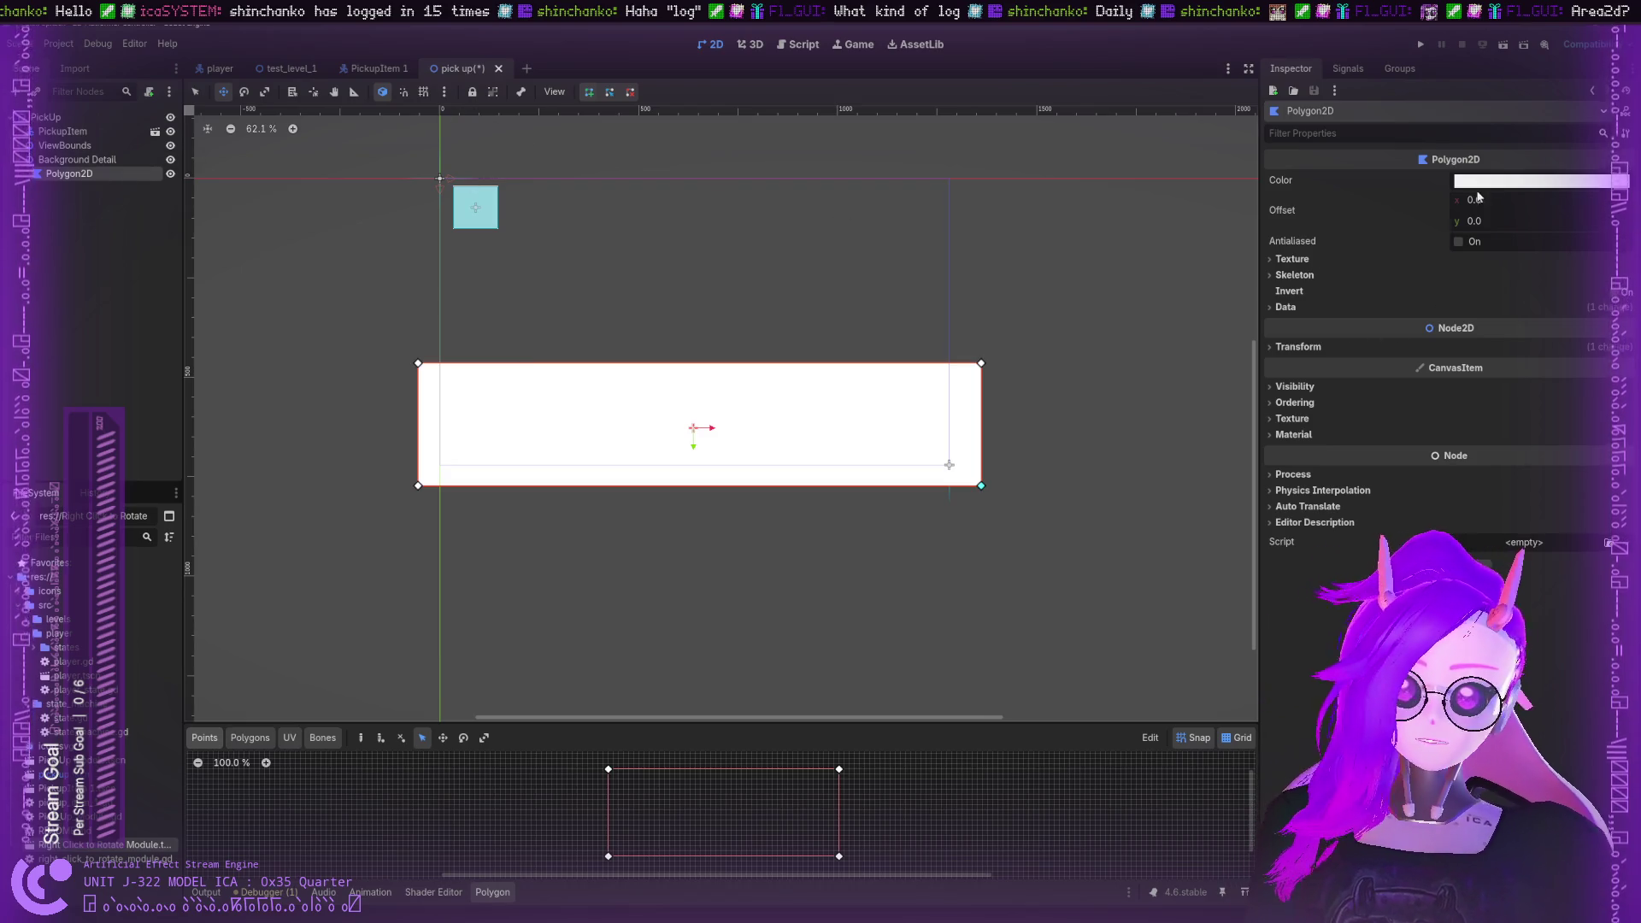
key("ctrl+z")
left_click_drag(1626, 291, 1627, 277)
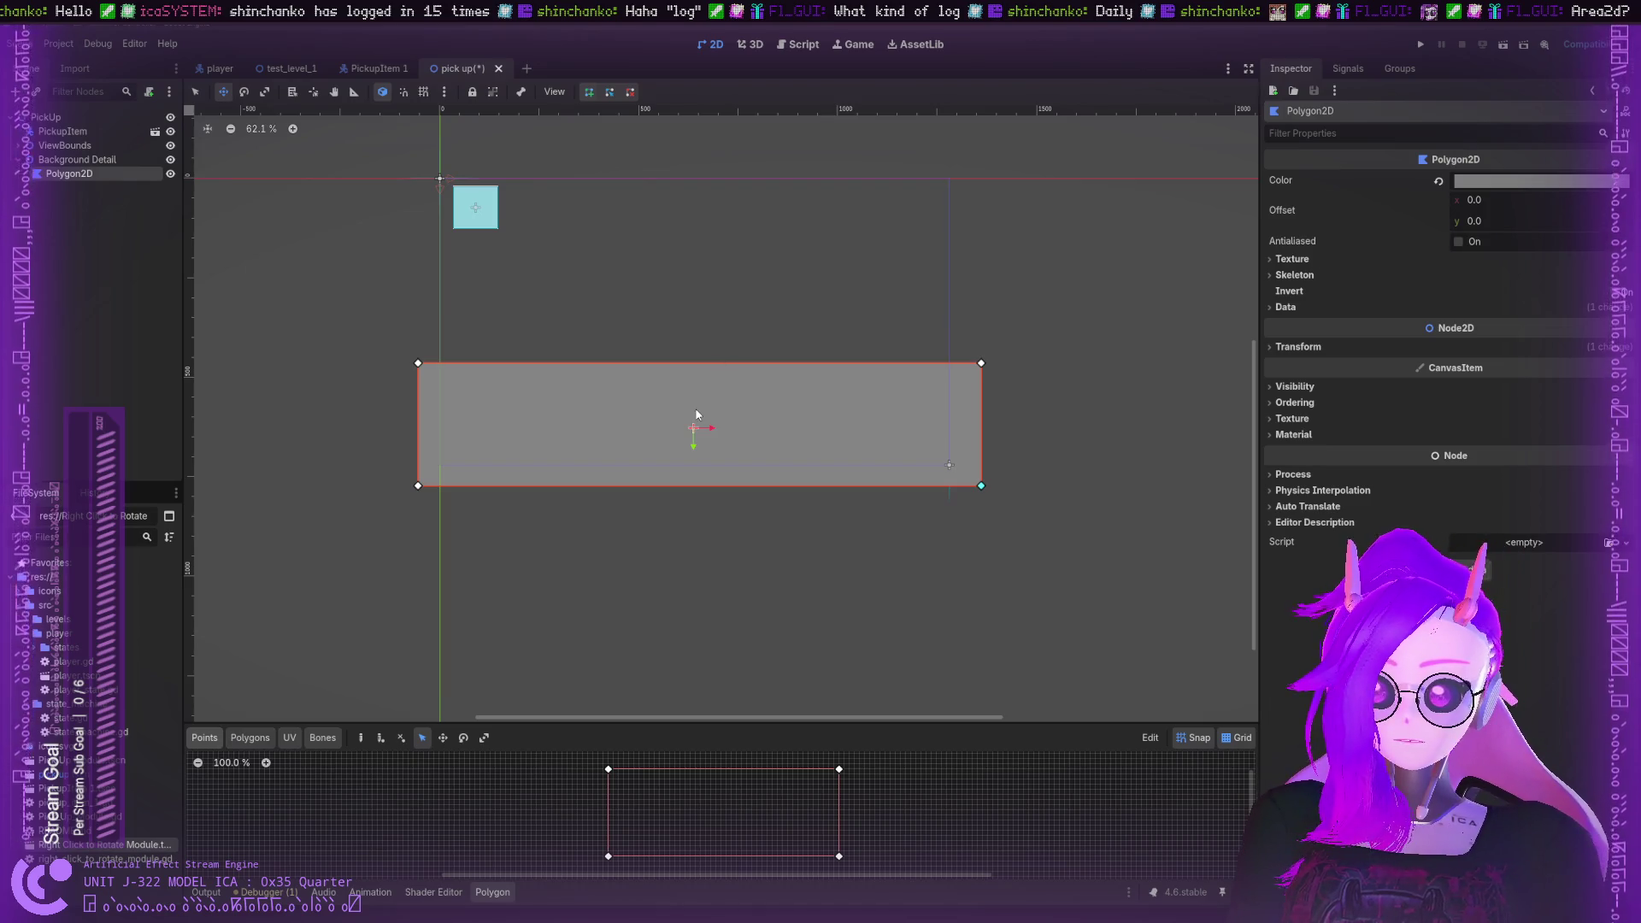
left_click_drag(692, 441, 702, 410)
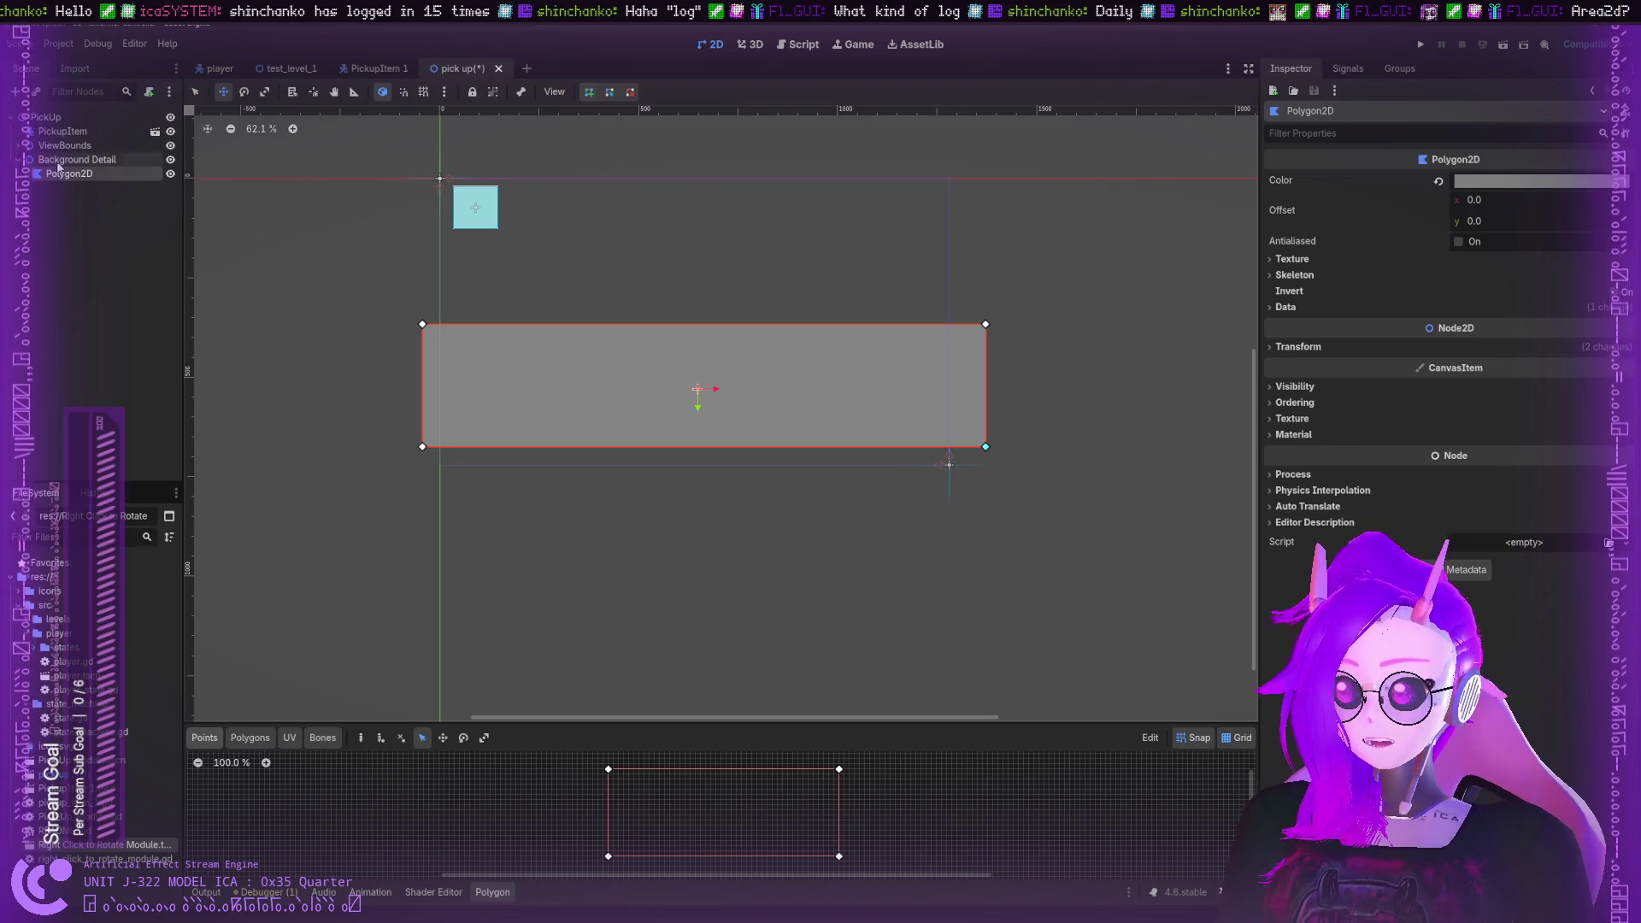
left_click(1298, 346)
left_click(1506, 386)
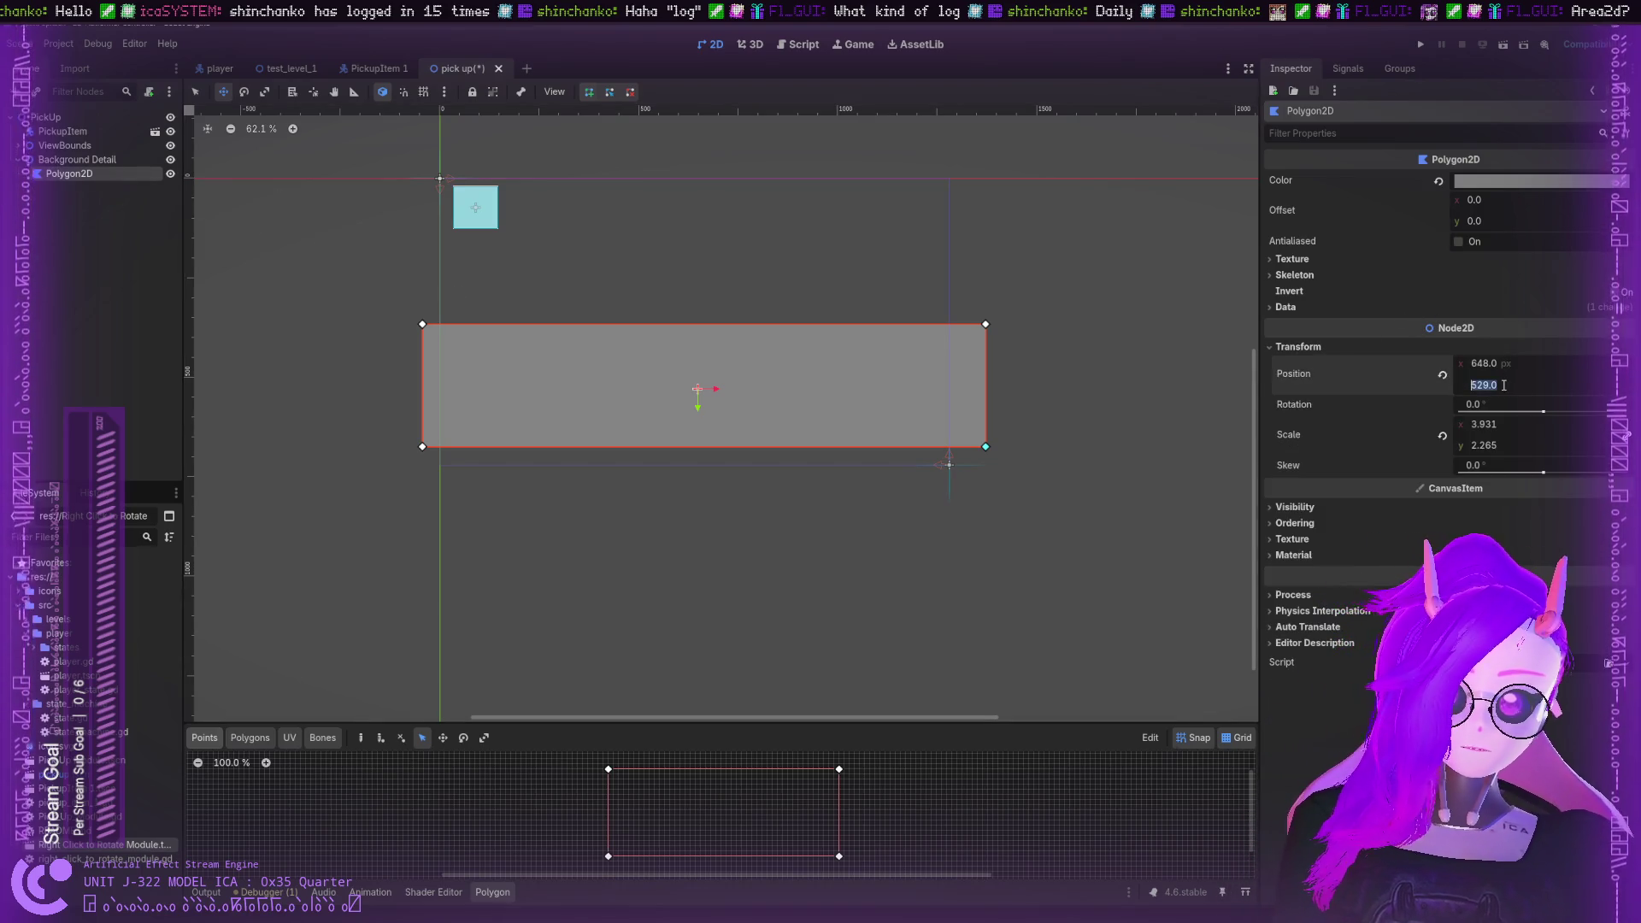
key("Return")
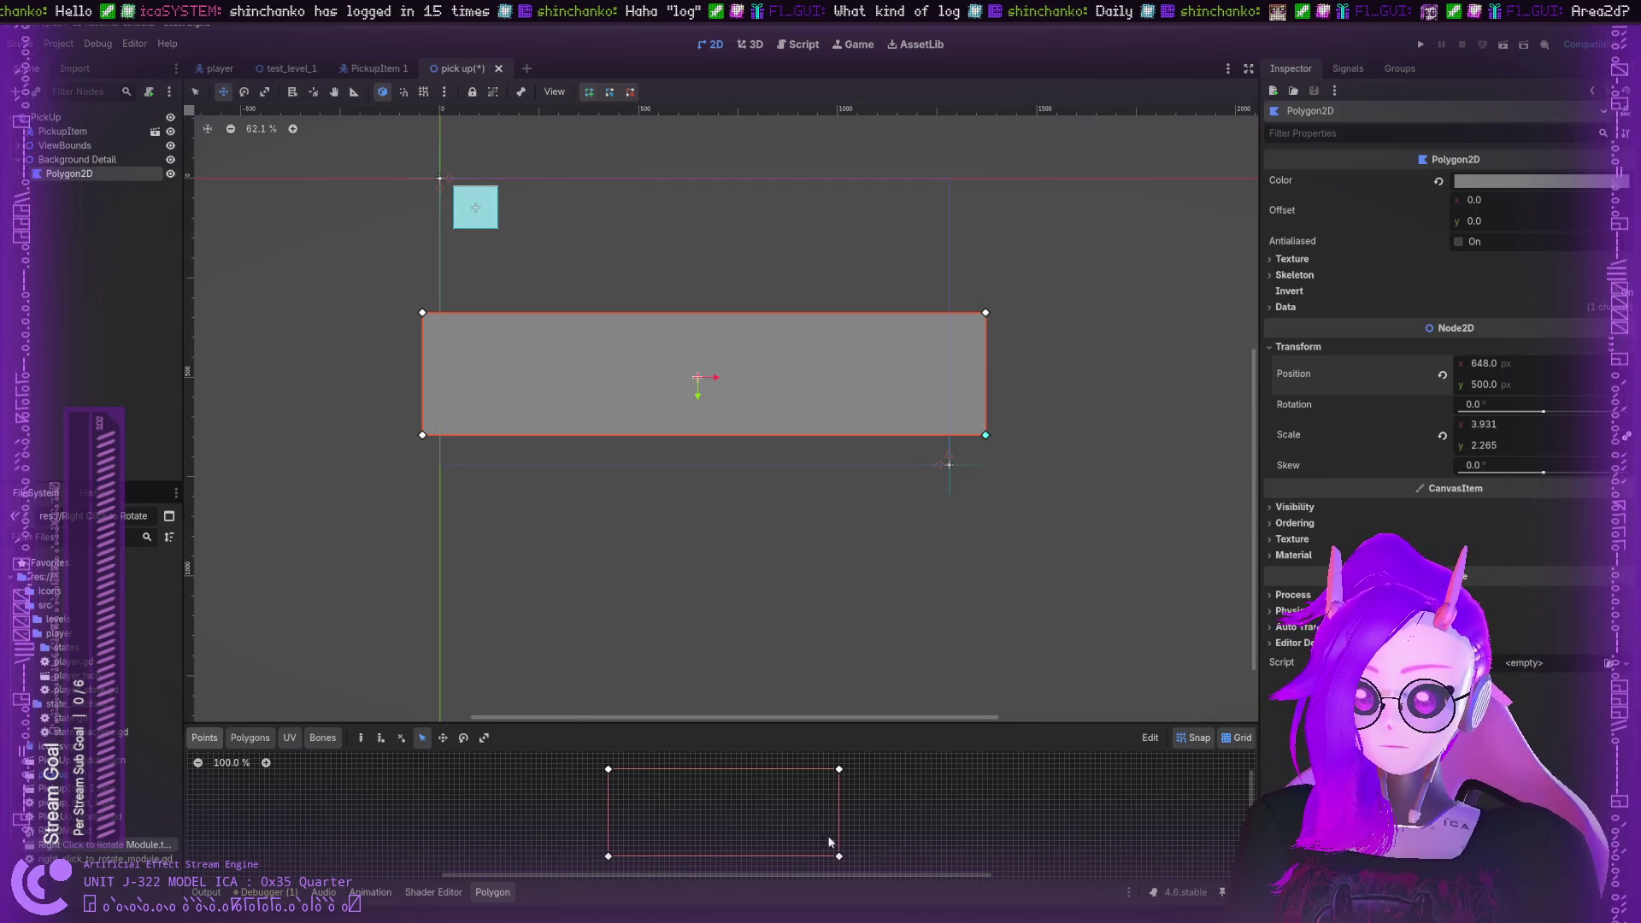
- Drag the polygon's corners in the Polygon editor into a level, deeper rectangle
left_click_drag(840, 771, 840, 820)
left_click_drag(609, 772, 610, 818)
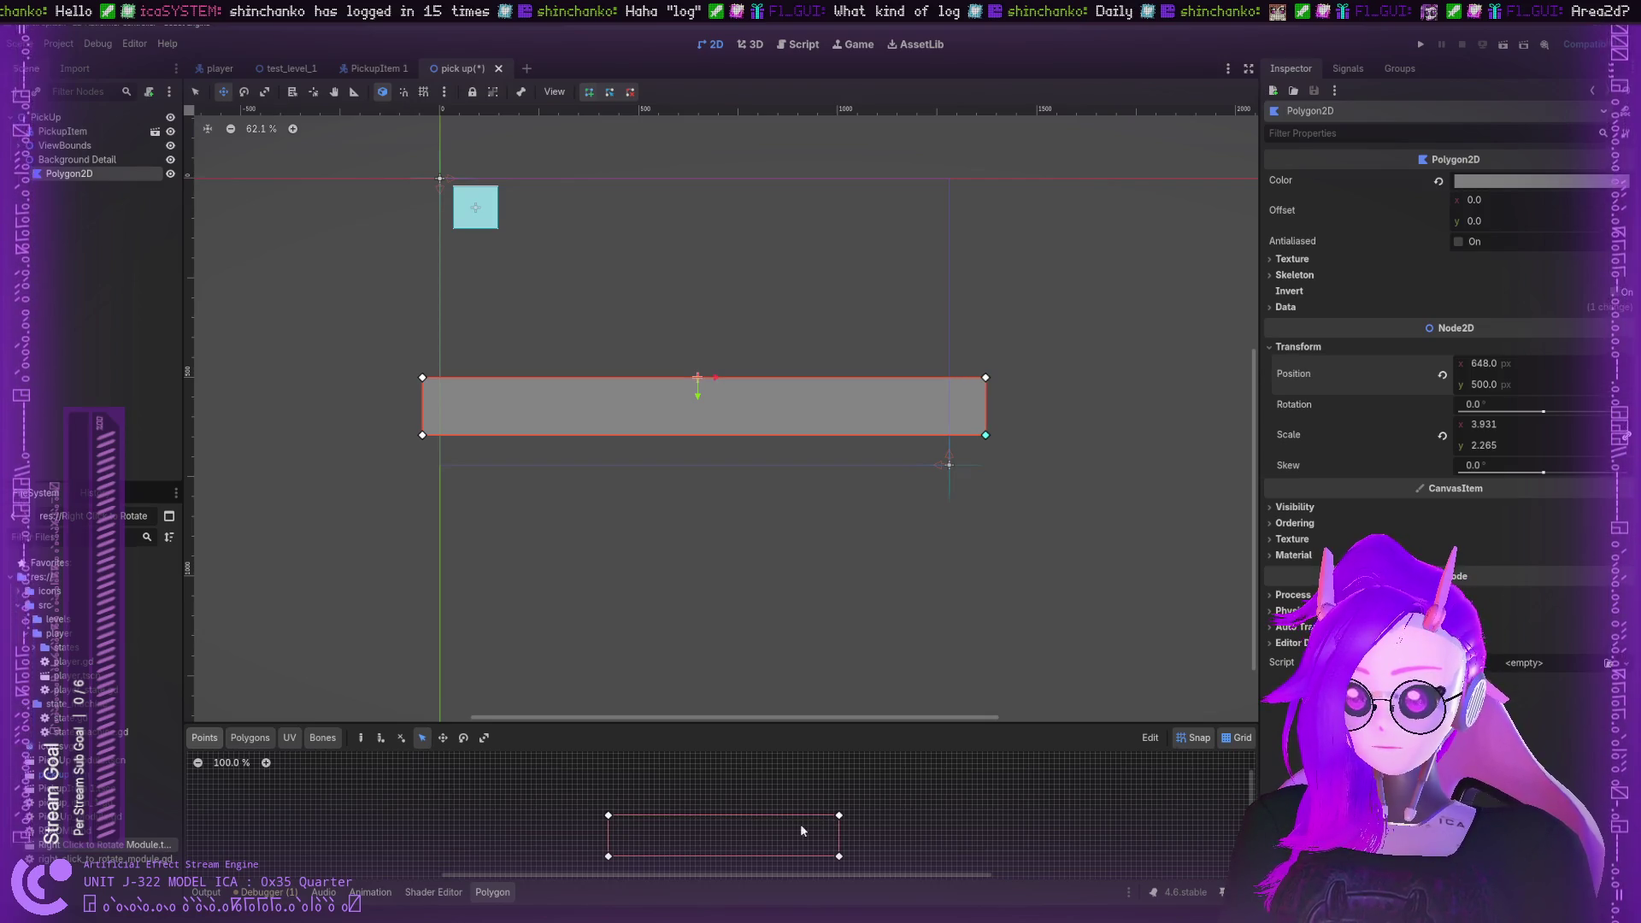
left_click_drag(607, 859, 608, 872)
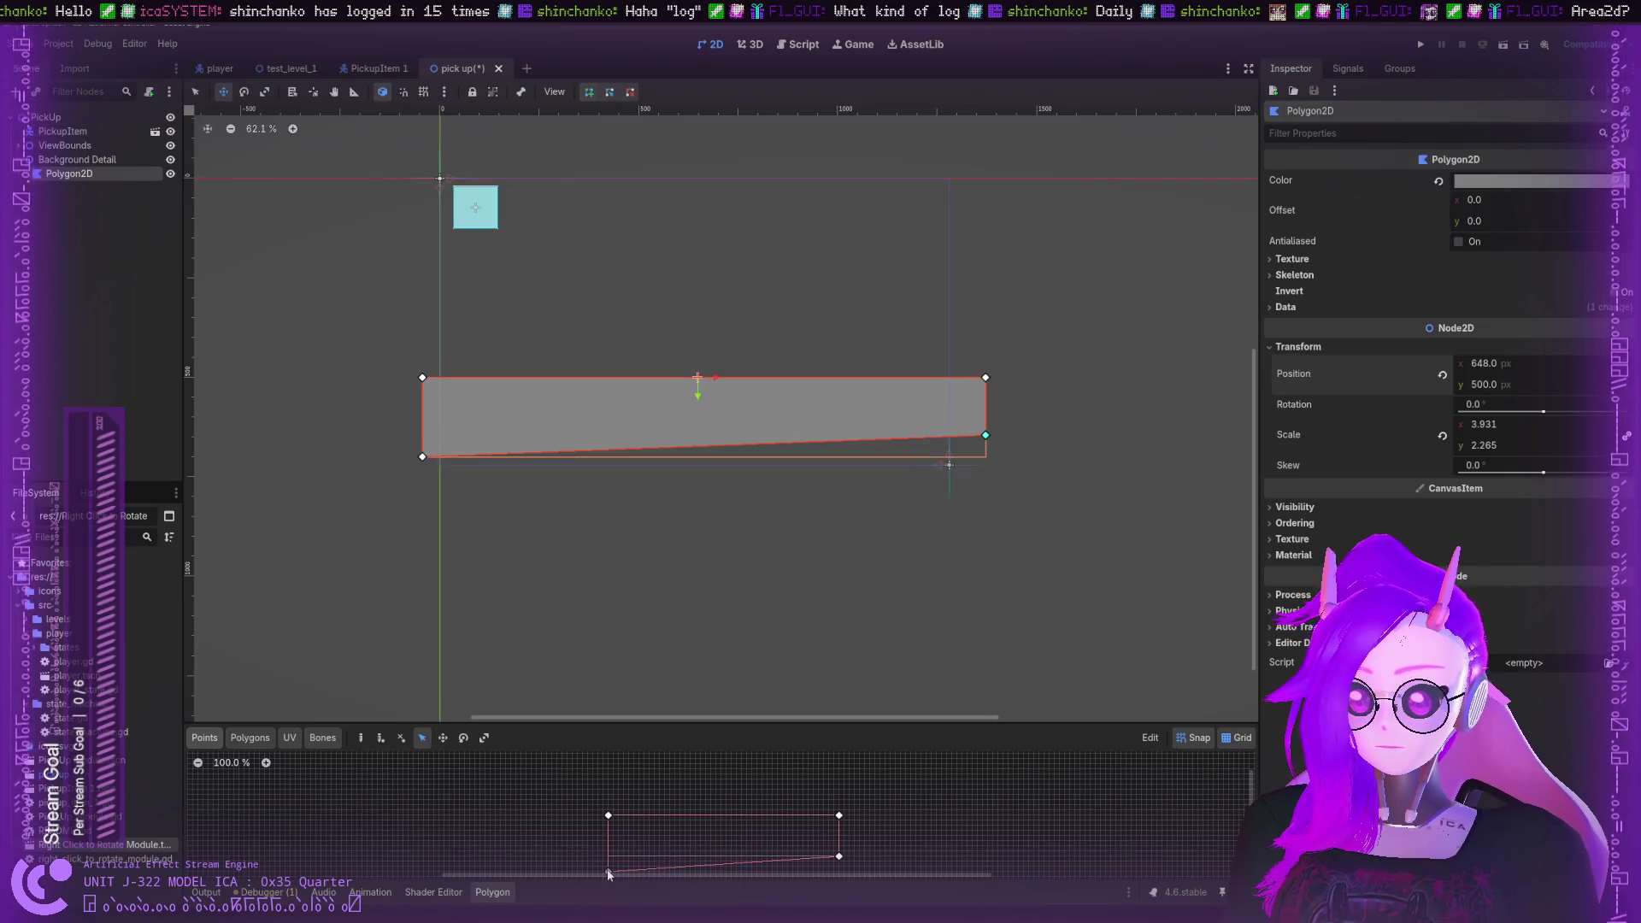
left_click_drag(841, 863, 841, 875)
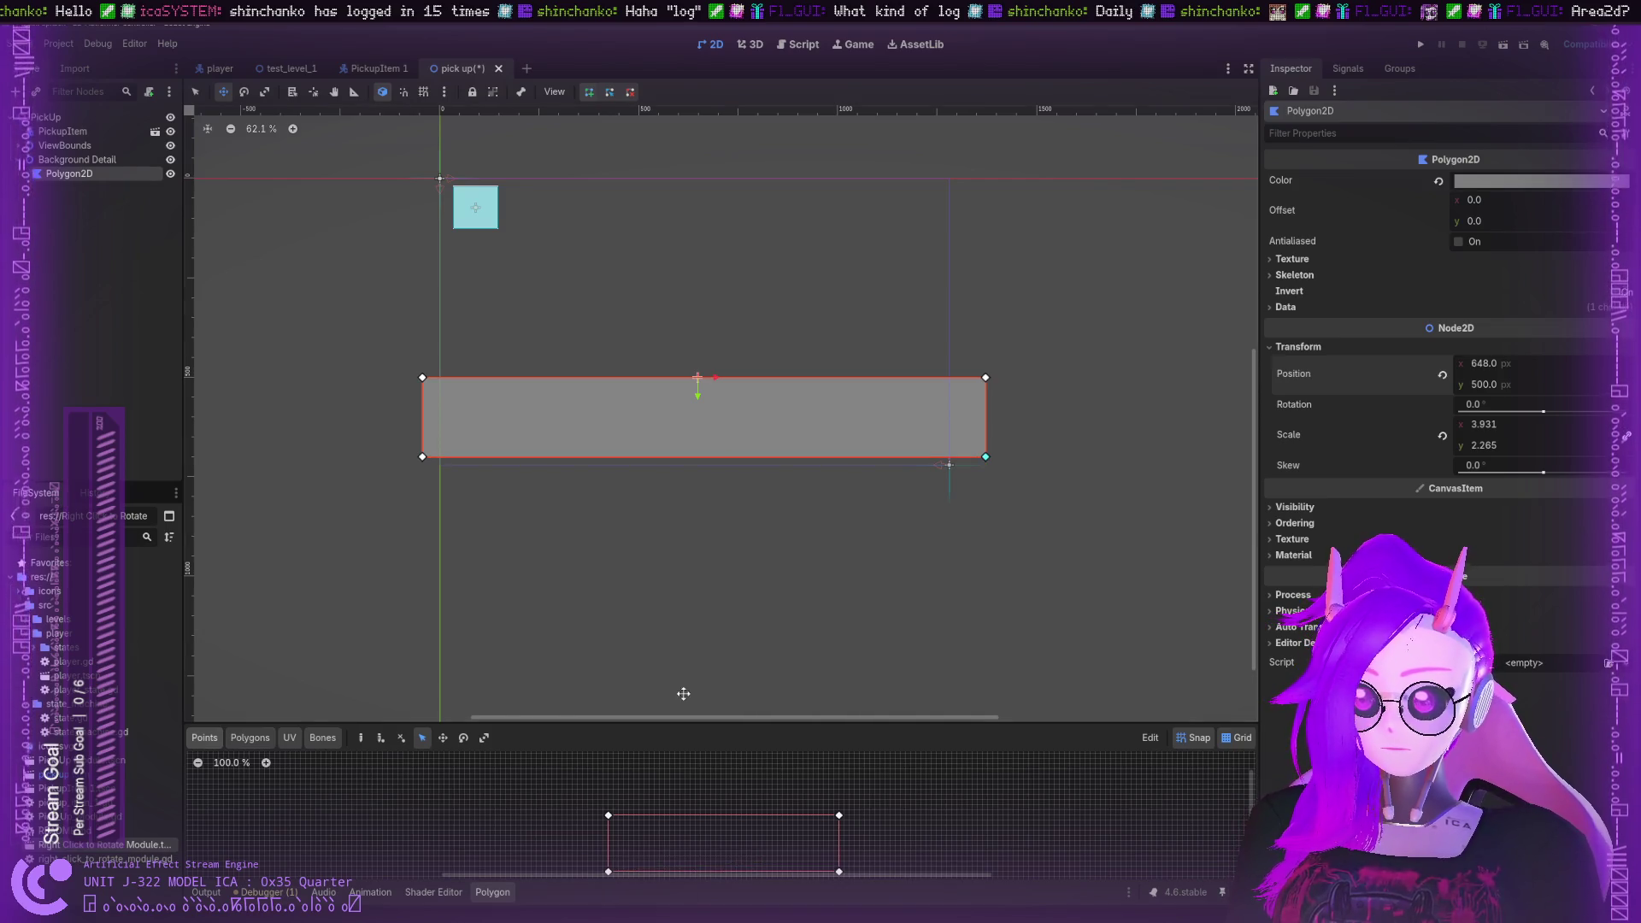
scroll(890, 798, "down", 2)
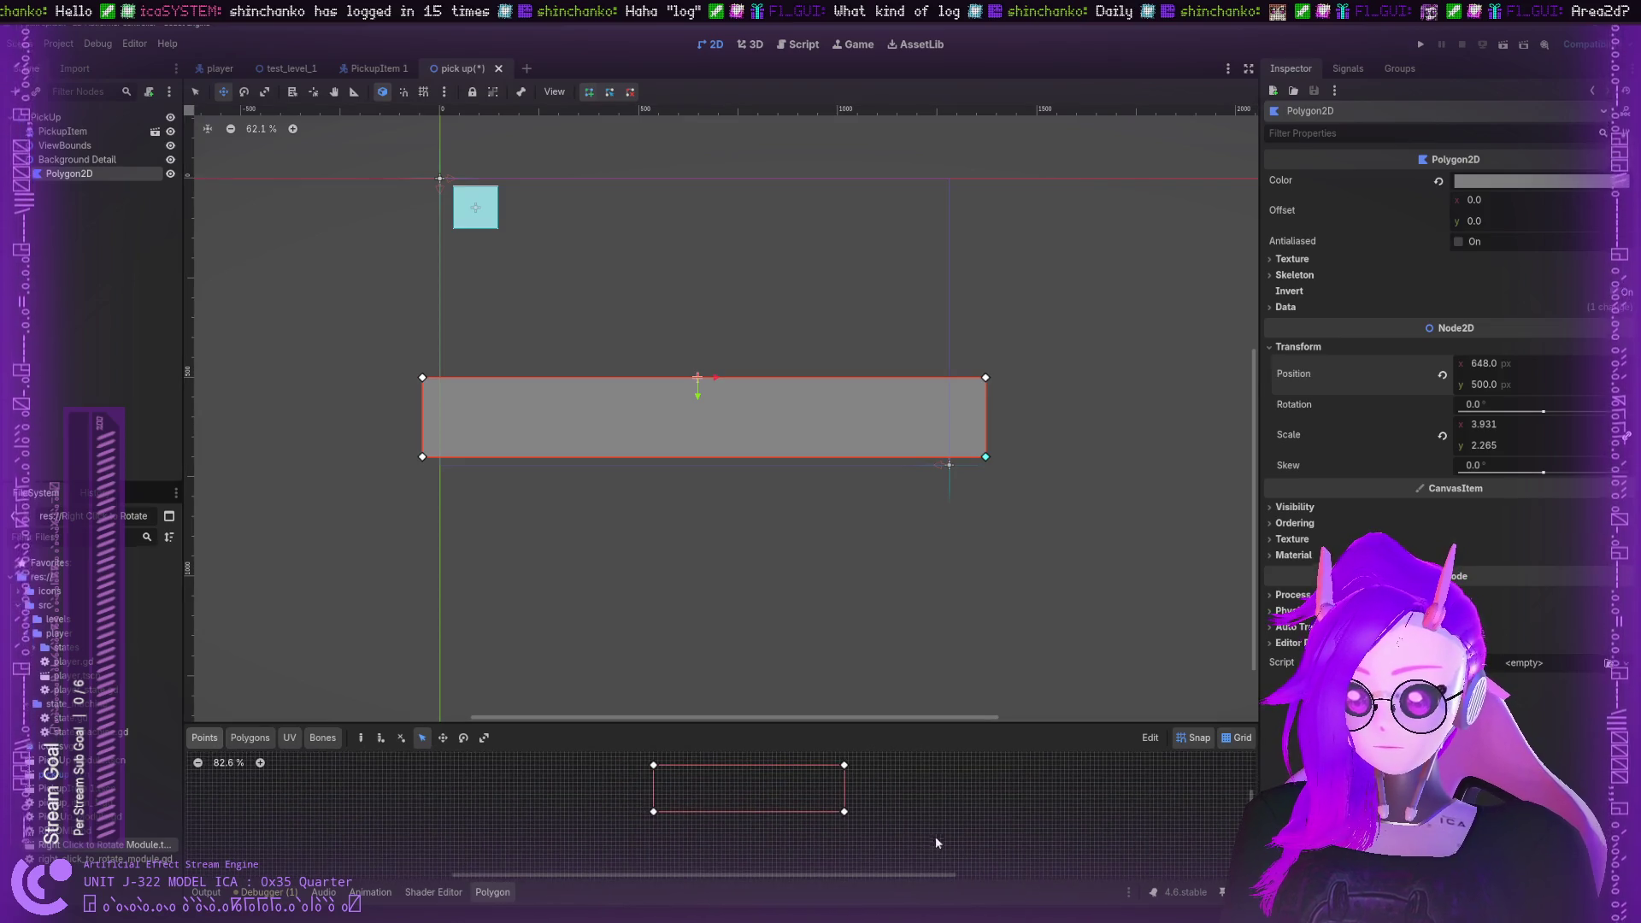
mouse_move(883, 811)
left_mouse_down()
mouse_move(700, 818)
mouse_move(849, 803)
mouse_move(709, 816)
mouse_move(833, 801)
left_mouse_up()
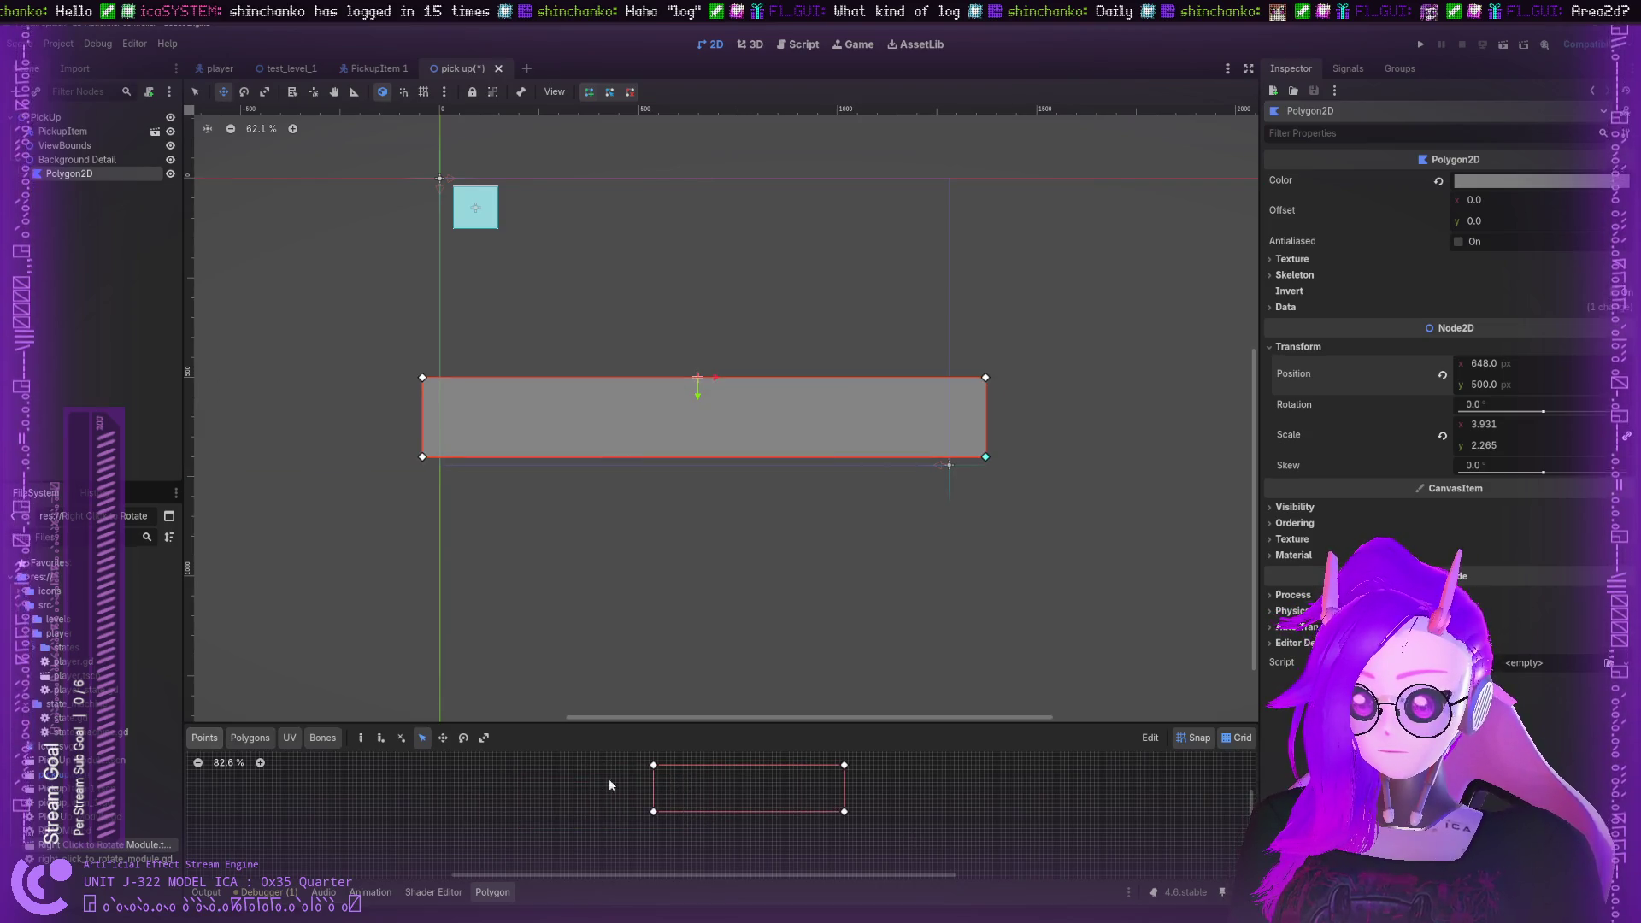
left_click_drag(653, 814, 654, 833)
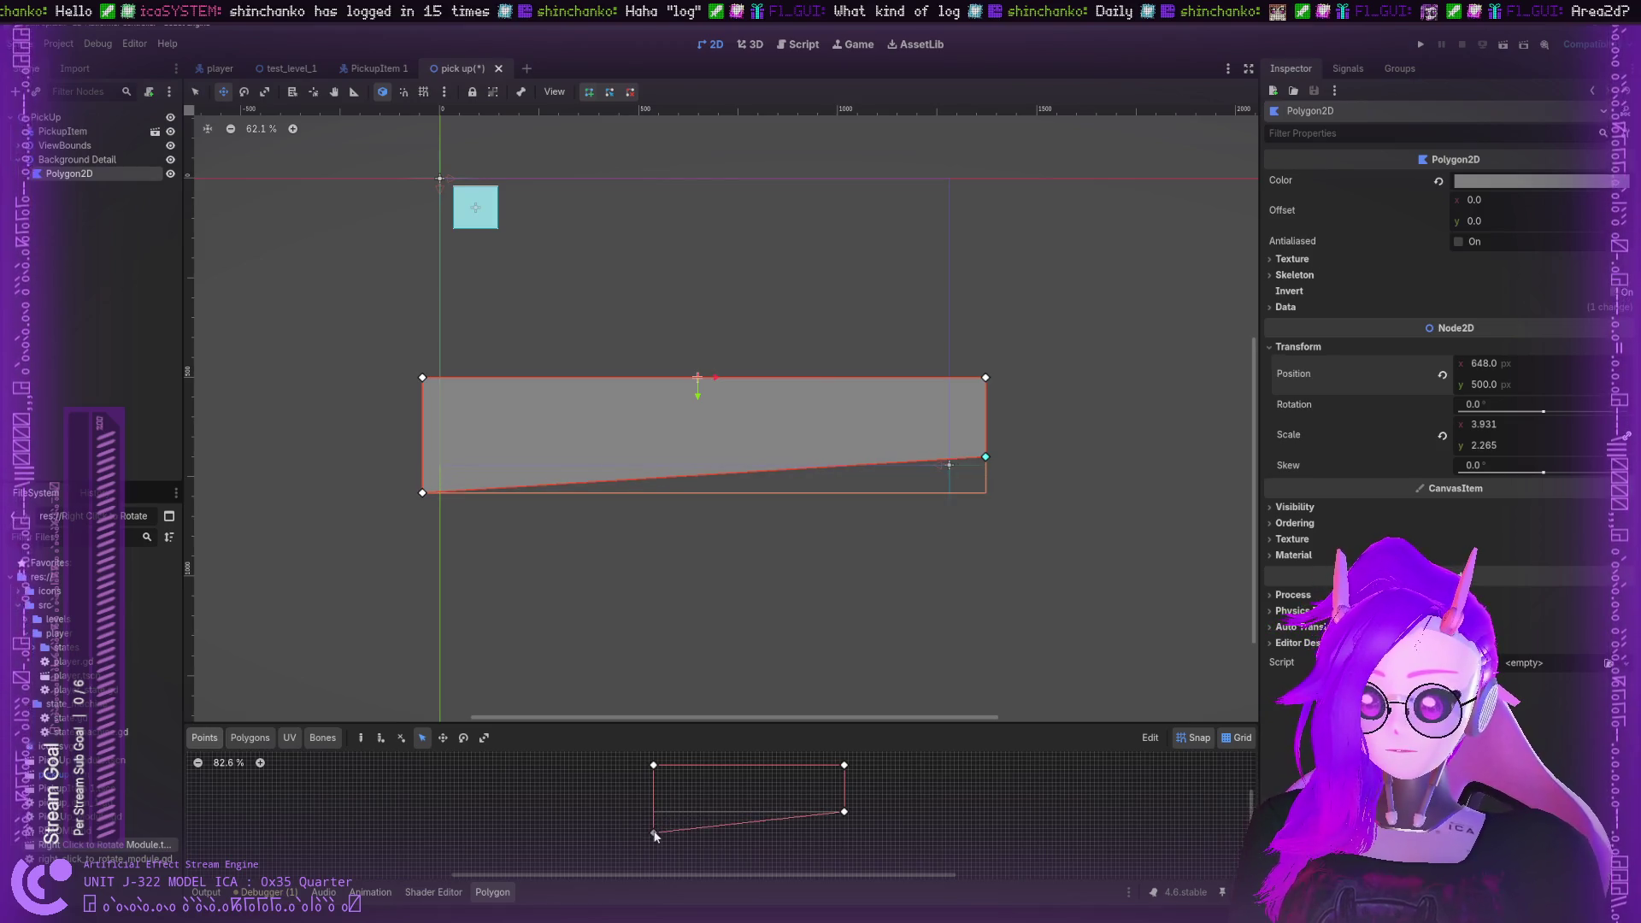
left_click_drag(844, 812, 845, 835)
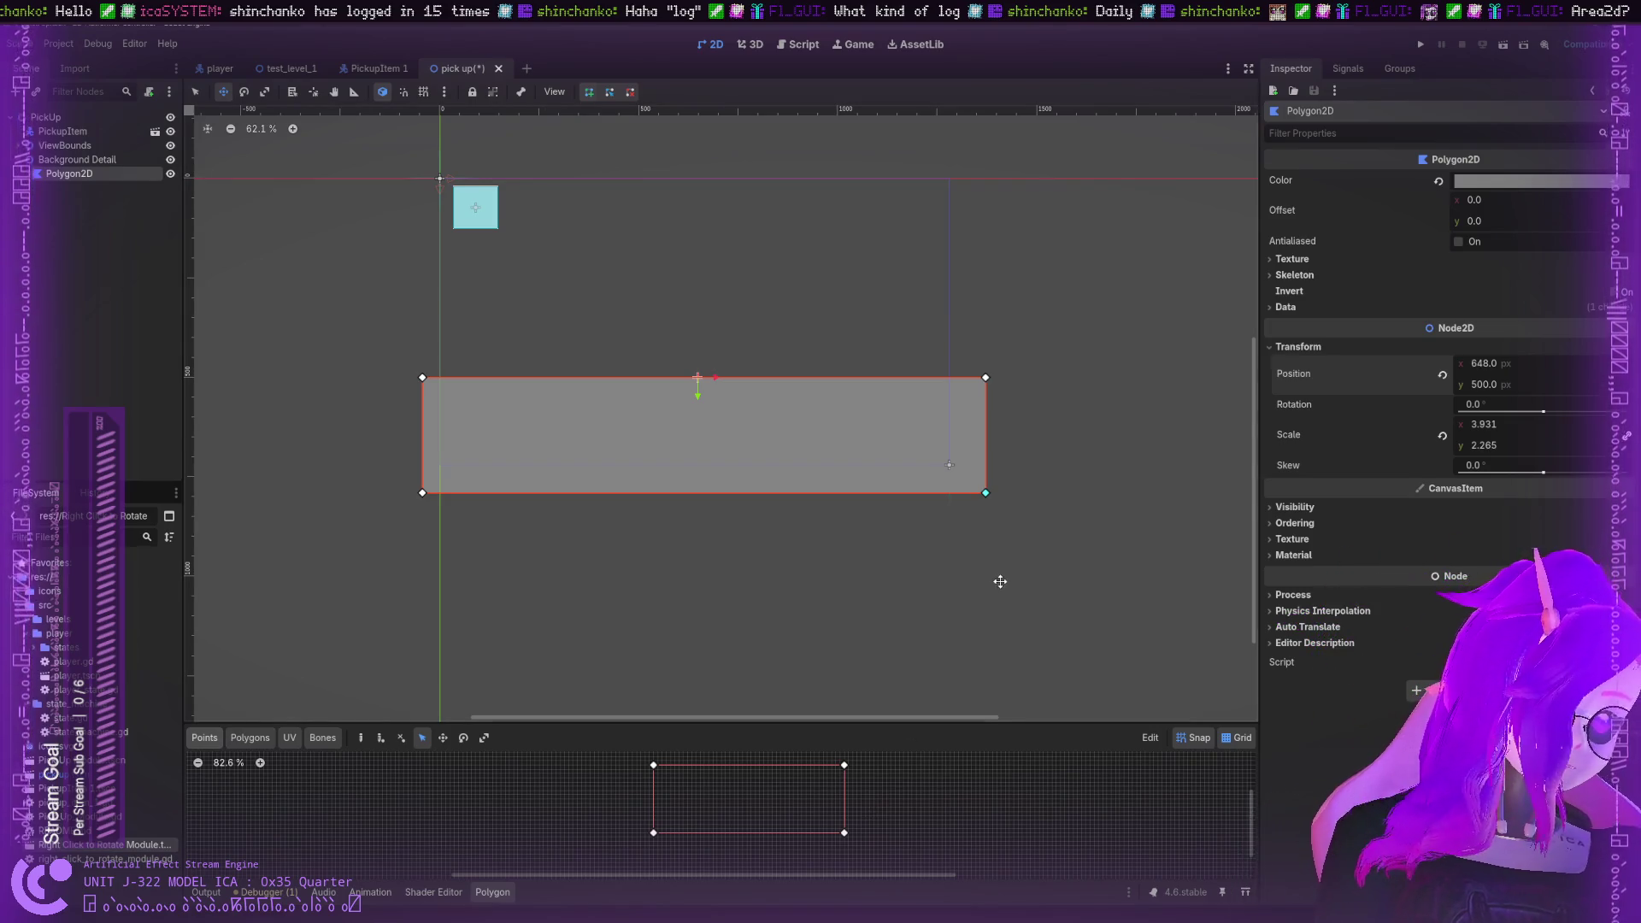
- Nudge the polygon to position (648, 500), then add a ShapeCast2D node under Background Detail
key("Right")
key("Right")
key("Down")
key("Down")
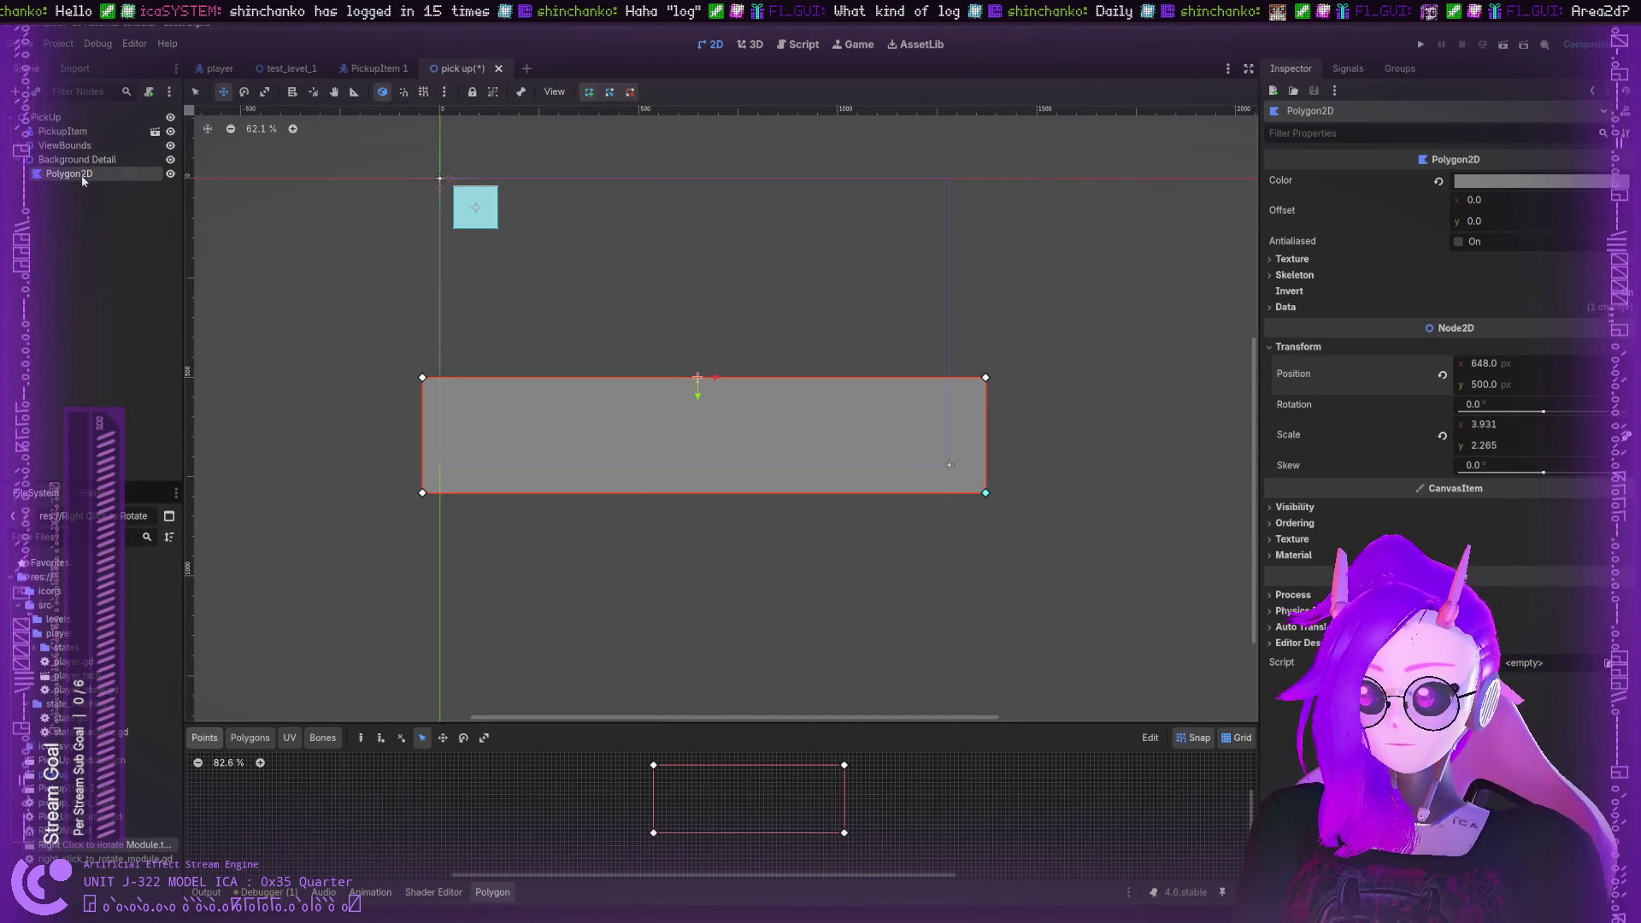
key("Up")
key("Down")
key("Up")
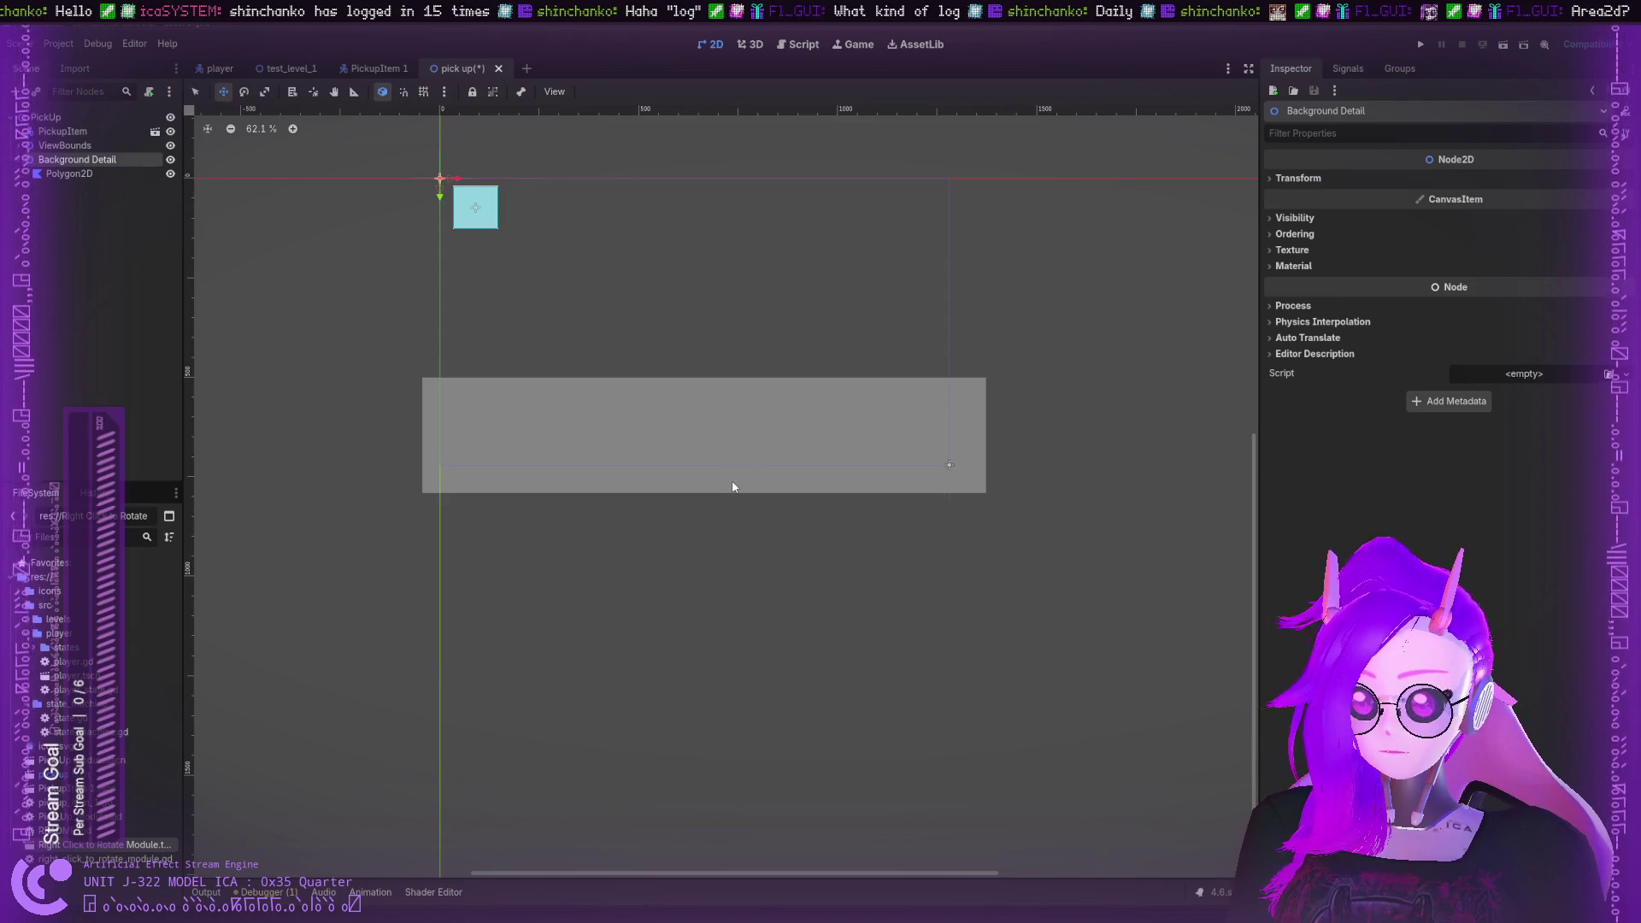
key("ctrl+v")
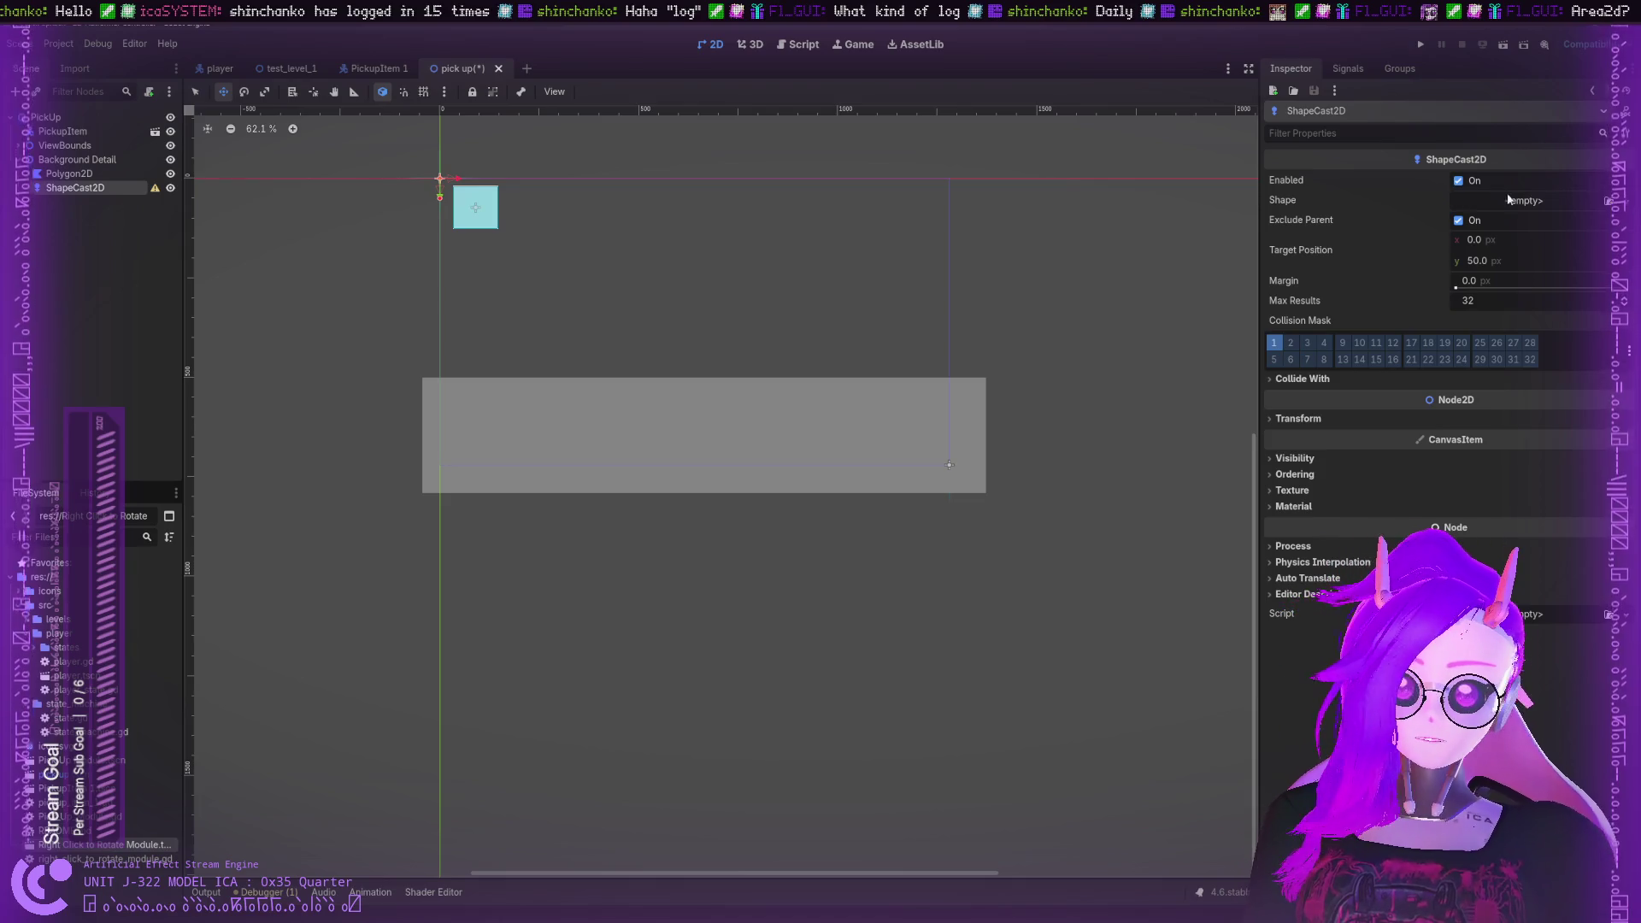
- Give the ShapeCast2D a shape, set its sweep target, and turn off Exclude Parent
key("ctrl+v")
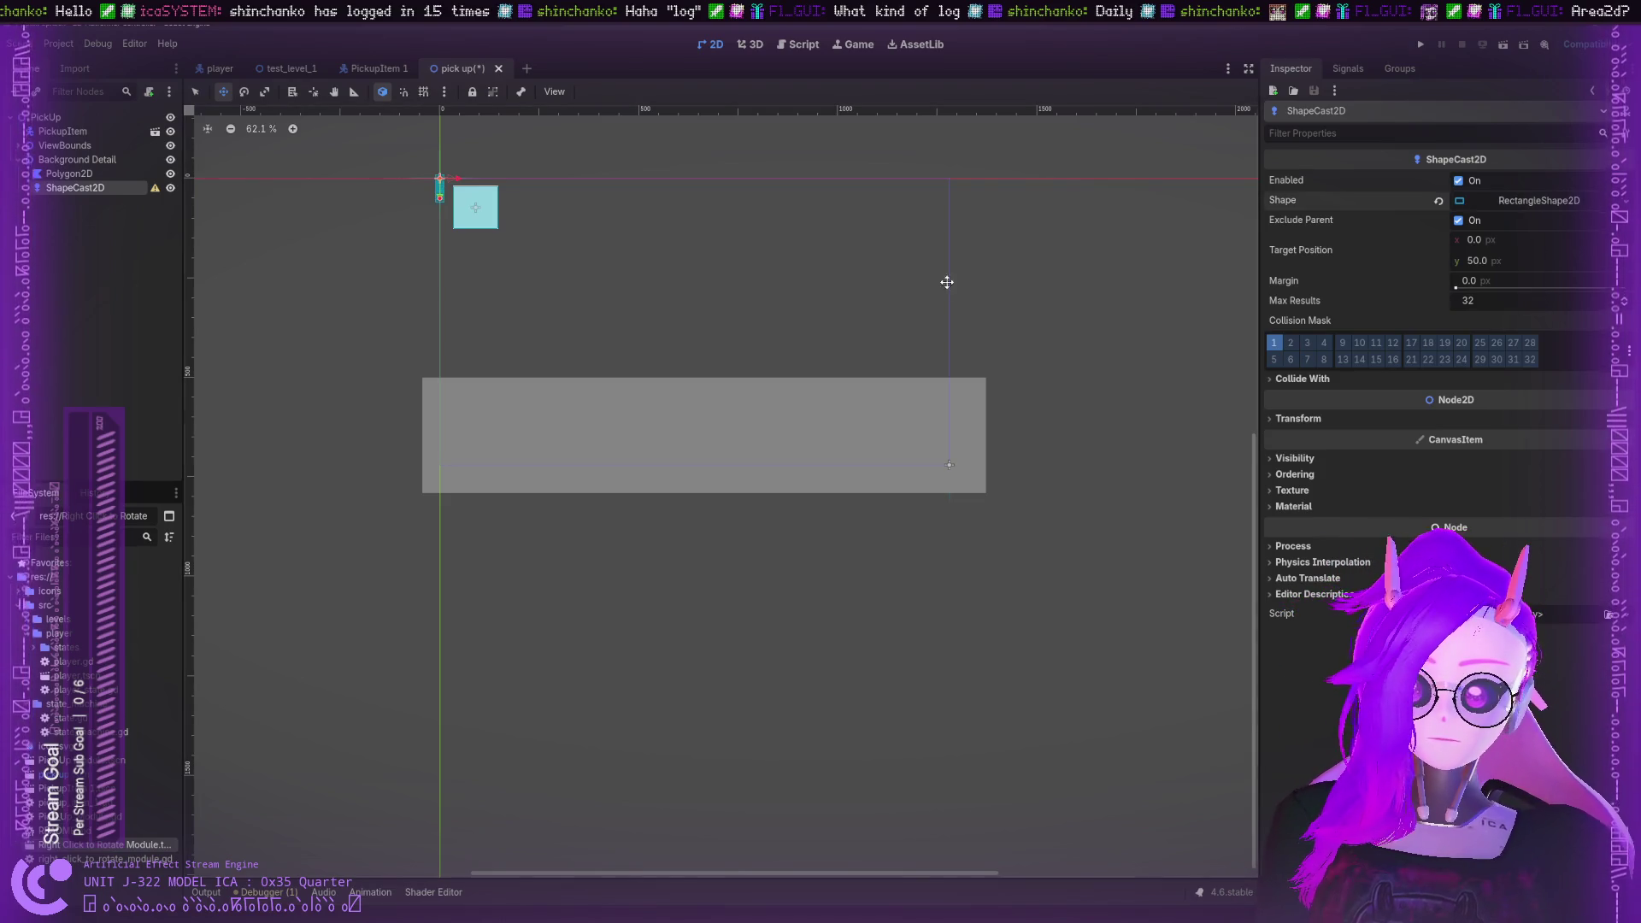
mouse_move(460, 176)
left_mouse_down()
mouse_move(735, 224)
mouse_move(719, 190)
mouse_move(710, 345)
mouse_move(729, 410)
mouse_move(886, 429)
mouse_move(1018, 329)
mouse_move(1013, 274)
mouse_move(777, 224)
mouse_move(529, 256)
mouse_move(440, 289)
mouse_move(428, 311)
left_mouse_up()
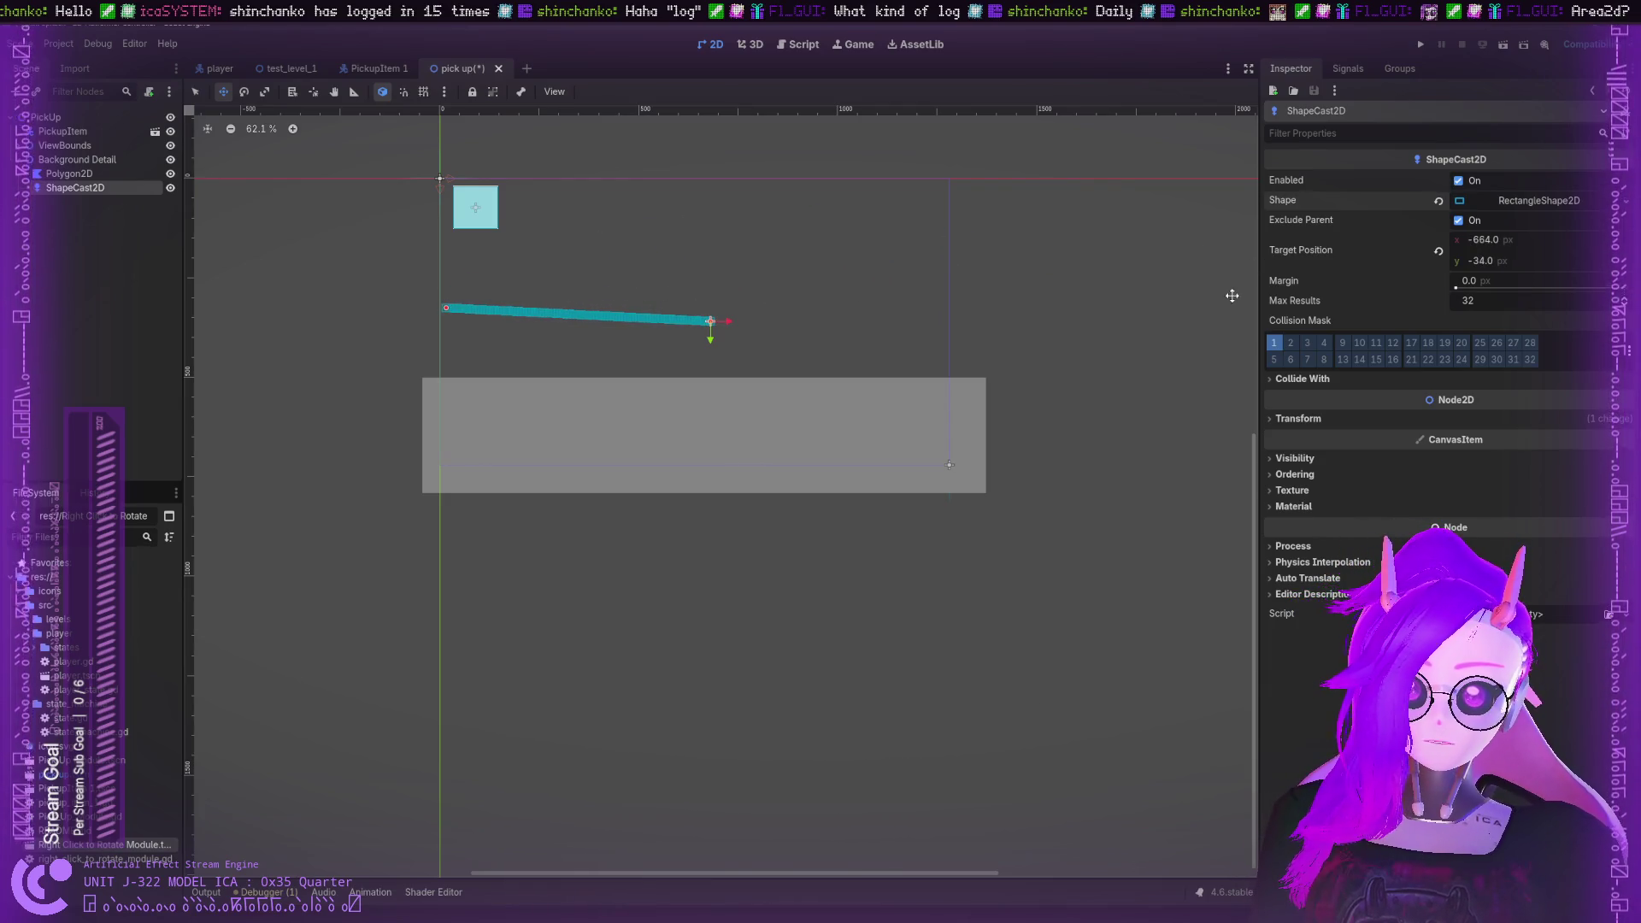
left_click(1486, 200)
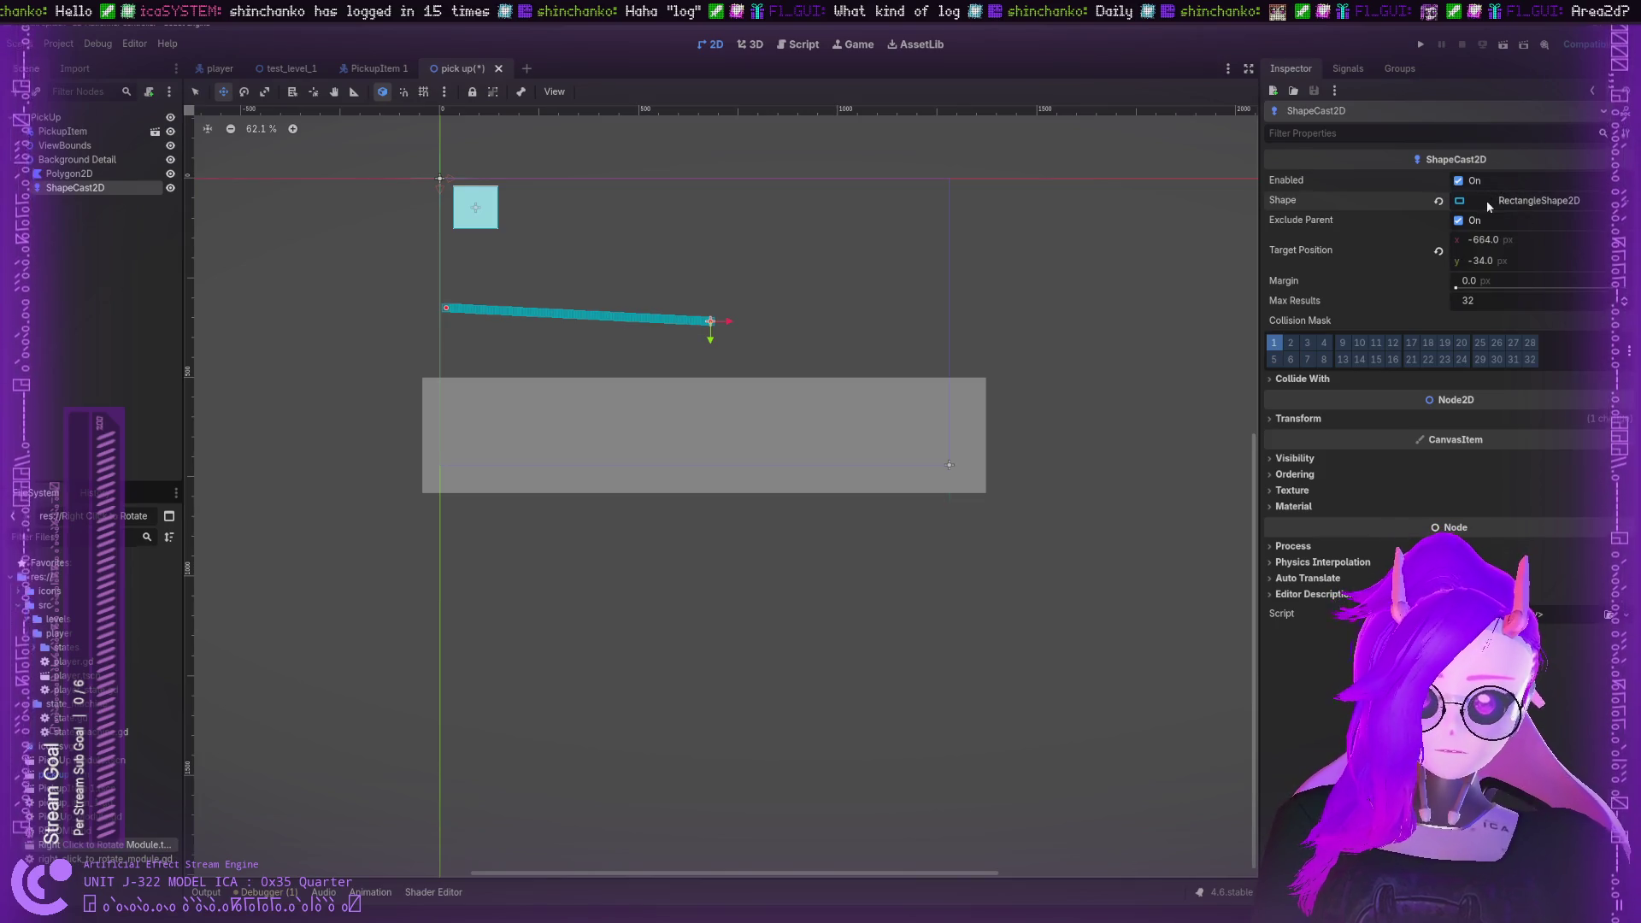
left_click(1485, 202)
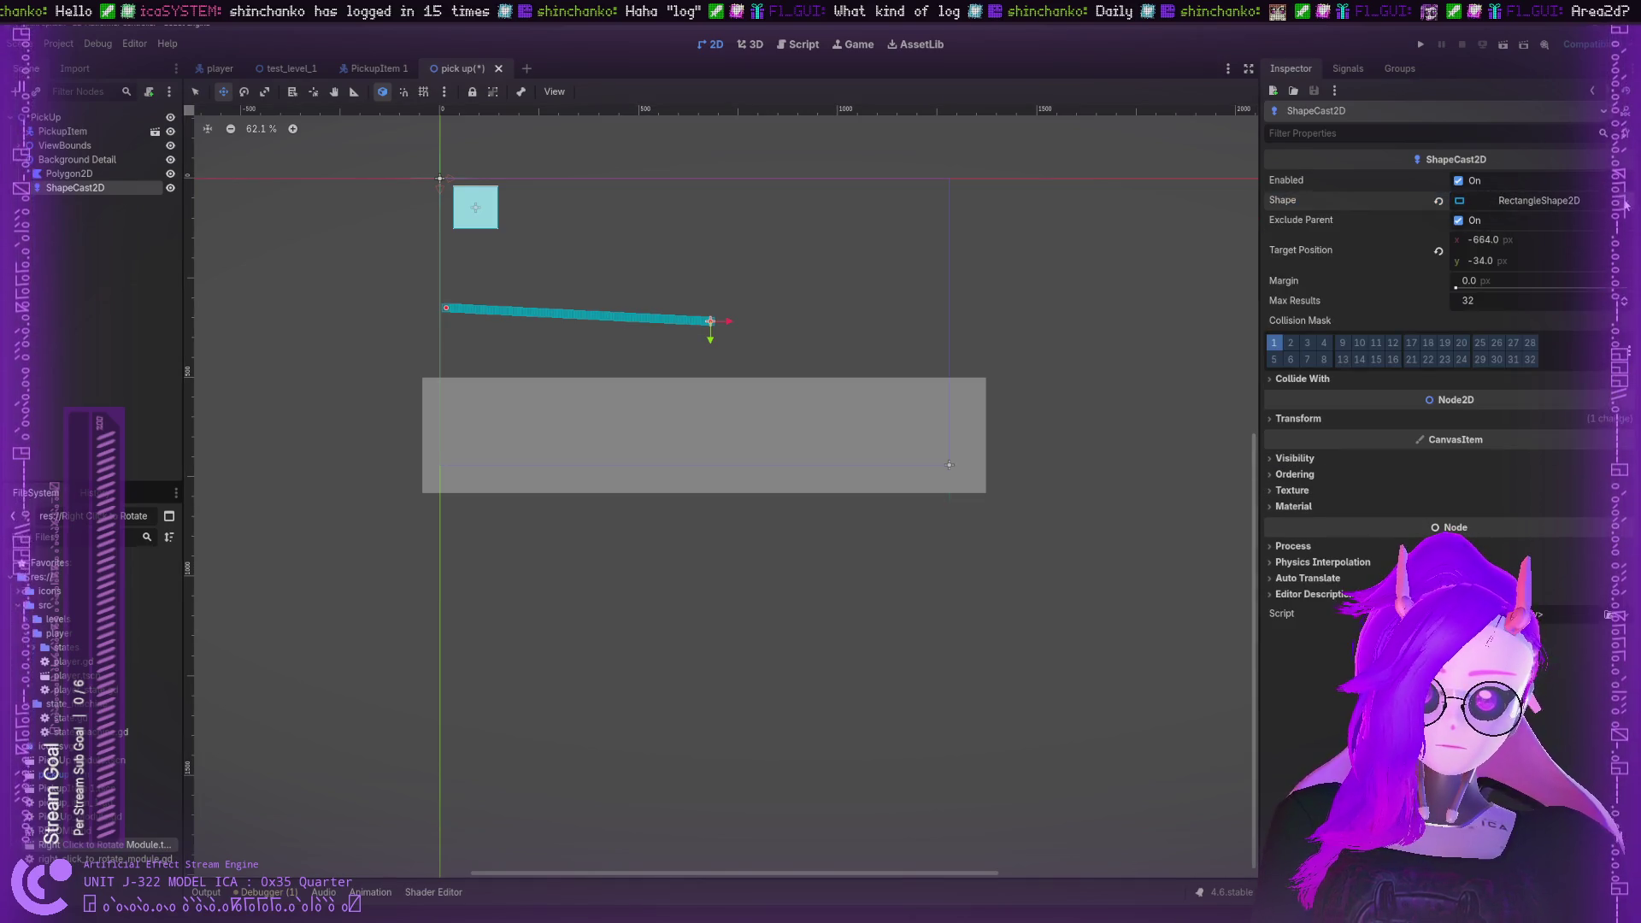
left_click(1605, 200)
left_click(1528, 325)
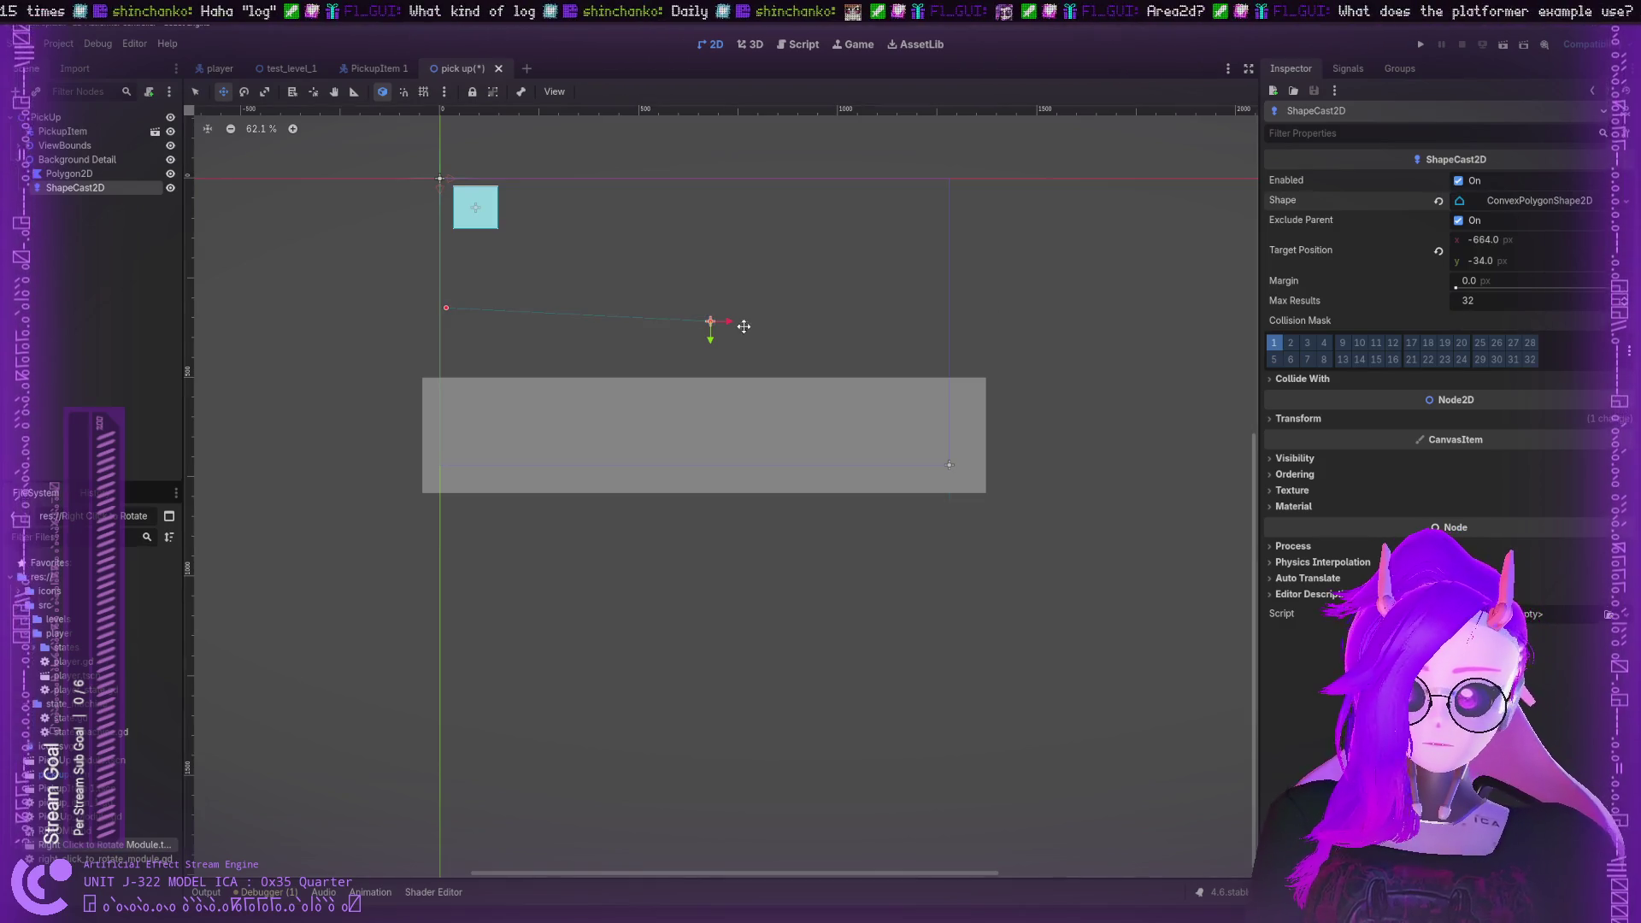
left_click(1459, 220)
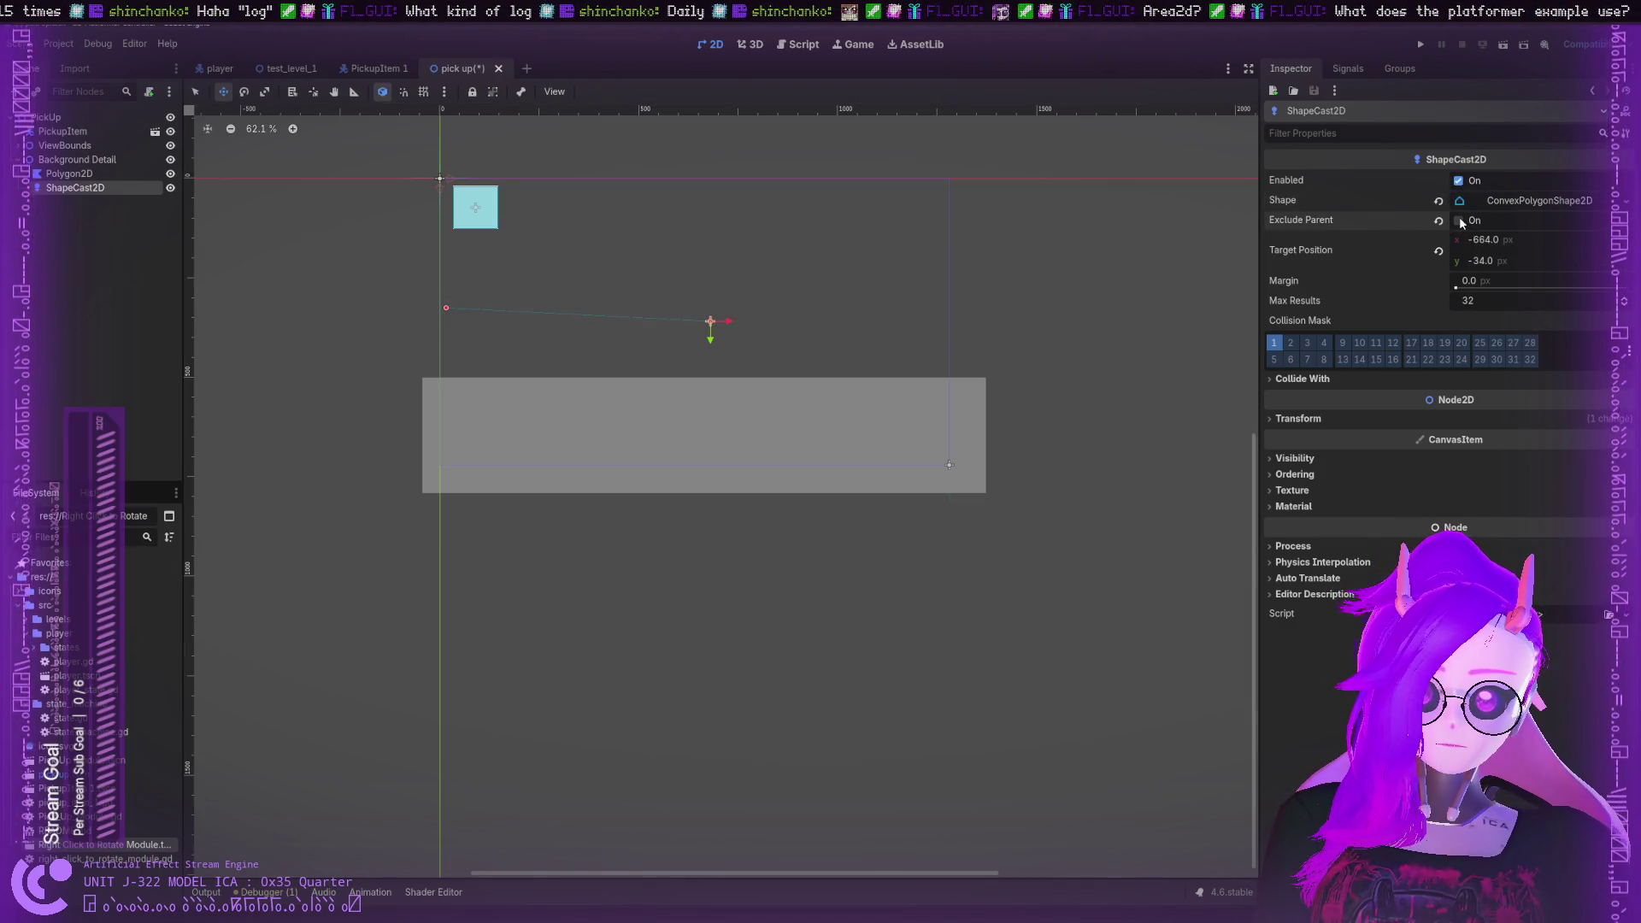
left_click(1547, 200)
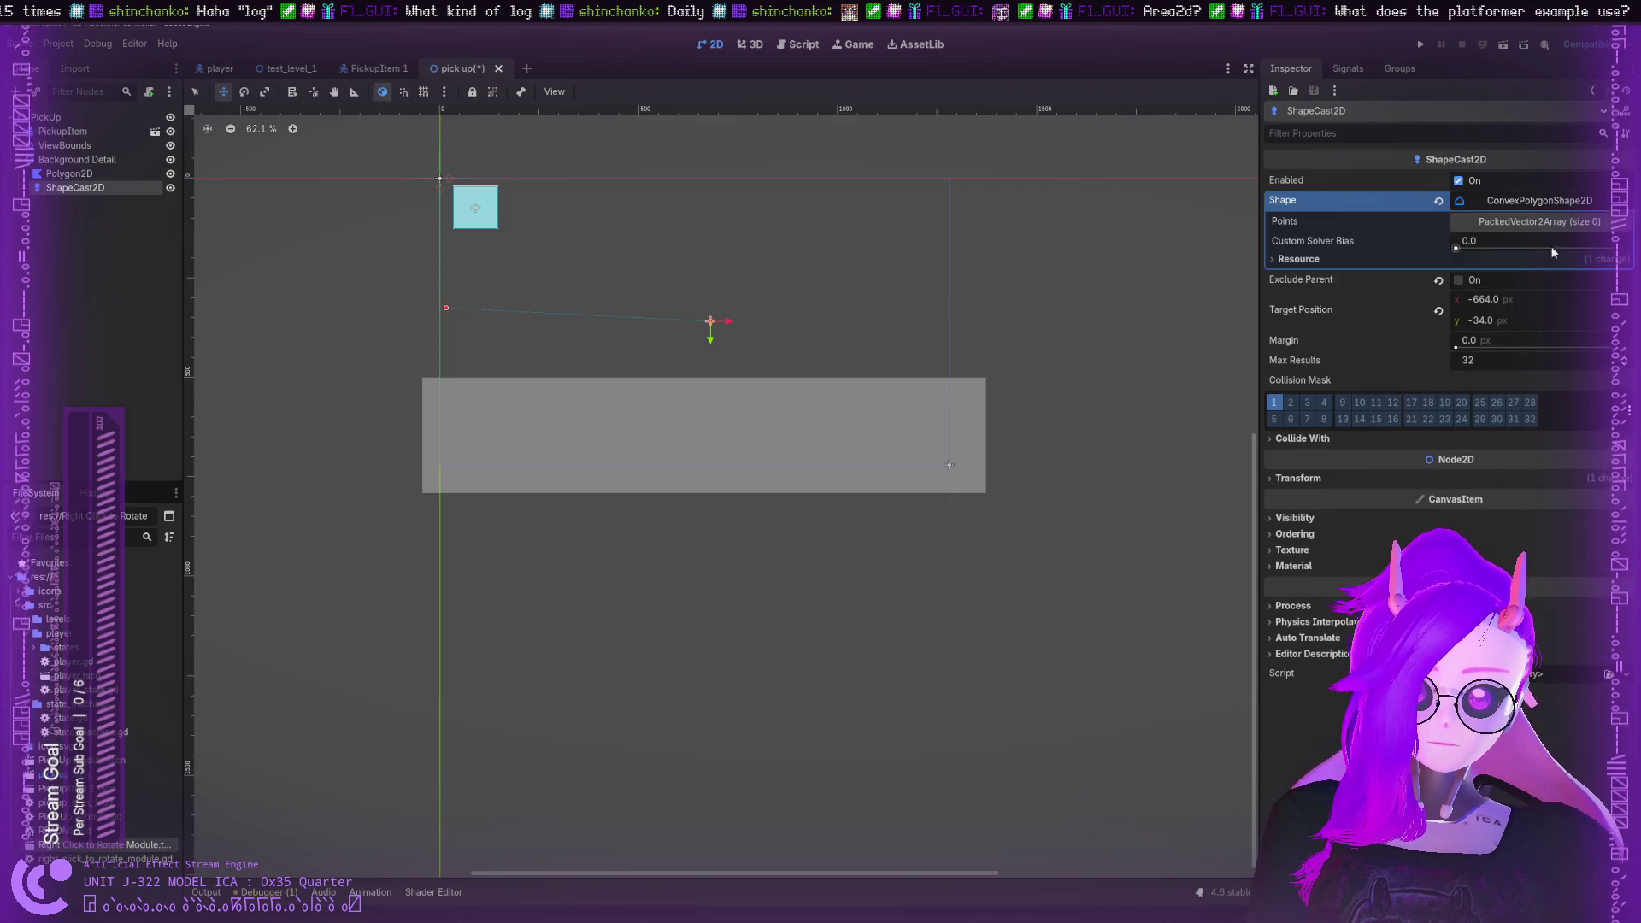
left_click(1577, 201)
left_click(1572, 203)
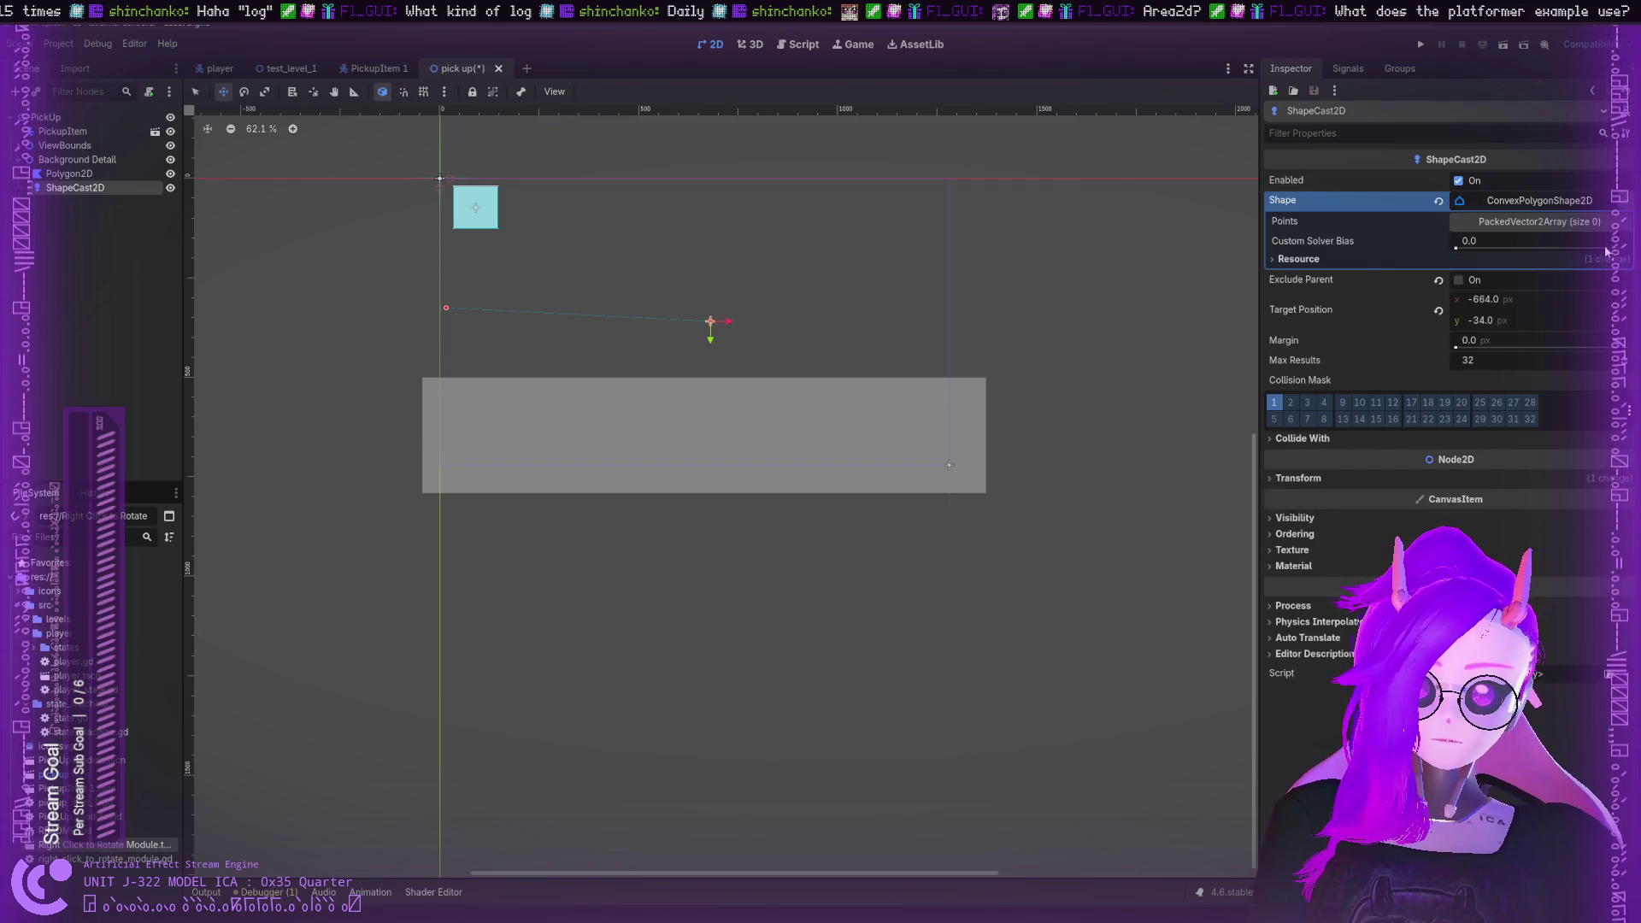
- Switch to a CapsuleShape2D with radius 106.6 and height 339.13, aimed at target (605, -120)
key("ctrl+z")
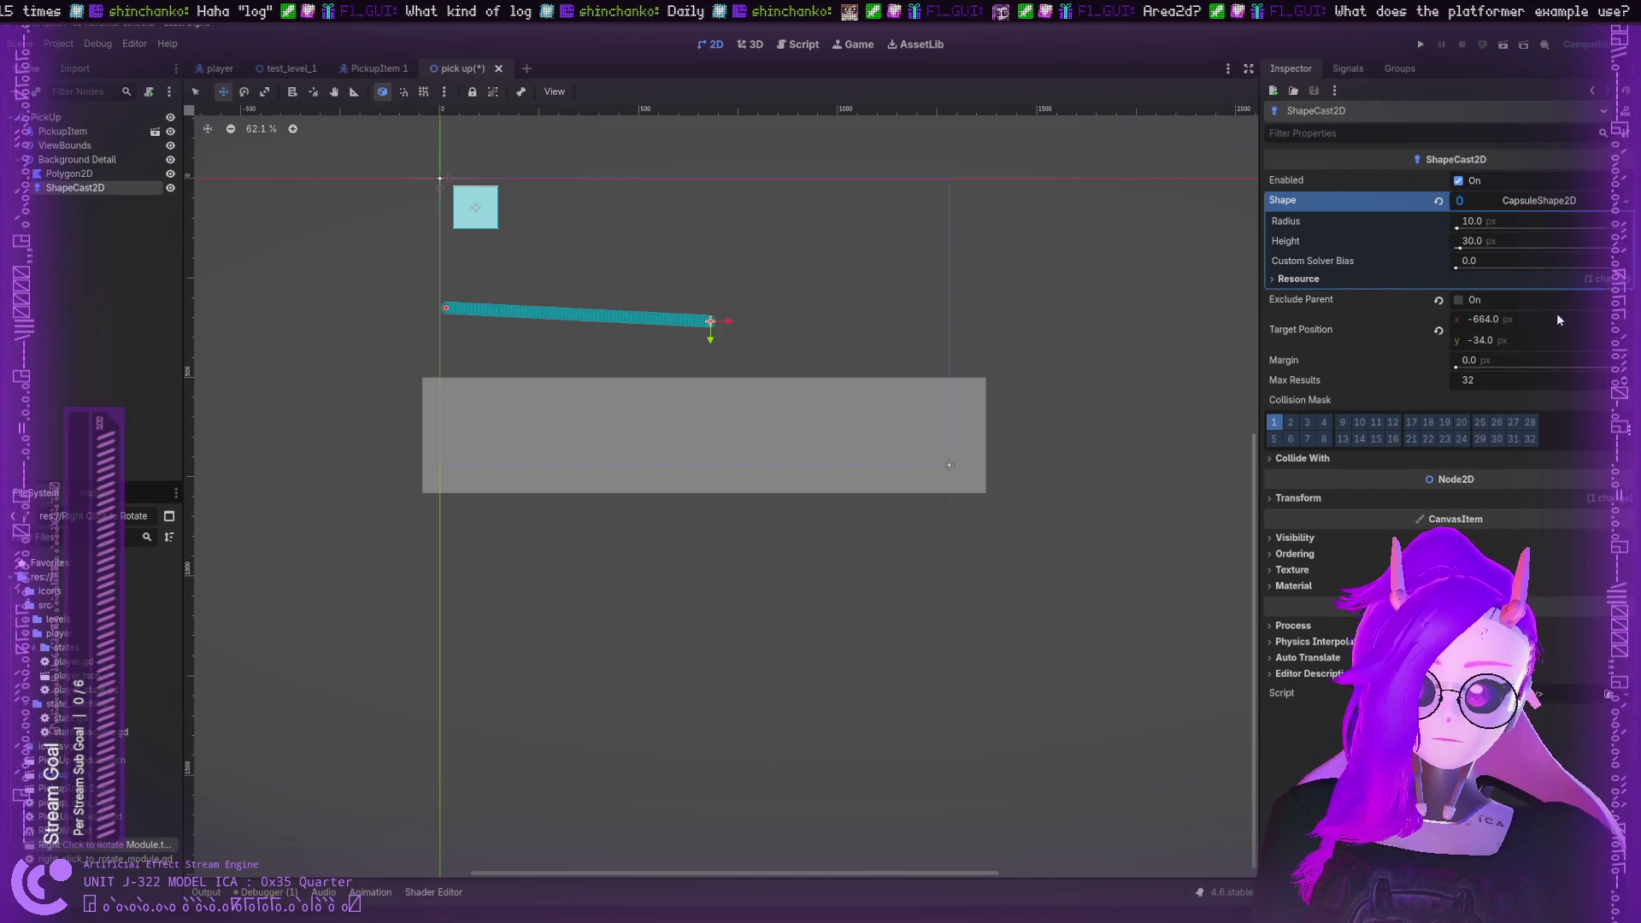
mouse_move(445, 307)
left_mouse_down()
mouse_move(304, 301)
mouse_move(454, 128)
mouse_move(1110, 274)
mouse_move(1116, 313)
left_mouse_up()
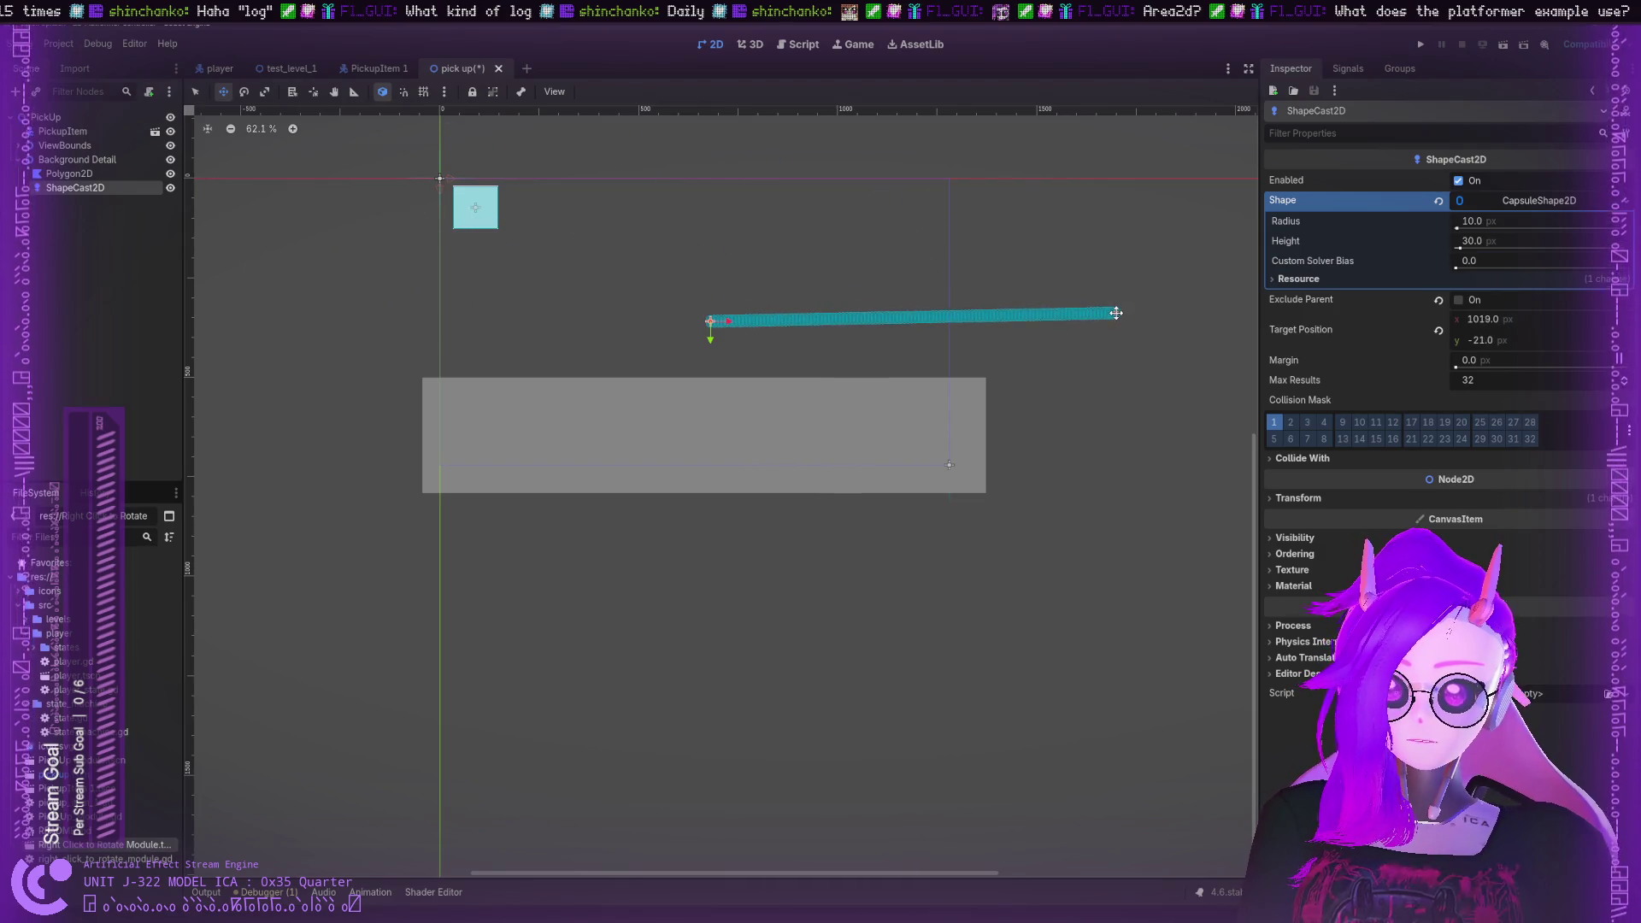
mouse_move(1458, 247)
left_mouse_down()
mouse_move(1518, 249)
mouse_move(1475, 230)
left_mouse_up()
left_click_drag(721, 313, 644, 310)
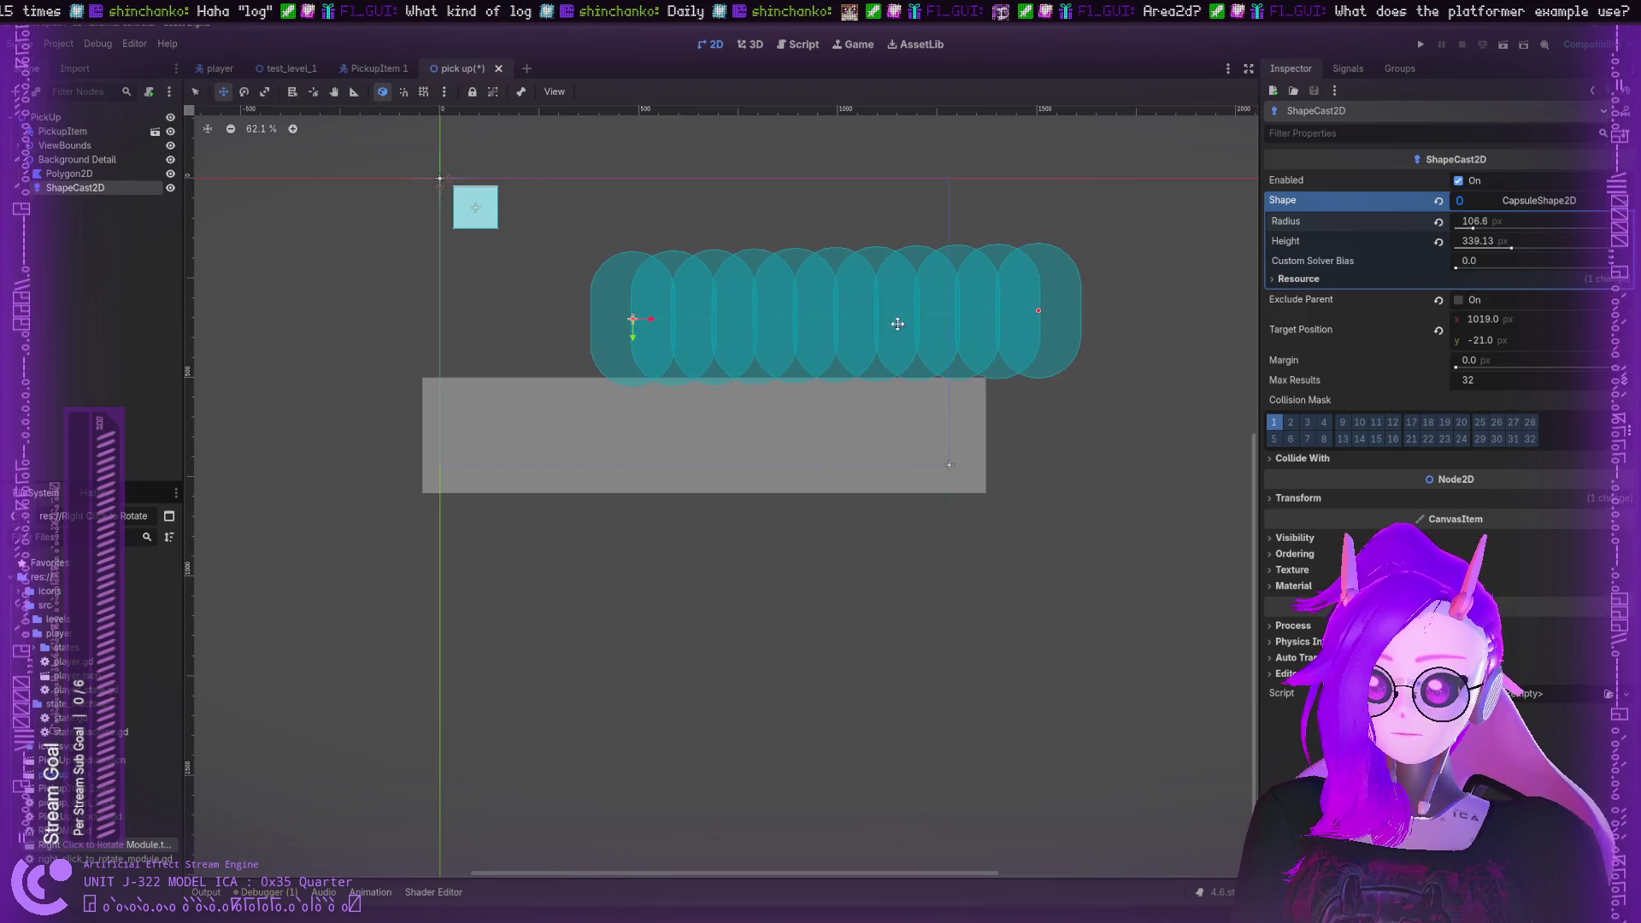
mouse_move(1044, 309)
left_mouse_down()
mouse_move(945, 190)
mouse_move(550, 146)
mouse_move(752, 445)
mouse_move(707, 177)
mouse_move(873, 271)
left_mouse_up()
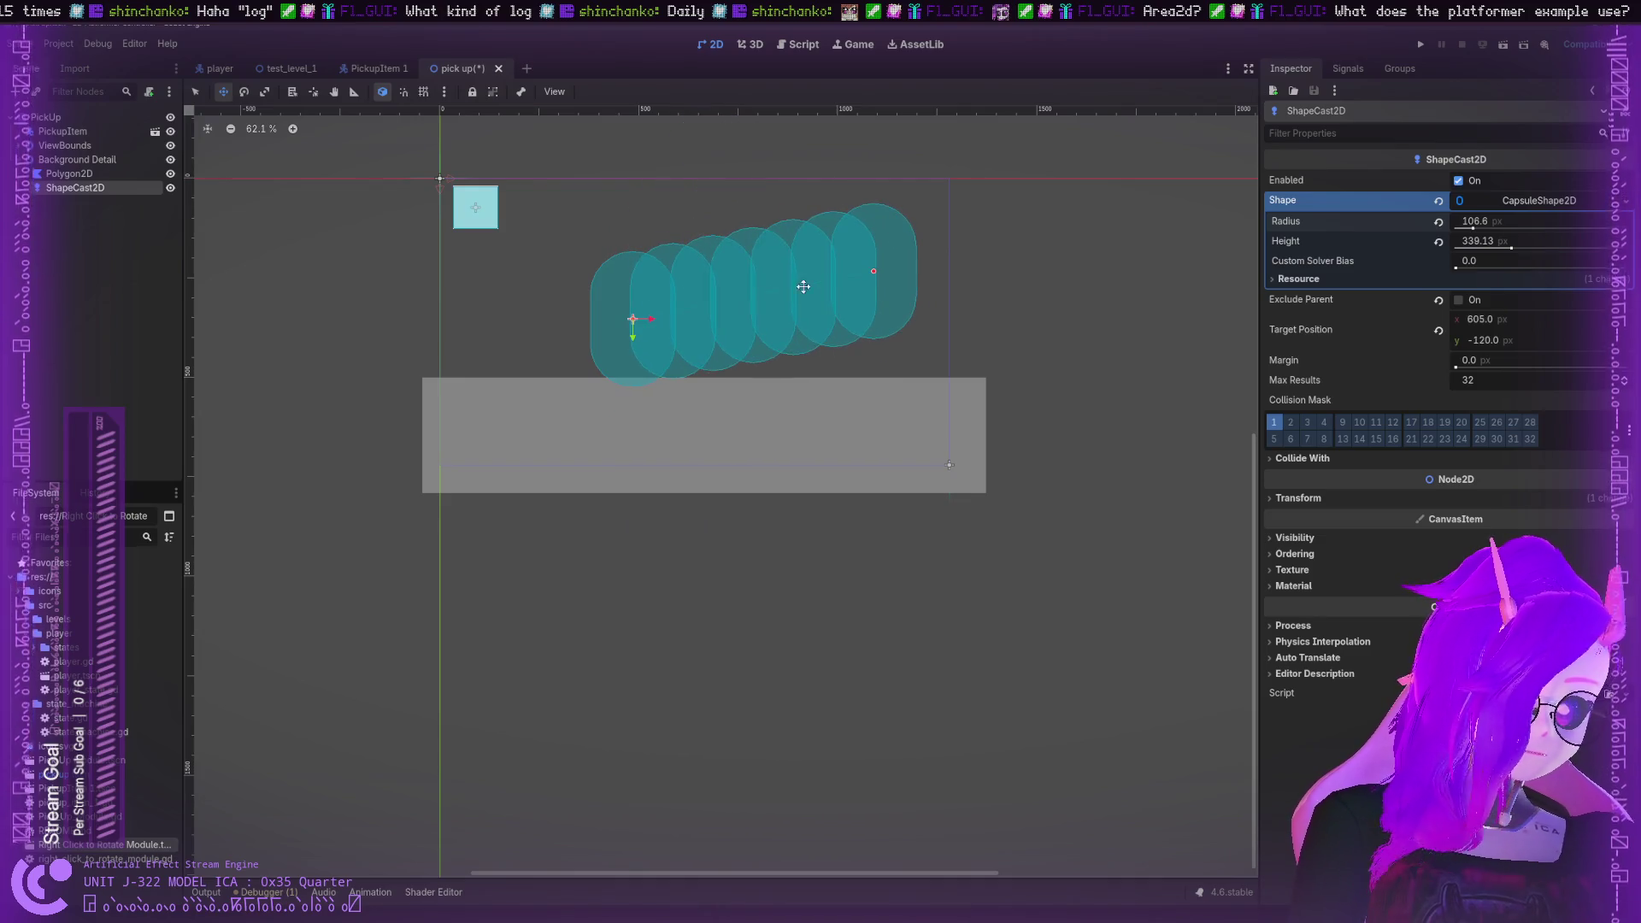
- Nudge the ShapeCast2D, check the test_level_1 scene and the player's Body mesh, then return to pick up
left_click_drag(631, 320, 652, 304)
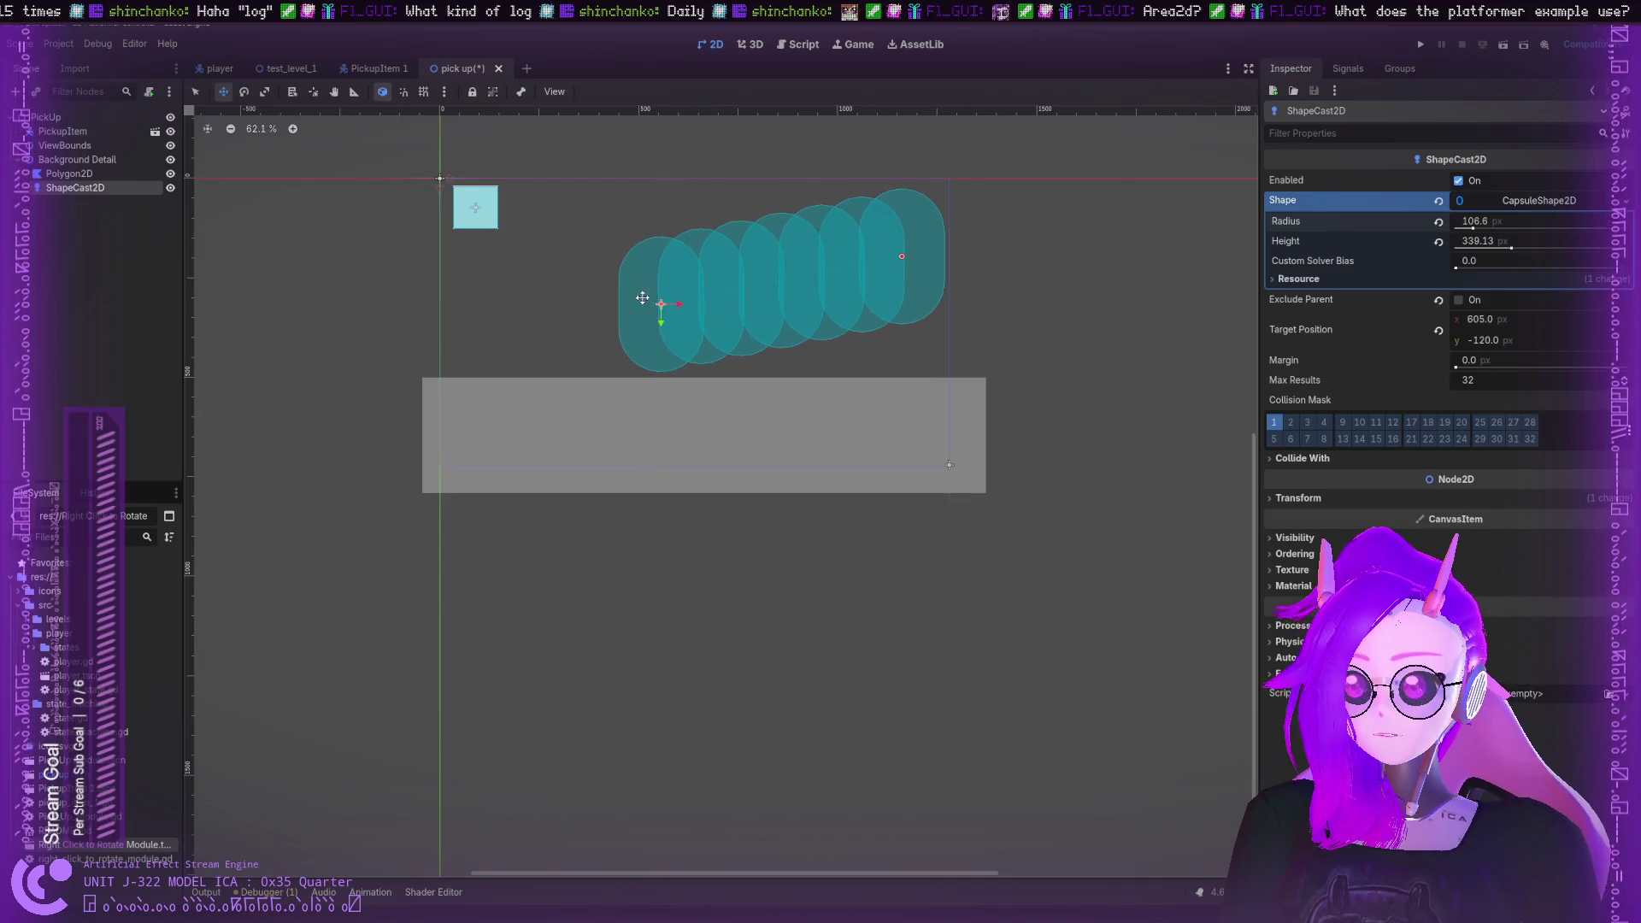
left_click(779, 493)
left_click(286, 69)
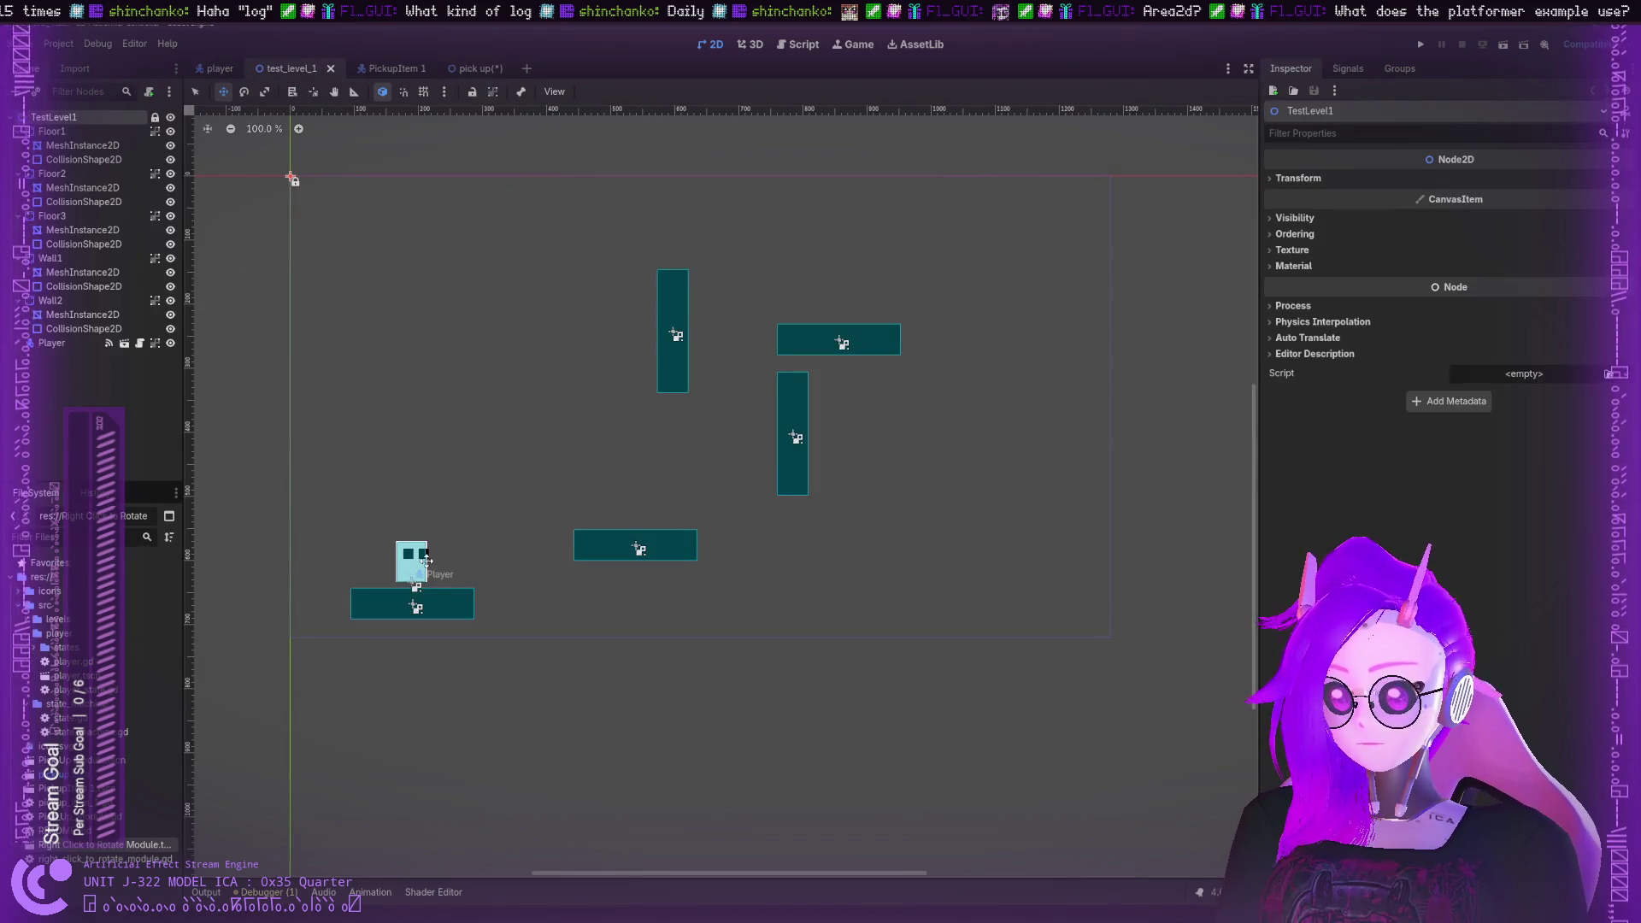
left_click(220, 68)
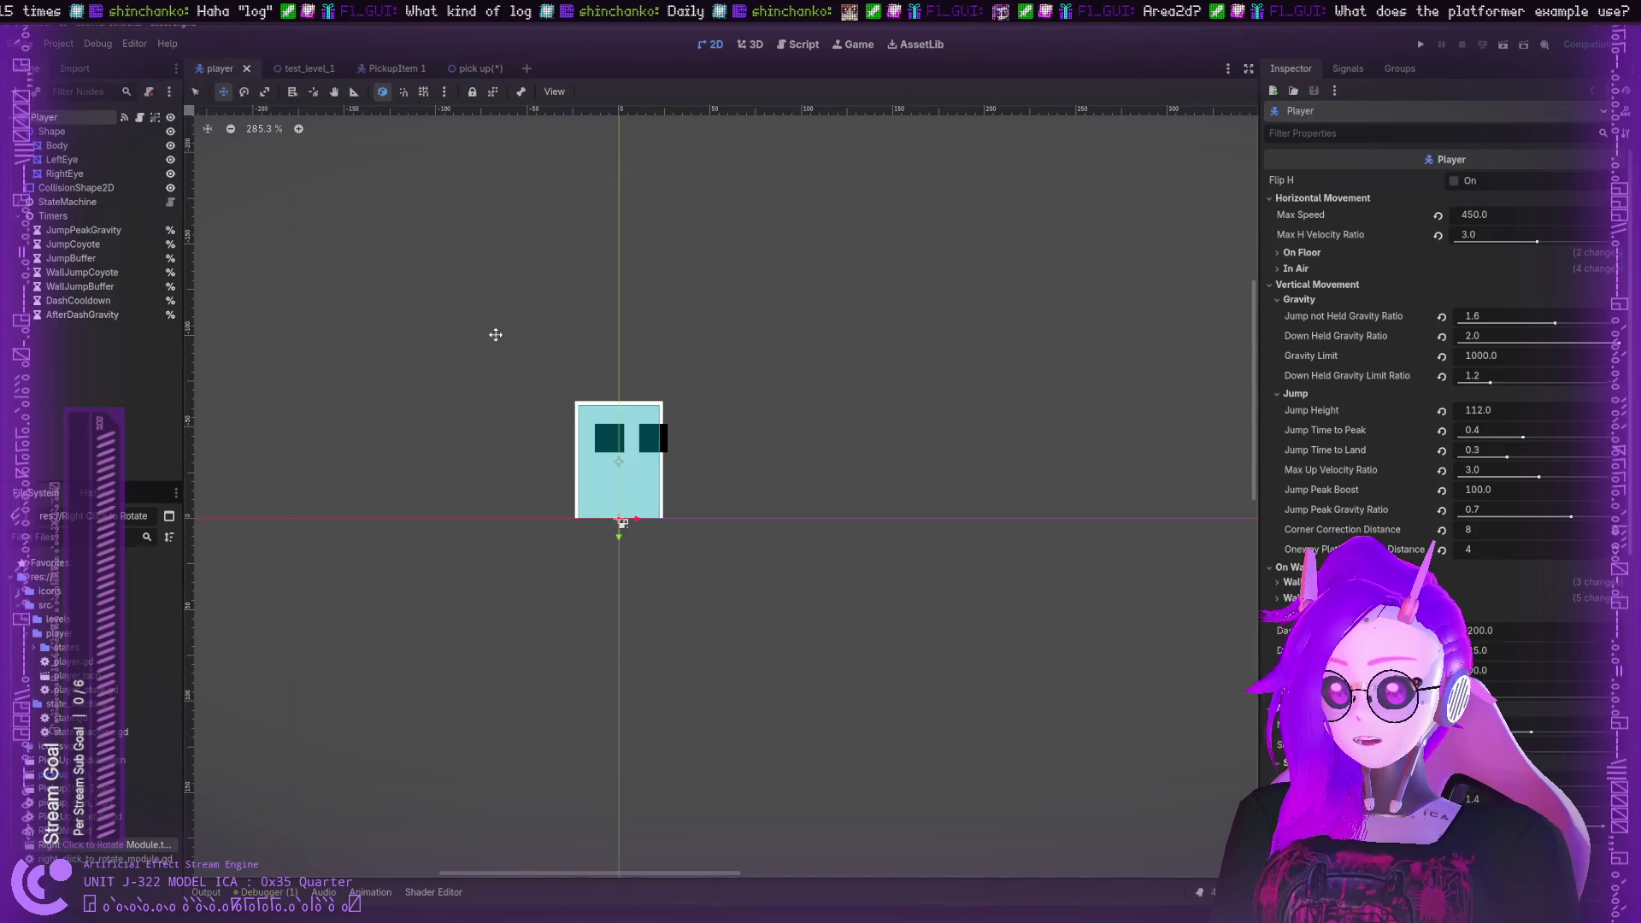
left_click(103, 146)
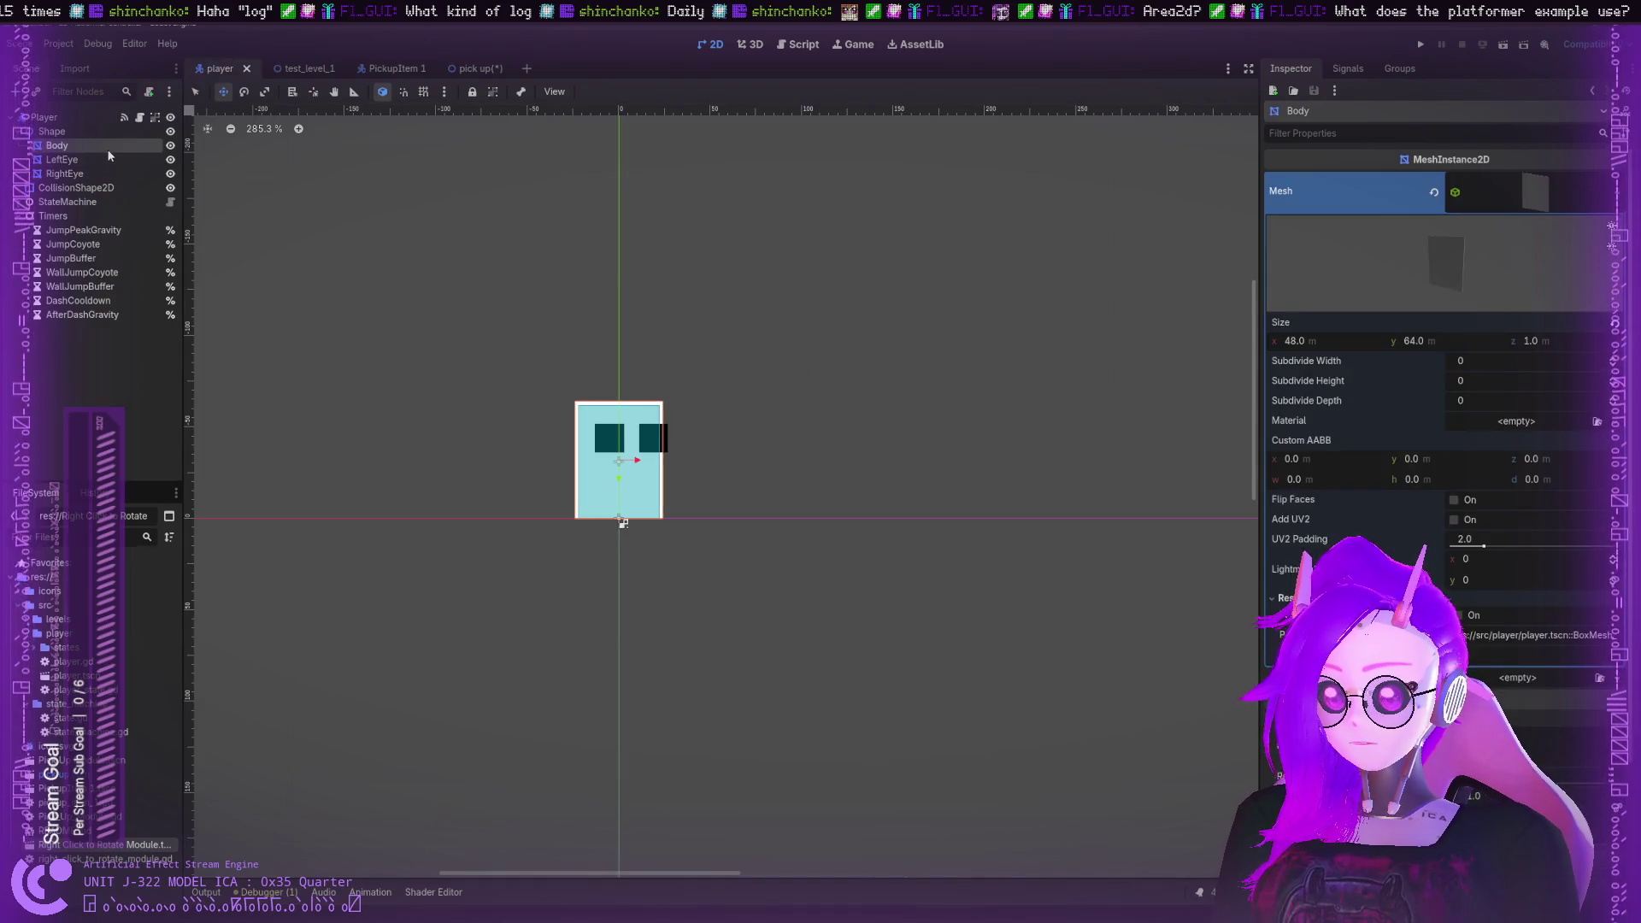
left_click(1542, 188)
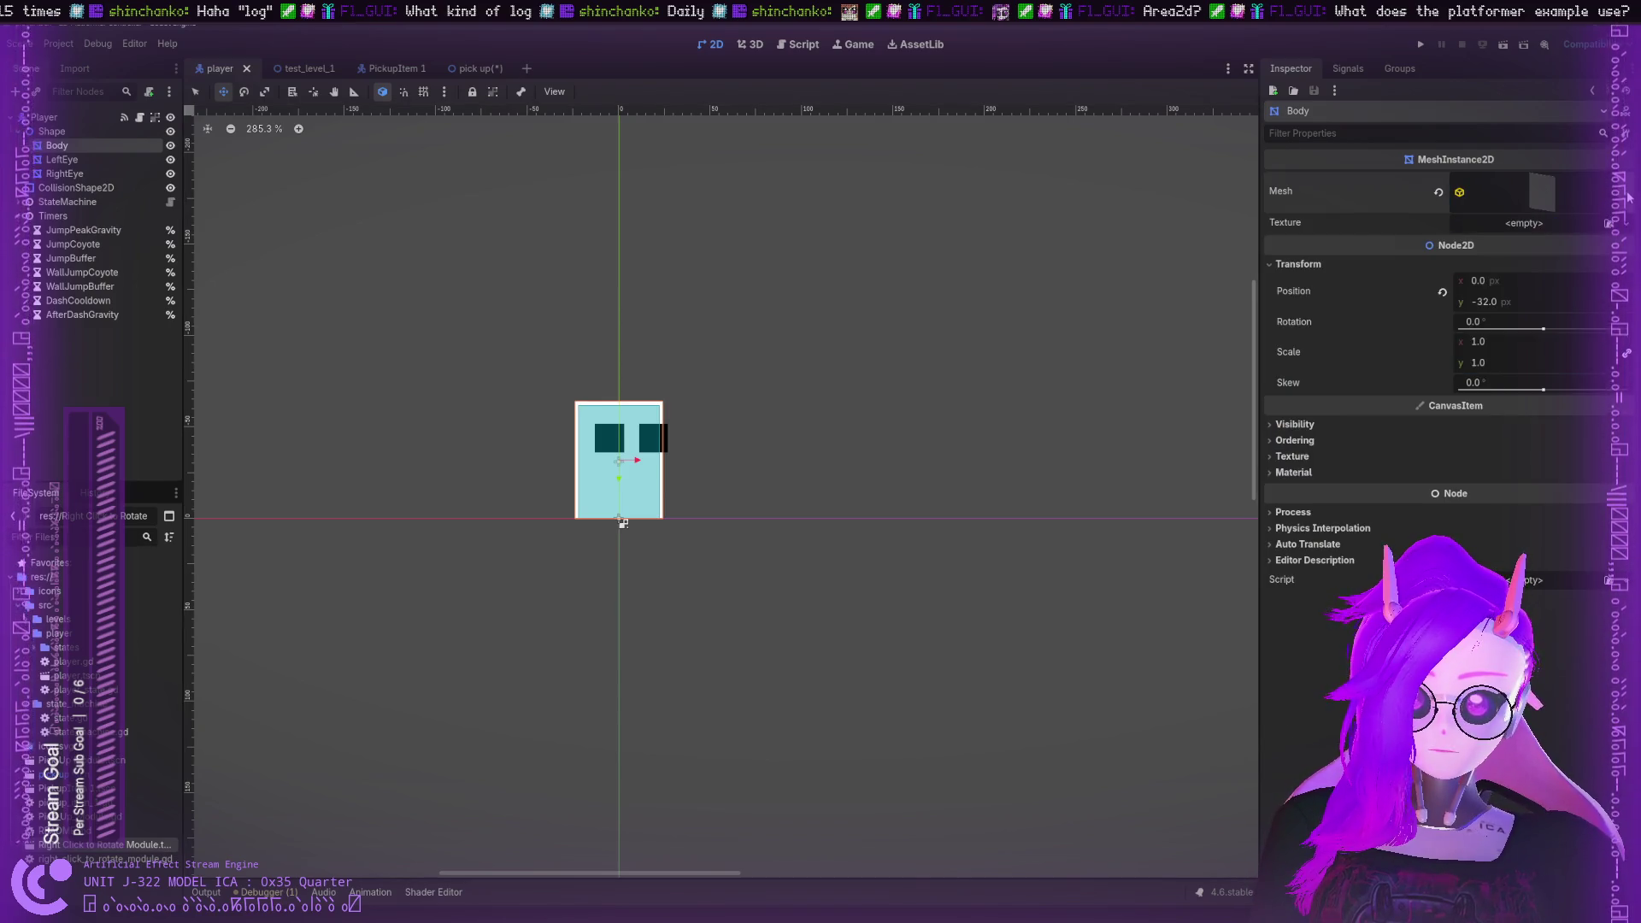
left_click(461, 68)
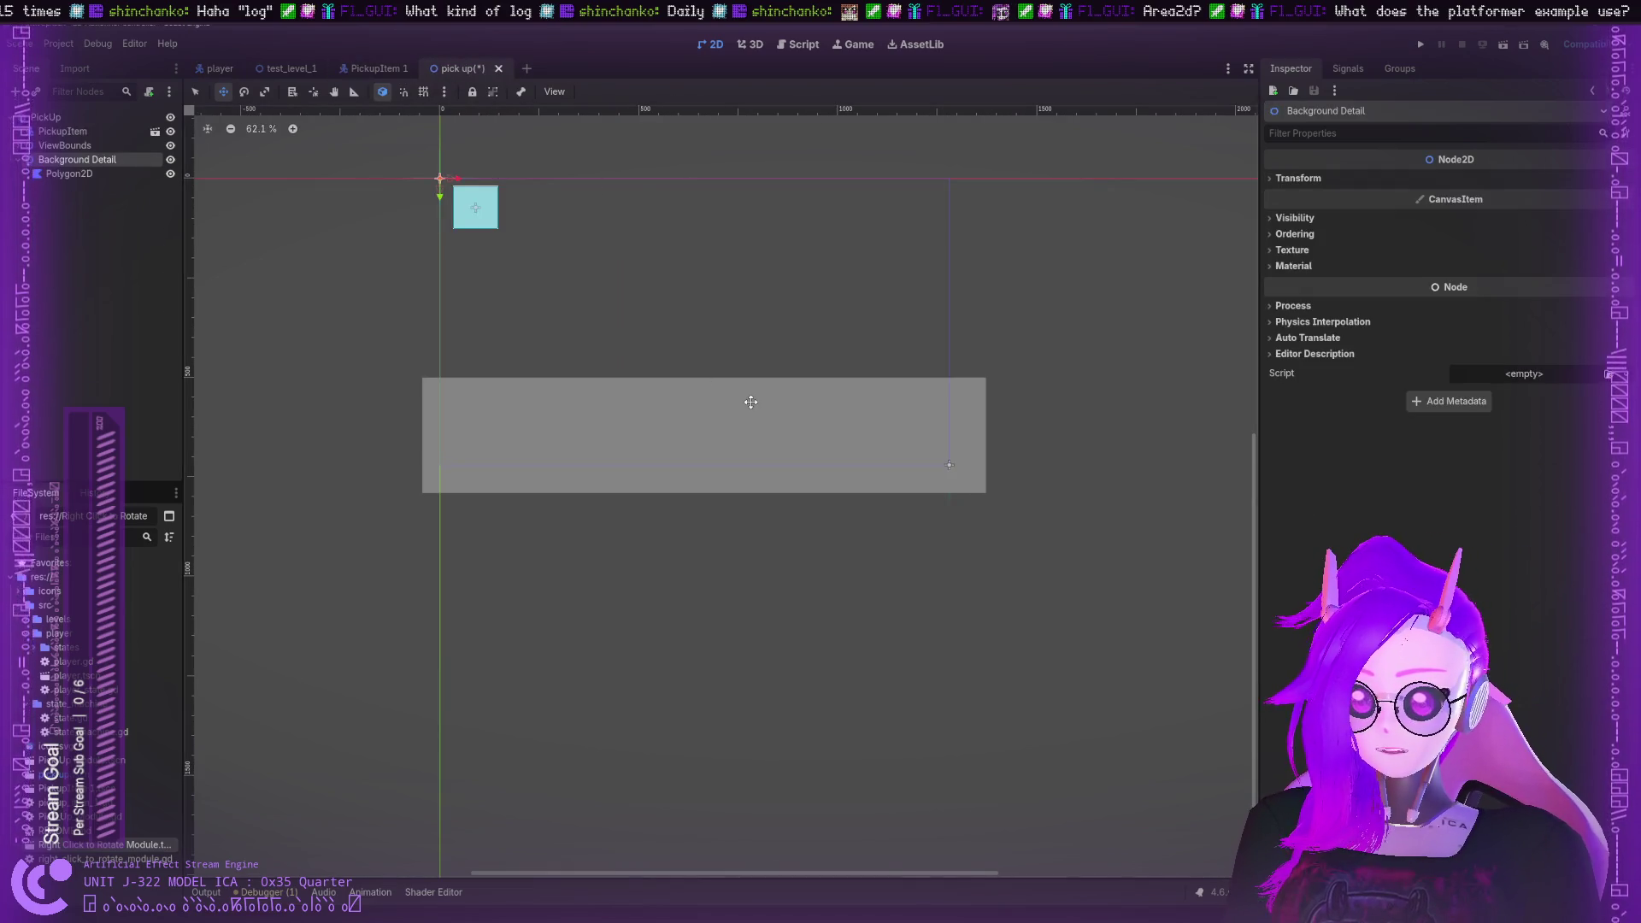
- Add a MeshInstance2D with a new box mesh under the Polygon2D and tint its Self Modulate dark navy
left_click(72, 174)
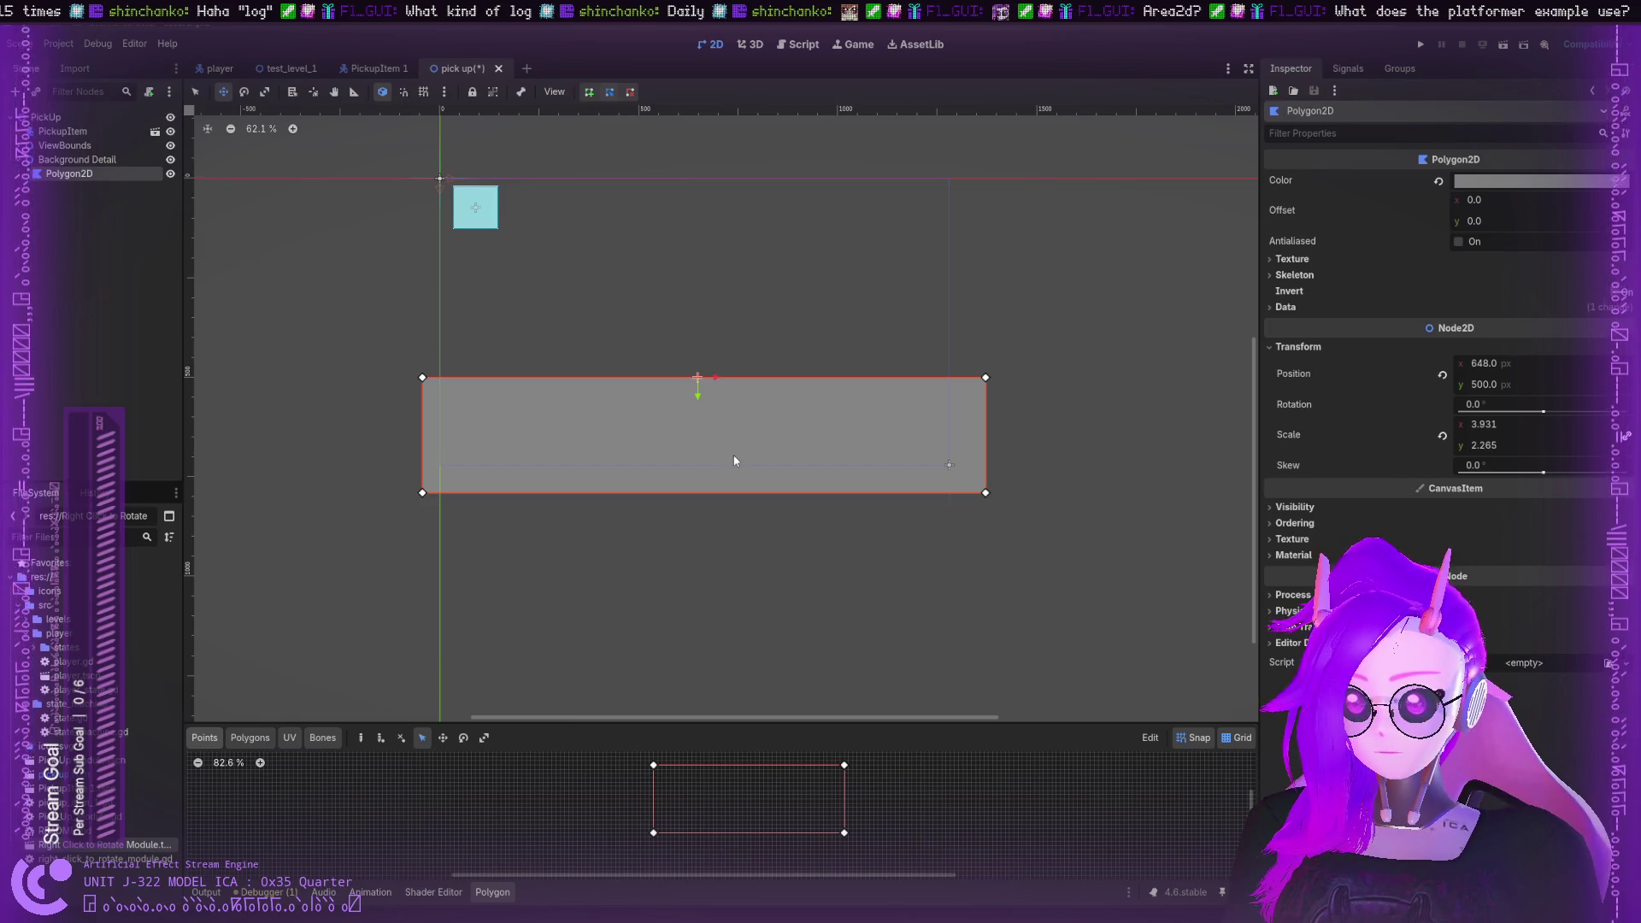
key("ctrl+v")
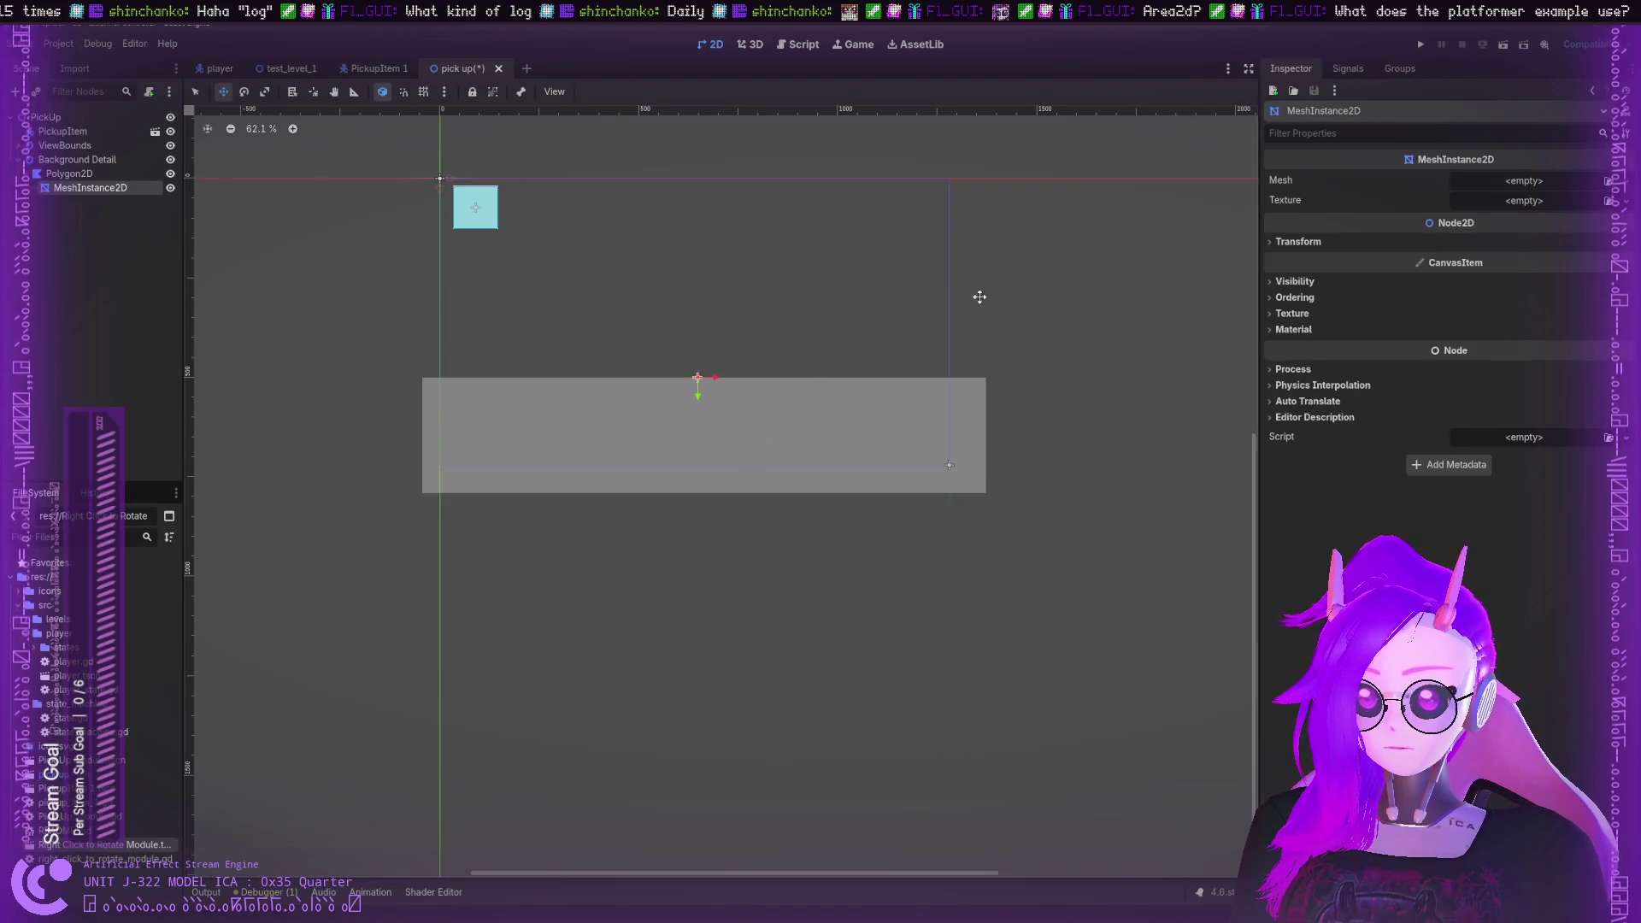
left_click(1609, 181)
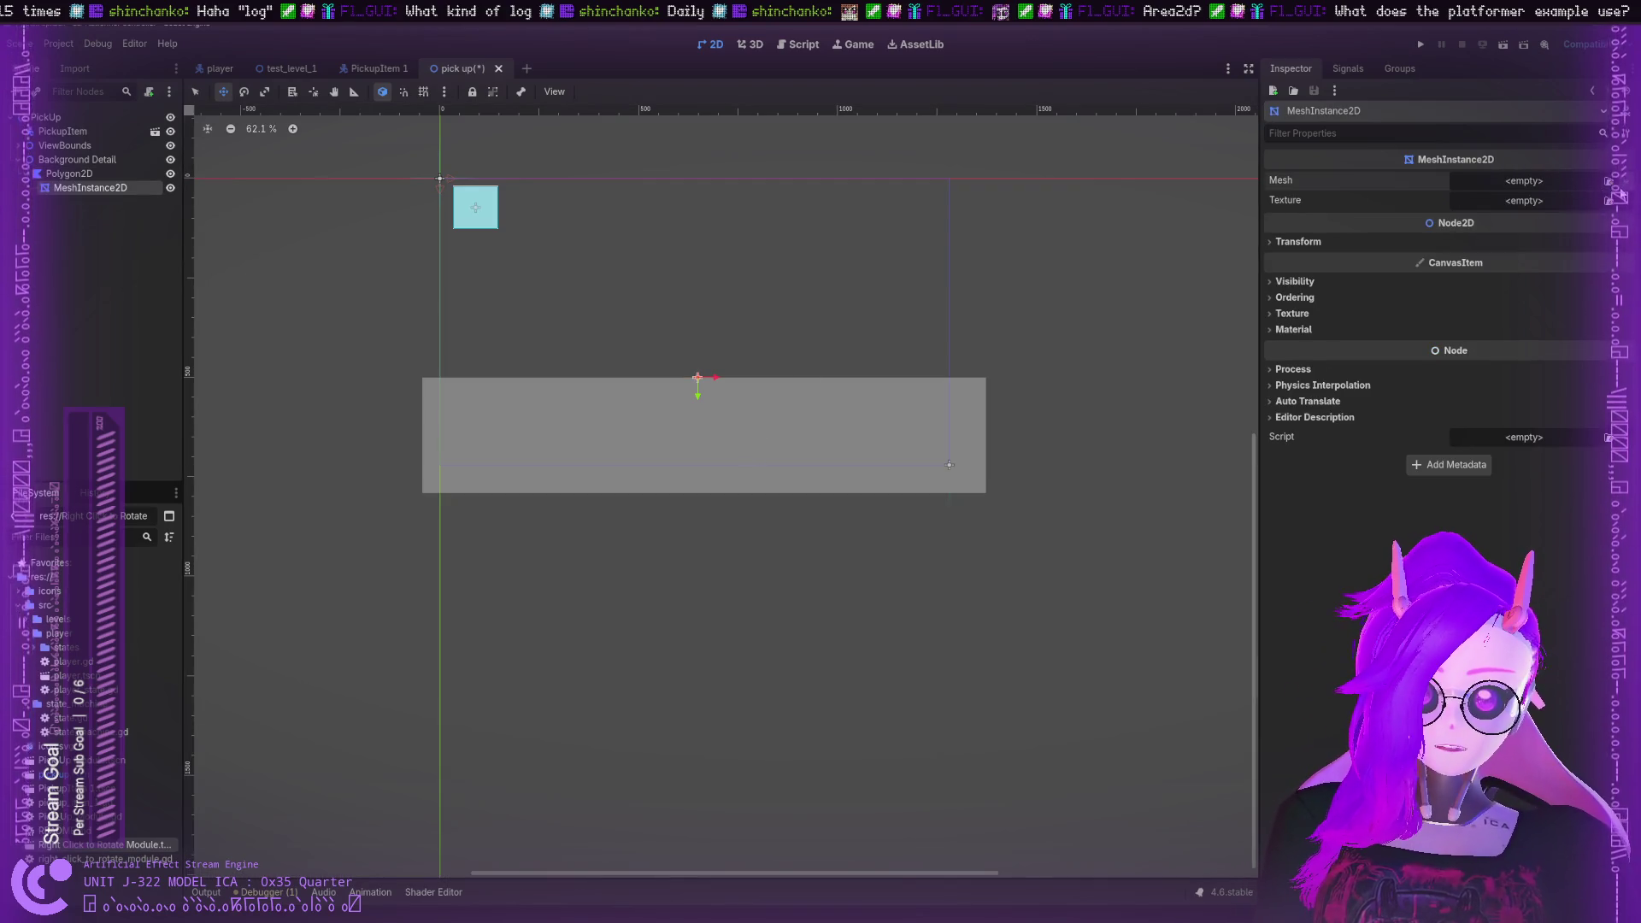
left_click(1576, 253)
left_click_drag(705, 376, 705, 352)
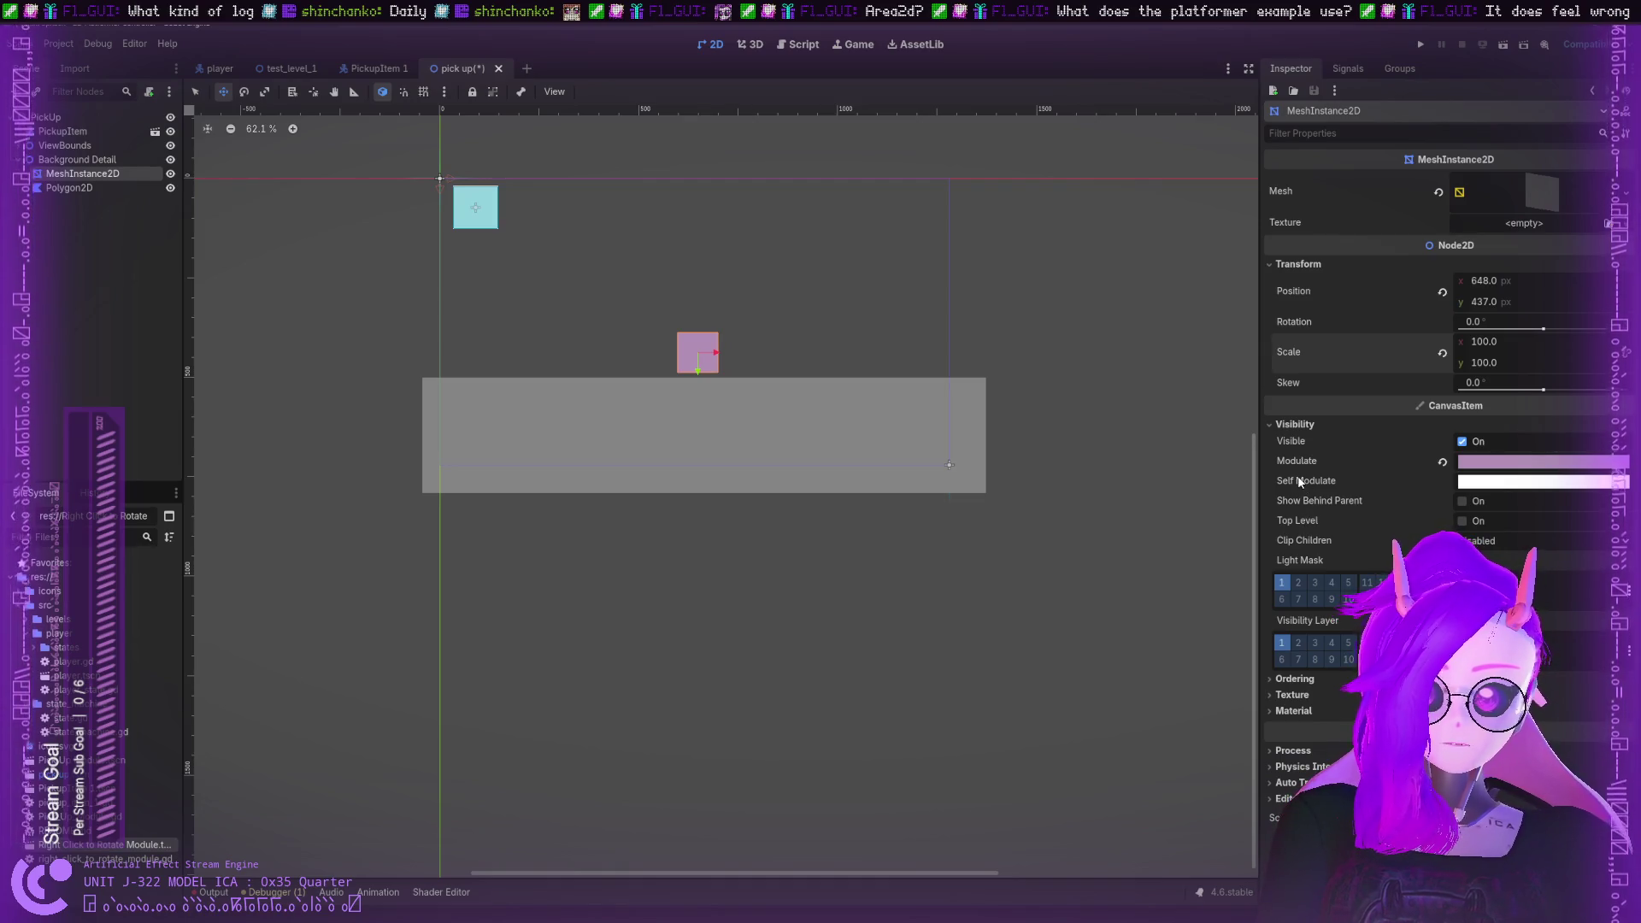
left_click(1442, 461)
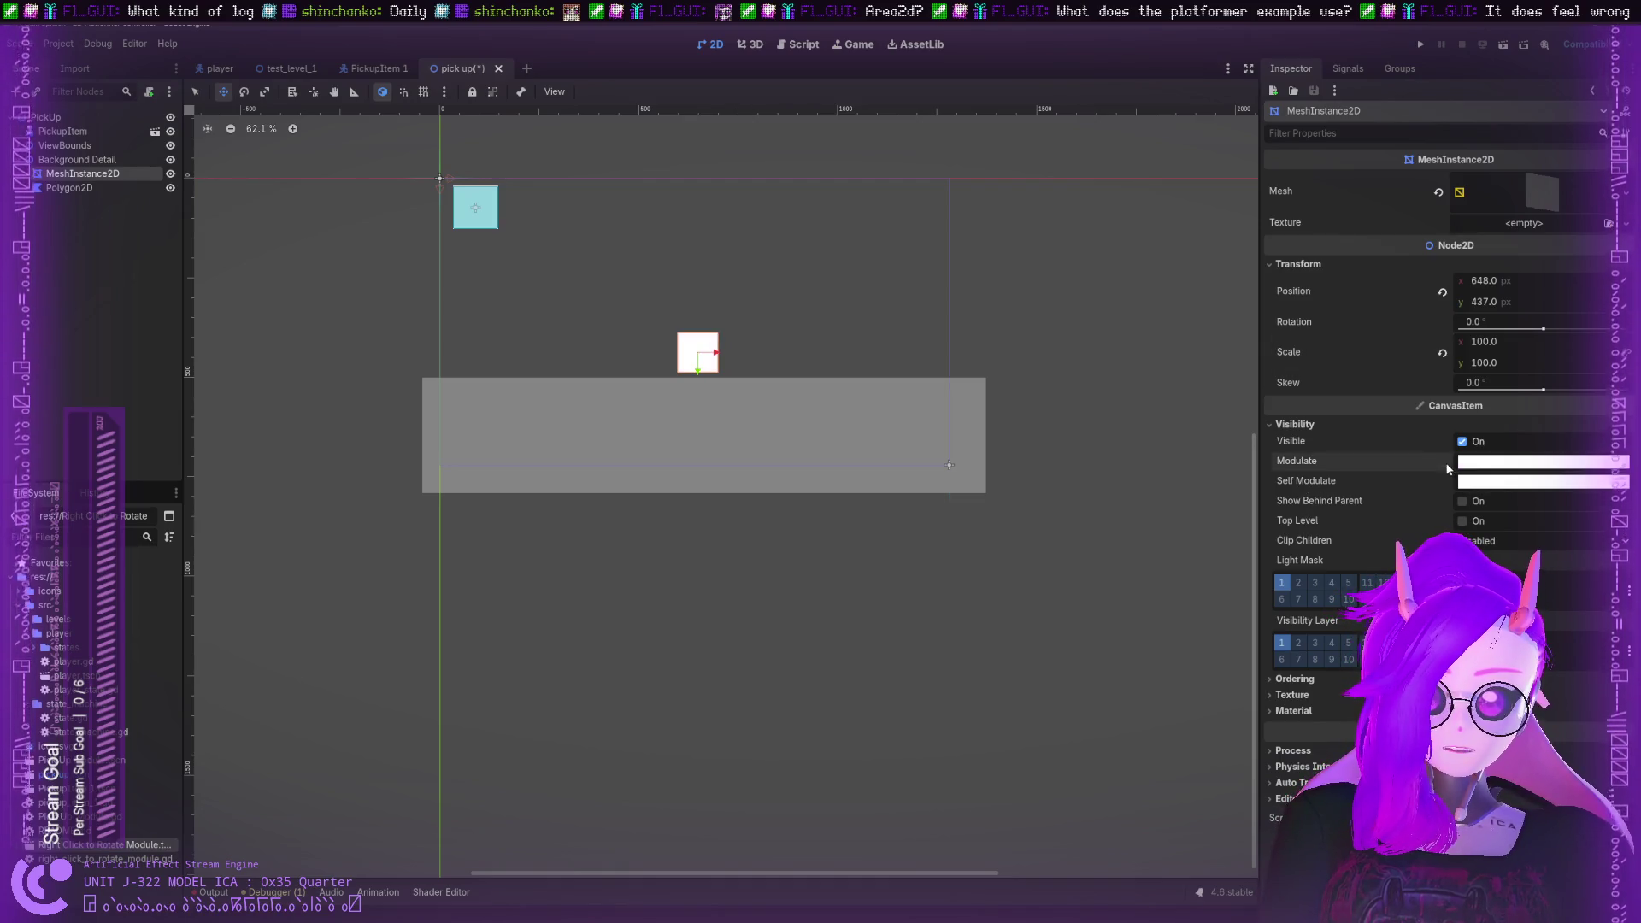
left_click_drag(1626, 540, 1640, 540)
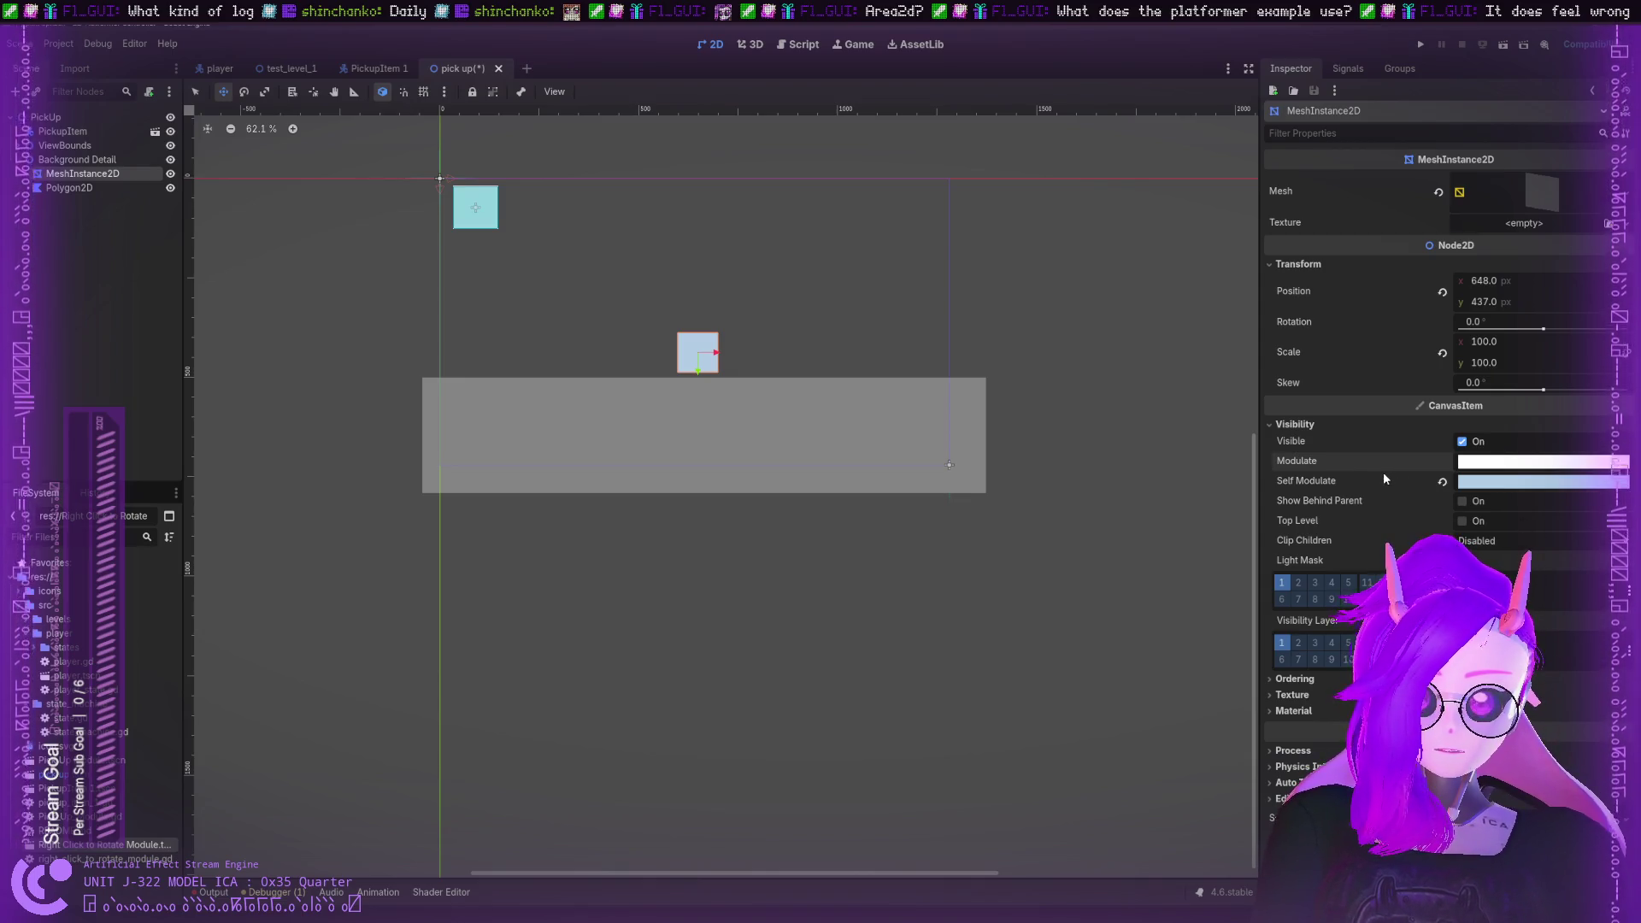
left_click_drag(1640, 555, 1640, 616)
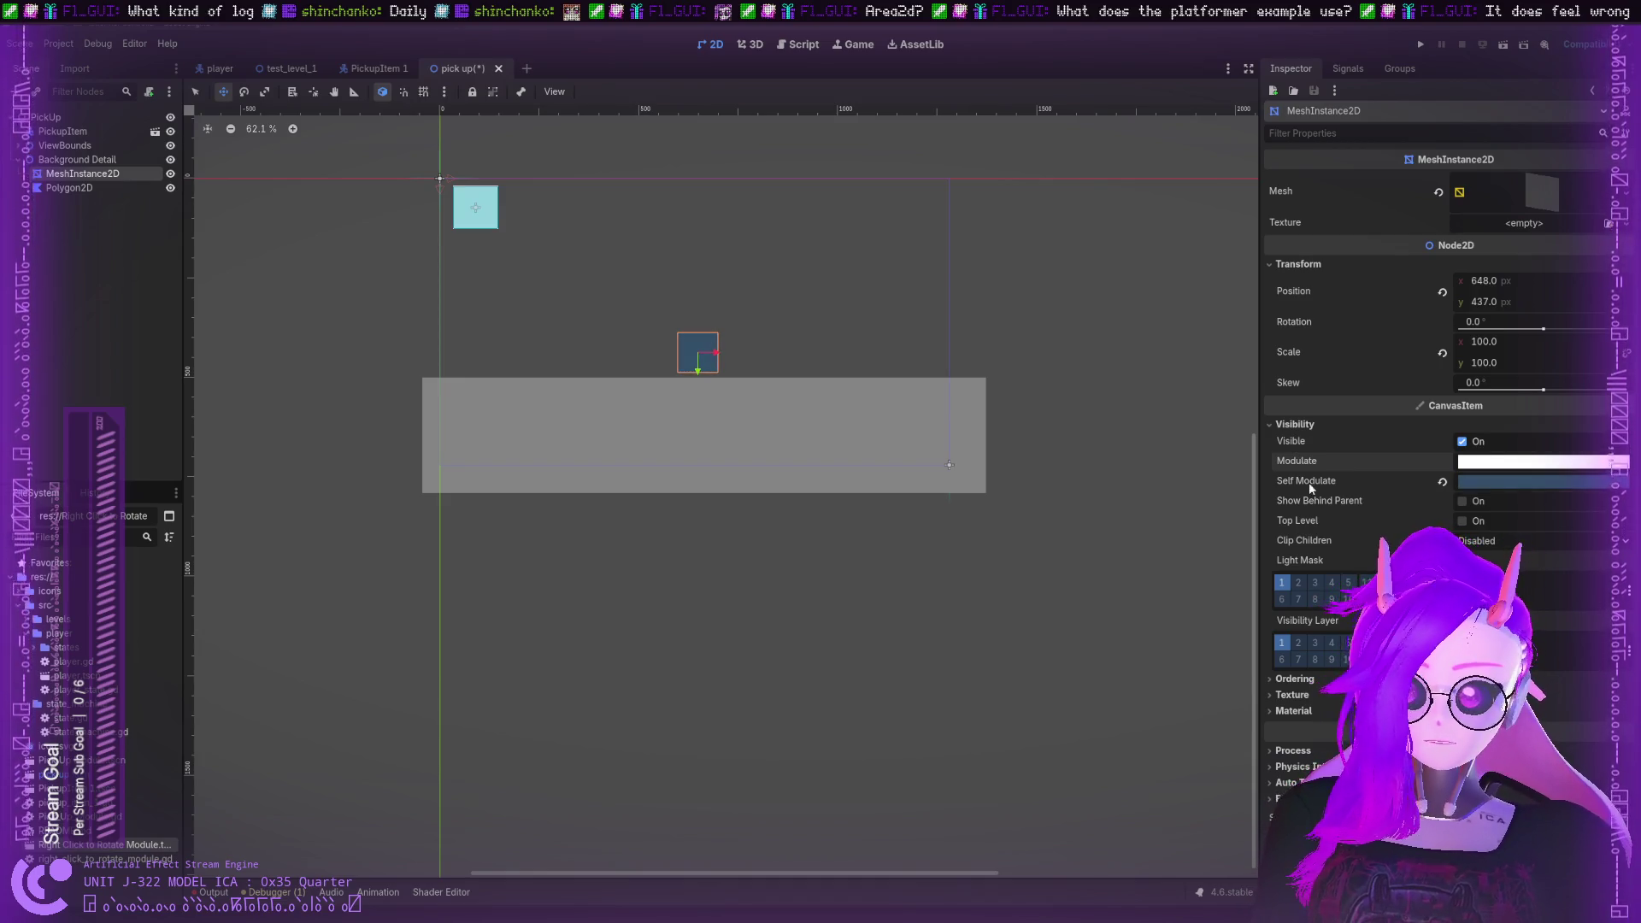
- Delete the grey Polygon2D rectangle from the scene
left_click(66, 188)
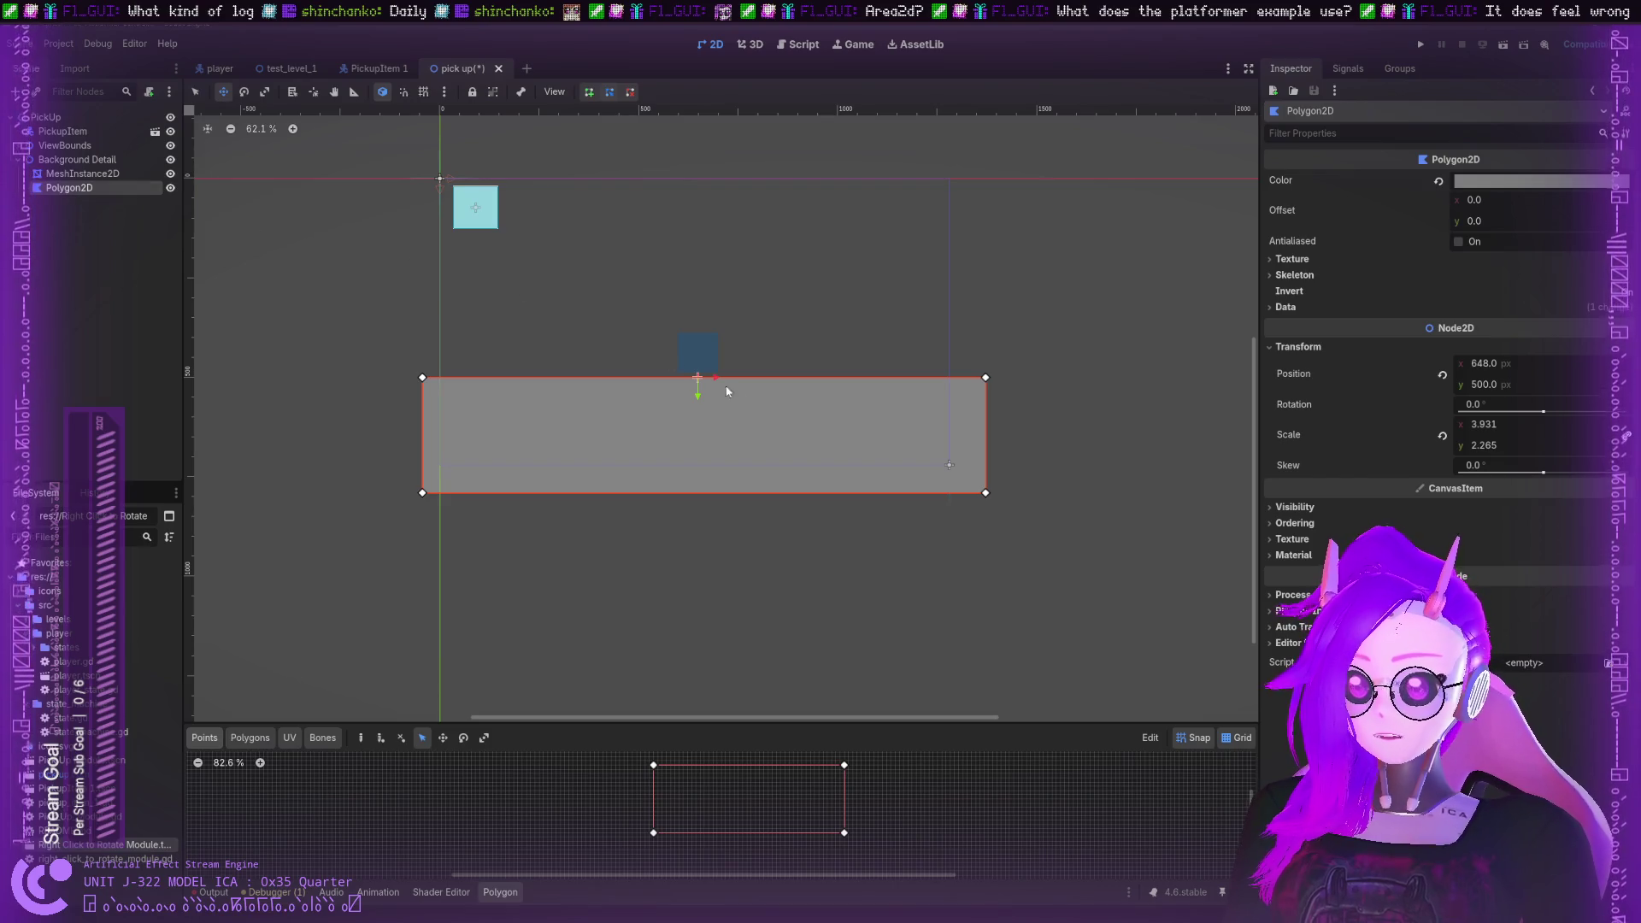
key("Delete")
left_click(709, 353)
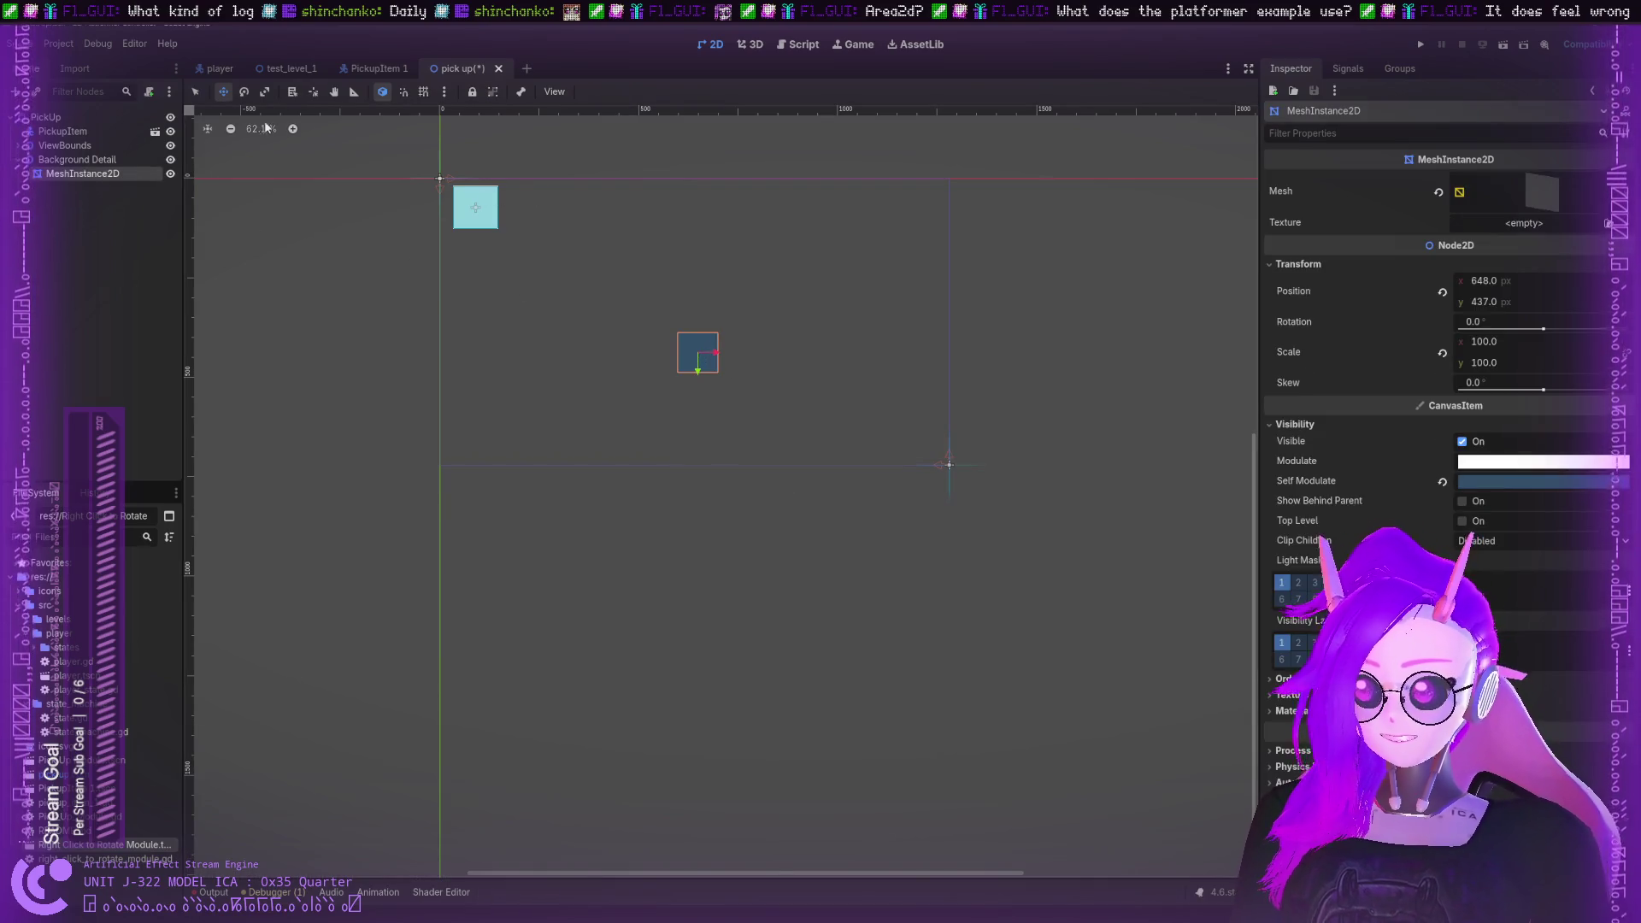
- Undo back until the mesh square is gone and the Polygon2D rectangle returns
left_click(1506, 278)
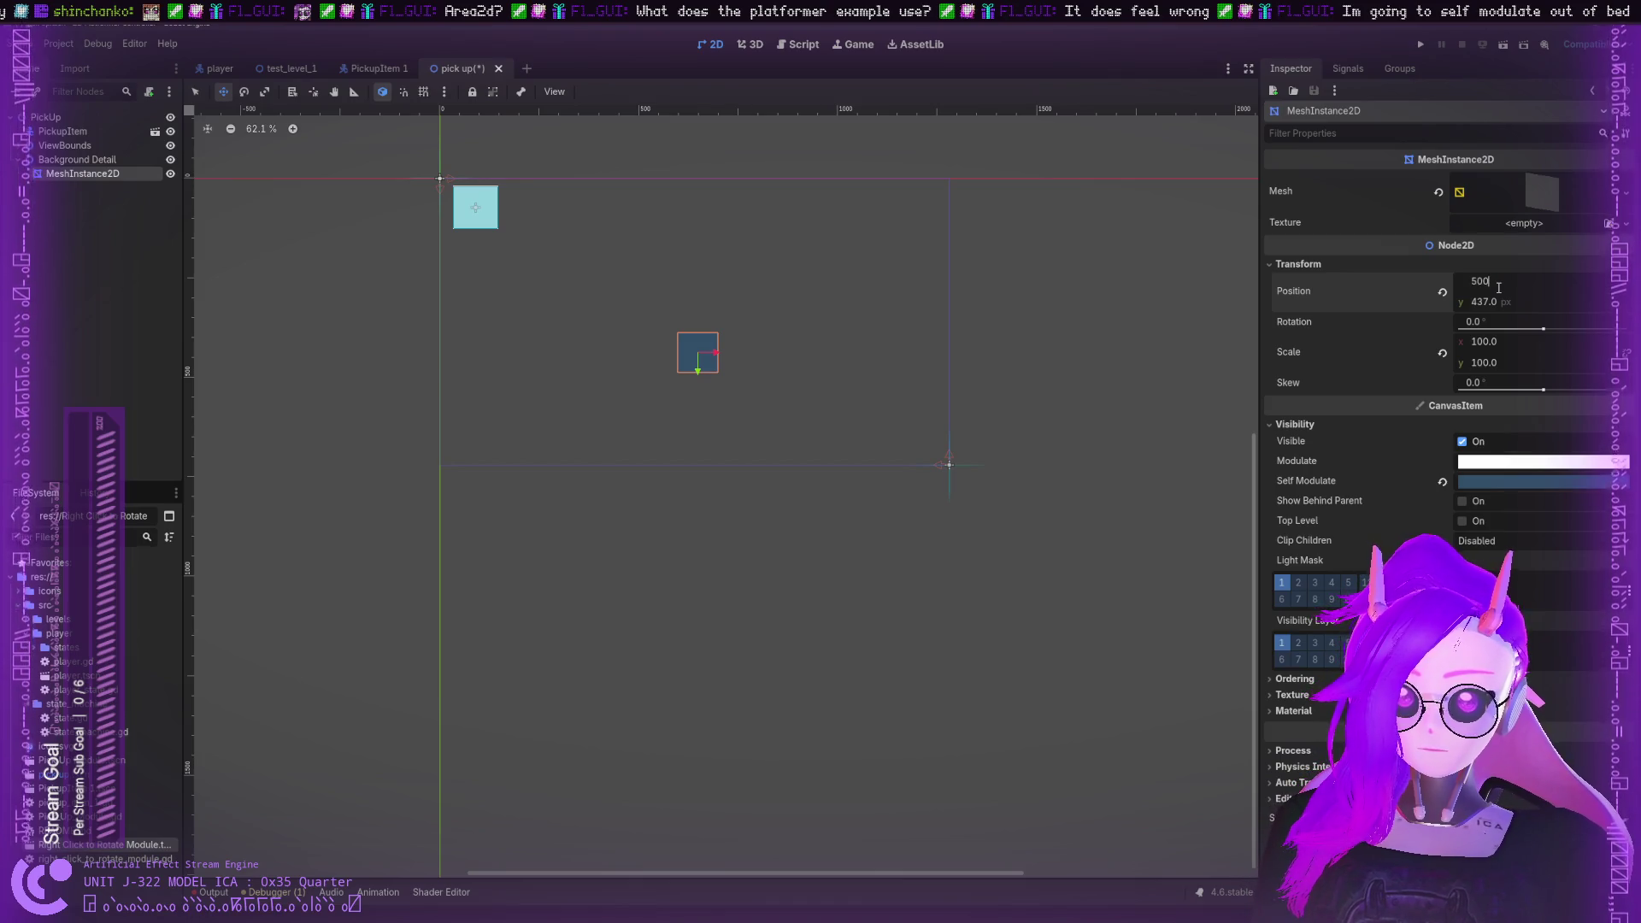
key("ctrl+z")
key("ctrl+z")
key("ctrl+z")
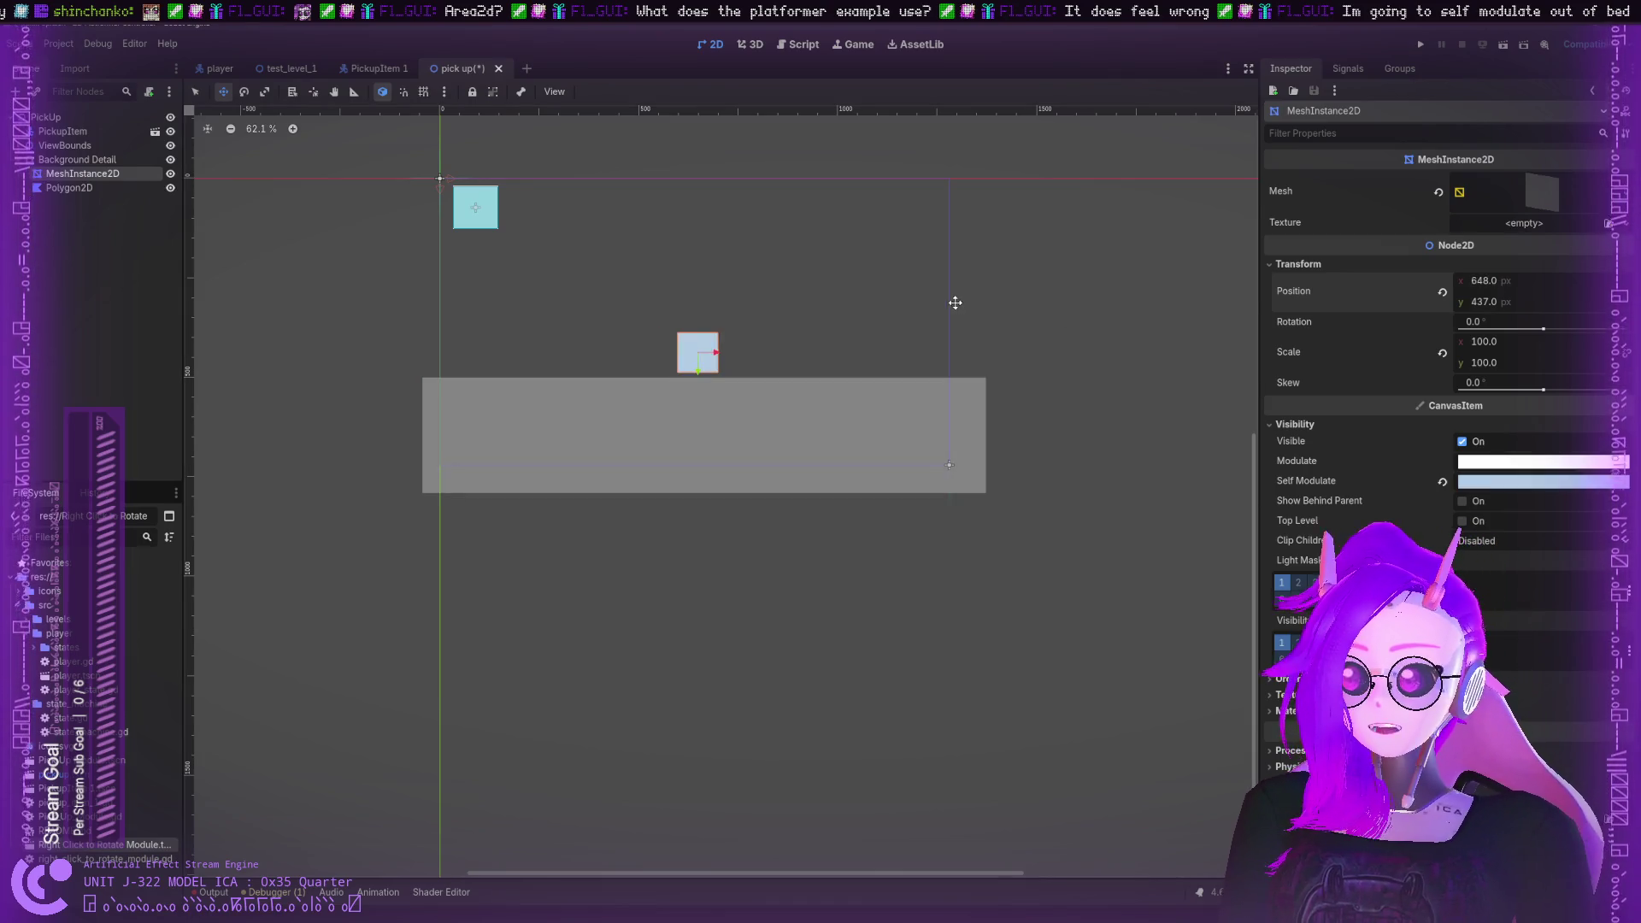
key("ctrl+z")
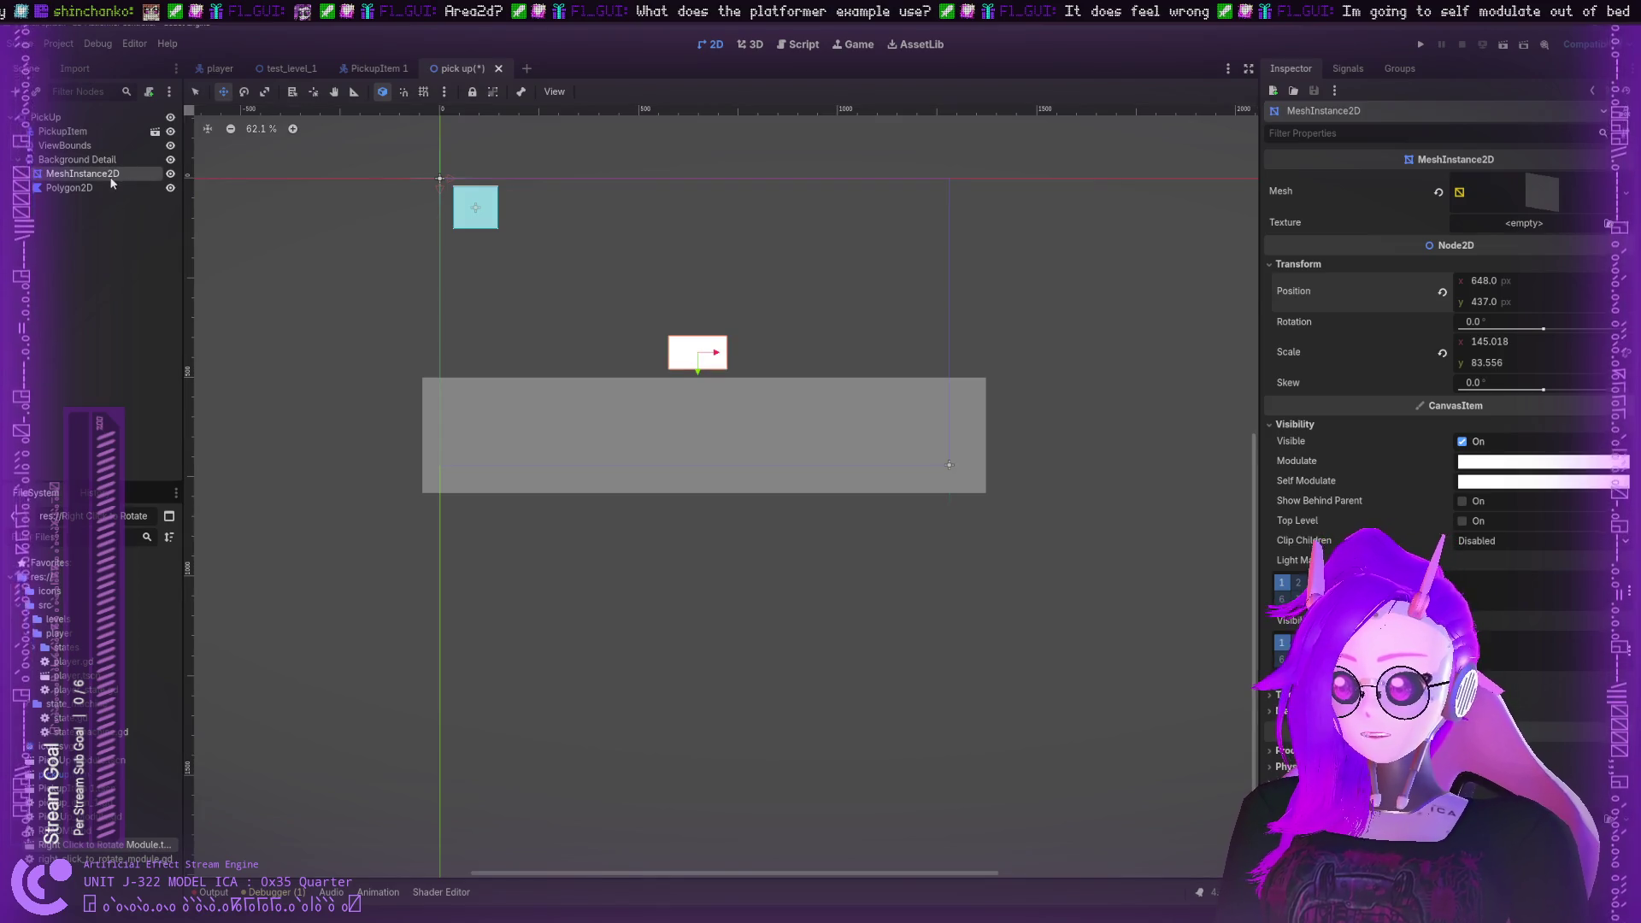
key("ctrl+z")
- Give the restored Polygon2D a blue-grey fill, then save the scene and run the game
left_click(99, 177)
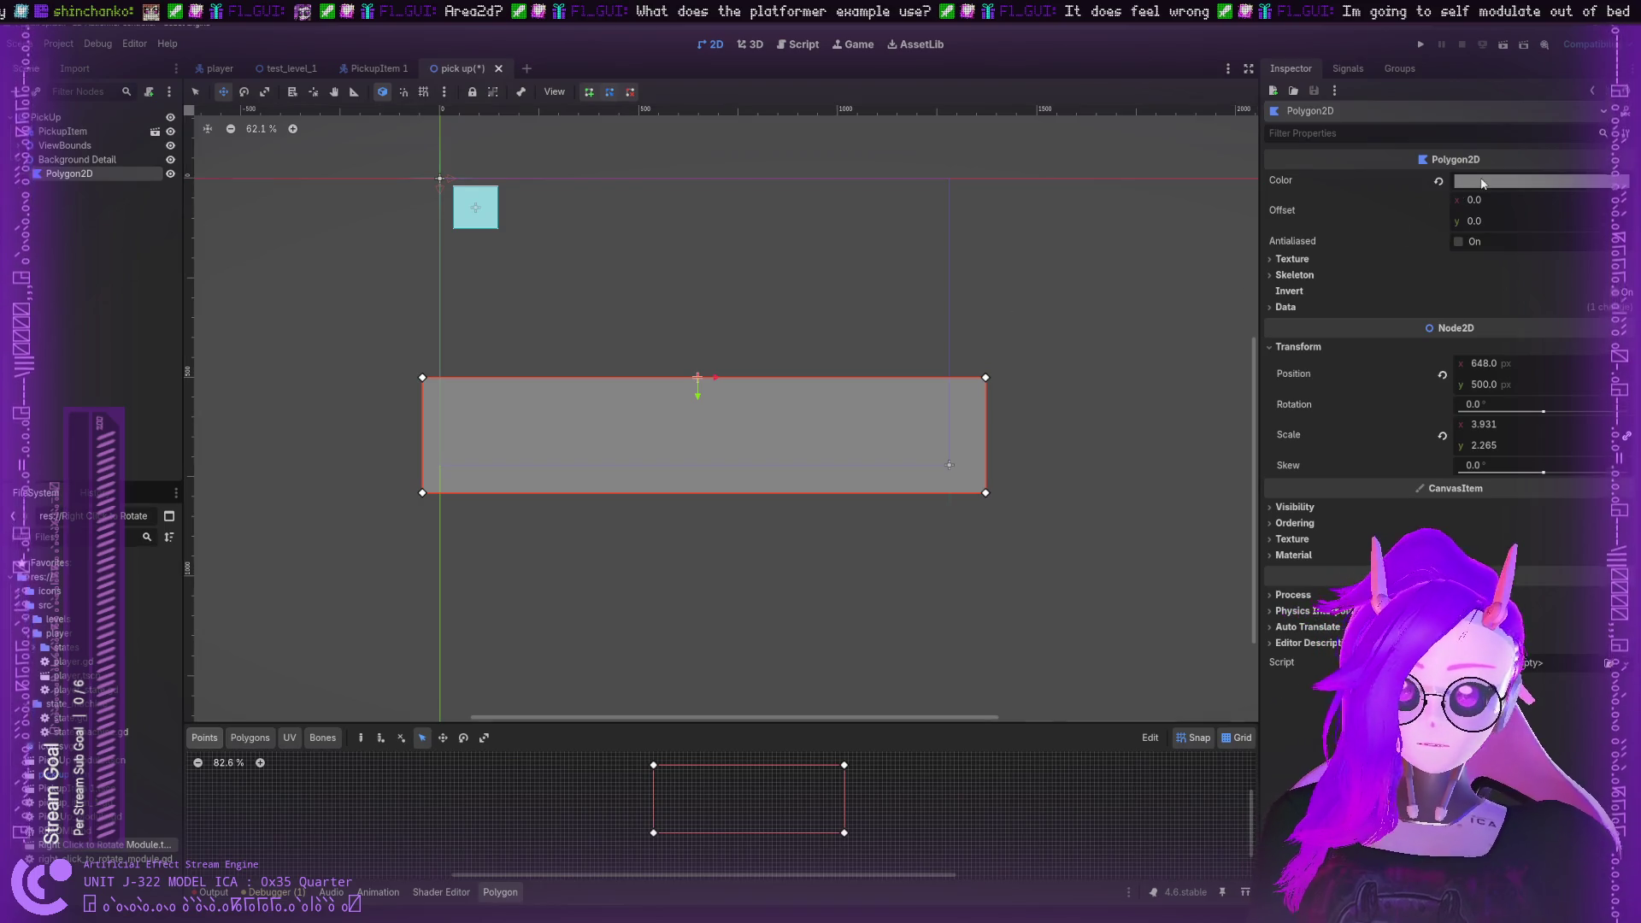
key("ctrl+z")
key("ctrl+z")
key("ctrl+z")
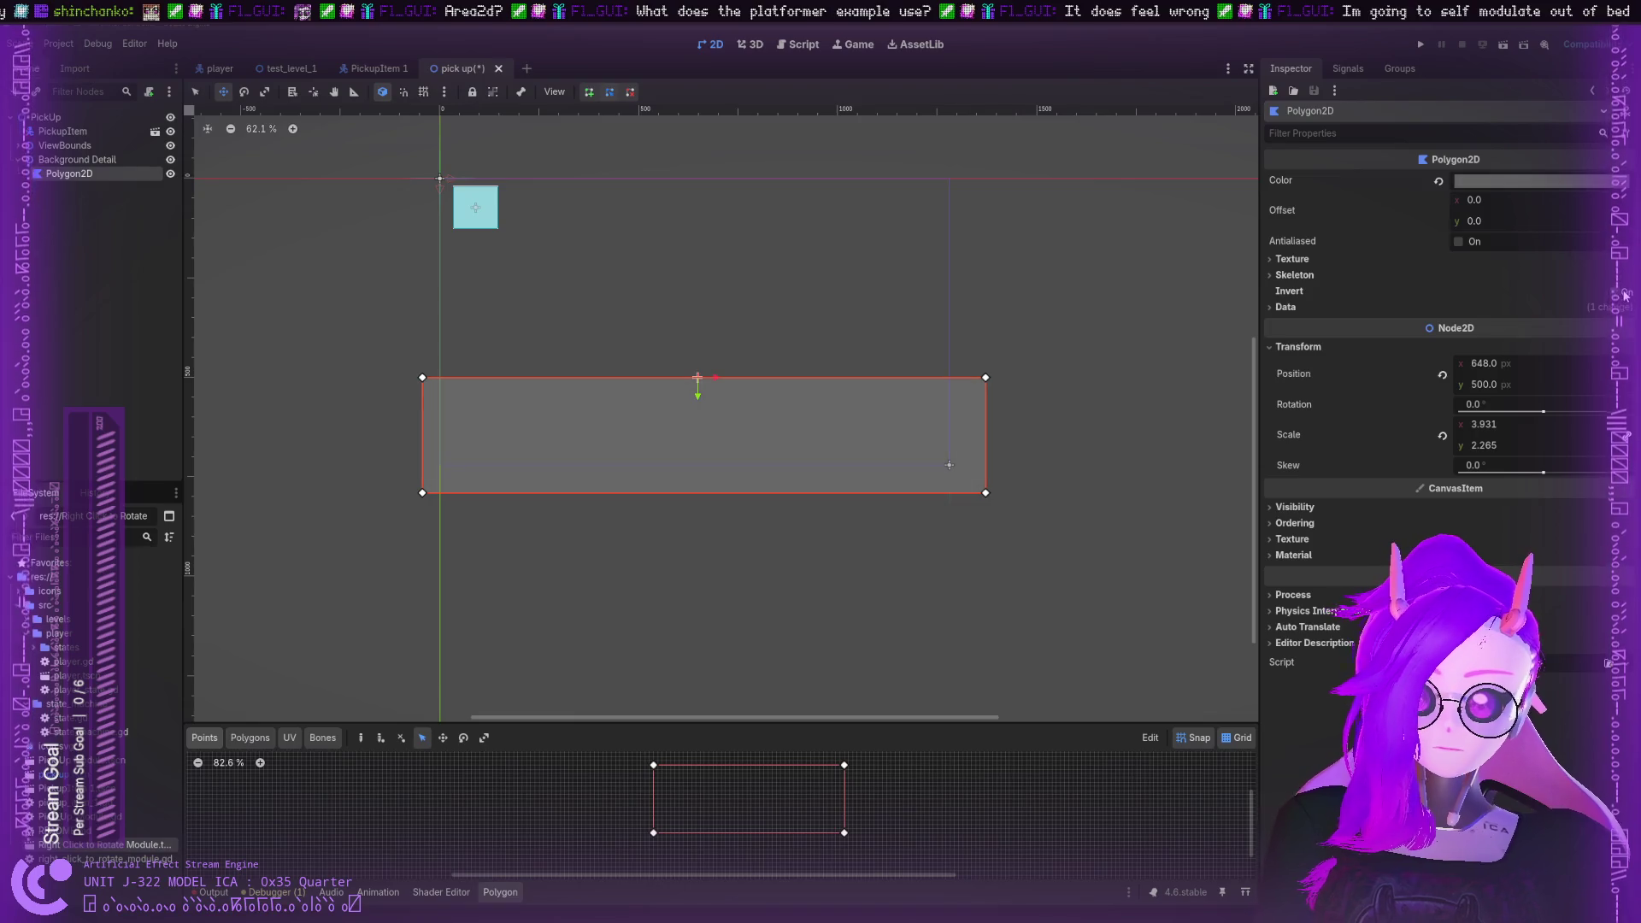
key("ctrl+z")
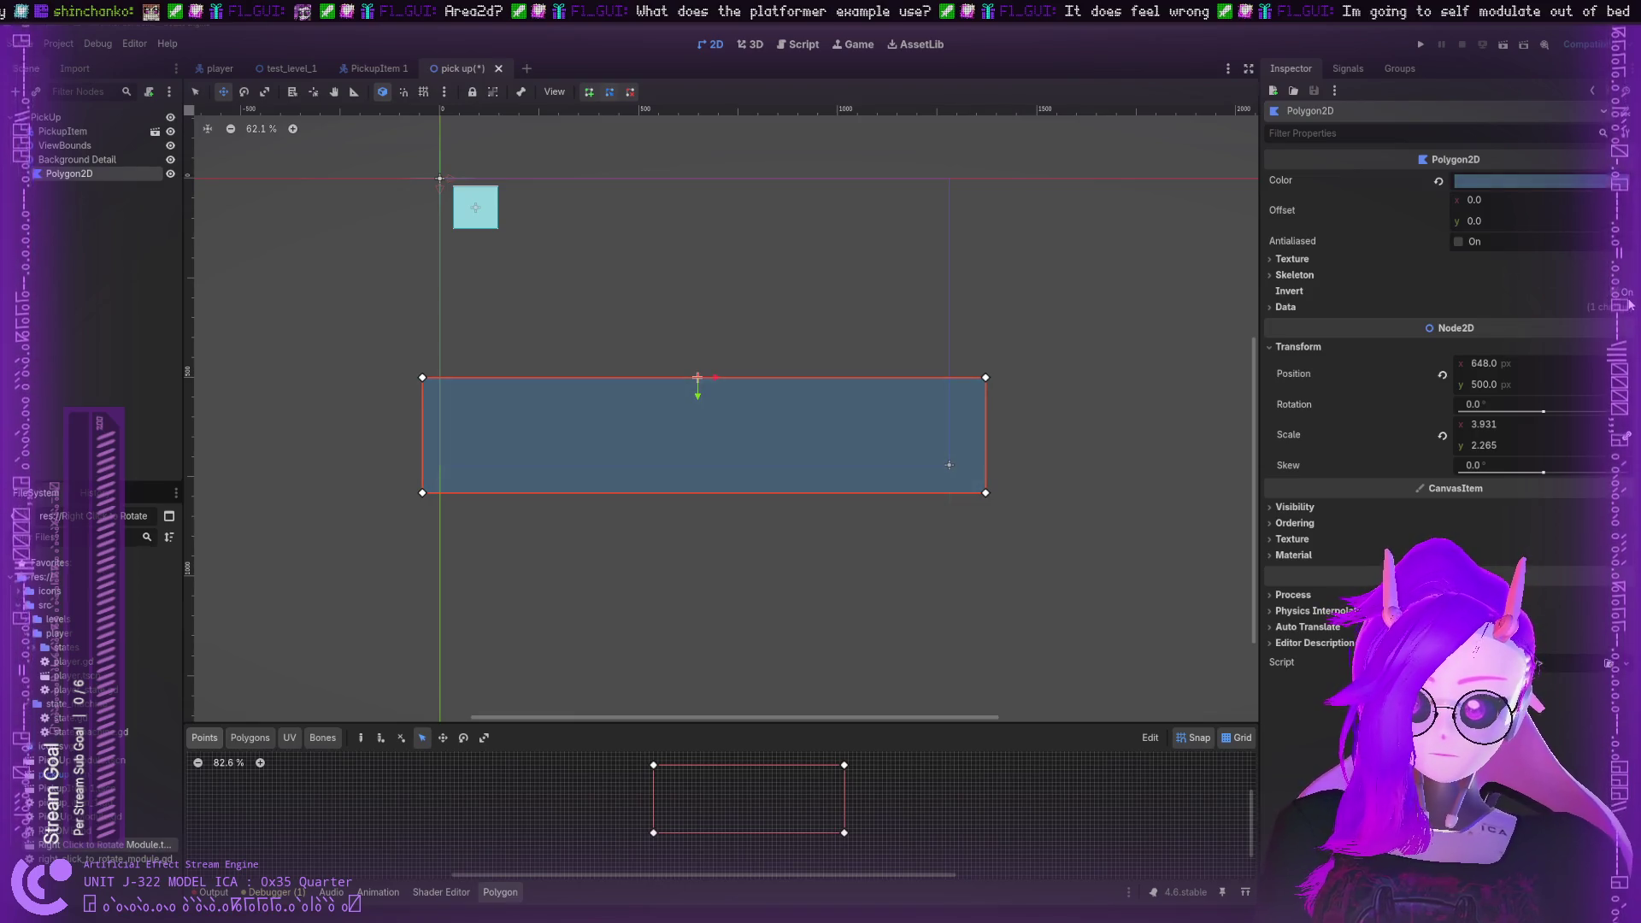
left_click(95, 160)
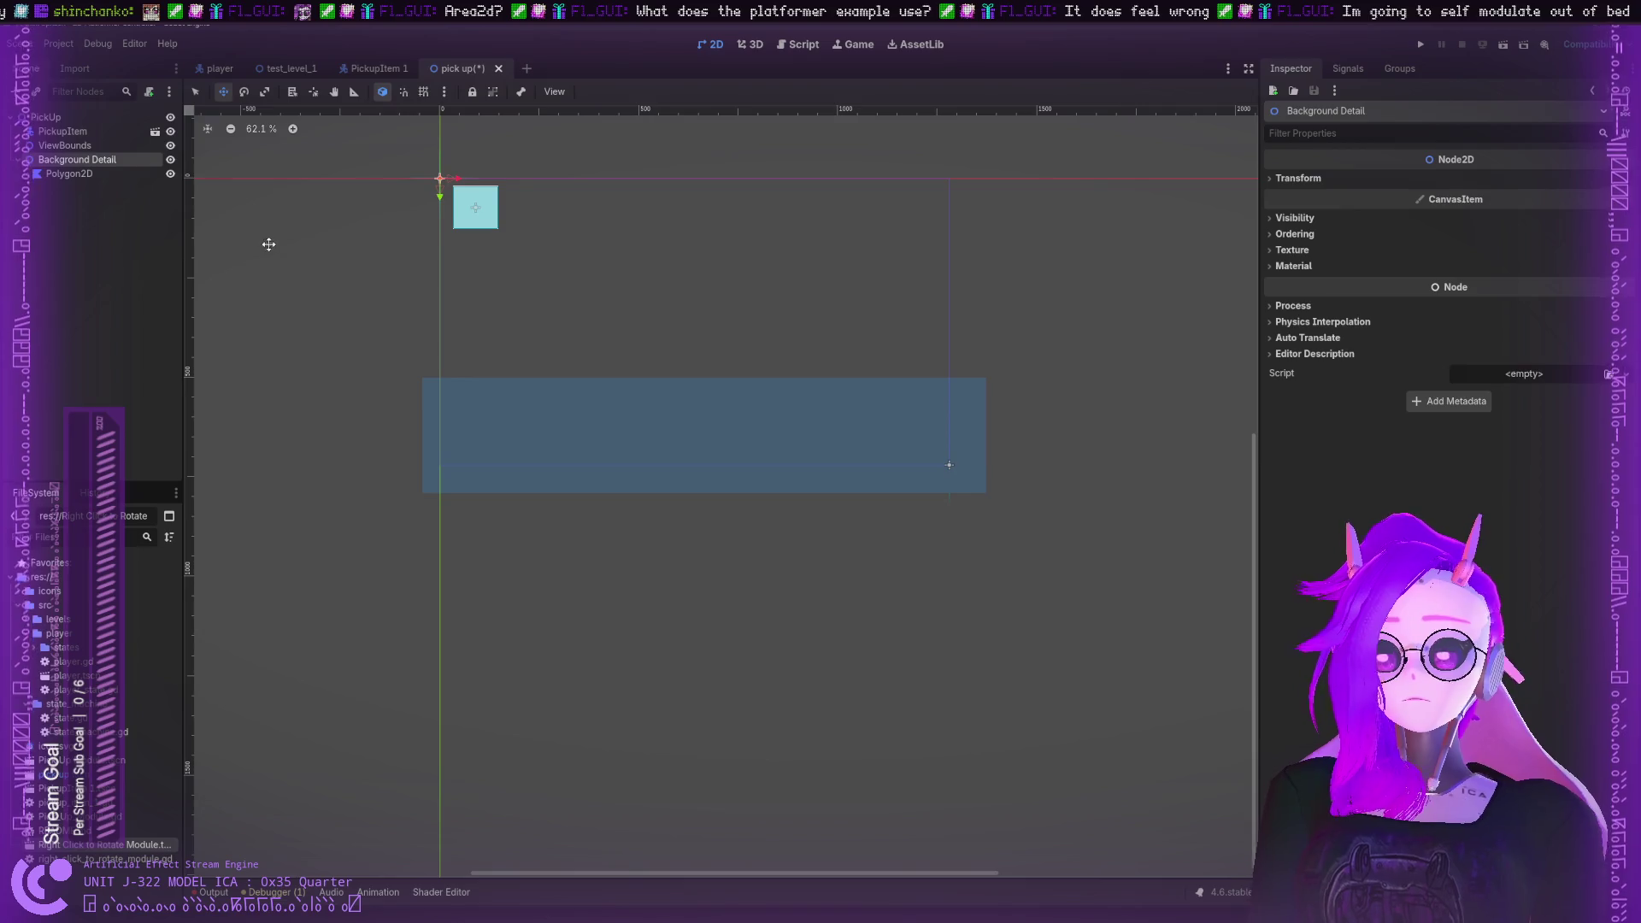
left_click(1419, 45)
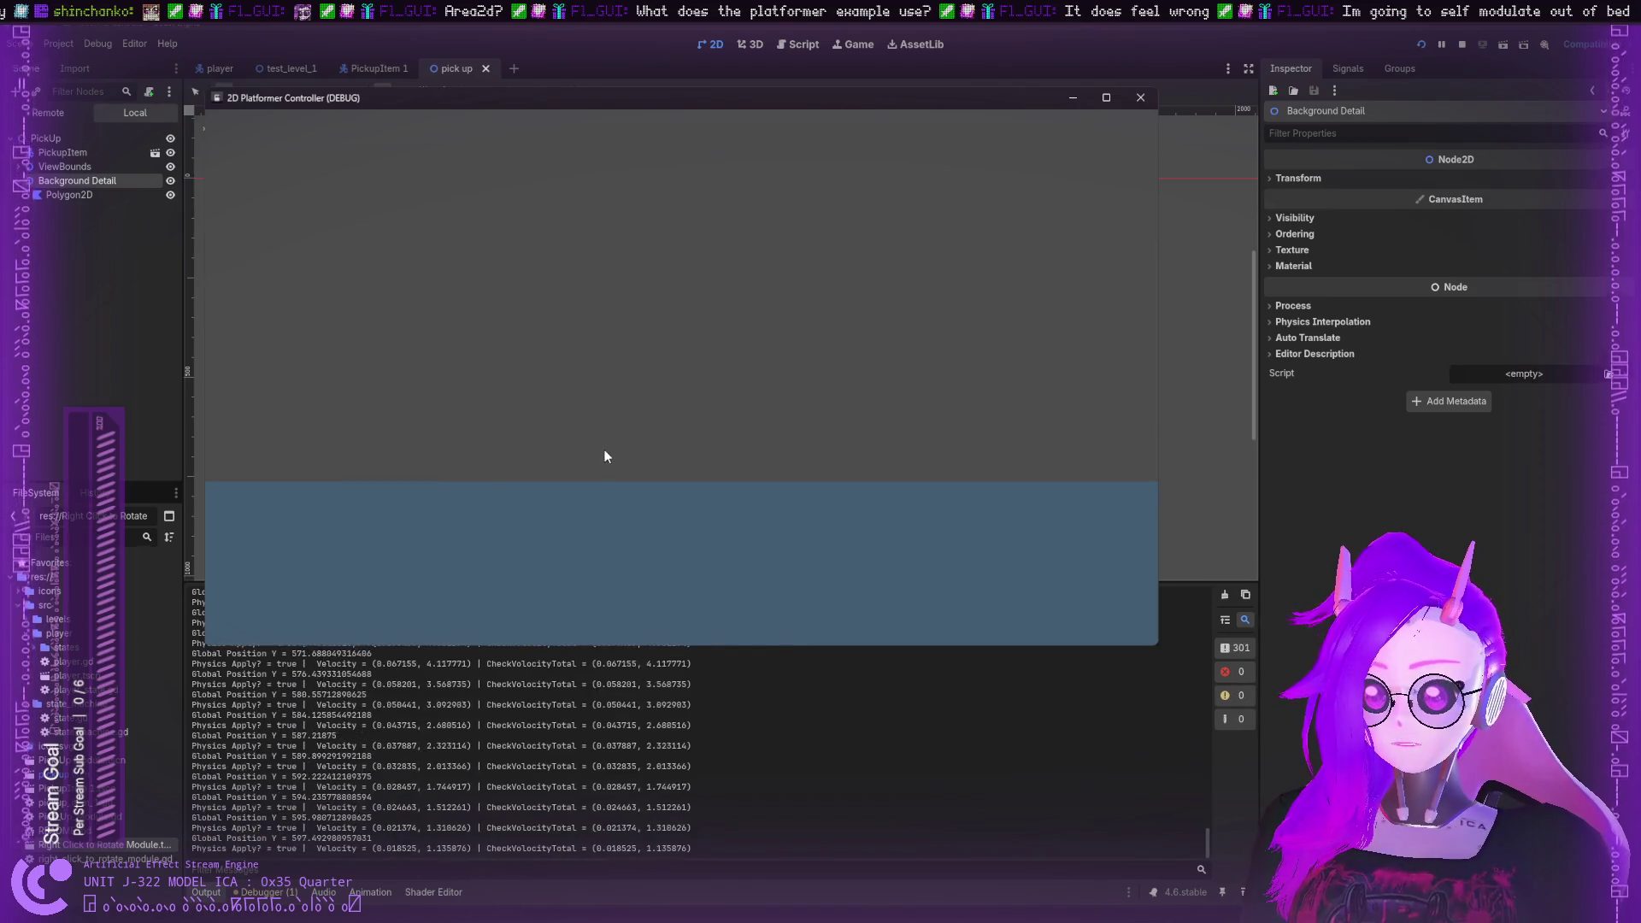
- Move Background Detail to the top of PickUp's children and rerun the game
left_click(1140, 98)
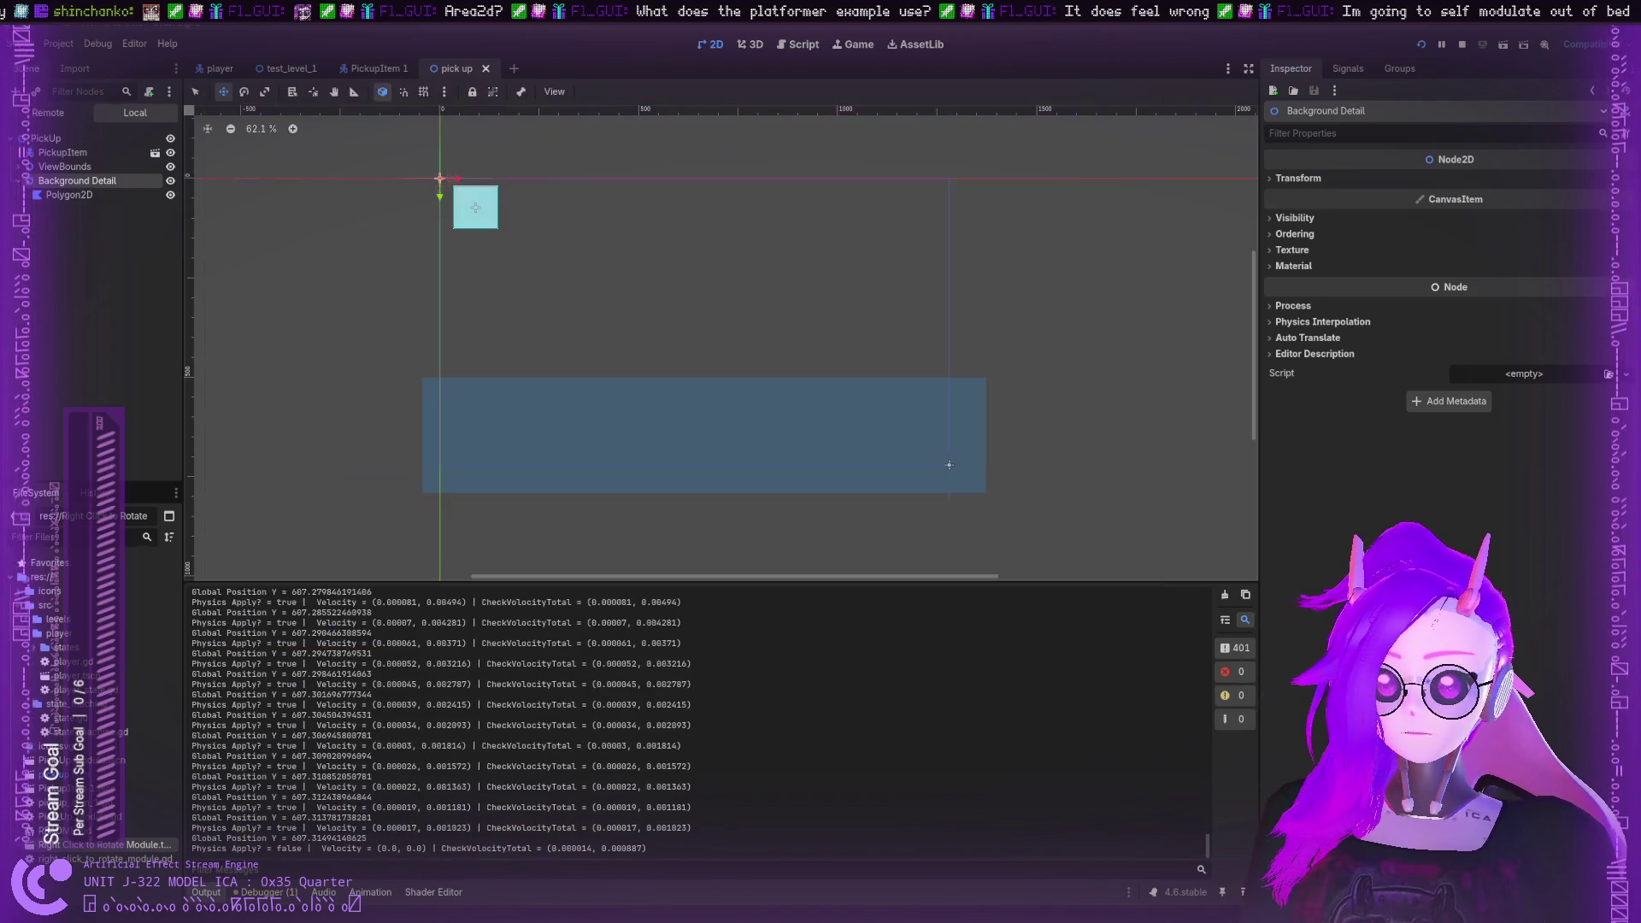
left_click_drag(68, 130, 69, 129)
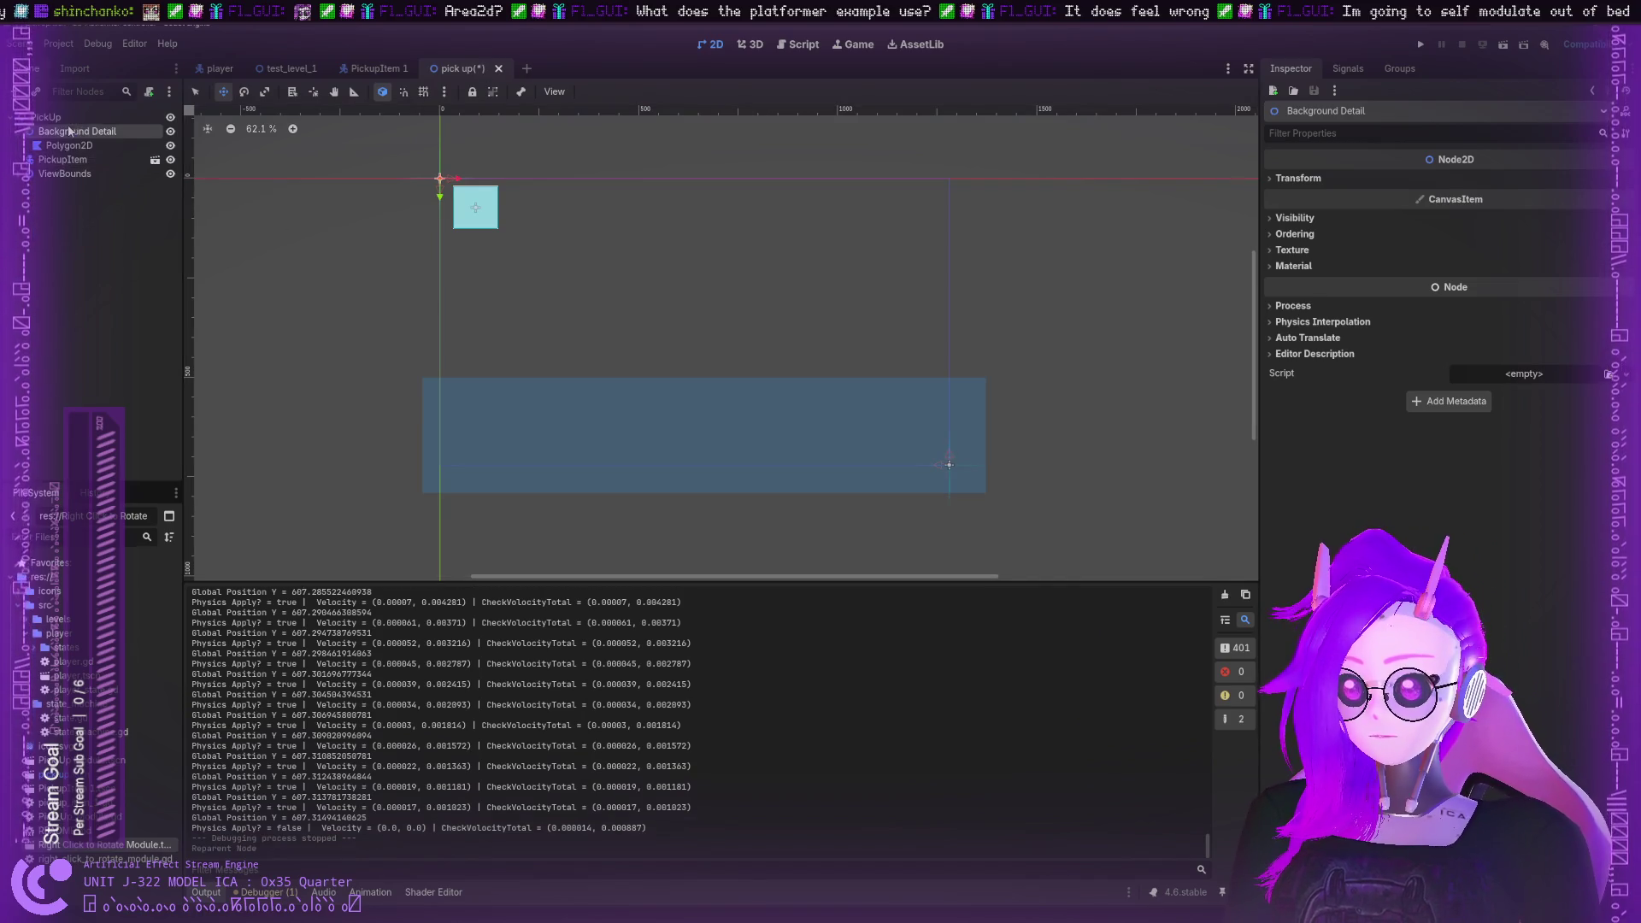
left_click(1421, 45)
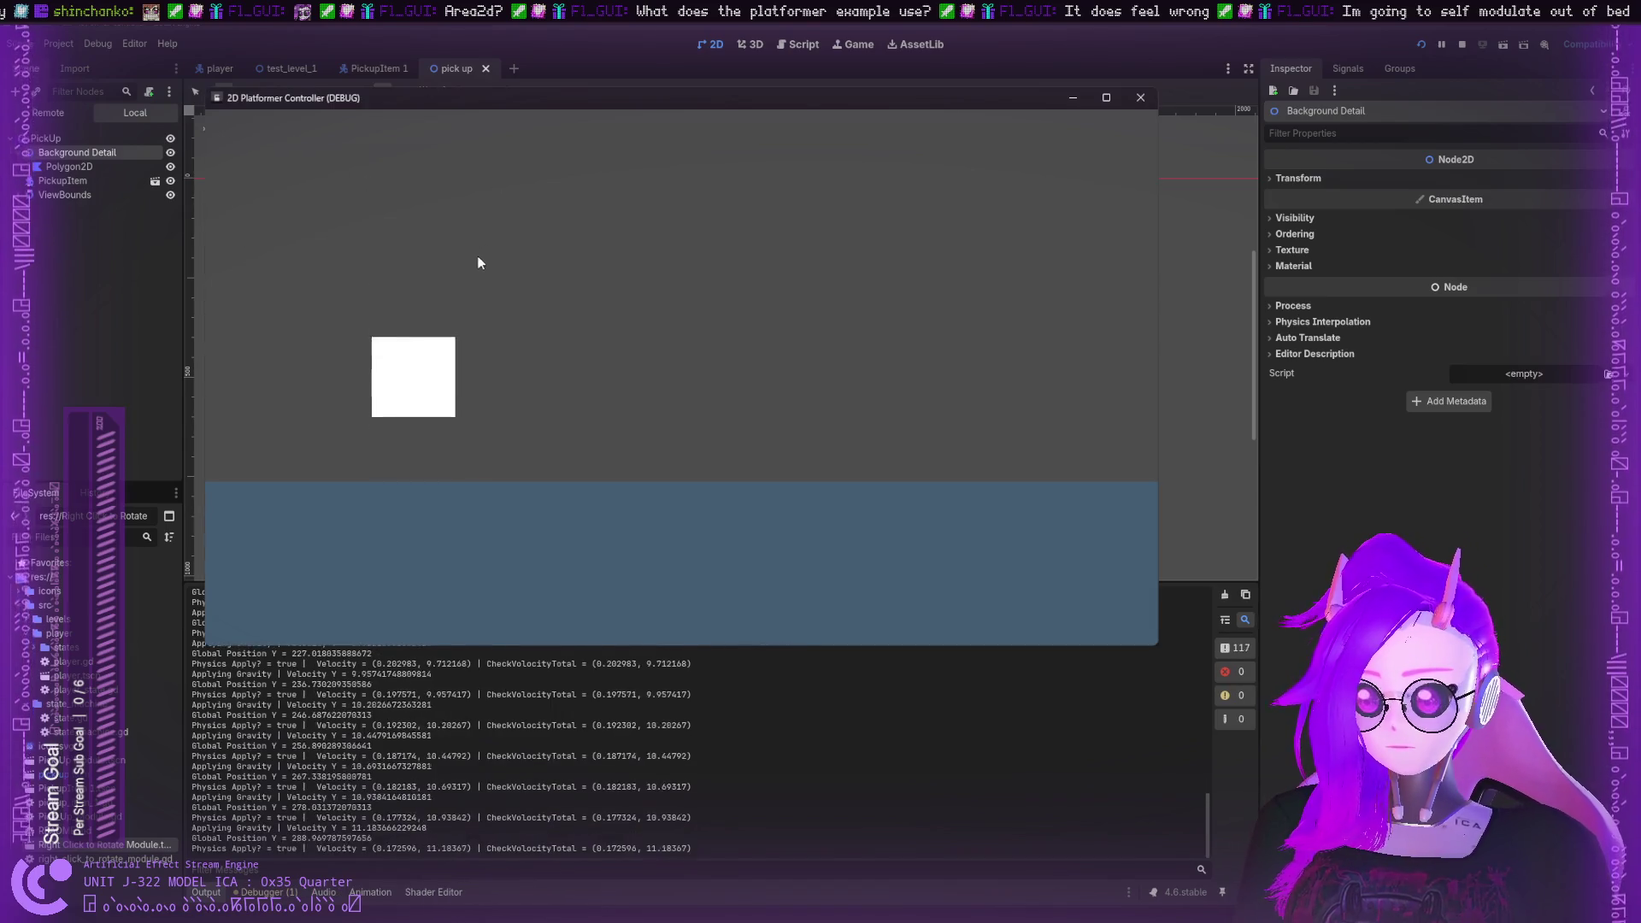
- Fling the white box around the game window to test it, then close the game
mouse_move(418, 564)
left_mouse_down()
mouse_move(531, 286)
mouse_move(615, 264)
mouse_move(612, 356)
left_mouse_up()
mouse_move(610, 578)
left_mouse_down()
mouse_move(553, 162)
mouse_move(505, 333)
left_mouse_up()
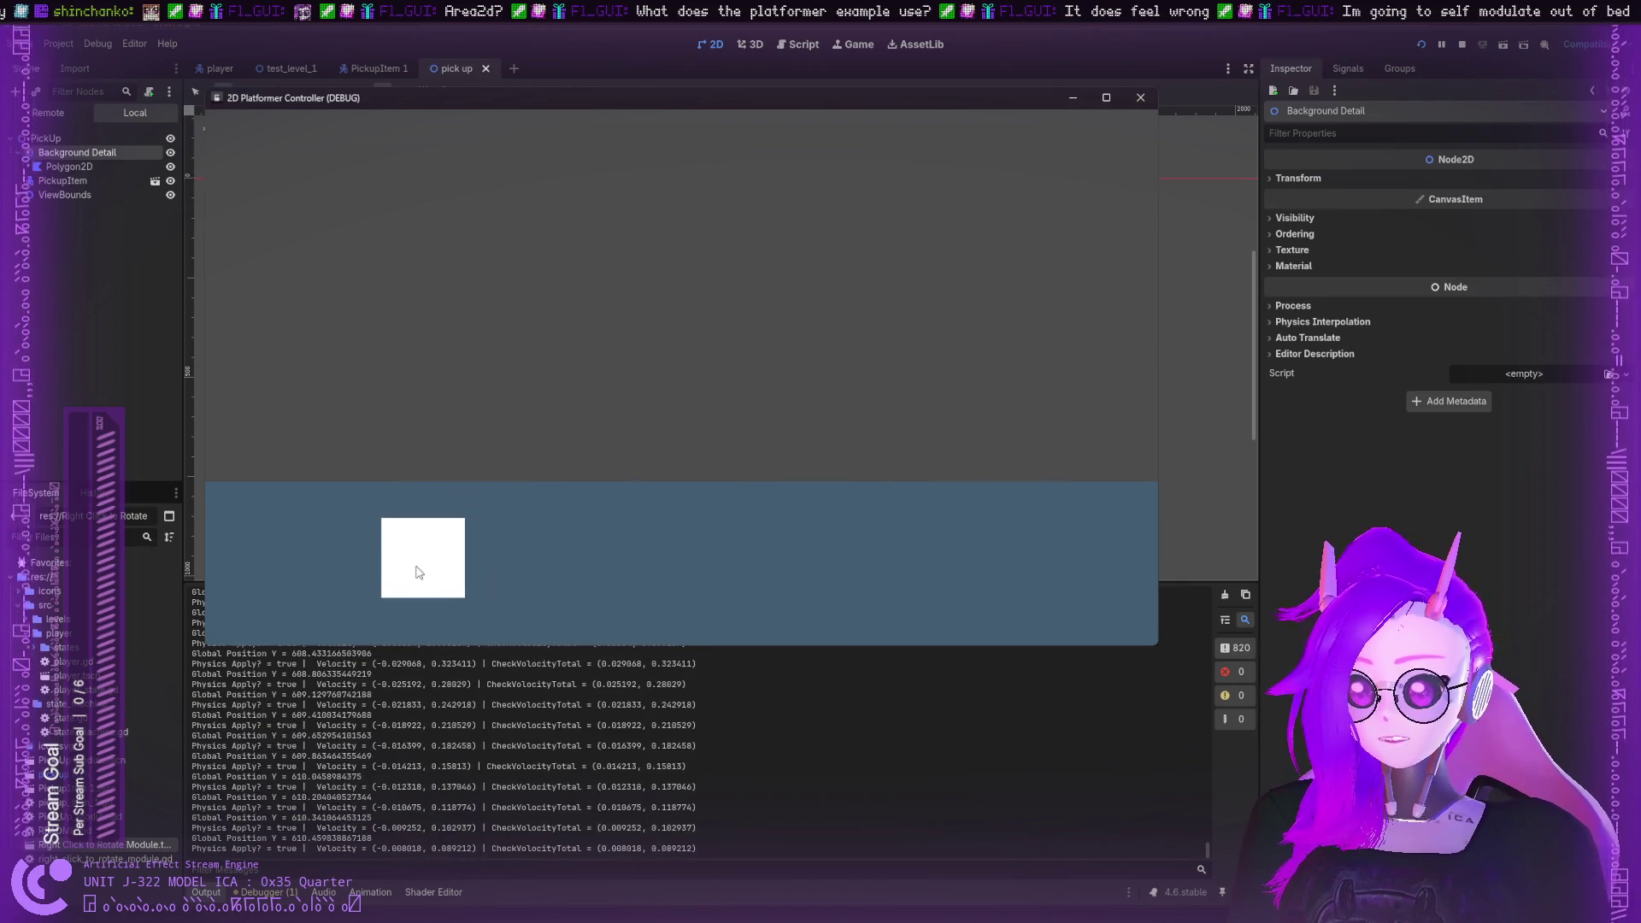
left_click_drag(418, 571, 890, 172)
left_click_drag(982, 557, 429, 176)
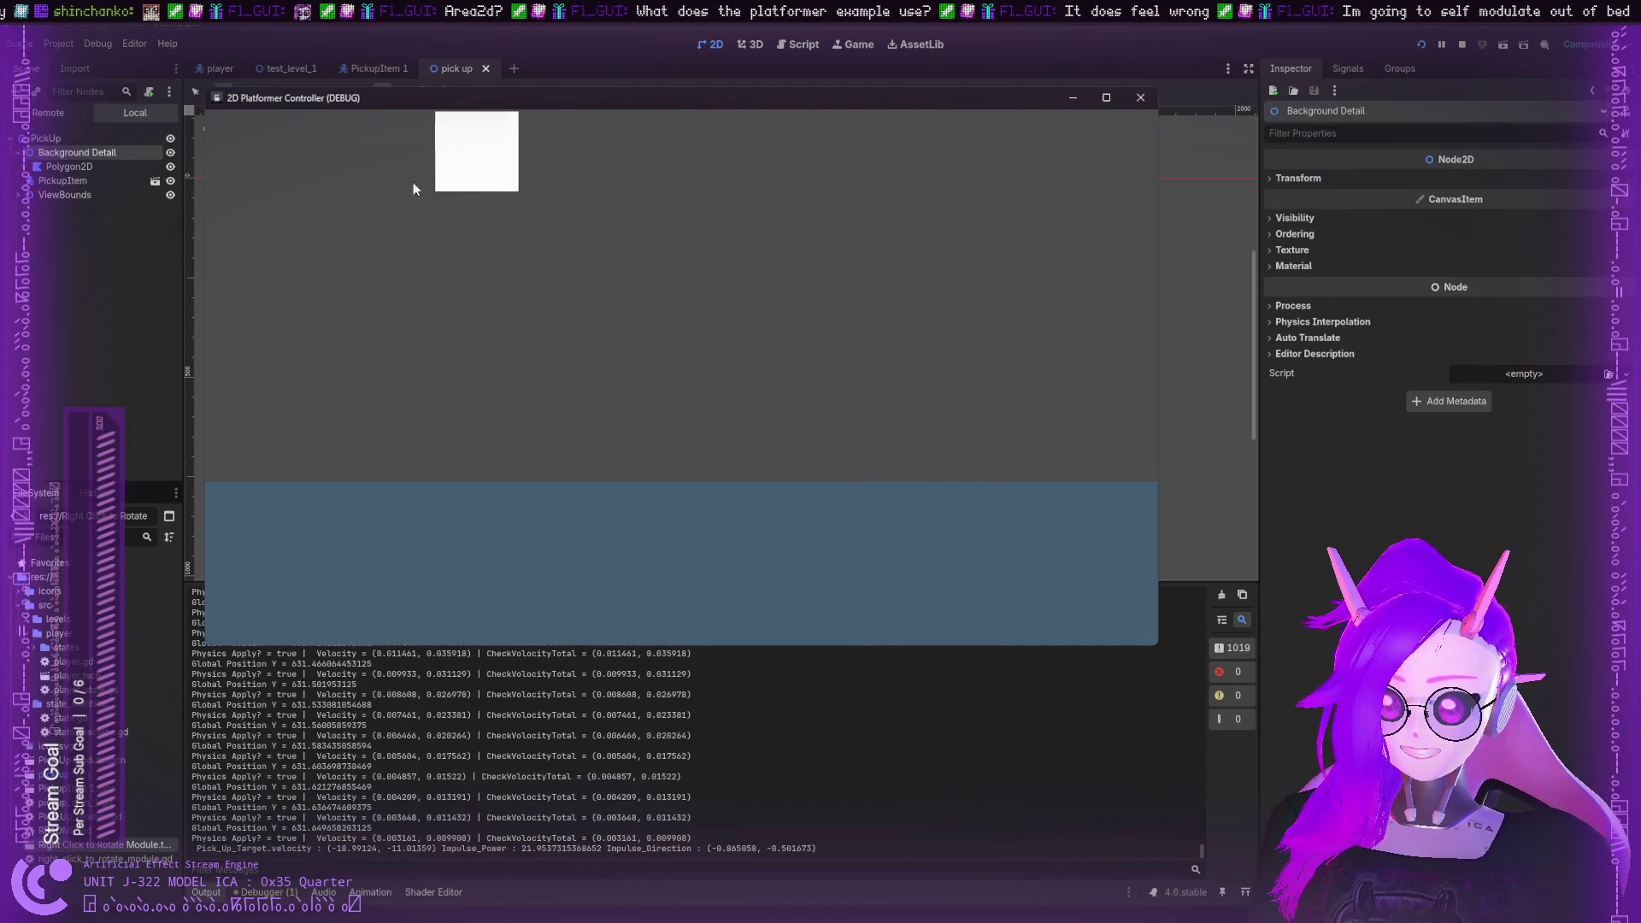
mouse_move(330, 531)
left_mouse_down()
mouse_move(370, 569)
mouse_move(460, 420)
left_mouse_up()
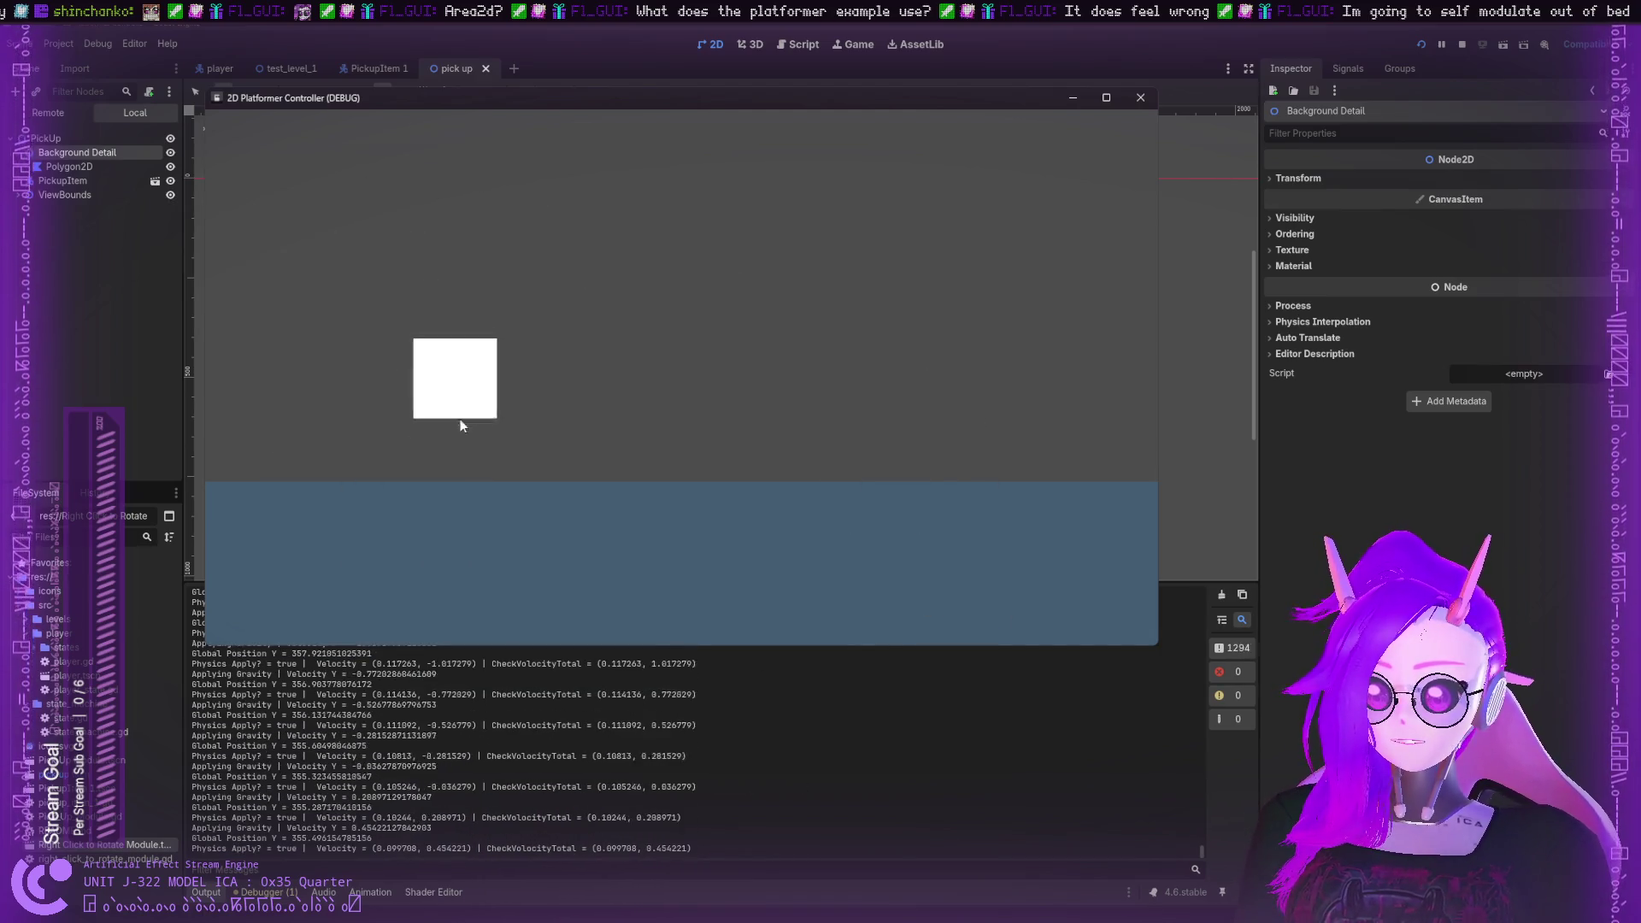
mouse_move(462, 549)
left_mouse_down()
mouse_move(729, 381)
mouse_move(451, 295)
left_mouse_up()
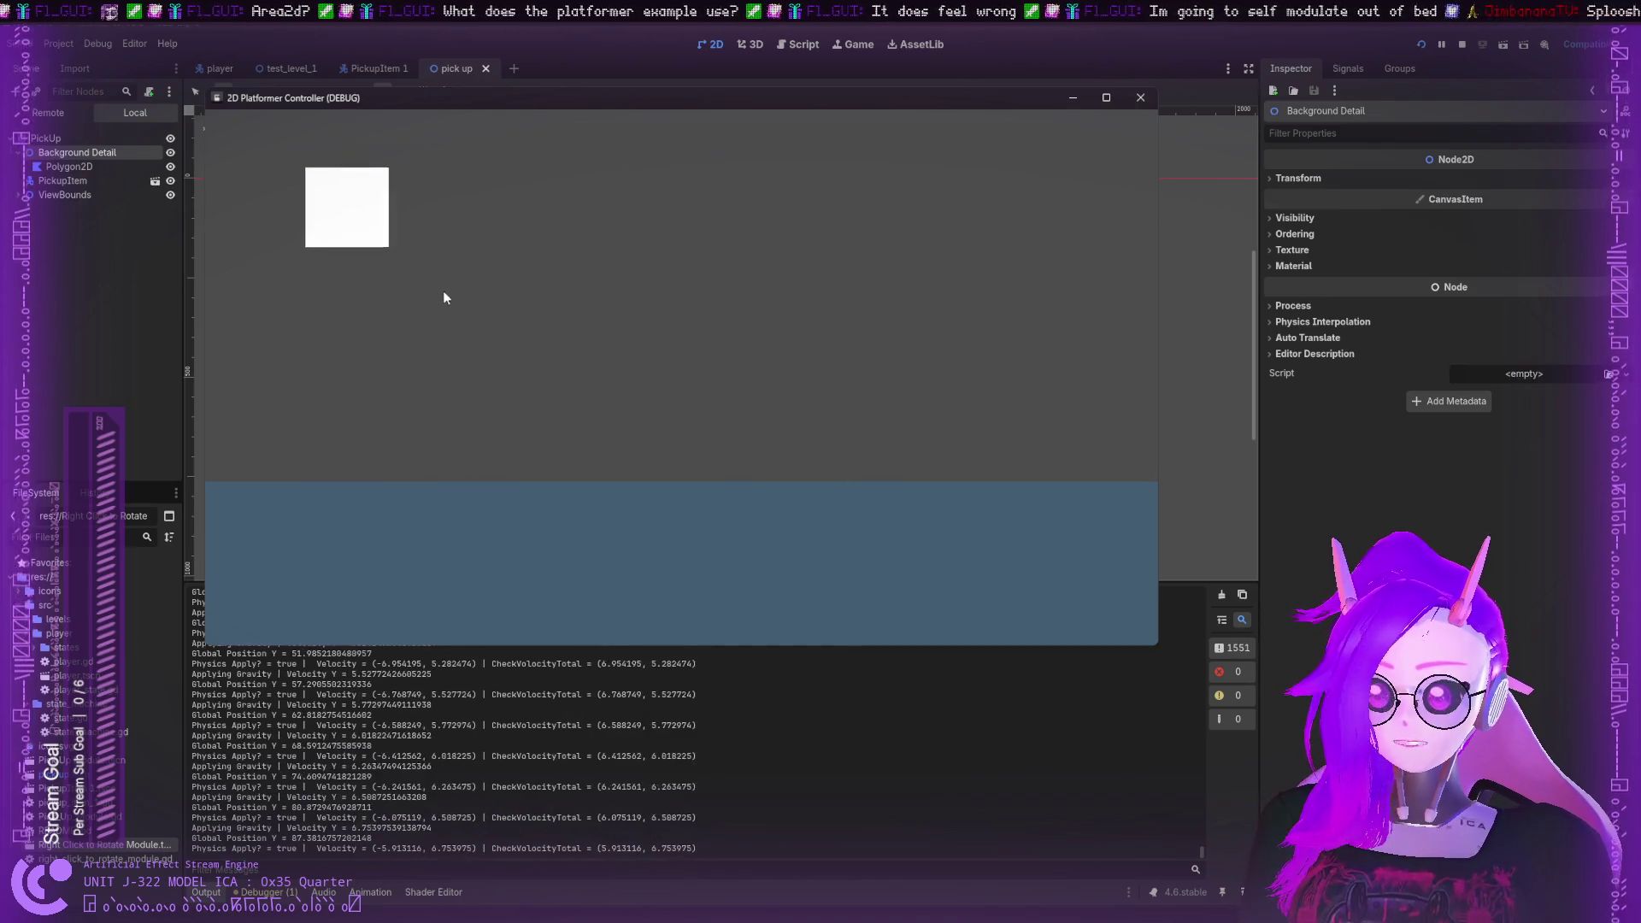
left_click(1142, 99)
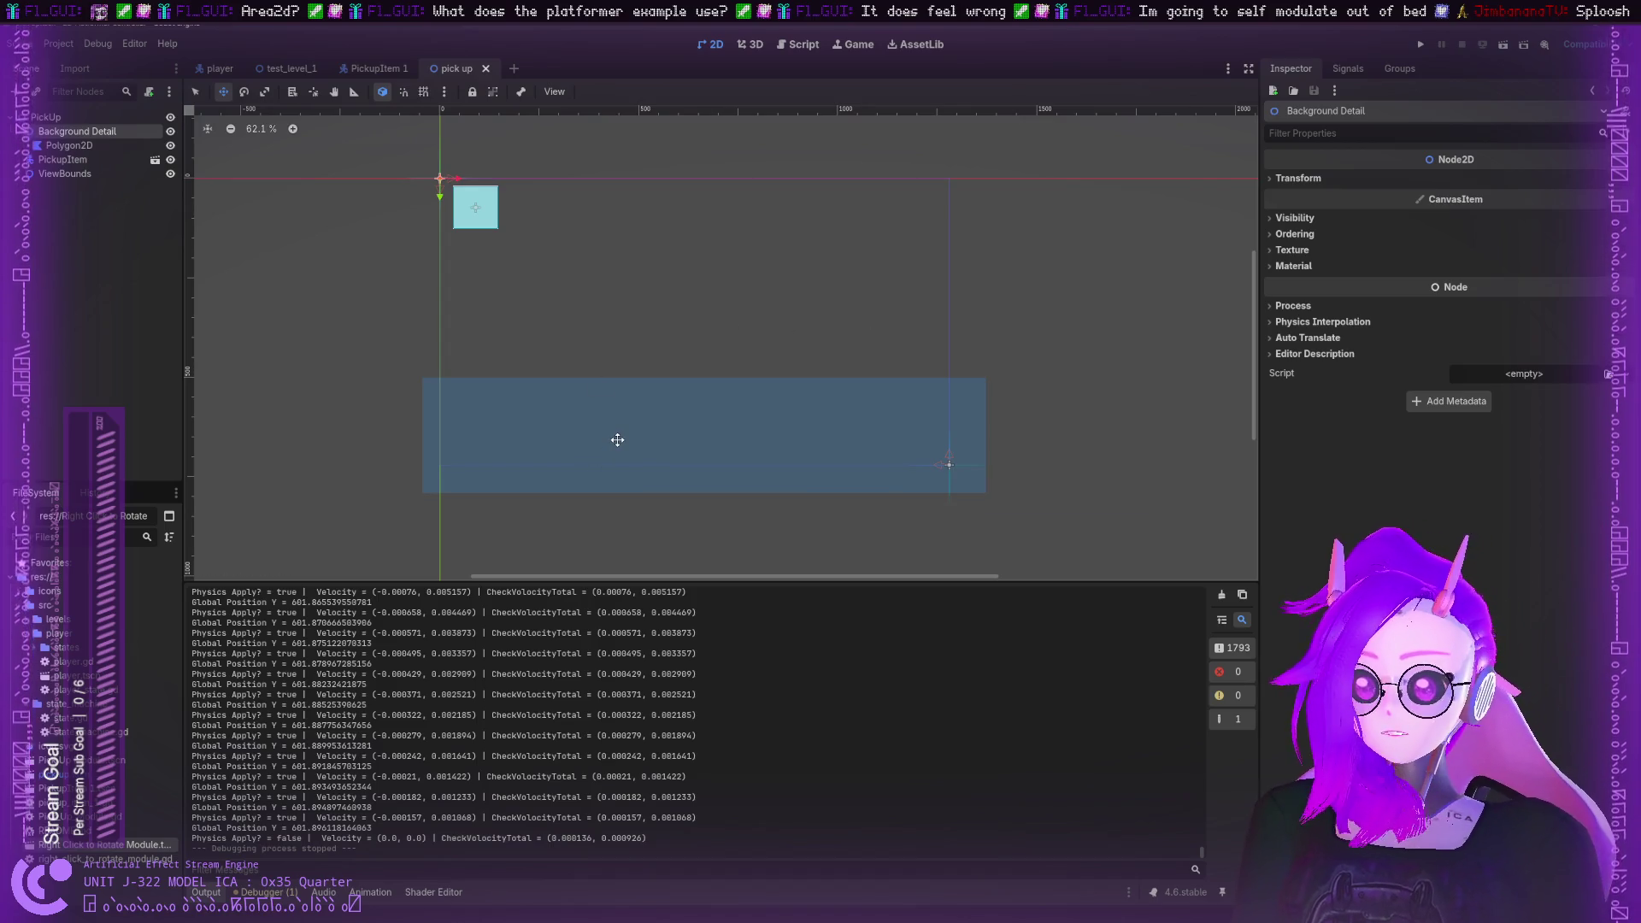
left_click(18, 176)
- Check the East Boundary's position and rotation, then select the Polygon2D platform to inspect it
scroll(663, 180, "down", 5)
scroll(795, 370, "down", 1)
scroll(835, 439, "up", 2)
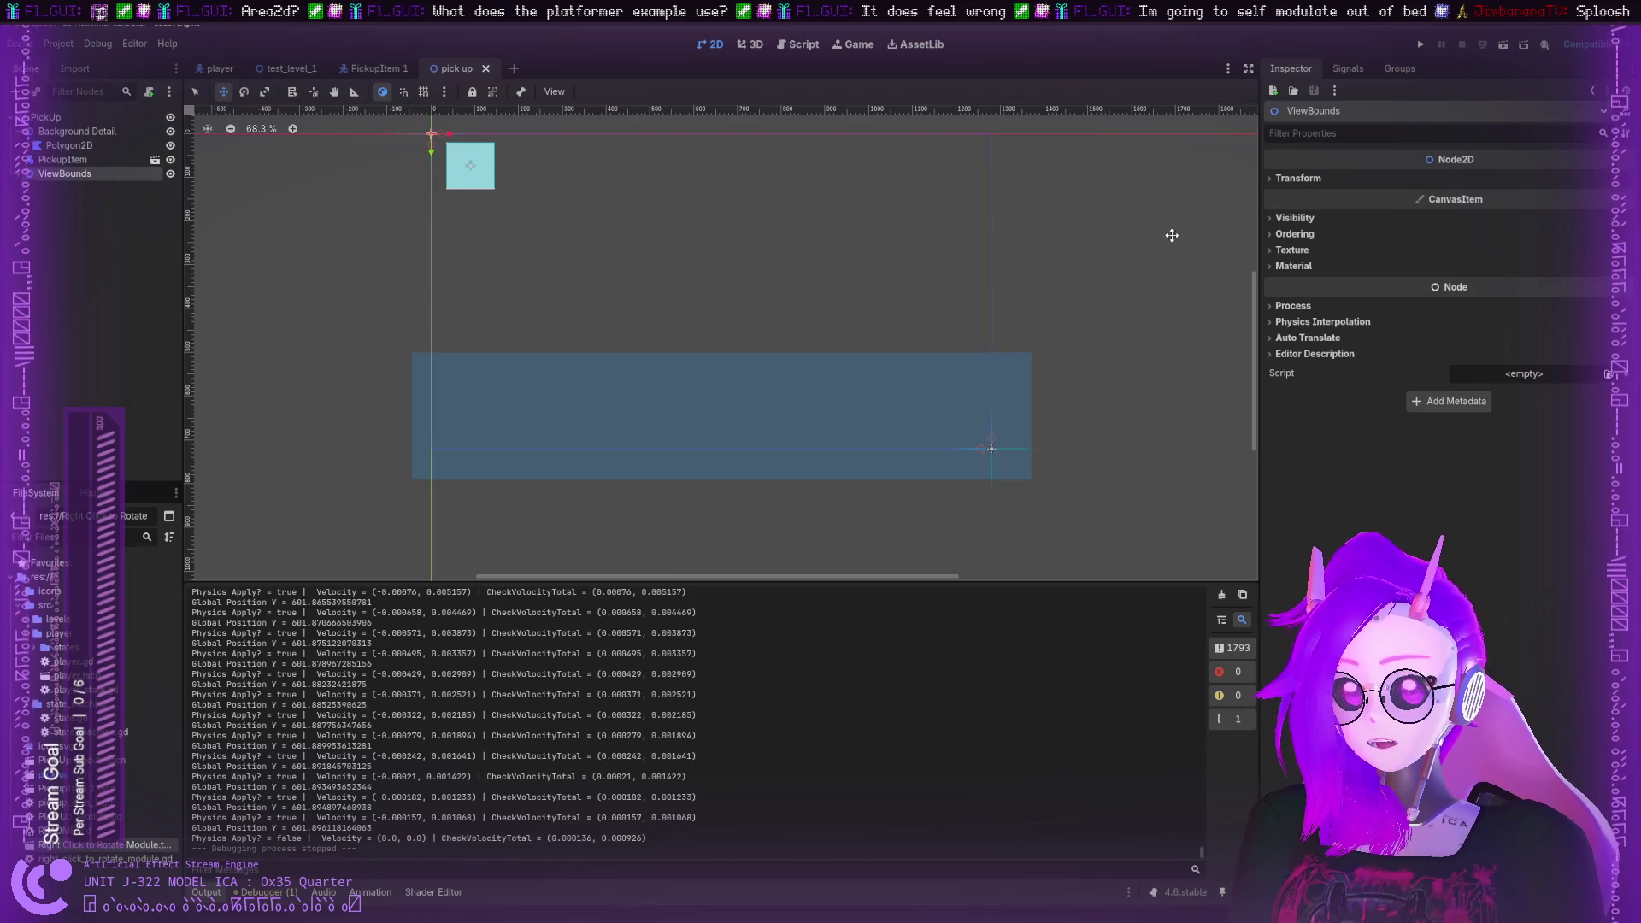
left_click(51, 202)
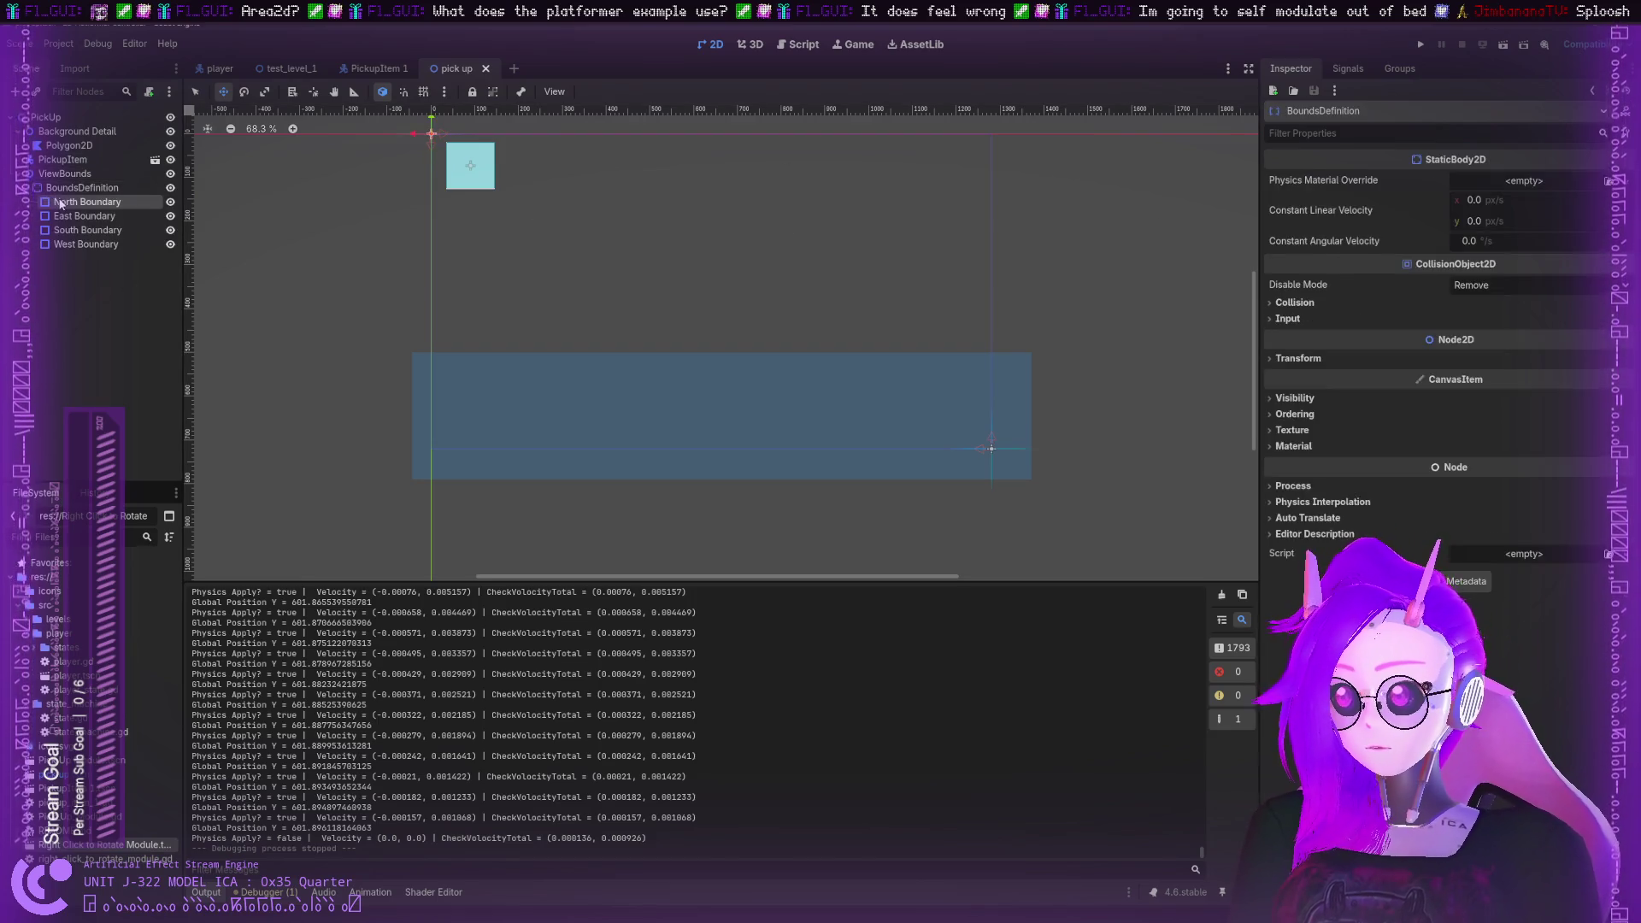
left_click(67, 216)
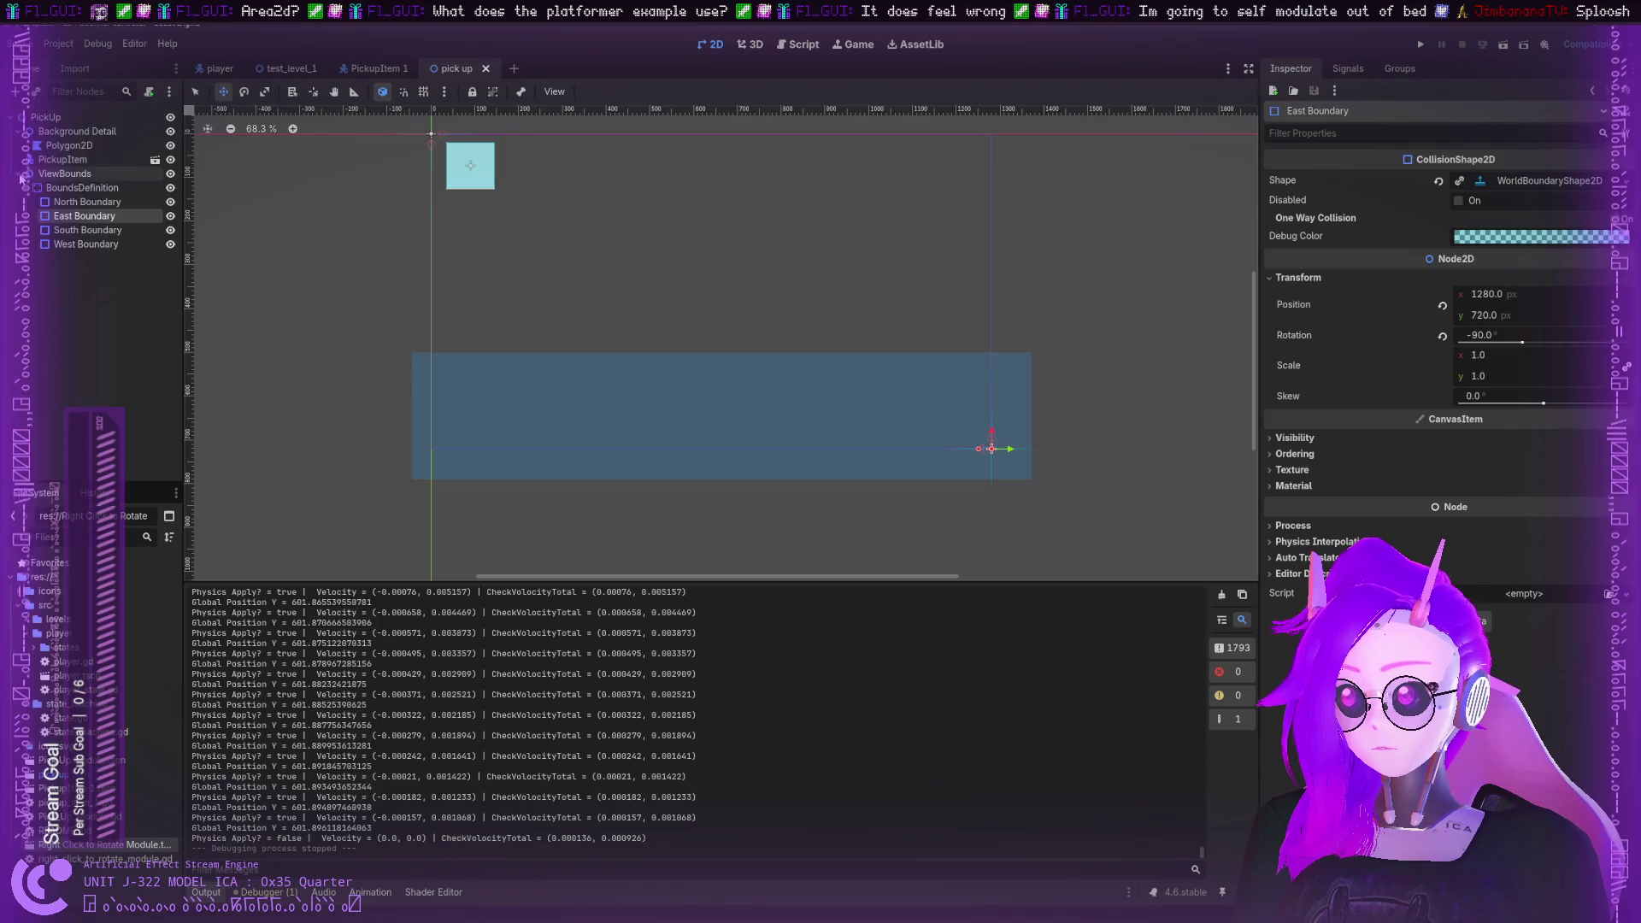
left_click(77, 131)
left_click(26, 173)
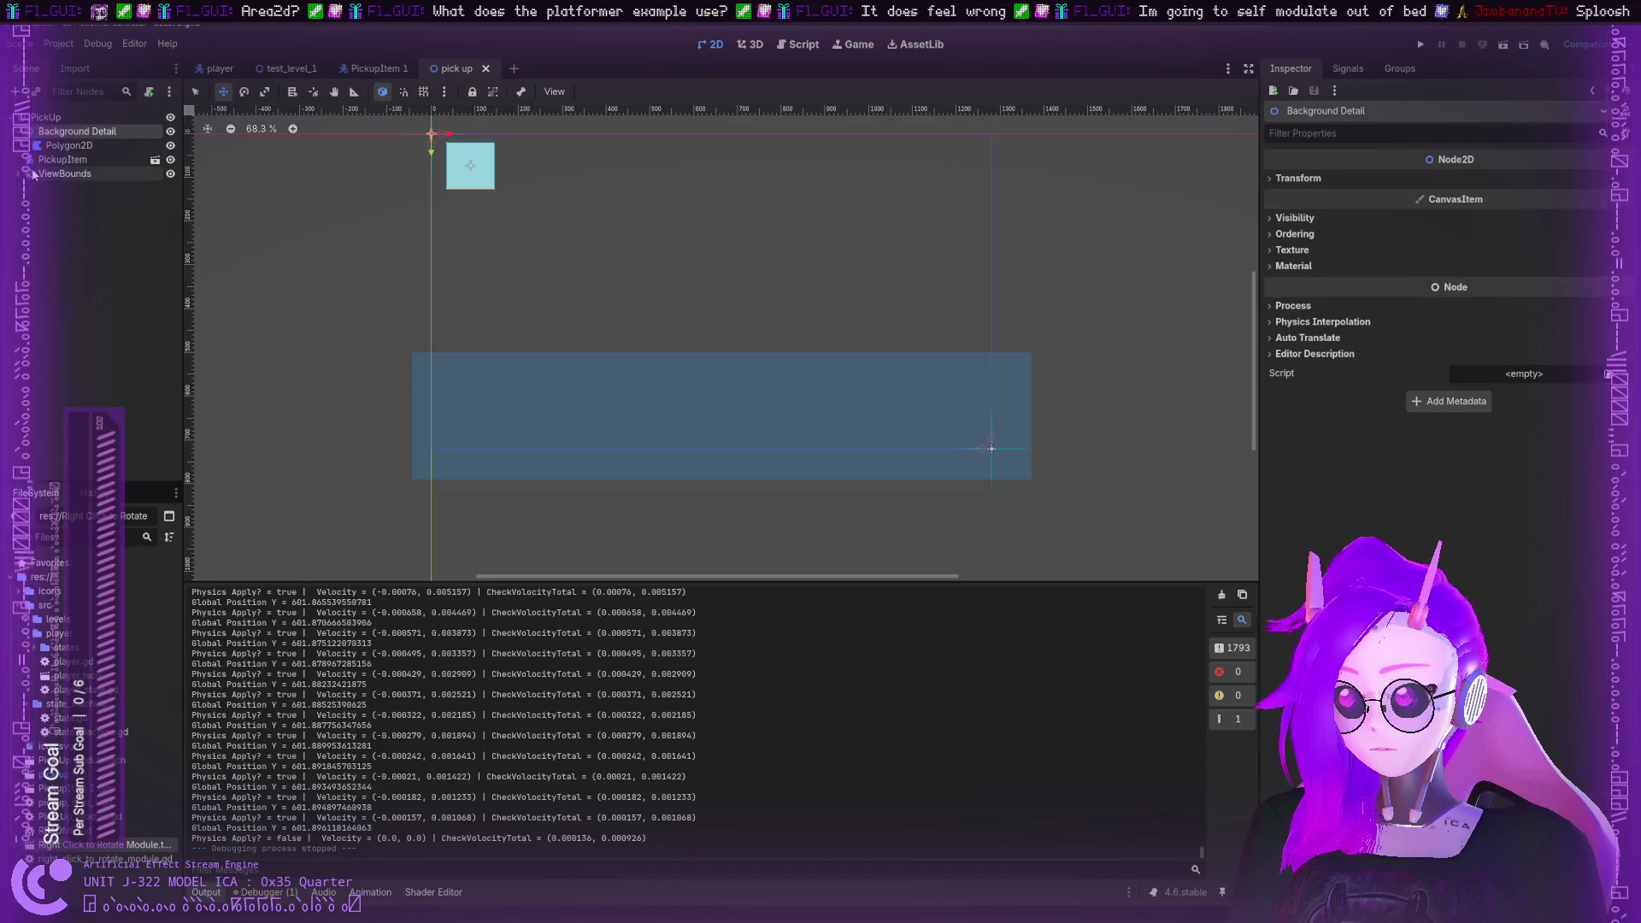
left_click(48, 147)
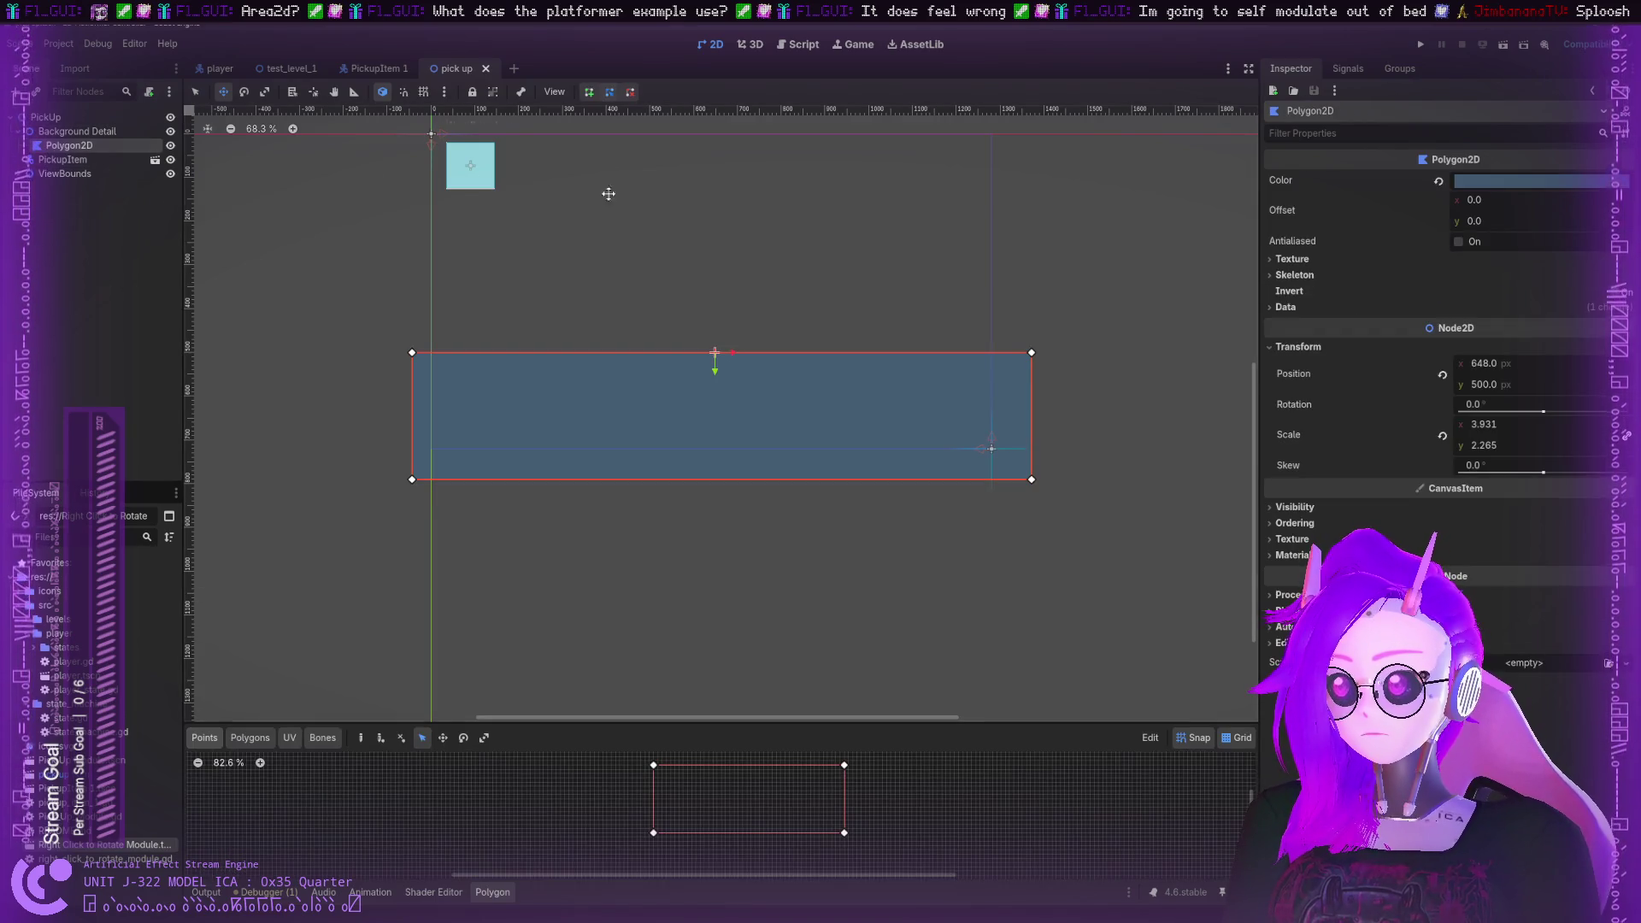
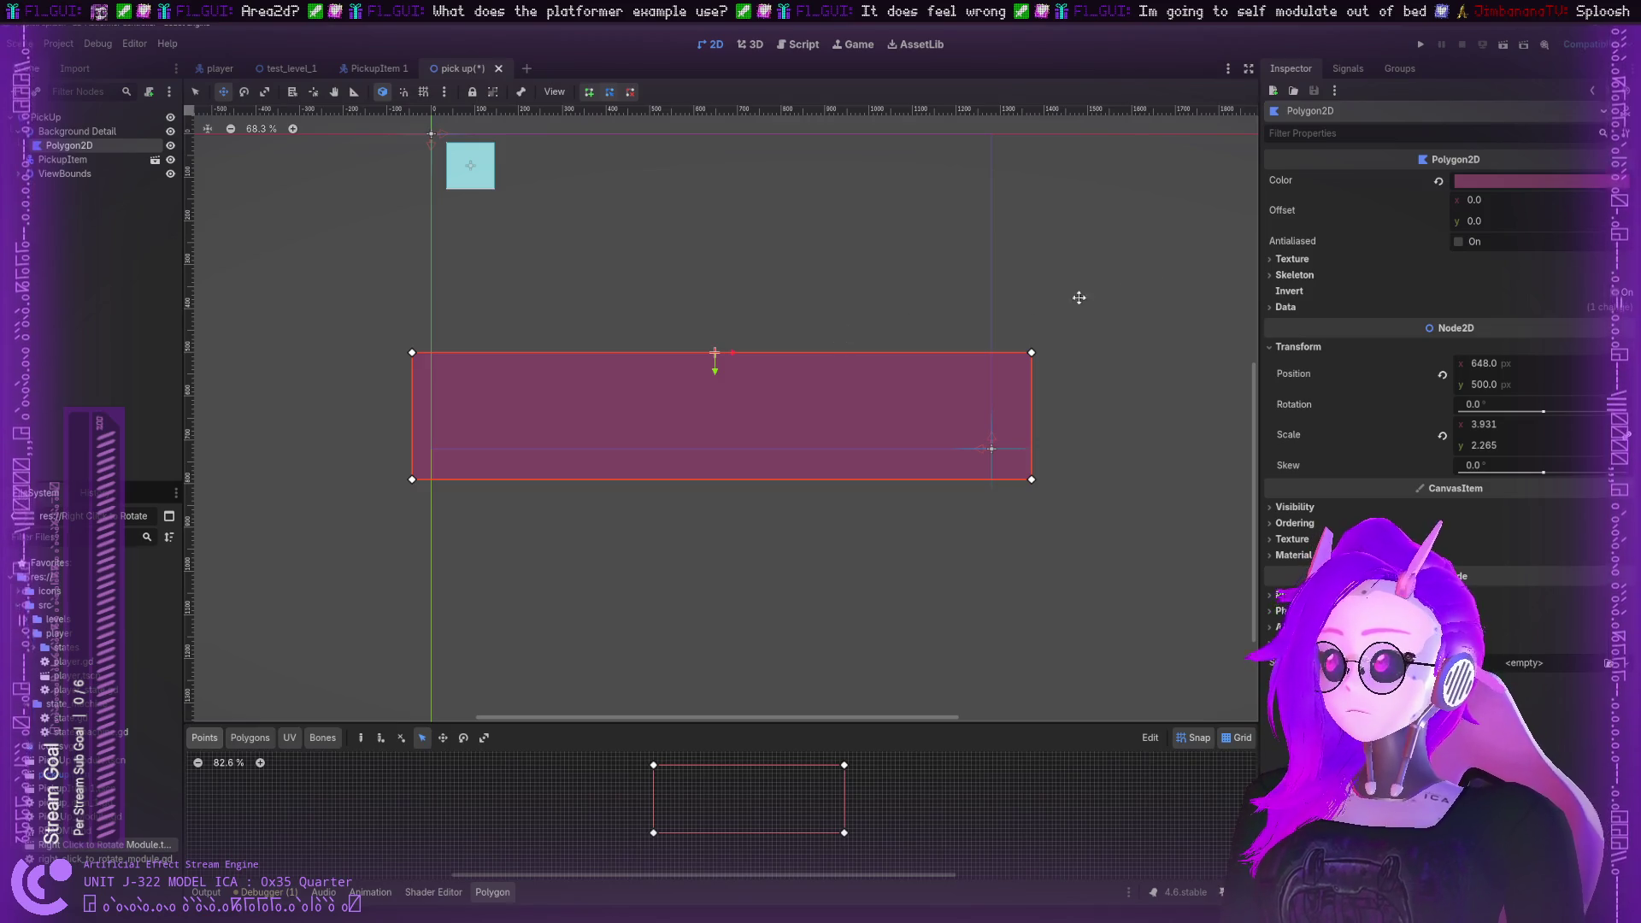
- Launch the game in debug mode and lift the white box so it falls
left_click(1422, 47)
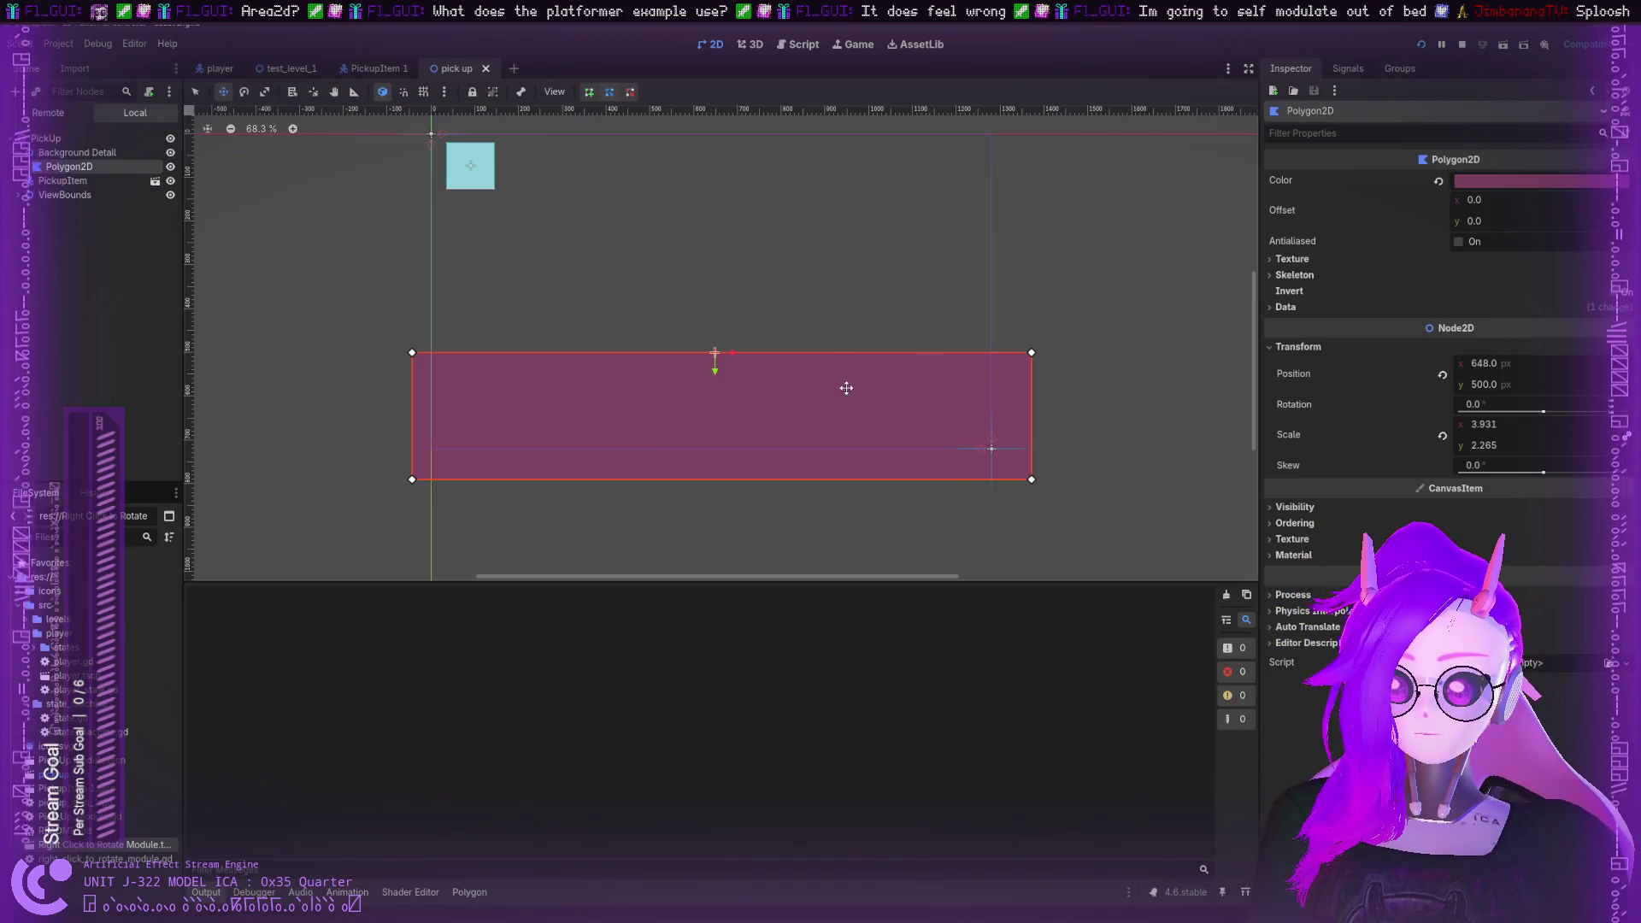
mouse_move(473, 440)
left_mouse_down()
mouse_move(616, 162)
mouse_move(603, 291)
left_mouse_up()
- Repeatedly lift, swing and fling the white box up-right from the pink floor
left_click_drag(646, 547, 564, 137)
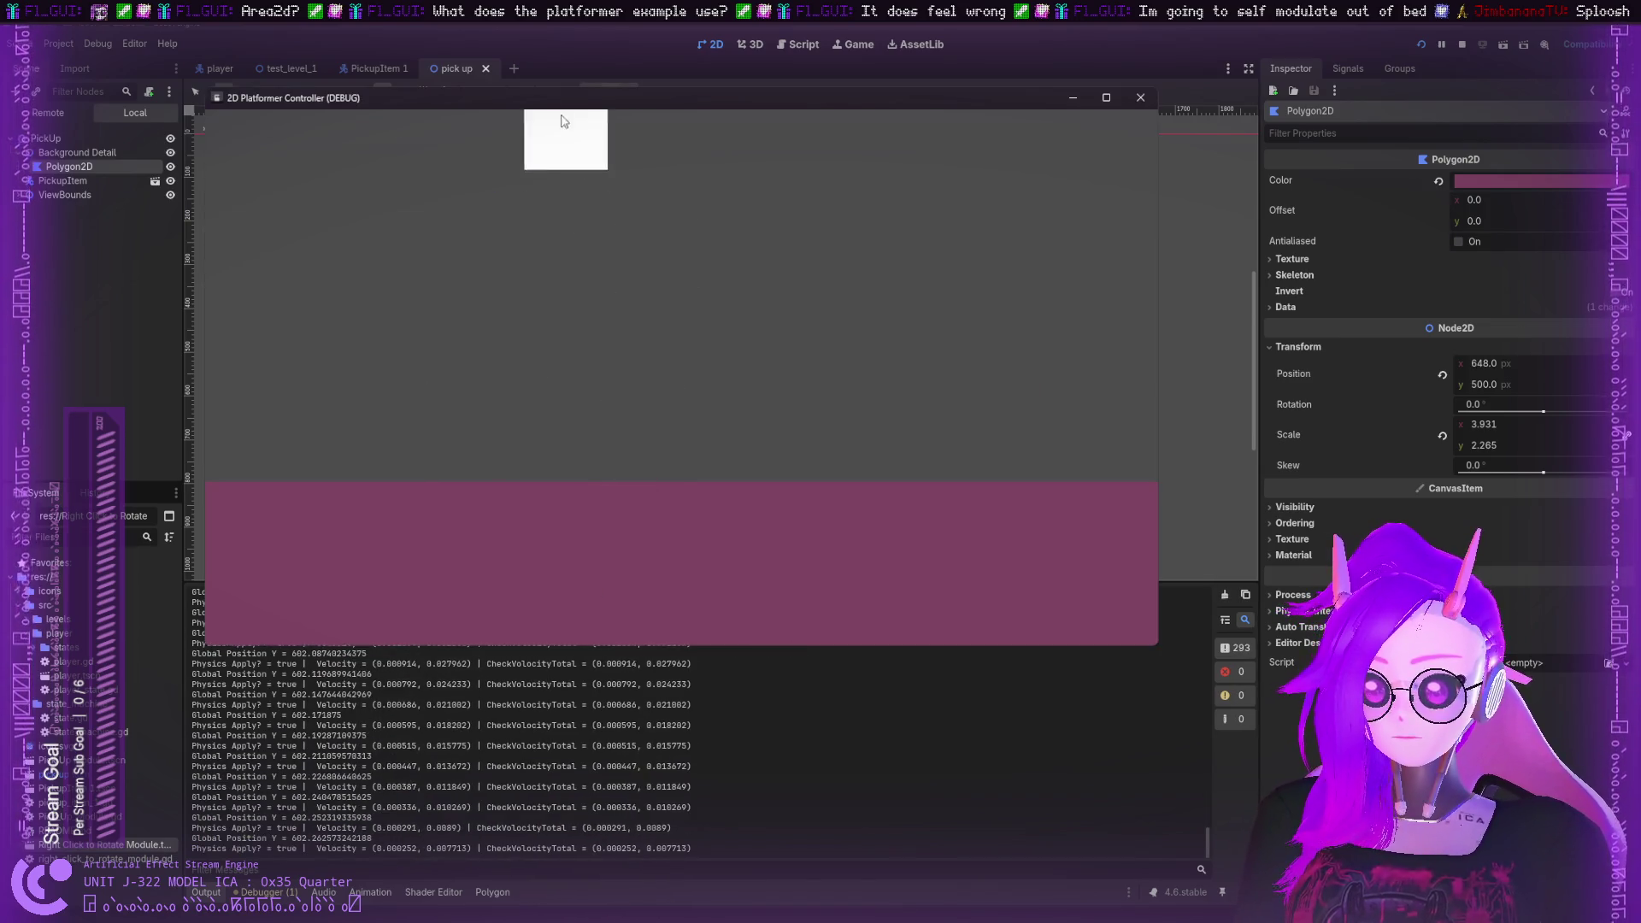
left_click_drag(539, 564, 809, 172)
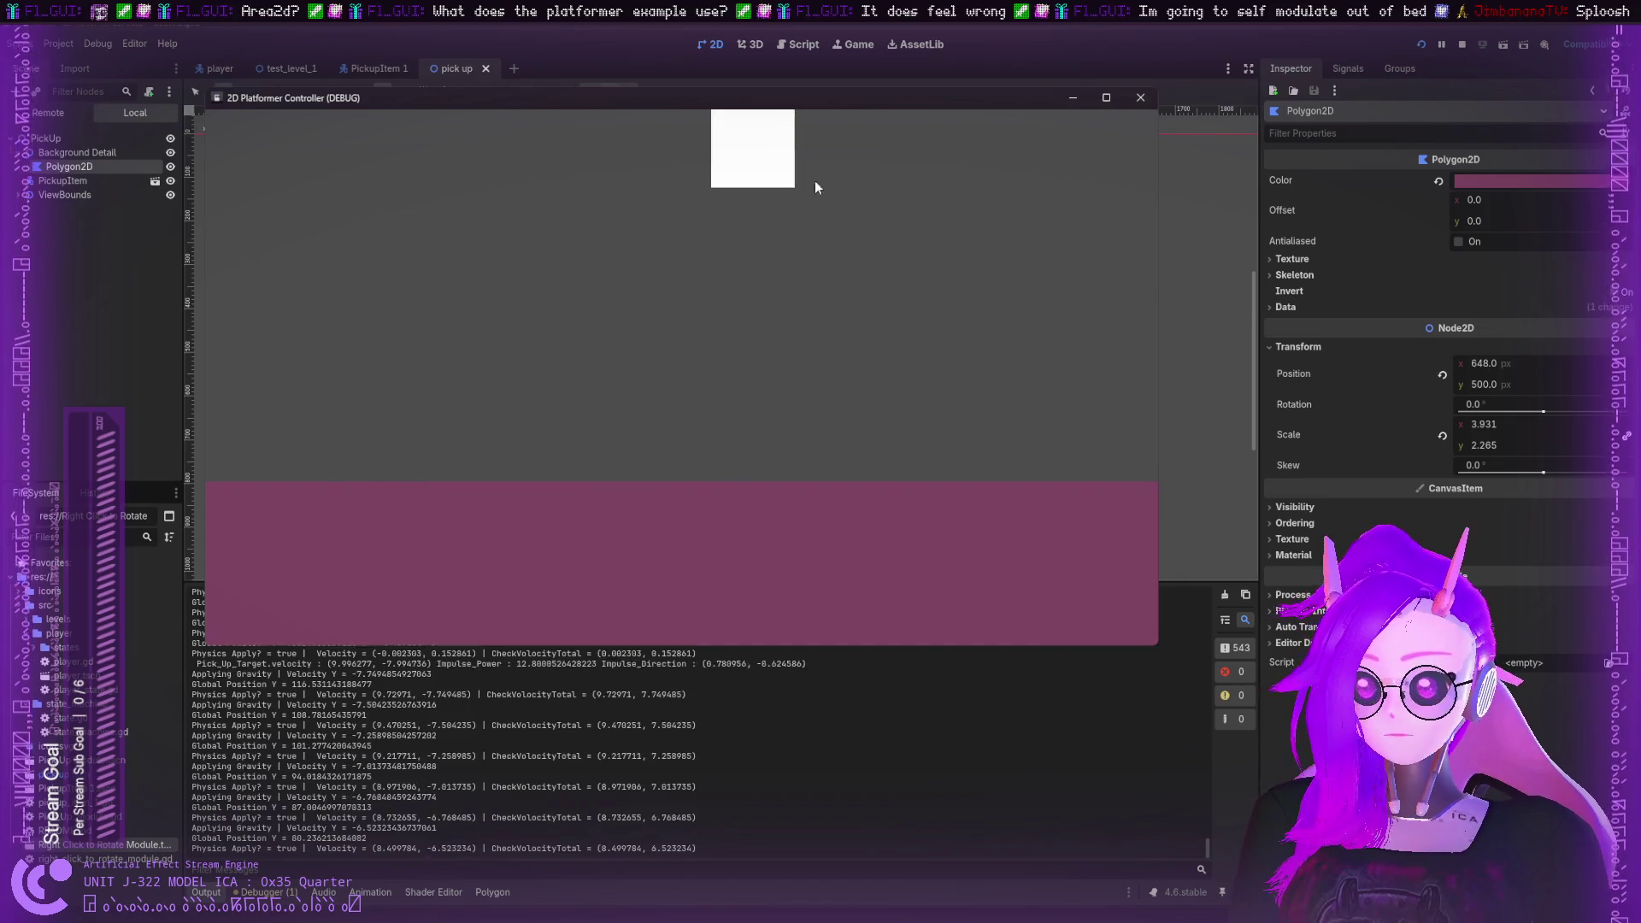
left_click_drag(835, 542, 612, 305)
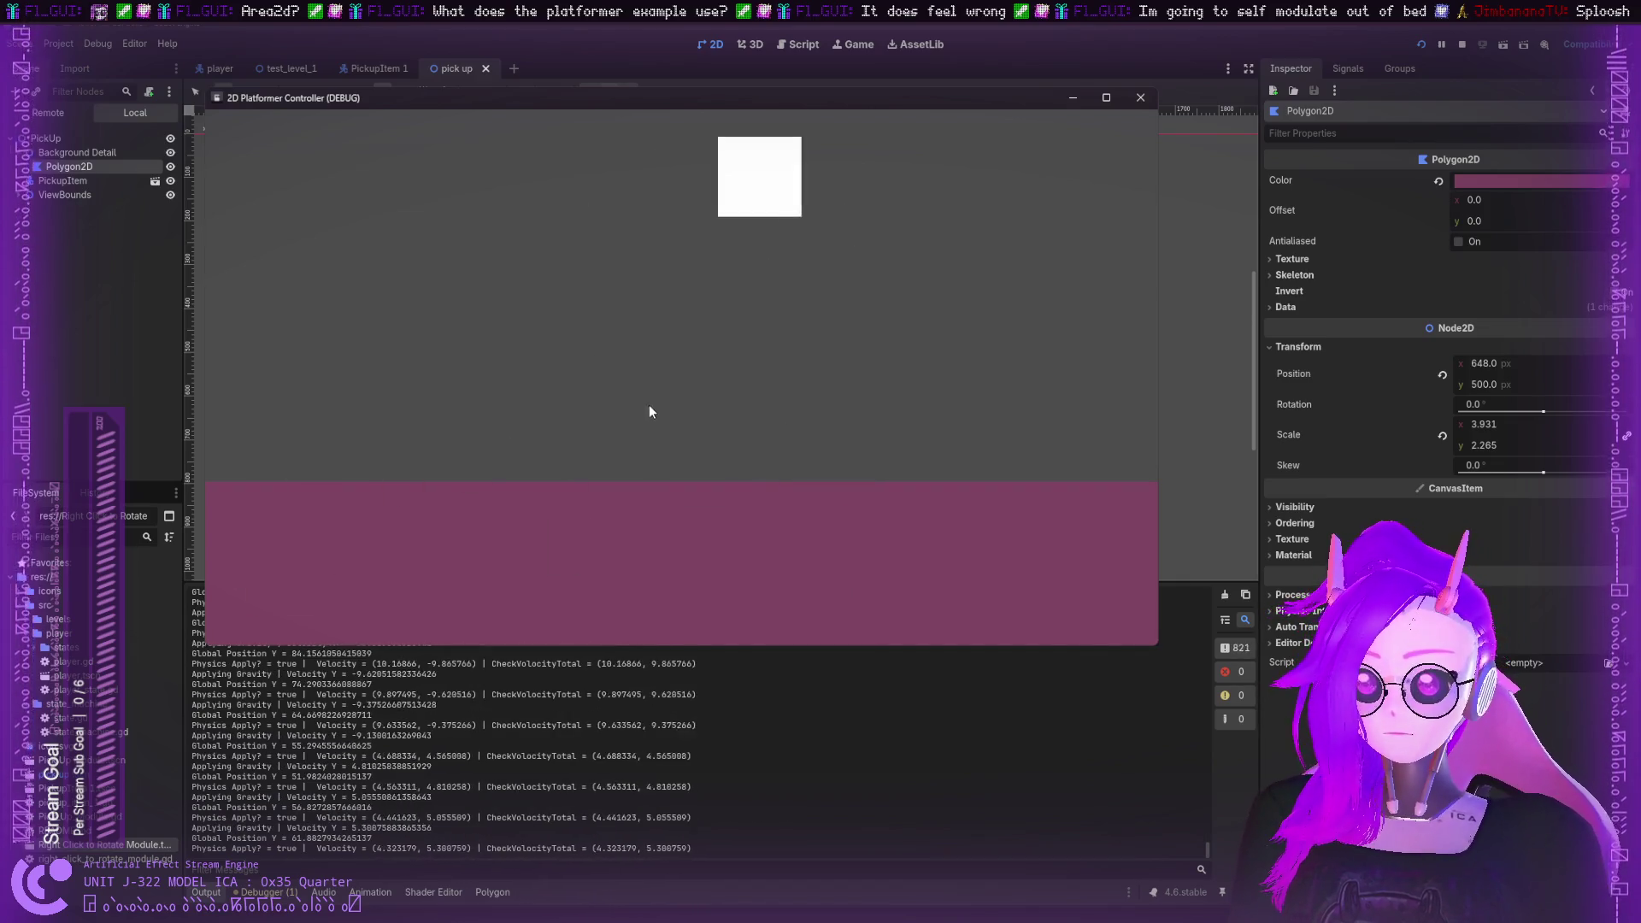
left_click_drag(808, 551, 592, 323)
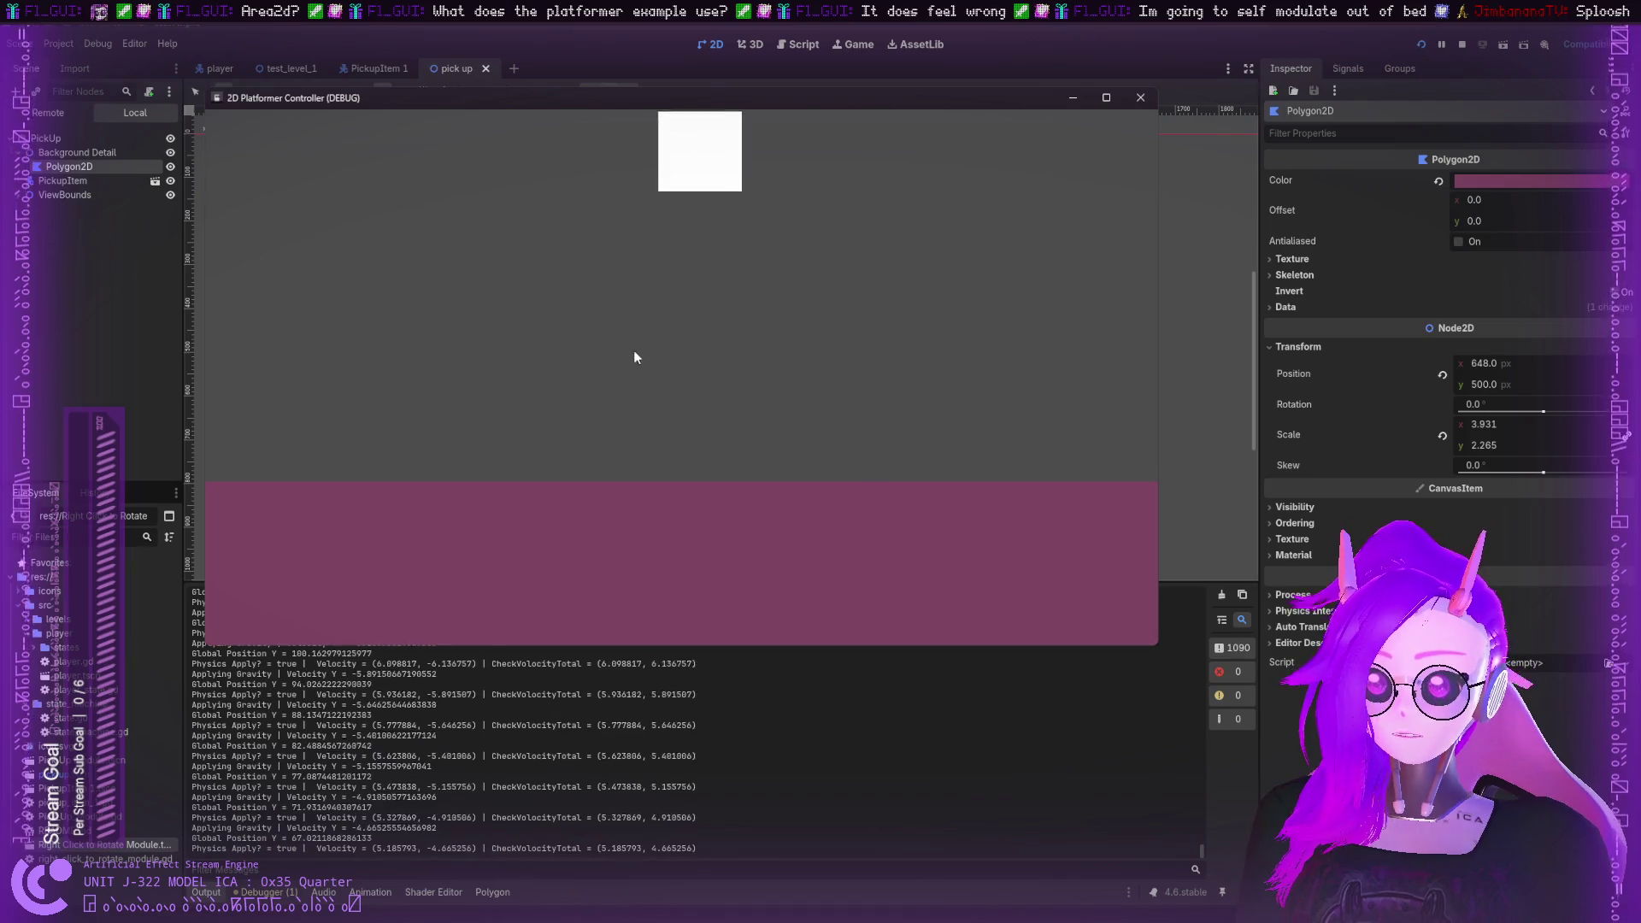
mouse_move(740, 306)
left_mouse_down()
mouse_move(323, 487)
mouse_move(604, 337)
mouse_move(436, 473)
mouse_move(700, 367)
mouse_move(356, 476)
mouse_move(454, 447)
mouse_move(520, 341)
mouse_move(782, 384)
left_mouse_up()
mouse_move(842, 578)
left_mouse_down()
mouse_move(356, 487)
mouse_move(679, 308)
mouse_move(358, 542)
mouse_move(655, 367)
mouse_move(829, 370)
mouse_move(393, 476)
mouse_move(758, 383)
left_mouse_up()
mouse_move(974, 495)
left_mouse_down()
mouse_move(282, 502)
mouse_move(659, 347)
left_mouse_up()
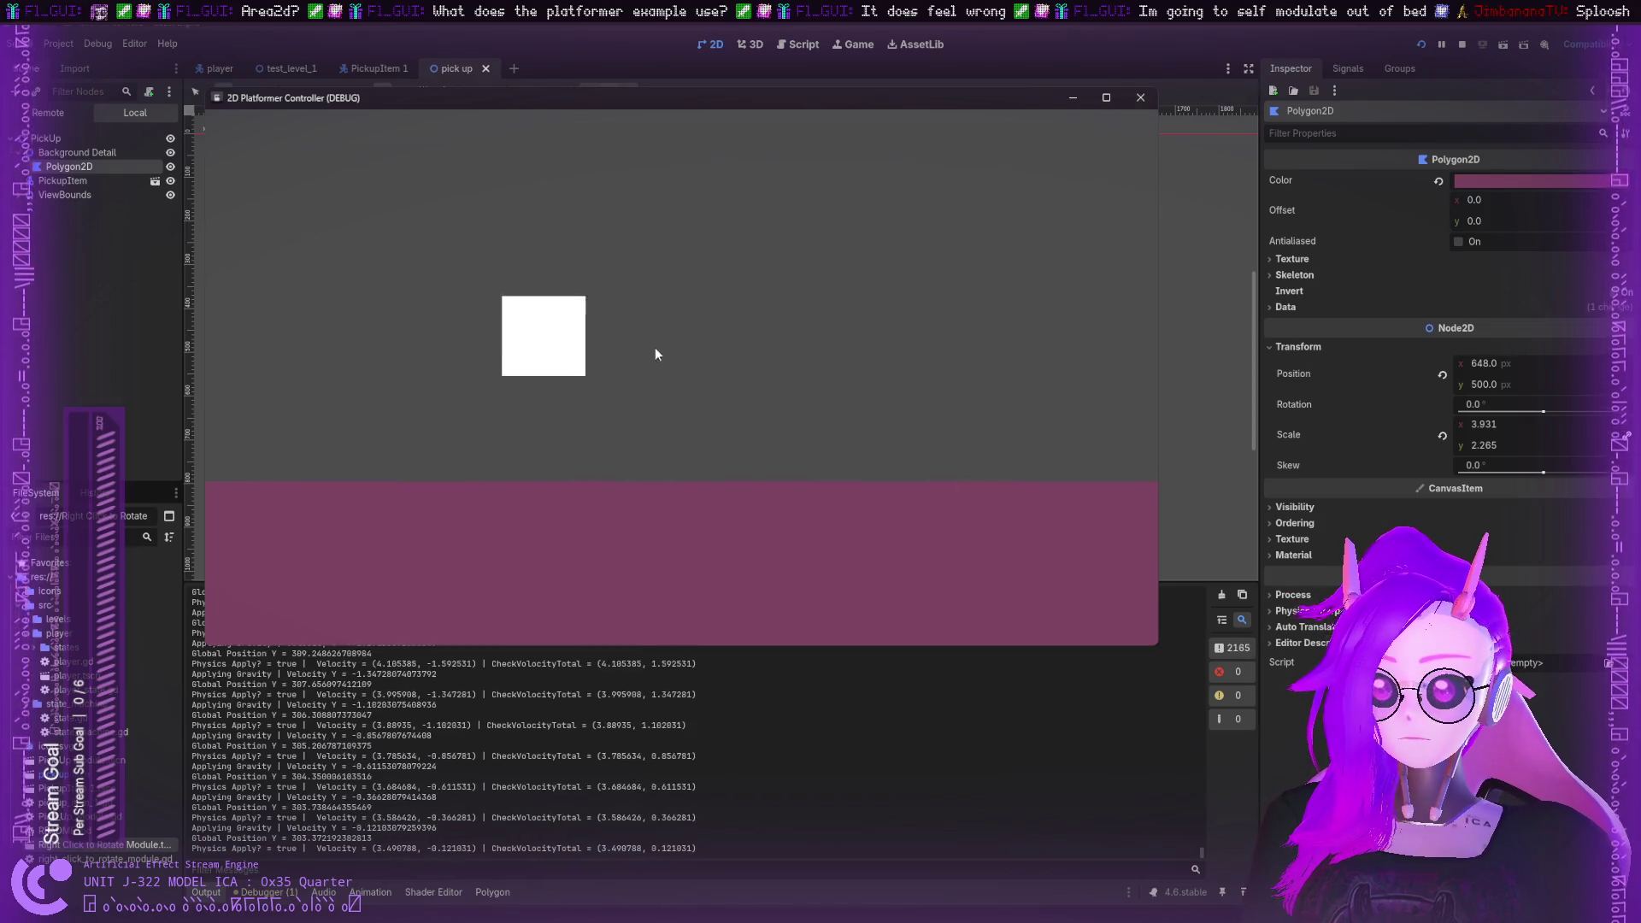
mouse_move(600, 560)
left_mouse_down()
mouse_move(602, 578)
mouse_move(315, 589)
mouse_move(579, 359)
left_mouse_up()
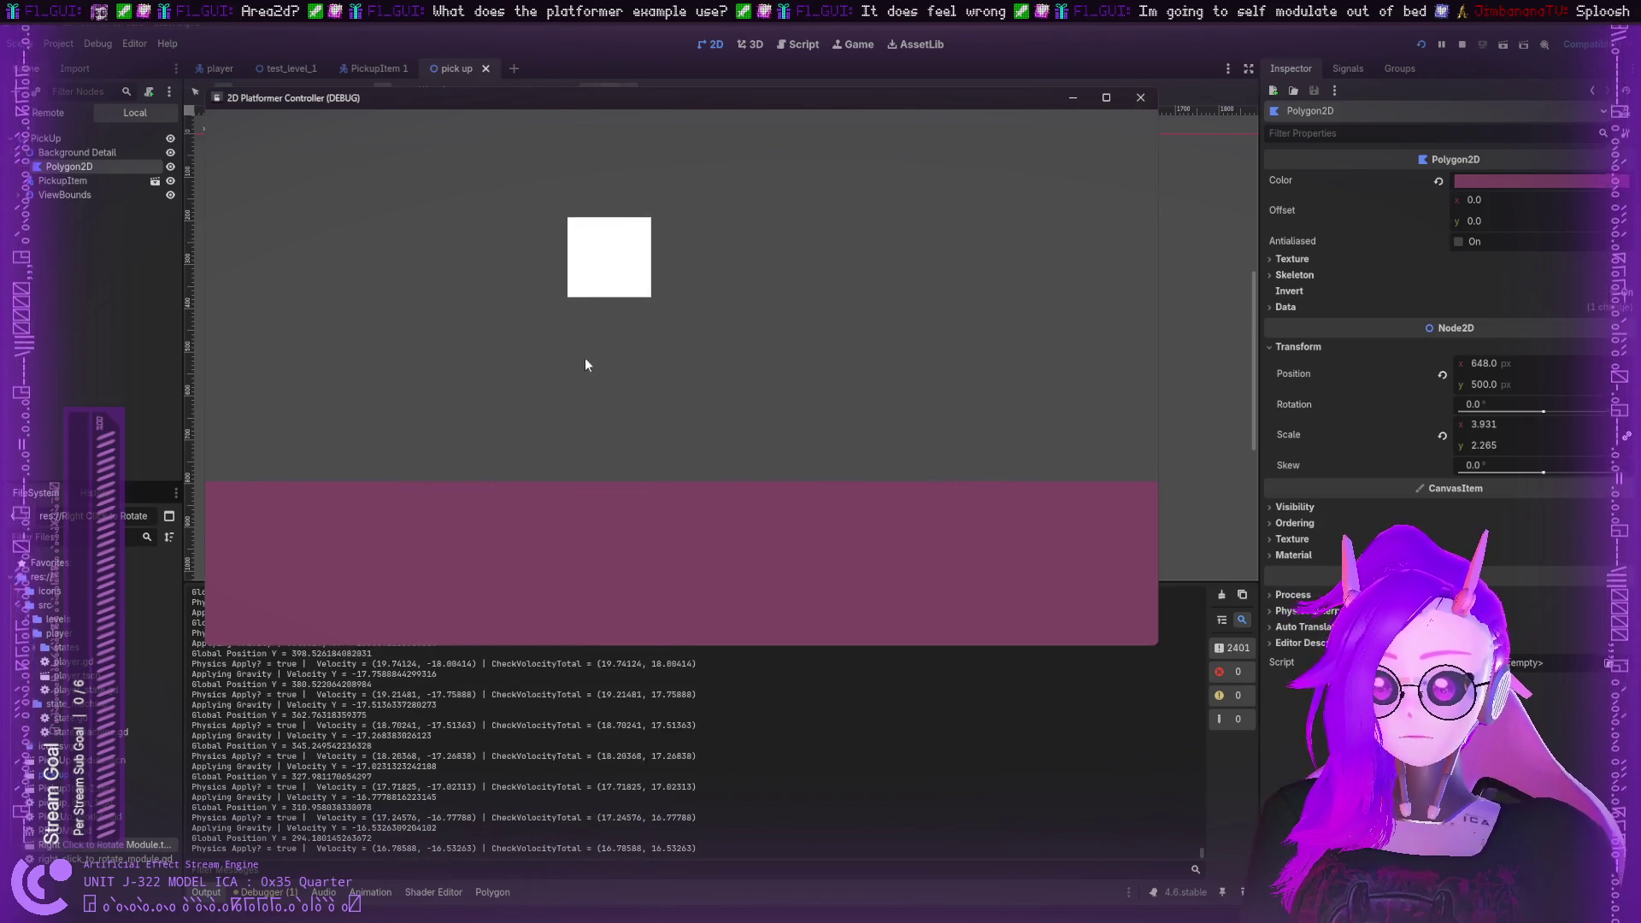
mouse_move(755, 382)
left_mouse_down()
mouse_move(385, 564)
mouse_move(699, 374)
left_mouse_up()
mouse_move(648, 451)
left_mouse_down()
mouse_move(269, 546)
mouse_move(427, 394)
left_mouse_up()
mouse_move(813, 539)
left_mouse_down()
mouse_move(244, 513)
mouse_move(312, 515)
mouse_move(516, 381)
mouse_move(481, 449)
mouse_move(626, 384)
mouse_move(667, 341)
left_mouse_up()
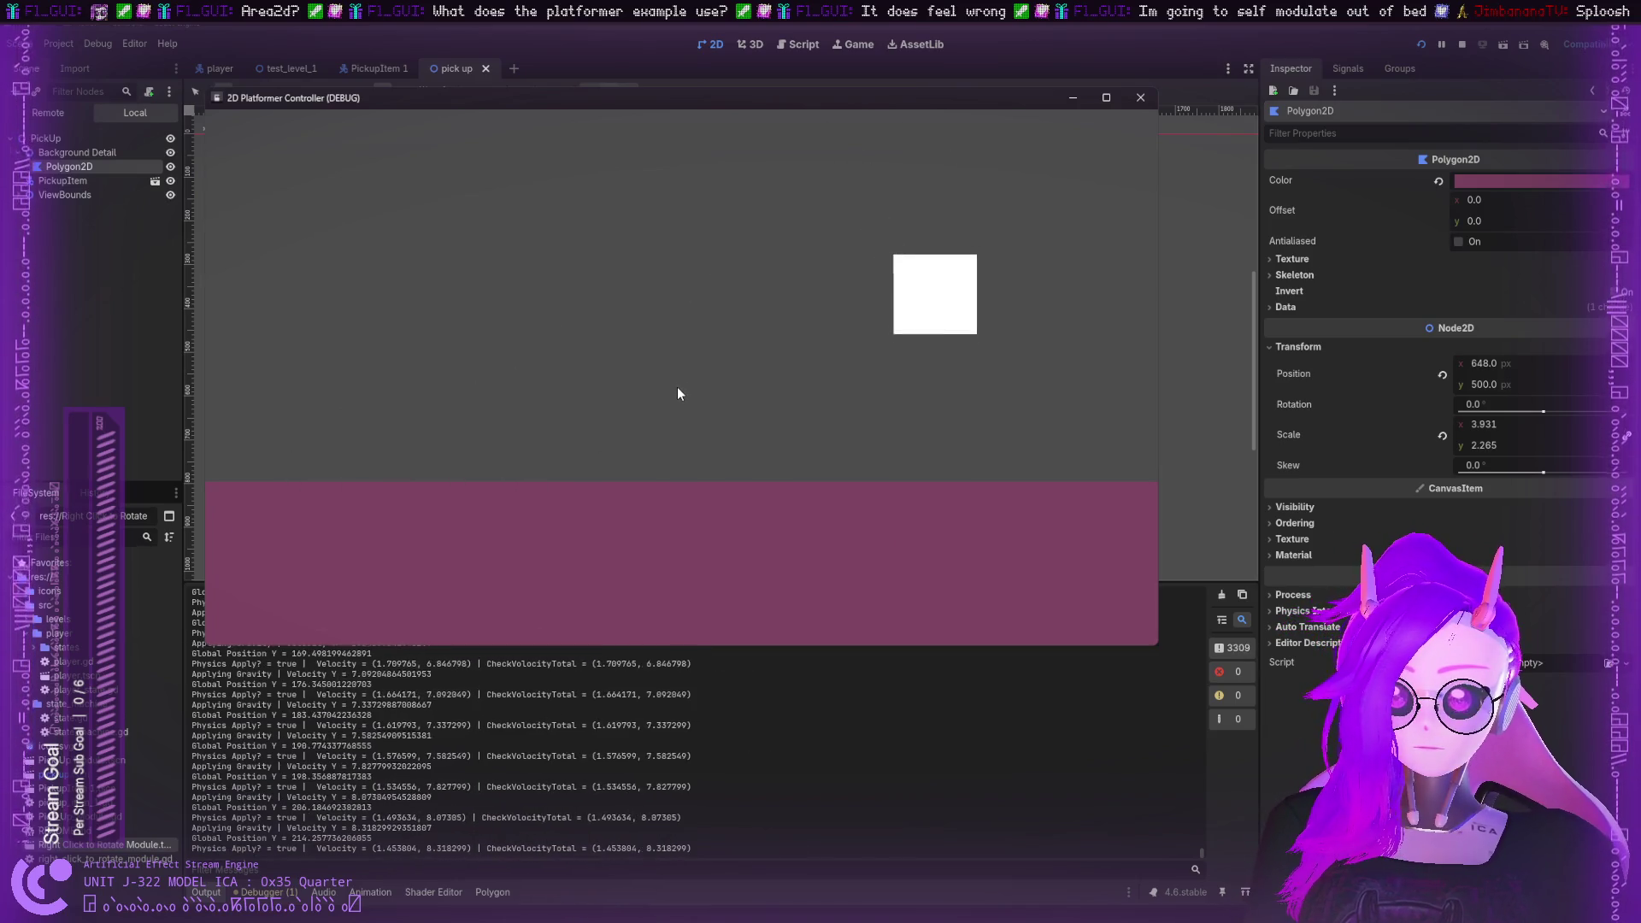
- Catch, hold and drop the box a few more times, then stop the running game
mouse_move(848, 502)
left_mouse_down()
mouse_move(549, 479)
mouse_move(421, 355)
mouse_move(612, 304)
mouse_move(652, 510)
mouse_move(209, 547)
mouse_move(609, 296)
mouse_move(337, 531)
mouse_move(619, 333)
mouse_move(363, 573)
mouse_move(575, 333)
mouse_move(604, 257)
mouse_move(591, 586)
mouse_move(556, 315)
mouse_move(572, 310)
mouse_move(550, 411)
mouse_move(630, 549)
mouse_move(553, 264)
mouse_move(613, 272)
mouse_move(576, 381)
mouse_move(622, 469)
mouse_move(477, 601)
mouse_move(492, 479)
left_mouse_up()
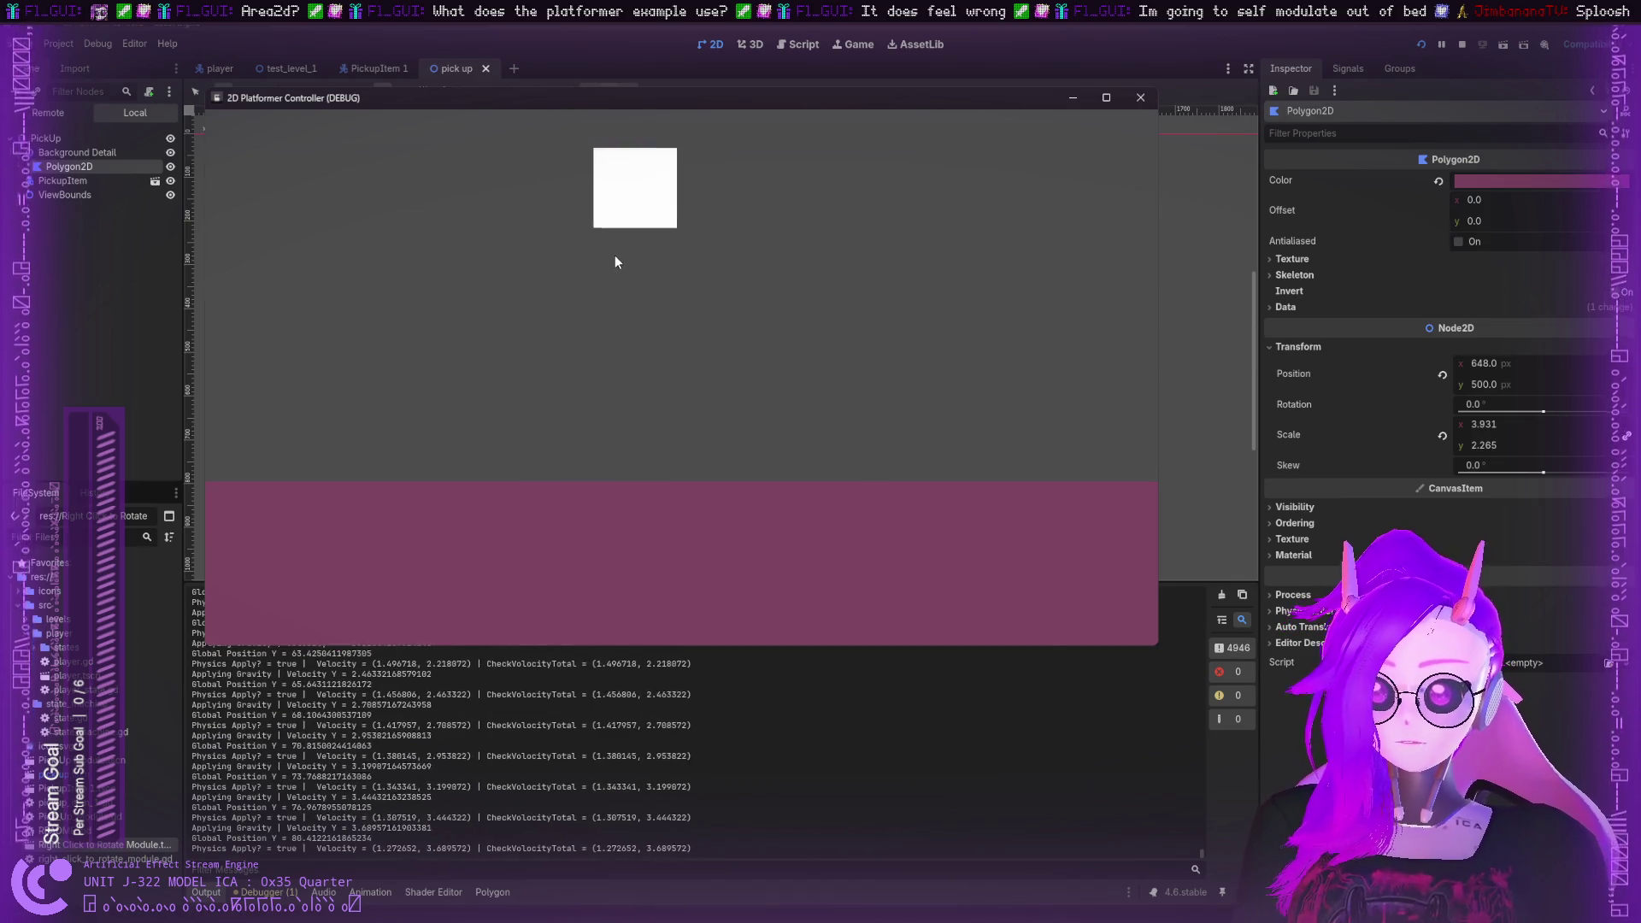
mouse_move(620, 469)
left_mouse_down()
mouse_move(692, 560)
mouse_move(451, 402)
mouse_move(522, 359)
left_mouse_up()
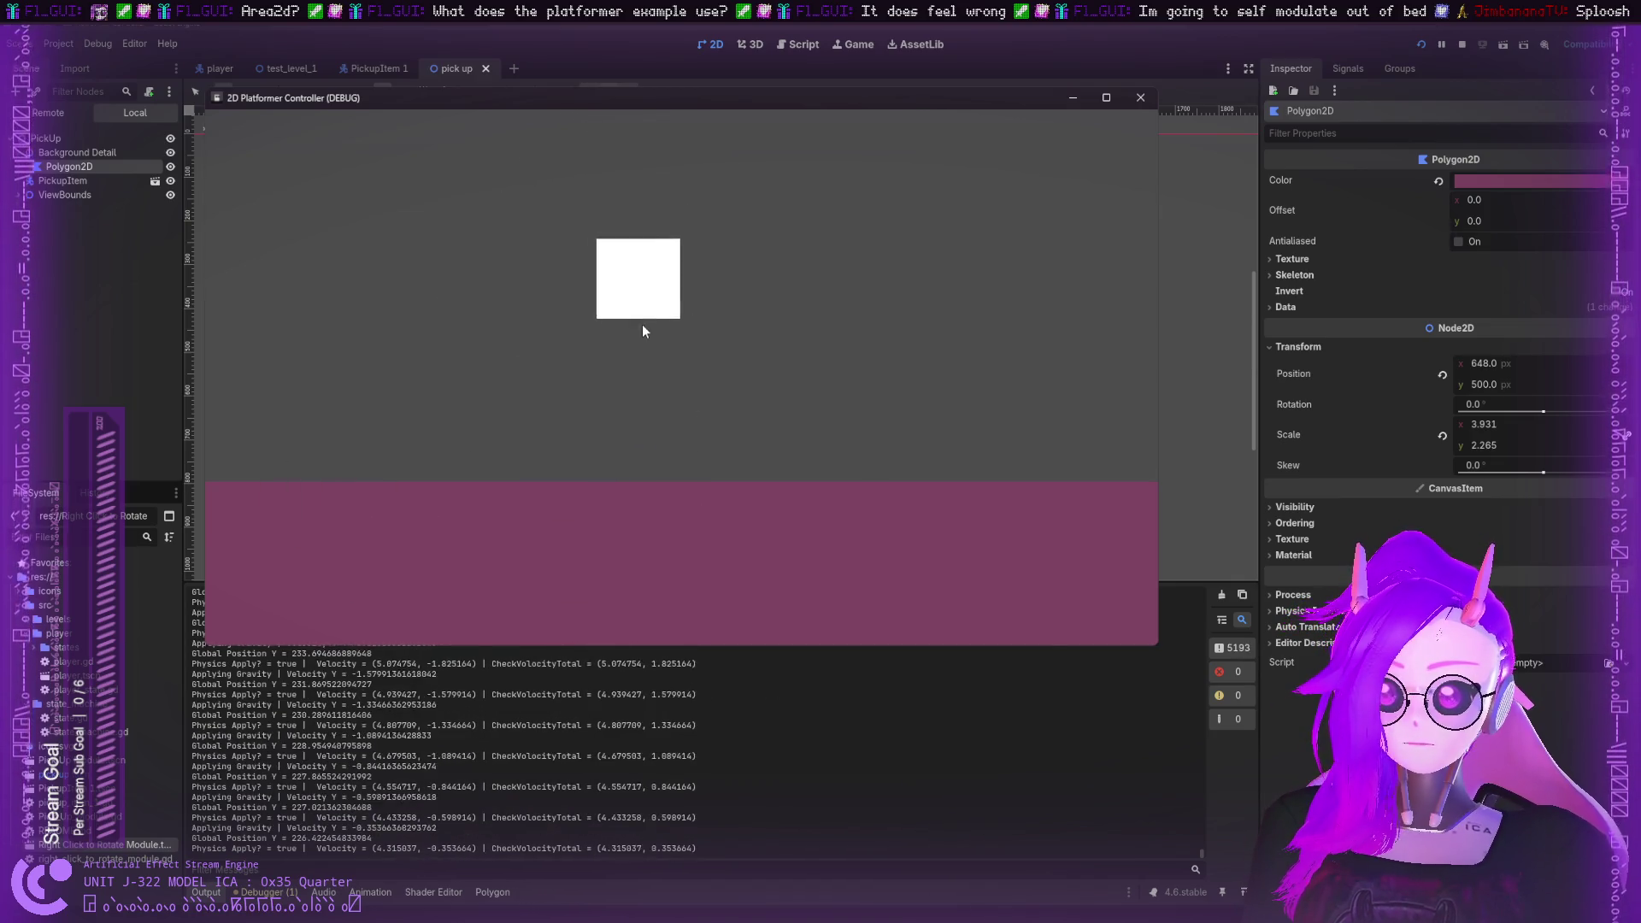
mouse_move(707, 542)
left_mouse_down()
mouse_move(308, 524)
mouse_move(590, 337)
mouse_move(599, 456)
mouse_move(466, 545)
mouse_move(664, 306)
mouse_move(658, 396)
mouse_move(532, 418)
mouse_move(605, 425)
mouse_move(638, 304)
mouse_move(444, 476)
mouse_move(573, 301)
mouse_move(718, 542)
mouse_move(600, 253)
mouse_move(444, 501)
mouse_move(605, 325)
mouse_move(619, 341)
mouse_move(282, 549)
mouse_move(517, 322)
left_mouse_up()
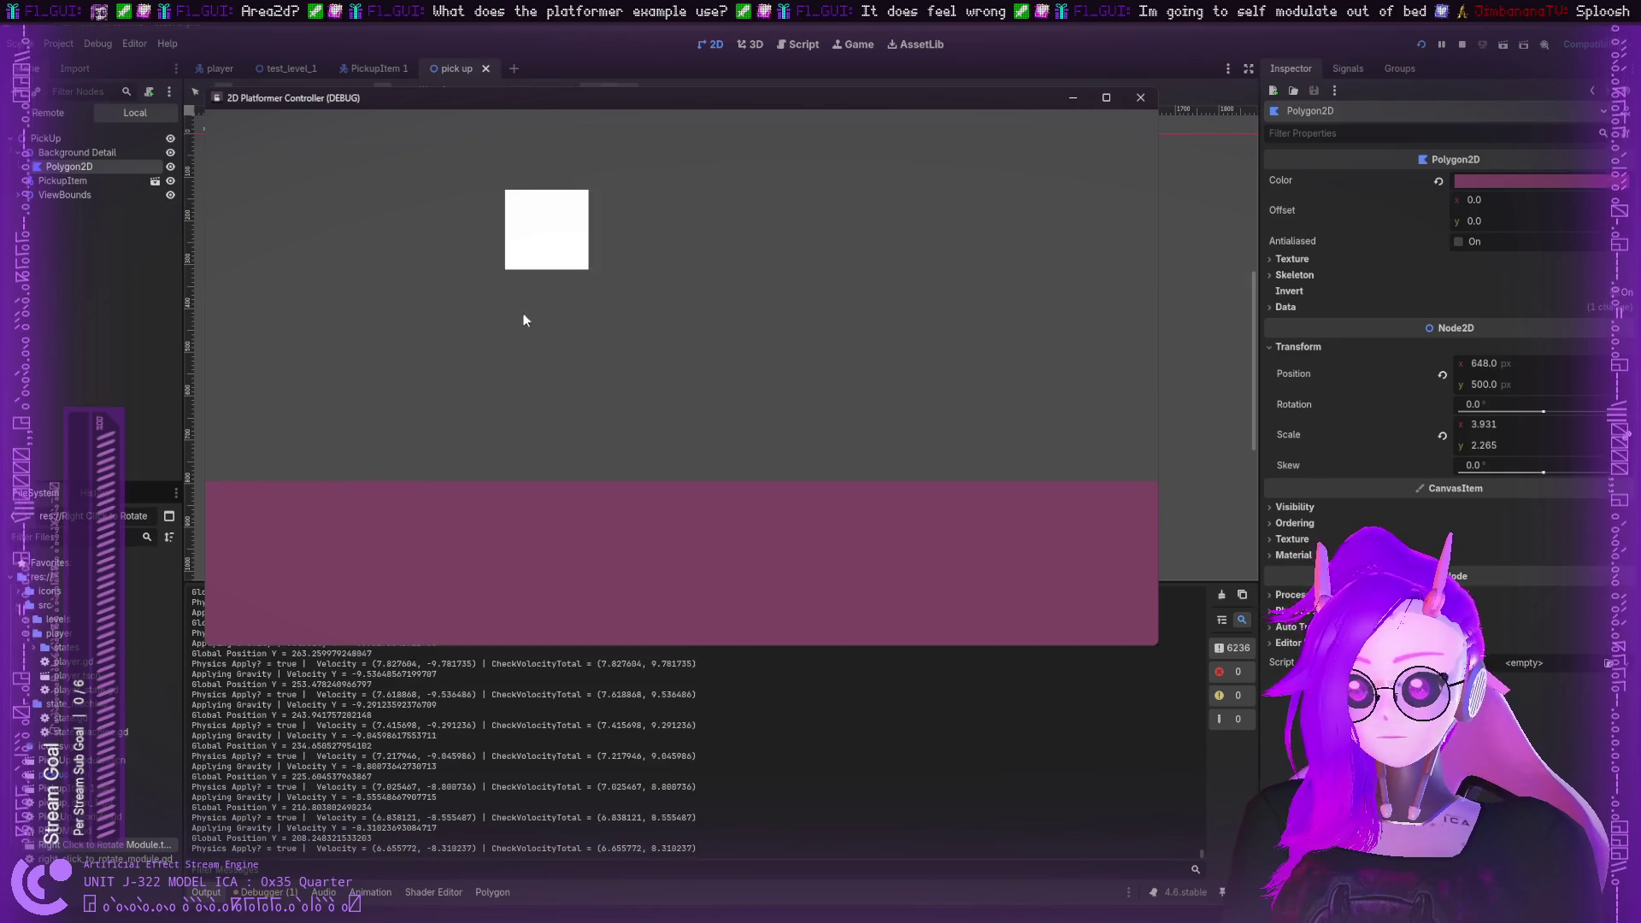
left_click(681, 561)
left_click(647, 557)
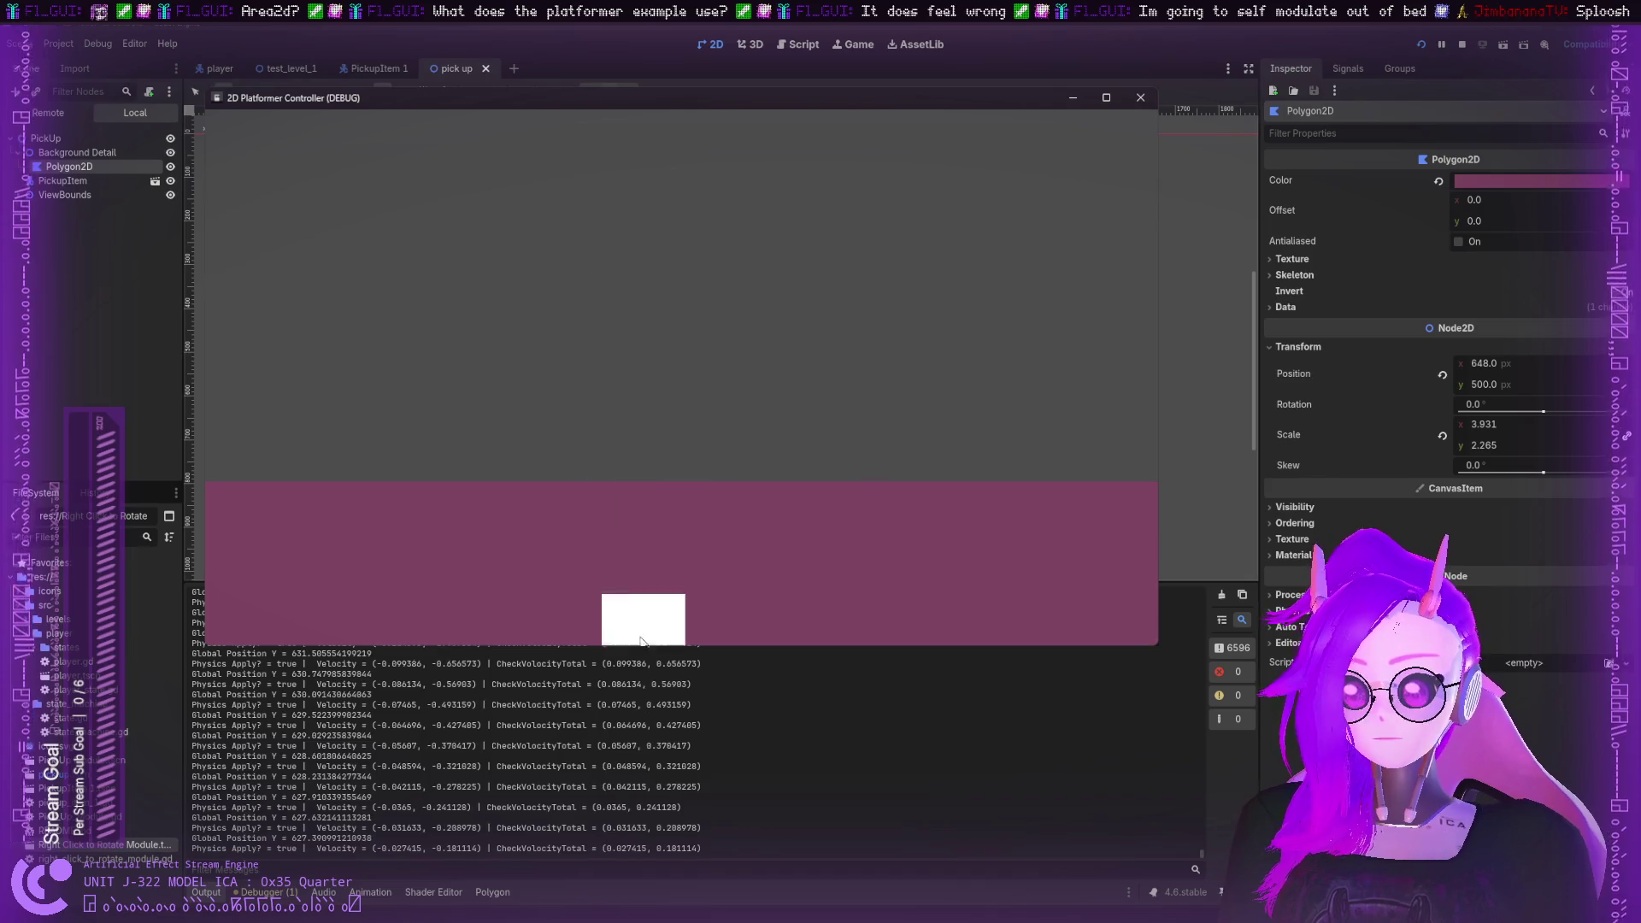
mouse_move(636, 551)
left_mouse_down()
mouse_move(557, 479)
mouse_move(648, 264)
mouse_move(474, 544)
mouse_move(608, 290)
mouse_move(651, 245)
mouse_move(722, 359)
mouse_move(227, 579)
mouse_move(520, 309)
mouse_move(367, 518)
mouse_move(710, 338)
mouse_move(803, 389)
mouse_move(855, 473)
mouse_move(864, 567)
mouse_move(260, 458)
mouse_move(544, 261)
mouse_move(714, 348)
mouse_move(285, 567)
mouse_move(516, 388)
mouse_move(454, 388)
mouse_move(766, 369)
mouse_move(1055, 601)
mouse_move(842, 421)
mouse_move(723, 256)
mouse_move(718, 436)
mouse_move(813, 220)
mouse_move(852, 281)
mouse_move(825, 312)
left_mouse_up()
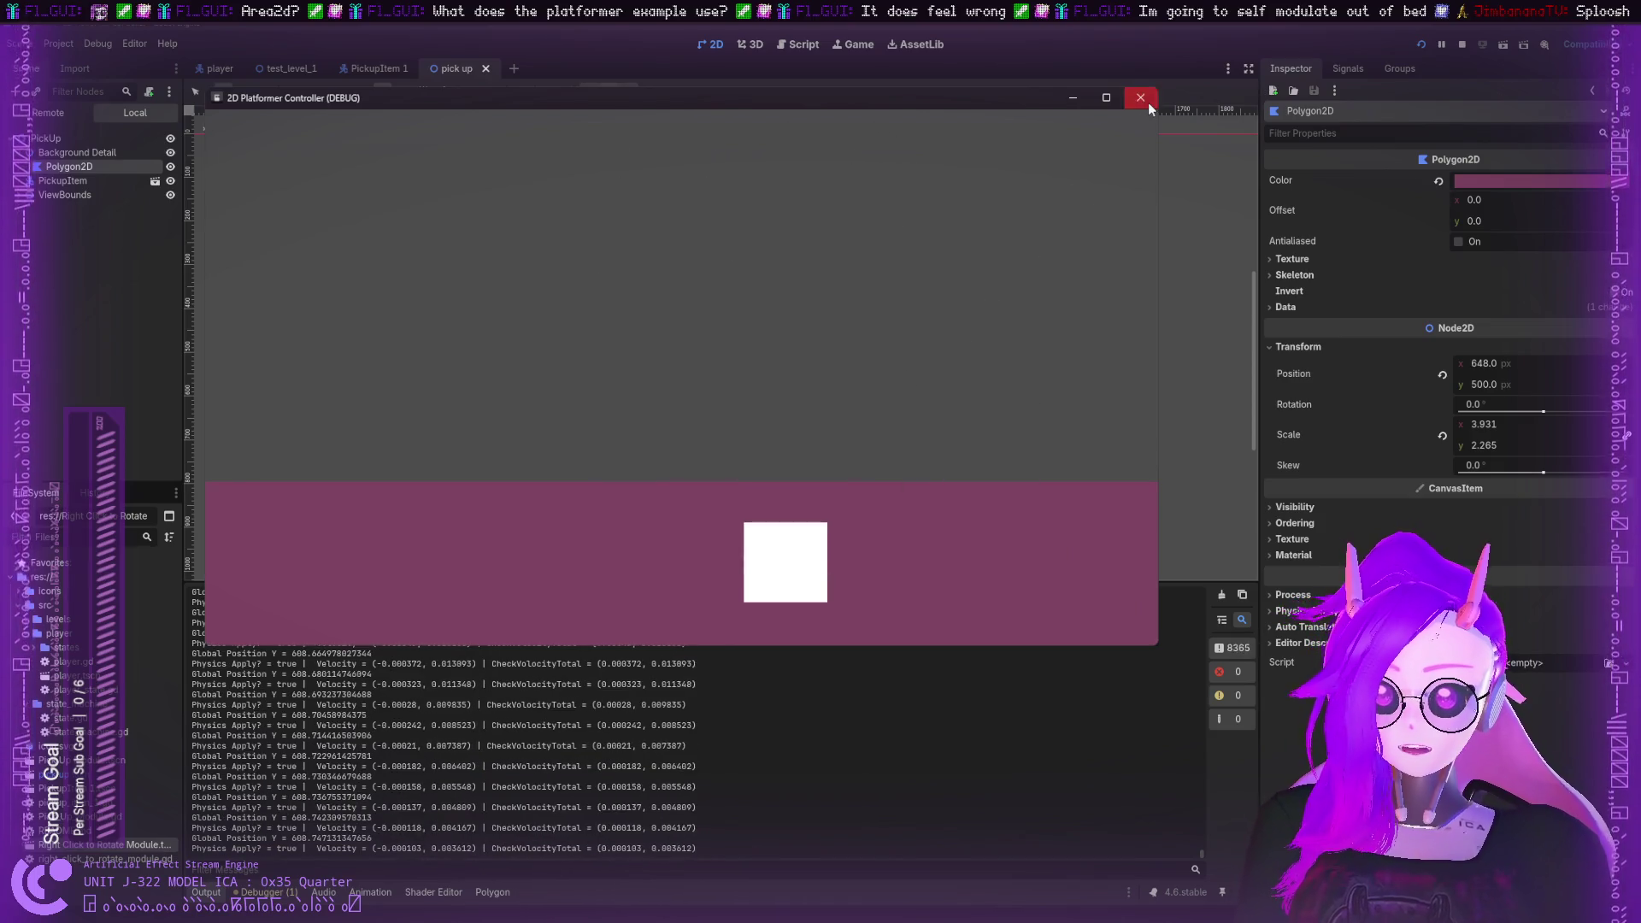
left_click(1140, 98)
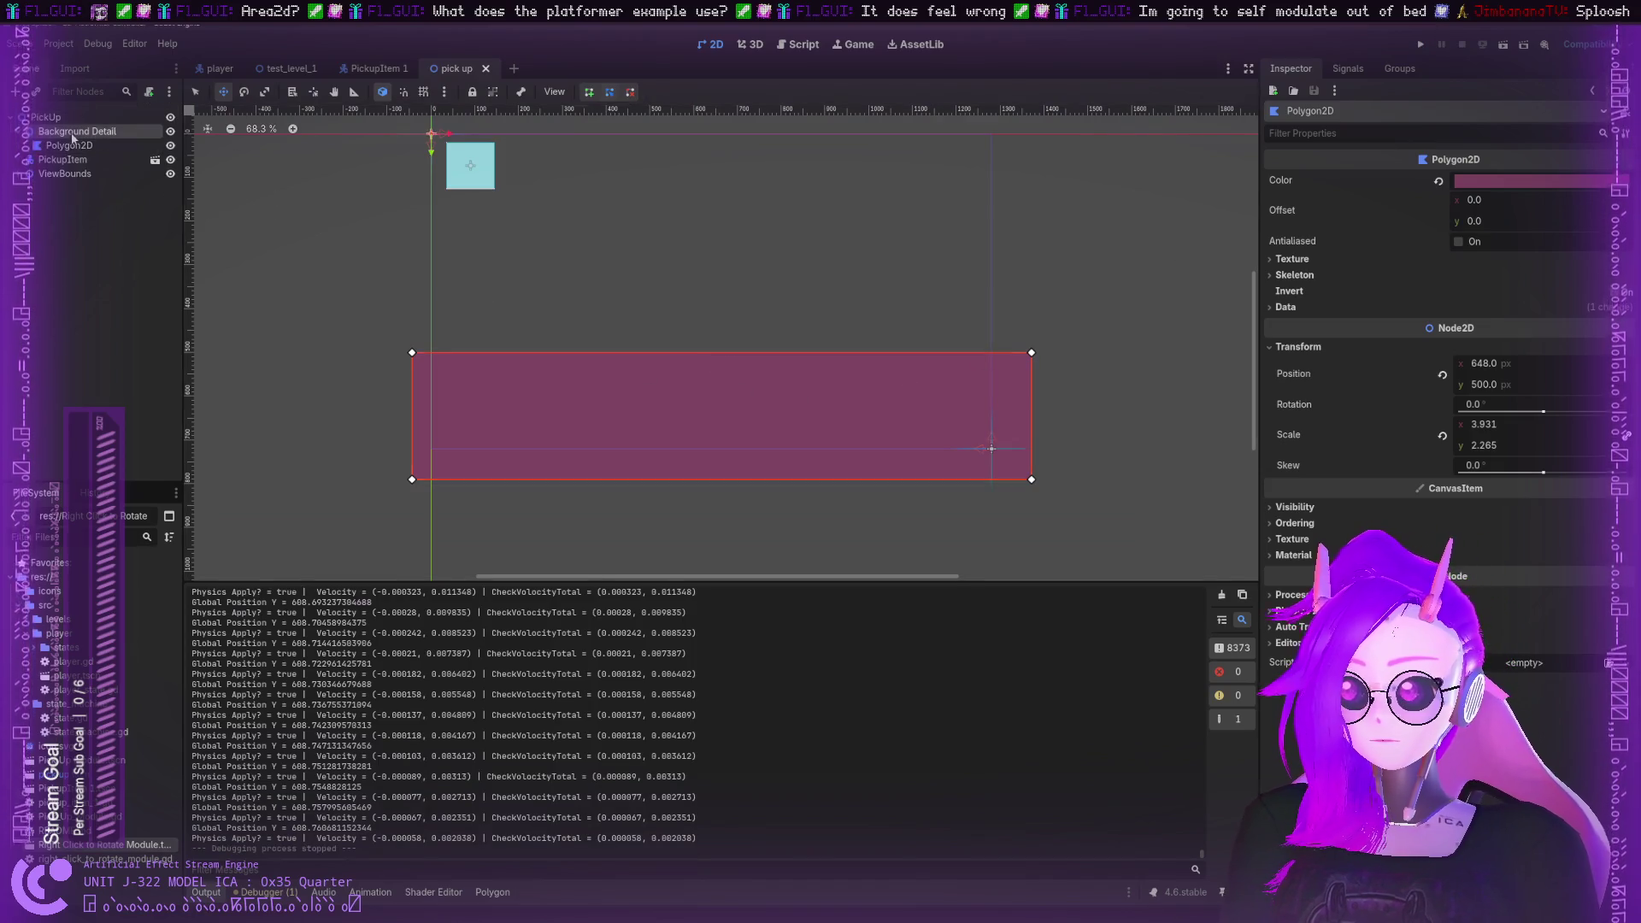
- Select the Polygon2D node and bring up Pick_Up_Module.gd in the Script workspace
left_click(70, 144)
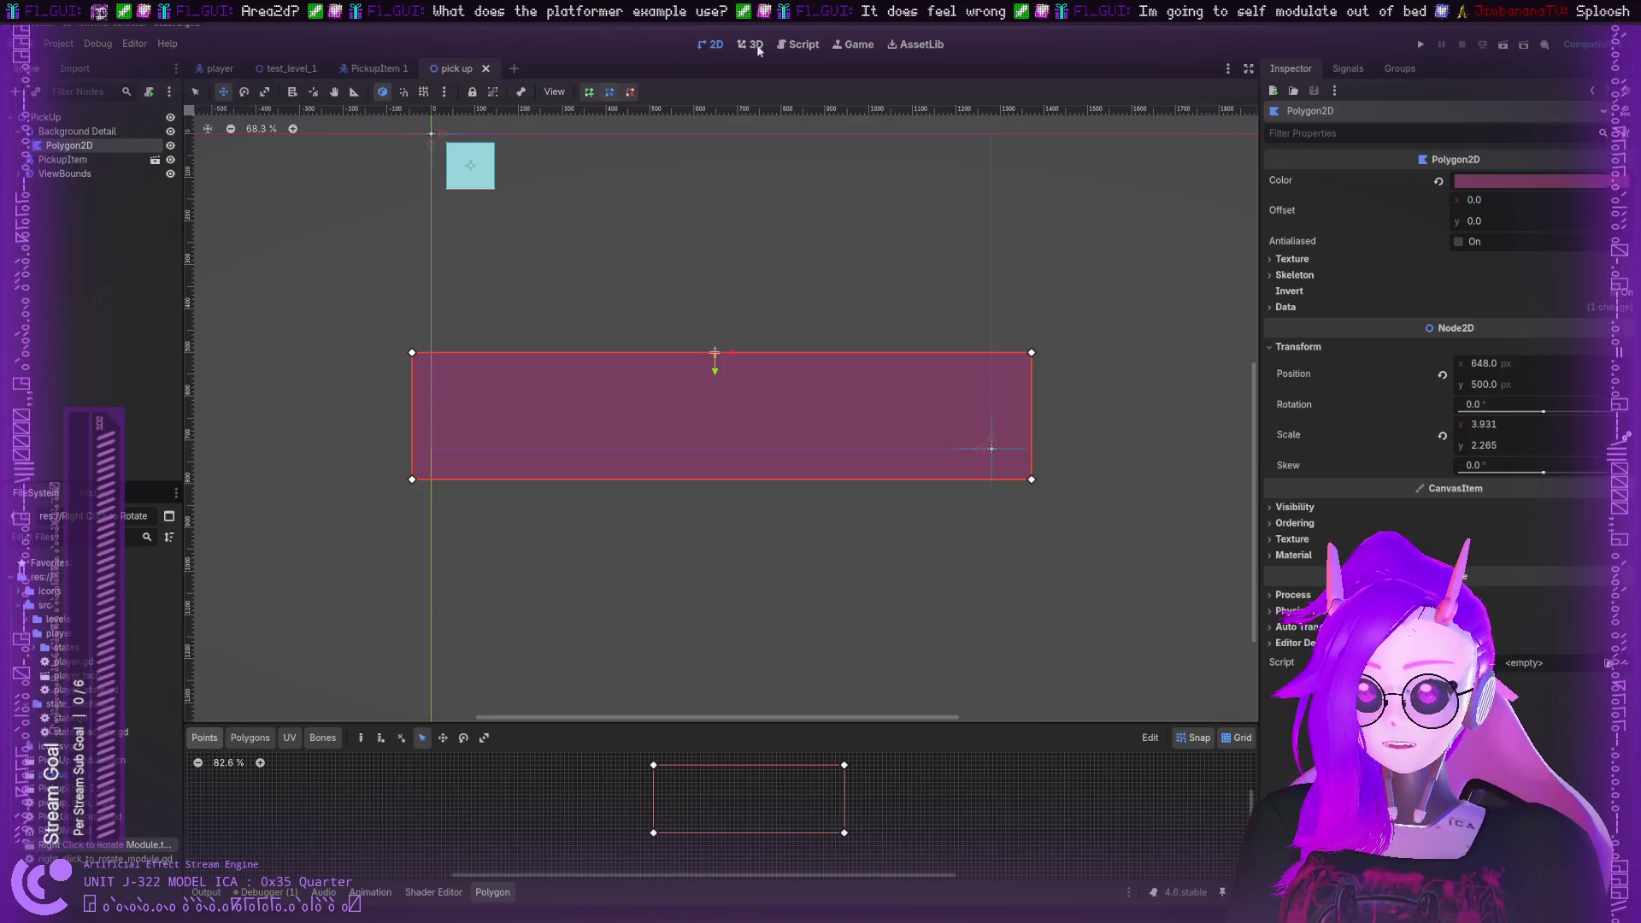
left_click(801, 45)
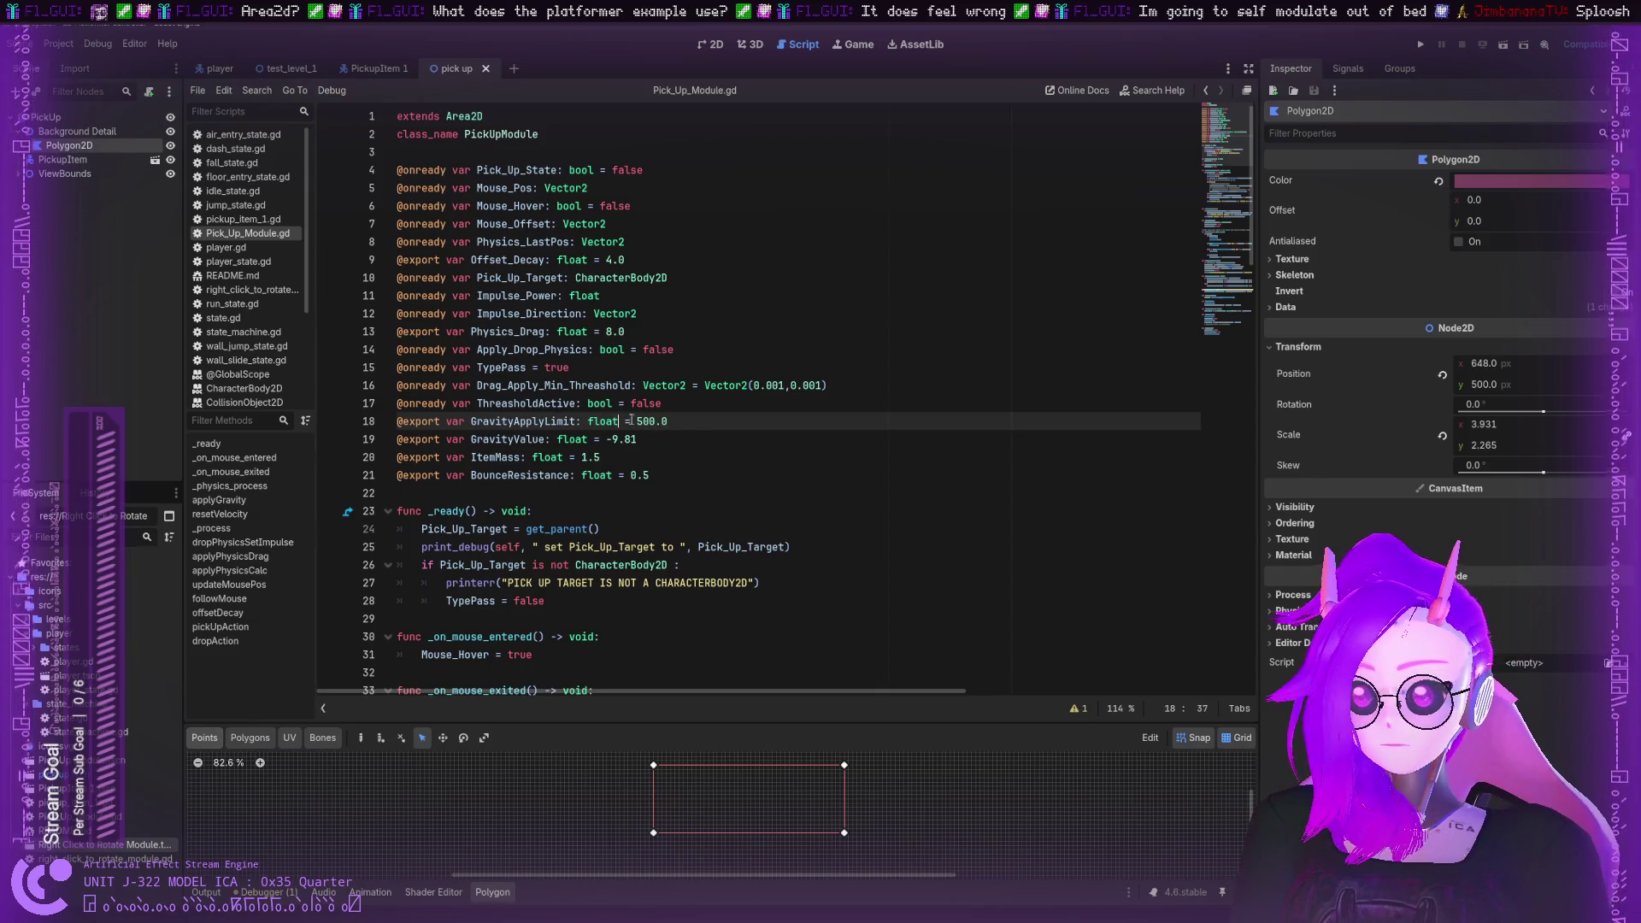
- Delete the else branch on lines 95–96 of applyPhysicsDrag
left_click(668, 403)
double_click(644, 402)
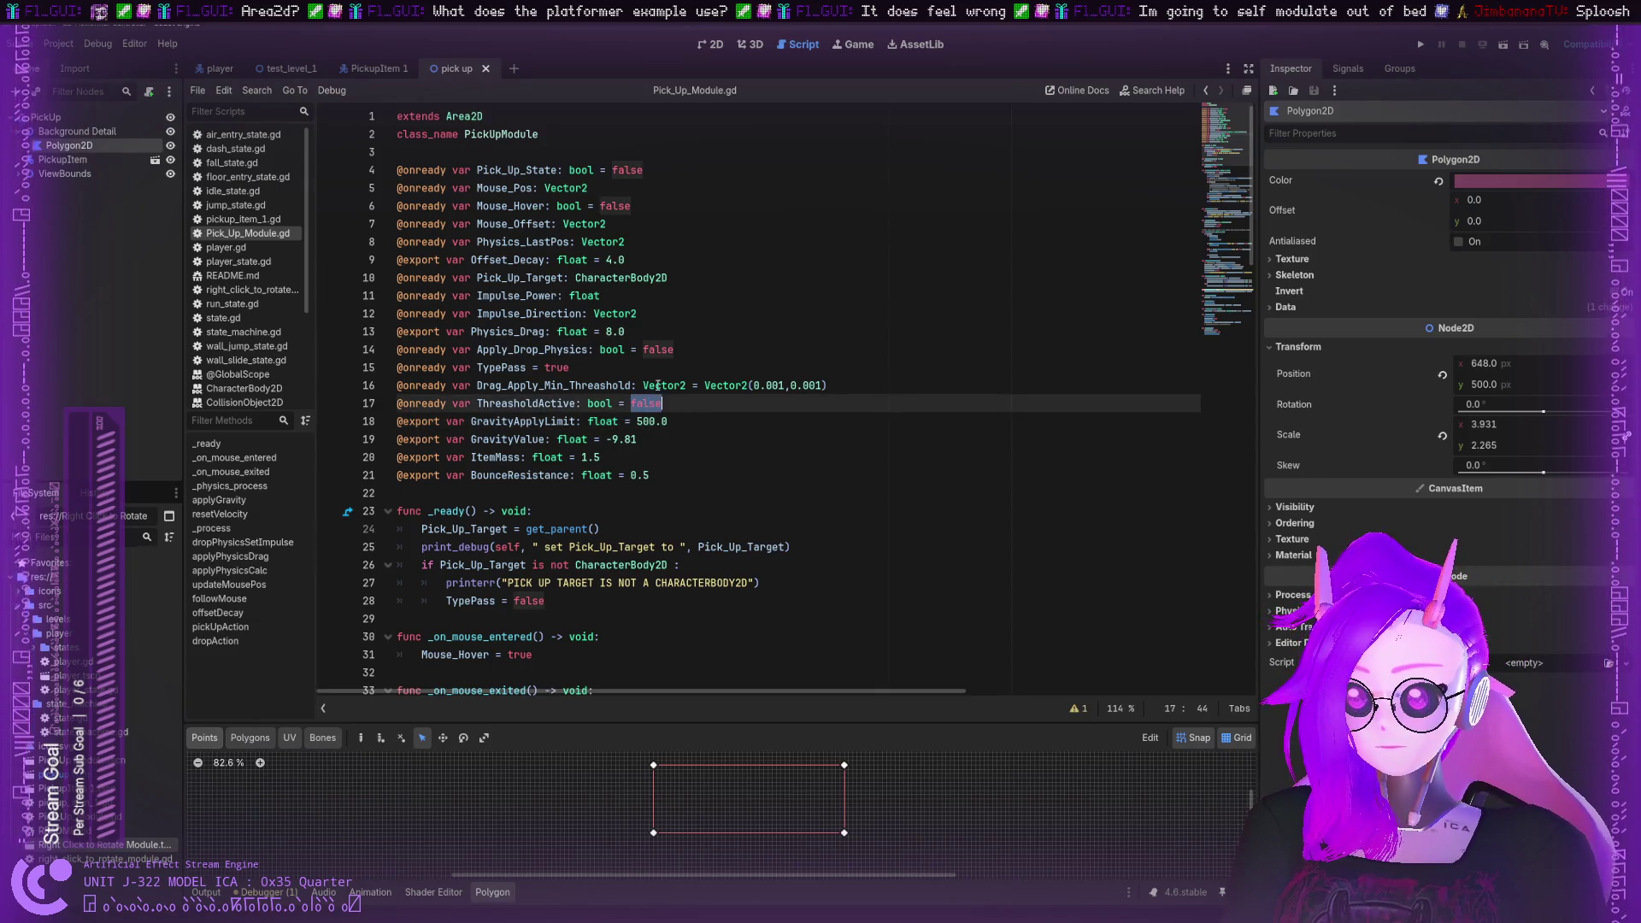
left_click(662, 384)
scroll(640, 448, "down", 9)
scroll(640, 448, "down", 10)
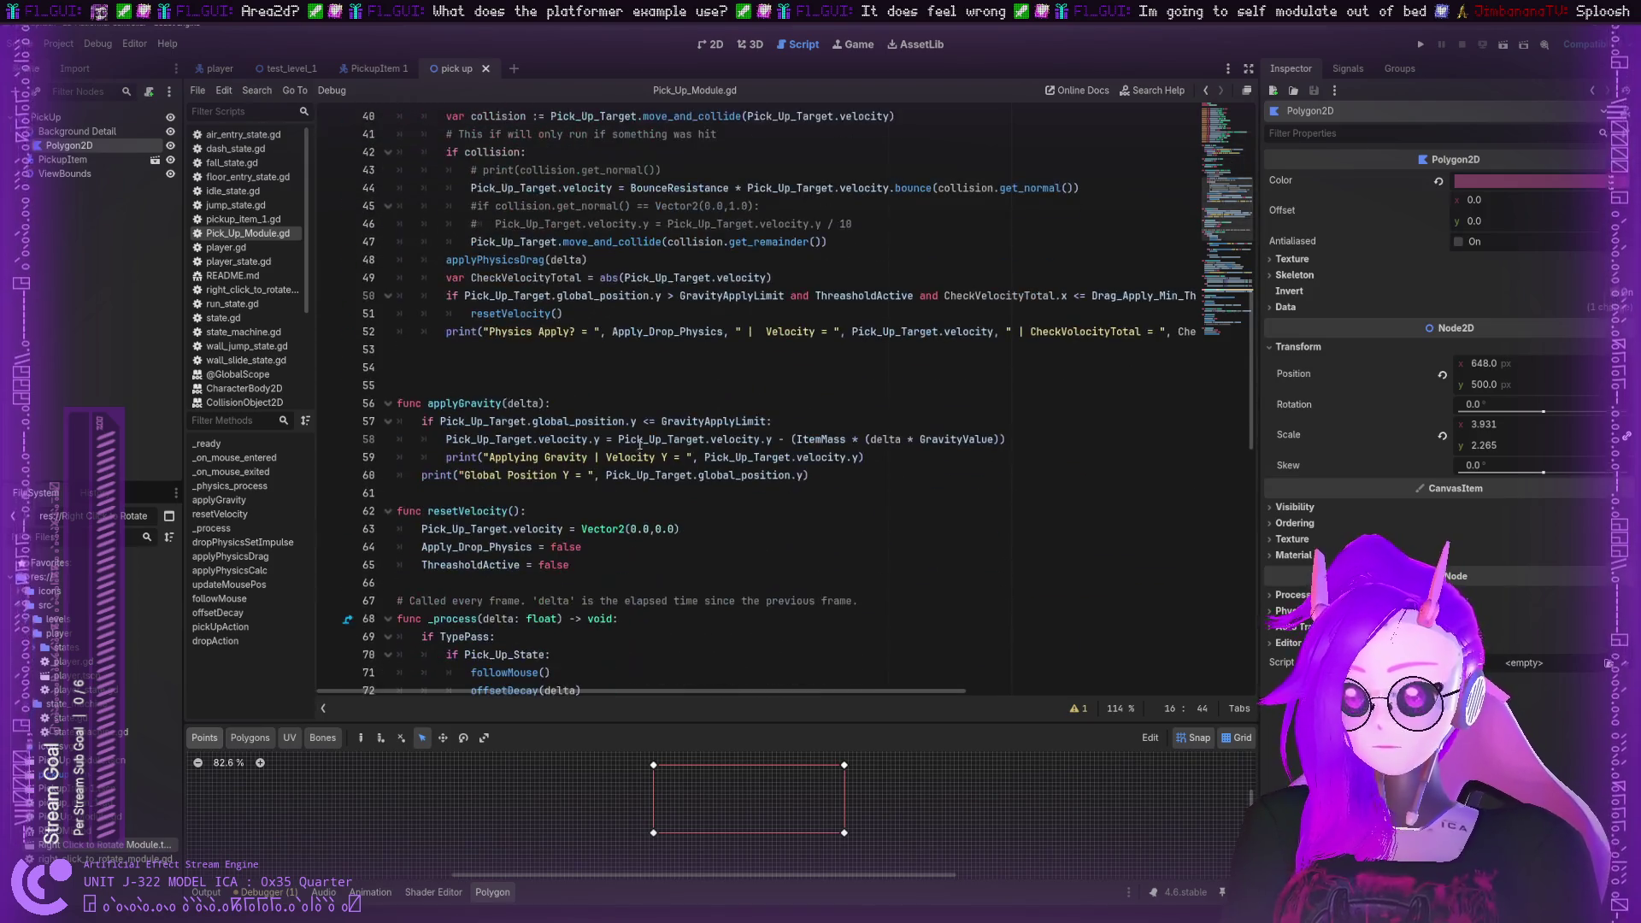
scroll(644, 405, "down", 6)
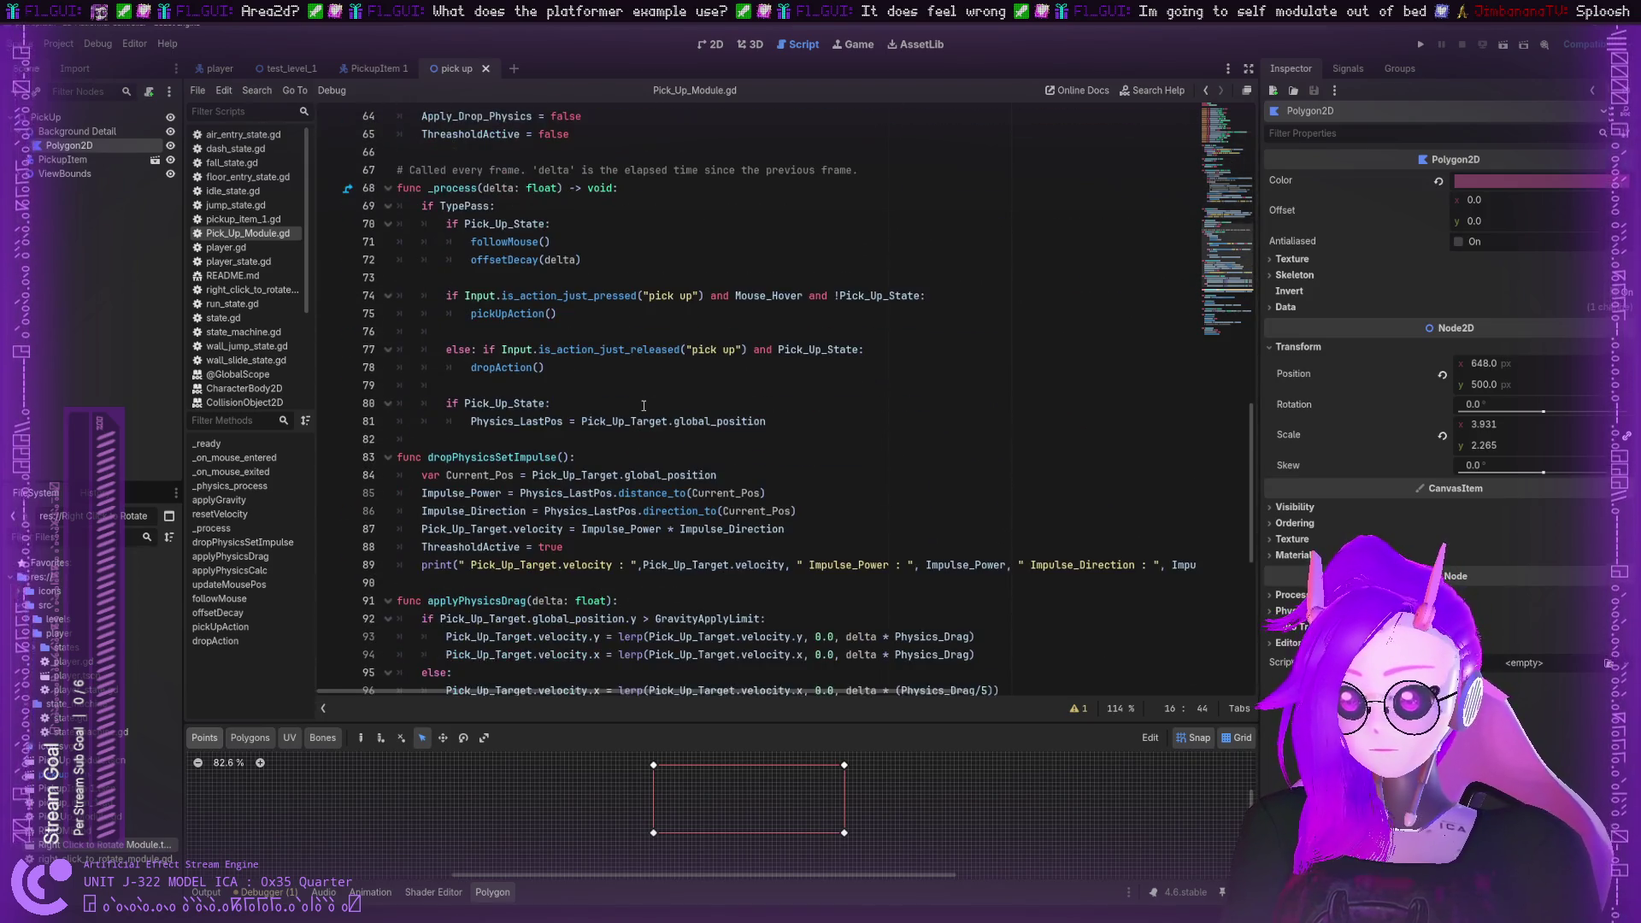
double_click(476, 385)
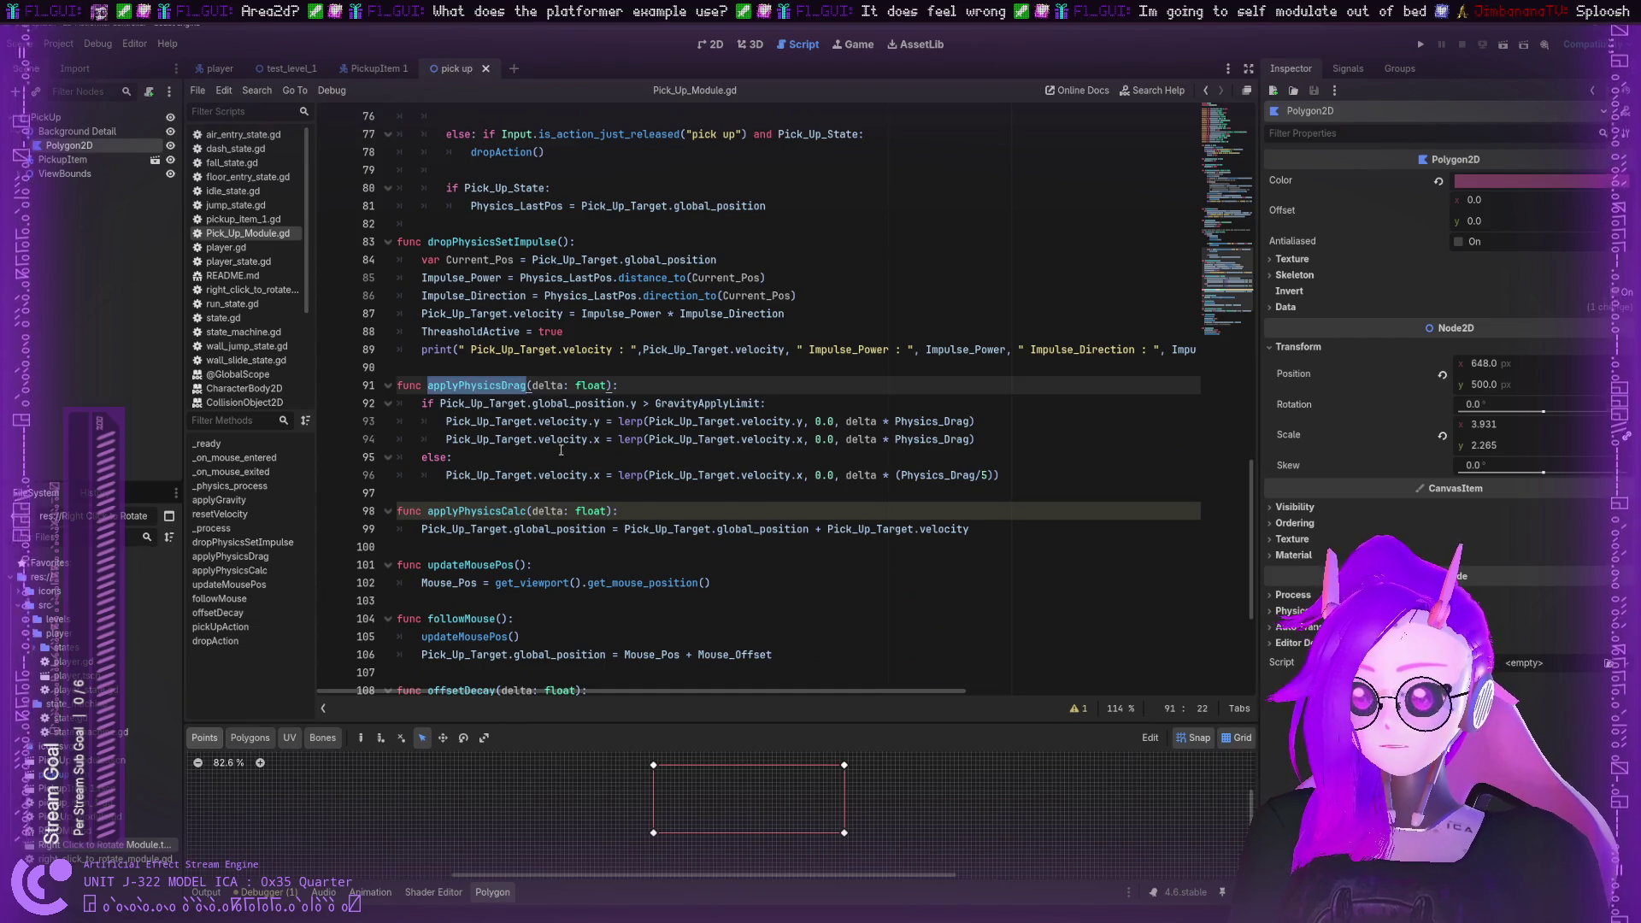
left_click(421, 457)
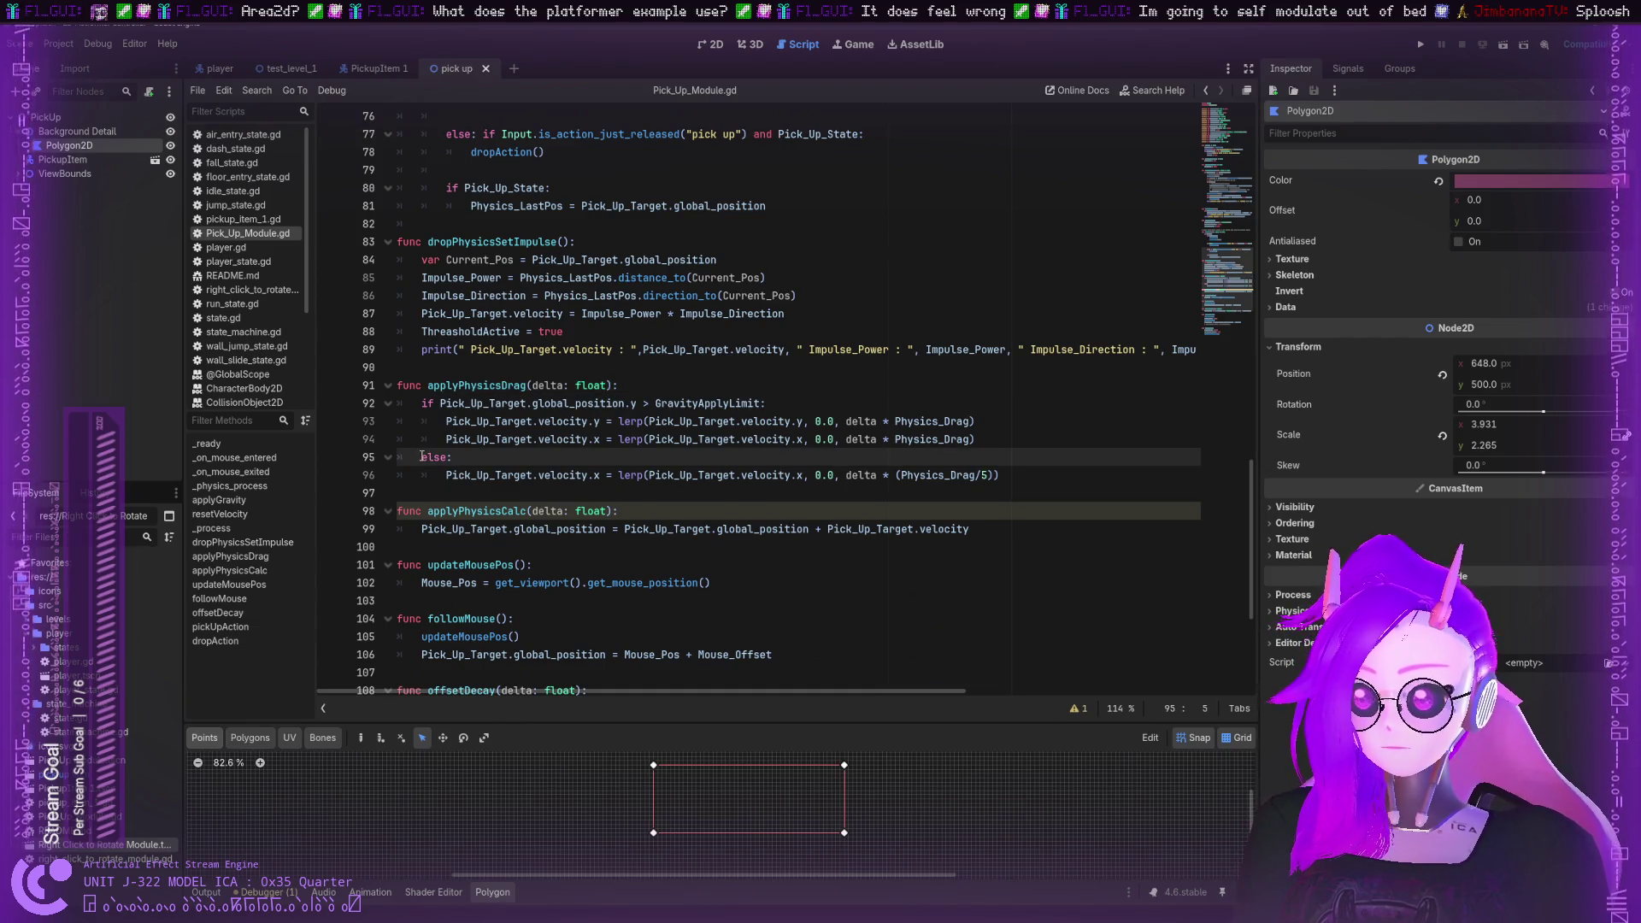
left_click_drag(421, 457, 988, 475)
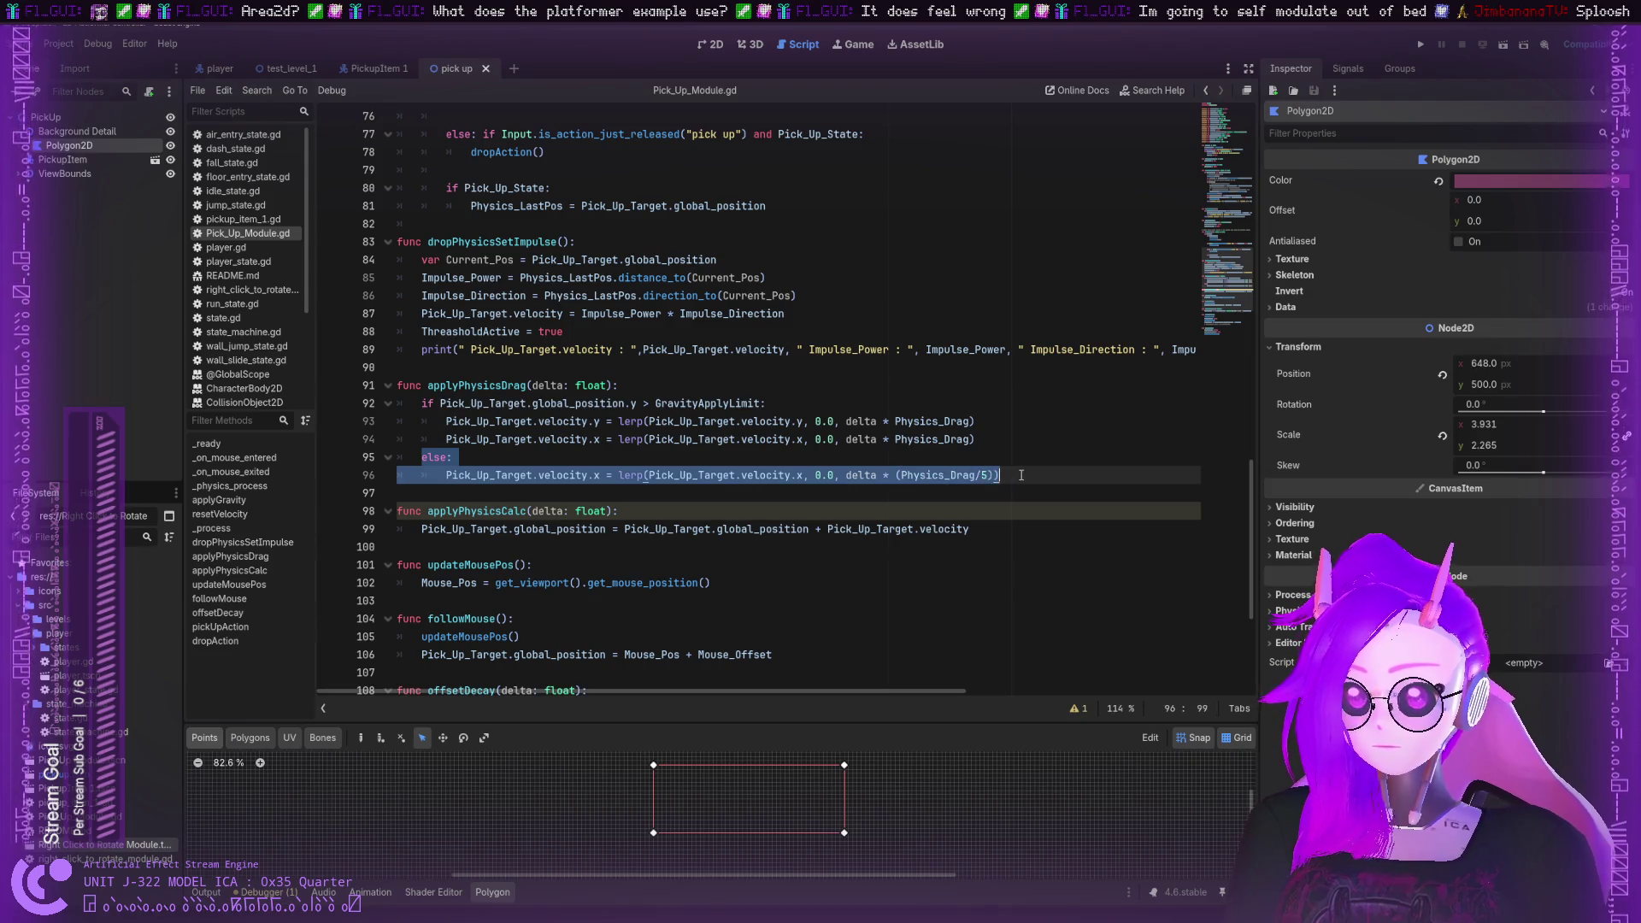
key("BackSpace")
key("BackSpace")
key("BackSpace")
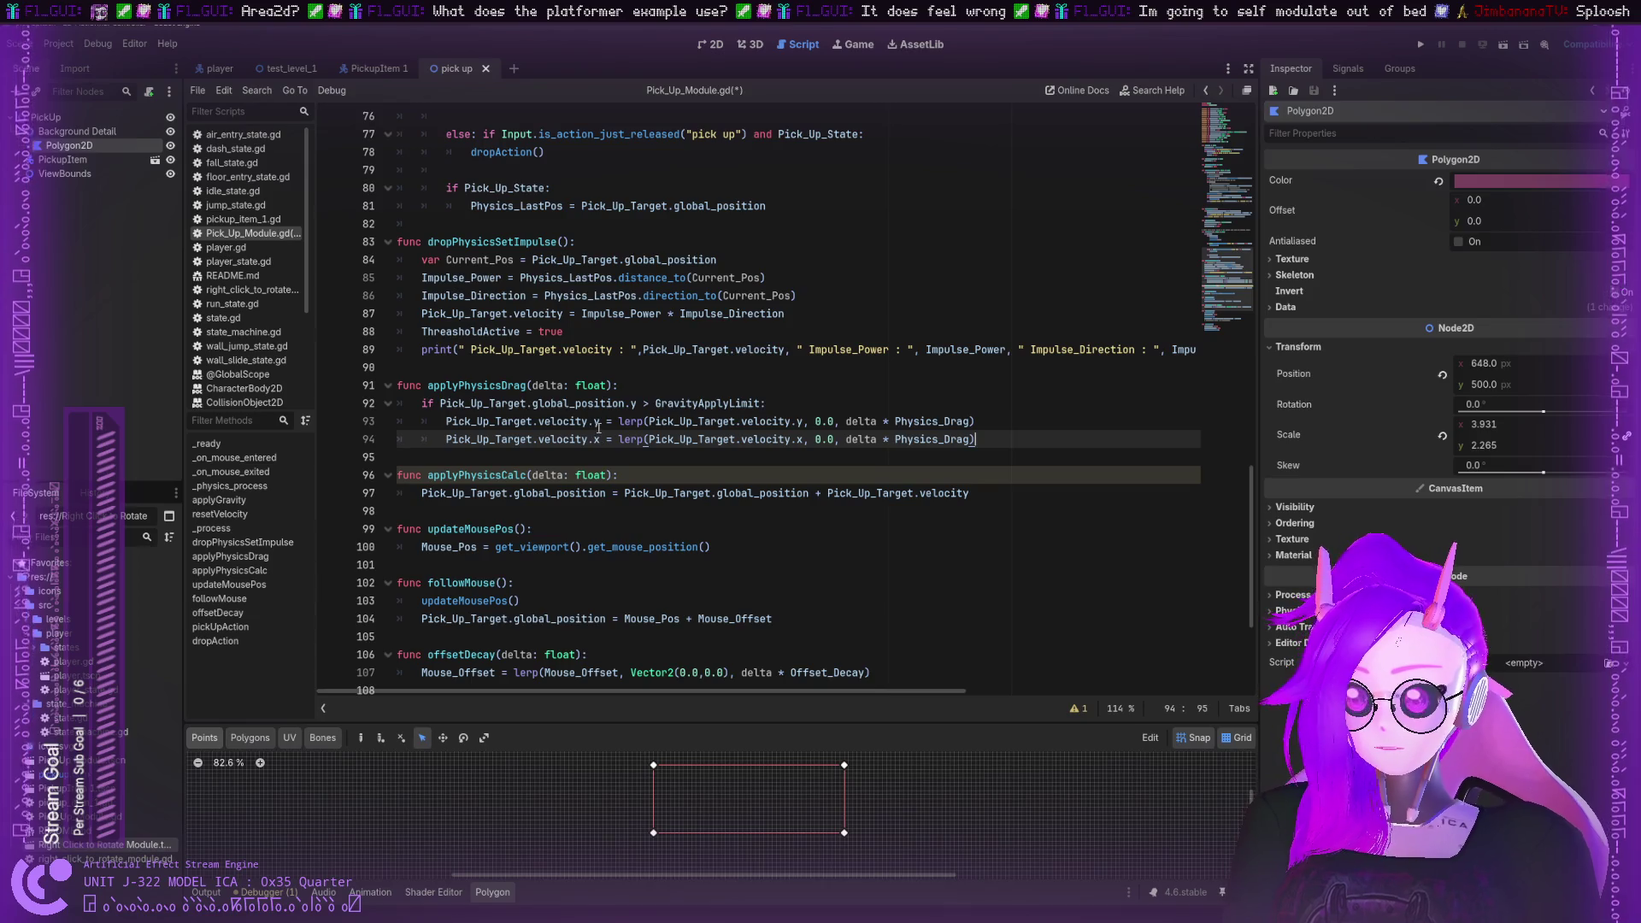
- Make line 93 lerp the whole velocity toward Vector2(0.0,0.0), then save and run the project
left_click(599, 421)
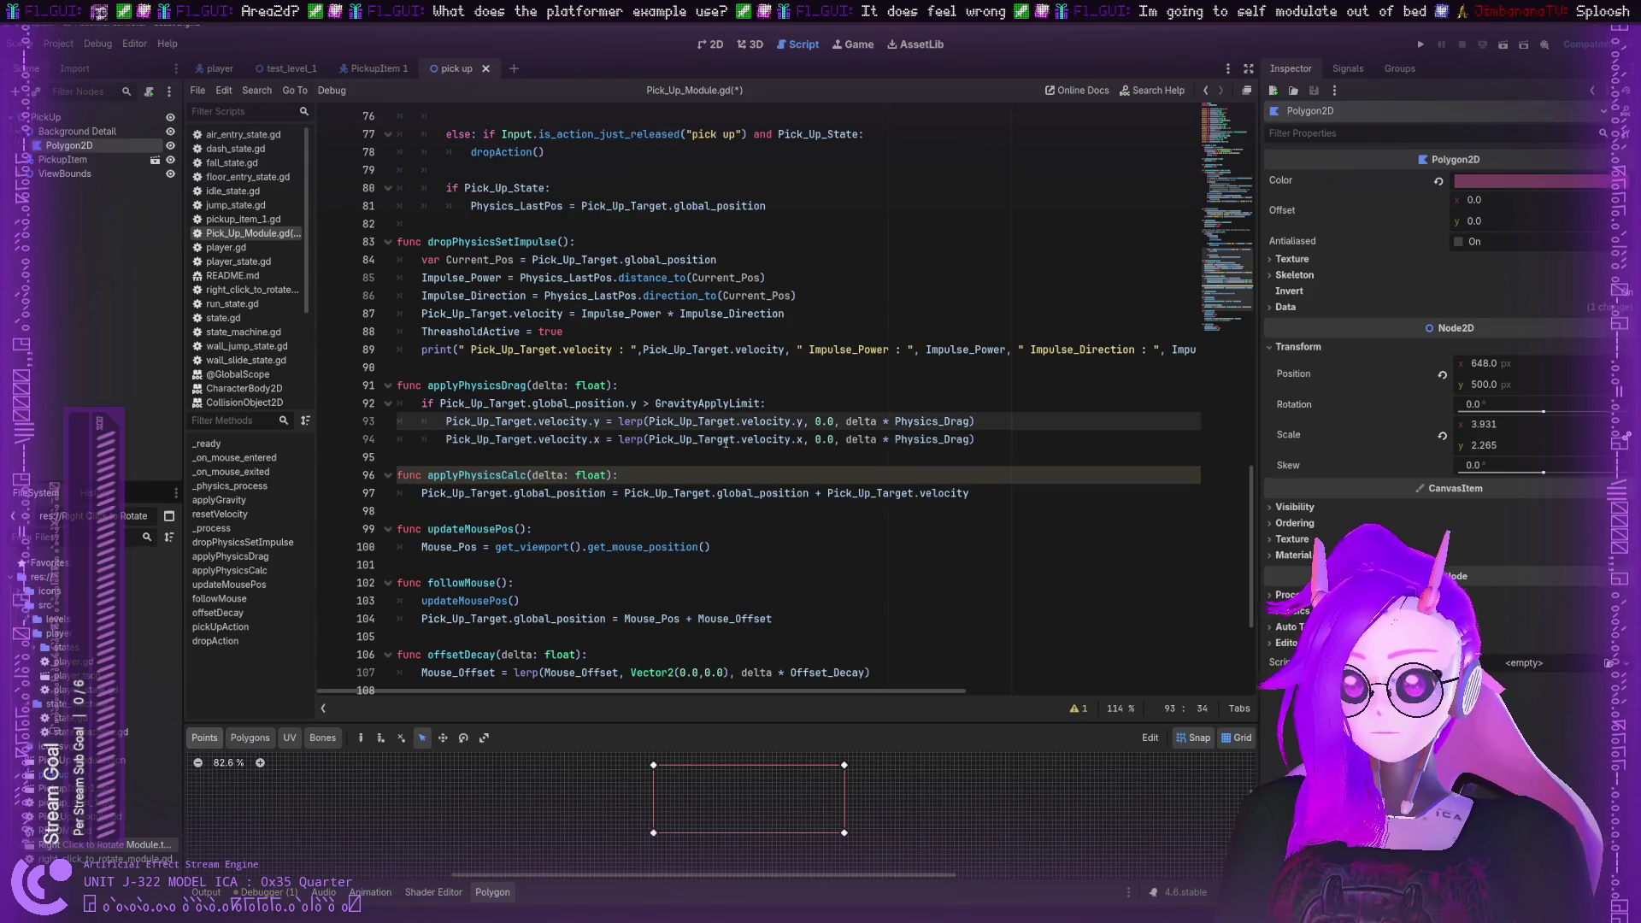
key("BackSpace")
key("BackSpace")
key("BackSpace")
key("BackSpace")
left_click_drag(974, 440, 404, 439)
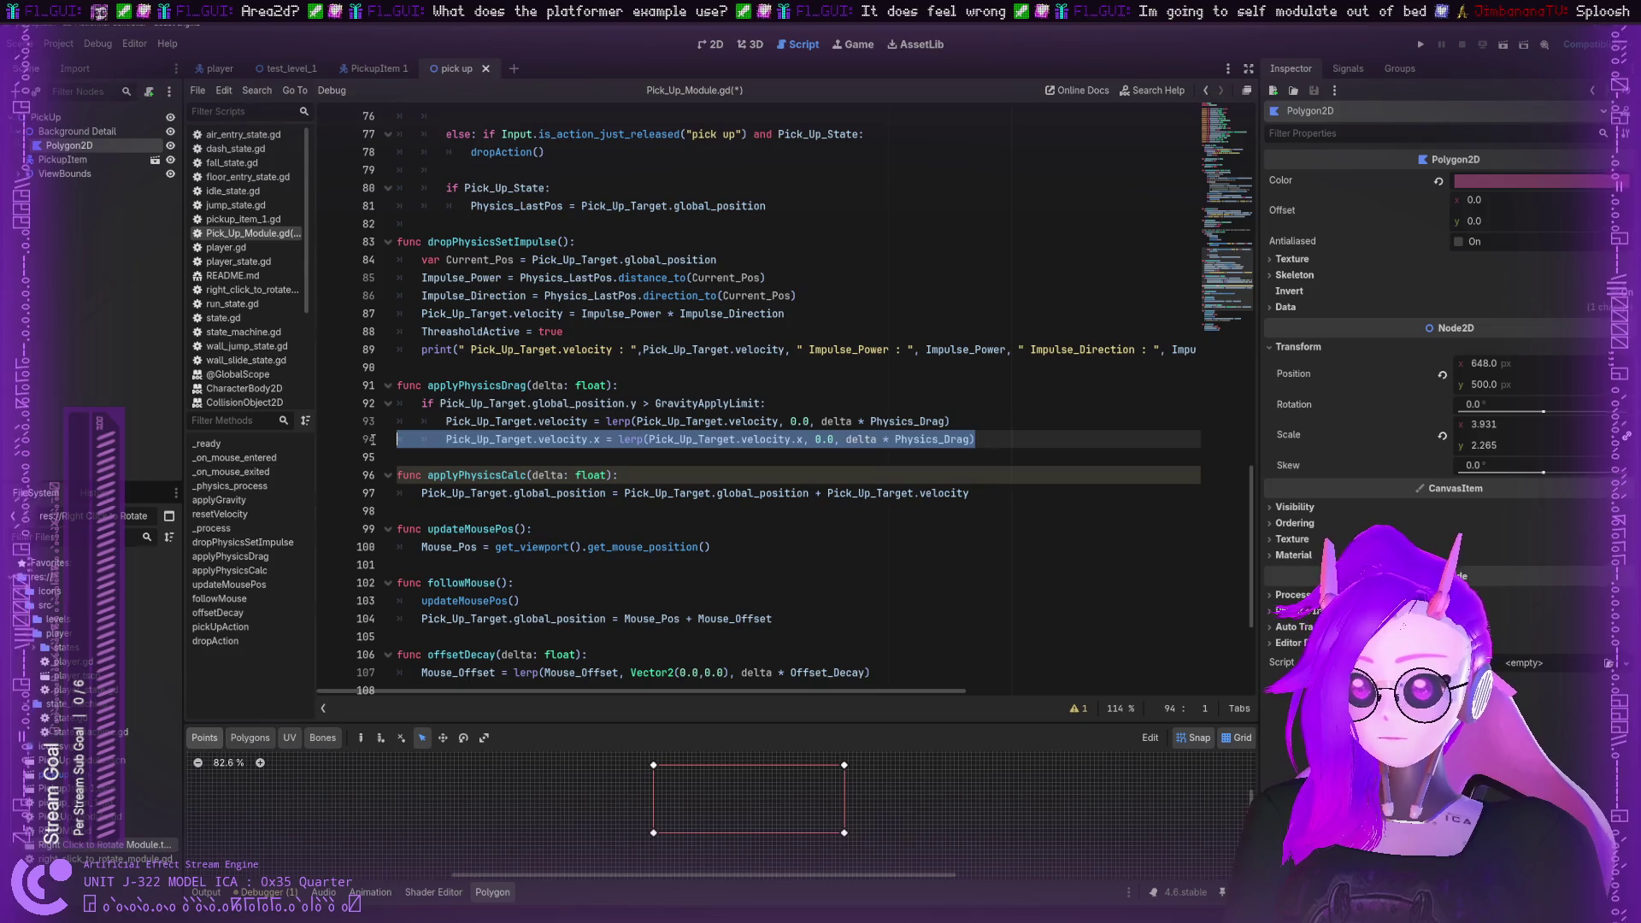
key("BackSpace")
key("BackSpace")
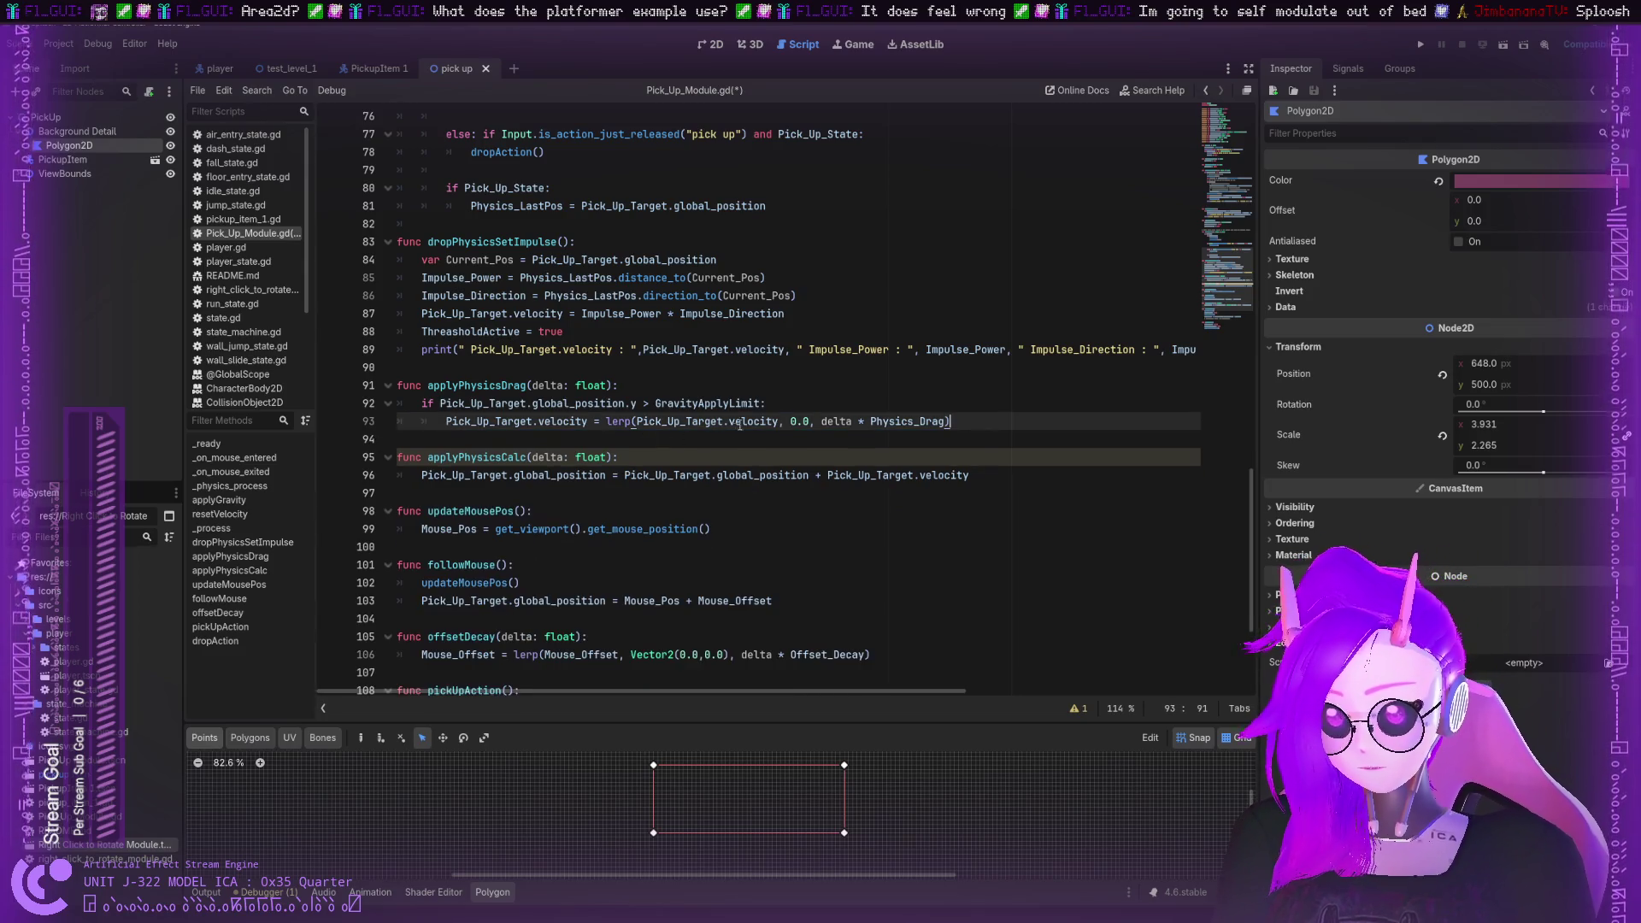
type("Vector2")
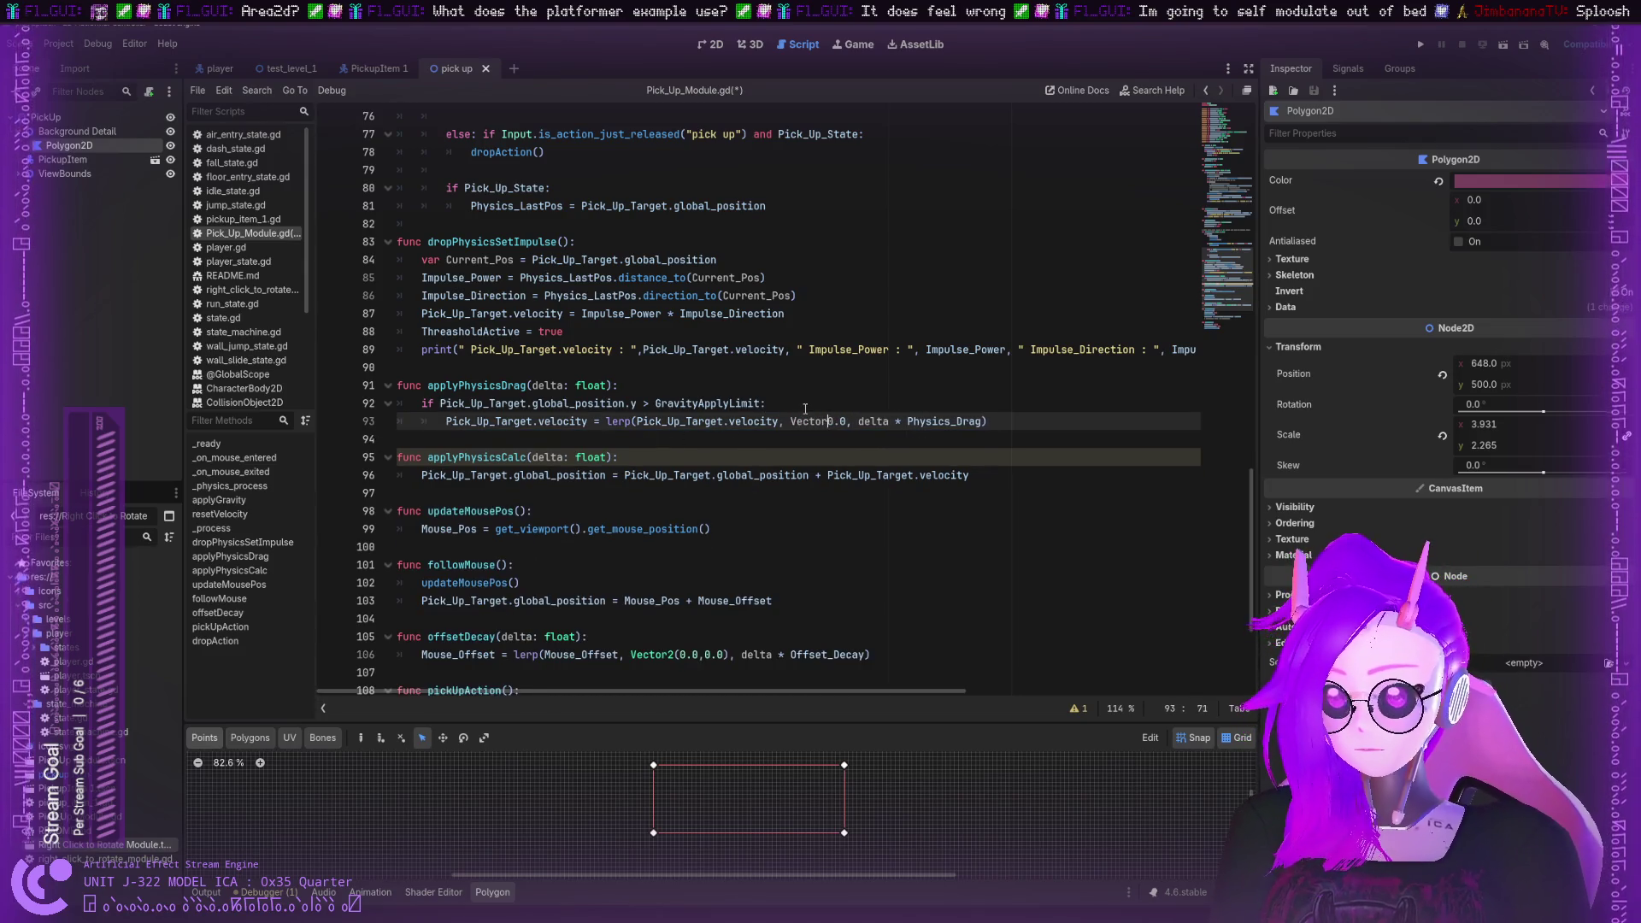
type("(0.0")
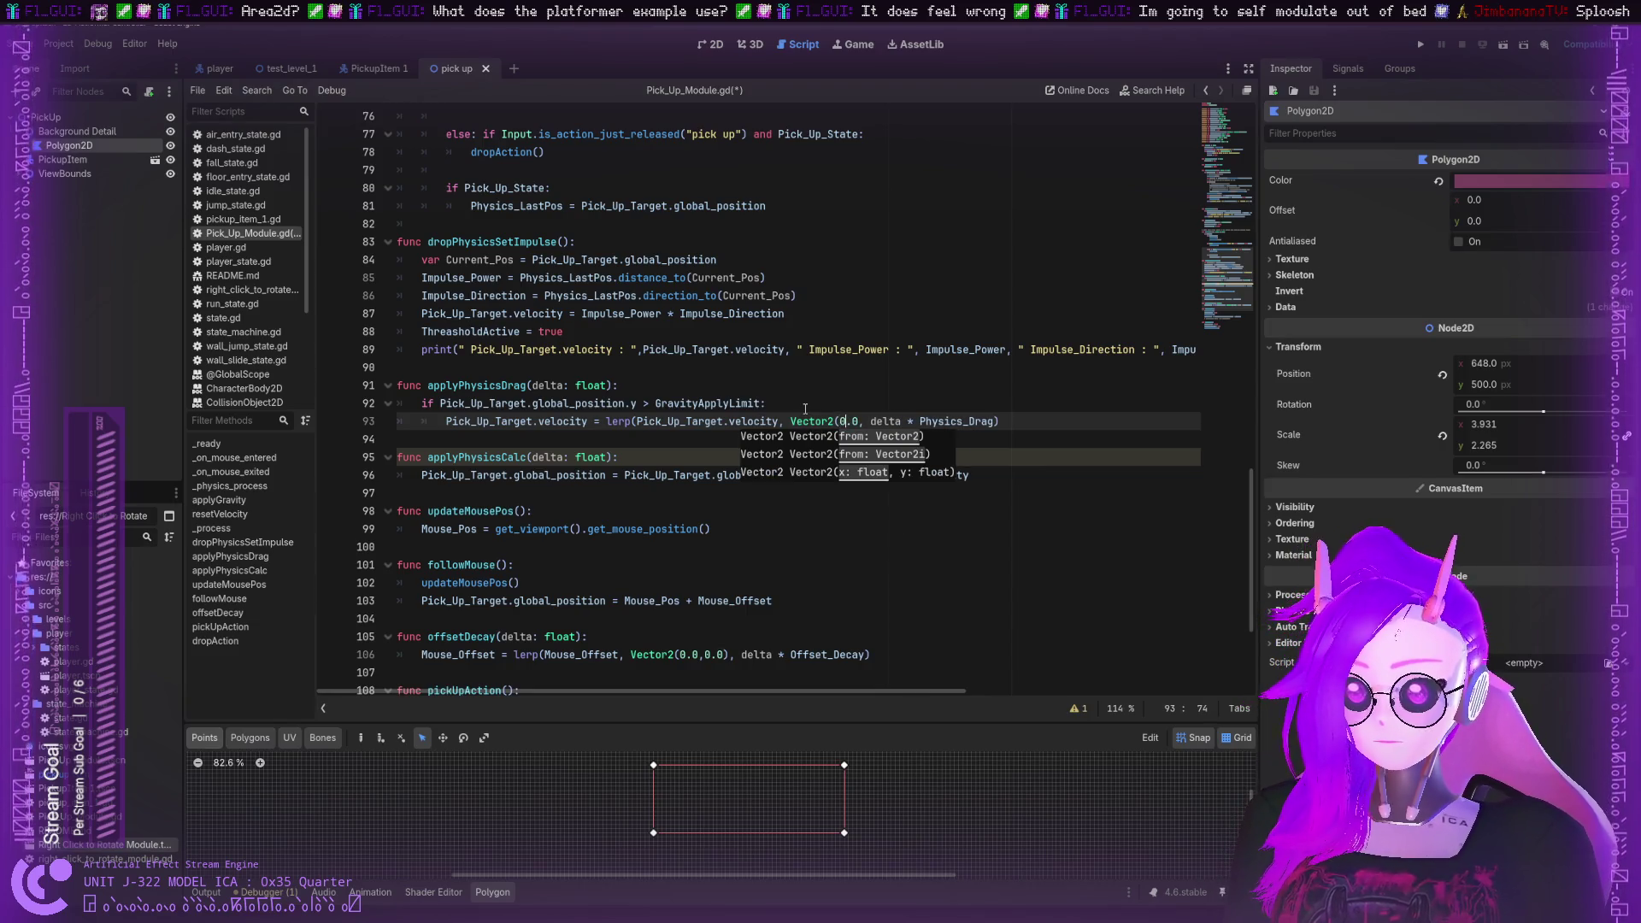
type(",0.0)")
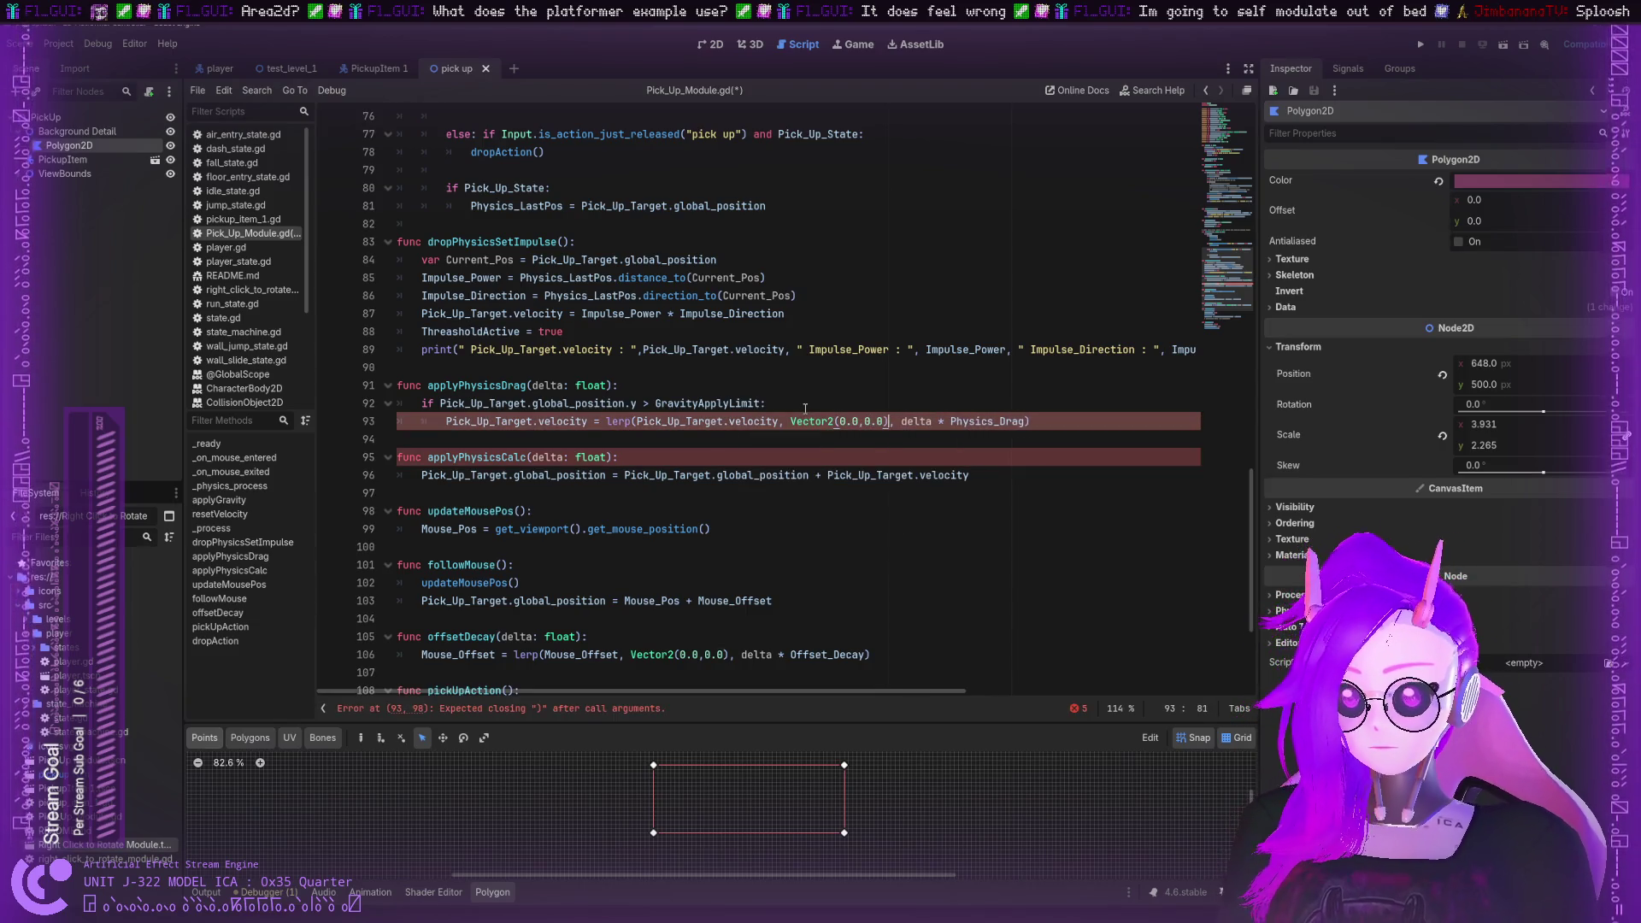
key("ctrl+s")
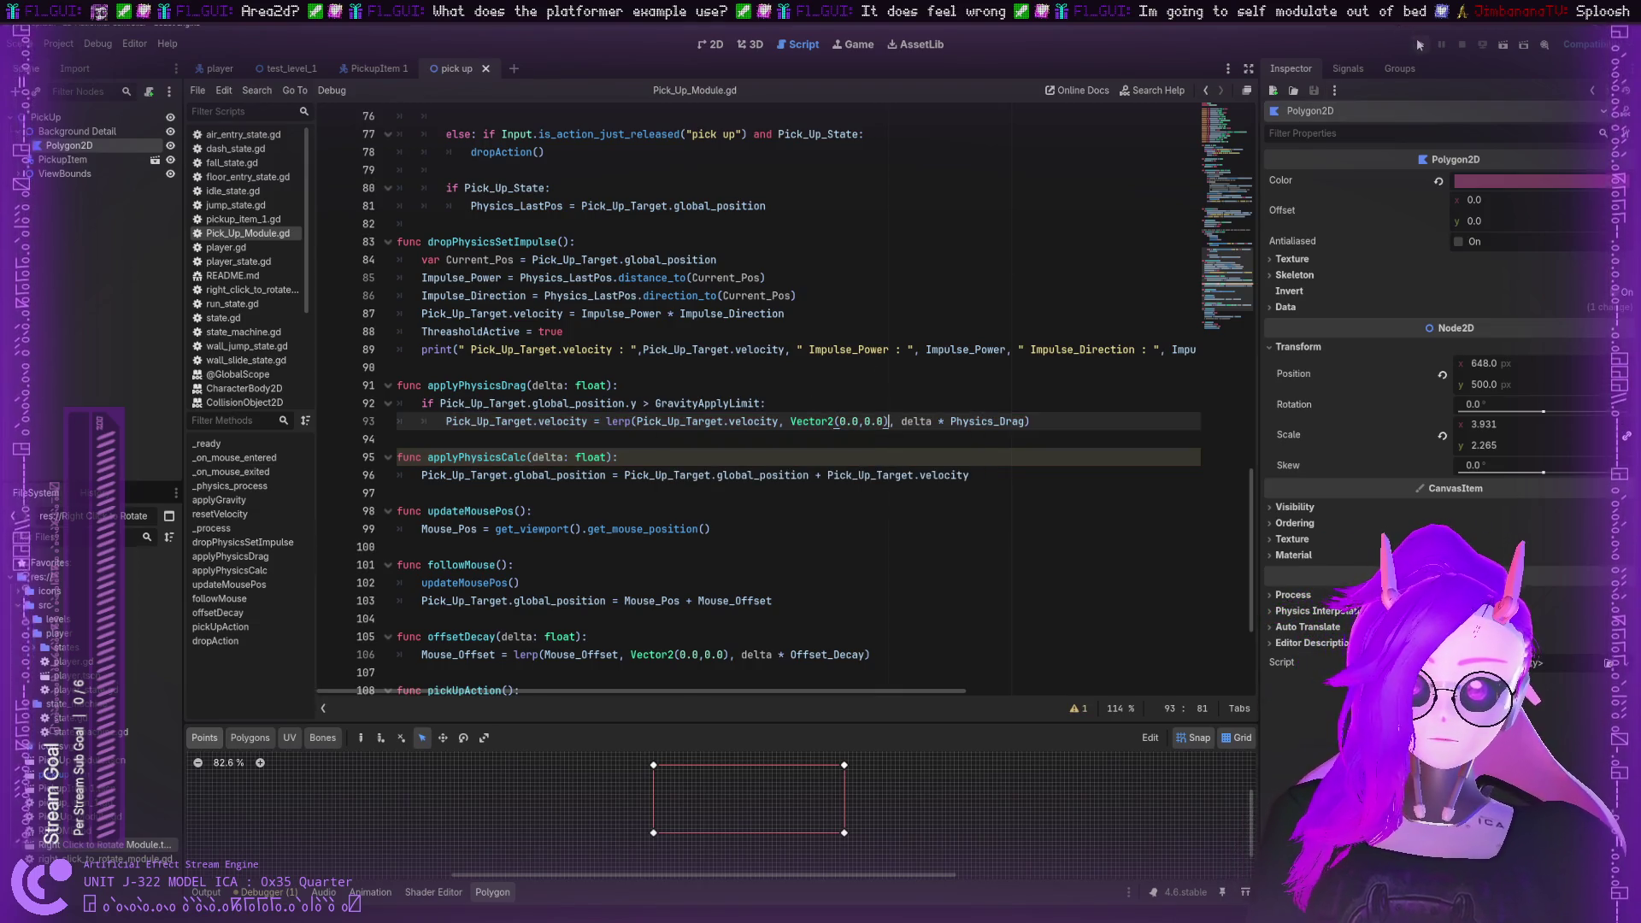
left_click(1419, 45)
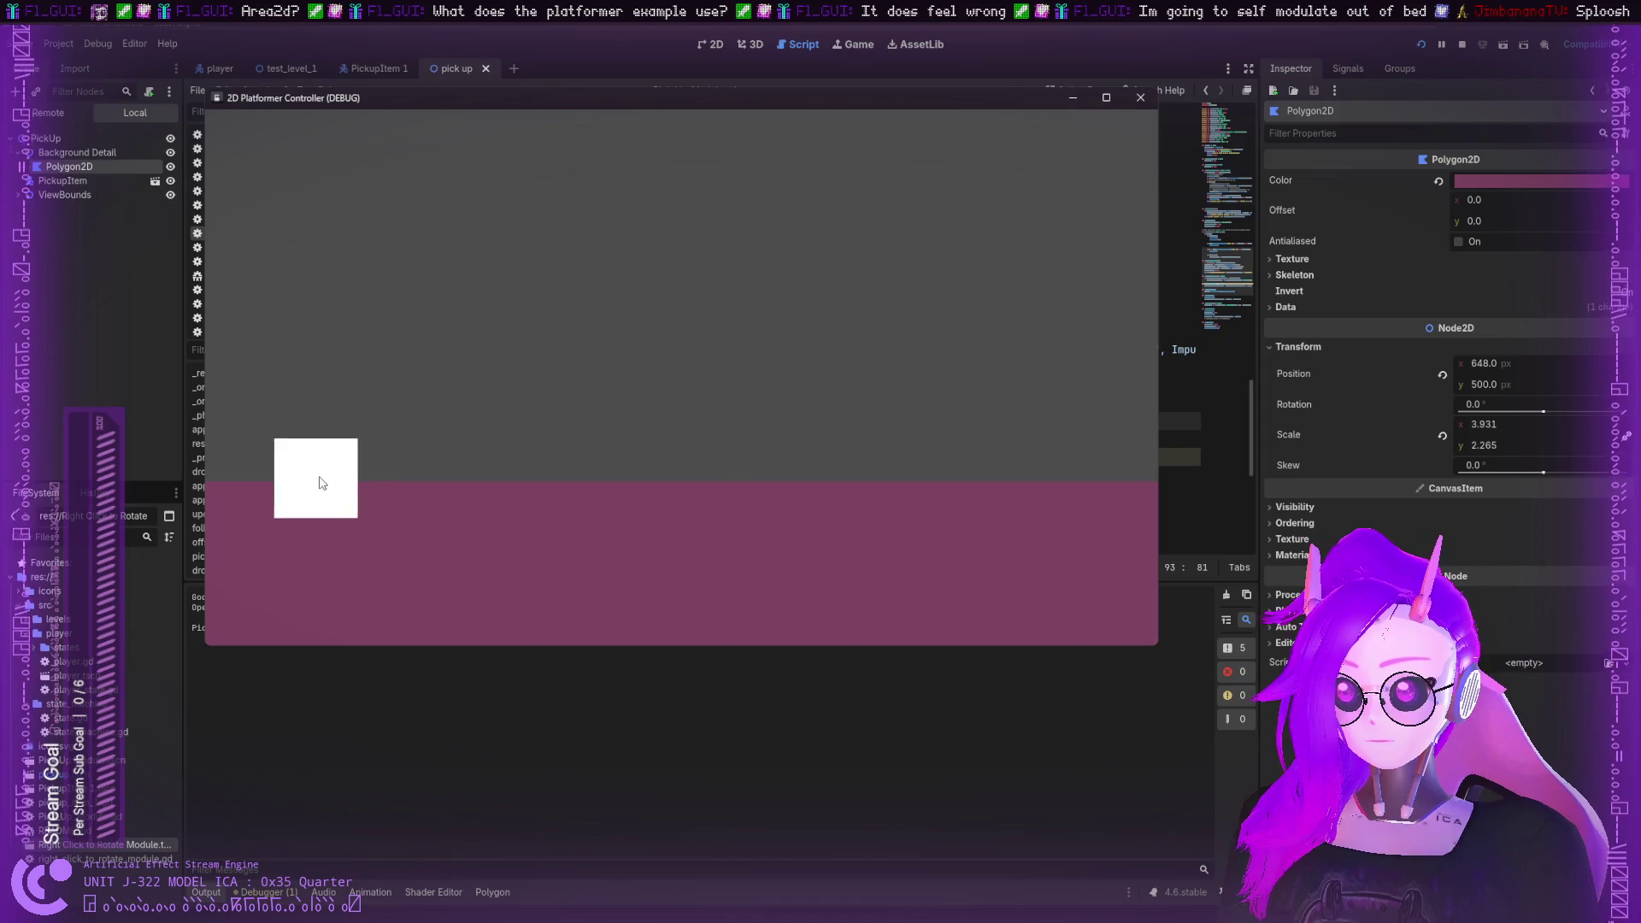
- Pick up and fling the white box in the test game, then close it
mouse_move(322, 476)
left_mouse_down()
mouse_move(626, 249)
mouse_move(915, 530)
mouse_move(805, 563)
mouse_move(476, 282)
mouse_move(433, 370)
mouse_move(510, 282)
mouse_move(517, 394)
mouse_move(664, 524)
mouse_move(318, 476)
mouse_move(590, 278)
left_mouse_up()
mouse_move(692, 356)
left_mouse_down()
mouse_move(864, 564)
mouse_move(401, 440)
mouse_move(703, 276)
mouse_move(905, 433)
mouse_move(1051, 577)
mouse_move(721, 285)
mouse_move(489, 356)
mouse_move(354, 368)
mouse_move(479, 522)
mouse_move(274, 465)
mouse_move(646, 332)
mouse_move(868, 476)
mouse_move(866, 540)
mouse_move(586, 273)
mouse_move(500, 438)
mouse_move(282, 545)
mouse_move(747, 340)
mouse_move(946, 530)
mouse_move(502, 487)
mouse_move(590, 289)
mouse_move(396, 436)
mouse_move(540, 286)
mouse_move(428, 444)
mouse_move(545, 279)
mouse_move(699, 452)
mouse_move(835, 523)
mouse_move(957, 556)
mouse_move(333, 512)
mouse_move(658, 282)
mouse_move(603, 475)
mouse_move(345, 534)
mouse_move(673, 299)
mouse_move(672, 413)
mouse_move(626, 535)
mouse_move(542, 246)
mouse_move(784, 418)
mouse_move(855, 511)
left_mouse_up()
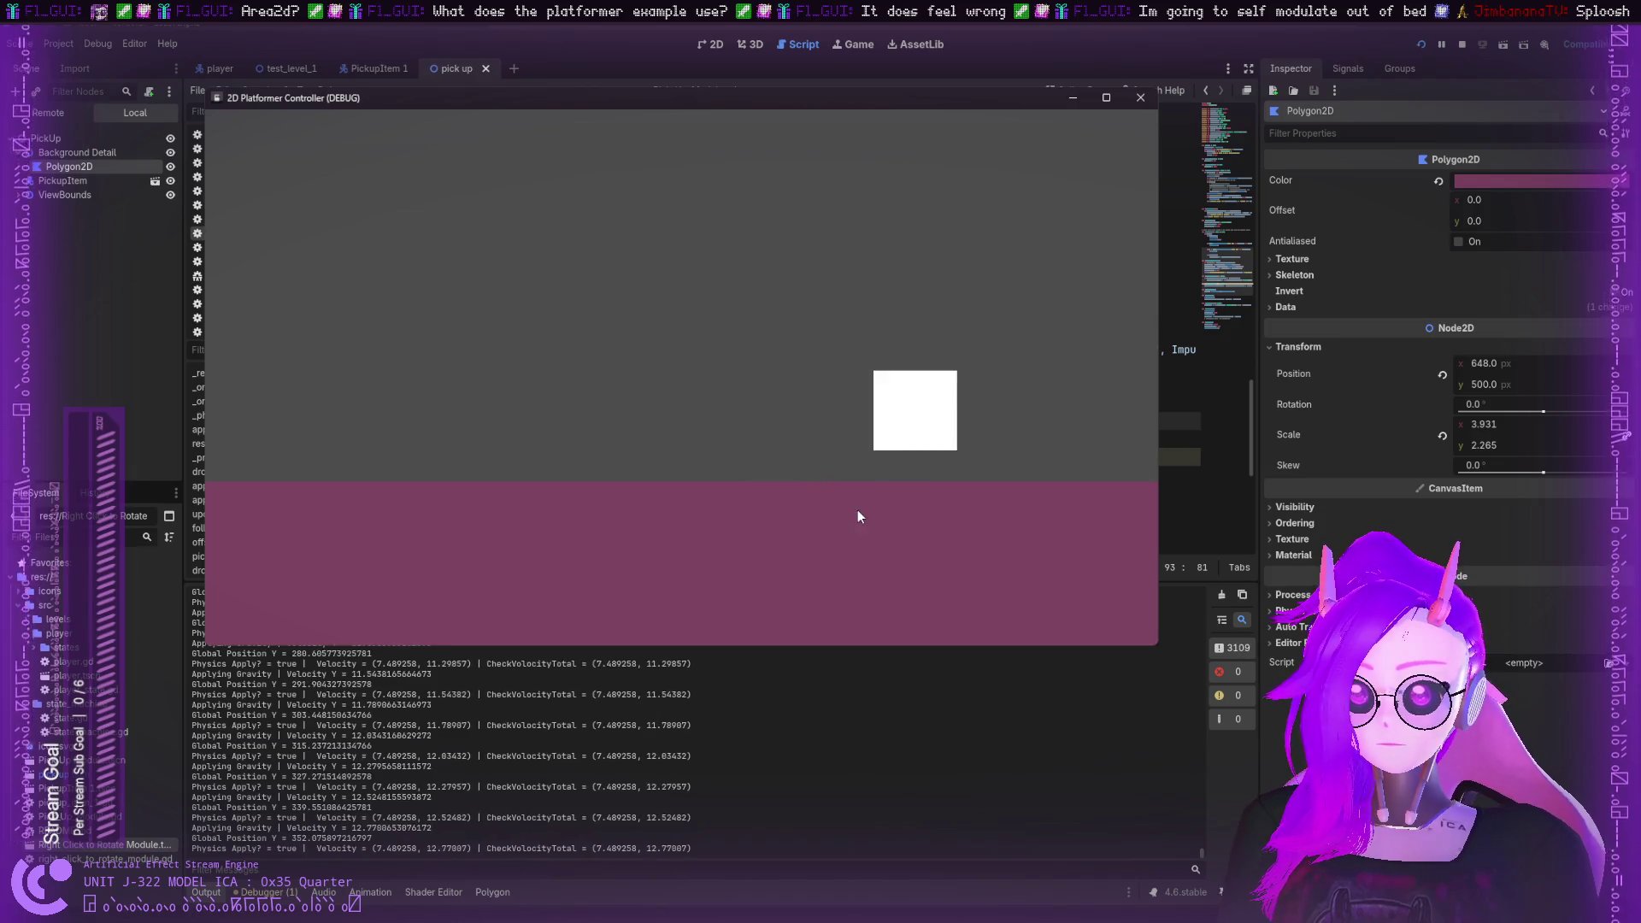
left_click(1141, 99)
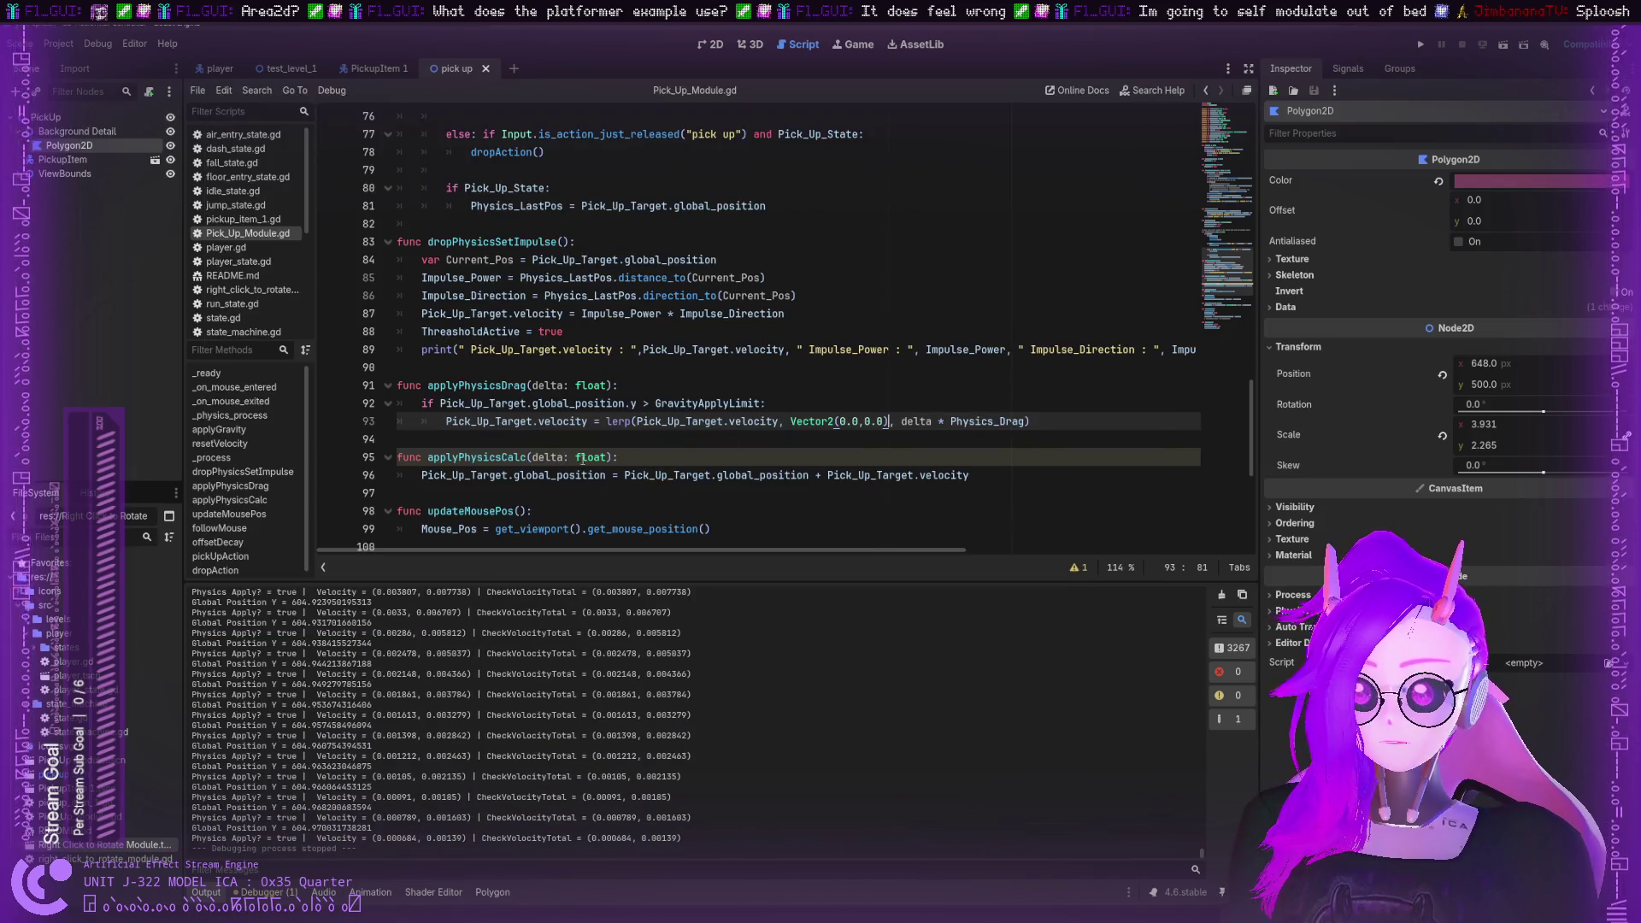
- Undo the Vector2 lerp, restoring separate velocity.y and velocity.x lerps toward 0.0
left_click(859, 421)
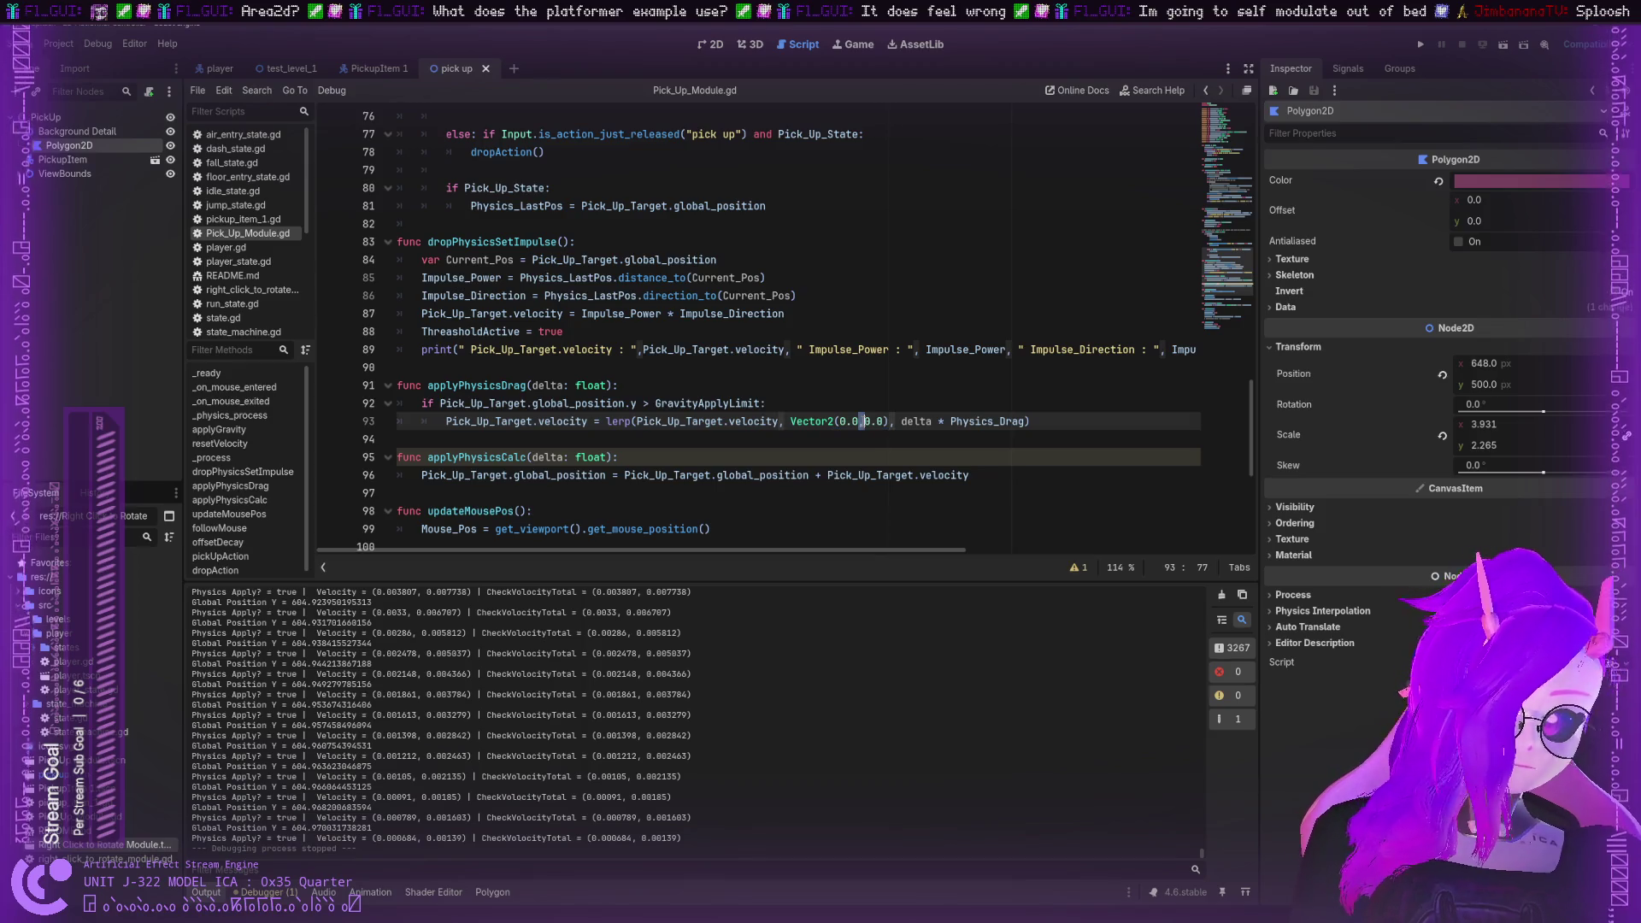
left_click(854, 422)
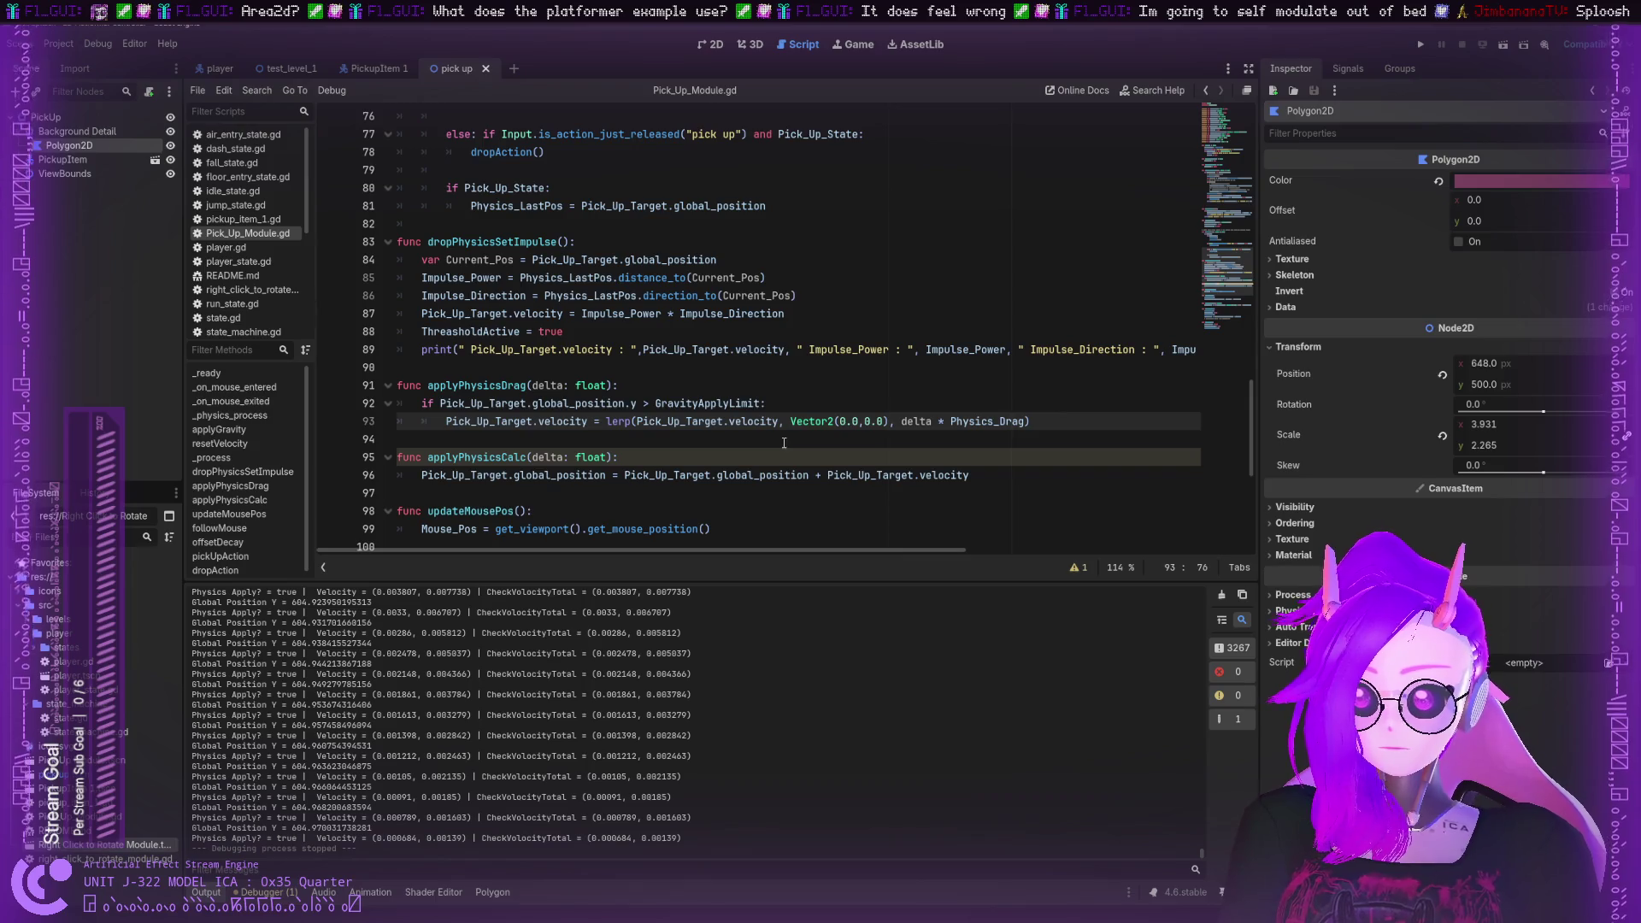
key("ctrl+z")
key("ctrl+z")
key("ctrl+z")
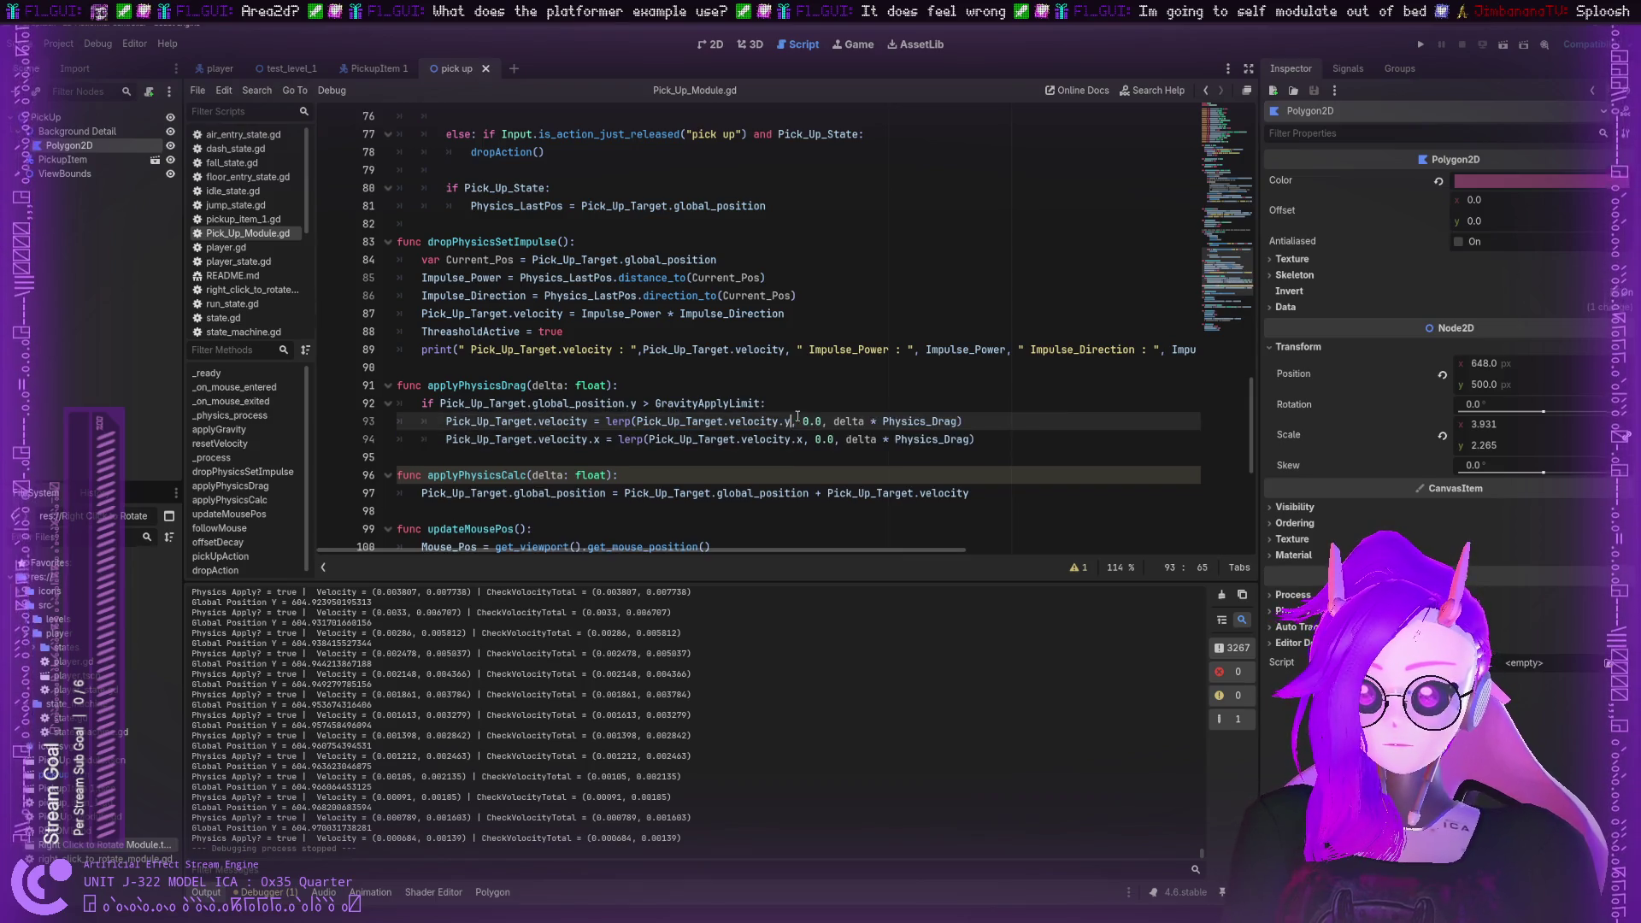
- Undo further until the else branch lerping velocity.x with Physics_Drag/5 returns
key("ctrl+z")
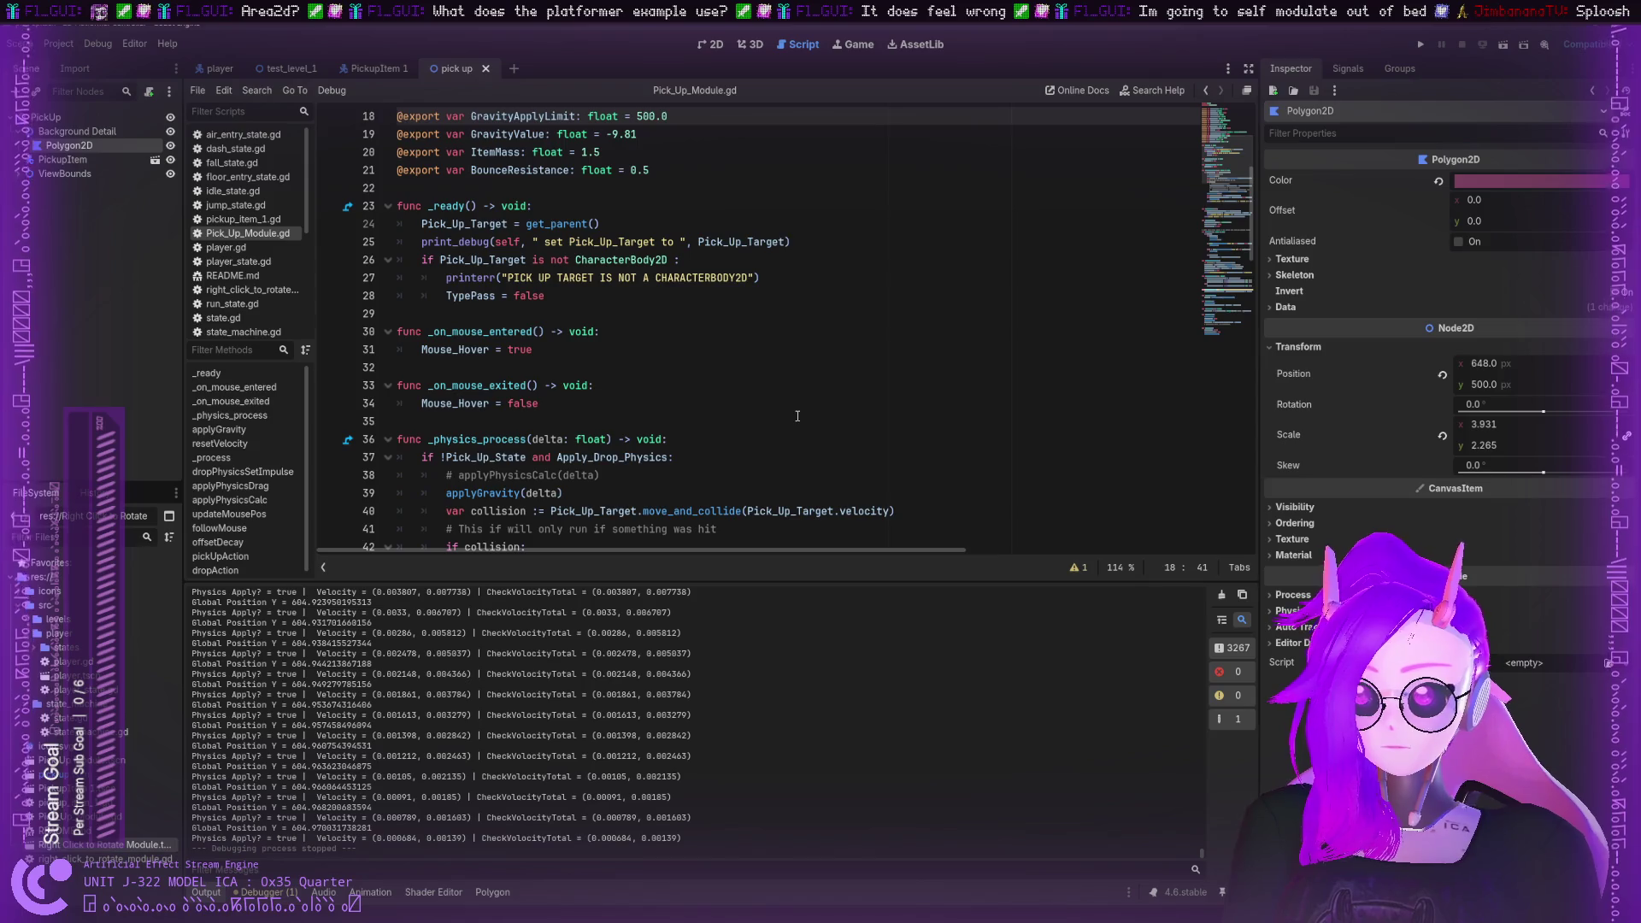
key("ctrl+z")
scroll(797, 417, "up", 1)
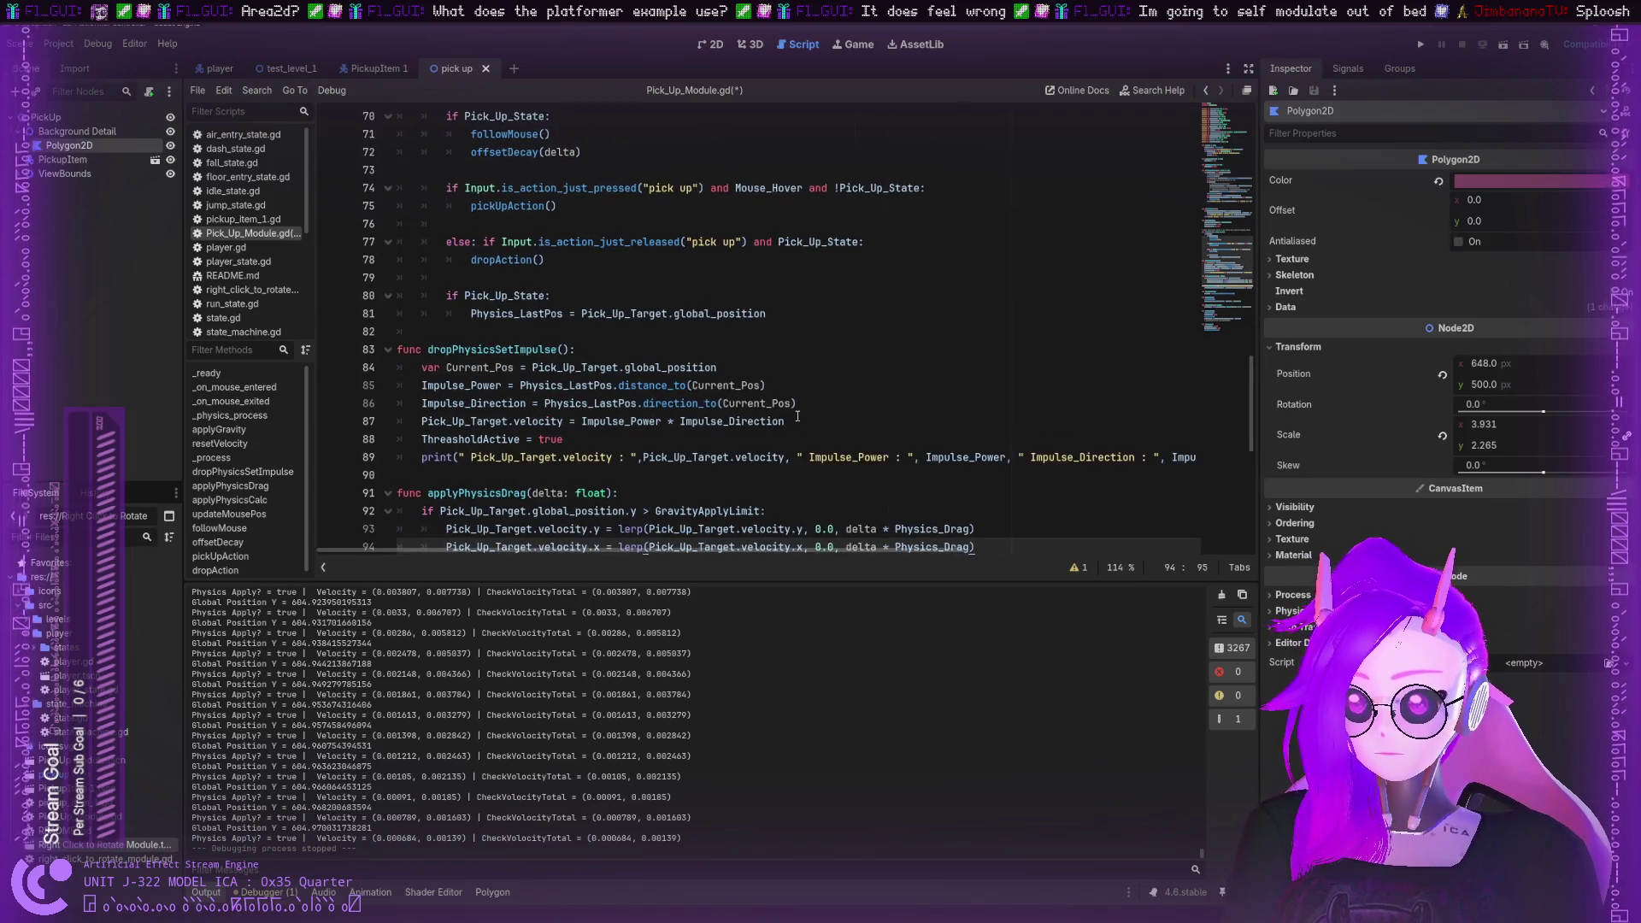
key("ctrl+z")
scroll(794, 417, "up", 1)
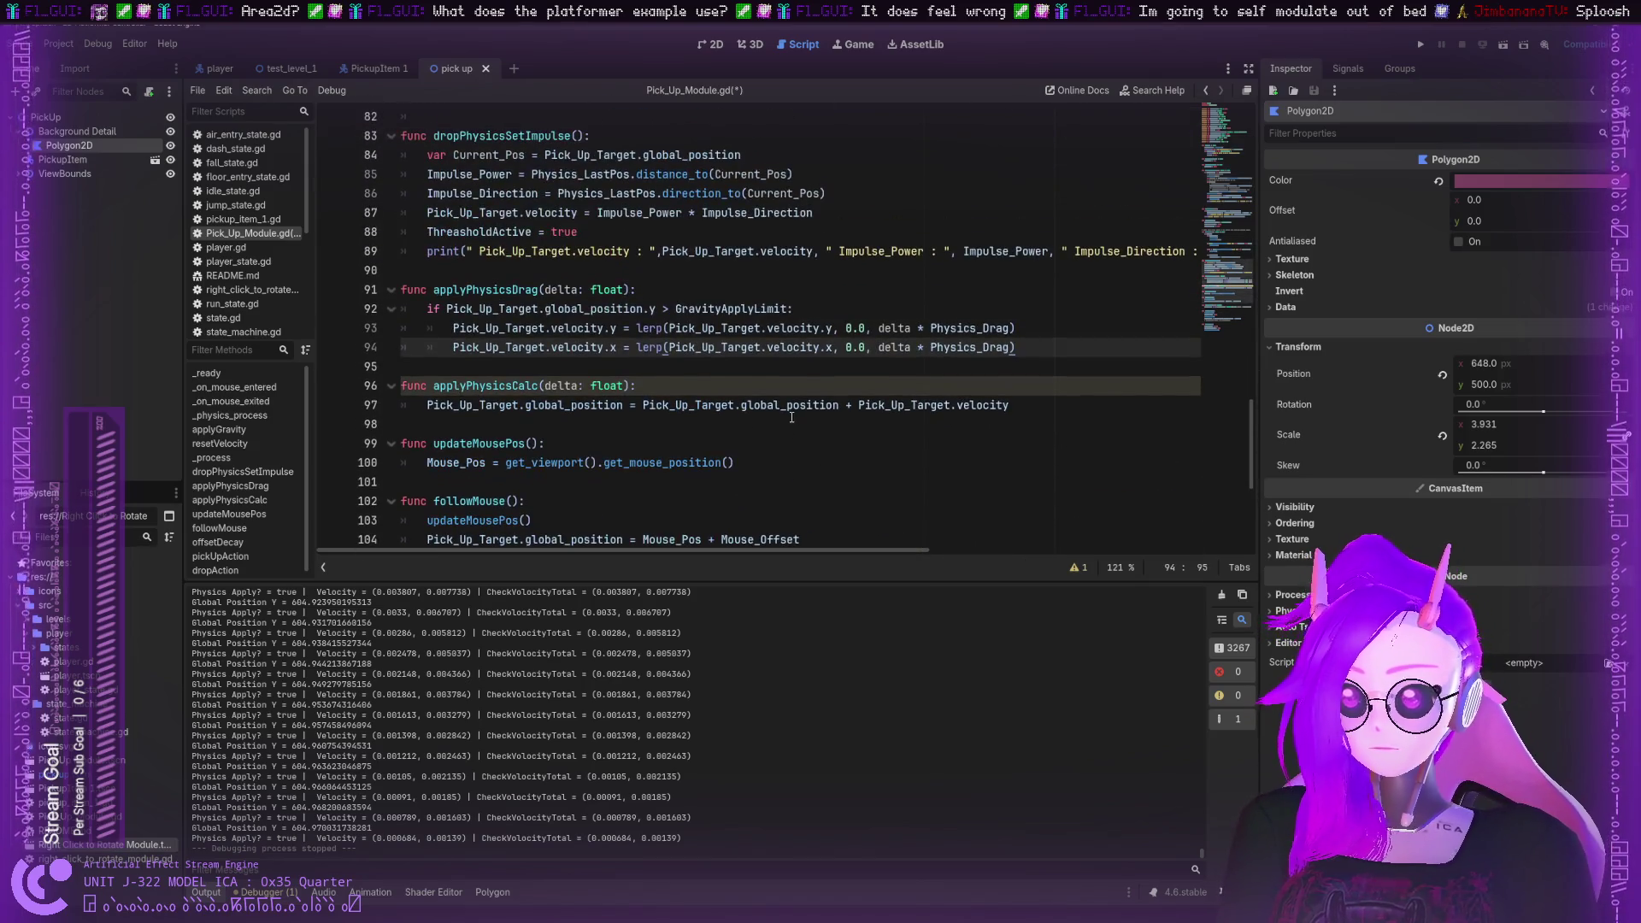
key("ctrl+r")
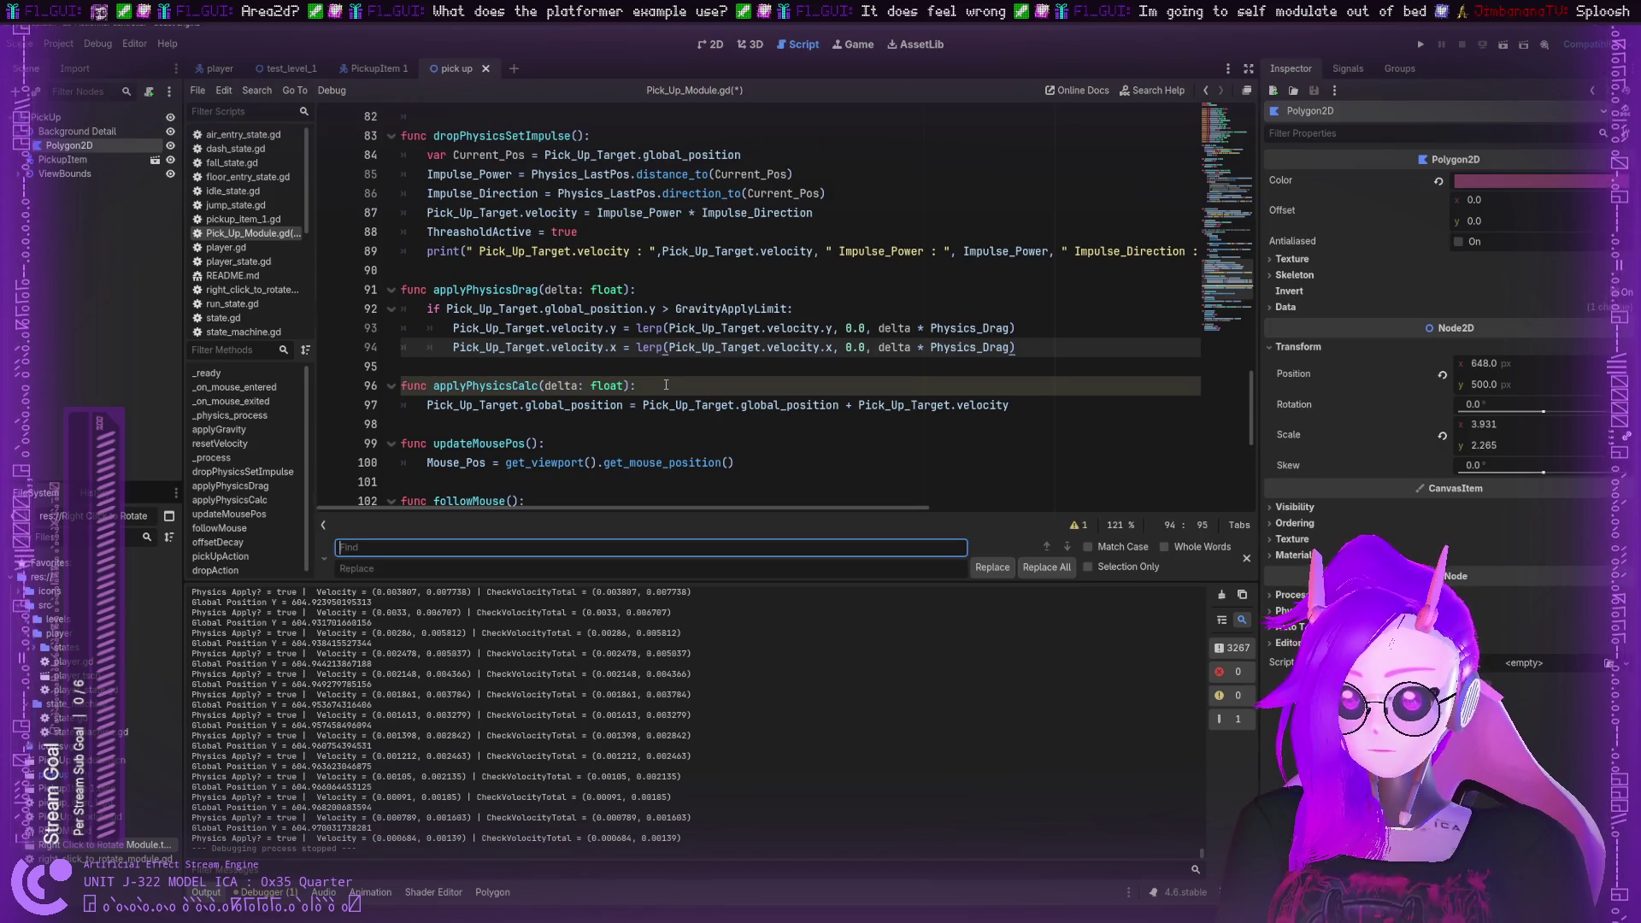
left_click(666, 384)
key("ctrl+z")
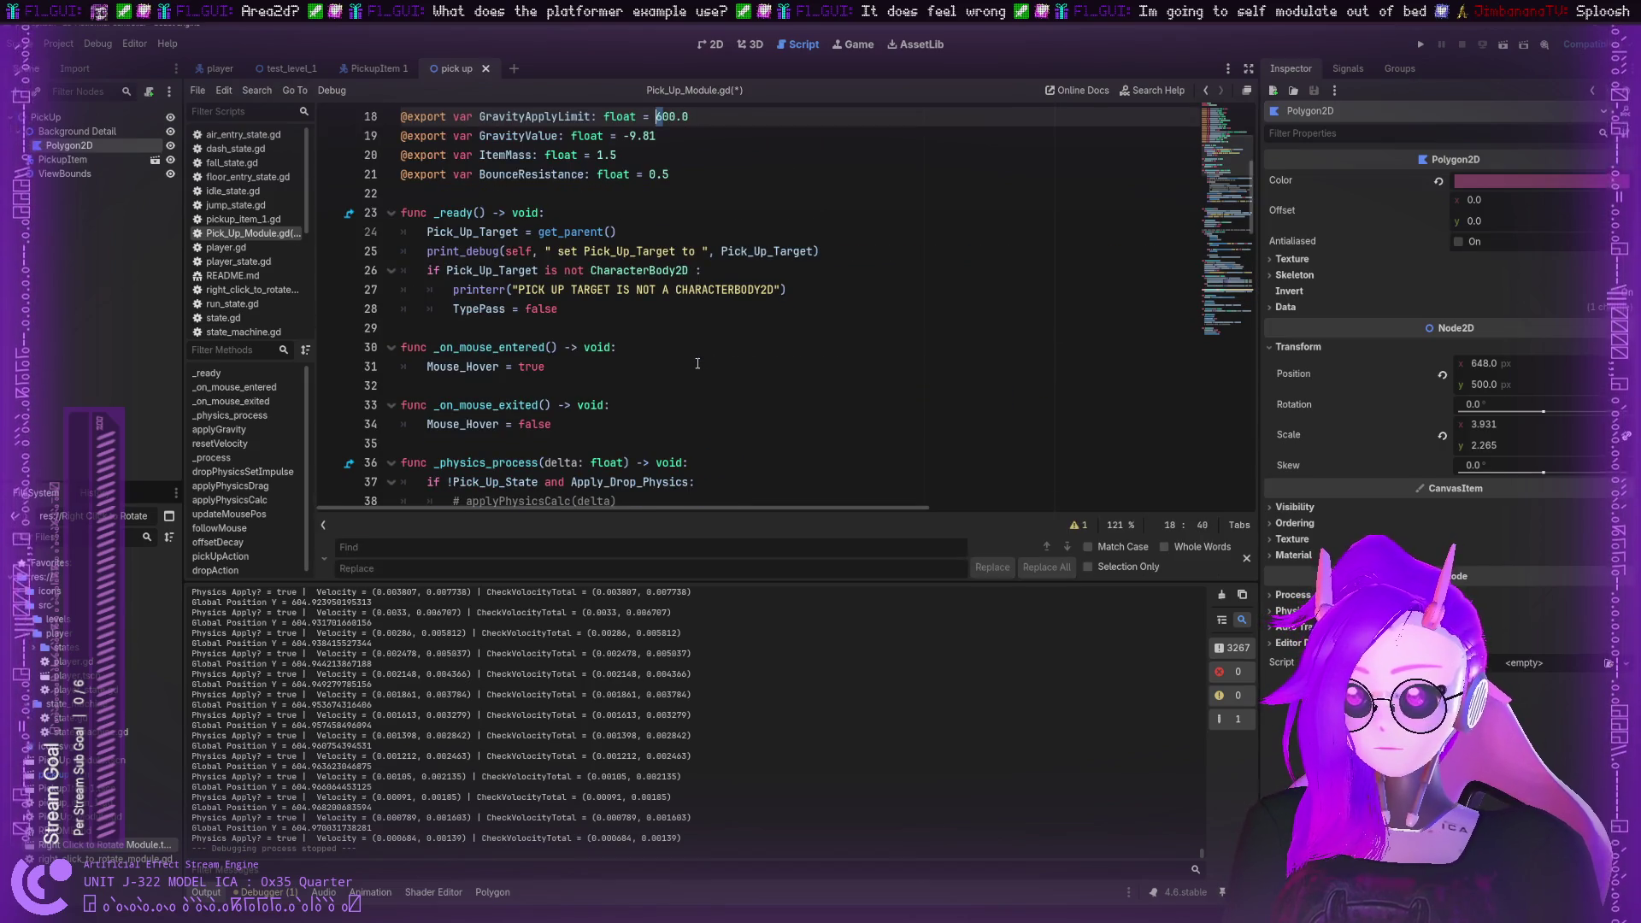
- Review the restored else branch's velocity.x line and the exported variables above it
scroll(697, 363, "down", 15)
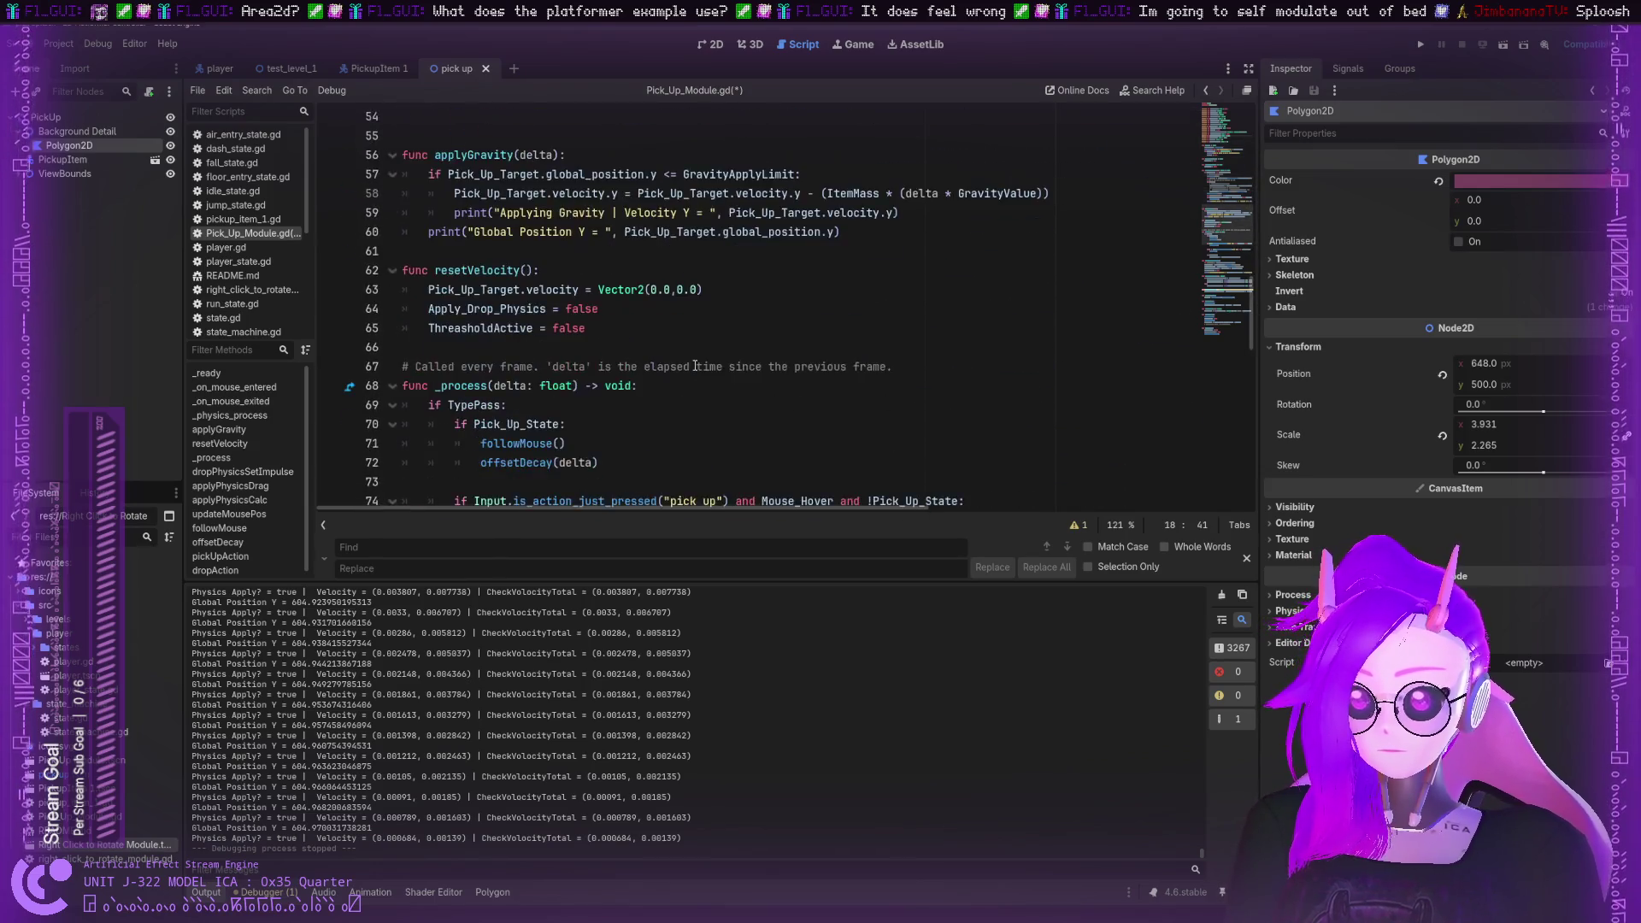
scroll(693, 367, "down", 7)
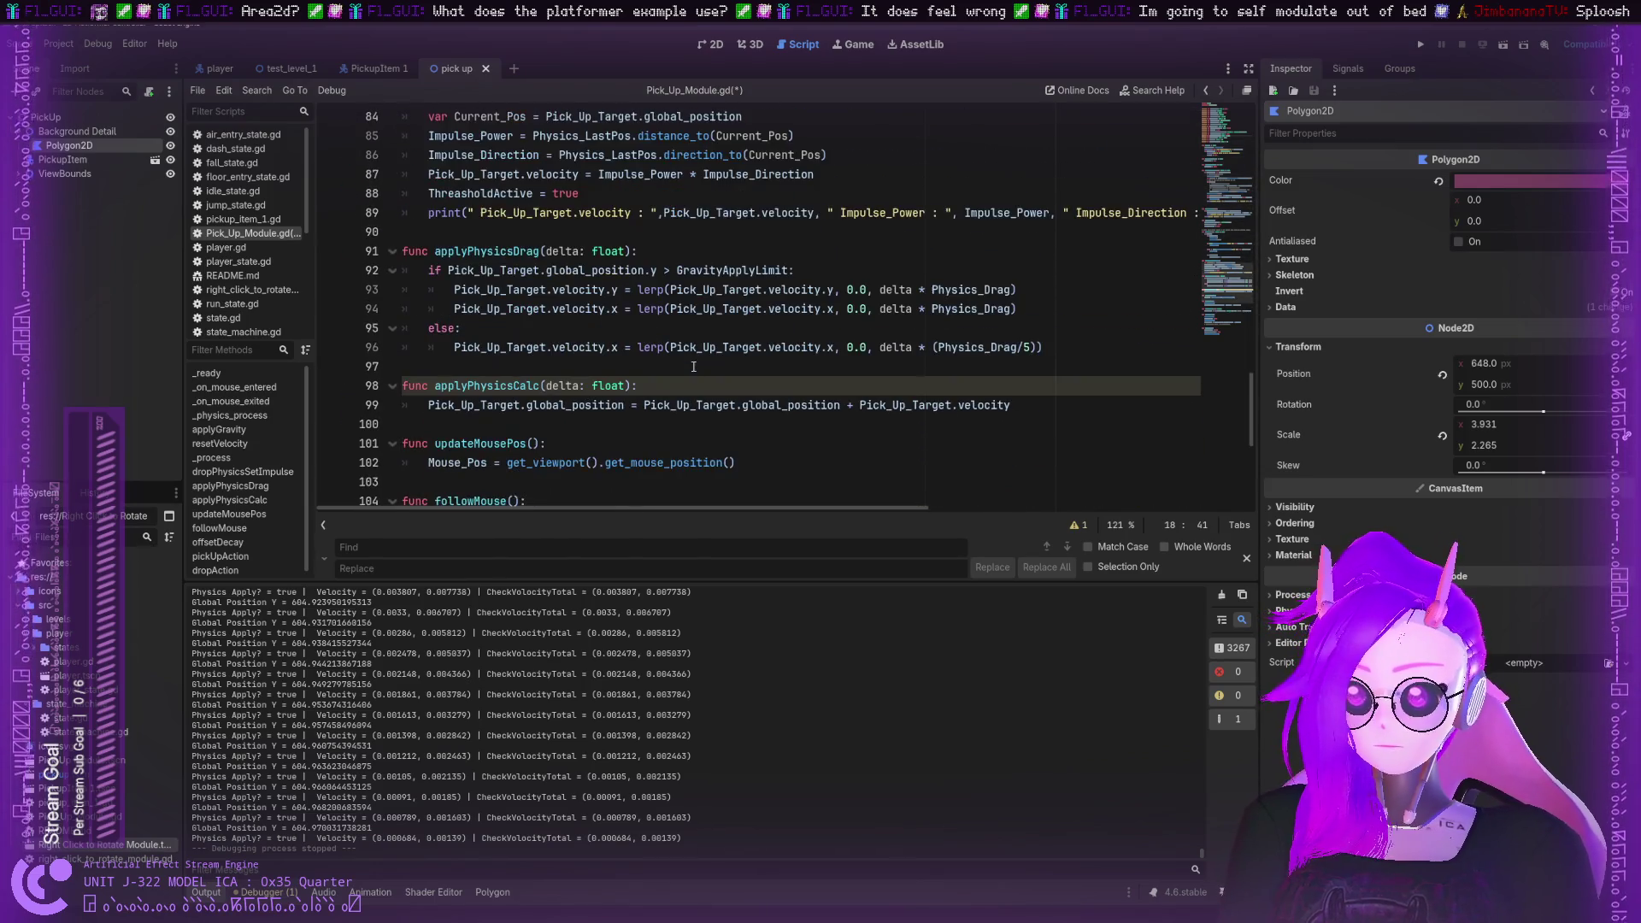
left_click(625, 347)
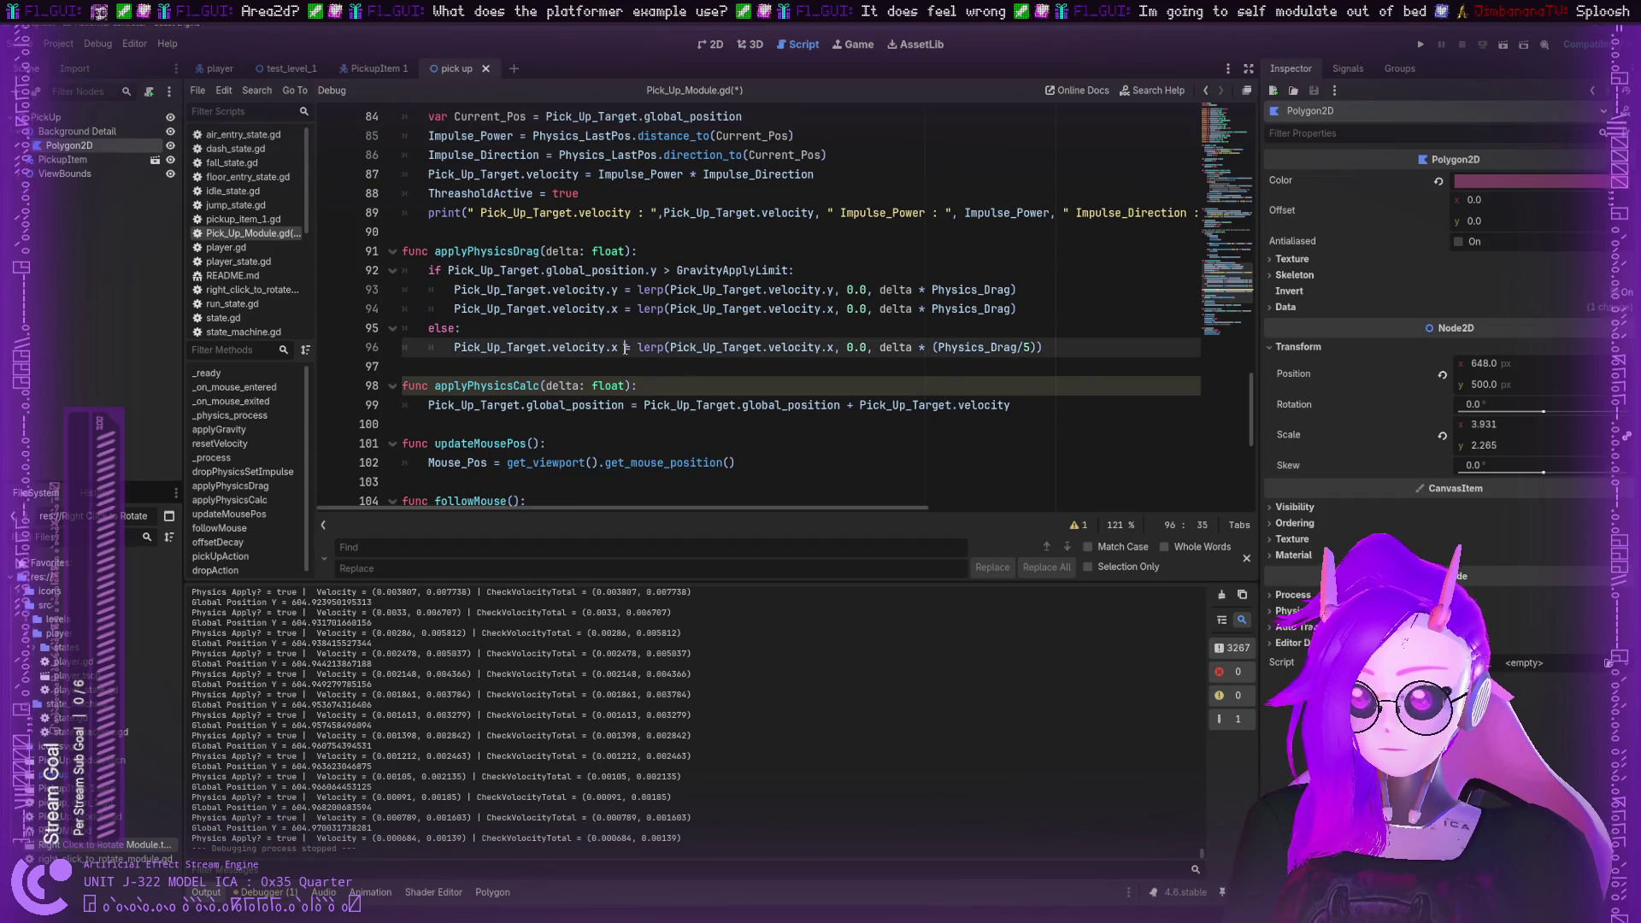
left_click(1023, 330)
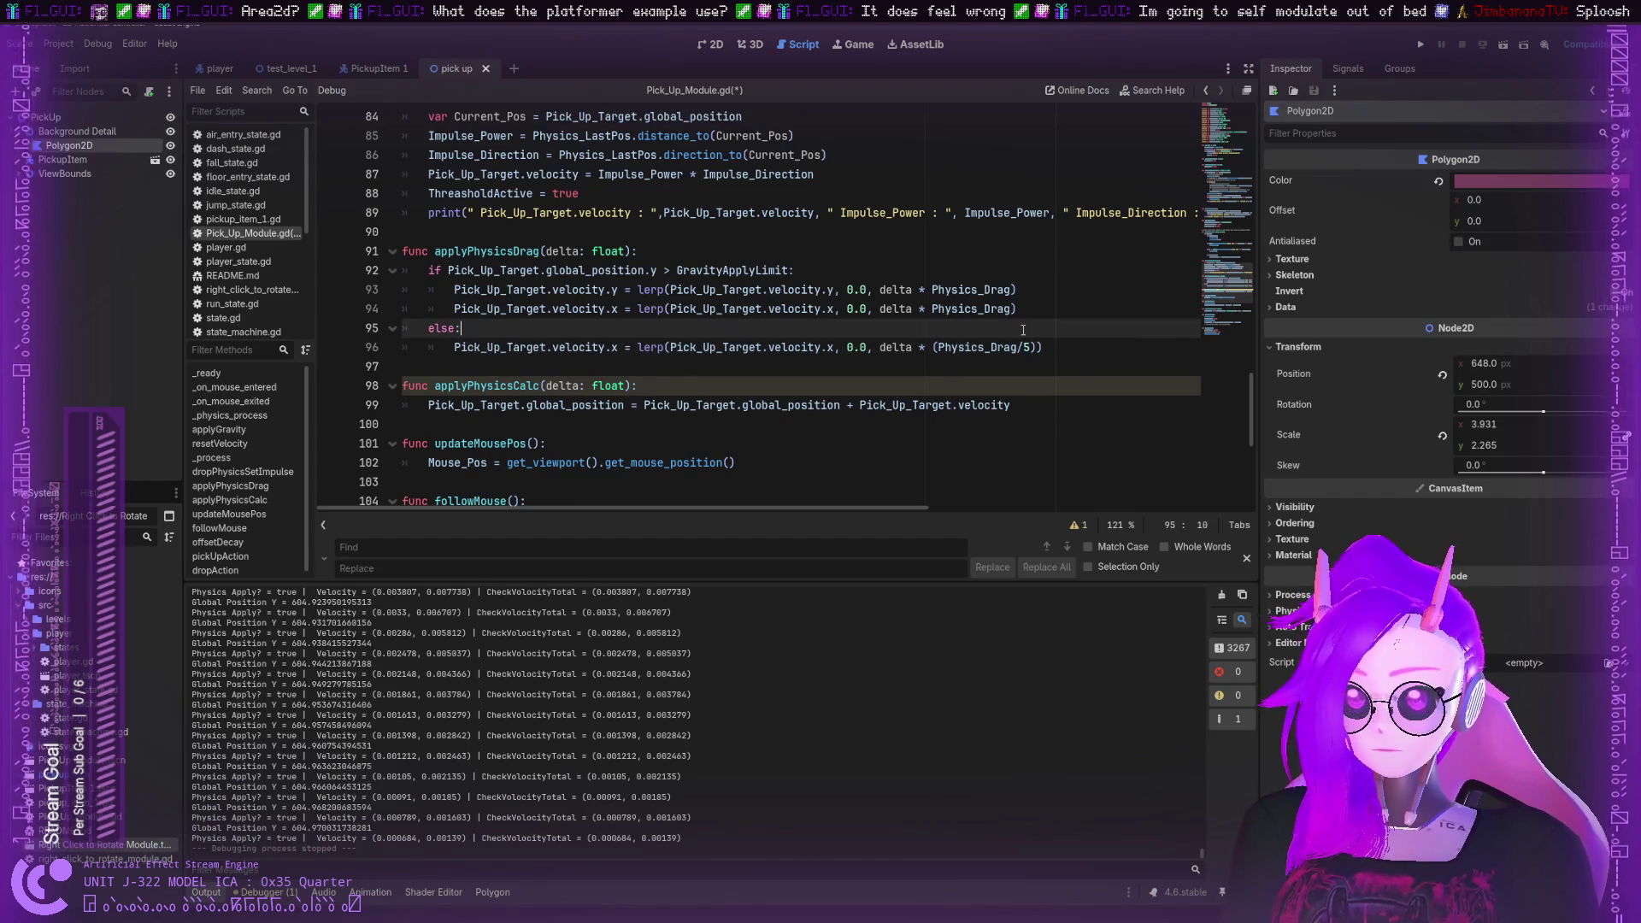
scroll(1021, 330, "up", 20)
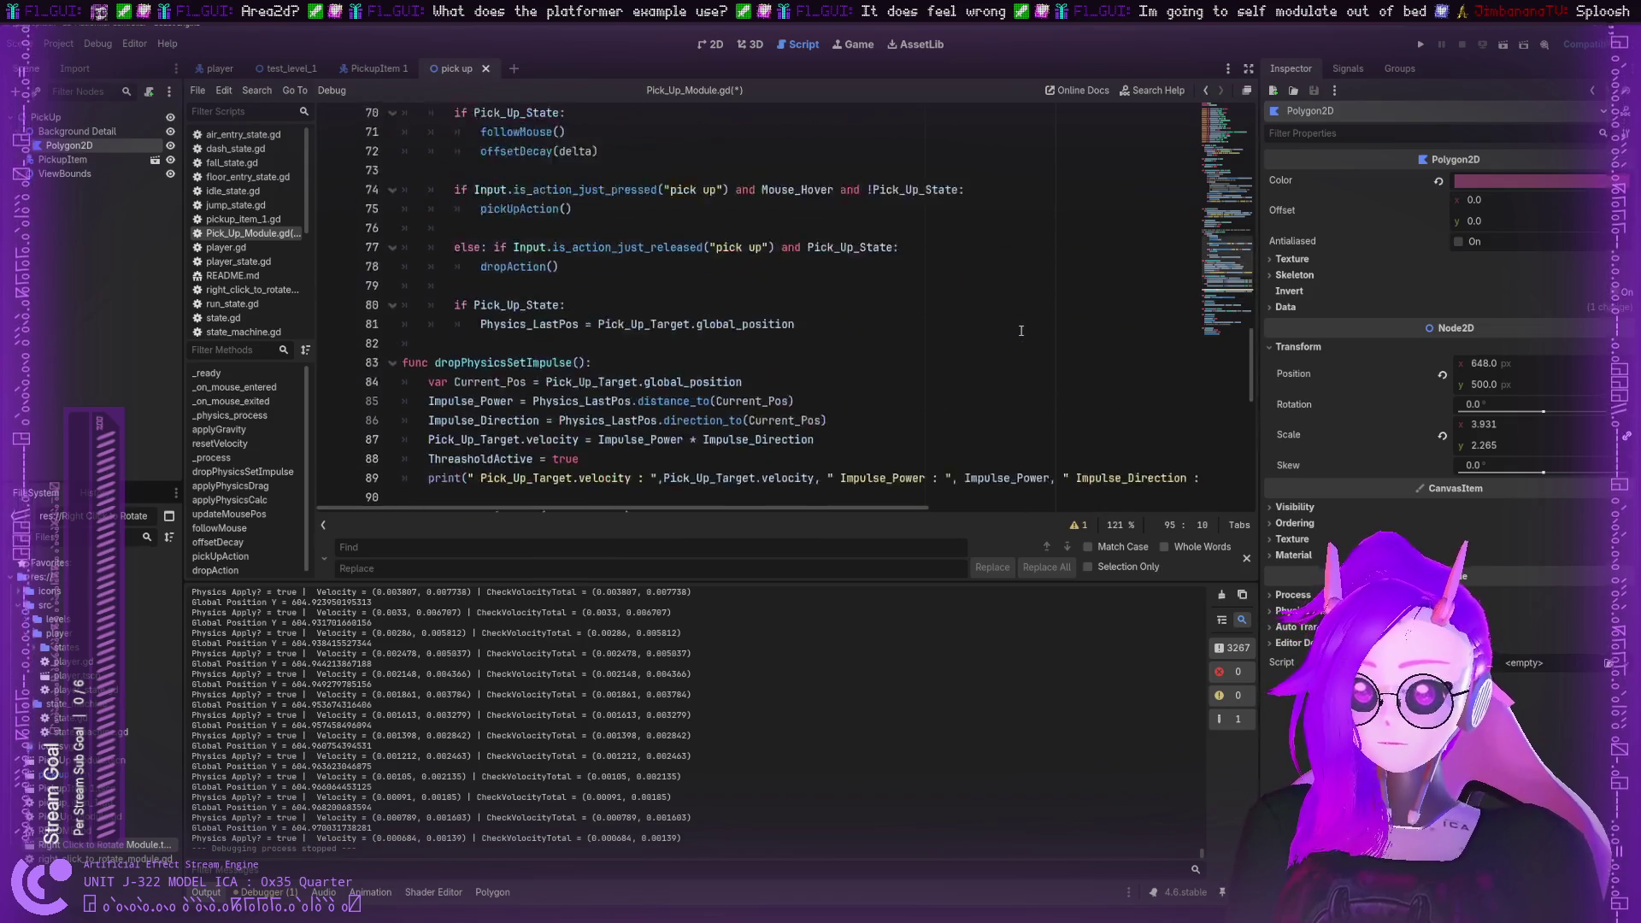
scroll(756, 332, "up", 2)
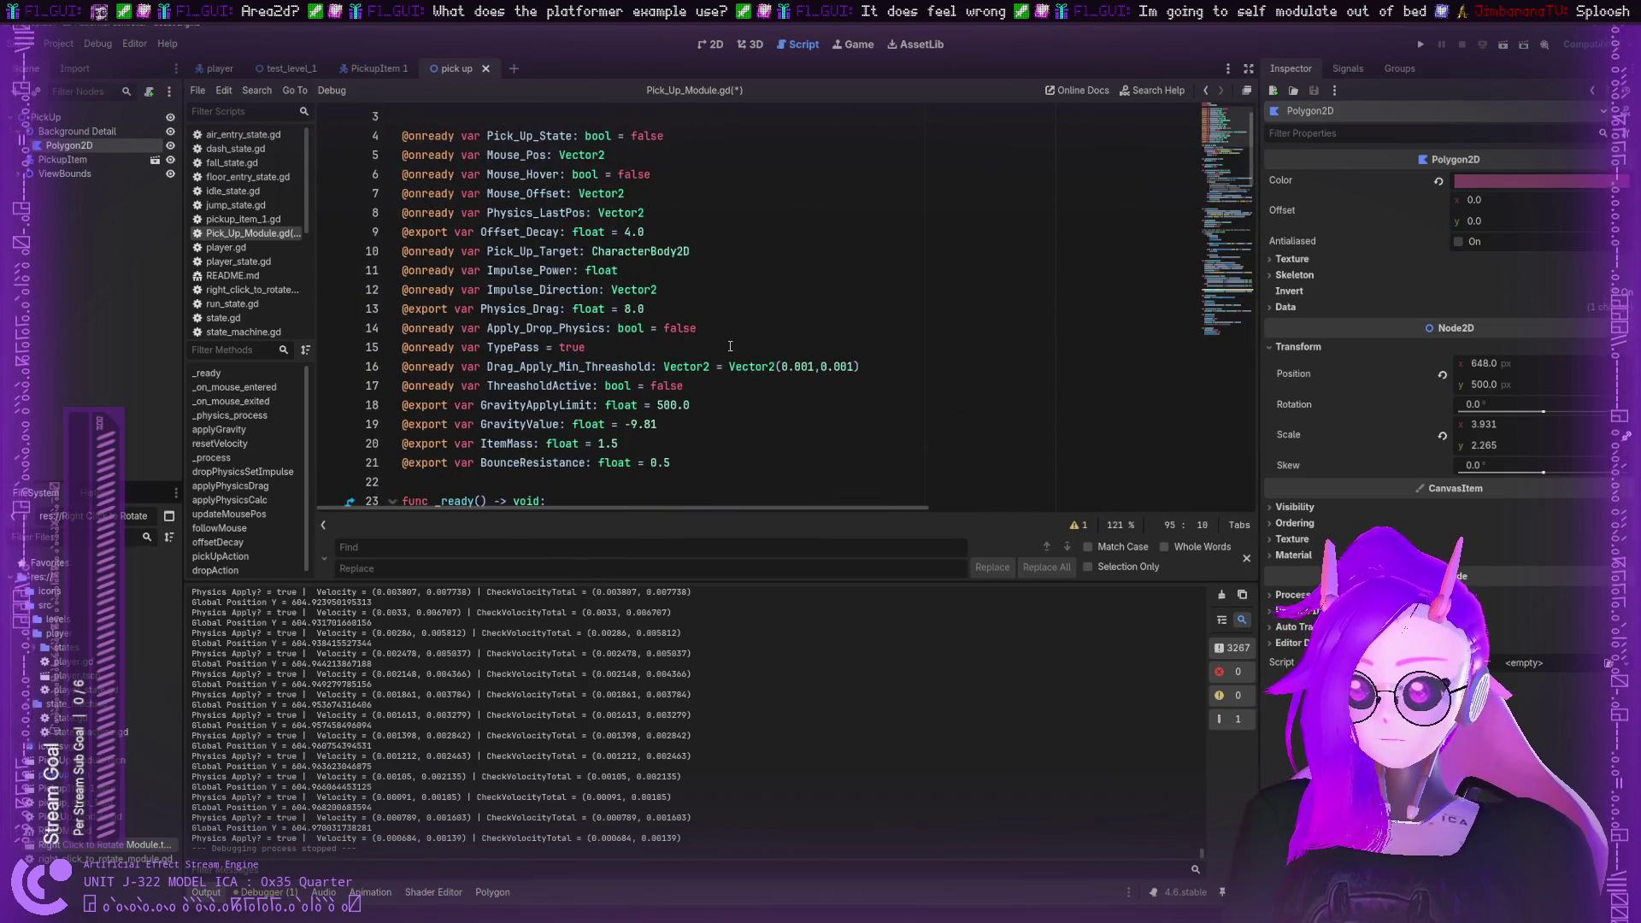
left_click(700, 407)
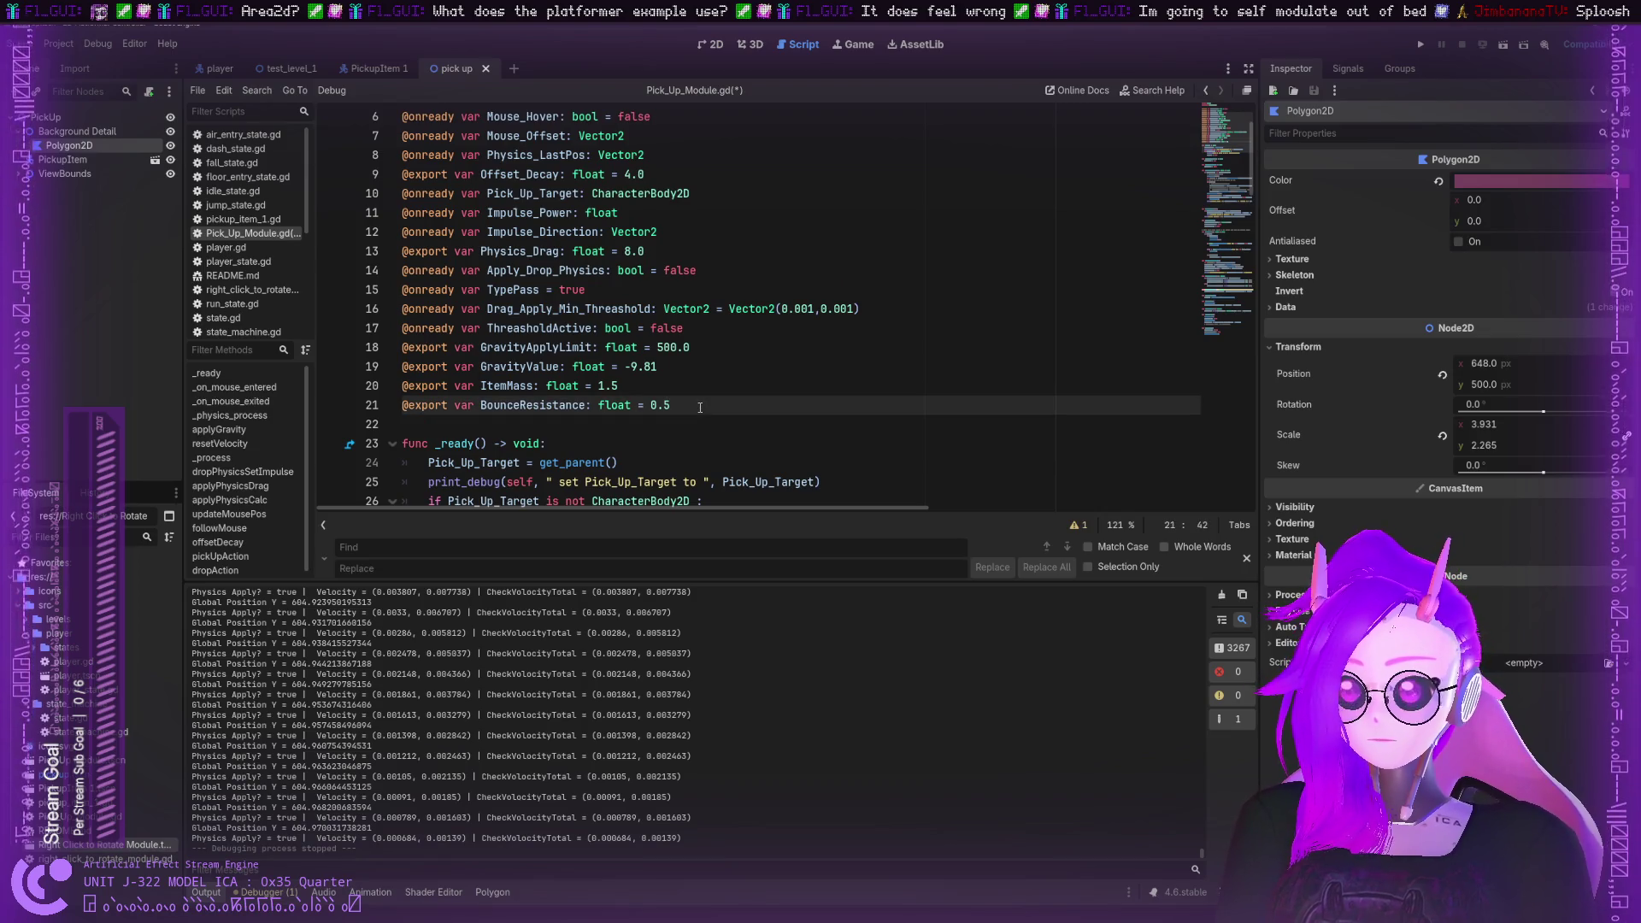
key("Return")
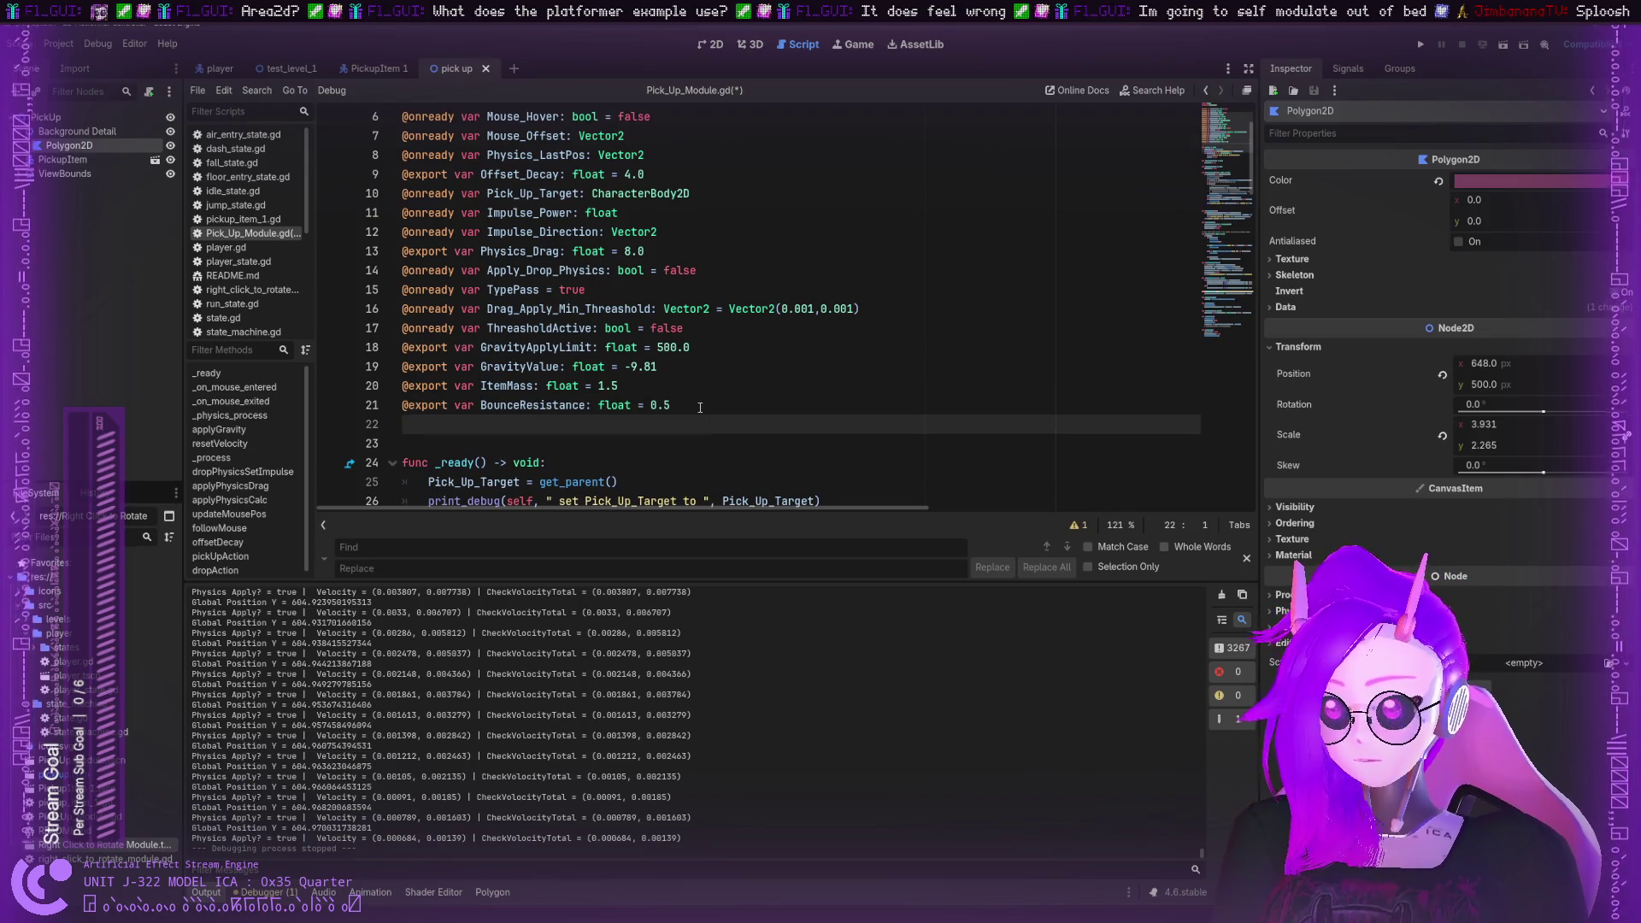
key("BackSpace")
type("@")
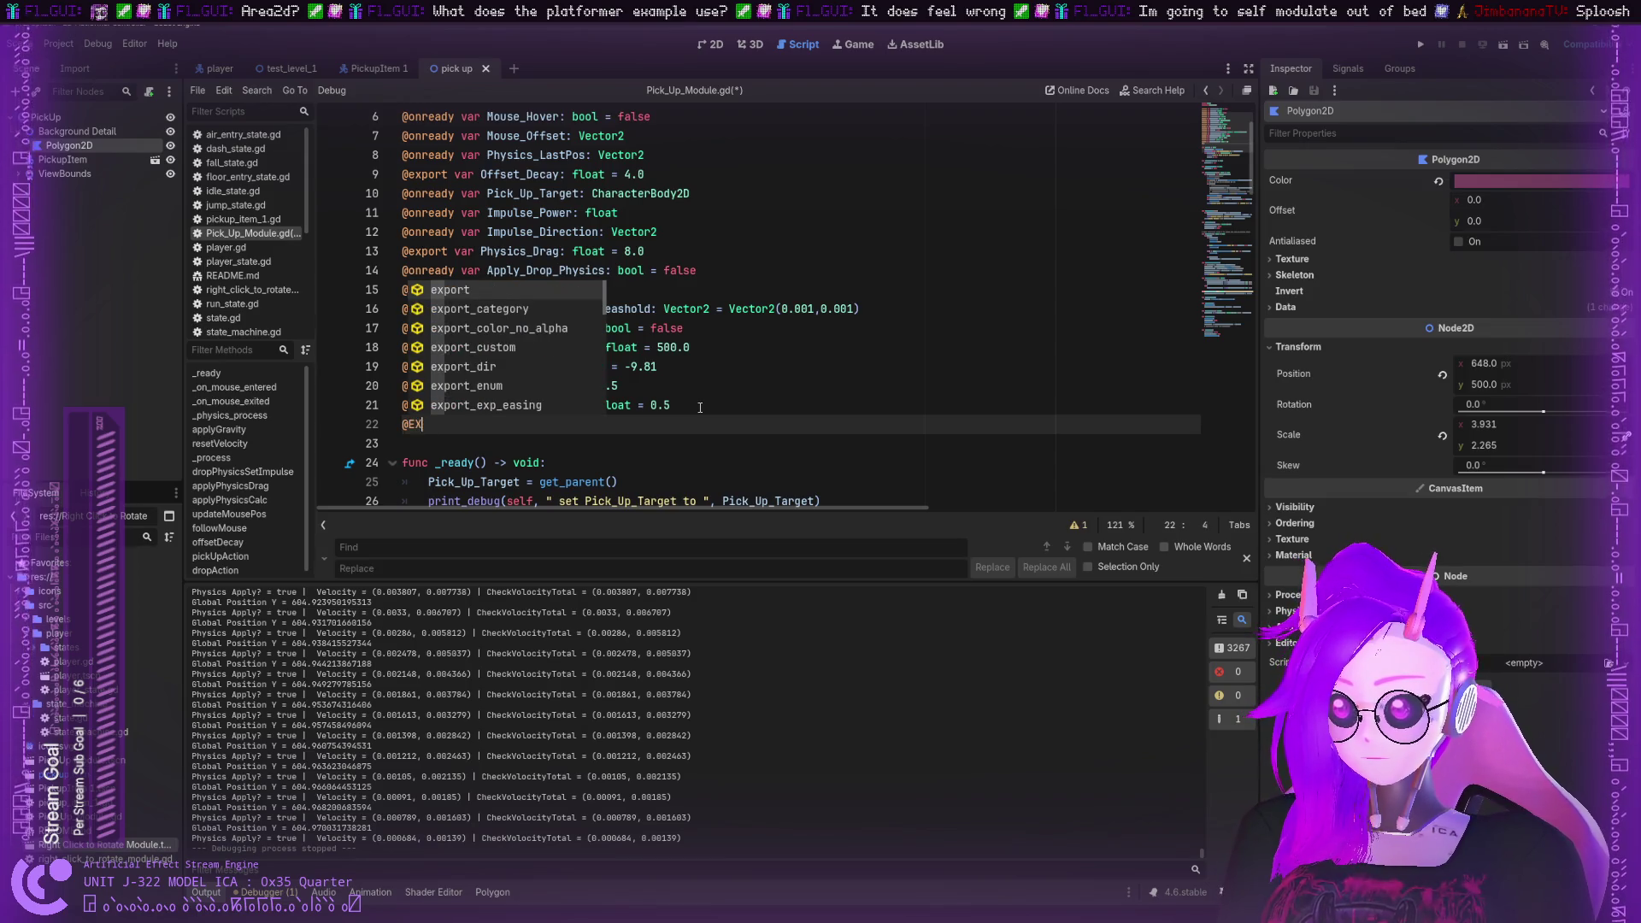
type("export ")
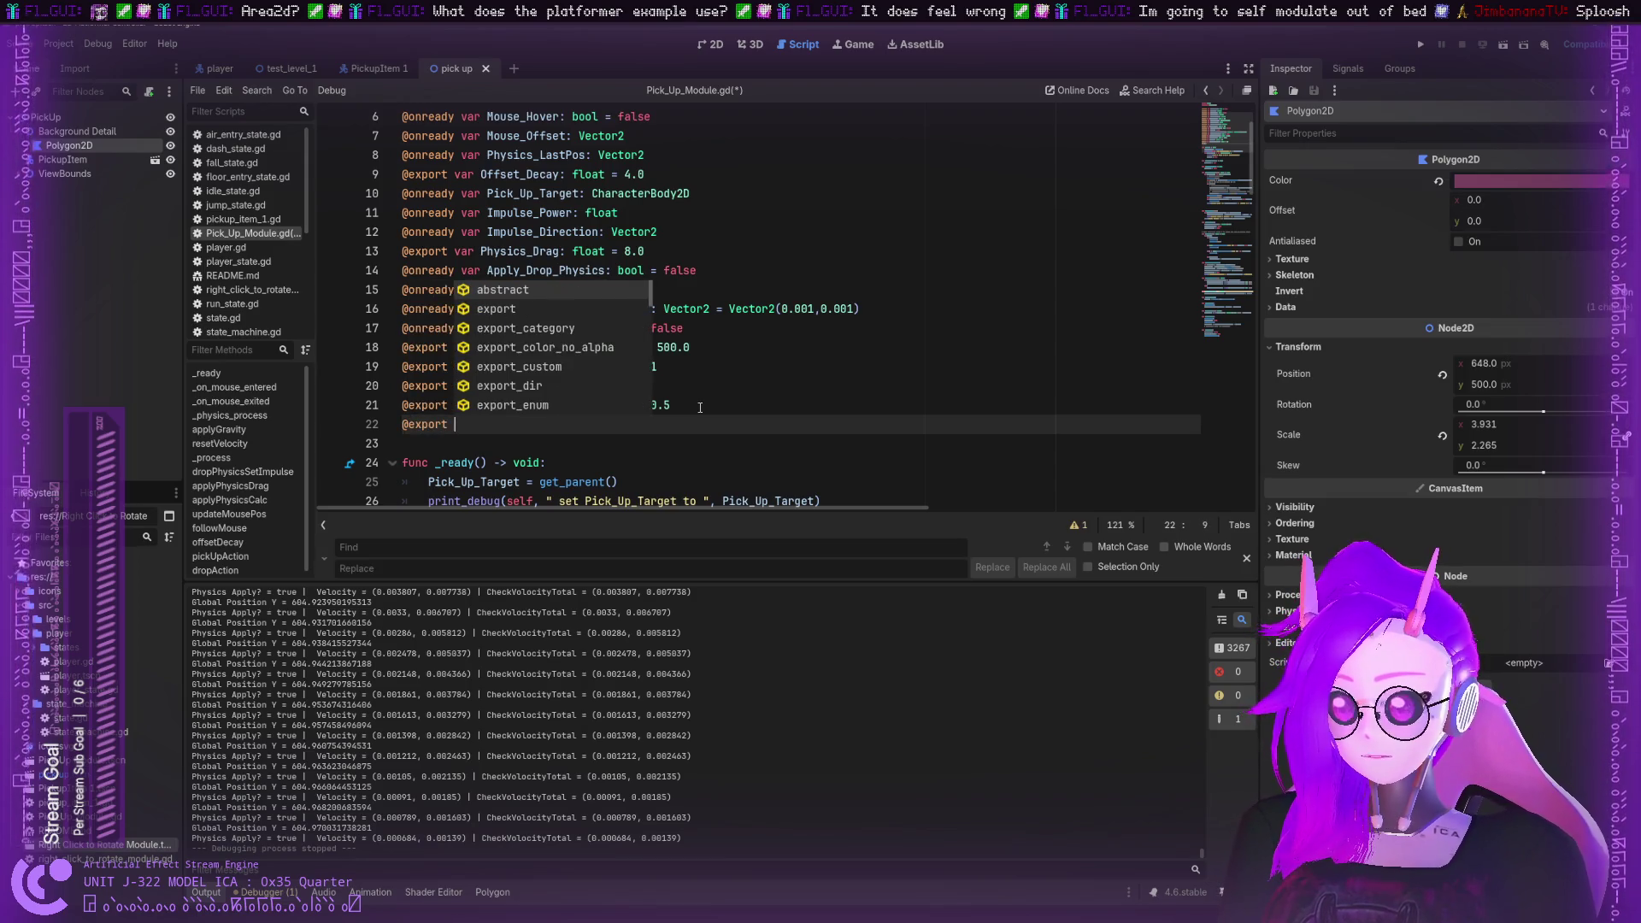
type("var AirDrag: fl")
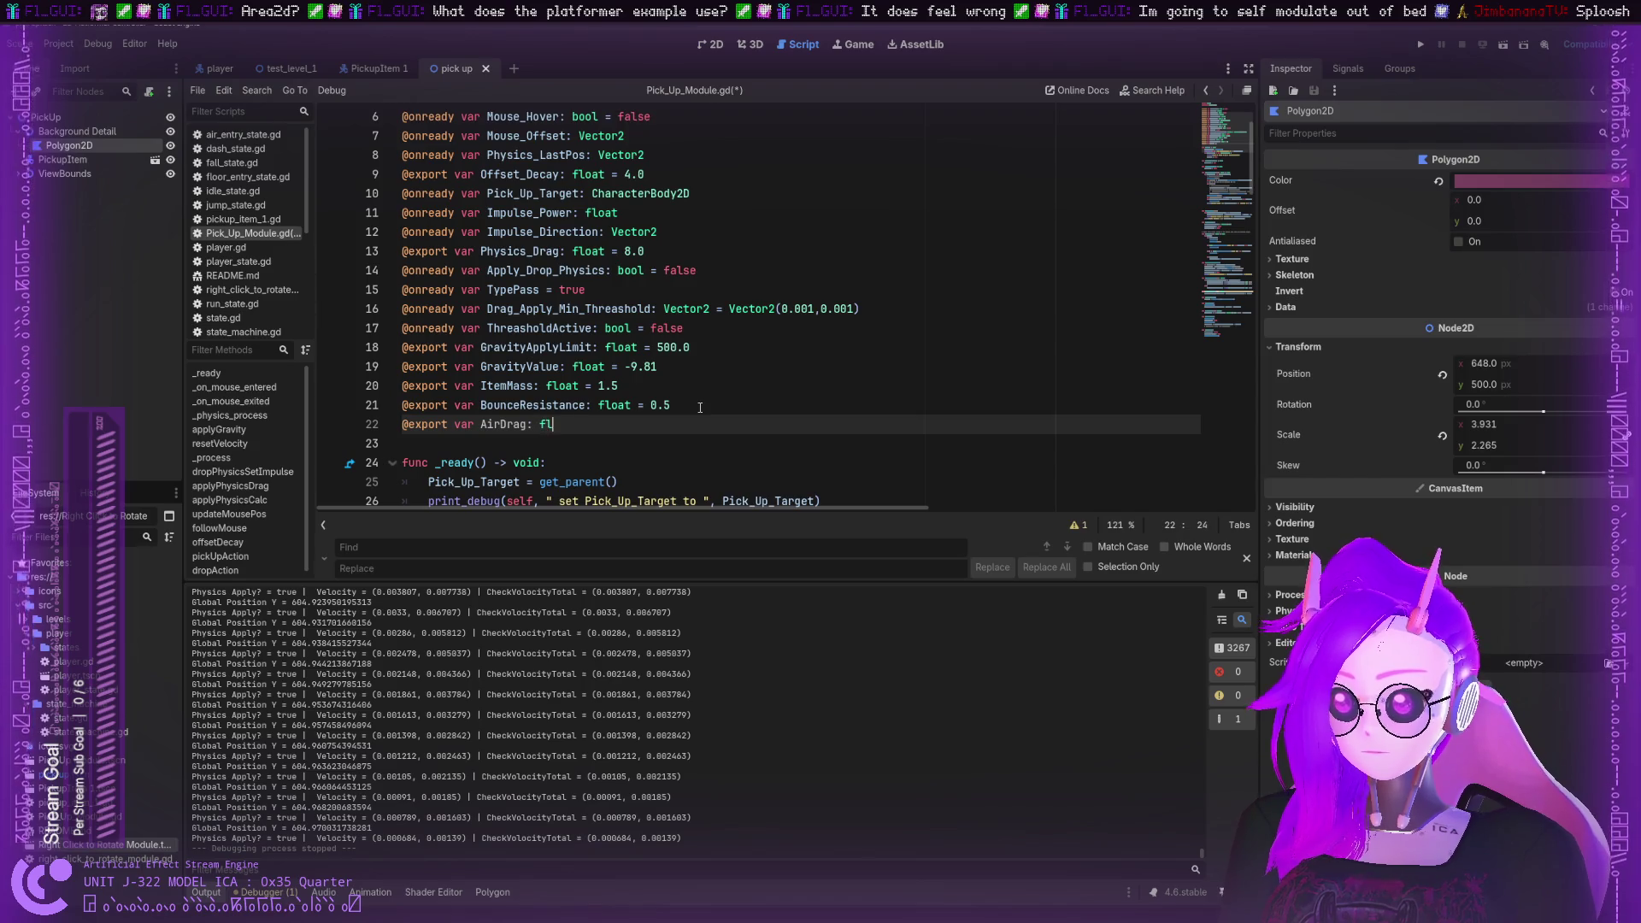
type("= 0,")
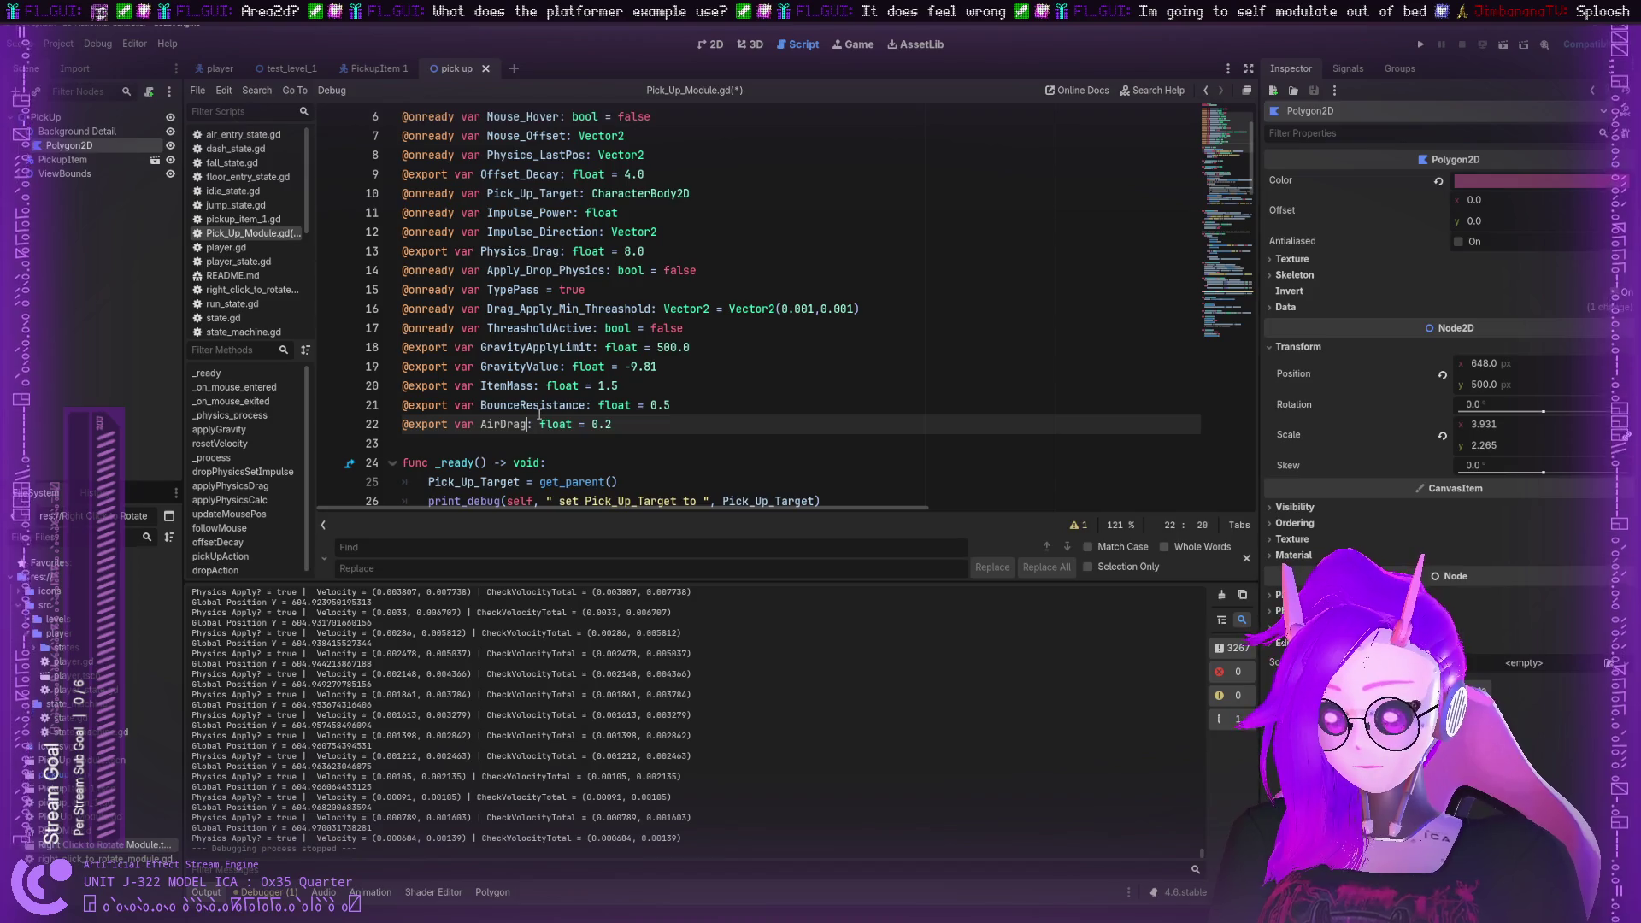
type("ducer")
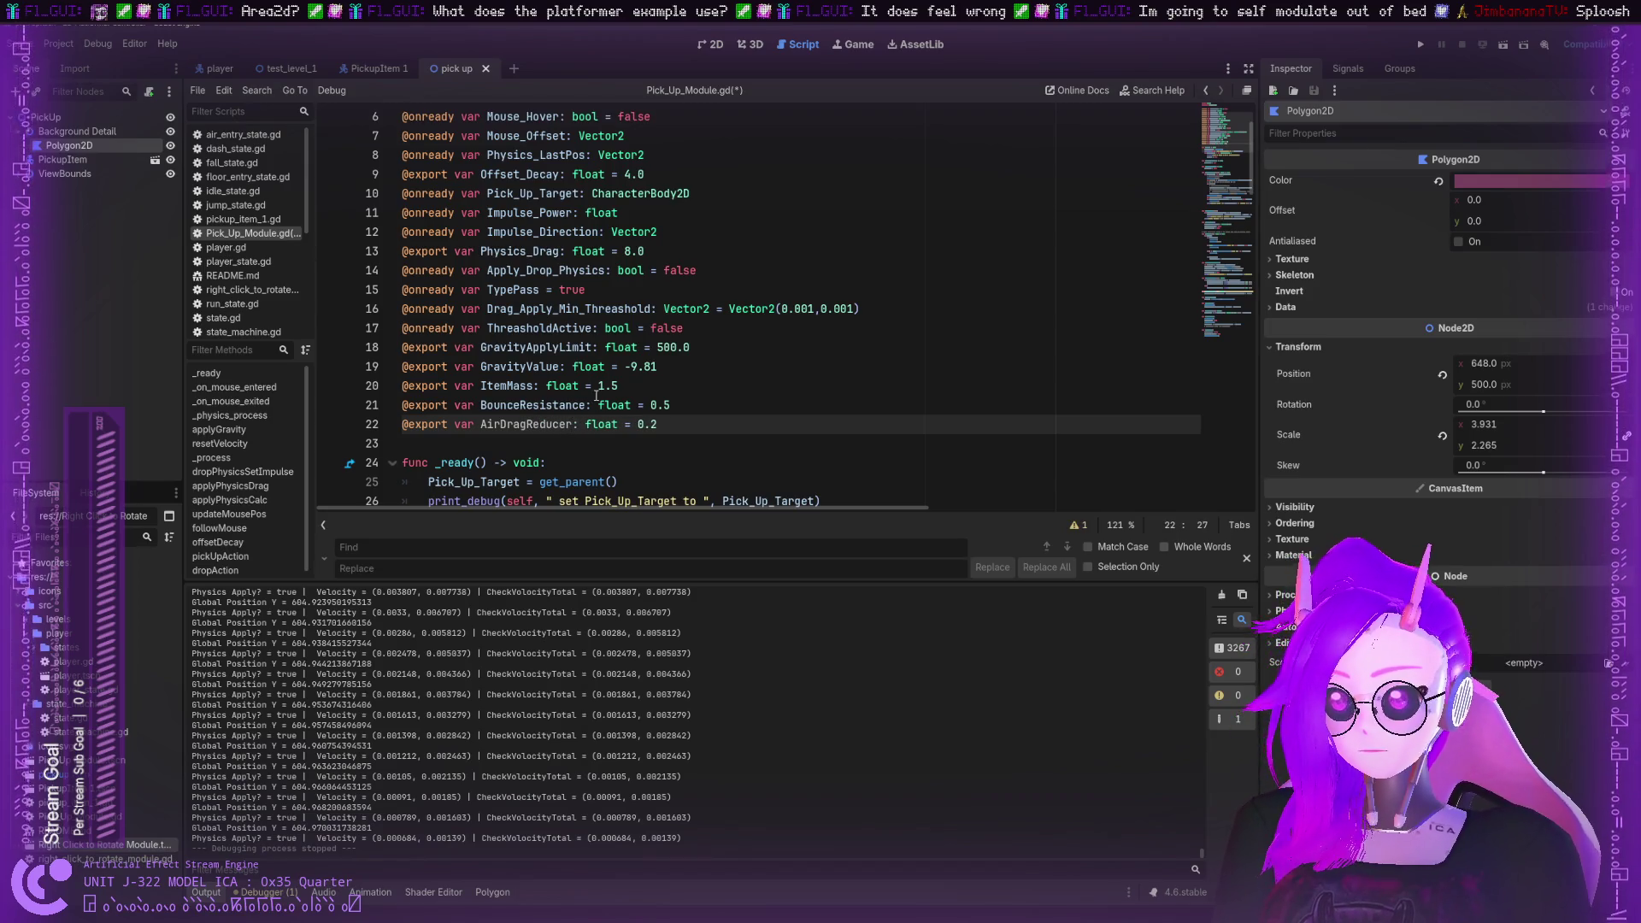
double_click(516, 424)
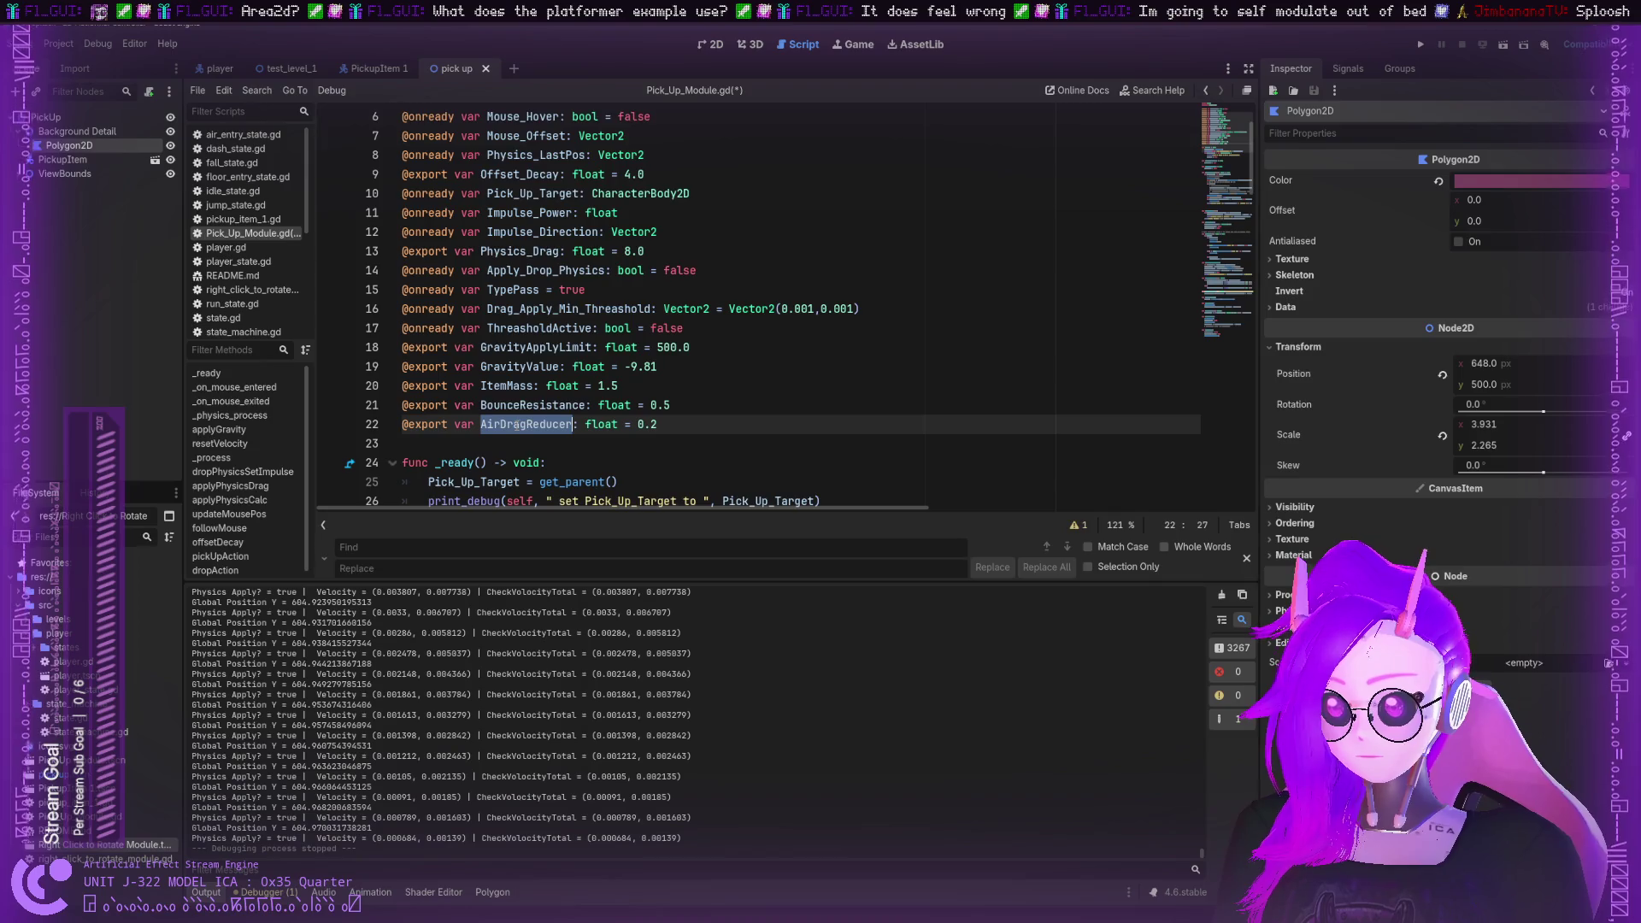
left_click(659, 424)
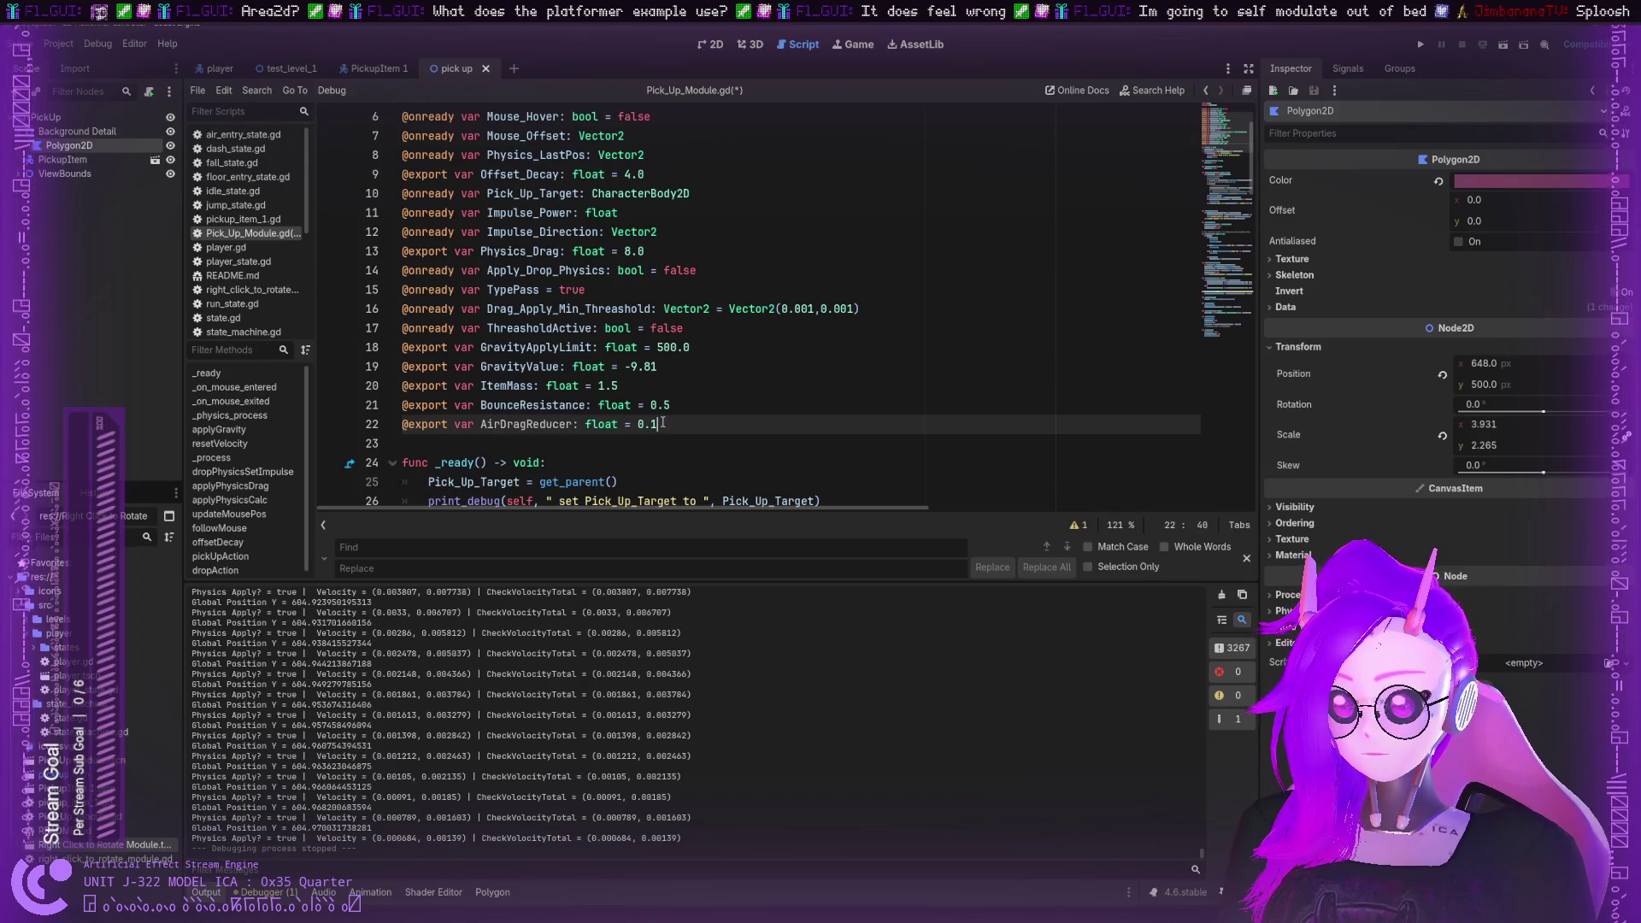
double_click(547, 424)
key("ctrl+c")
- Multiply Physics_Drag by AirDragReducer in the else branch on line 97, save, and run
scroll(876, 356, "down", 20)
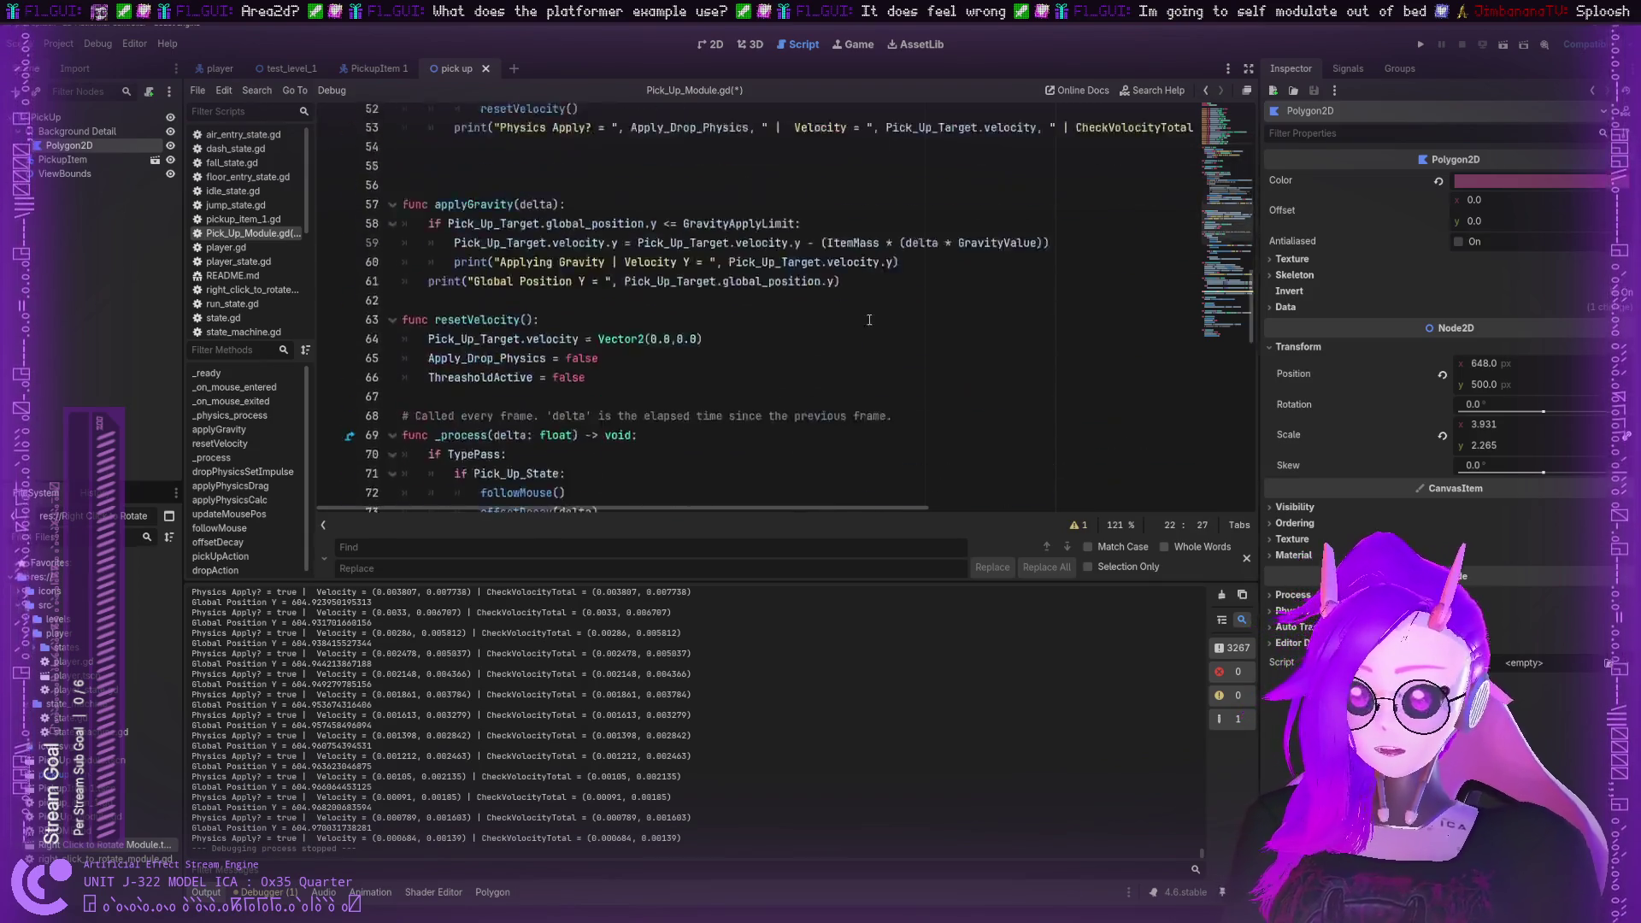
scroll(876, 355, "down", 2)
left_click(1029, 366)
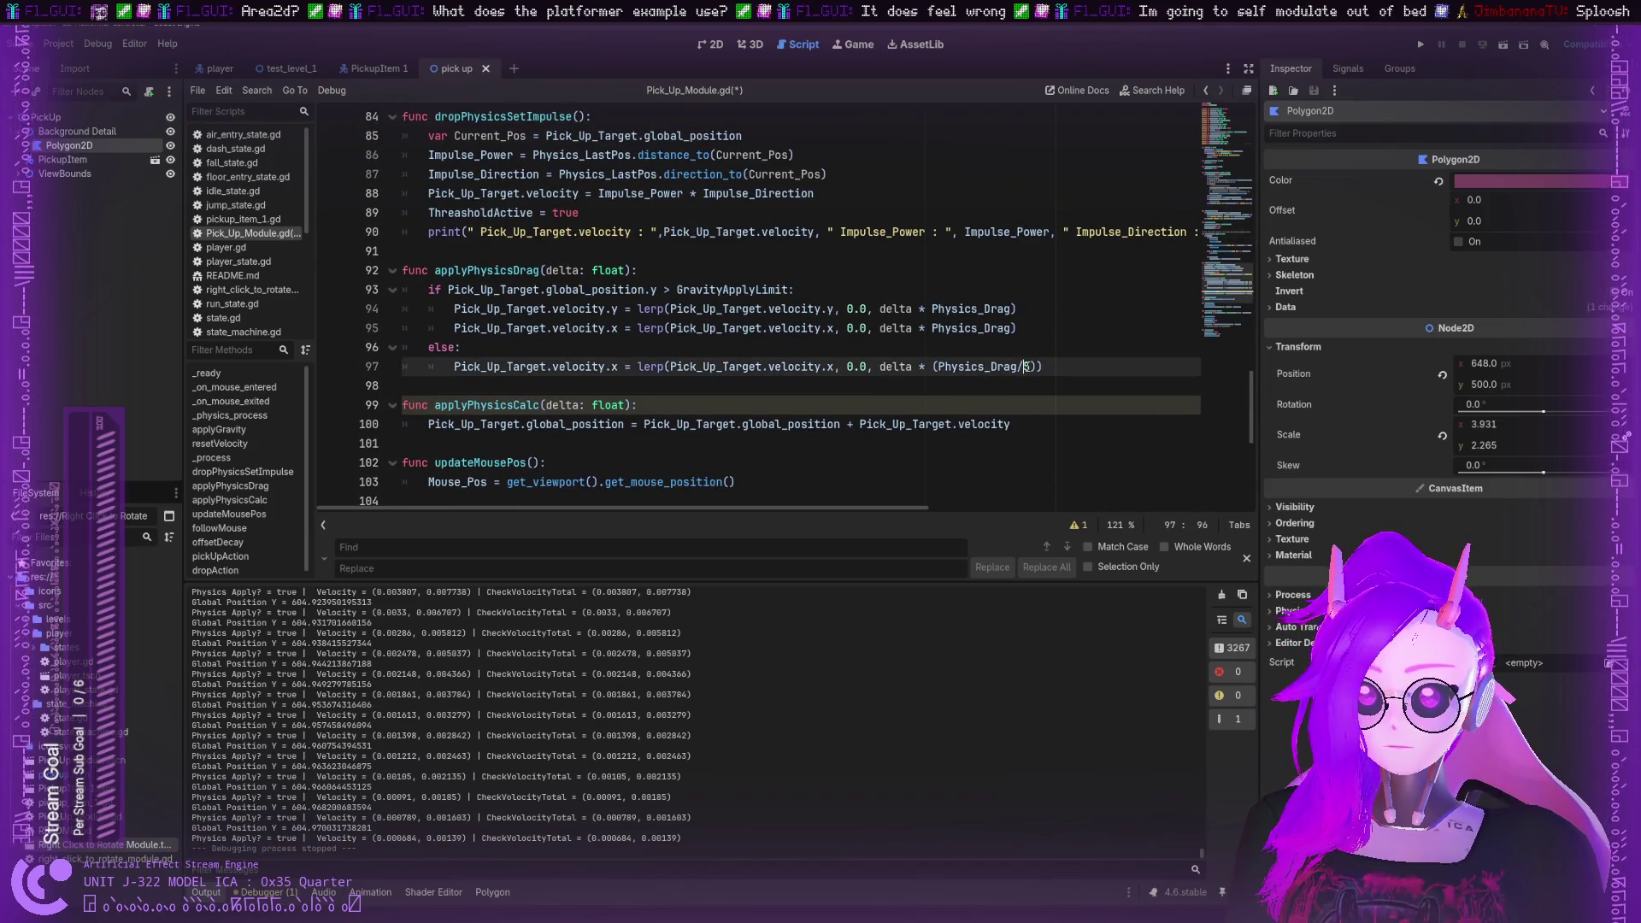
type("*")
key("ctrl+v")
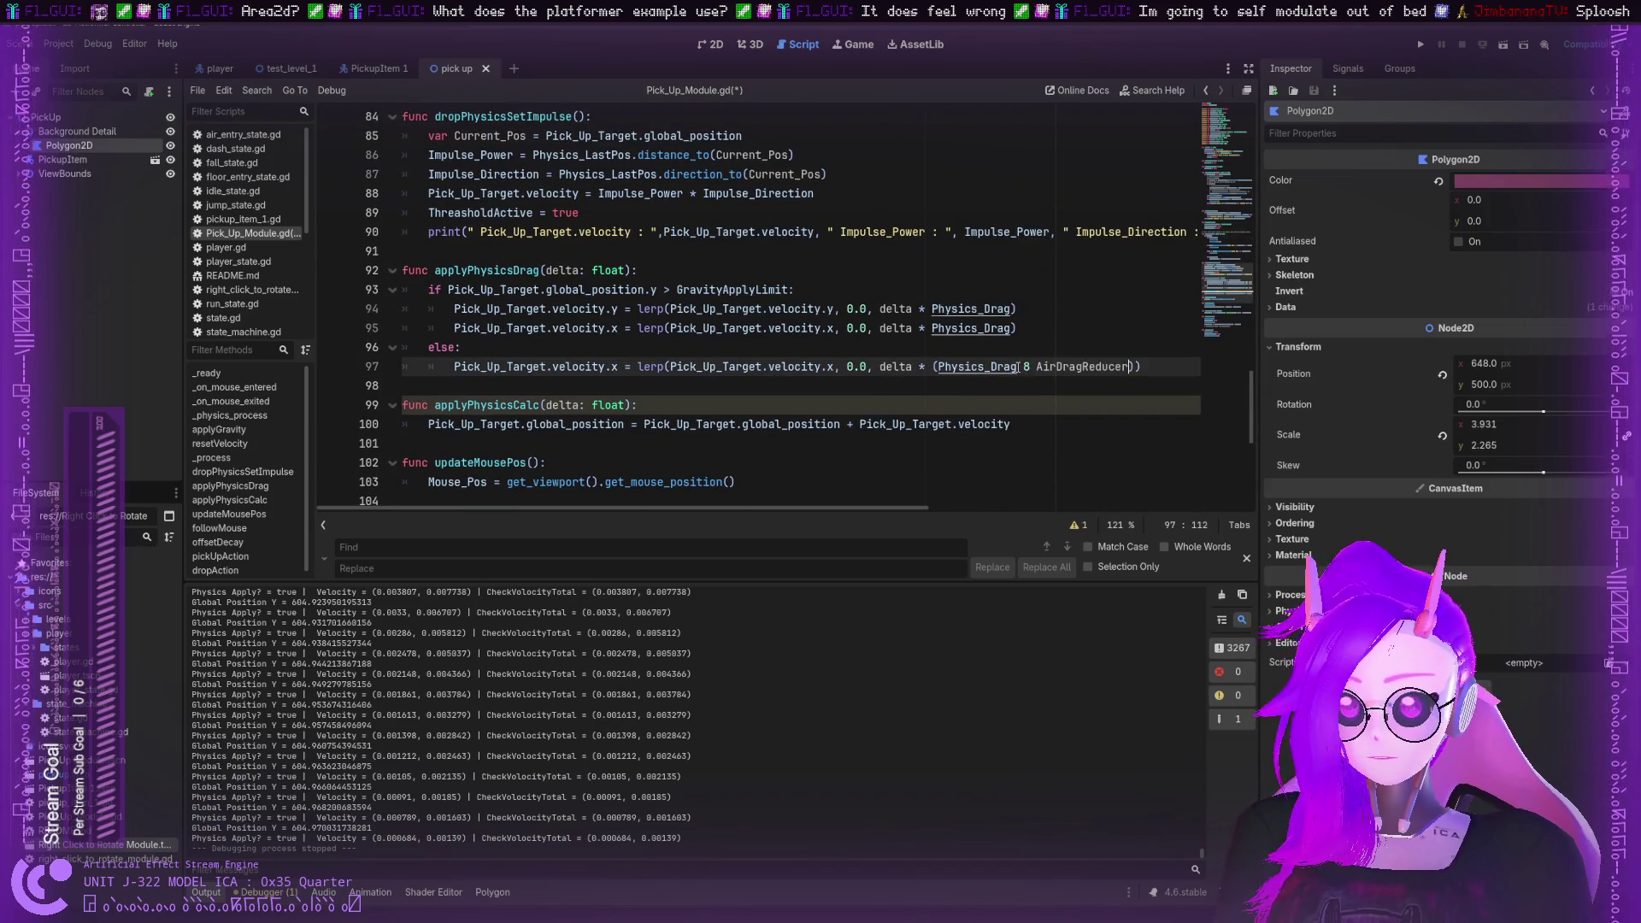
left_click(1035, 366)
key("BackSpace")
type("*")
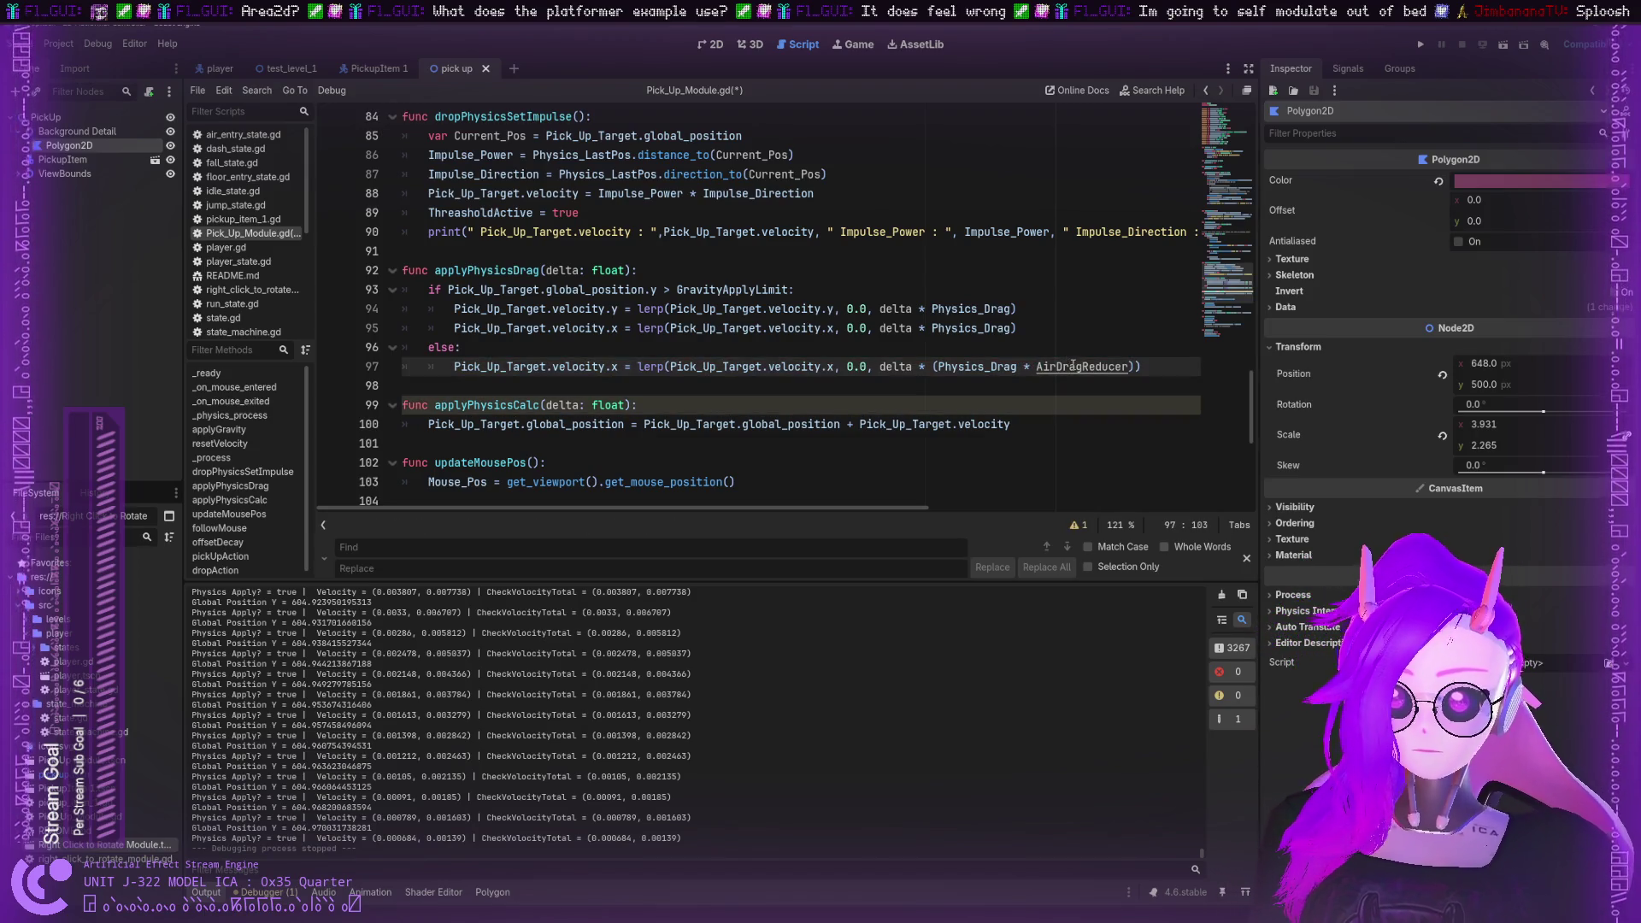
key("ctrl+s")
key("BackSpace")
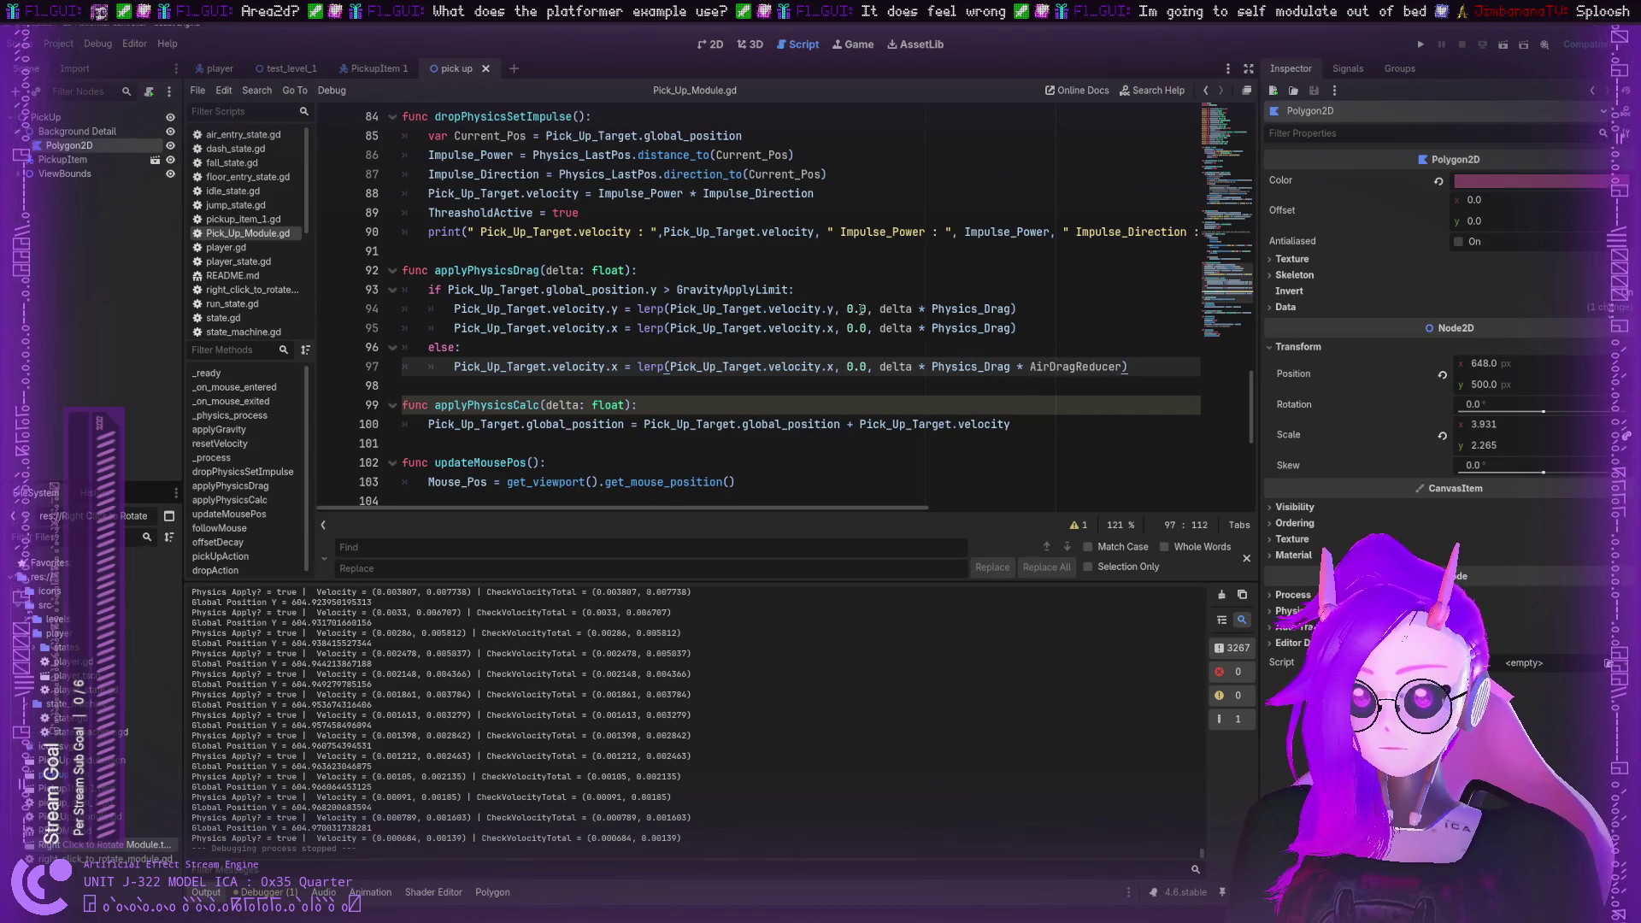
scroll(861, 309, "up", 20)
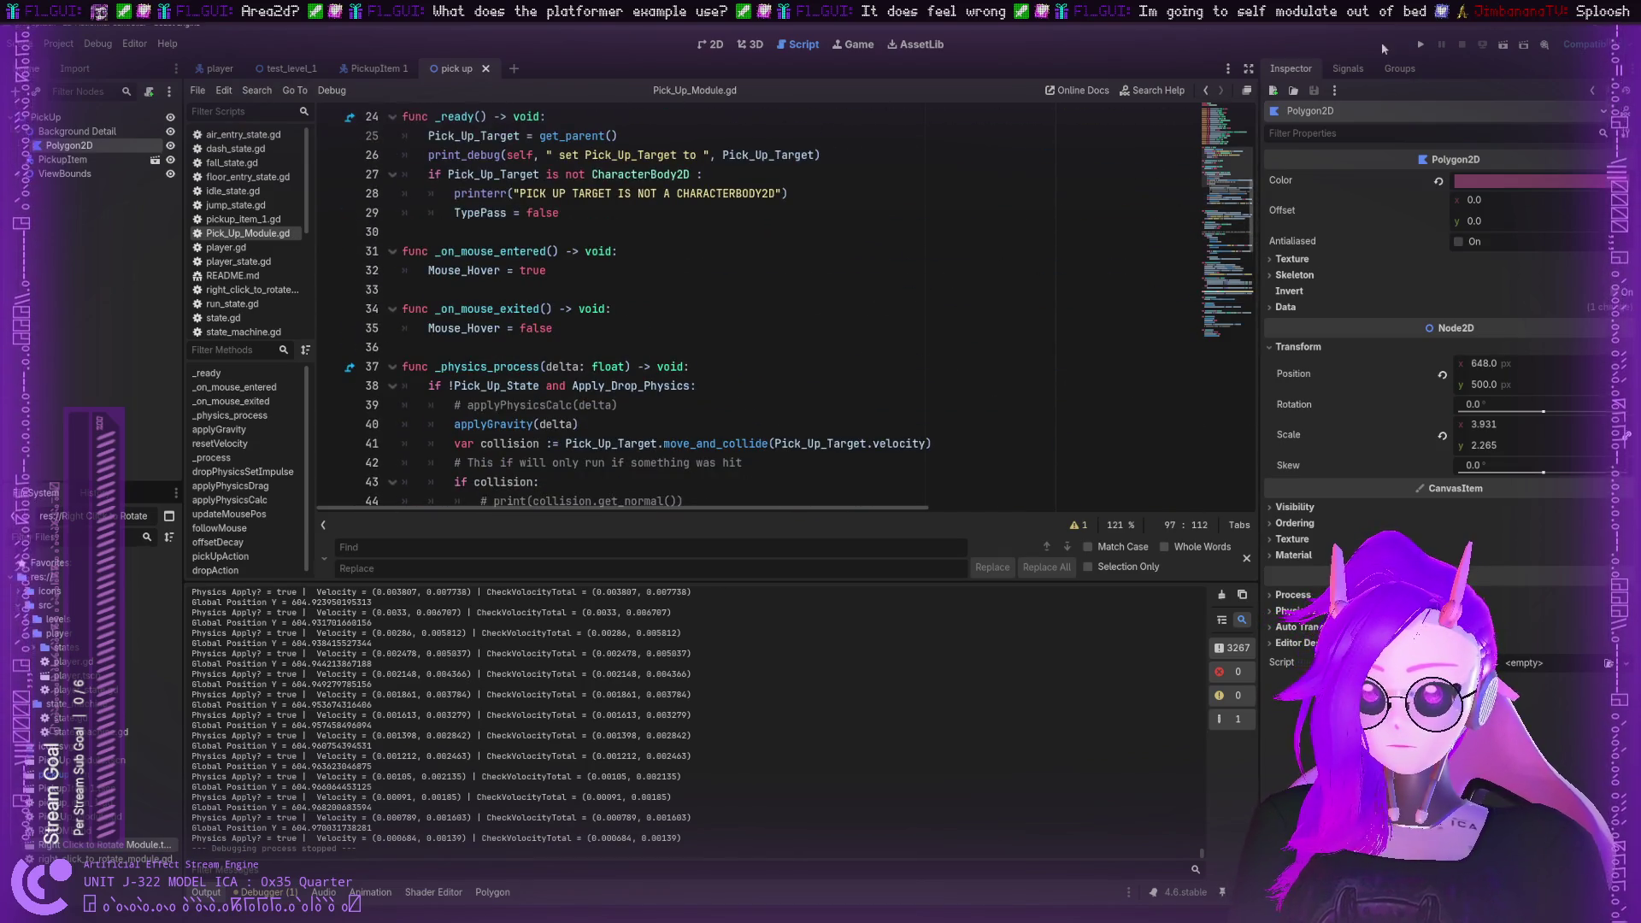
left_click(1418, 46)
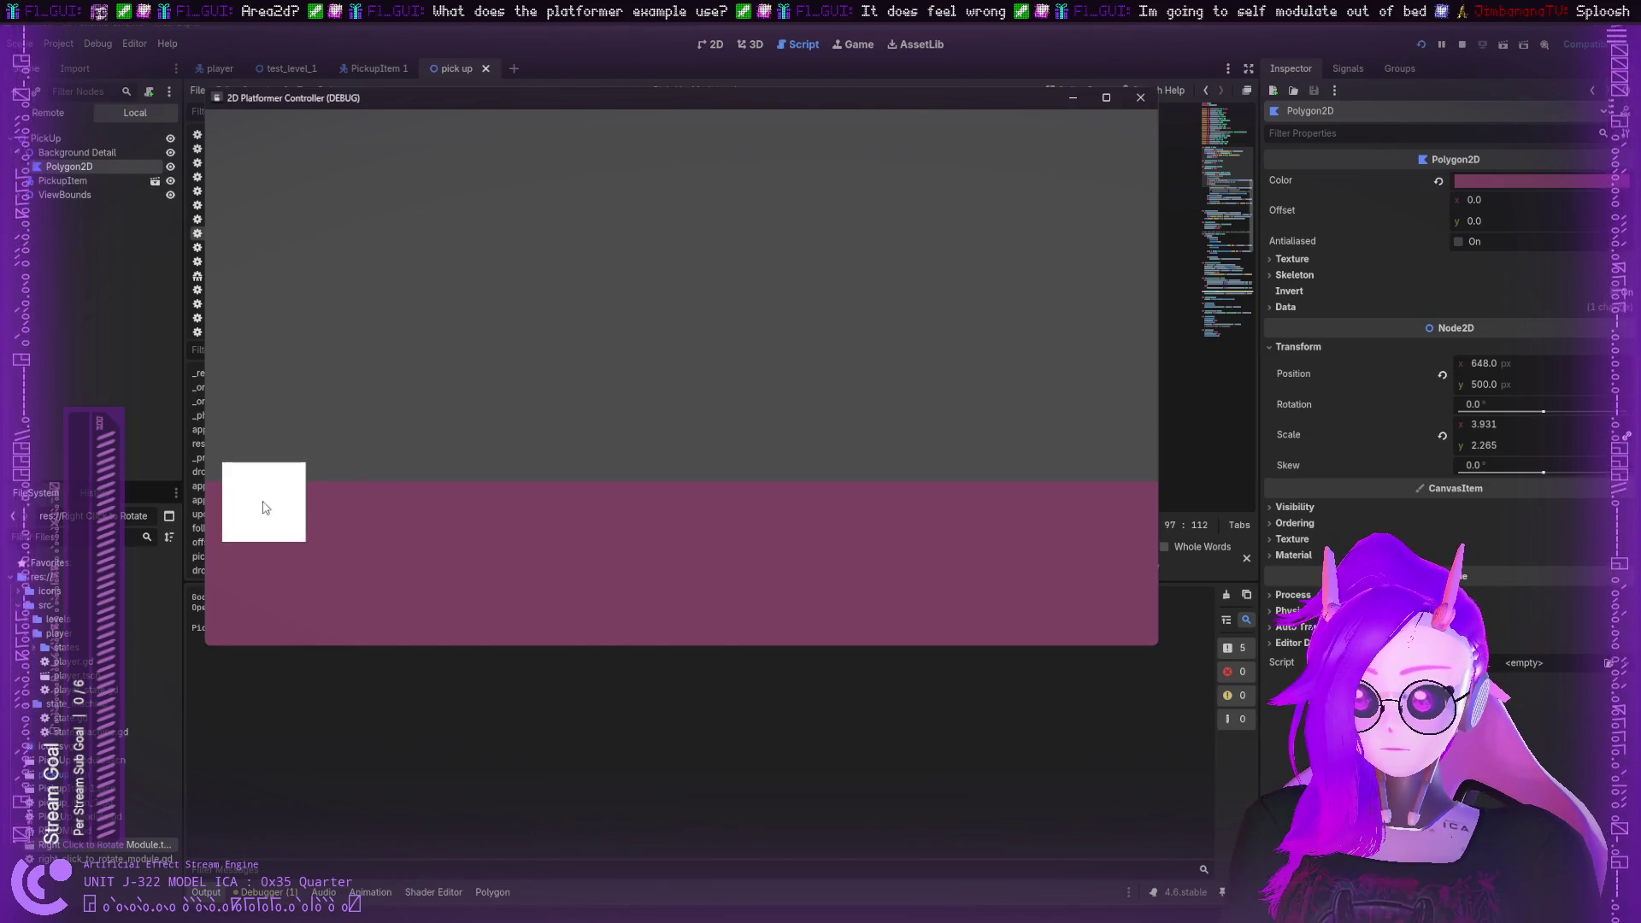
- Lift the white box twice to test the air drag, then close the game window
mouse_move(264, 506)
left_mouse_down()
mouse_move(378, 312)
mouse_move(480, 470)
mouse_move(473, 538)
mouse_move(561, 214)
mouse_move(546, 278)
mouse_move(581, 448)
mouse_move(550, 538)
mouse_move(707, 218)
mouse_move(827, 560)
mouse_move(568, 220)
mouse_move(935, 407)
mouse_move(1059, 554)
mouse_move(430, 244)
mouse_move(429, 454)
mouse_move(682, 503)
mouse_move(536, 249)
mouse_move(496, 392)
mouse_move(571, 502)
mouse_move(590, 242)
mouse_move(377, 385)
mouse_move(388, 508)
mouse_move(428, 392)
mouse_move(797, 305)
mouse_move(834, 451)
mouse_move(822, 551)
mouse_move(414, 425)
mouse_move(718, 383)
mouse_move(925, 496)
mouse_move(955, 541)
mouse_move(1159, 531)
mouse_move(397, 354)
mouse_move(333, 412)
mouse_move(347, 539)
mouse_move(812, 256)
mouse_move(858, 443)
mouse_move(1069, 566)
mouse_move(341, 265)
mouse_move(696, 326)
mouse_move(390, 354)
mouse_move(316, 444)
mouse_move(333, 527)
mouse_move(888, 538)
mouse_move(310, 332)
mouse_move(354, 434)
mouse_move(673, 474)
mouse_move(340, 308)
mouse_move(645, 484)
mouse_move(260, 329)
mouse_move(562, 298)
mouse_move(708, 440)
mouse_move(744, 517)
mouse_move(270, 264)
mouse_move(514, 389)
mouse_move(481, 566)
mouse_move(658, 172)
mouse_move(707, 464)
mouse_move(571, 219)
mouse_move(555, 274)
mouse_move(601, 187)
mouse_move(564, 377)
mouse_move(598, 220)
mouse_move(590, 256)
mouse_move(645, 325)
mouse_move(645, 540)
mouse_move(683, 564)
mouse_move(641, 286)
left_mouse_up()
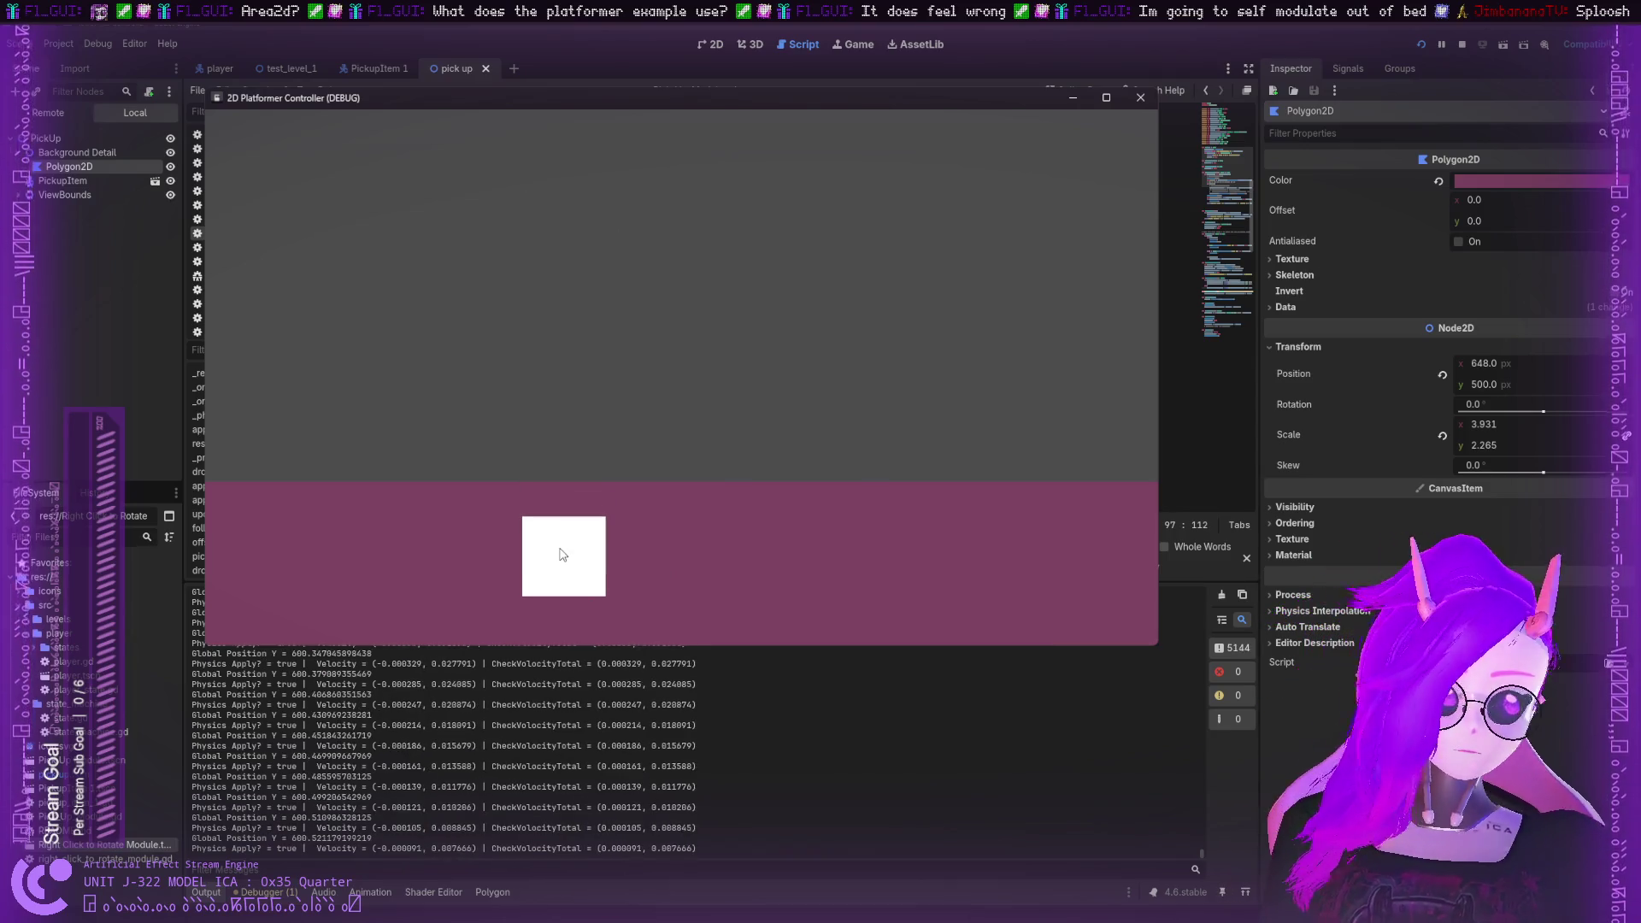
left_click_drag(566, 554, 643, 282)
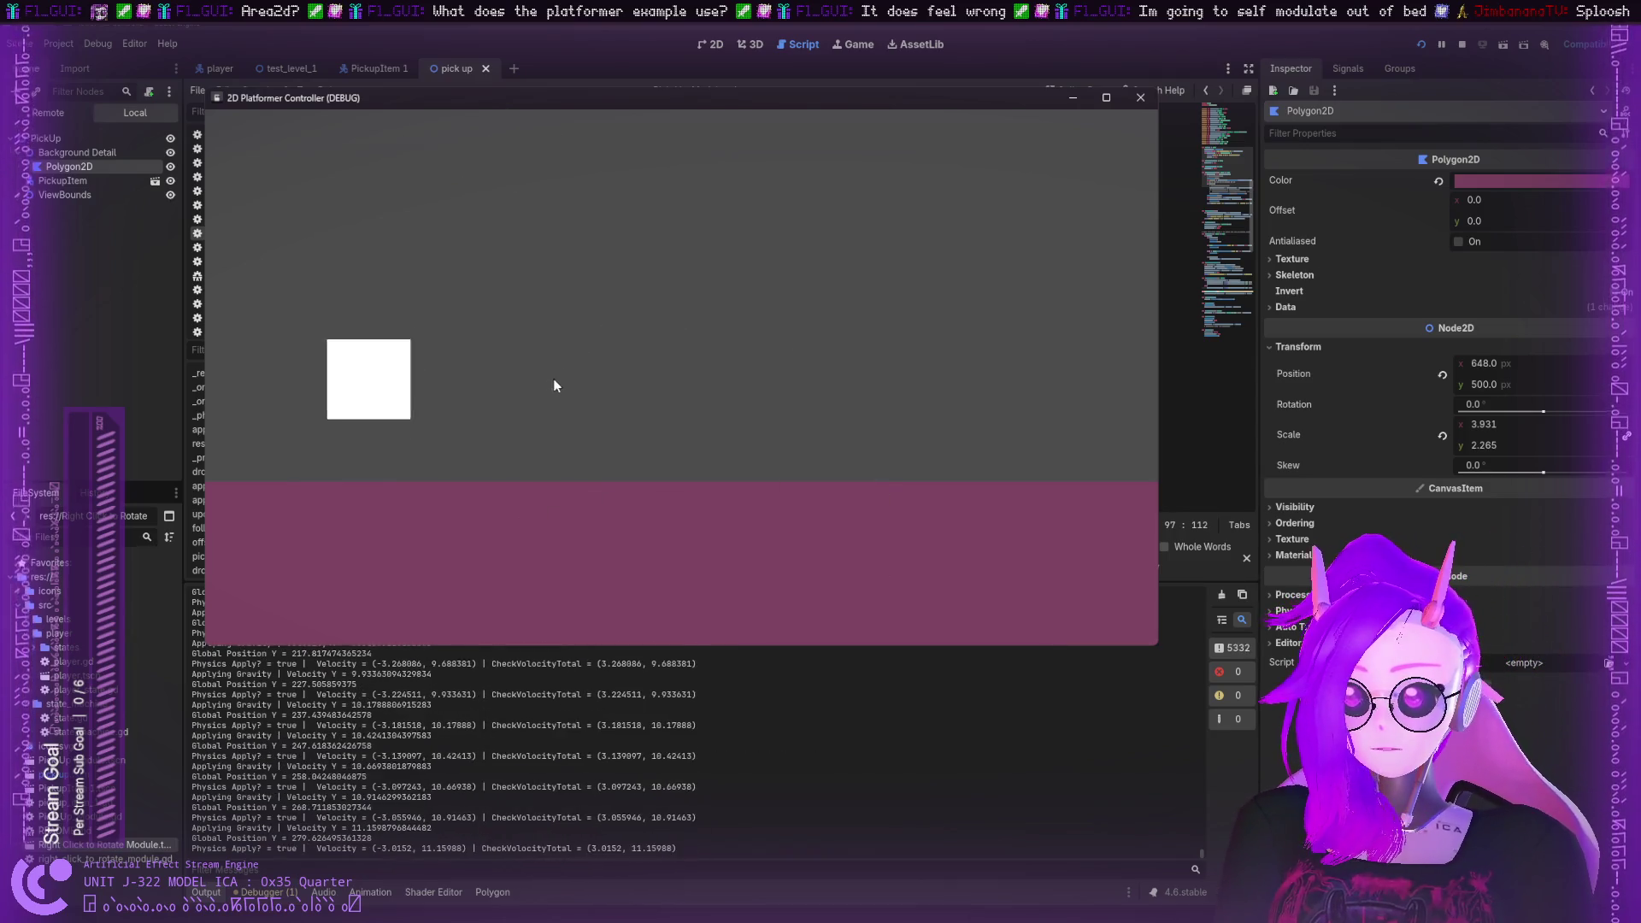
left_click(1140, 98)
scroll(660, 347, "up", 6)
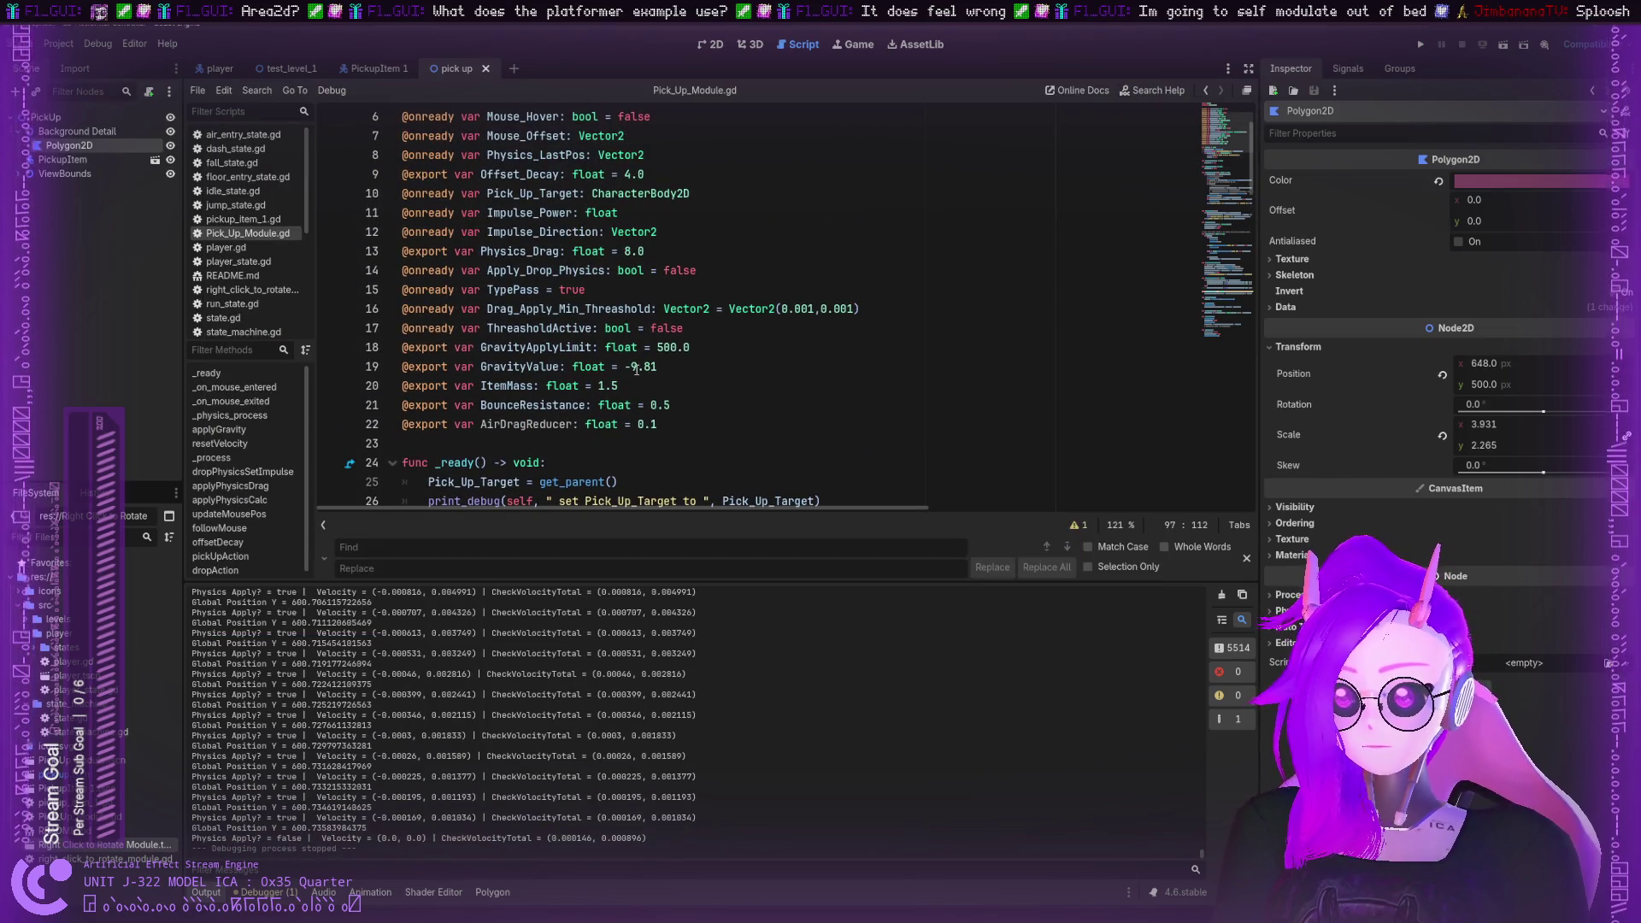
left_click(633, 366)
left_click(609, 386)
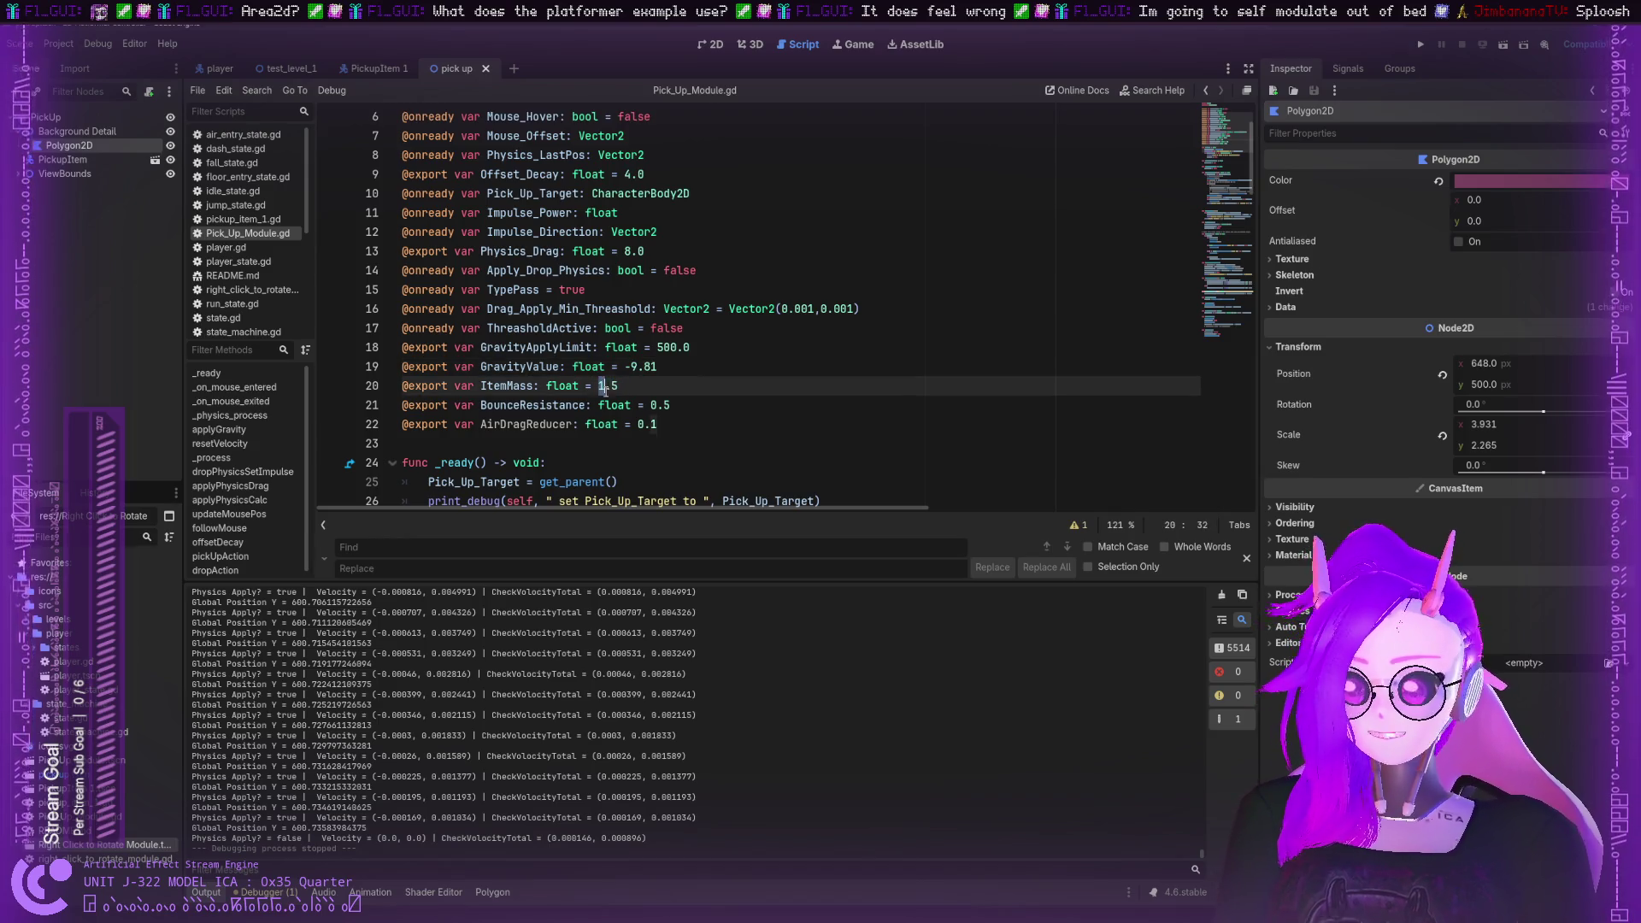
double_click(608, 385)
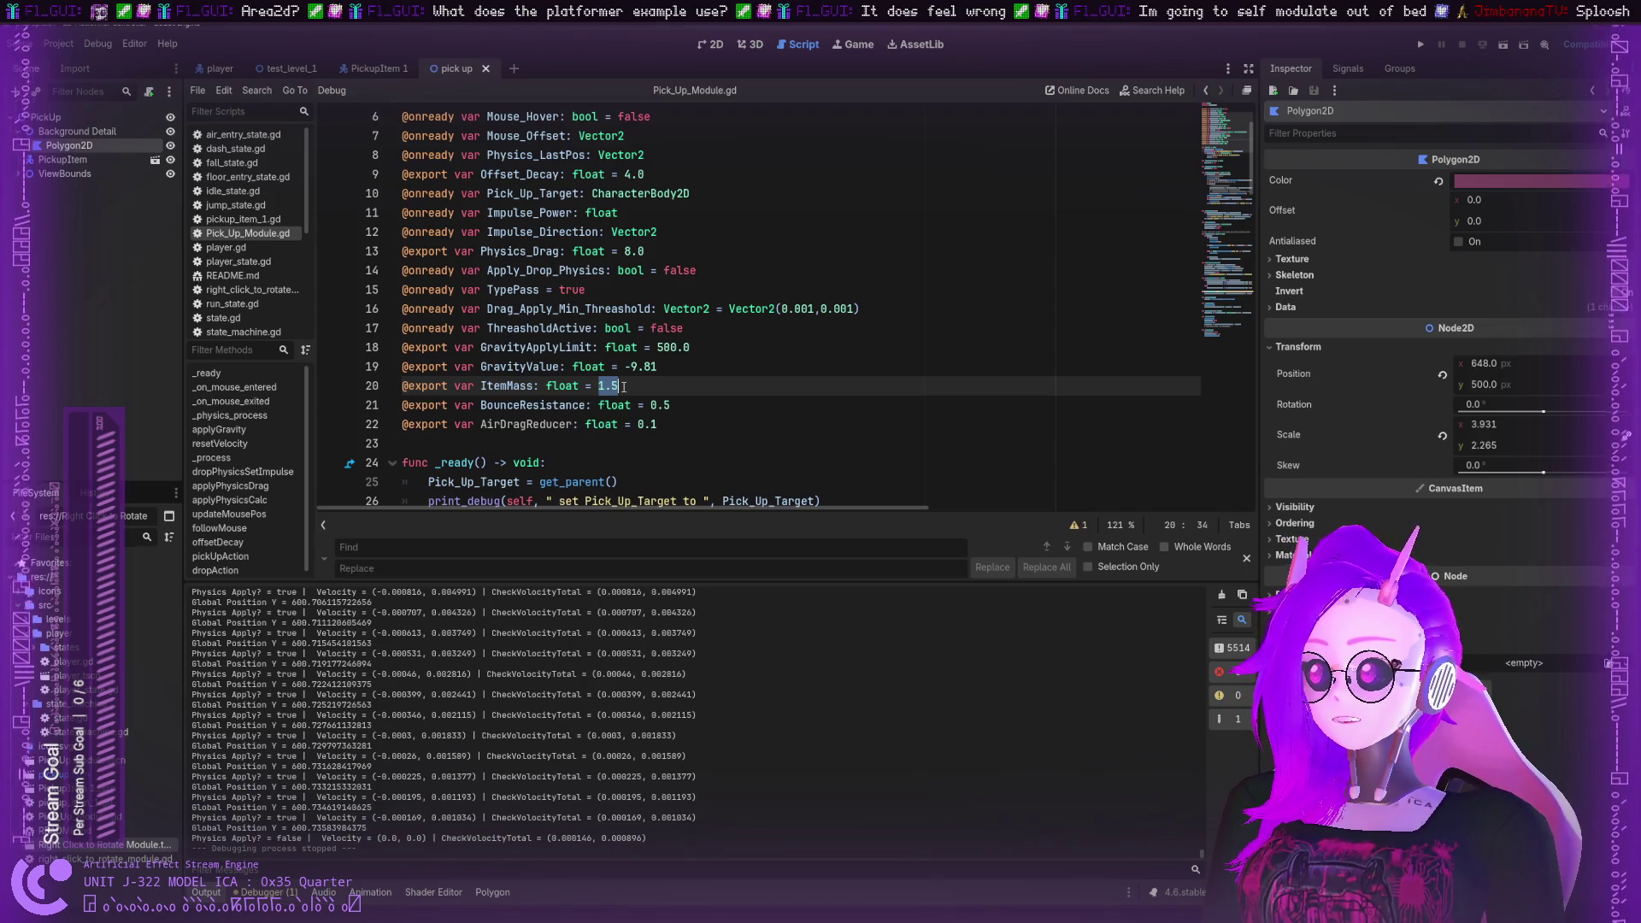
left_click_drag(618, 386, 597, 386)
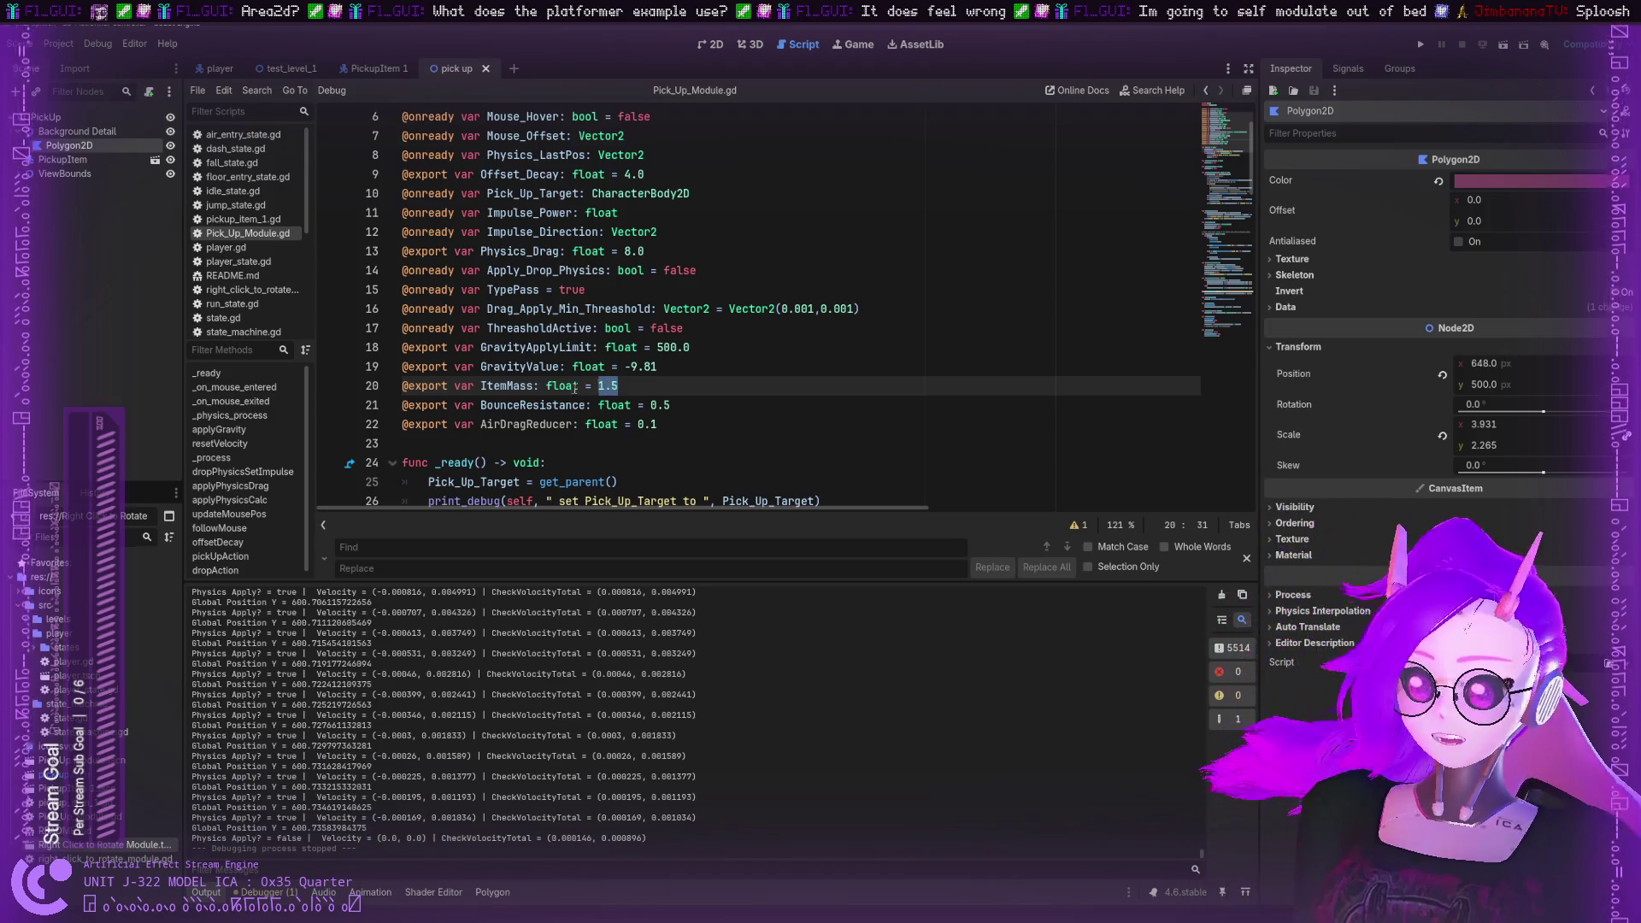
left_click(637, 387)
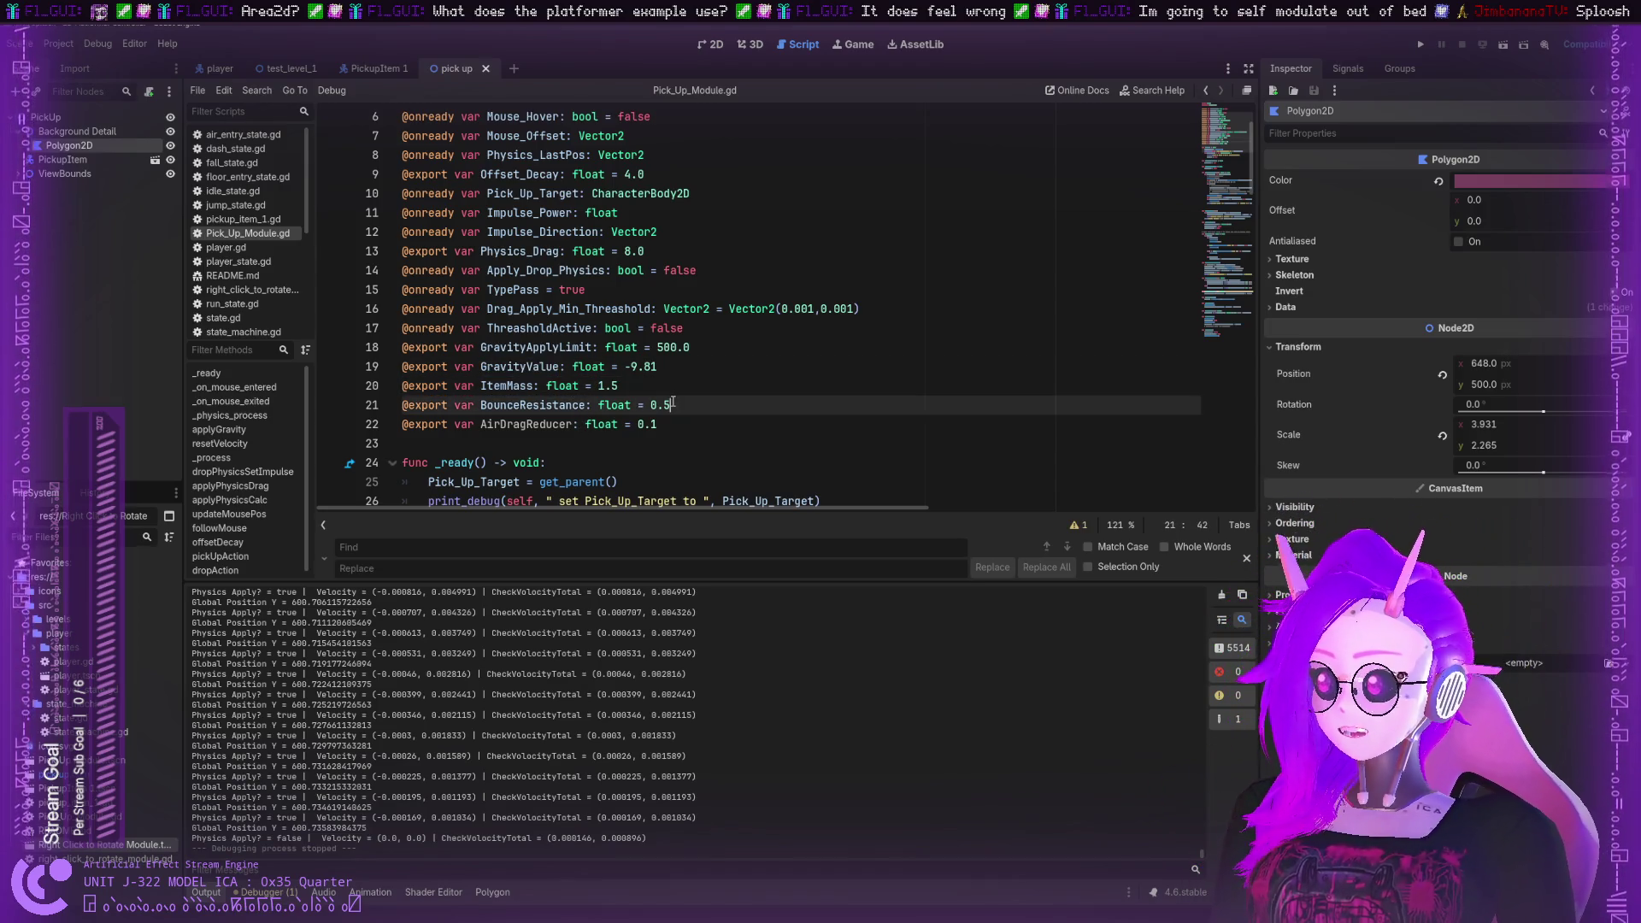